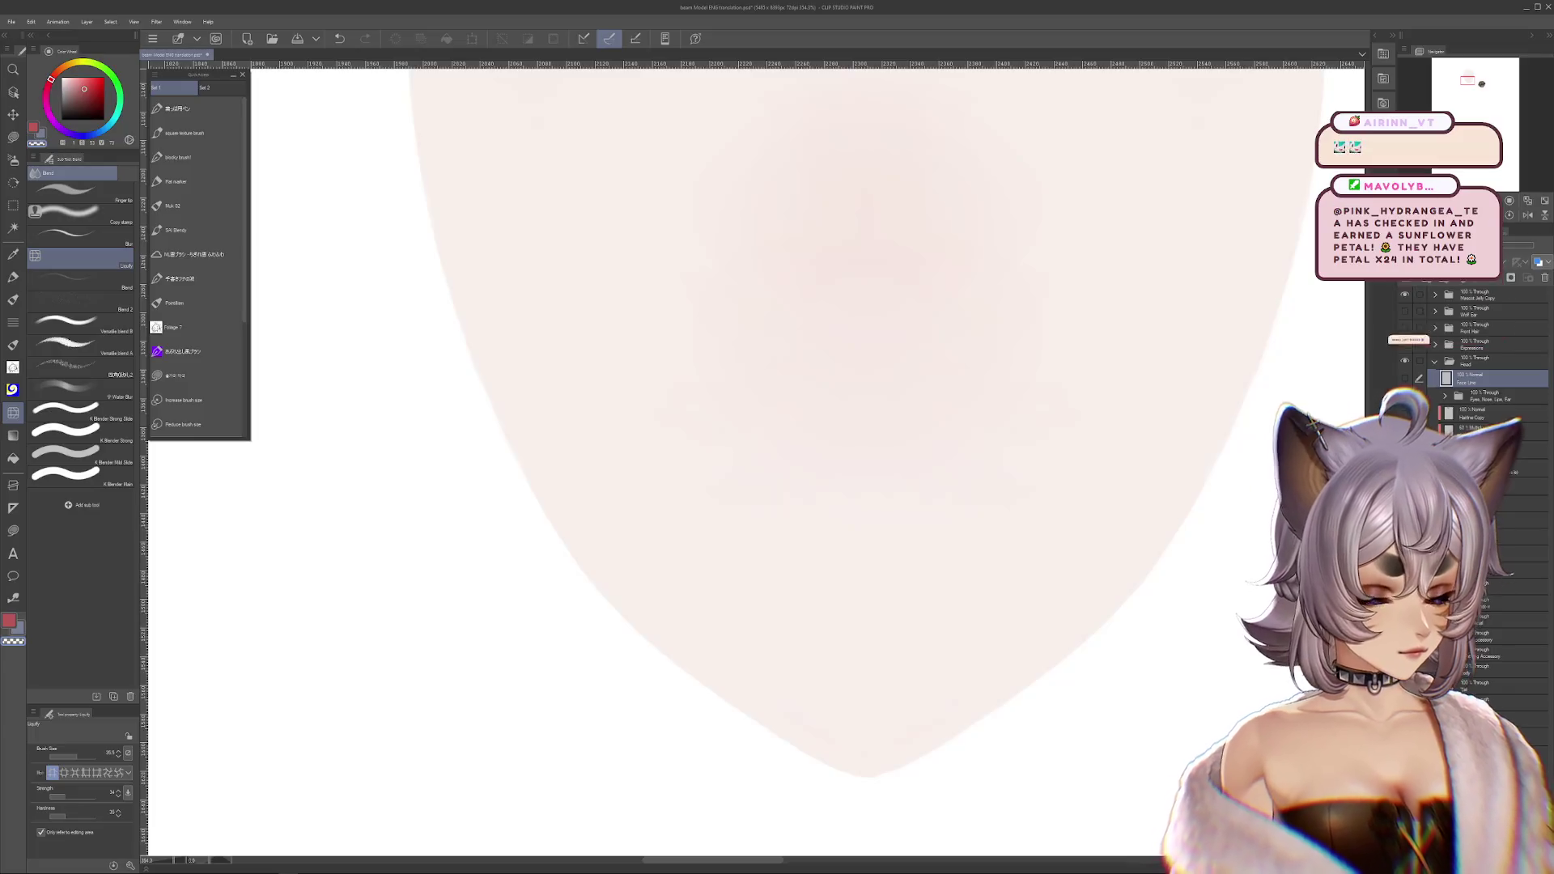
- Pan over the lower face, clear the selection around it with Ctrl+D, and return to the Pen tool
left_click(1446, 378, "ctrl")
left_click_drag(1147, 453, 1071, 477)
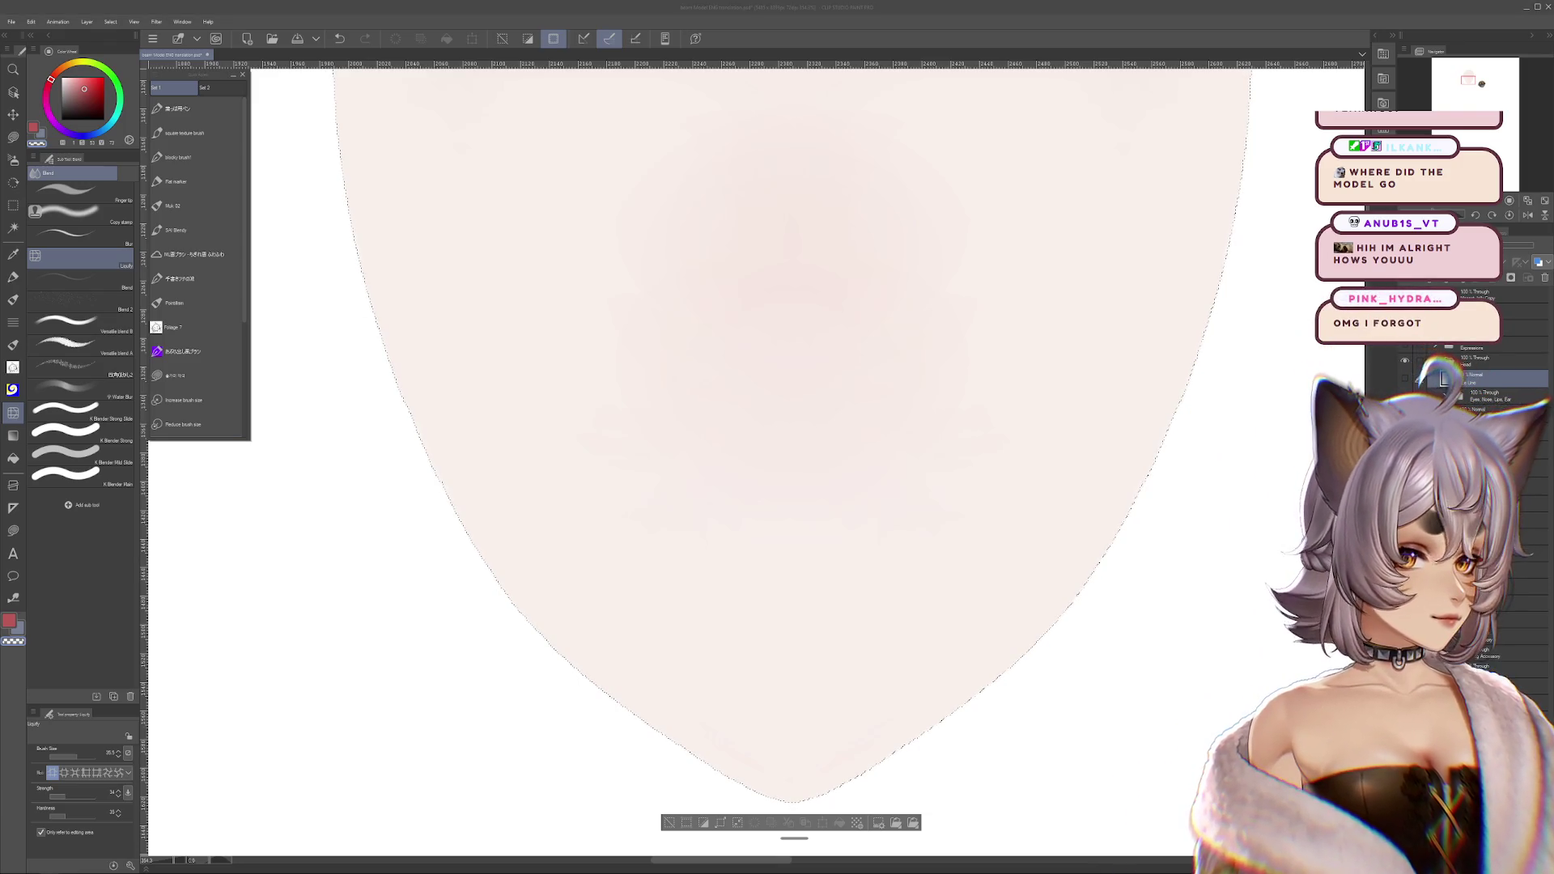
scroll(846, 412, "down", 3)
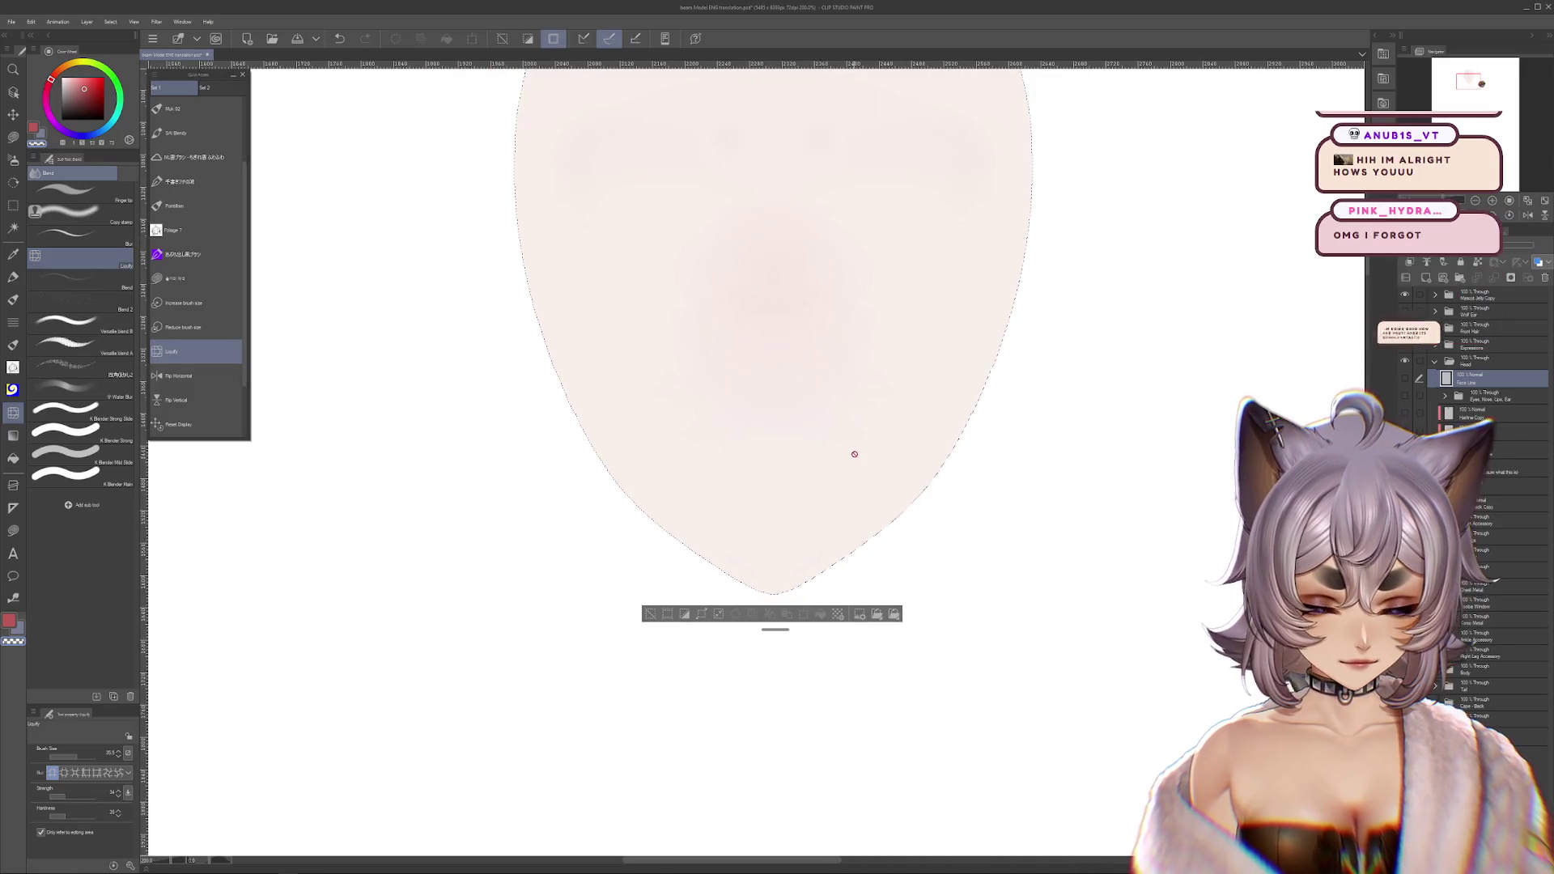
scroll(853, 451, "up", 2)
key("ctrl+d")
key("p")
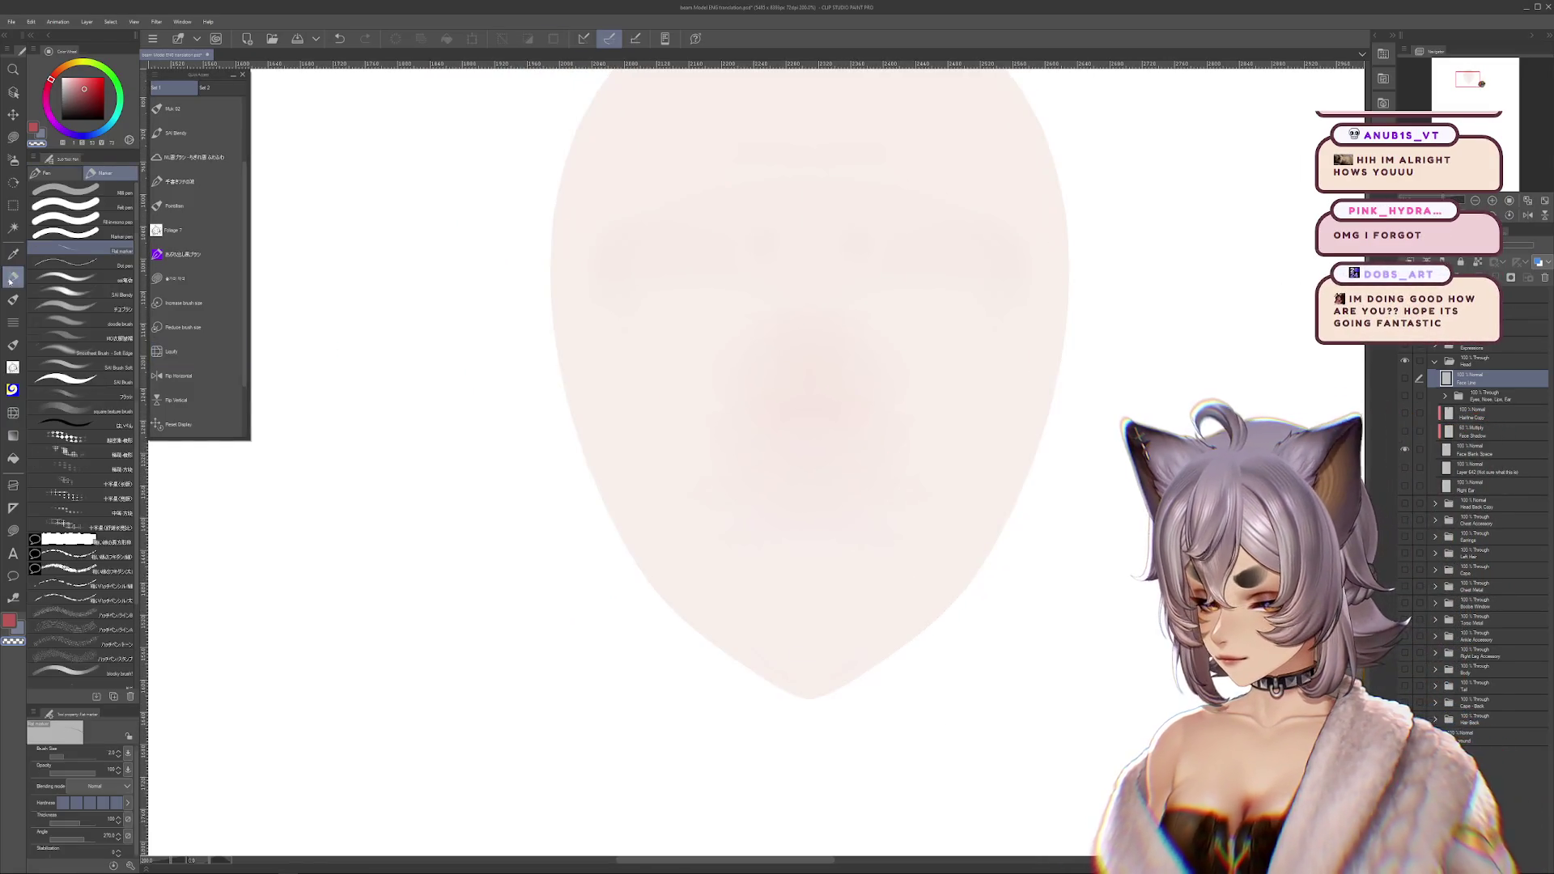
- Pick near-black and toggle the Face Line and skin layers to compare the outline
left_click(1405, 378)
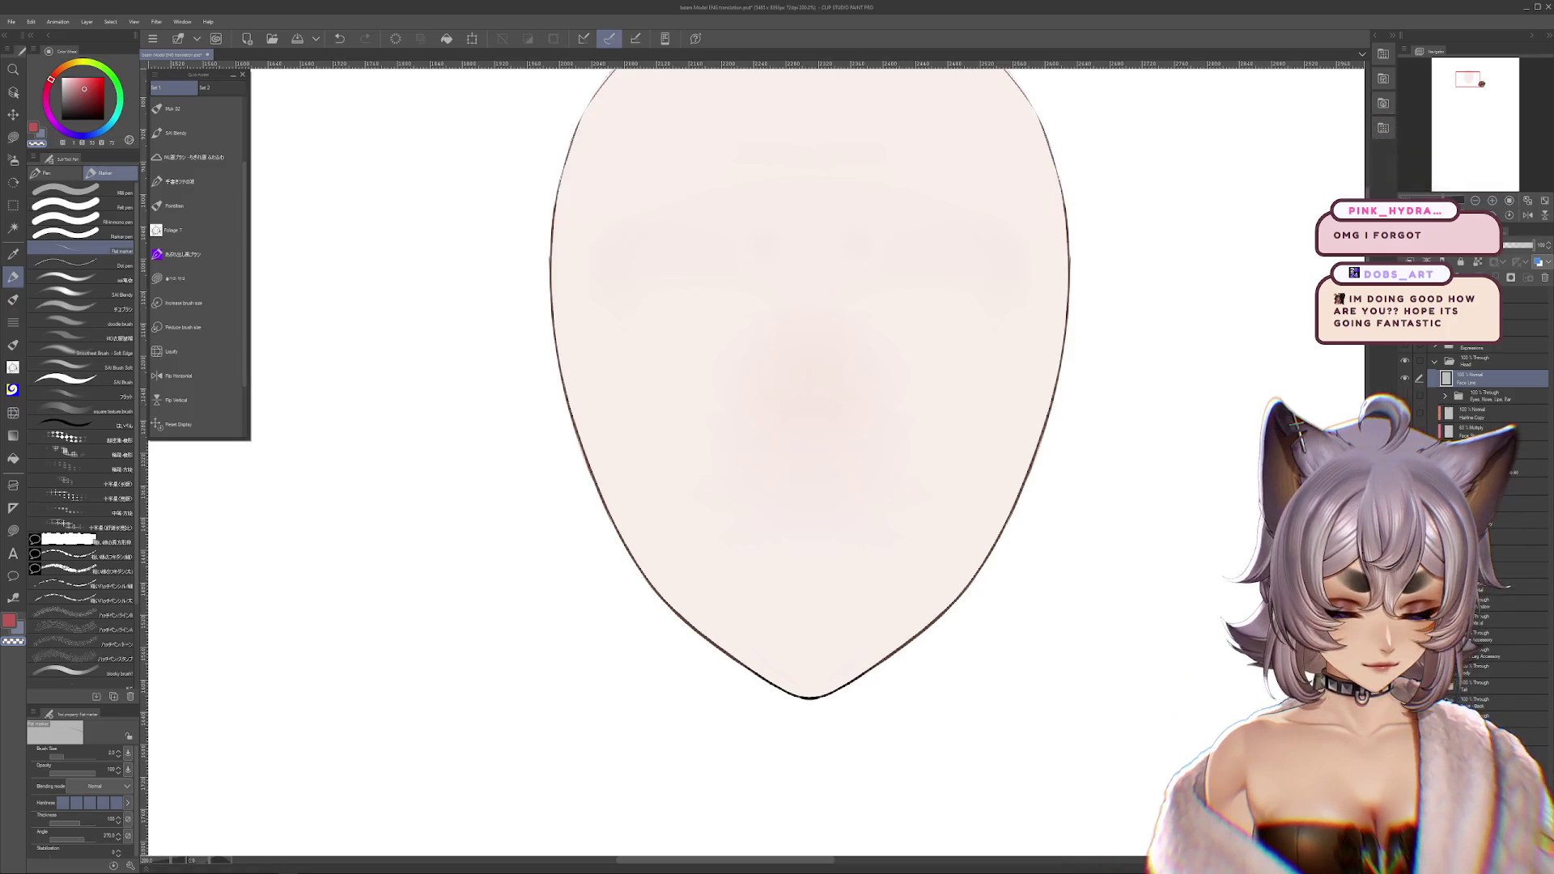
scroll(809, 696, "up", 4)
left_click(827, 665, "alt")
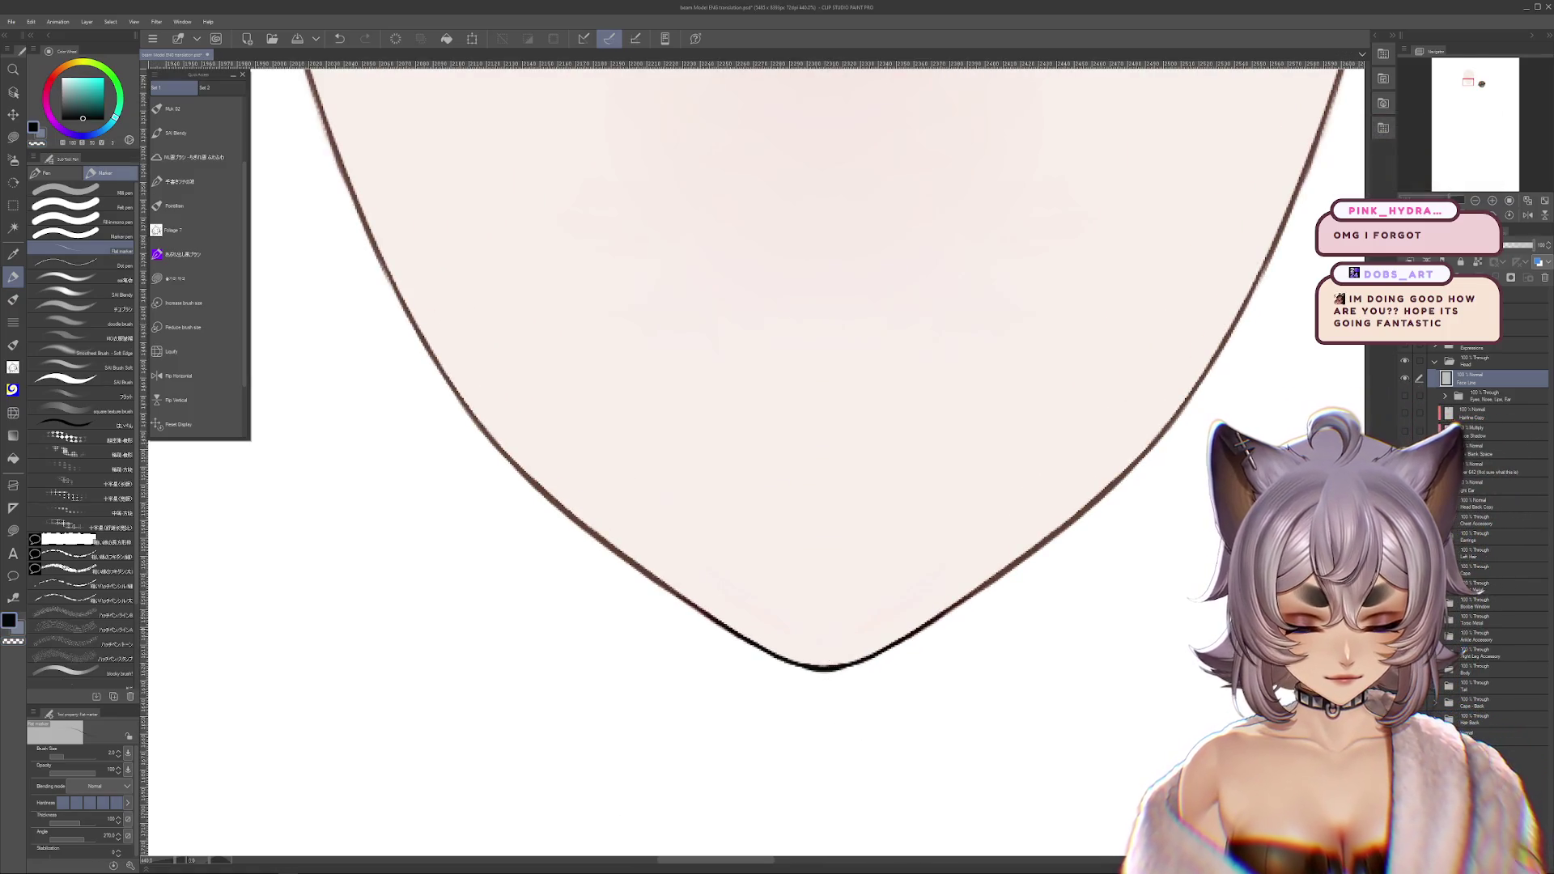
scroll(1223, 520, "down", 5)
left_click(1405, 378)
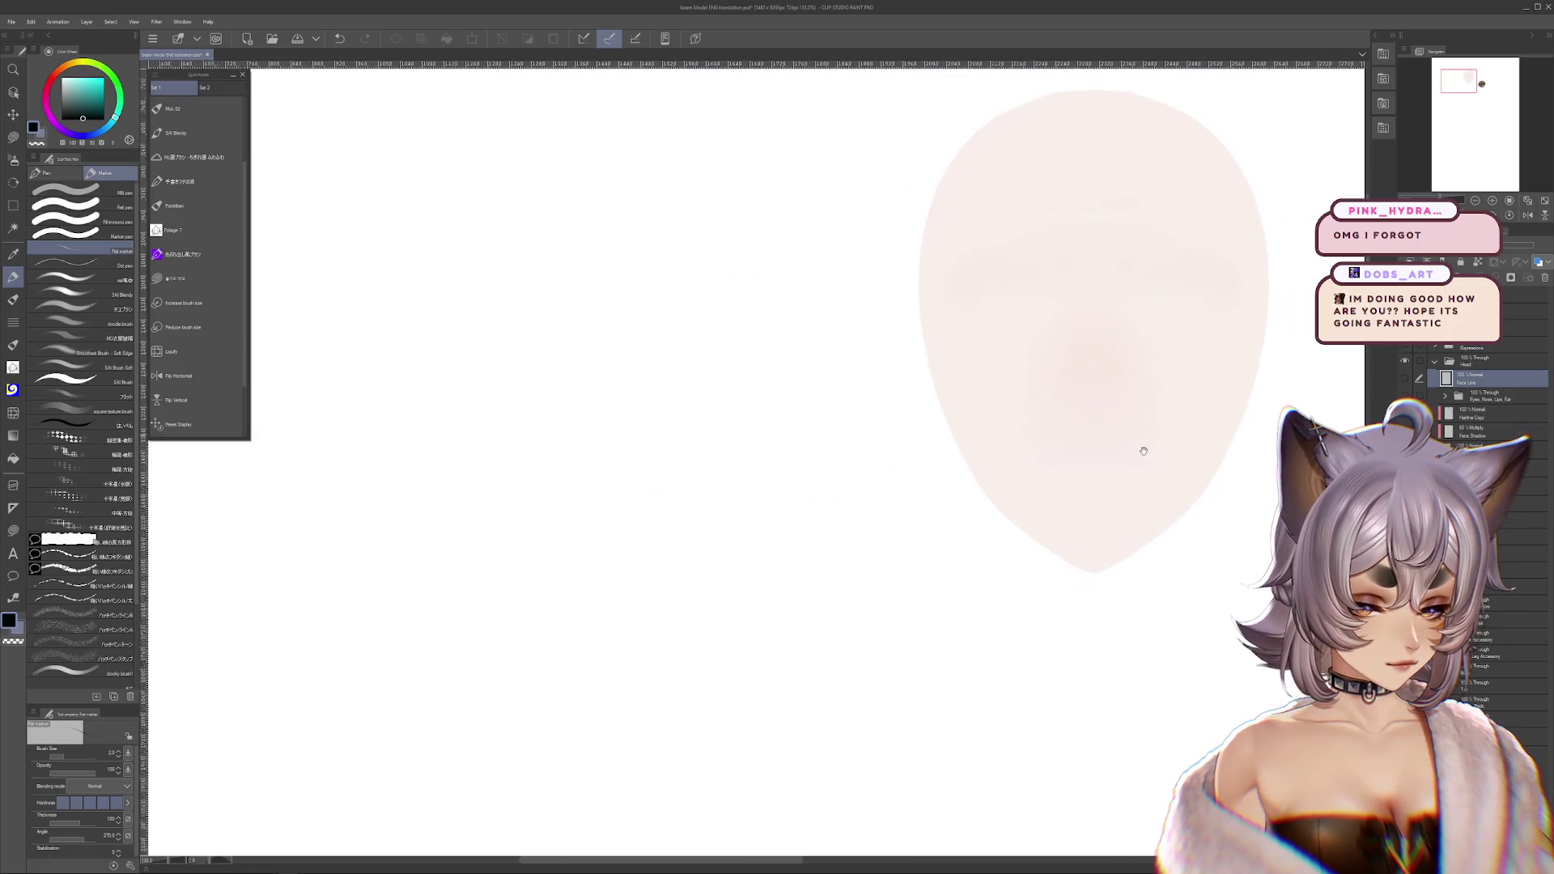
left_click_drag(1141, 448, 907, 601)
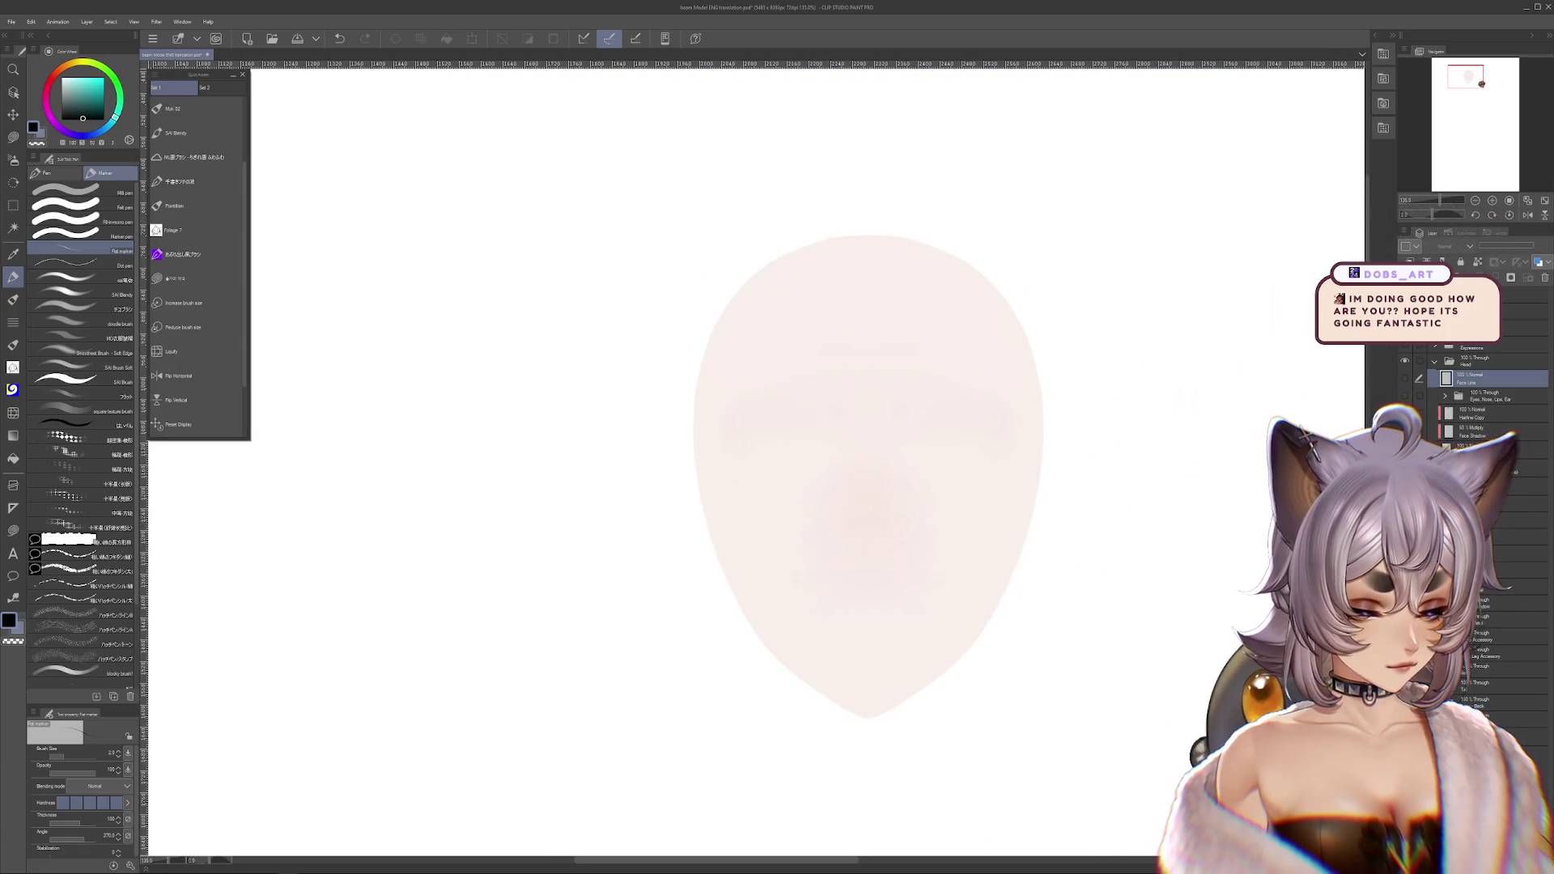
left_click(1404, 380)
- Show and activate the face outline layer, restore the pale fill, zoom in, and undo the last outline change
left_click(1405, 380)
left_click(1483, 382)
key("ctrl+z")
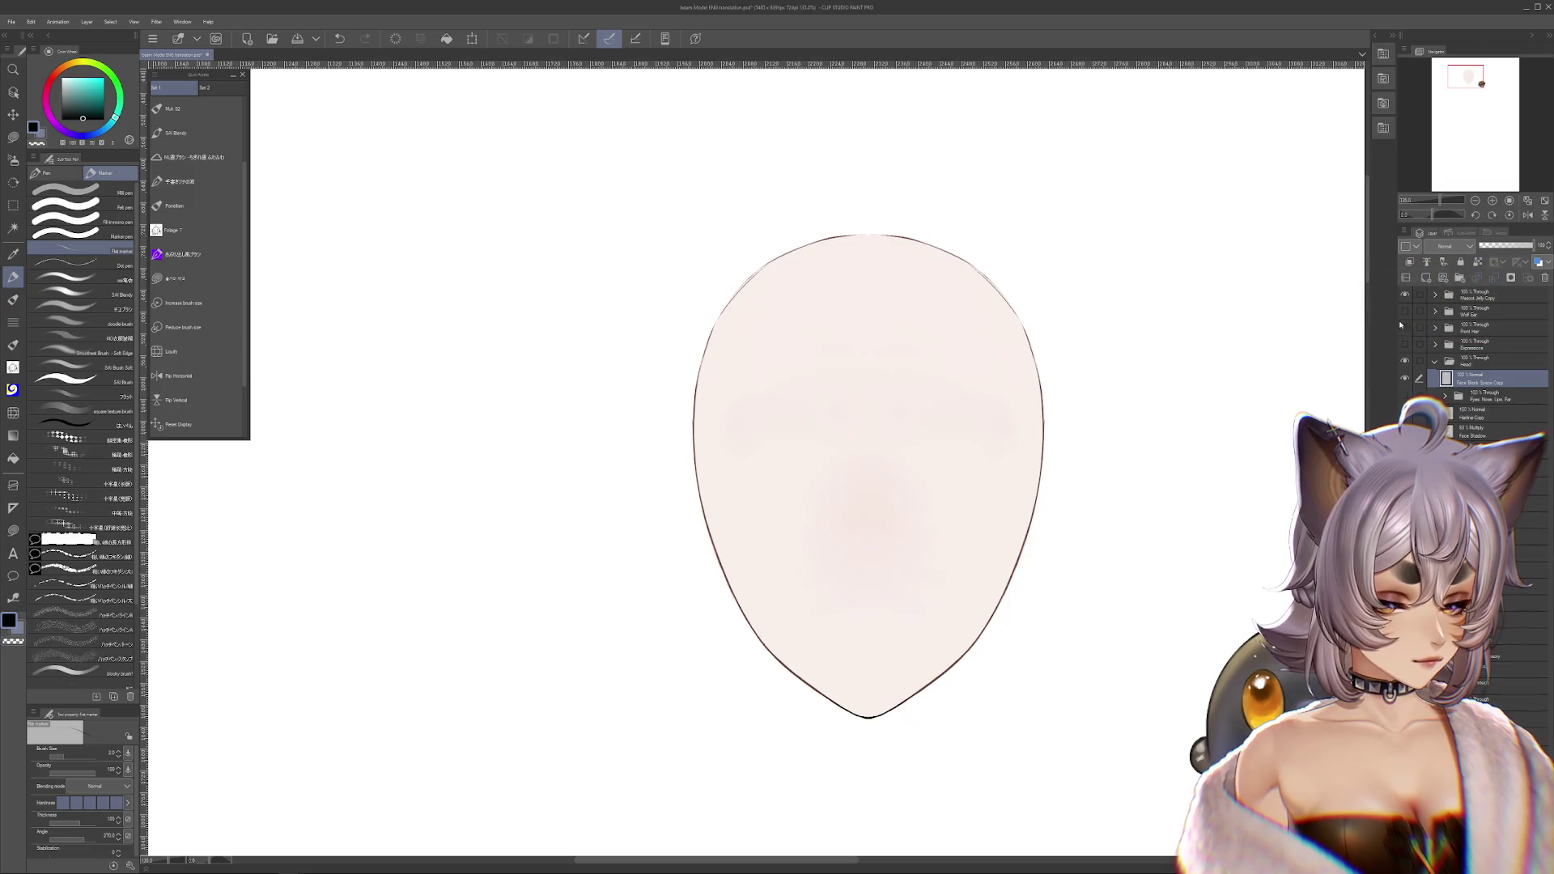
key("ctrl+plus")
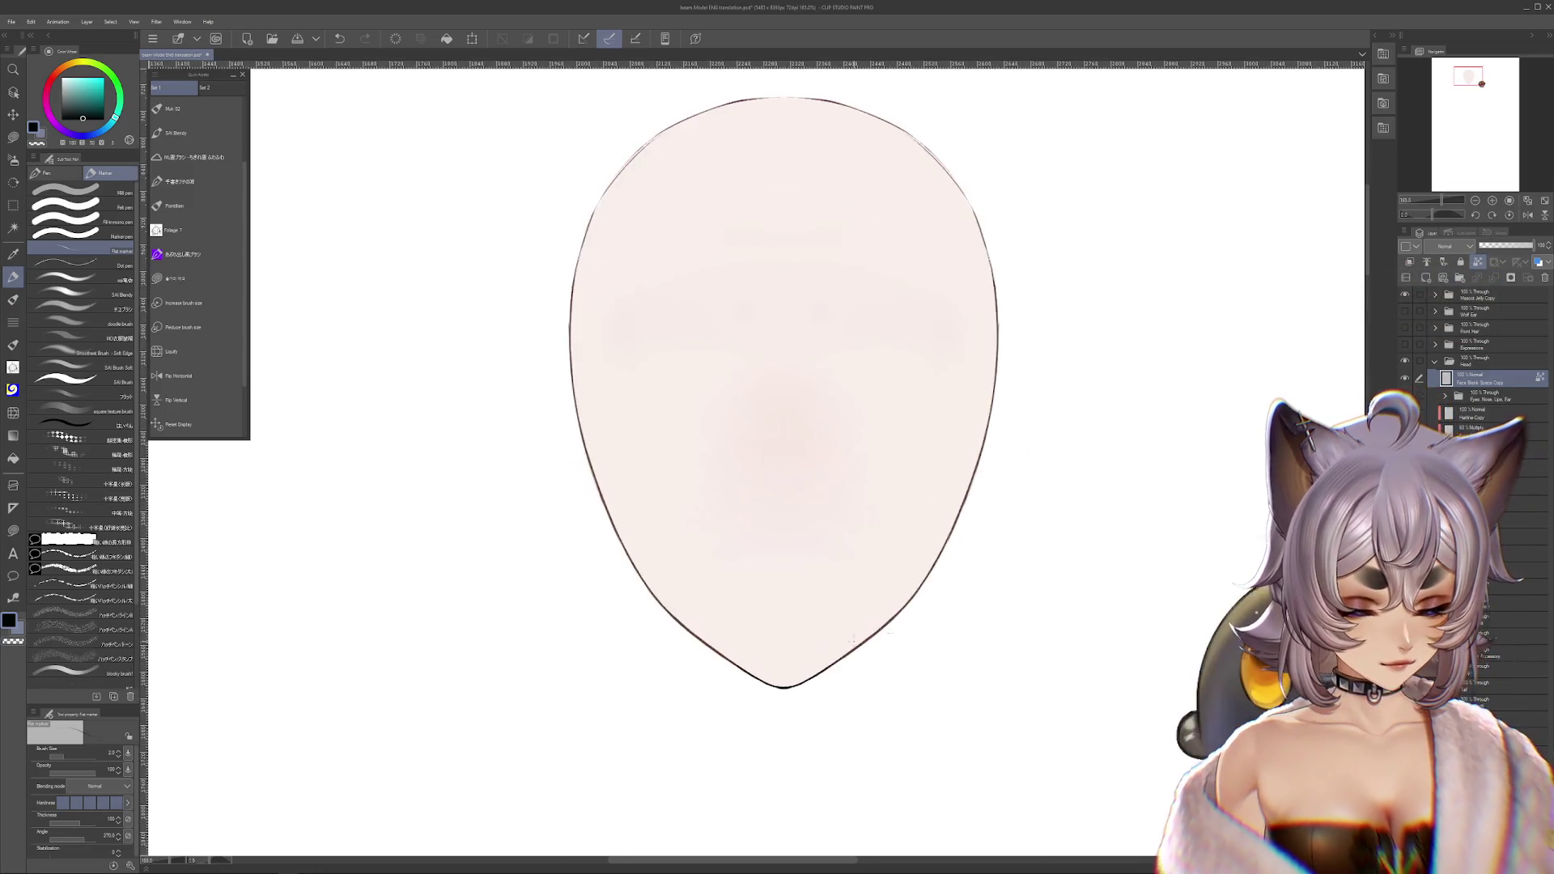
scroll(738, 670, "up", 2)
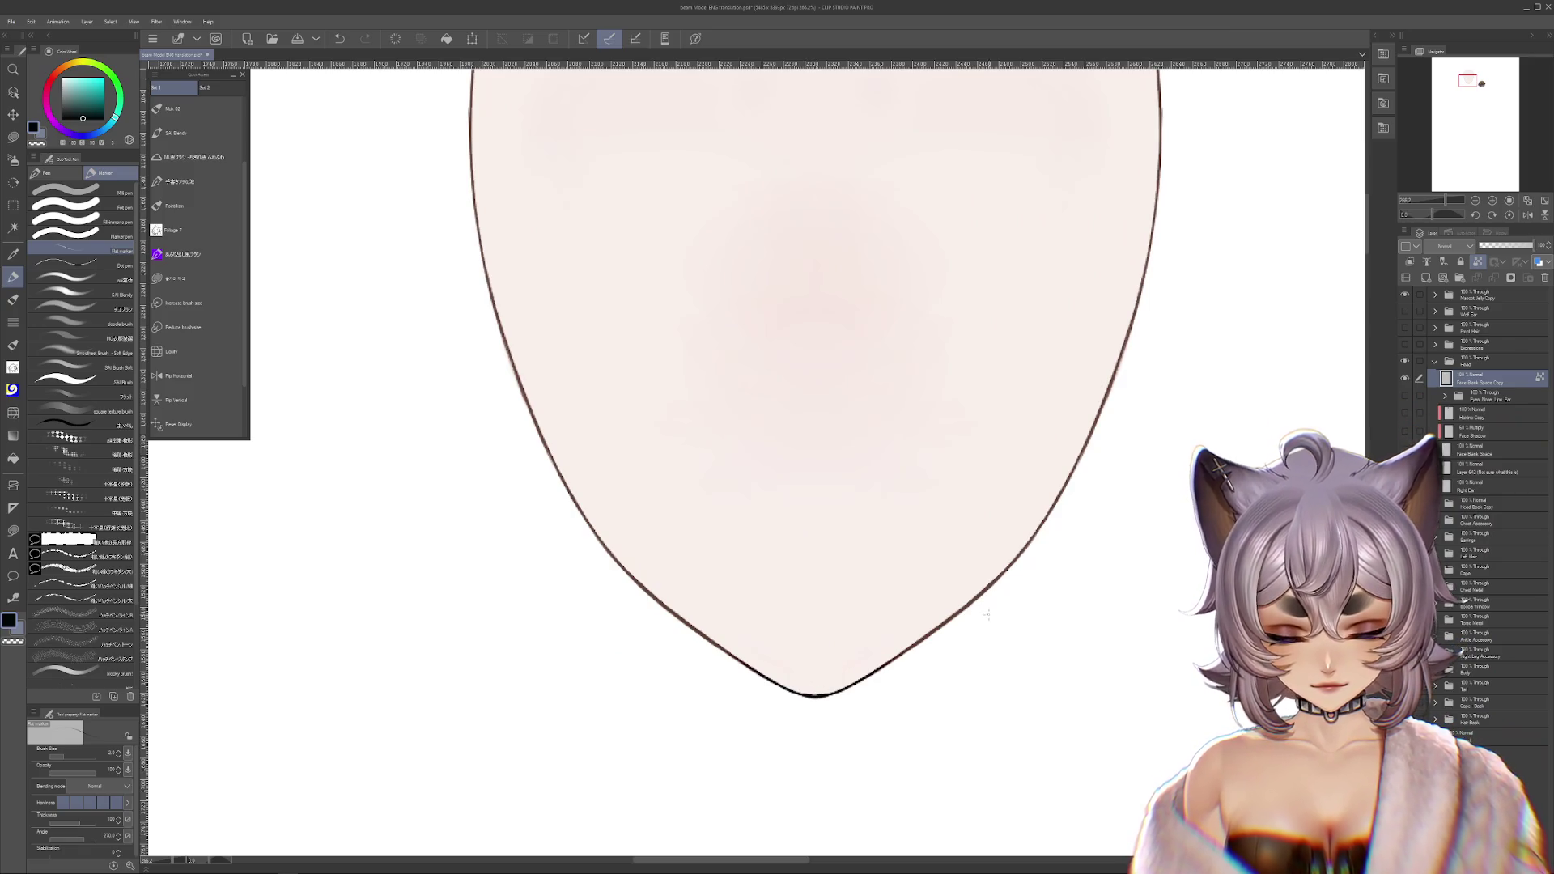
scroll(979, 598, "down", 2)
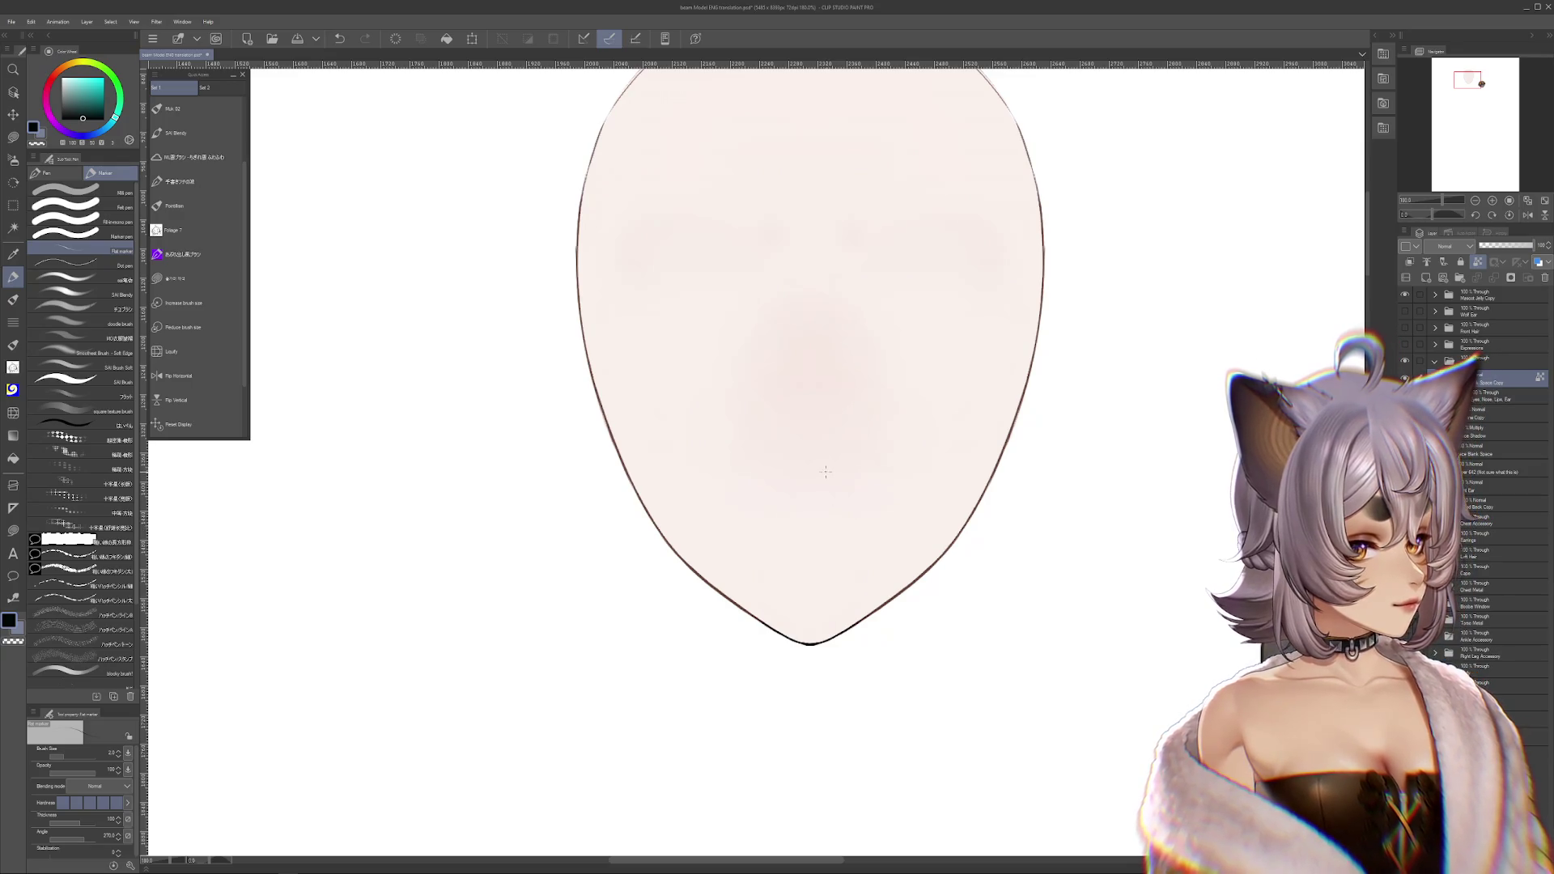
key("ctrl+z")
left_click(20, 162)
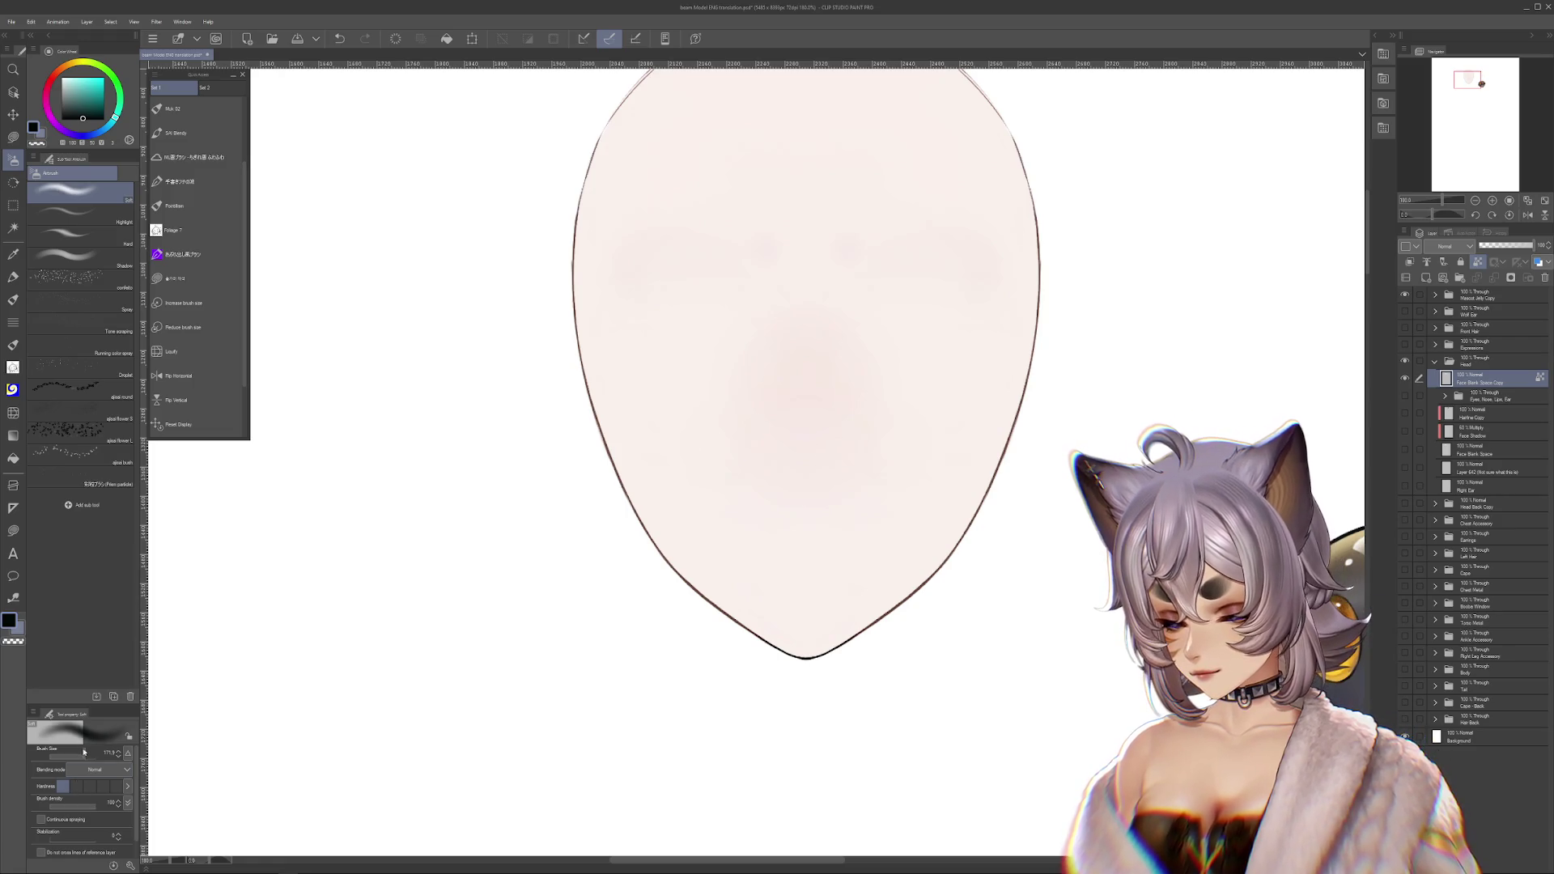
- Airbrush black over the chin and eyedropped reddish-brown across both cheeks and upper face
mouse_move(712, 688)
left_mouse_down()
mouse_move(804, 666)
mouse_move(810, 615)
left_mouse_up()
scroll(577, 547, "up", 3)
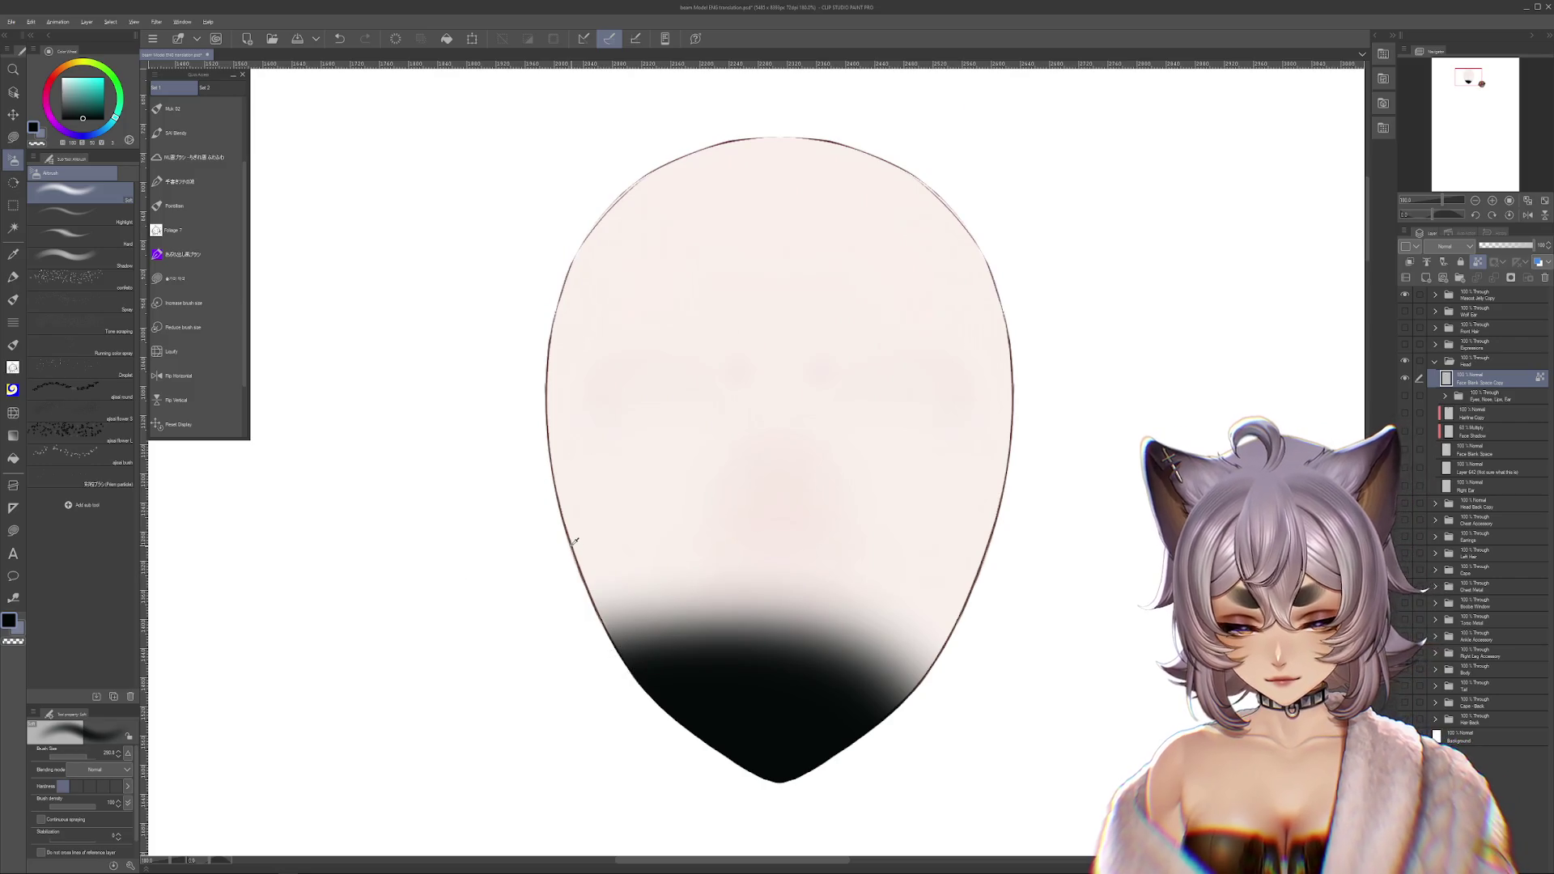
left_click(570, 519, "alt")
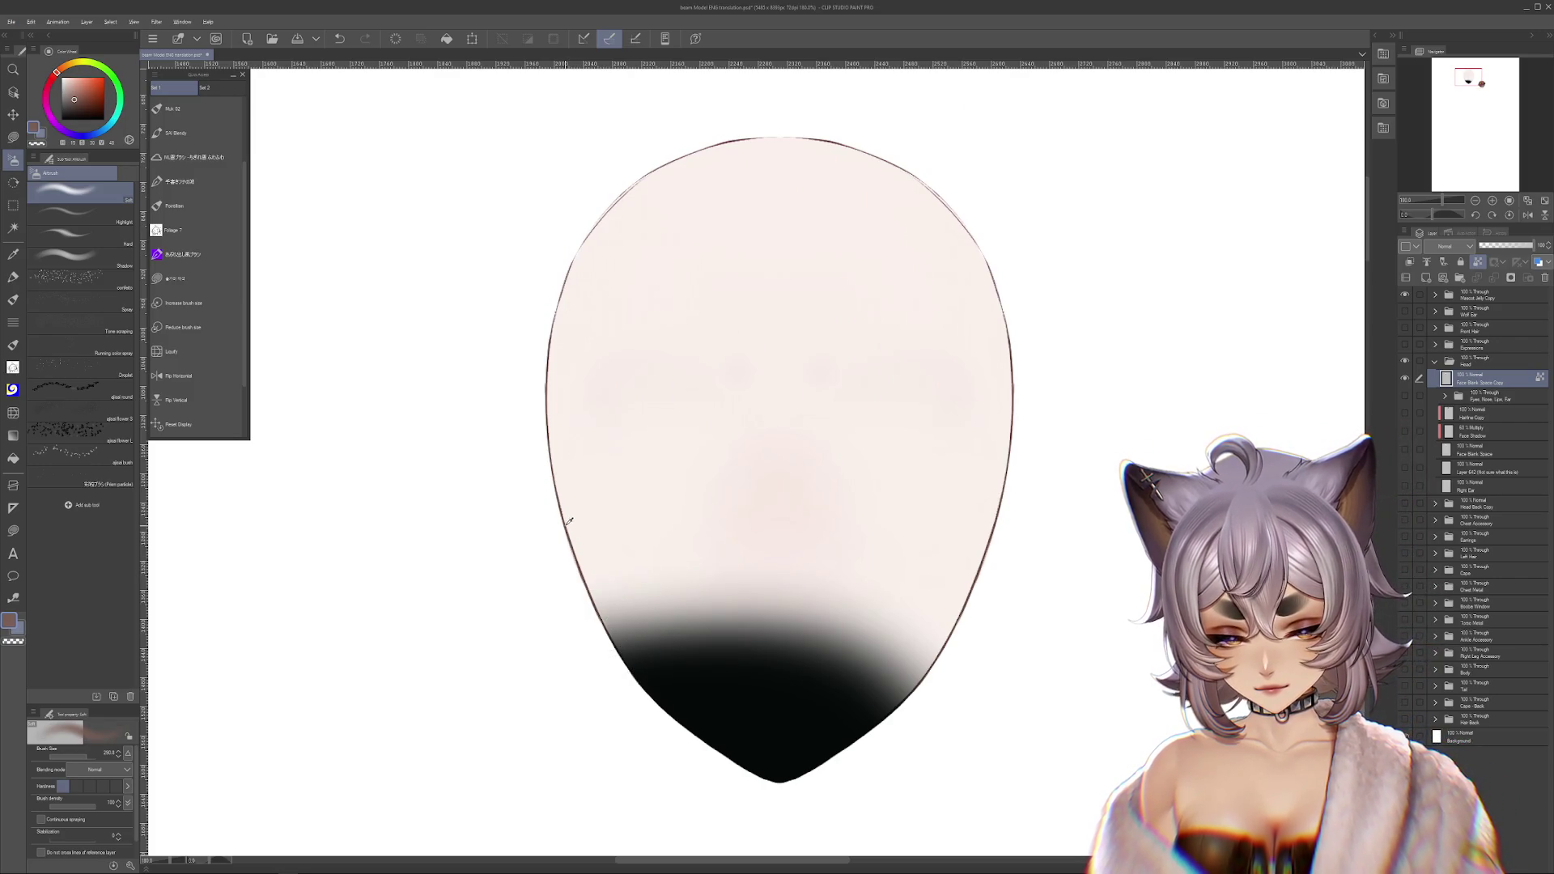
mouse_move(561, 486)
left_mouse_down()
mouse_move(544, 468)
mouse_move(558, 428)
mouse_move(537, 590)
mouse_move(693, 555)
left_mouse_up()
mouse_move(996, 567)
left_mouse_down()
mouse_move(1006, 434)
mouse_move(982, 463)
left_mouse_up()
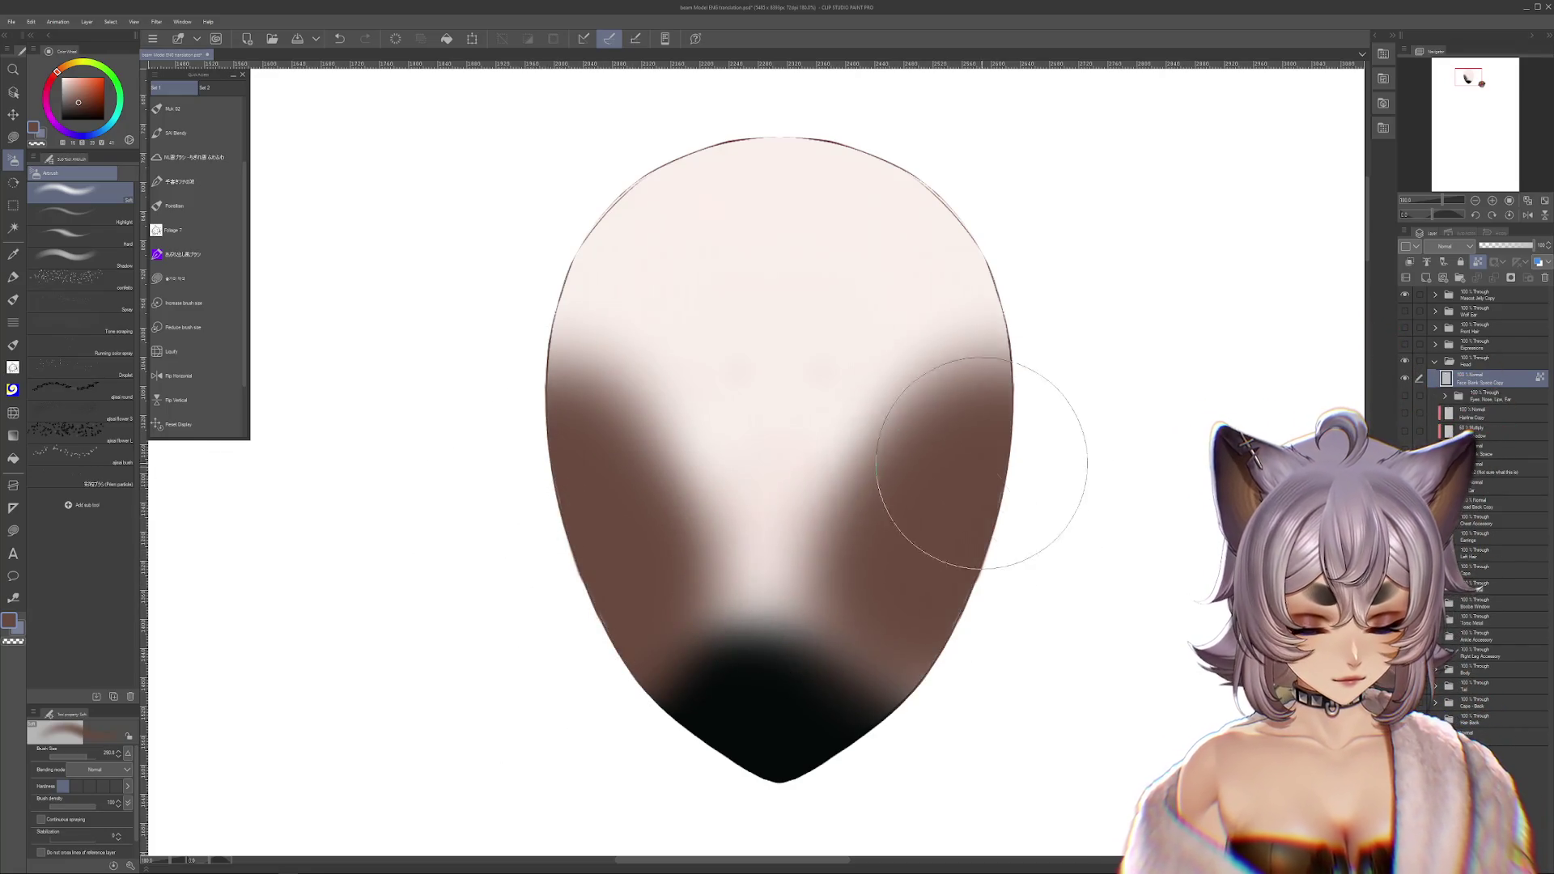
scroll(890, 502, "up", 3)
mouse_move(885, 510)
left_mouse_down()
mouse_move(790, 319)
mouse_move(538, 497)
mouse_move(903, 507)
mouse_move(936, 572)
left_mouse_up()
scroll(937, 573, "down", 3)
mouse_move(624, 503)
left_mouse_down()
mouse_move(781, 717)
mouse_move(933, 678)
mouse_move(672, 591)
left_mouse_up()
- Pick black and soften the dark chin shading with a blur-style Blend tool
left_click(780, 718, "alt")
left_click(13, 413)
left_click(81, 234)
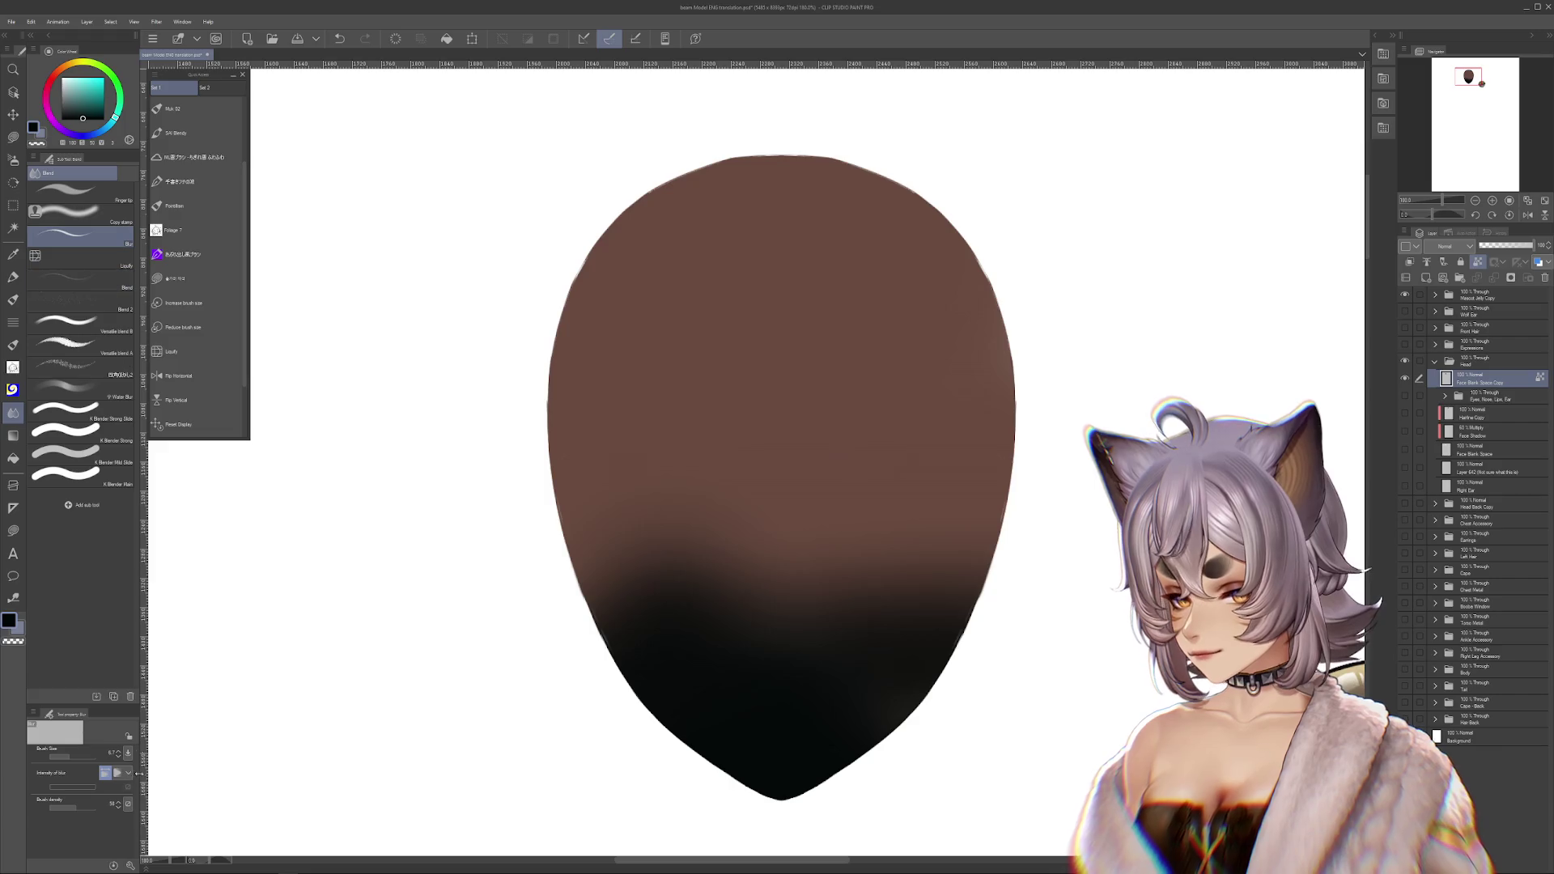
left_click_drag(648, 648, 890, 688)
scroll(781, 477, "down", 2)
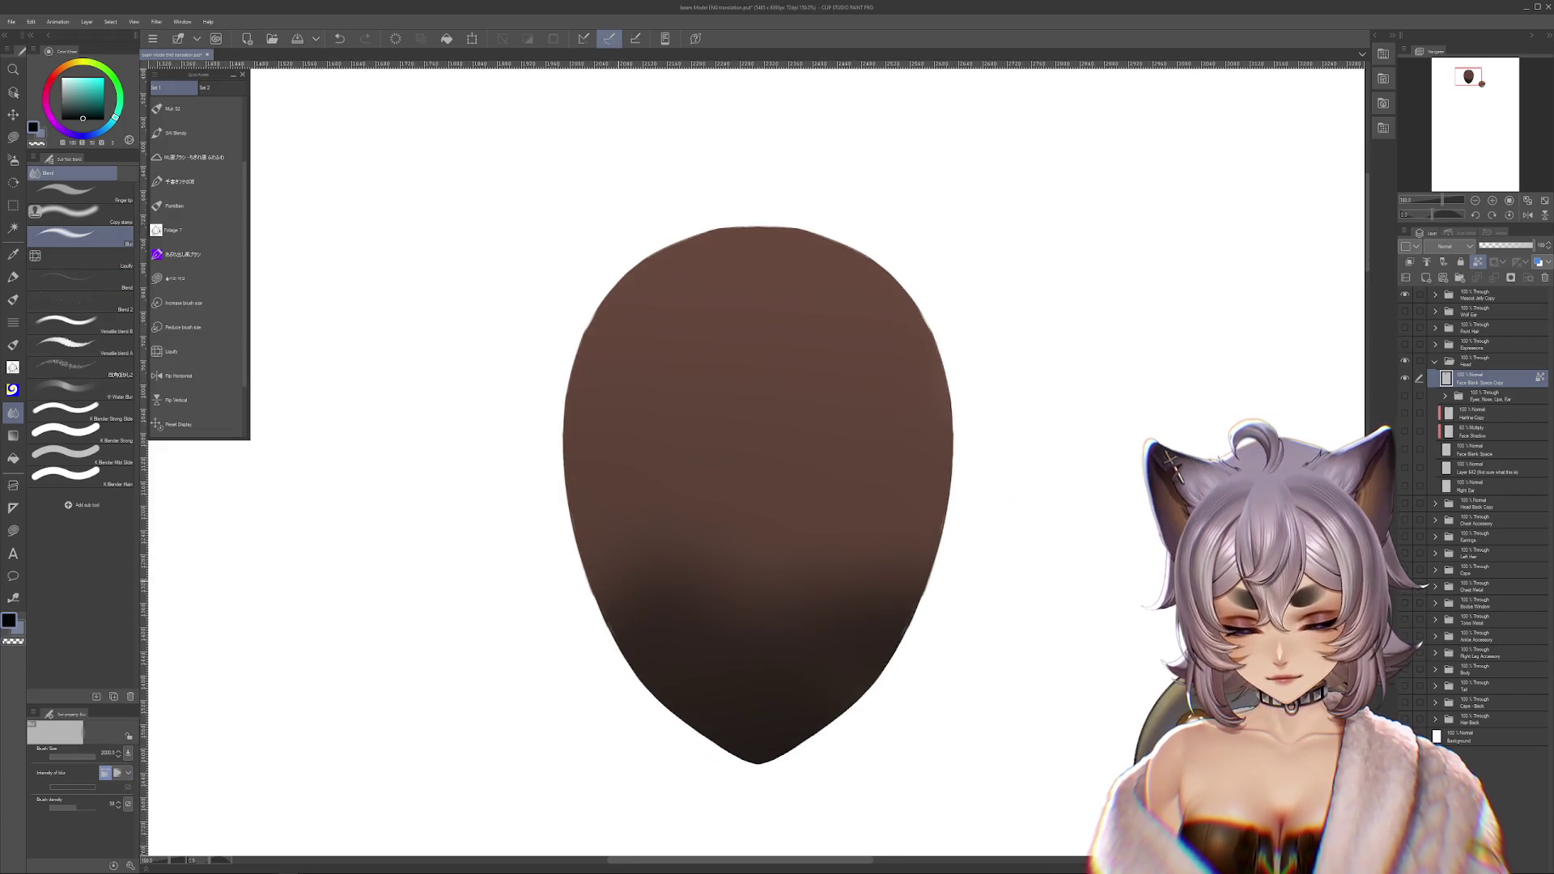
scroll(781, 478, "up", 5)
scroll(850, 400, "down", 2)
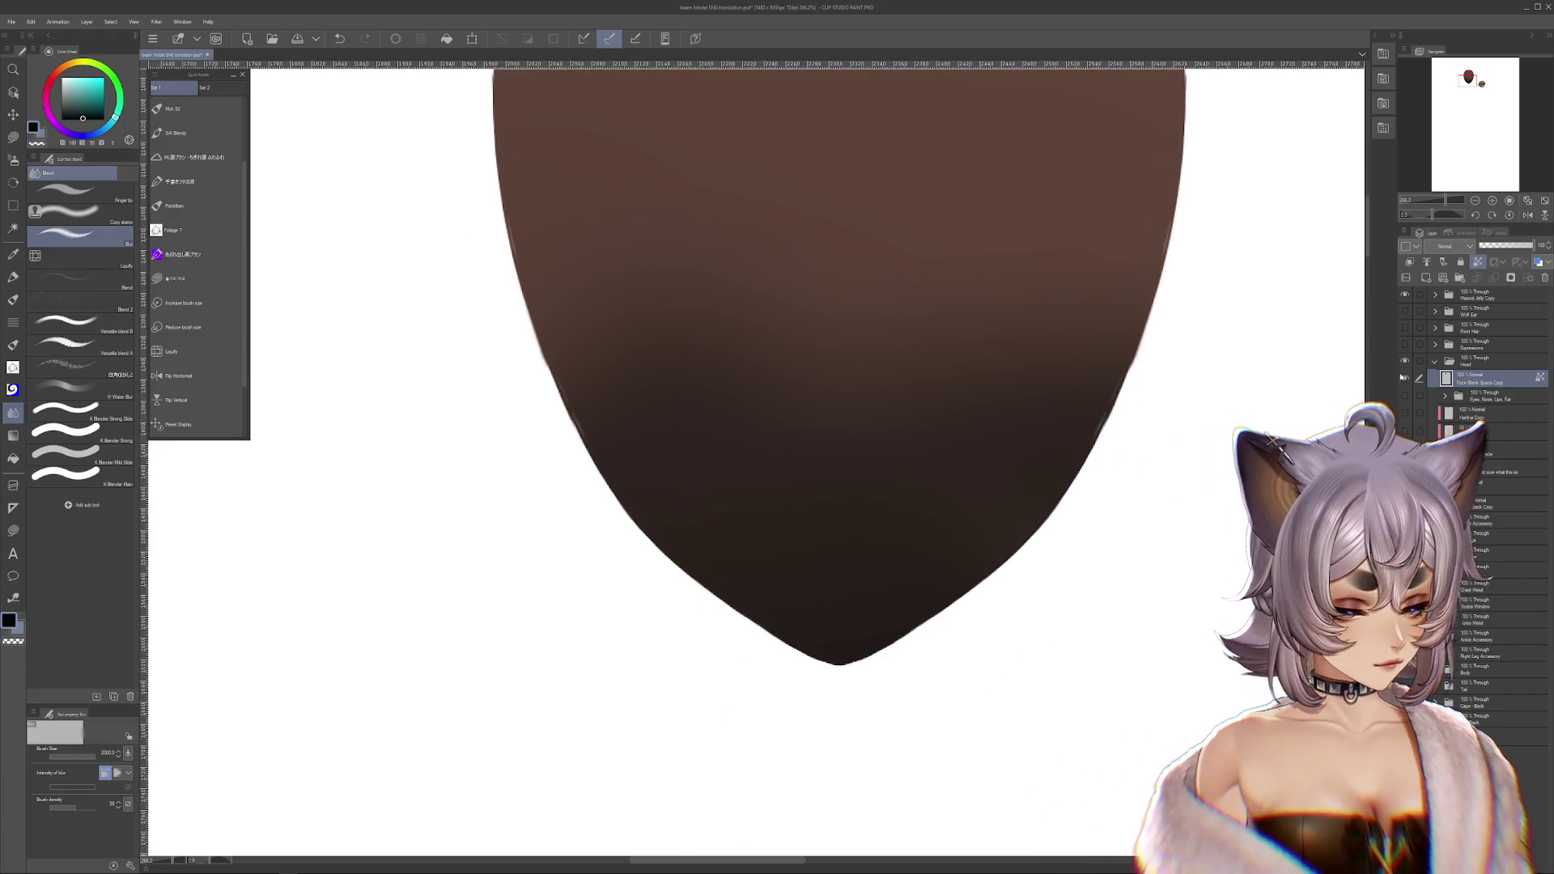
- Hide the brown-painted face layer, show it briefly, then hide it again
left_click(1404, 378)
left_click(1404, 378)
left_click(1404, 378)
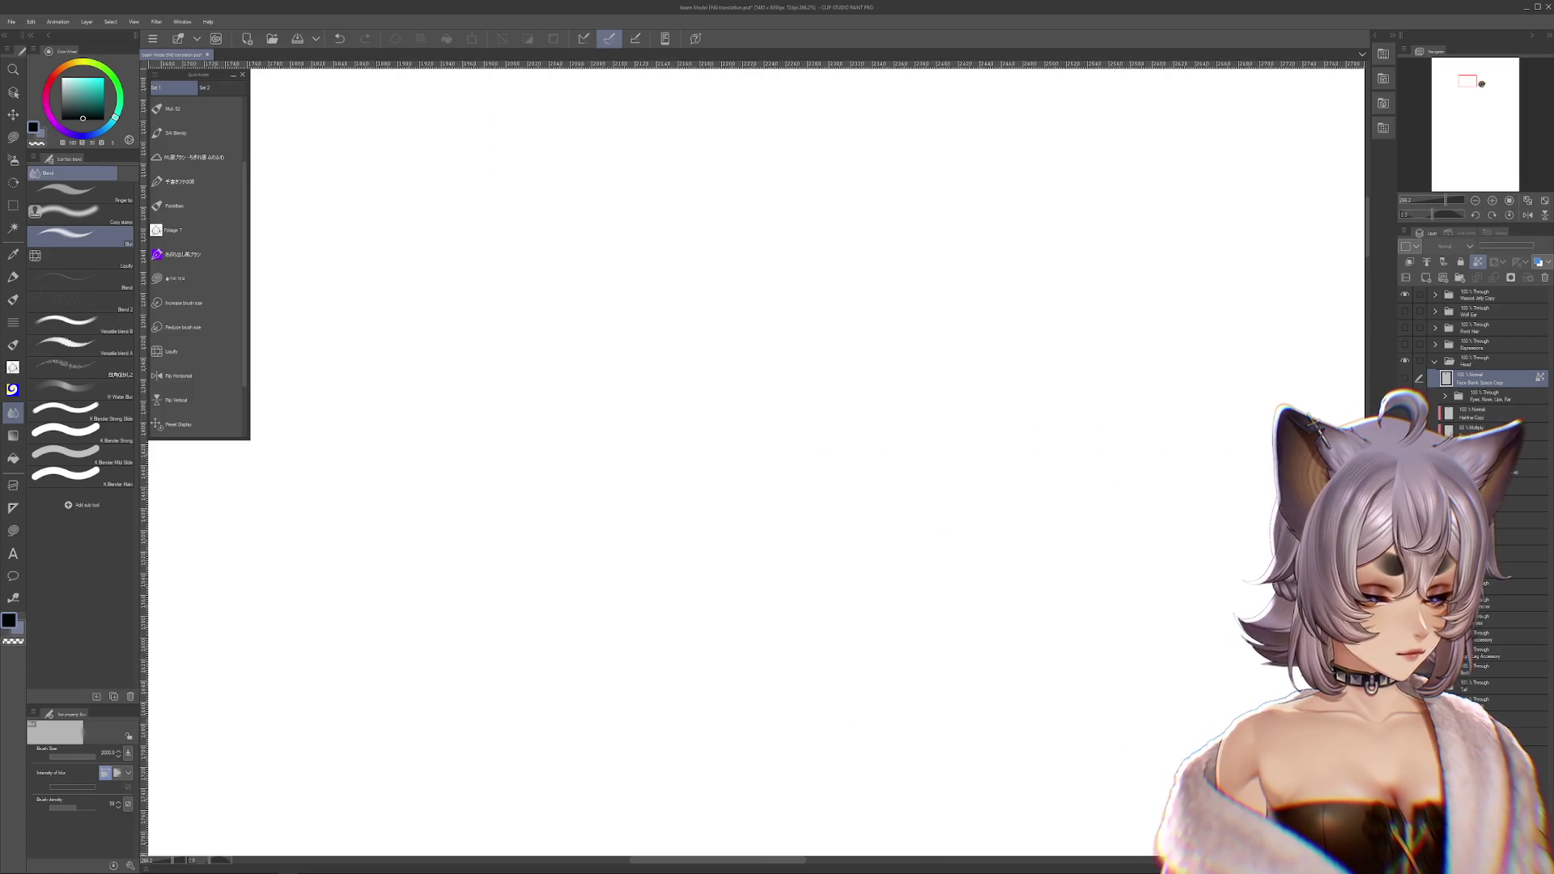
- On the bottom layer, lasso-fill a large dark grey area, redoing the first attempt
left_click(1497, 735)
scroll(728, 404, "down", 1)
left_click(175, 277)
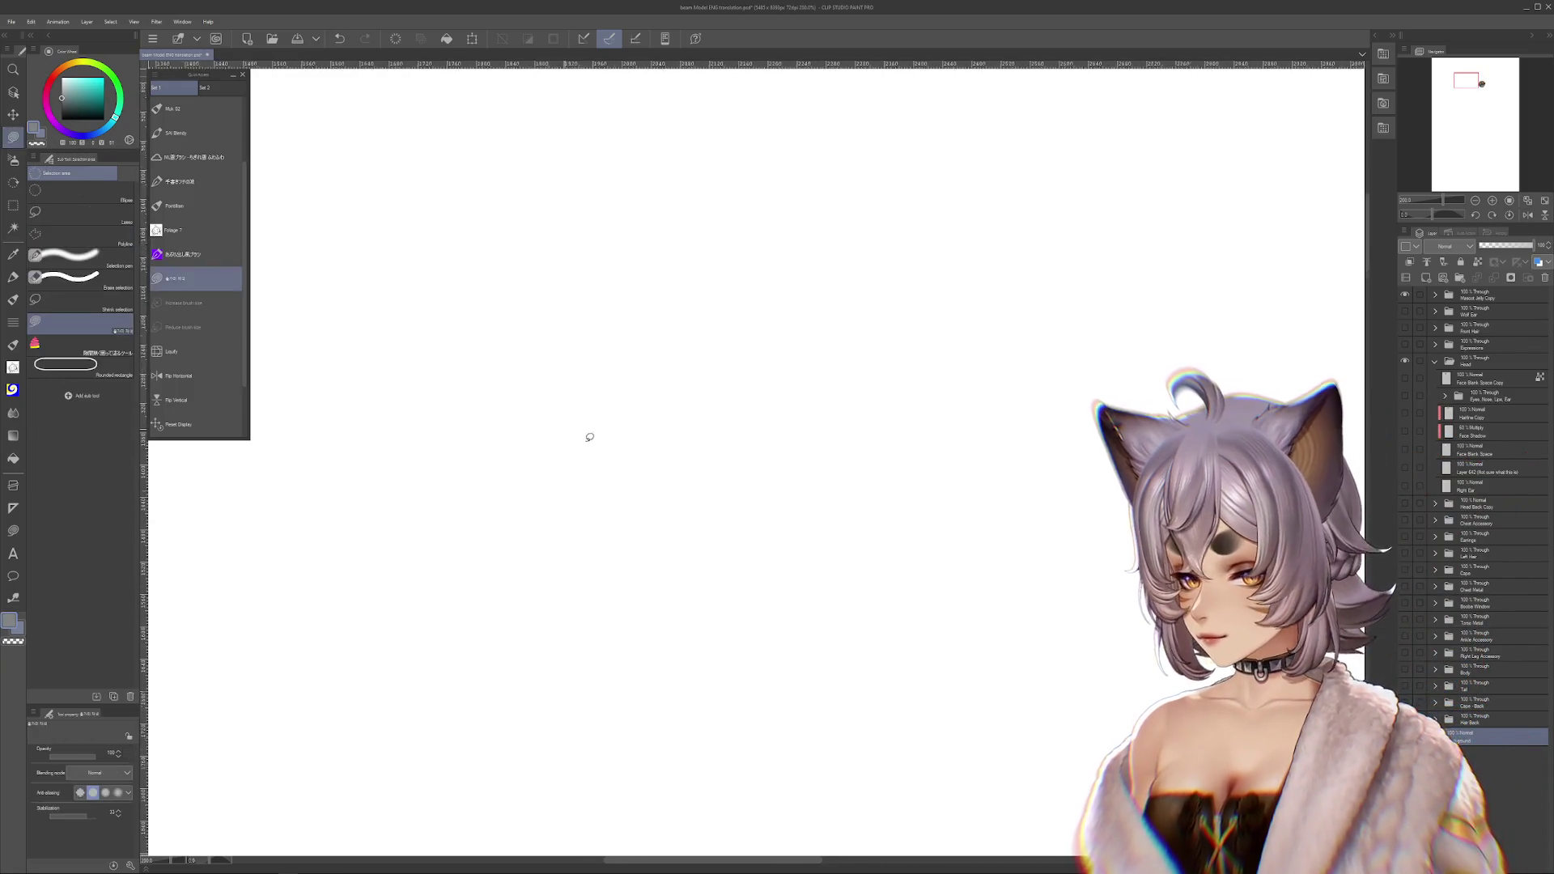
scroll(586, 433, "down", 3)
mouse_move(583, 120)
left_mouse_down()
mouse_move(523, 386)
mouse_move(815, 631)
left_mouse_up()
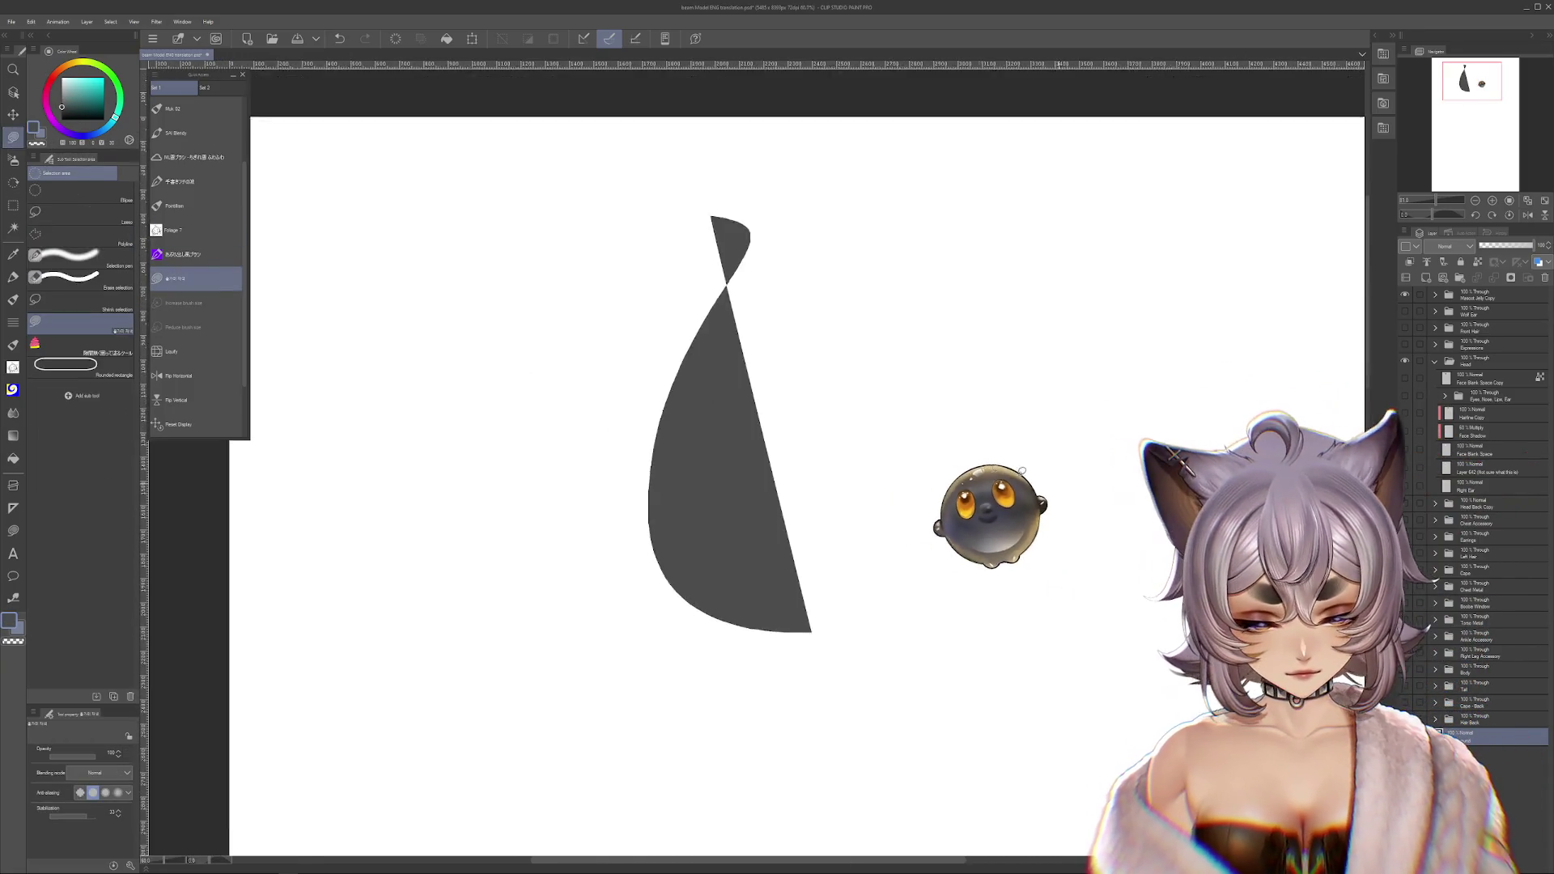
key("ctrl+z")
mouse_move(676, 208)
left_mouse_down()
mouse_move(1148, 233)
mouse_move(1116, 202)
left_mouse_up()
scroll(836, 406, "up", 2)
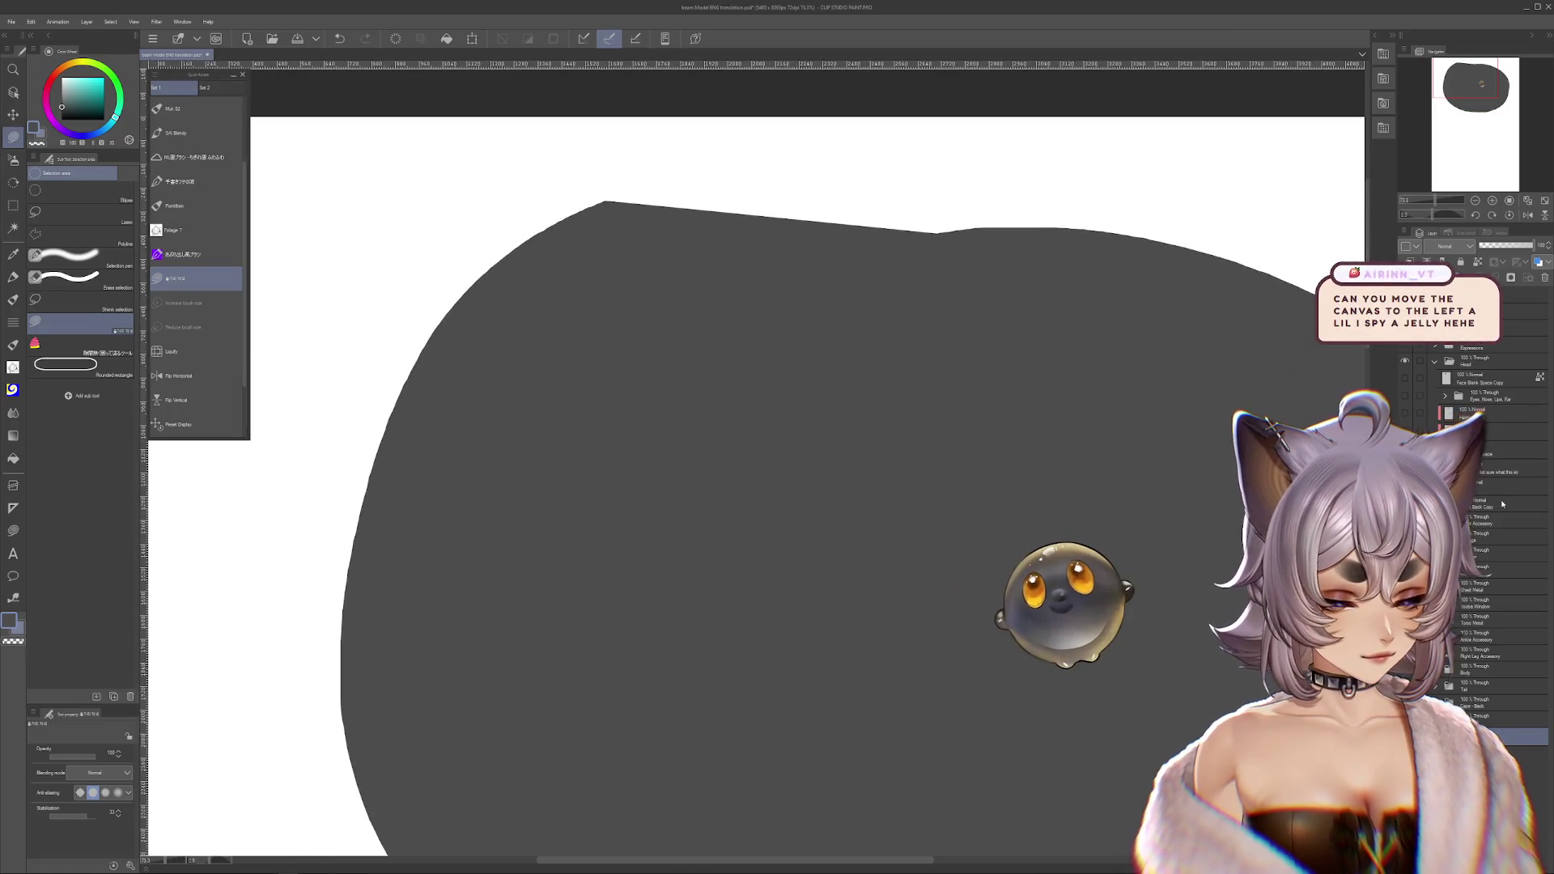
- Show the pale face layer again and reset the canvas display
left_click(1405, 410)
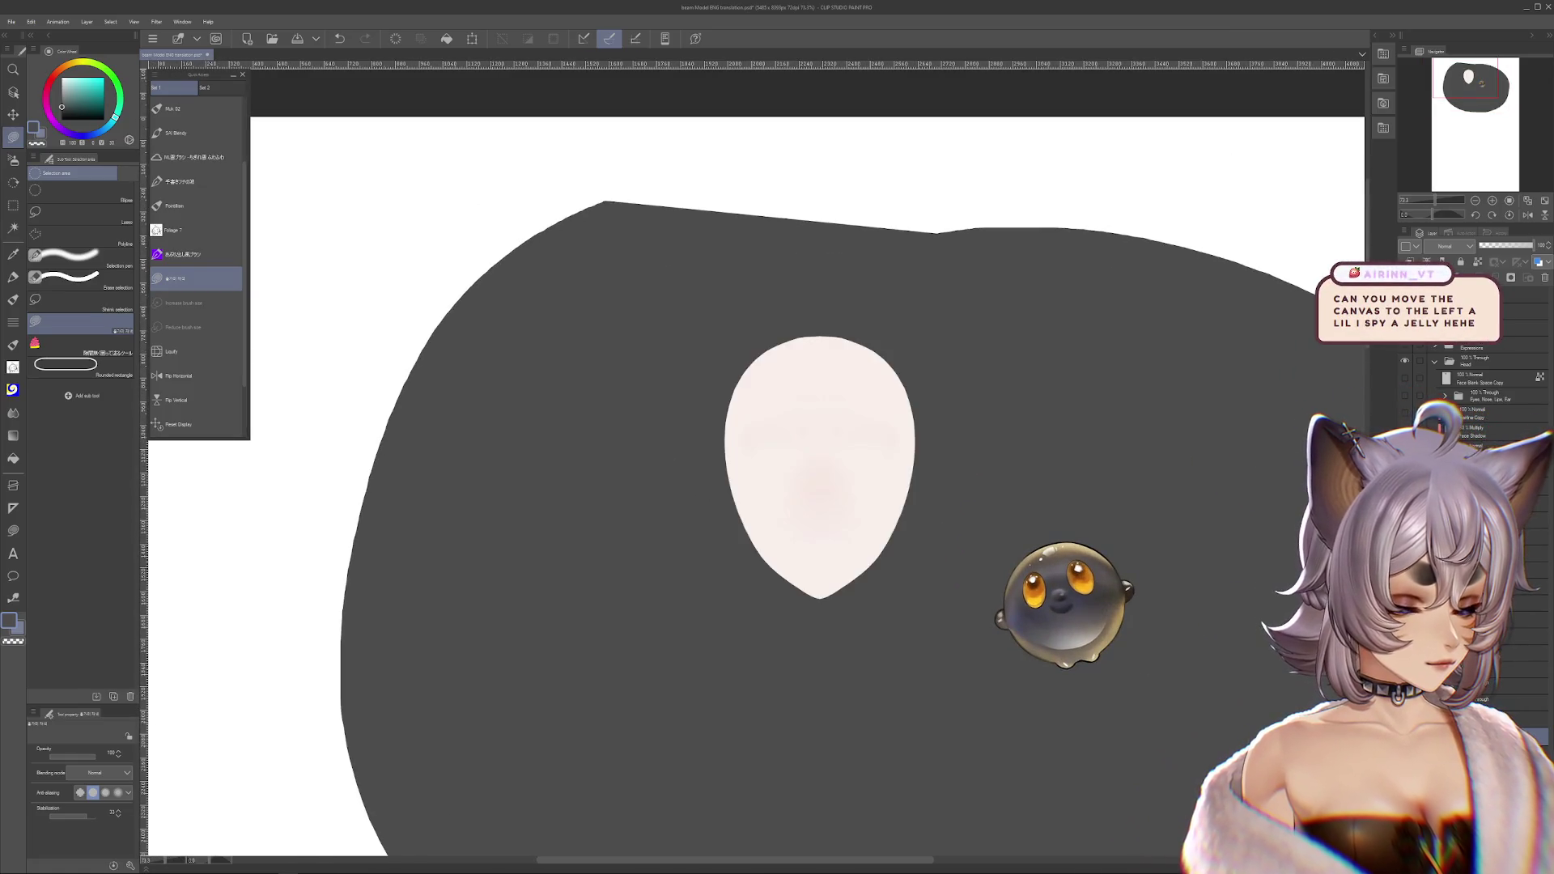
scroll(820, 577, "up", 2)
scroll(819, 577, "up", 4)
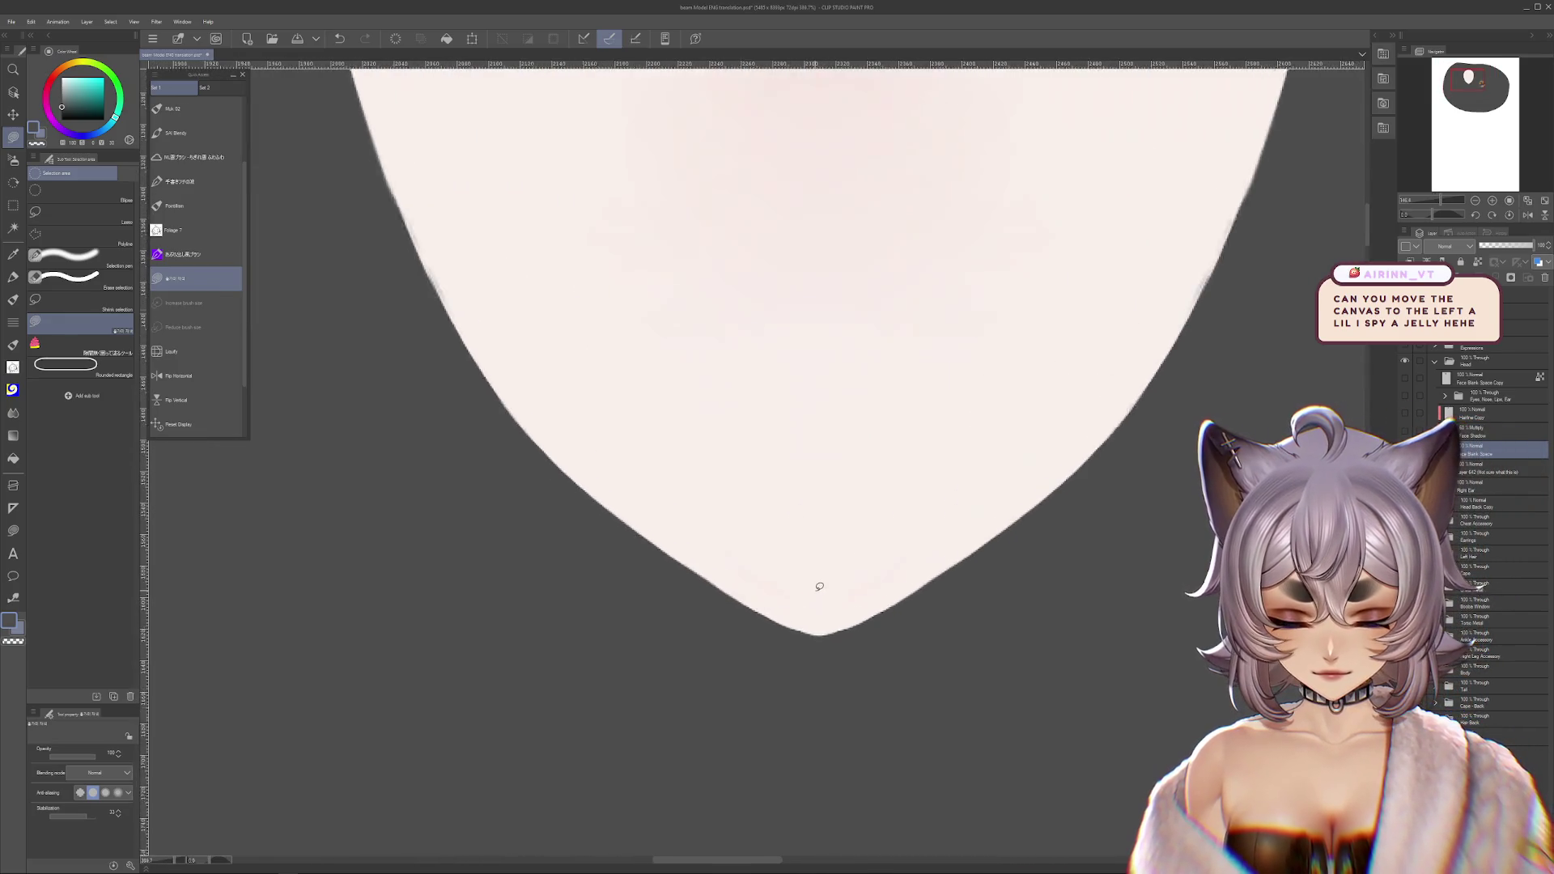
scroll(823, 559, "down", 4)
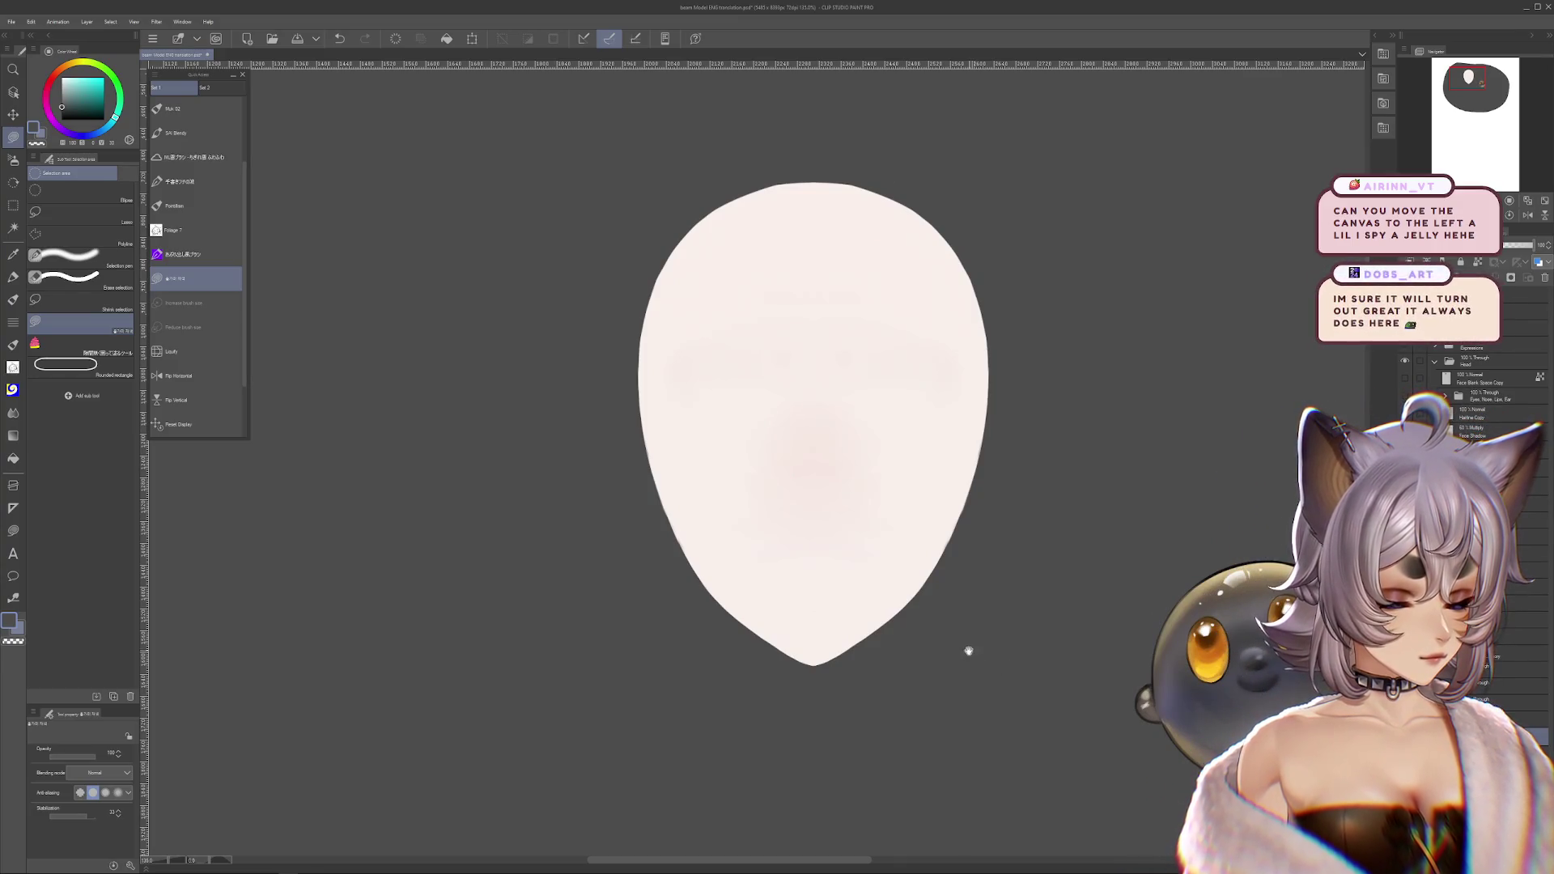
left_click(159, 425)
left_click(13, 508)
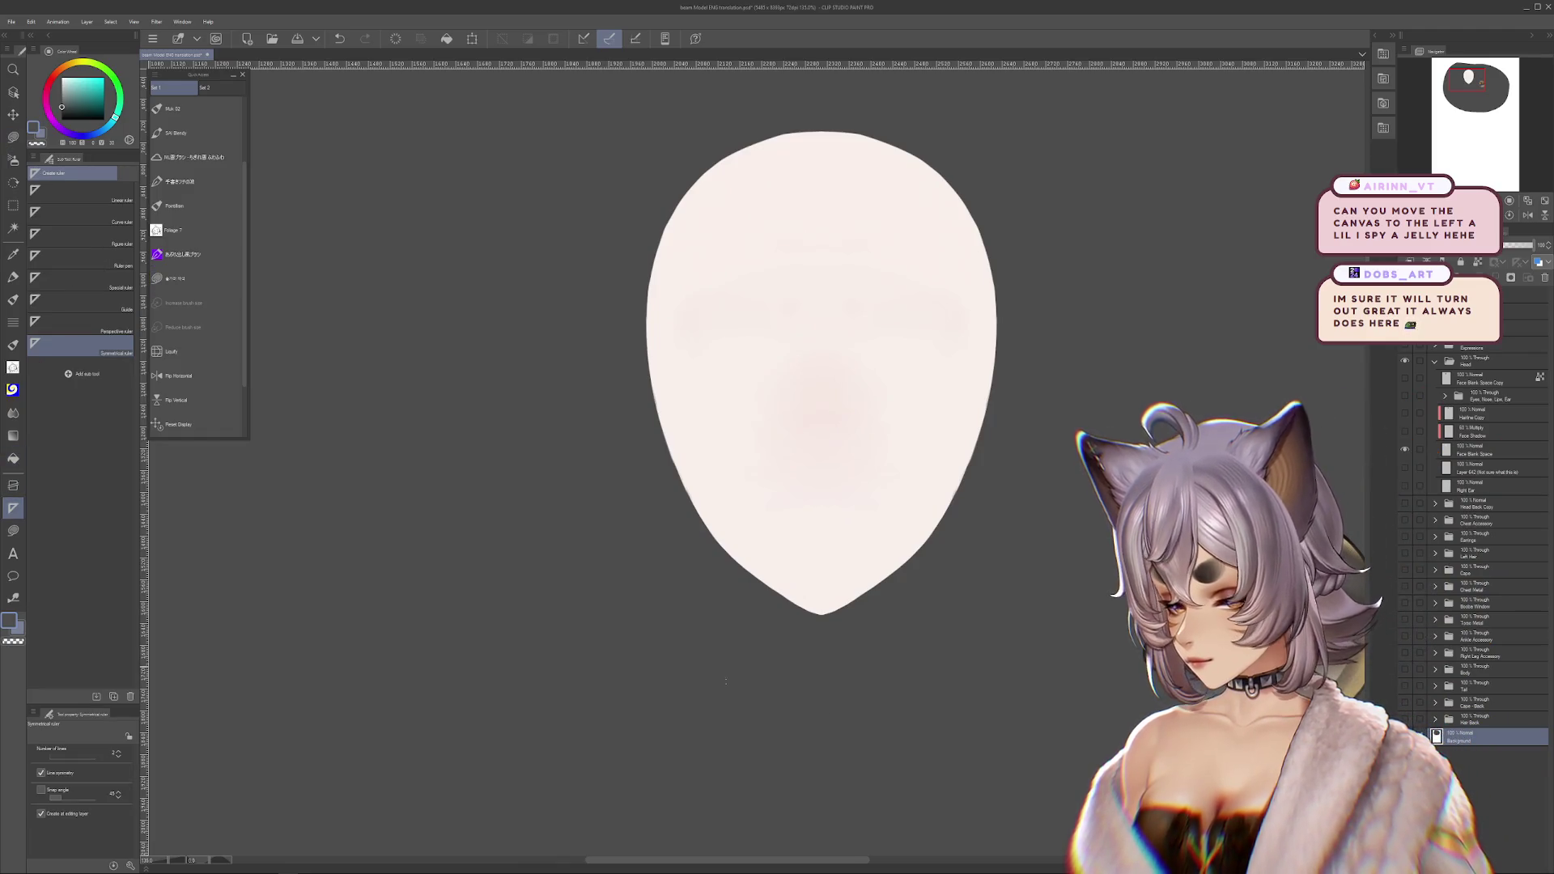
- Show the eyes, nose and lips layer and zoom in to inspect the features
scroll(916, 634, "up", 2)
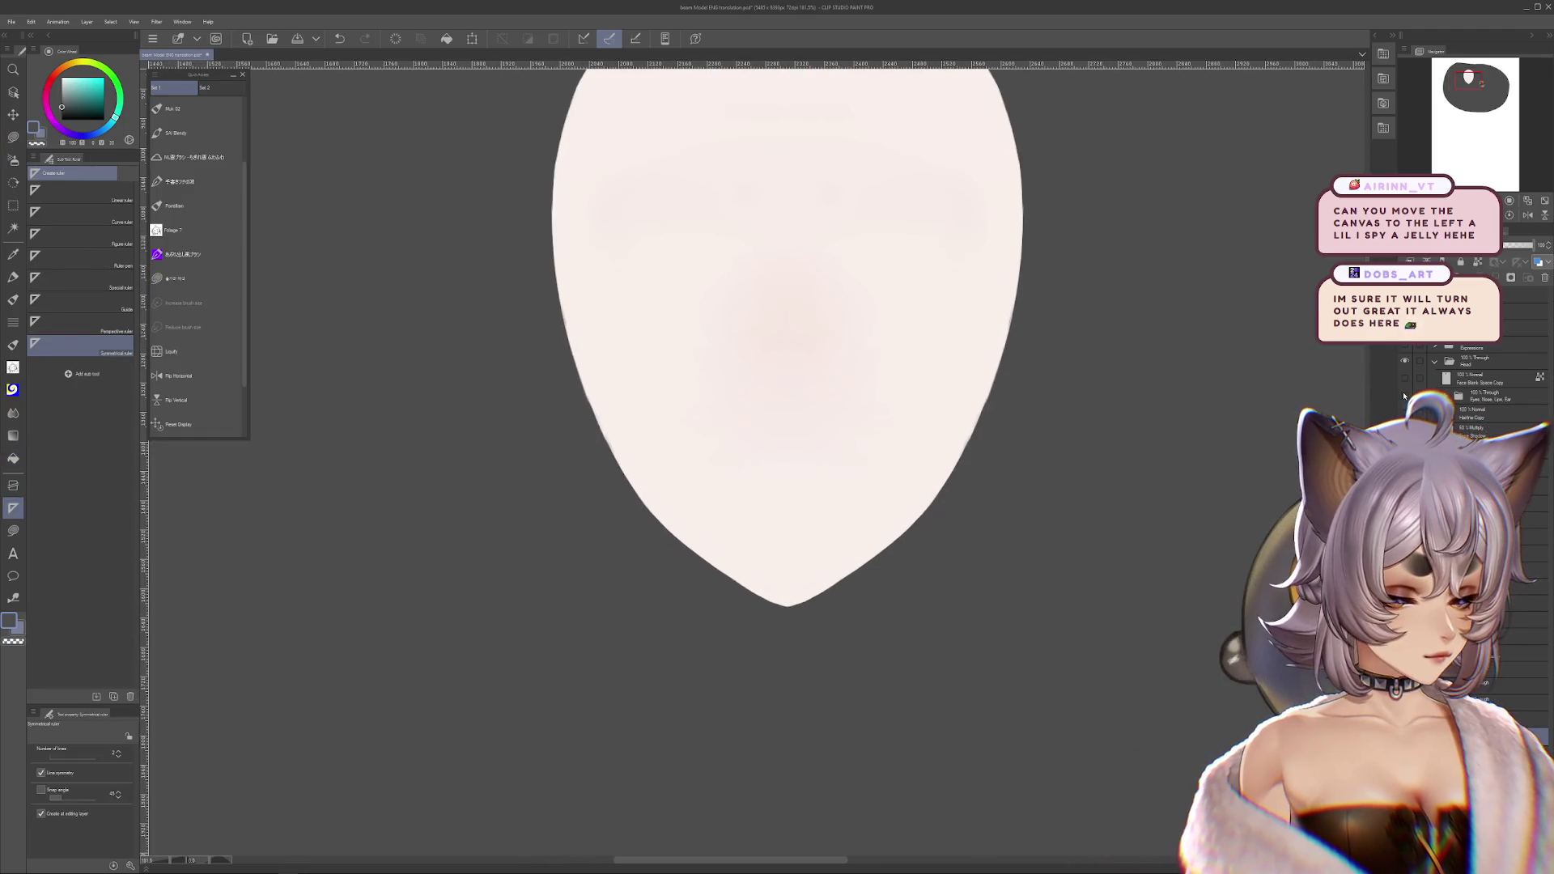
left_click(1405, 395)
scroll(849, 481, "up", 2)
left_click_drag(848, 480, 900, 493)
scroll(825, 643, "up", 10)
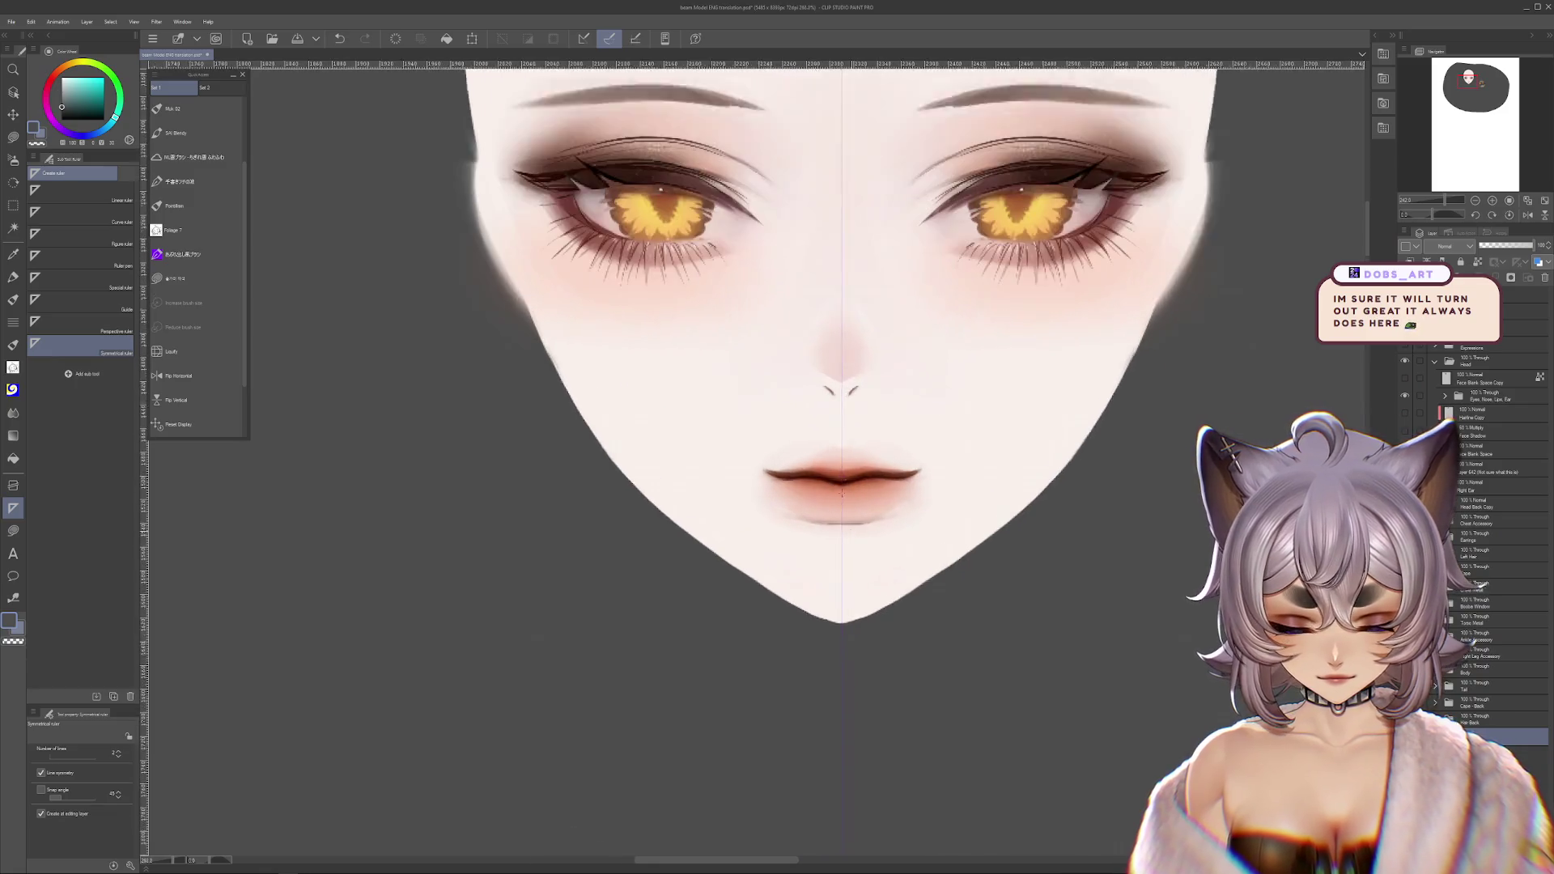
scroll(824, 643, "up", 2)
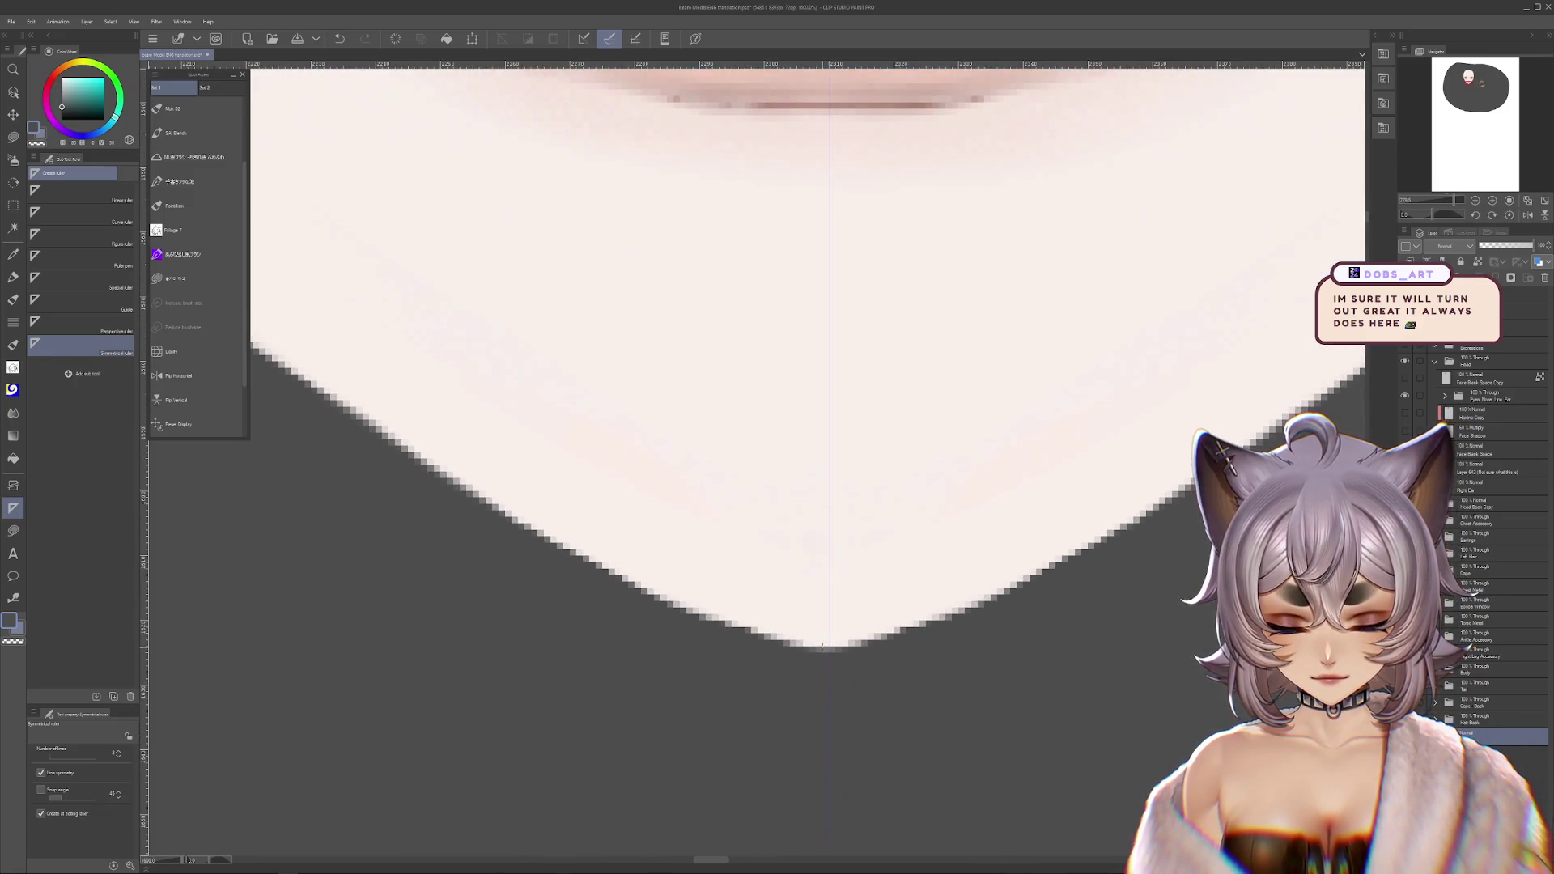
scroll(826, 647, "down", 3)
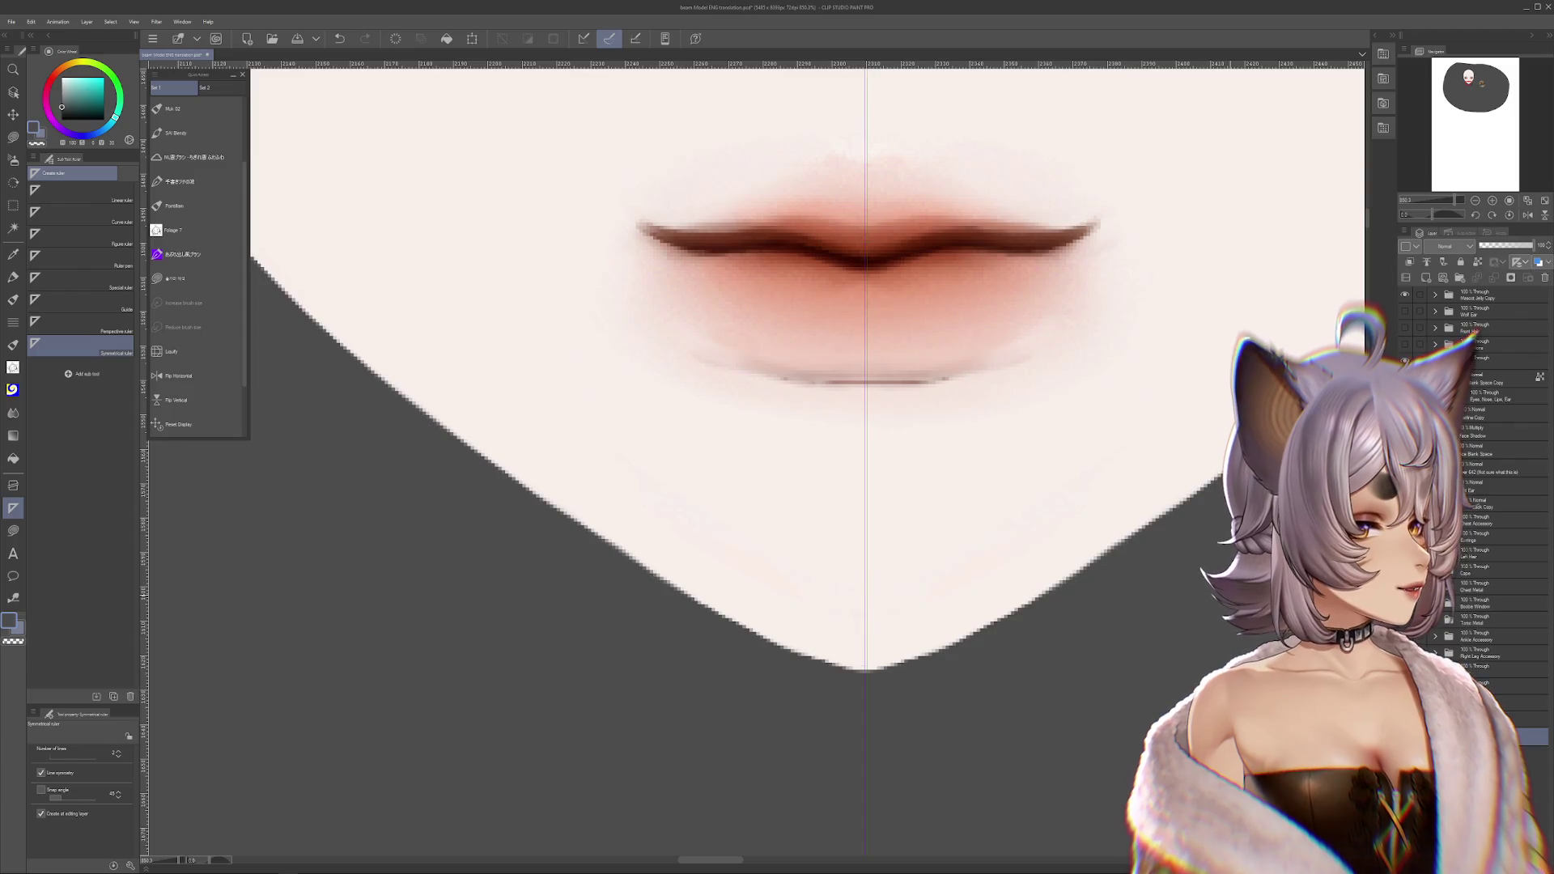
scroll(1010, 540, "down", 8)
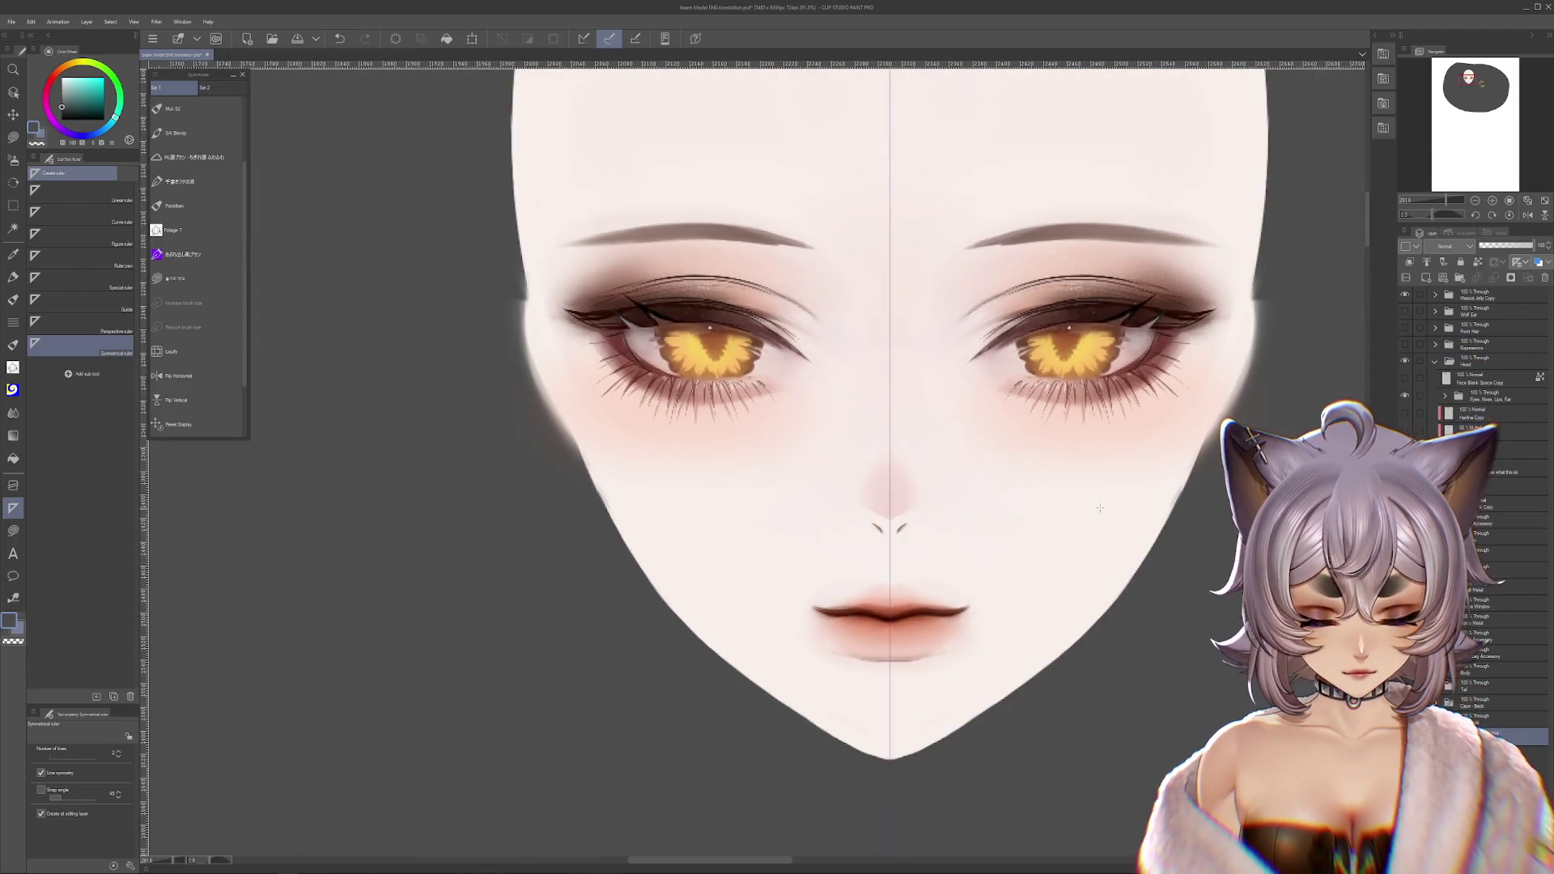
left_click_drag(1099, 507, 1083, 615)
- Hide the face features layer, bring the blank chin into view, and select Face Blank Space
left_click(1405, 395)
left_click_drag(1086, 512, 1087, 324)
scroll(782, 578, "up", 2)
left_click(782, 578, "ctrl+shift")
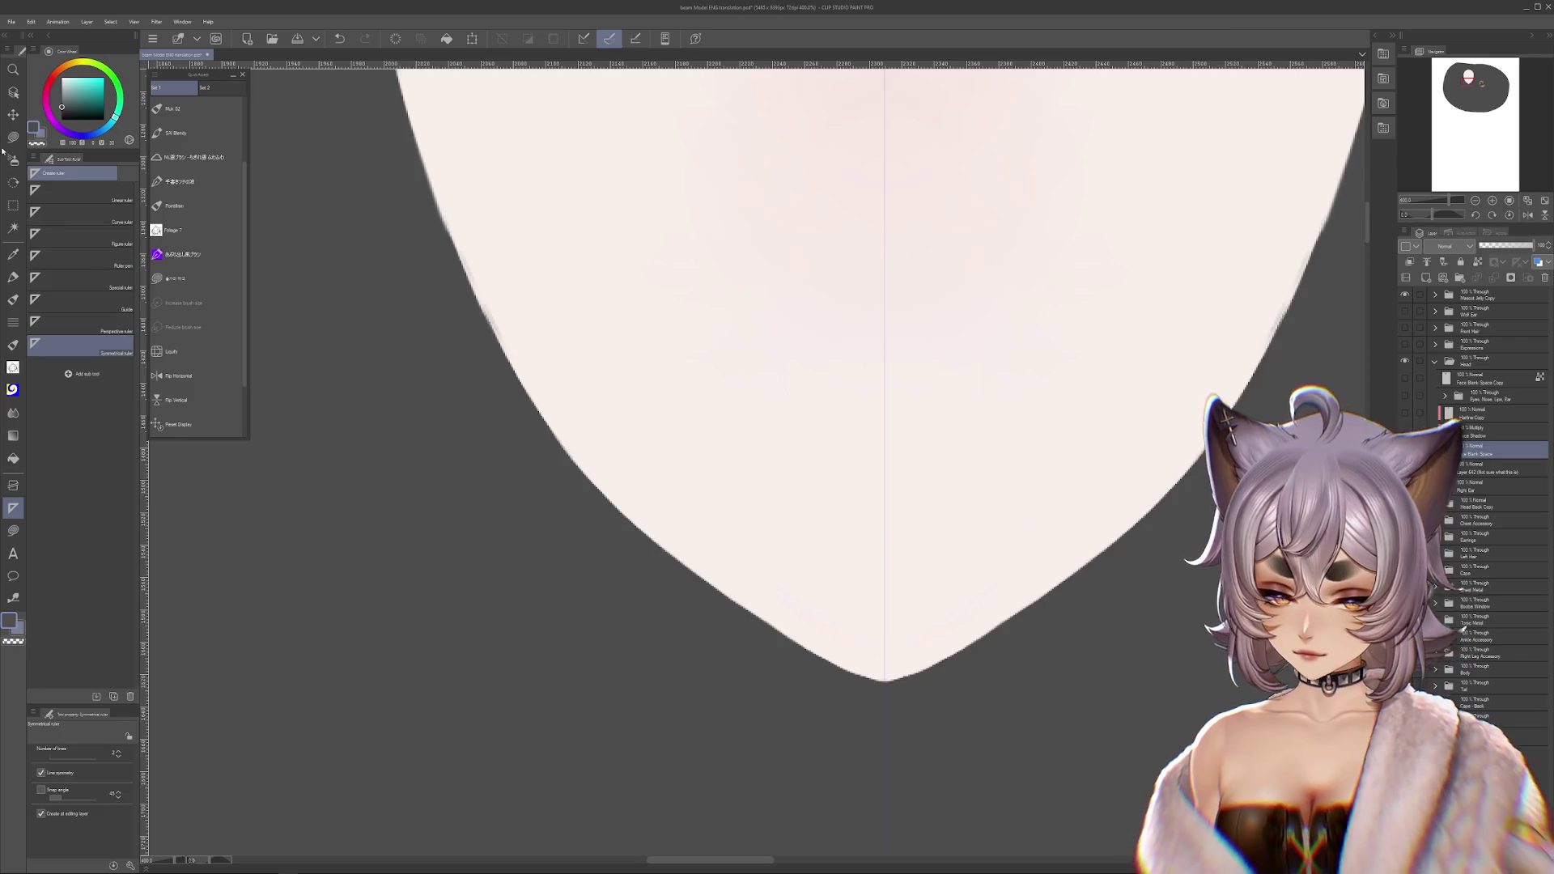
- Pick a reddish-brown colour and add Layer 5 beneath Face Blank Space, making it active
left_click(13, 136)
mouse_move(615, 308)
left_mouse_down()
mouse_move(659, 464)
mouse_move(874, 666)
left_mouse_up()
left_click(1408, 278)
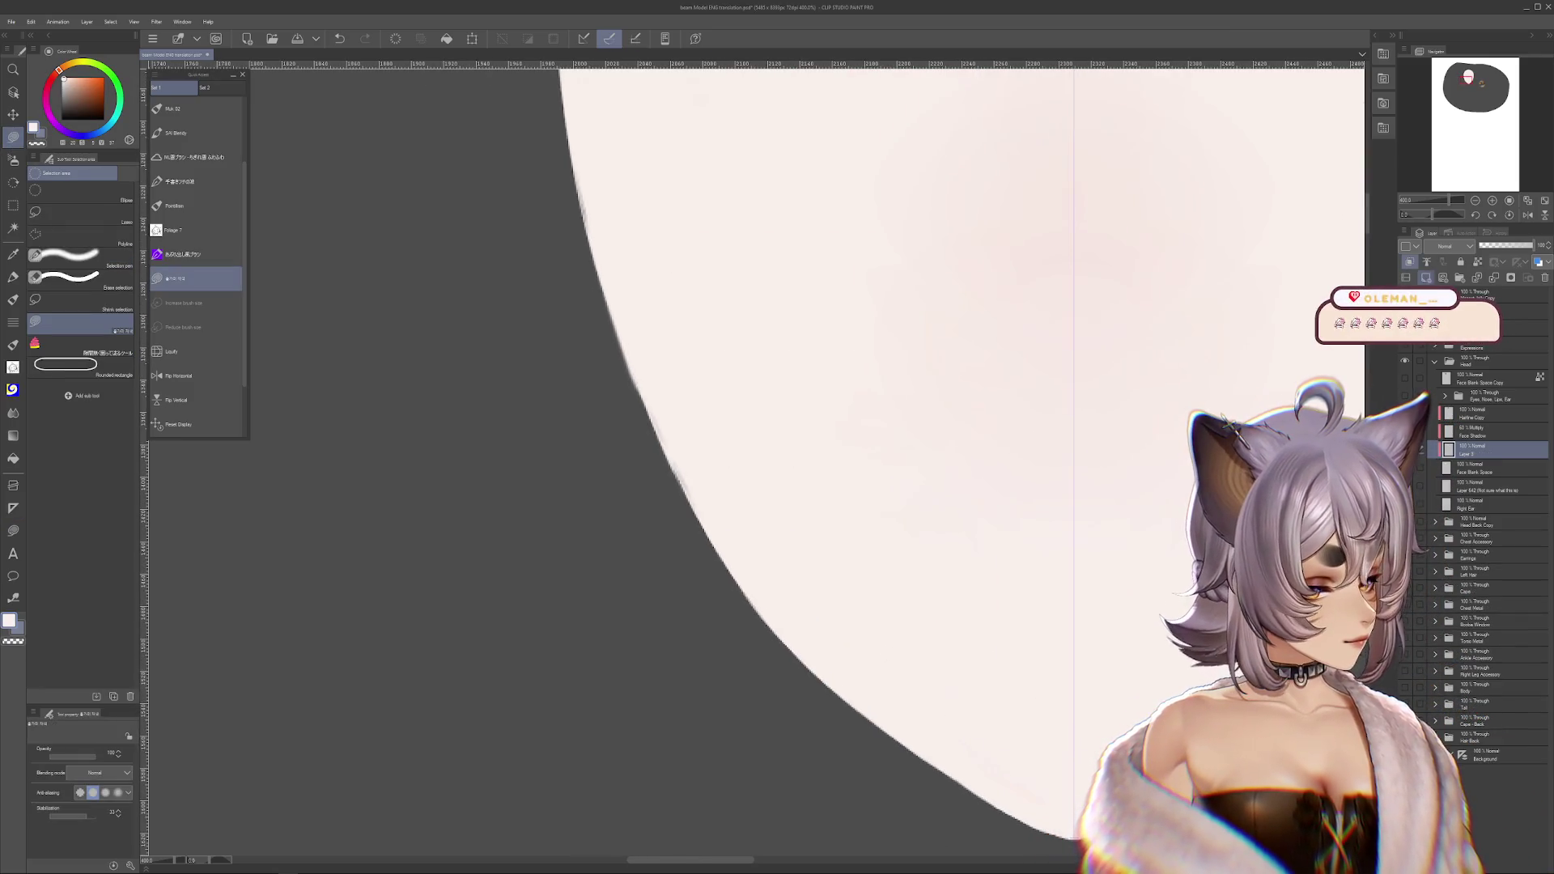
left_click_drag(1471, 450, 1469, 476)
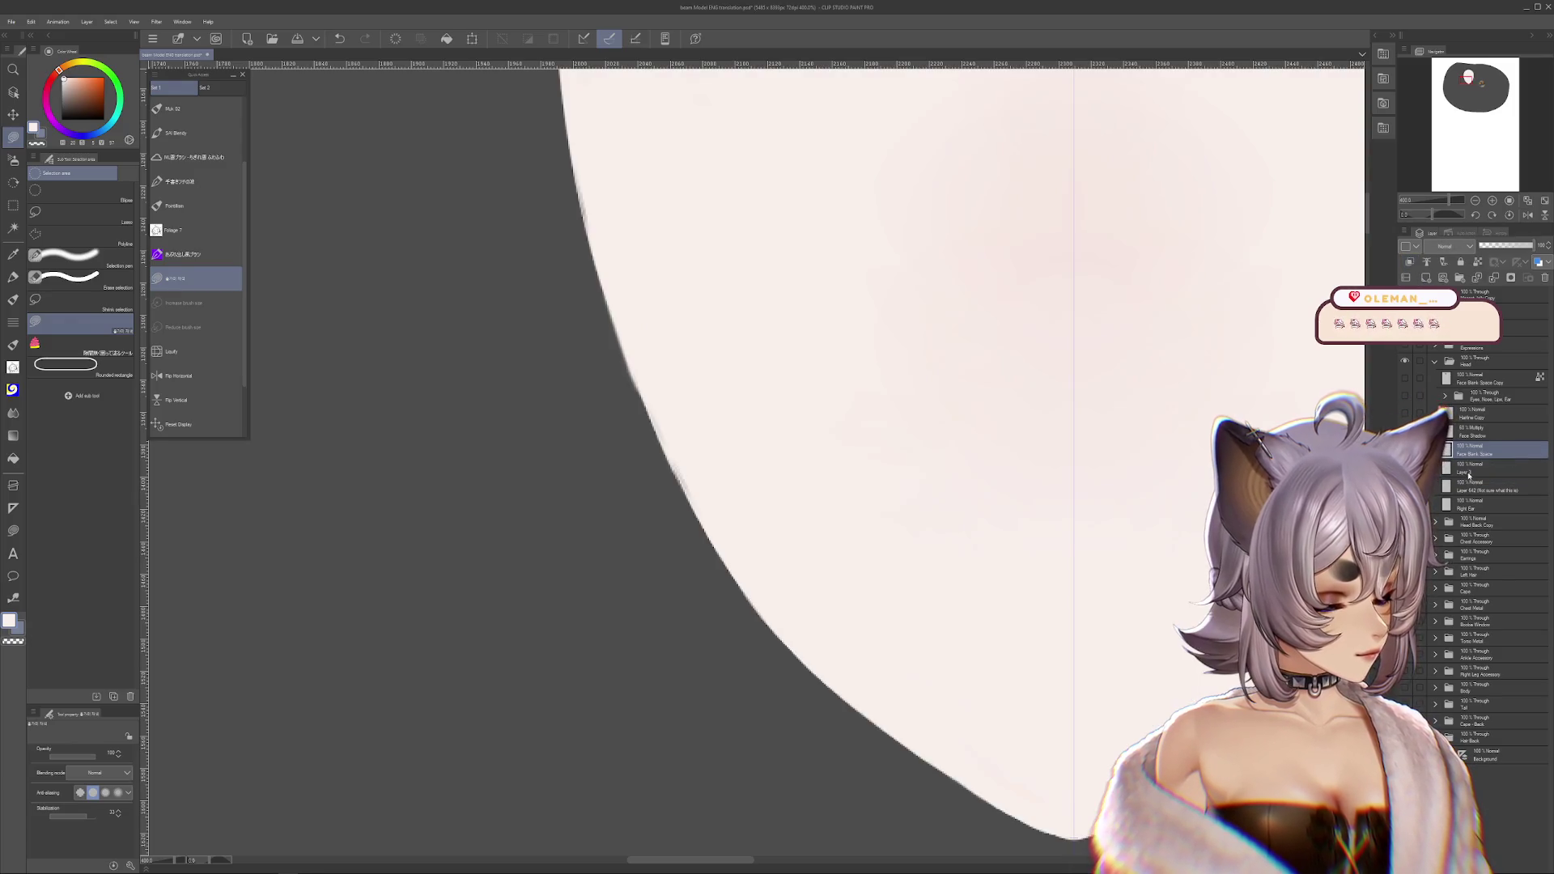
left_click(1468, 475)
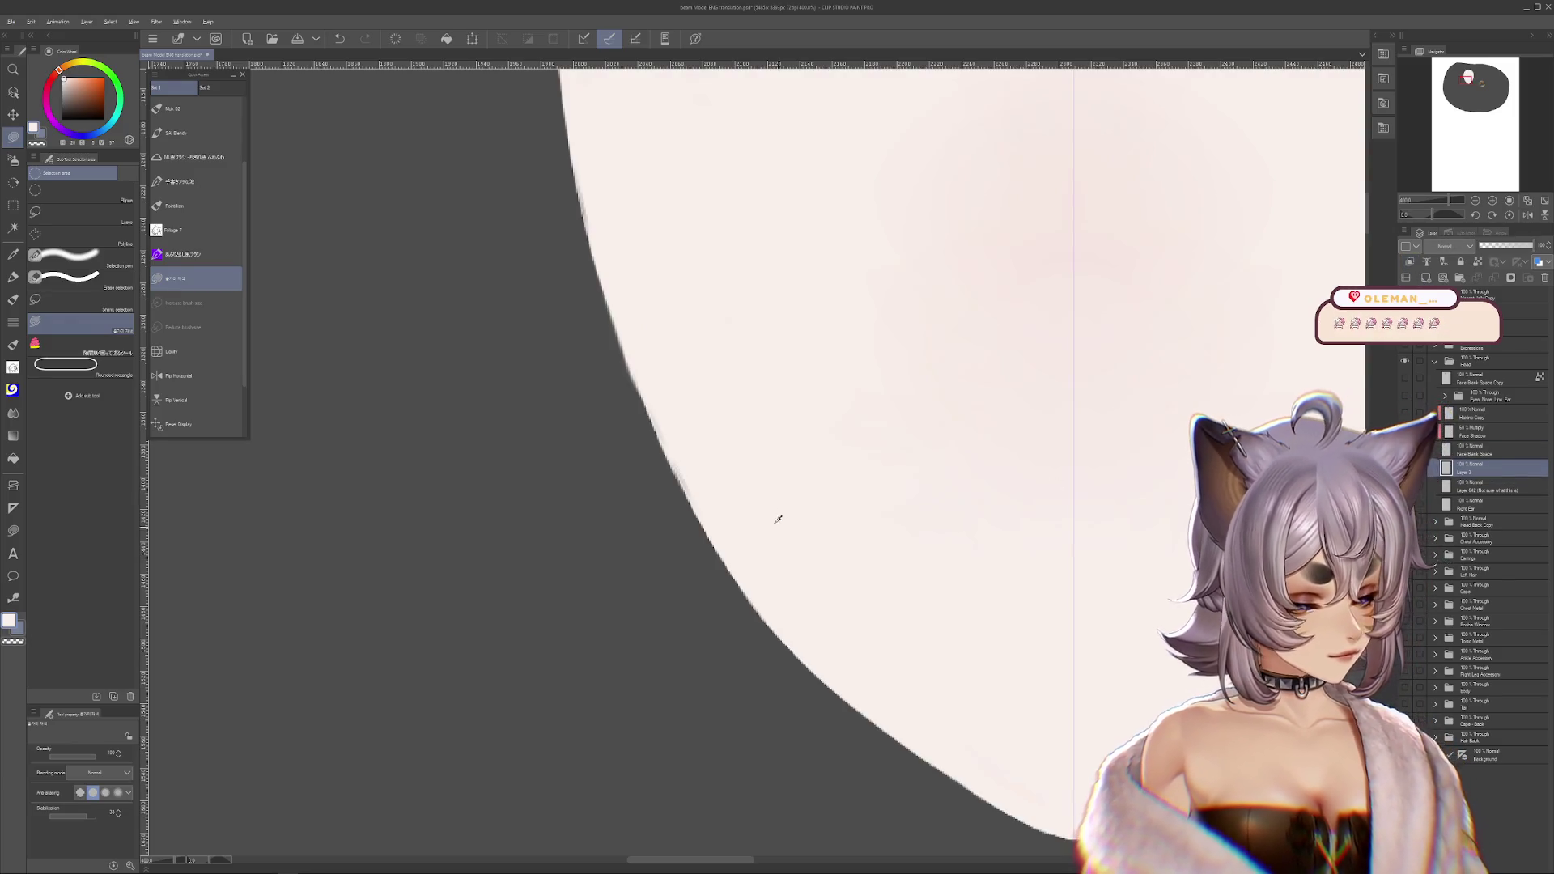
- Rotate the view and trace a lasso selection along the head's edge, redoing one stroke
mouse_move(847, 343)
left_mouse_down()
mouse_move(840, 527)
mouse_move(1006, 352)
mouse_move(848, 397)
mouse_move(1040, 326)
mouse_move(995, 305)
left_mouse_up()
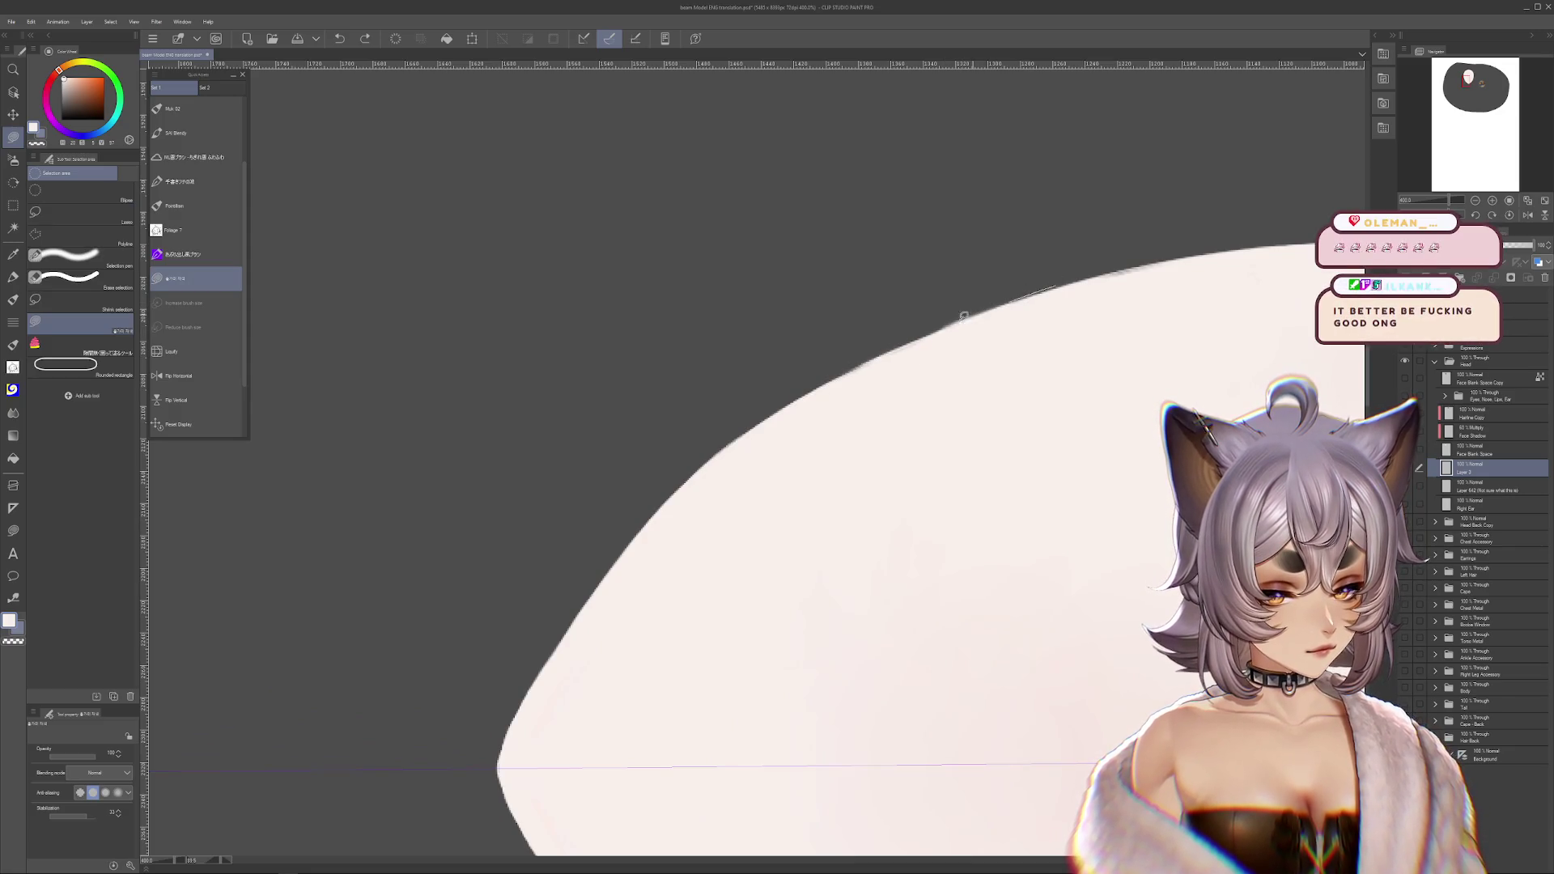
left_click_drag(933, 347, 1052, 296)
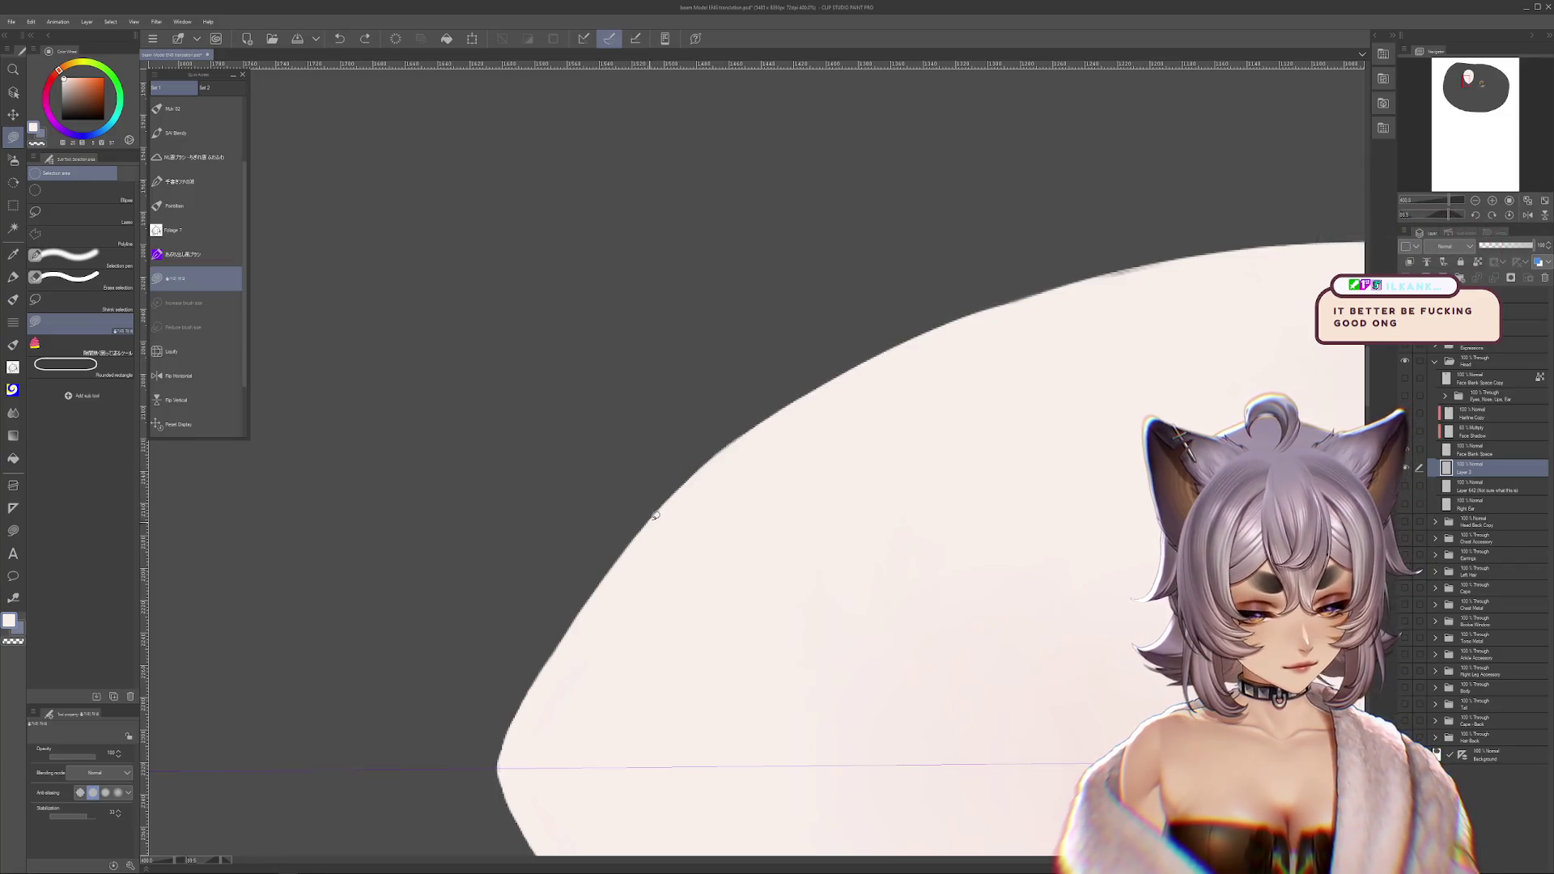
left_click_drag(655, 514, 839, 370)
scroll(745, 496, "down", 1)
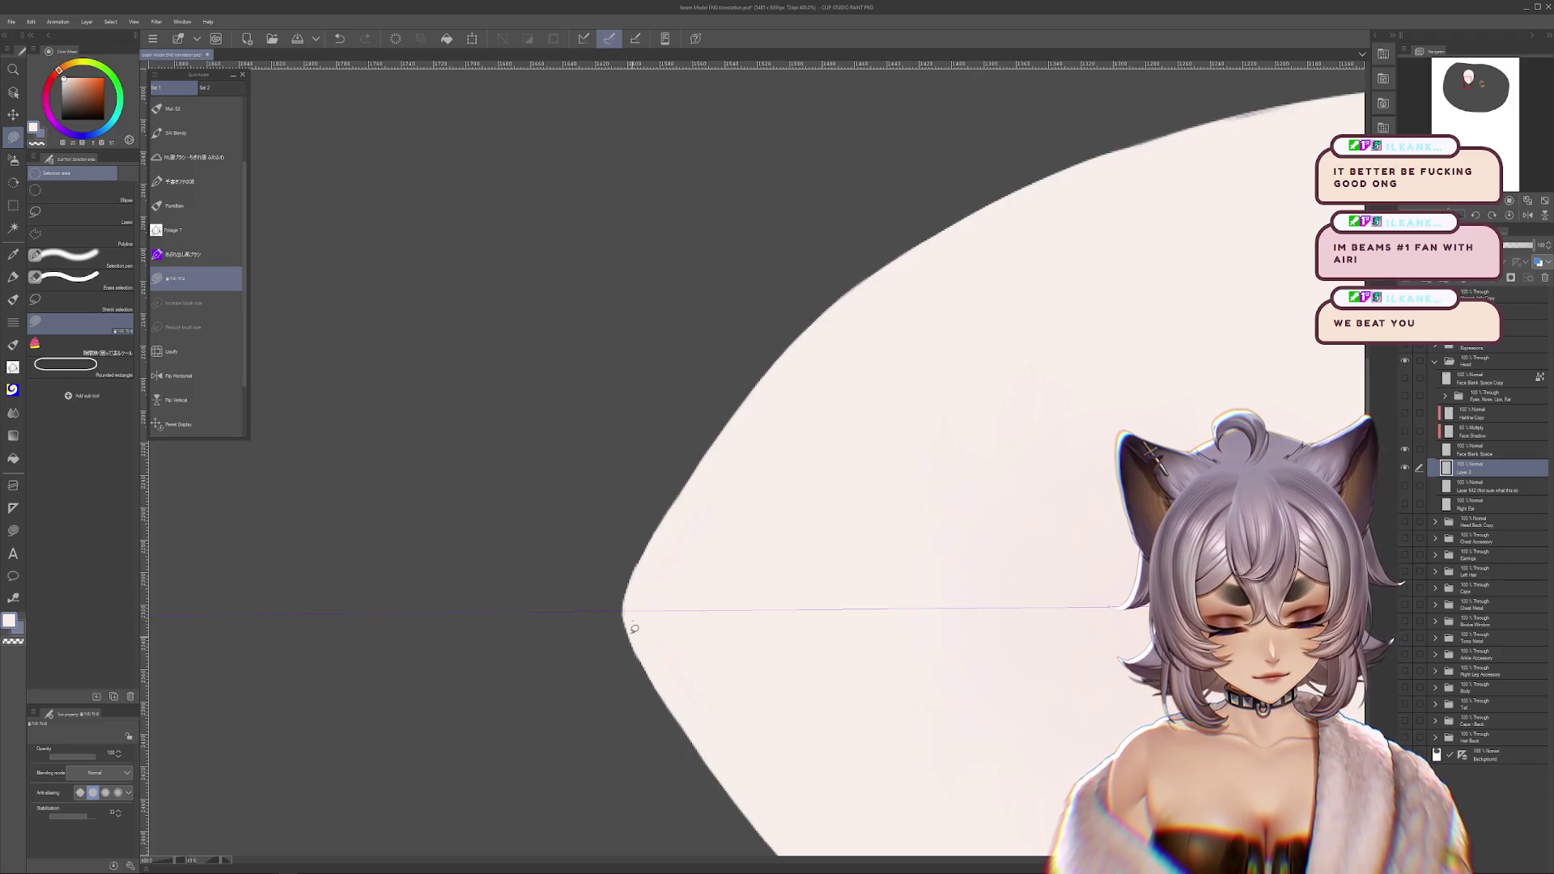
key("ctrl+z")
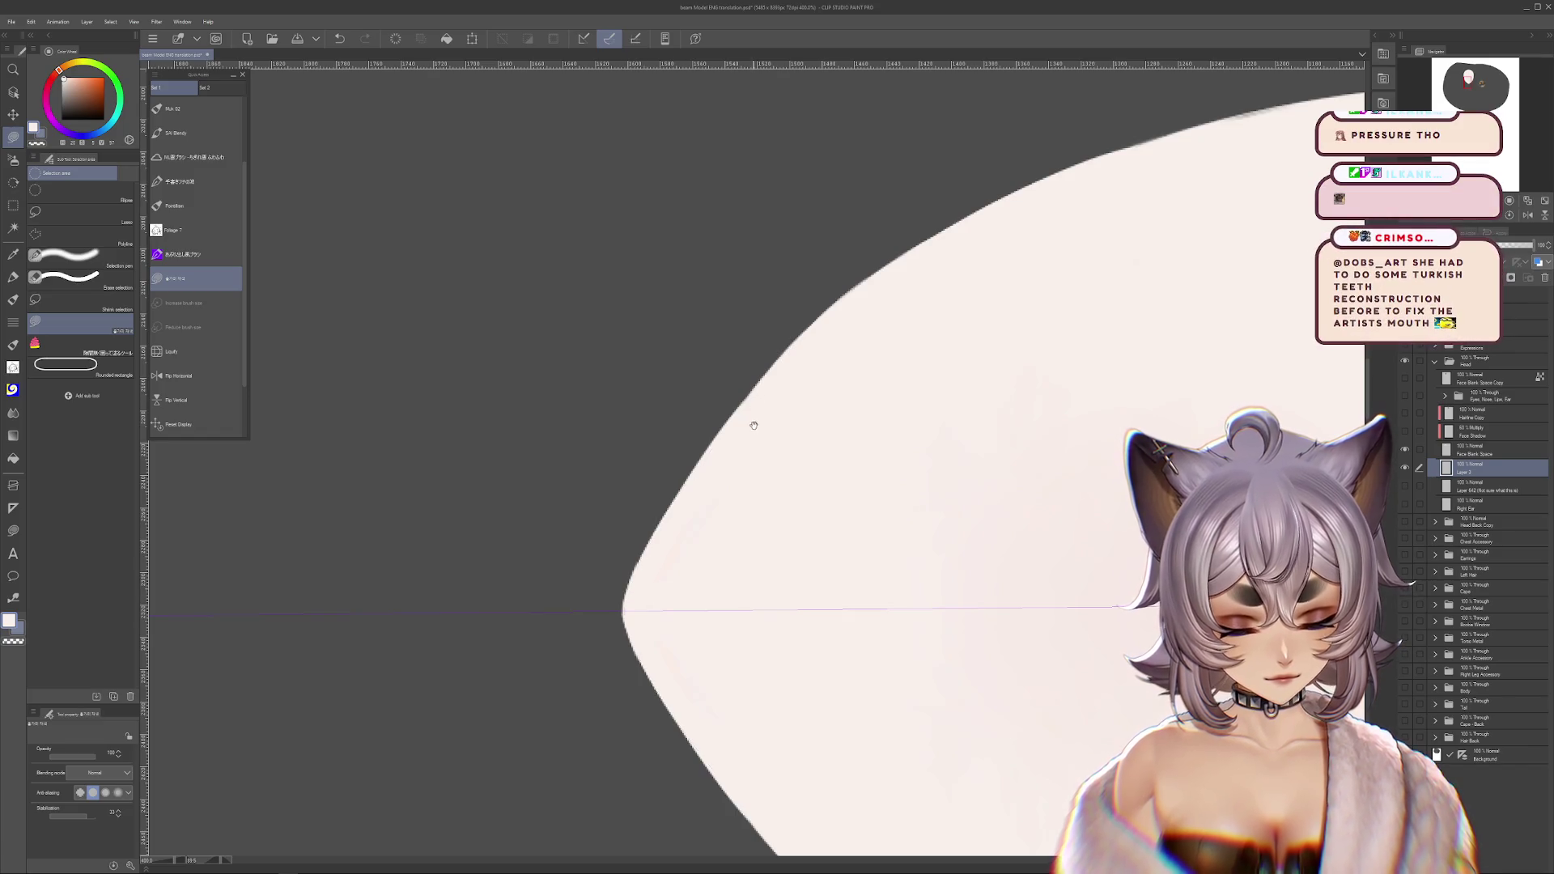
scroll(783, 400, "up", 1)
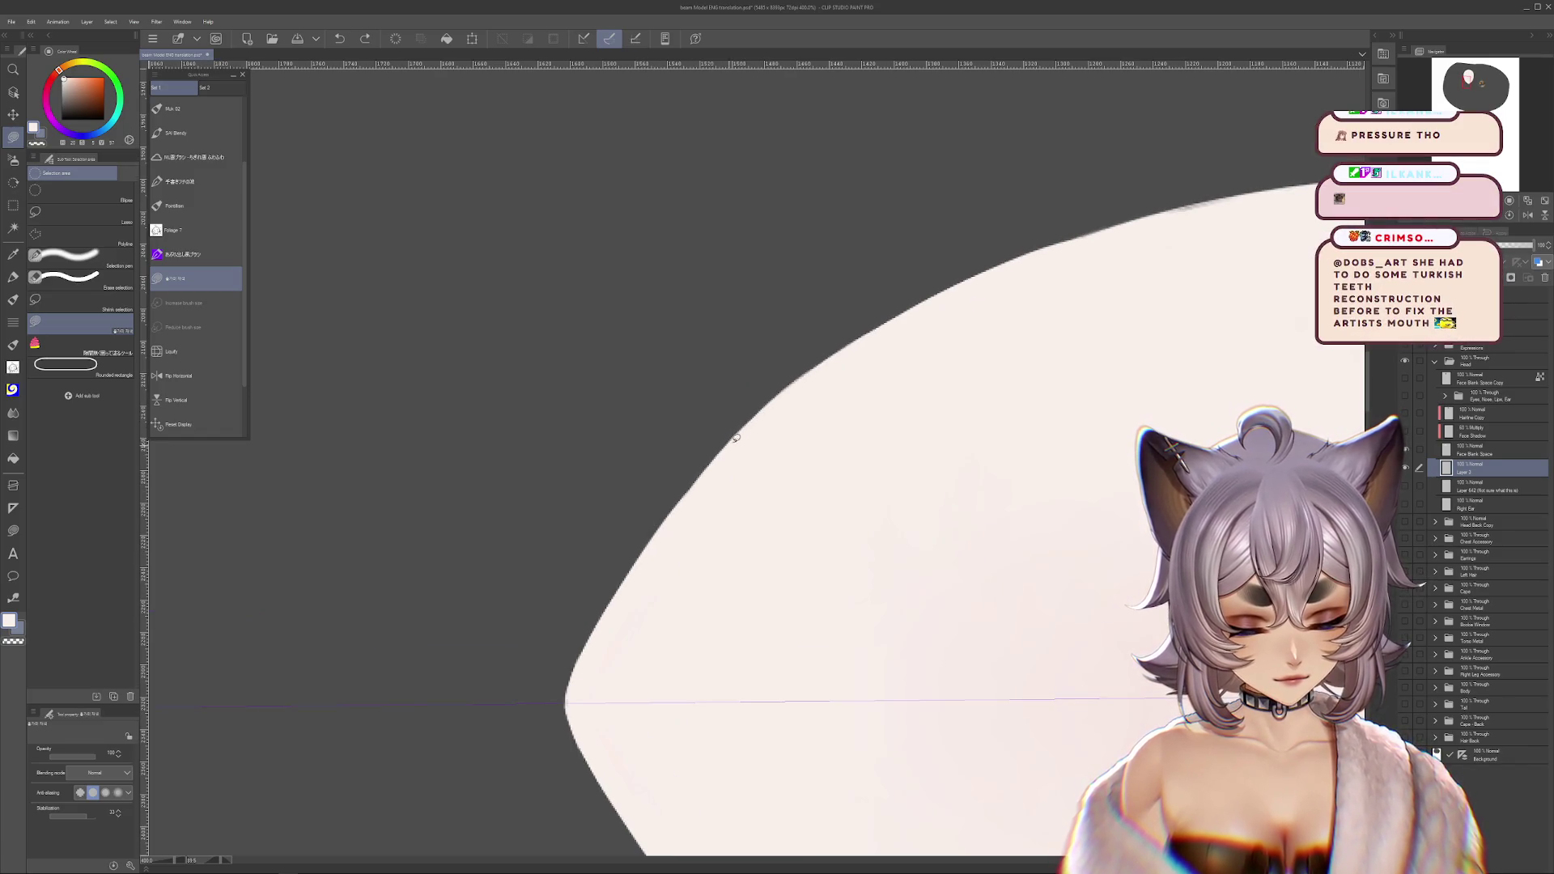
left_click_drag(665, 528, 795, 377)
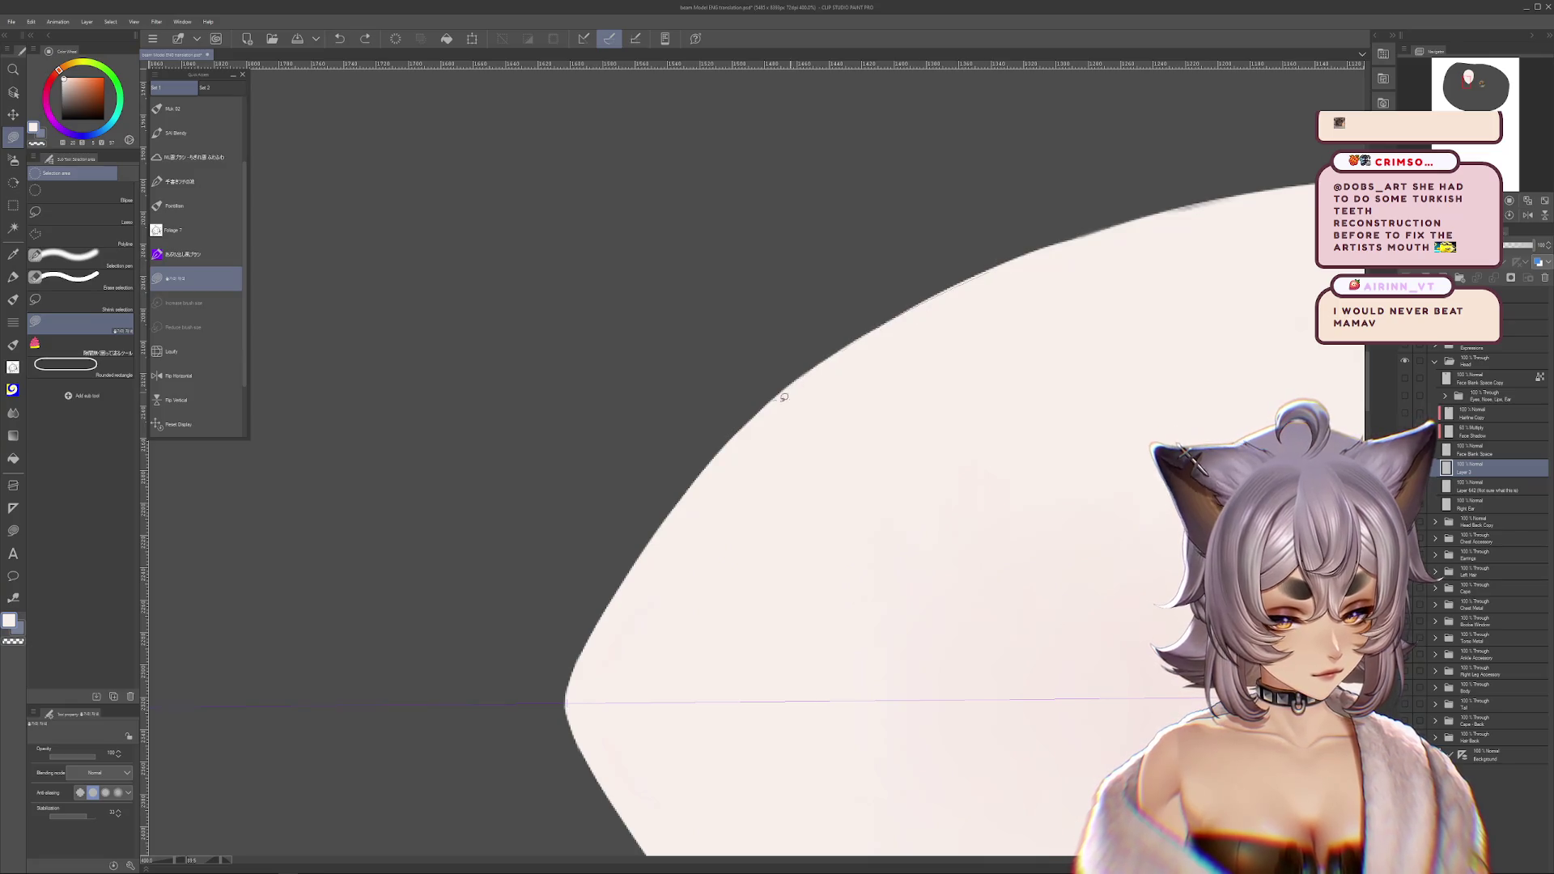
- Pan and rotate along the head outline, tracing a section and undoing it
left_click_drag(634, 597, 750, 522)
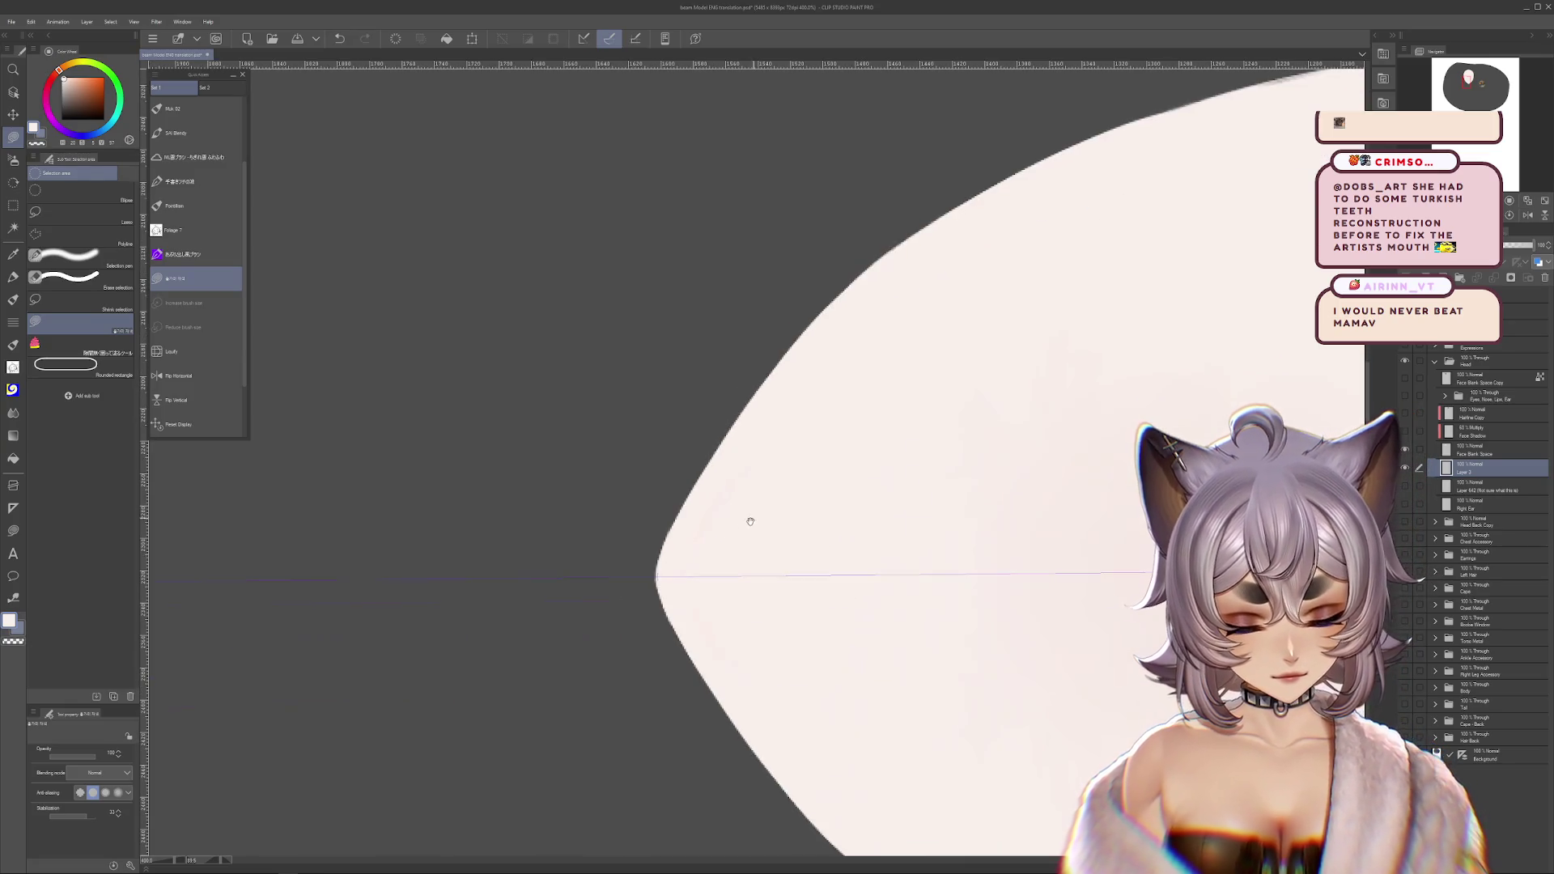
mouse_move(670, 556)
left_mouse_down()
mouse_move(844, 506)
mouse_move(985, 430)
mouse_move(836, 736)
mouse_move(1020, 362)
mouse_move(871, 489)
mouse_move(744, 434)
left_mouse_up()
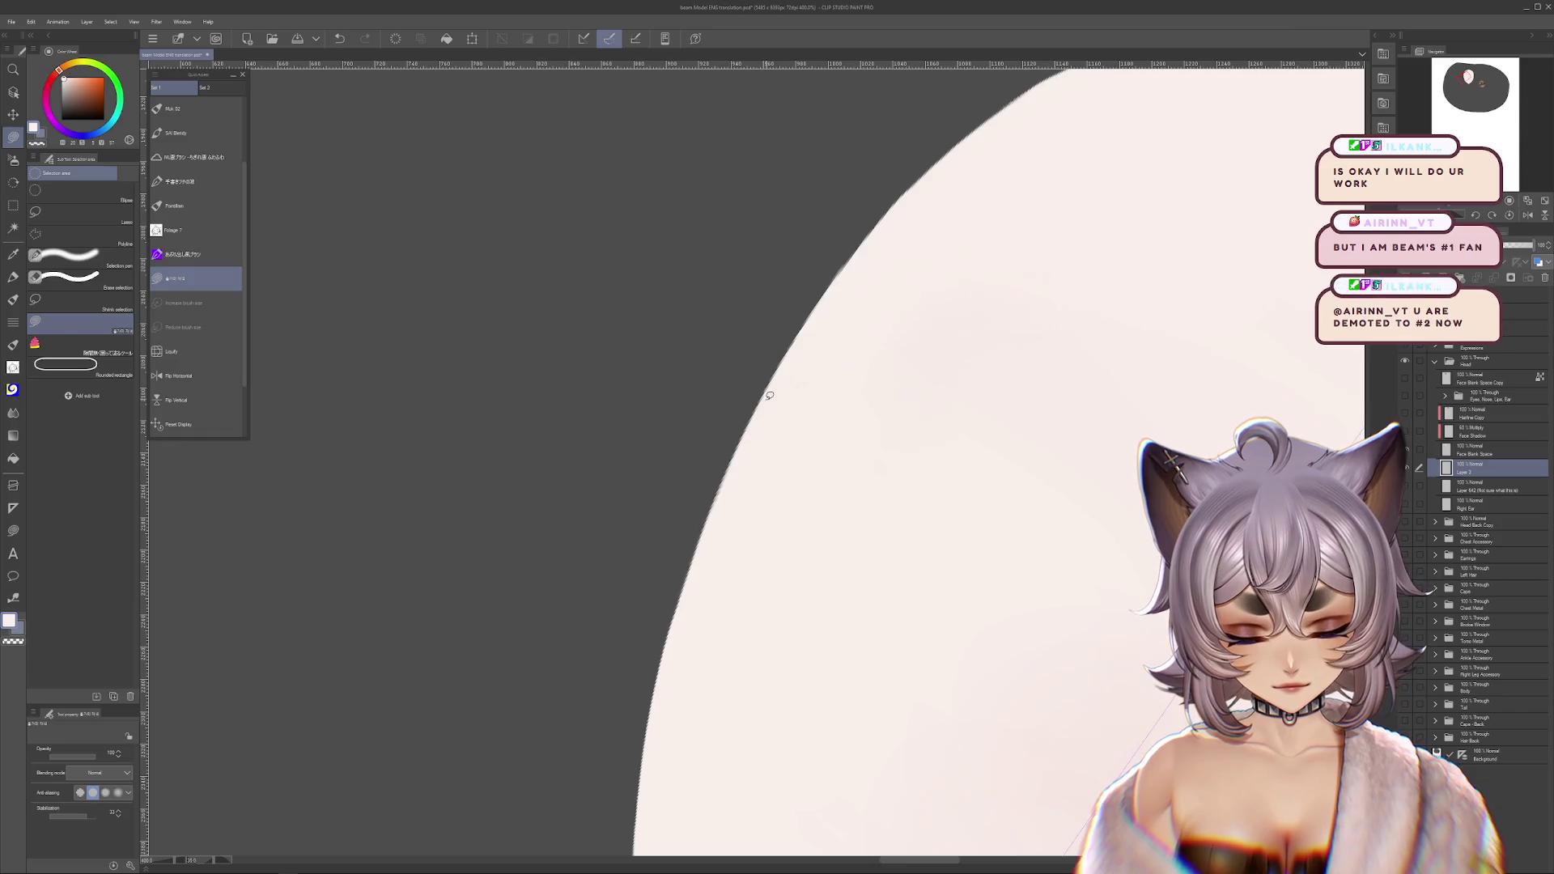
mouse_move(672, 680)
left_mouse_down()
mouse_move(815, 676)
mouse_move(1121, 482)
mouse_move(1061, 361)
mouse_move(1061, 580)
mouse_move(957, 668)
mouse_move(1012, 260)
mouse_move(769, 527)
mouse_move(904, 232)
mouse_move(791, 347)
left_mouse_up()
key("ctrl+z")
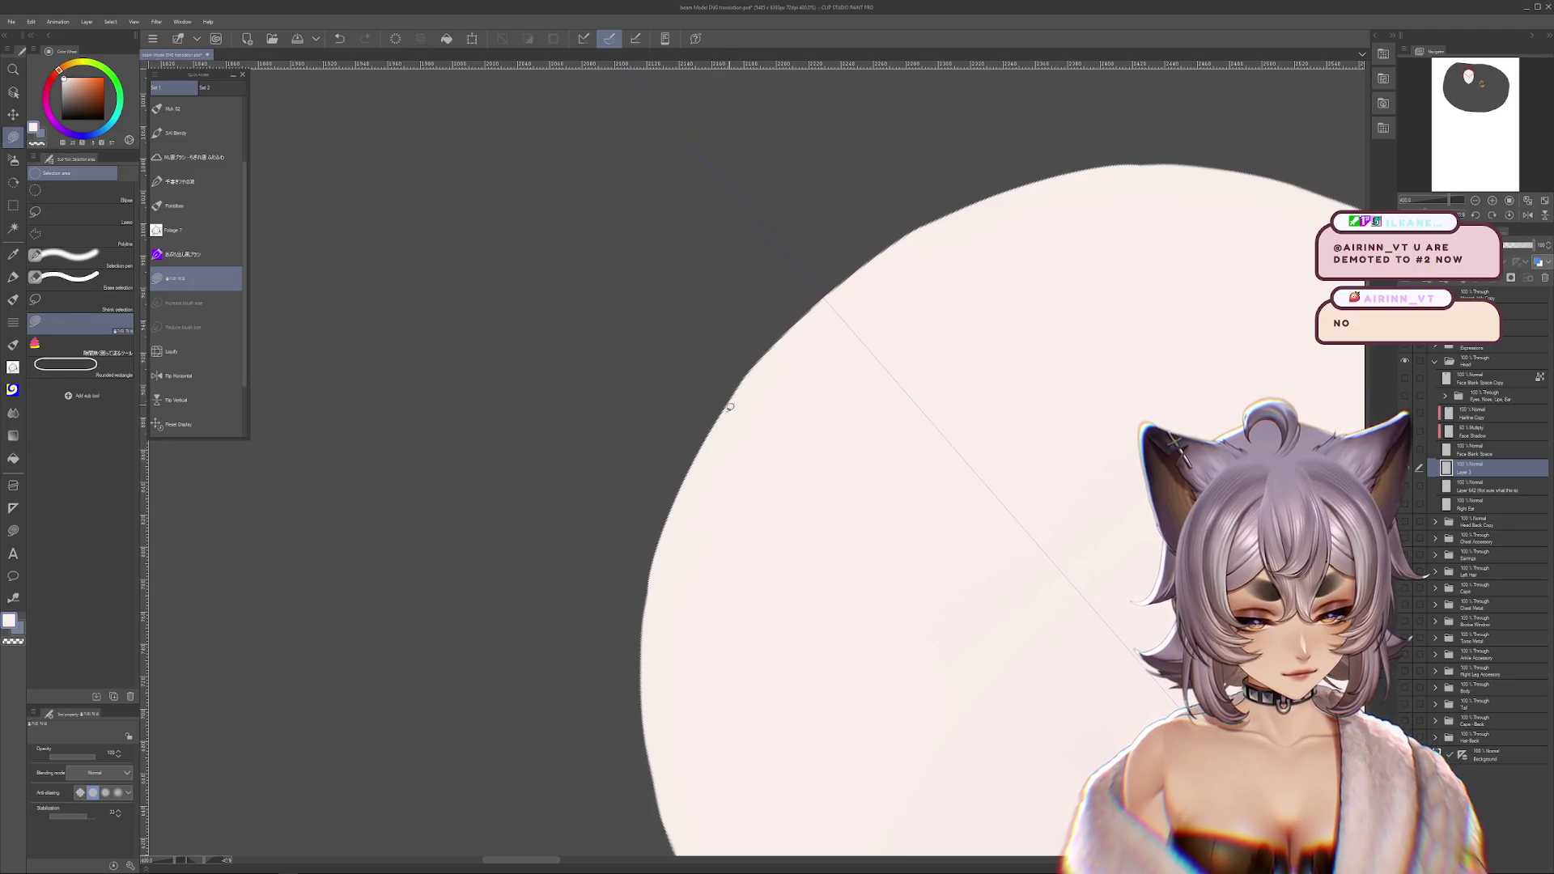
left_click_drag(713, 486, 670, 405)
left_click_drag(653, 483, 675, 359)
key("ctrl+z")
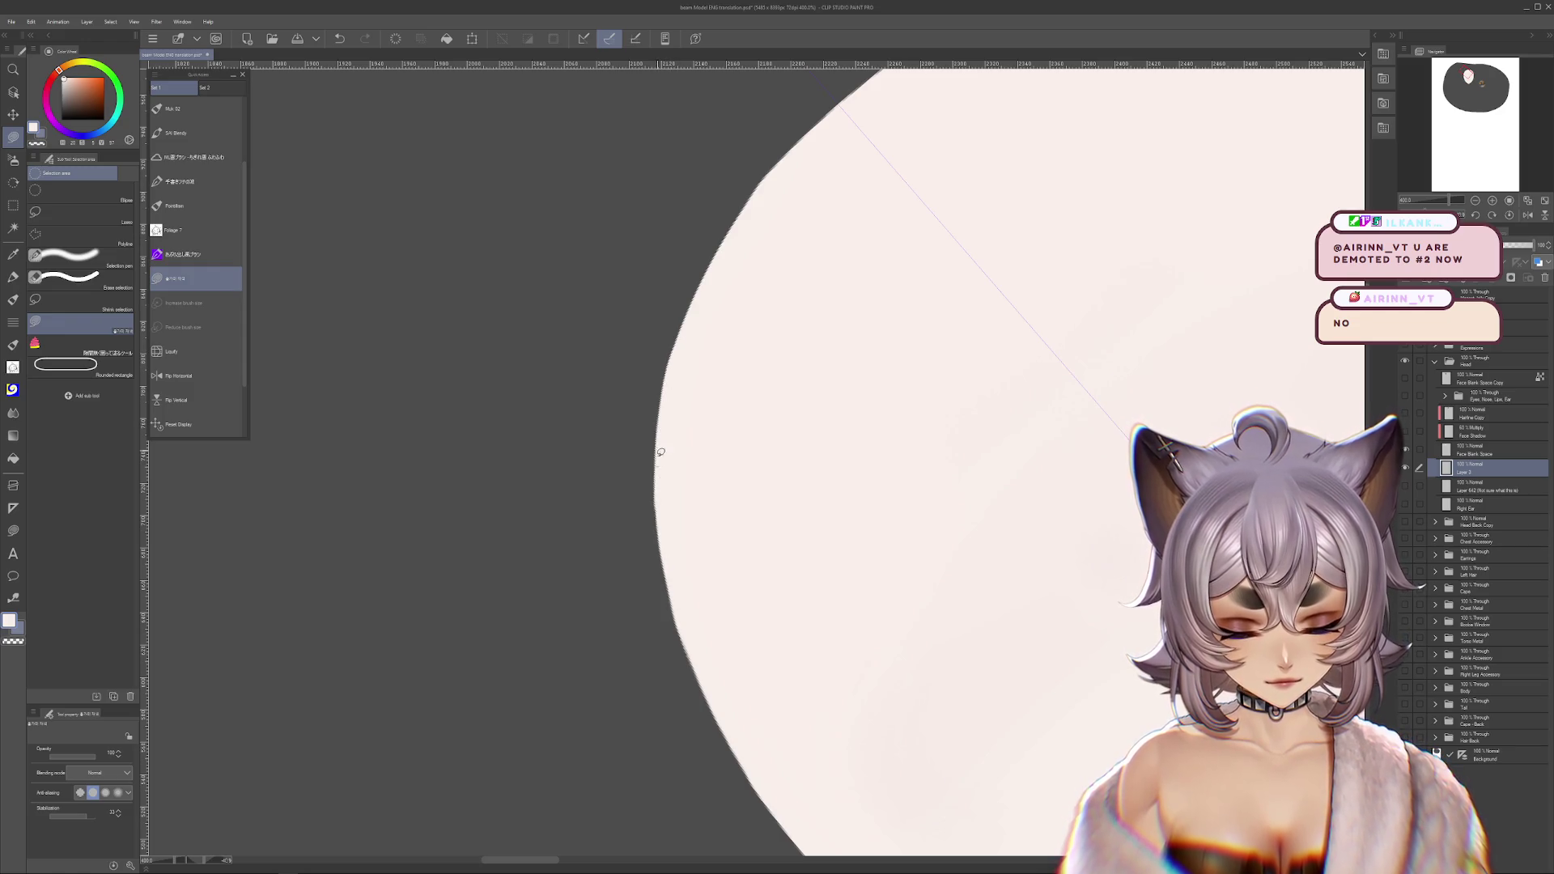
- Rotate the view about 30° clockwise and trace the head's left edge downward with the lasso
key("r")
mouse_move(920, 520)
left_mouse_down()
mouse_move(860, 631)
mouse_move(603, 350)
left_mouse_up()
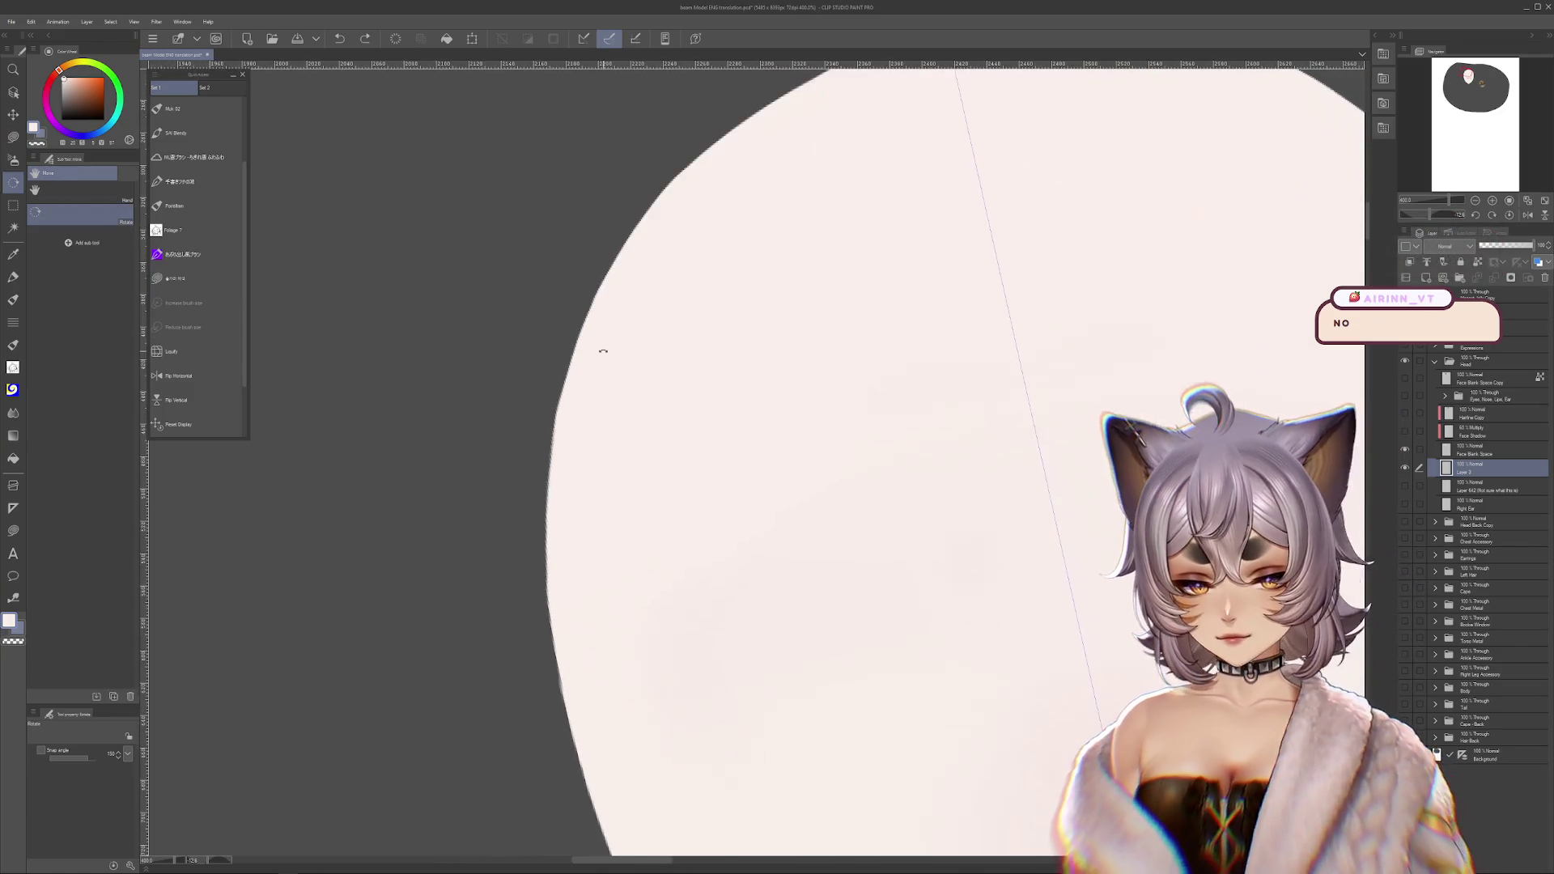
left_click(19, 133)
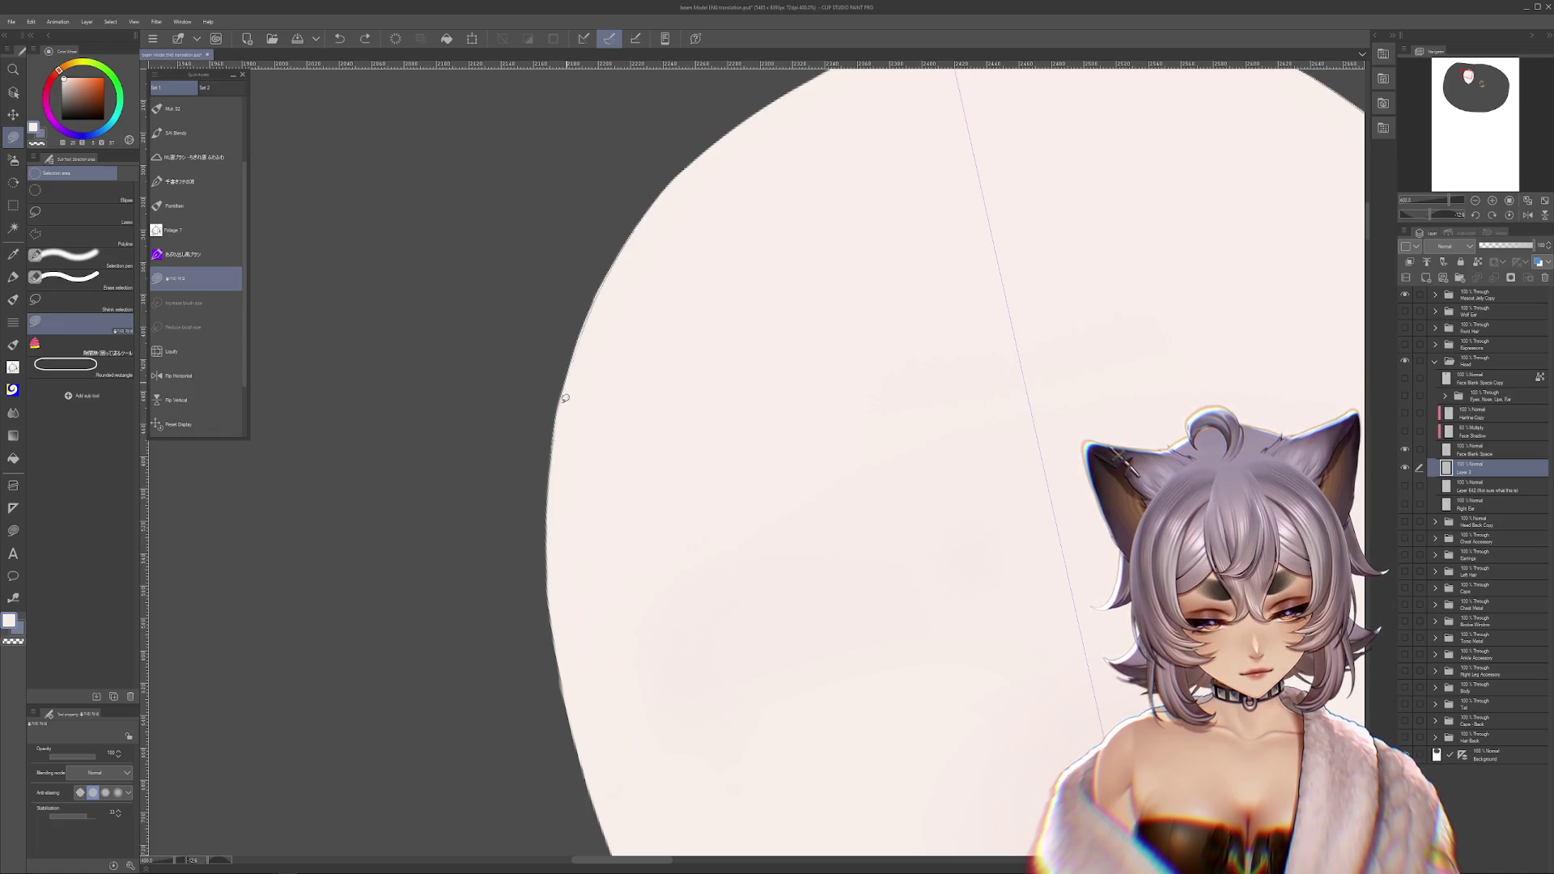
left_click_drag(604, 697, 635, 236)
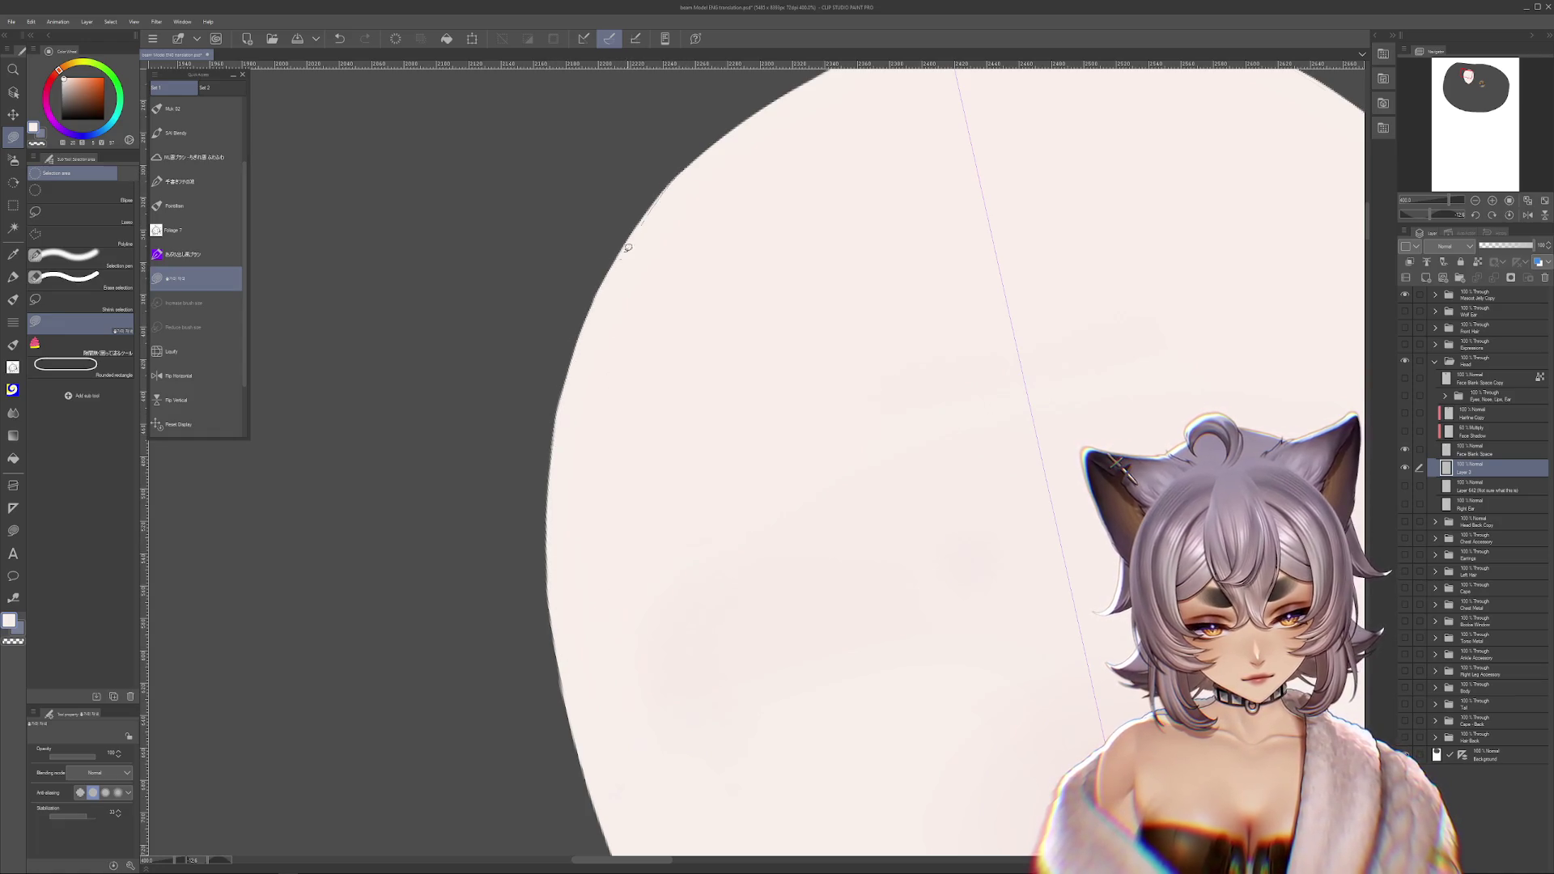
mouse_move(693, 711)
left_mouse_down()
mouse_move(680, 305)
mouse_move(659, 383)
left_mouse_up()
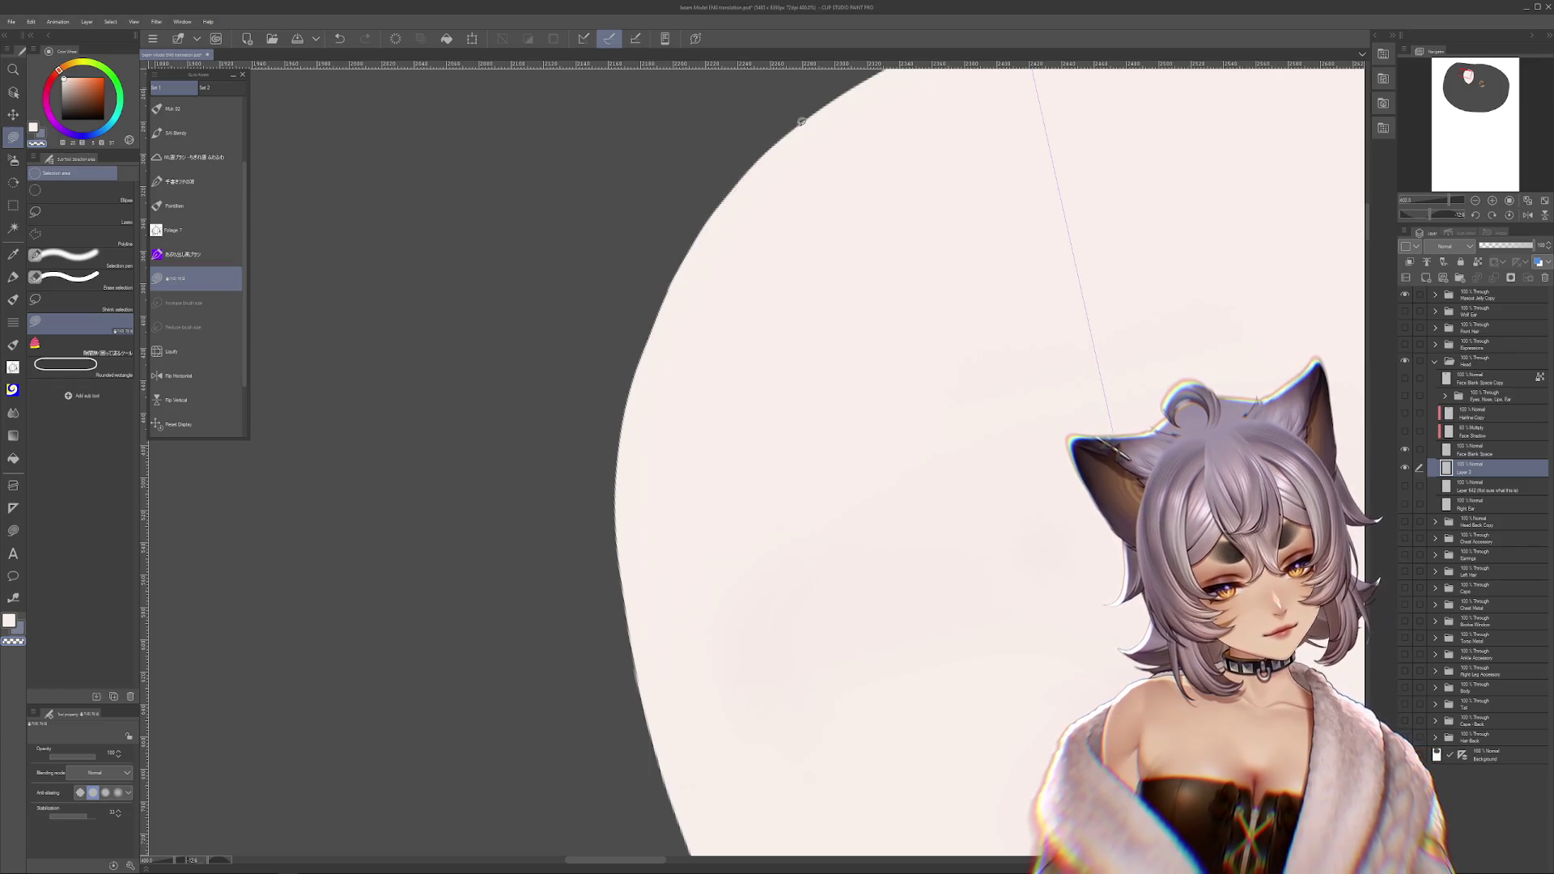
left_click_drag(801, 122, 668, 348)
left_click_drag(637, 538, 622, 317)
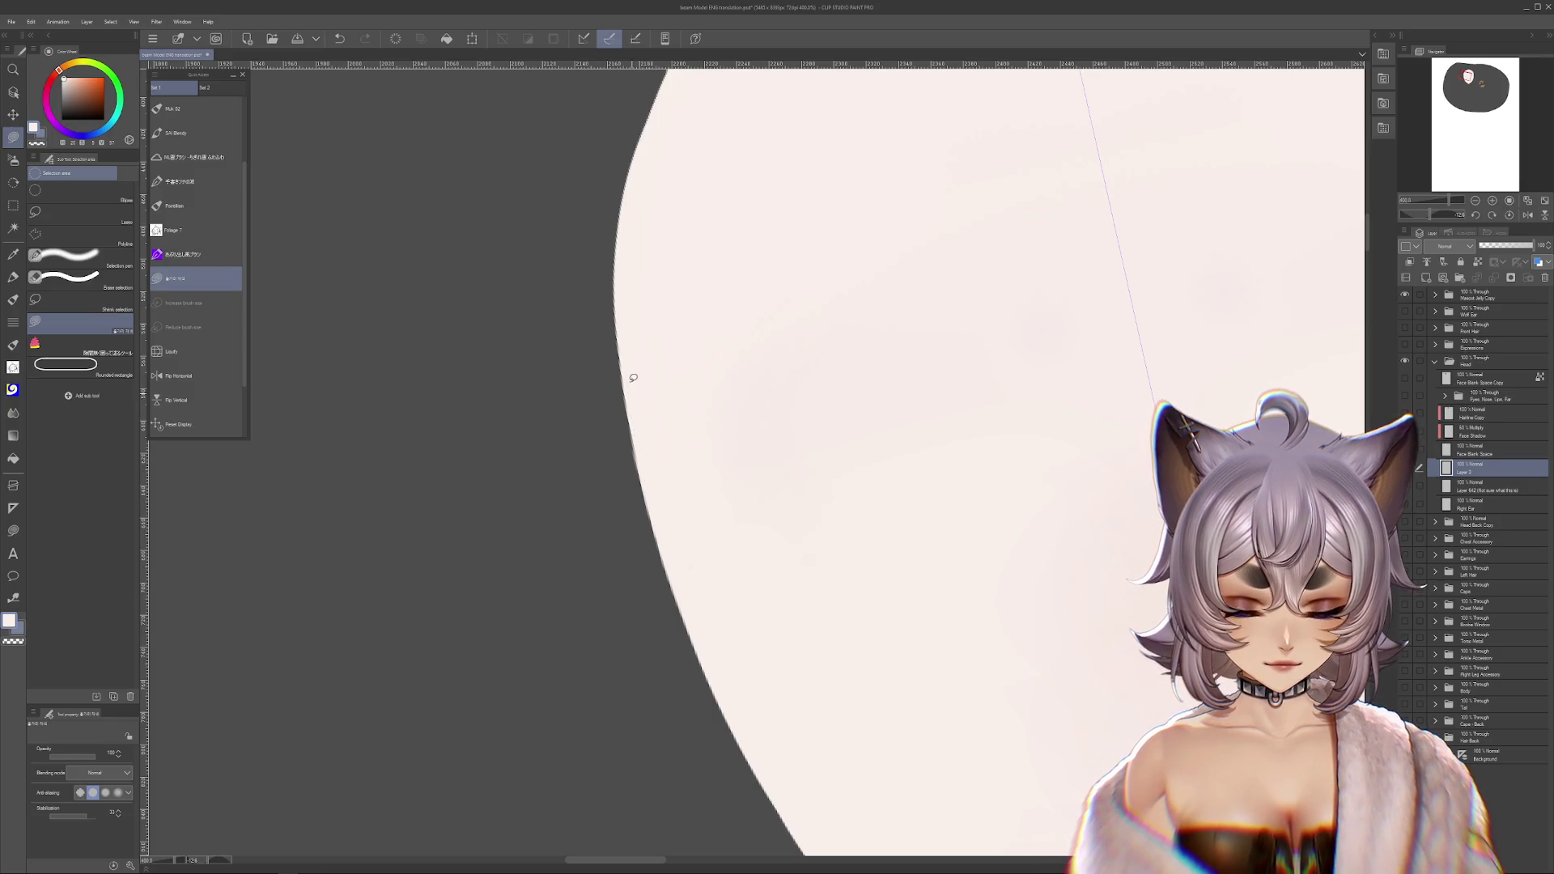
left_click_drag(804, 671, 638, 443)
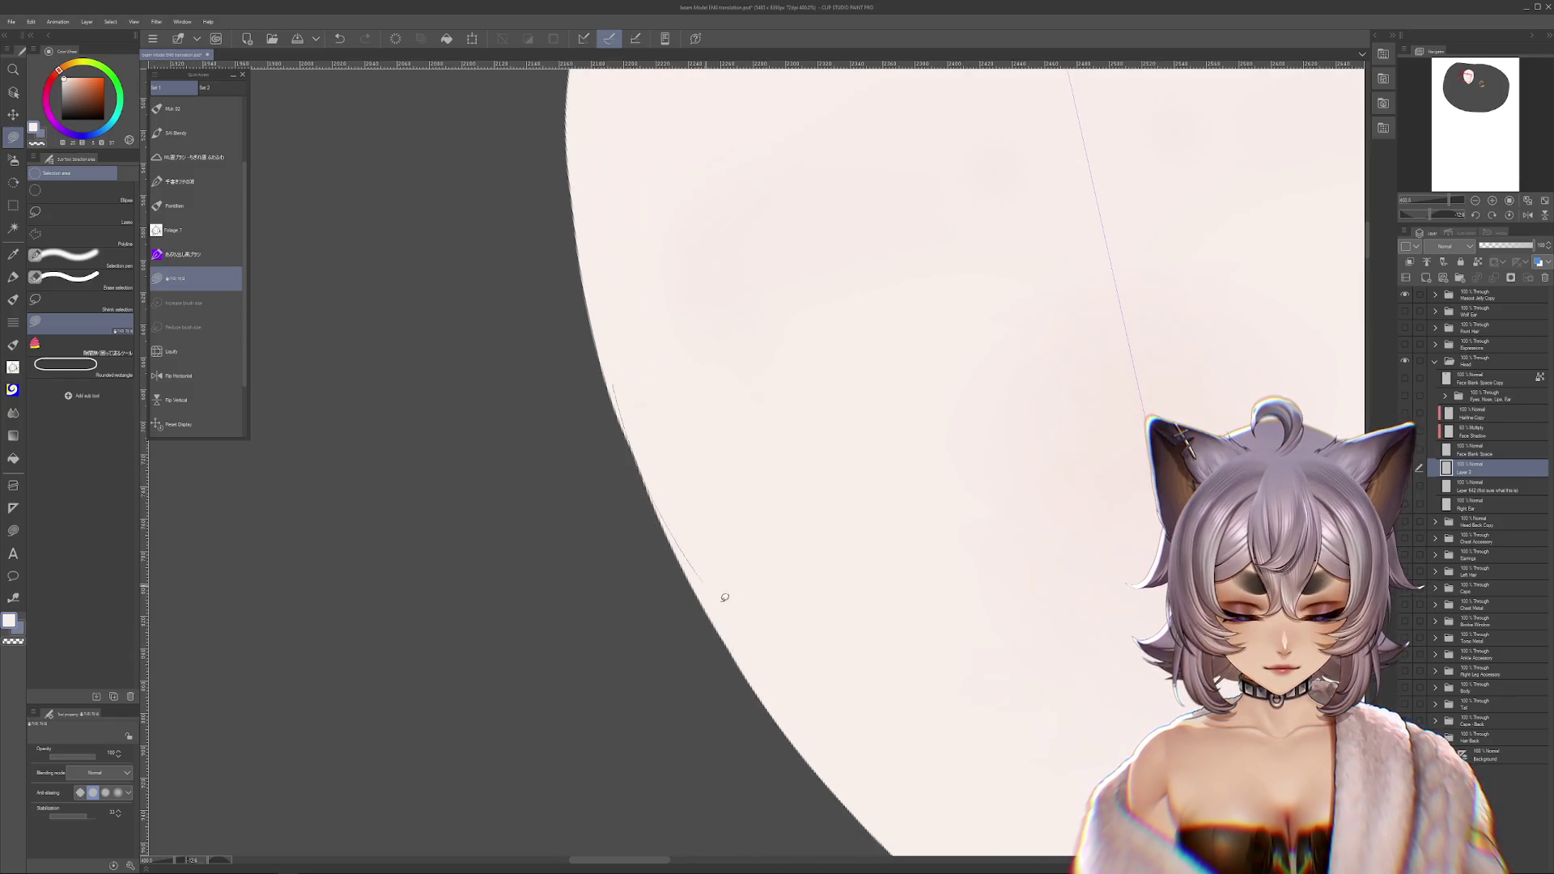
left_click_drag(614, 374, 745, 617)
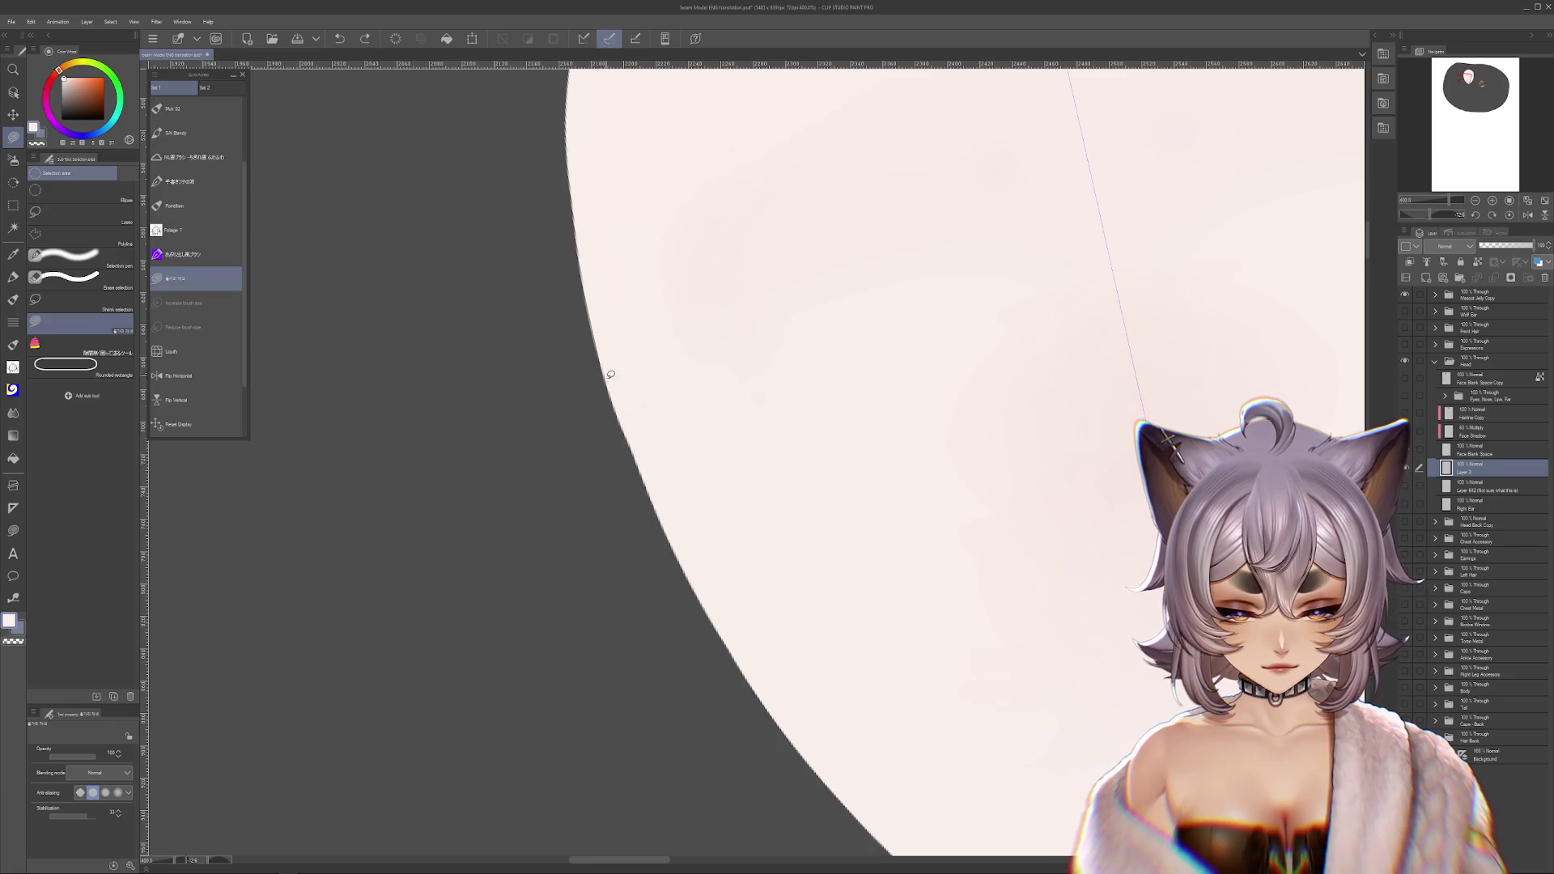
key("r")
mouse_move(816, 654)
left_mouse_down()
mouse_move(988, 694)
mouse_move(958, 658)
mouse_move(1052, 473)
left_mouse_up()
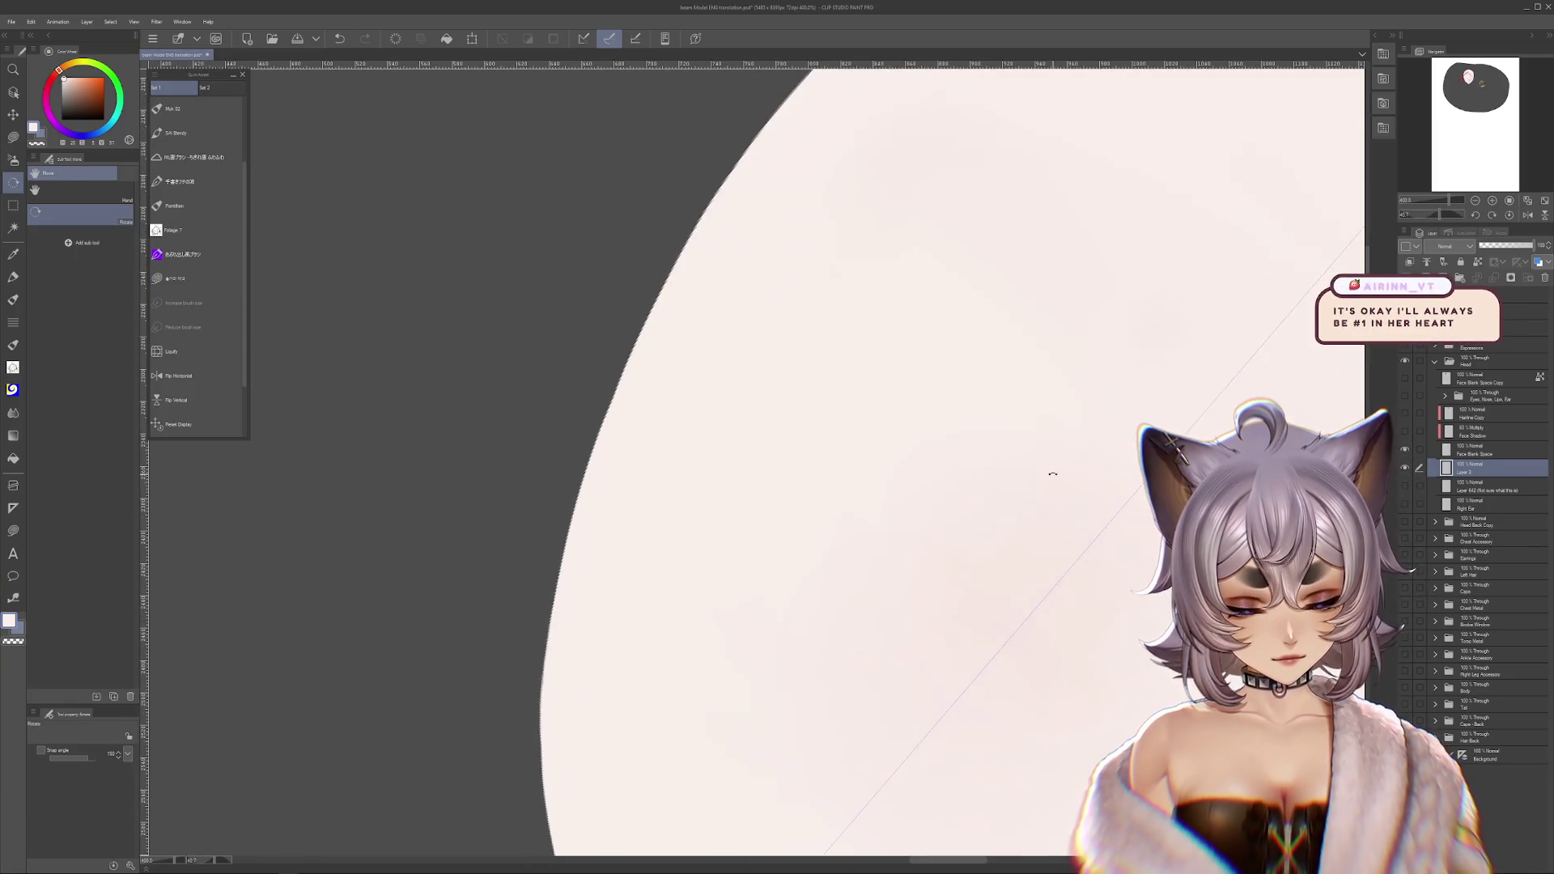
scroll(1053, 463, "down", 3)
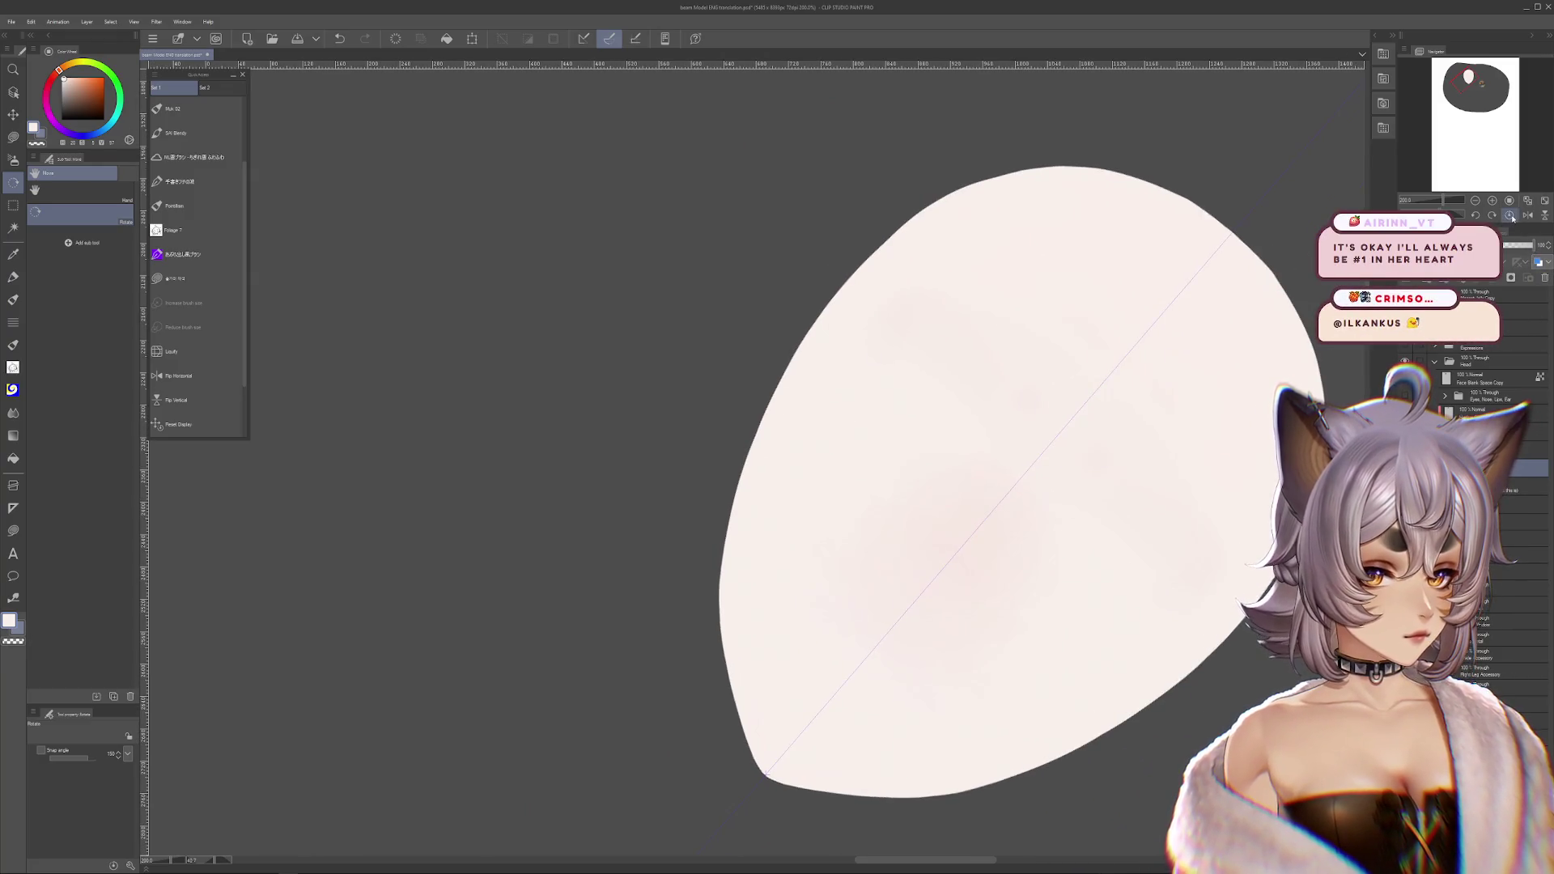
- Reset the view rotation, re-centre the face, and select the layer one row up
left_click(1509, 216)
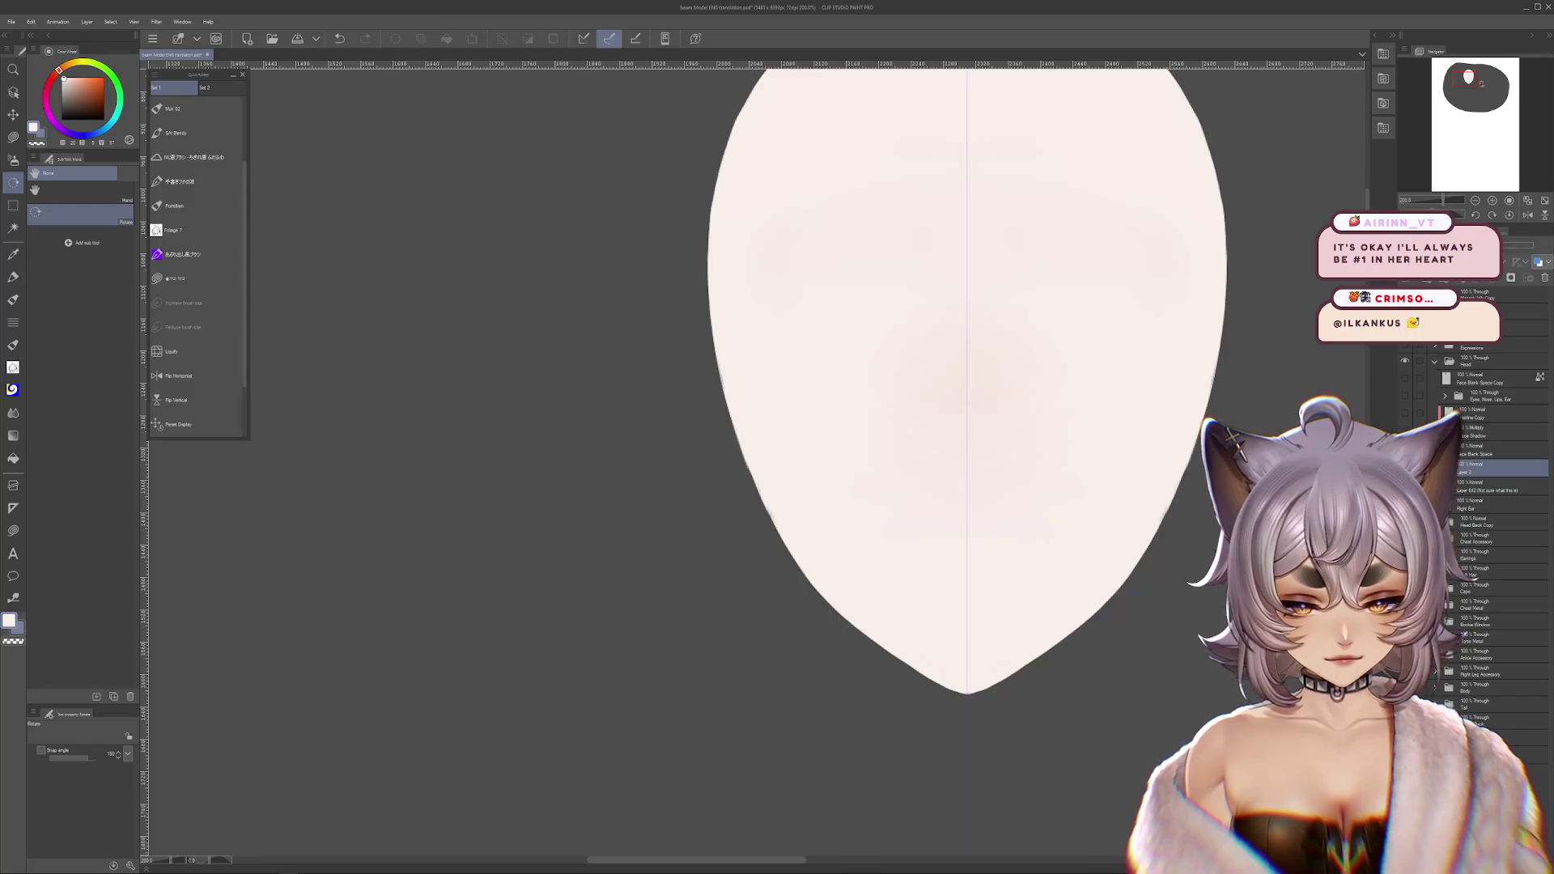
left_click_drag(1179, 500, 1116, 443)
scroll(891, 599, "up", 3)
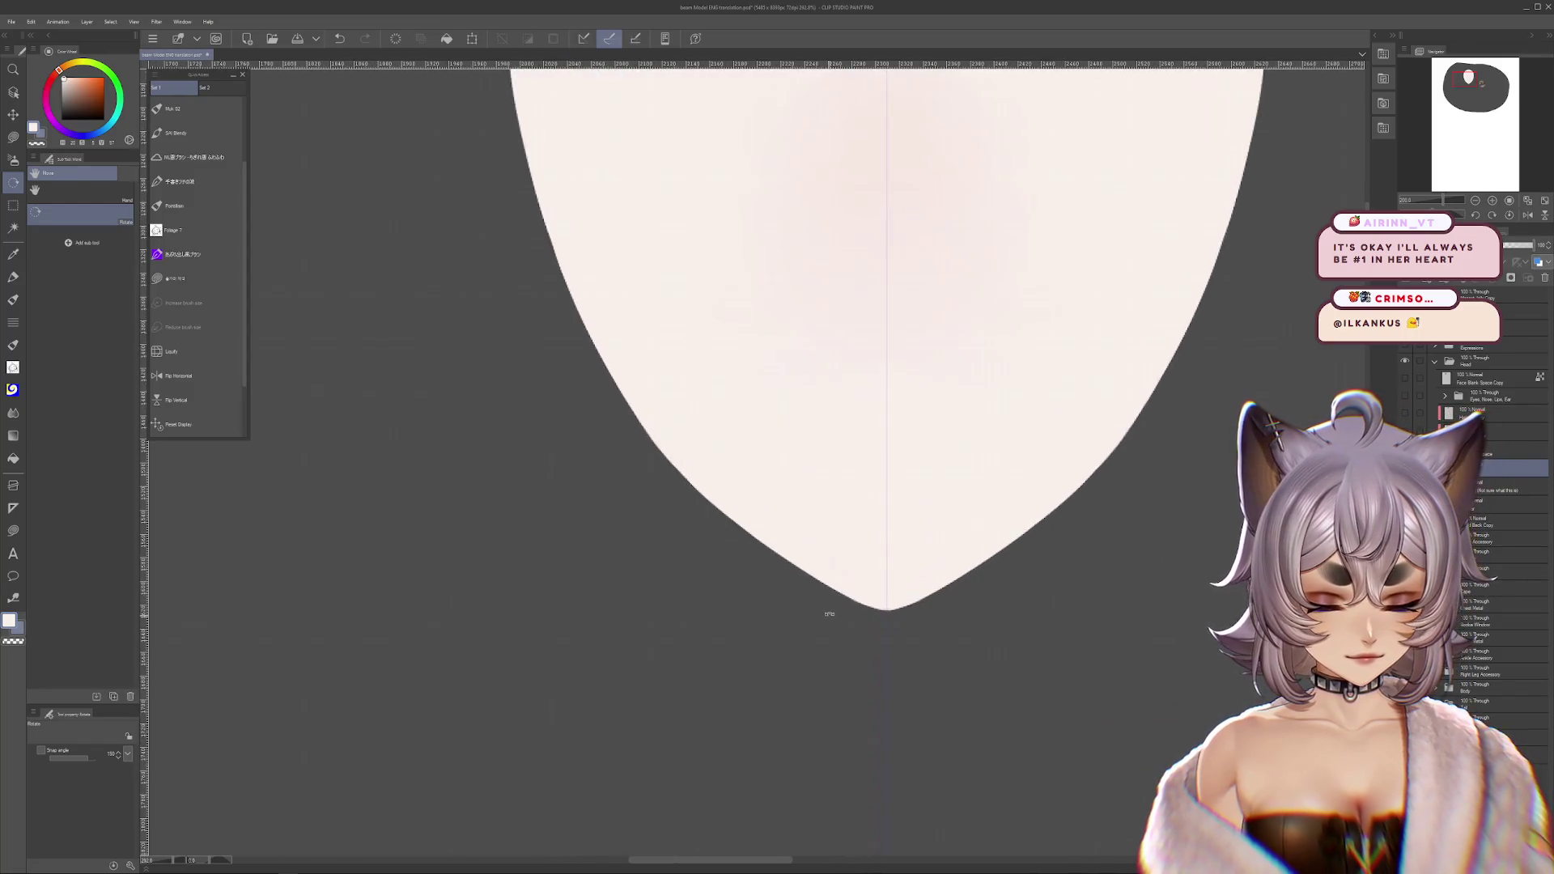
left_click_drag(907, 581, 758, 652)
key("m")
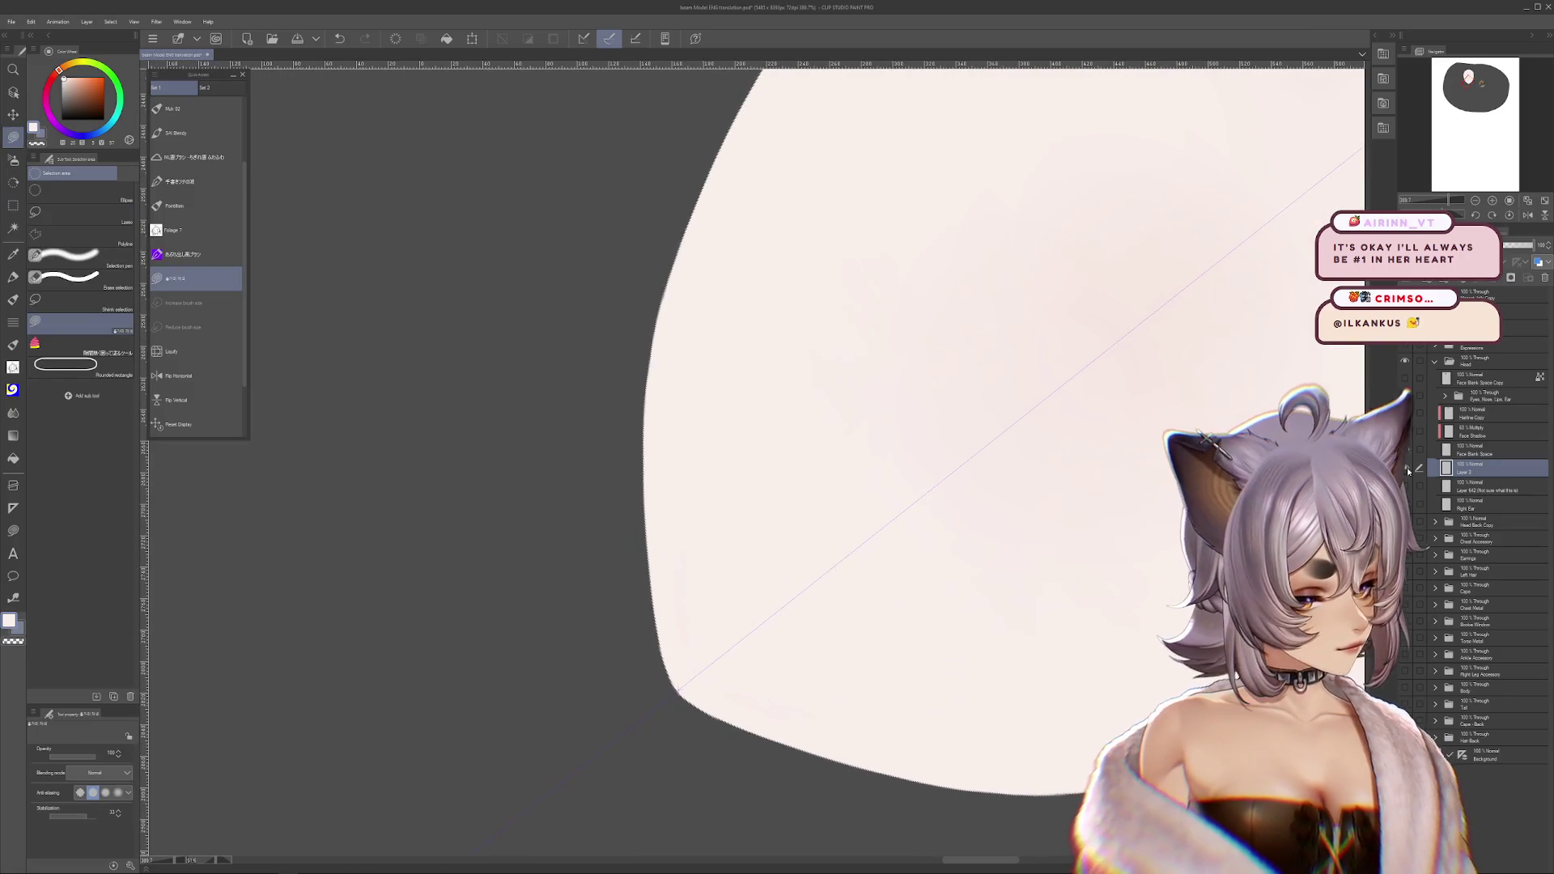
left_click_drag(728, 684, 691, 559)
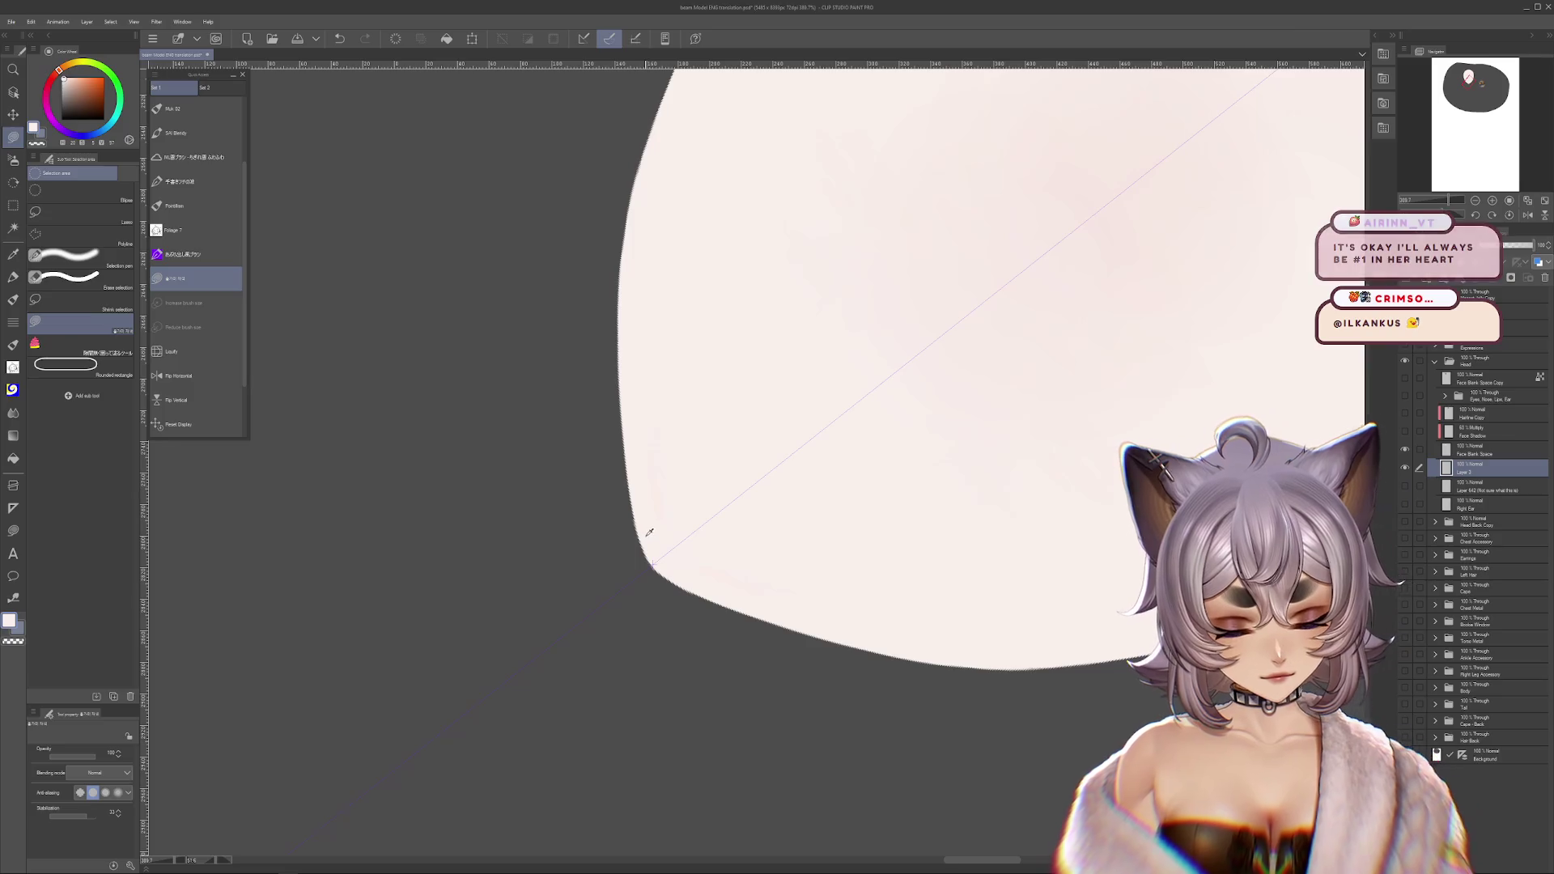
left_click(1485, 451)
- Bring the face's bottom edge into view, then reset the canvas rotation to upright with Ctrl+@
left_click_drag(1073, 395, 1027, 580)
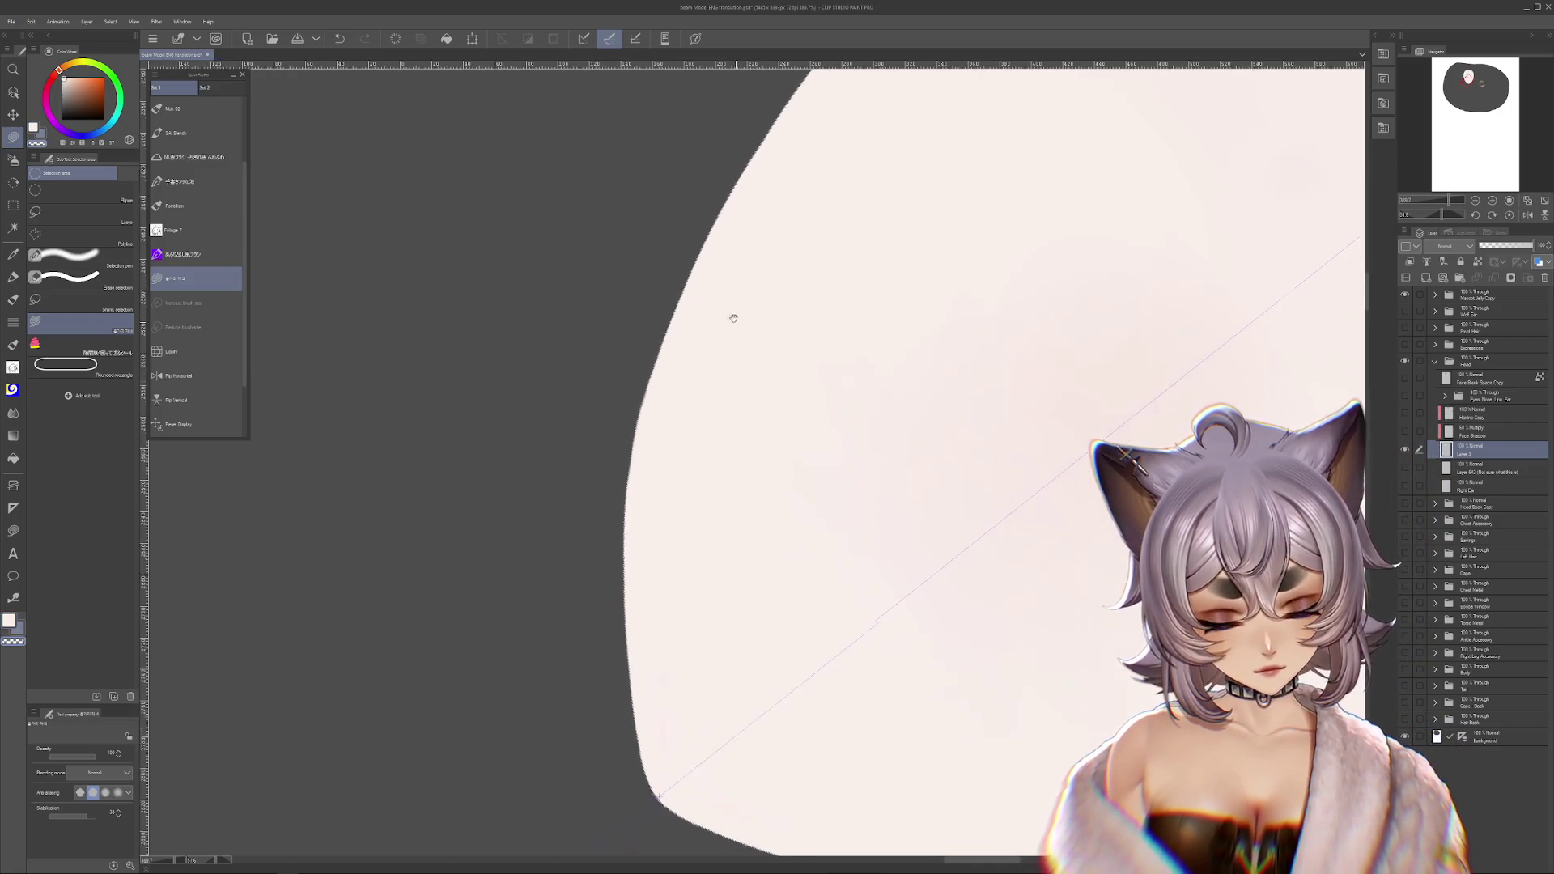
left_click_drag(802, 562, 693, 383)
mouse_move(585, 569)
left_mouse_down()
mouse_move(1155, 277)
mouse_move(1086, 513)
mouse_move(1117, 673)
mouse_move(1053, 687)
left_mouse_up()
scroll(1053, 687, "up", 8)
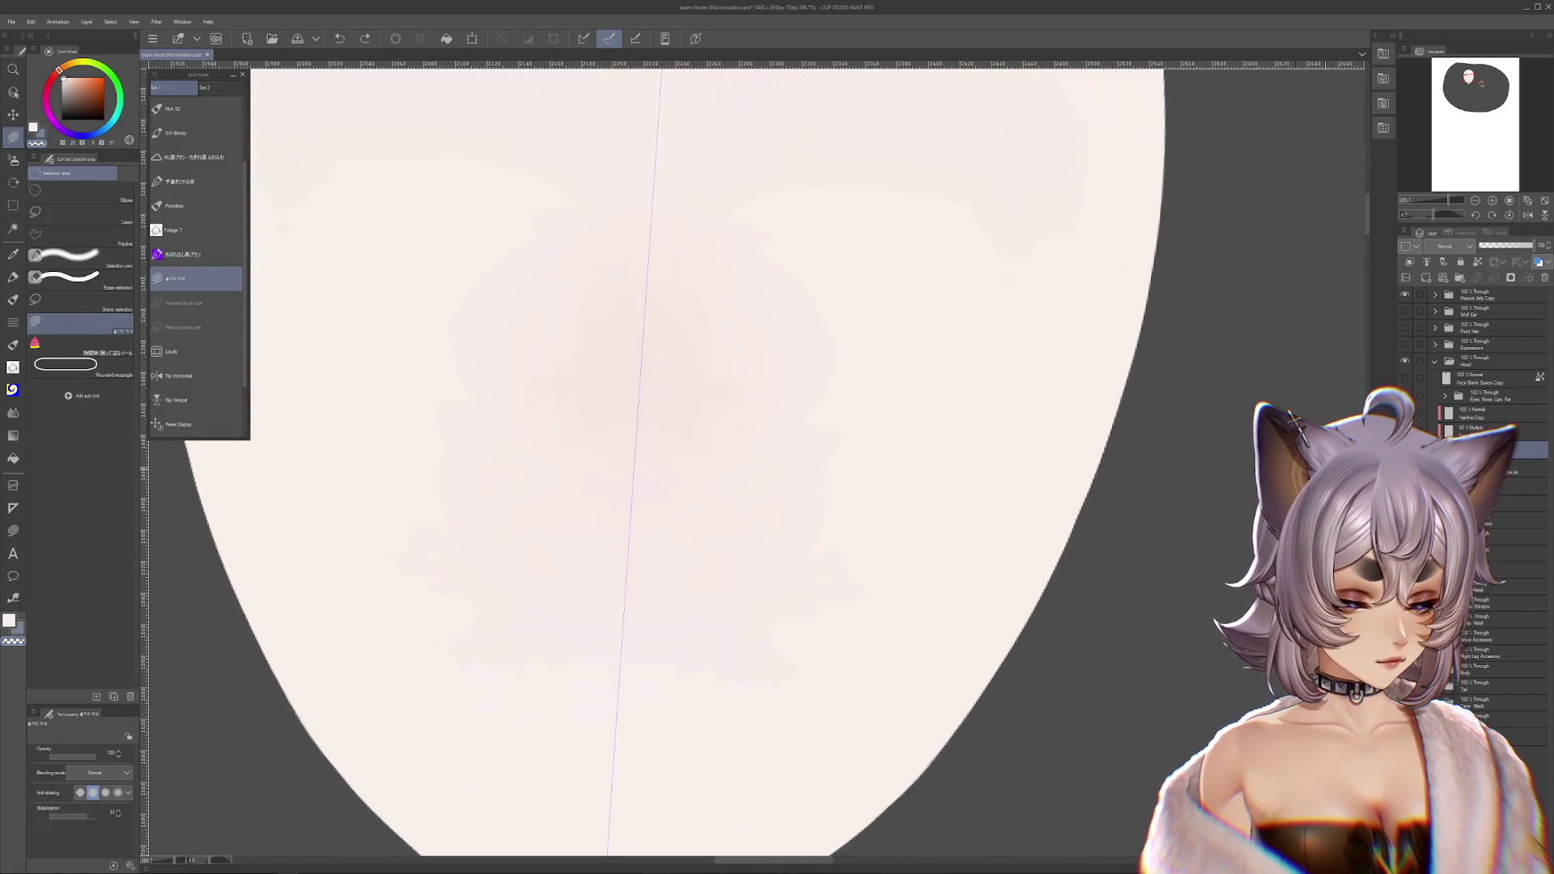
left_click_drag(1149, 764, 1419, 449)
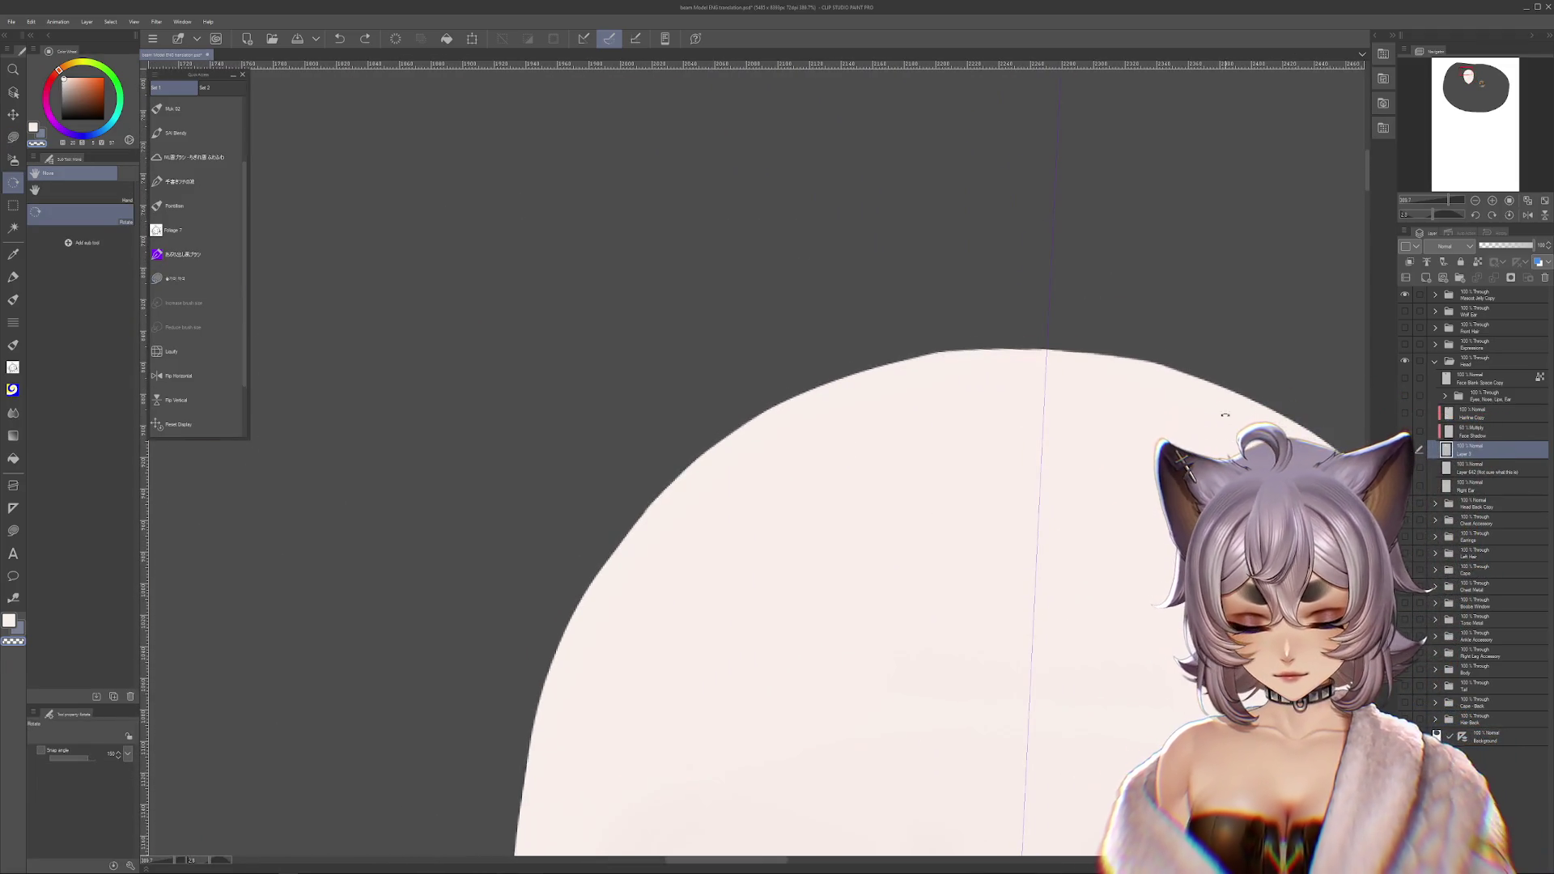
scroll(1150, 411, "down", 5)
key("ctrl+@")
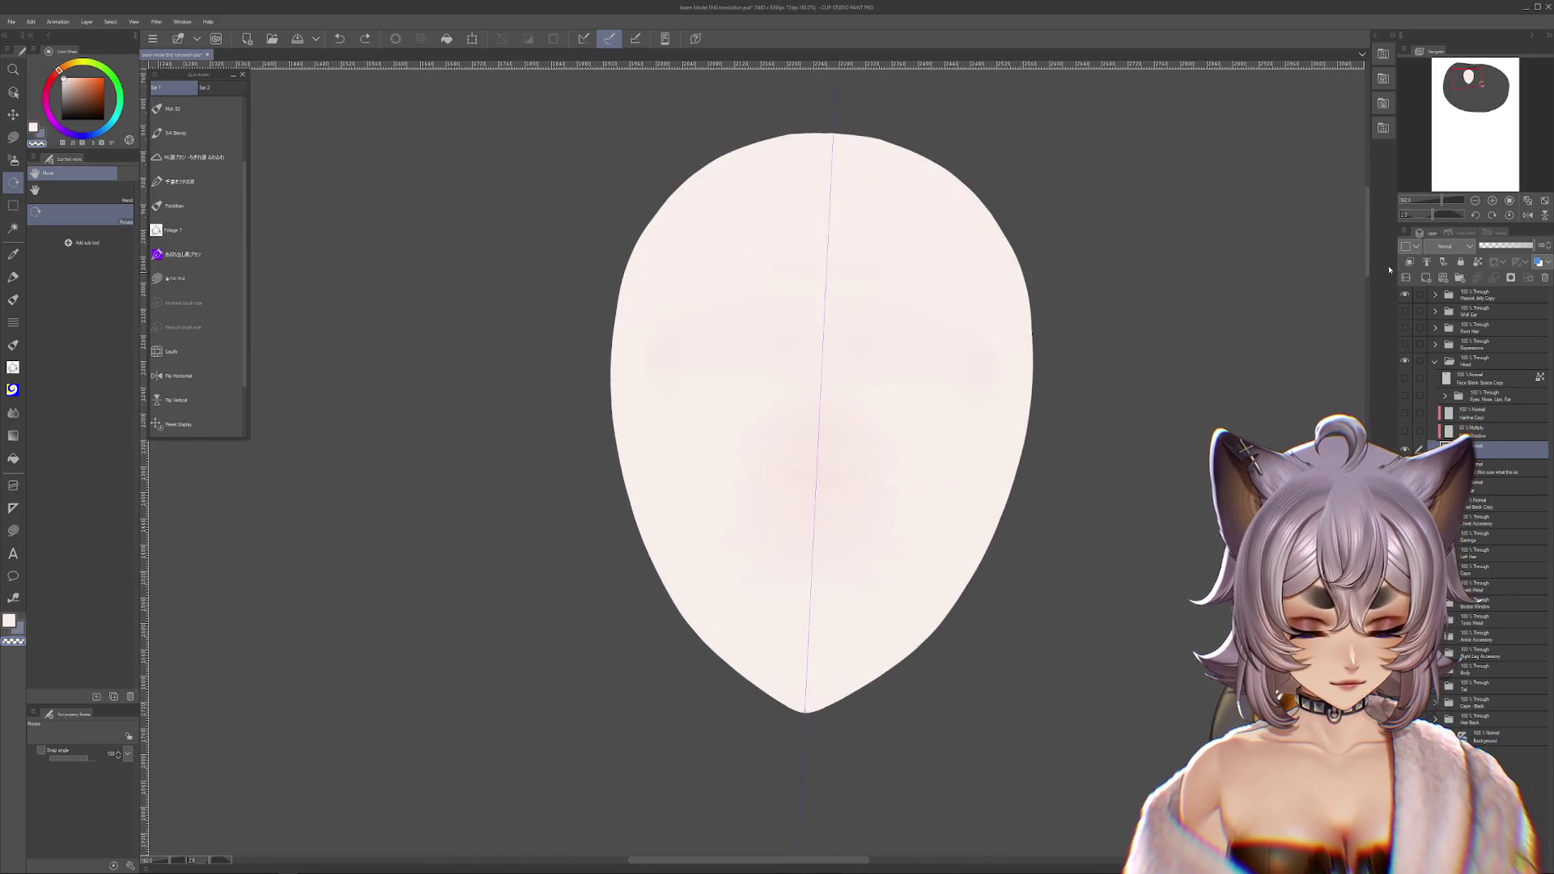
- Toggle the Face Blank Space Copy layer's eye icon, undo once, and leave it hidden
left_click(1403, 375)
left_click(1403, 376)
left_click(1403, 375)
left_click(1403, 376)
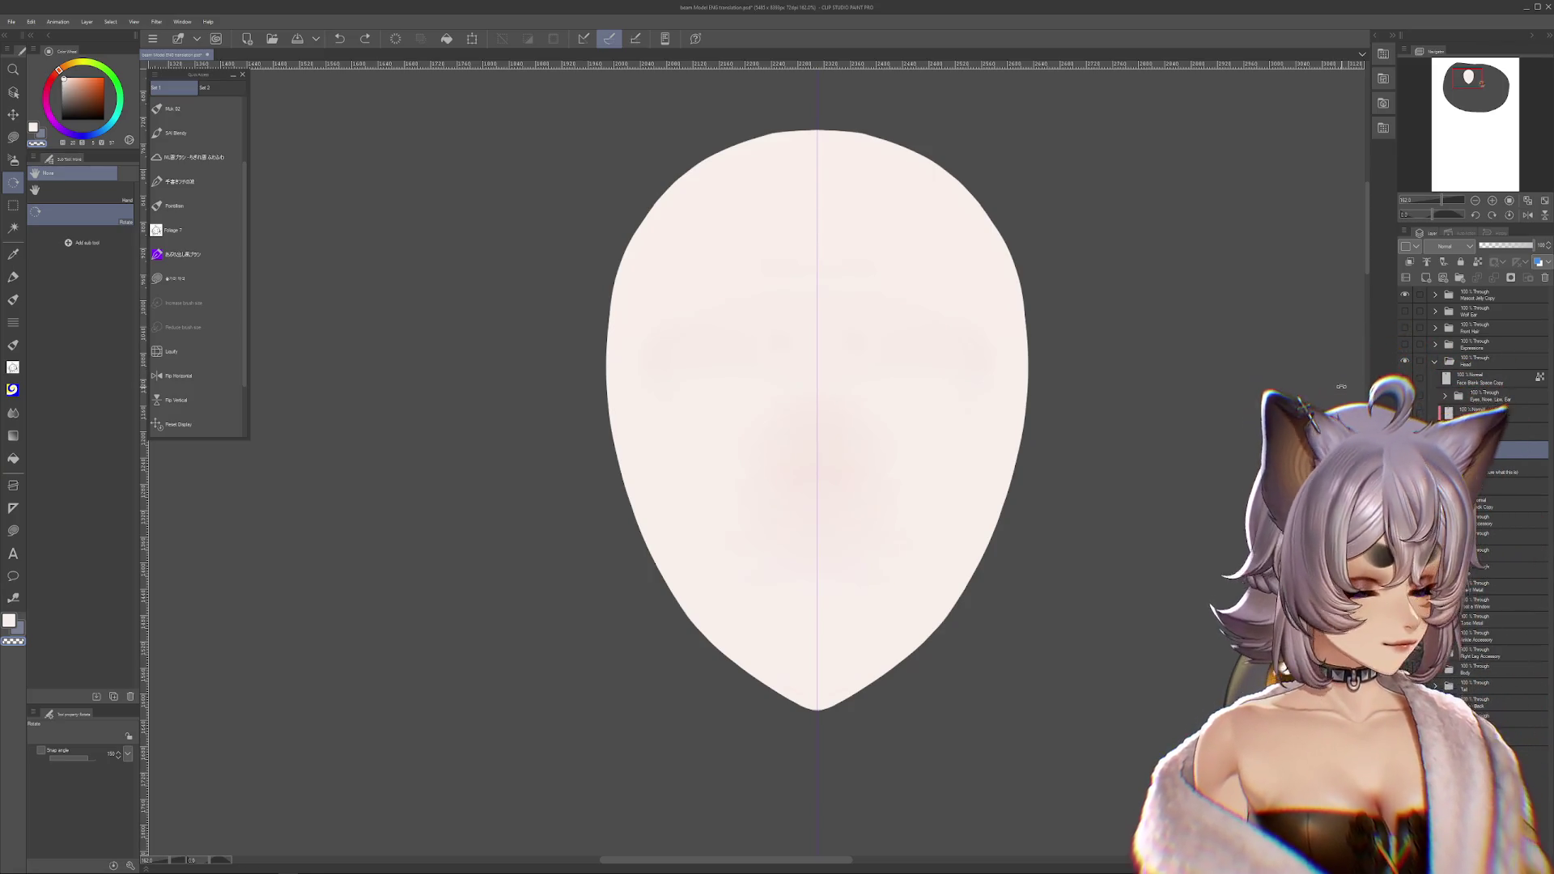
scroll(817, 424, "up", 1)
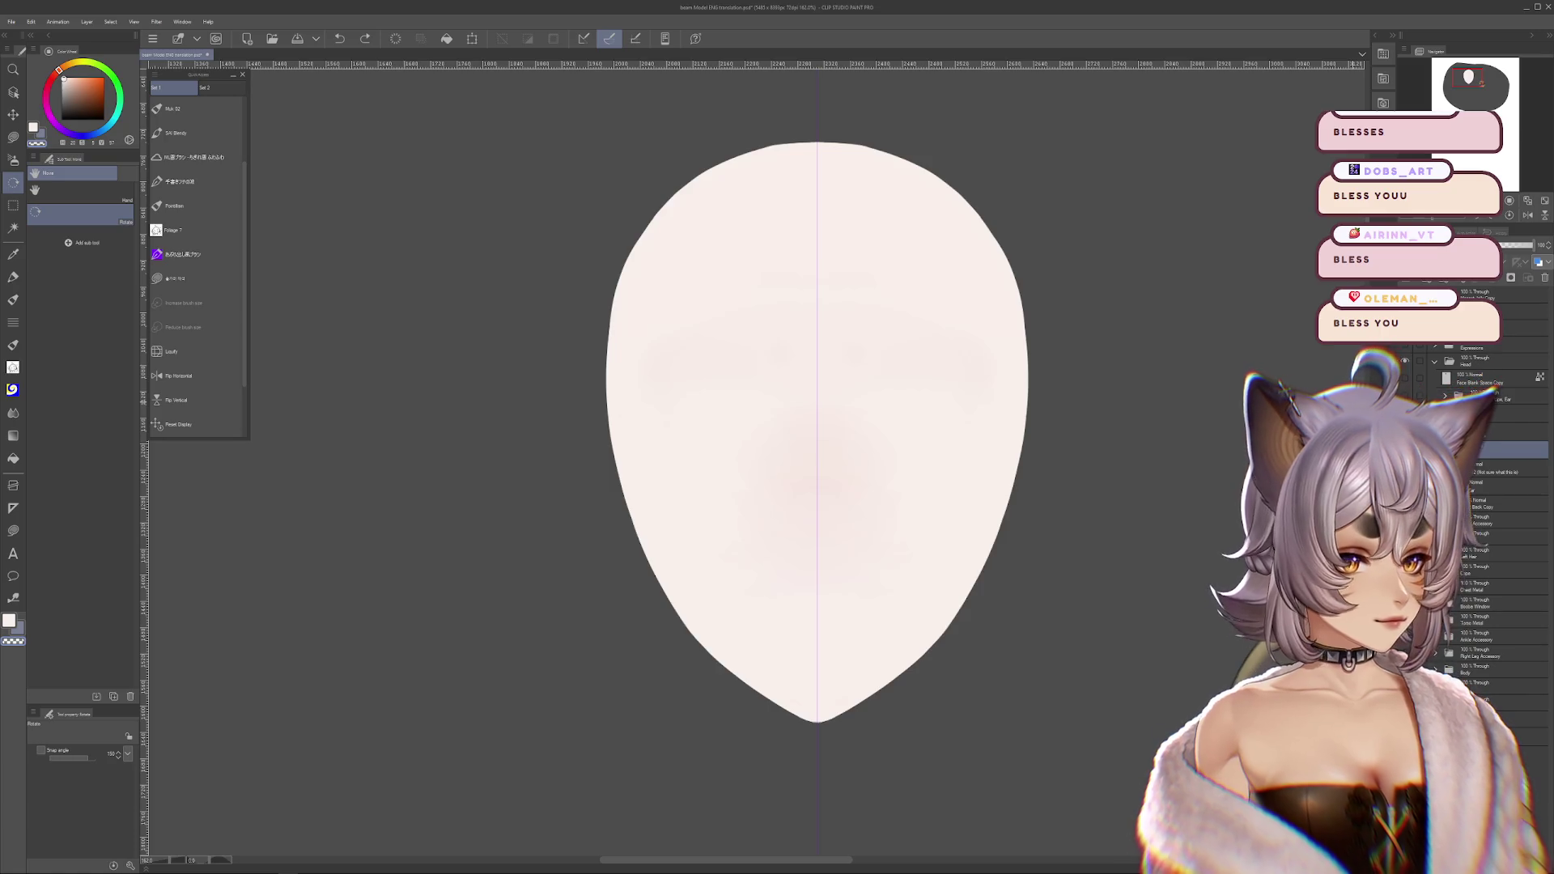
key("ctrl+z")
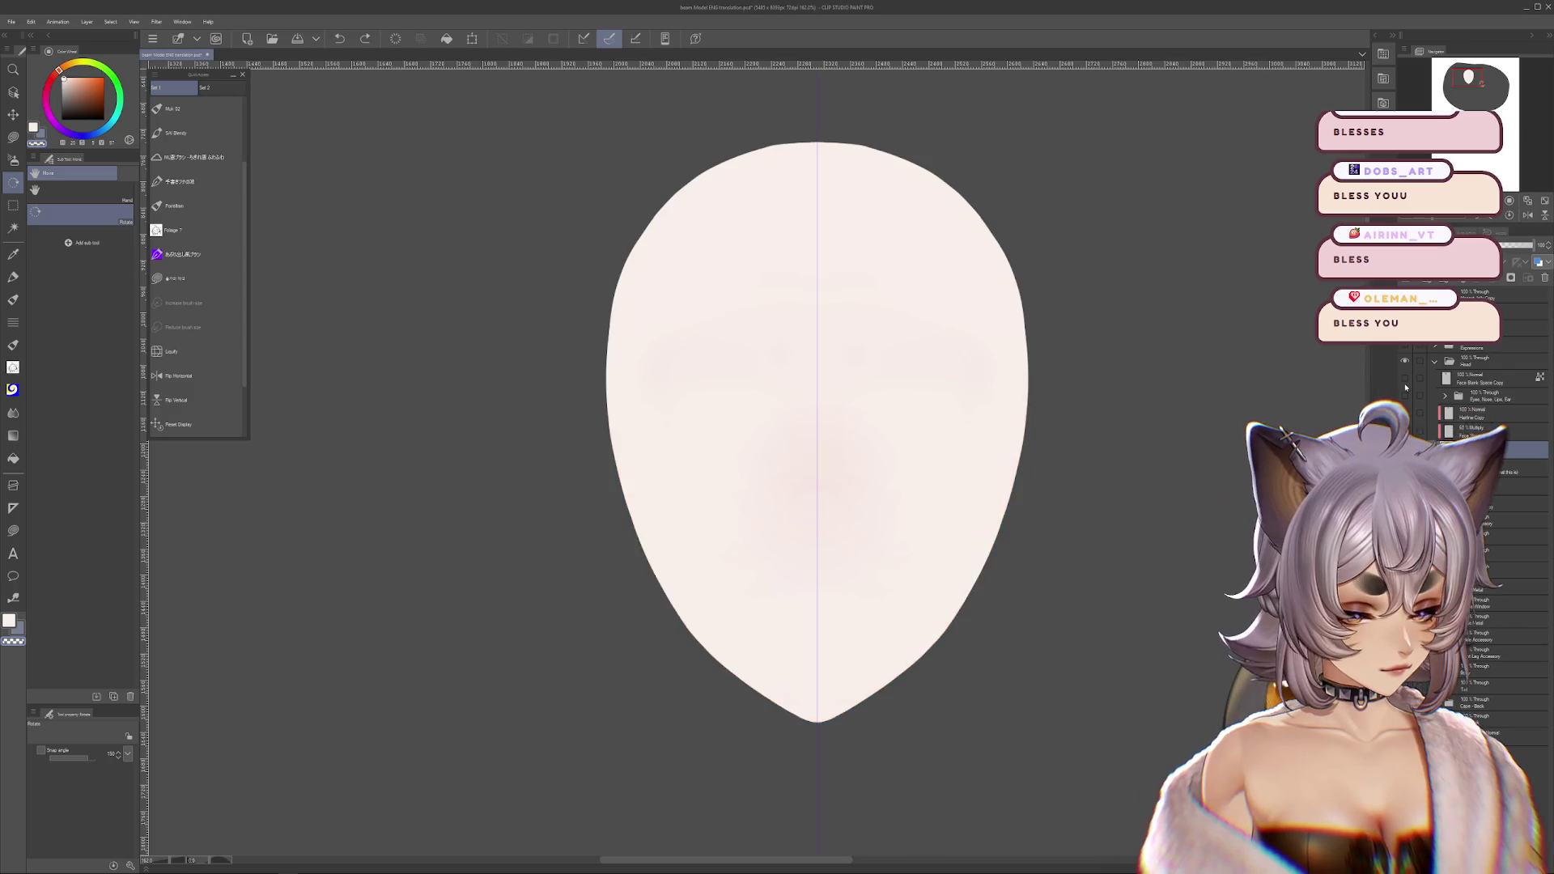
left_click(1404, 380)
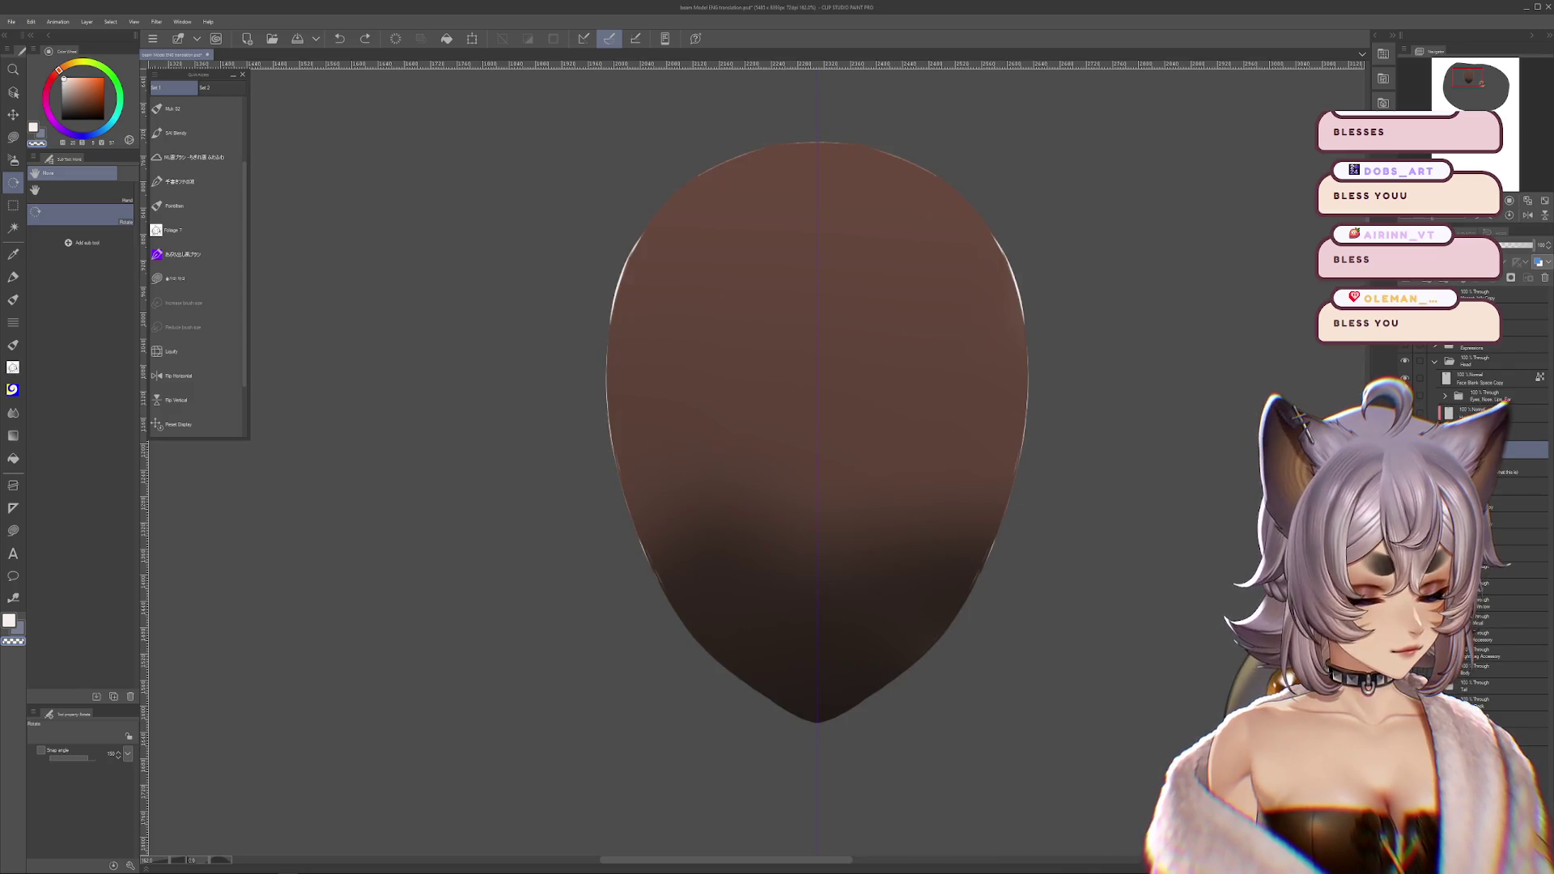
- Toggle the Face Blank Space Copy layer until the pale skin is back on top
left_click(1404, 378)
left_click(1404, 378)
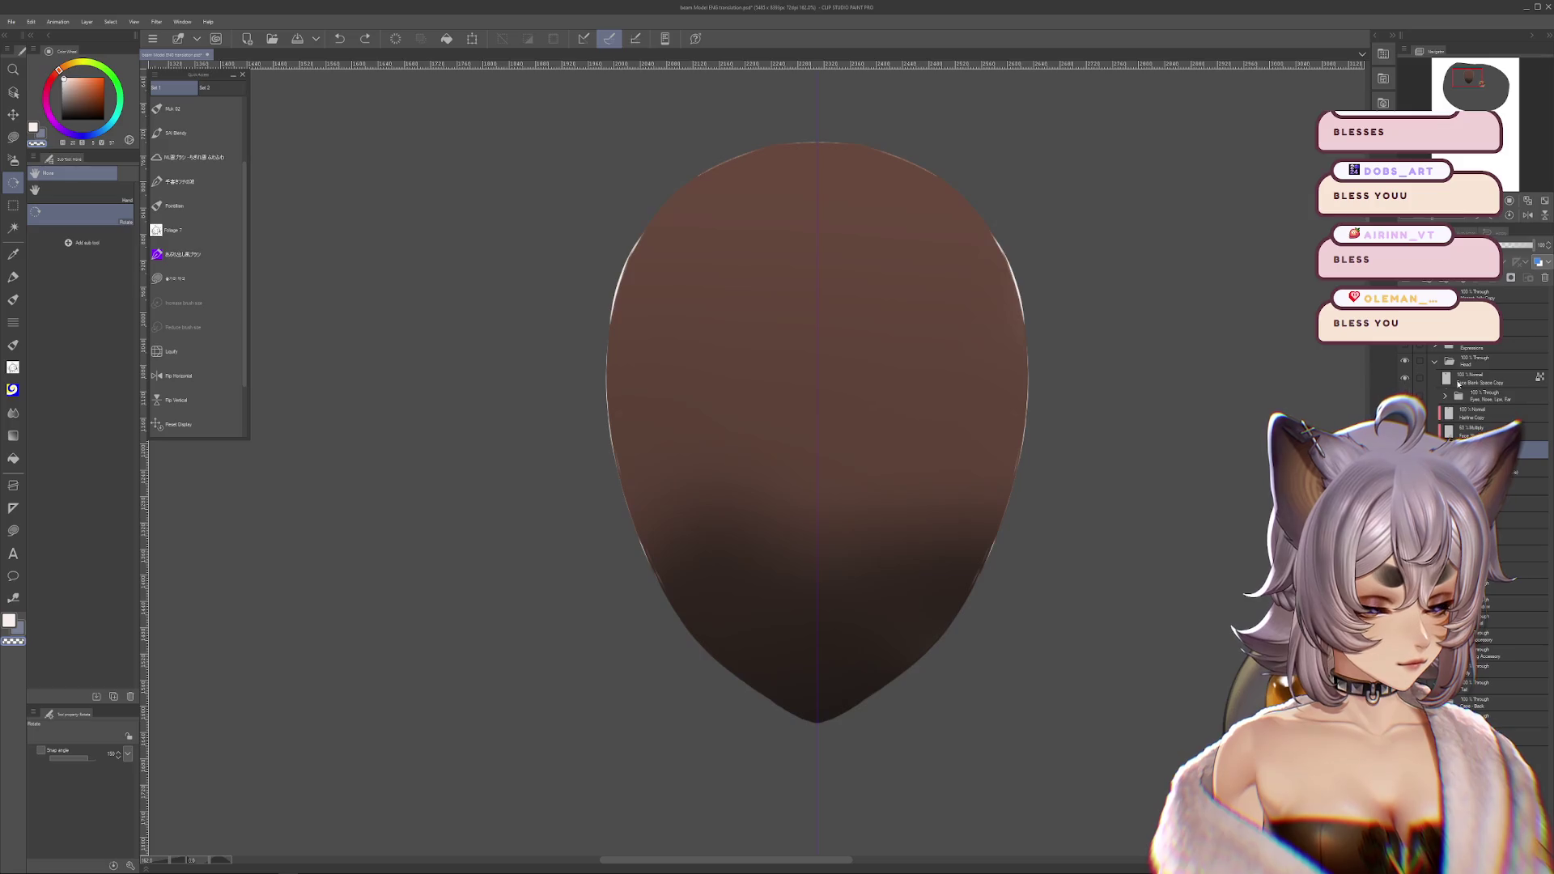
left_click(1404, 378)
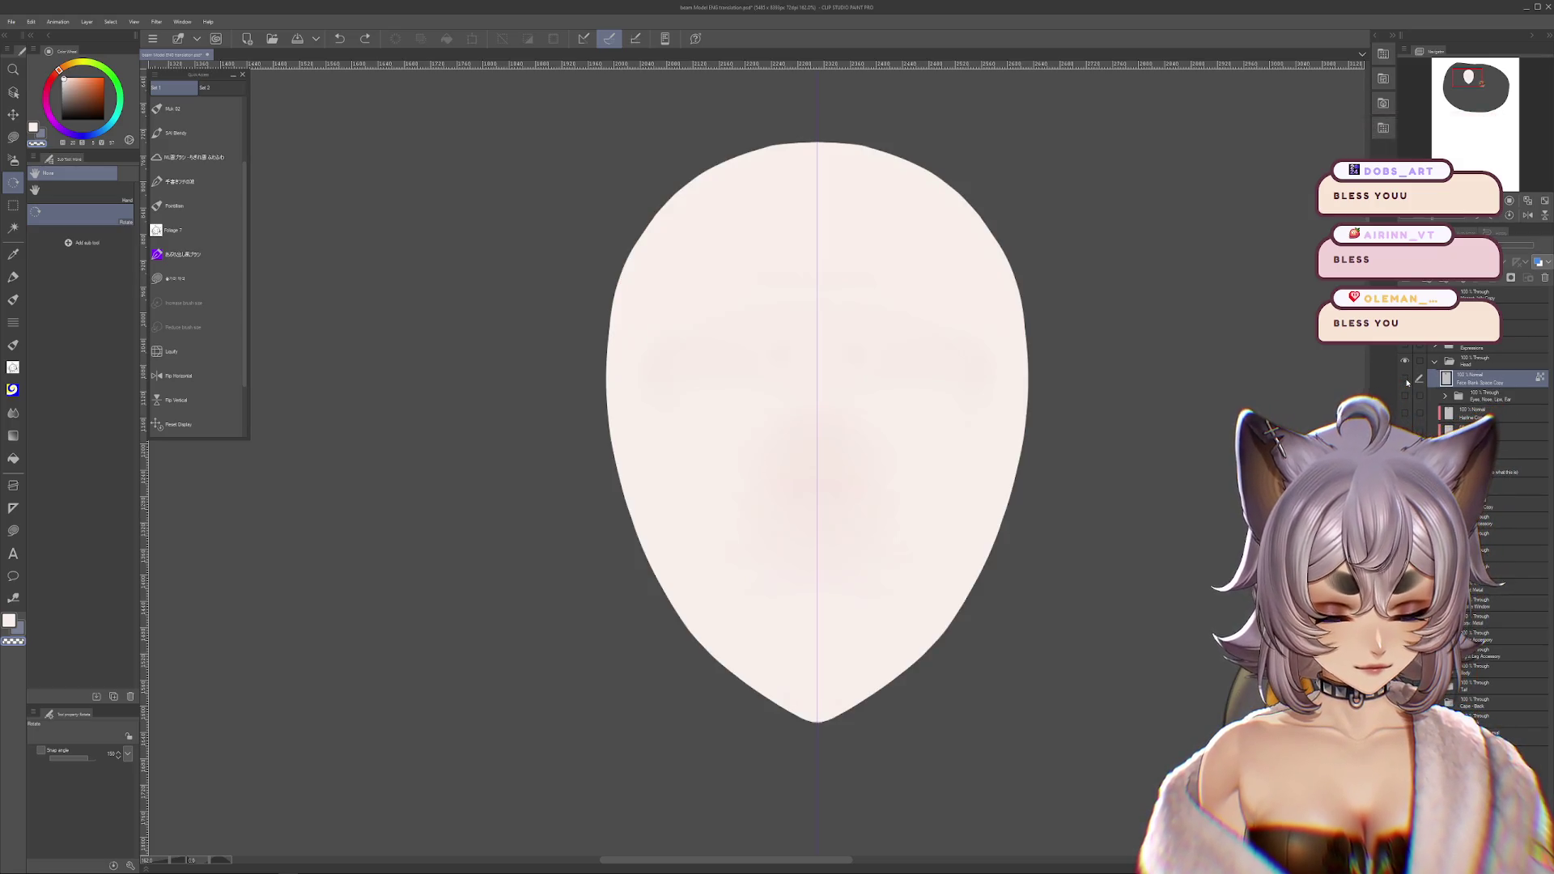
left_click(1404, 378)
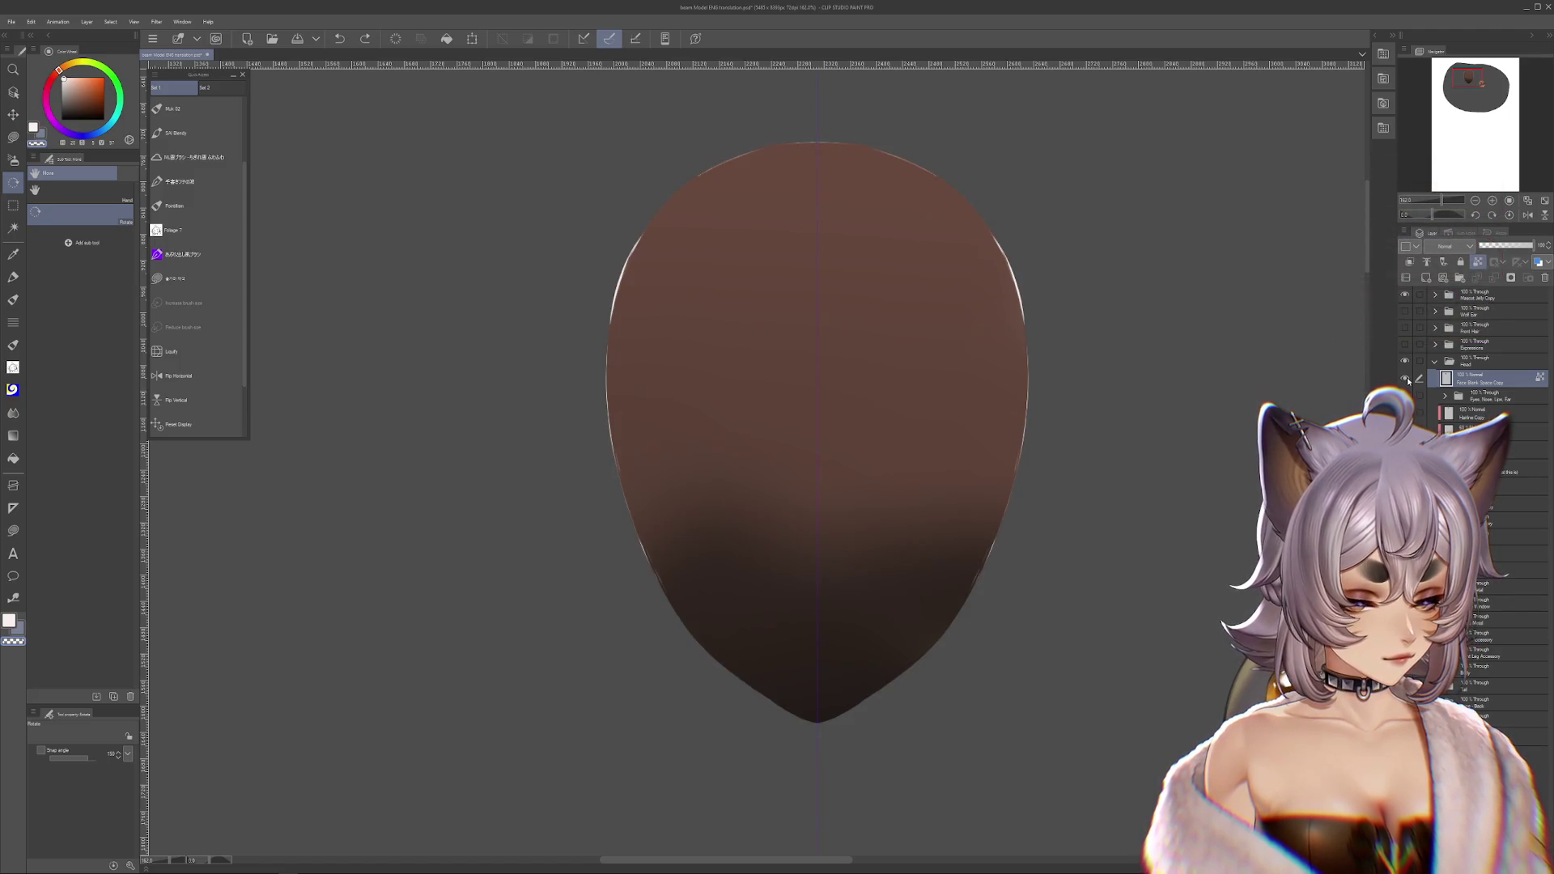
left_click(1405, 379)
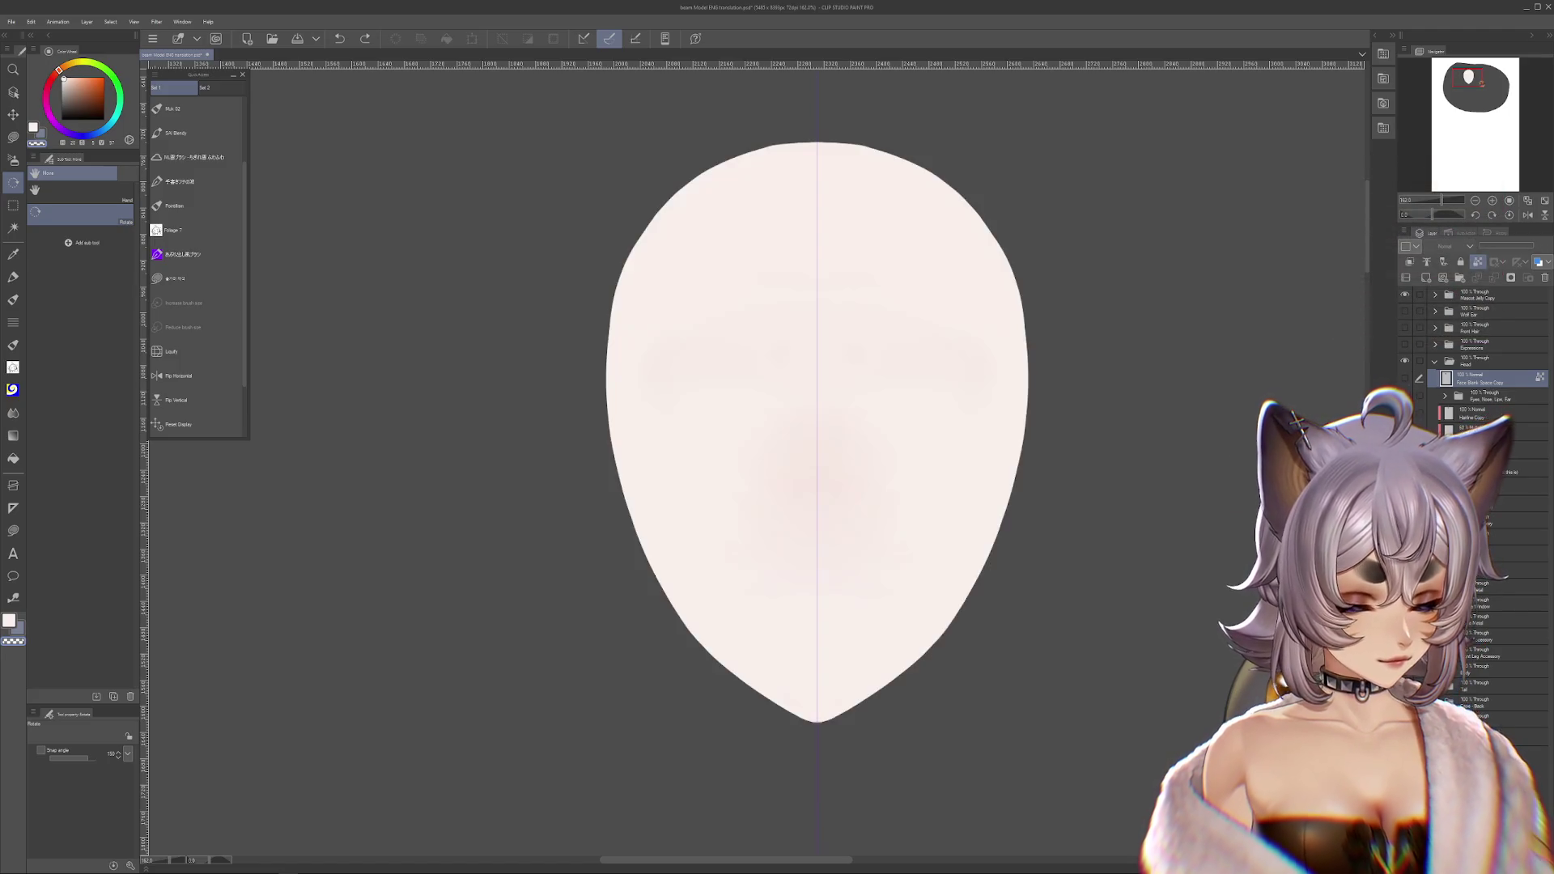
- Select a lower layer, briefly show the ear, then turn on the dark hair layer
left_click(1497, 450)
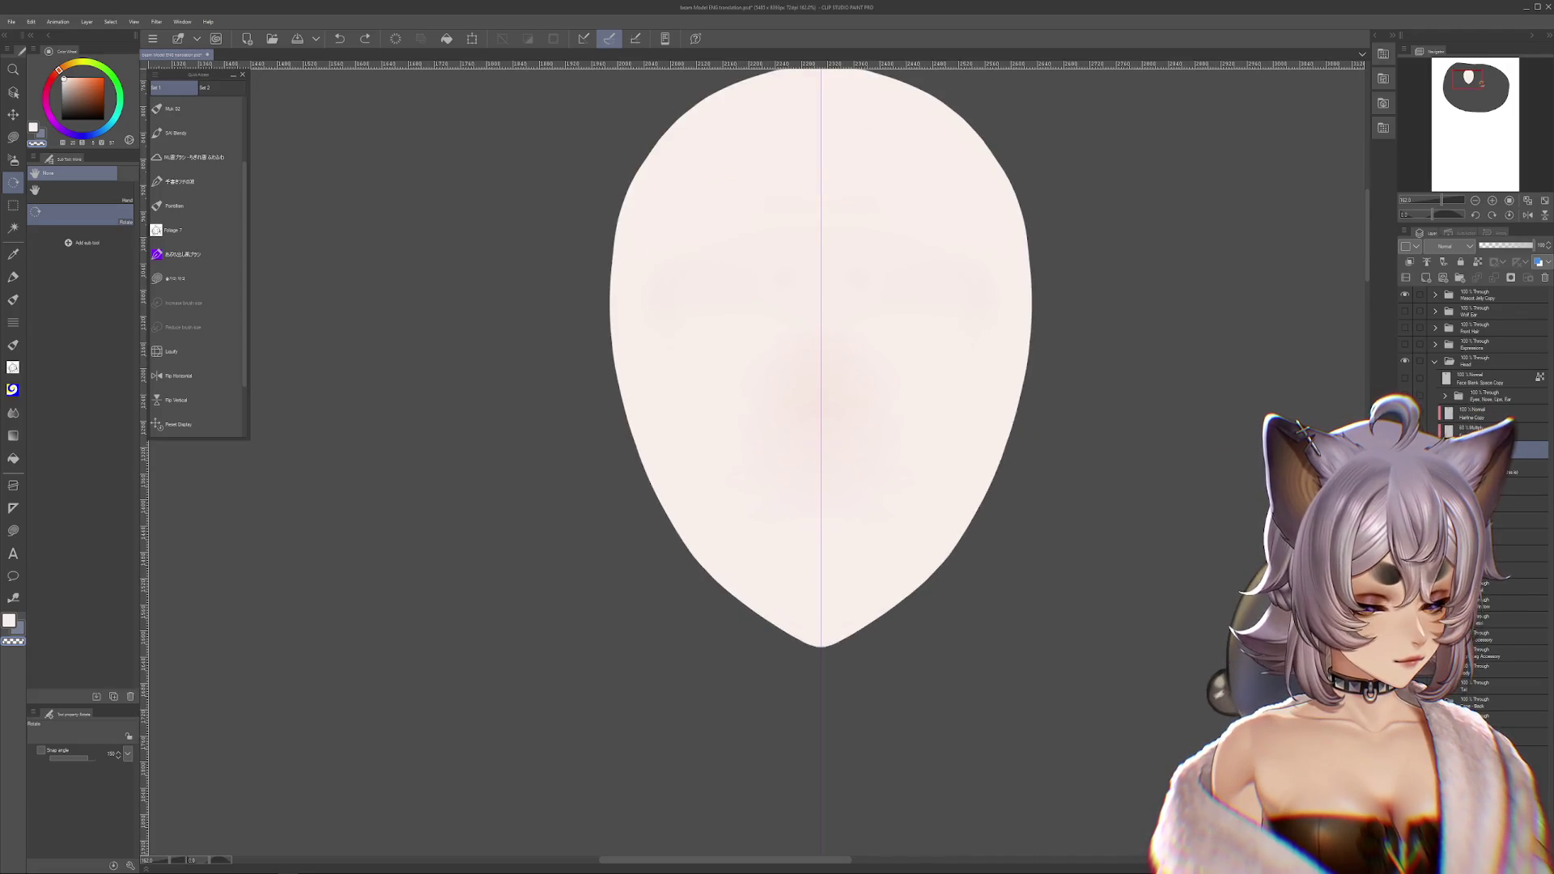
left_click(1405, 450)
left_click(1405, 450)
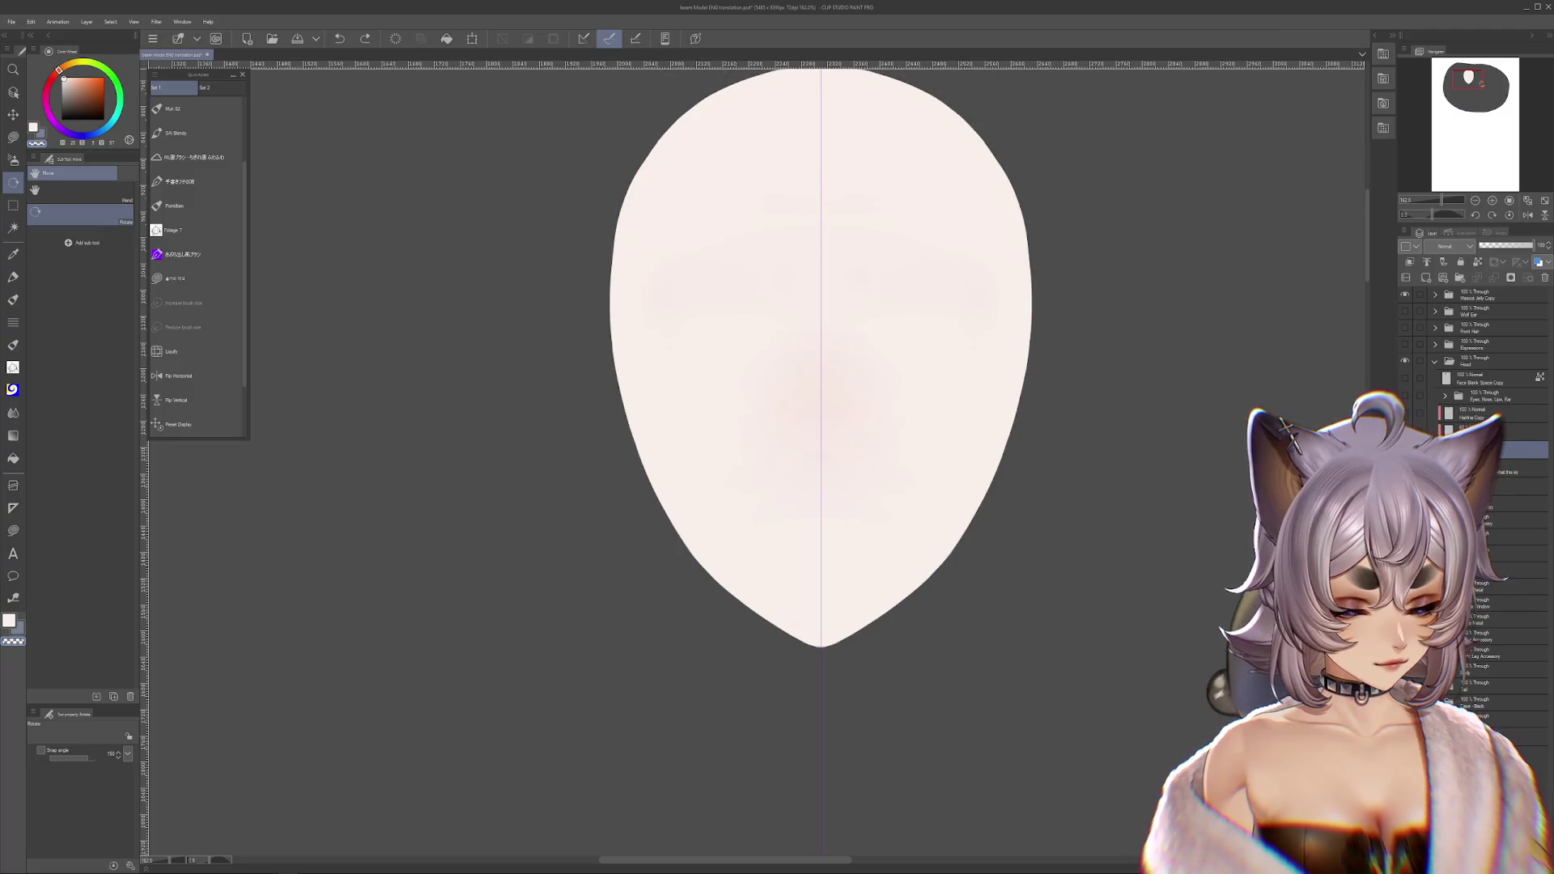
left_click(1405, 450)
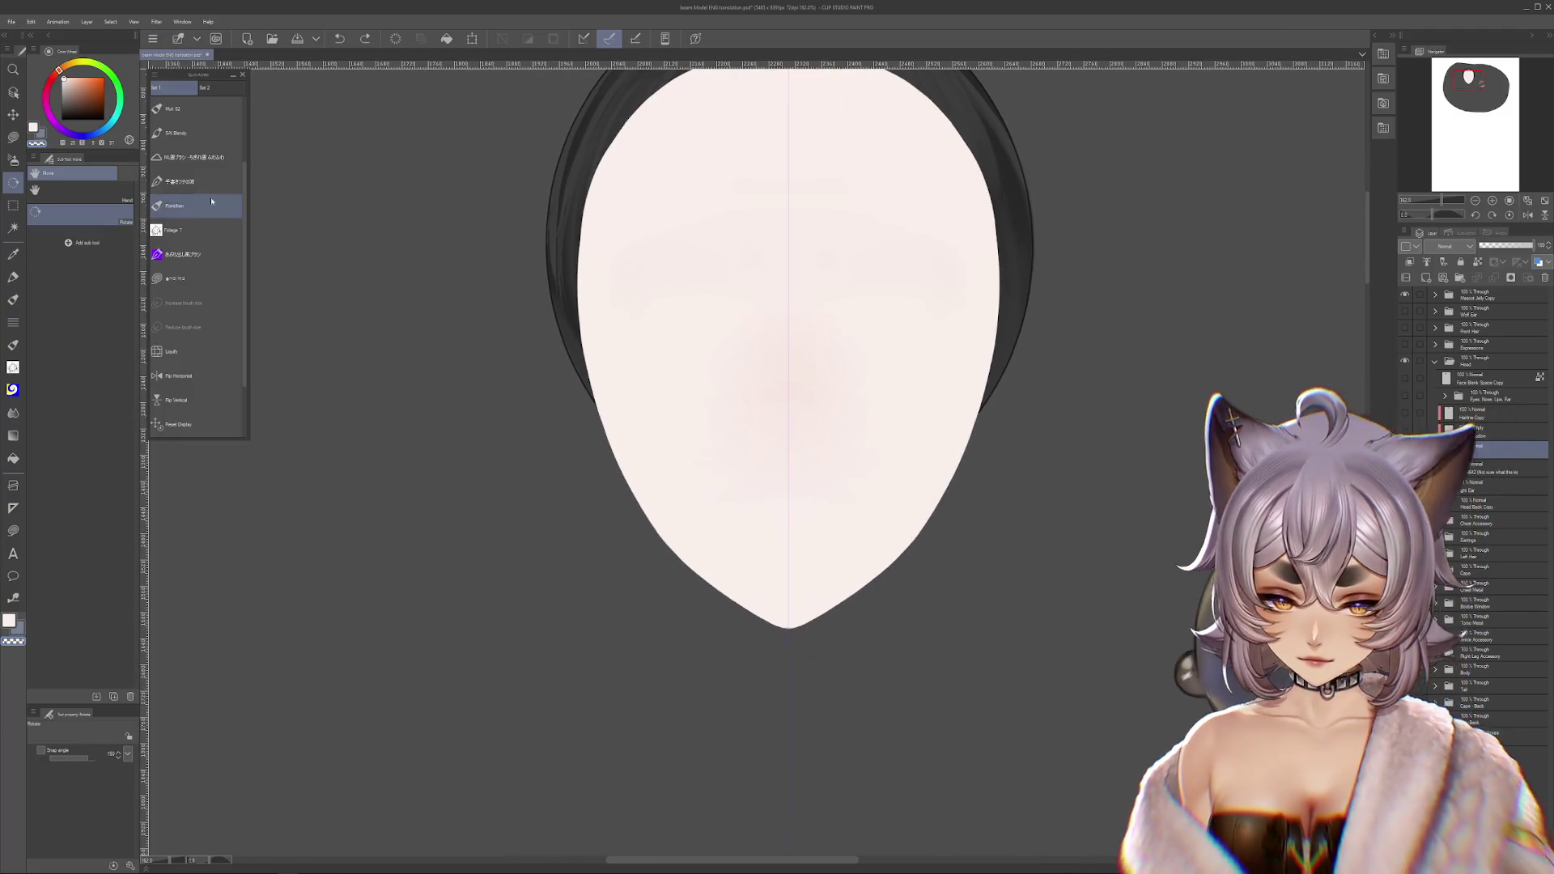
- Try a black outline around the face silhouette, then undo the thick version
scroll(198, 243, "down", 3)
key("x")
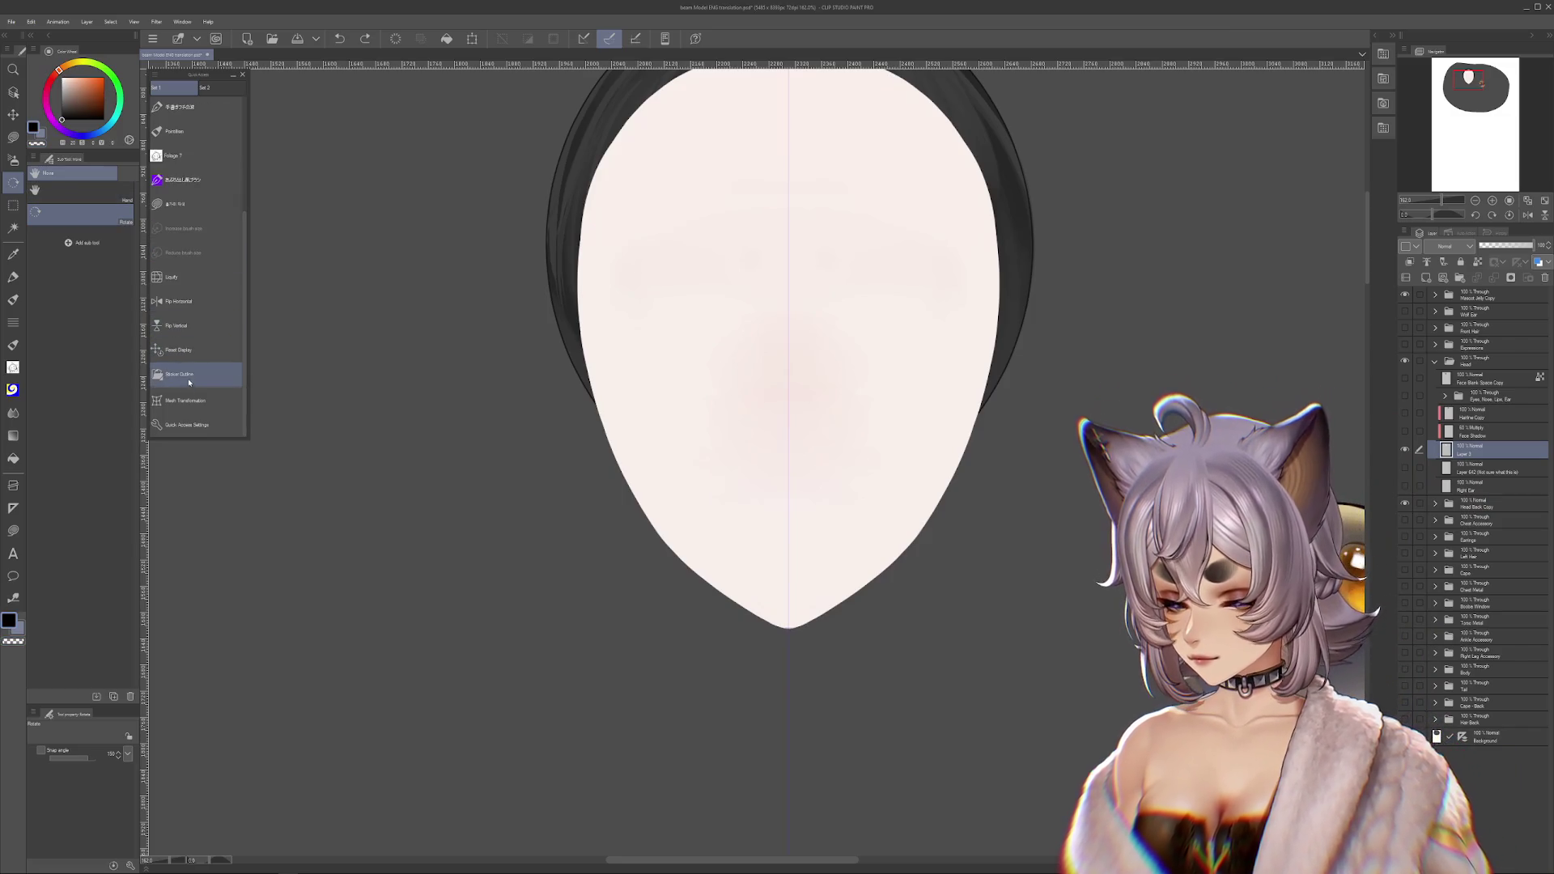
left_click(189, 377)
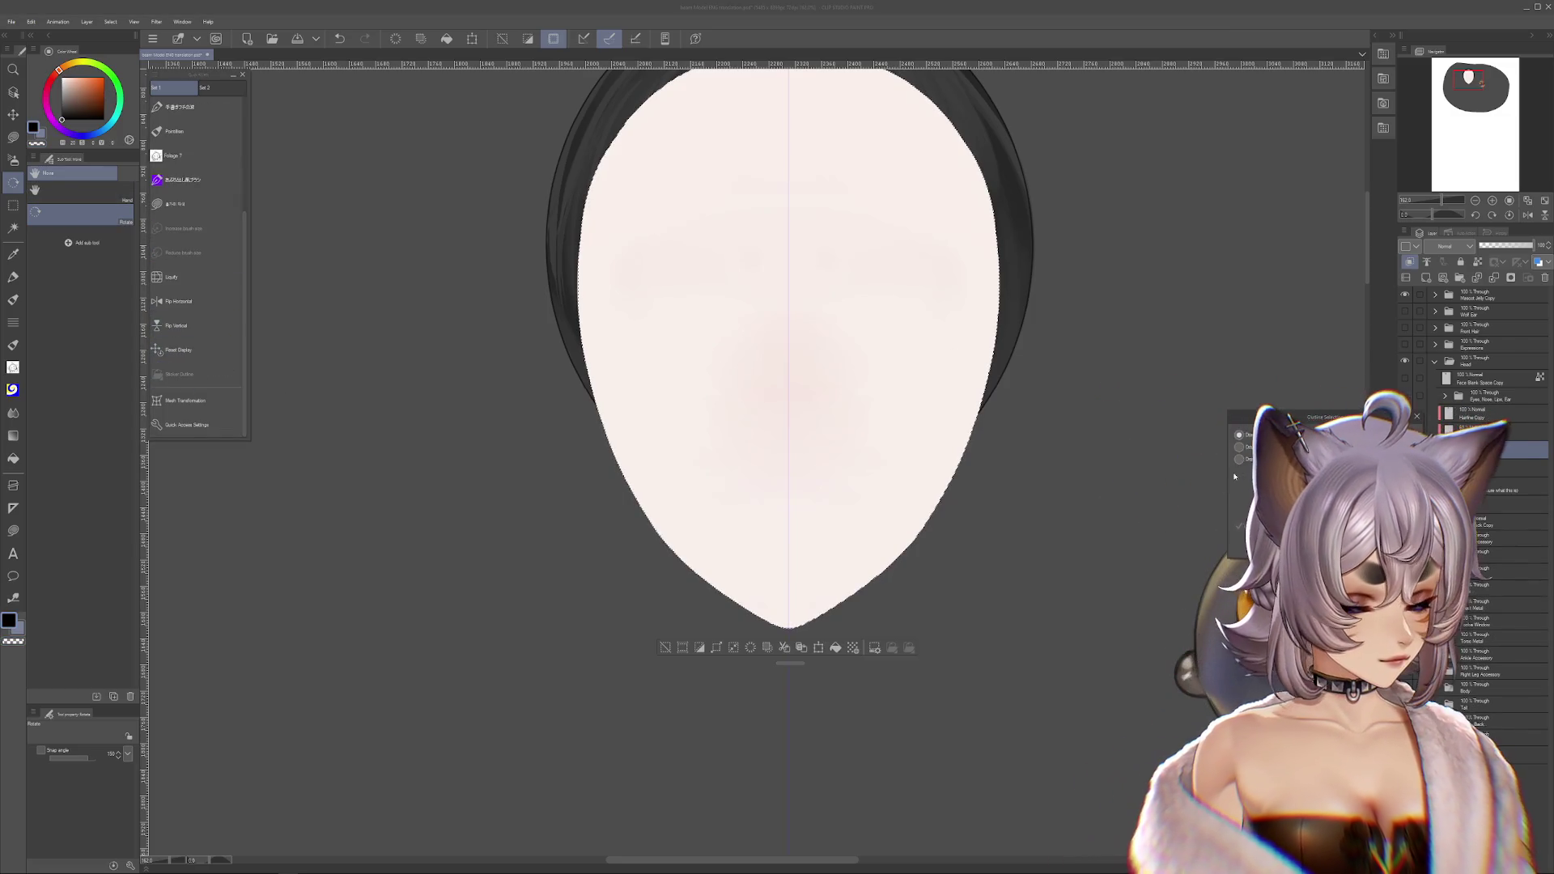
key("Return")
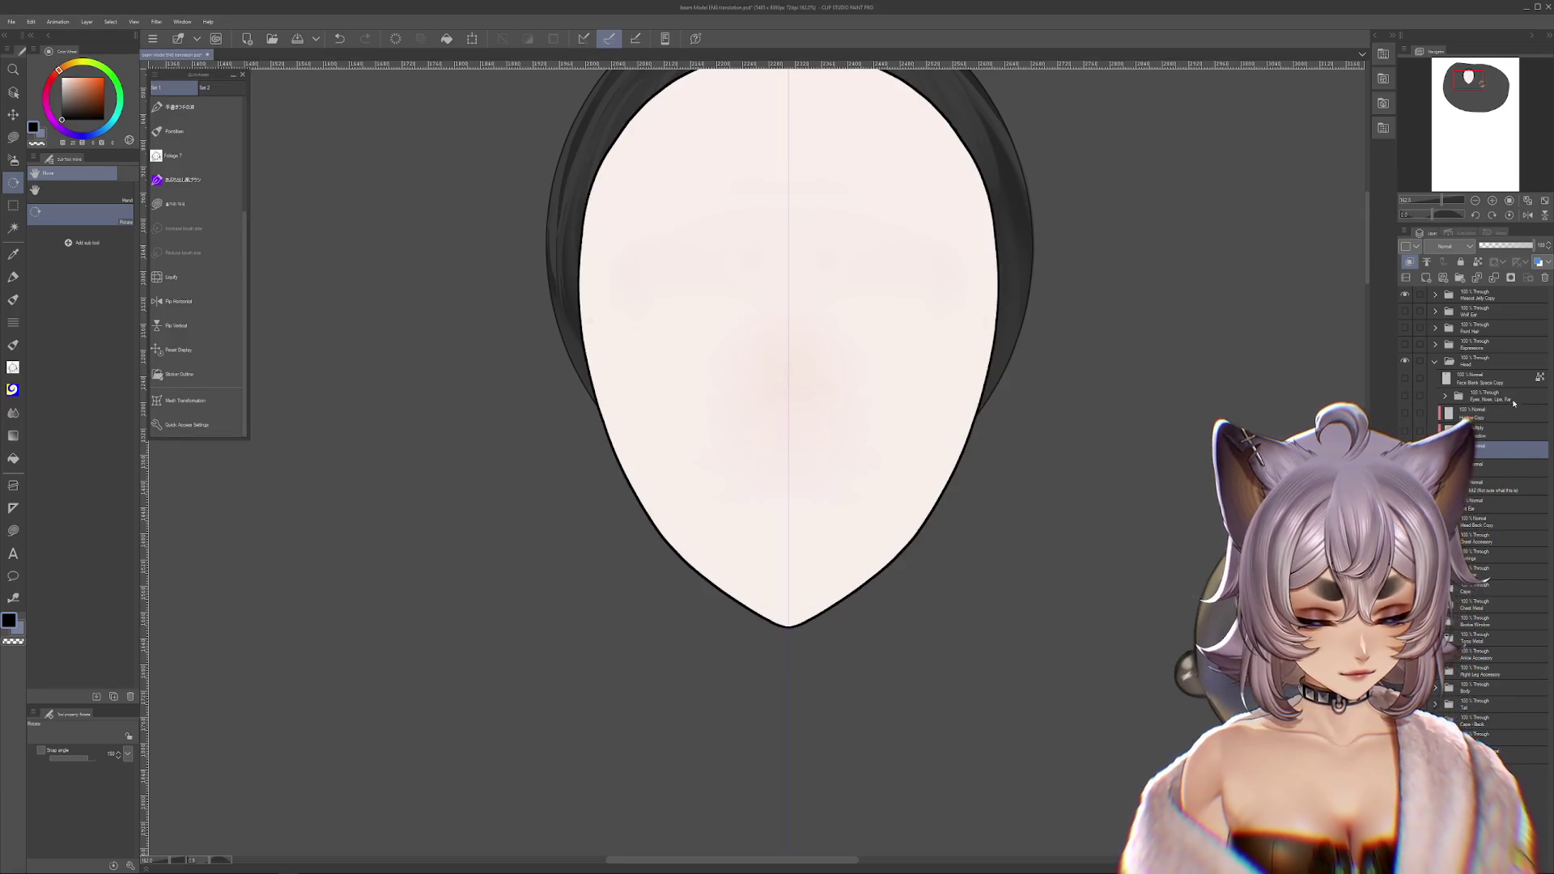
left_click(1410, 261)
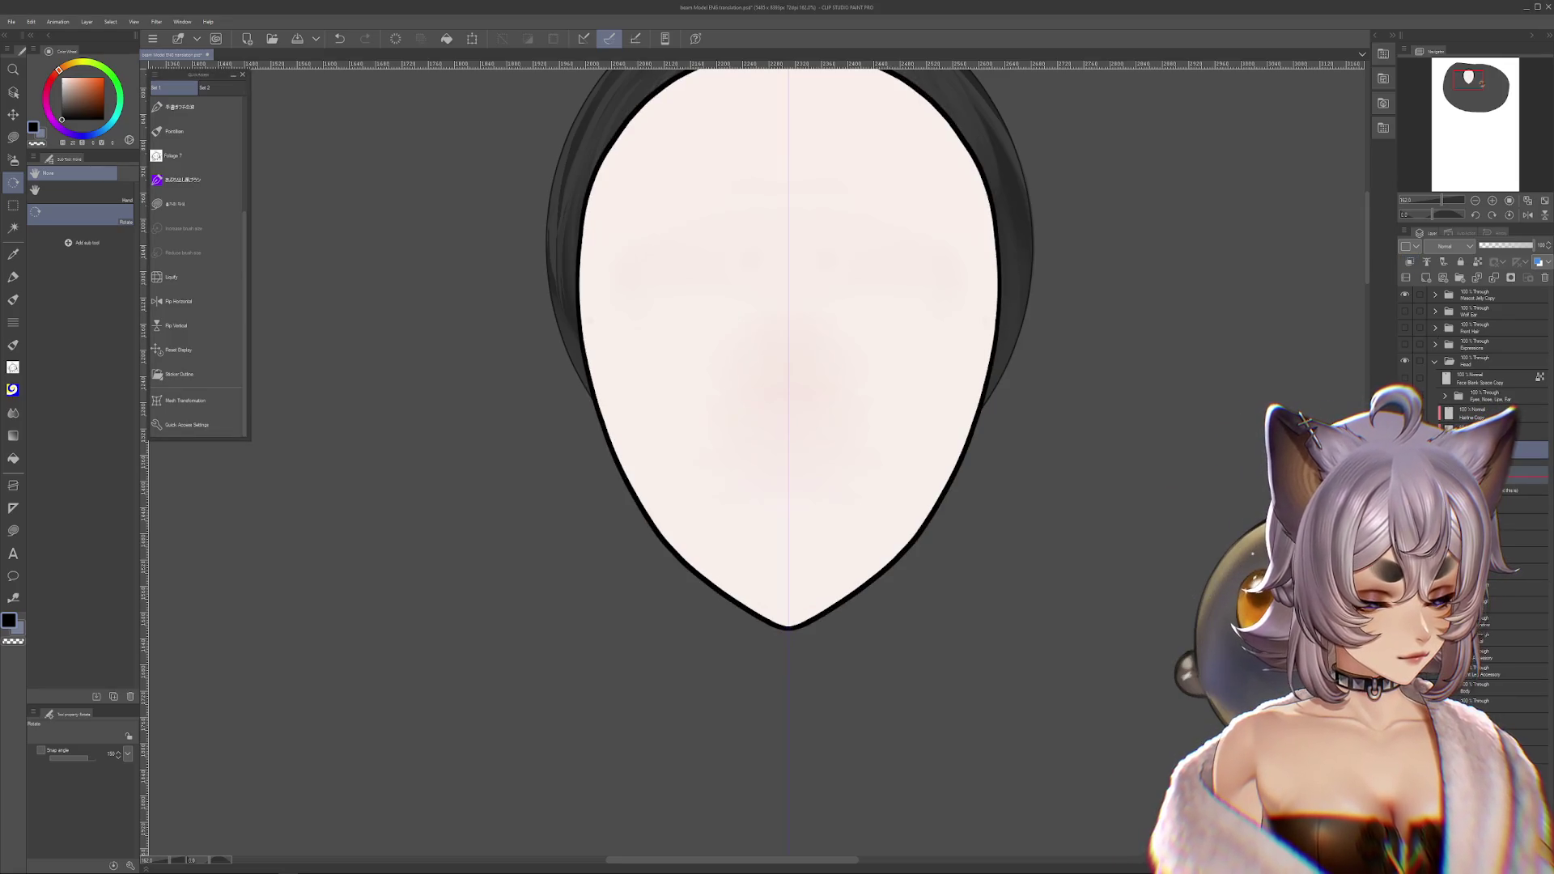
key("ctrl+z")
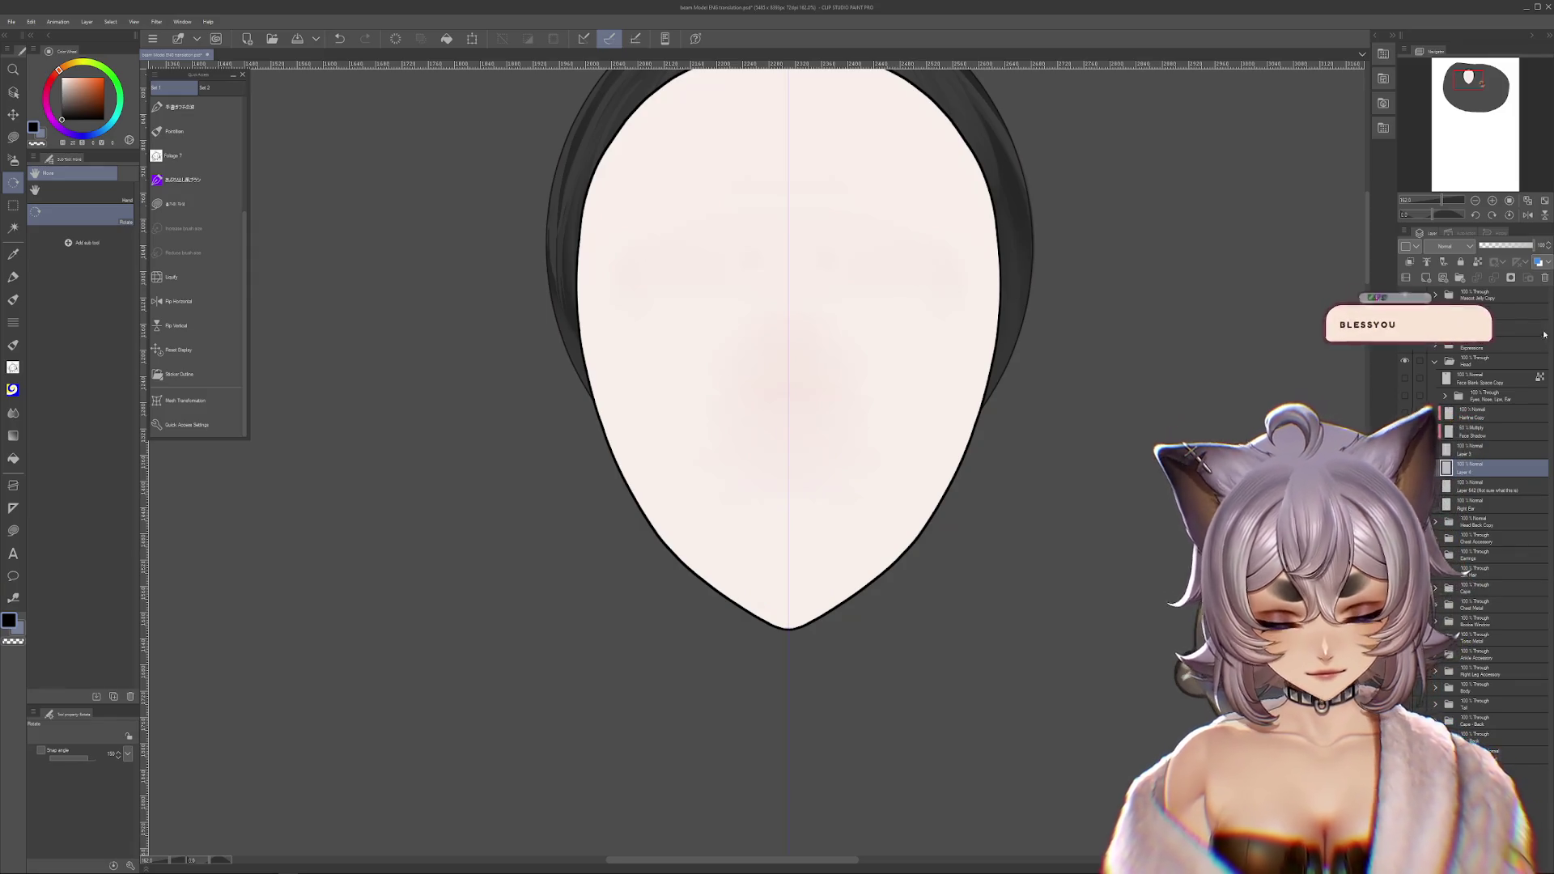
key("ctrl+z")
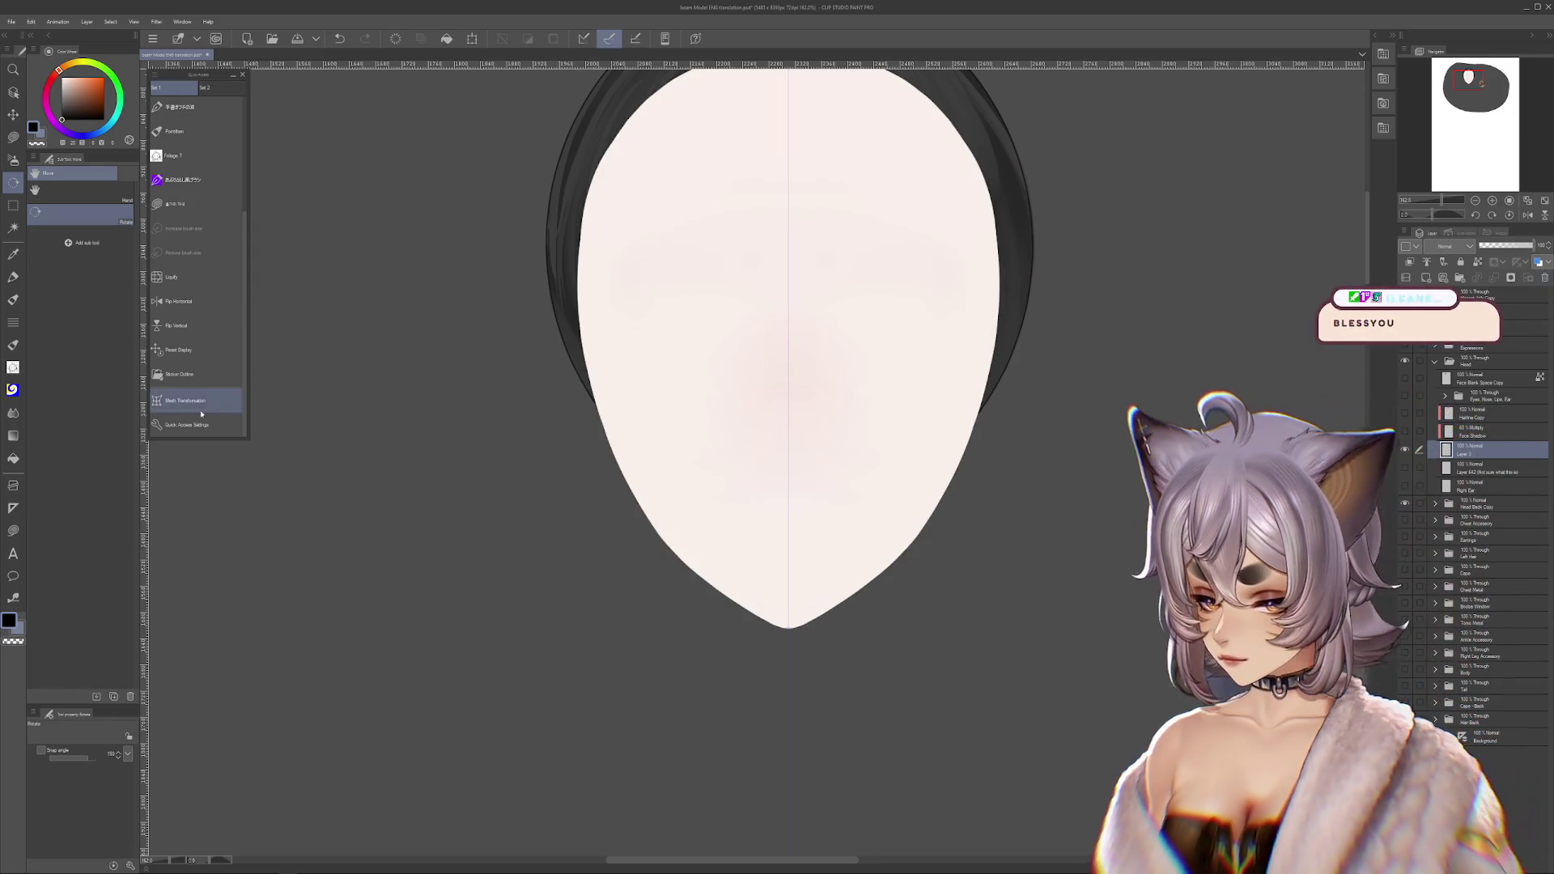
left_click(1449, 449, "ctrl")
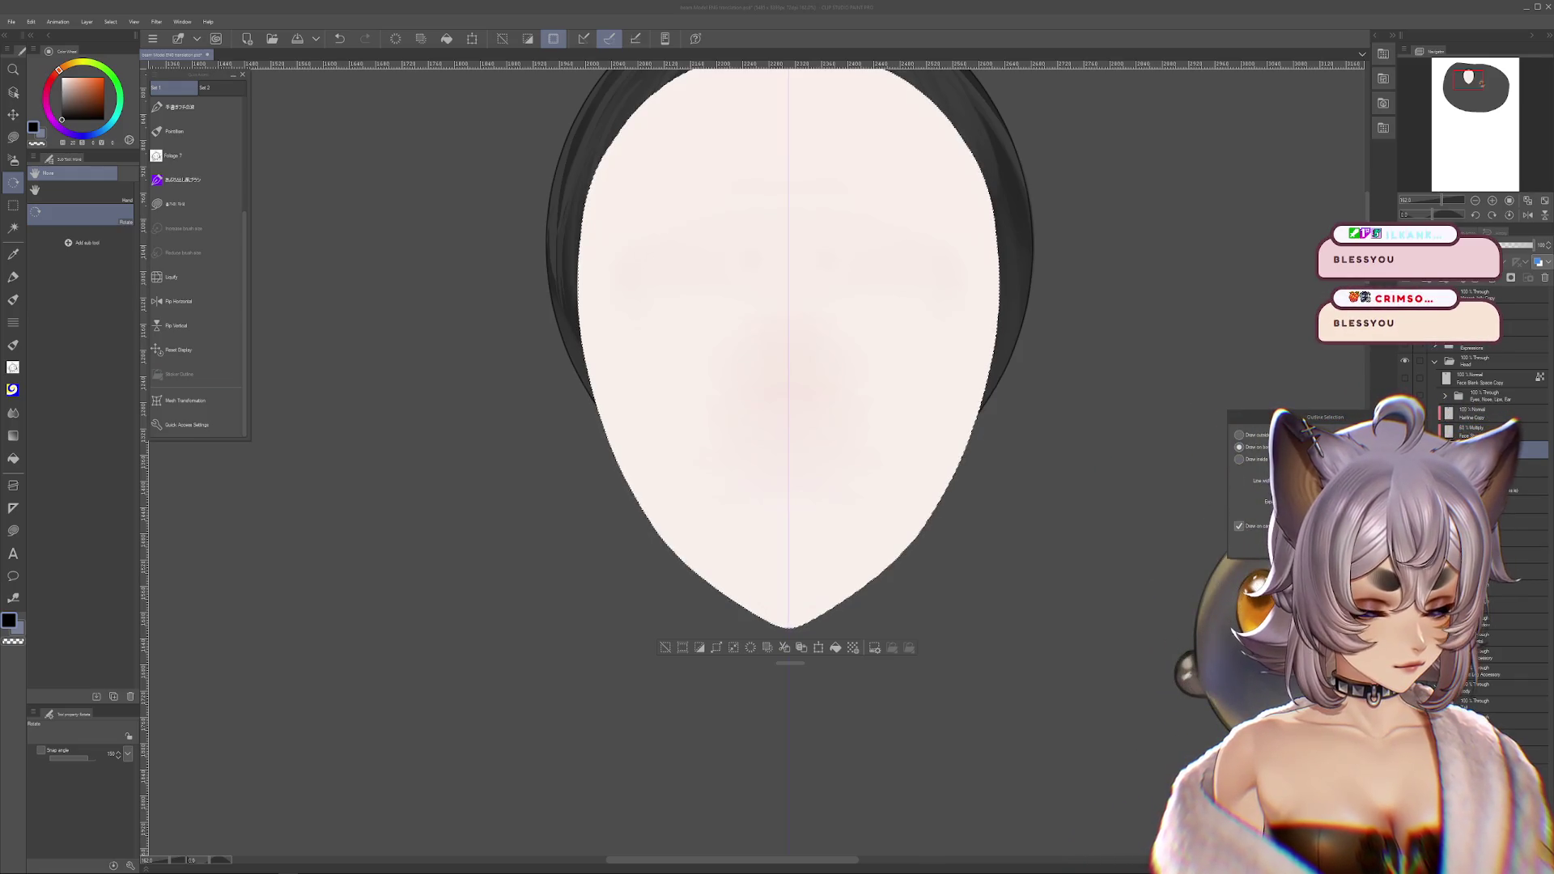
key("Return")
key("ctrl+d")
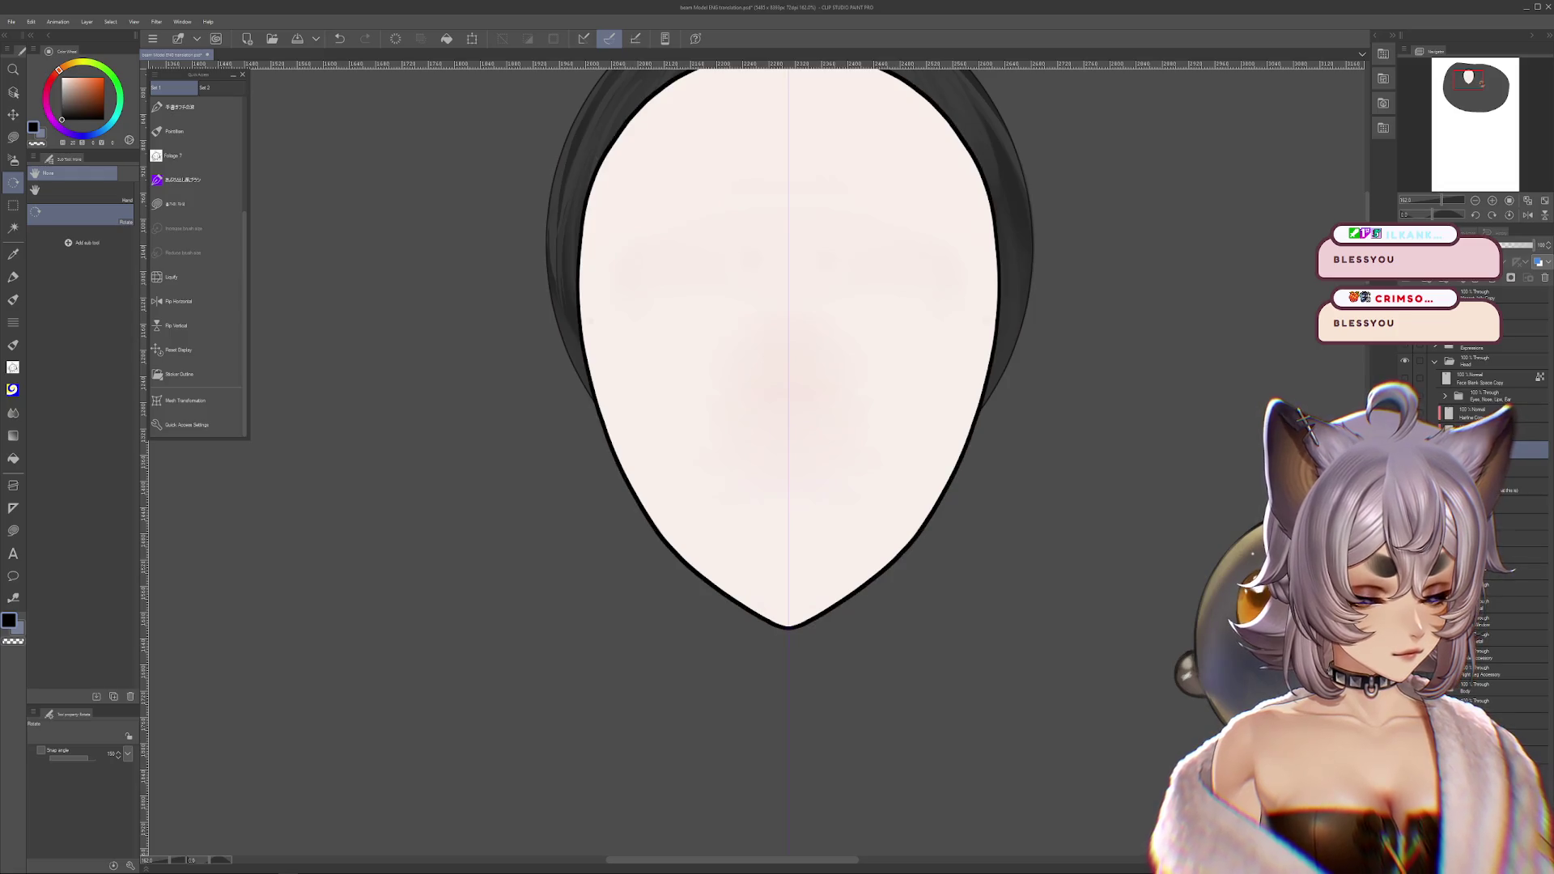
key("ctrl+z")
key("ctrl+z")
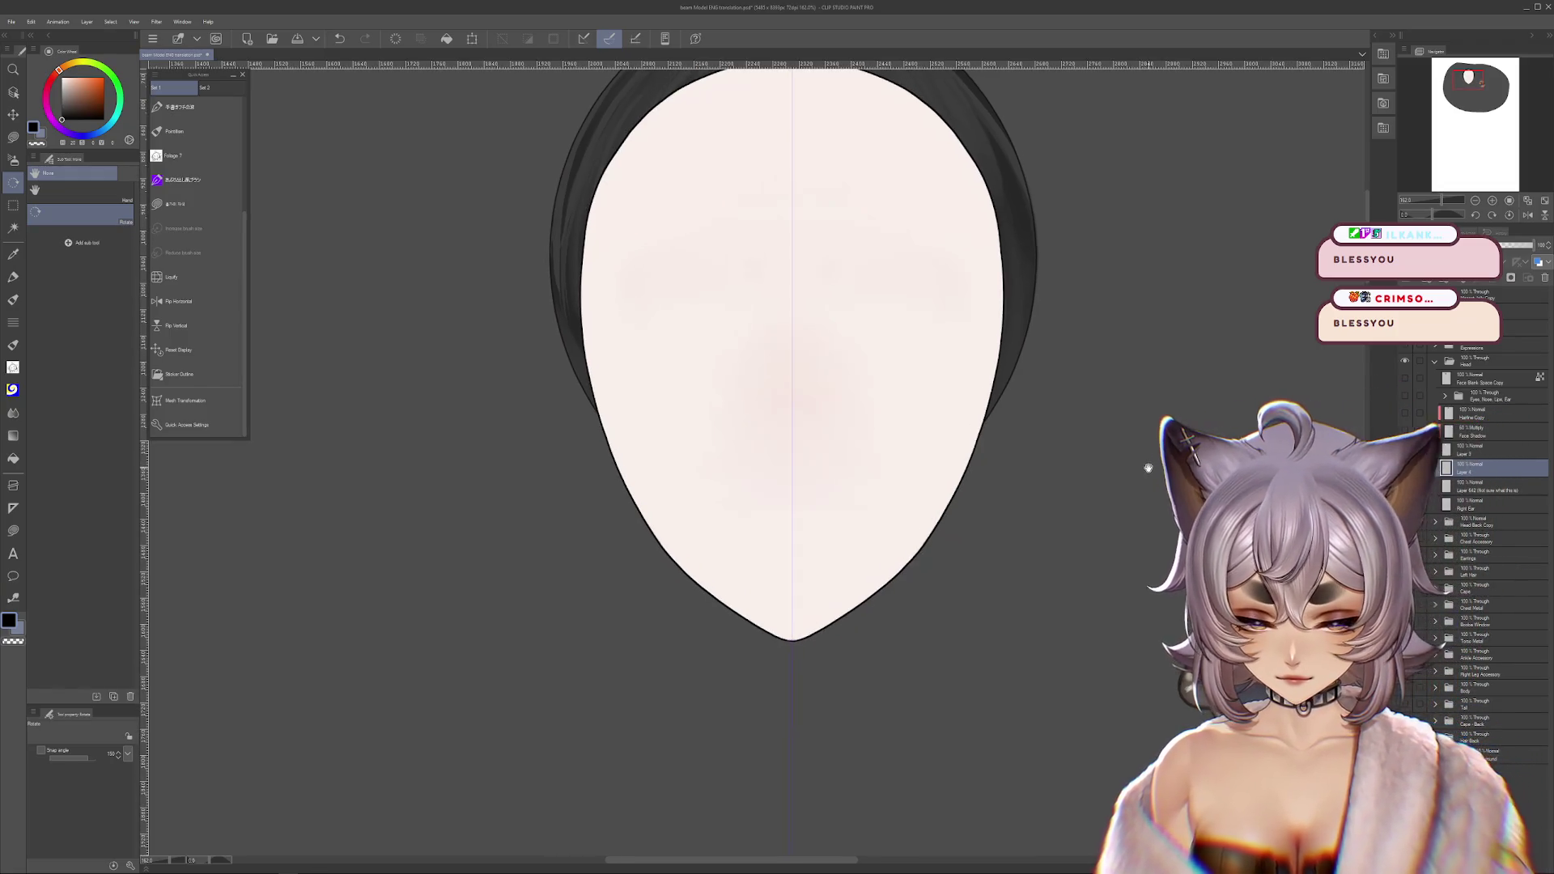
- Check the facial features, then apply a black border around the face silhouette
scroll(732, 458, "up", 1)
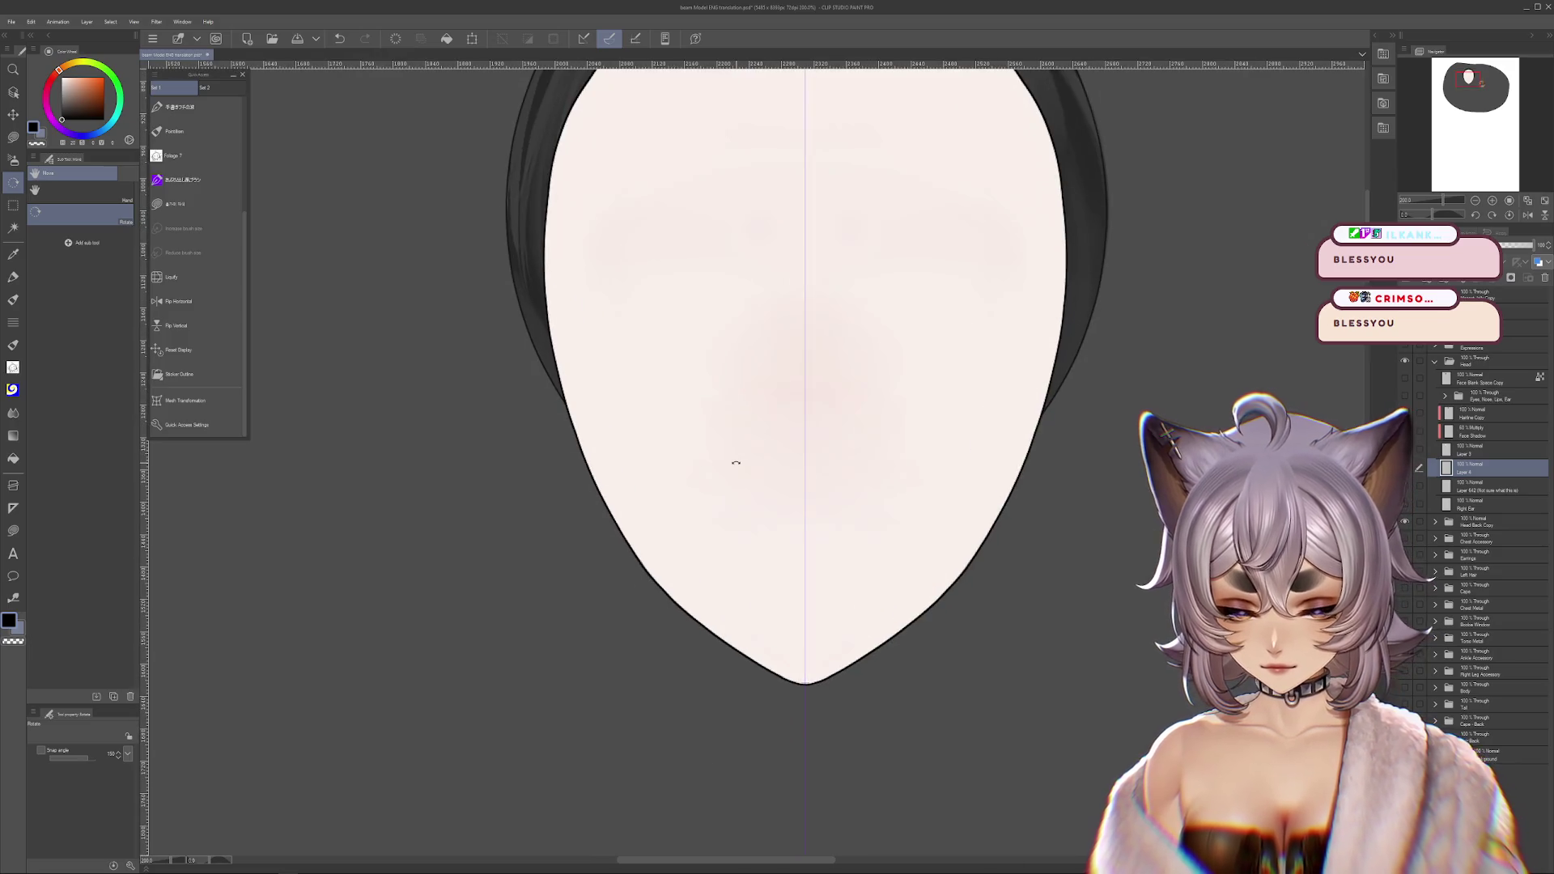
scroll(852, 478, "up", 1)
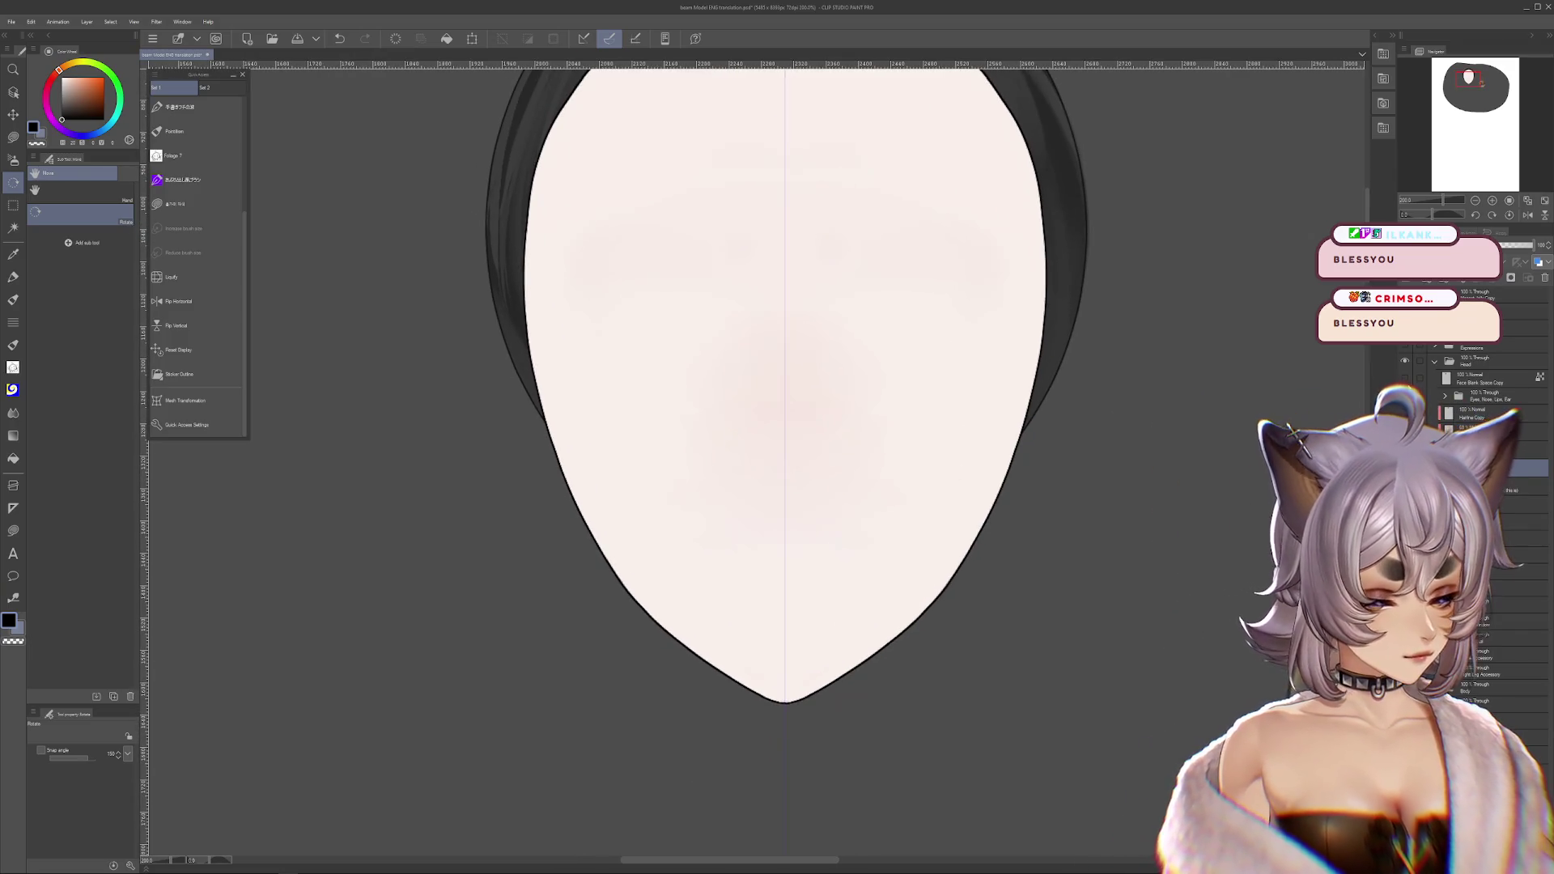
left_click(1405, 396)
left_click(1405, 396)
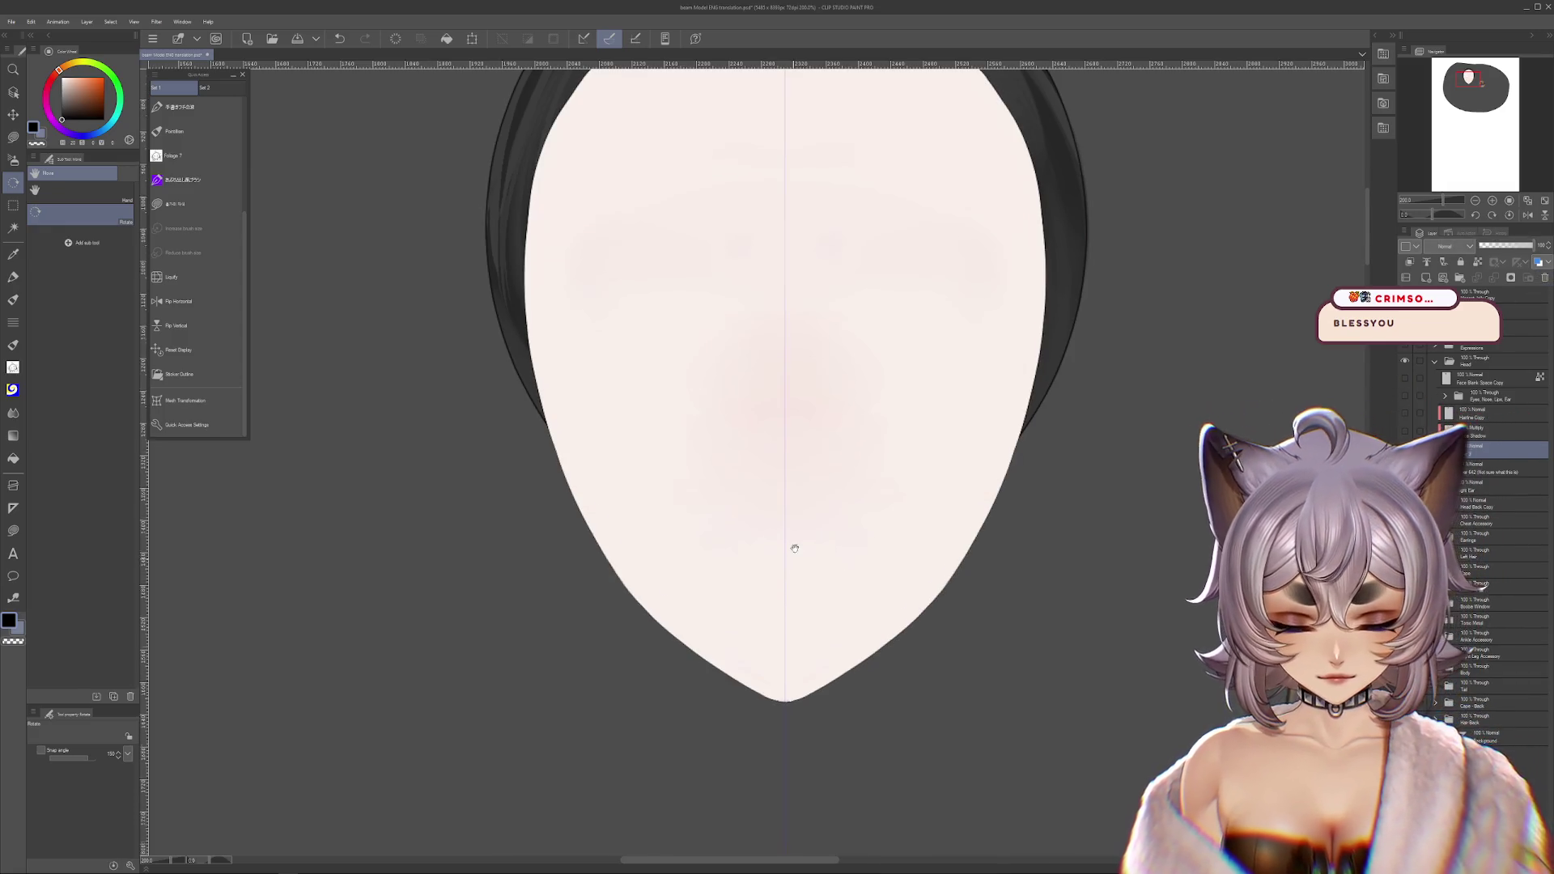
scroll(798, 544, "down", 1)
left_click(215, 385)
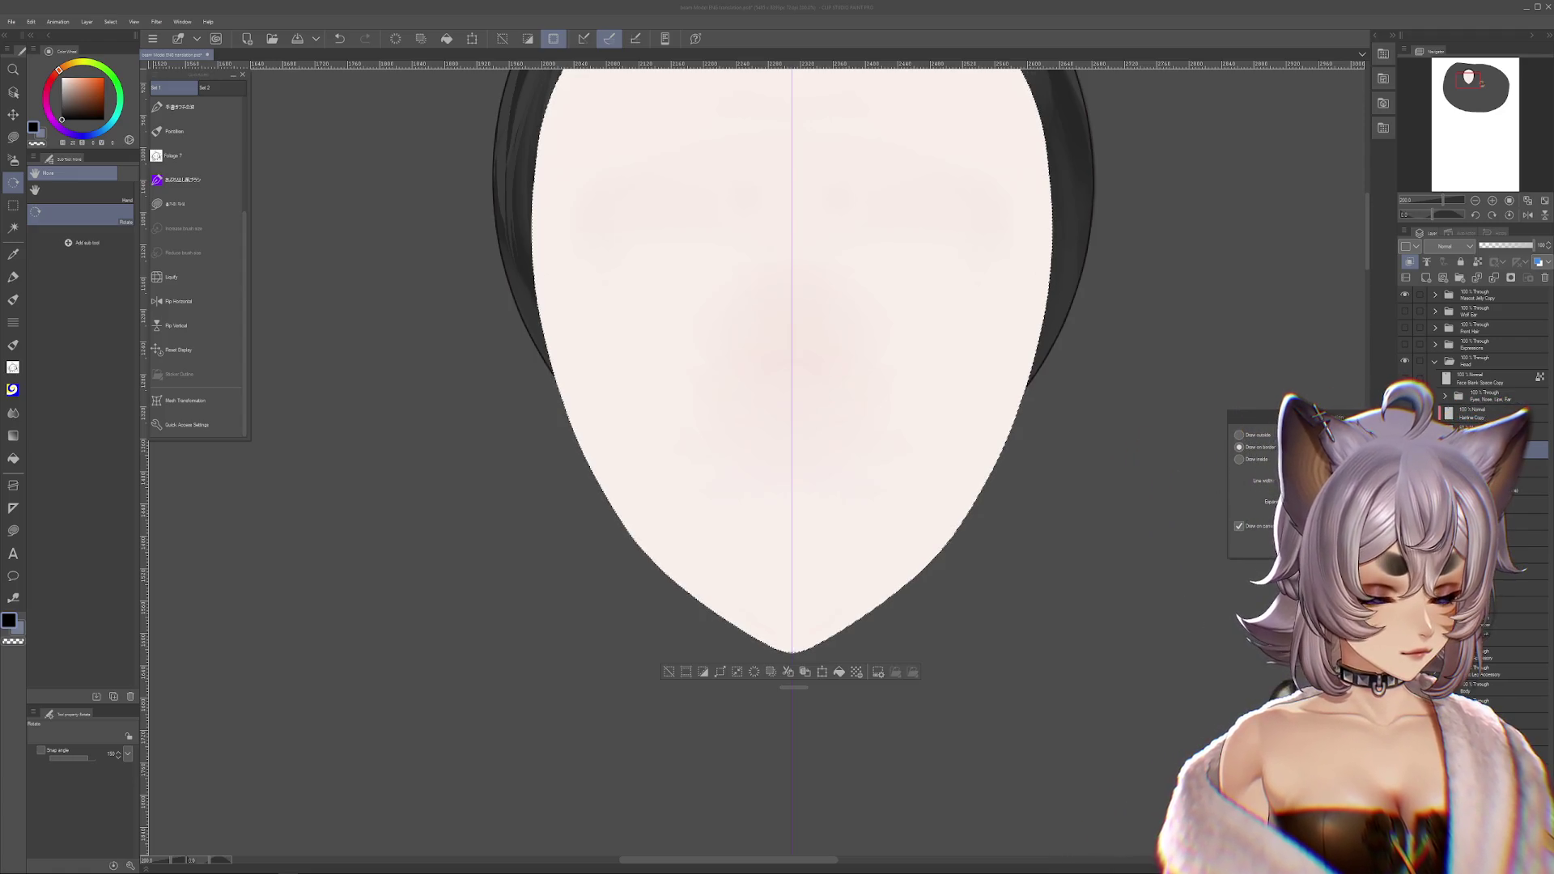
key("Return")
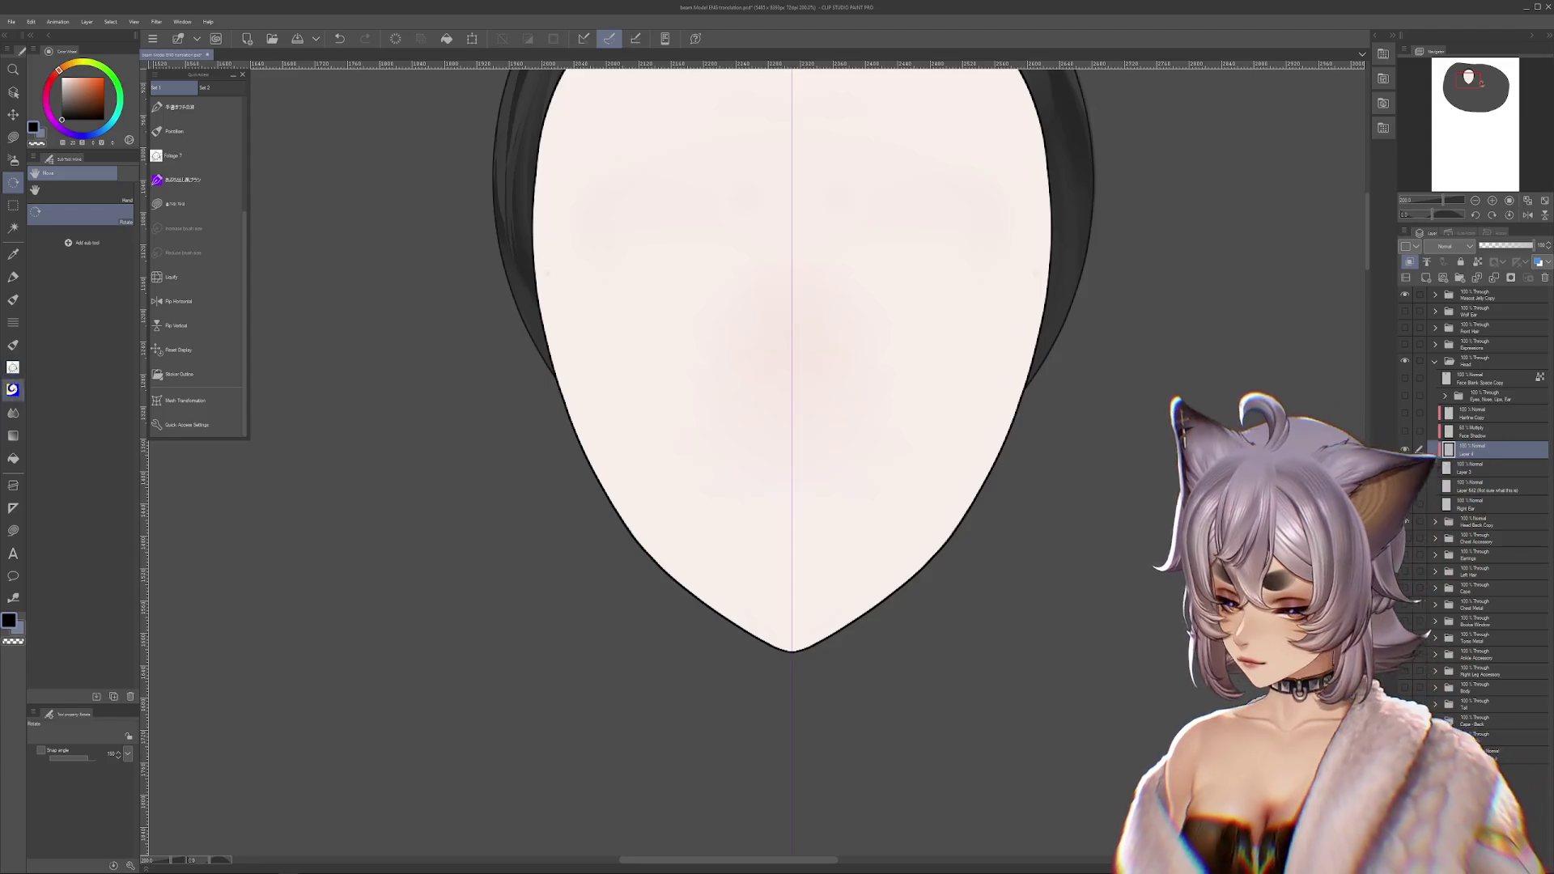
- With the Fill tool on the layer below, toggle layers until the solid black face shows
key("g")
left_click(1481, 468)
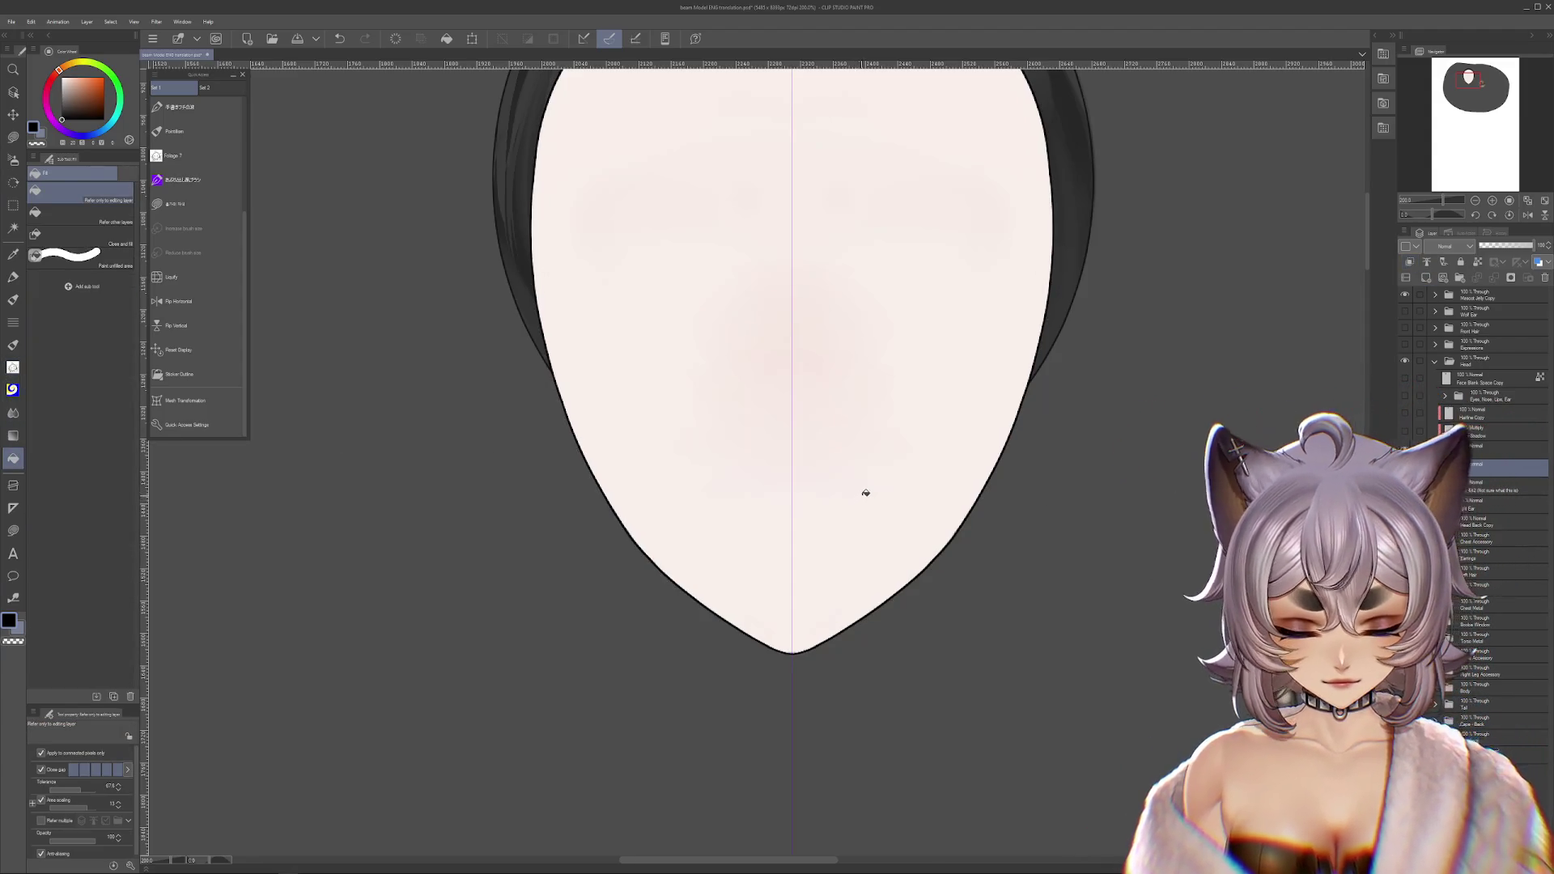
scroll(857, 493, "up", 3)
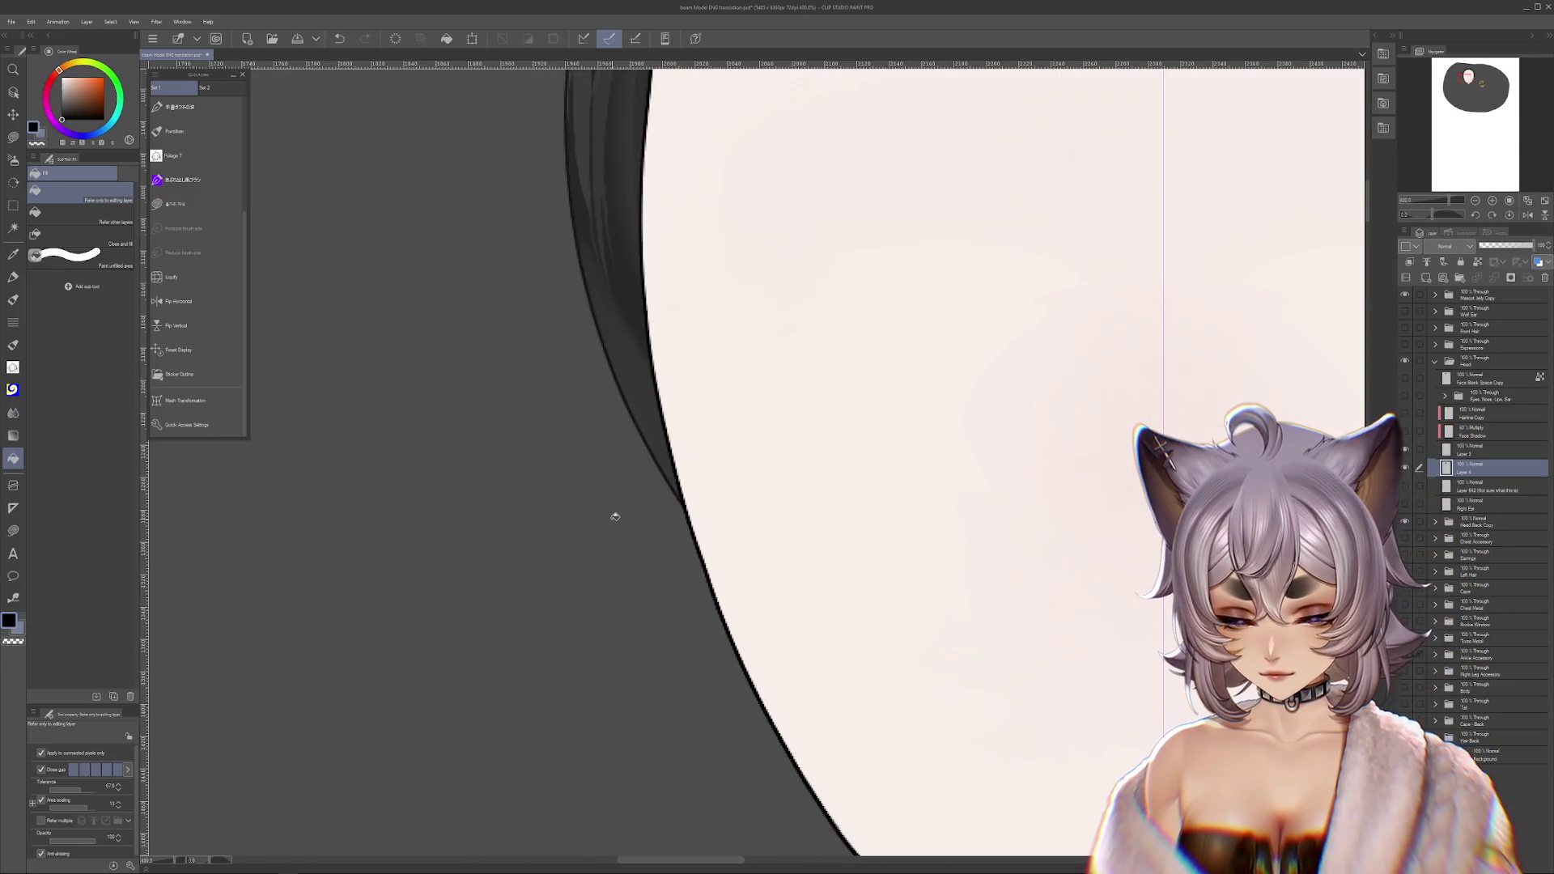
scroll(614, 513, "down", 3)
left_click_drag(775, 514, 746, 478)
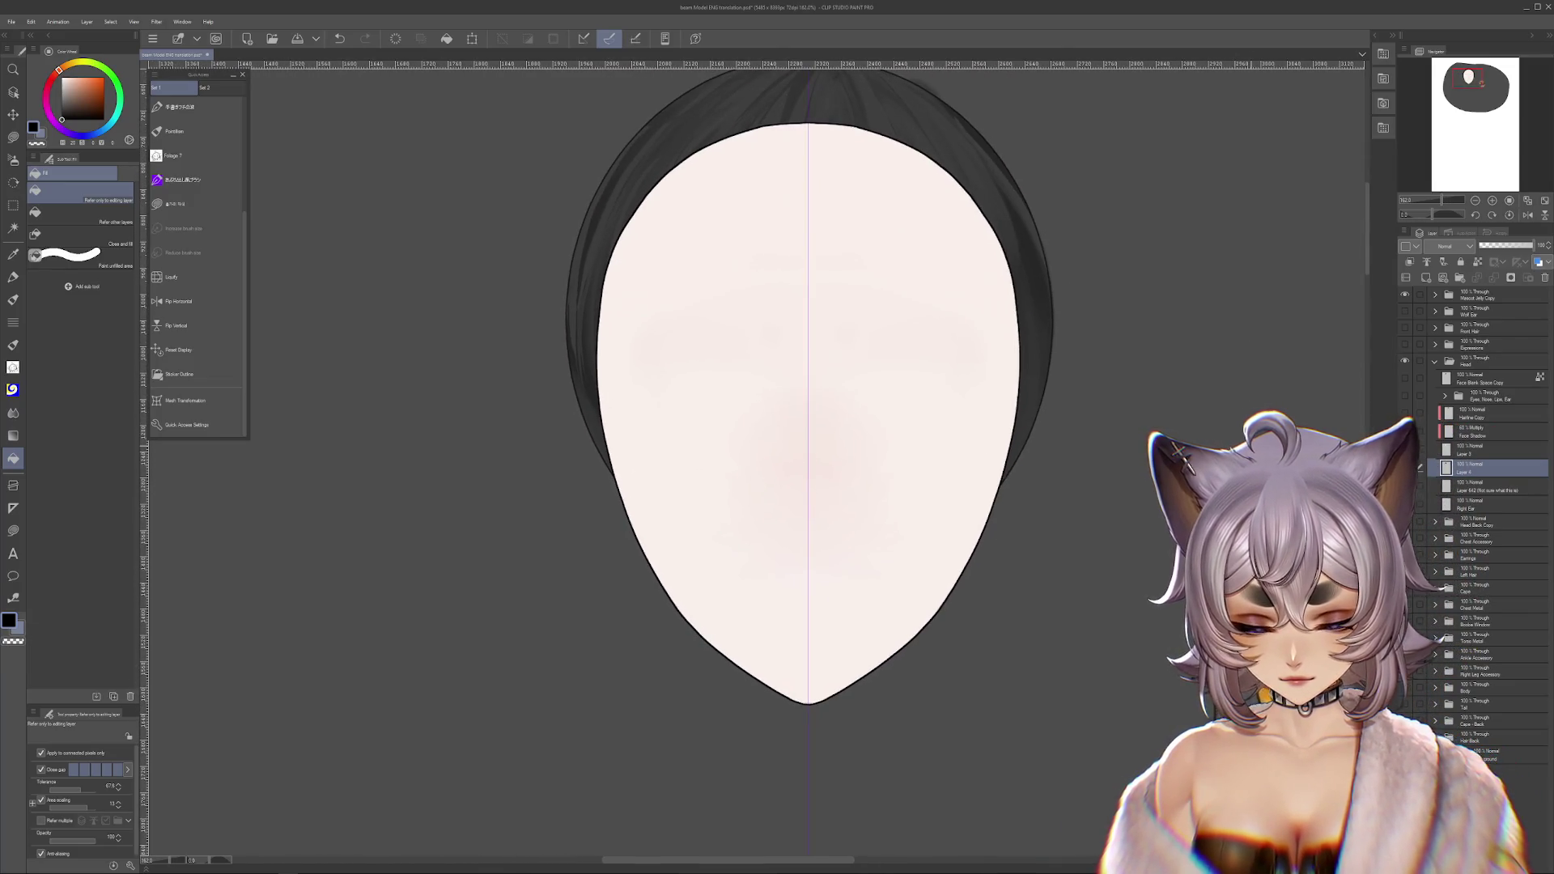
left_click(1404, 395)
left_click(1404, 395)
left_click(1404, 413)
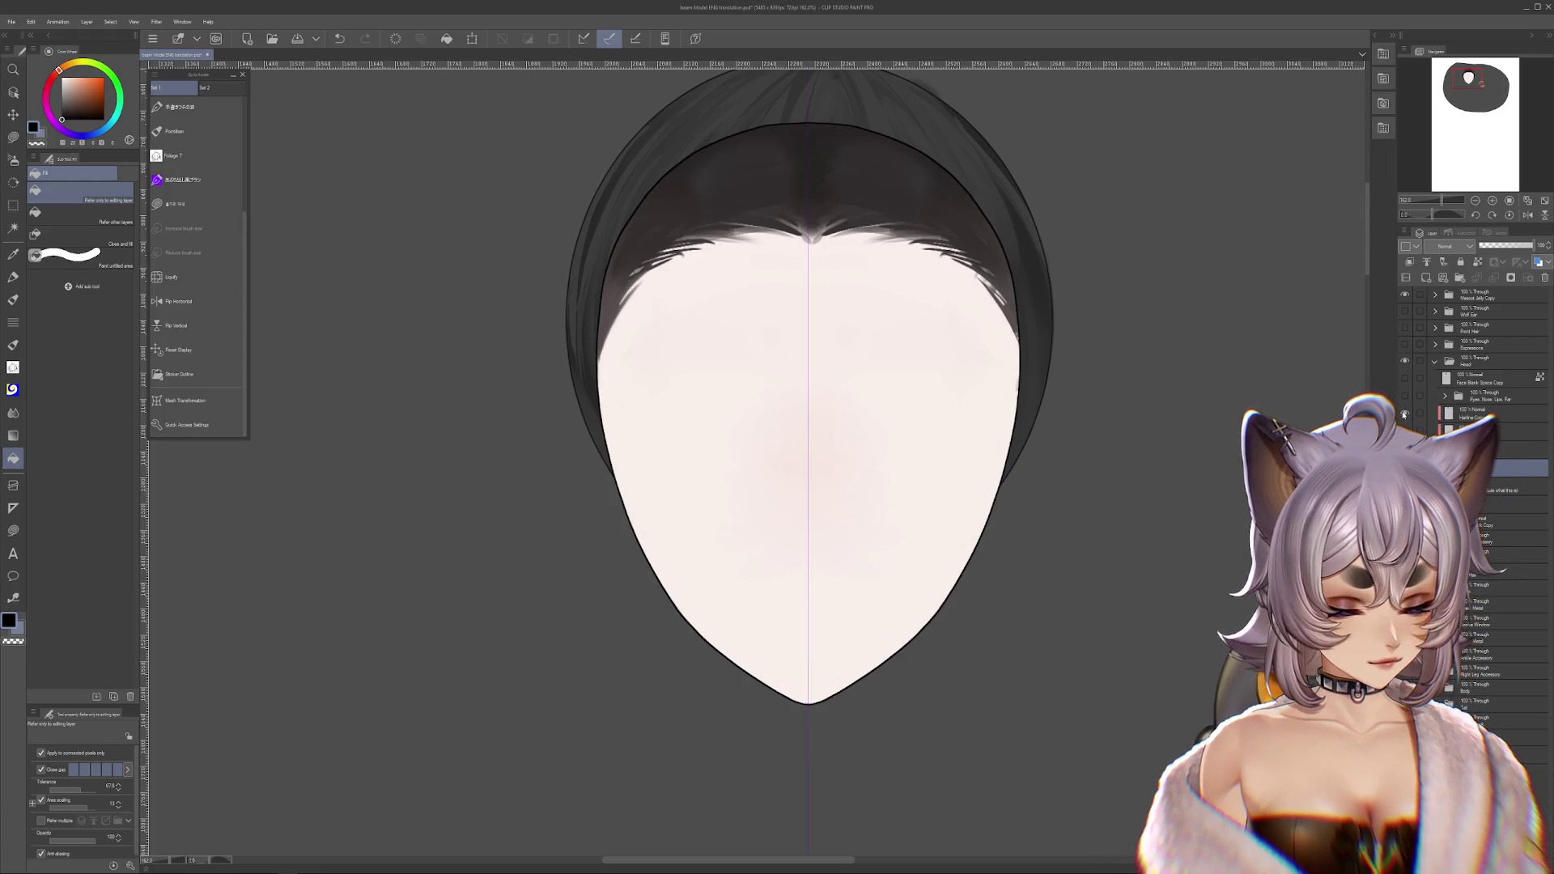
left_click(1404, 413)
left_click(1404, 429)
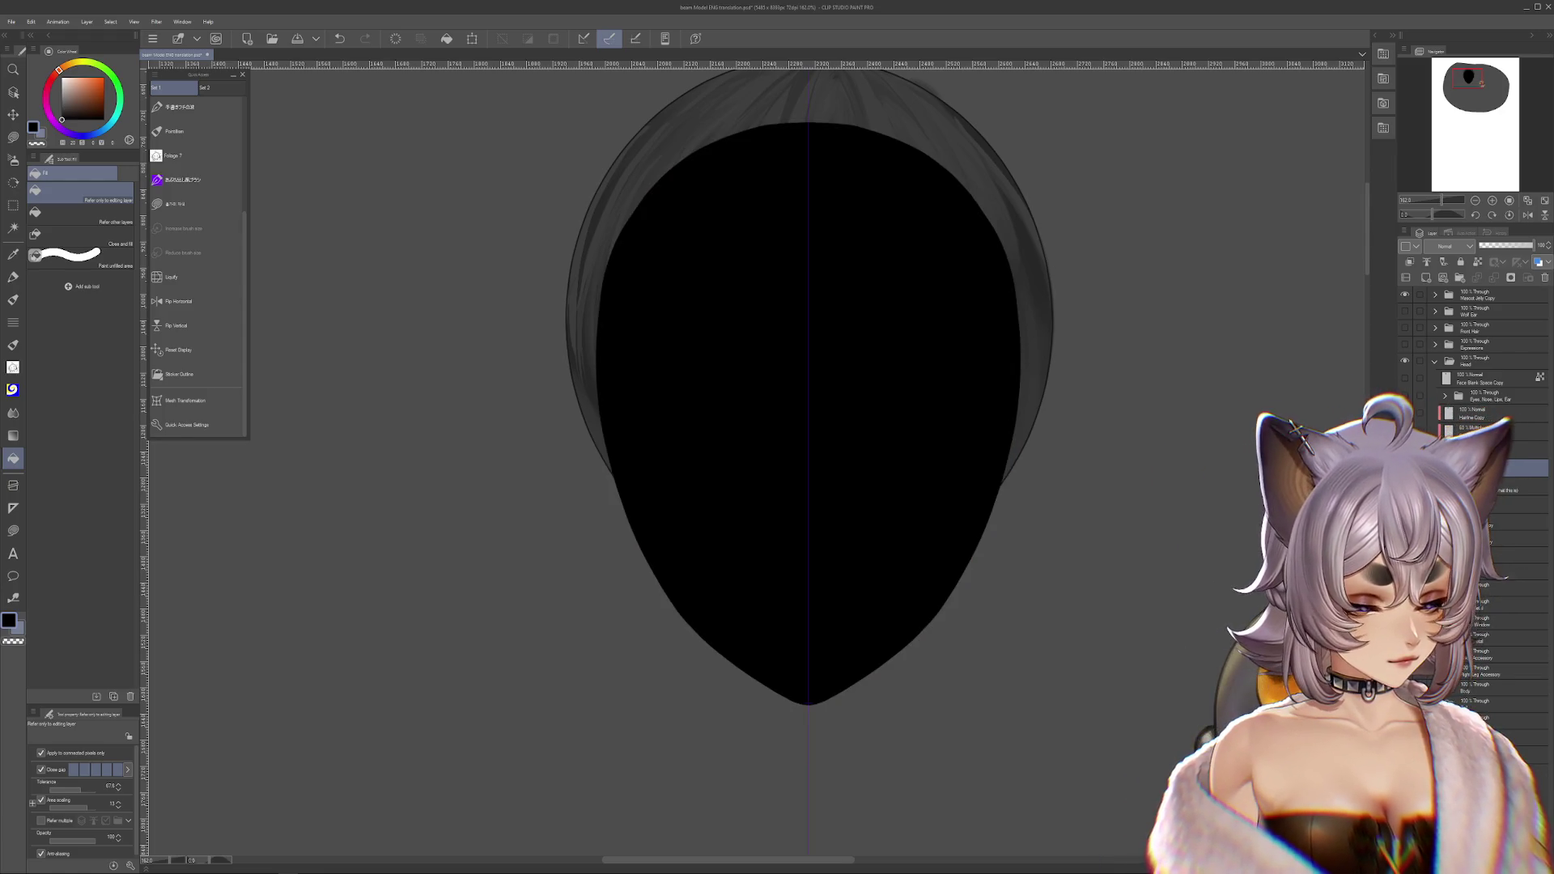
- Hide the black fill, show Face Blank Space Copy, then delete and restore it
left_click(1404, 429)
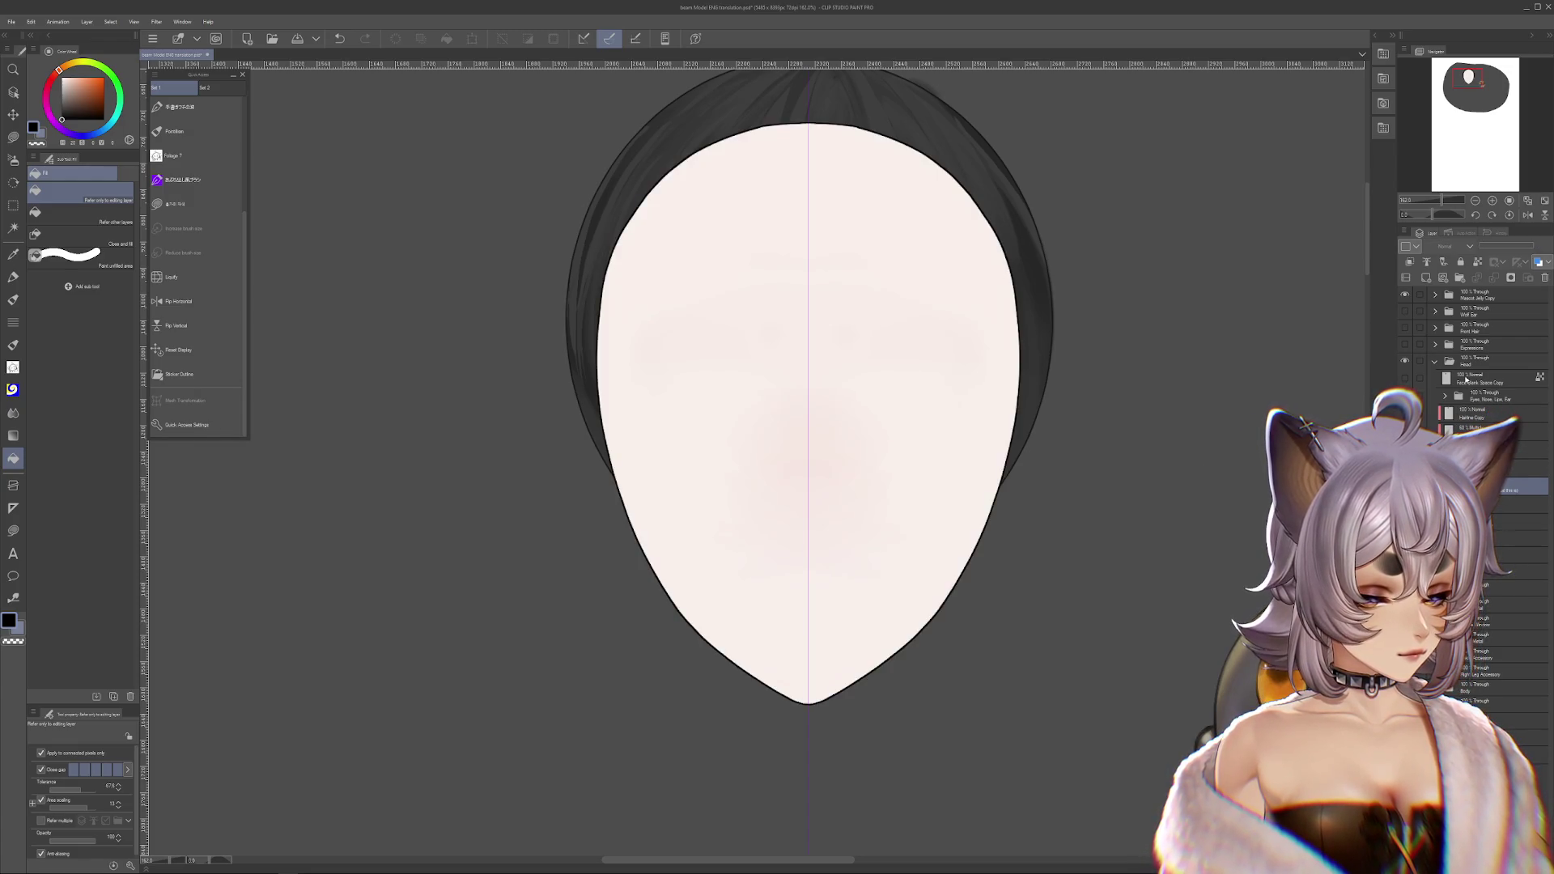
left_click(1404, 378)
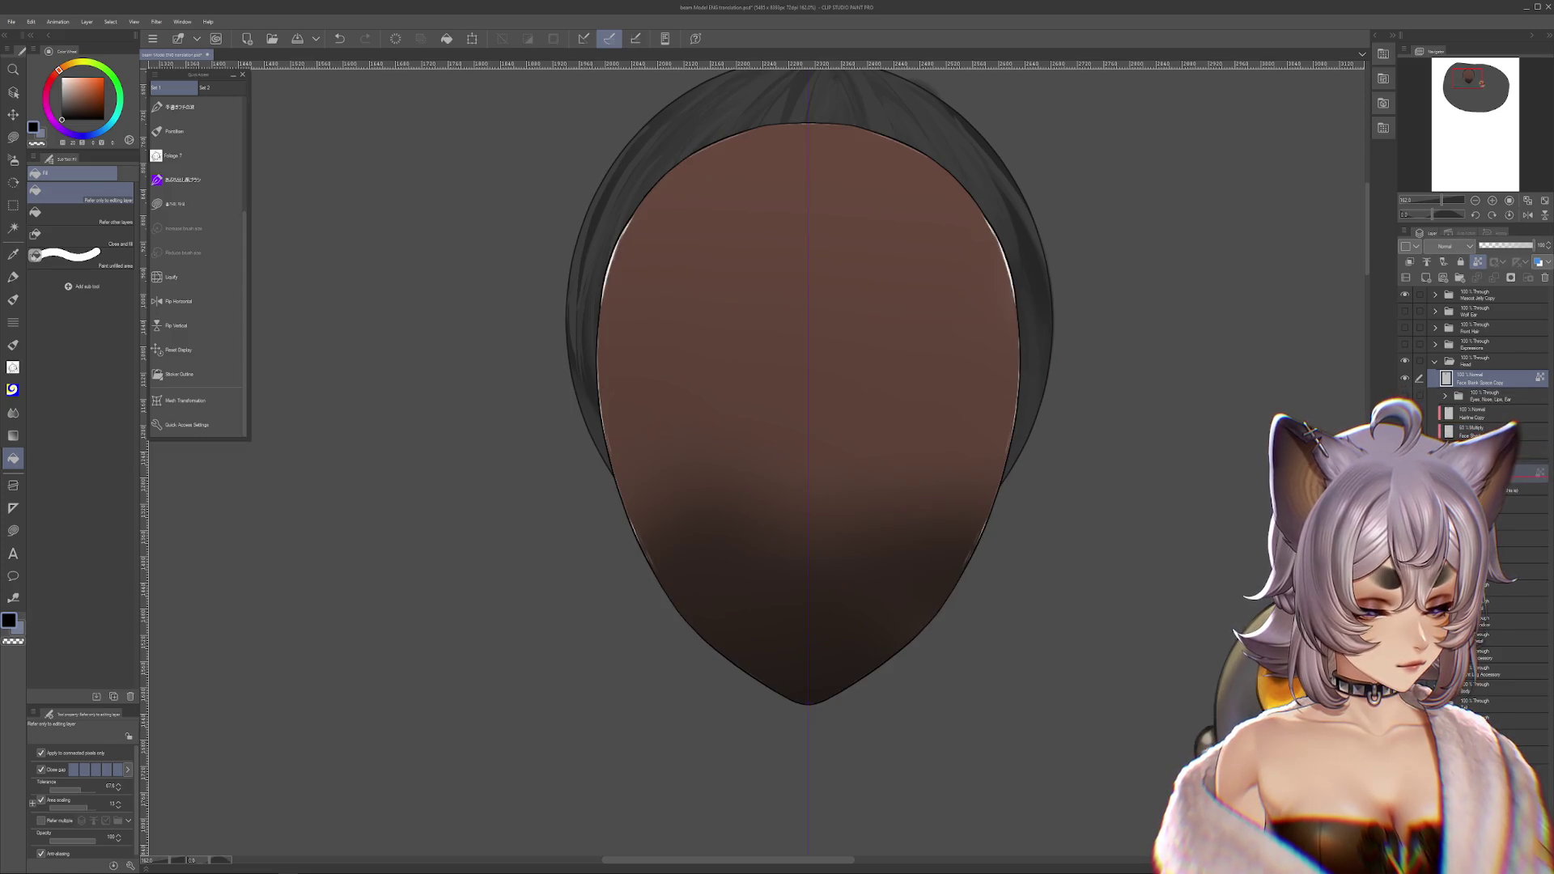
key("Delete")
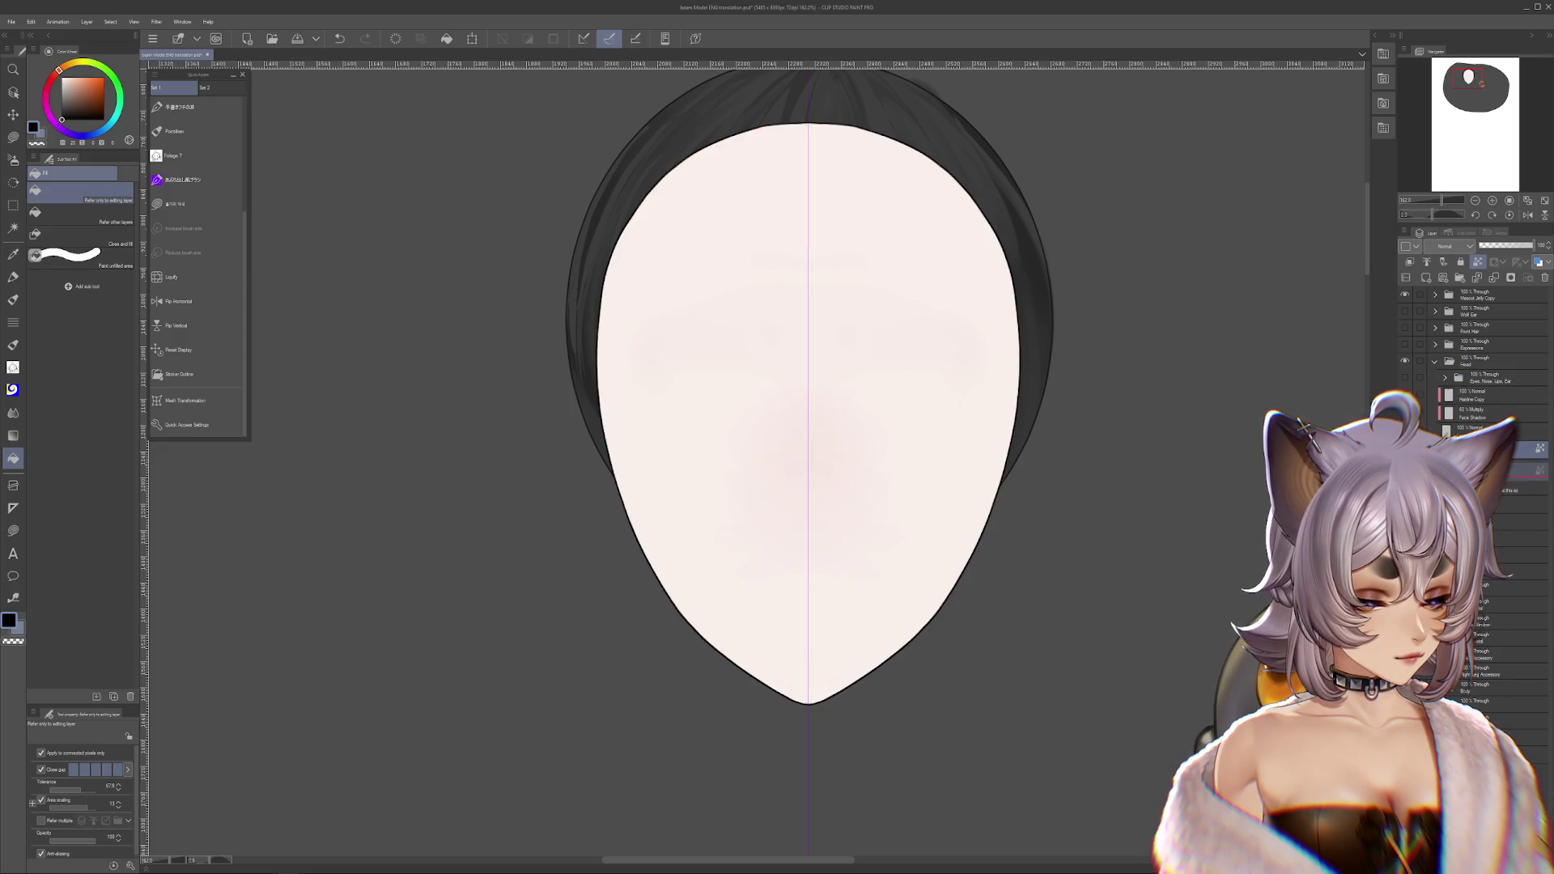
key("ctrl+z")
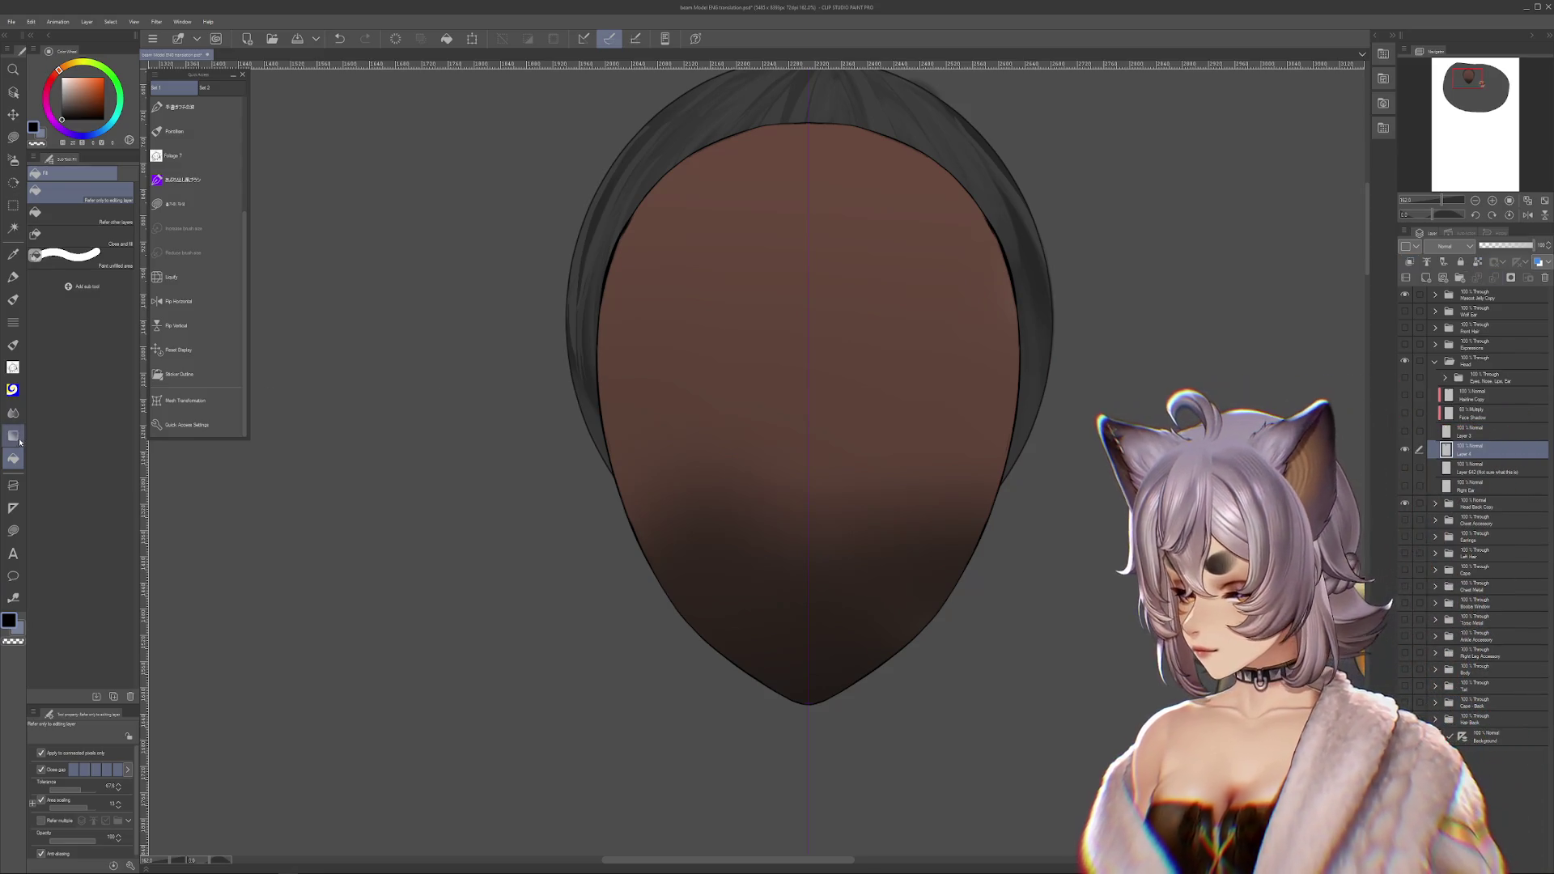
left_click(13, 412)
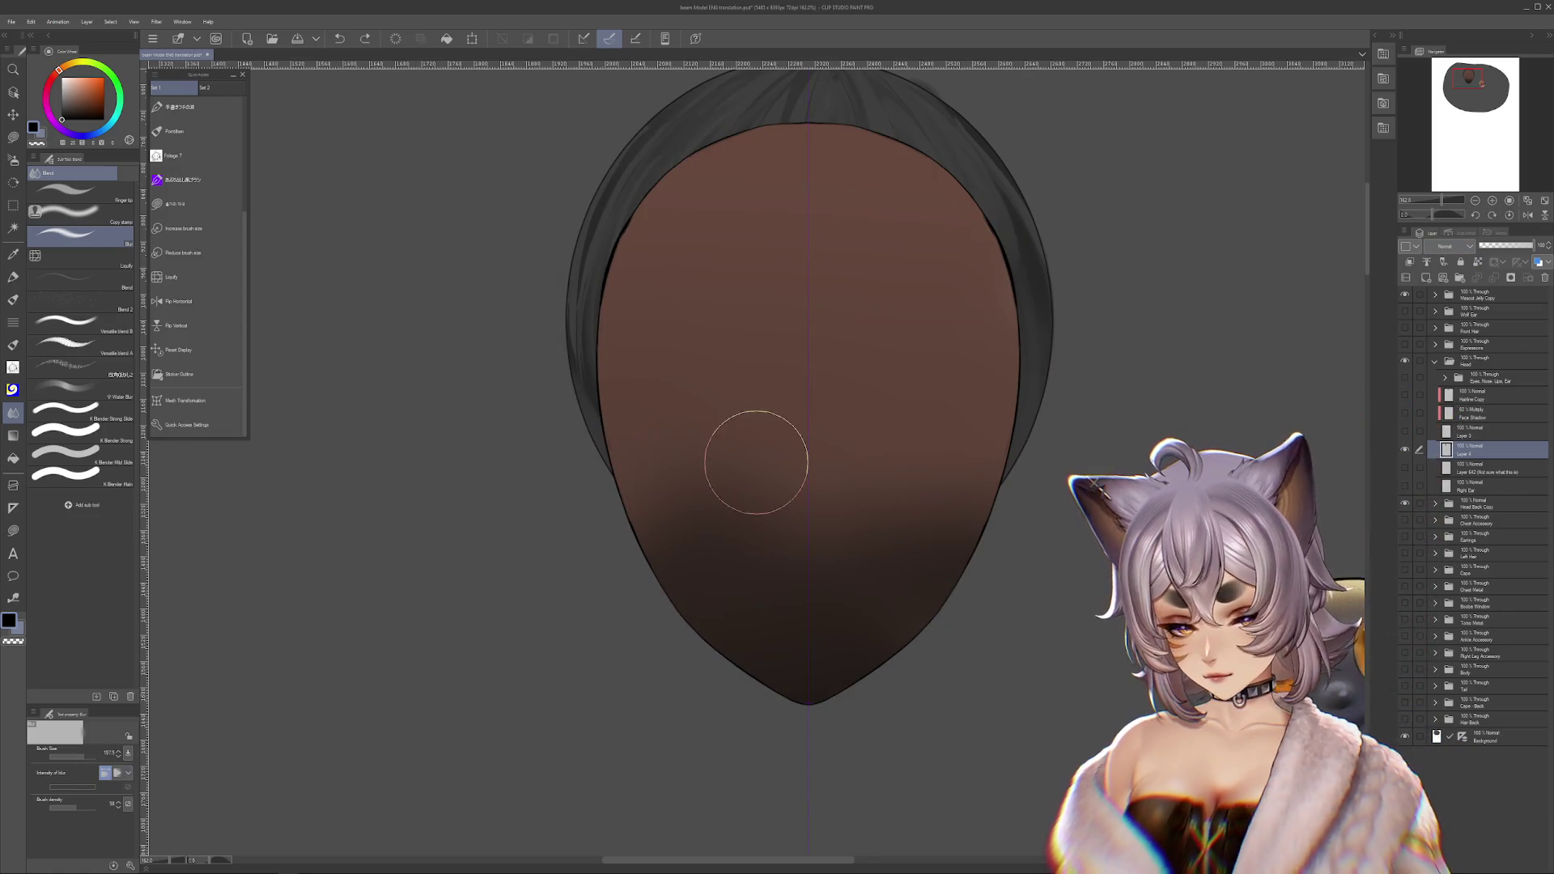
- Hide the brown shading layer so pale skin covers the face, then select Layer 3
left_click_drag(977, 584, 999, 667)
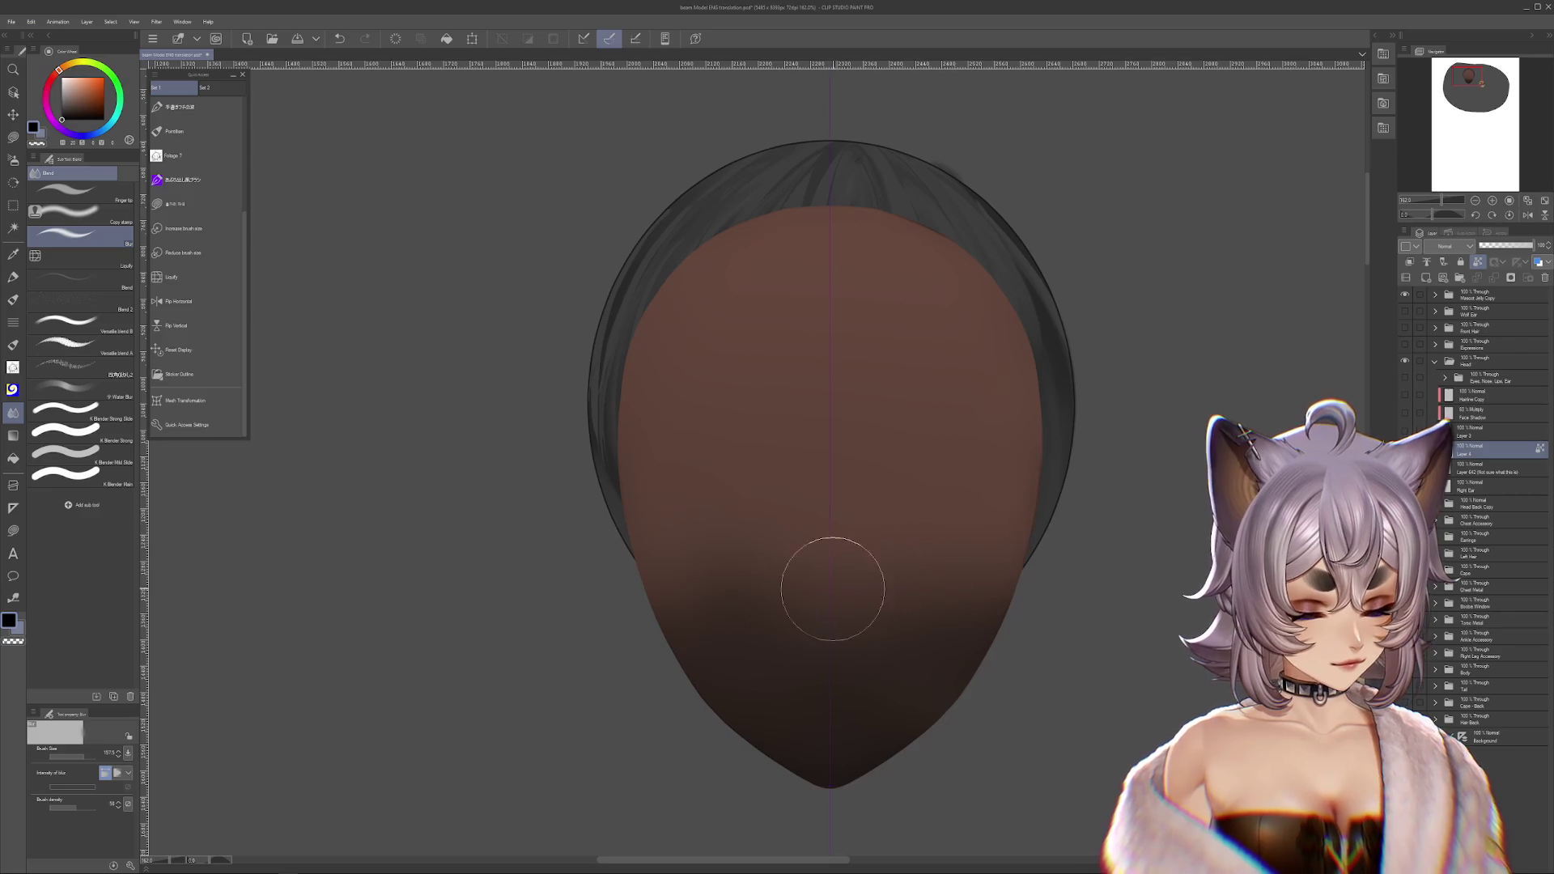
left_click(1405, 431)
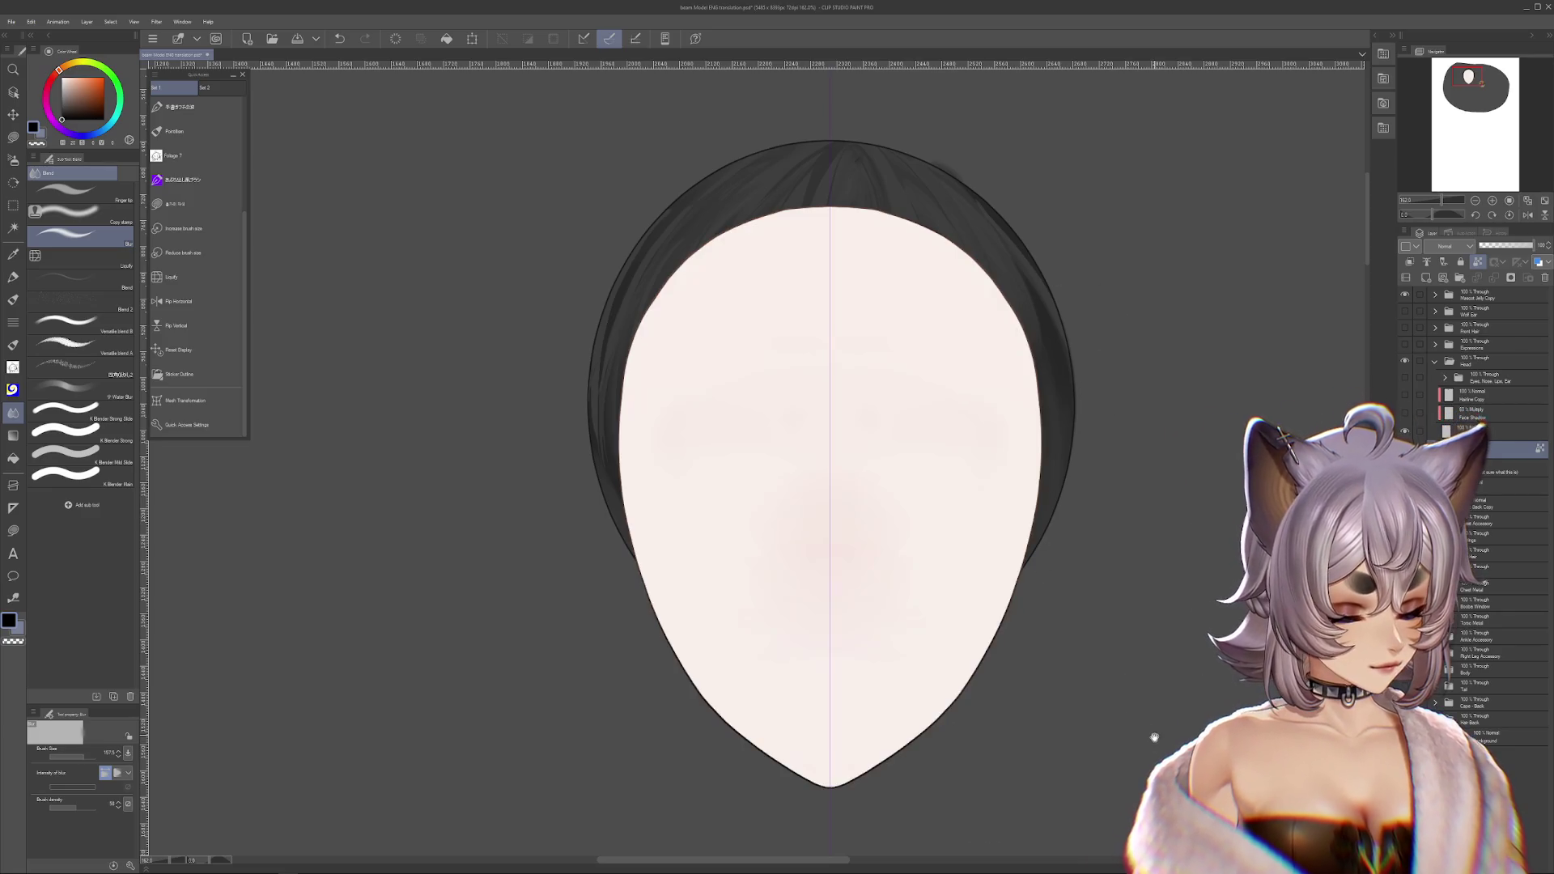
left_click_drag(1159, 751, 1126, 618)
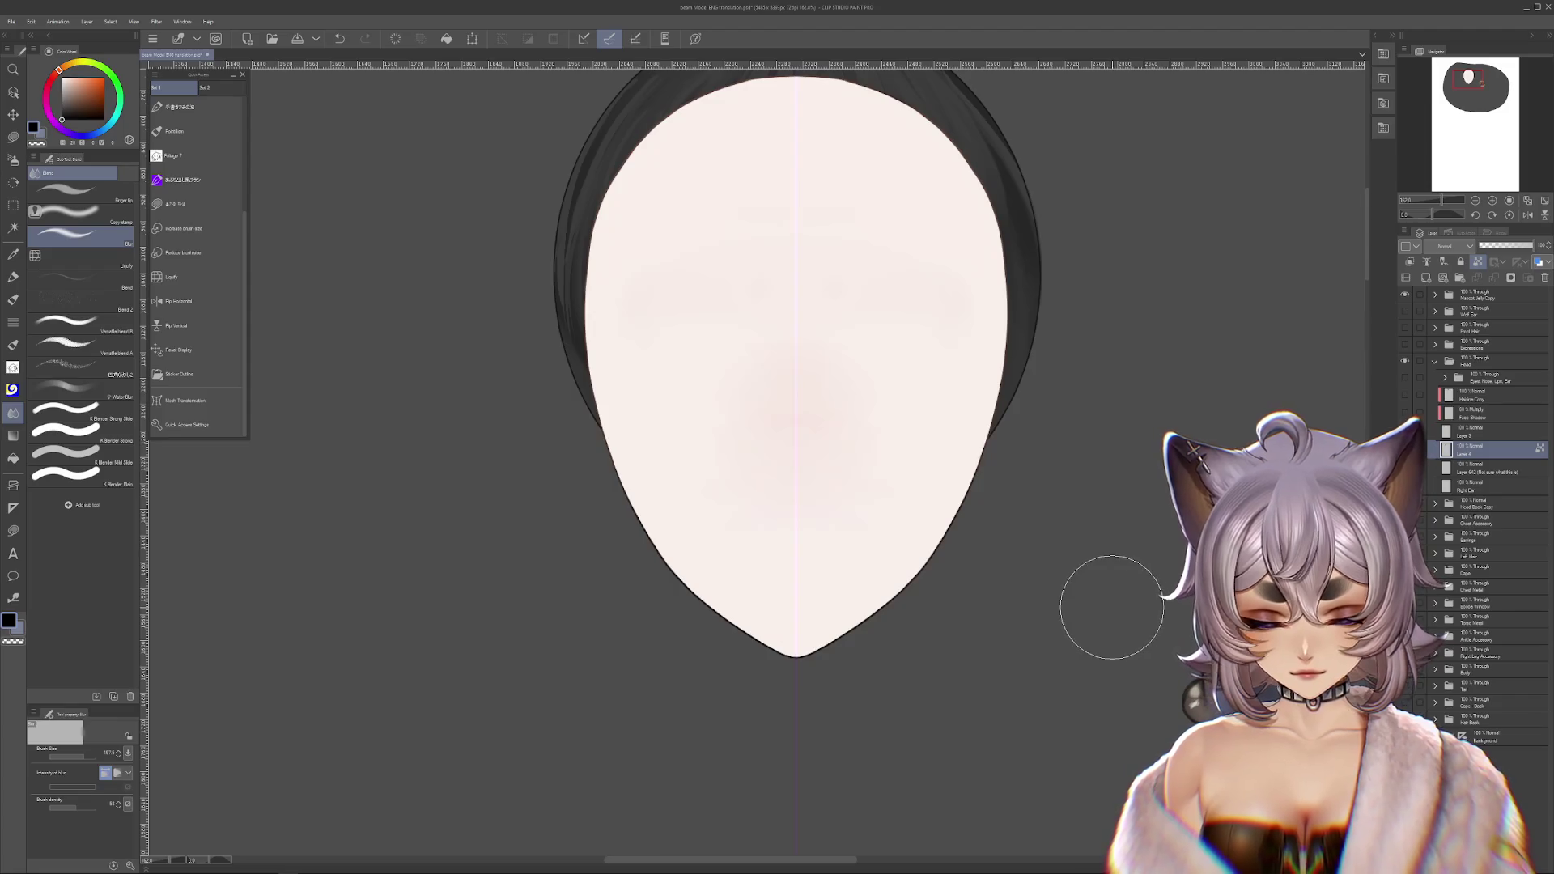
scroll(1112, 607, "down", 2)
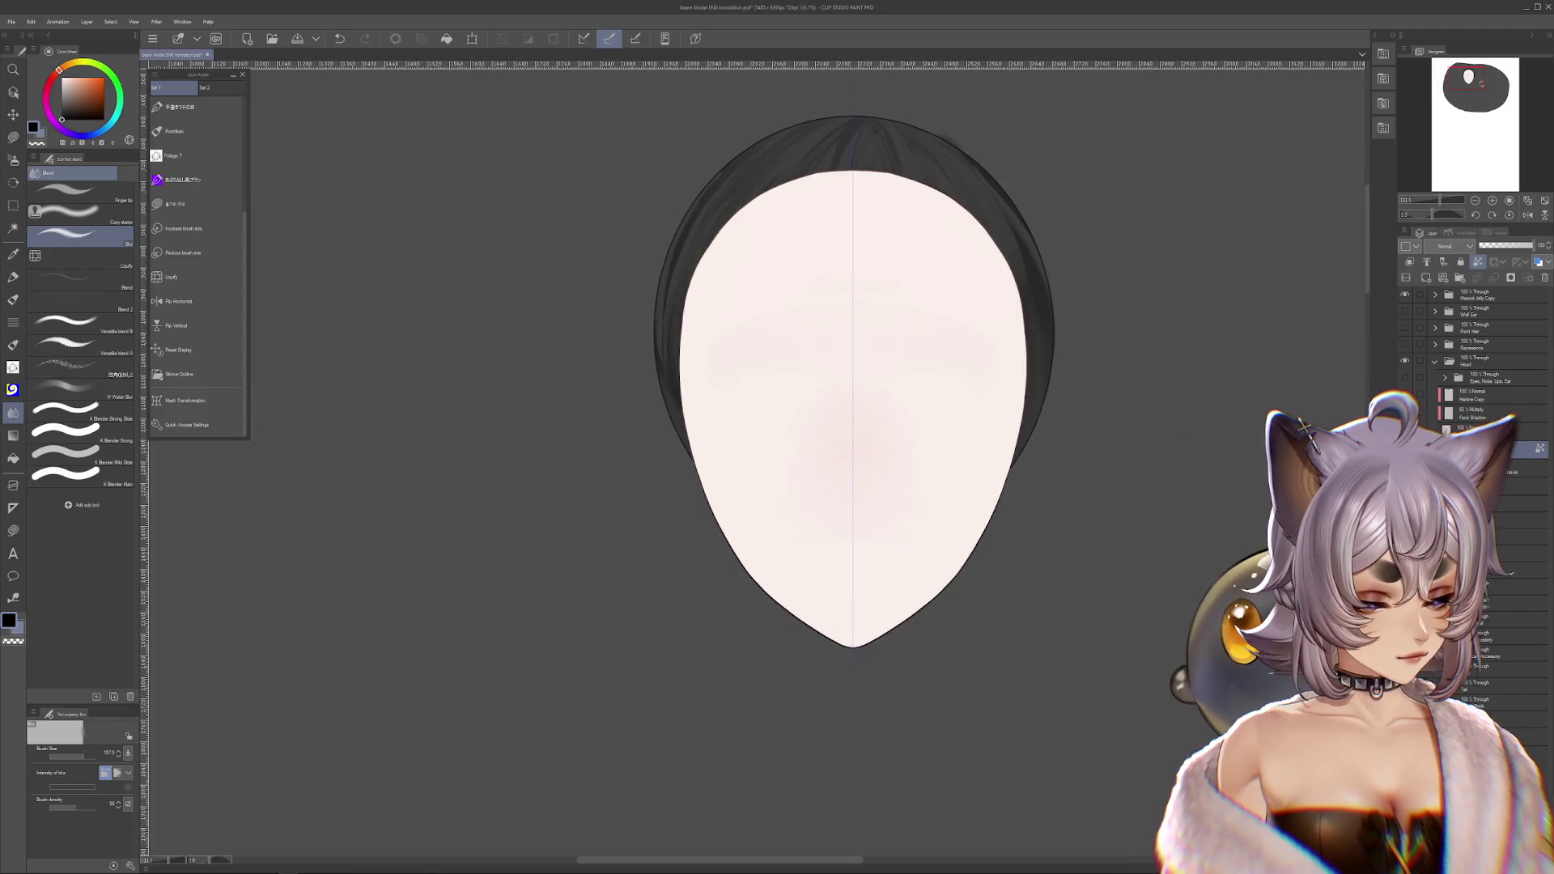
scroll(898, 607, "up", 3)
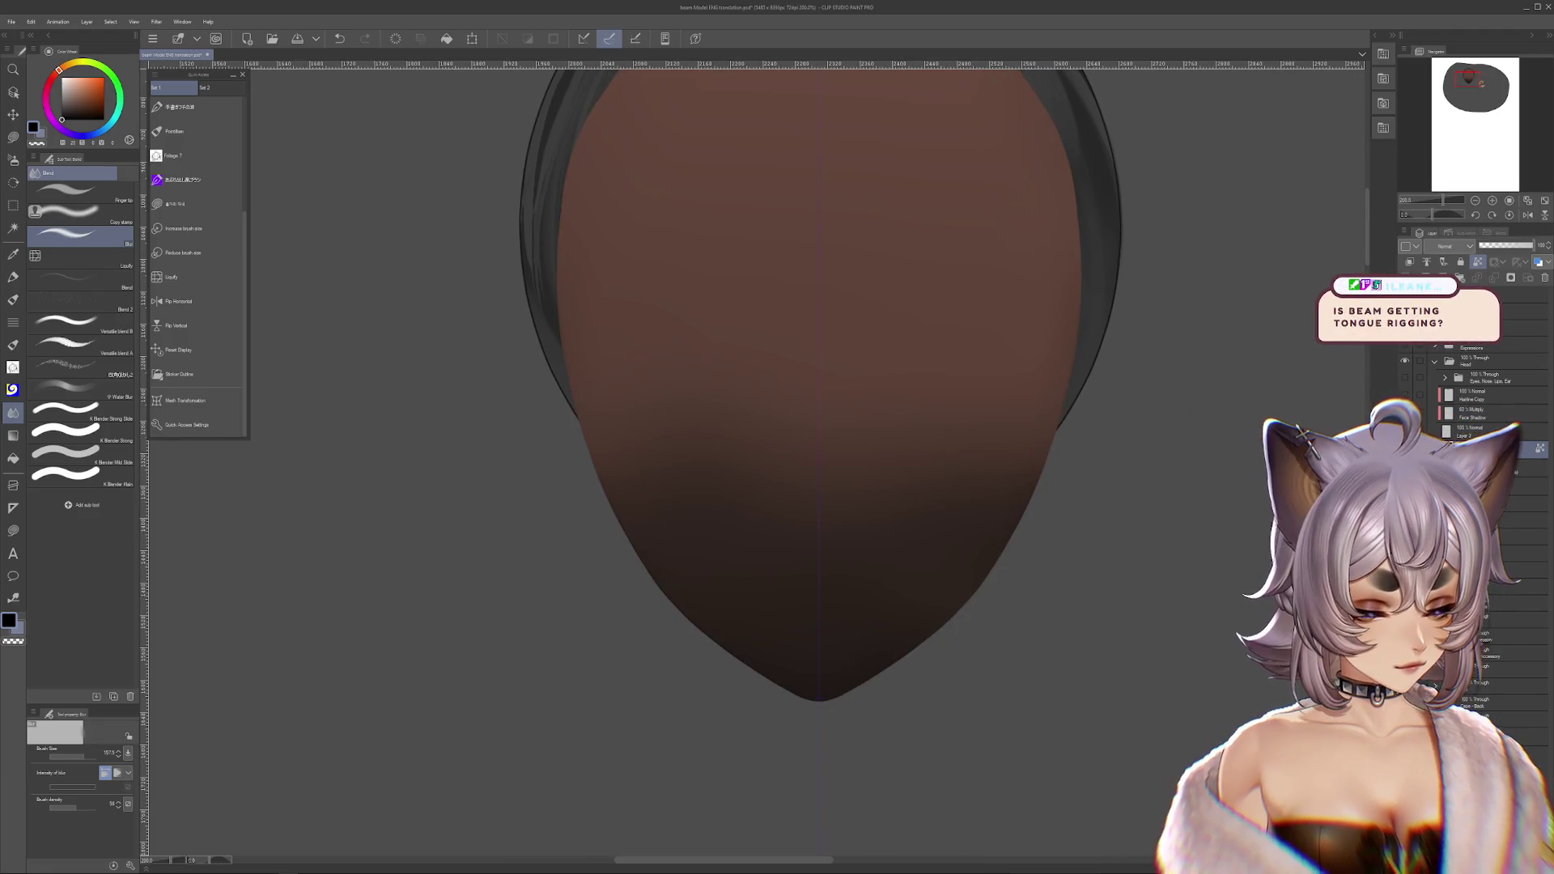
key("ctrl+z")
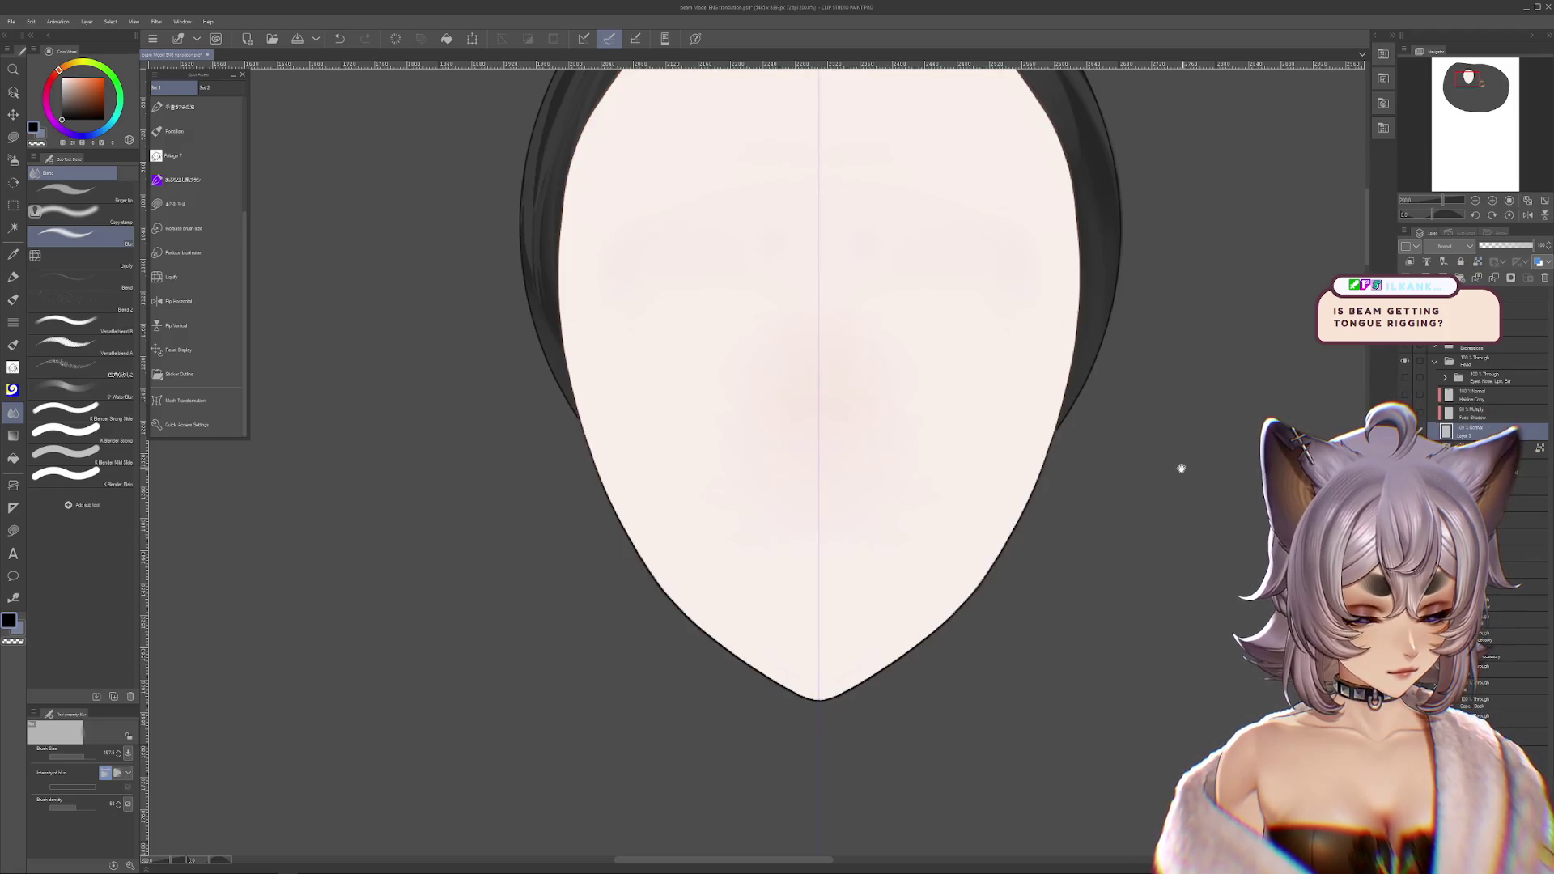
scroll(818, 405, "up", 1)
left_click(1523, 437)
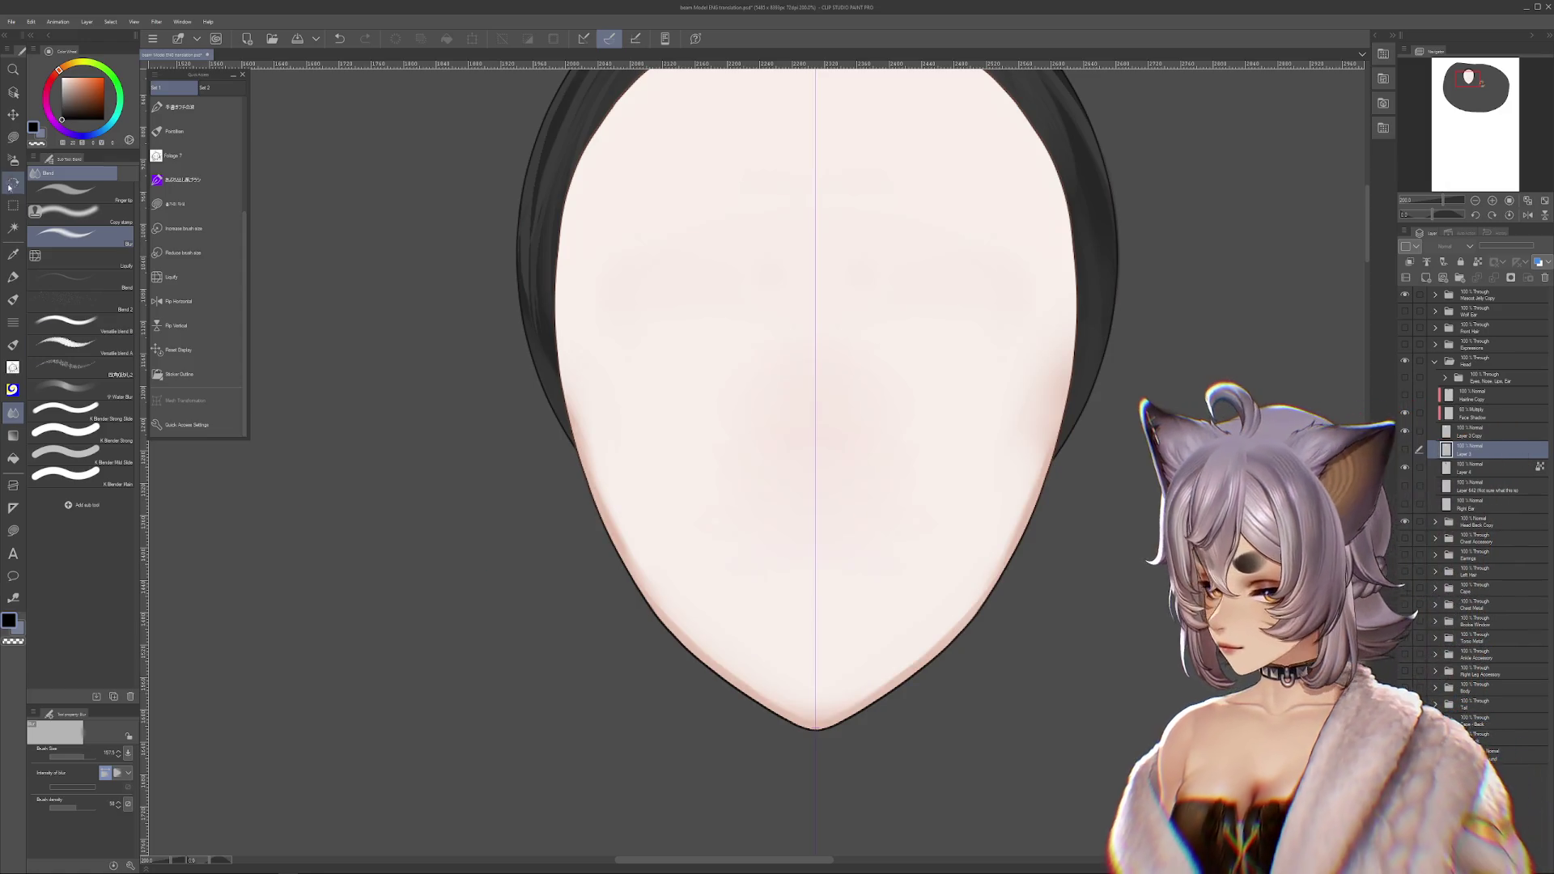
left_click(175, 204)
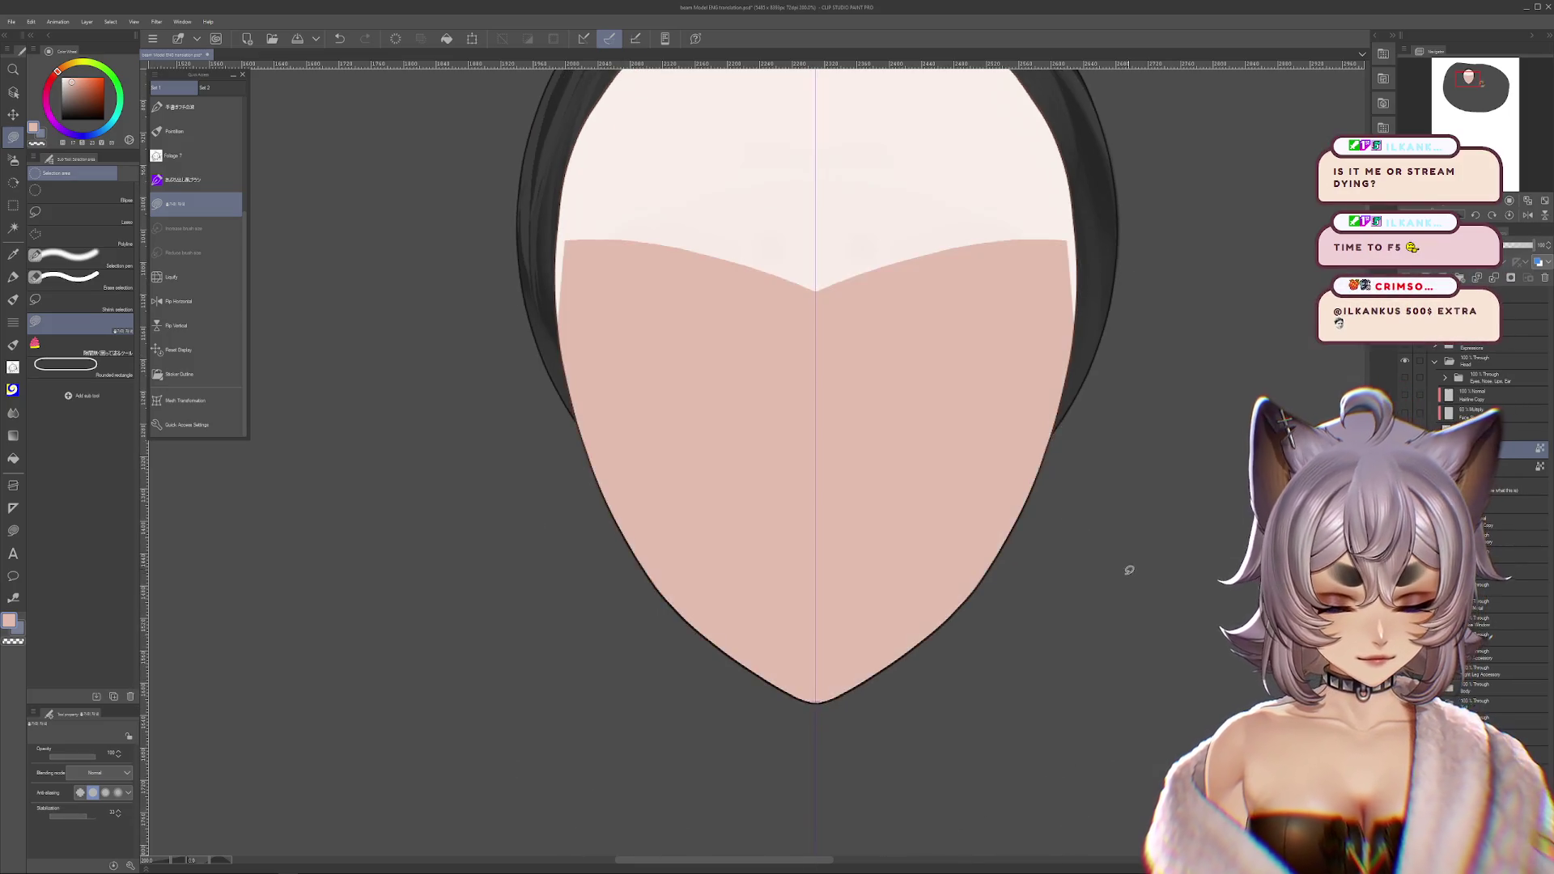
- Switch to a smaller soft airbrush and undo the recent chin shading strokes
scroll(1176, 586, "down", 3)
scroll(1216, 425, "up", 3)
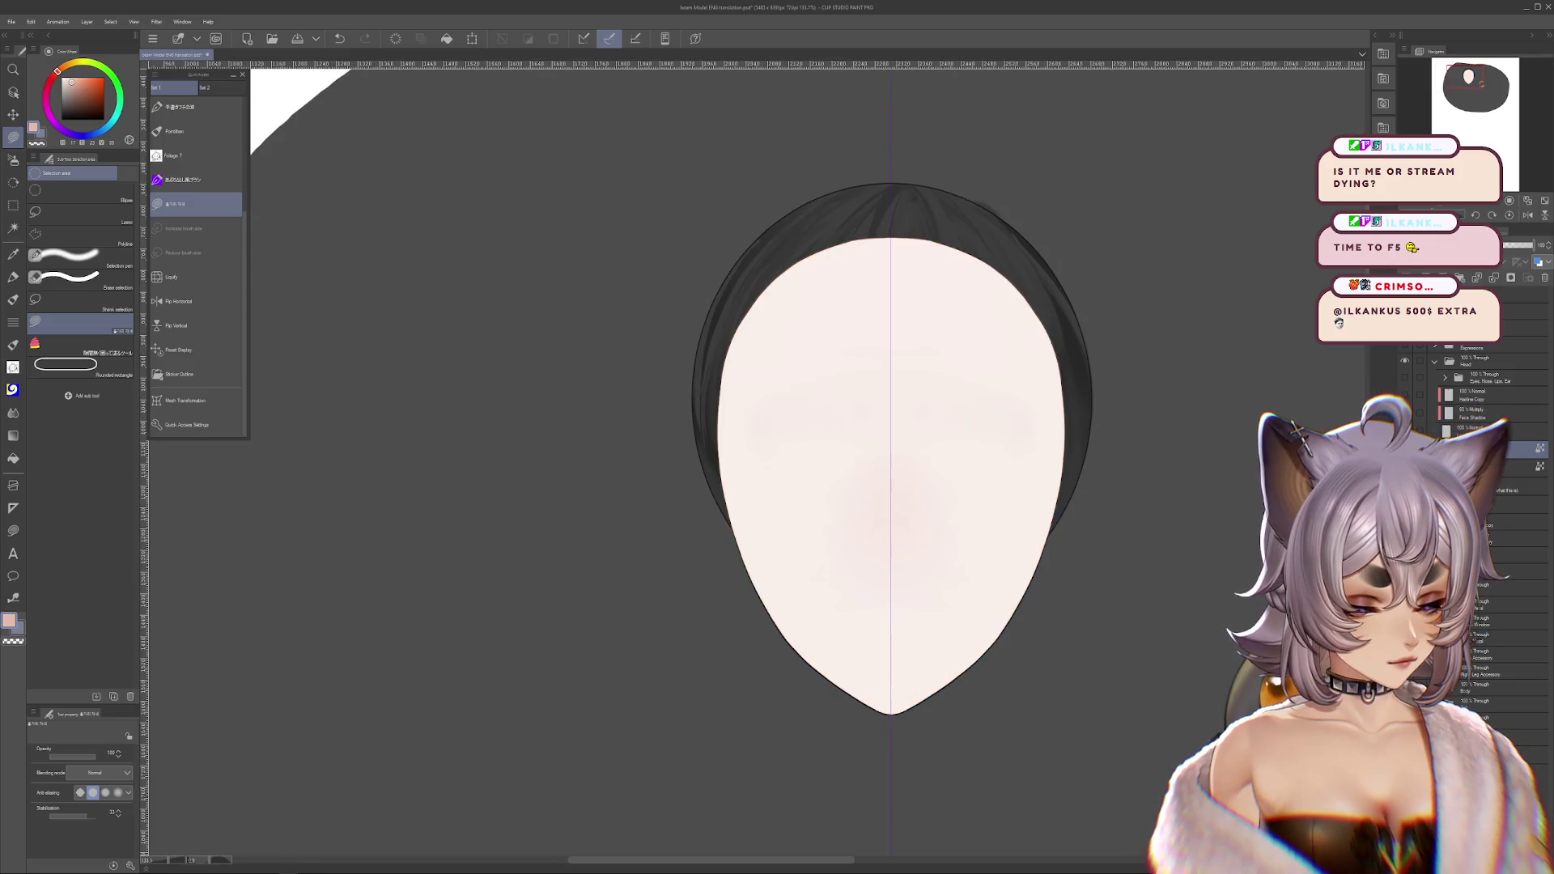
scroll(1036, 547, "up", 5)
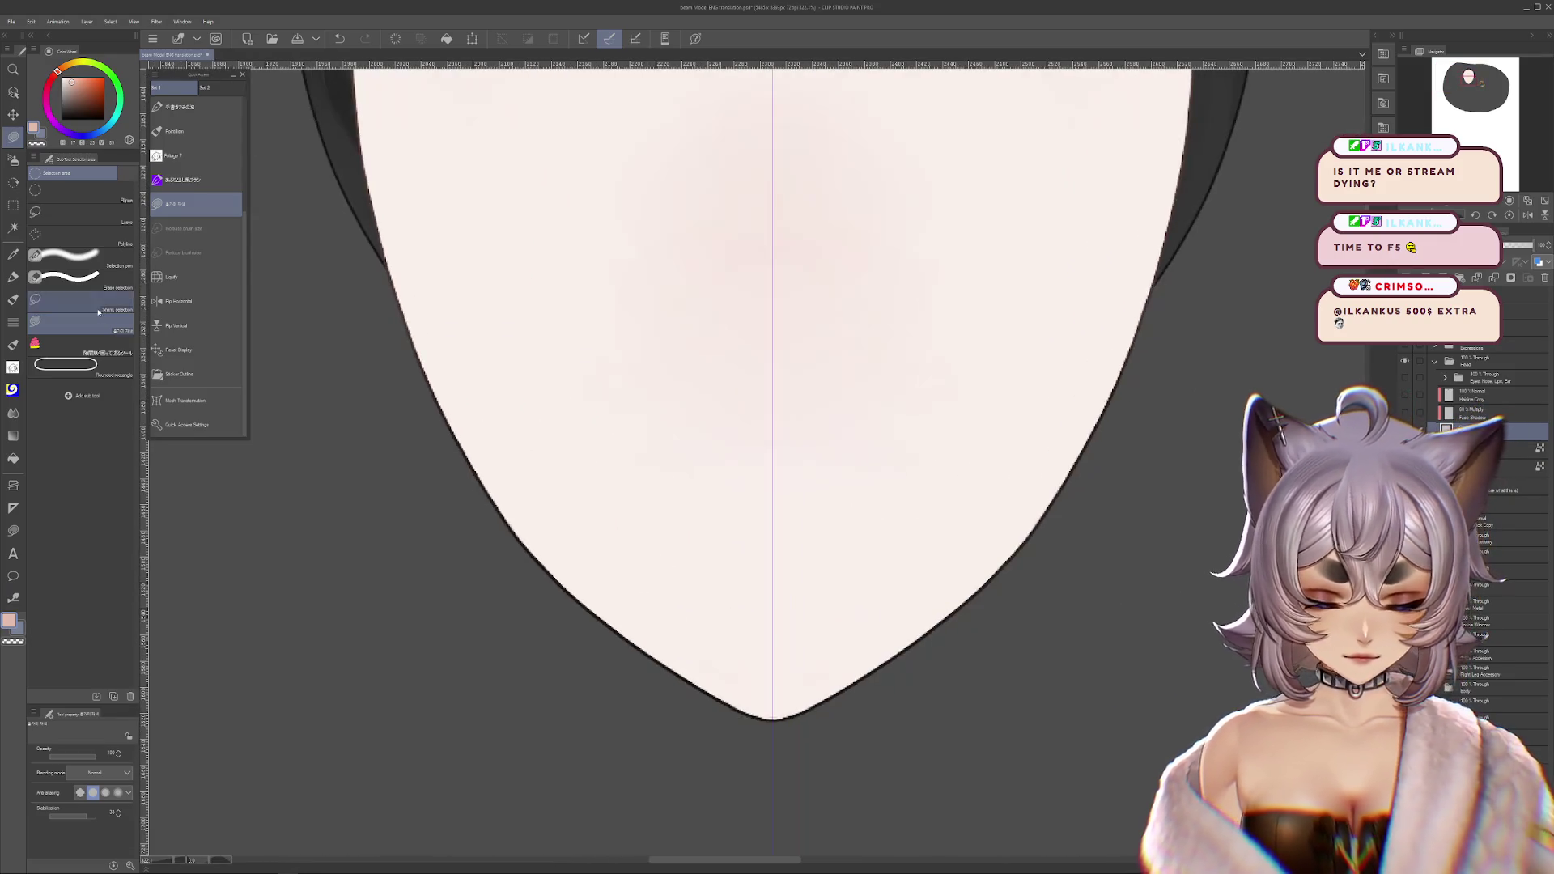
left_click(13, 159)
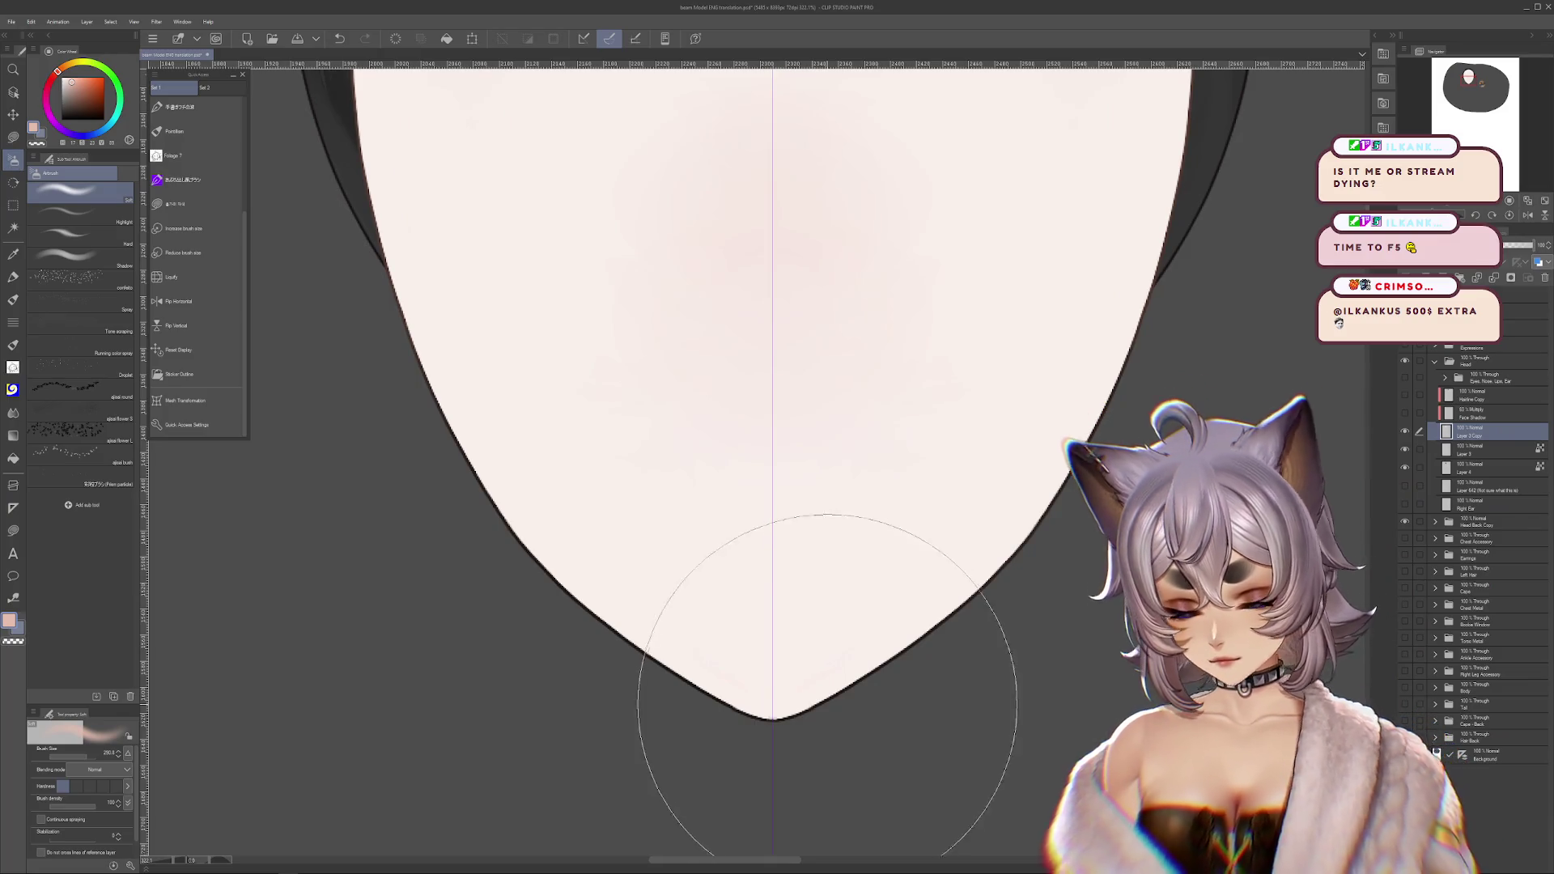
key("bracketleft")
key("bracketleft")
key("bracketleft")
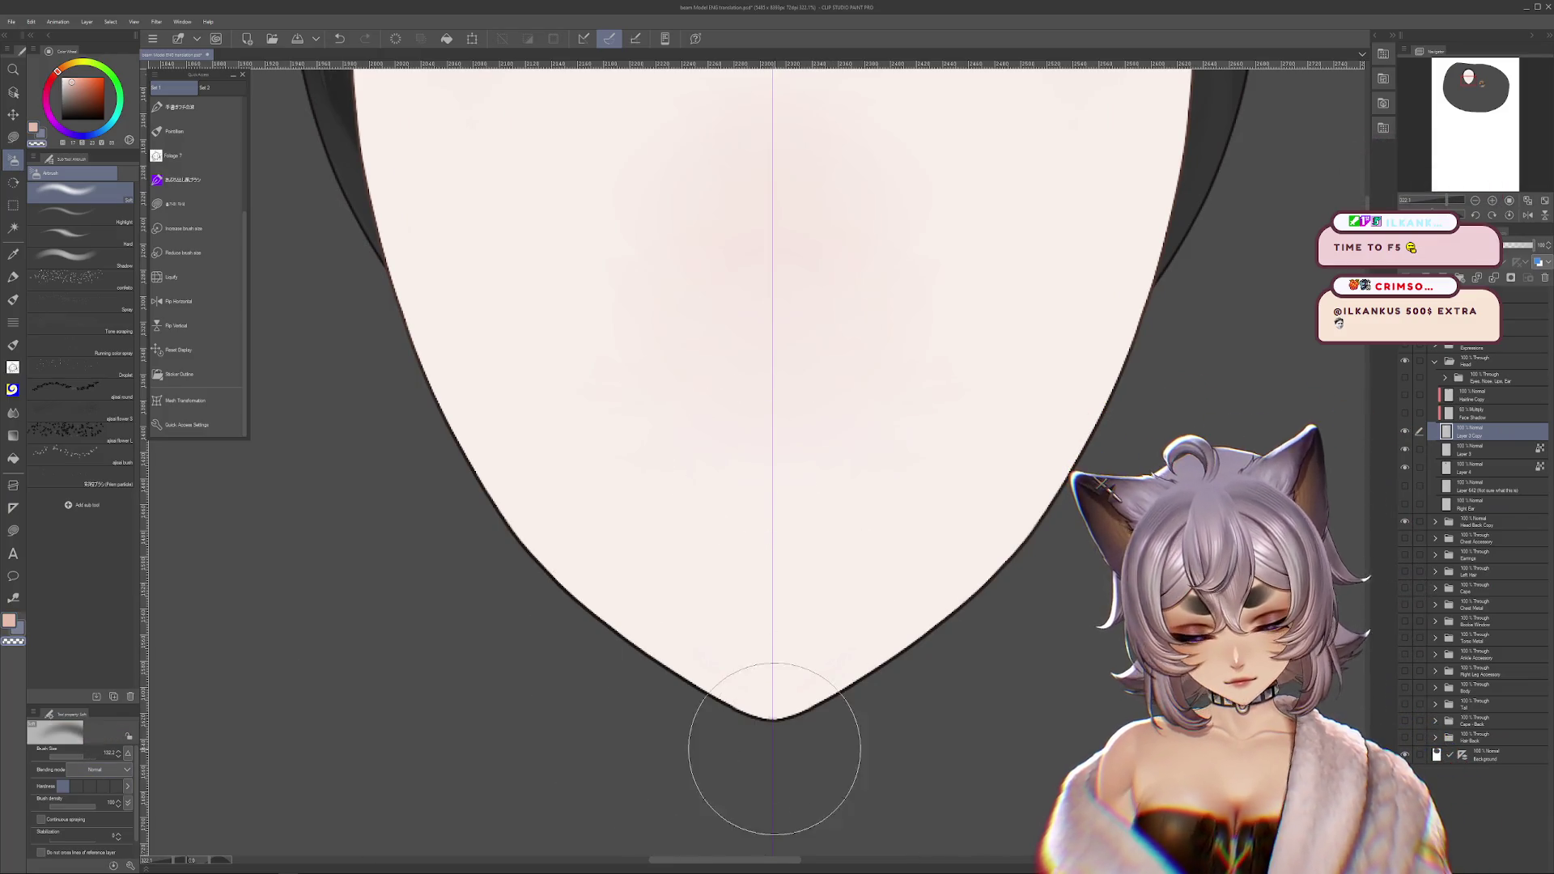
key("bracketleft")
key("bracketleft")
key("bracketleft")
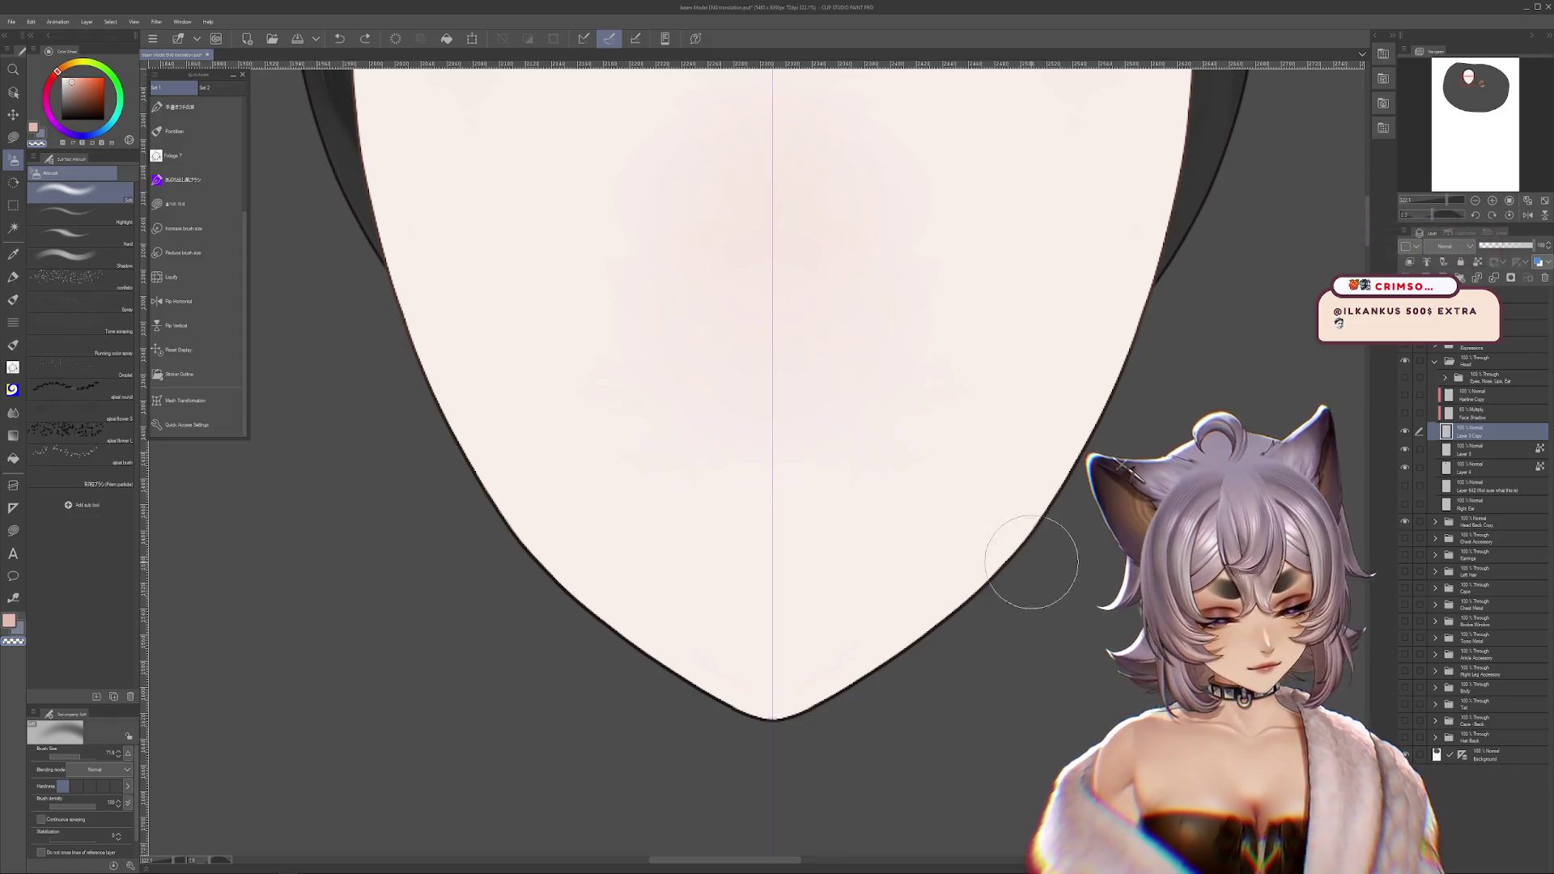
key("ctrl+z")
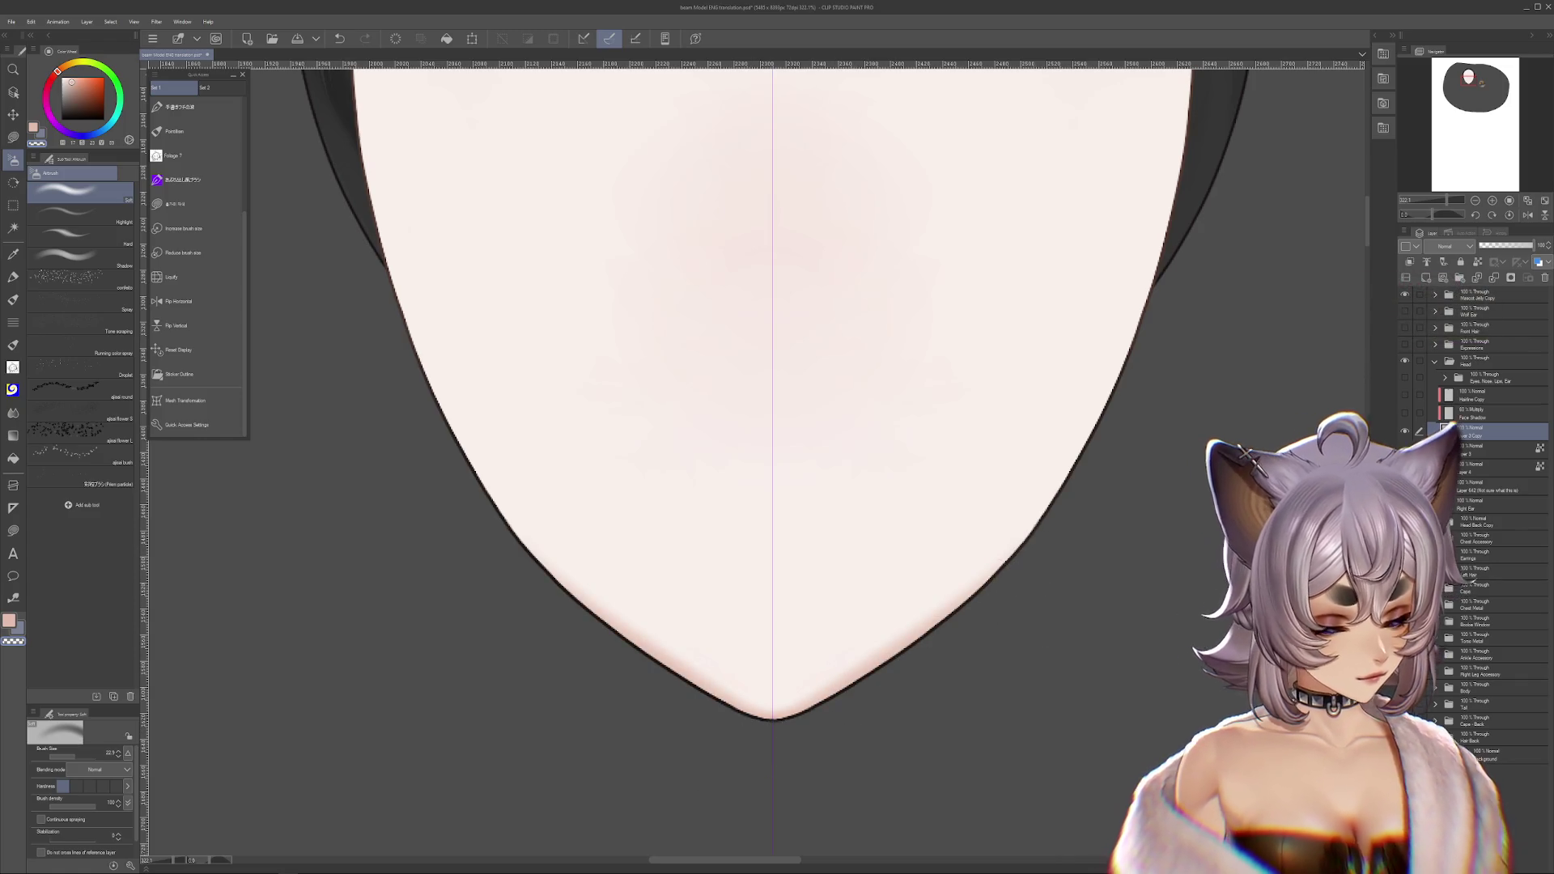
key("ctrl+z")
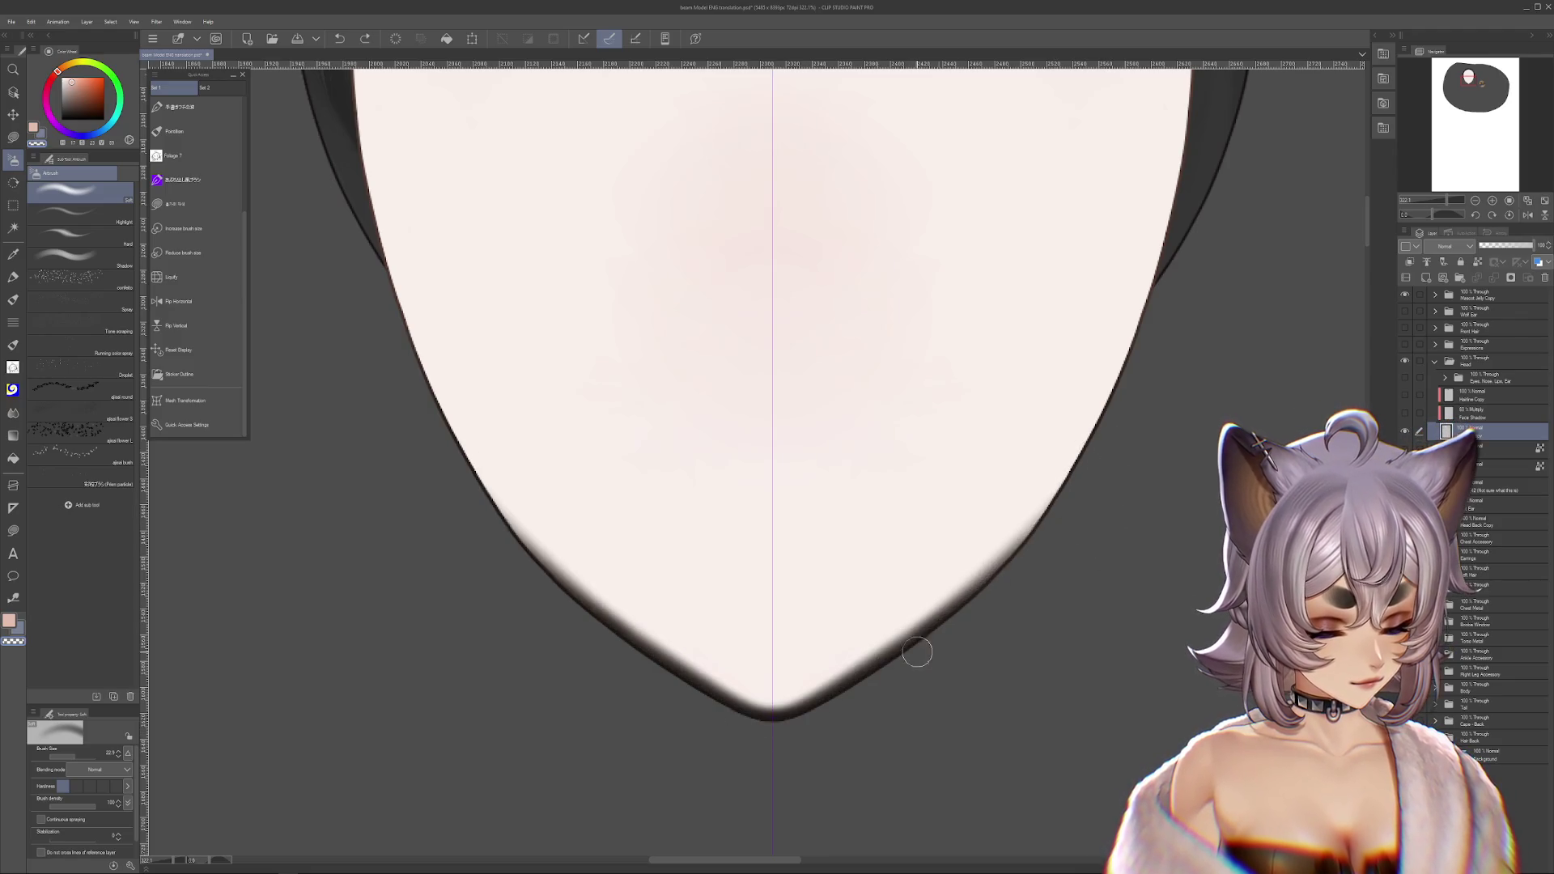
key("ctrl+z")
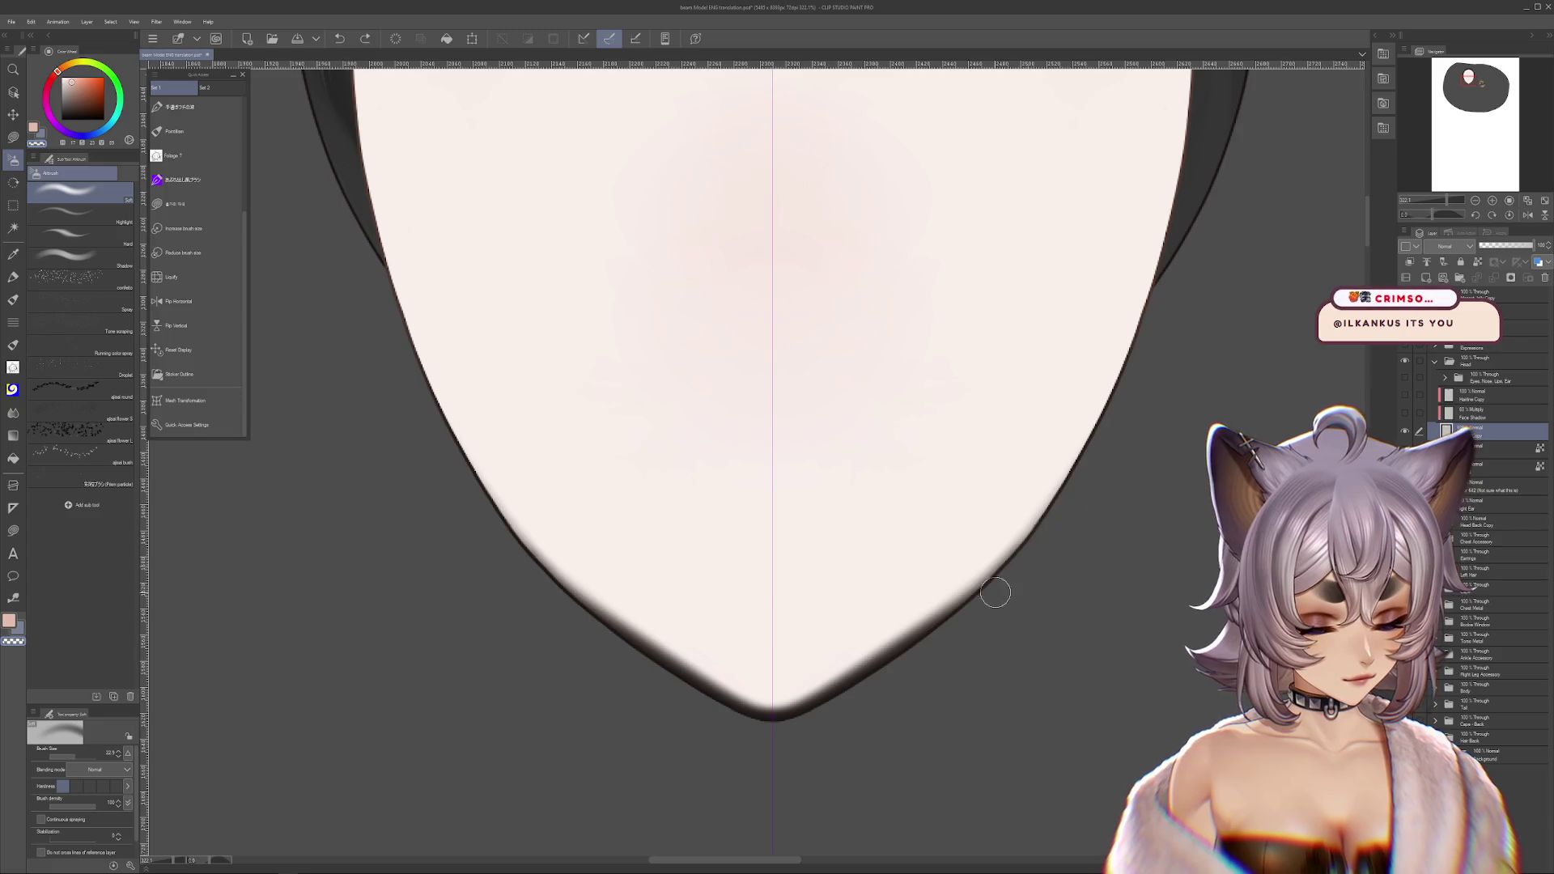
- Pan and rotate the canvas around the face outline and enlarge the airbrush
left_click_drag(1120, 530, 1050, 615)
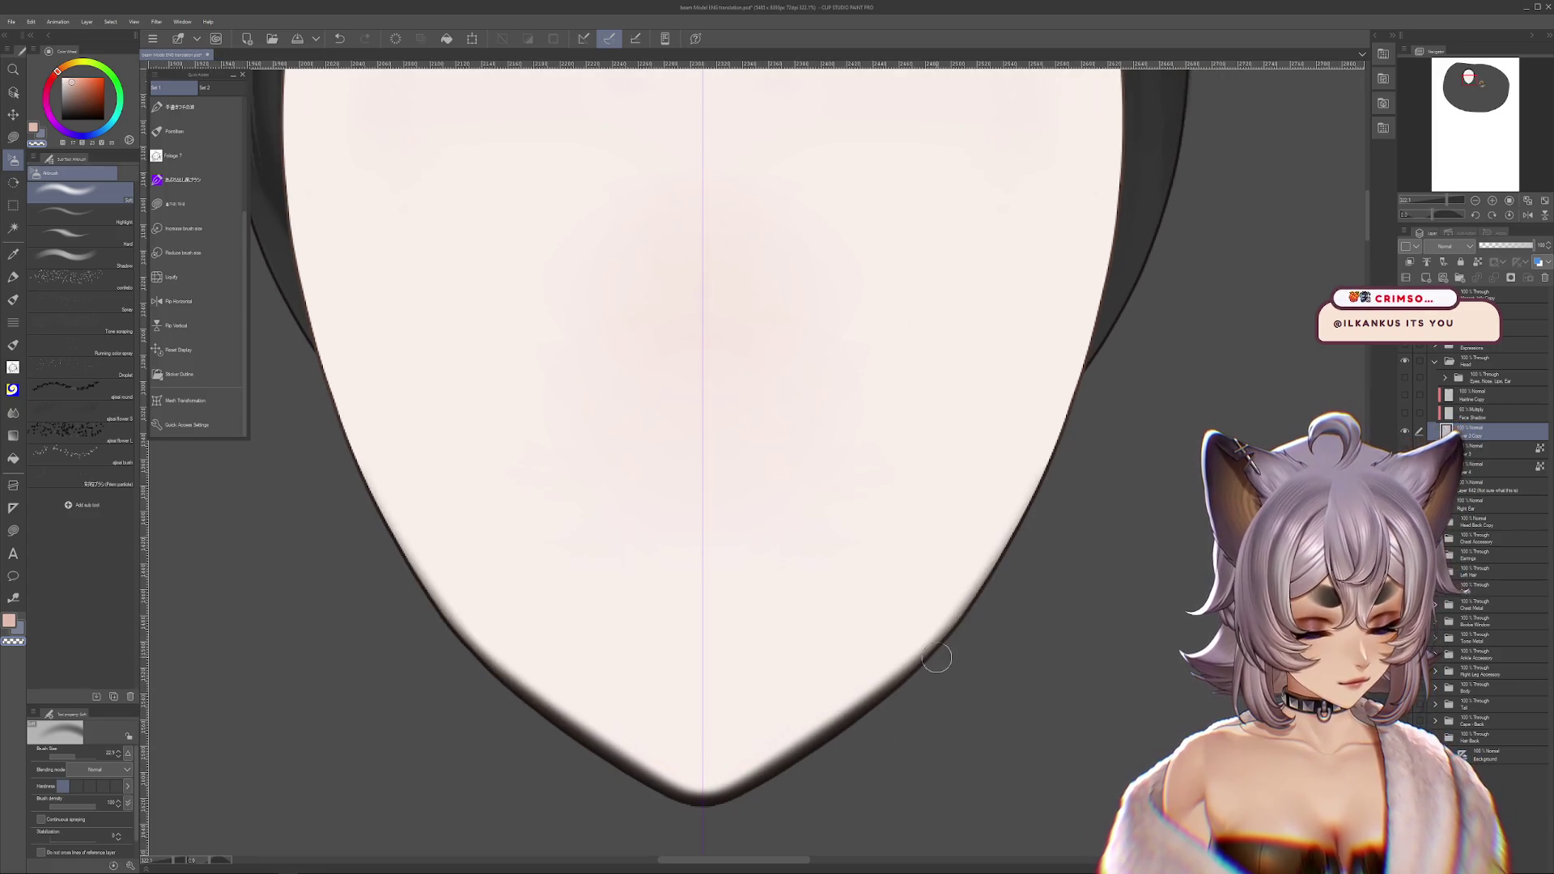
mouse_move(771, 810)
left_mouse_down()
mouse_move(921, 697)
mouse_move(1085, 618)
mouse_move(888, 548)
mouse_move(666, 333)
left_mouse_up()
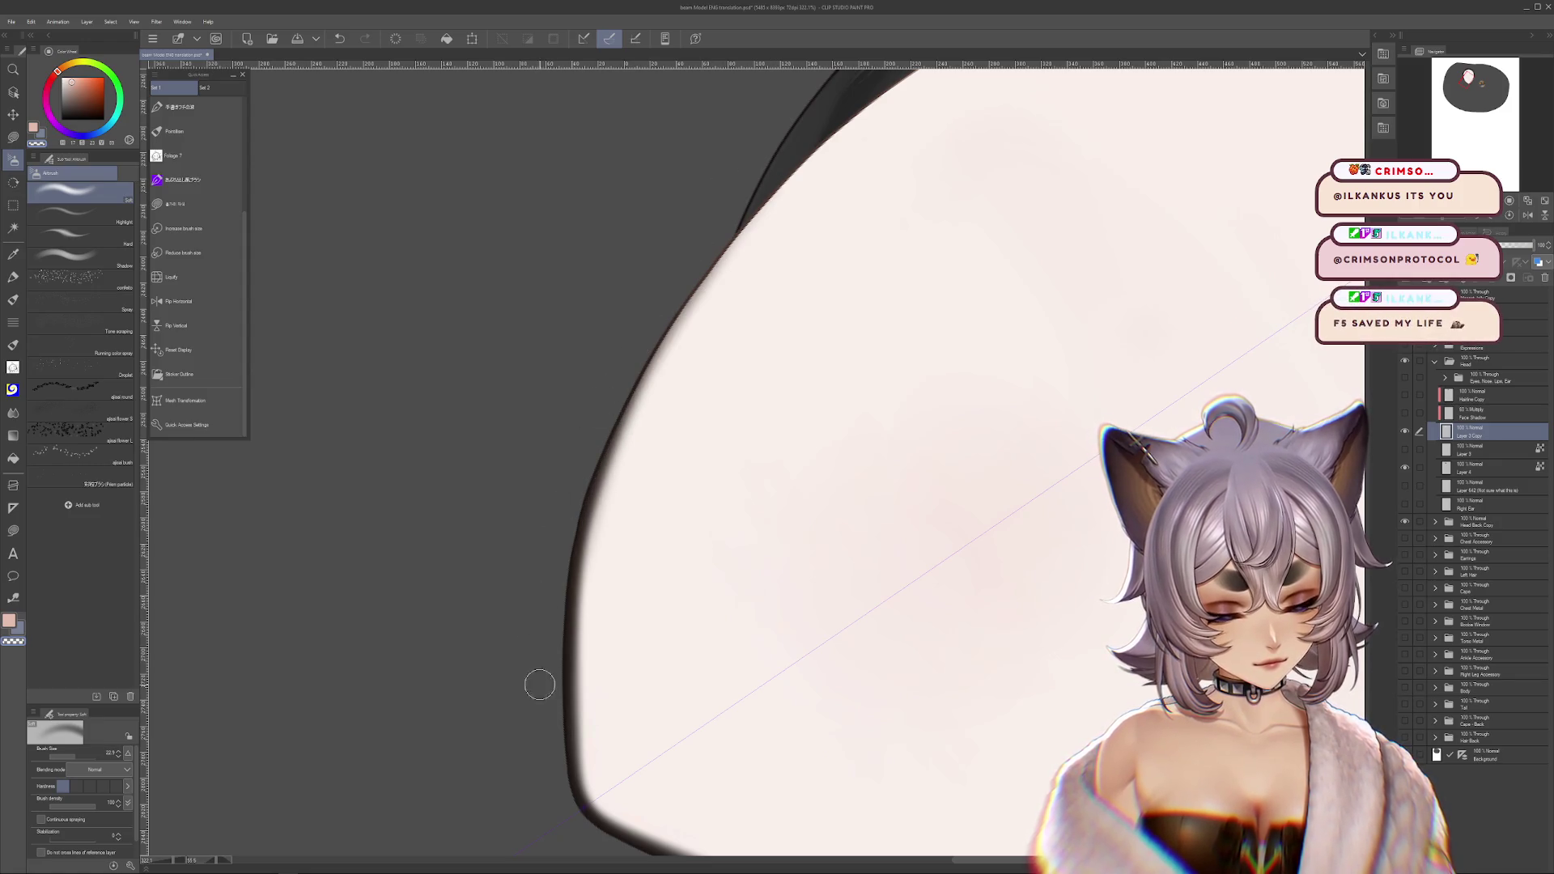
scroll(587, 444, "down", 2)
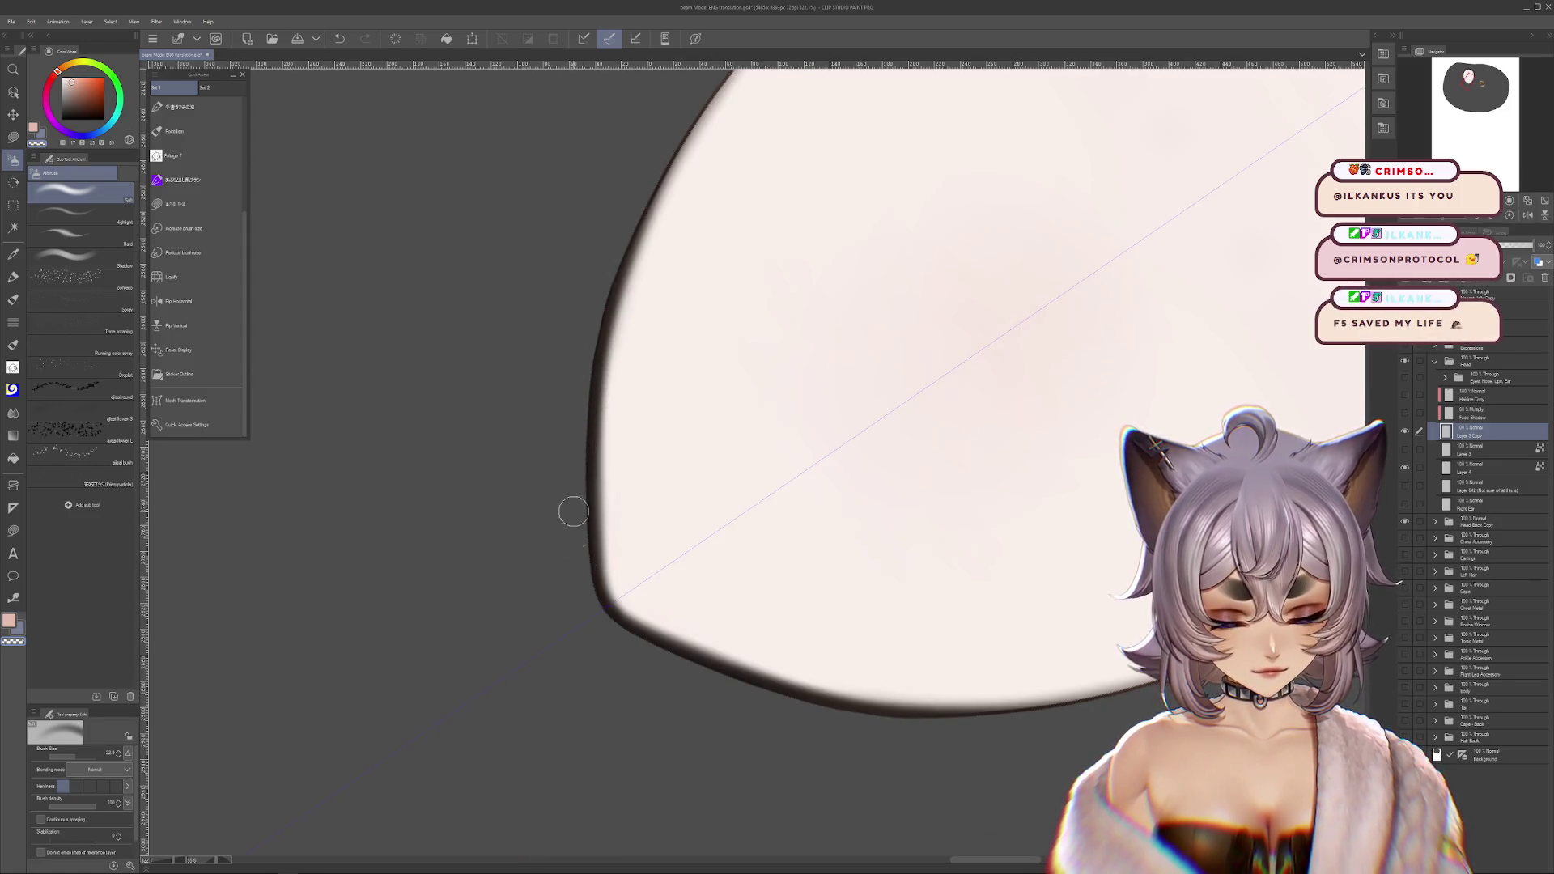
left_click_drag(618, 662, 618, 750)
scroll(576, 462, "up", 2)
left_click(78, 743)
scroll(539, 519, "down", 2)
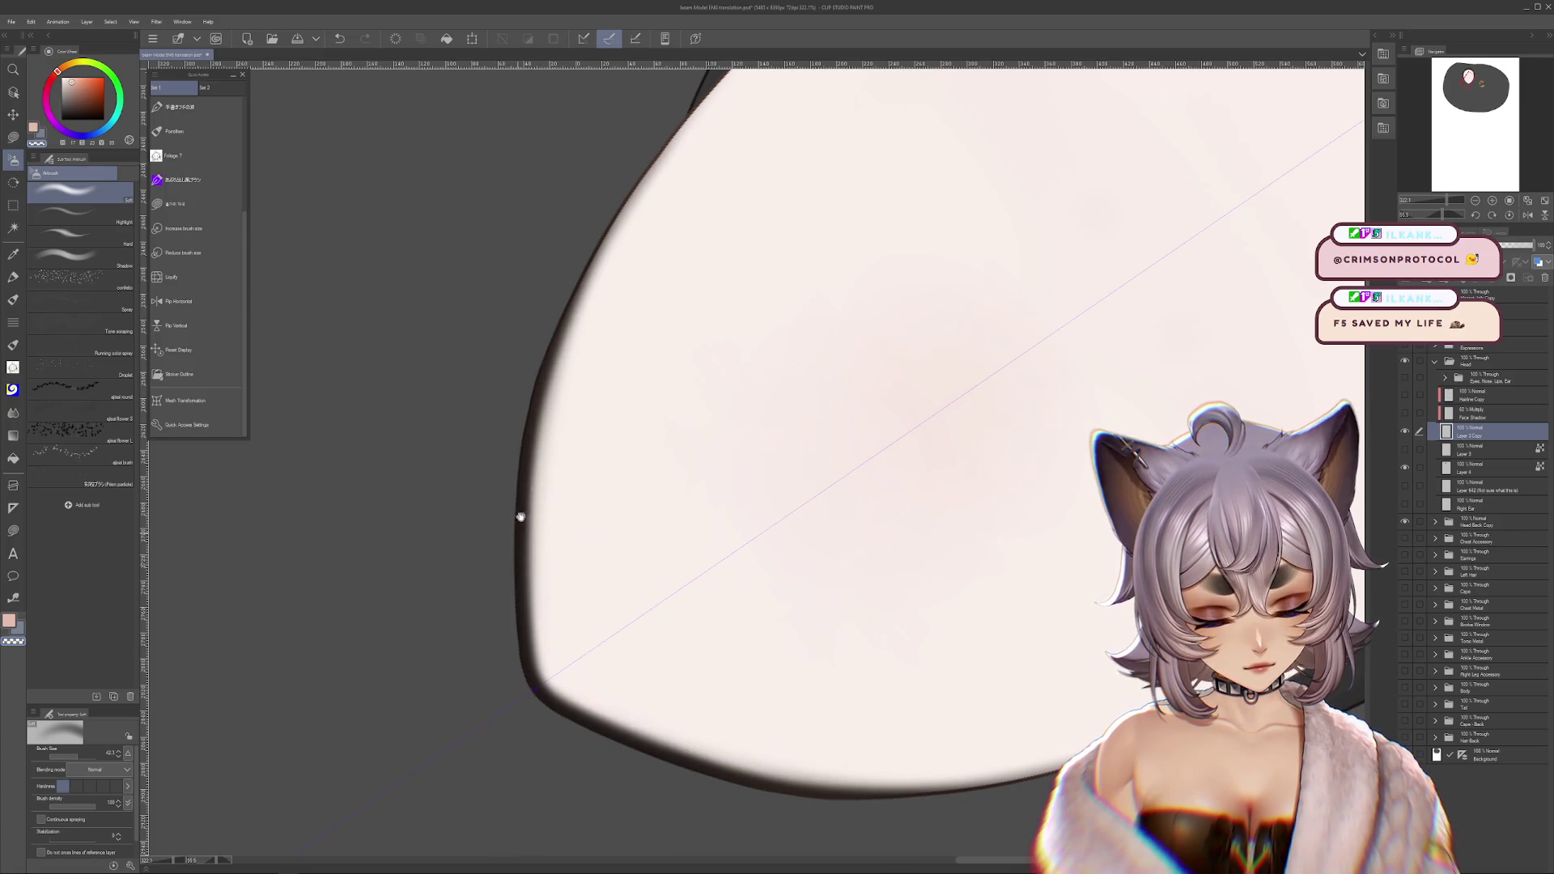
left_click_drag(507, 427, 469, 677)
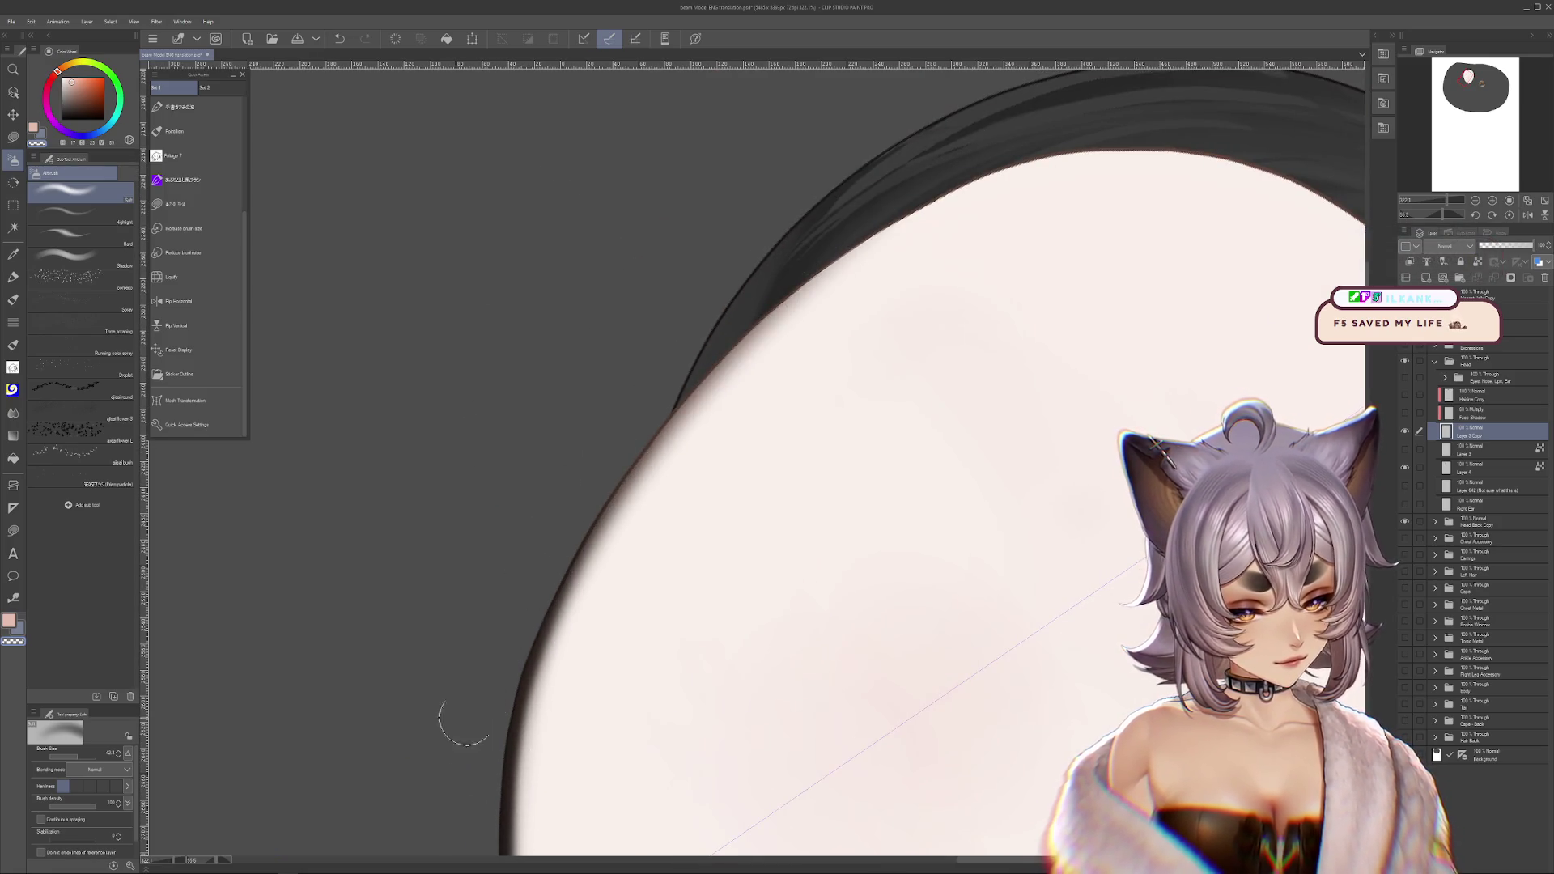
mouse_move(1249, 132)
left_mouse_down()
mouse_move(1134, 201)
mouse_move(1107, 188)
left_mouse_up()
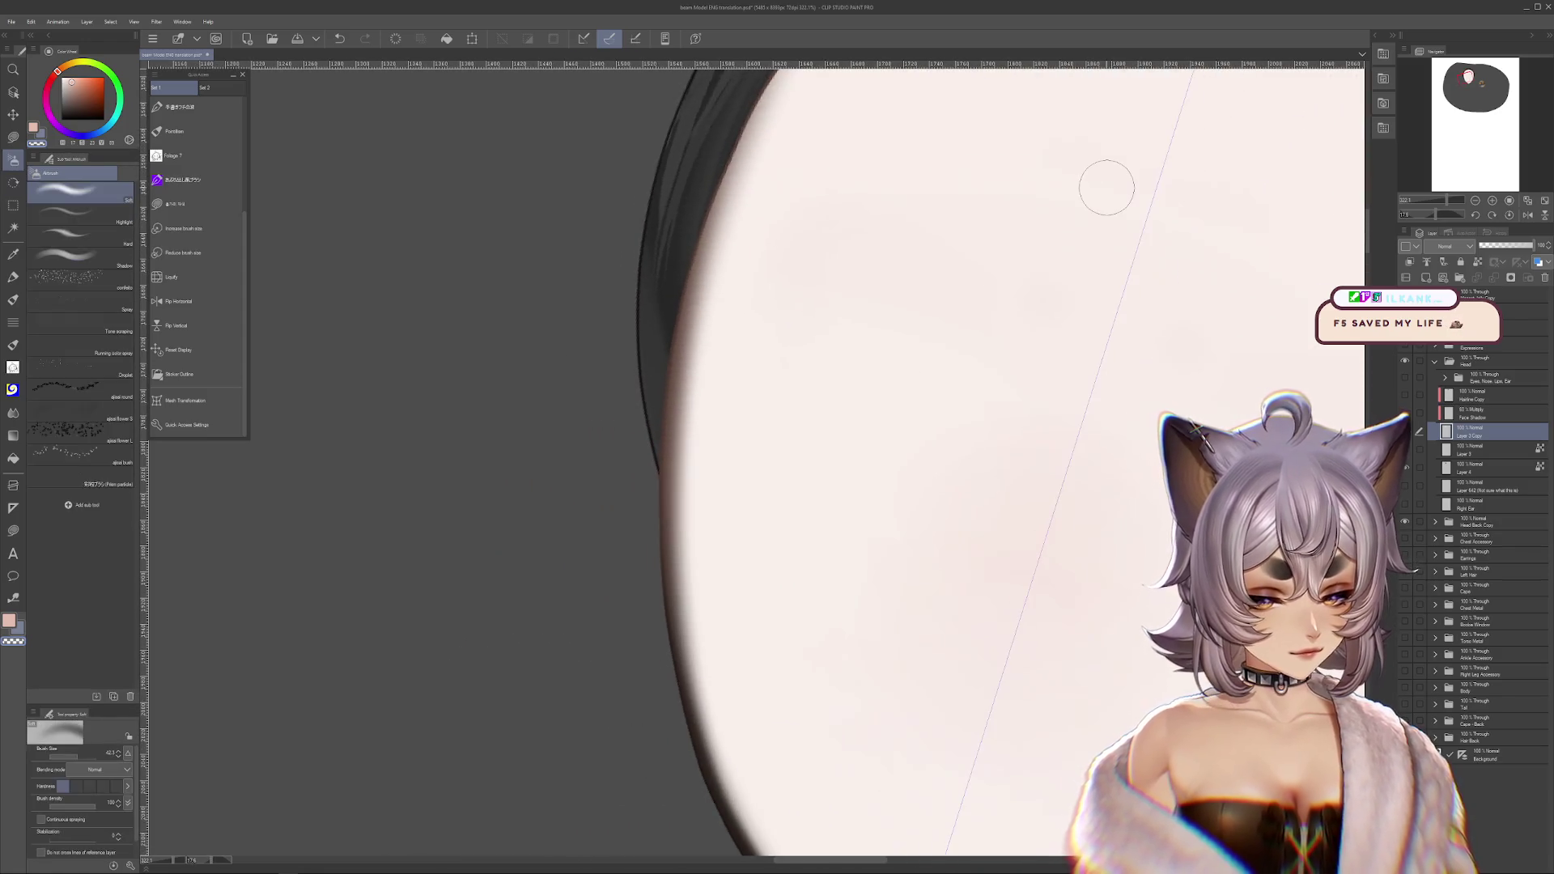
scroll(971, 237, "down", 1)
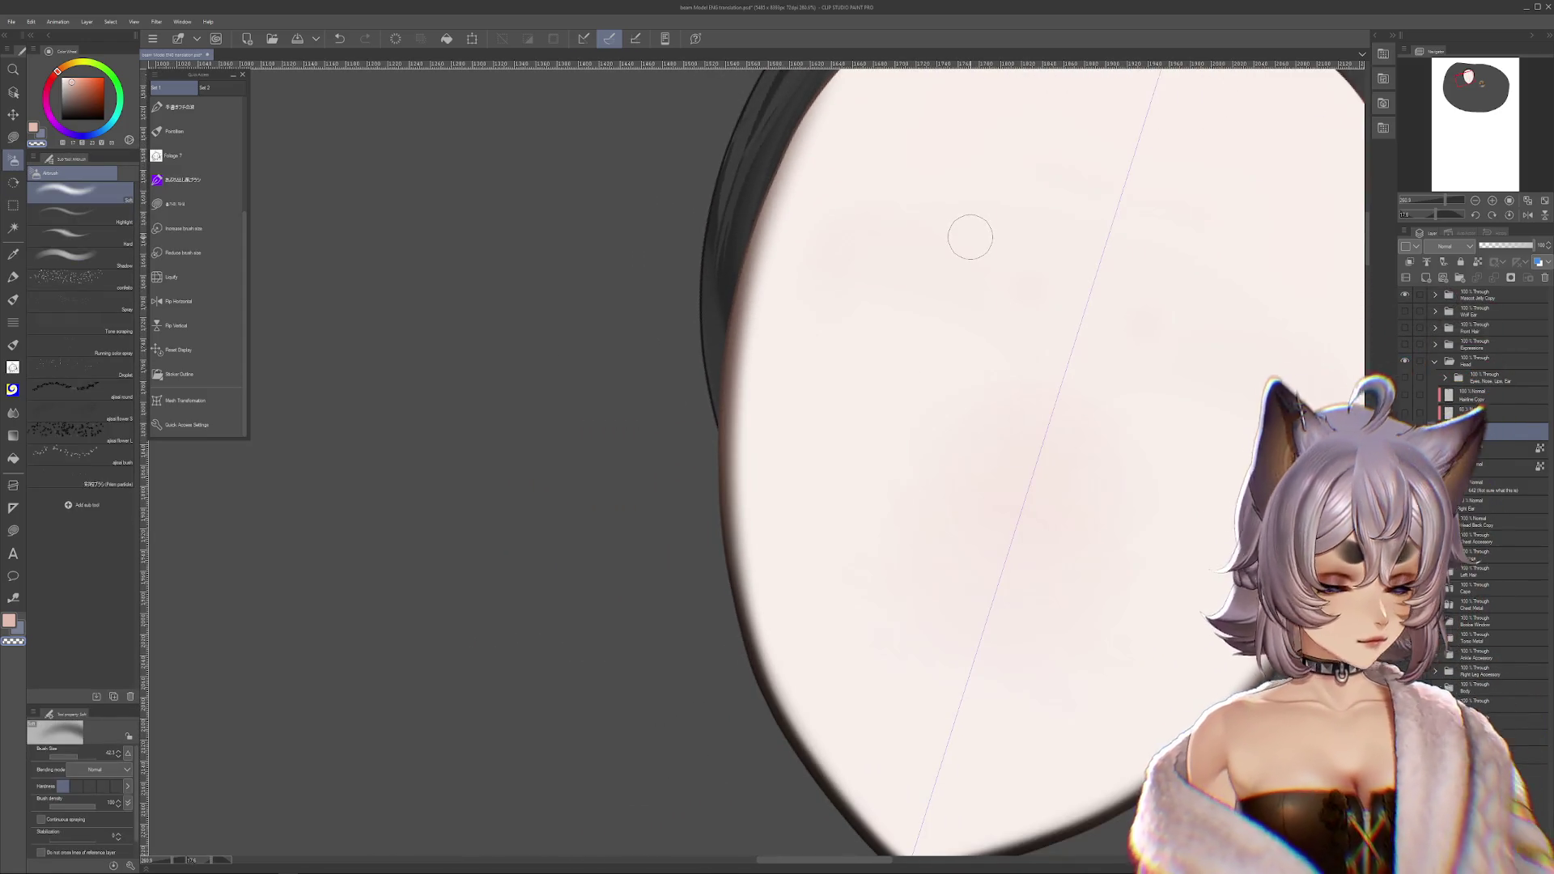
left_click_drag(680, 689, 582, 770)
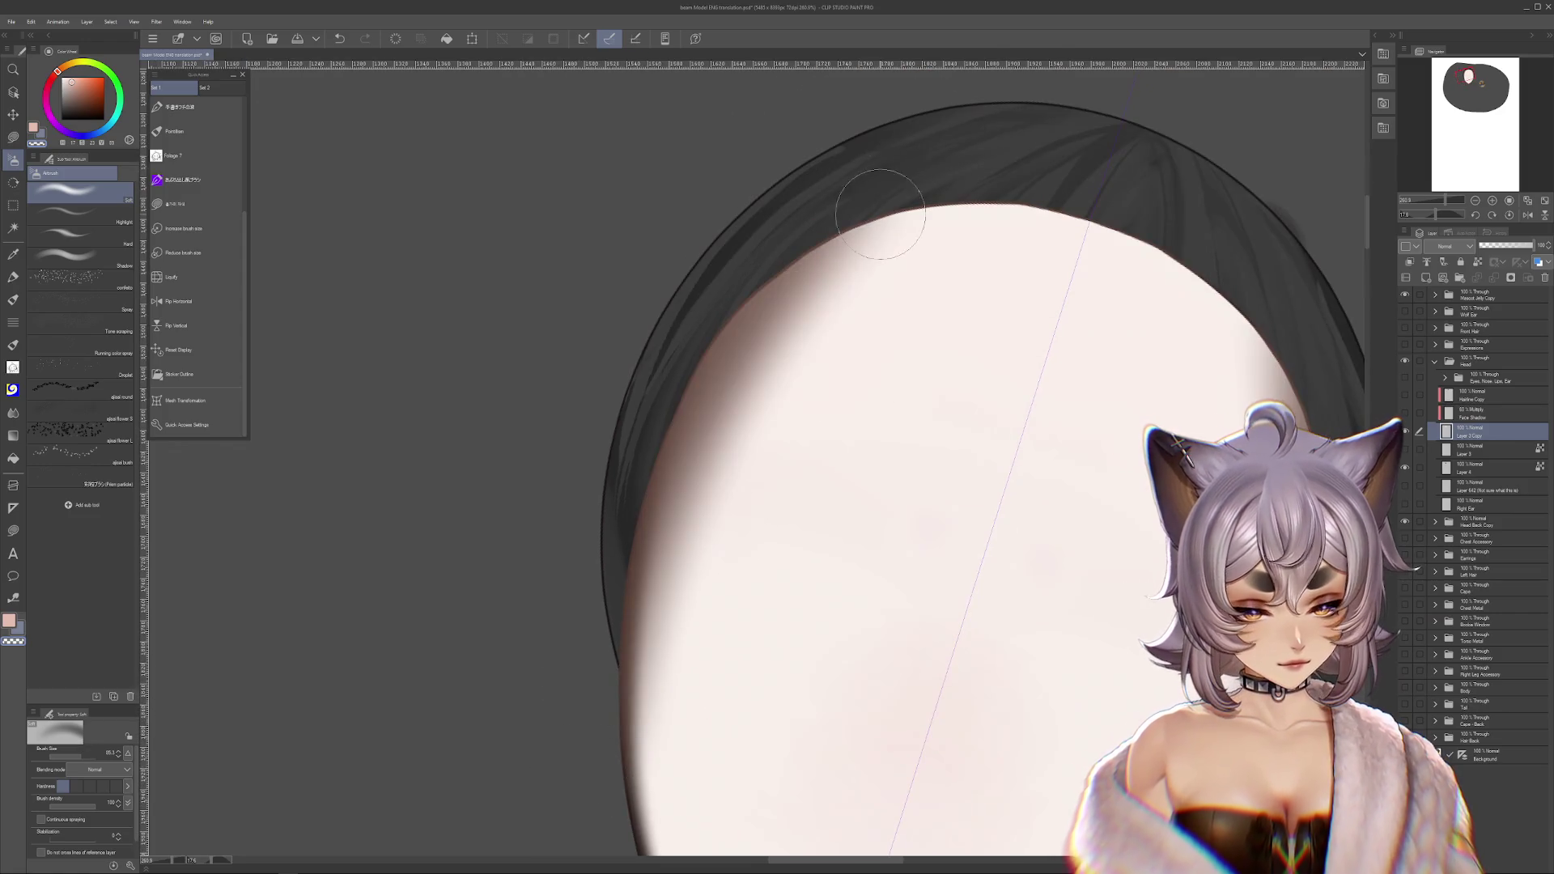
mouse_move(676, 469)
left_mouse_down()
mouse_move(688, 526)
mouse_move(752, 551)
mouse_move(806, 466)
left_mouse_up()
scroll(807, 469, "down", 2)
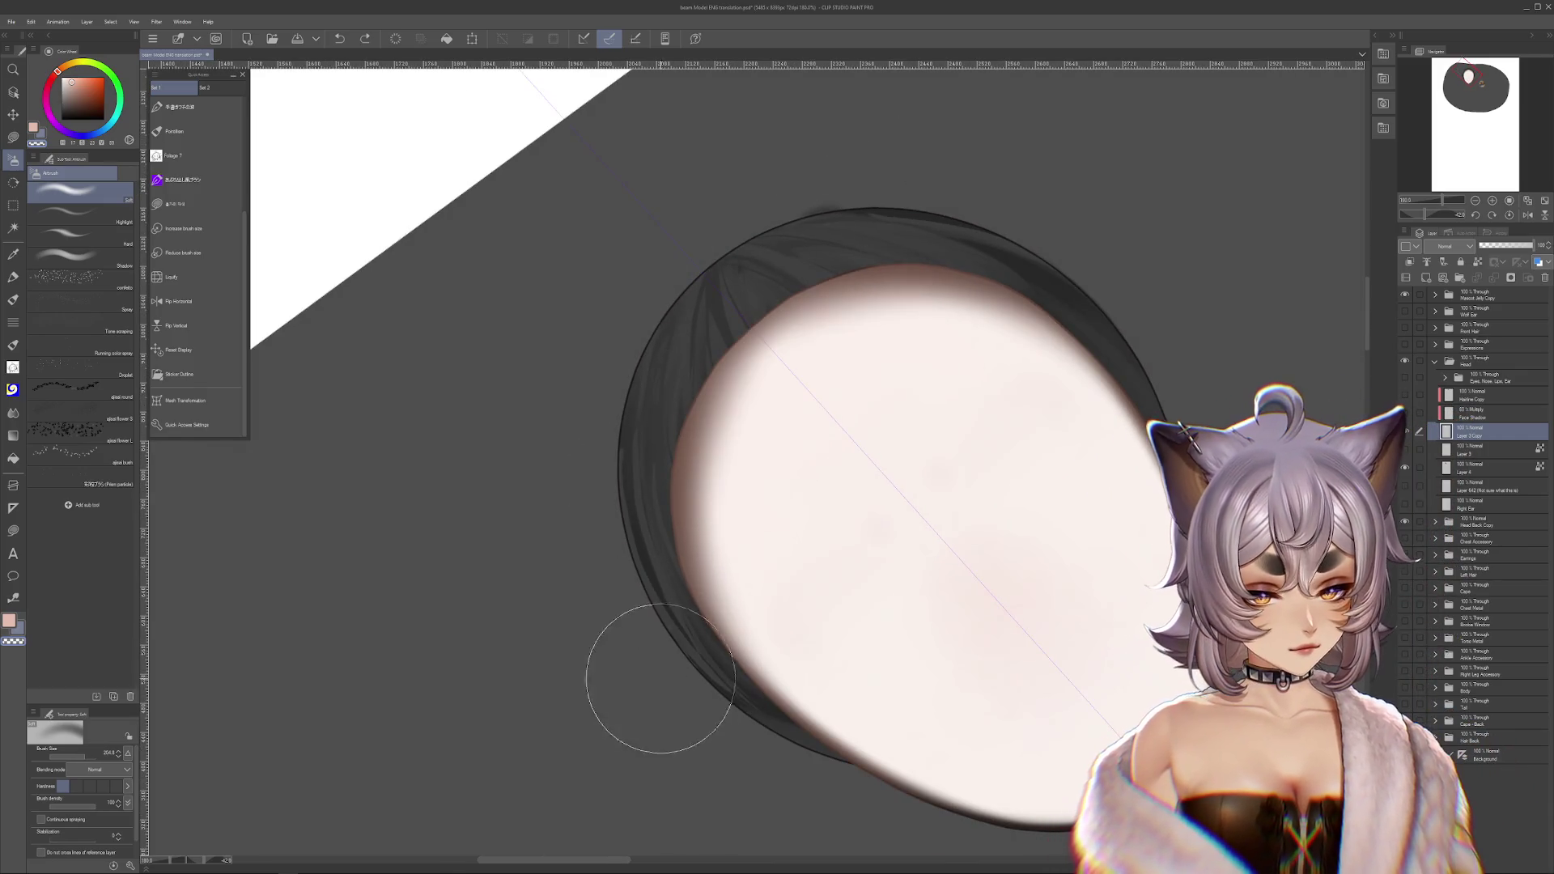
- Undo the last face edit and reset the canvas rotation so the head stands upright
key("ctrl+z")
left_click_drag(1126, 562, 1125, 509)
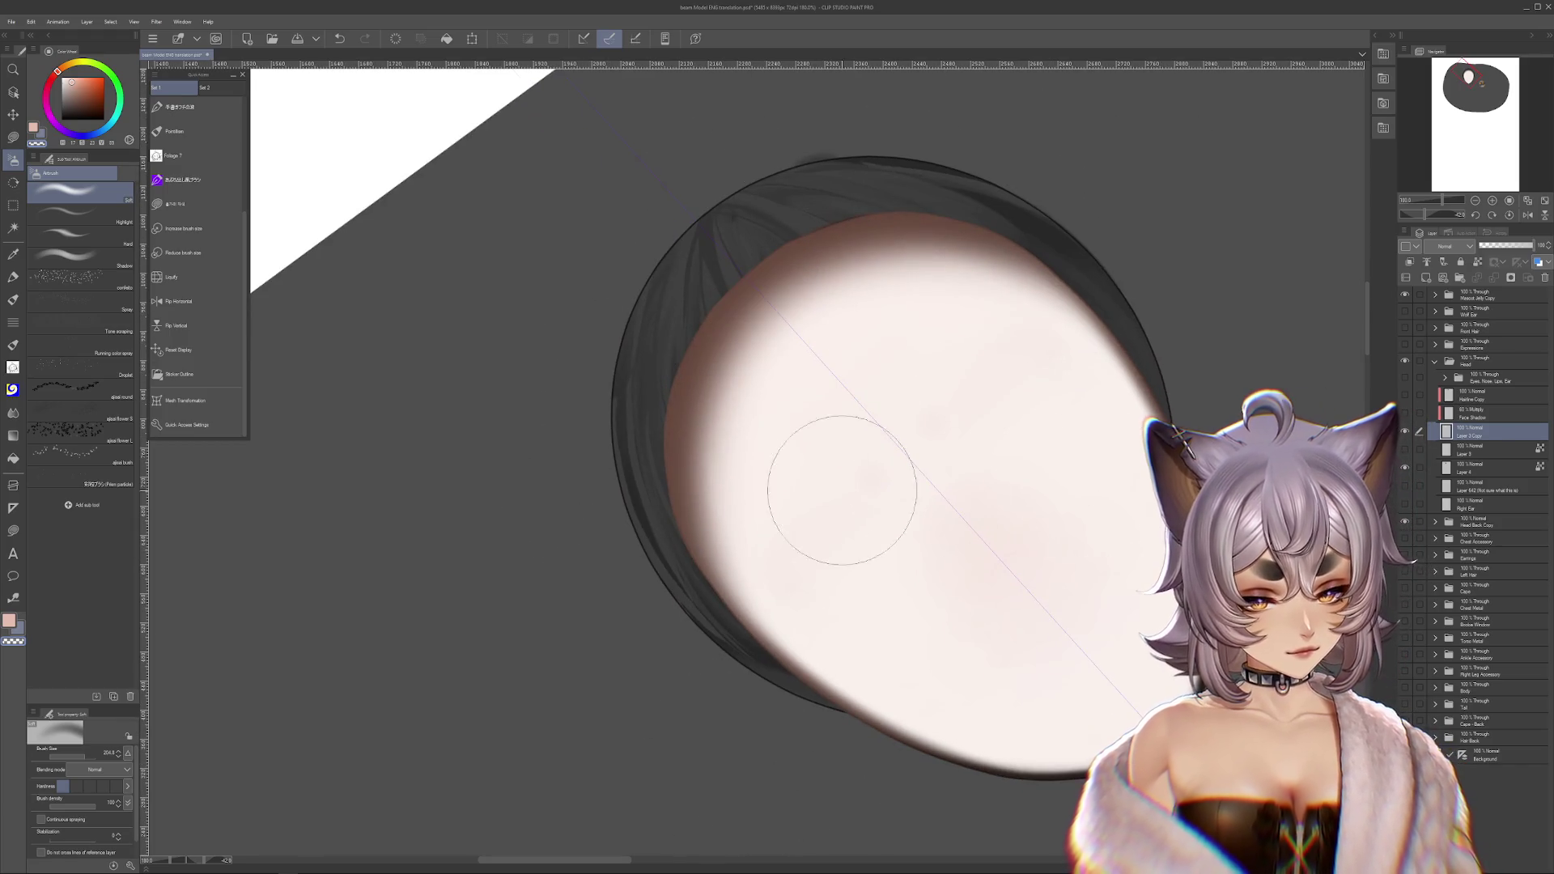
left_click(1510, 216)
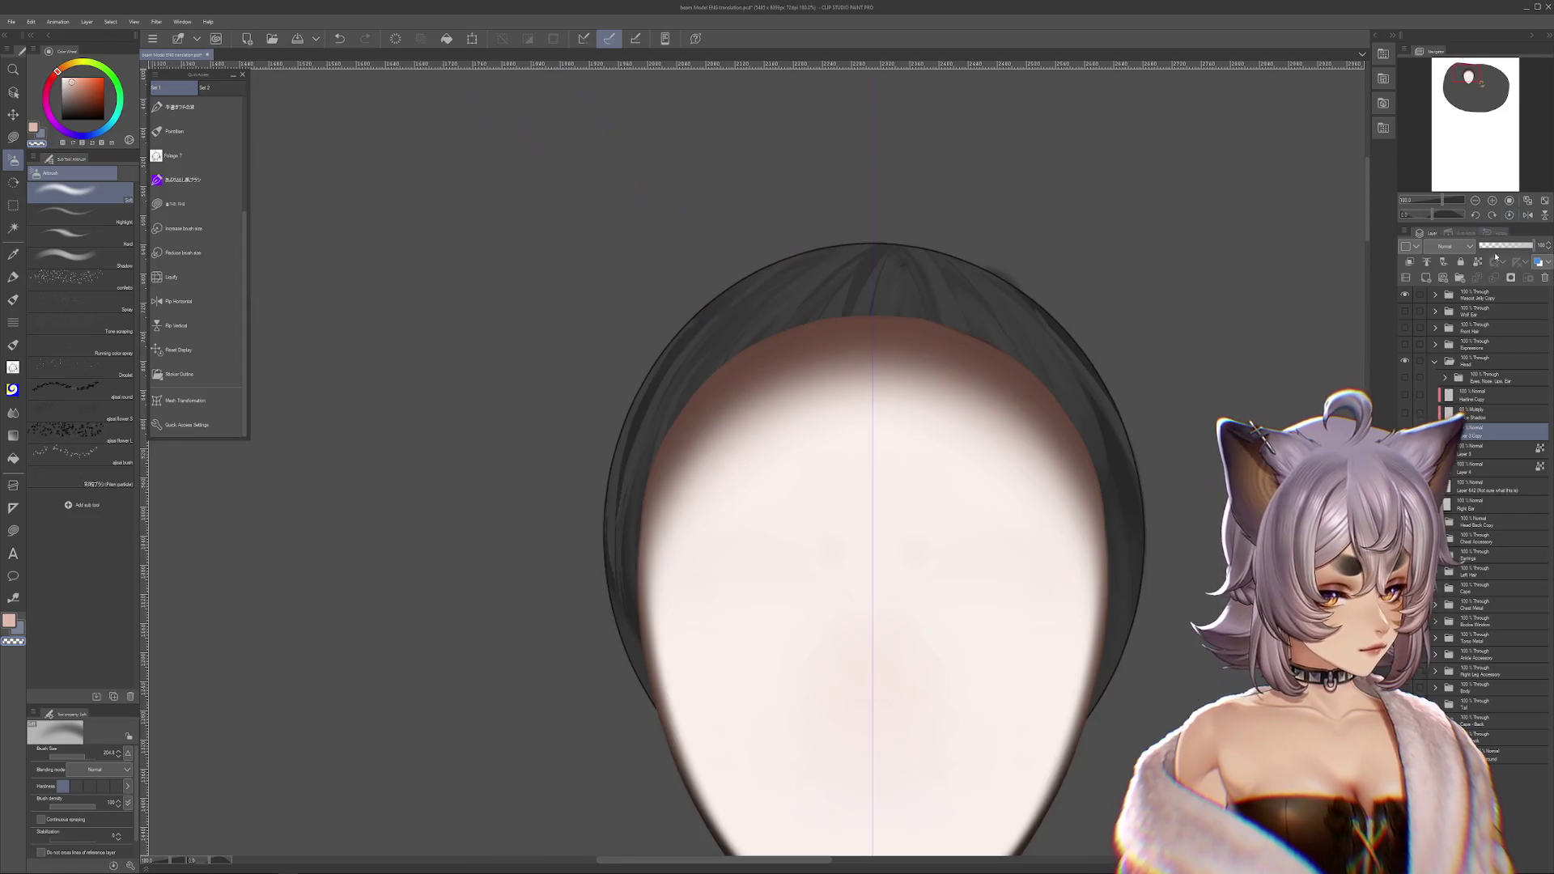
- Compare the face with the Hairline Copy and hairline shading layers toggled on and off
scroll(1208, 600, "down", 5)
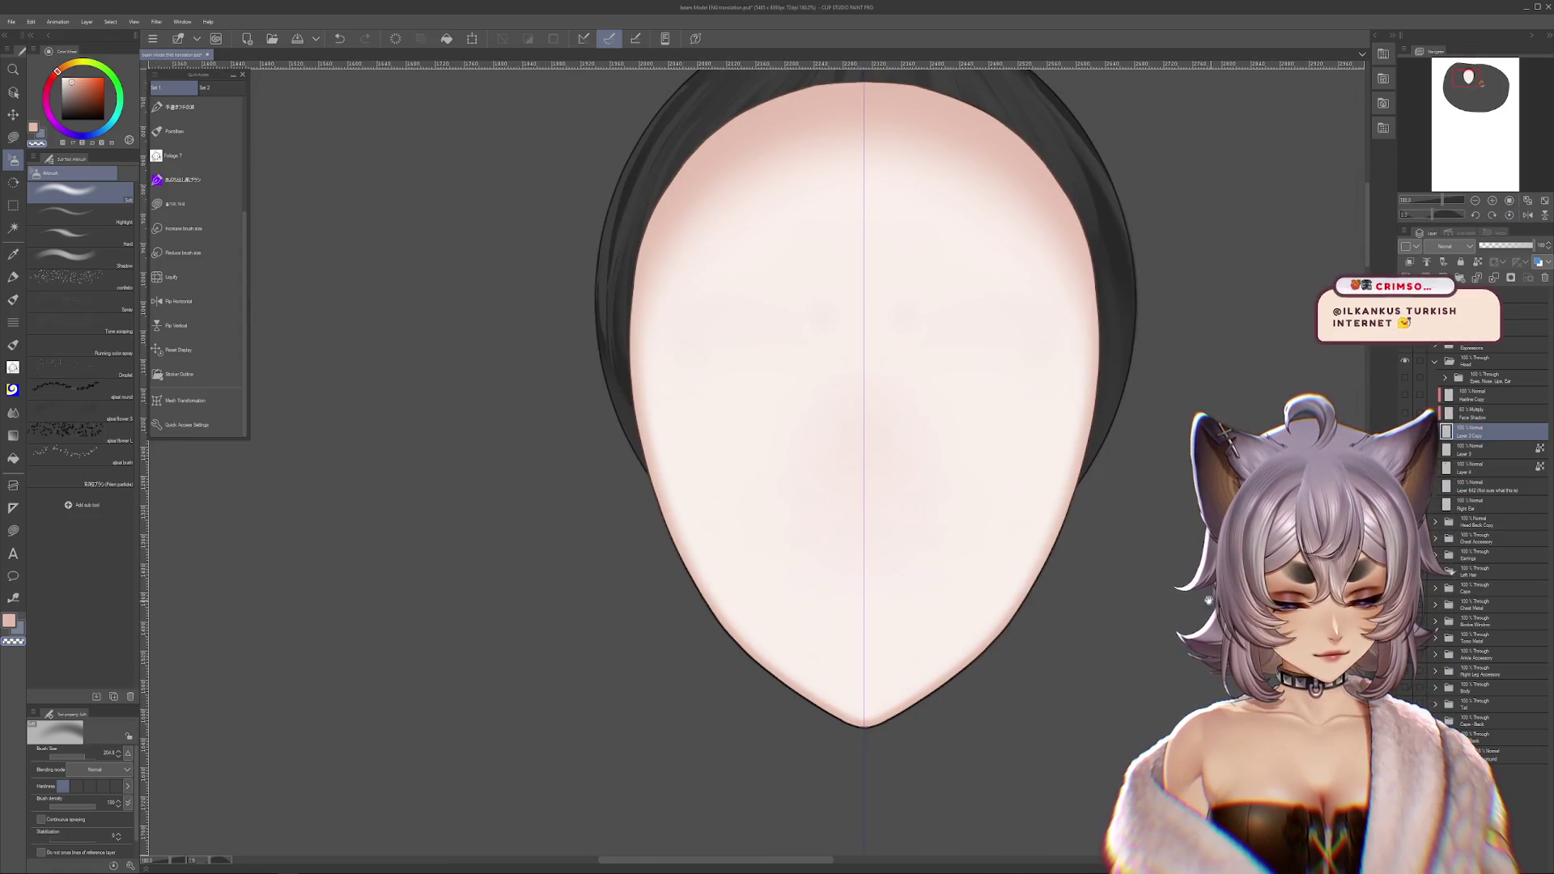
left_click_drag(1208, 599, 1168, 634)
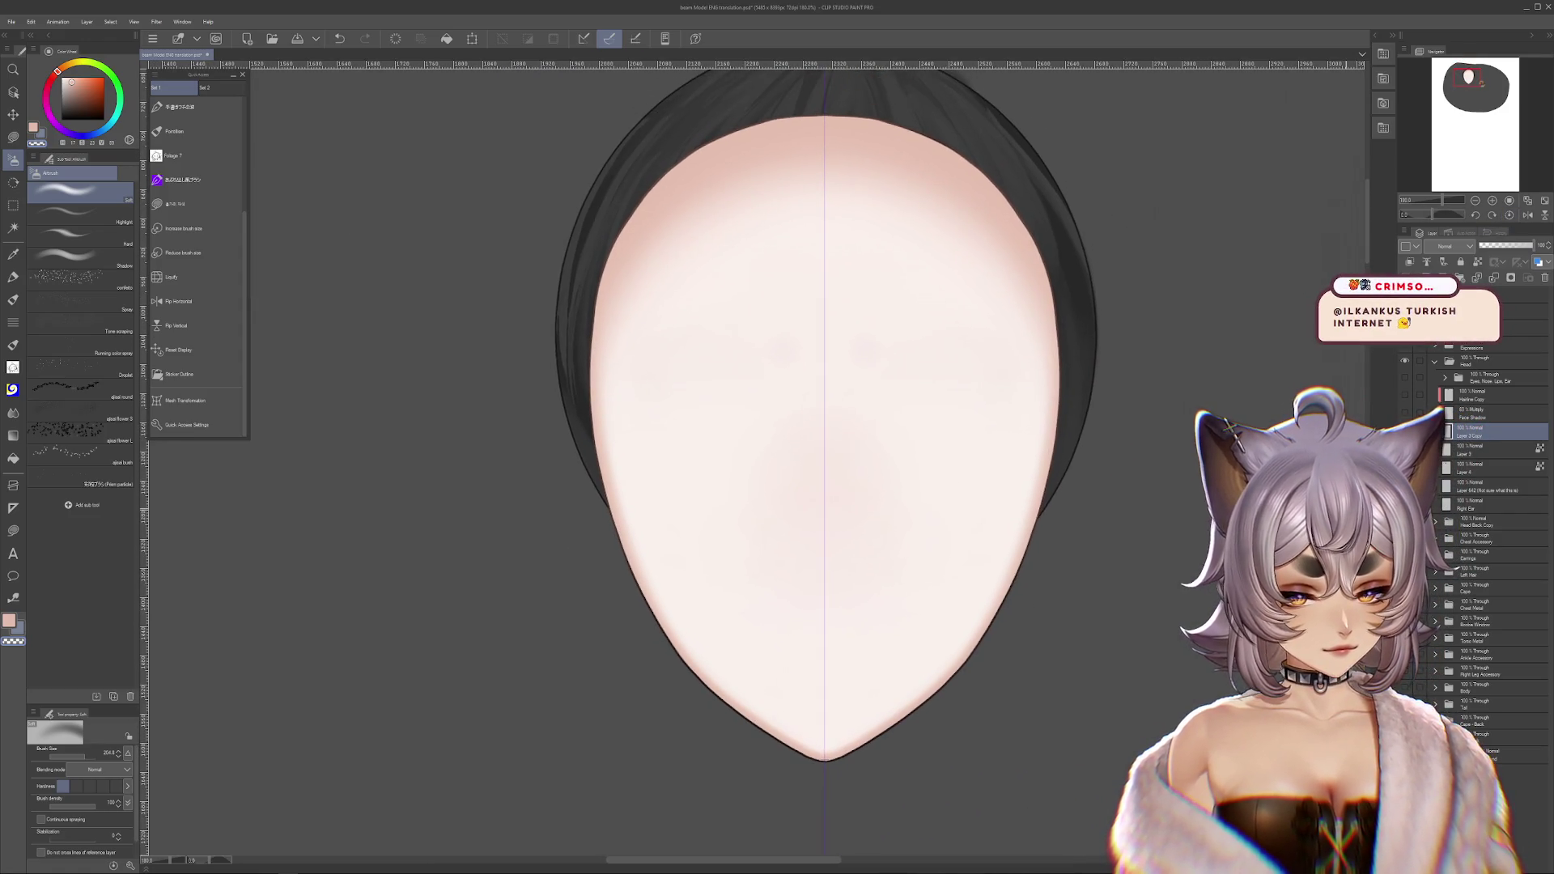
left_click(1405, 395)
left_click(1405, 396)
left_click(1405, 431)
left_click(1405, 430)
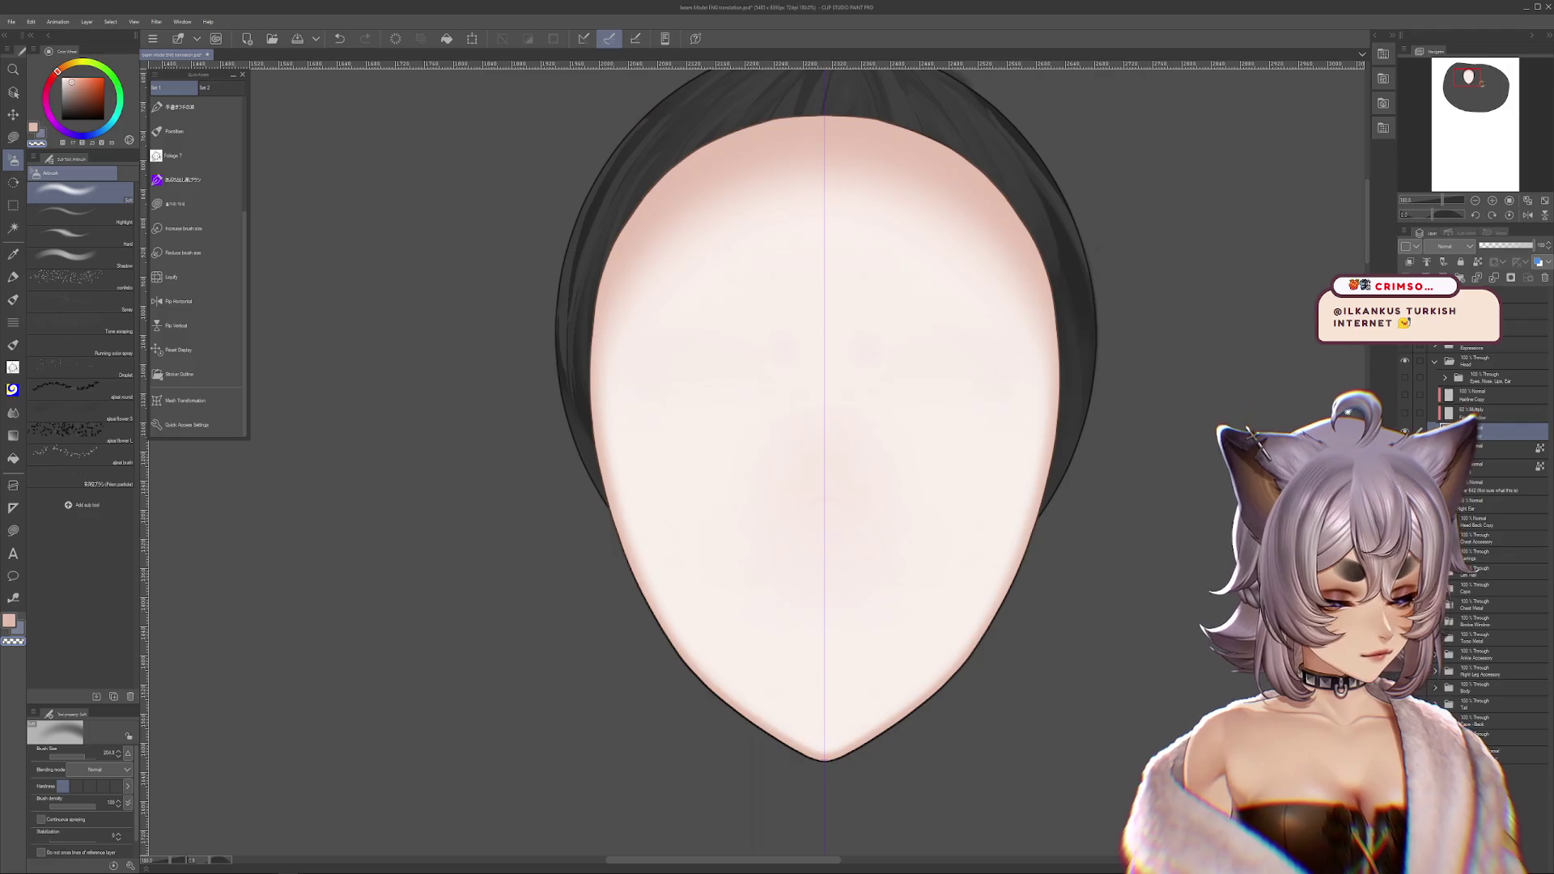
- Airbrush symmetric shading along both sides of the face and keep it
left_click_drag(513, 618, 566, 373)
key("ctrl+z")
key("ctrl+y")
key("ctrl+z")
left_click(89, 758)
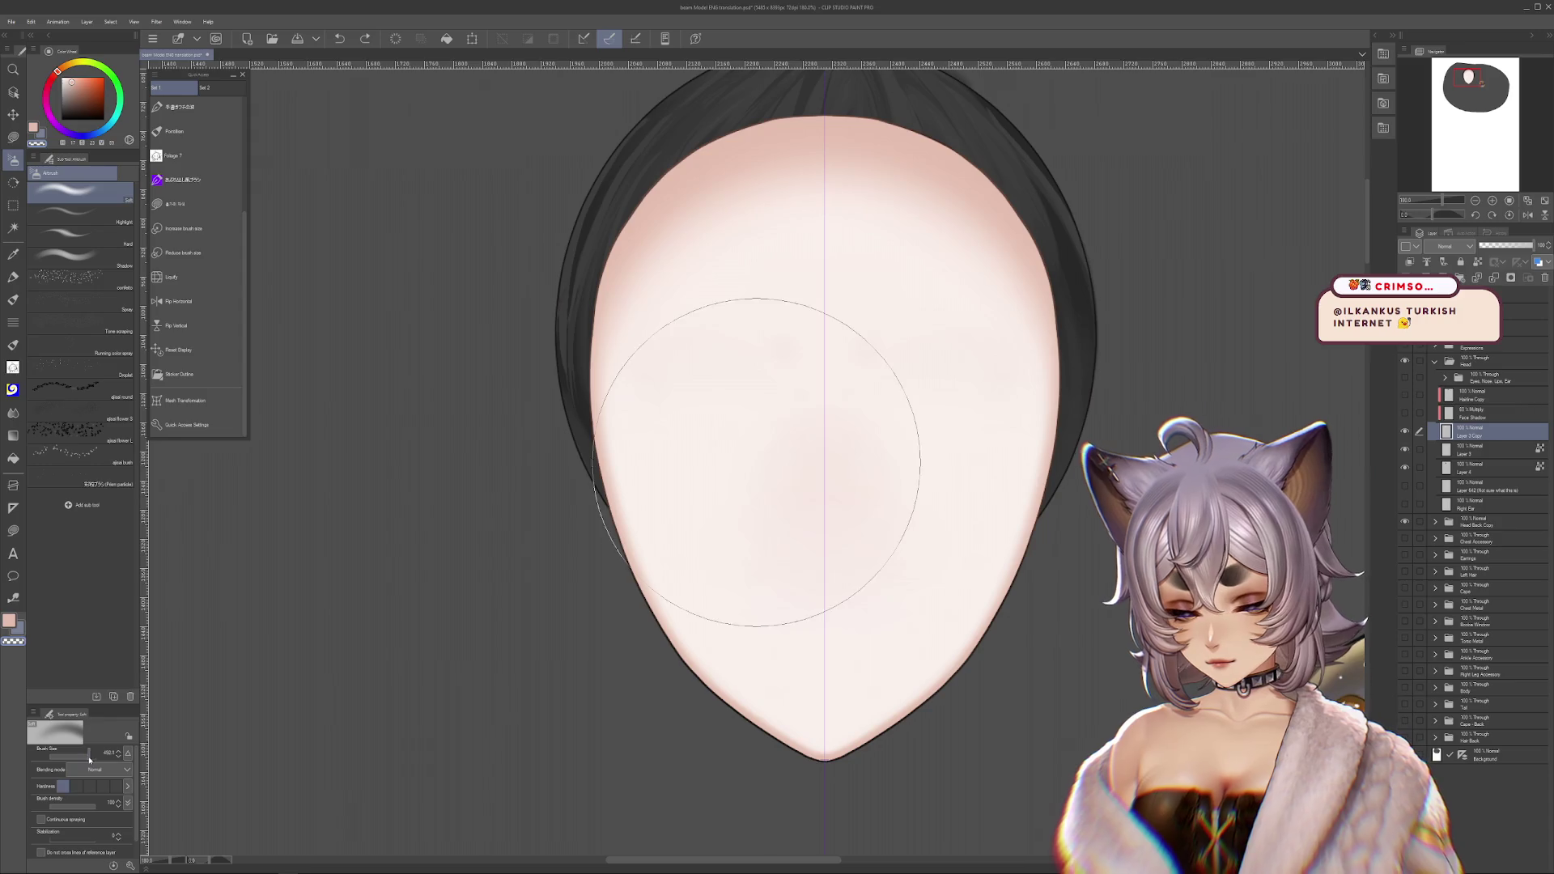
key("ctrl+y")
key("ctrl+z")
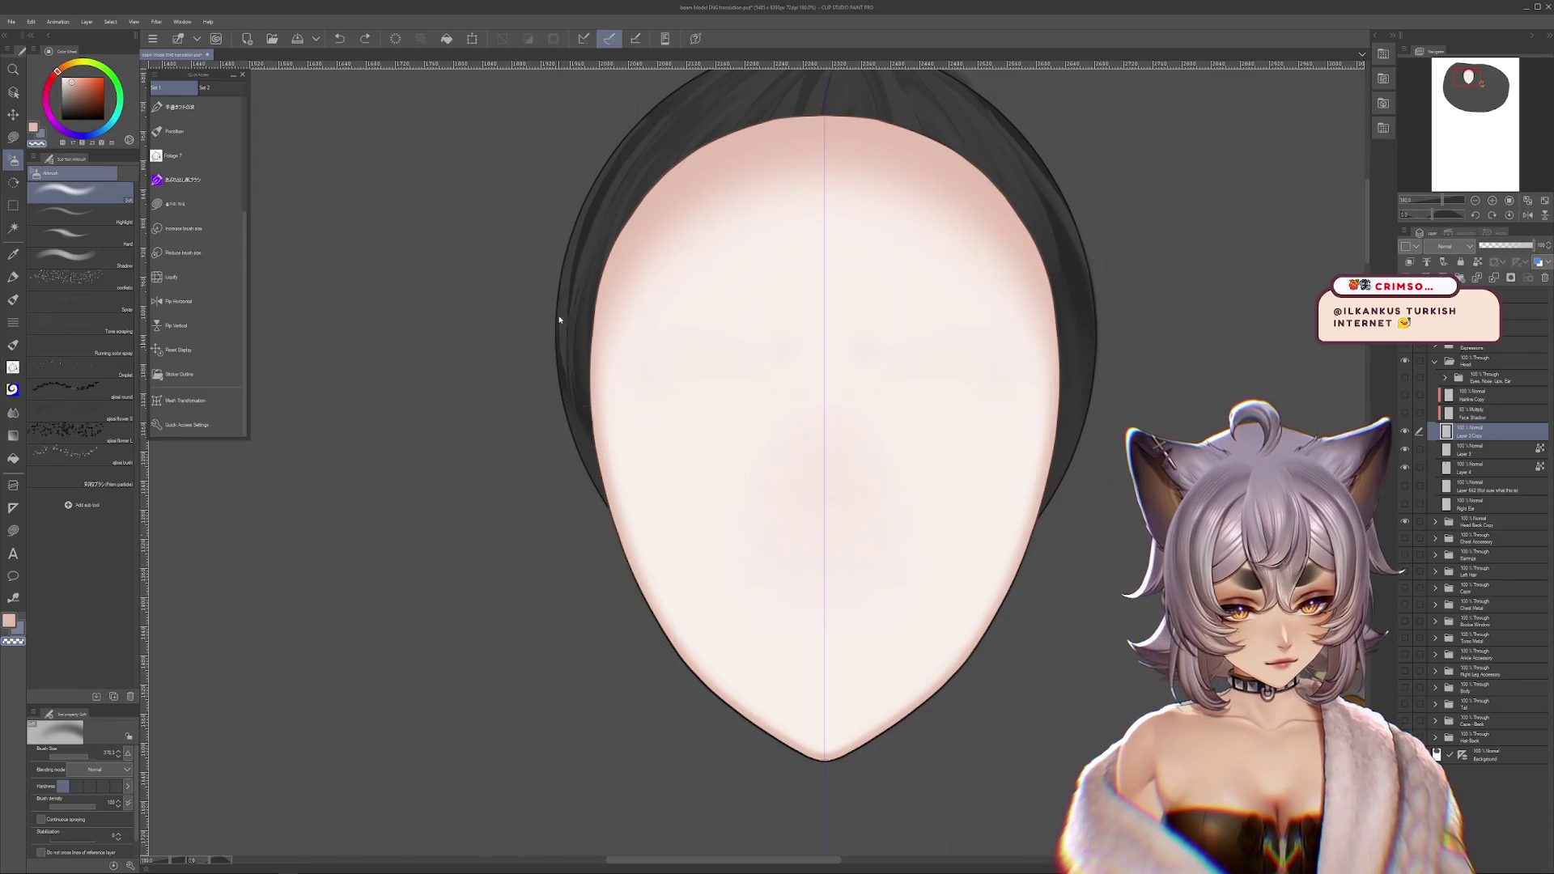
left_click_drag(574, 96, 586, 166)
key("ctrl+y")
key("ctrl+z")
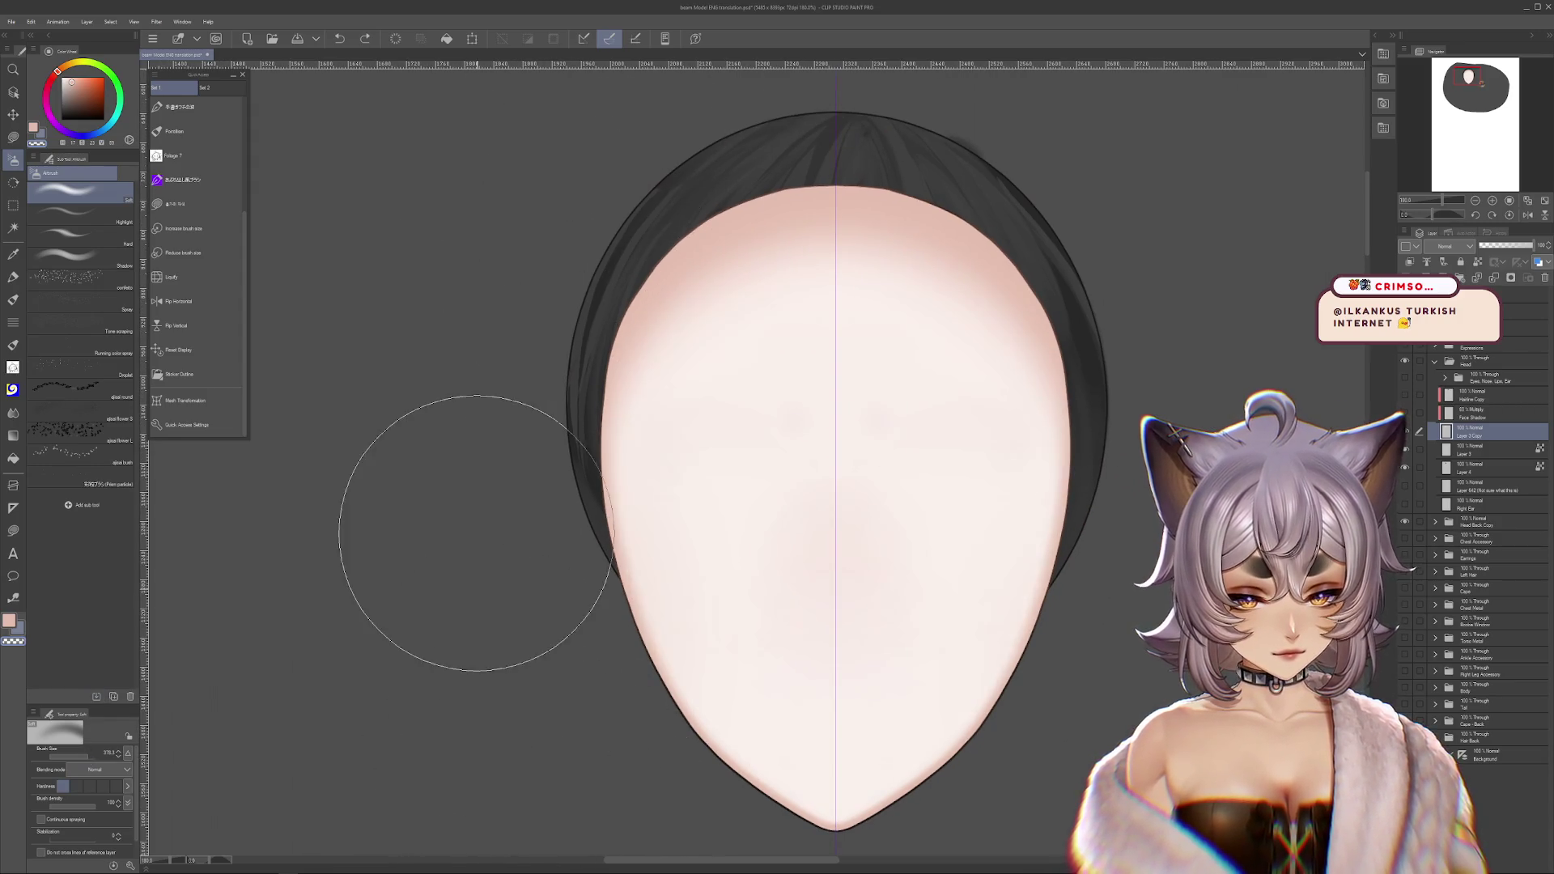
key("ctrl+y")
scroll(1040, 399, "down", 2)
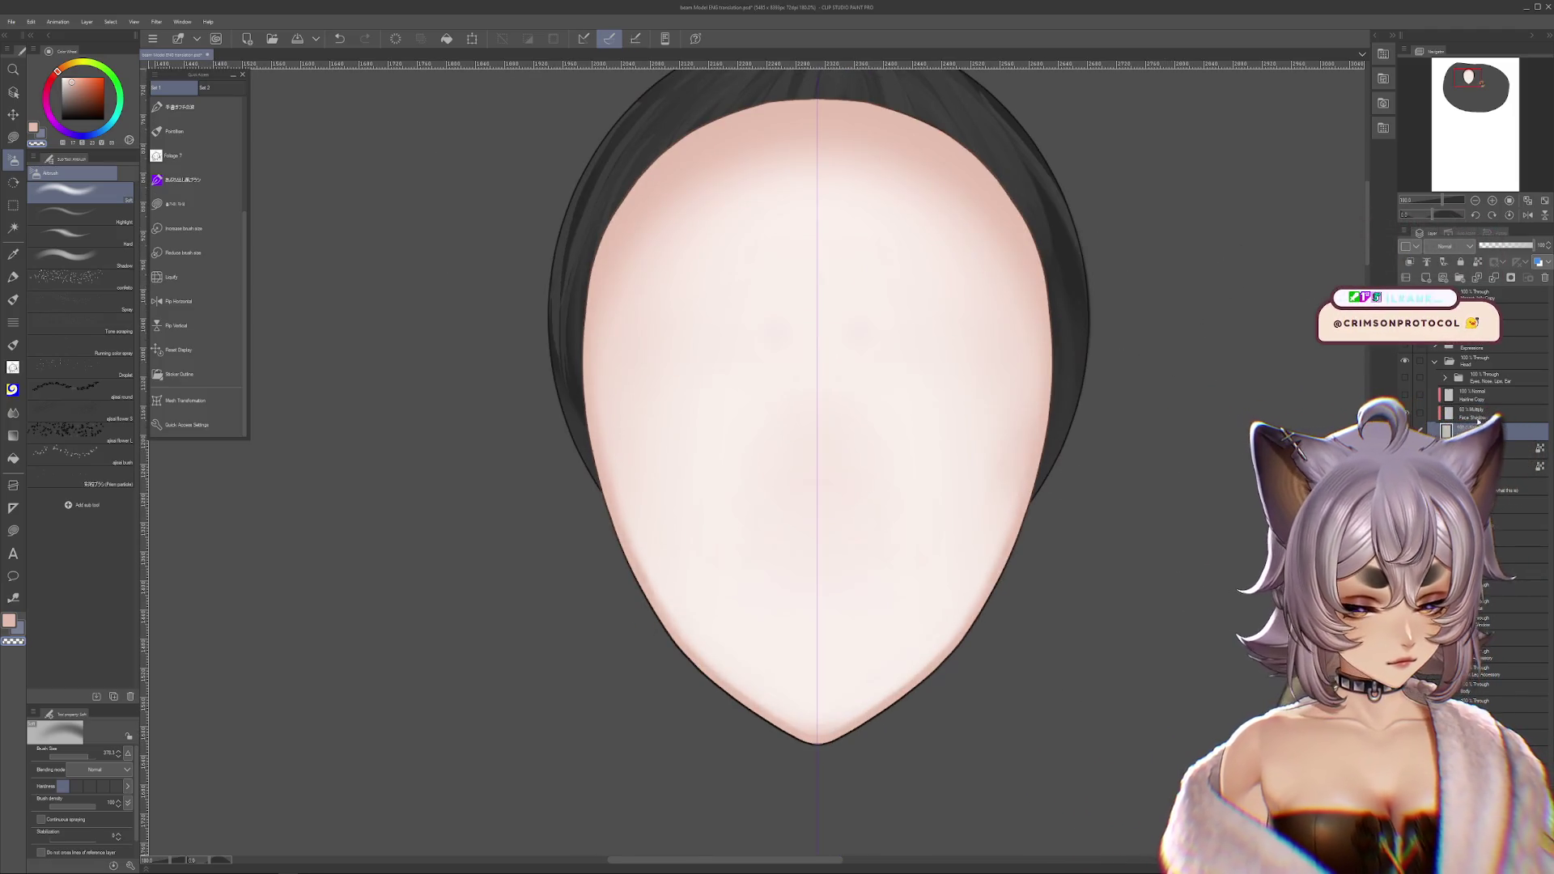
- Move the face-shadow layer up and to the right with a Ctrl+T transform
key("ctrl+t")
mouse_move(885, 416)
left_mouse_down()
mouse_move(988, 392)
mouse_move(1021, 350)
mouse_move(867, 348)
mouse_move(878, 364)
mouse_move(1012, 392)
mouse_move(819, 554)
mouse_move(864, 548)
mouse_move(985, 478)
left_mouse_up()
key("Return")
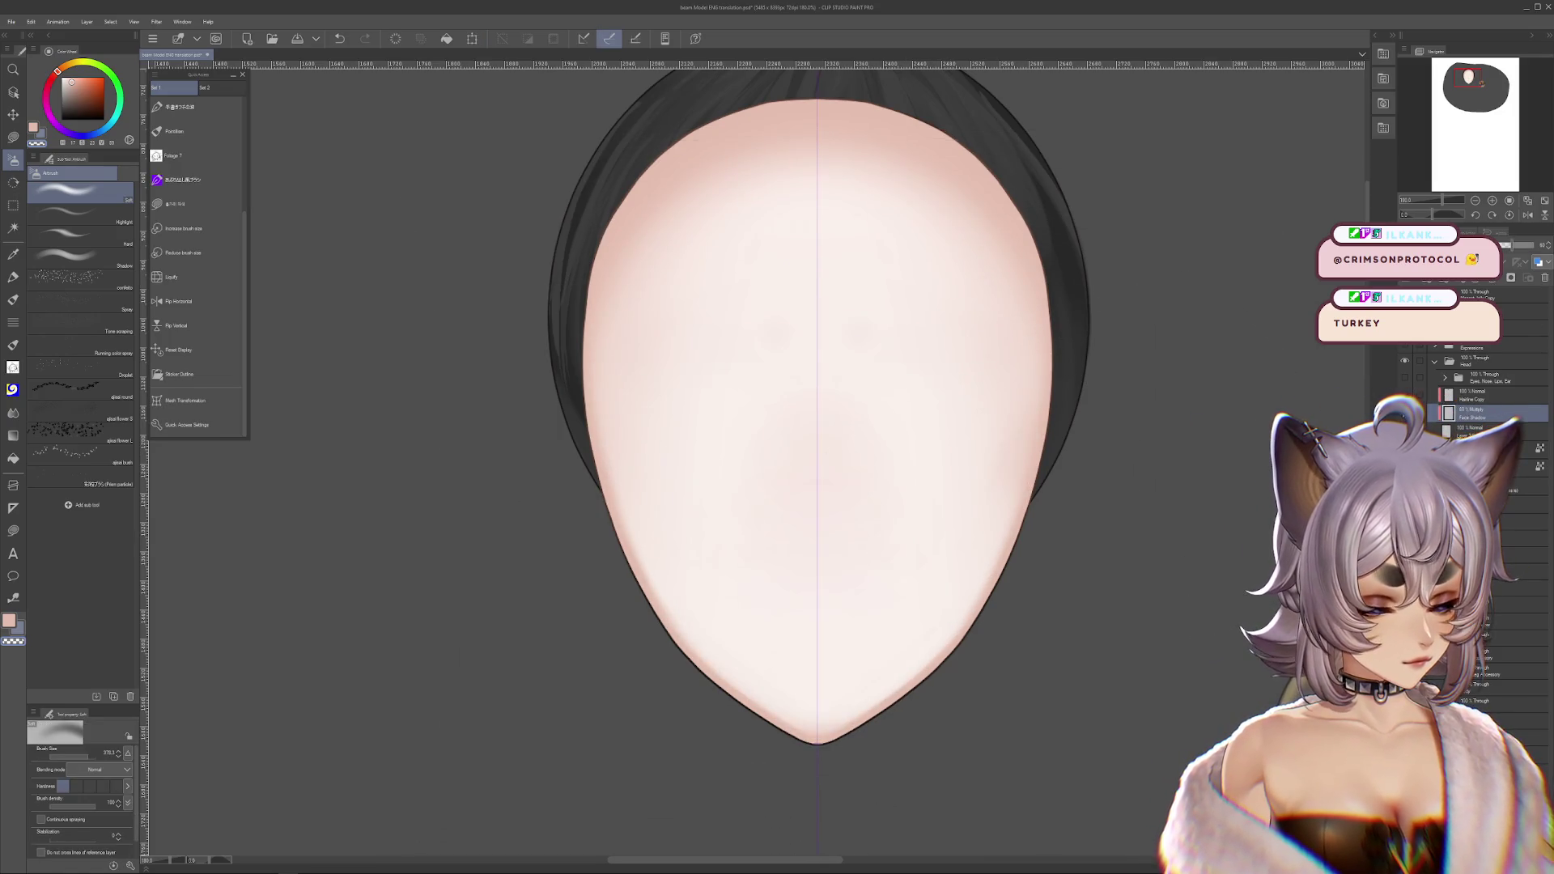
left_click(1404, 413)
left_click(1404, 413)
- Reposition the white highlight layer onto the face with a Ctrl+T transform
key("ctrl+t")
mouse_move(933, 469)
left_mouse_down()
mouse_move(857, 475)
mouse_move(677, 430)
mouse_move(434, 507)
left_mouse_up()
mouse_move(662, 537)
left_mouse_down()
mouse_move(1155, 534)
mouse_move(1030, 503)
left_mouse_up()
key("Return")
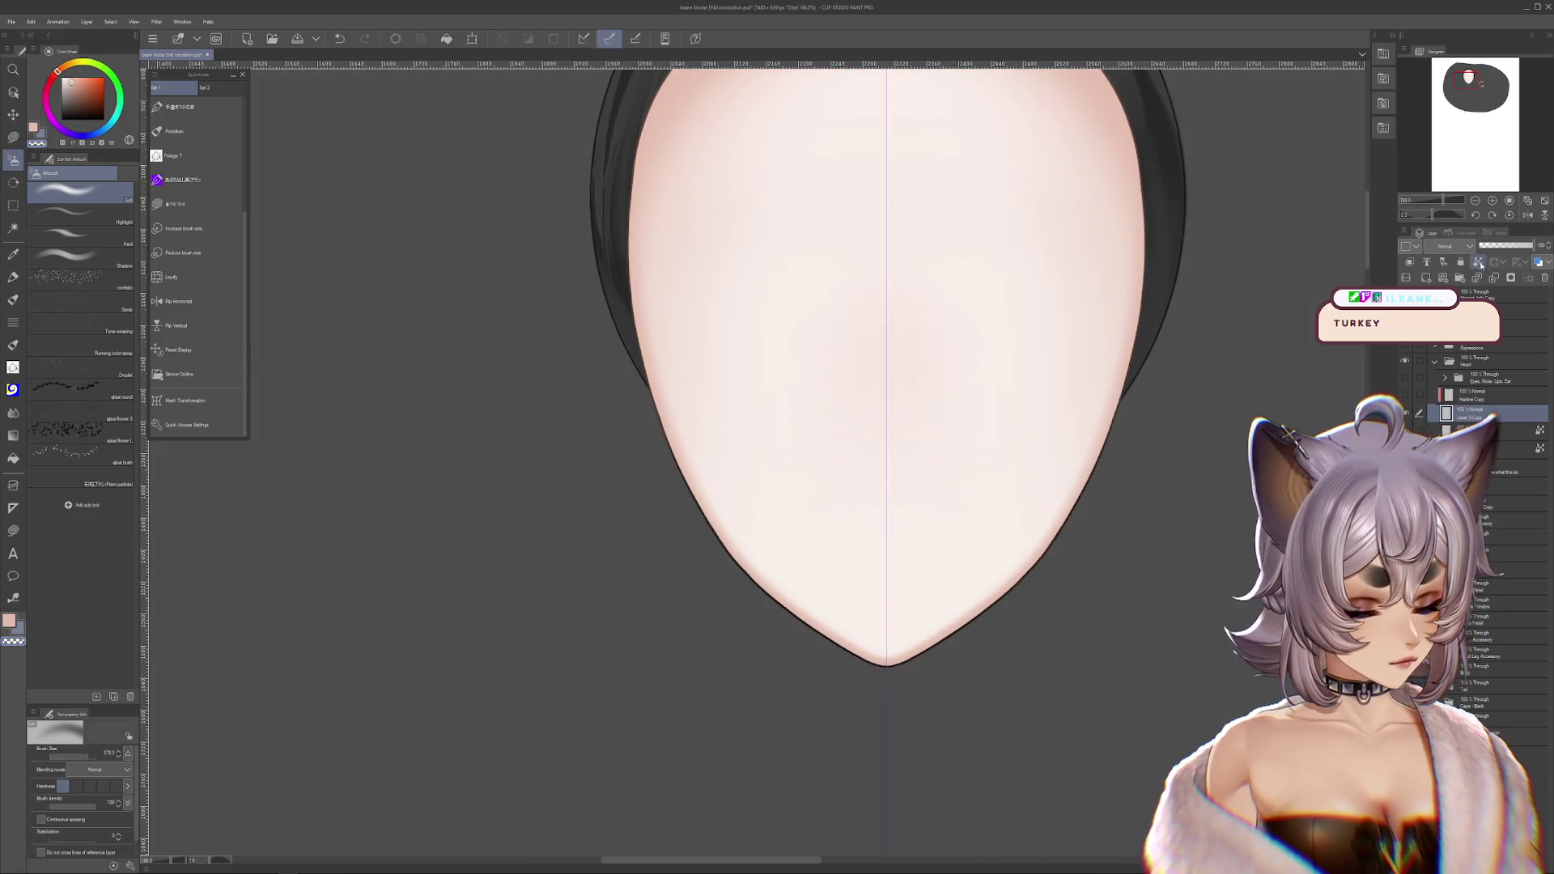
- Turn on the dark hairline shadow along the forehead
left_click(1404, 395)
left_click(1405, 394)
left_click(1405, 394)
scroll(1117, 451, "down", 2)
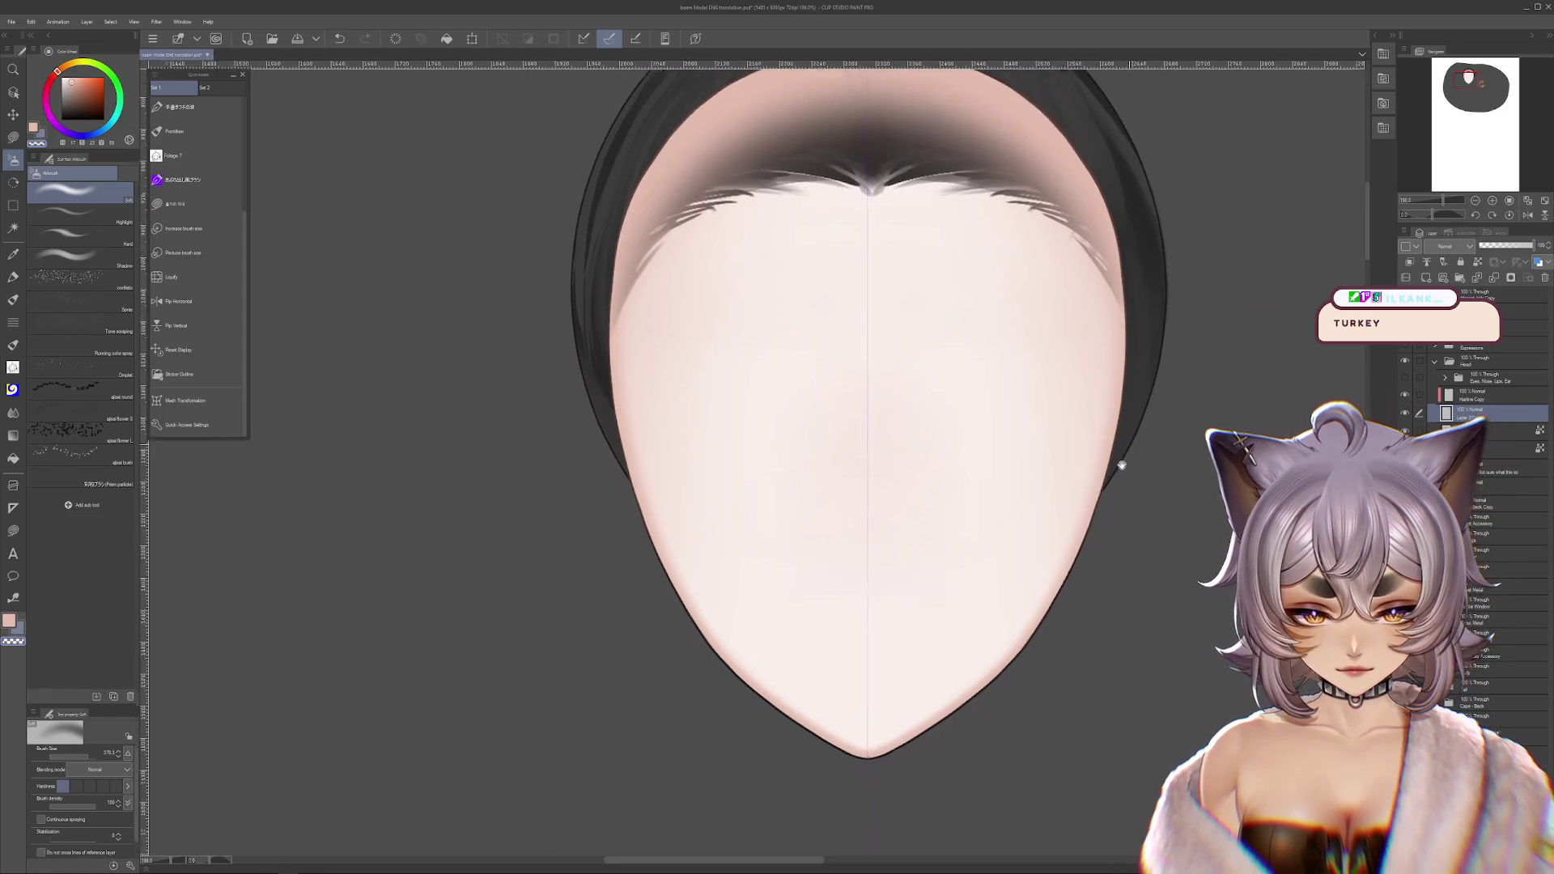
- Select a lower layer and test pink airbrush shading on the lower face edges, then undo it
scroll(1096, 483, "down", 2)
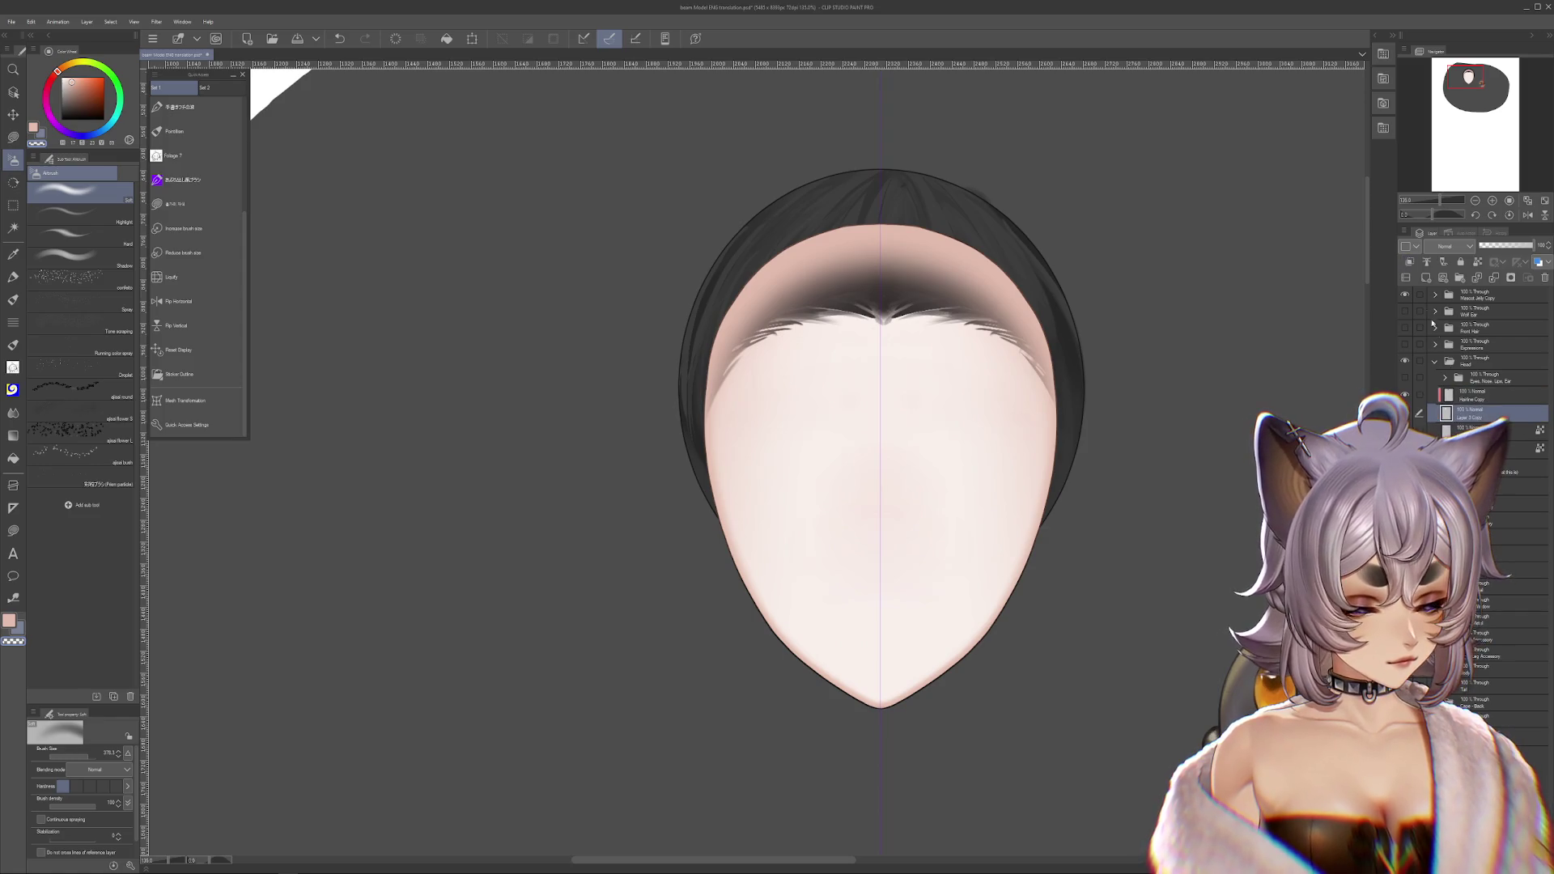
key("alt+bracketleft")
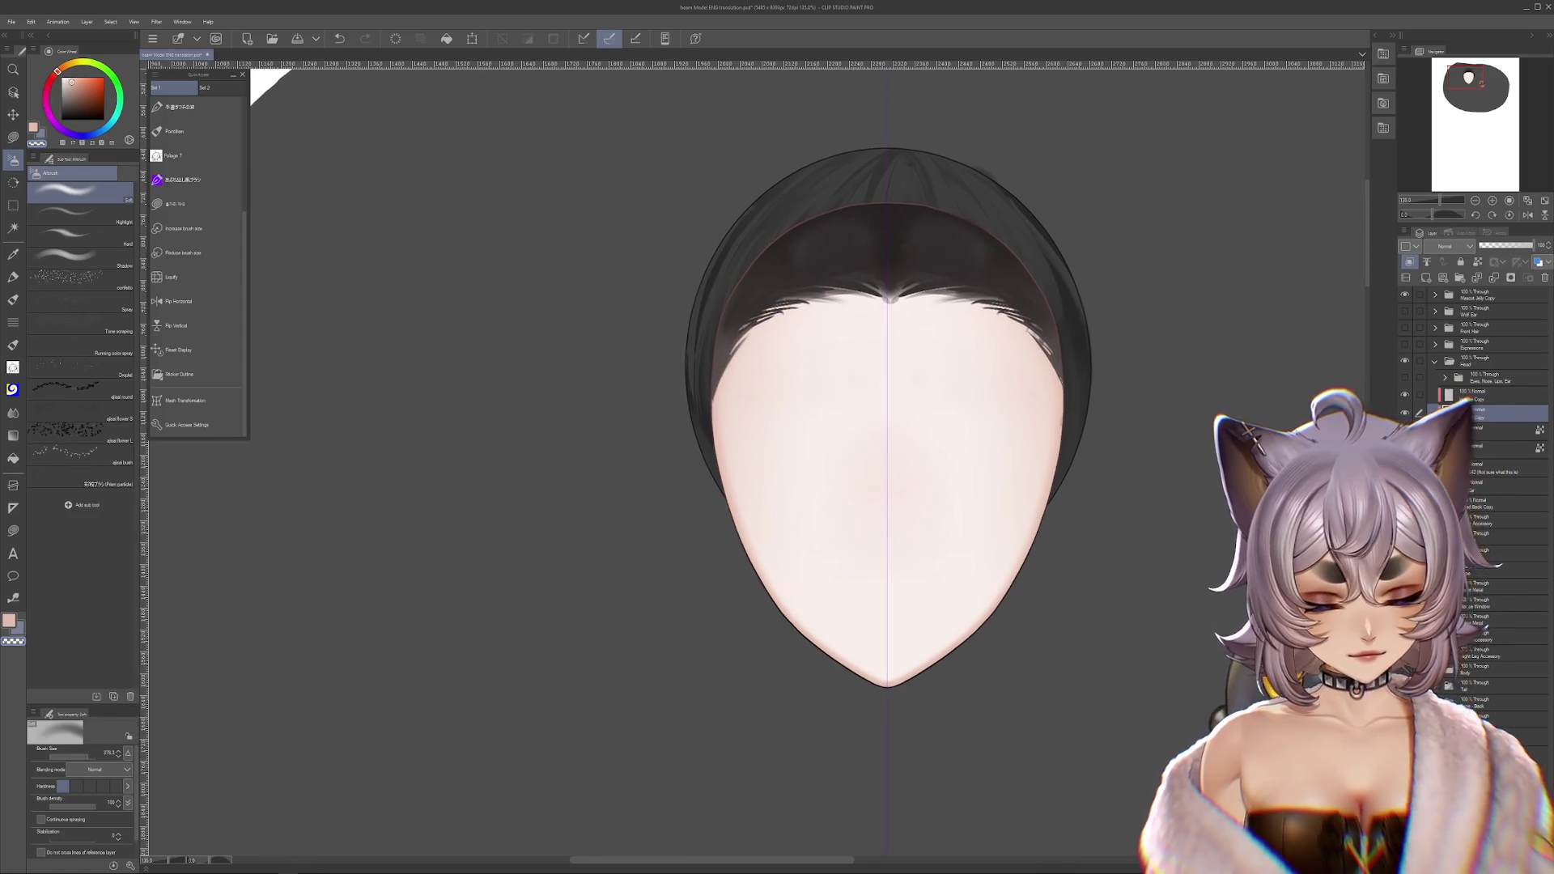
left_click(1410, 263)
left_click(1410, 263)
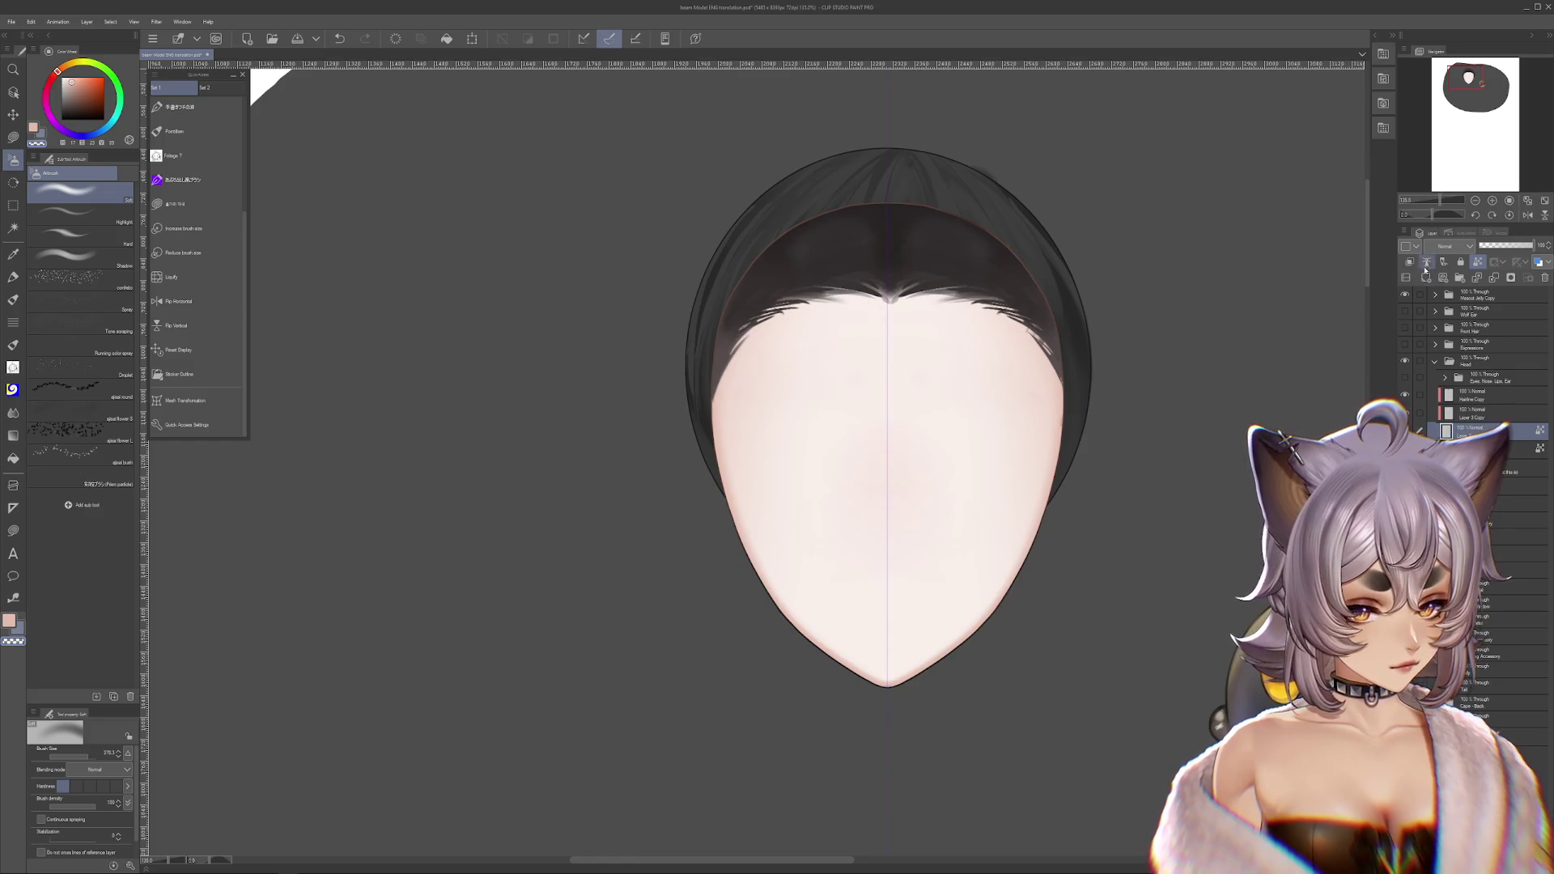
scroll(1090, 493, "up", 2)
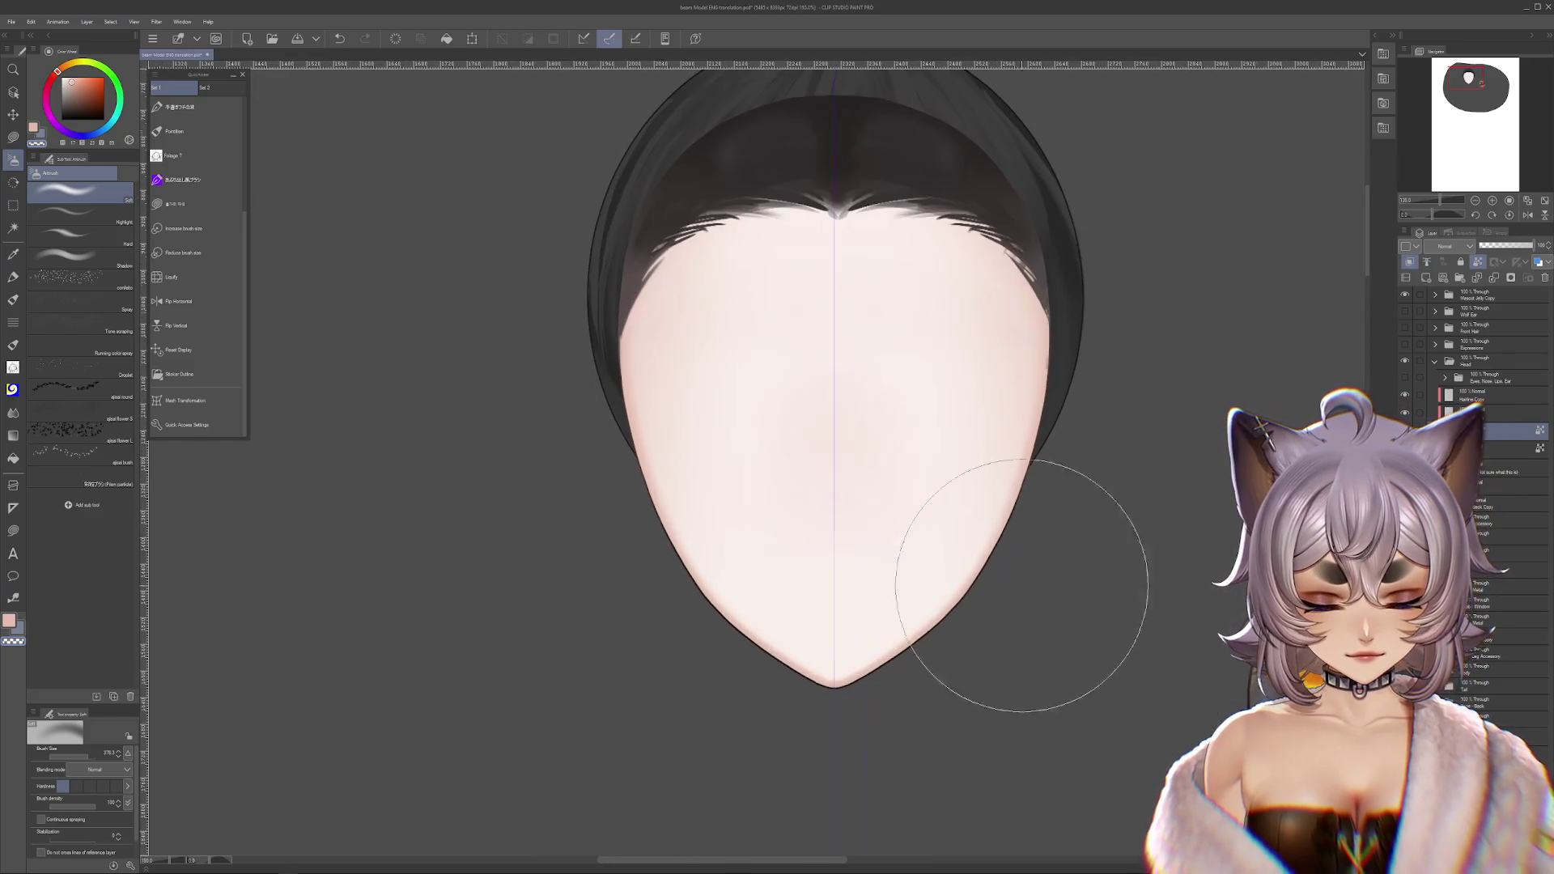
left_click(1469, 412)
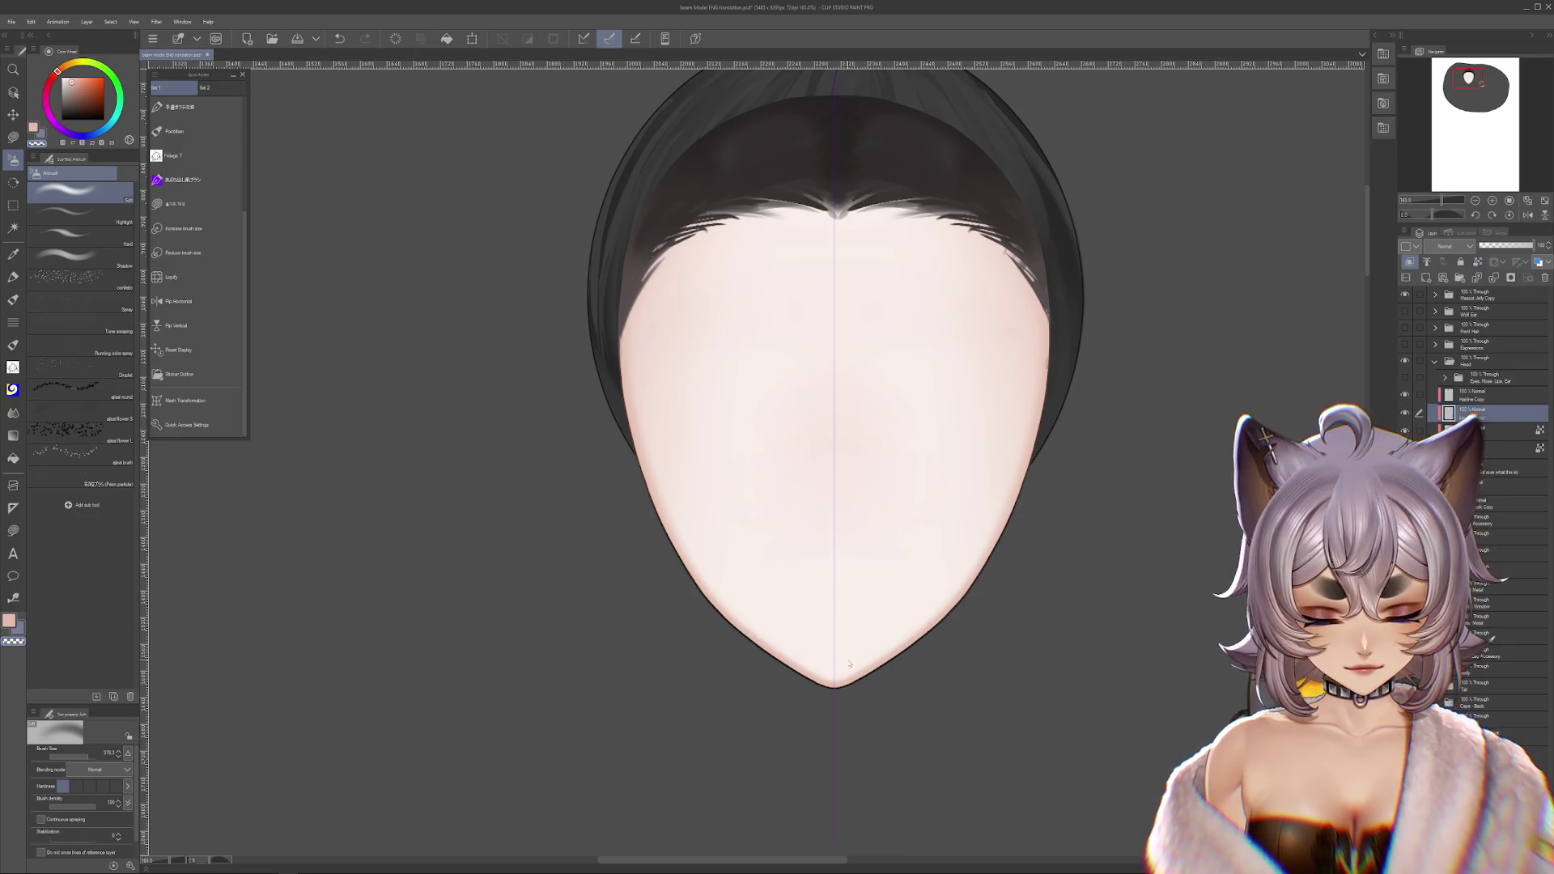
left_click_drag(996, 485, 847, 619)
key("ctrl+z")
key("ctrl+z")
key("ctrl+z")
mouse_move(989, 624)
left_mouse_down()
mouse_move(1043, 598)
mouse_move(1024, 622)
left_mouse_up()
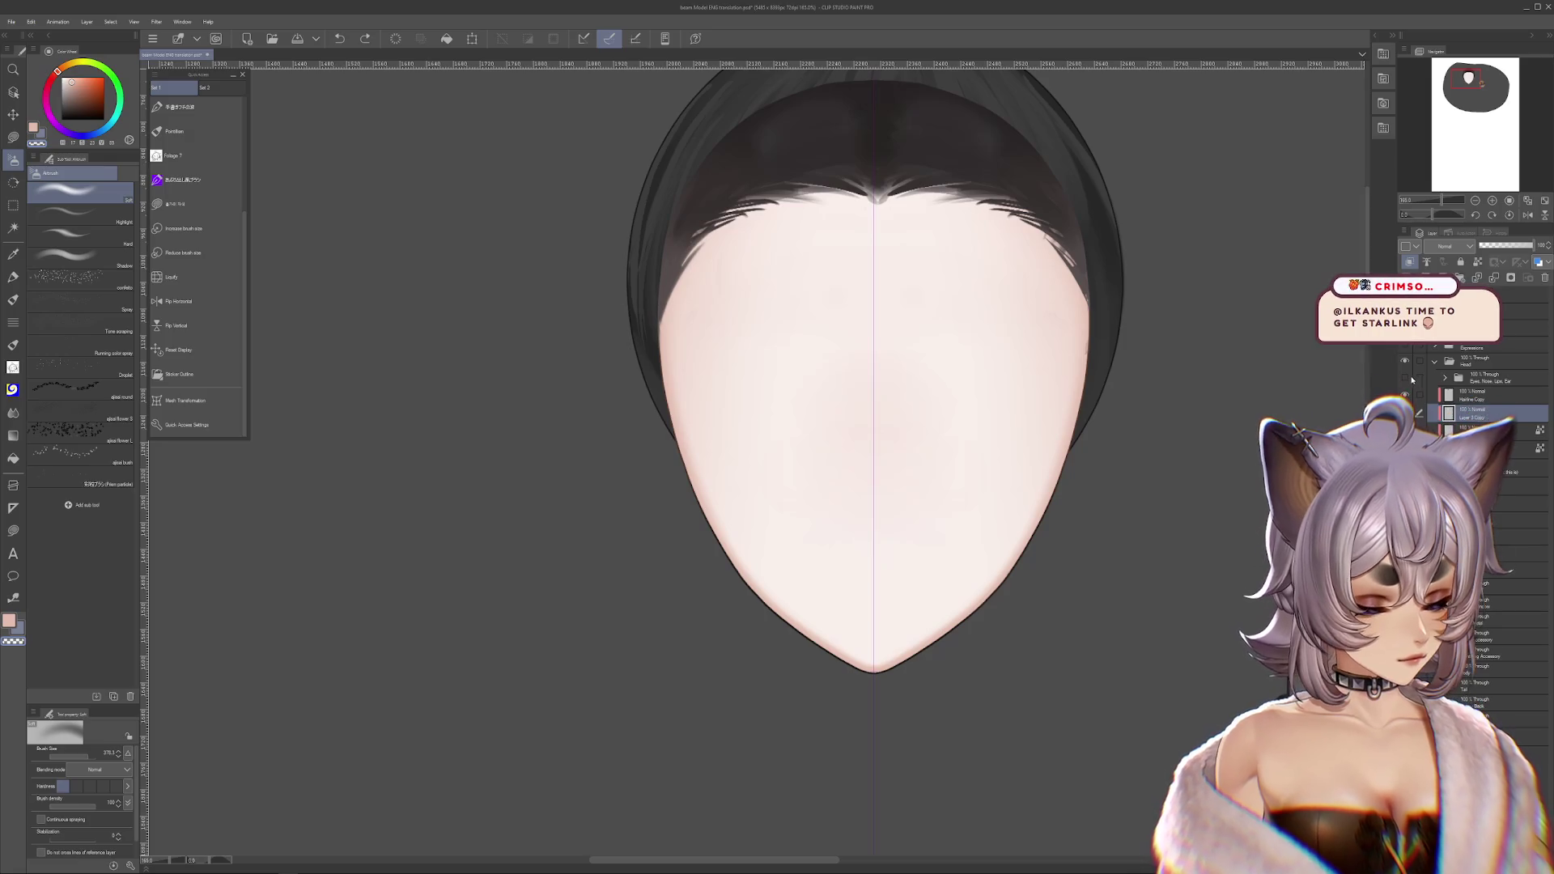
- Toggle the eyes, brows, nose and lips on and off, leaving them hidden
left_click(1405, 377)
left_click(1404, 377)
left_click(1404, 378)
left_click(1404, 378)
left_click(1405, 378)
left_click(1404, 378)
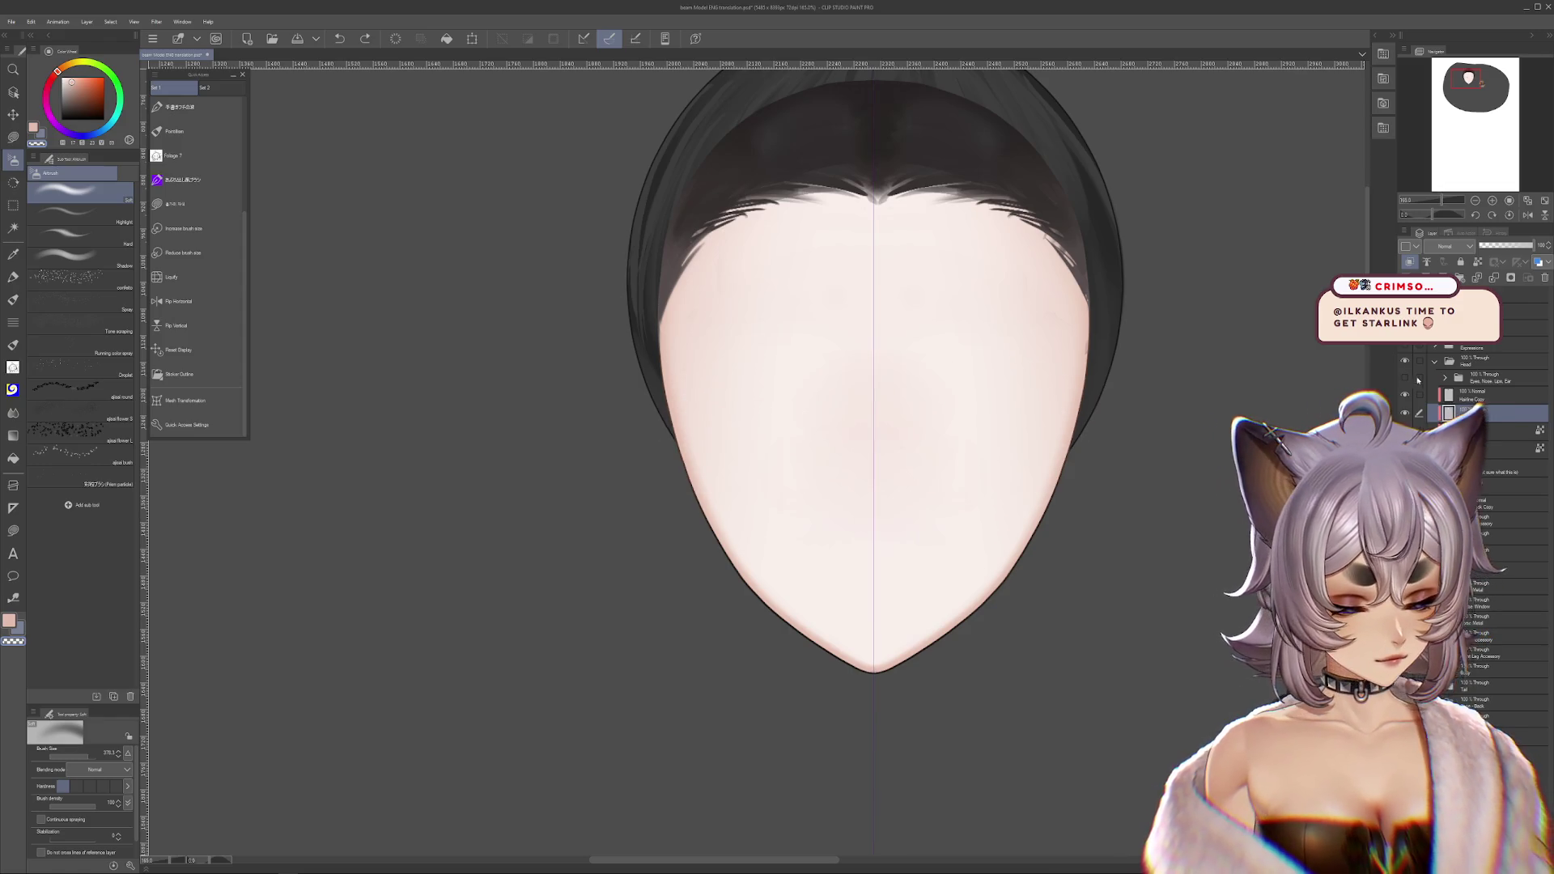
- Compare with a face shading layer hidden, then name the base skin layer FACE_BASE
left_click(1405, 394)
left_click(1405, 394)
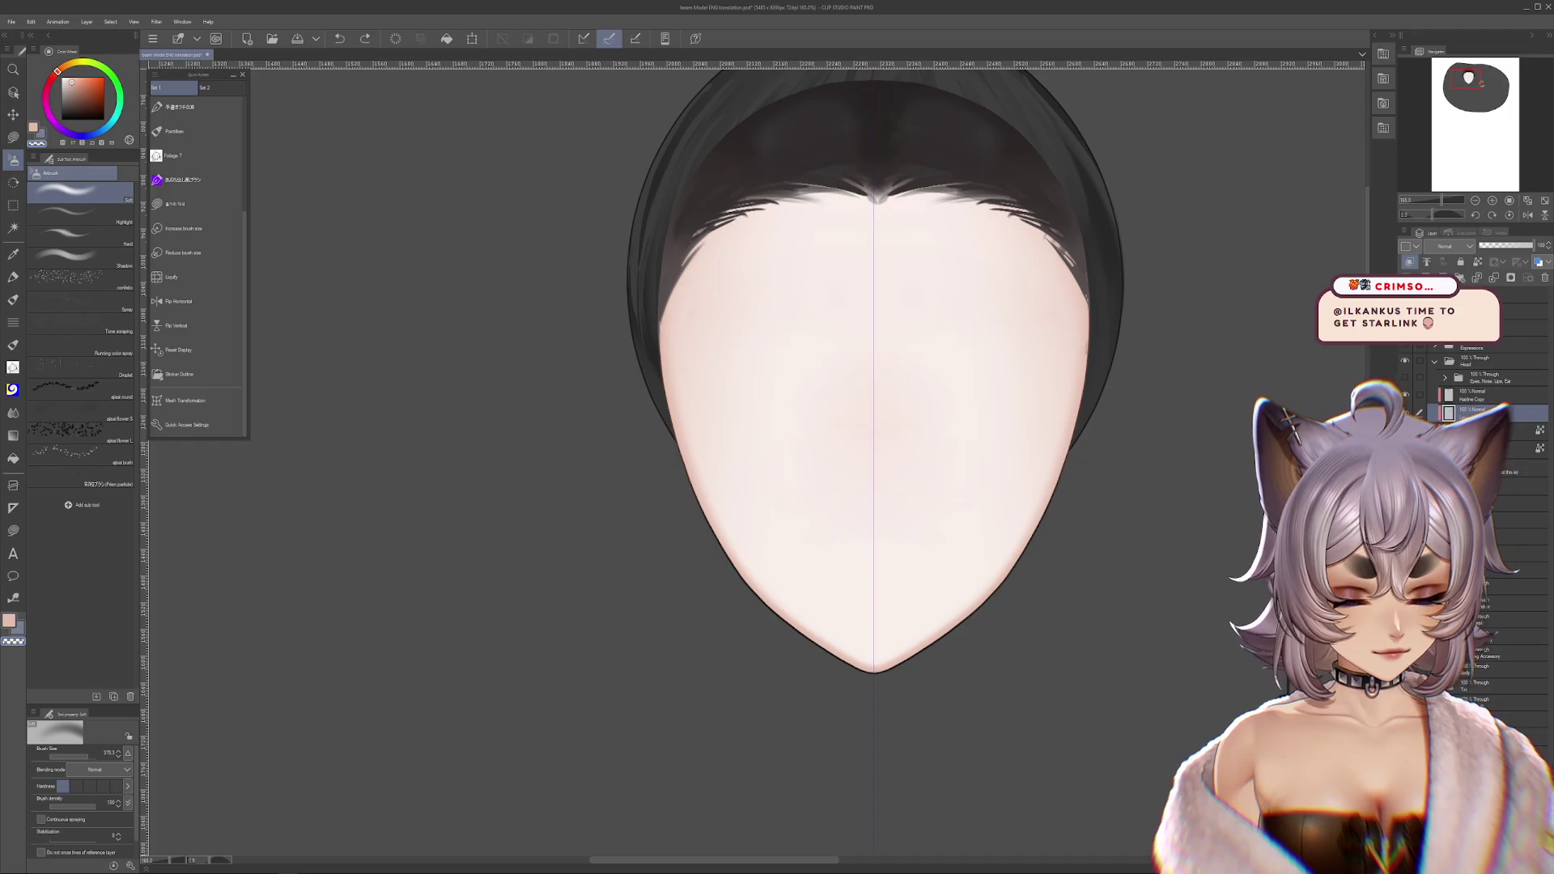
type("FACE_BASE")
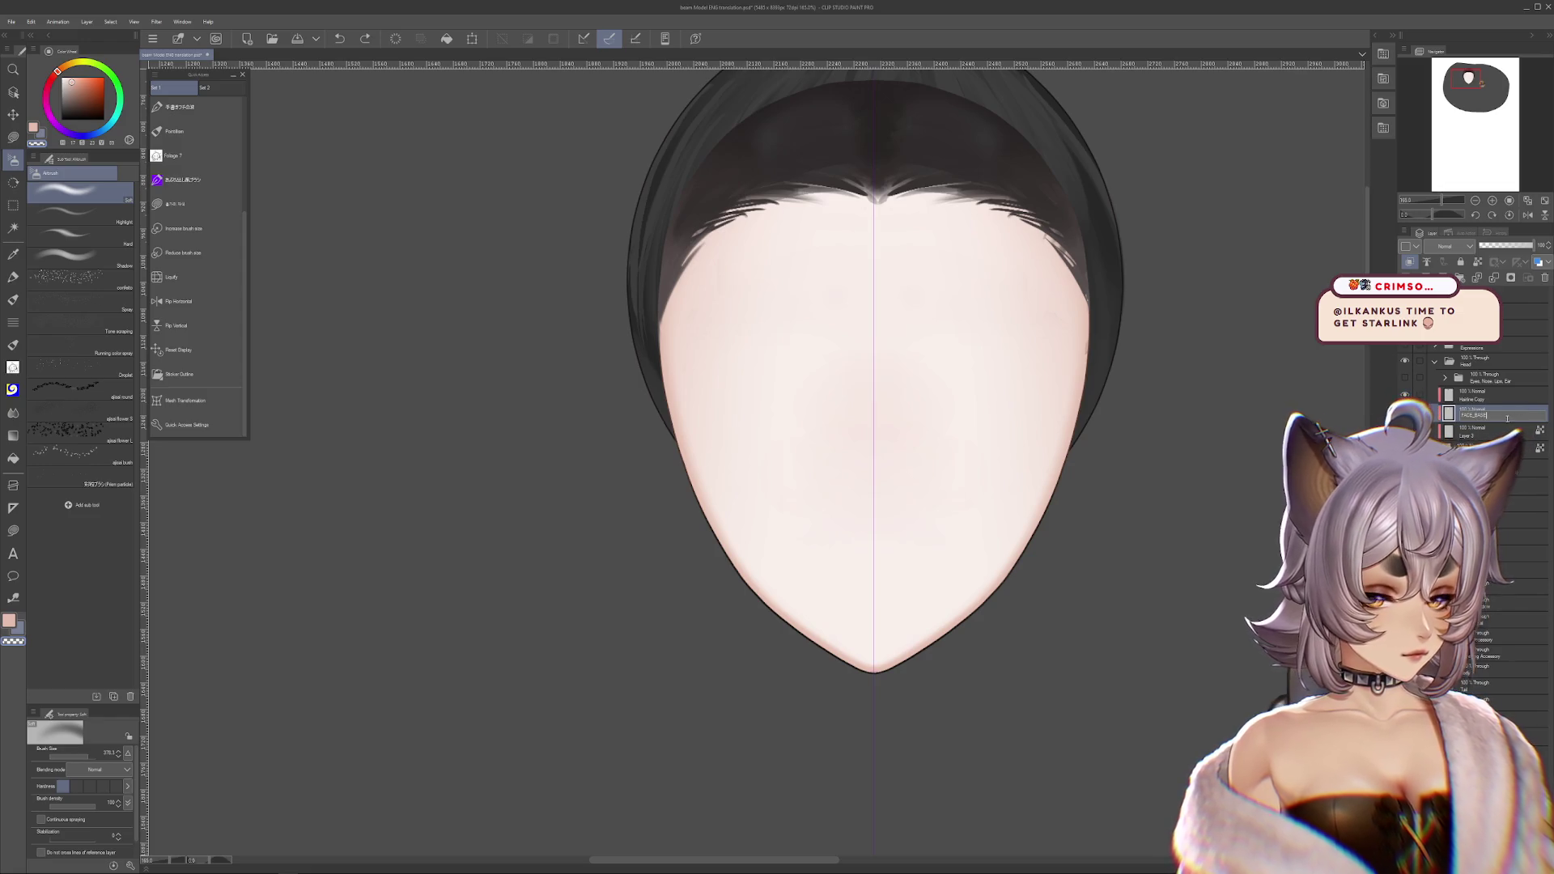
double_click(1501, 433)
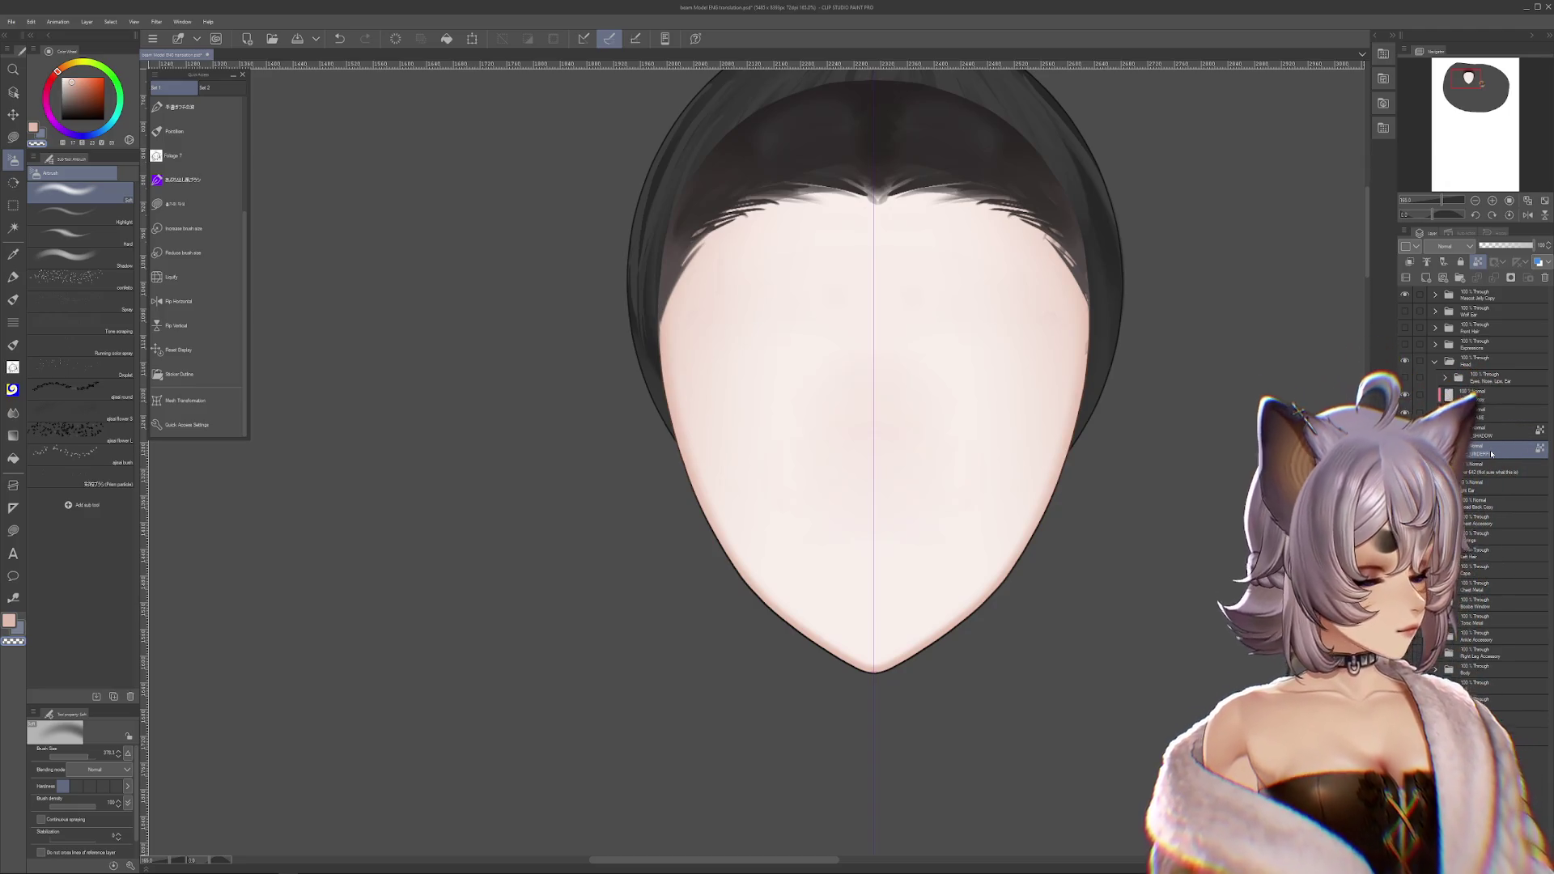
- Show the left and right ear layers and recentre the head in view
left_click(1404, 486)
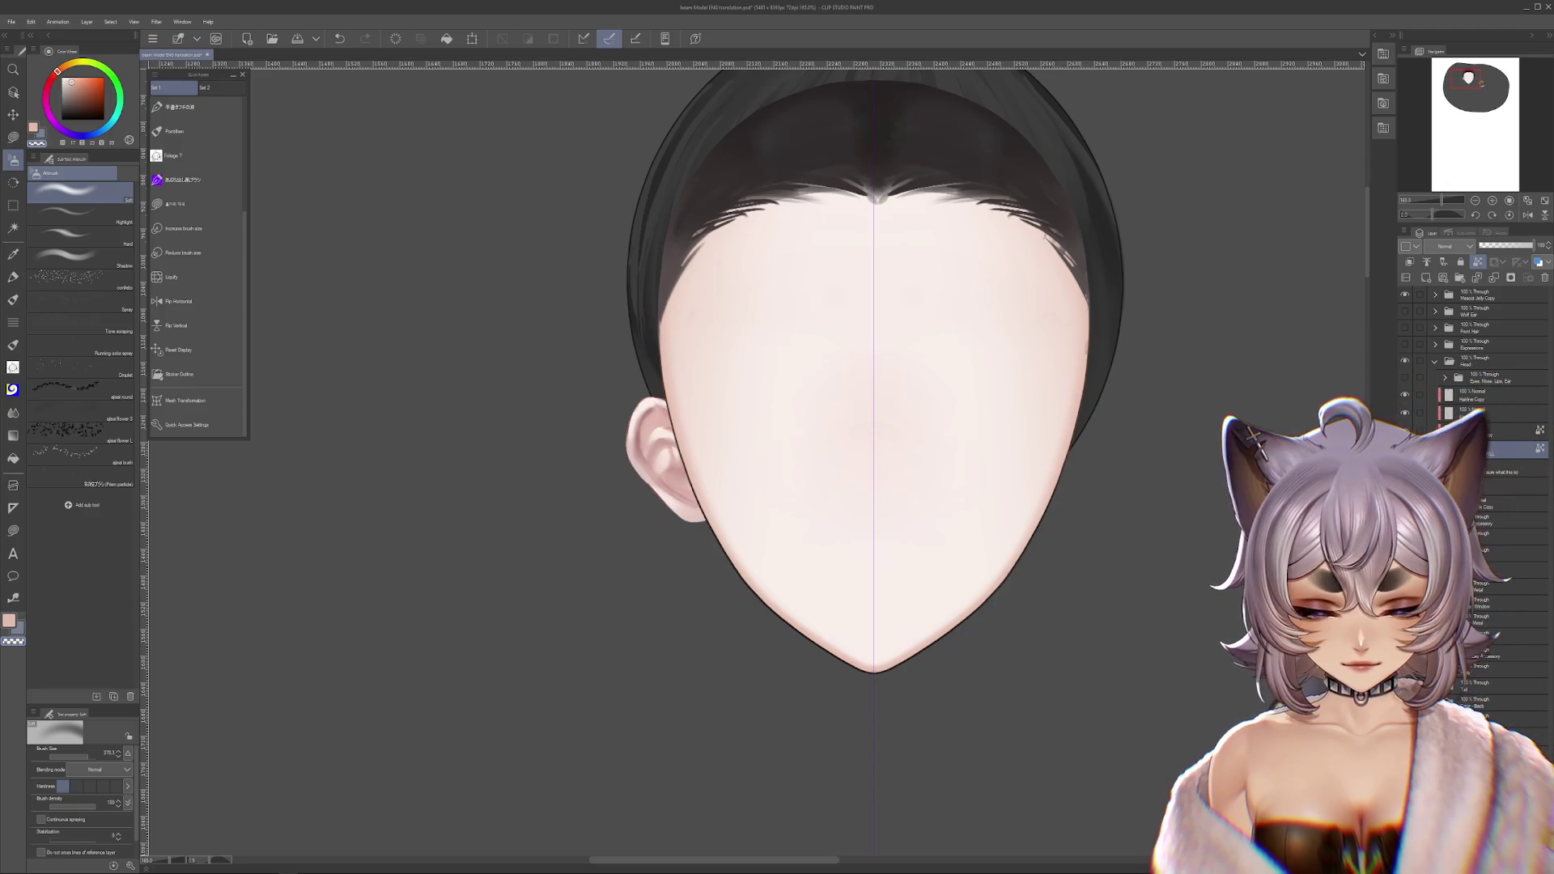
left_click(1404, 489)
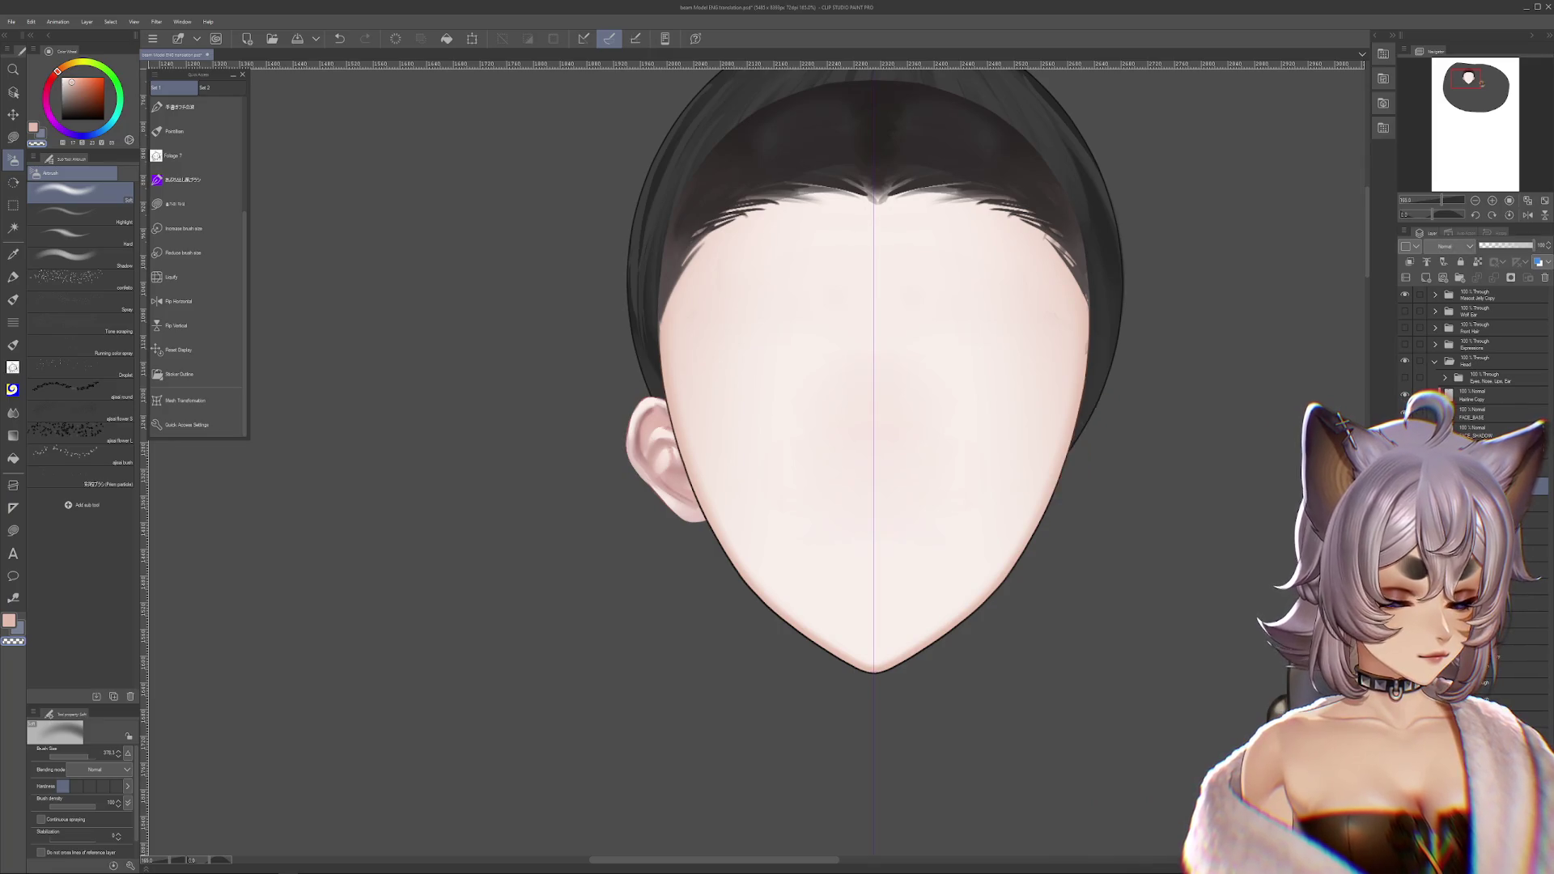
mouse_move(1023, 405)
left_mouse_down()
mouse_move(1041, 513)
mouse_move(1092, 482)
left_mouse_up()
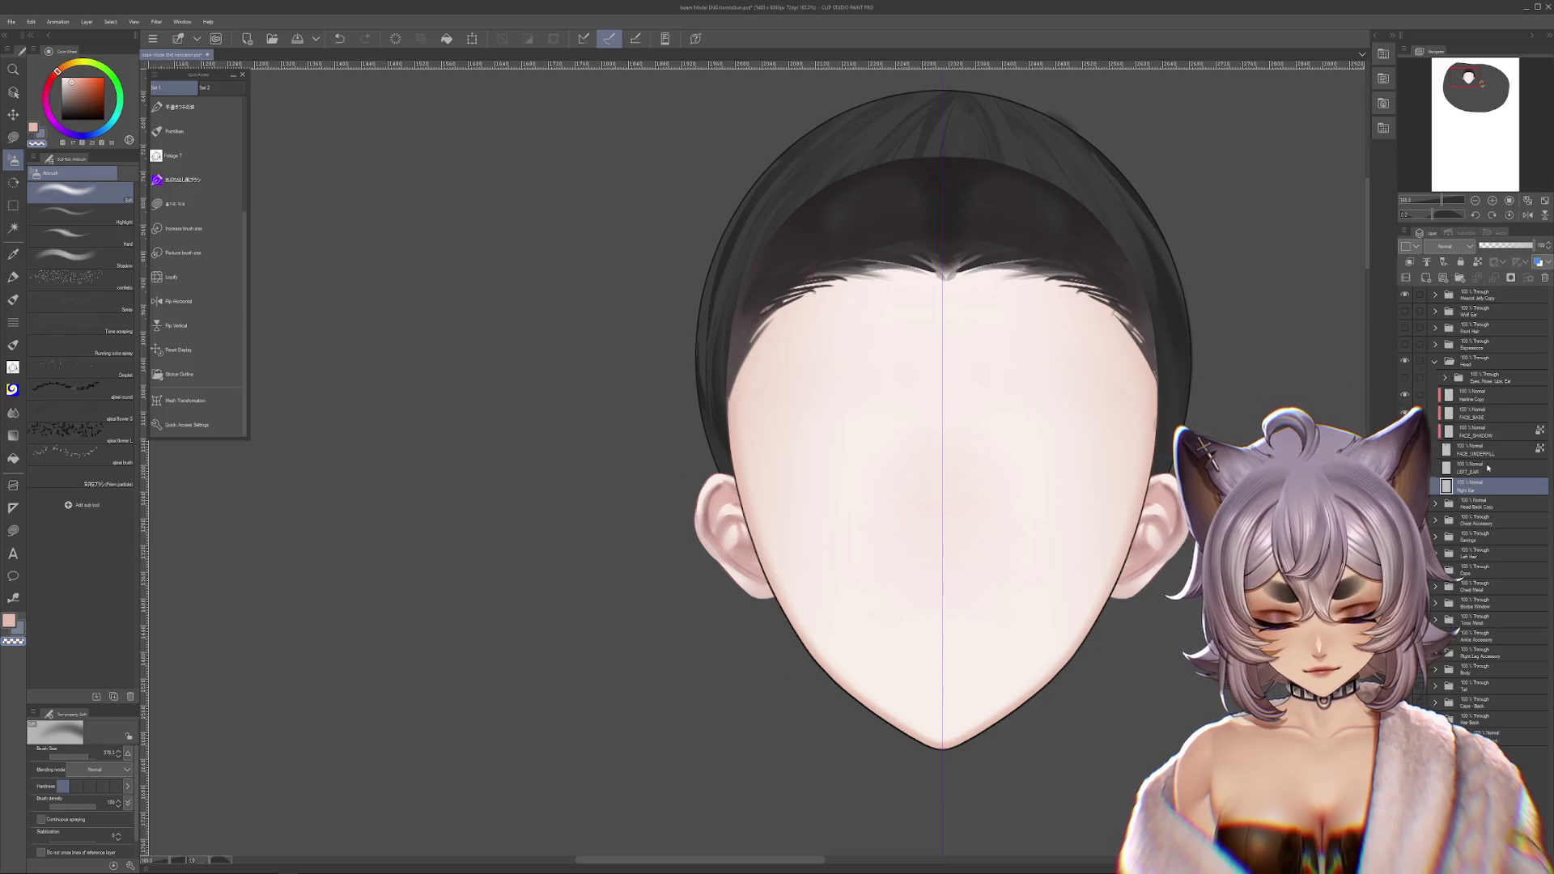
mouse_move(1233, 528)
left_mouse_down()
mouse_move(1177, 514)
mouse_move(1169, 530)
left_mouse_up()
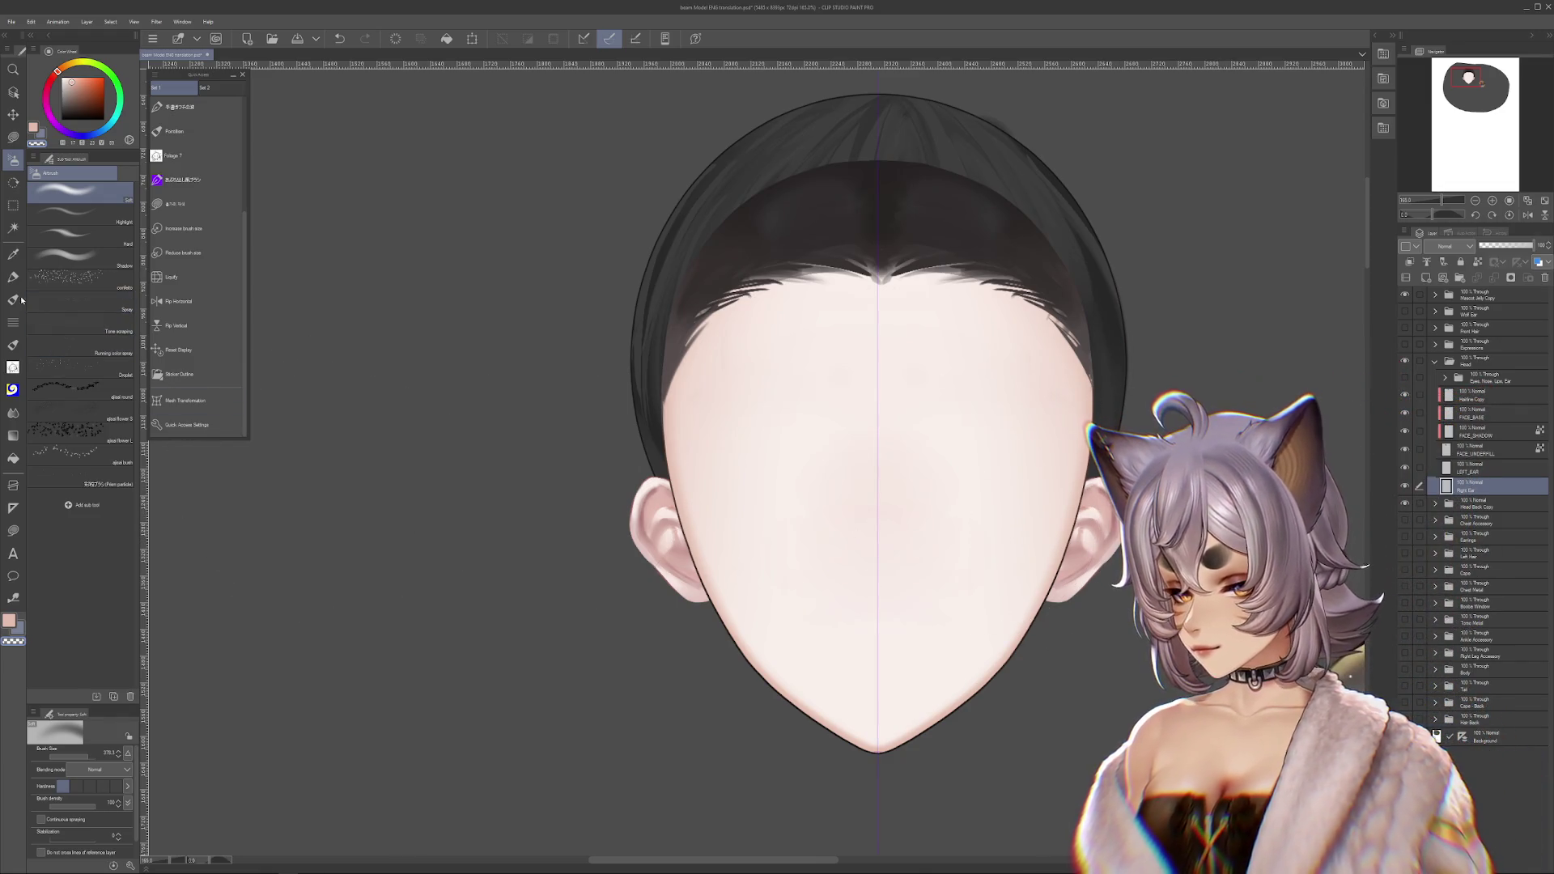
key("p")
mouse_move(792, 321)
left_mouse_down()
mouse_move(772, 419)
mouse_move(761, 398)
left_mouse_up()
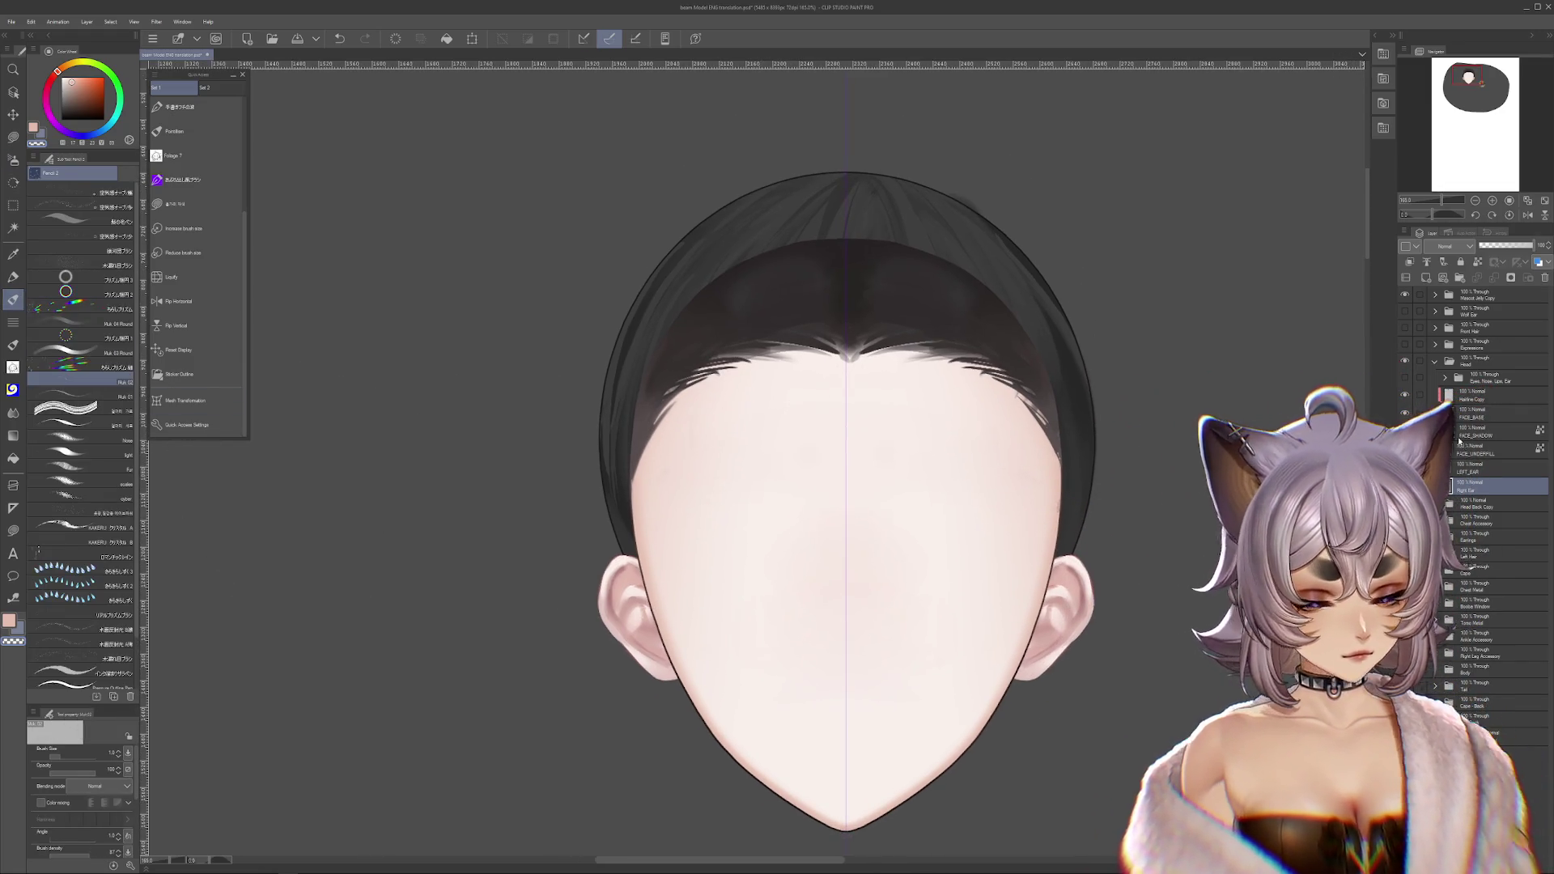
- Turn on the Eyes, Nose, Lips, Ear folder and expand it to reach the eye layers
left_click(1406, 377)
left_click(1405, 377)
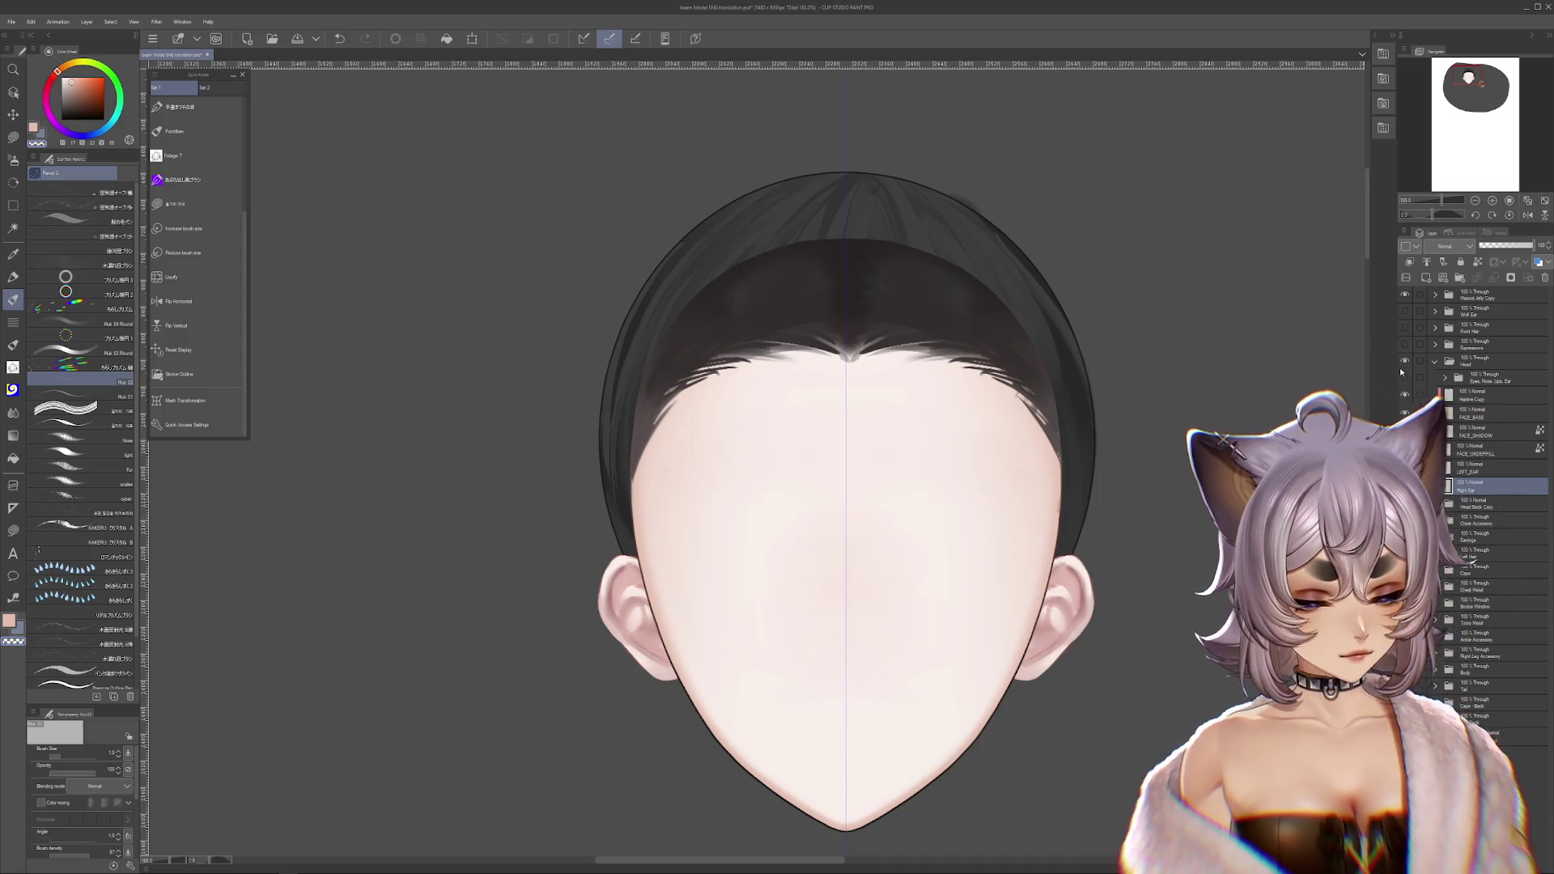
left_click(1406, 377)
scroll(942, 615, "up", 4)
left_click(980, 433, "ctrl+shift")
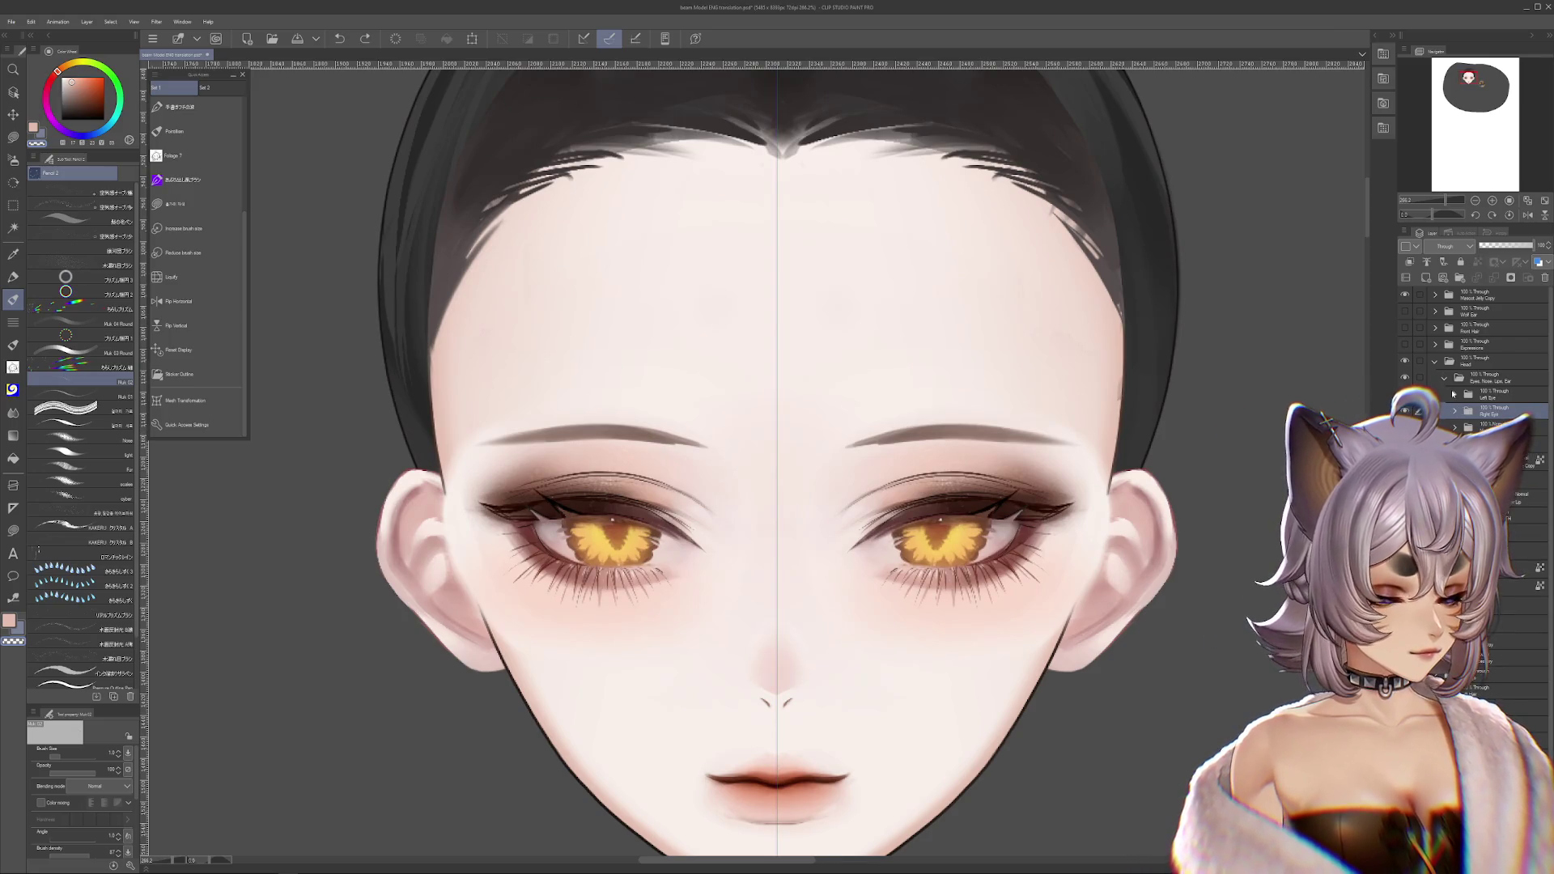
- Hide the Left Eye layer, zoom to the right eye and start transforming its eyebrow
left_click(1405, 394)
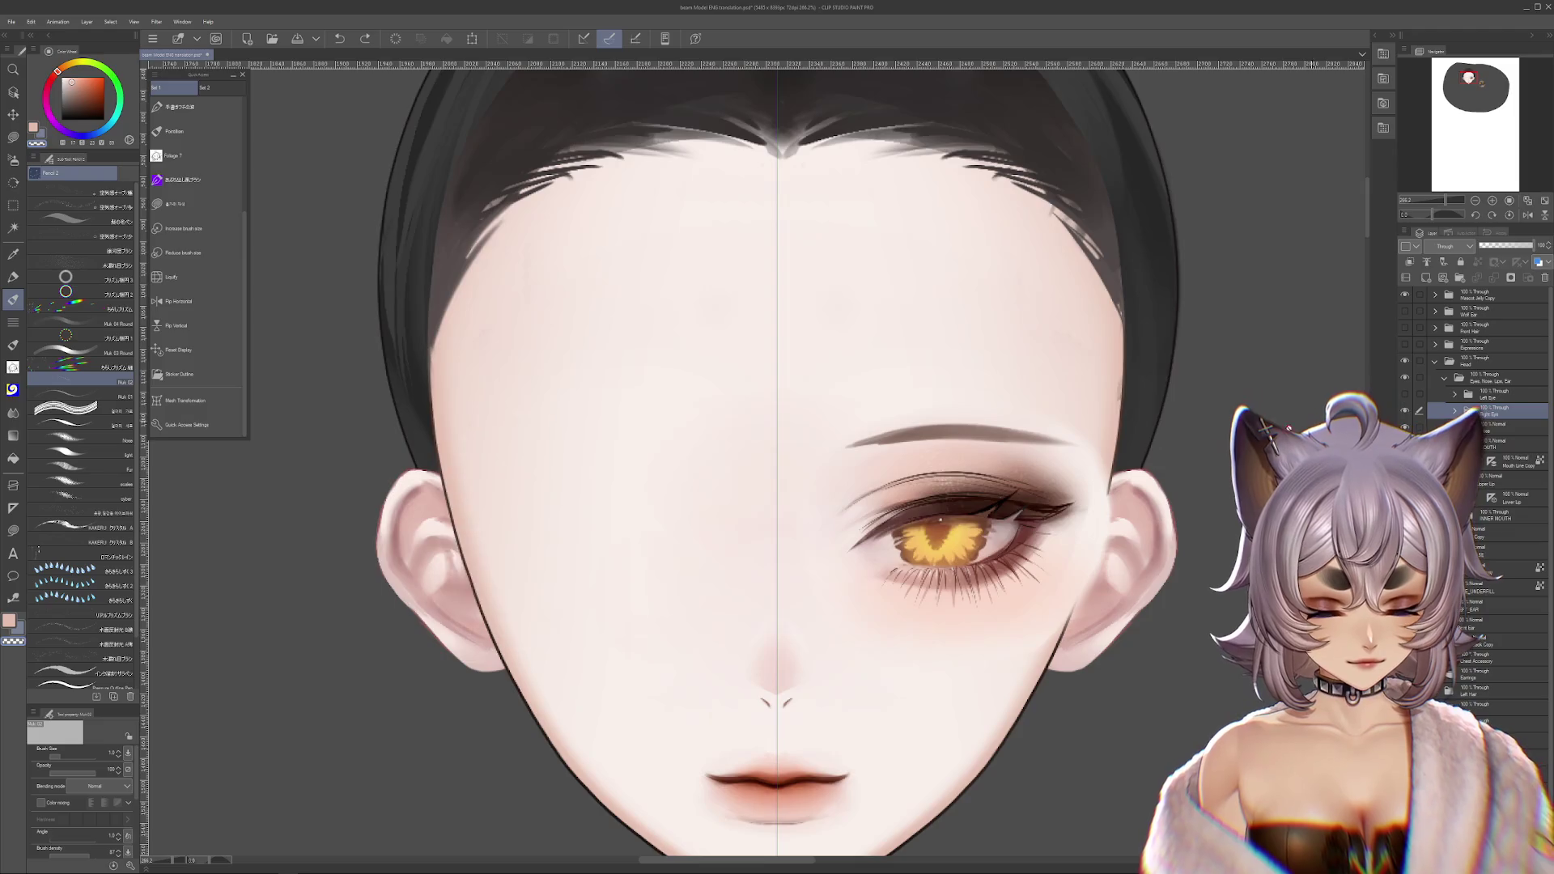
scroll(1133, 267, "up", 2)
left_click_drag(1165, 539, 1368, 377)
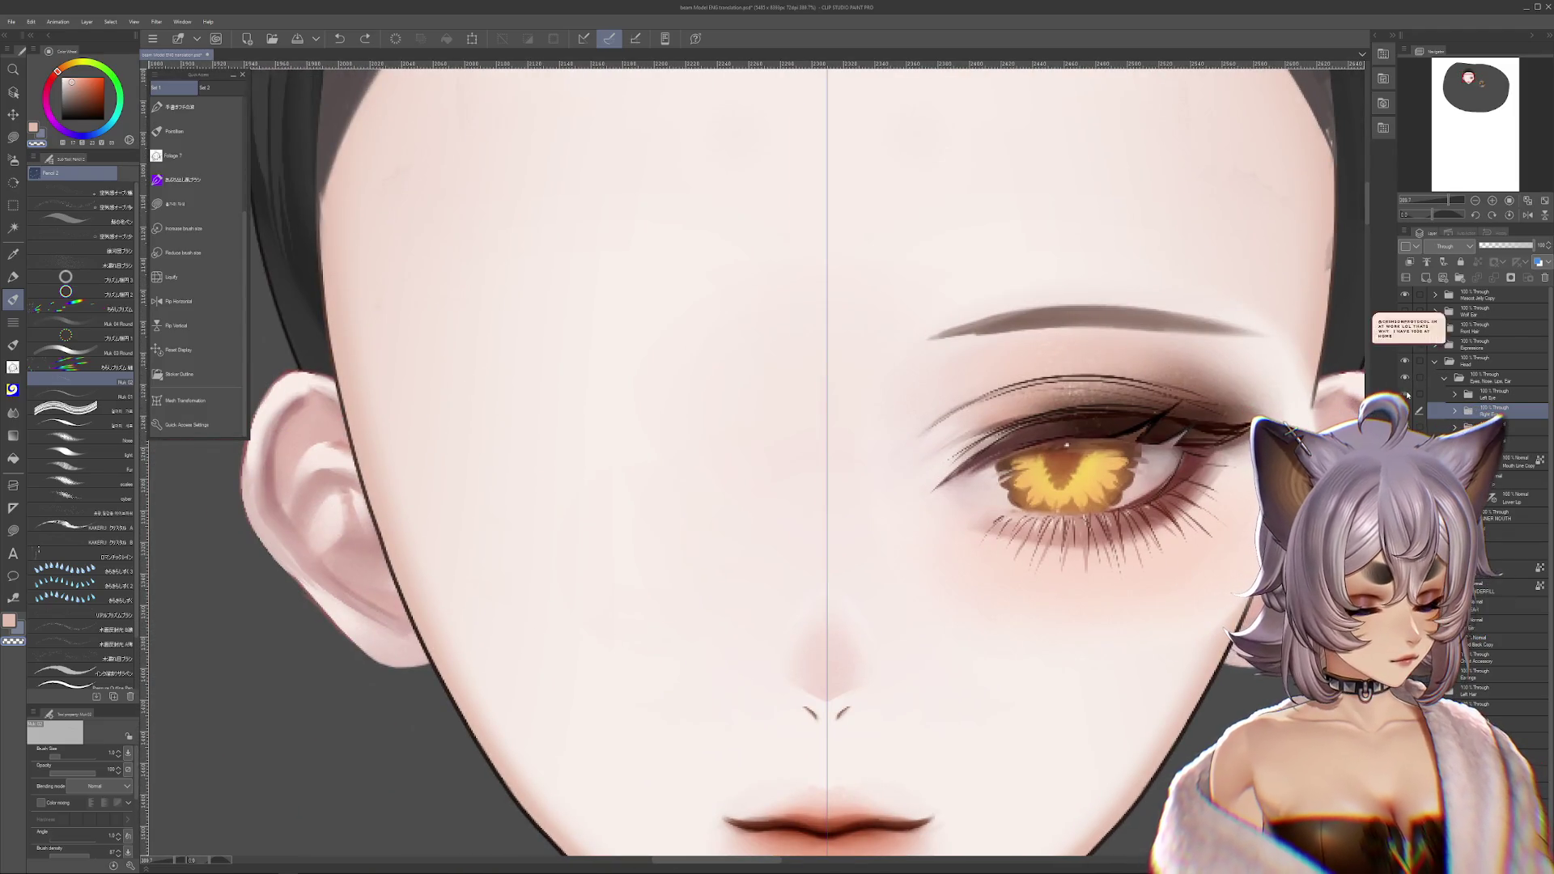
left_click(1406, 395)
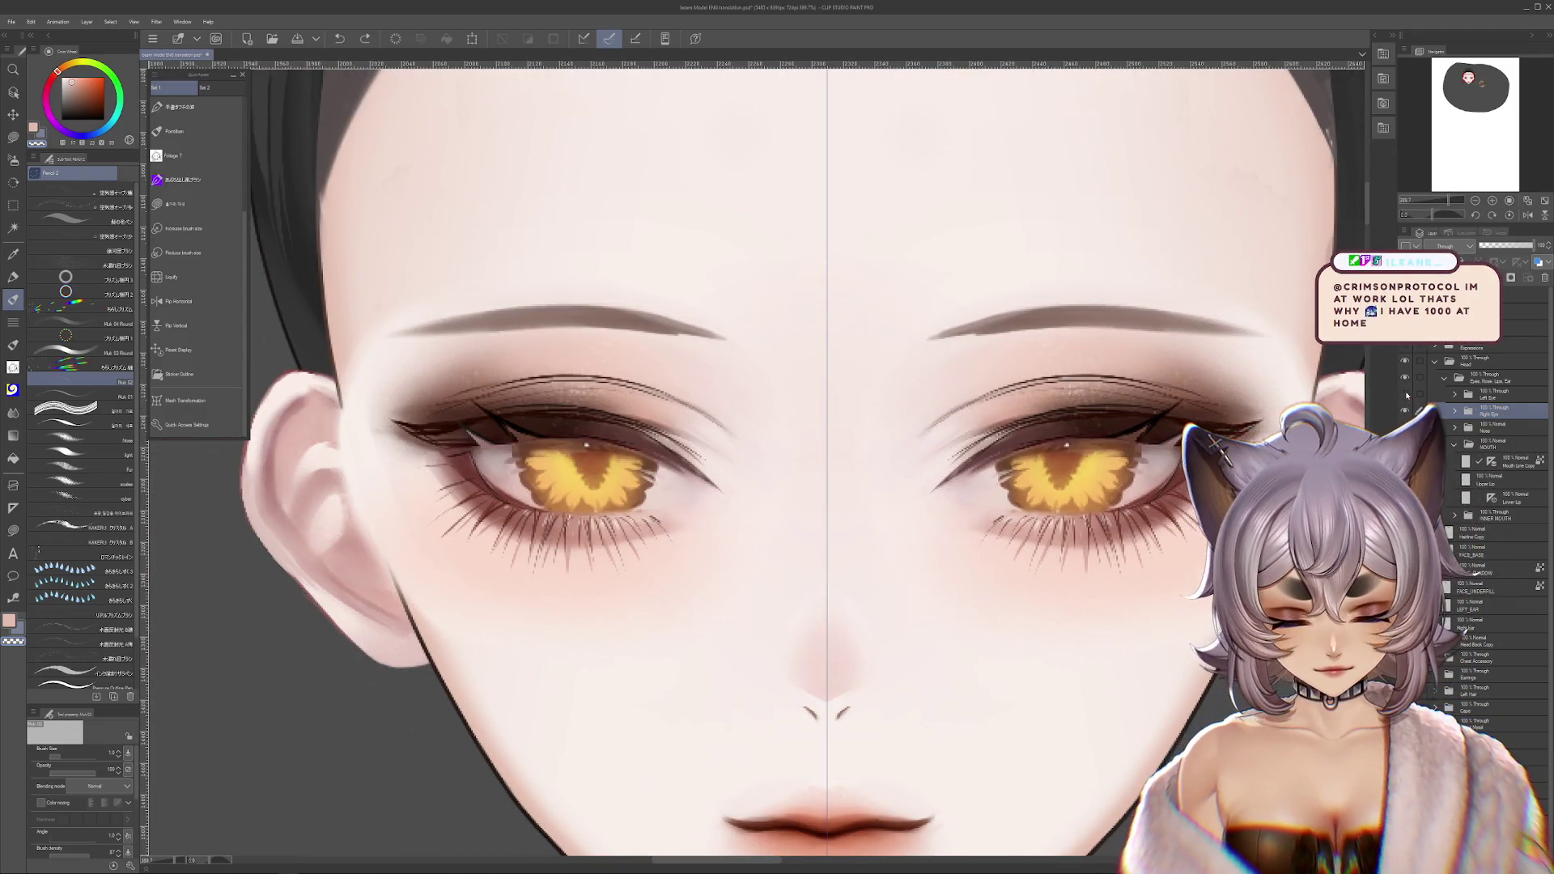
left_click(1406, 394)
mouse_move(1164, 455)
left_mouse_down()
mouse_move(1078, 480)
mouse_move(1063, 502)
left_mouse_up()
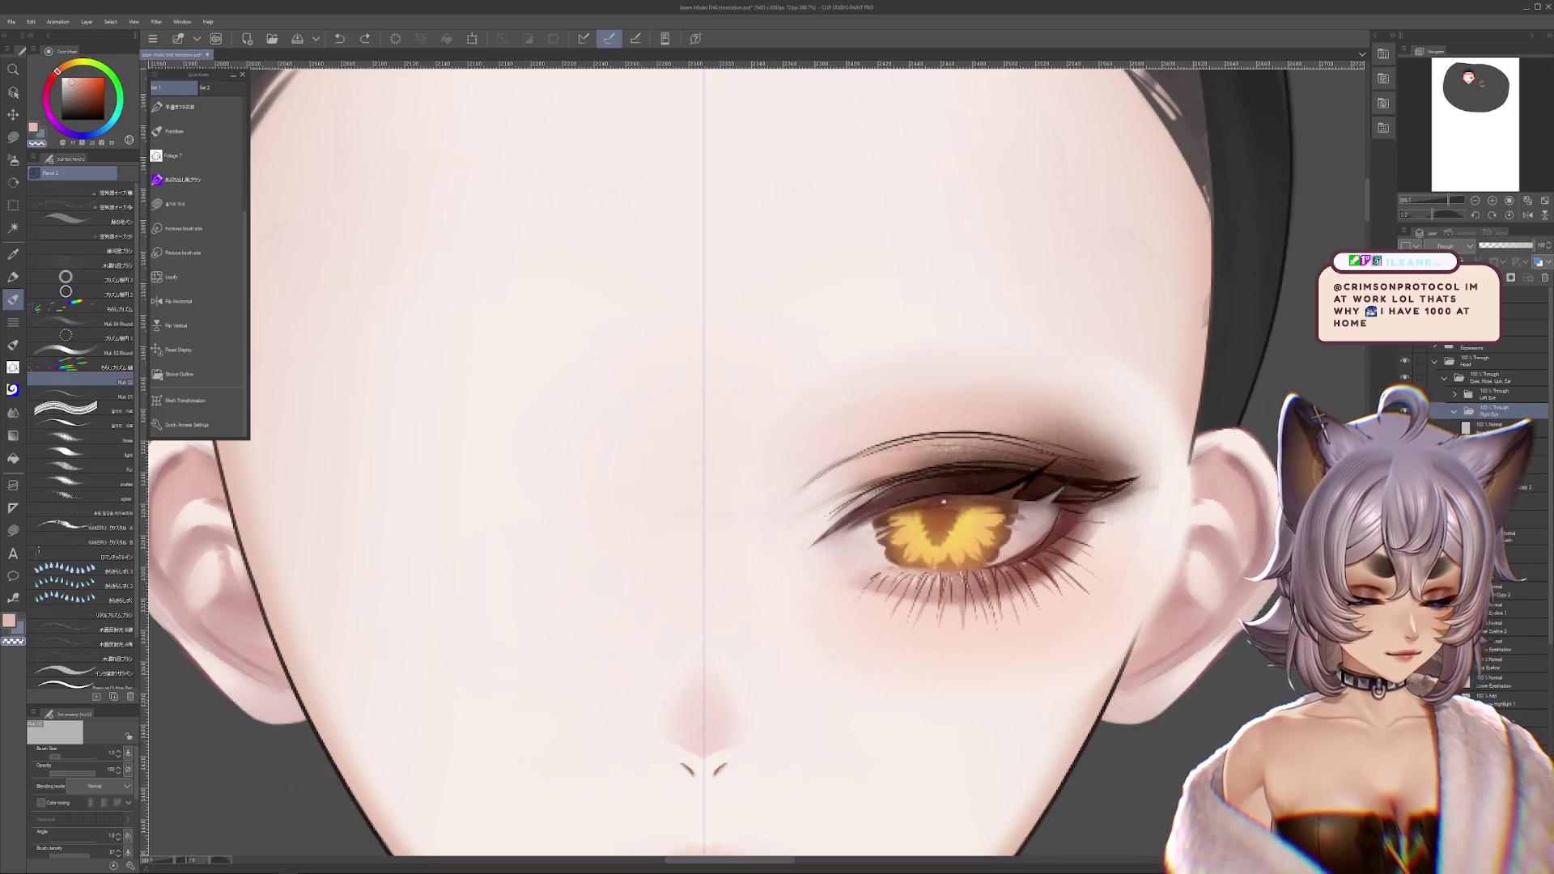
key("ctrl+t")
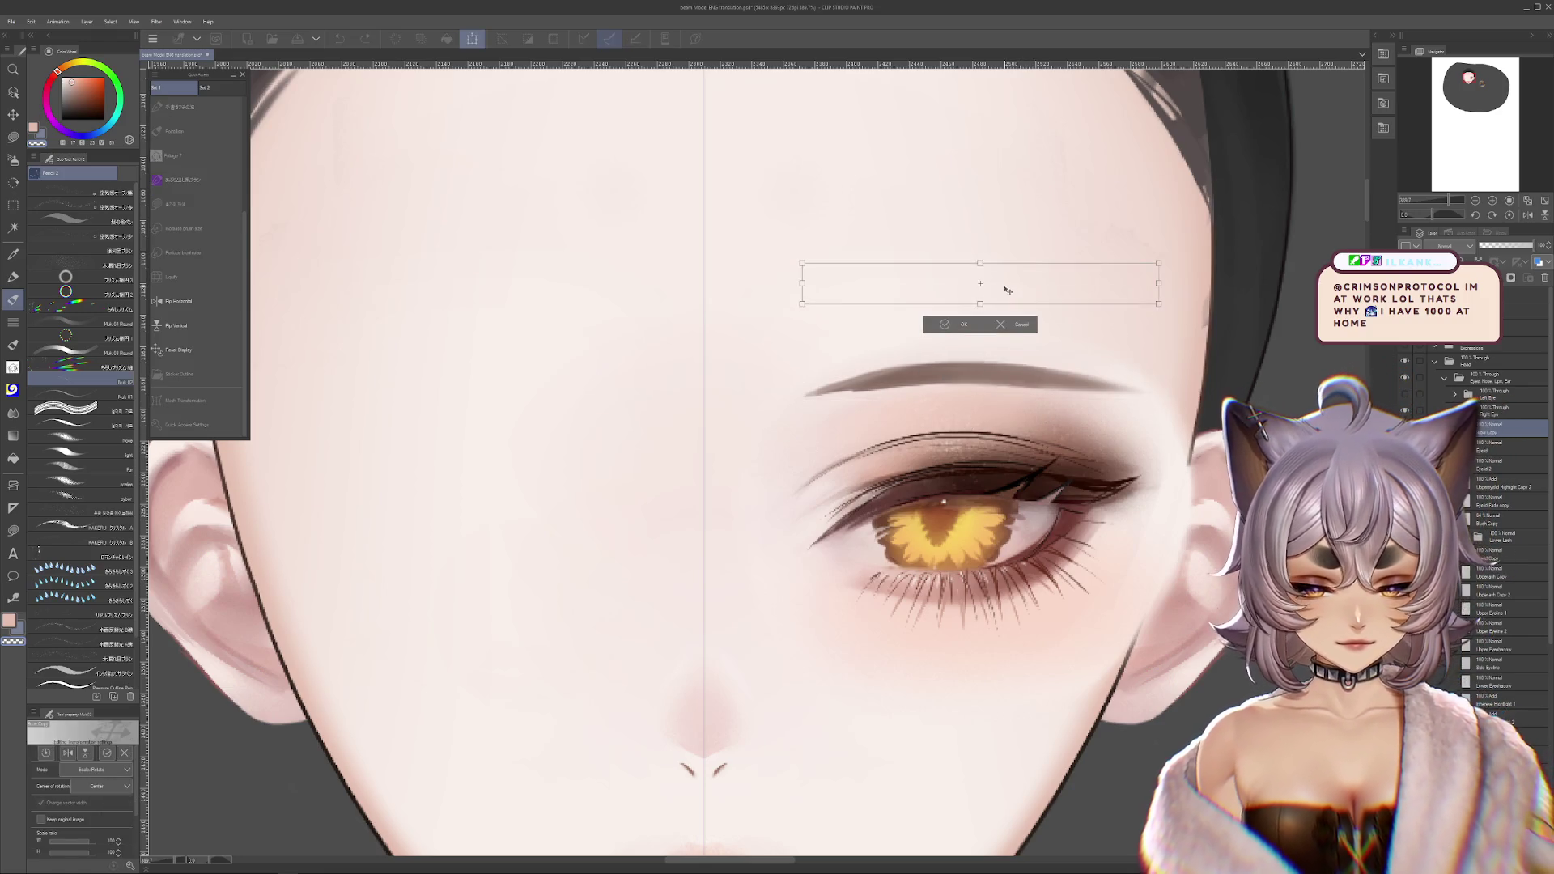
- Cancel the eyebrow transform, zoom the view onto the brow, and select the Flat marker brush
key("Escape")
left_click_drag(1053, 323, 1101, 390)
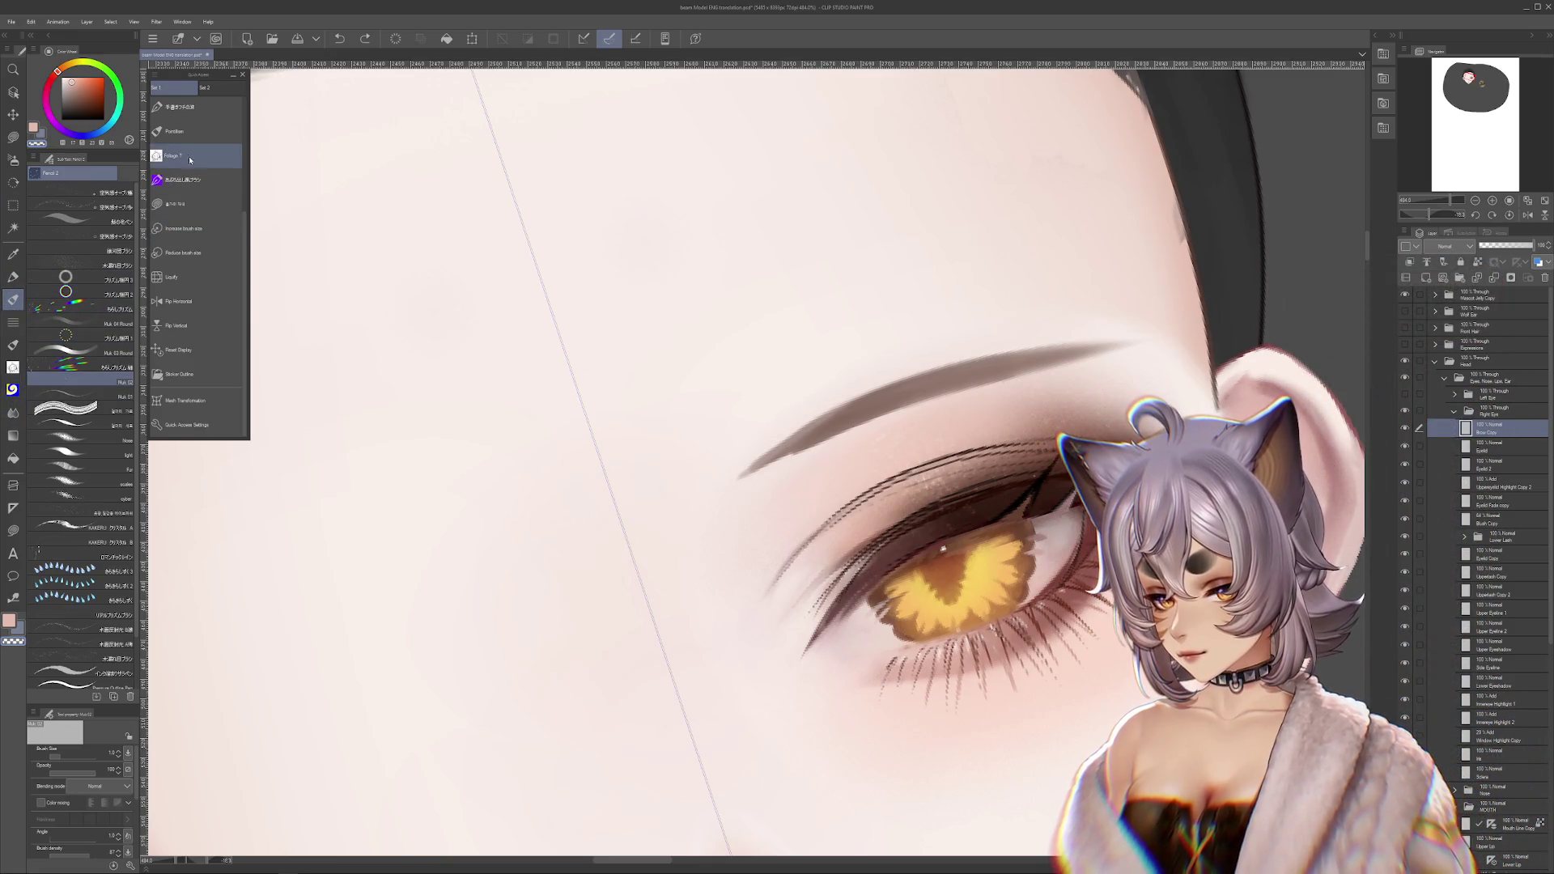
scroll(197, 173, "up", 5)
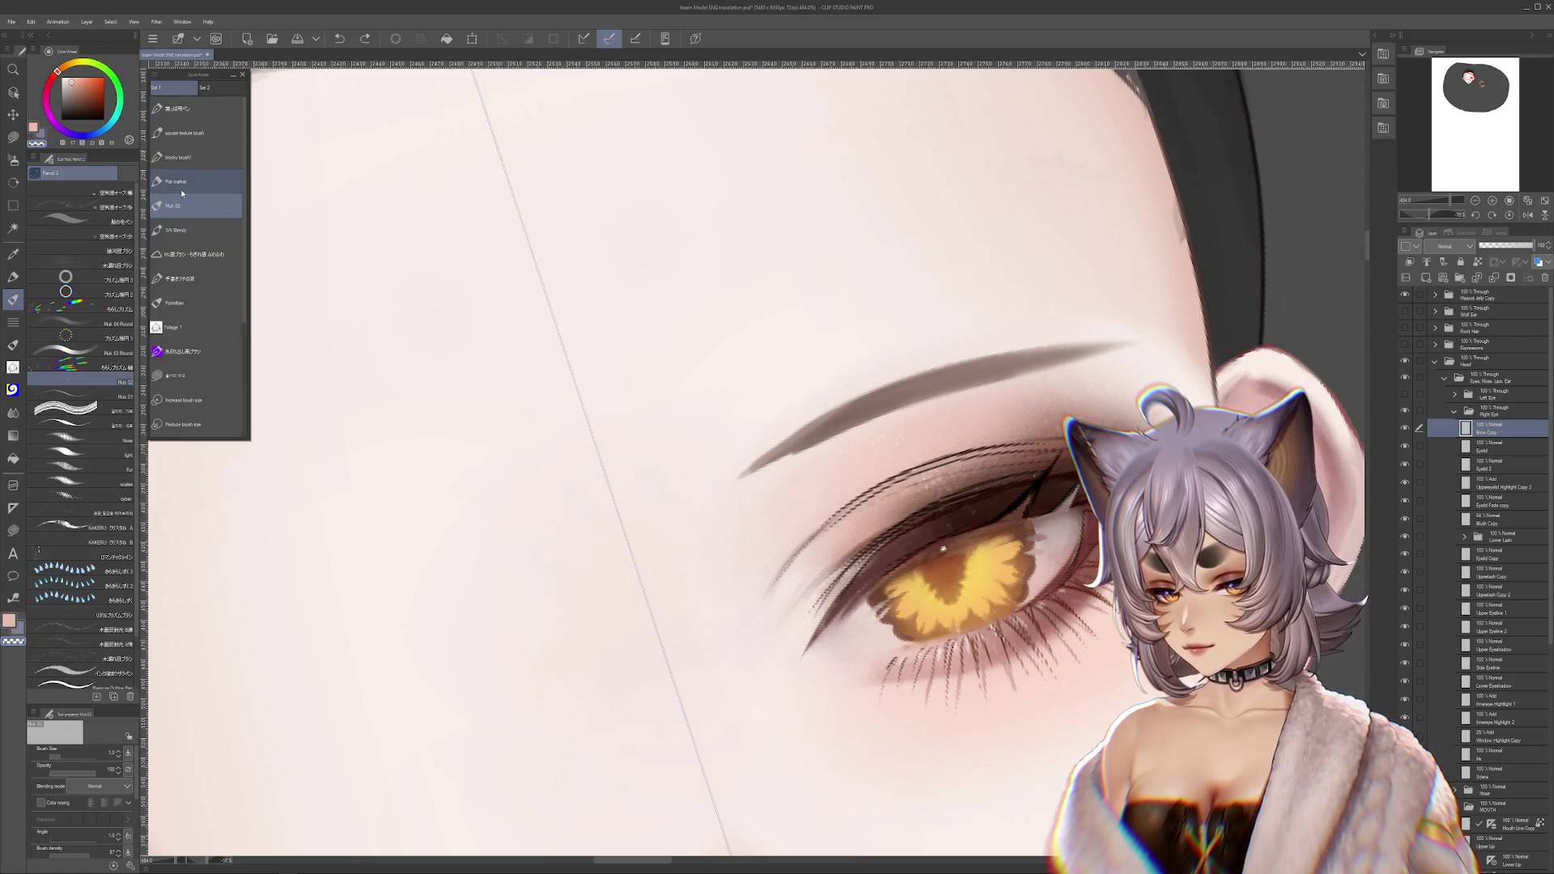
left_click(181, 185)
- Undo the old eyebrow and draw a new flat-marker brow stroke above the eye
left_click_drag(603, 210, 631, 271)
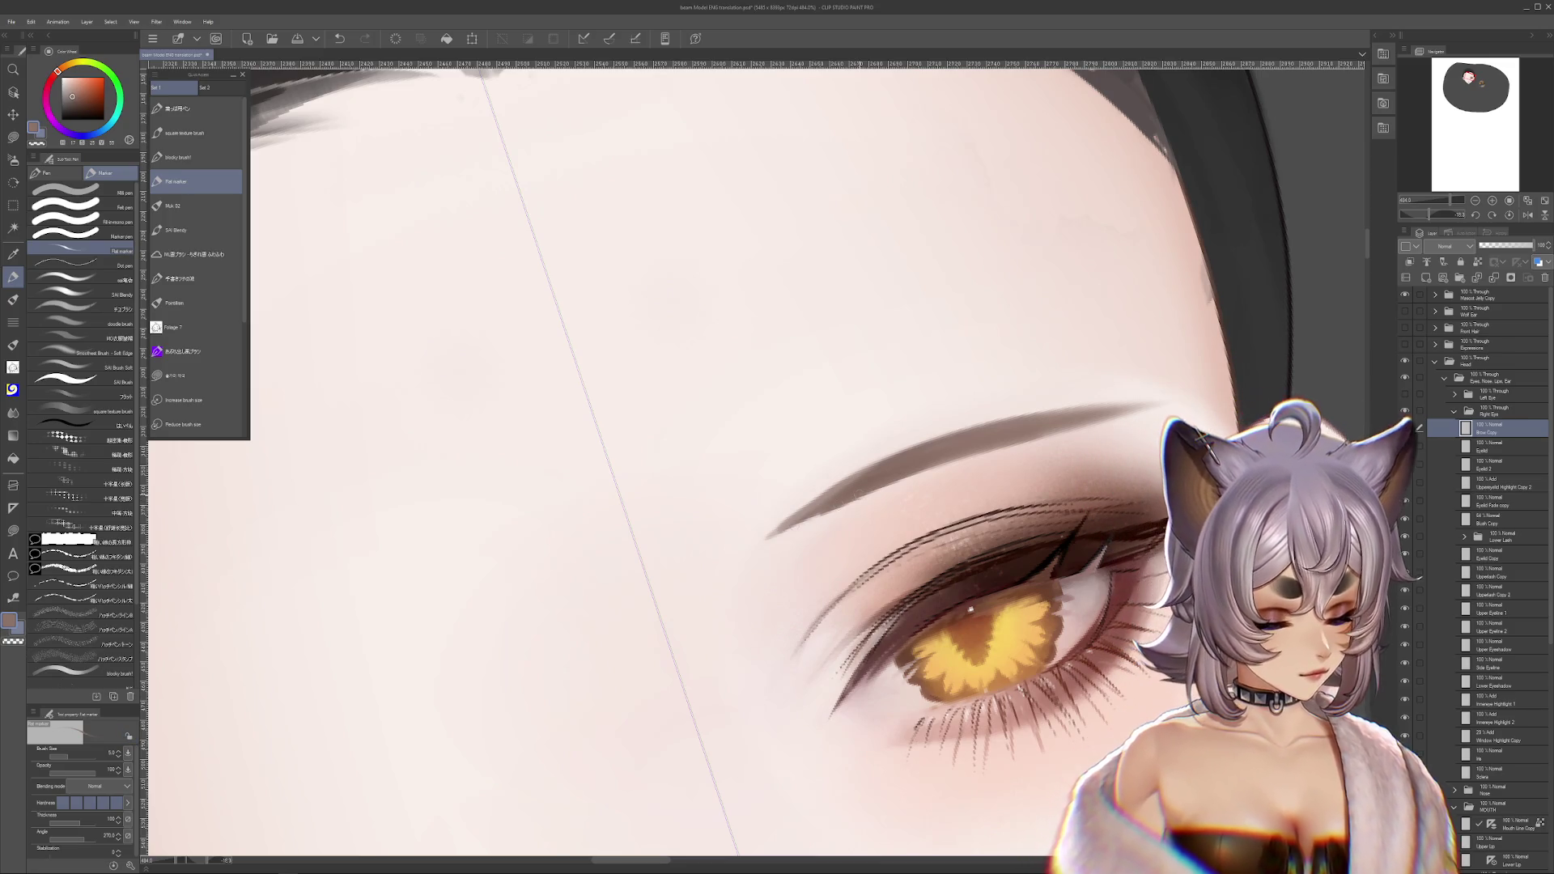
key("ctrl+z")
key("ctrl+z")
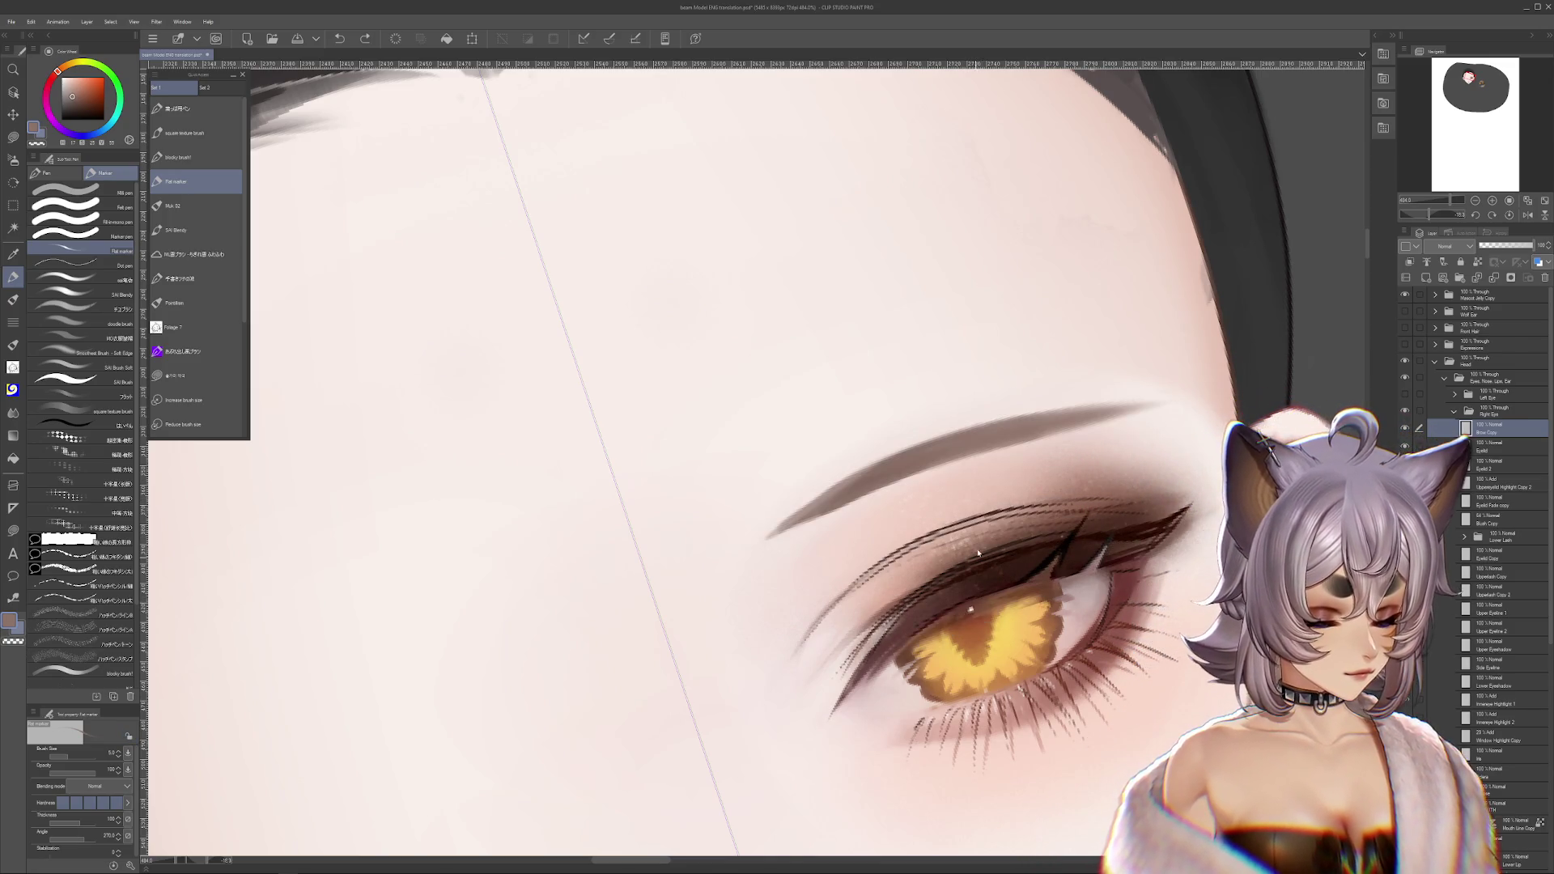
left_click_drag(983, 433, 771, 537)
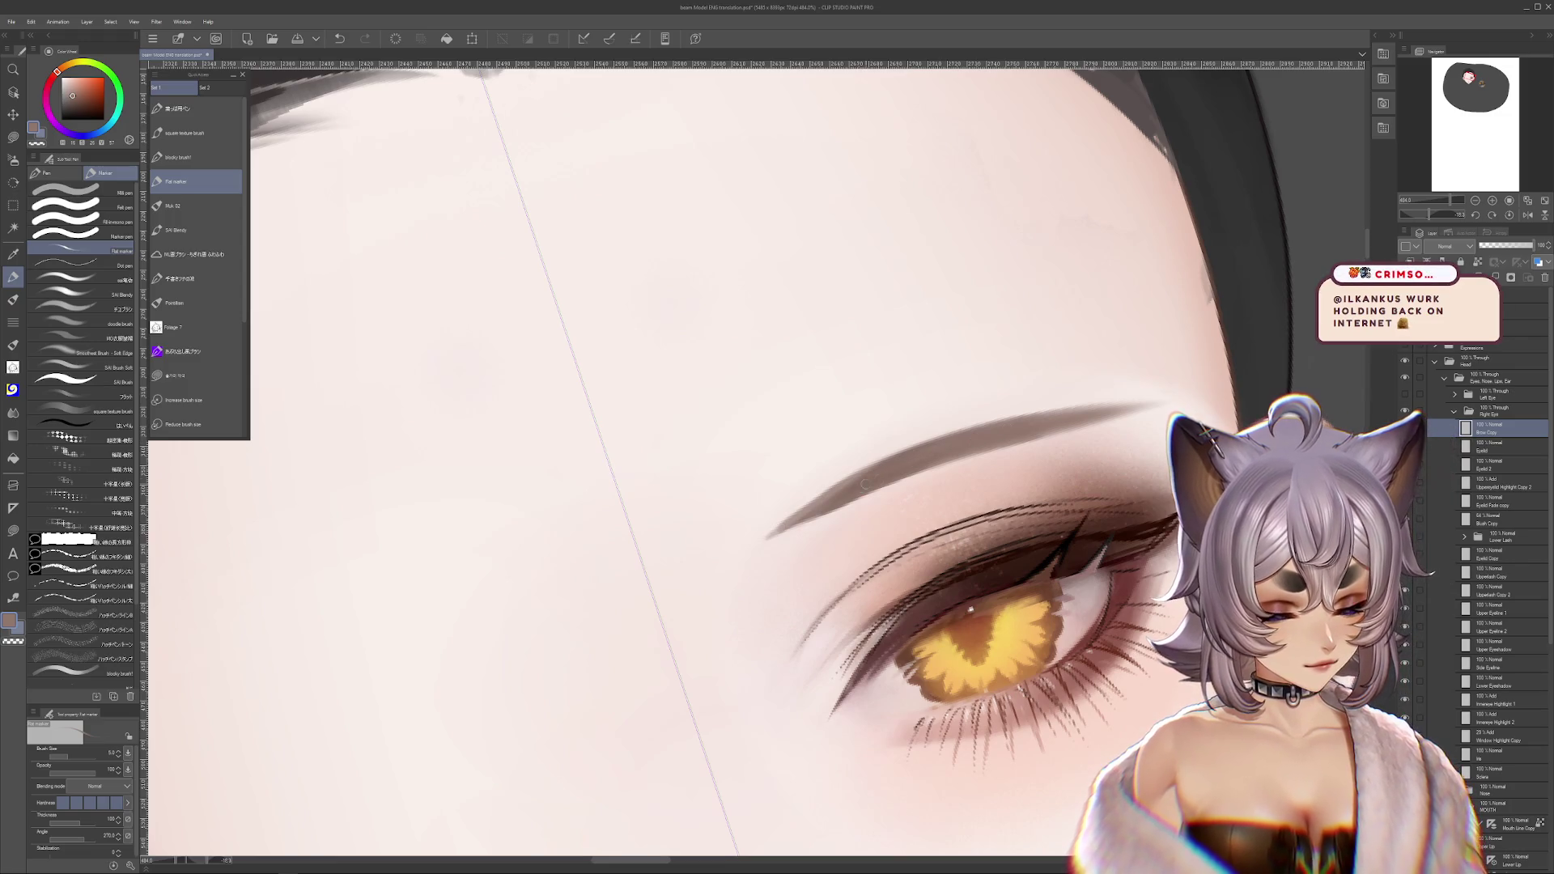
key("ctrl+z")
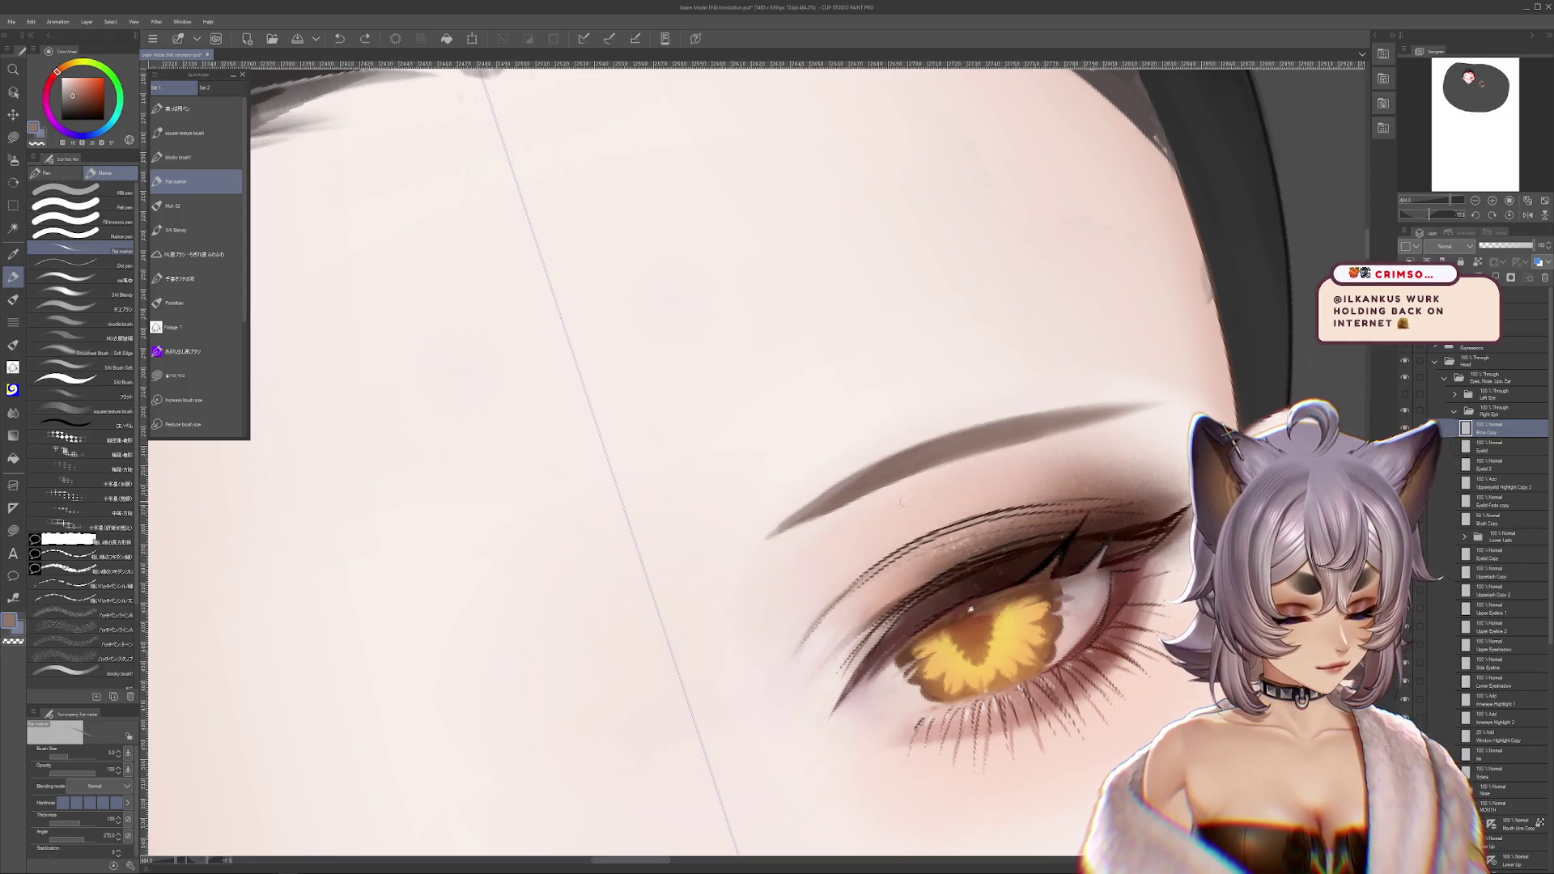
left_click(17, 414)
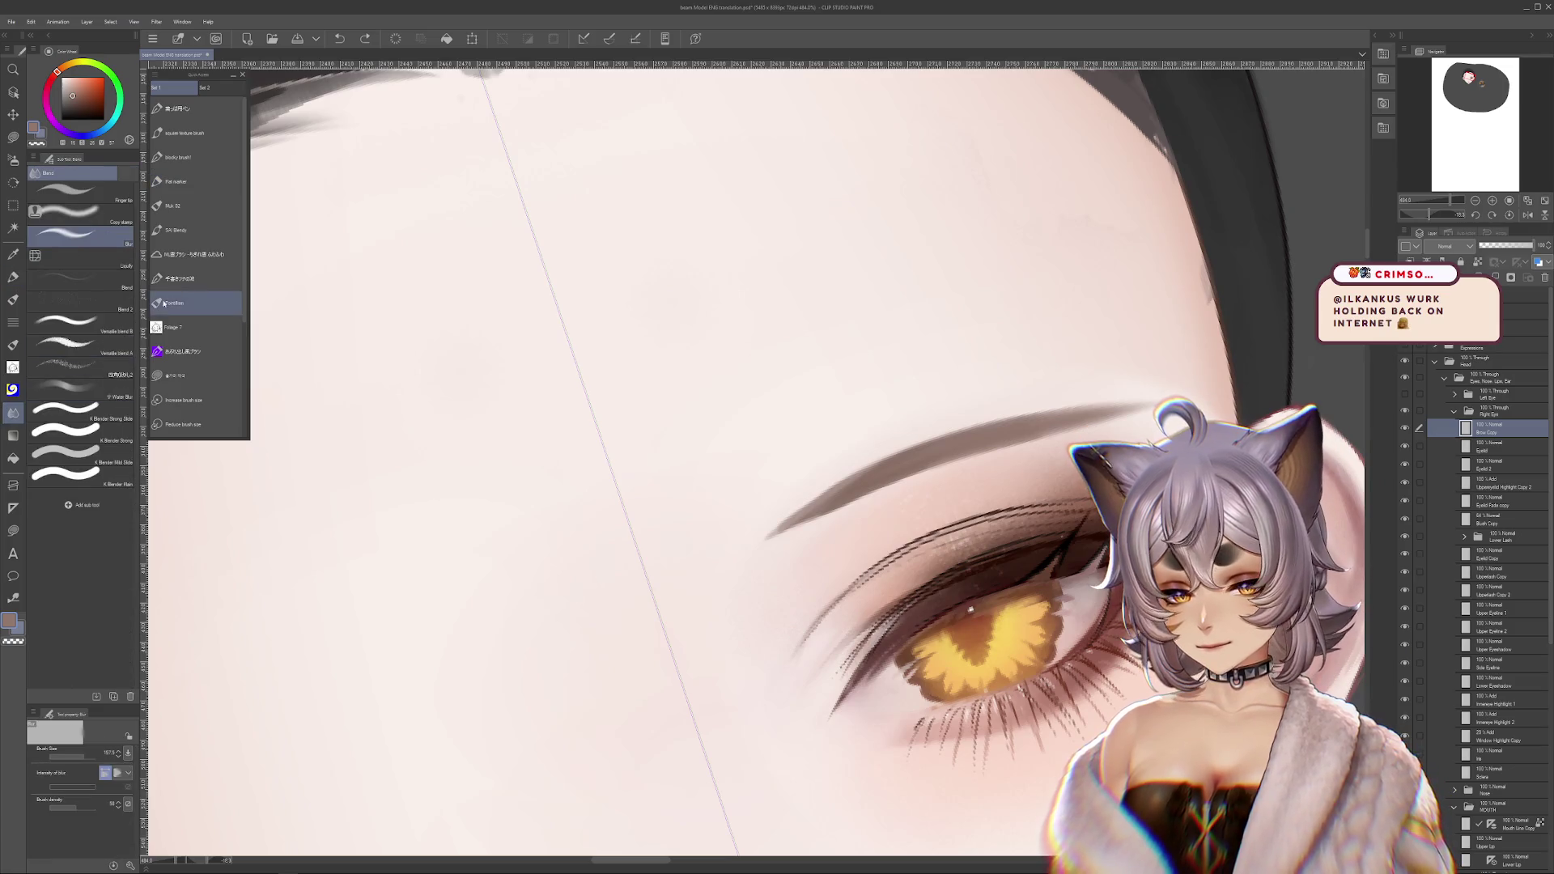
- Try softening the eyebrow's left tip with a smaller Water Blur brush, then undo it
left_click(107, 389)
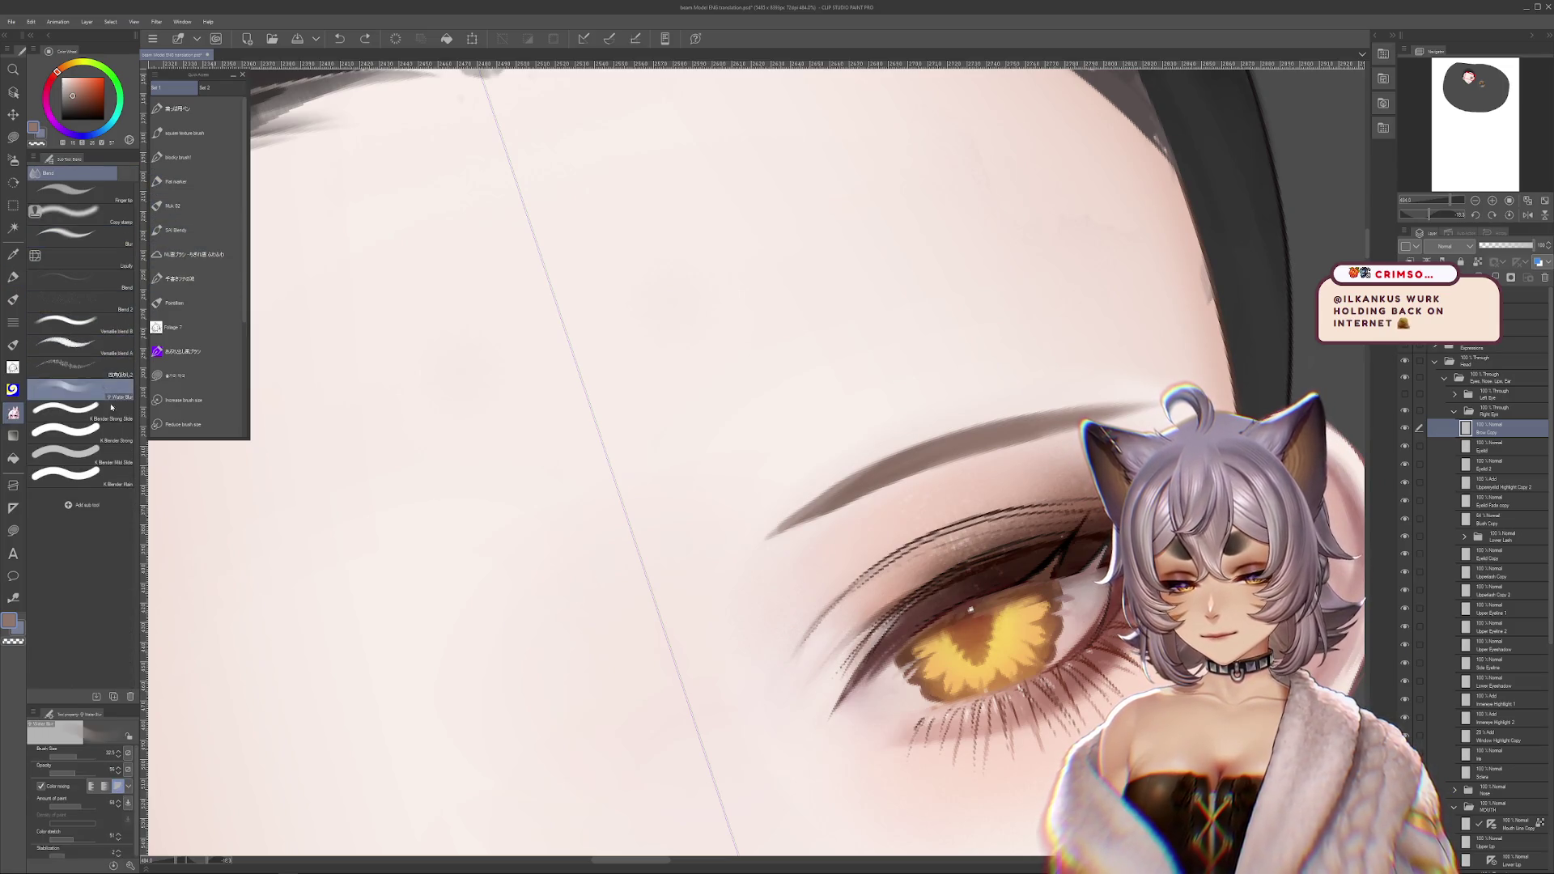
key("bracketleft")
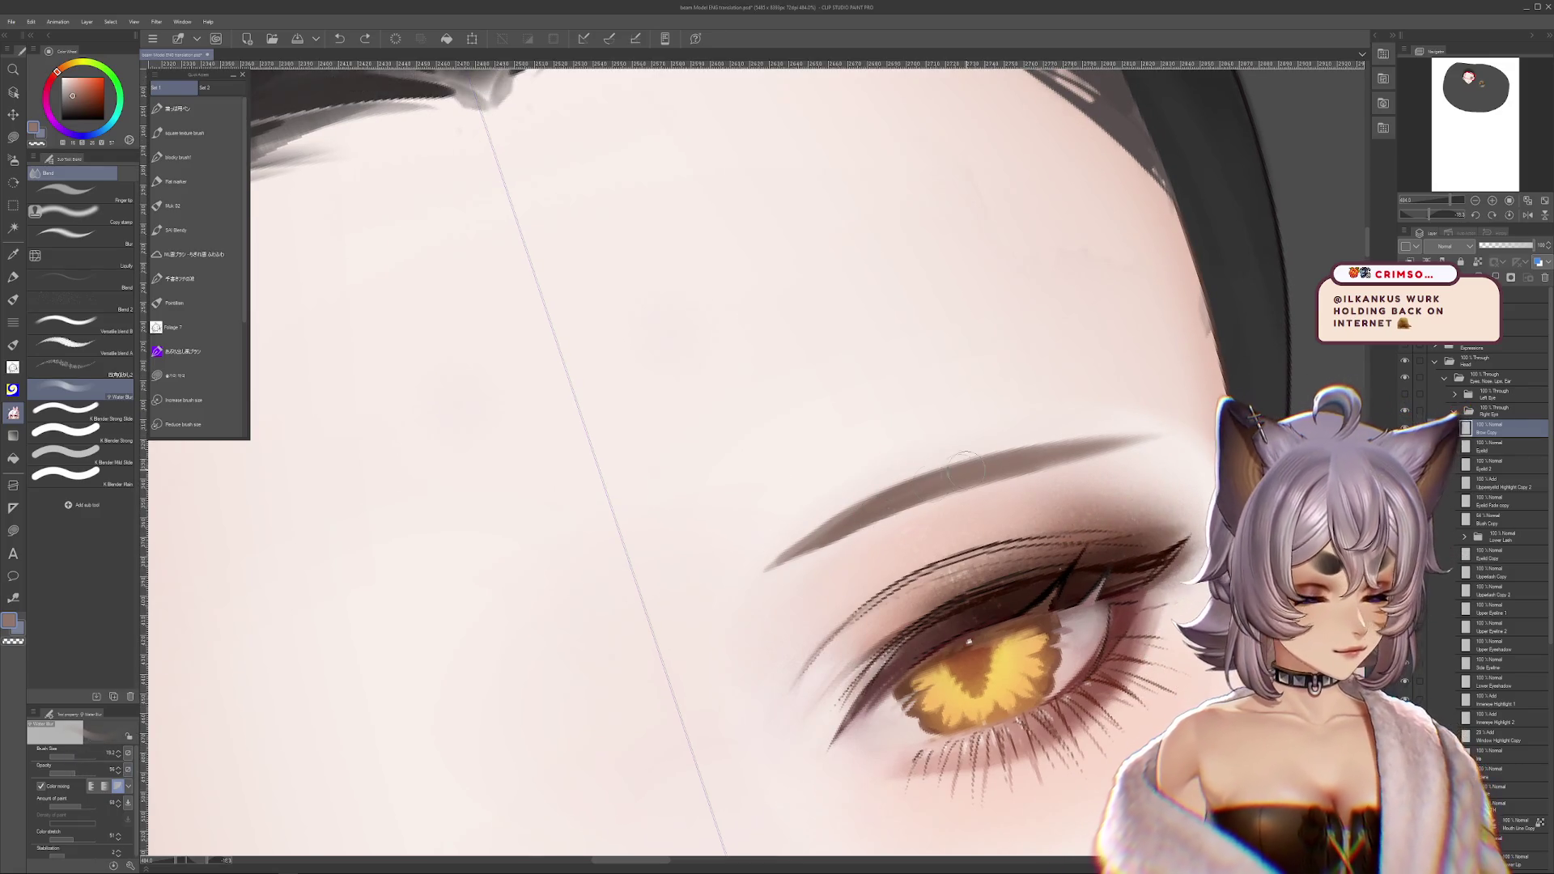
key("bracketleft")
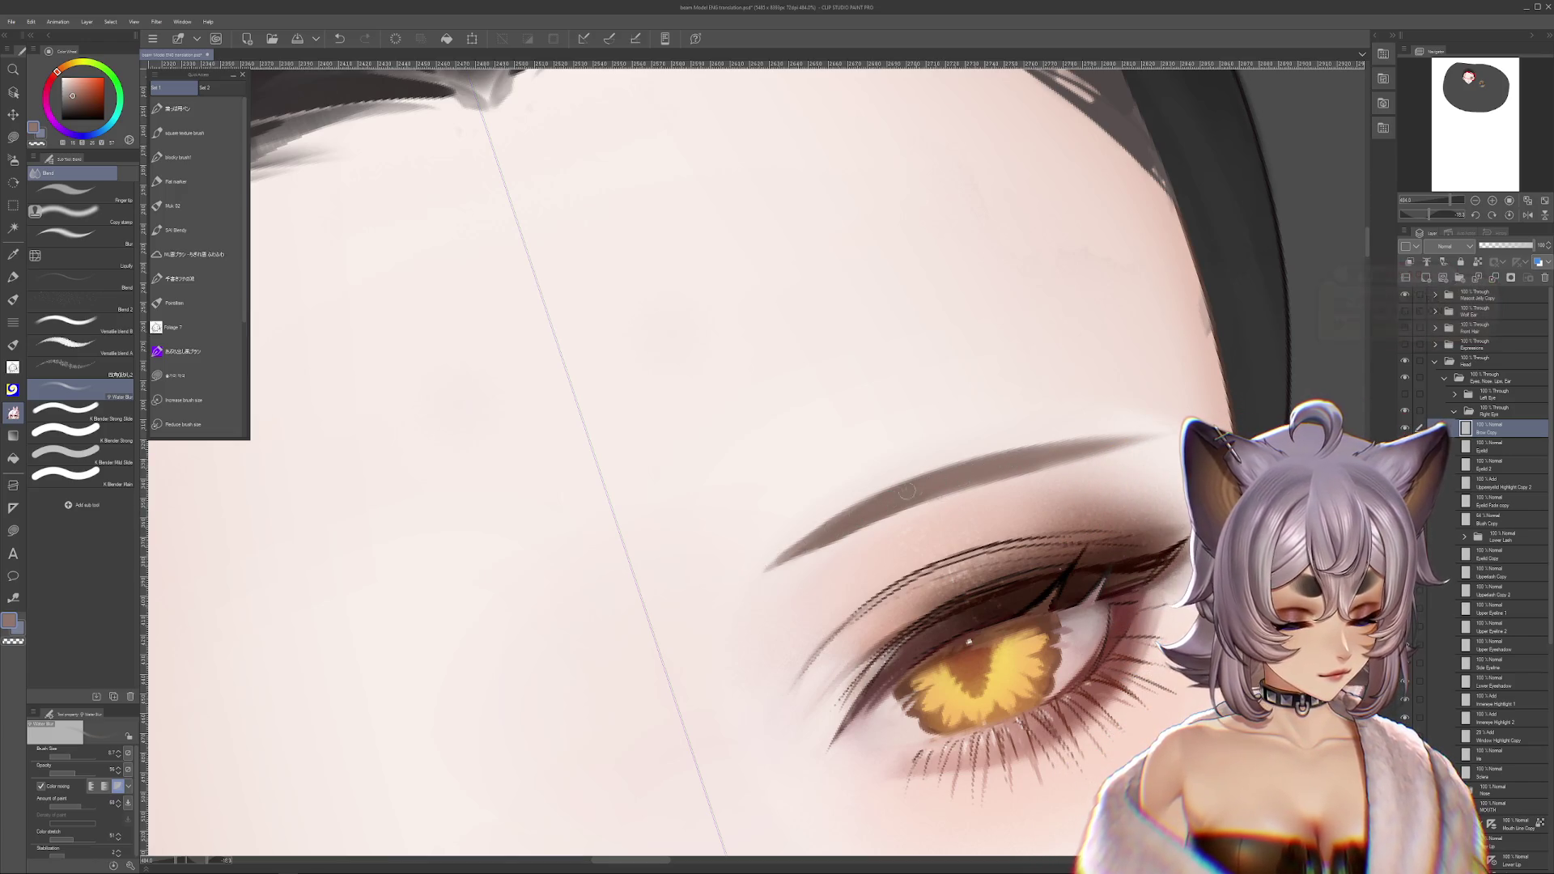
key("ctrl+z")
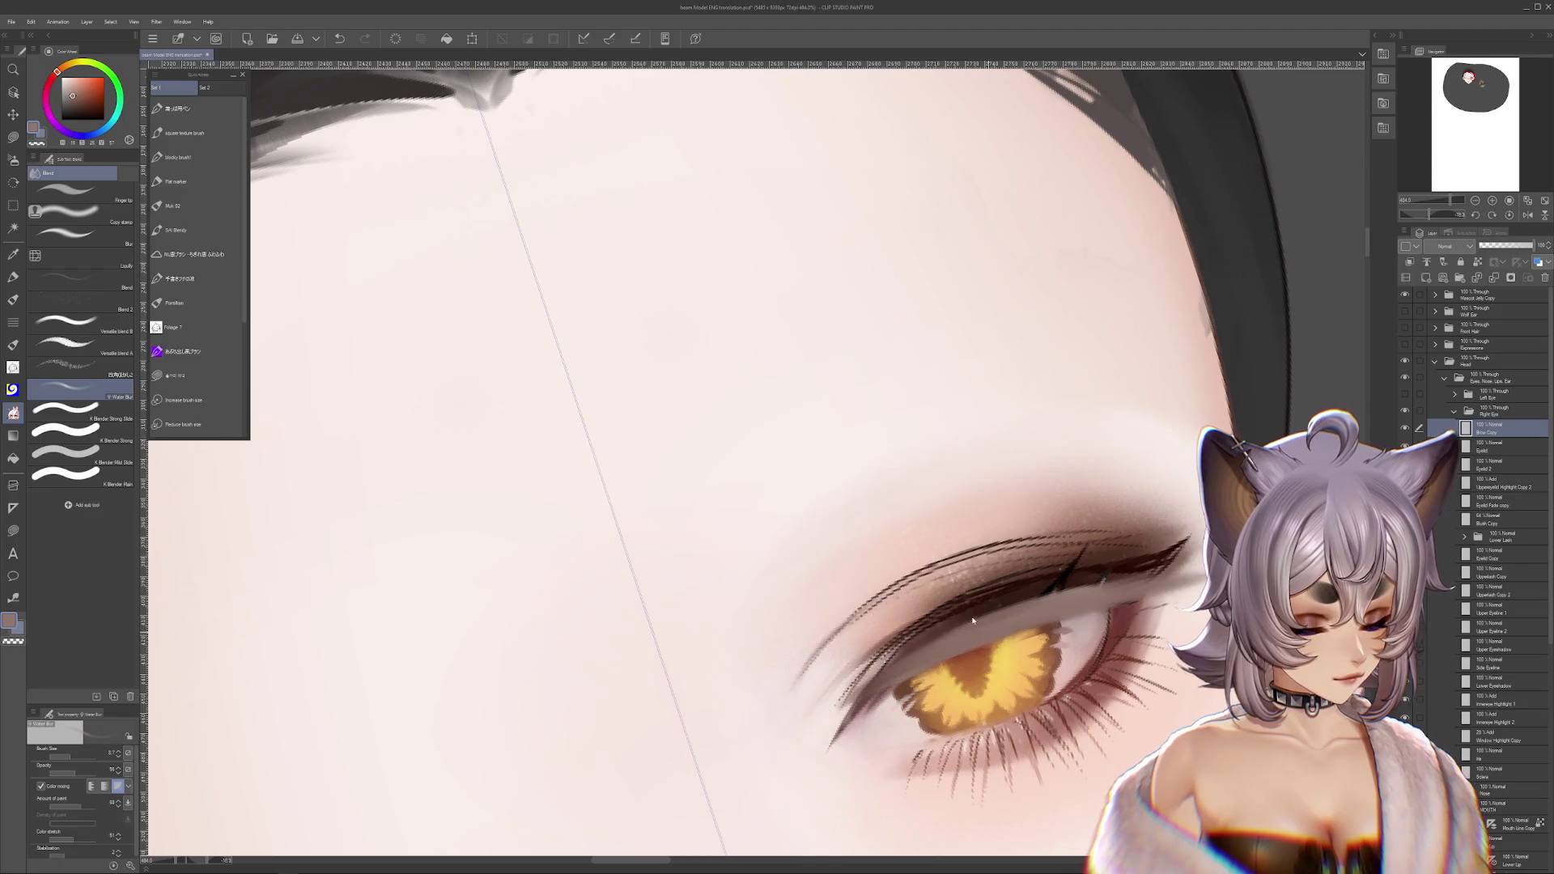
key("ctrl+y")
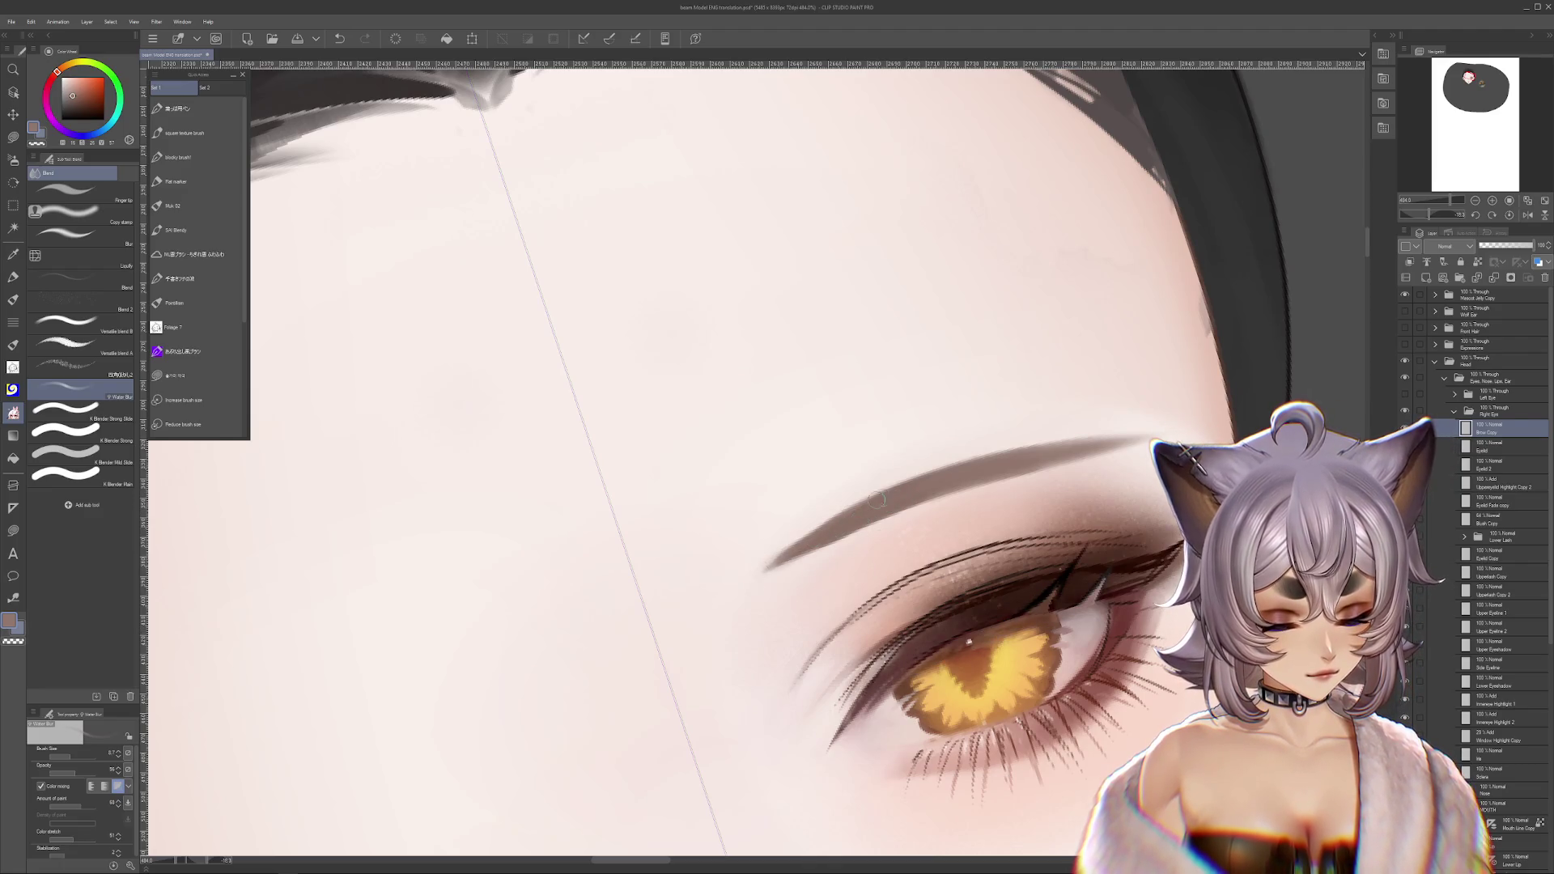
left_click_drag(842, 514, 765, 570)
key("ctrl+z")
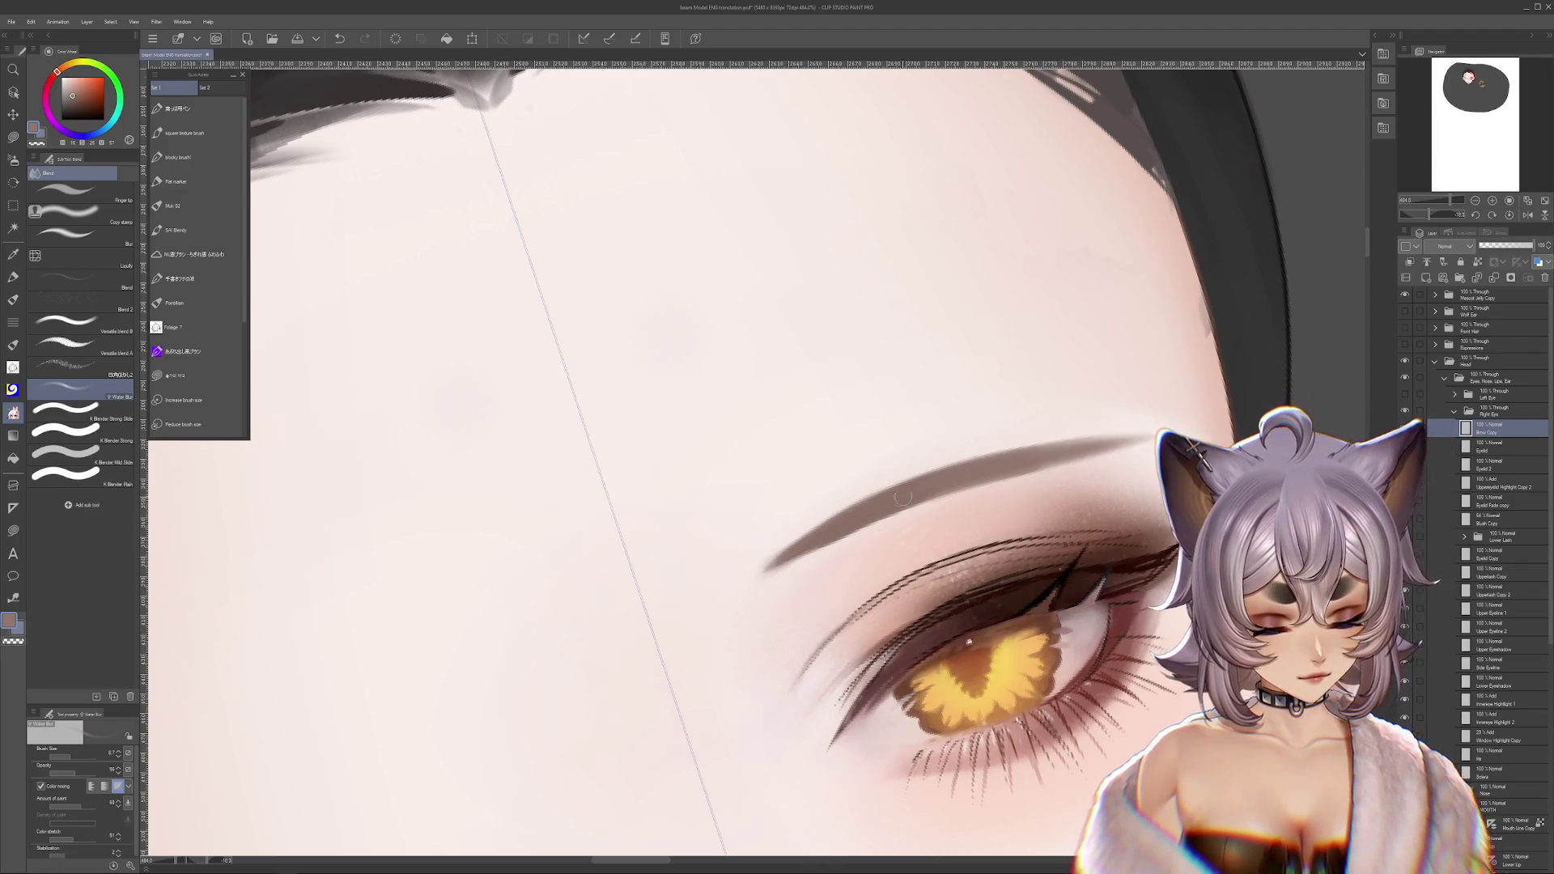
- Switch back to the hard airbrush and compare the face with and without the eyebrow
key("b")
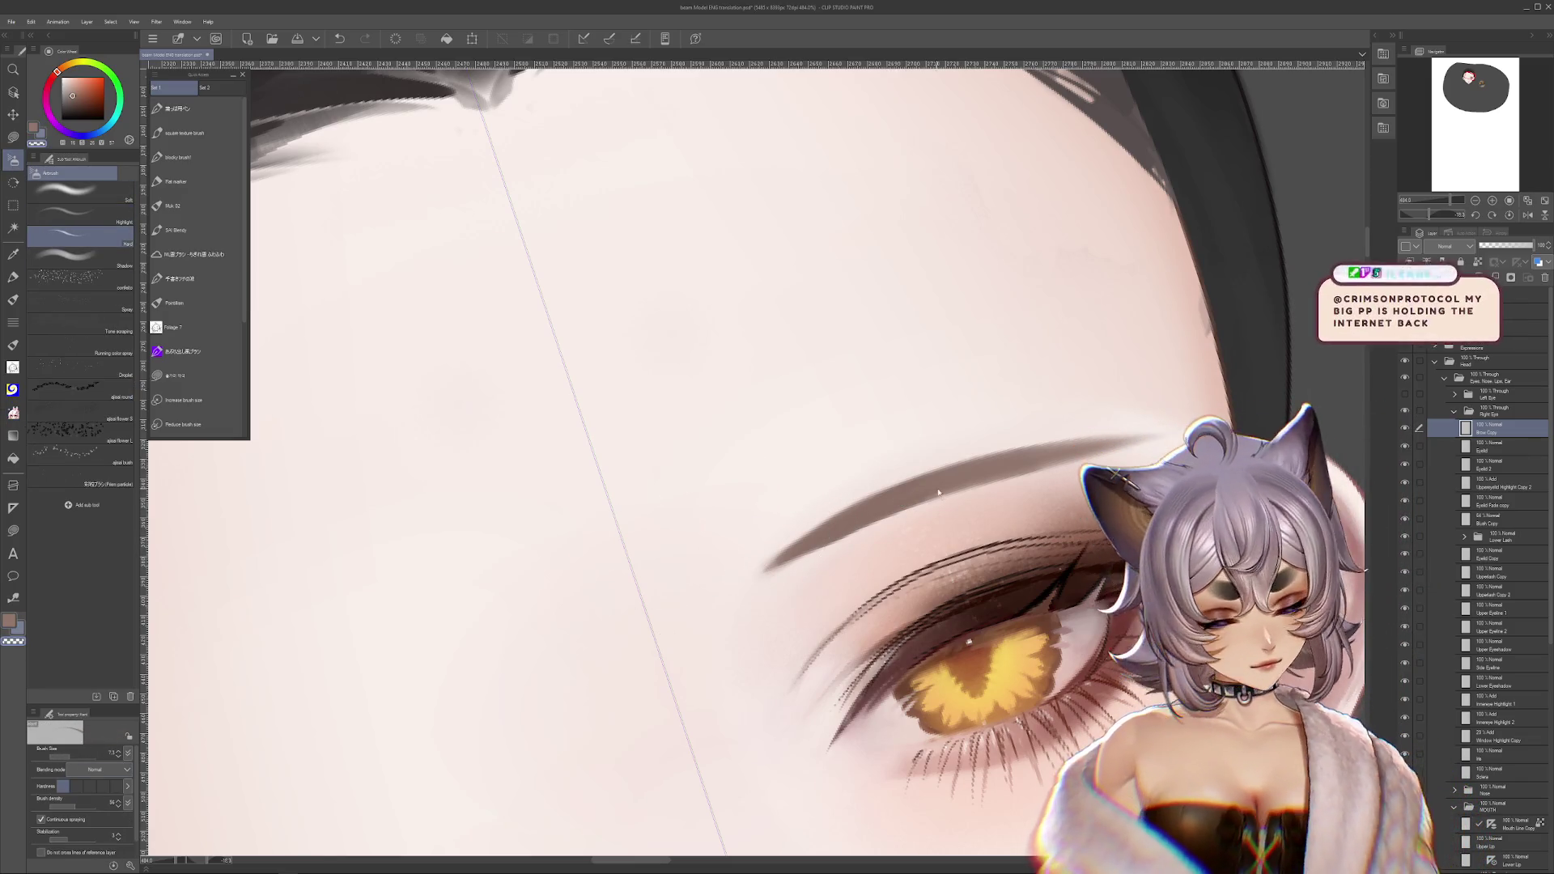
key("ctrl+z")
key("ctrl+y")
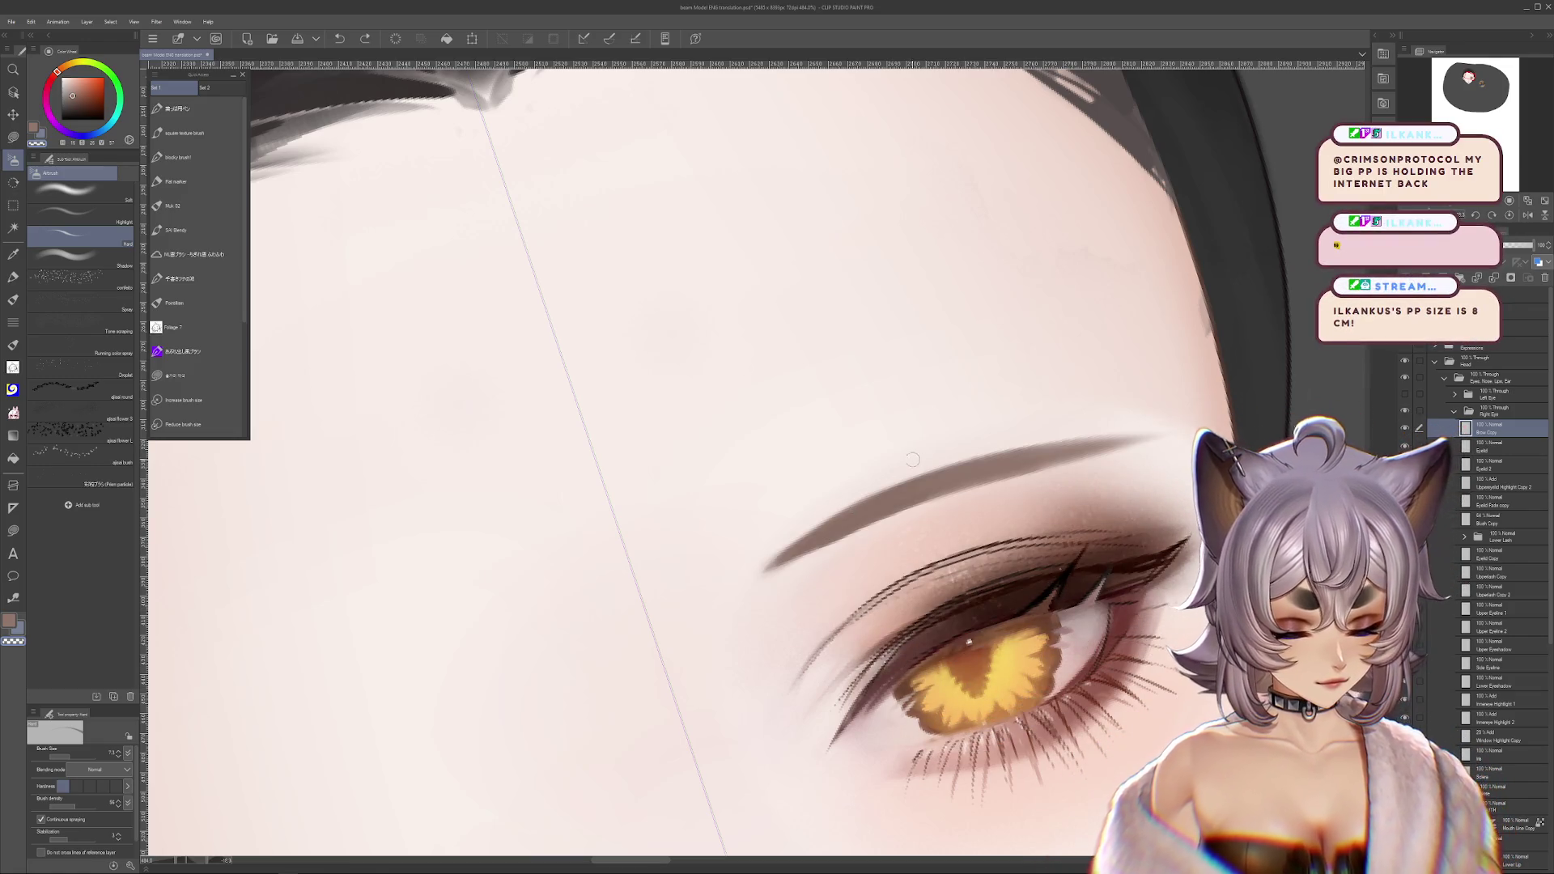
key("ctrl+z")
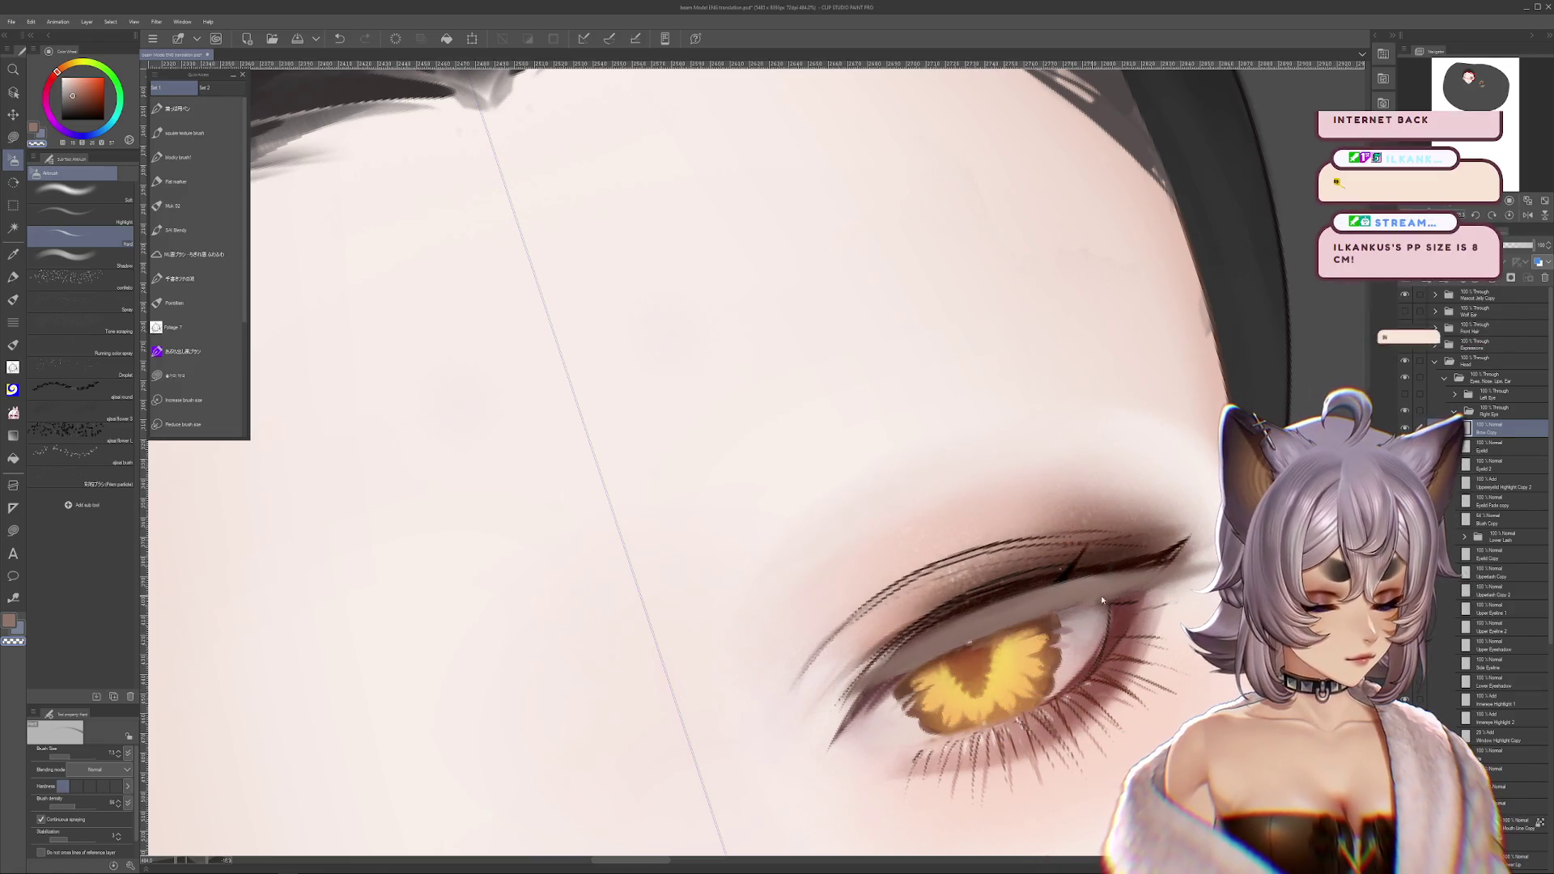
key("ctrl+y")
key("ctrl+z")
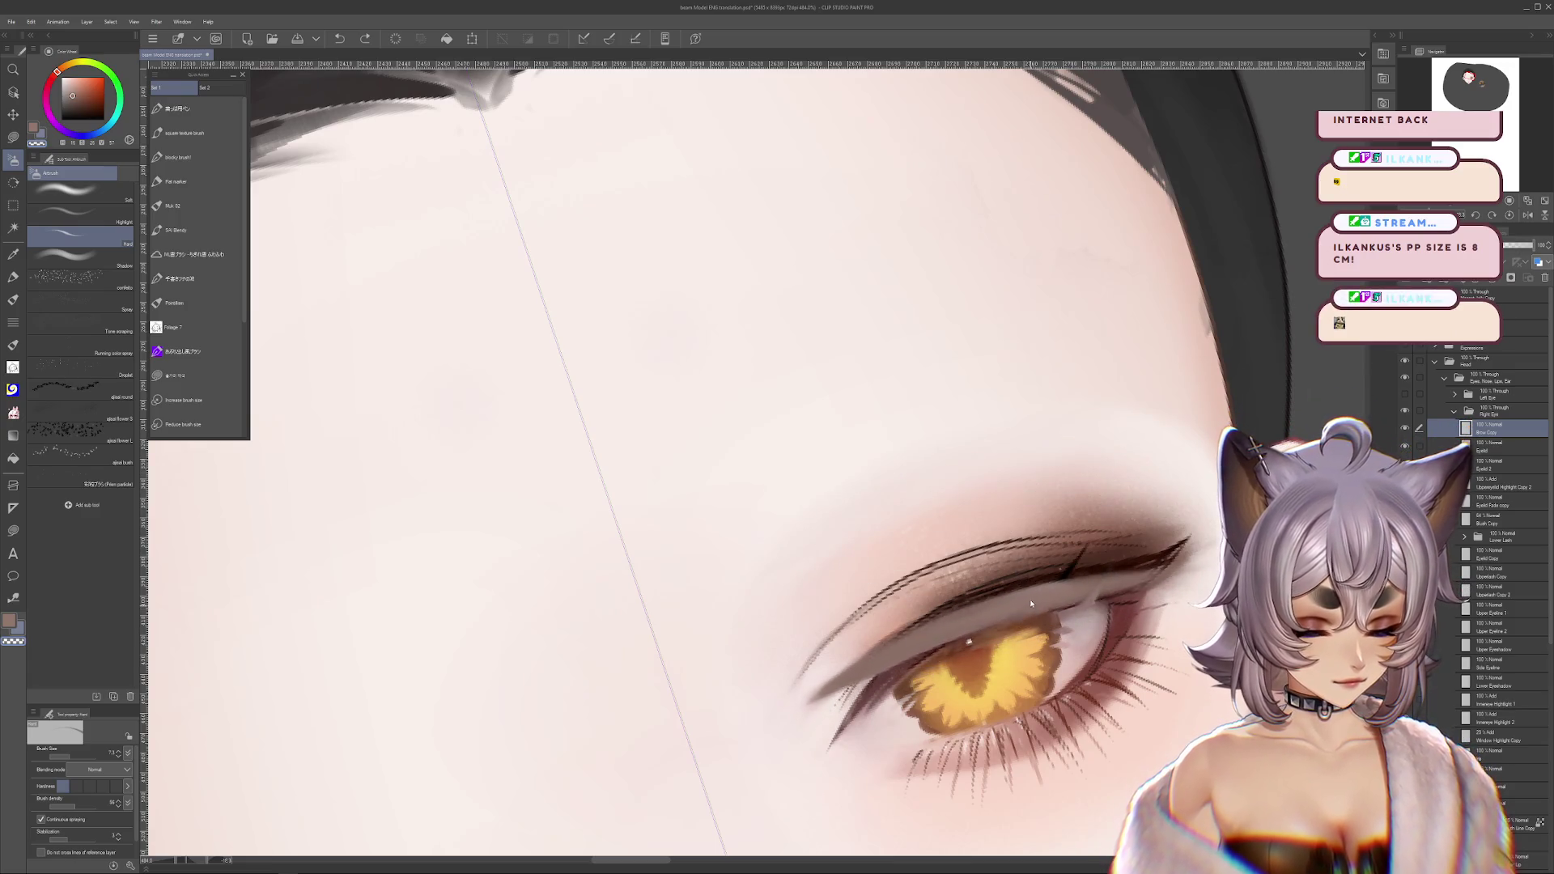
key("ctrl+y")
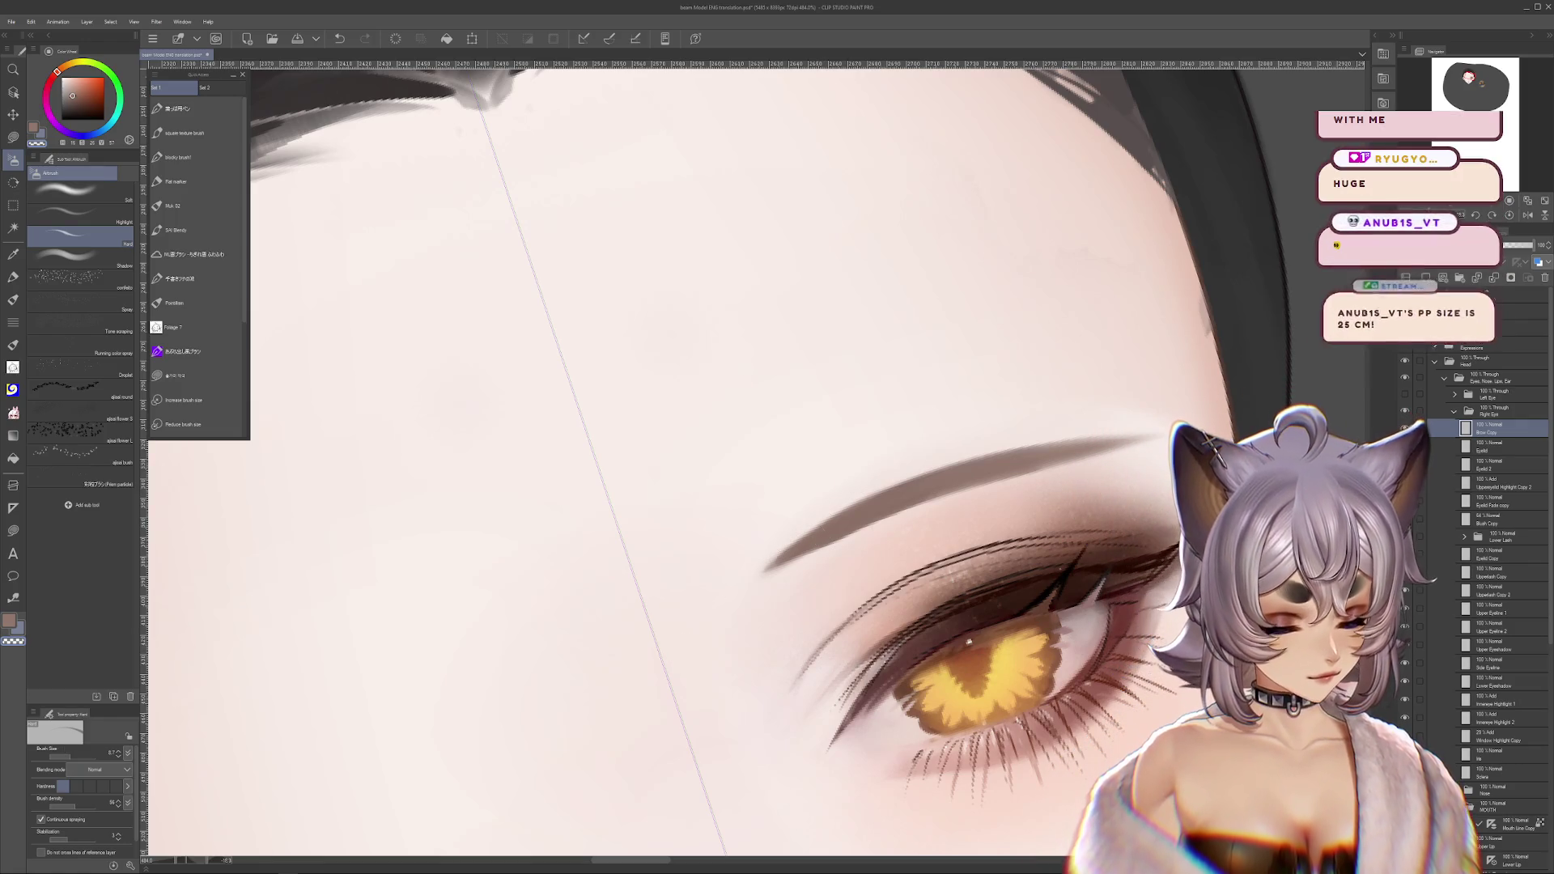
key("ctrl+z")
key("ctrl+y")
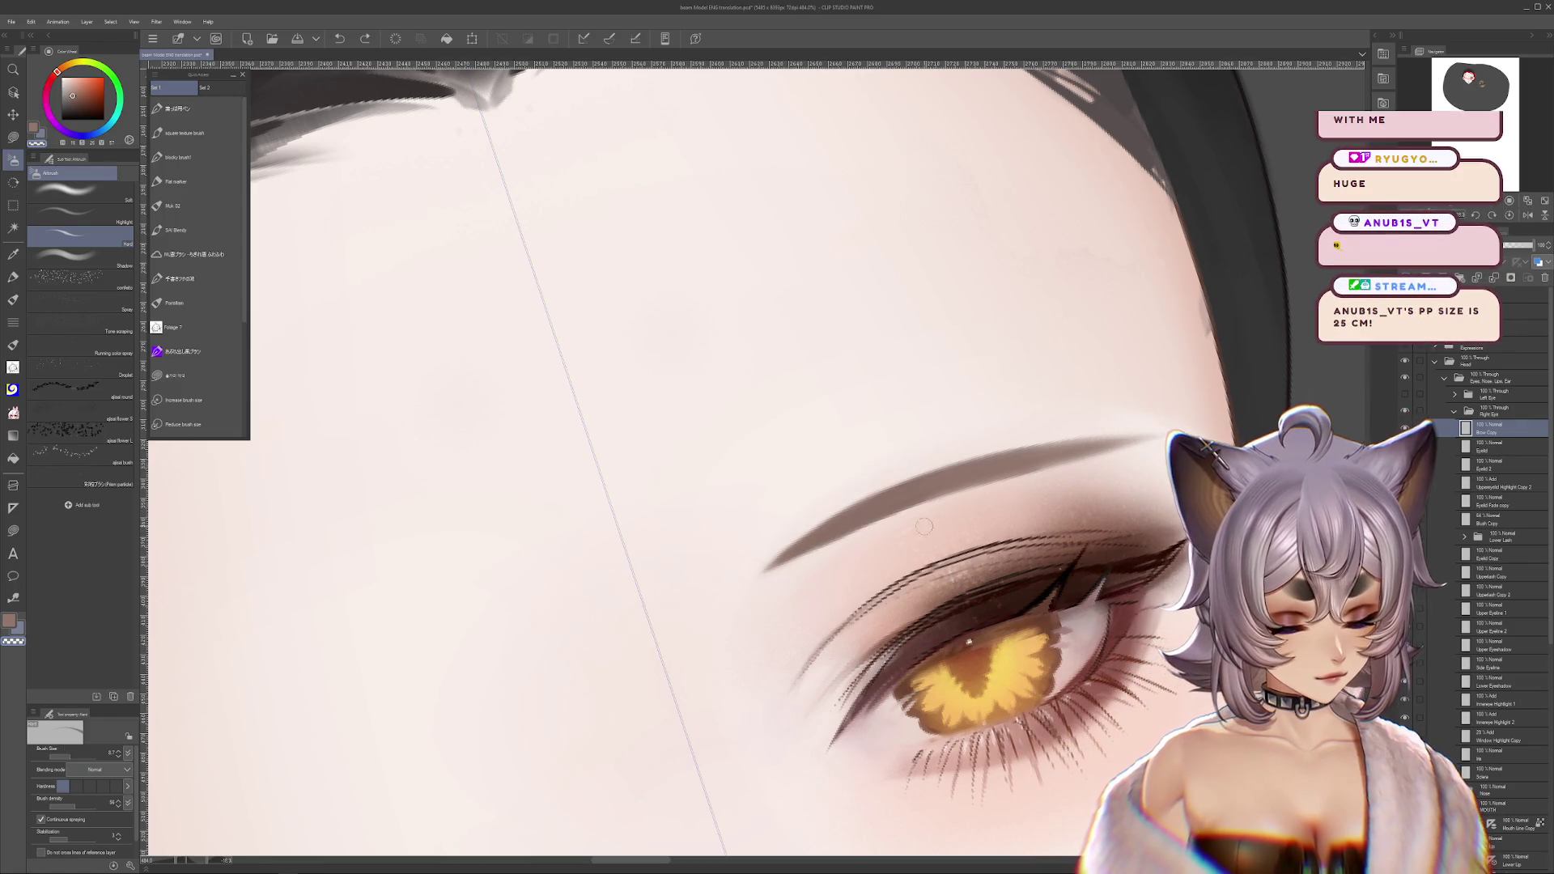
- Undo back to the higher eyebrow version and rotate the canvas so the eye sits level
key("ctrl+z")
key("ctrl+z")
key("ctrl+z")
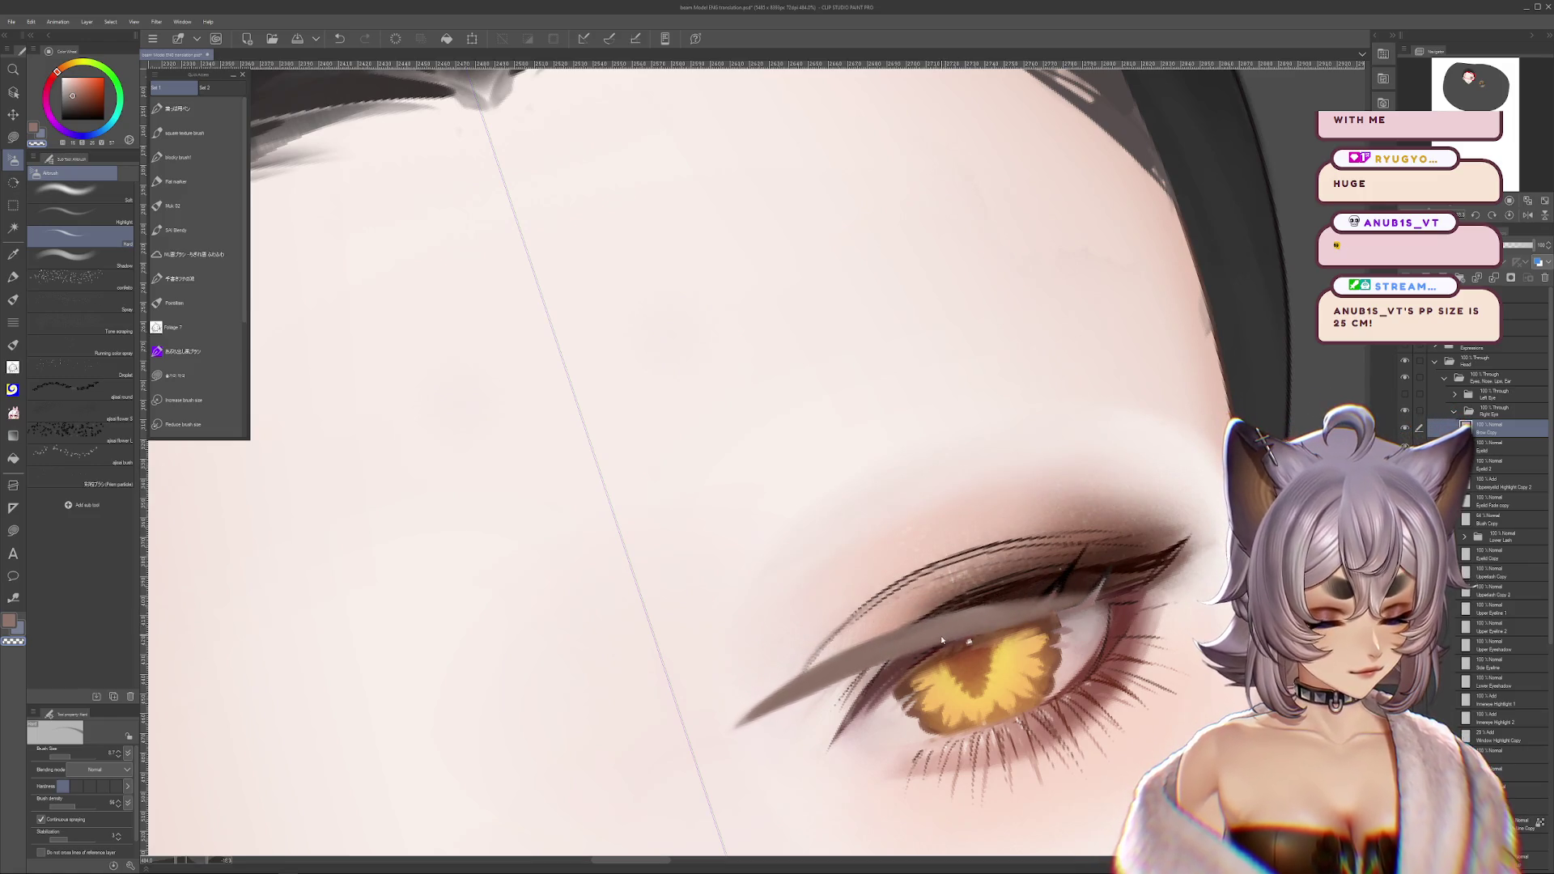
key("ctrl+z")
key("ctrl+z")
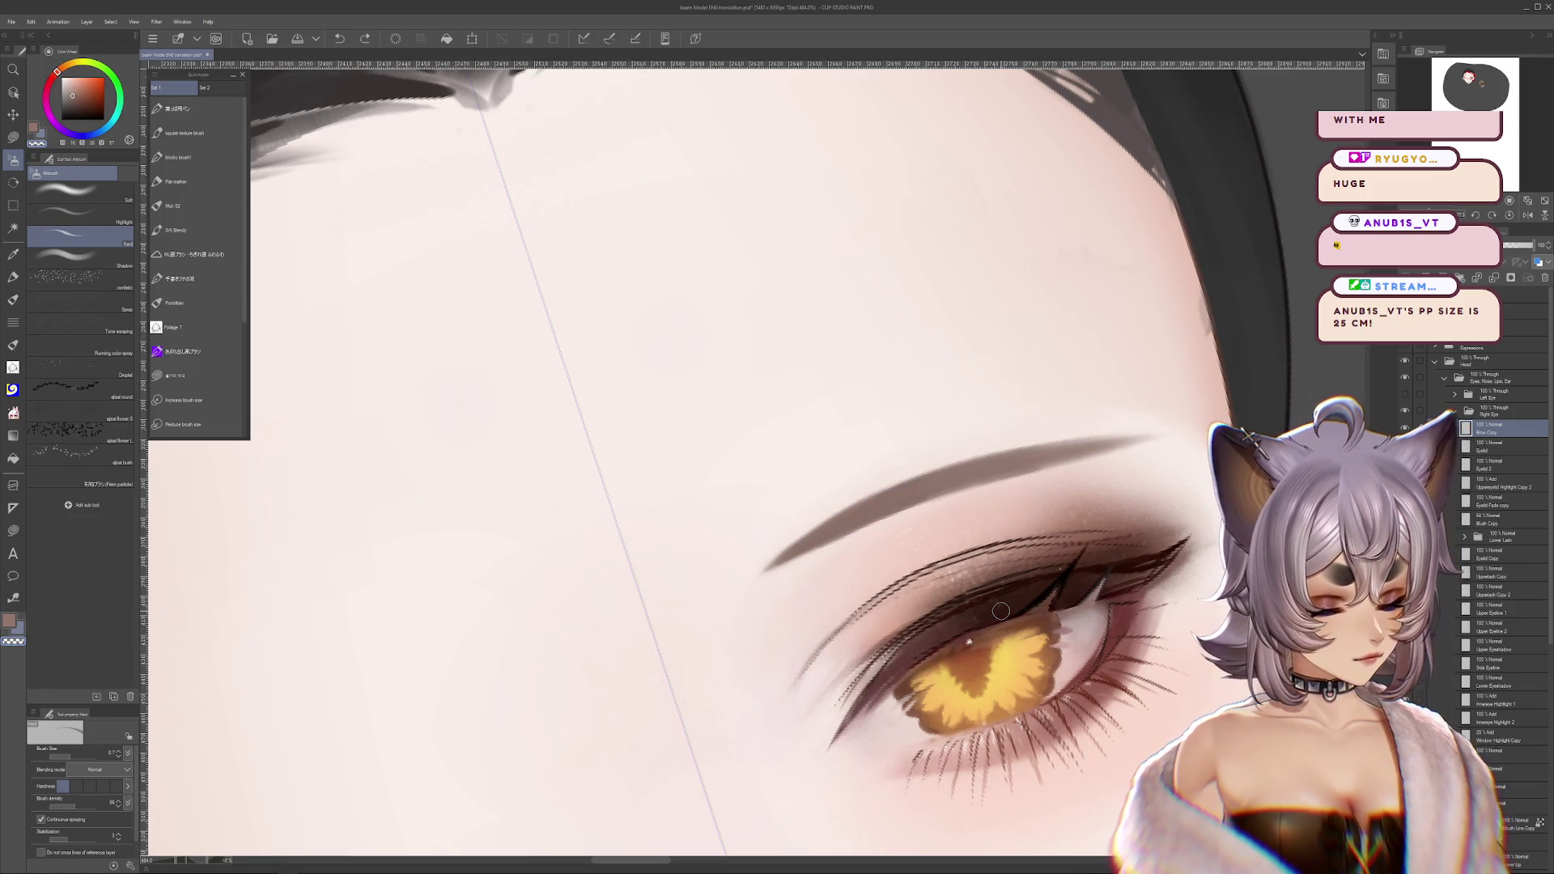
left_click_drag(1000, 611, 1166, 698)
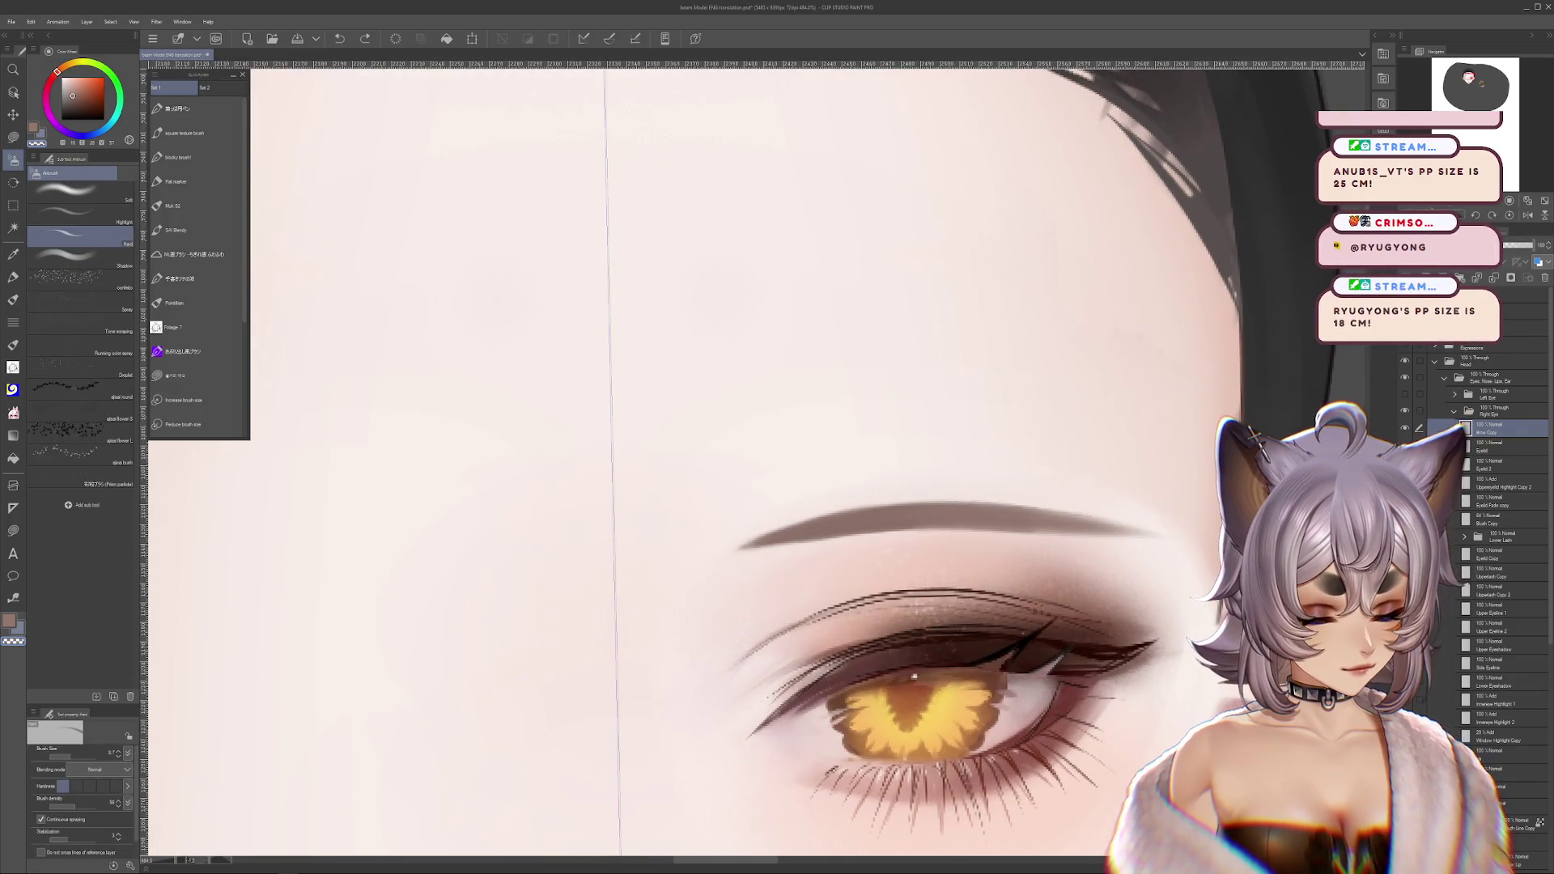
- Transform the eyelid crease, zoom out to the whole face, and restore the darker lower lashes
left_click_drag(1166, 697, 1153, 621)
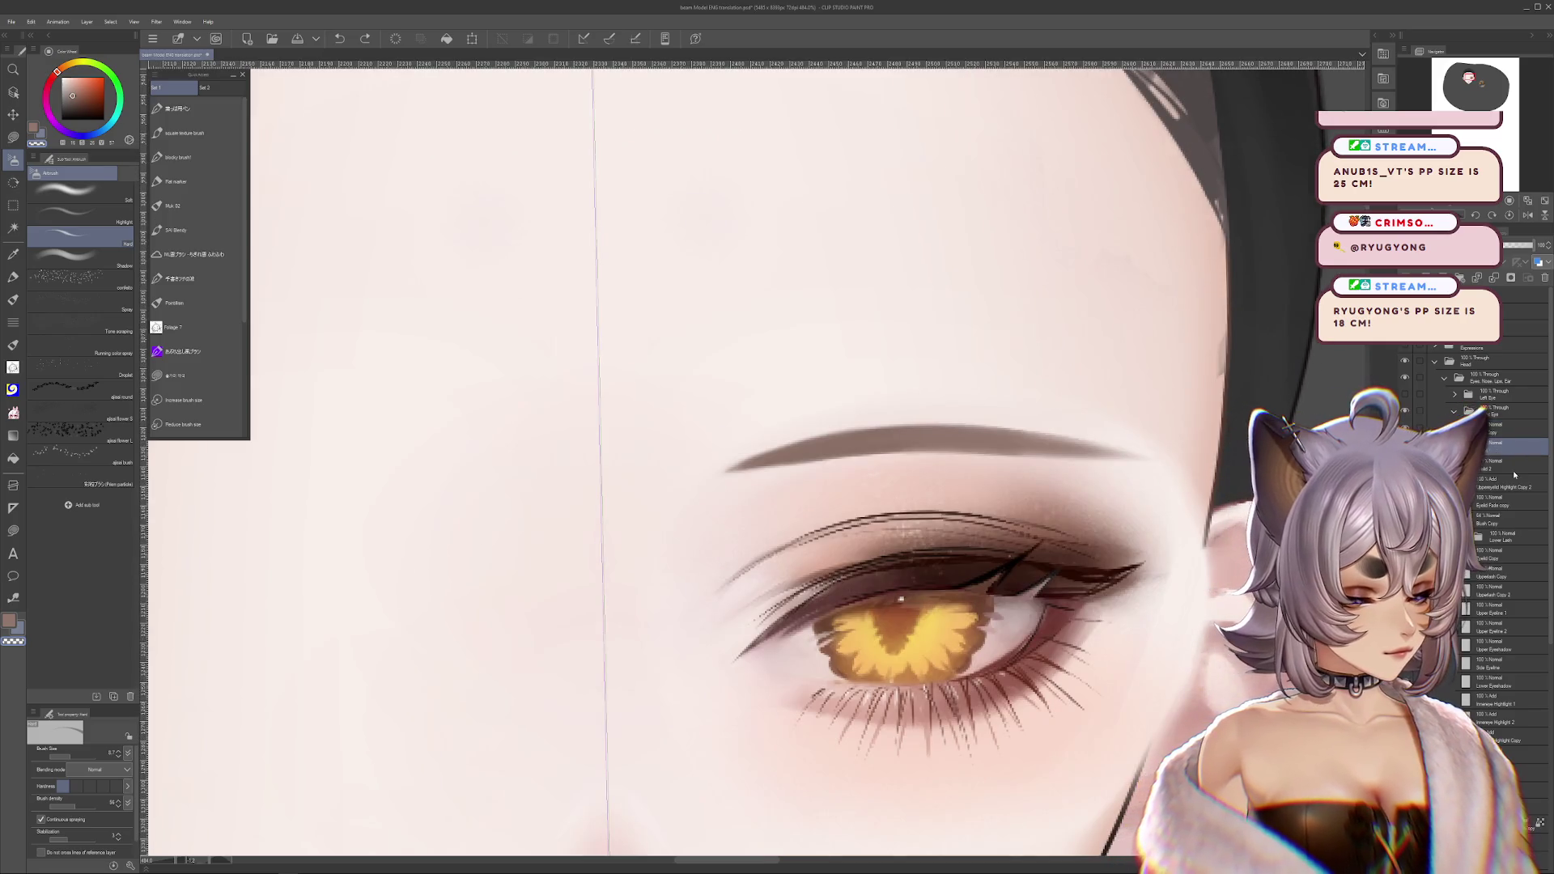
key("ctrl+t")
key("Return")
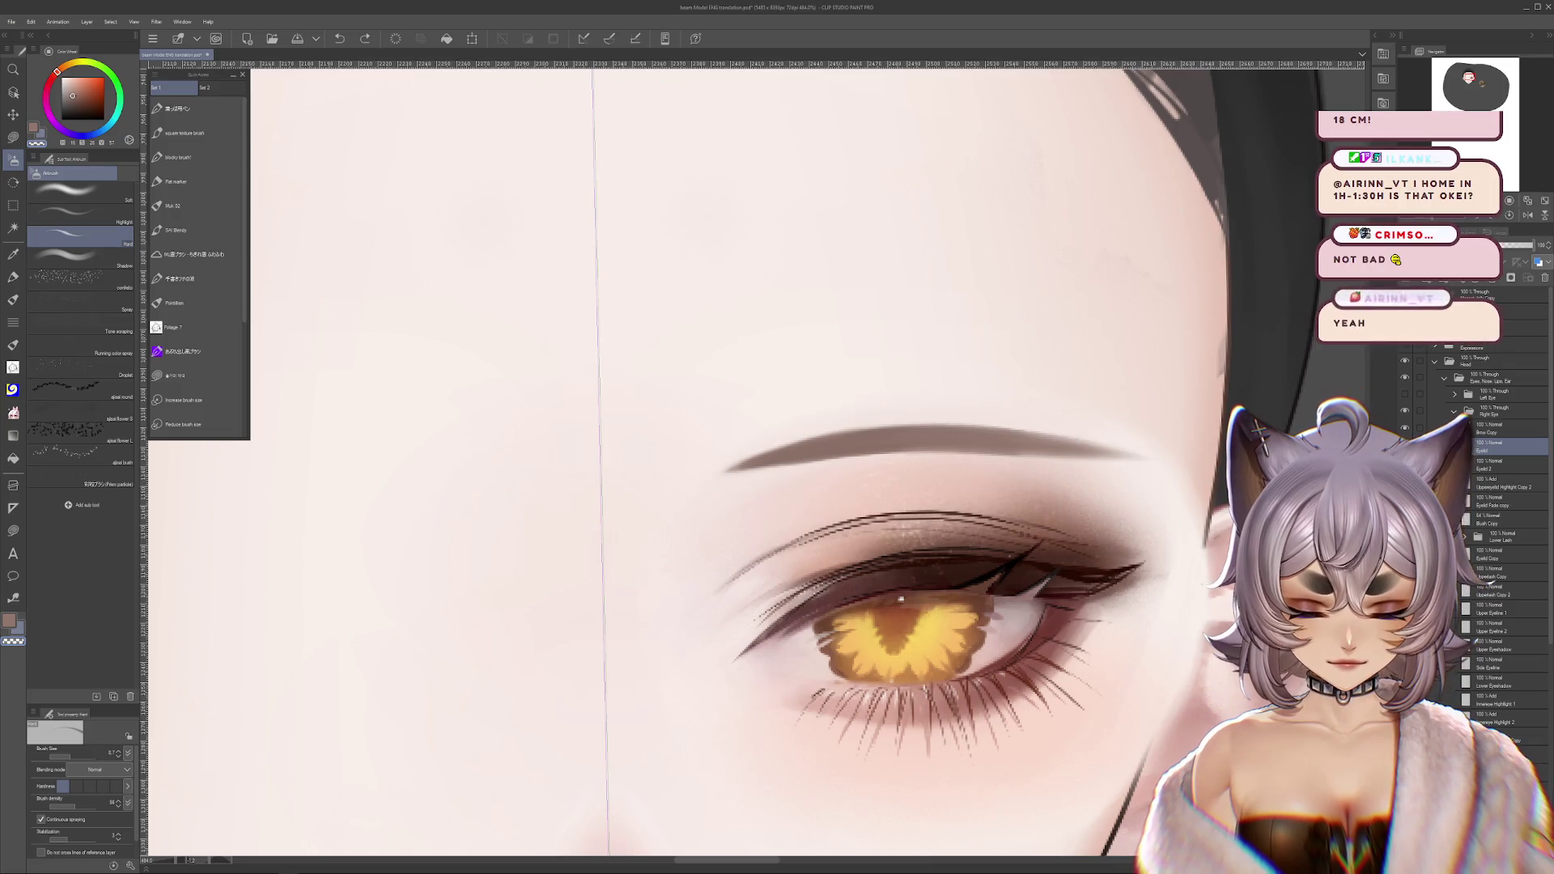
scroll(1069, 505, "down", 5)
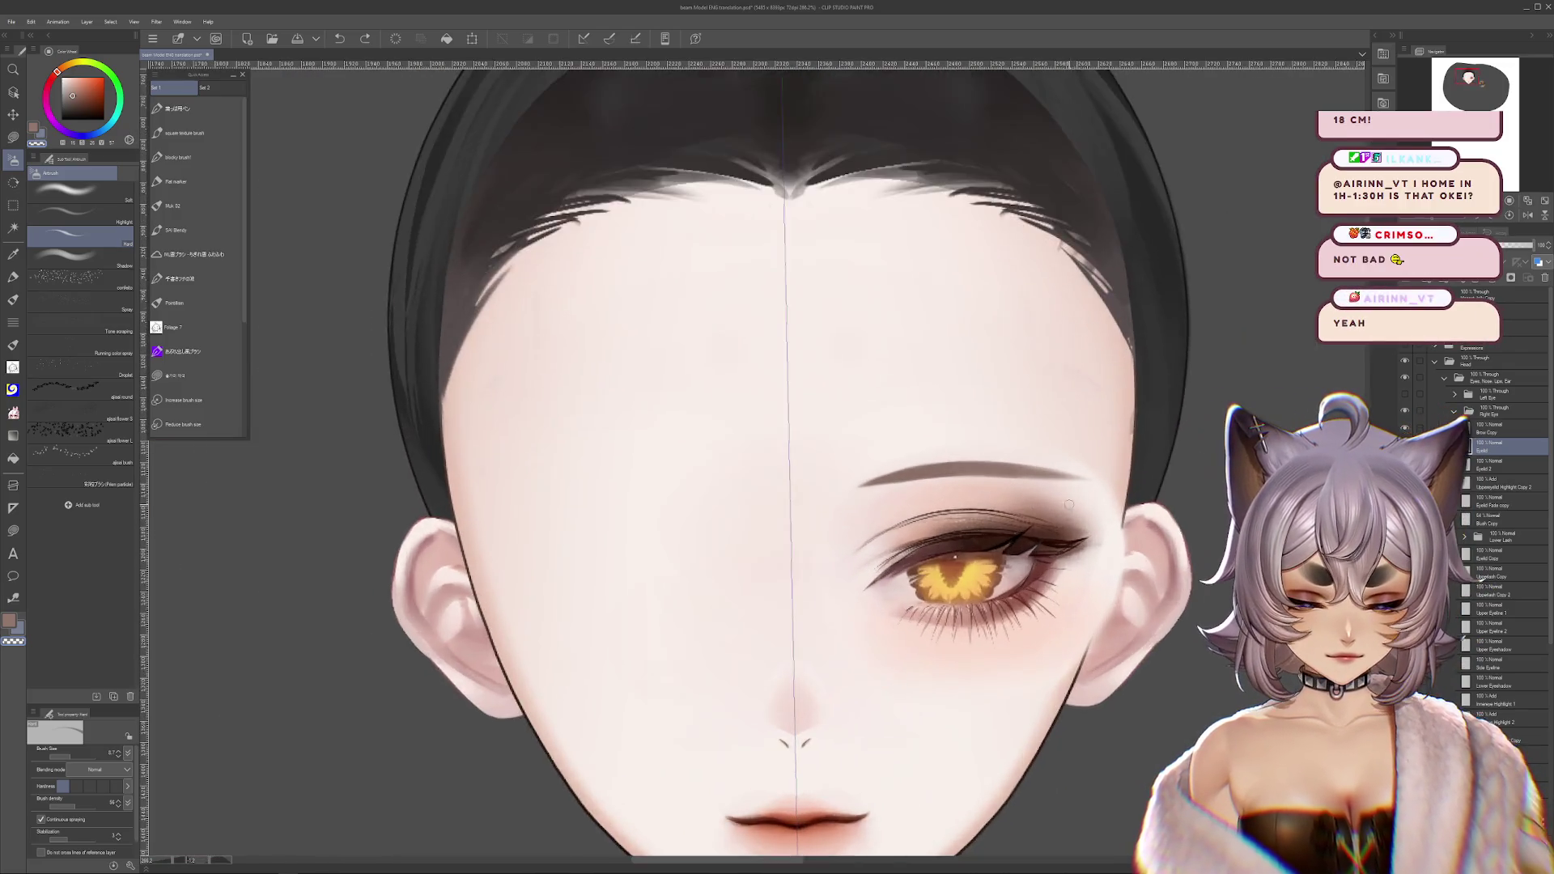
scroll(1069, 504, "up", 3)
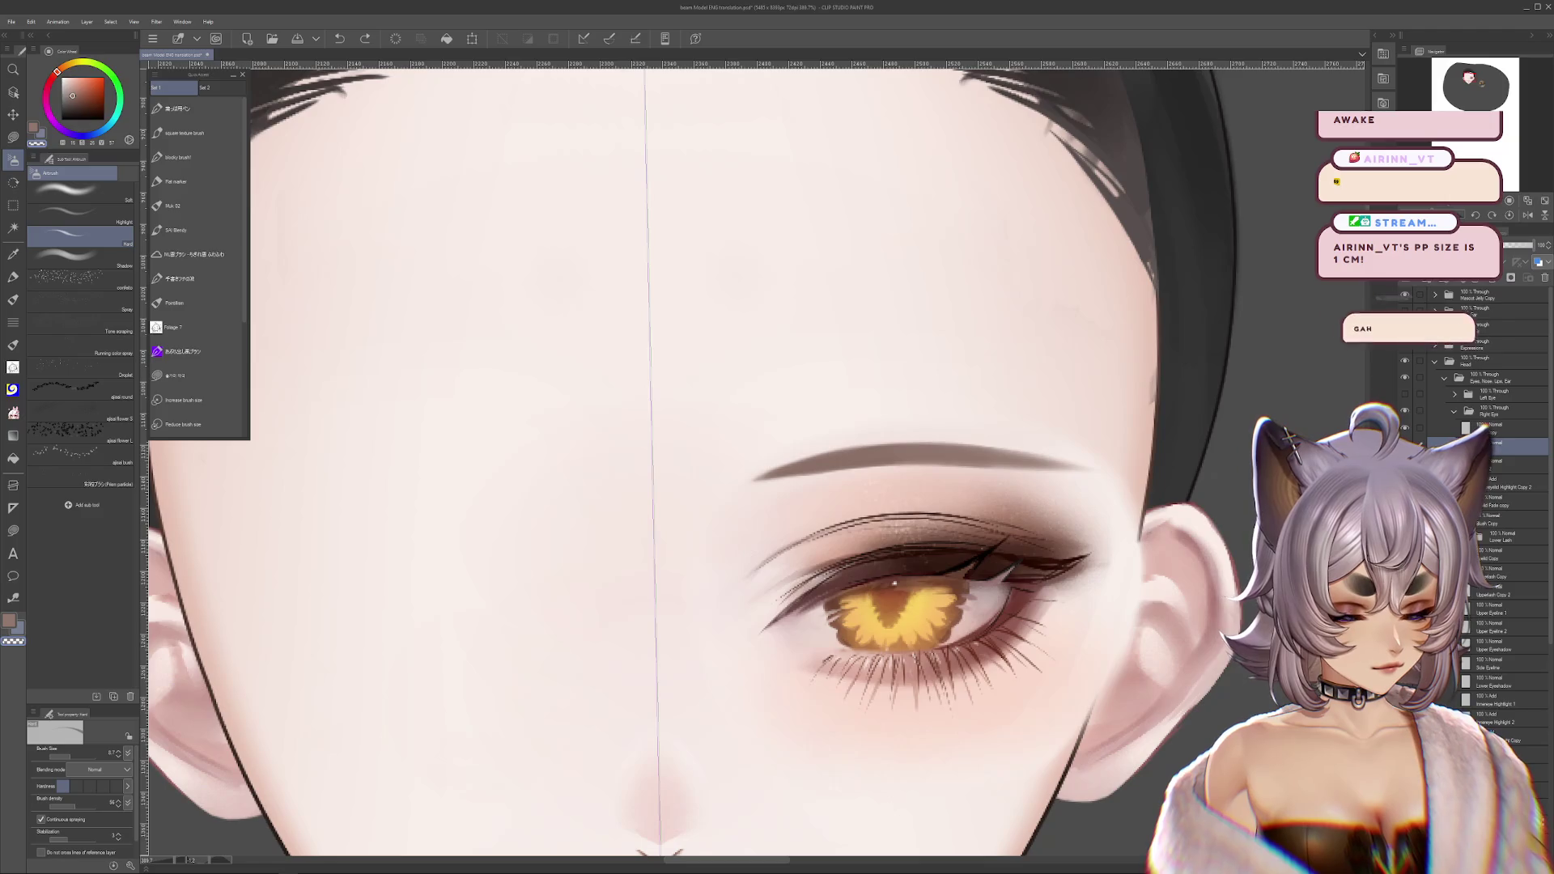
key("ctrl+minus")
key("ctrl+minus")
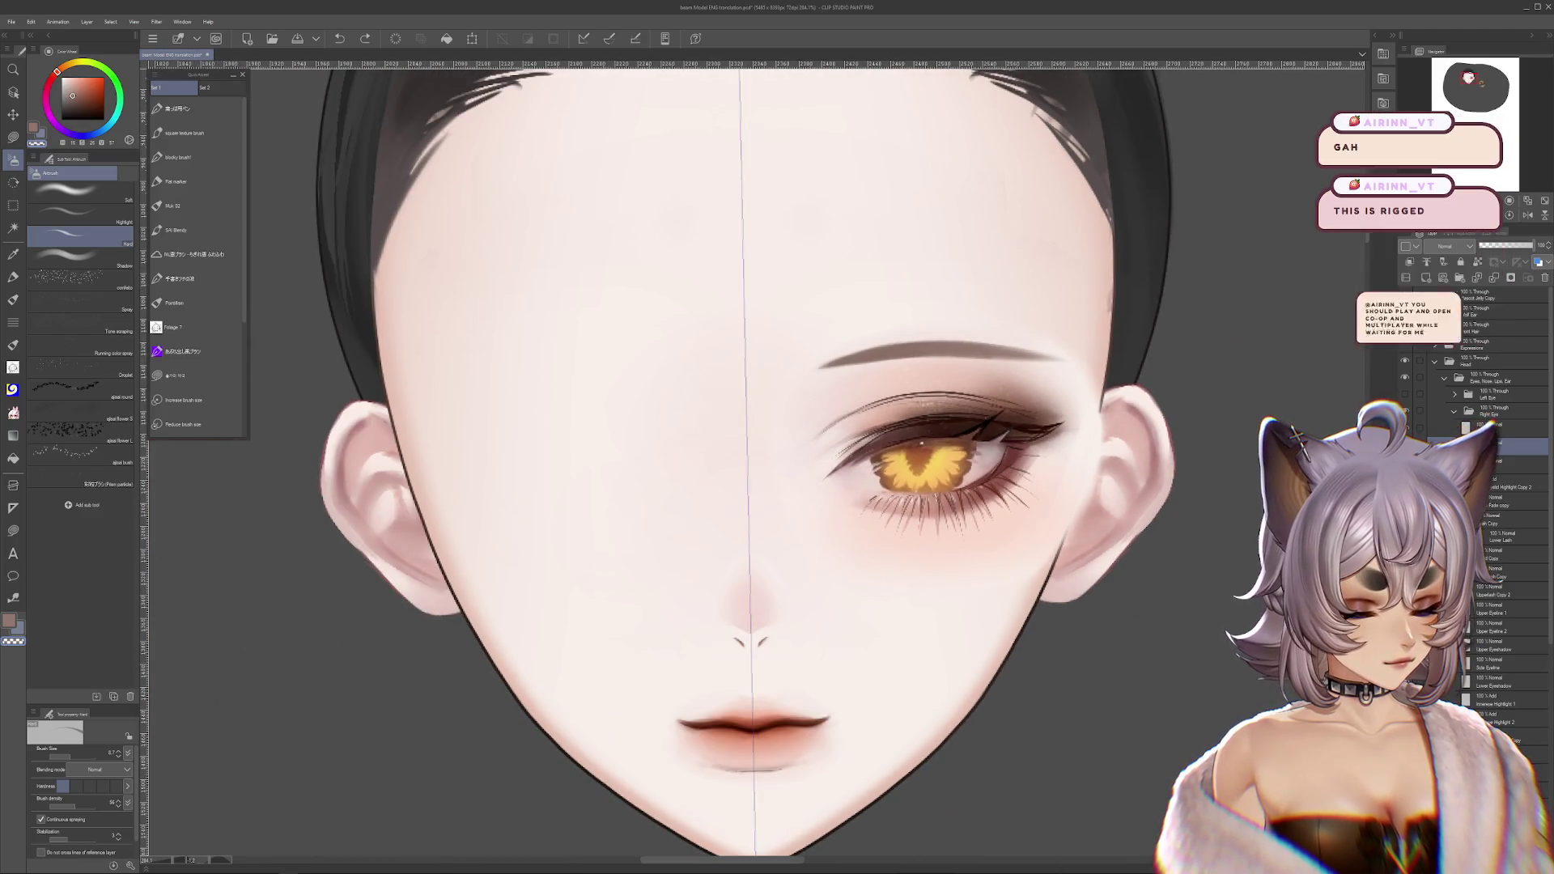
key("ctrl+z")
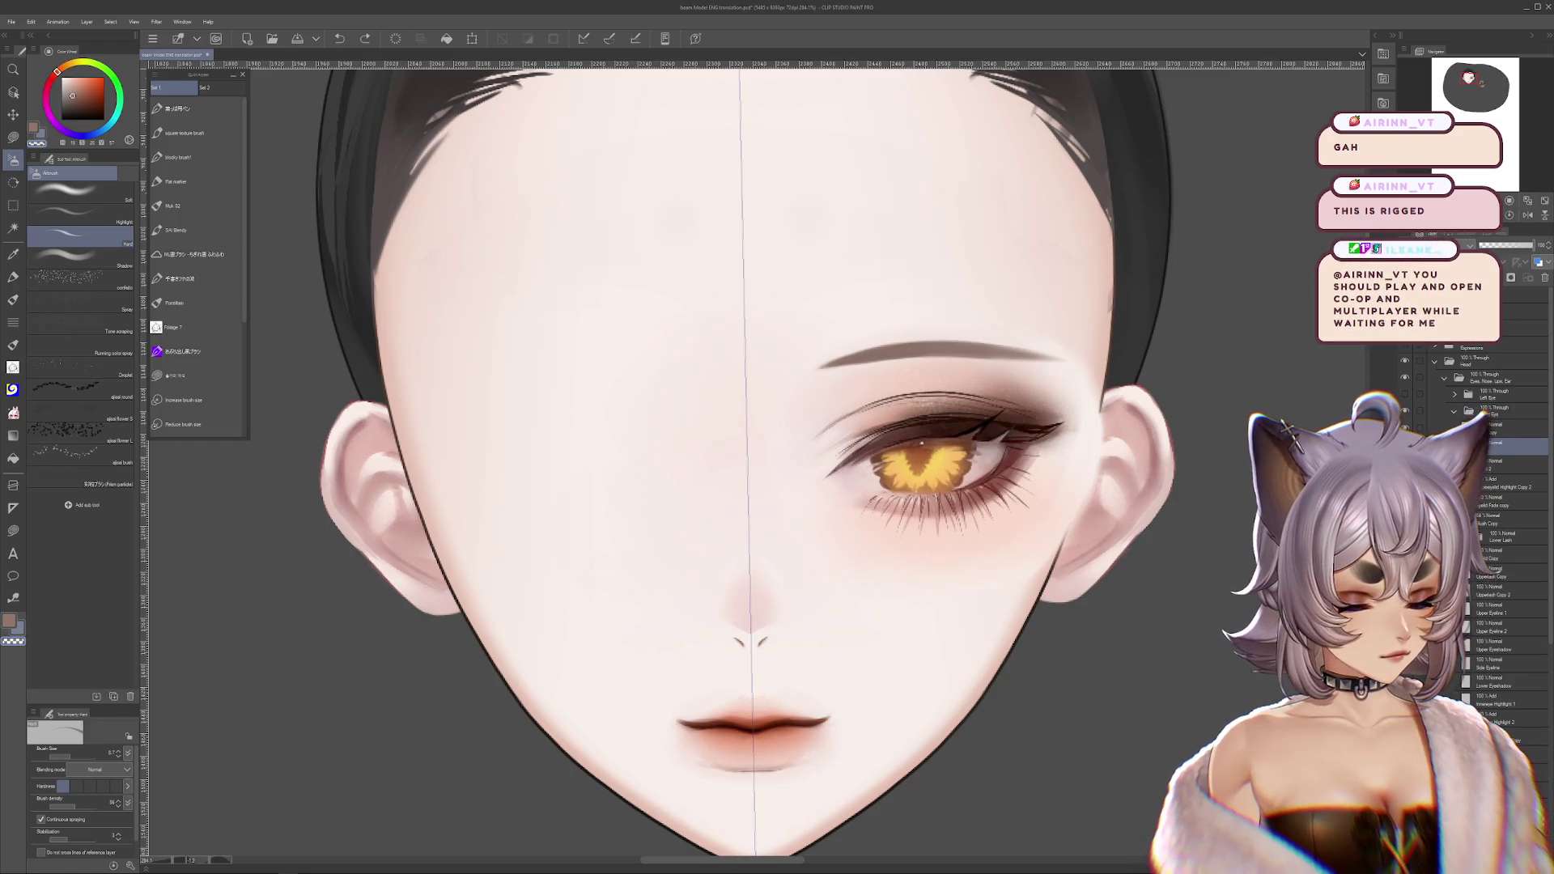
- Compare the eyebrow layer shown and hidden, leaving it hidden
left_click(1405, 429)
left_click(1404, 429)
left_click(1404, 429)
left_click(1404, 429)
left_click(1404, 429)
left_click(1404, 429)
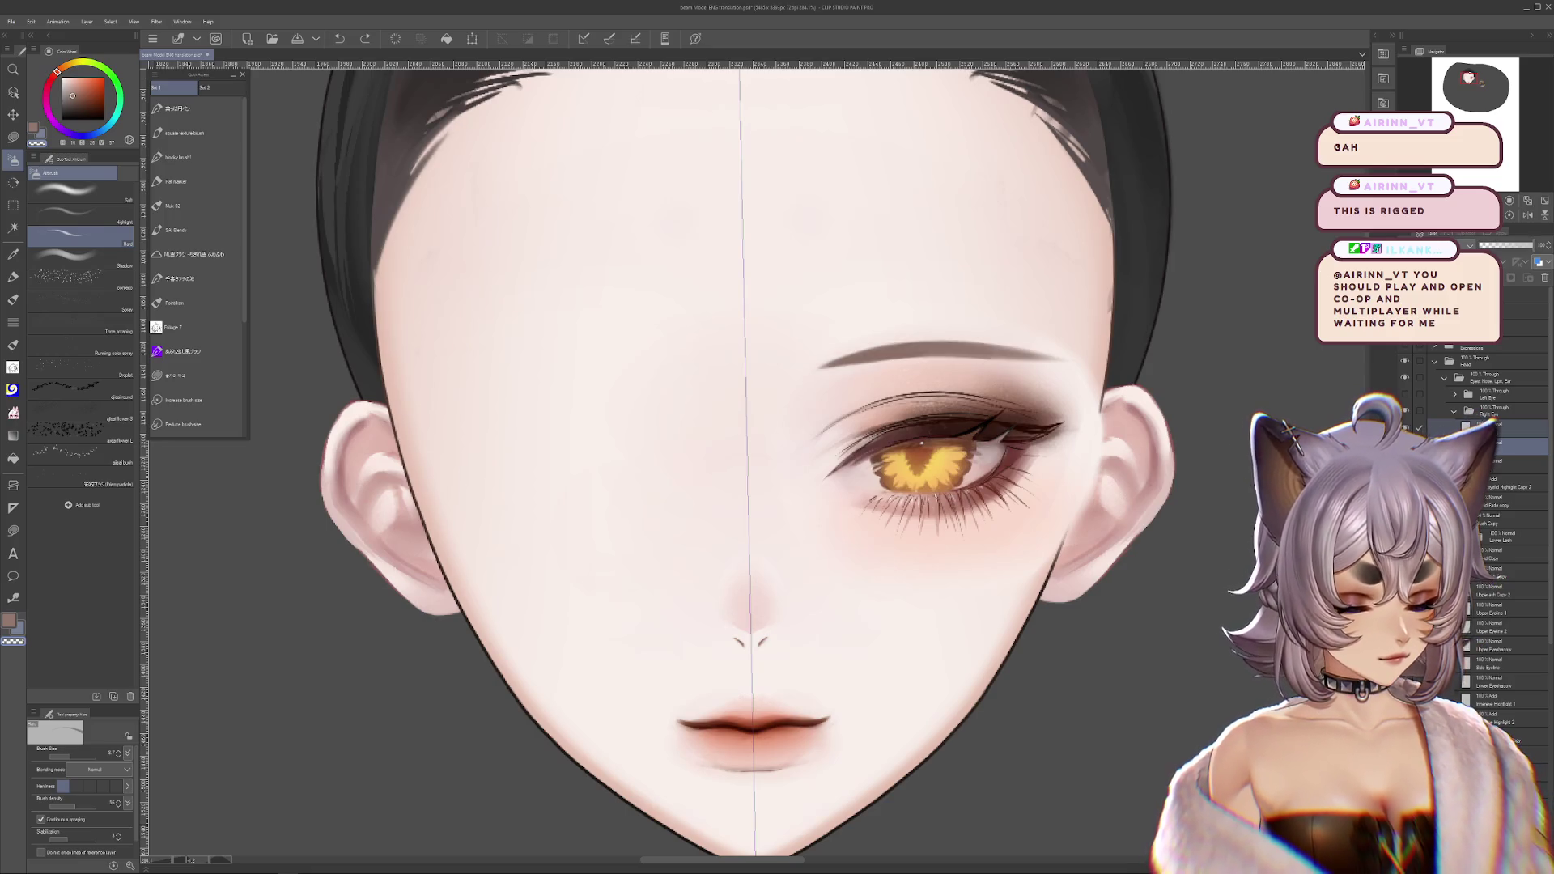
left_click(1404, 429)
- Undo recent eye edits across layers and move the eyelid crease stroke toward the lower right
scroll(890, 429, "up", 3)
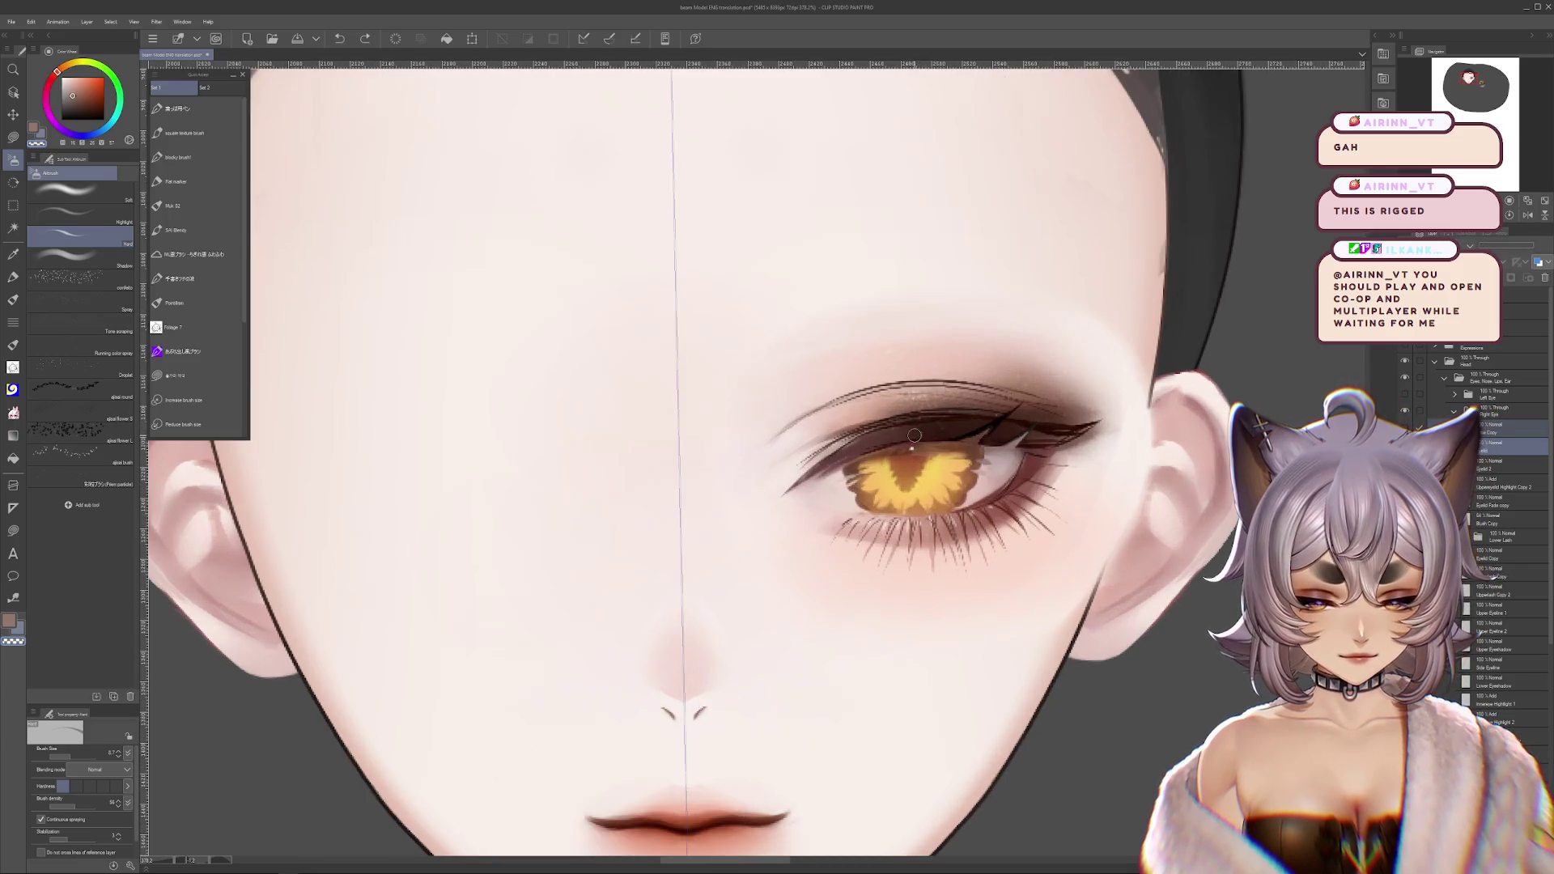
key("ctrl+z")
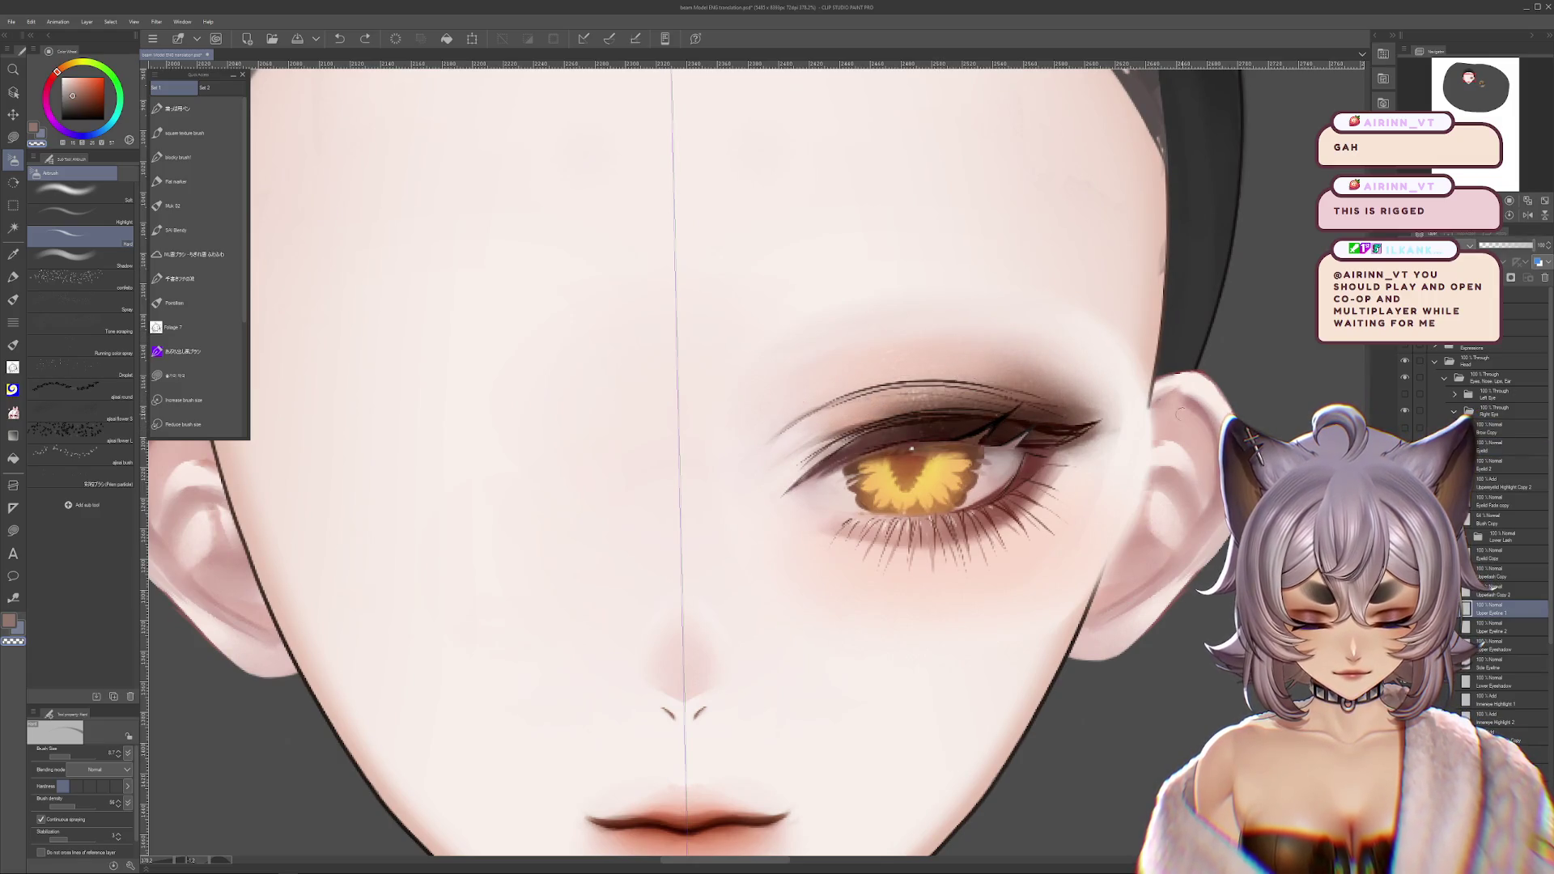
key("ctrl+z")
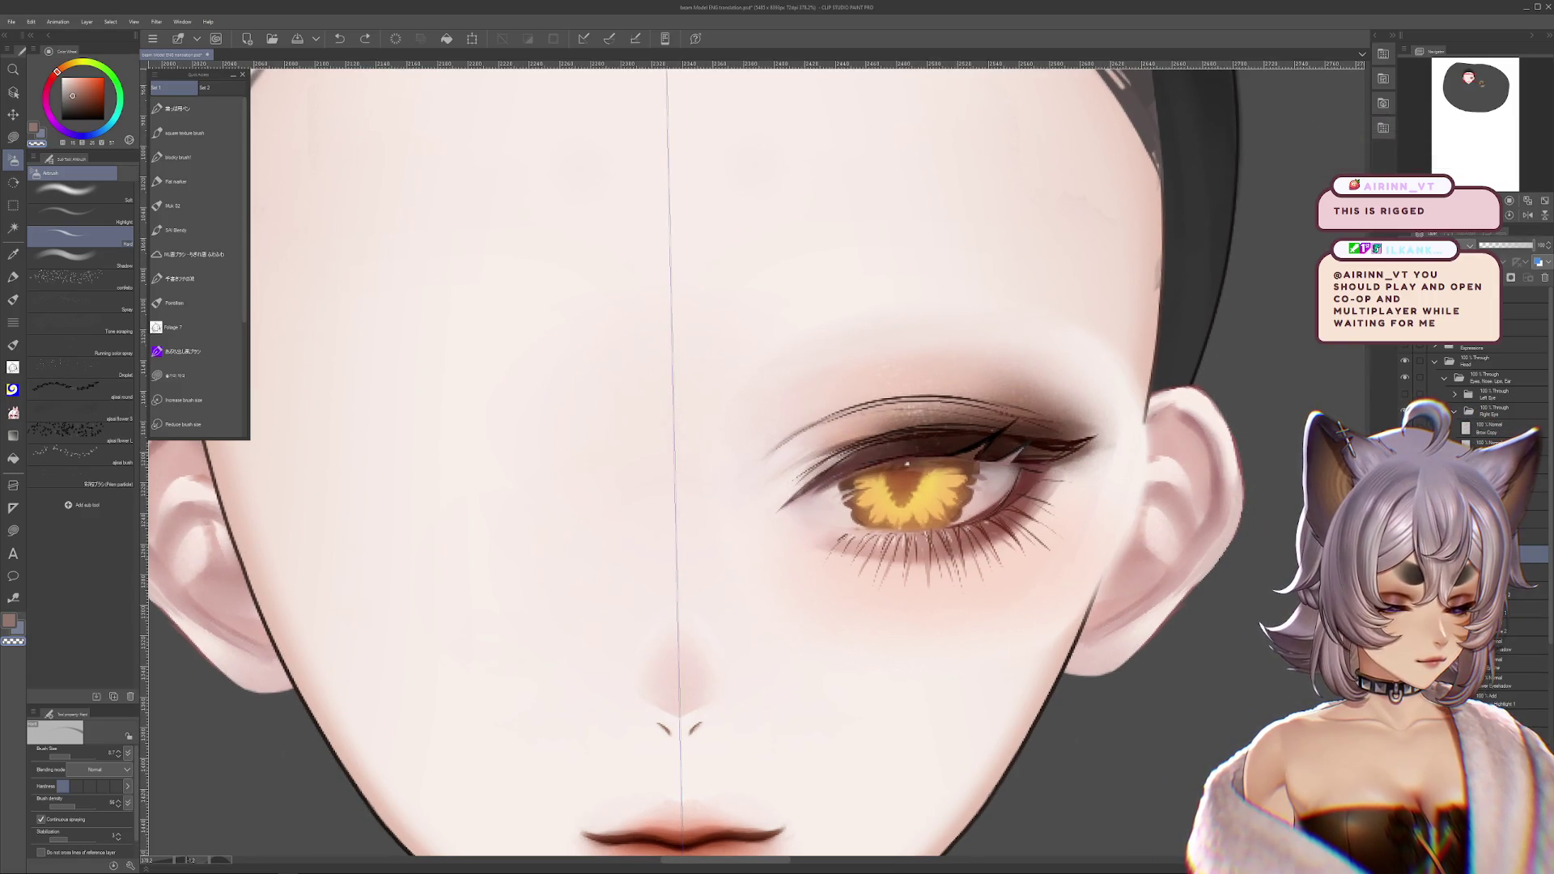
left_click(1497, 554)
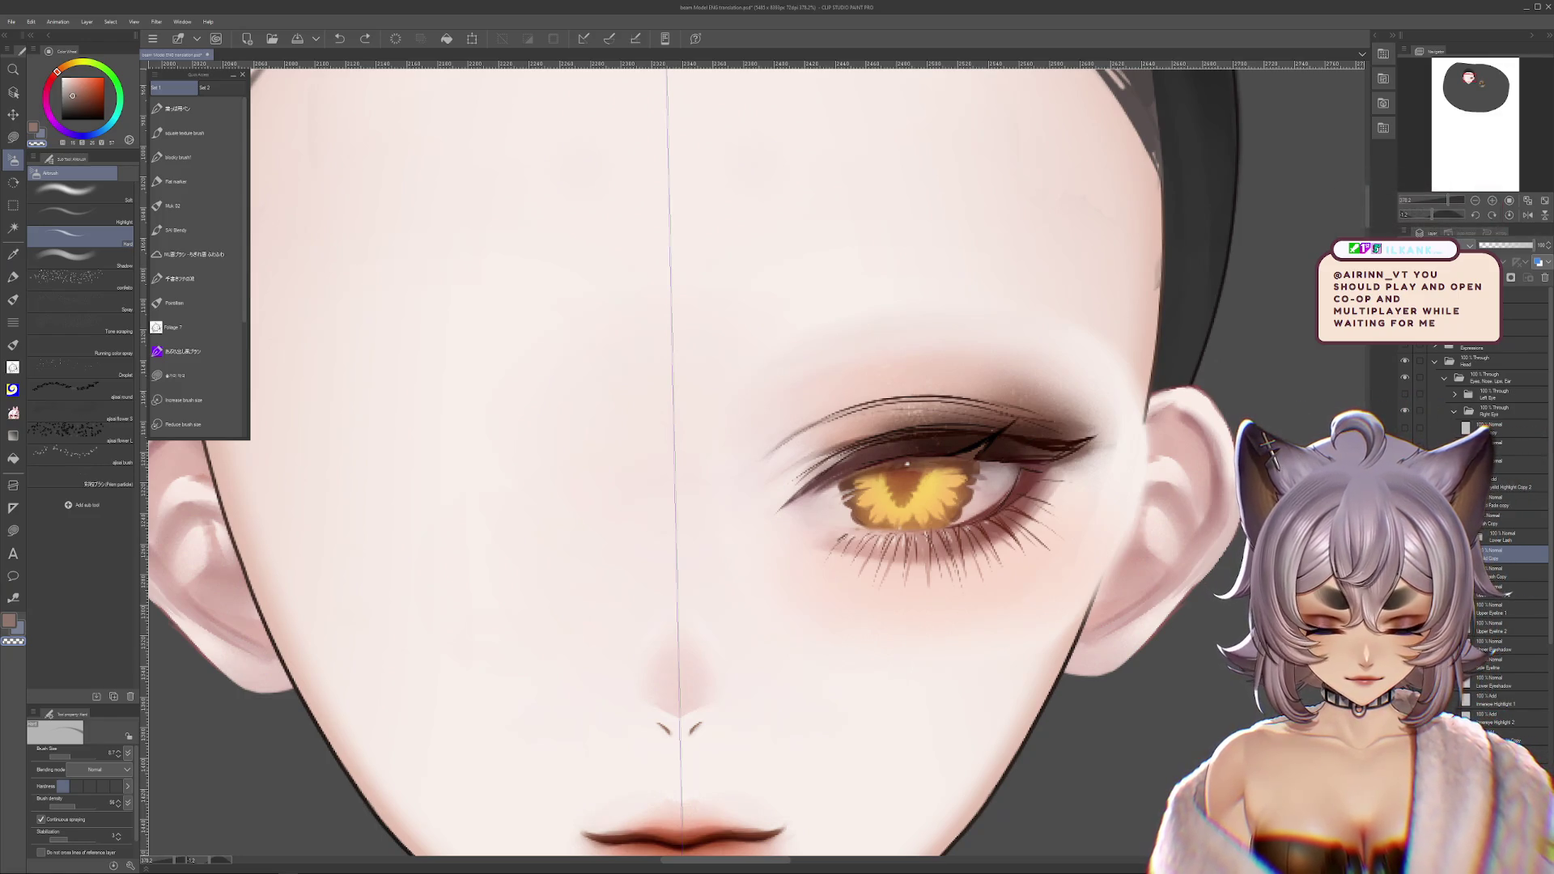
key("ctrl+z")
key("ctrl+z")
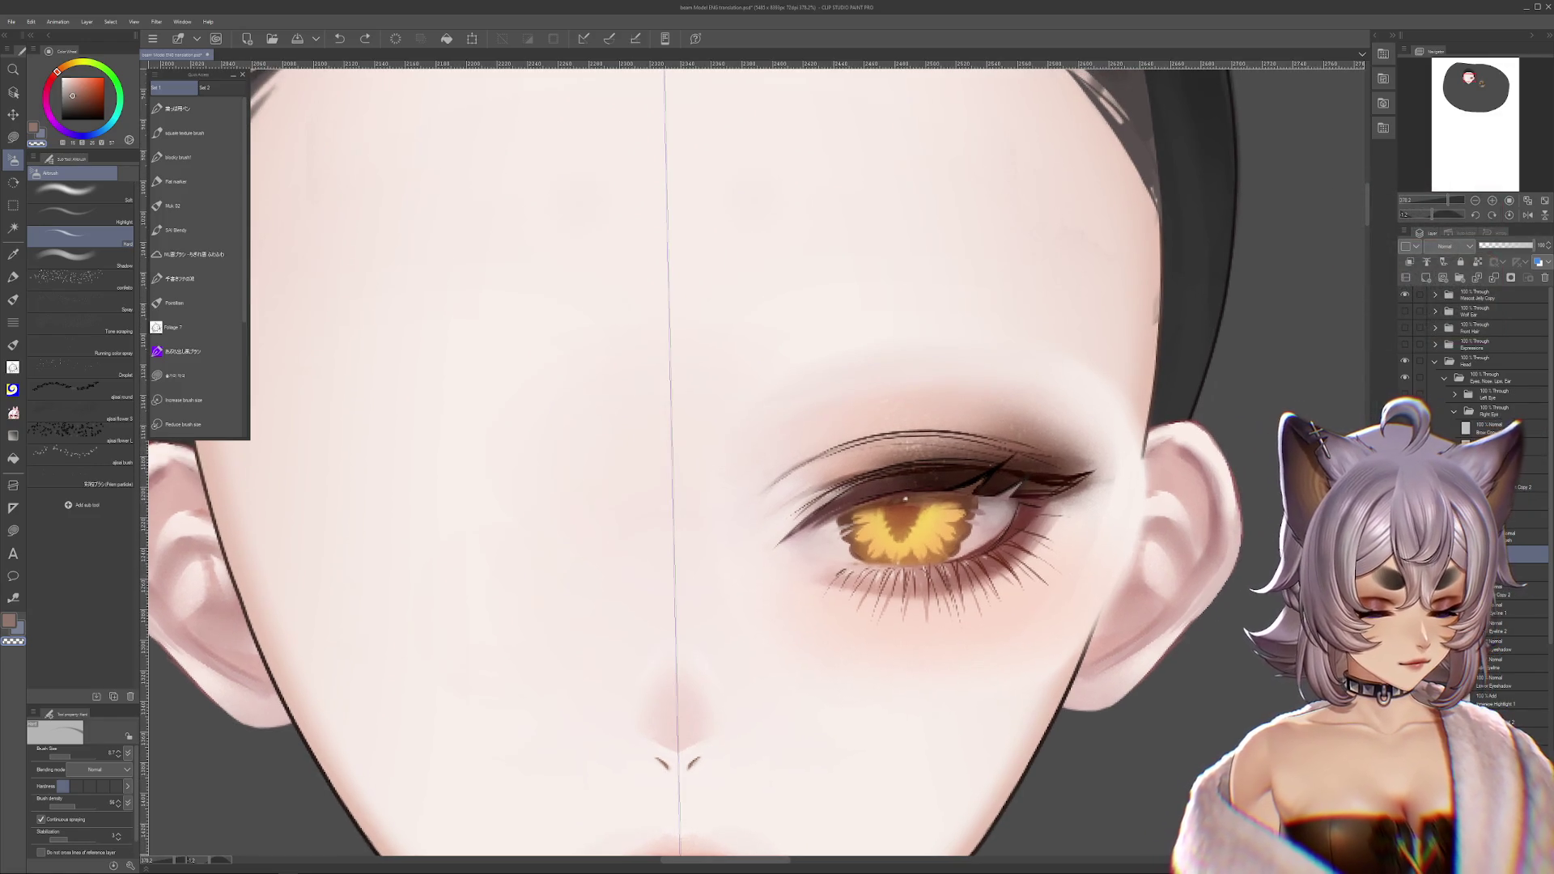
left_click(1497, 460)
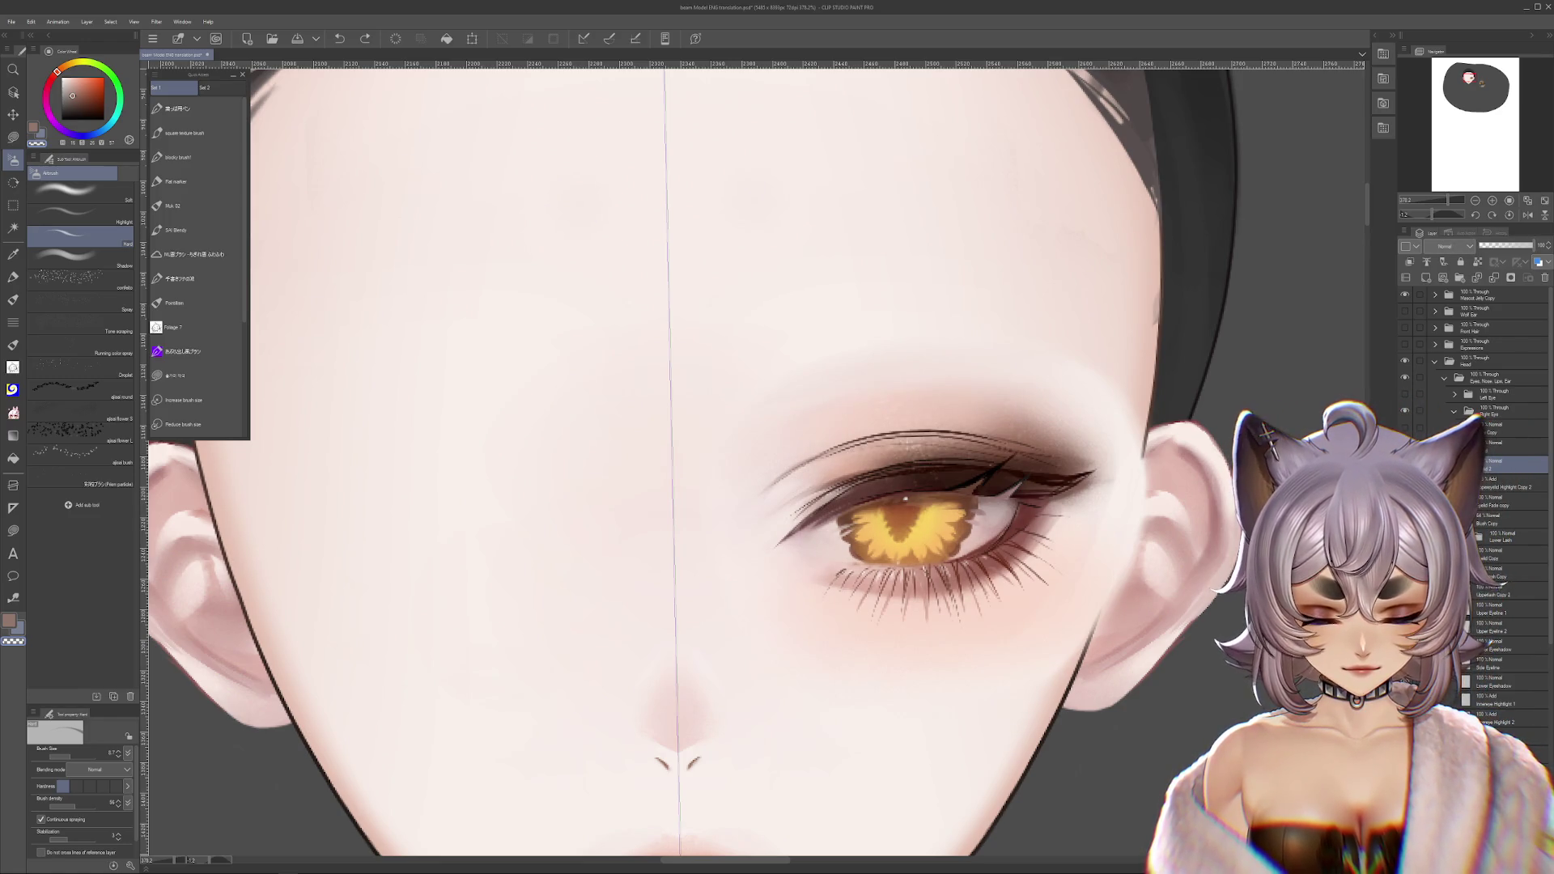
scroll(921, 433, "up", 2)
mouse_move(921, 429)
left_mouse_down()
mouse_move(907, 392)
mouse_move(729, 442)
mouse_move(1189, 551)
mouse_move(1344, 623)
mouse_move(1077, 526)
left_mouse_up()
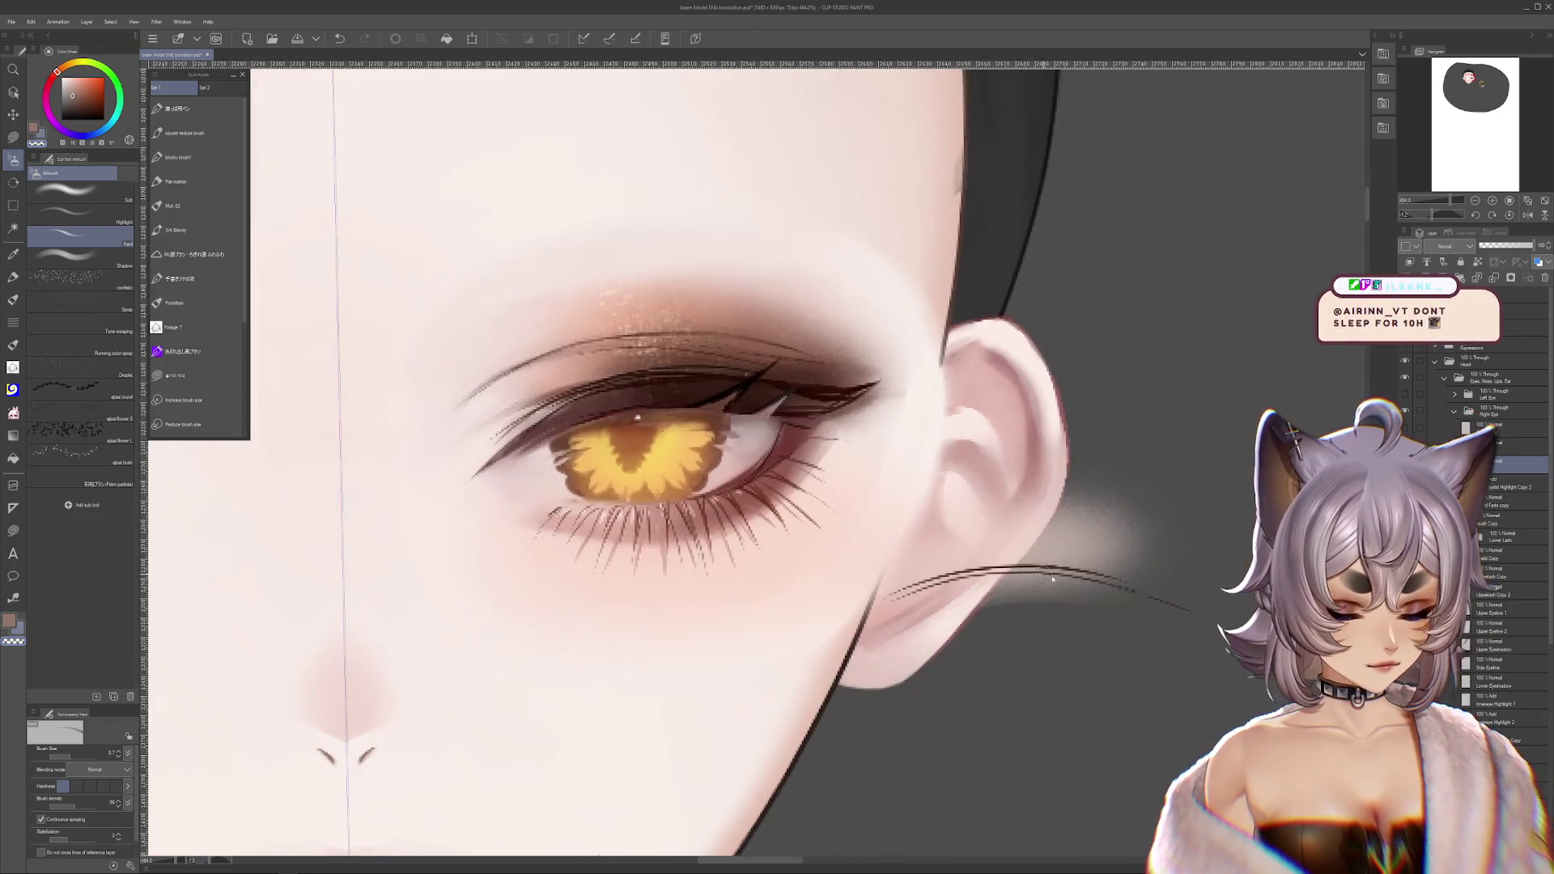
left_click_drag(929, 537, 1089, 621)
key("ctrl+z")
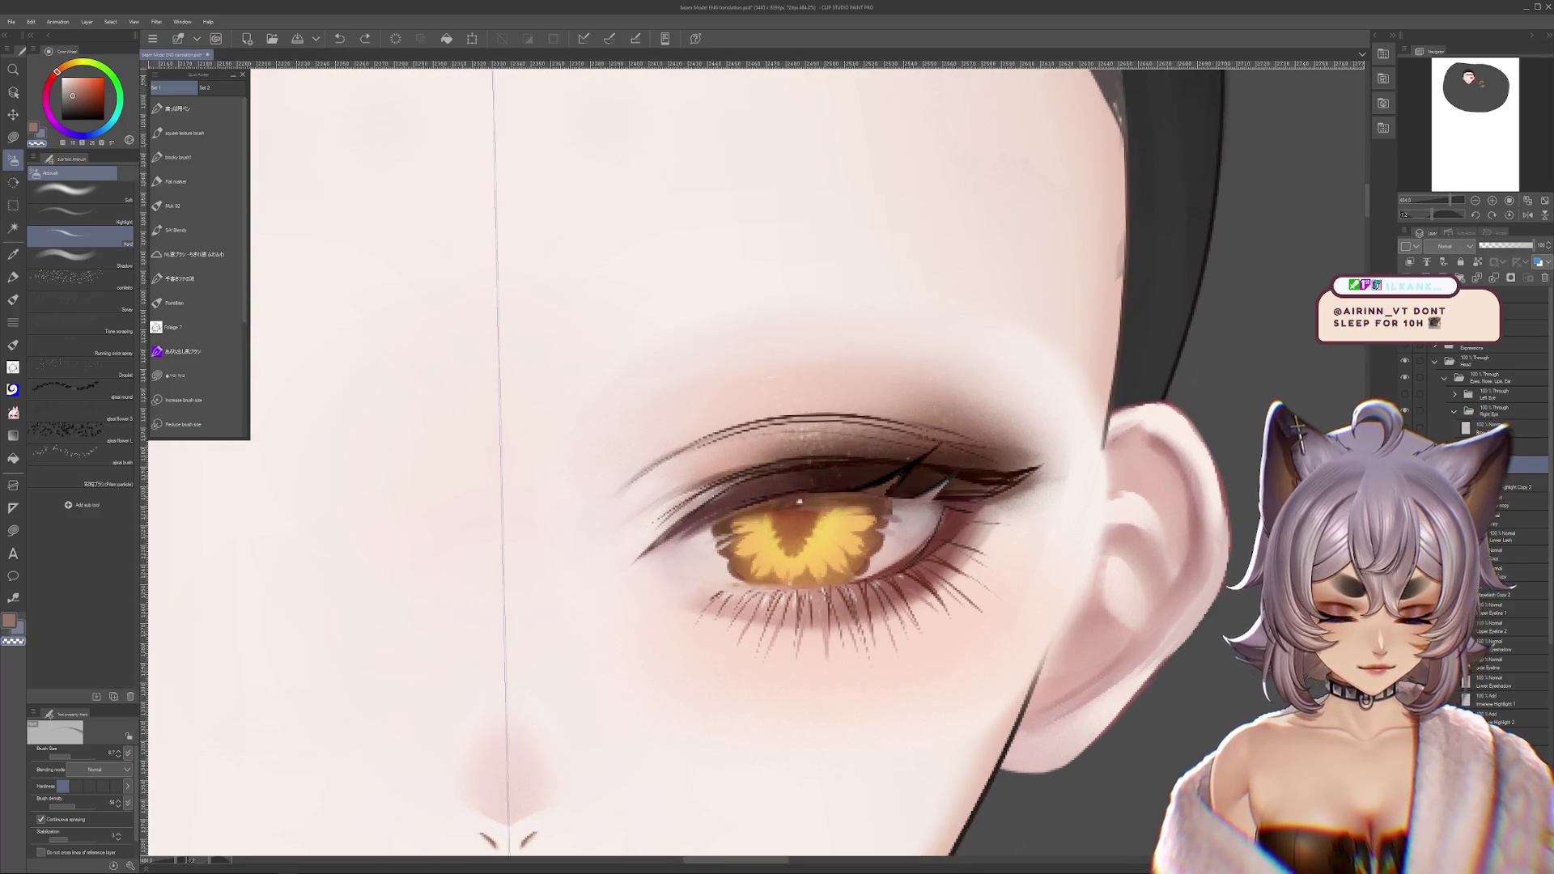
key("ctrl+t")
left_click_drag(852, 433, 850, 328)
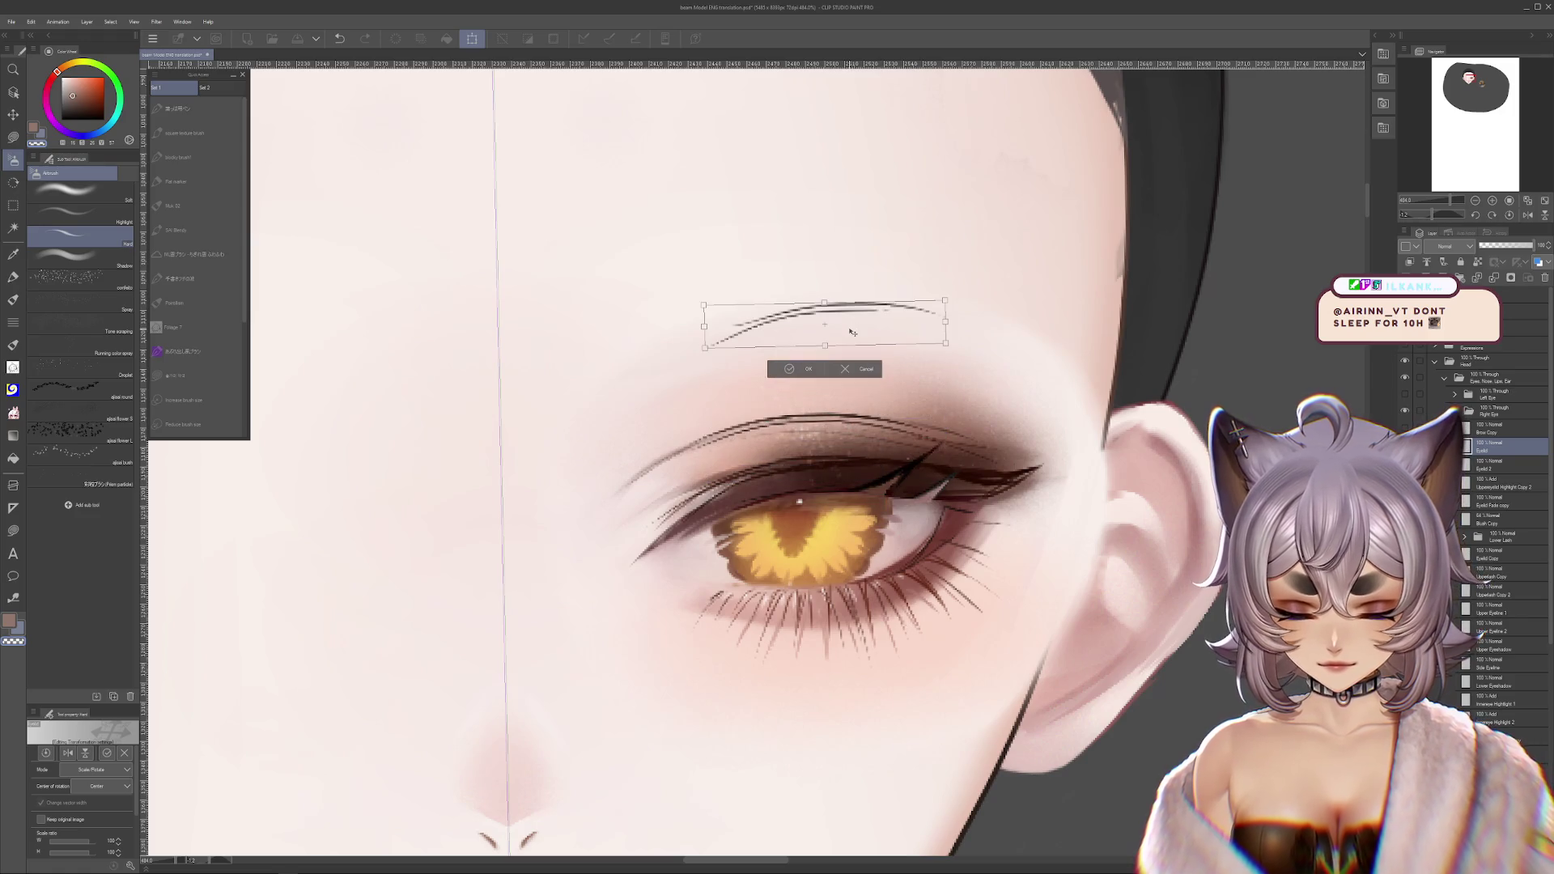
key("Escape")
left_click_drag(805, 468, 845, 471)
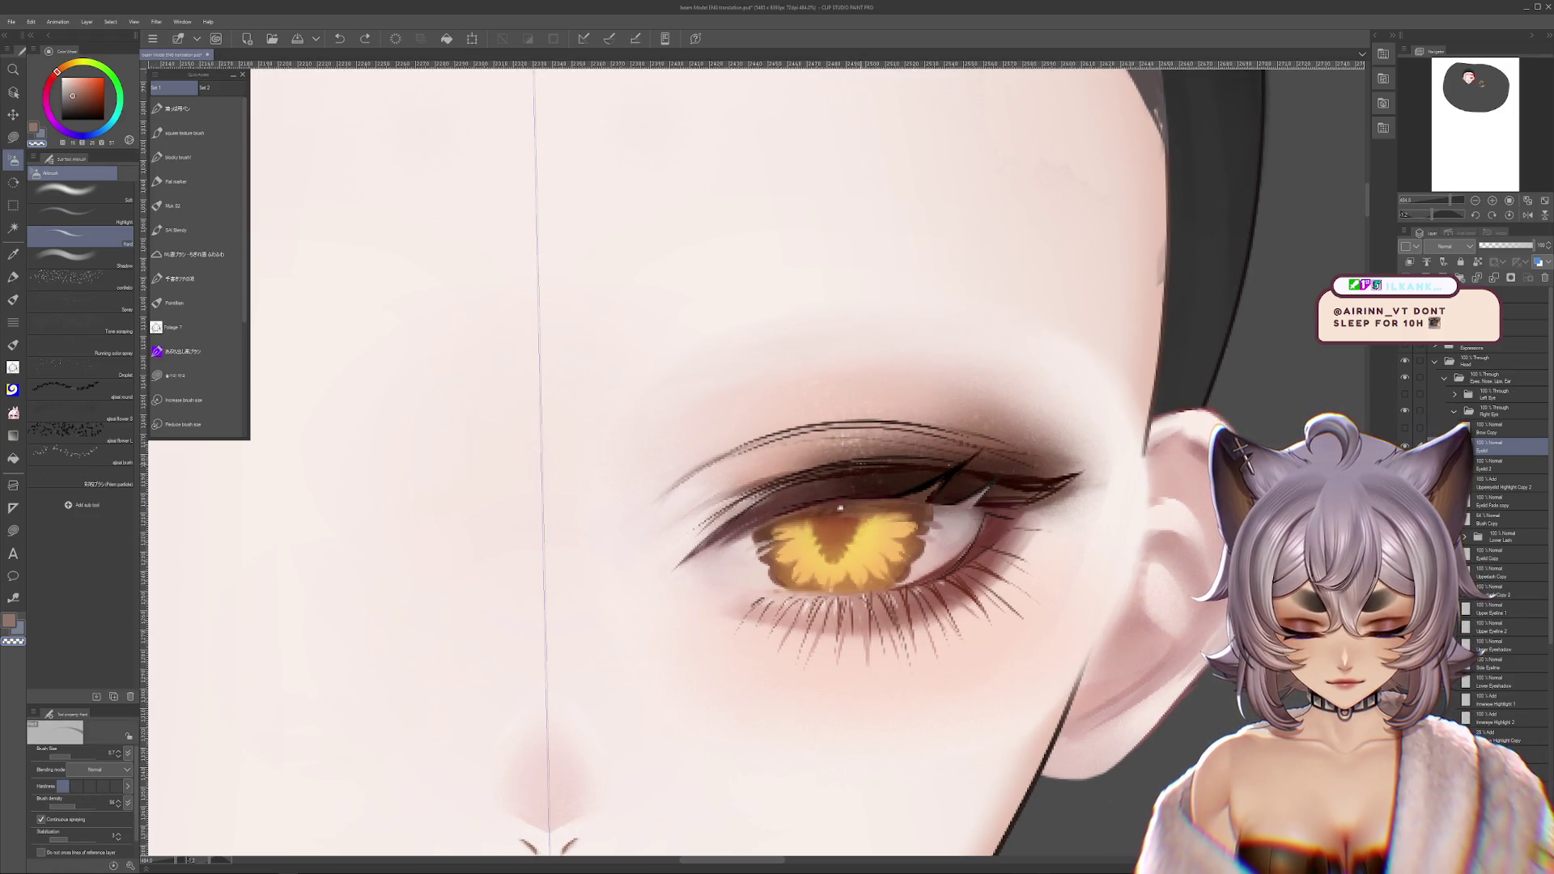
key("ctrl+z")
key("ctrl+y")
key("ctrl+z")
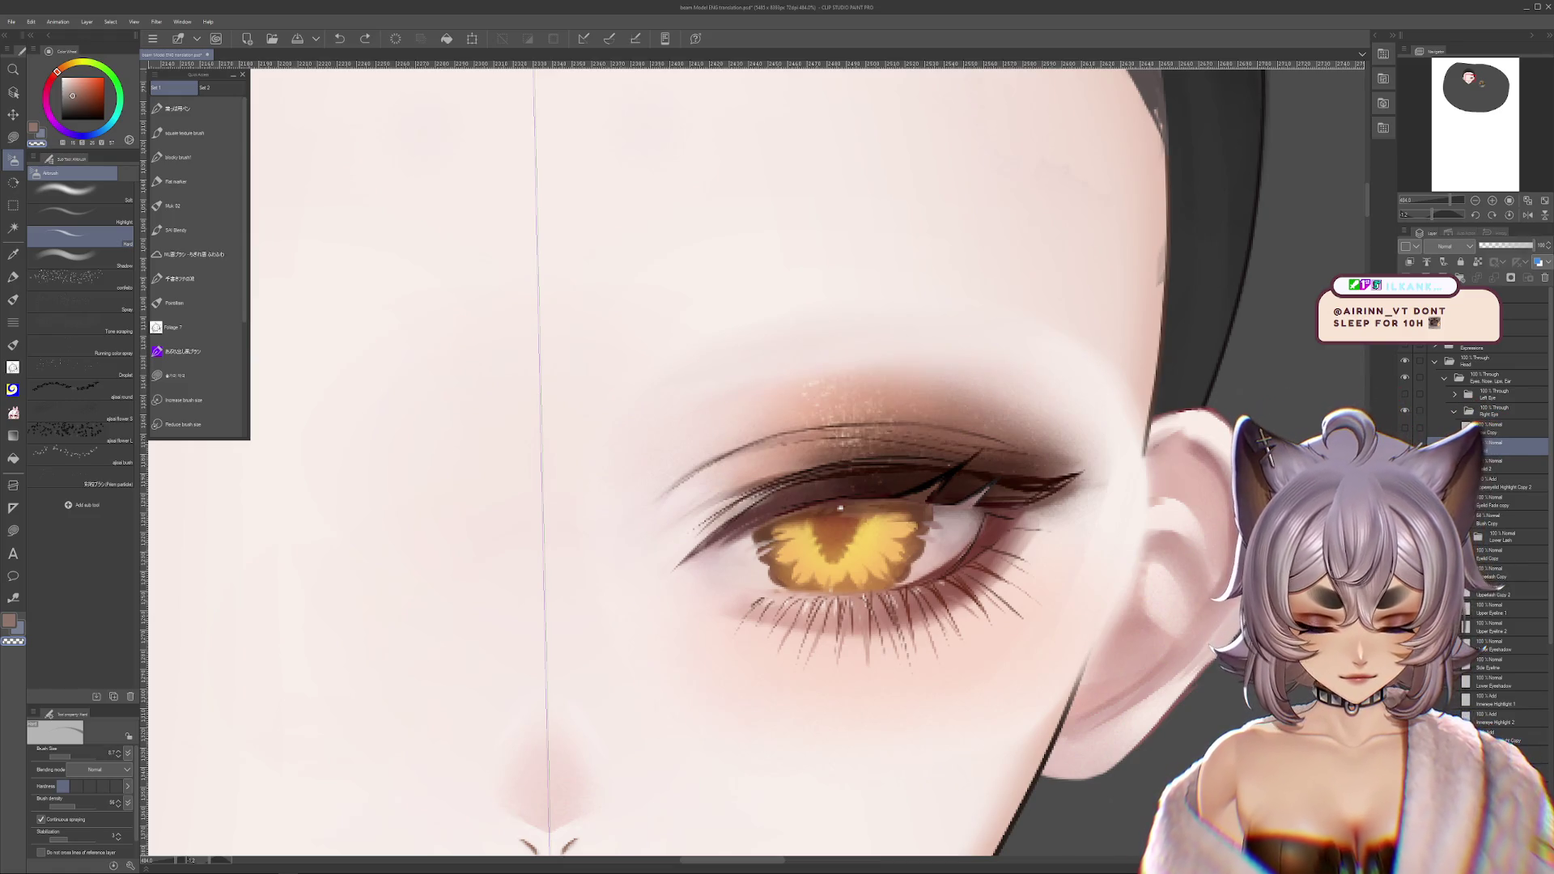
key("ctrl+y")
key("ctrl+y")
key("ctrl+z")
key("ctrl+y")
key("ctrl+z")
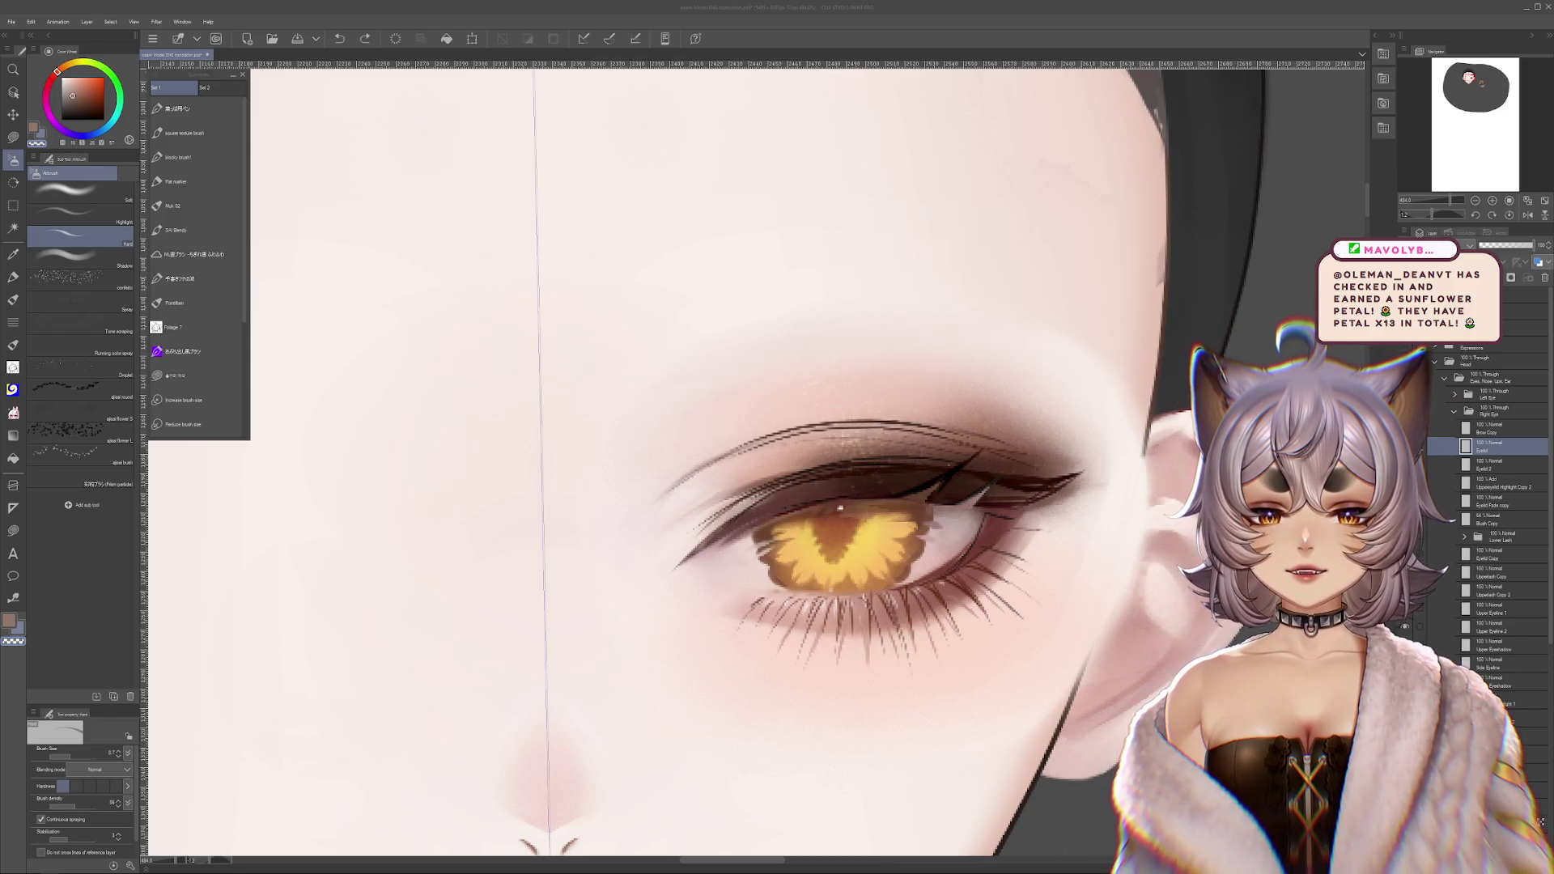
key("alt+Tab")
- Maximize the reference portrait, reset its zoom to fit with Ctrl+0, then minimize the browser
left_click_drag(613, 202, 723, 264)
double_click(723, 264)
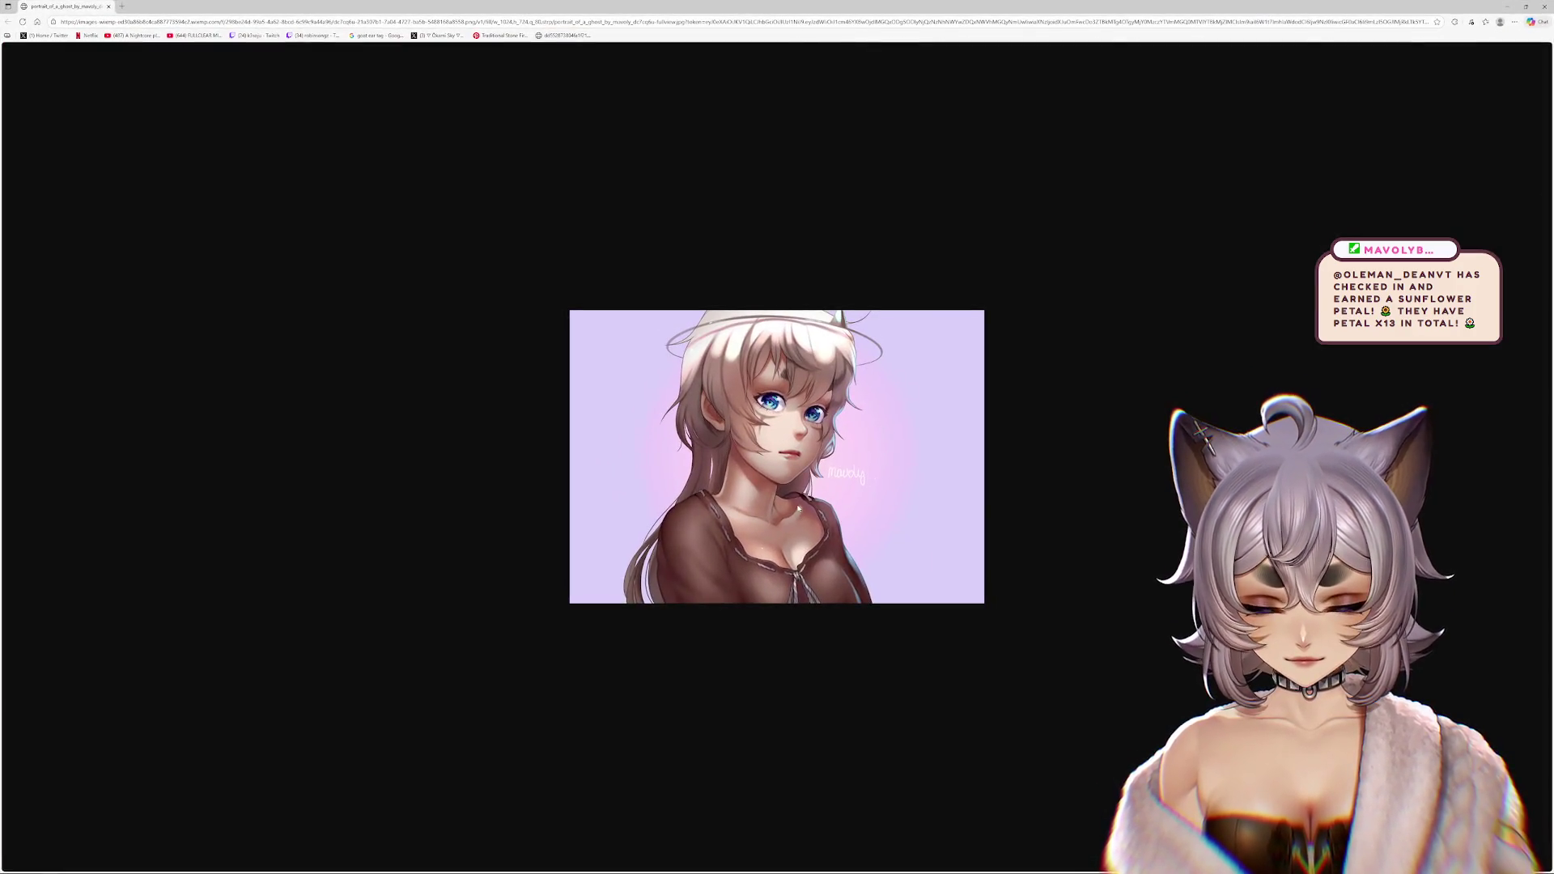
scroll(799, 509, "up", 7)
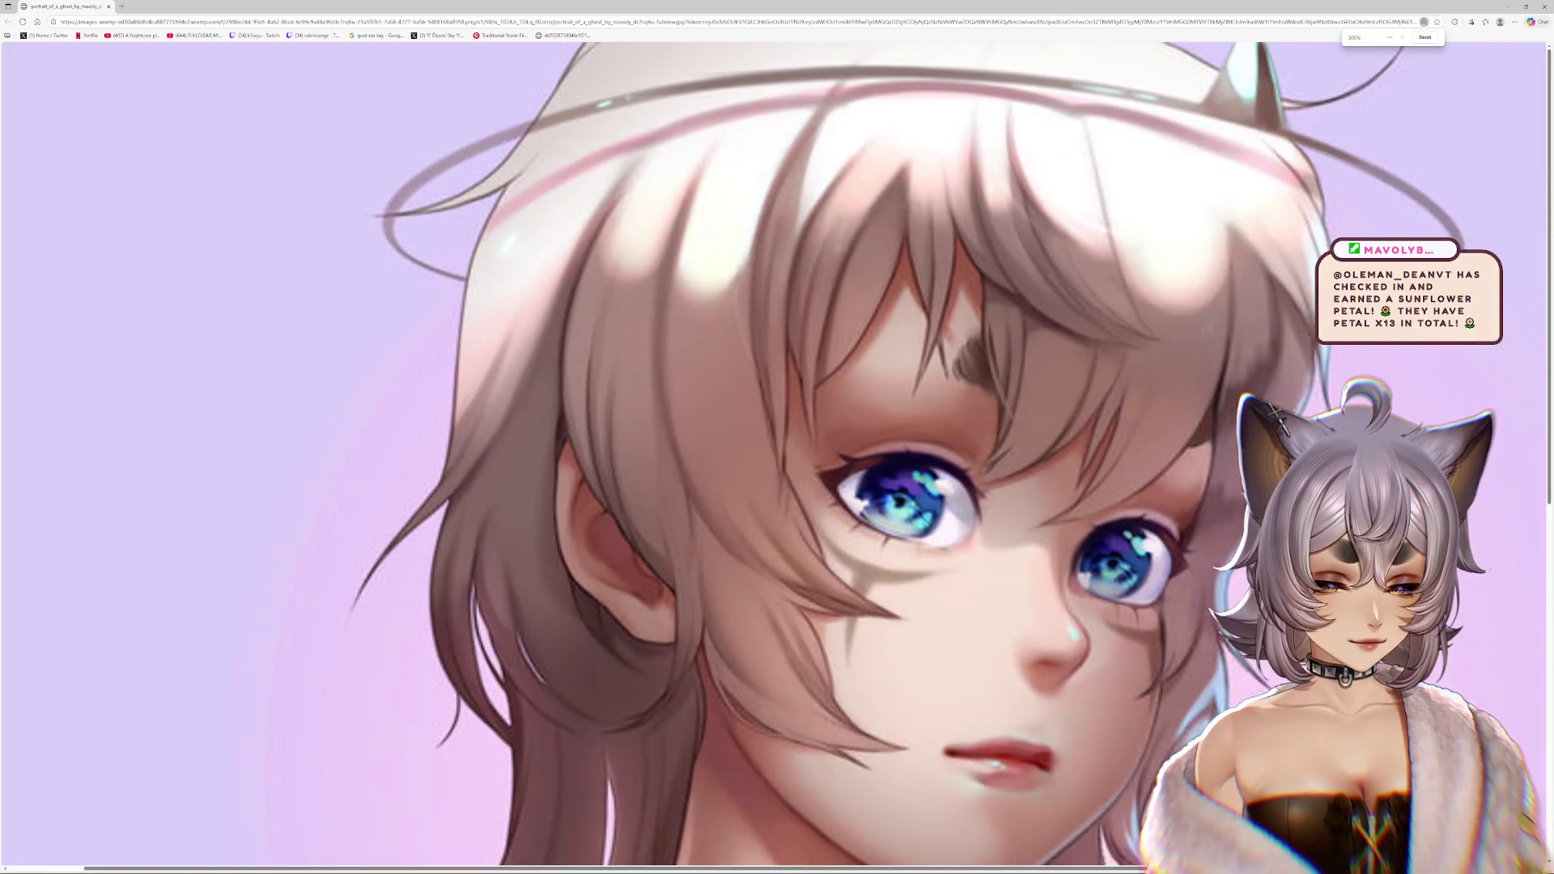
scroll(1181, 492, "right", 3)
scroll(1072, 478, "down", 1)
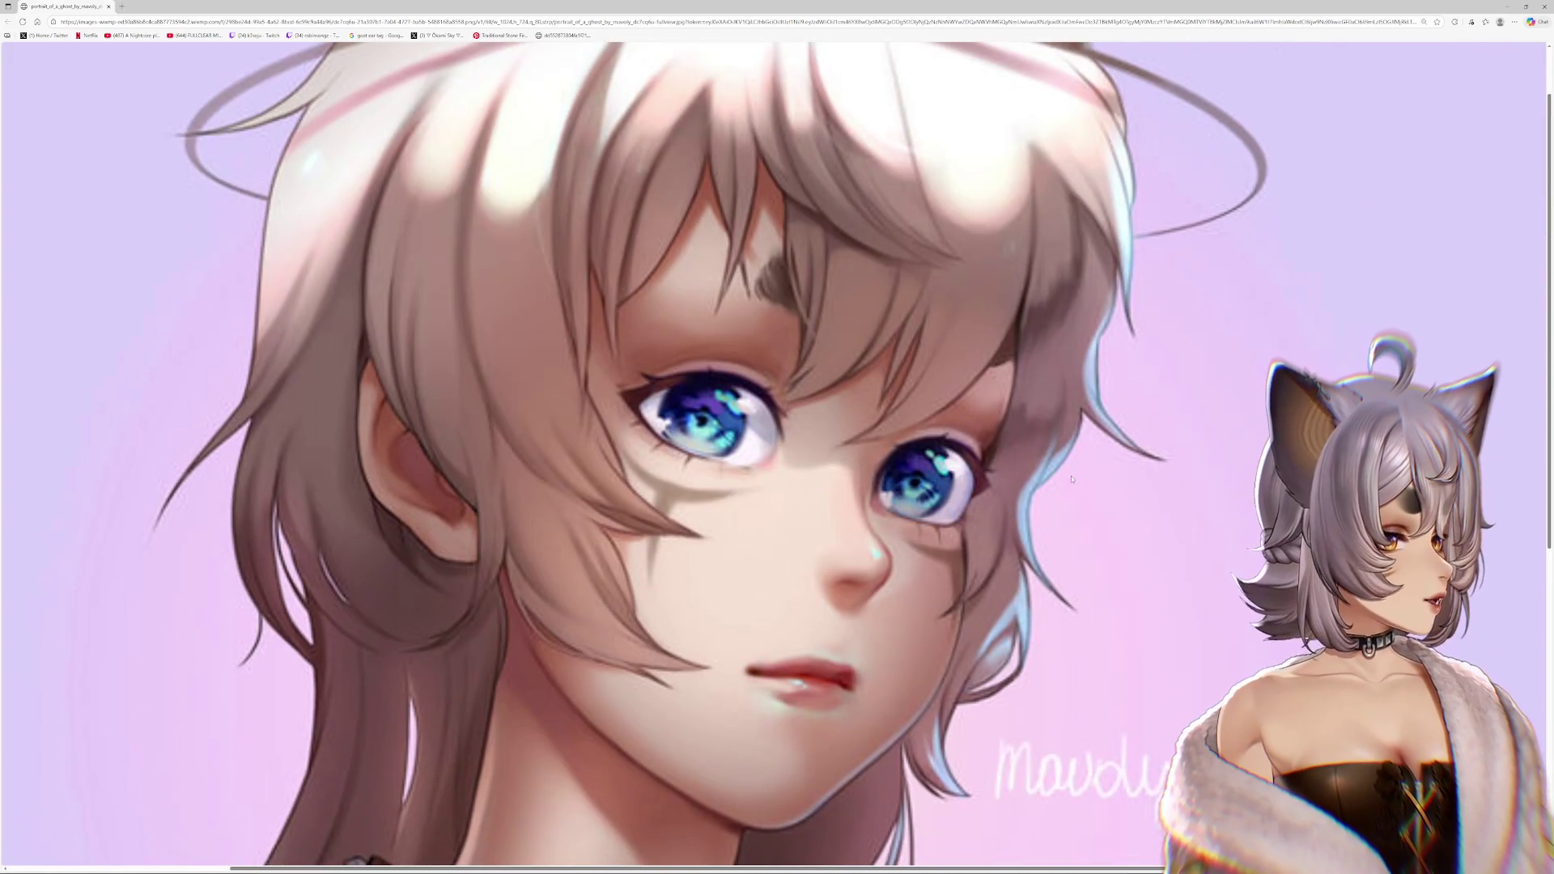
scroll(1077, 493, "right", 1)
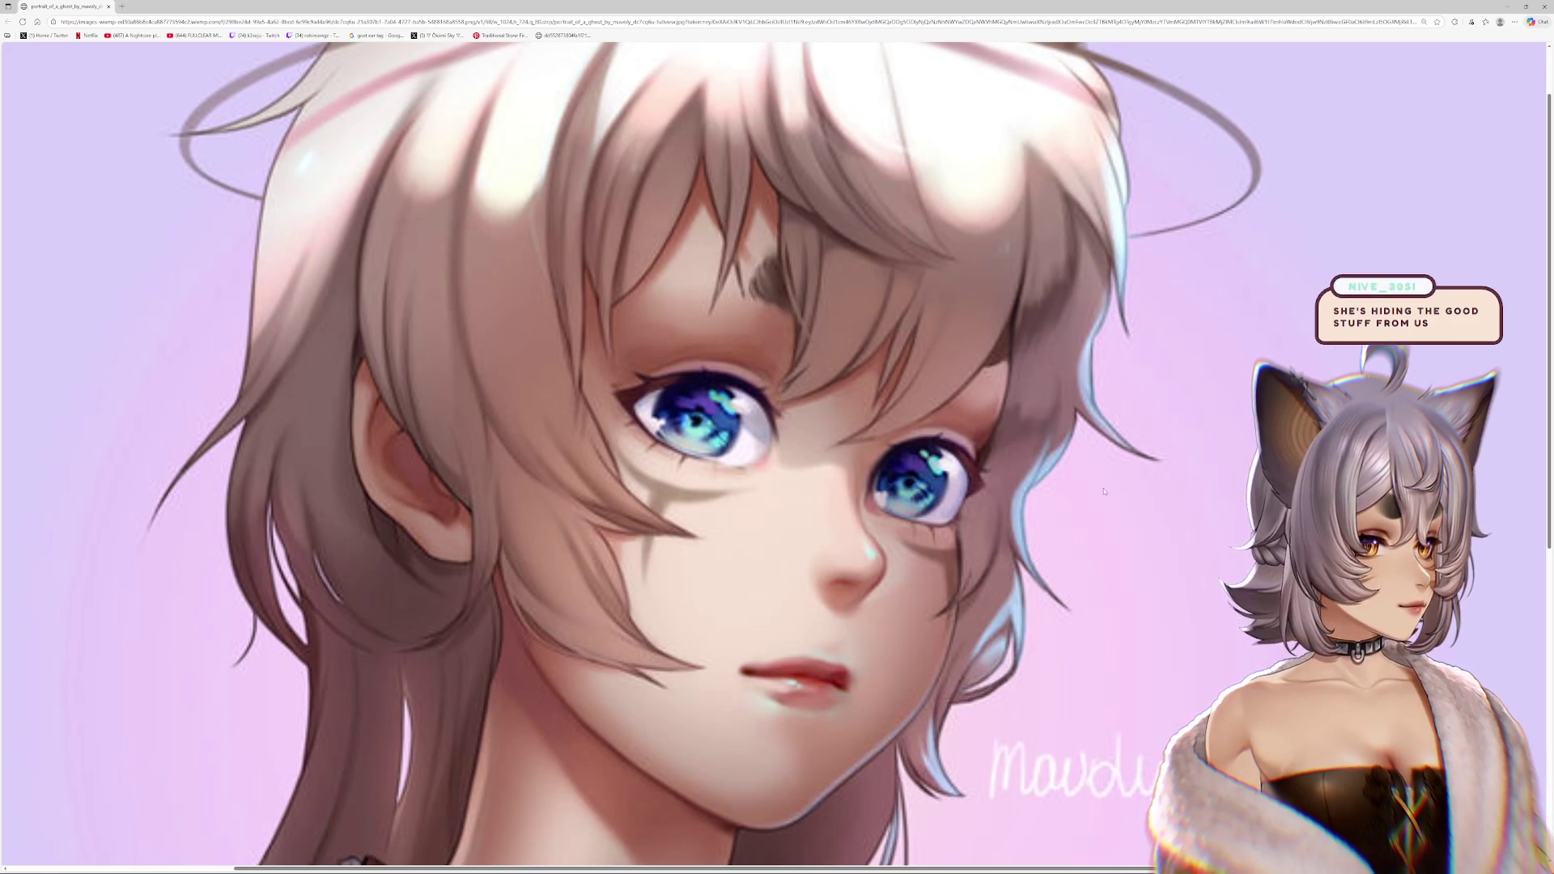
scroll(1104, 490, "right", 1)
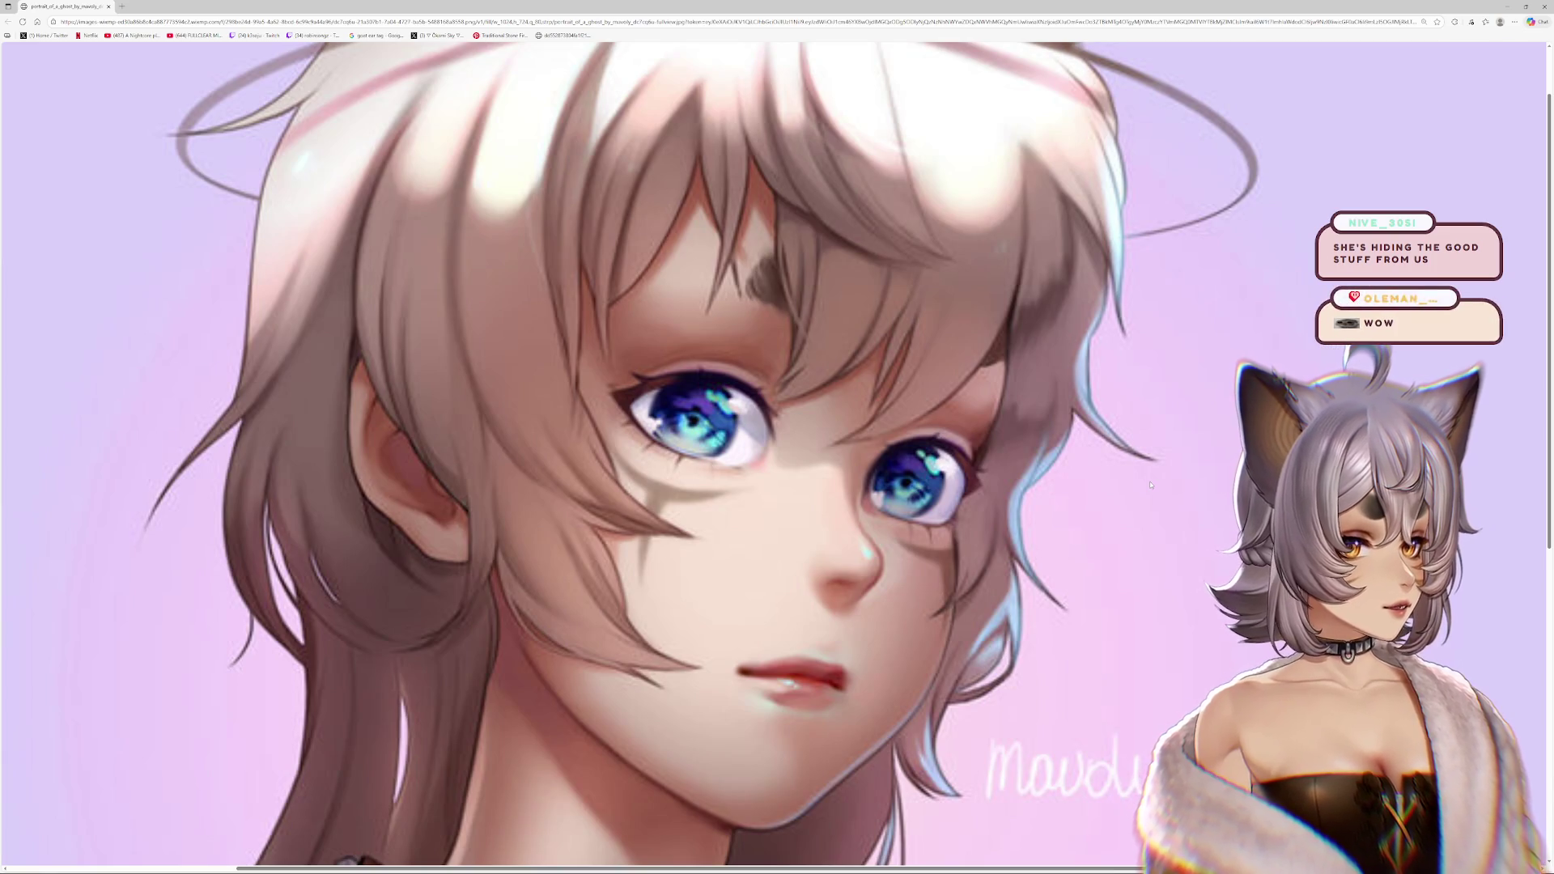
scroll(1139, 476, "up", 2)
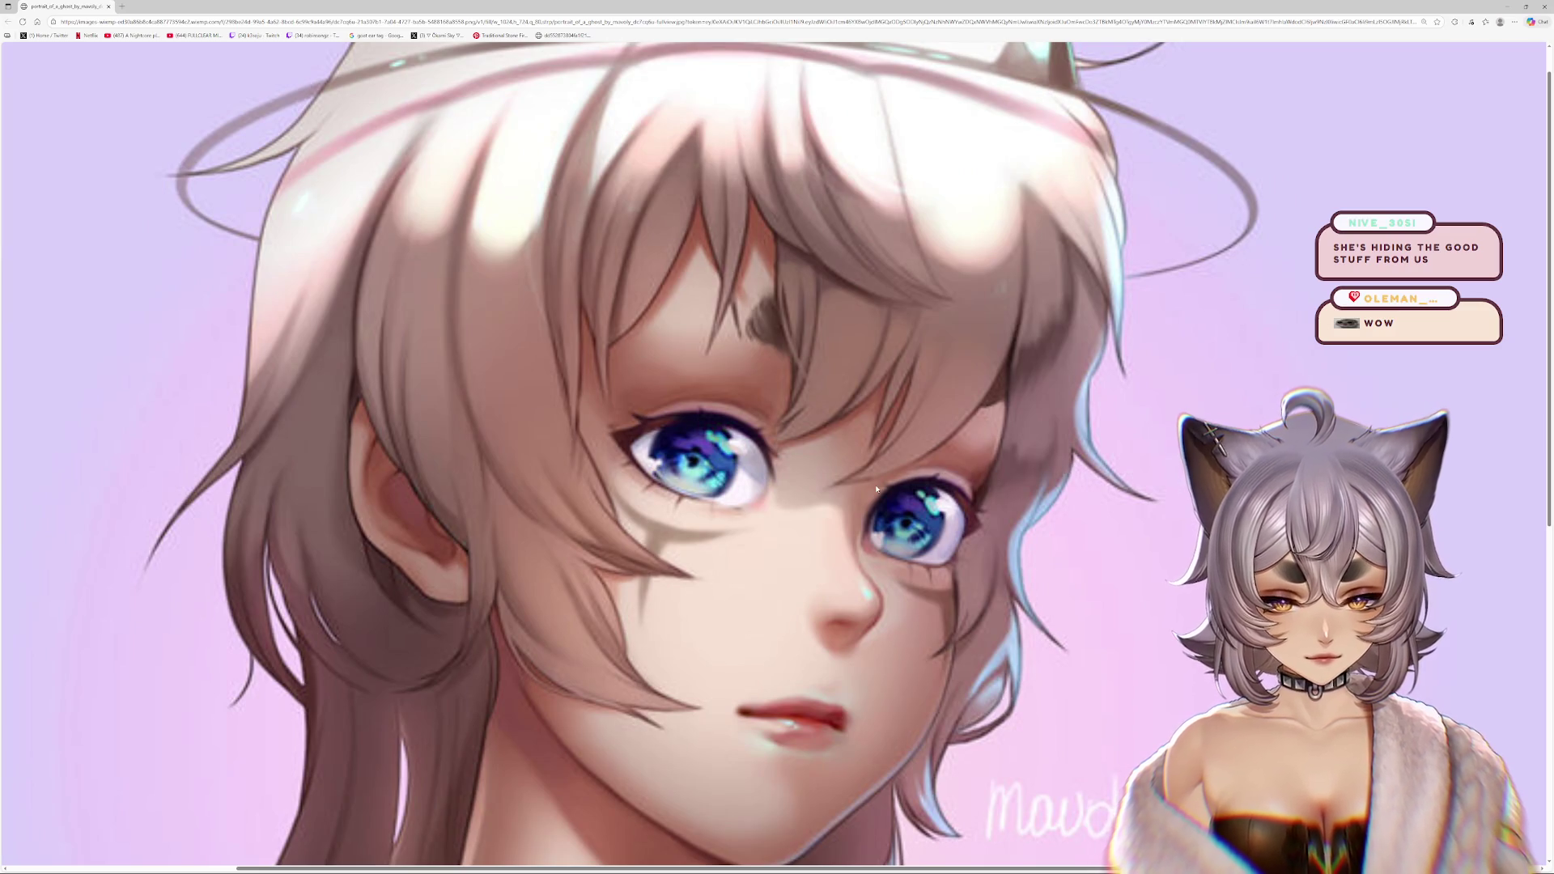
key("ctrl+0")
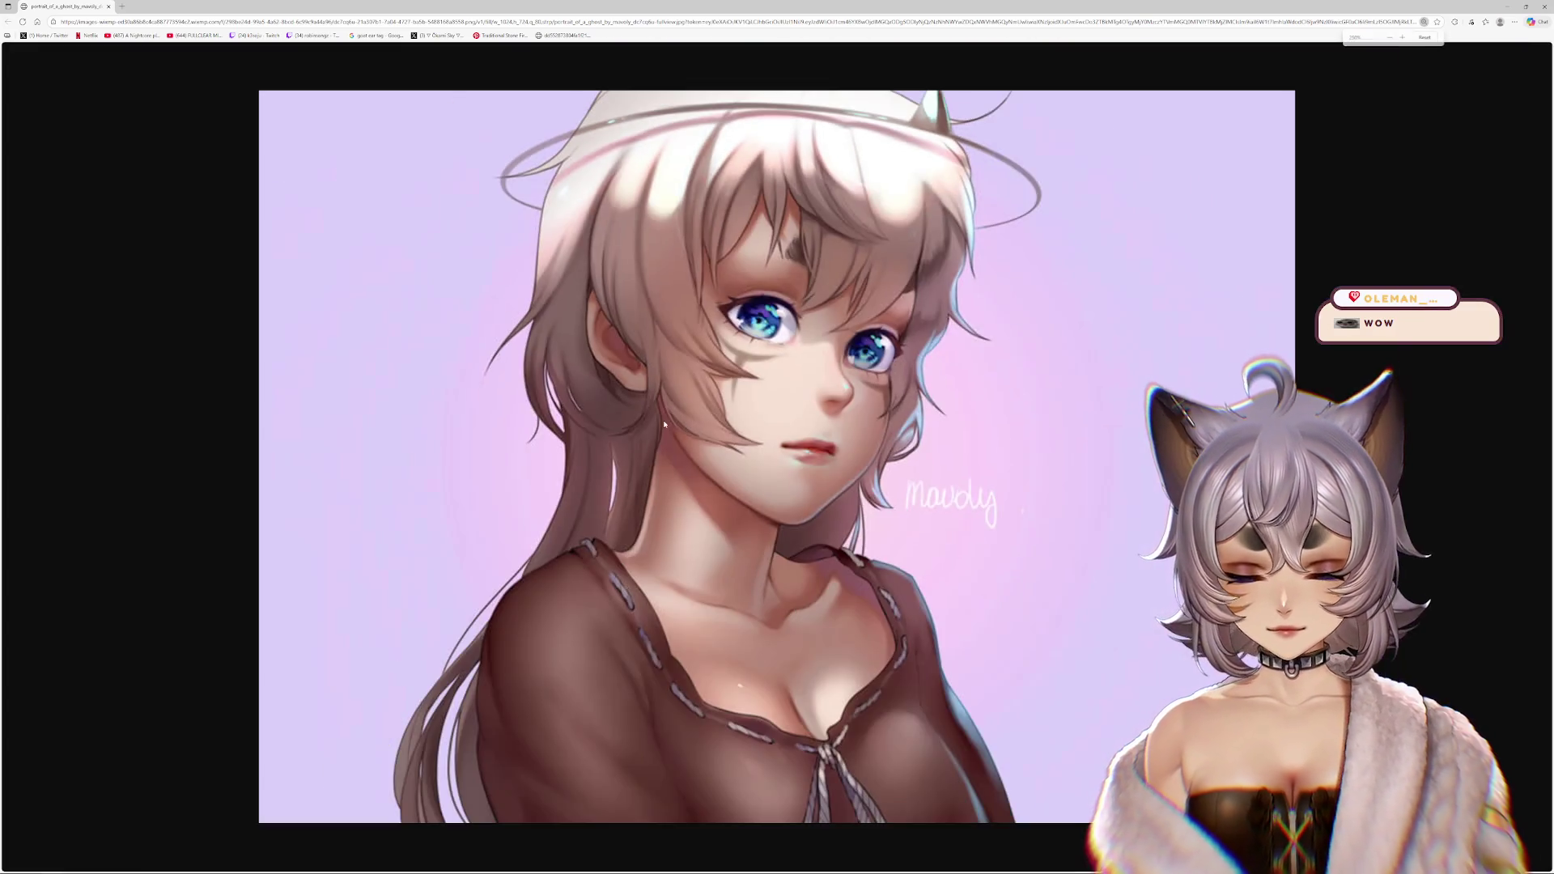
key("super+Down")
key("super+Down")
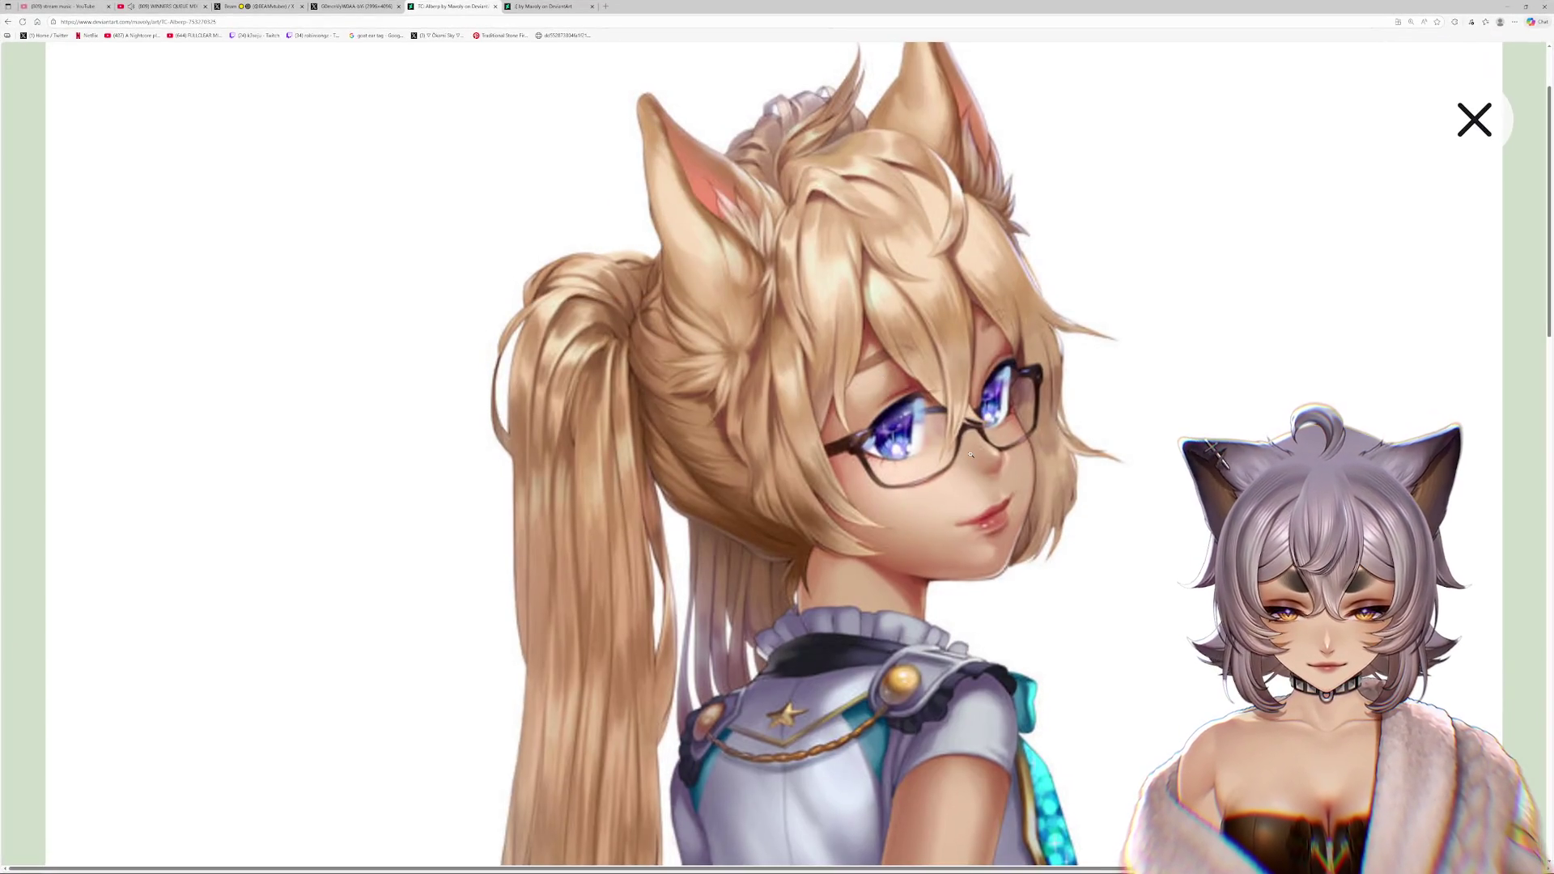
- Magnify the fox-eared girl artwork and pan to study her face and eyes
scroll(1210, 497, "up", 3, "ctrl")
scroll(1210, 497, "down", 1, "ctrl")
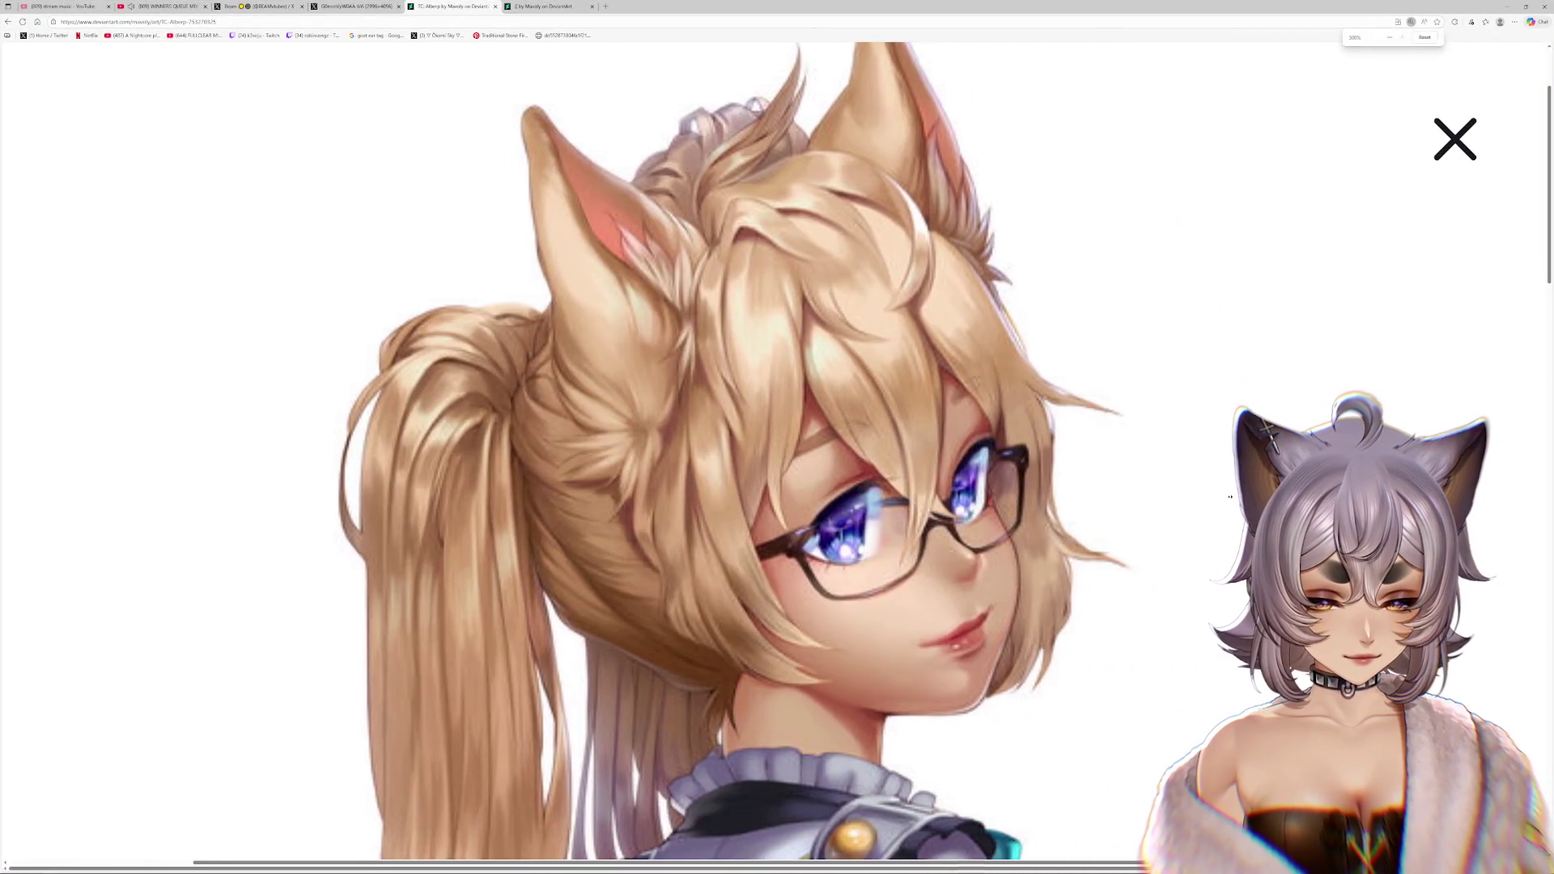
scroll(1061, 470, "down", 1, "ctrl")
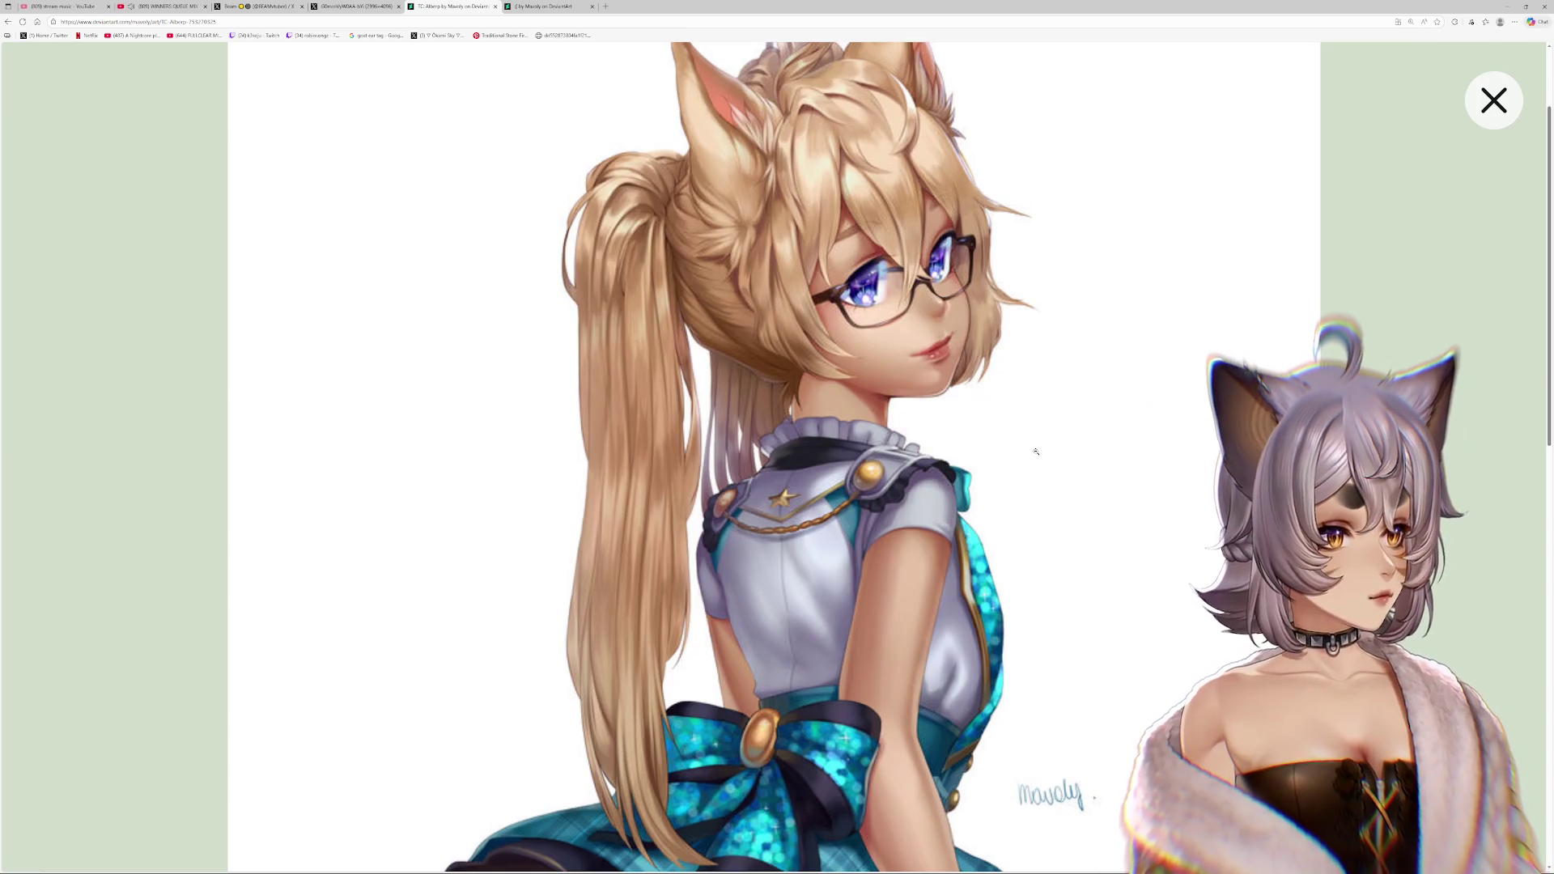
scroll(951, 385, "up", 2, "ctrl")
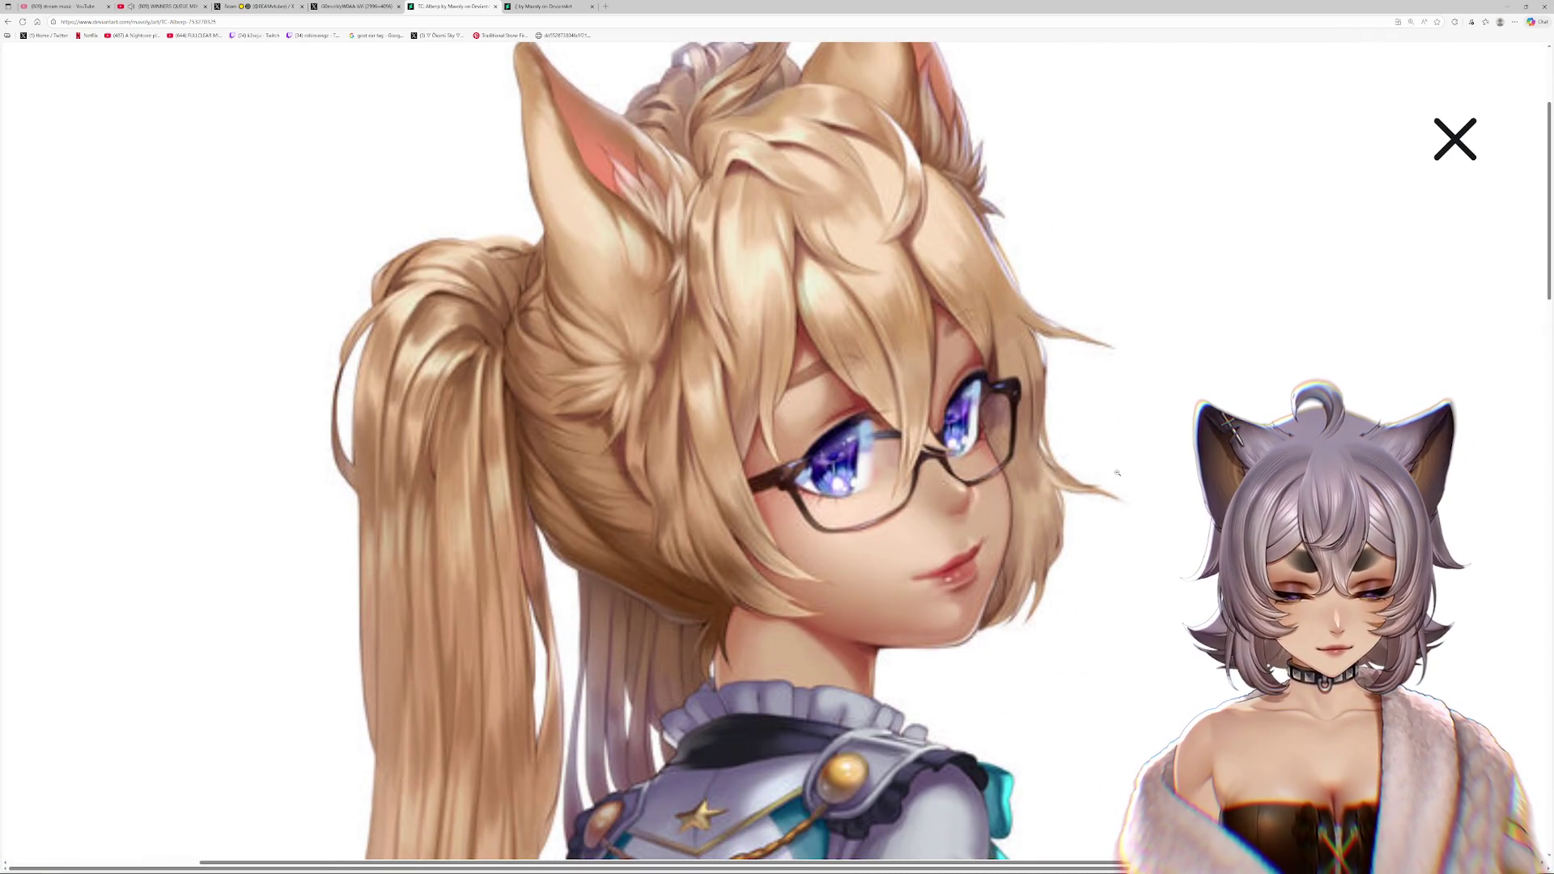
middle_click(1114, 469)
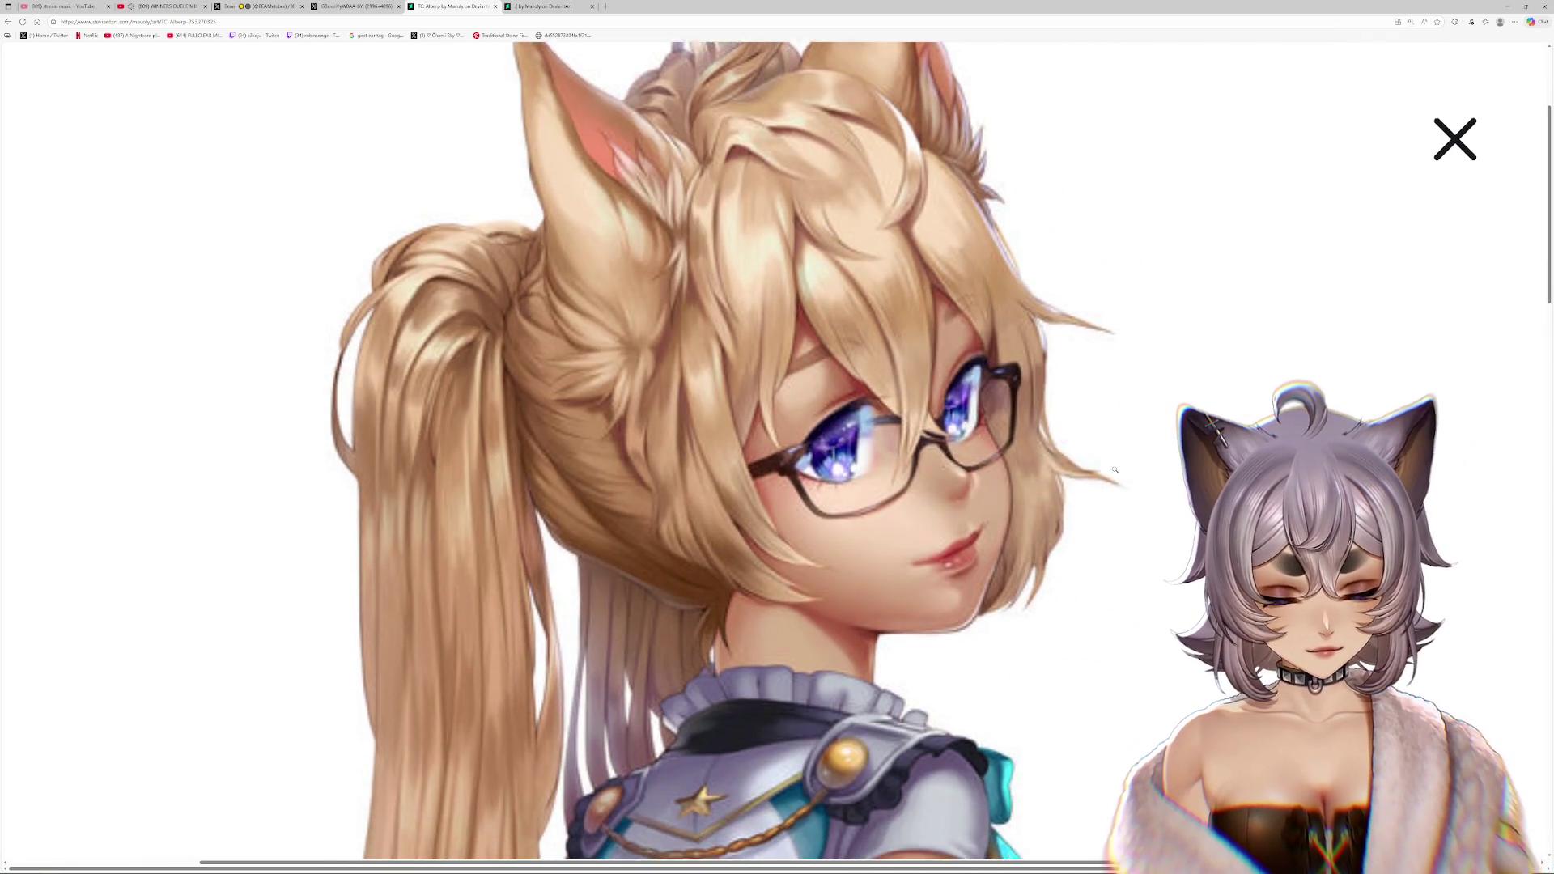
scroll(1115, 468, "down", 1)
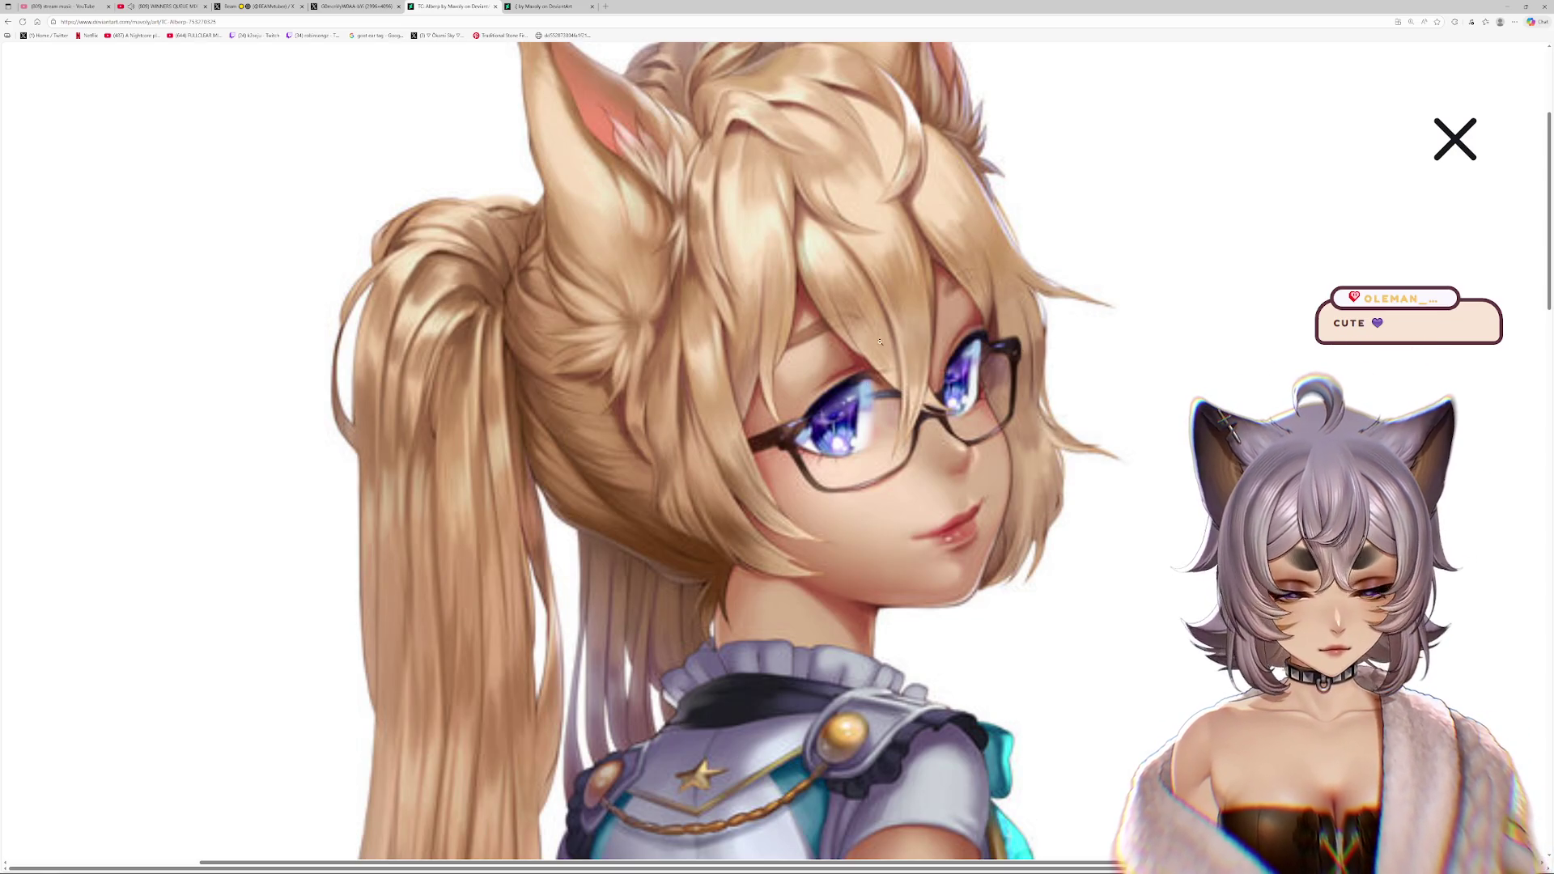
scroll(807, 405, "up", 4)
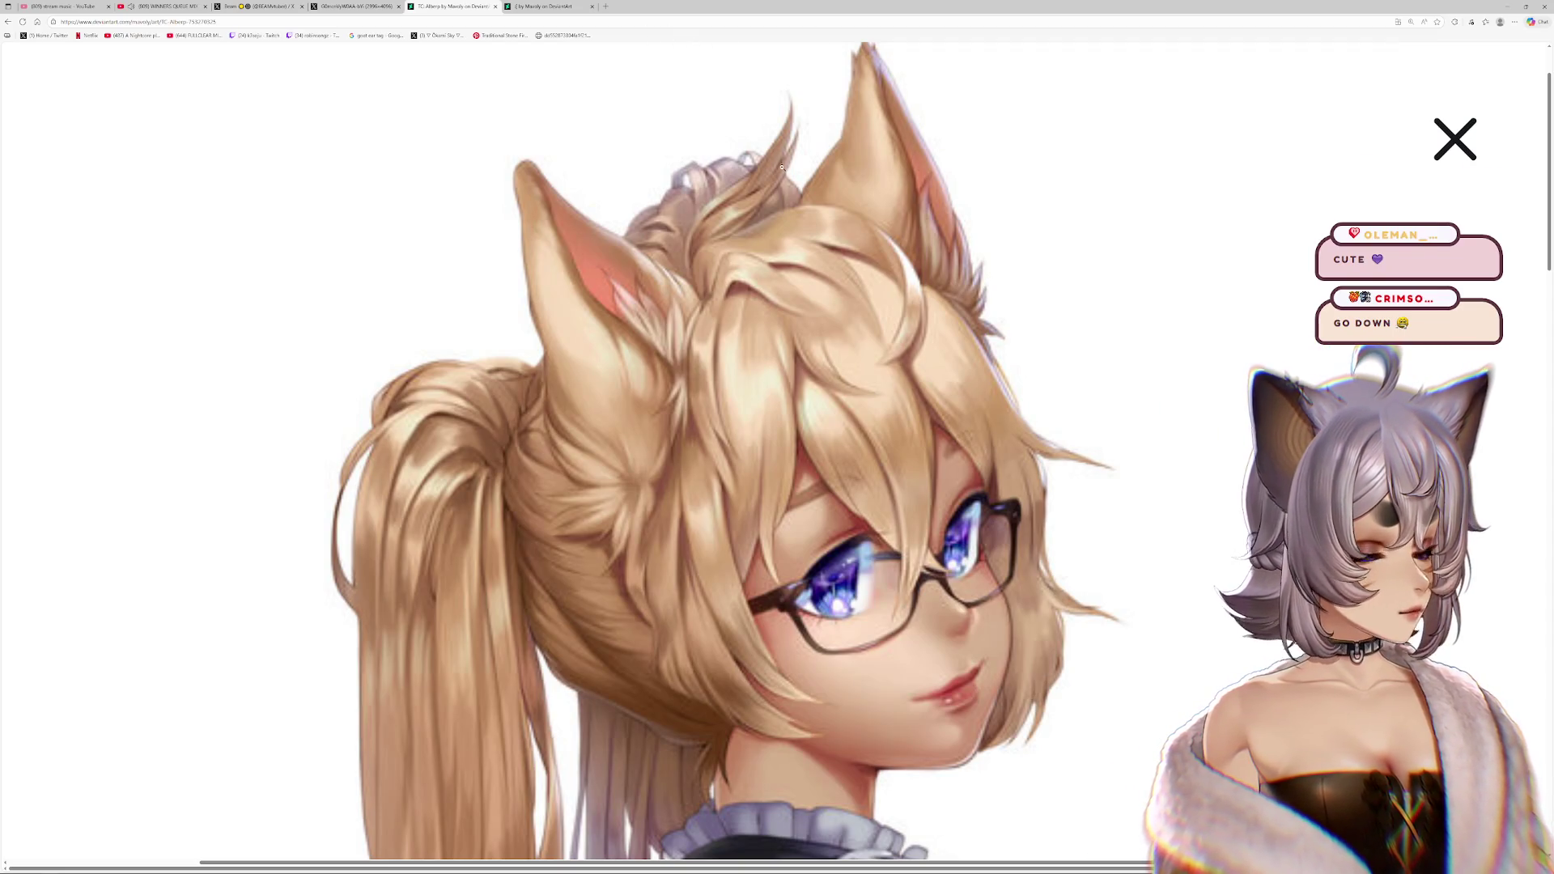
key("alt+Tab")
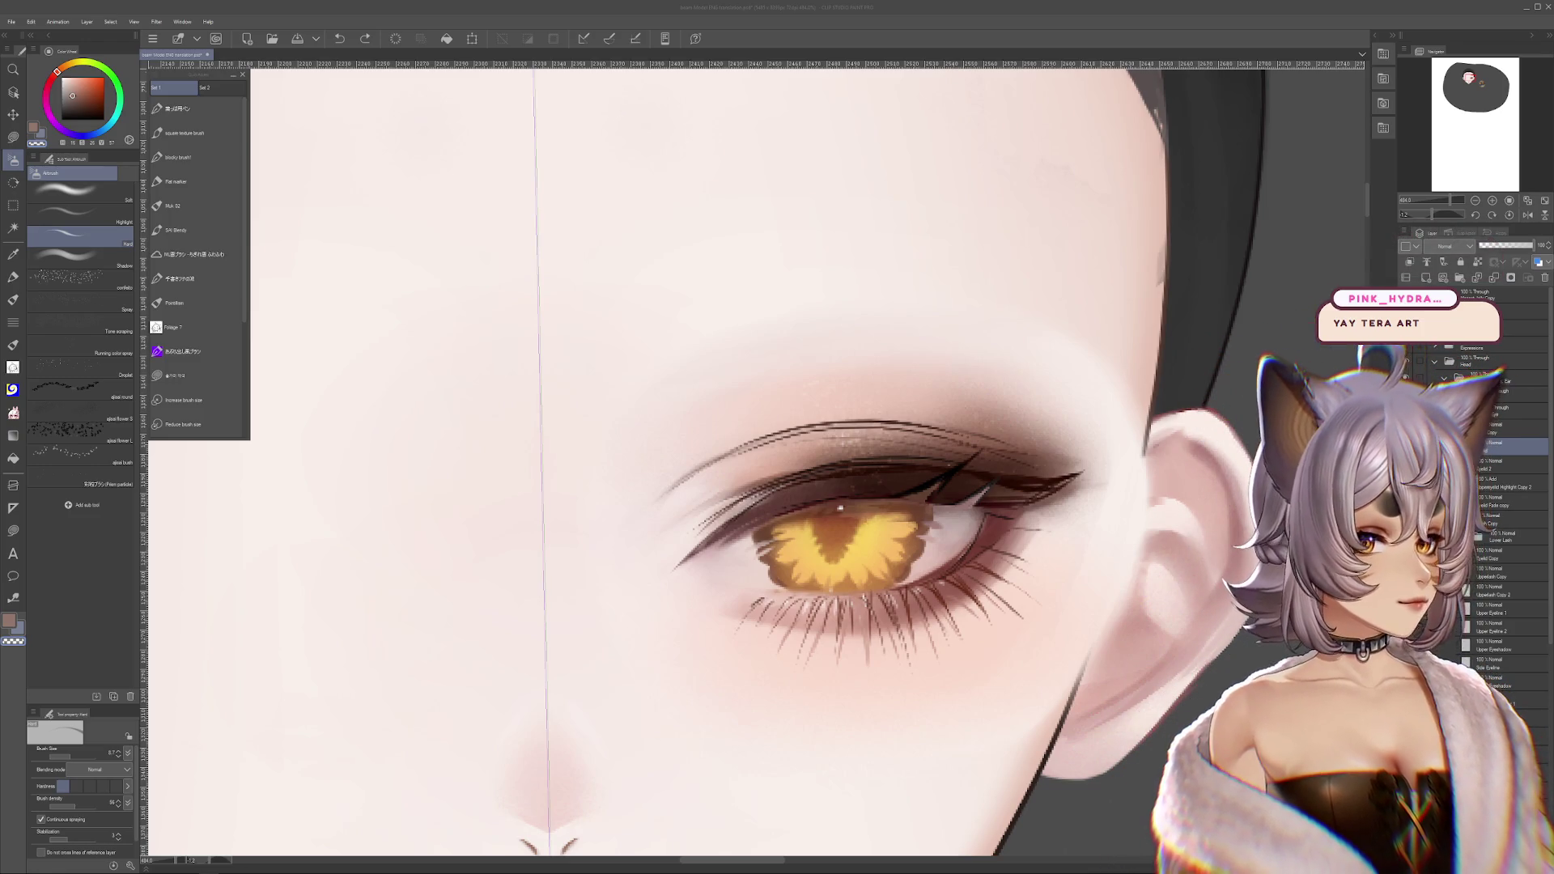
- Zoom and slightly tilt the canvas view to frame the amber eye
scroll(967, 461, "down", 4)
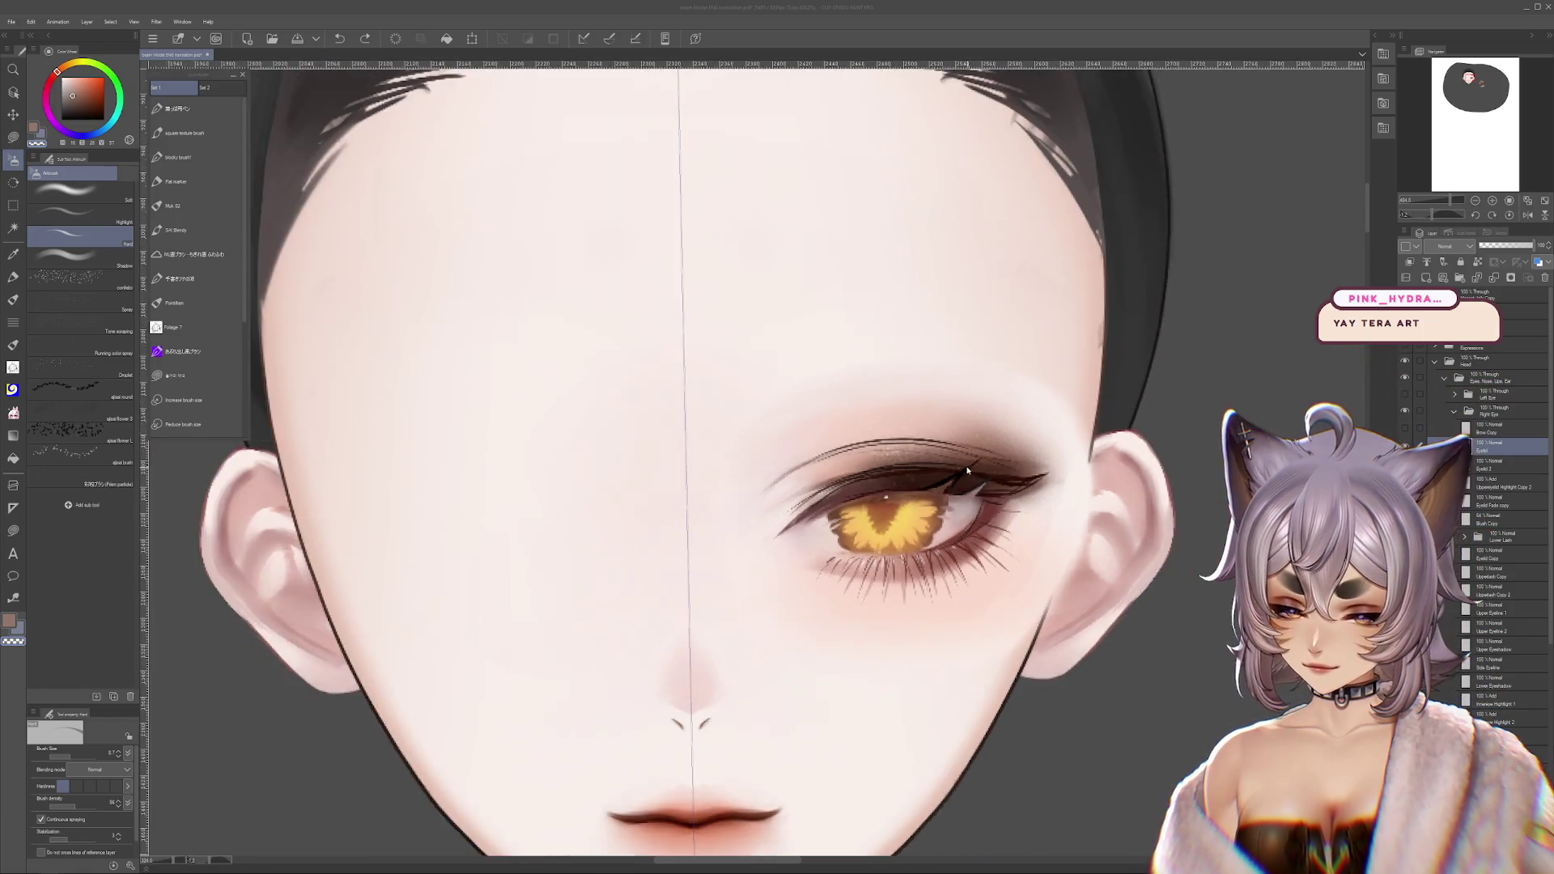
scroll(967, 466, "up", 3)
scroll(964, 462, "up", 1)
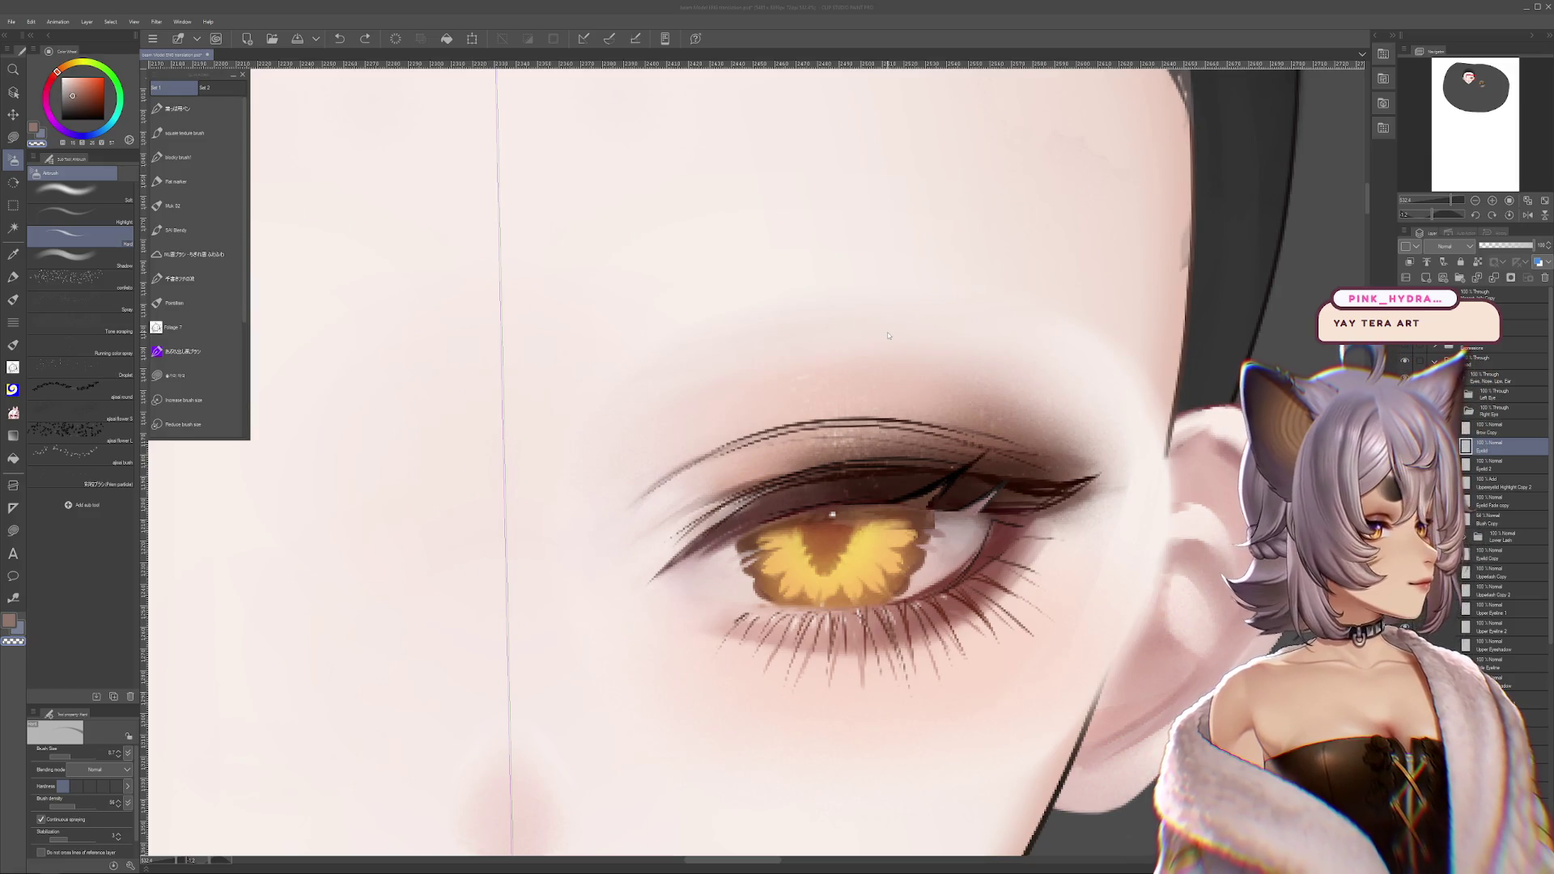
scroll(890, 339, "down", 2)
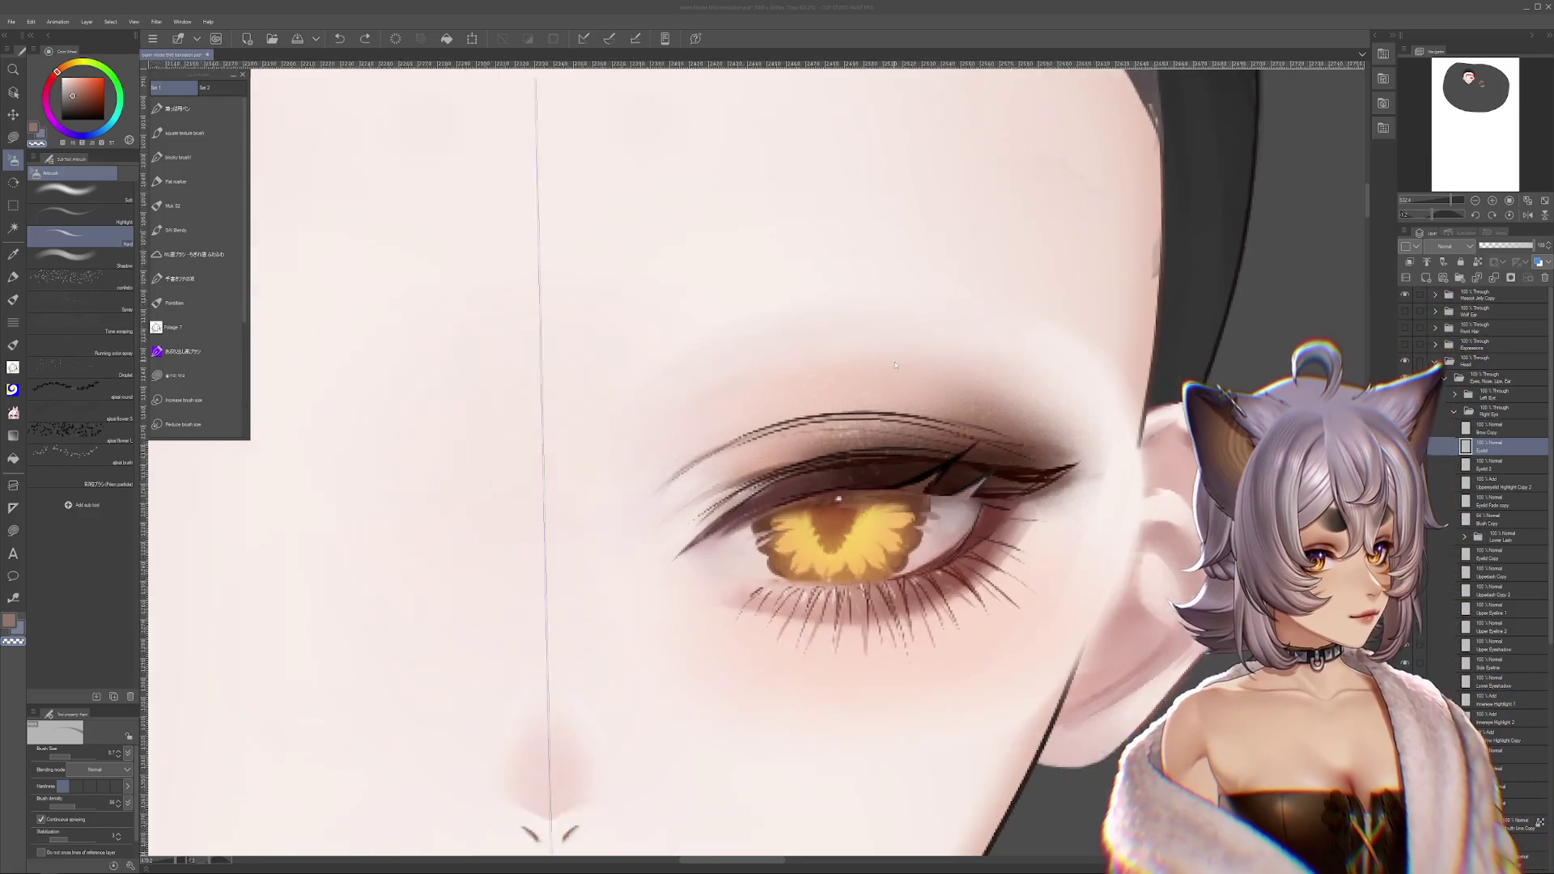
scroll(900, 363, "up", 1)
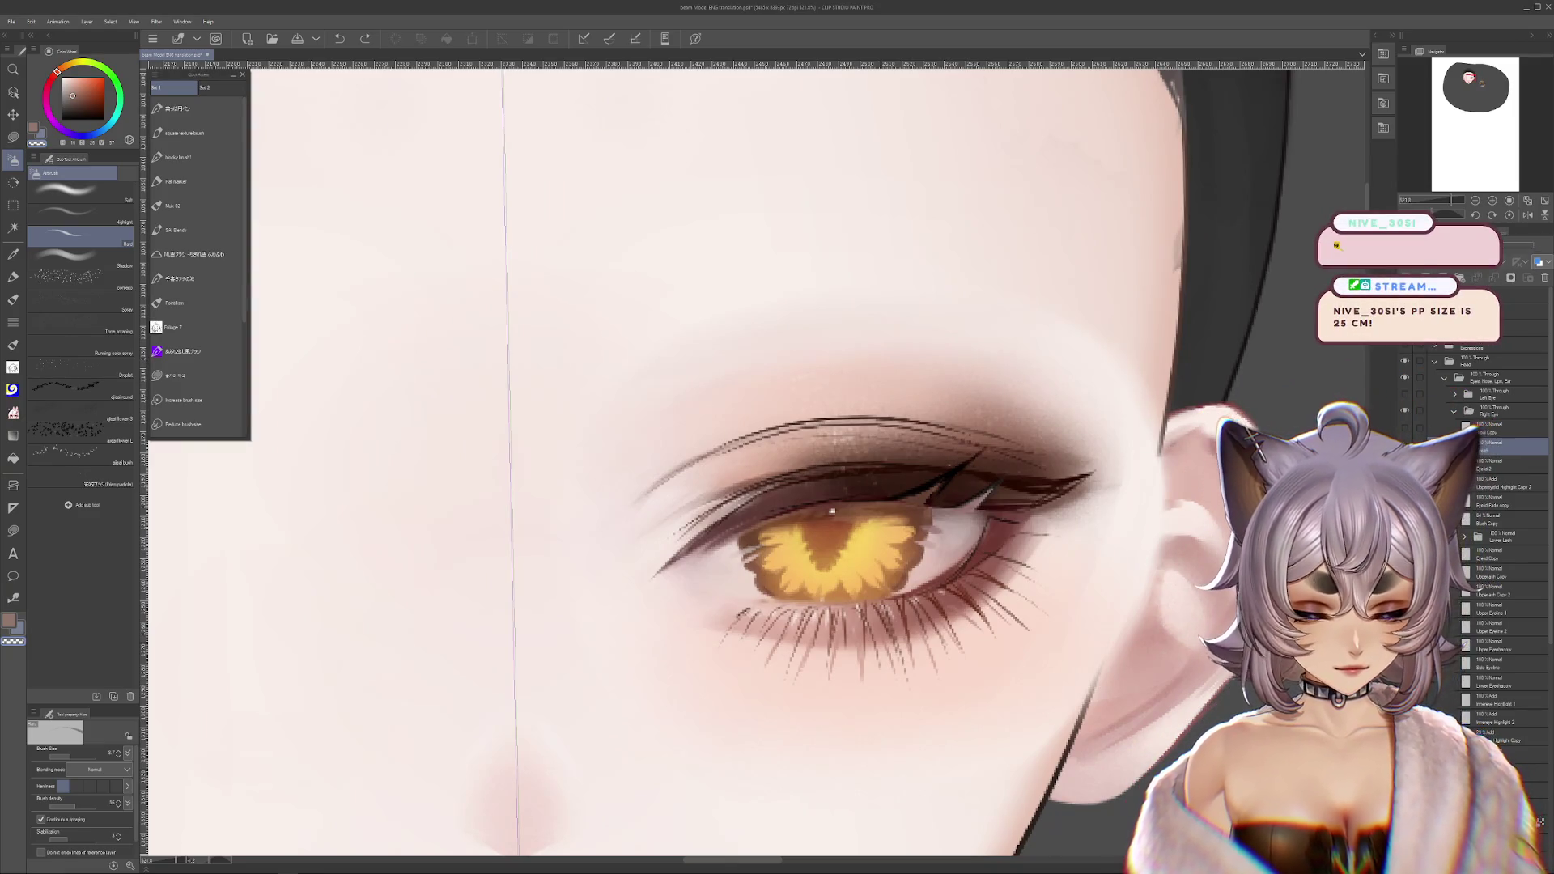
left_click_drag(809, 526, 796, 540)
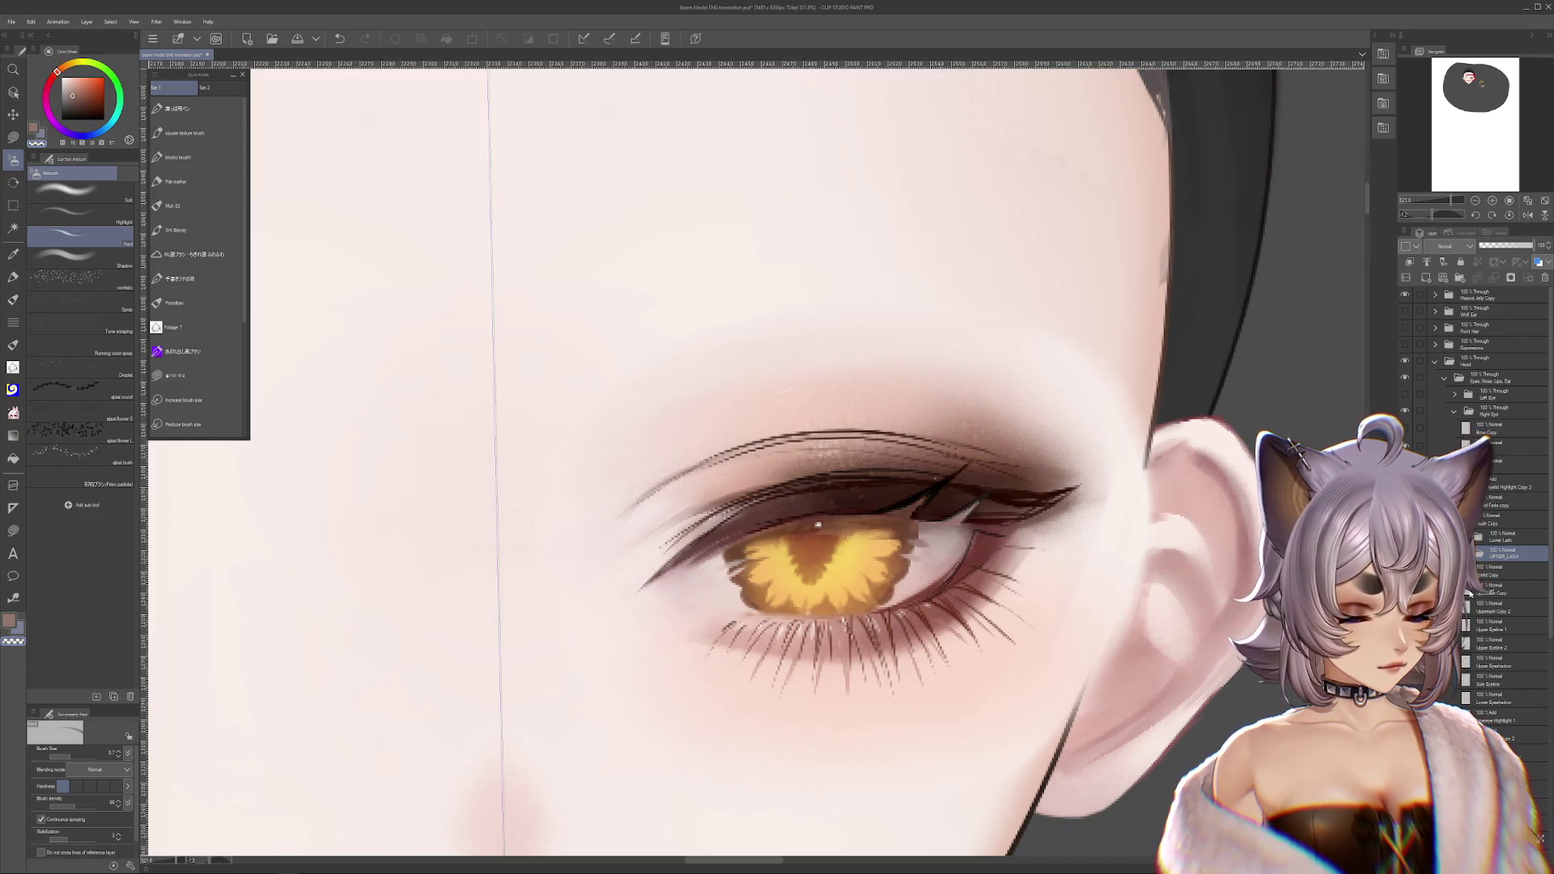
left_click(1470, 592)
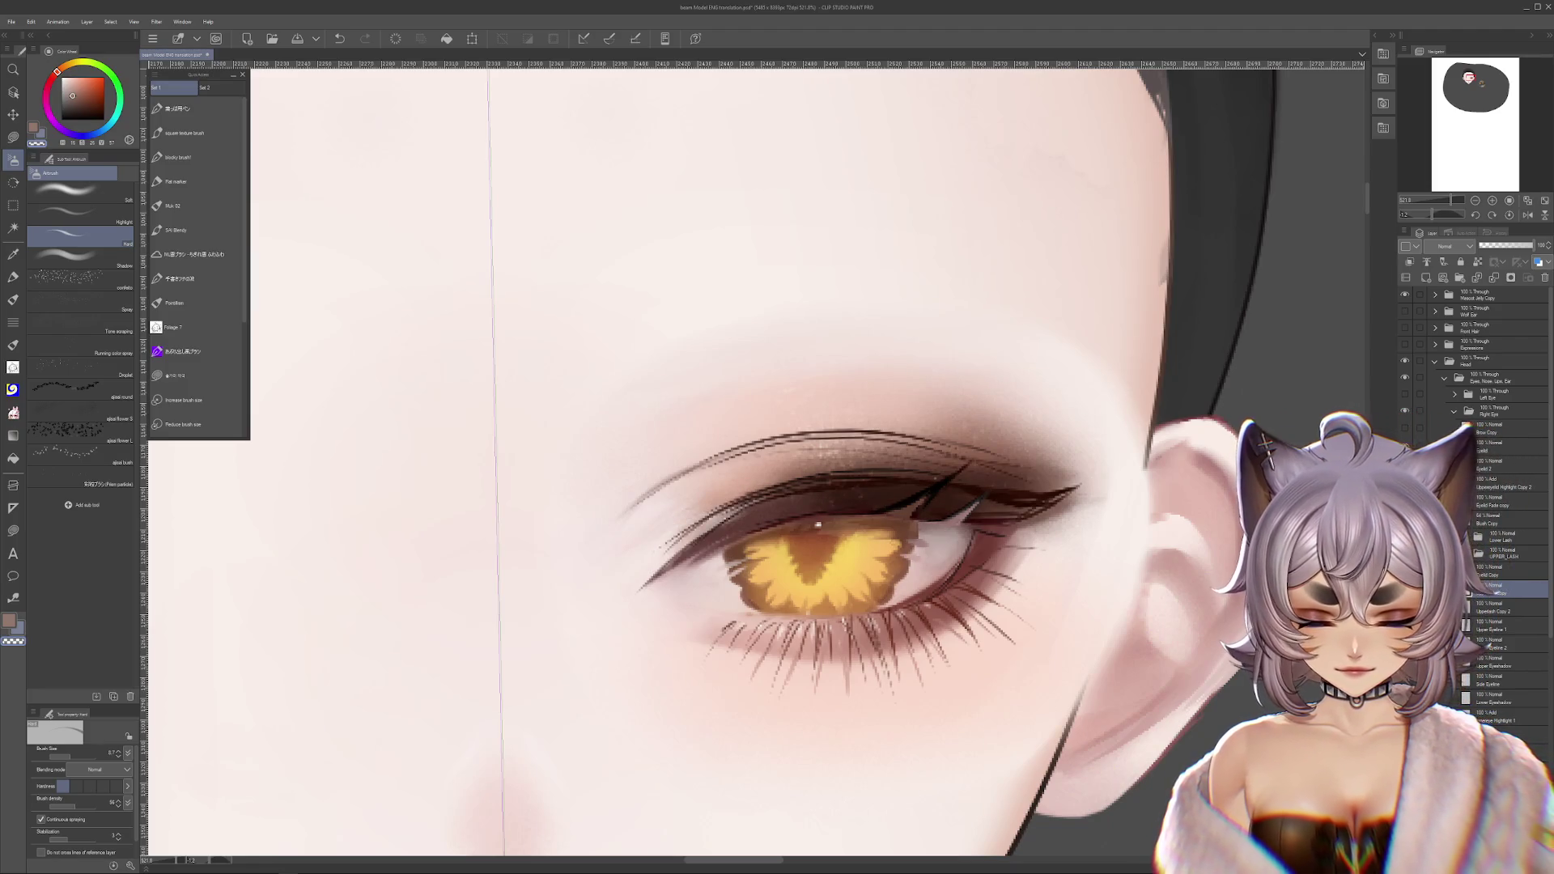
left_click(1493, 607)
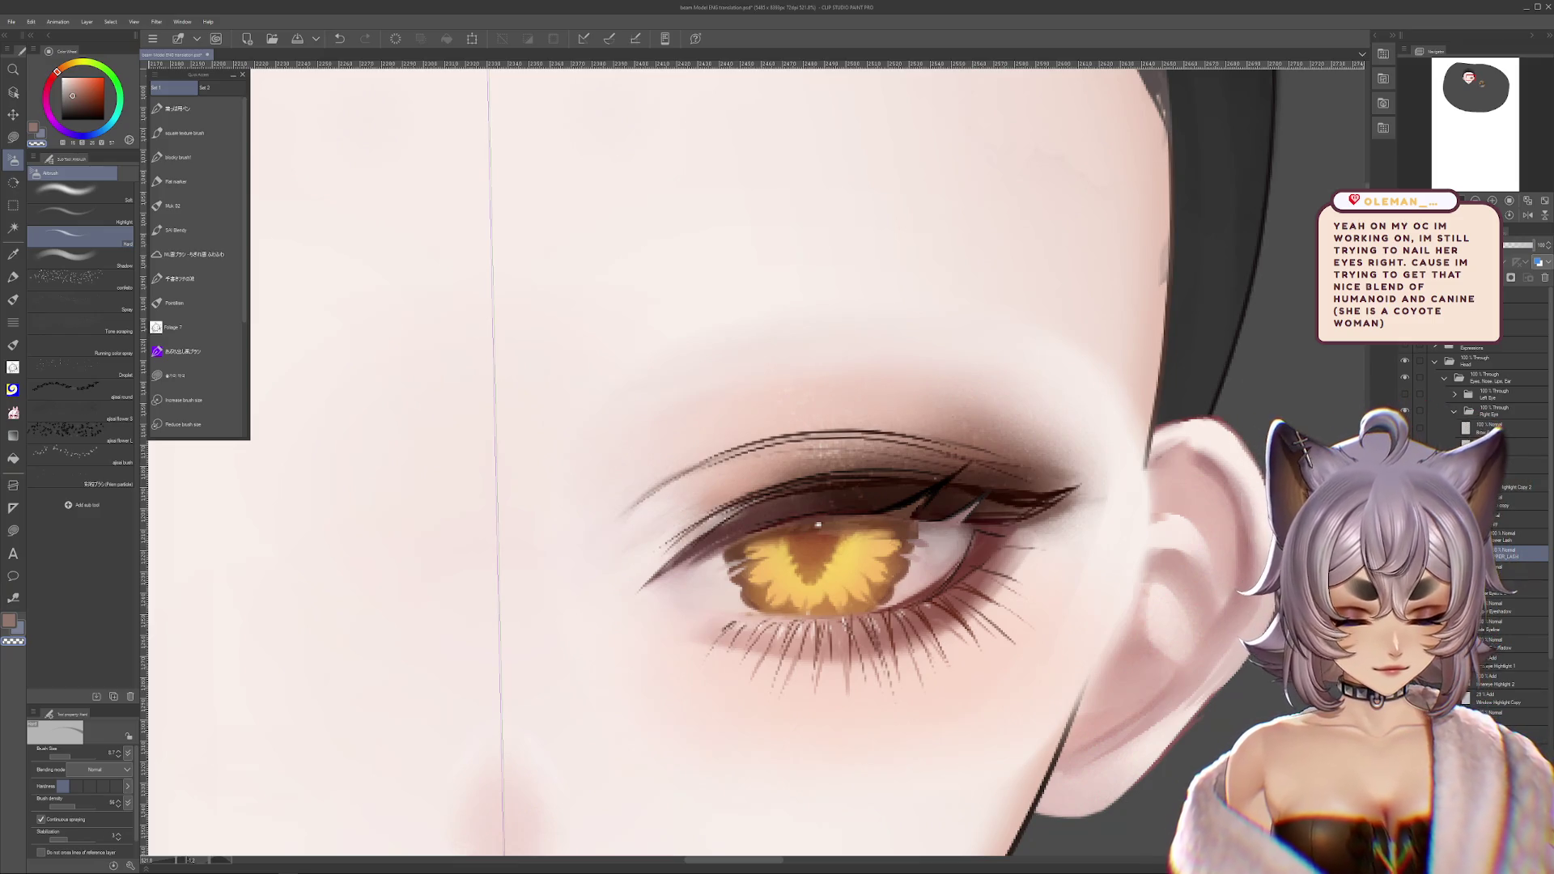
left_click(842, 502, "ctrl+shift")
key("ctrl+t")
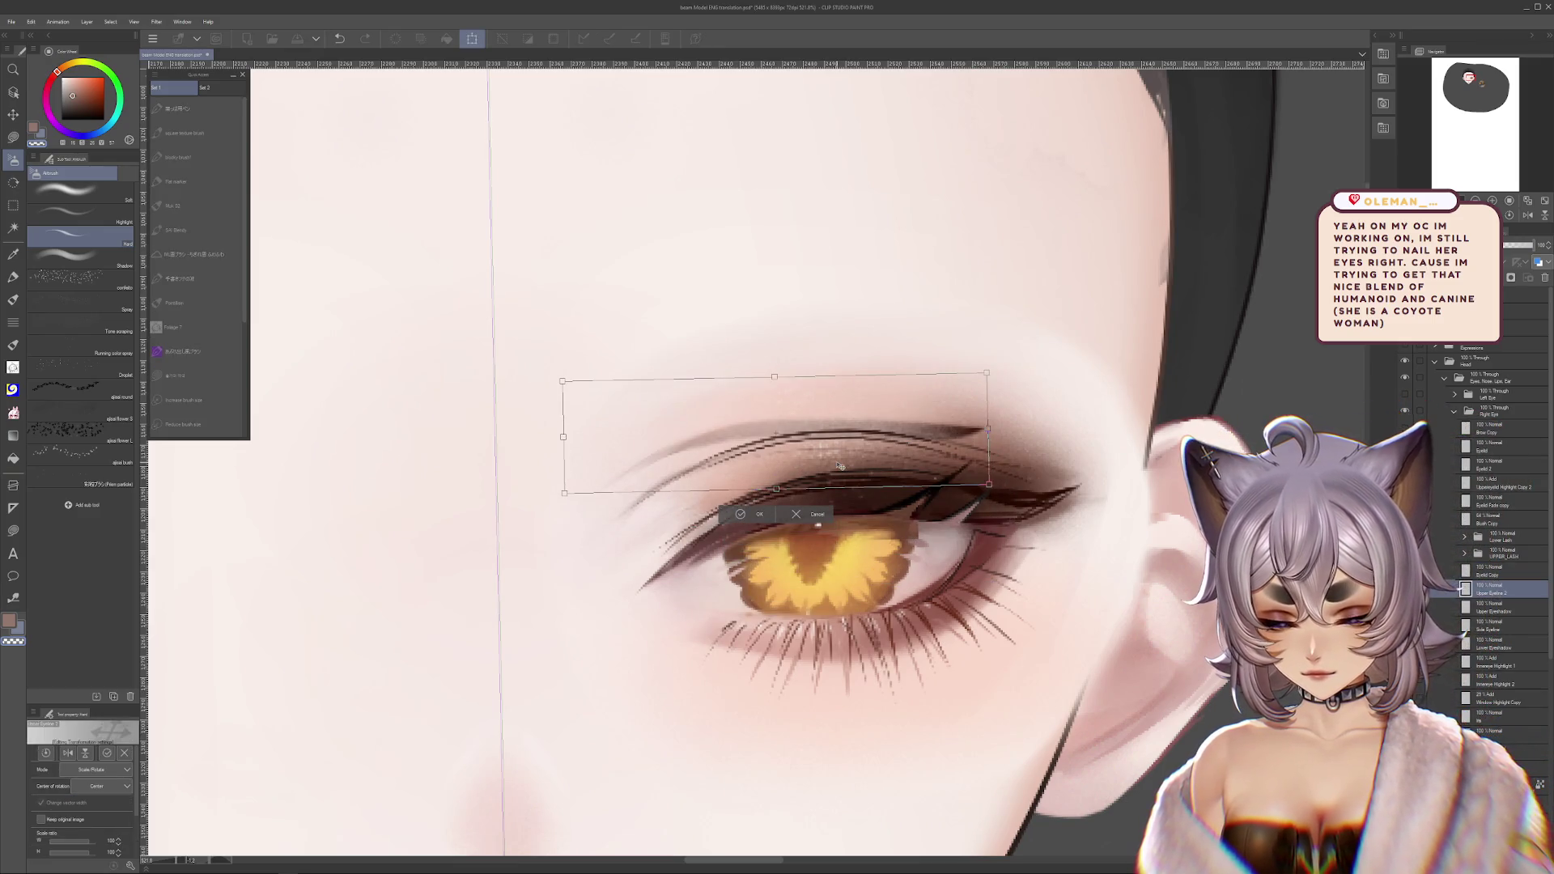
key("Return")
key("ctrl+z")
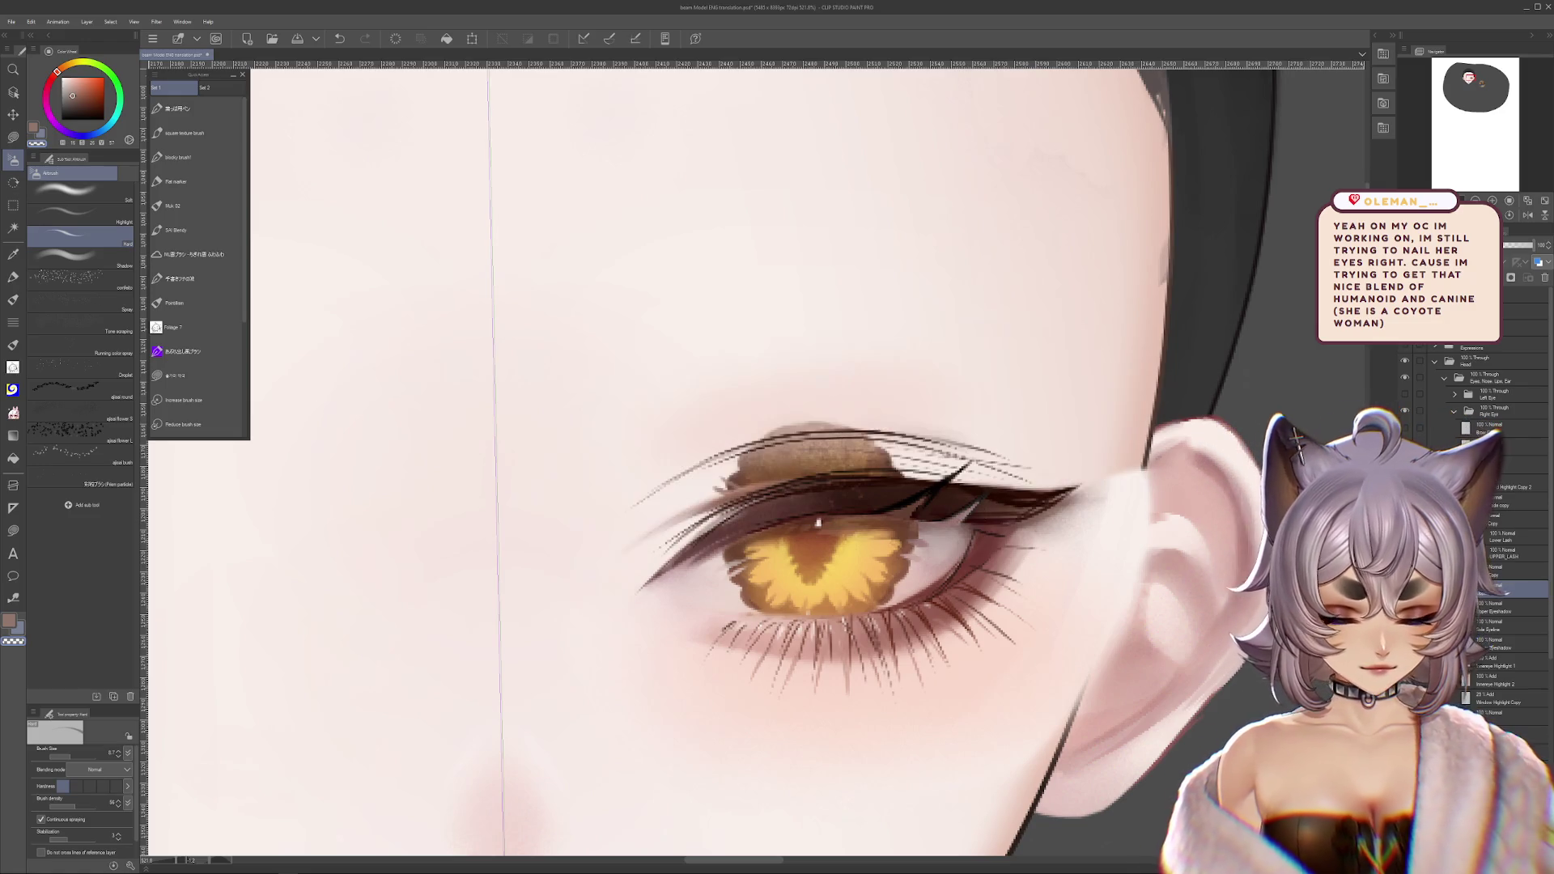
key("ctrl+y")
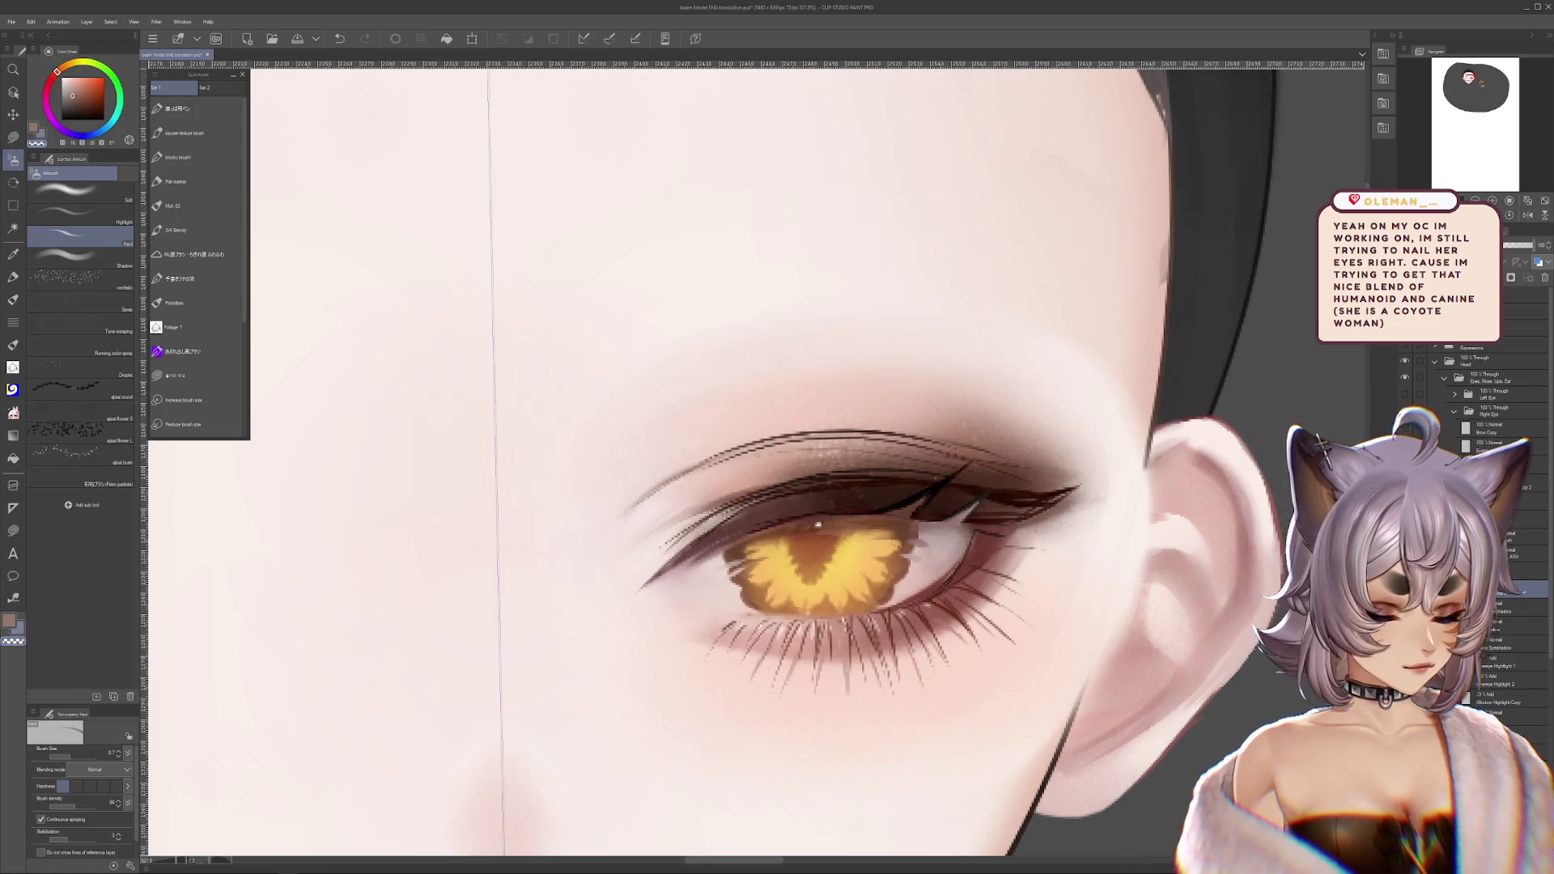
key("ctrl+z")
key("ctrl+y")
key("ctrl+z")
key("ctrl+y")
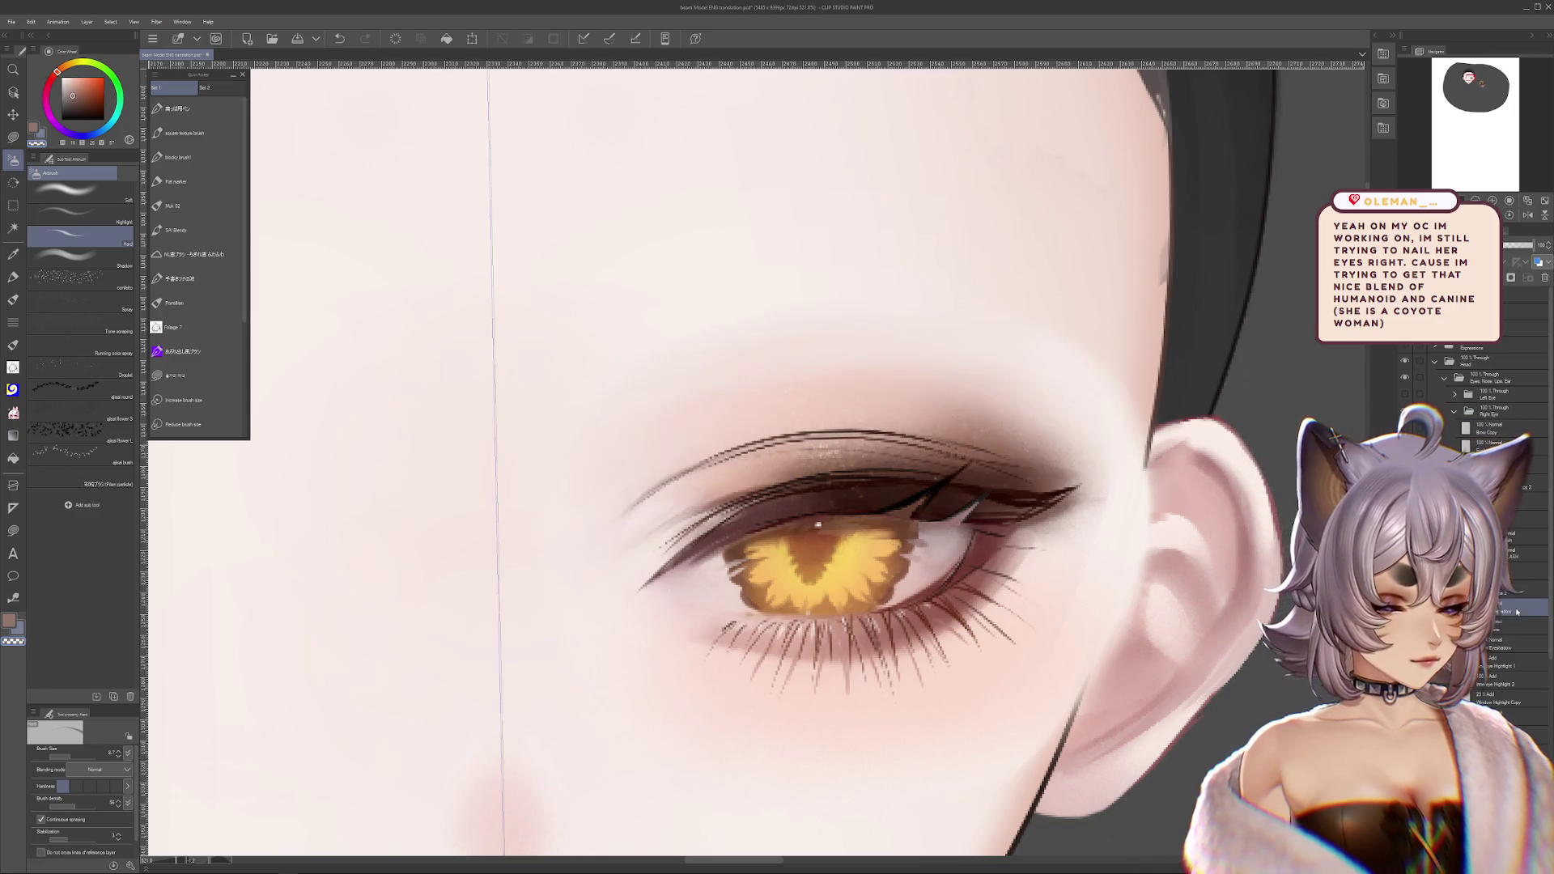
key("ctrl+t")
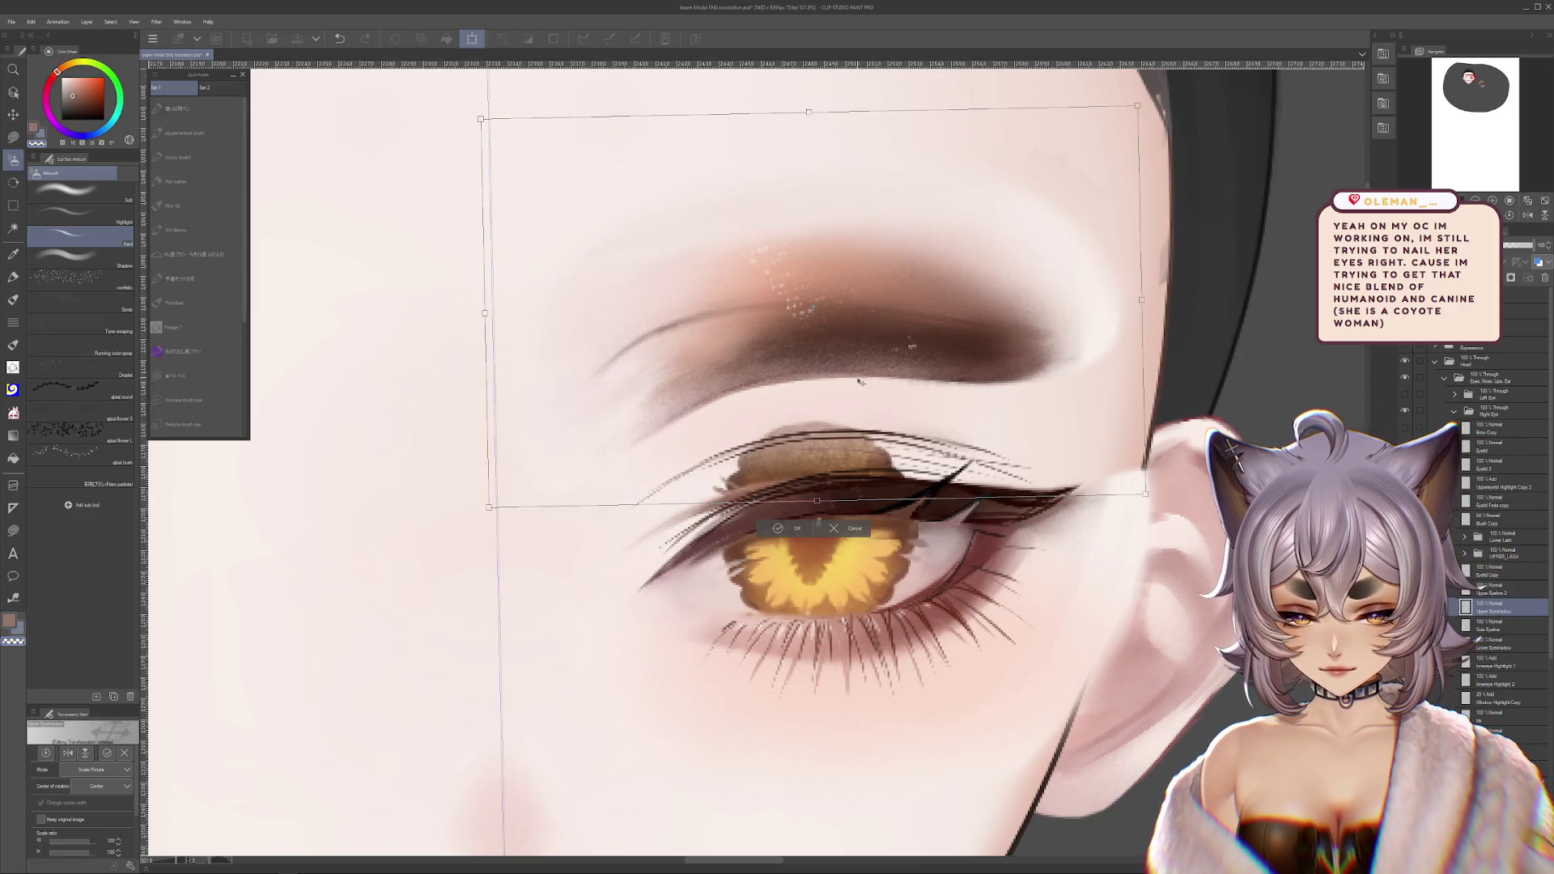
key("ctrl+z")
left_click(17, 143)
left_click_drag(890, 485, 990, 414)
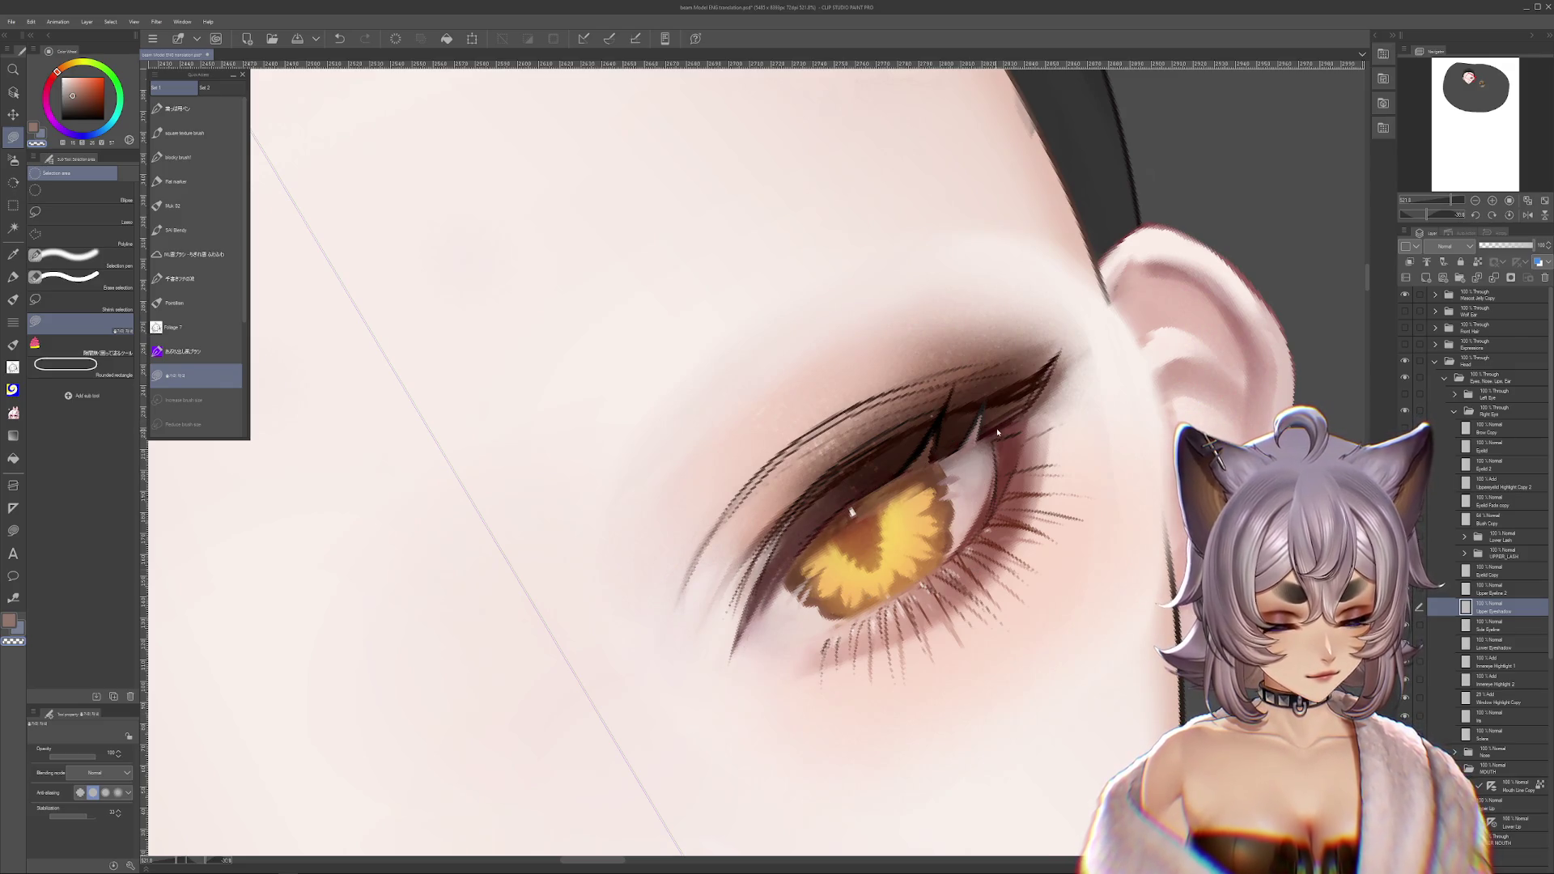
- Rotate the view around the eye and hide the strokes on the UPPER_LASH layer
key("r")
mouse_move(837, 568)
left_mouse_down()
mouse_move(1053, 716)
mouse_move(1040, 750)
left_mouse_up()
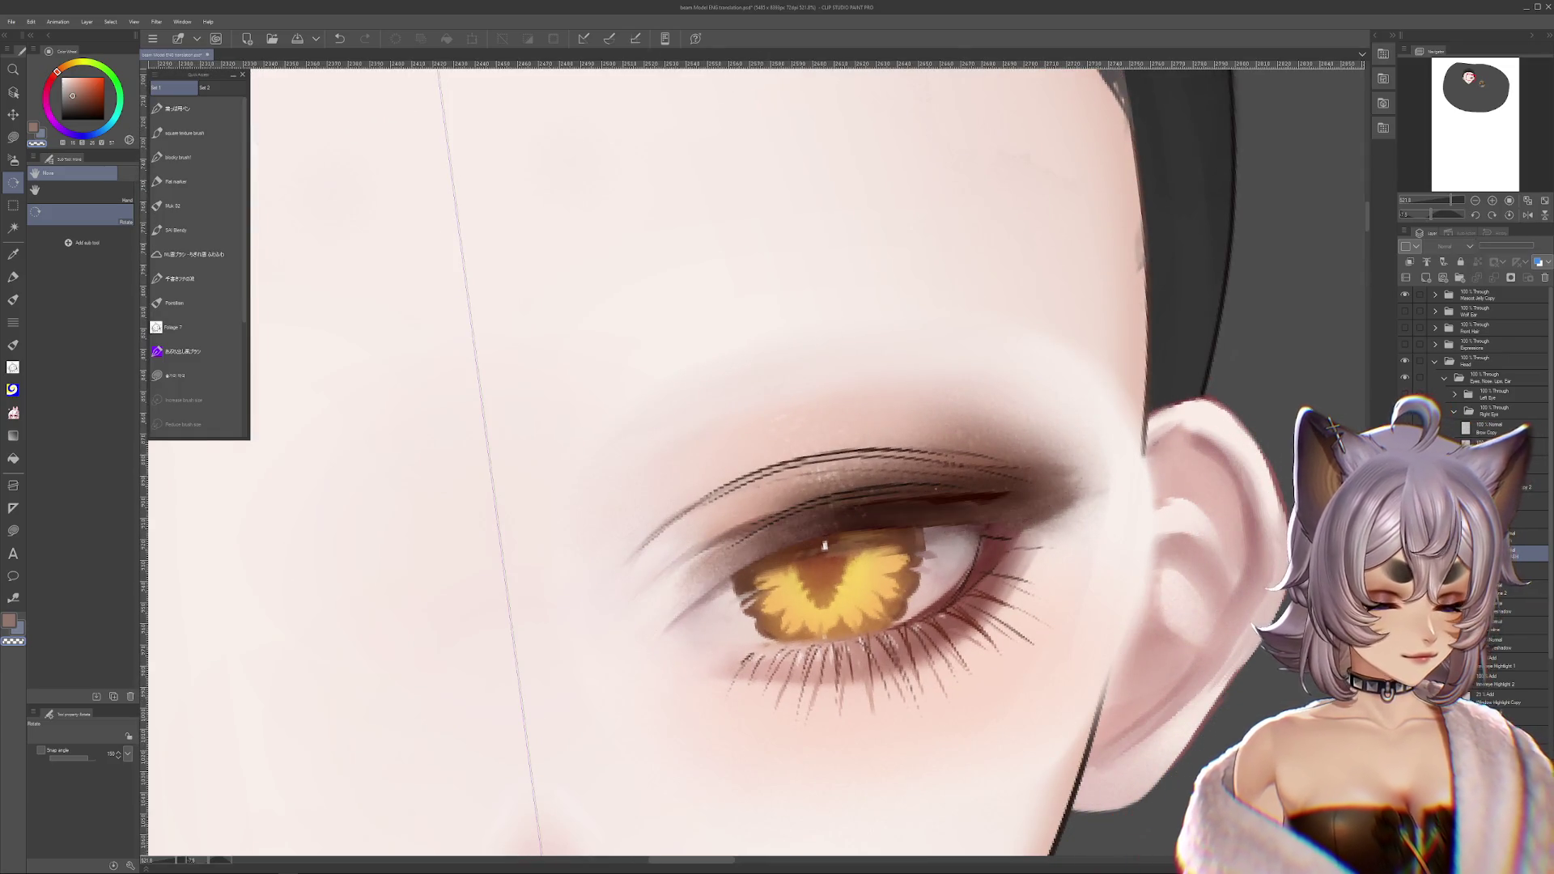
left_click(1503, 554)
key("Delete")
- On the Upper Eyeline 2 layer, test a flat-marker stroke along the upper lid, then undo it
left_click(984, 527, "ctrl+shift")
left_click_drag(1166, 235, 1192, 254)
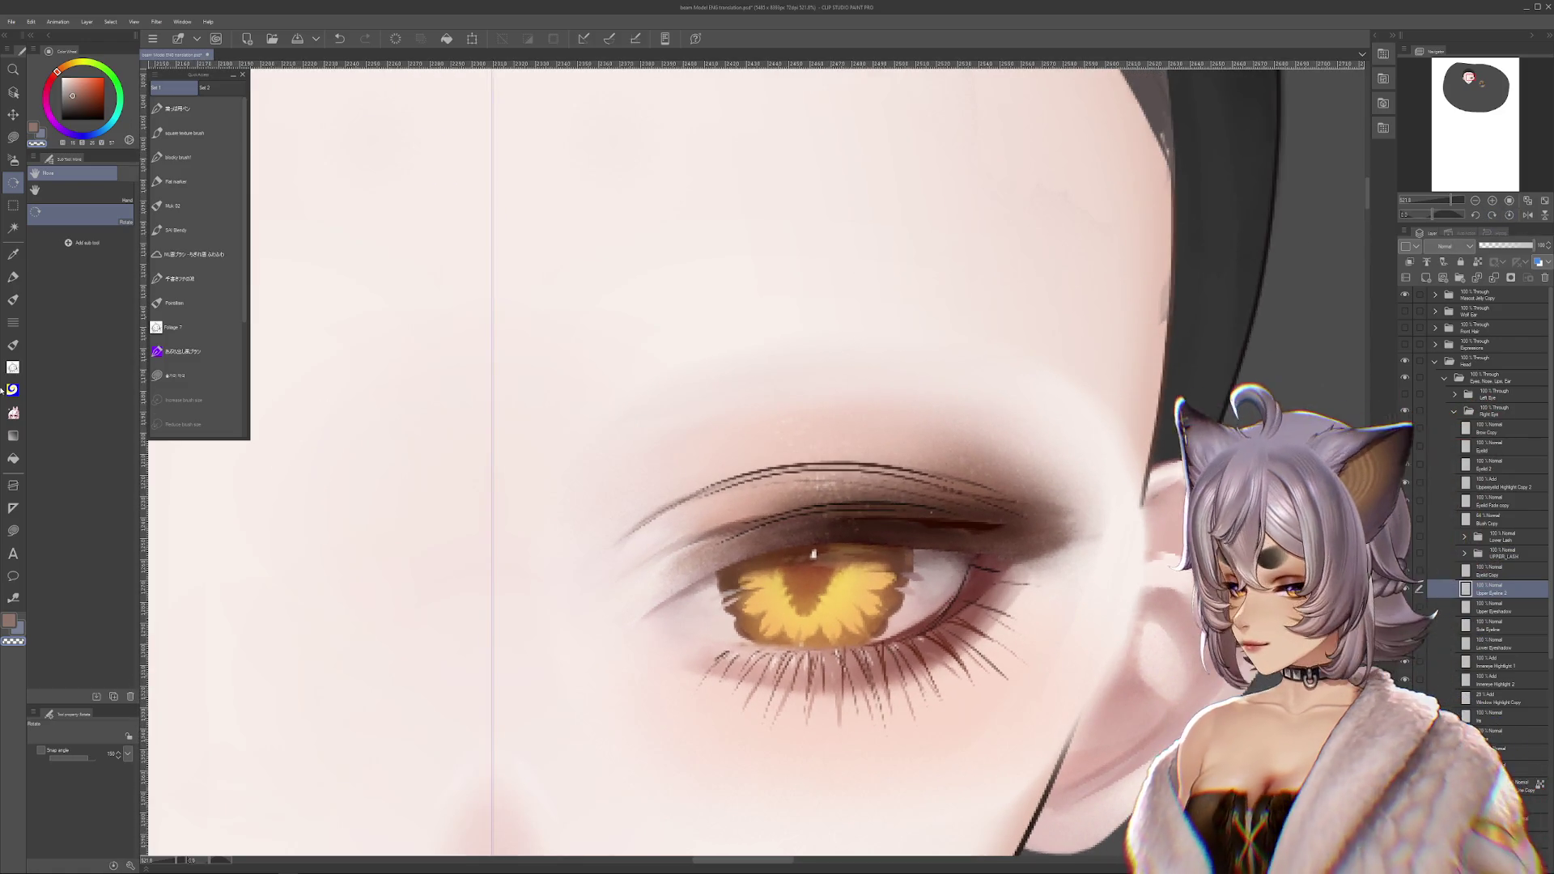
key("p")
left_click_drag(652, 558, 974, 513)
key("ctrl+z")
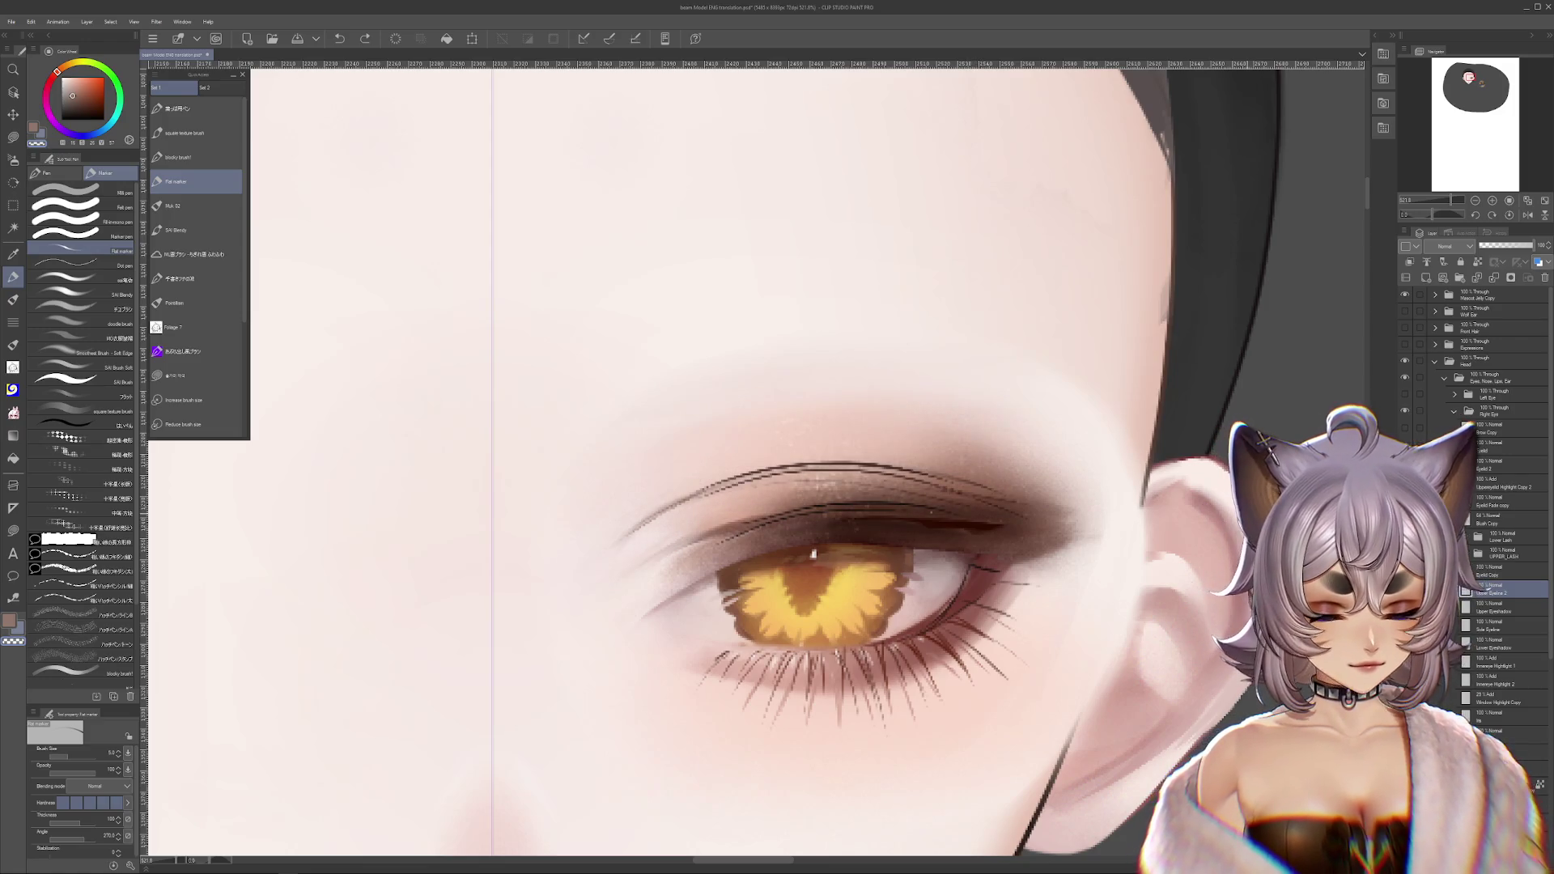
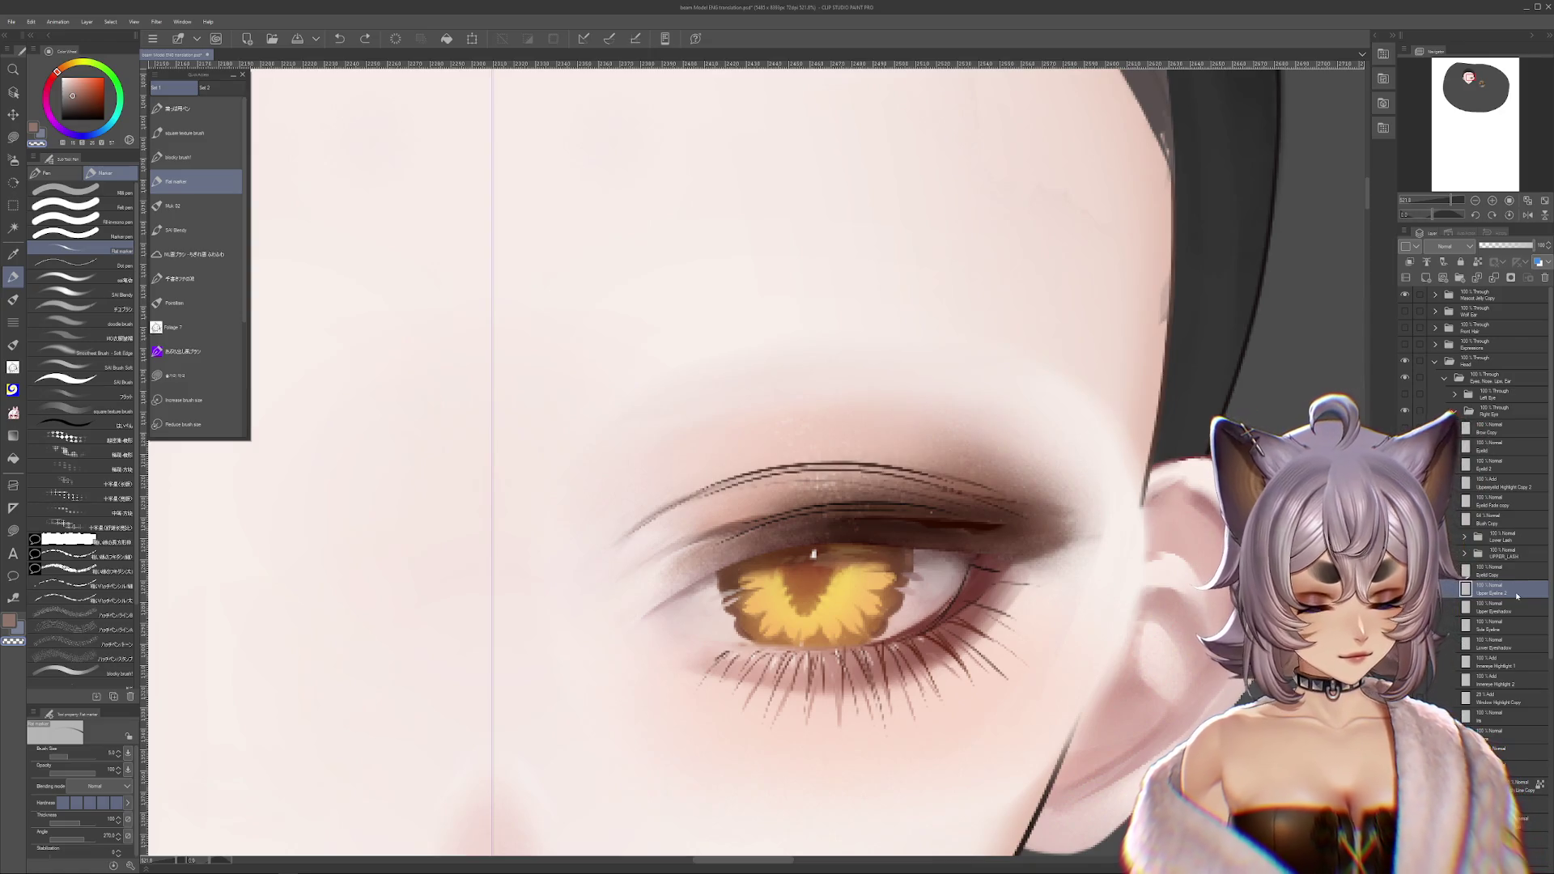
- Toggle undo and redo to compare the dark winged upper eyeliner, ending with it kept
key("ctrl+y")
key("ctrl+y")
key("ctrl+y")
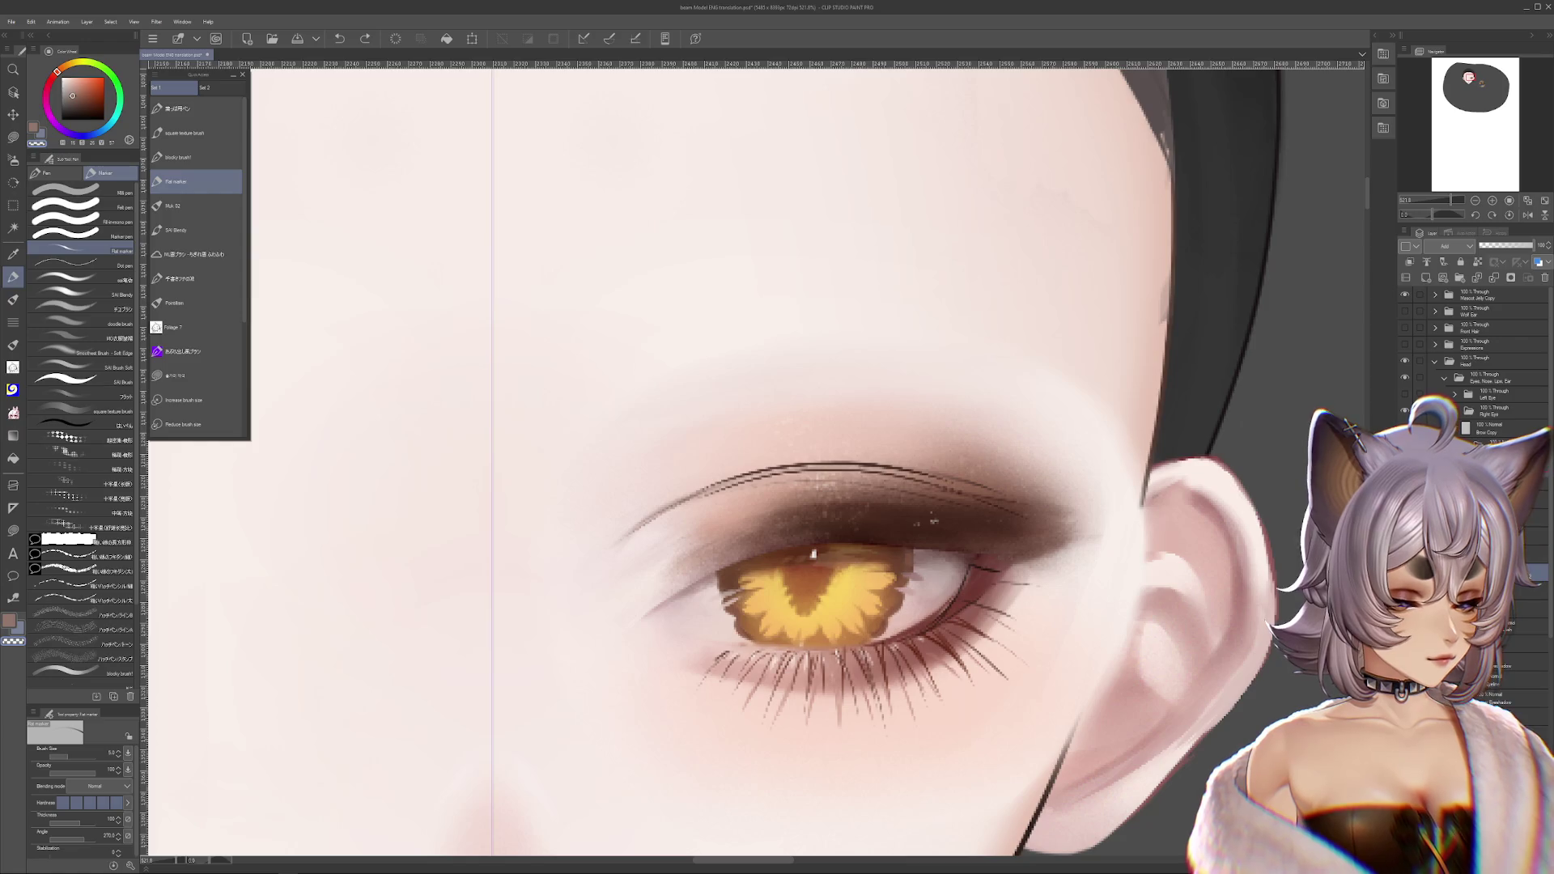
key("ctrl+y")
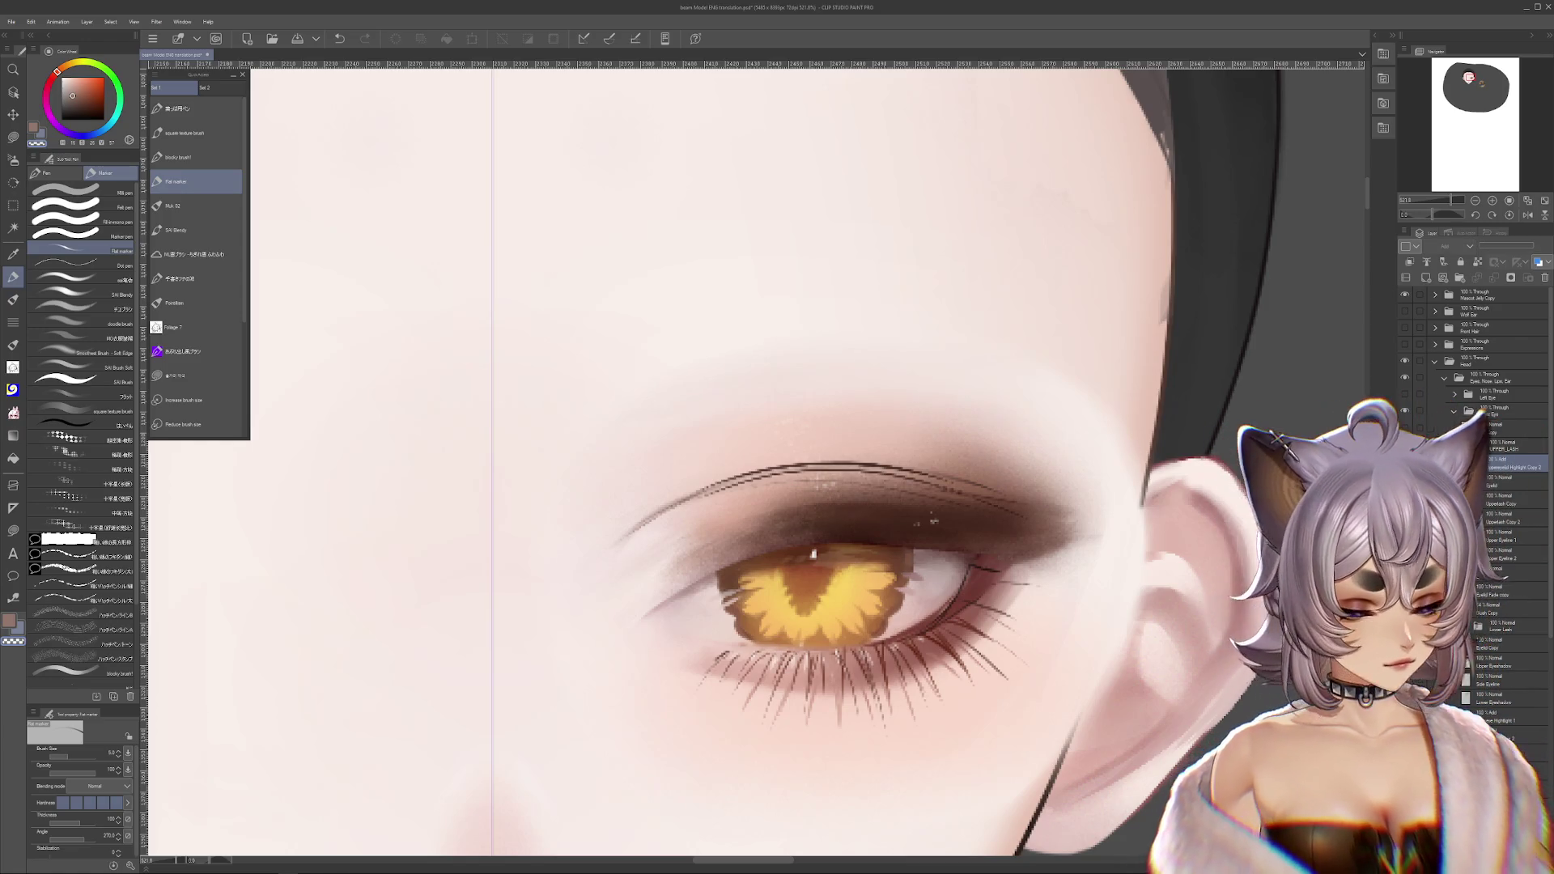
key("ctrl+z")
key("ctrl+z")
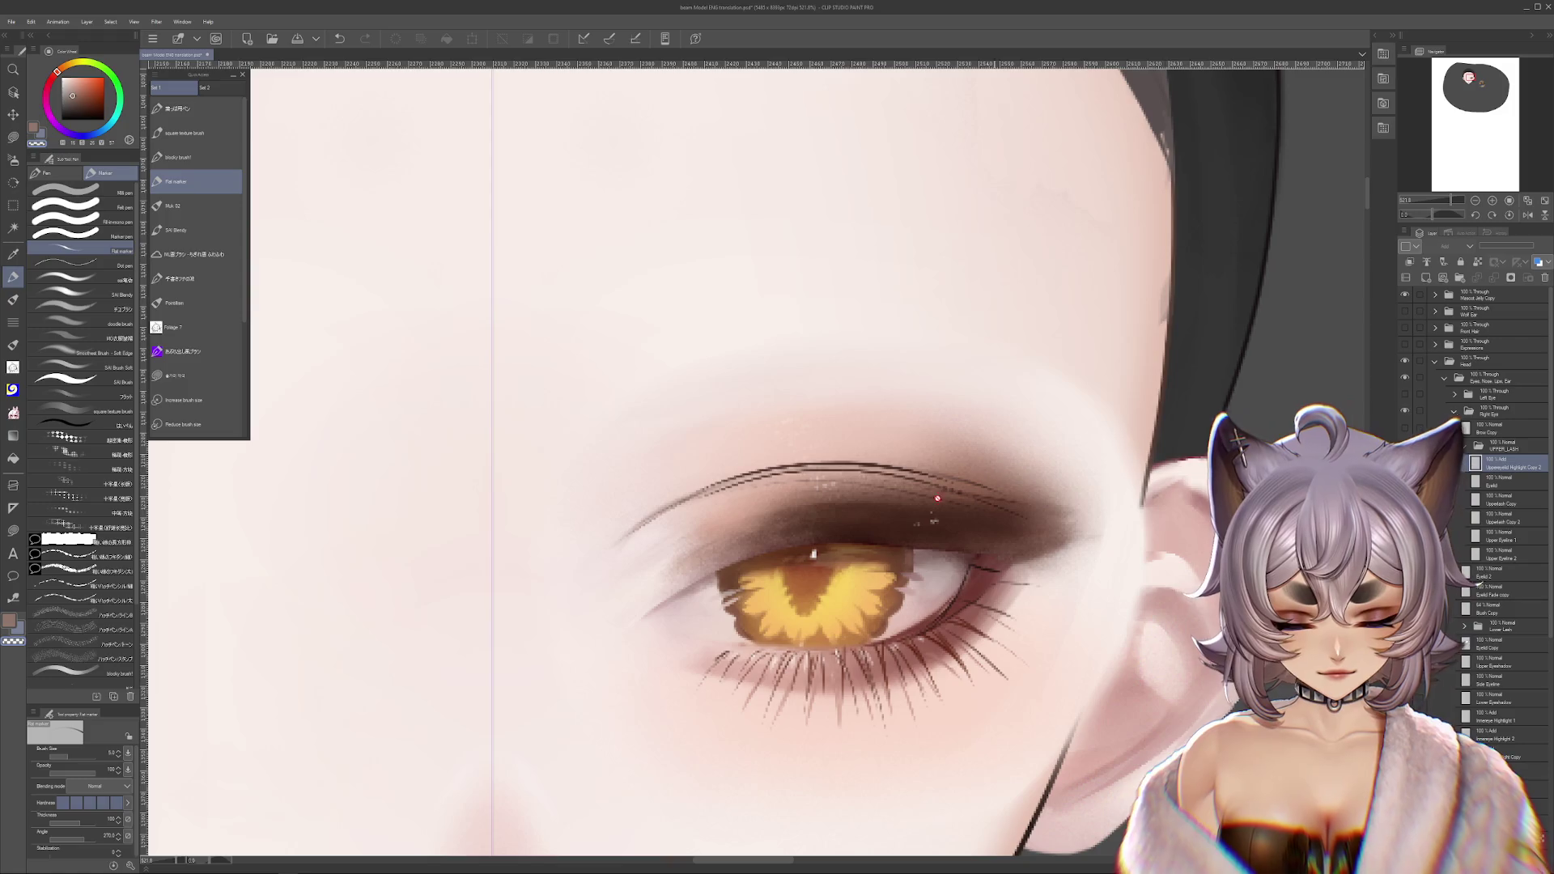
key("ctrl+z")
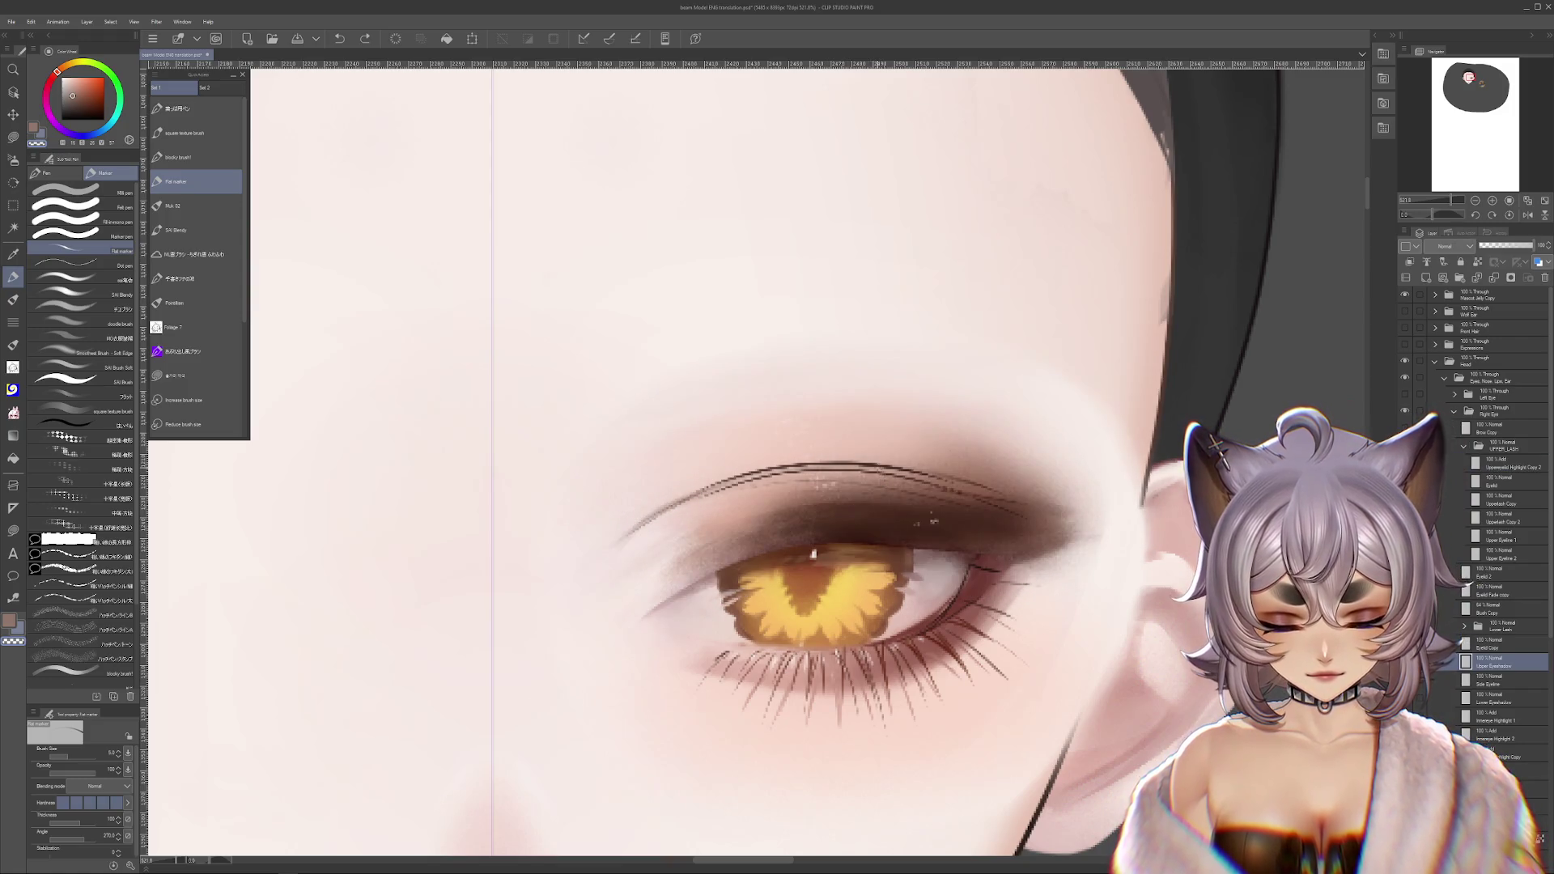
key("ctrl+z")
key("ctrl+z")
key("ctrl+z")
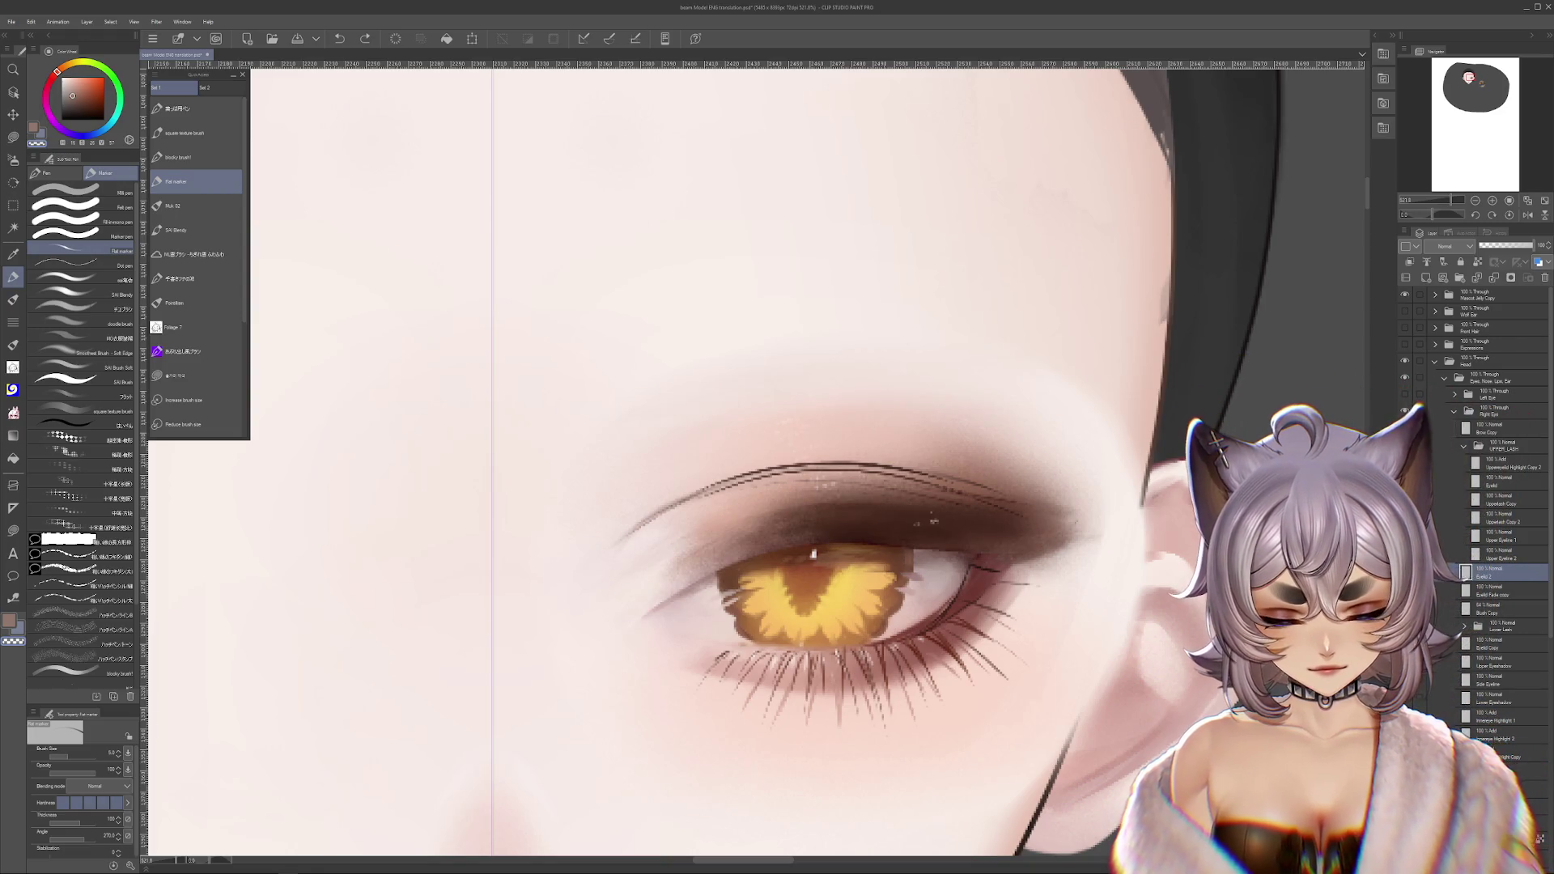
key("ctrl+y")
key("ctrl+z")
key("ctrl+y")
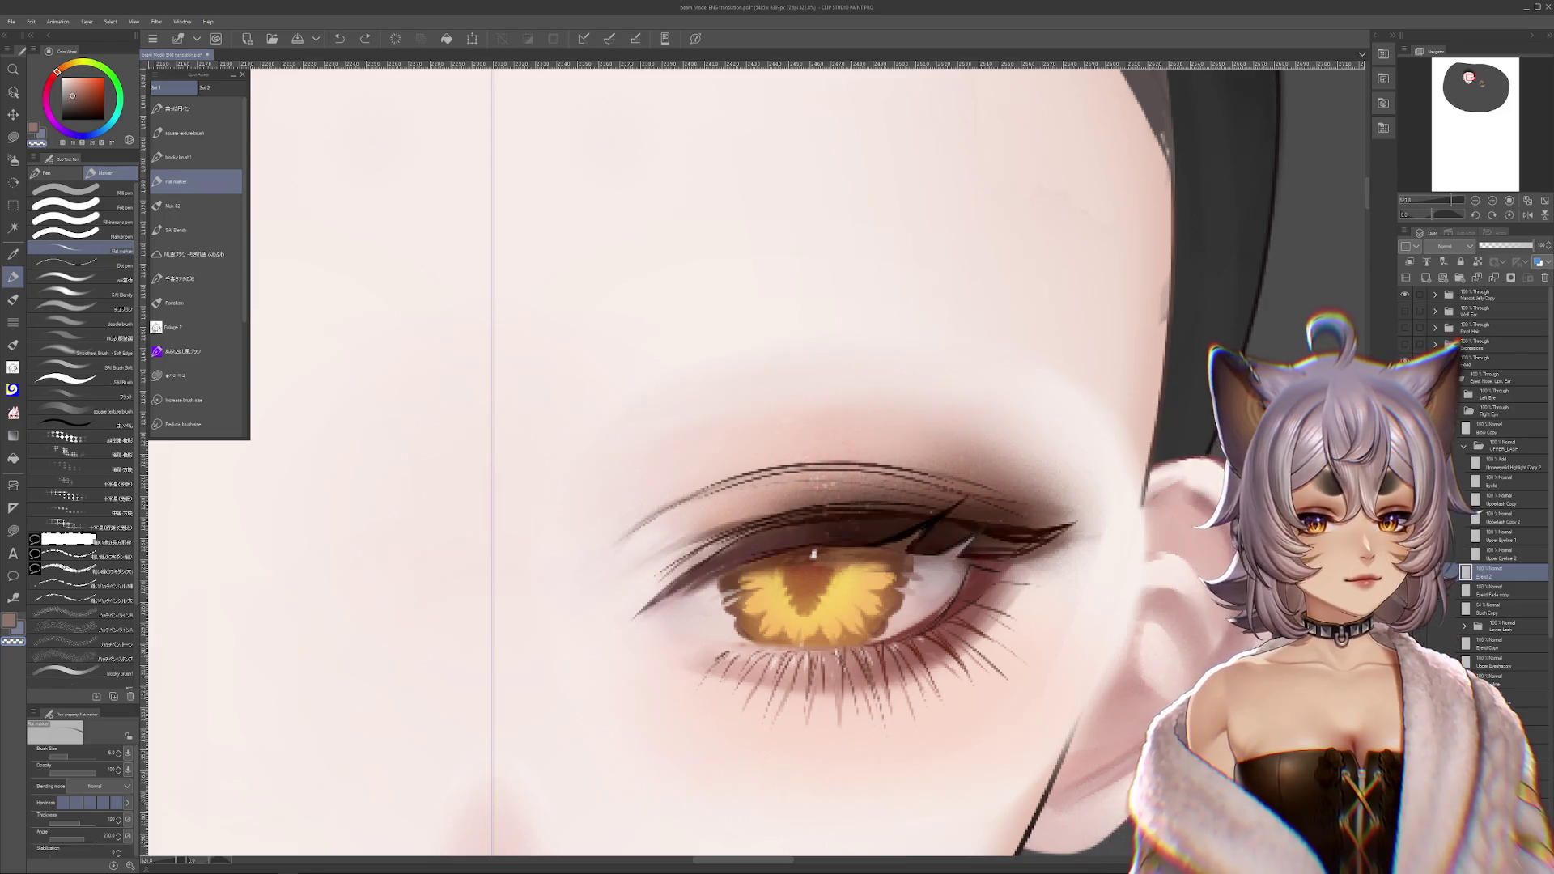
key("ctrl+z")
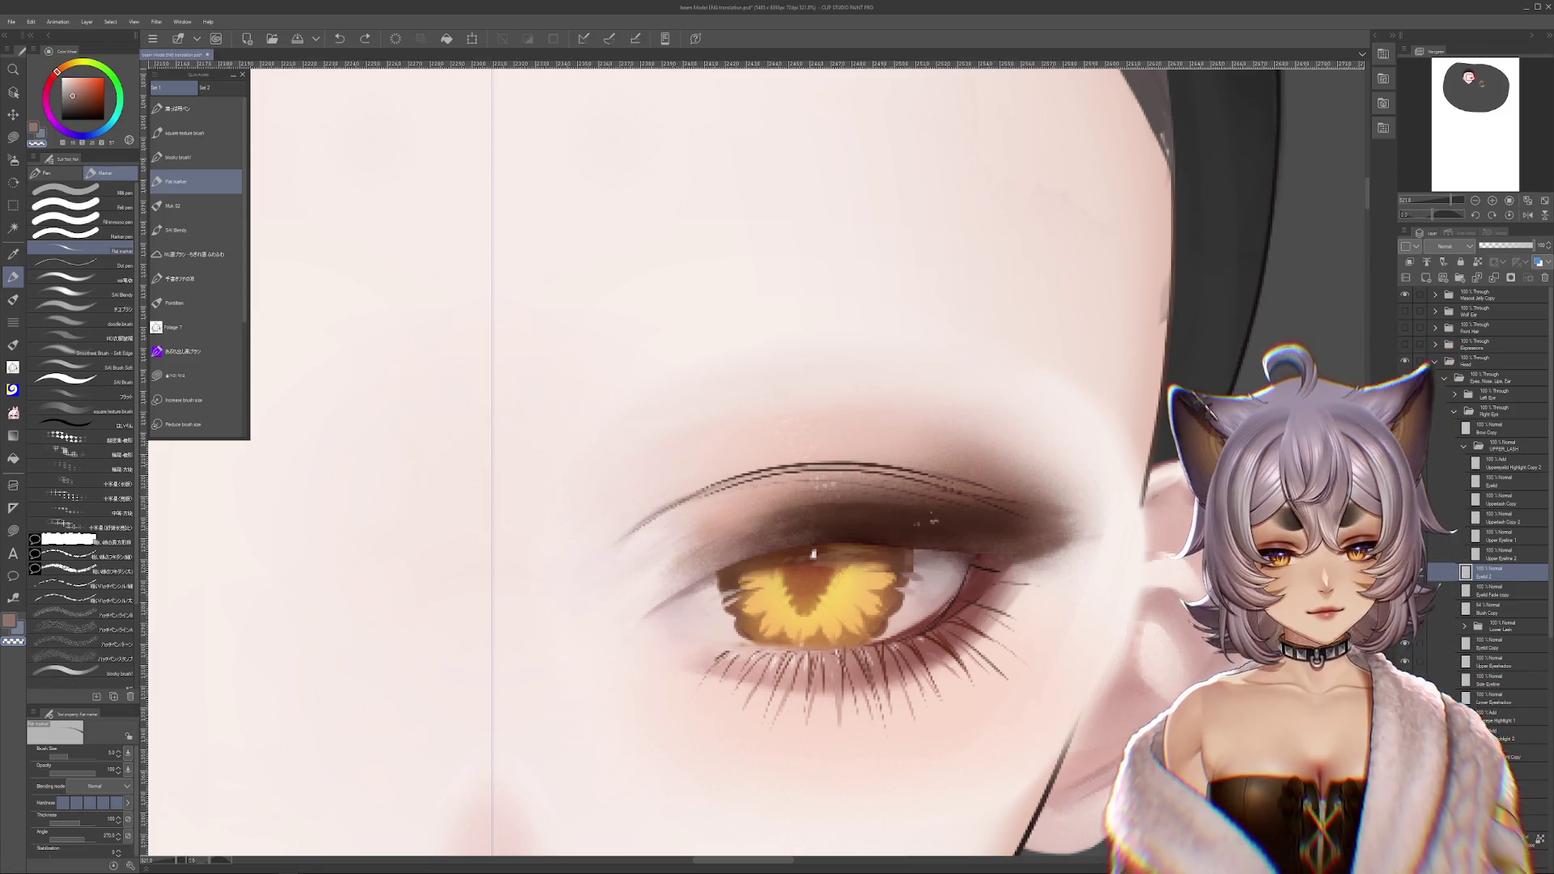
key("ctrl+y")
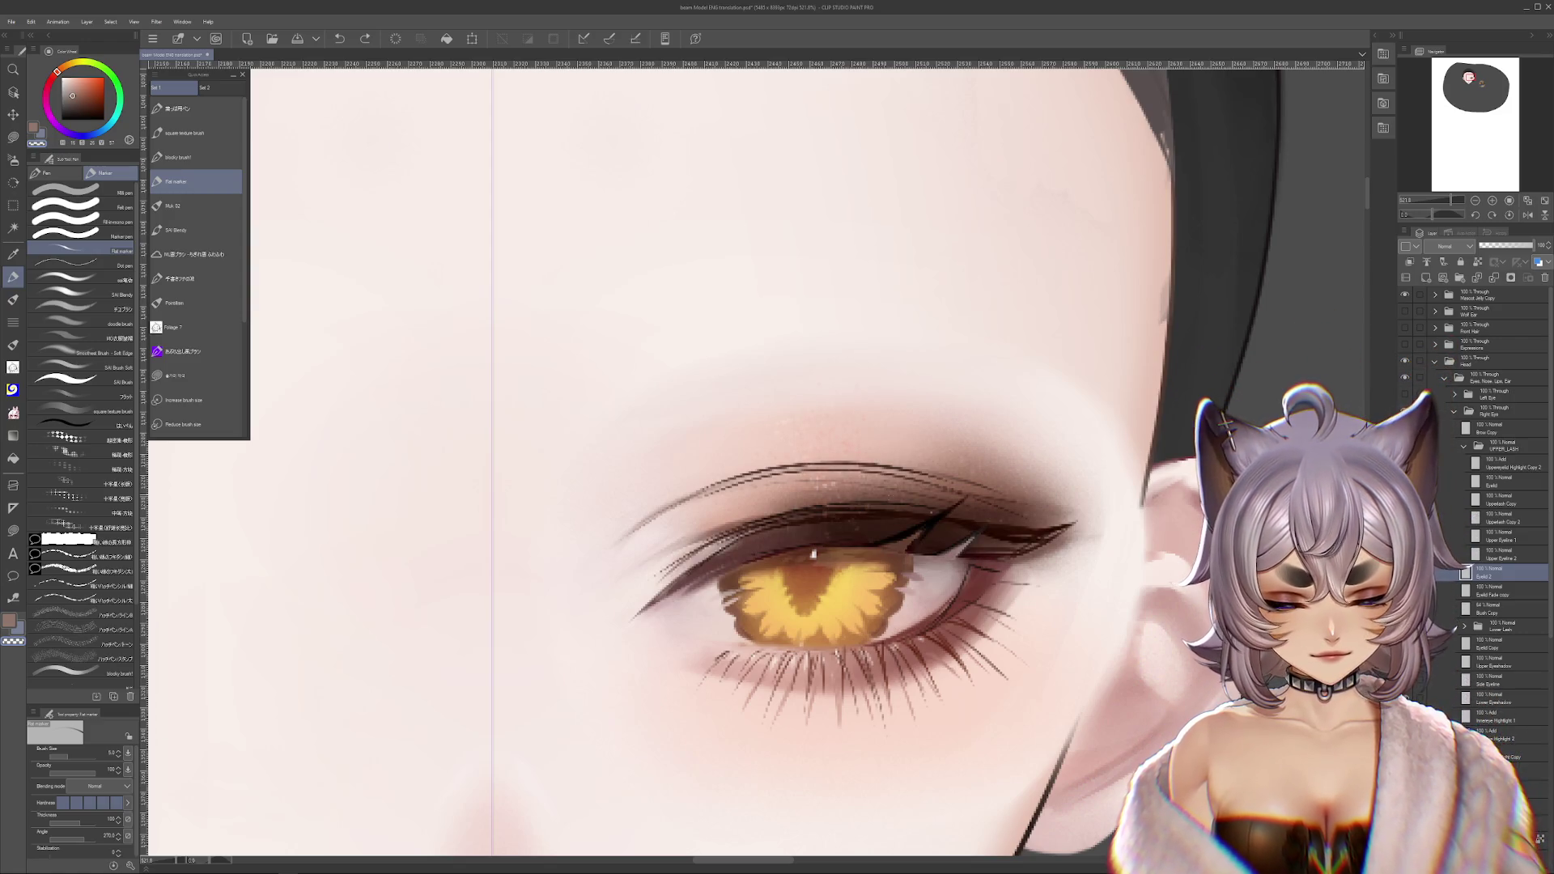
- On the Upper Eyeshadow layer, restore the thin brow line and raise it higher above the eye
left_click(1016, 376, "ctrl")
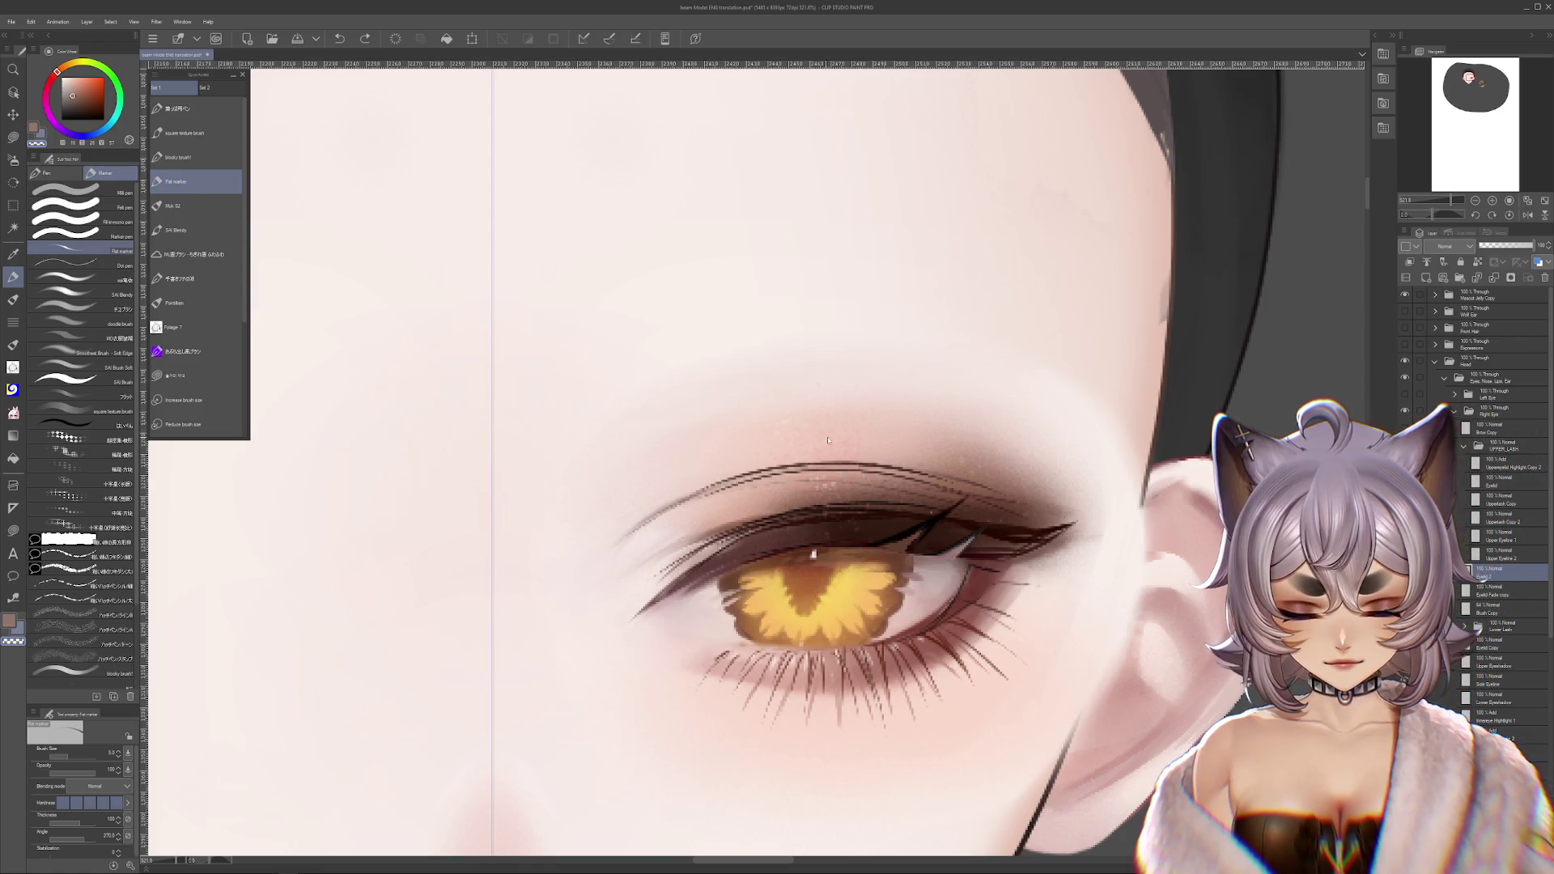
key("ctrl+y")
left_click_drag(913, 373, 916, 294)
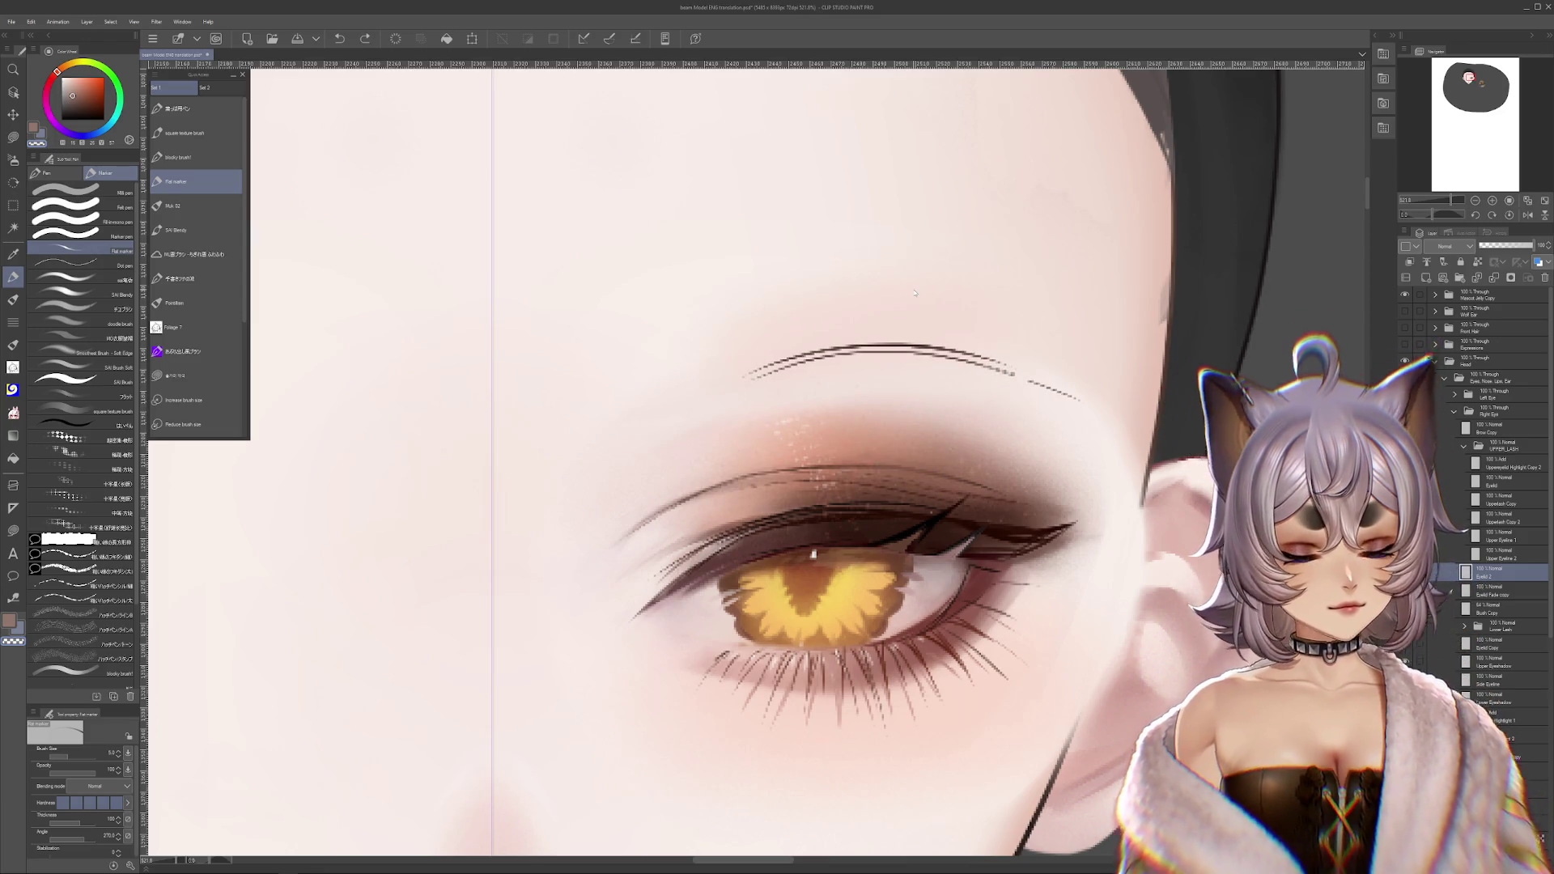
- Zoom out, test-move the brow line onto empty canvas and undo it, then tilt the view
scroll(899, 356, "down", 2)
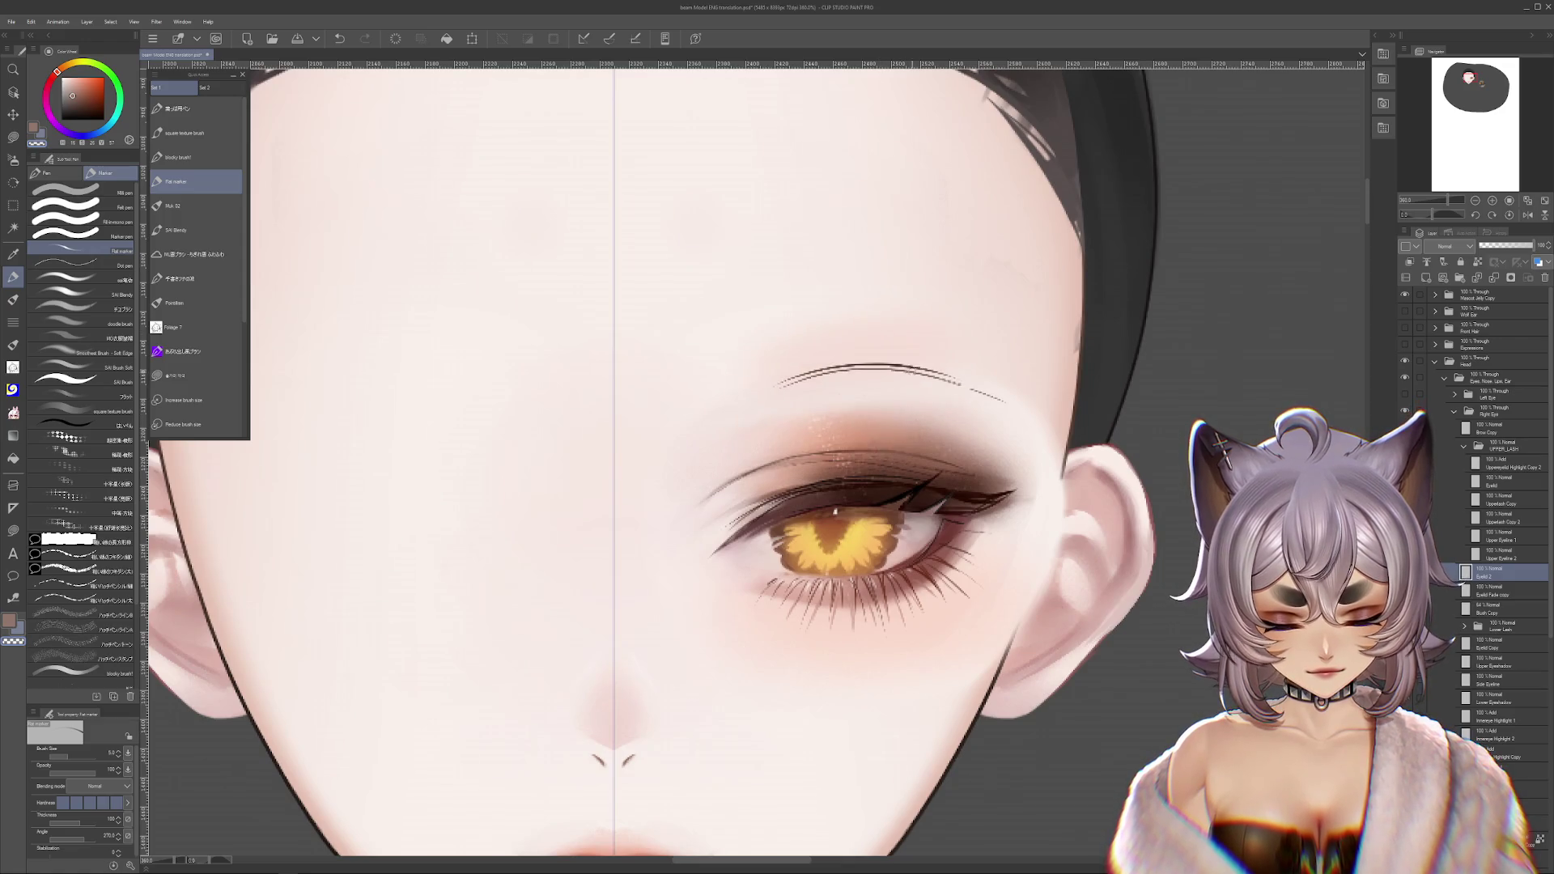
scroll(878, 417, "down", 4)
left_click_drag(871, 414, 1157, 299)
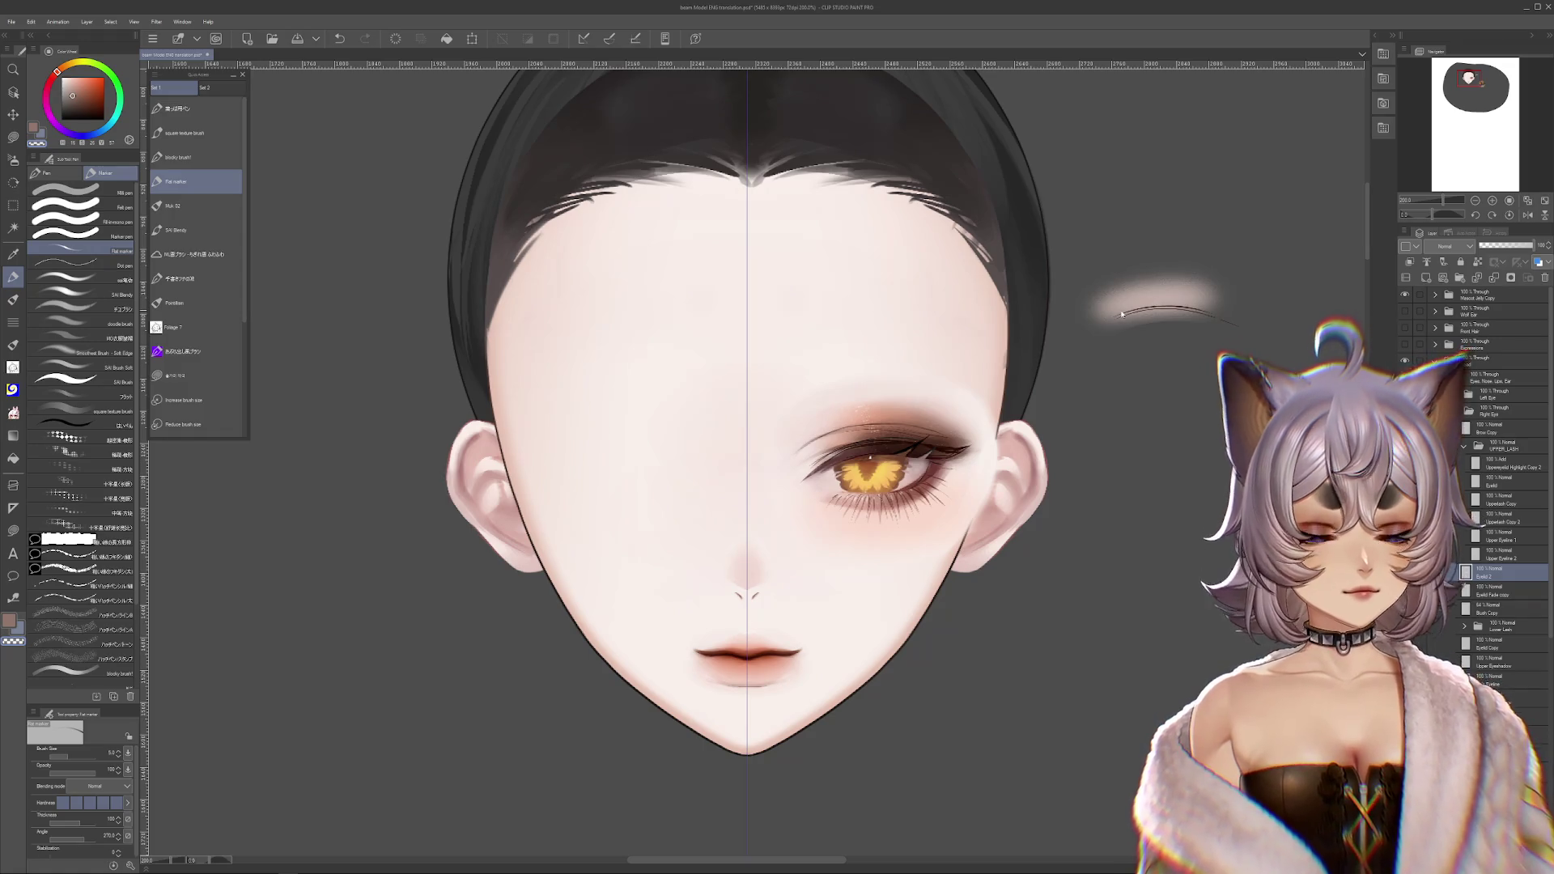
key("ctrl+z")
scroll(931, 380, "up", 4)
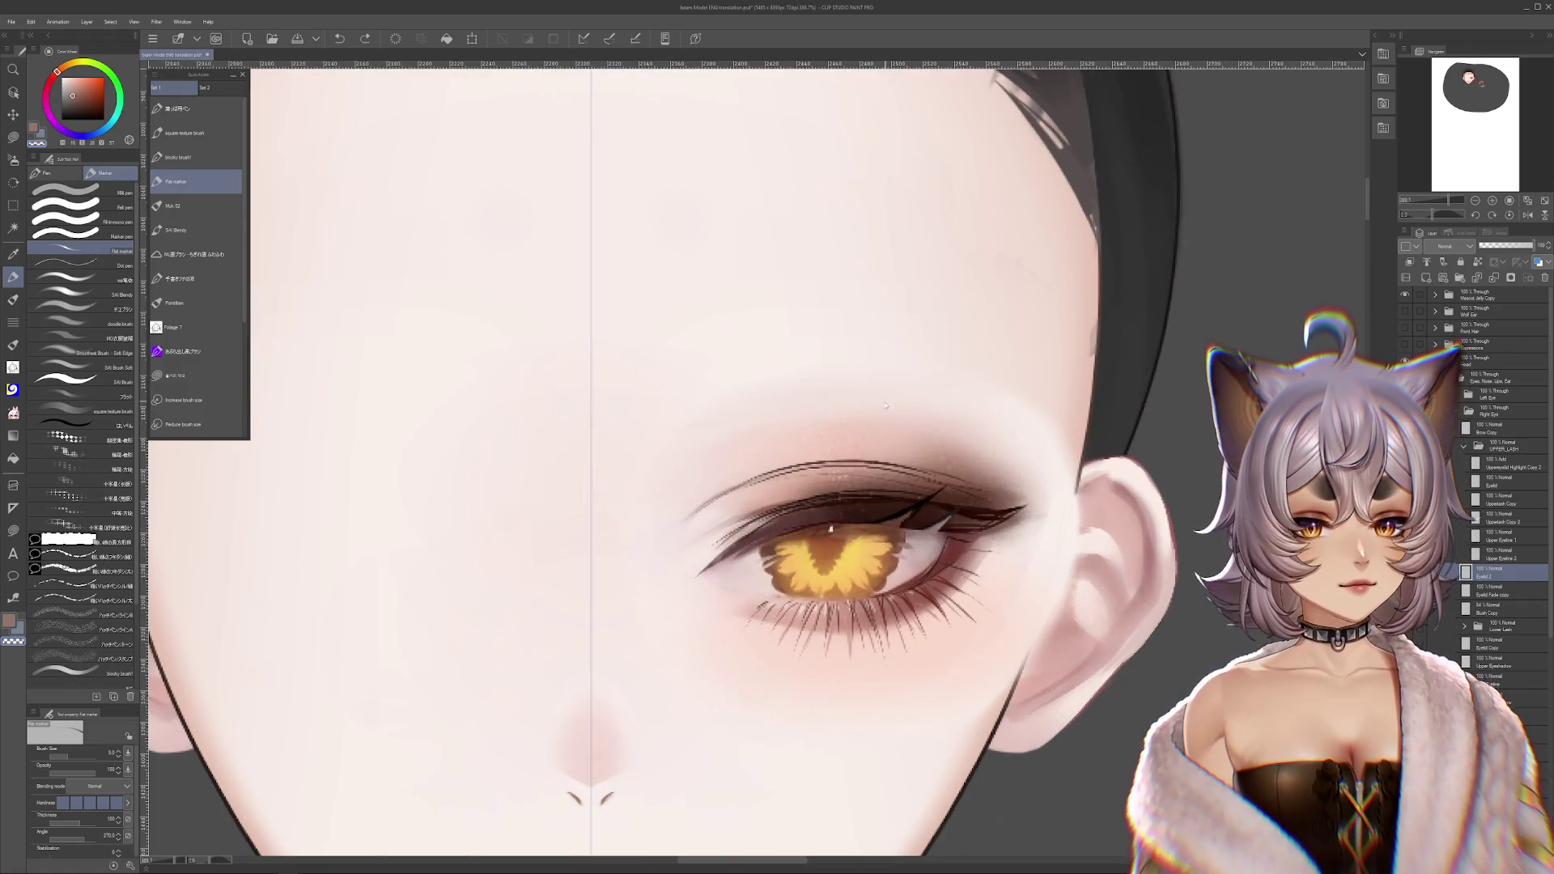
mouse_move(960, 386)
left_mouse_down()
mouse_move(703, 391)
mouse_move(656, 484)
left_mouse_up()
- Choose the Soft airbrush at size 38.7 and rotate the view back toward upright
key("b")
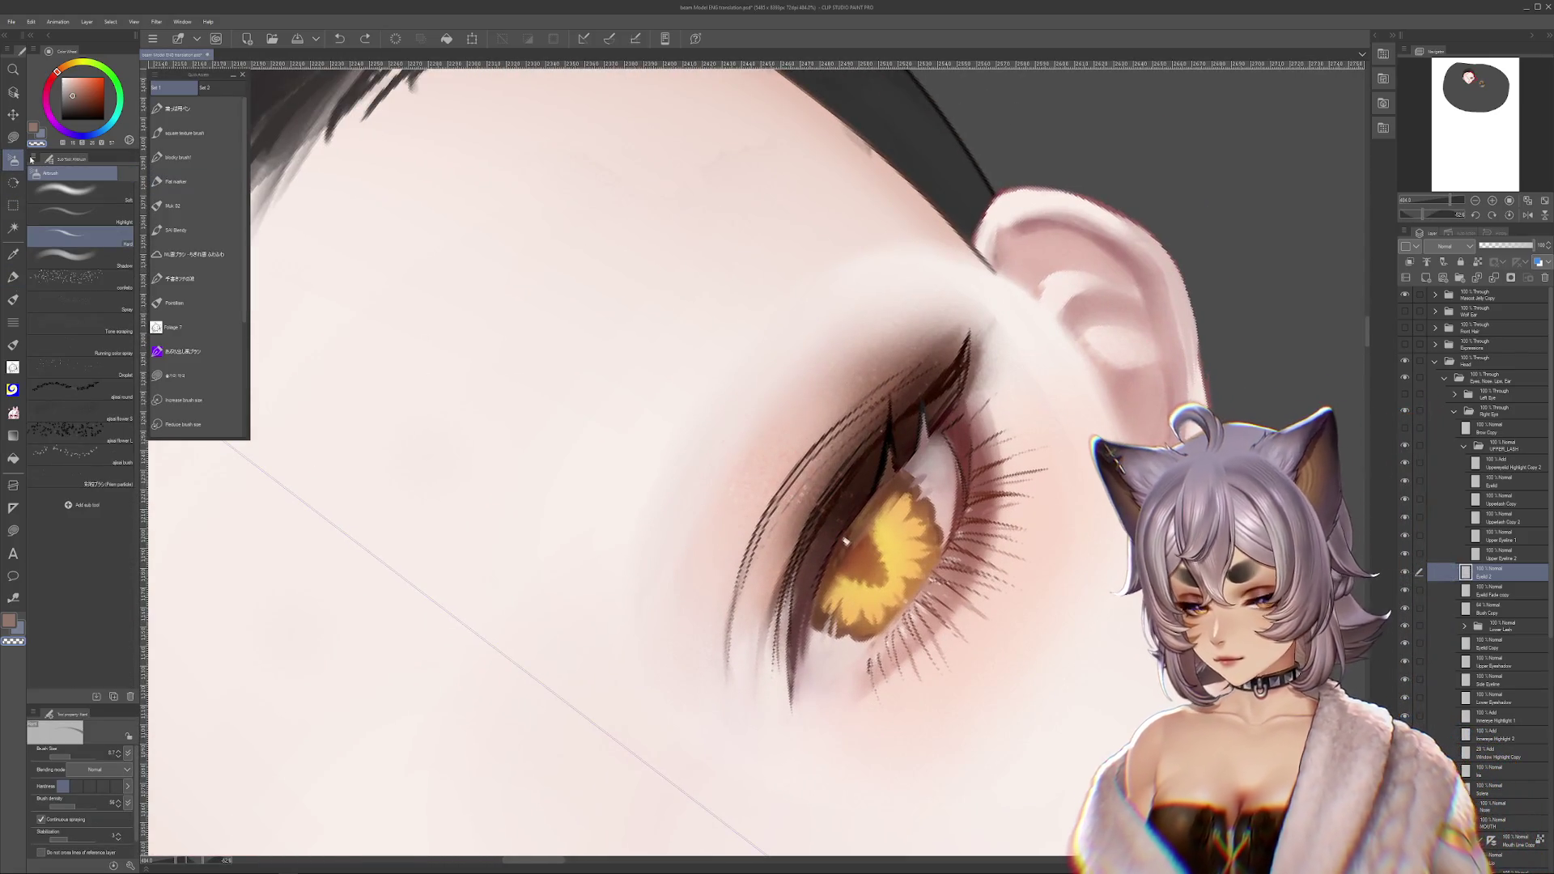
mouse_move(902, 419)
left_mouse_down()
mouse_move(880, 445)
mouse_move(781, 433)
mouse_move(741, 449)
left_mouse_up()
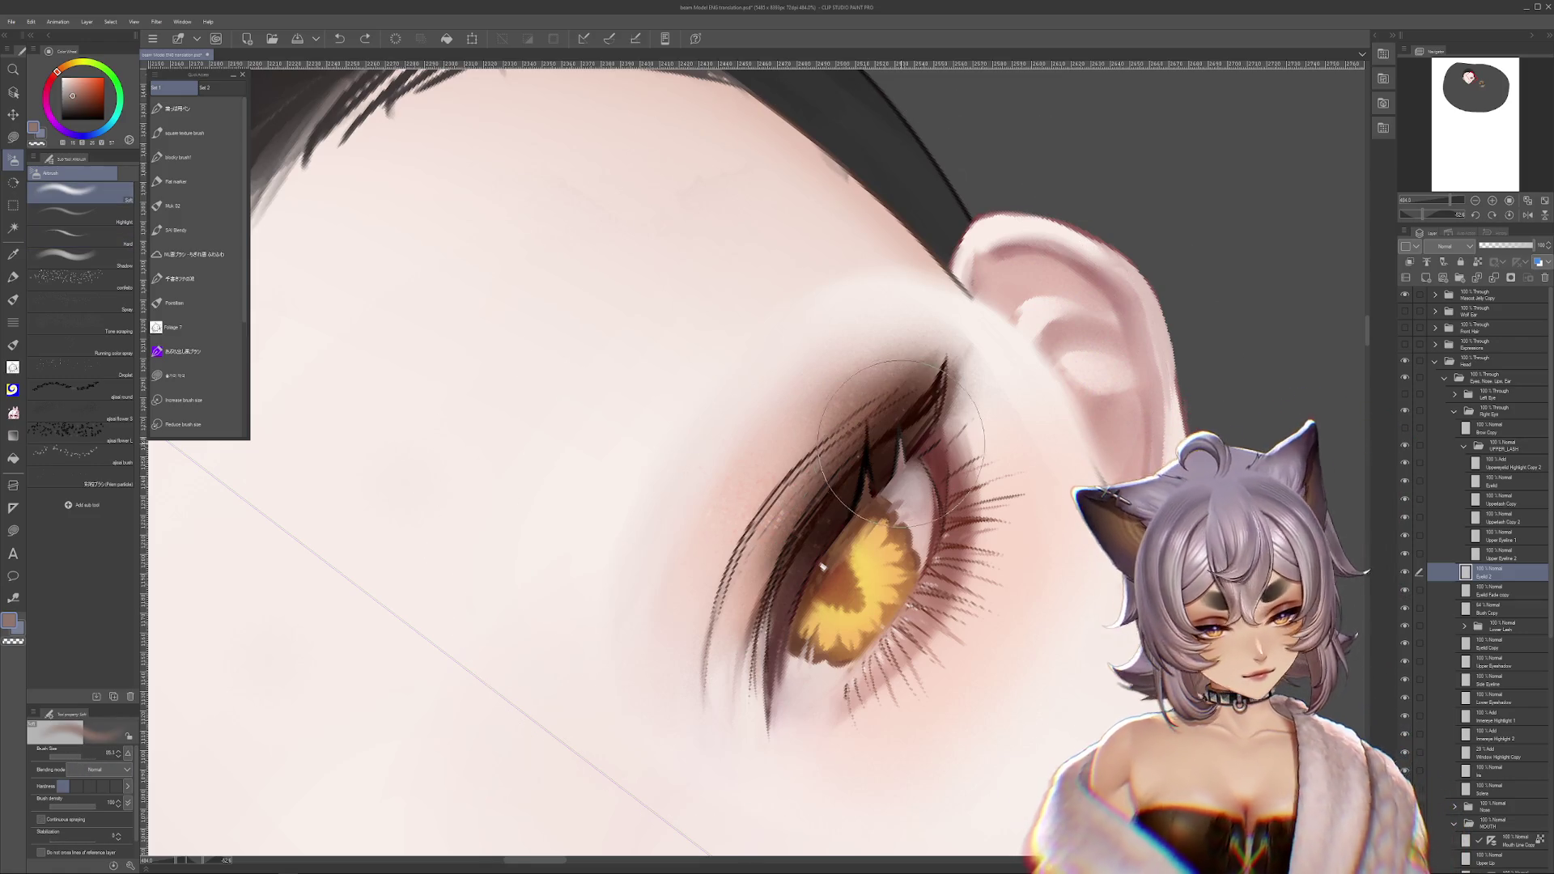
left_click(74, 749)
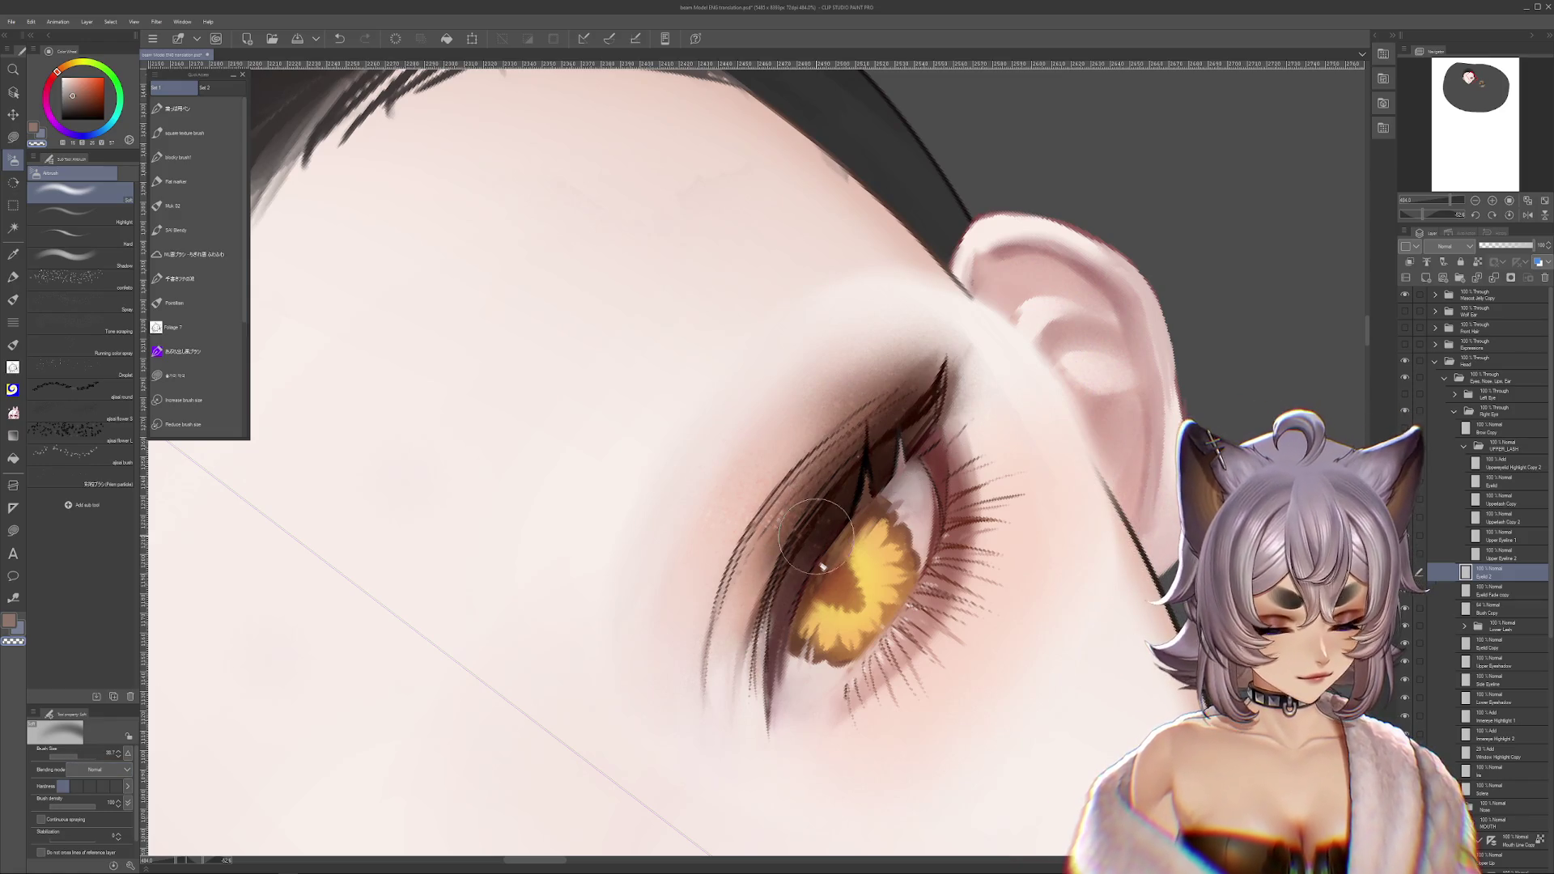
key("r")
left_click_drag(1061, 514, 1067, 502)
scroll(1067, 502, "down", 4)
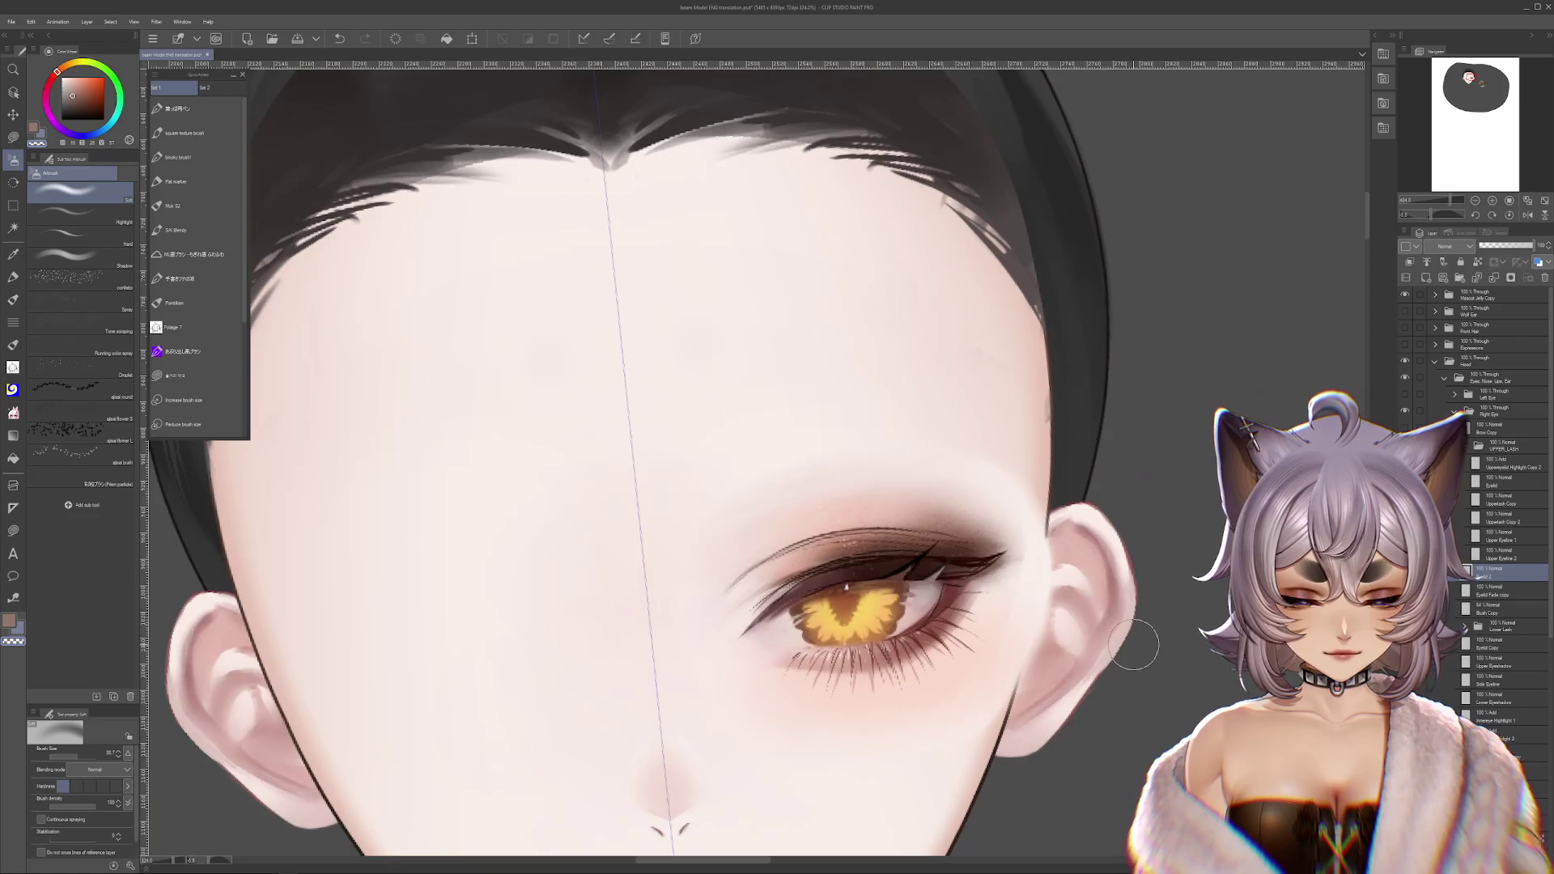
left_click(1509, 215)
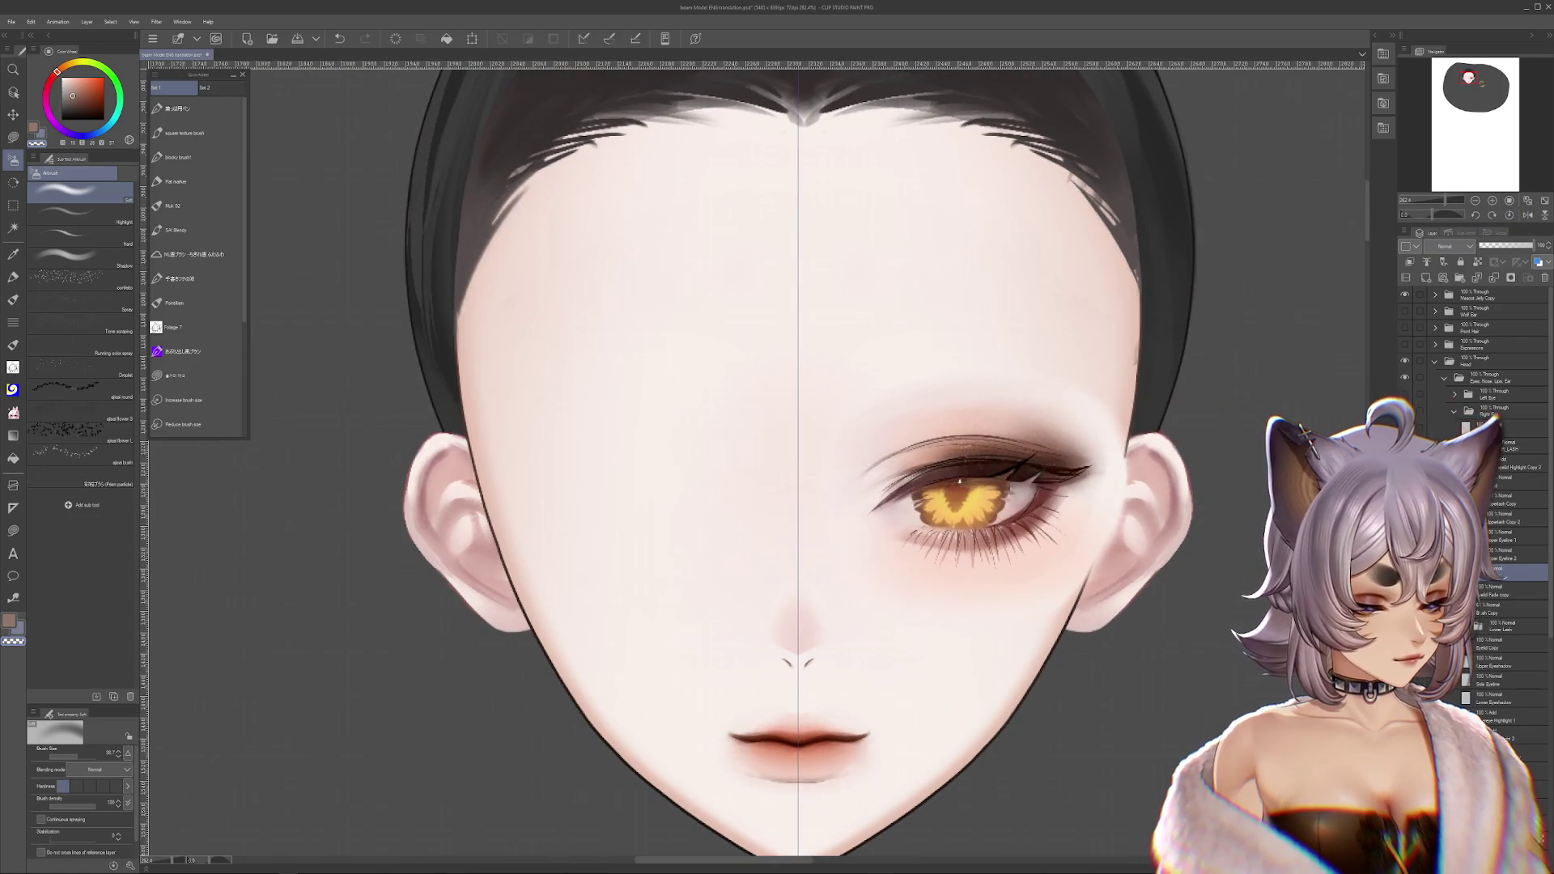
key("ctrl+z")
key("ctrl+y")
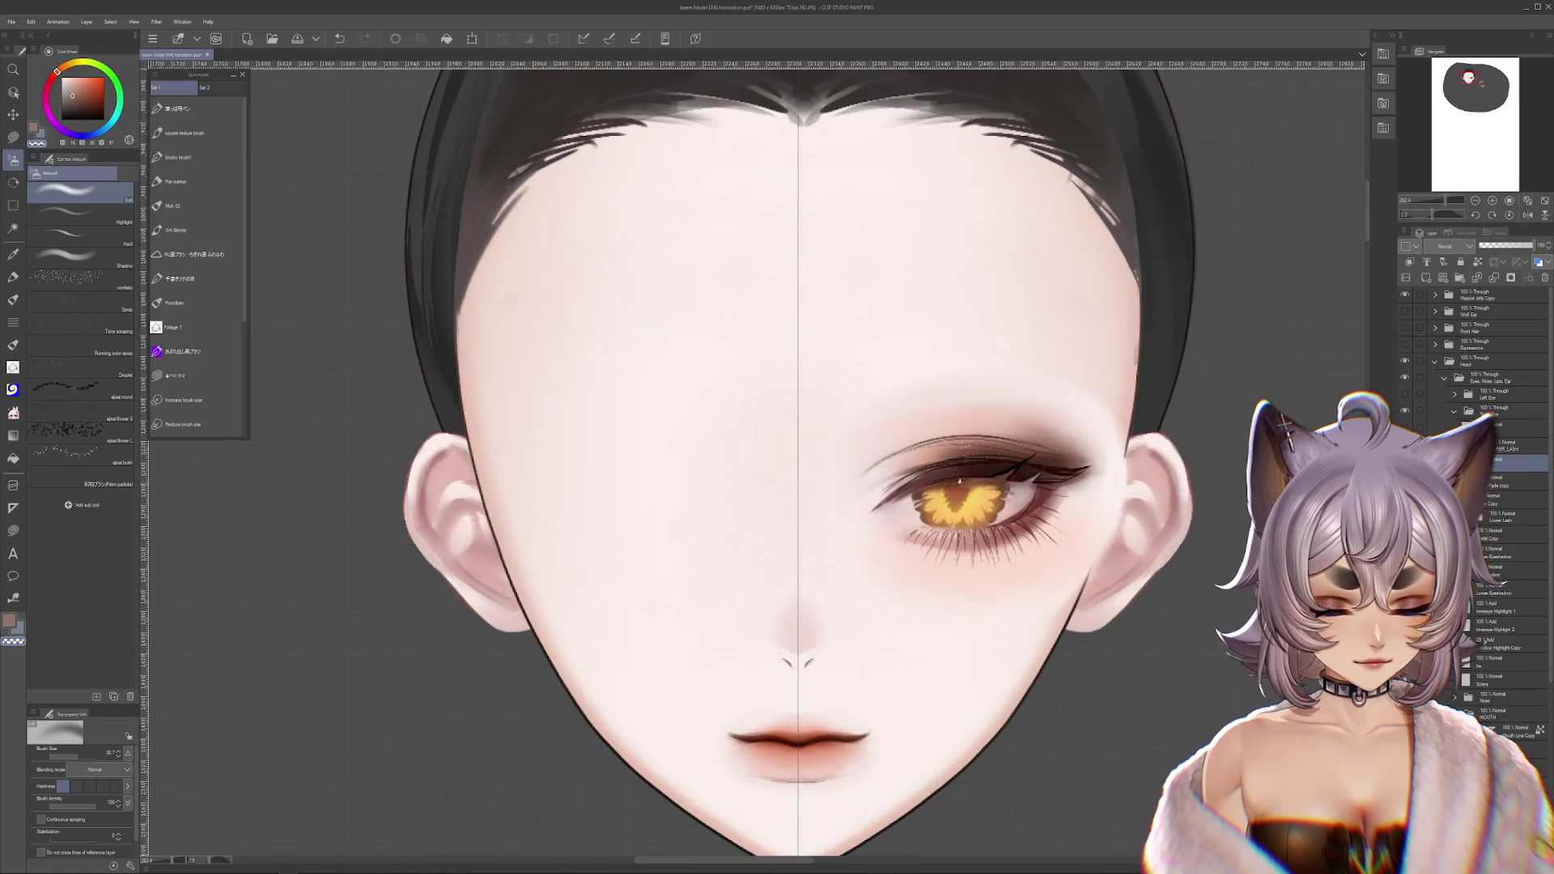
key("ctrl+z")
key("ctrl+y")
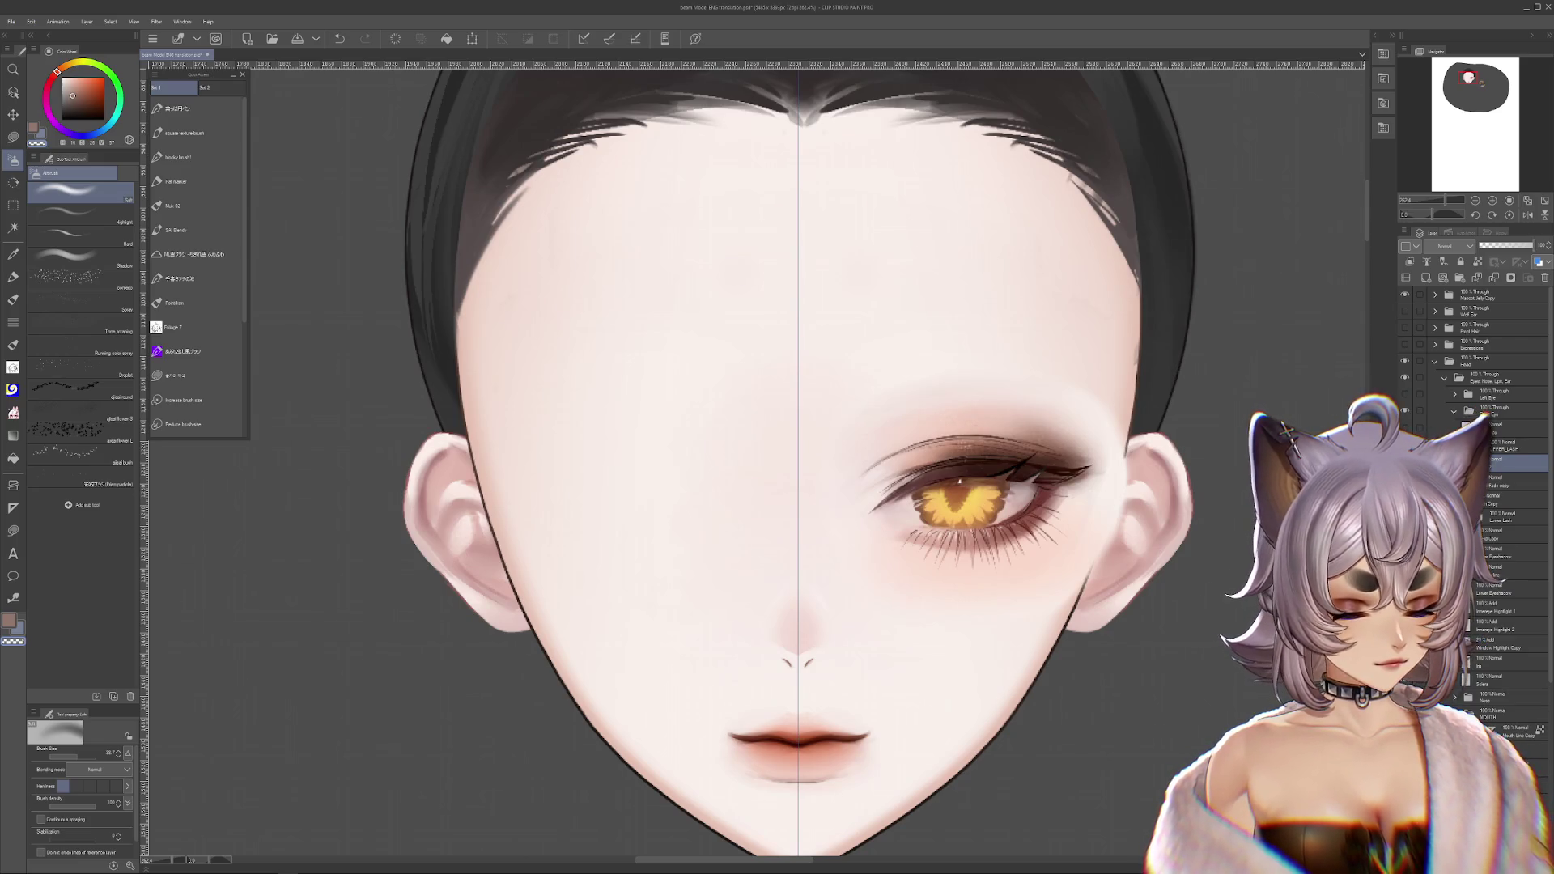
key("ctrl+z")
key("ctrl+y")
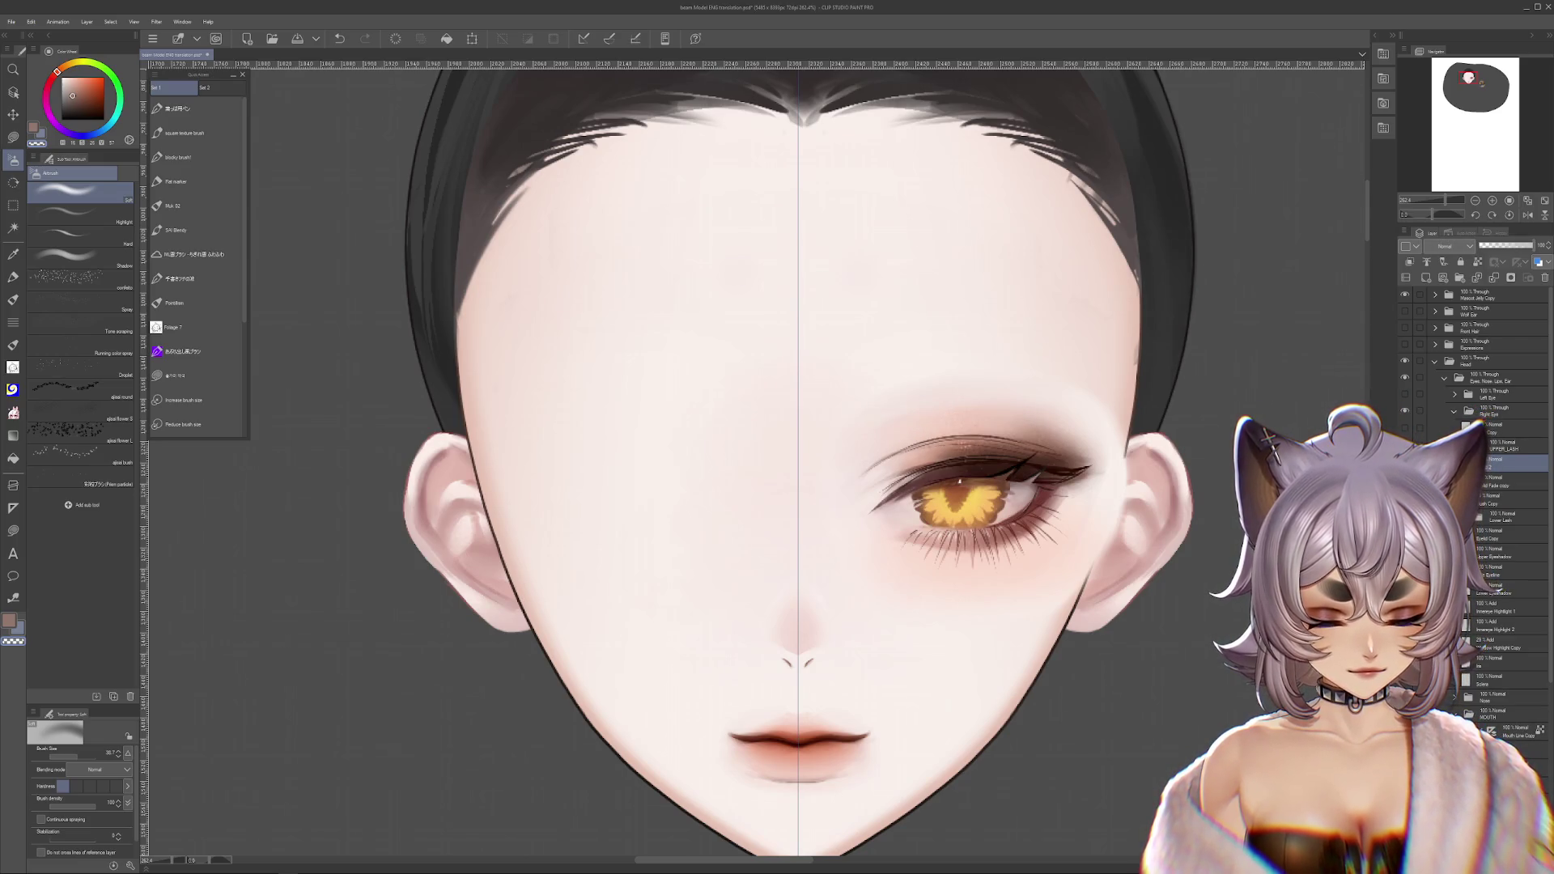
key("ctrl+z")
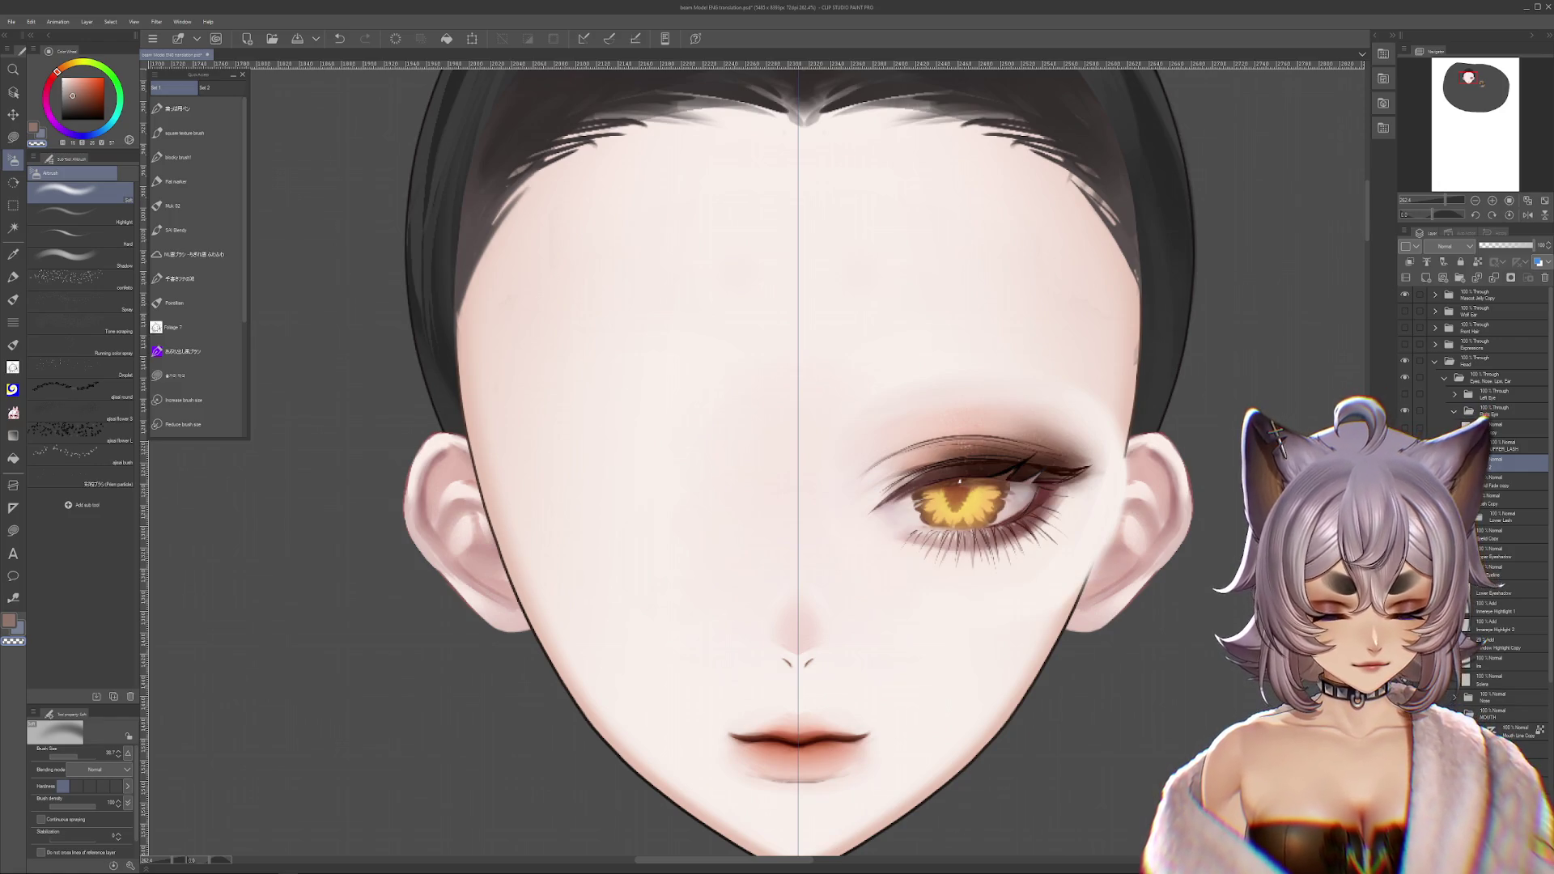
key("ctrl+y")
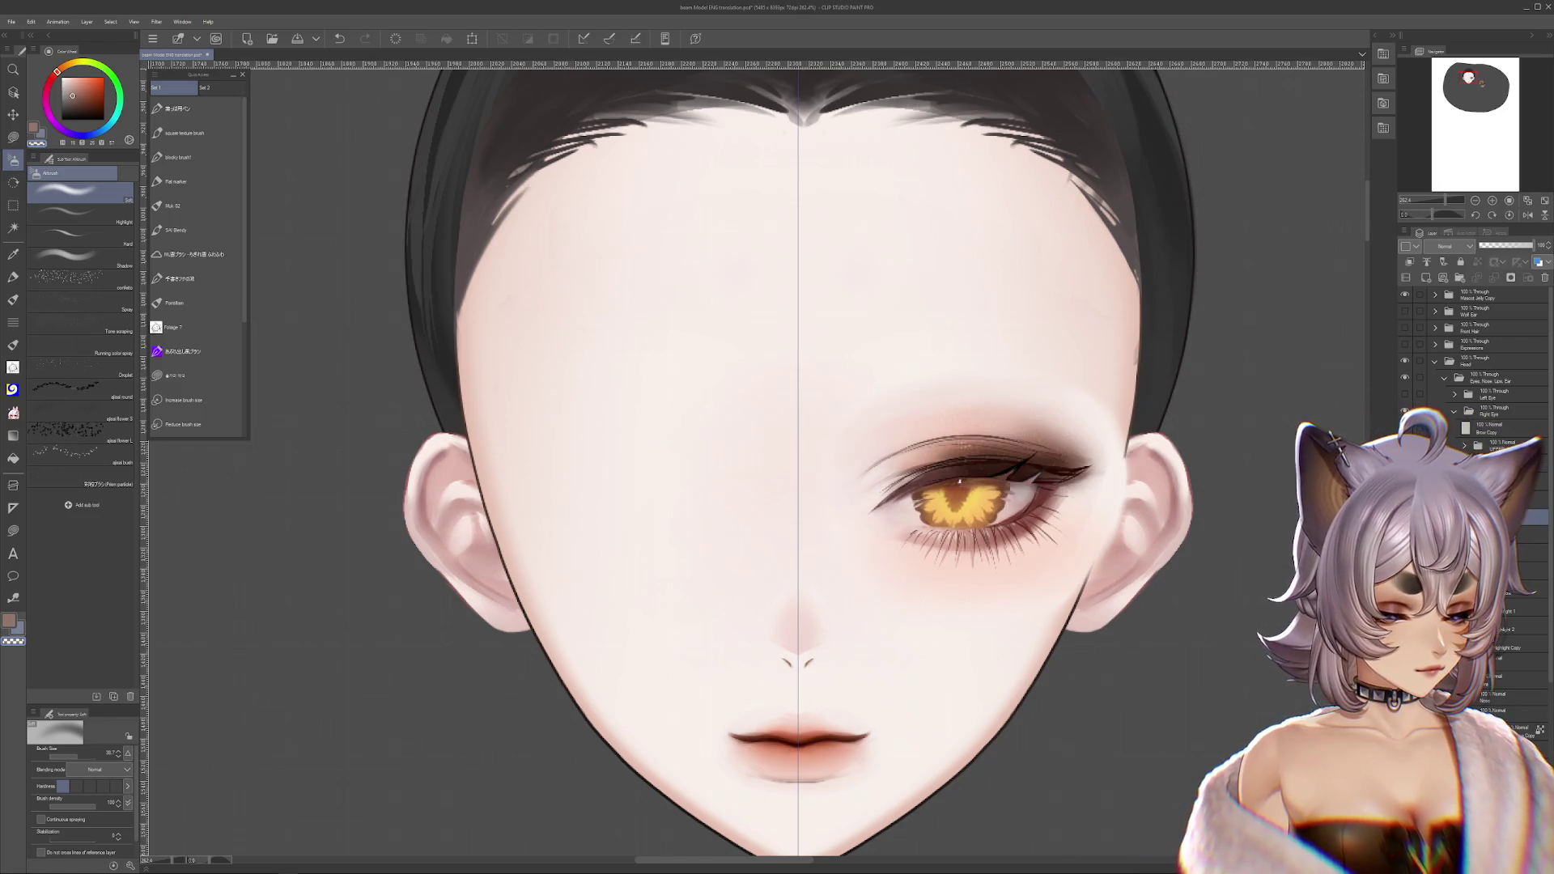
key("ctrl+z")
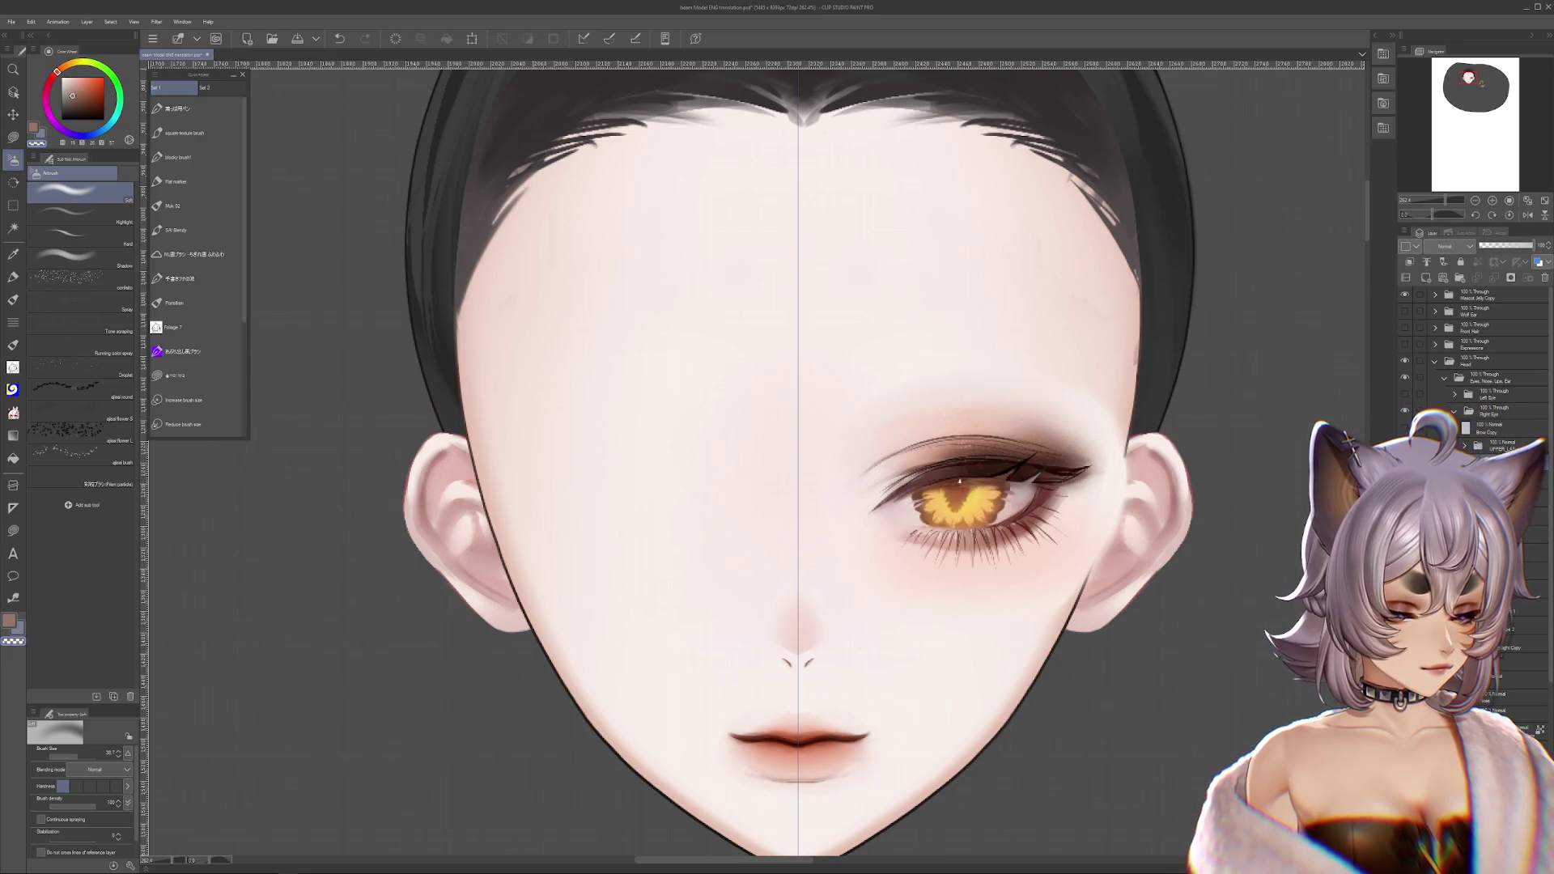
key("ctrl+z")
key("ctrl+y")
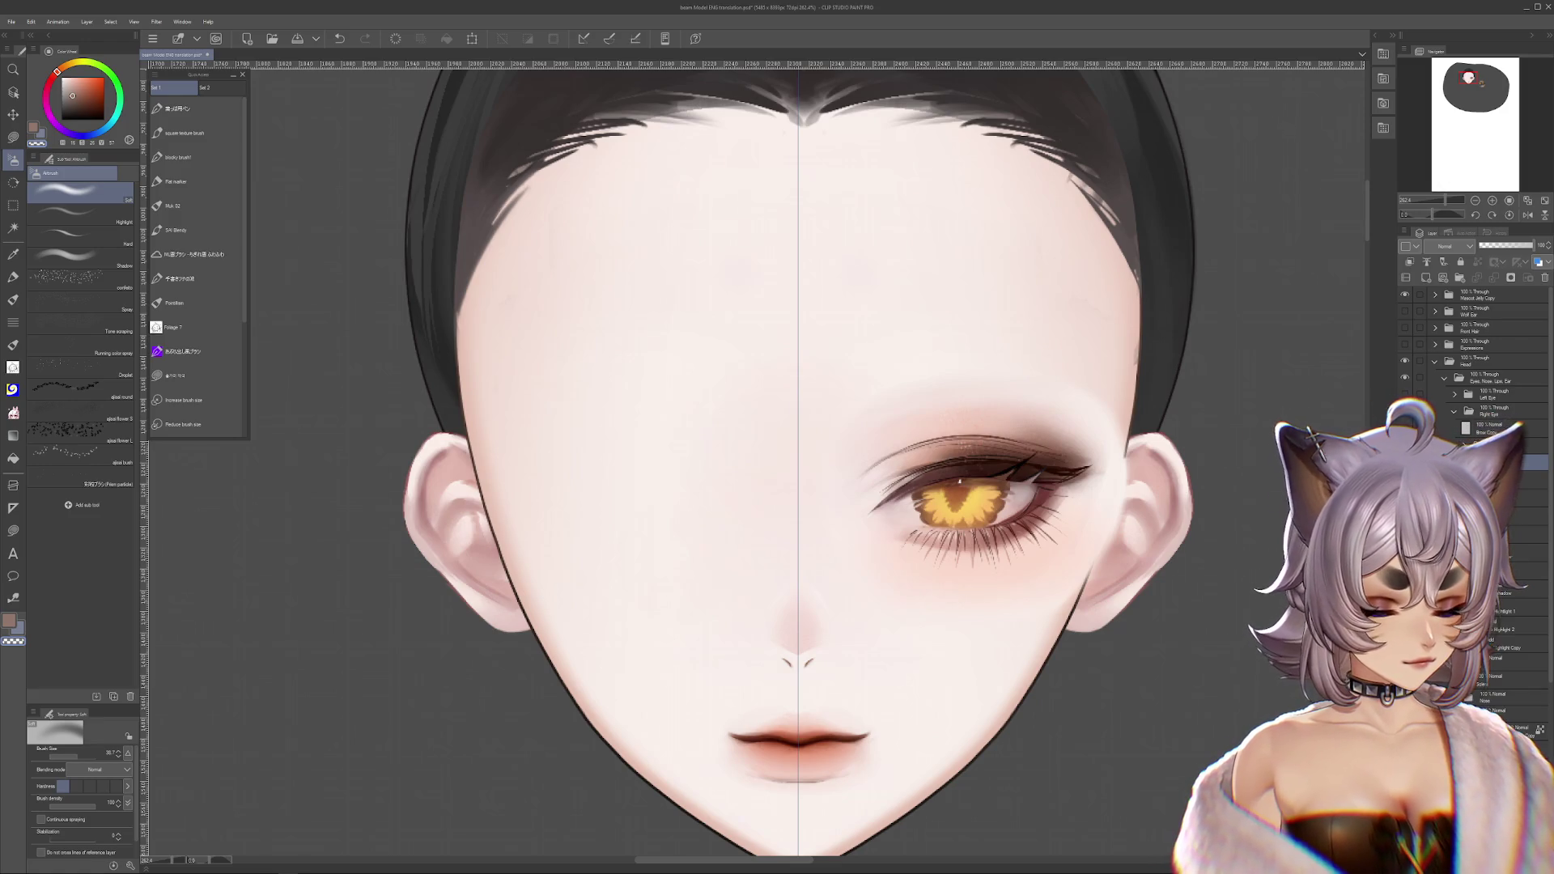
key("ctrl+z")
key("ctrl+y")
key("ctrl+z")
key("ctrl+y")
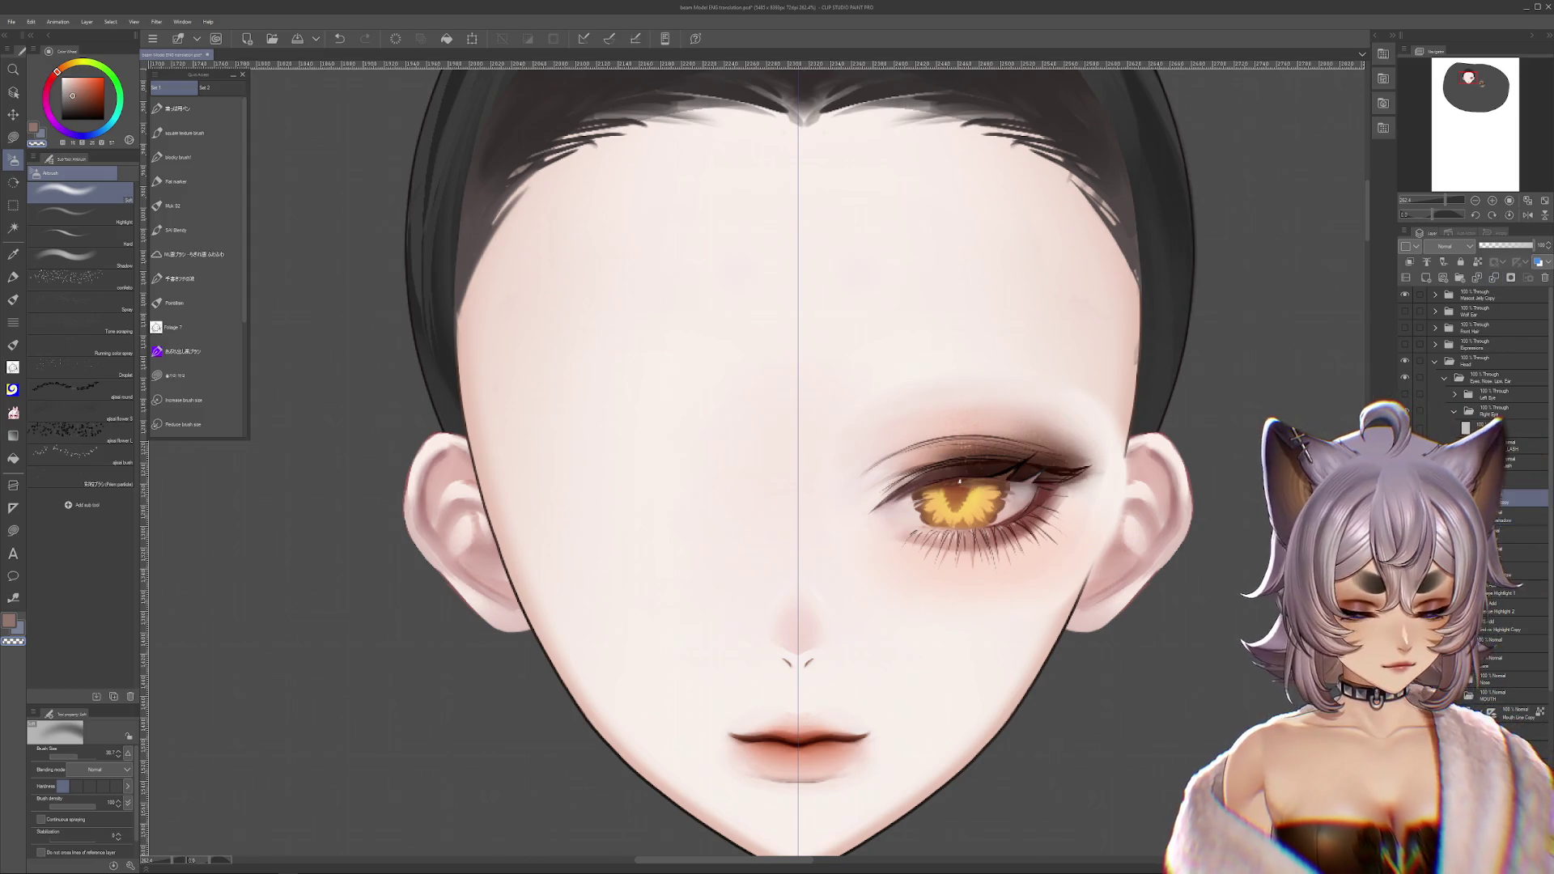
key("ctrl+y")
key("ctrl+z")
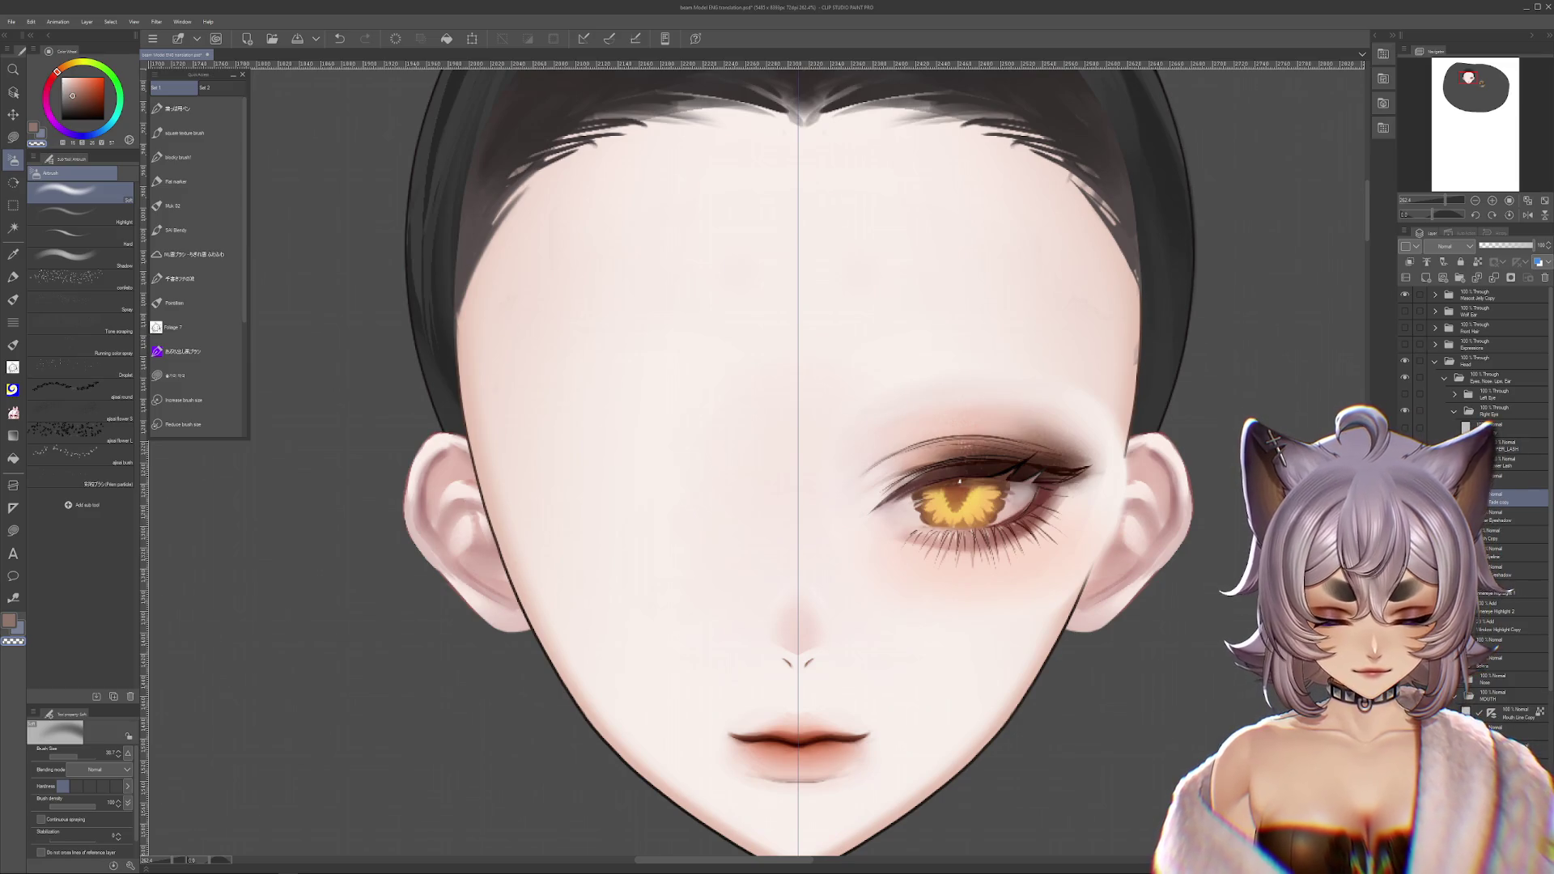
key("ctrl+y")
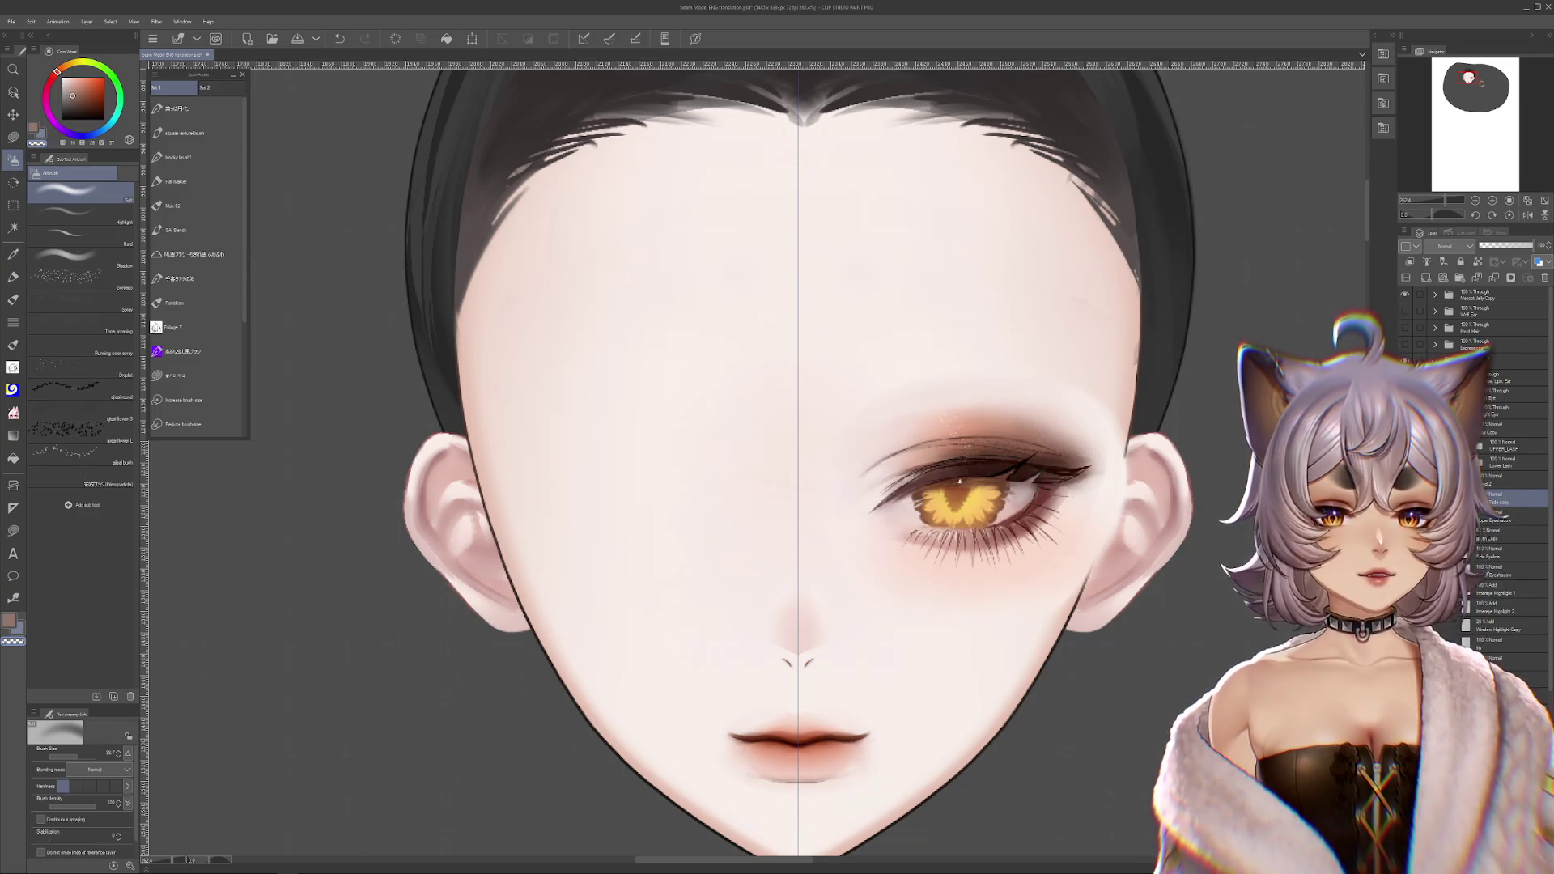
key("ctrl+z")
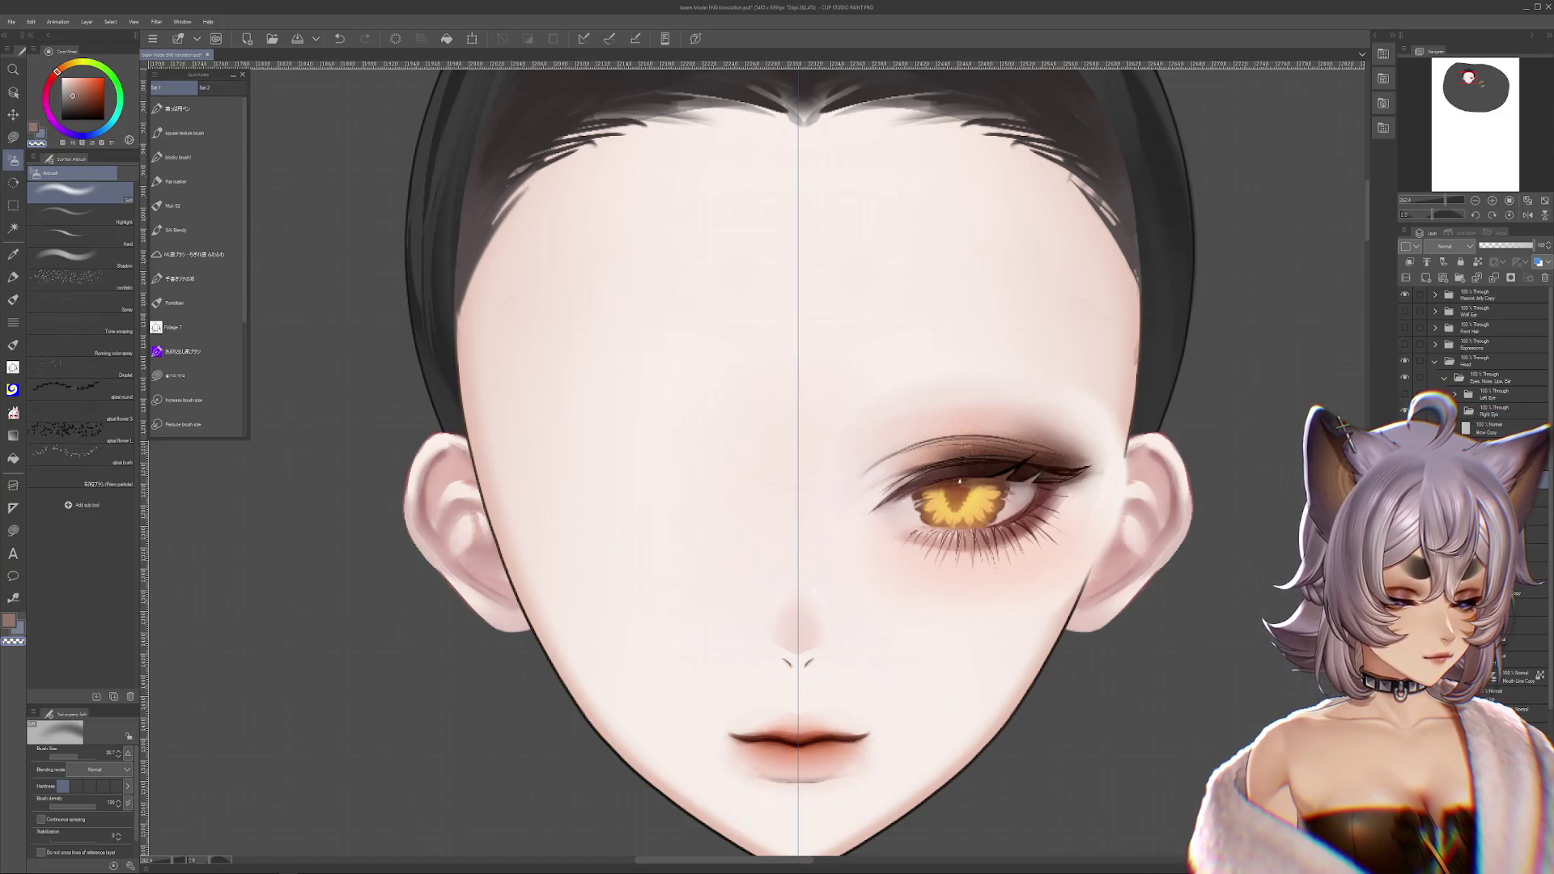
key("ctrl+z")
key("ctrl+y")
key("ctrl+y")
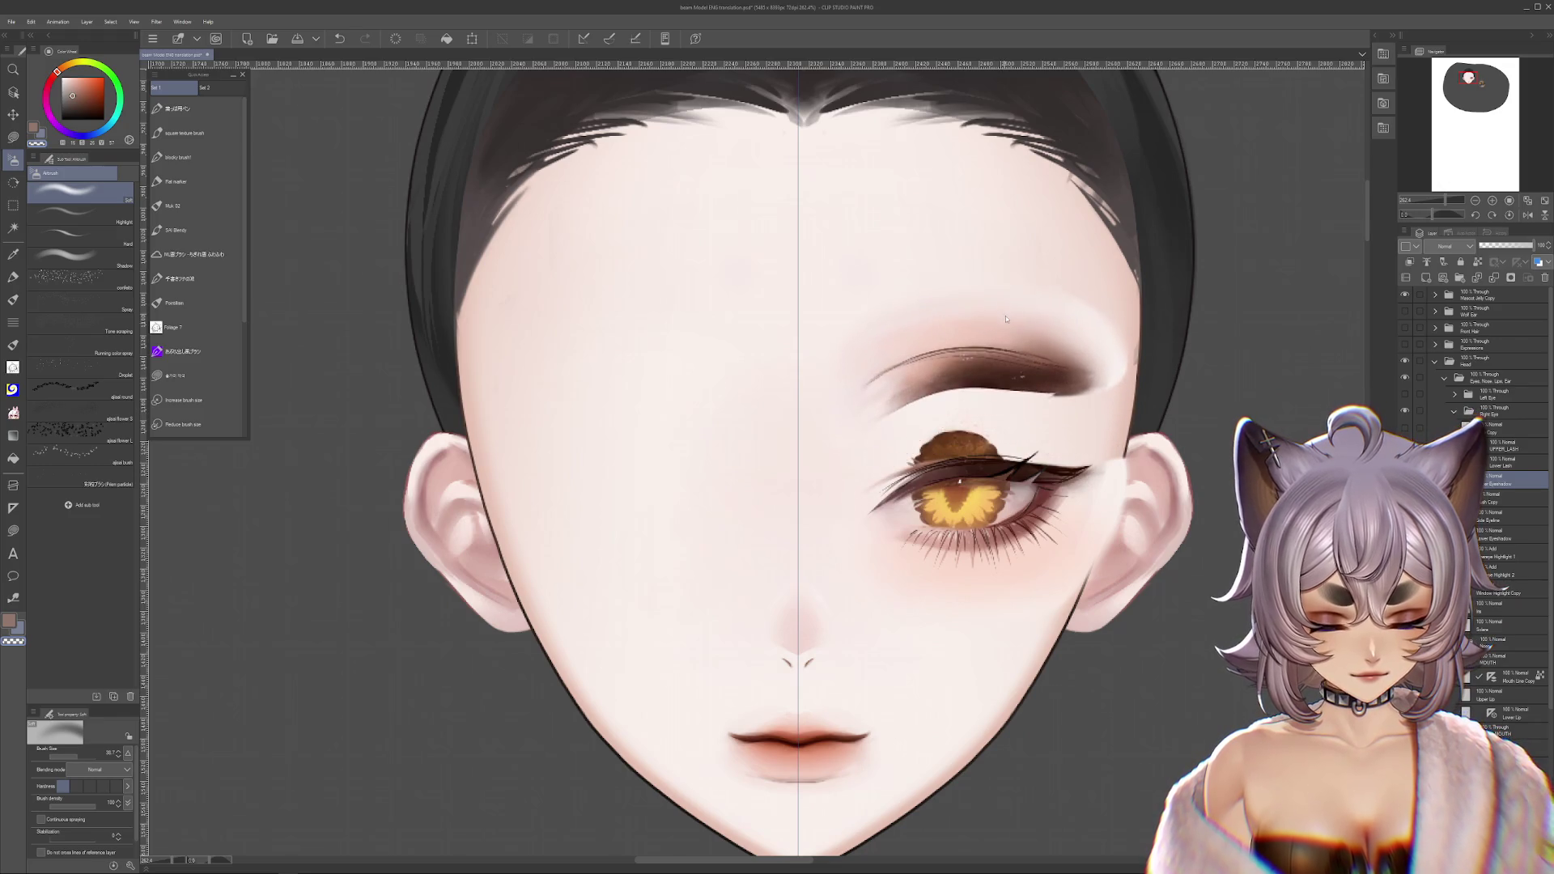
- Undo the dark eyeshadow above the right eye, comparing lighter and darker states
key("ctrl+z")
scroll(1050, 395, "up", 1)
key("ctrl+y")
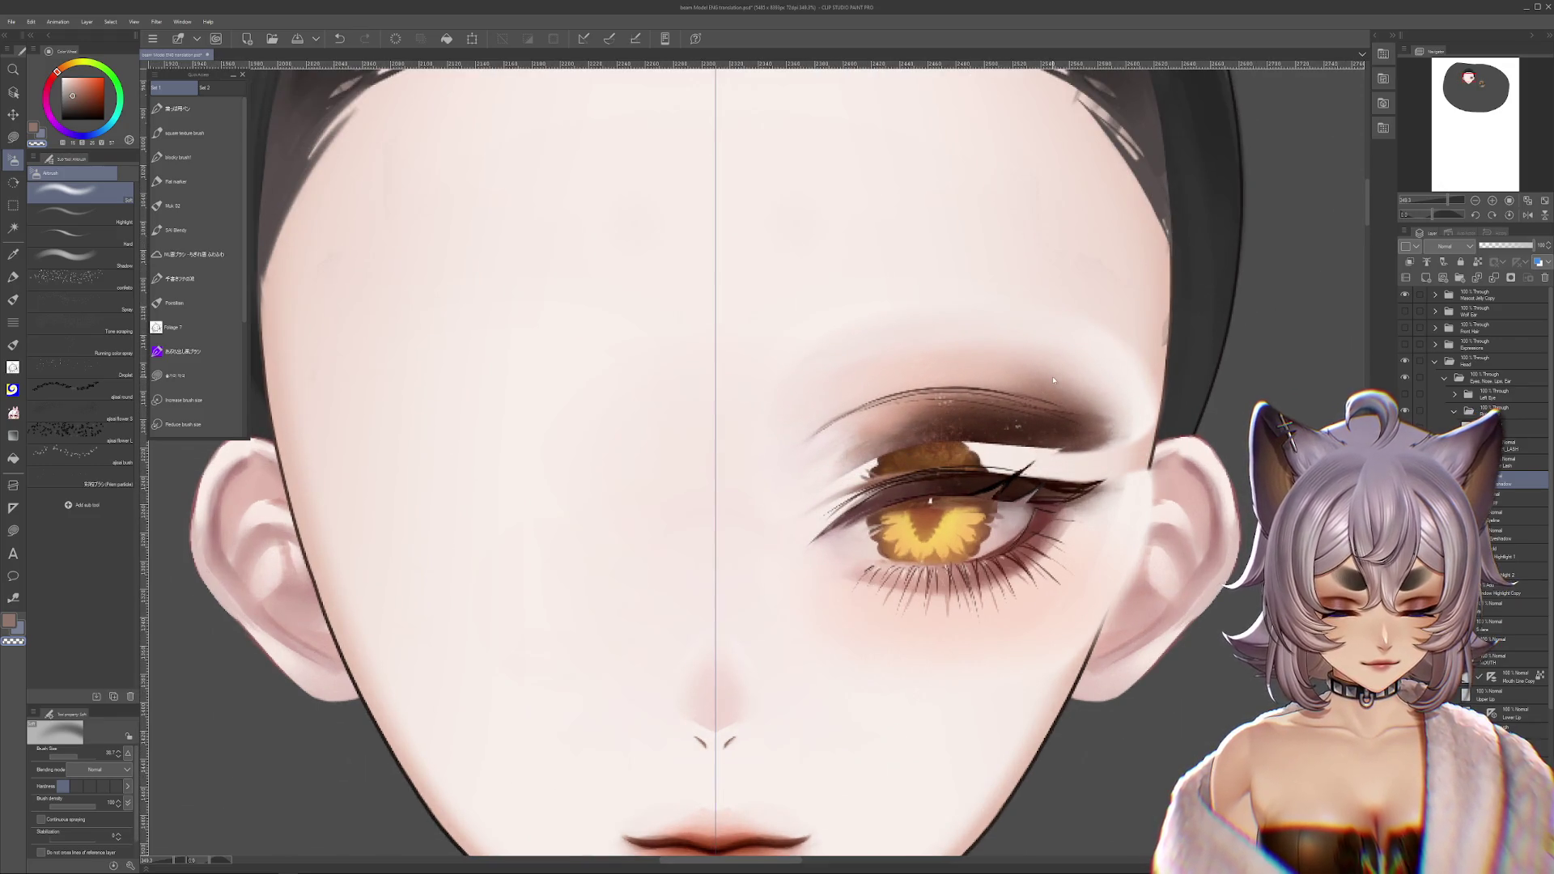
key("ctrl+z")
left_click_drag(1221, 346, 1200, 381)
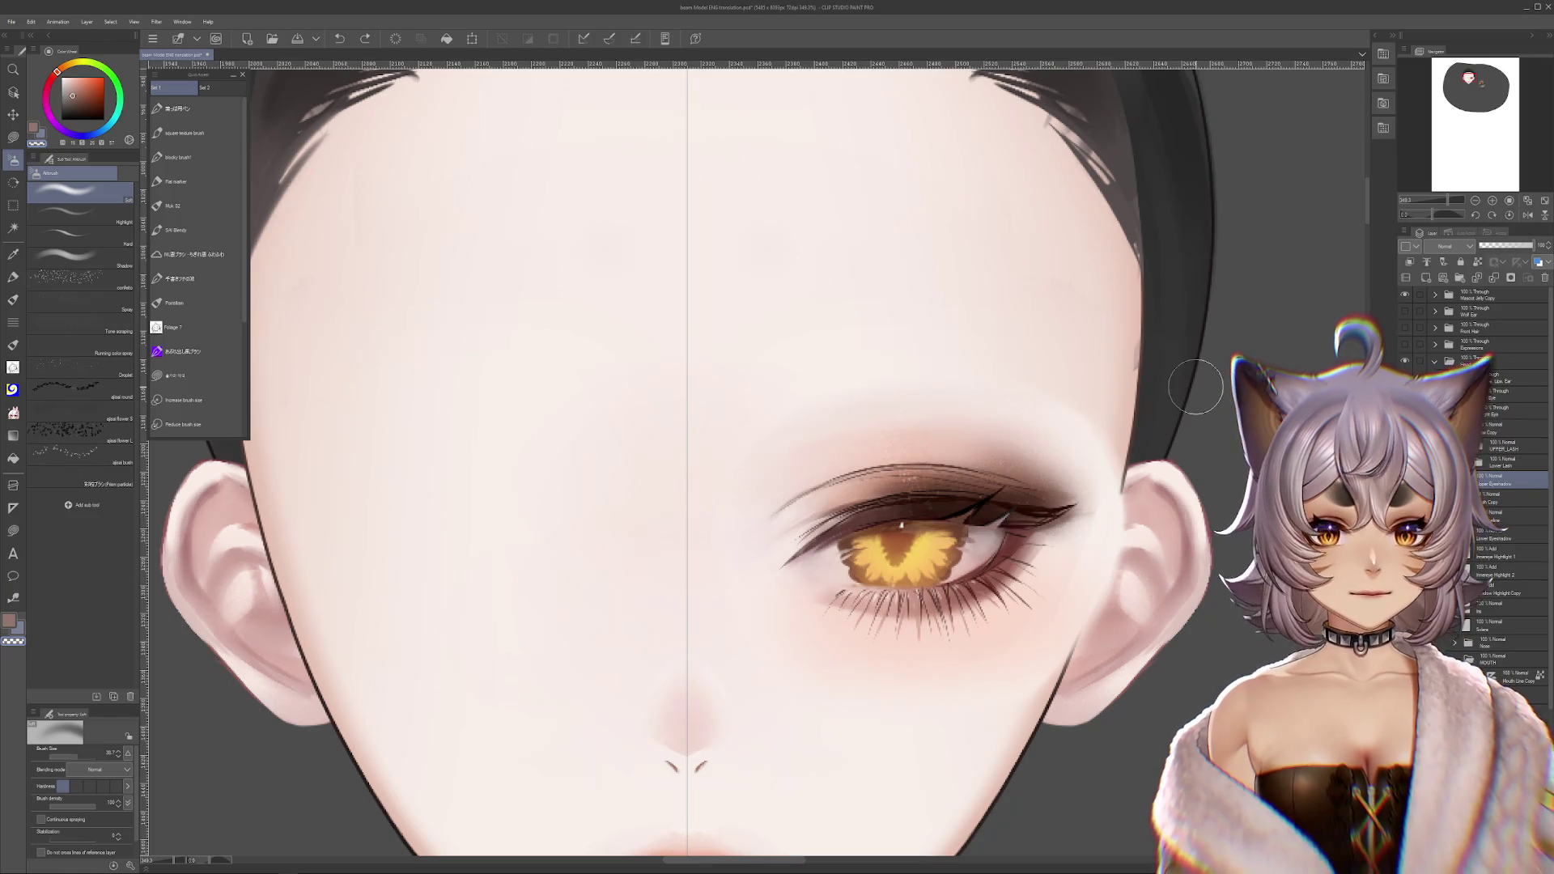
scroll(1192, 390, "down", 1)
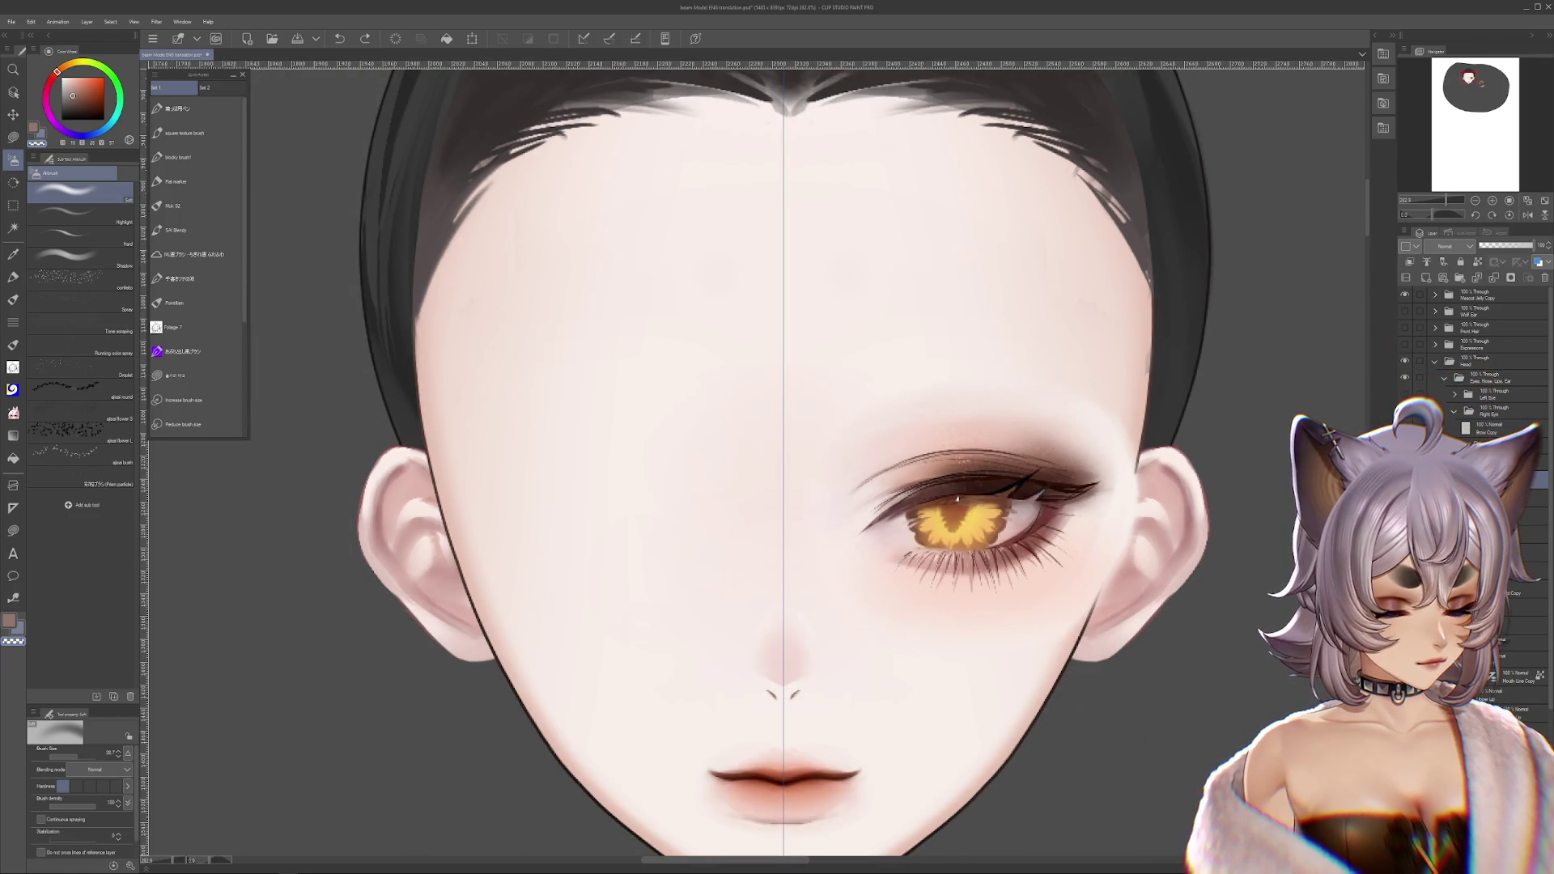
key("ctrl+y")
key("ctrl+z")
key("ctrl+z")
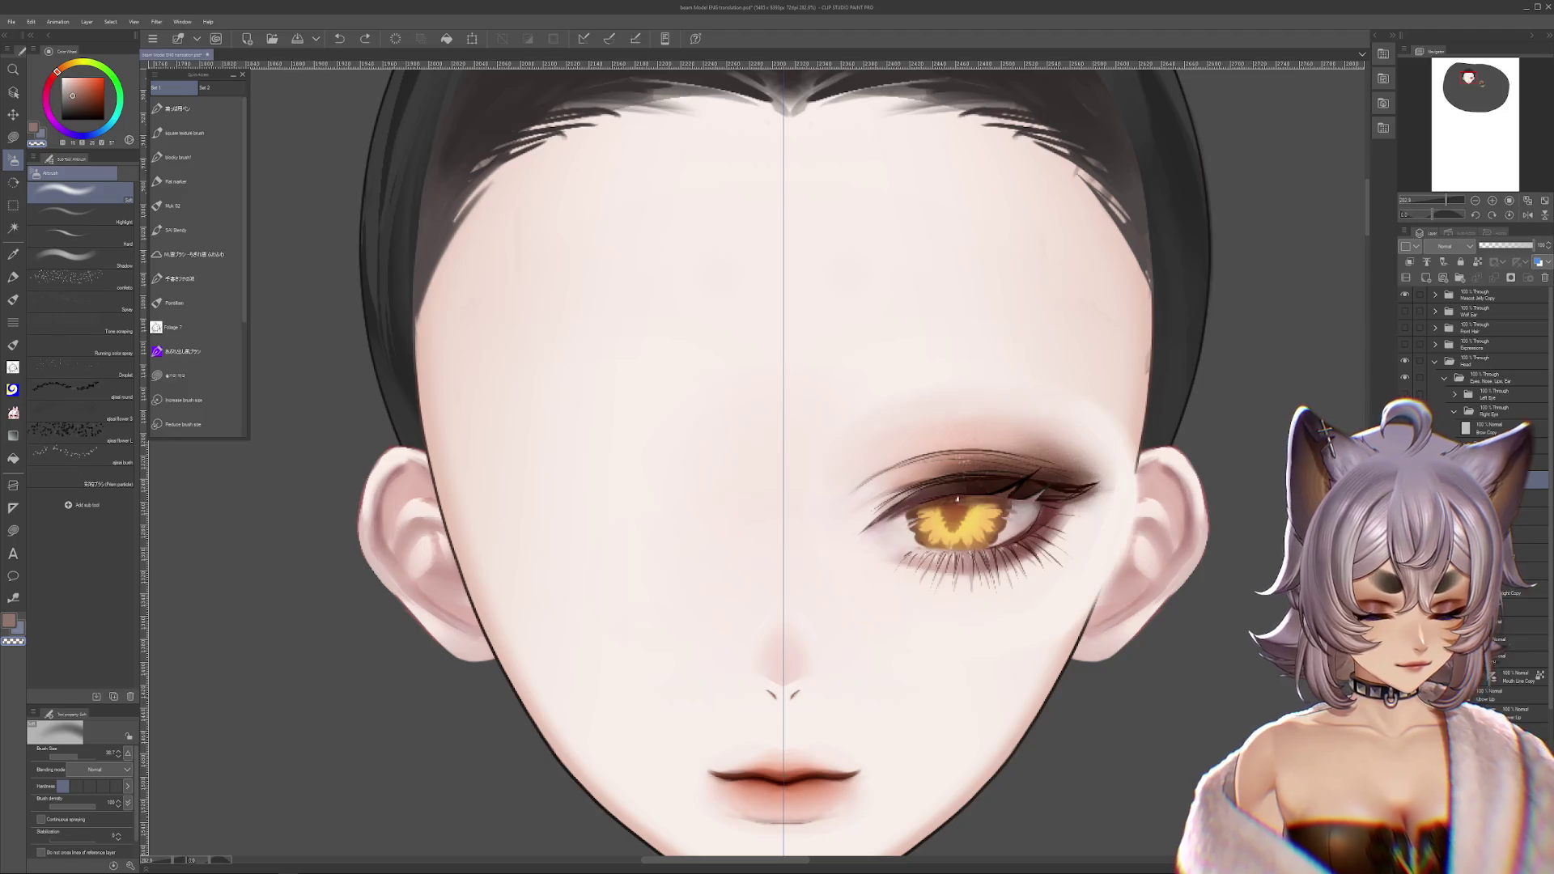
key("ctrl+y")
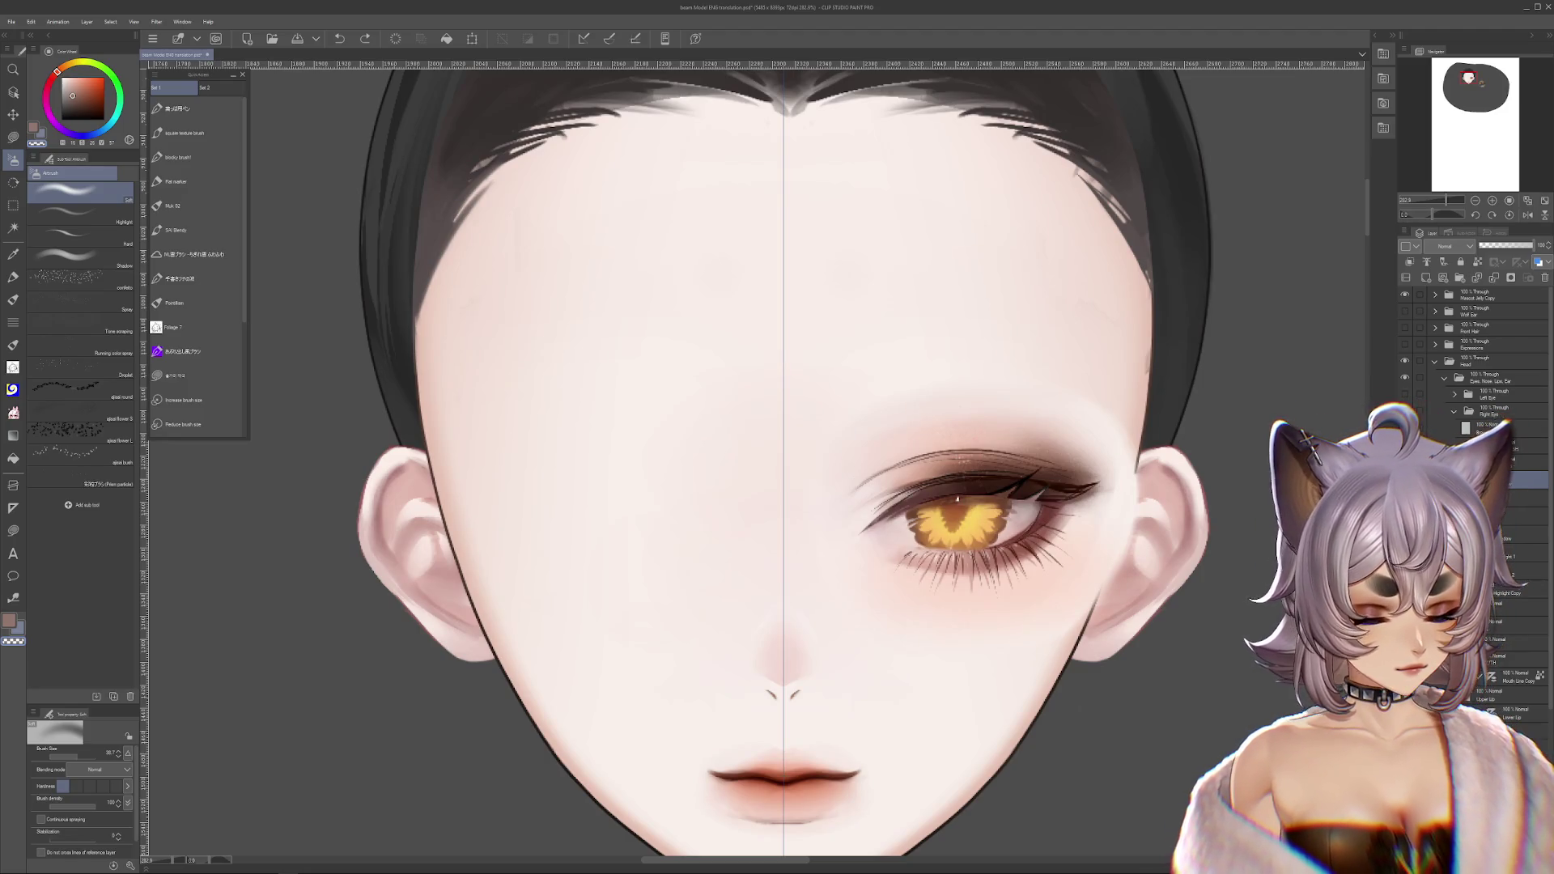
key("ctrl+z")
key("ctrl+y")
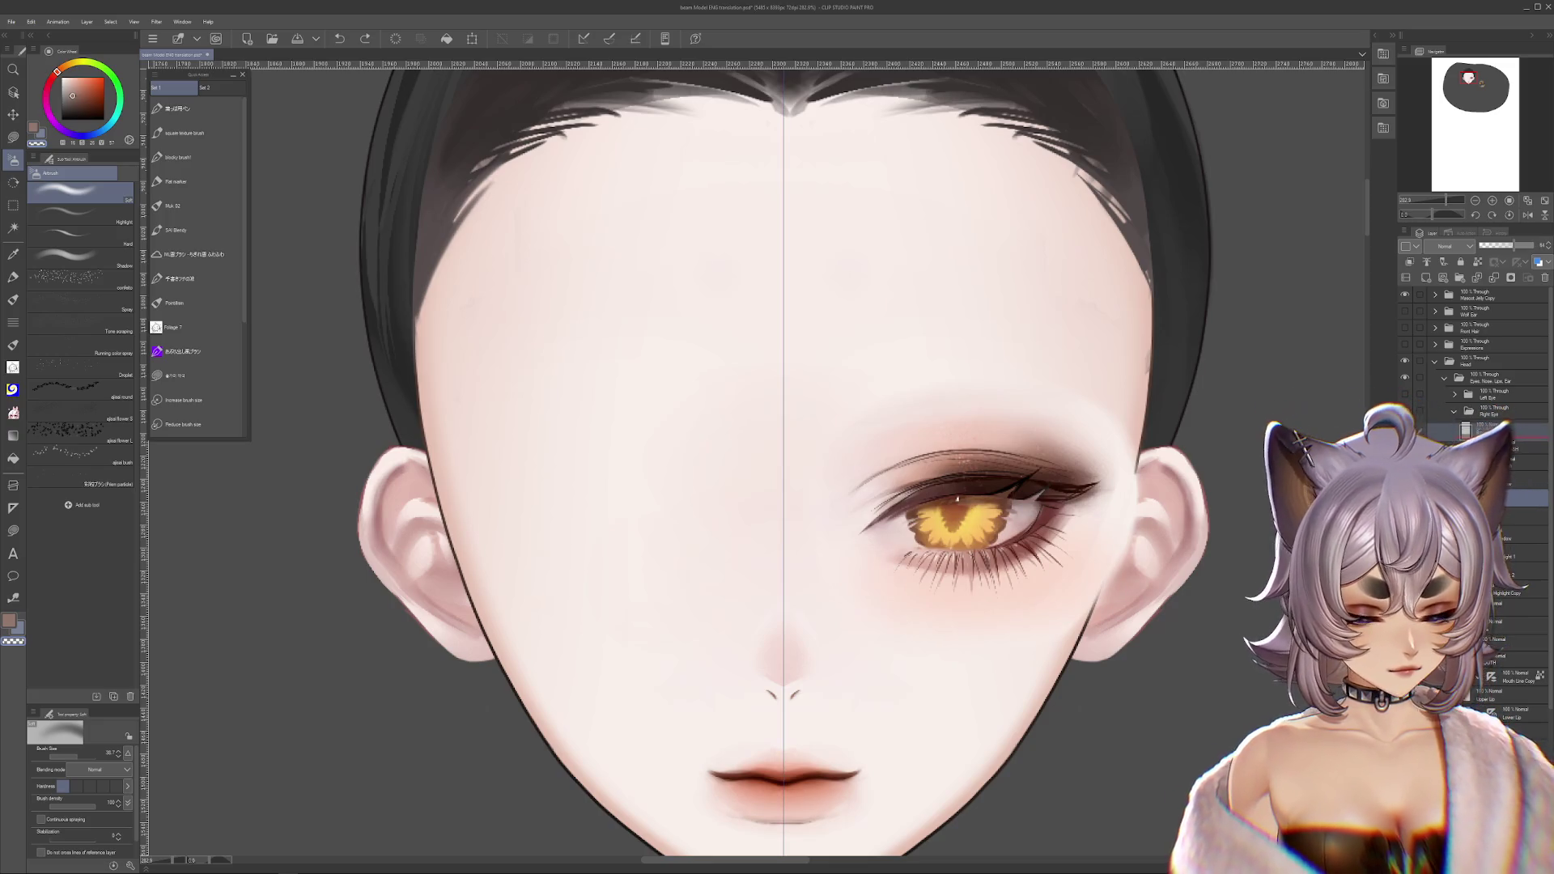
- Try another dark airbrush stroke above the right eye, then undo it
key("ctrl+shift+n")
key("ctrl+z")
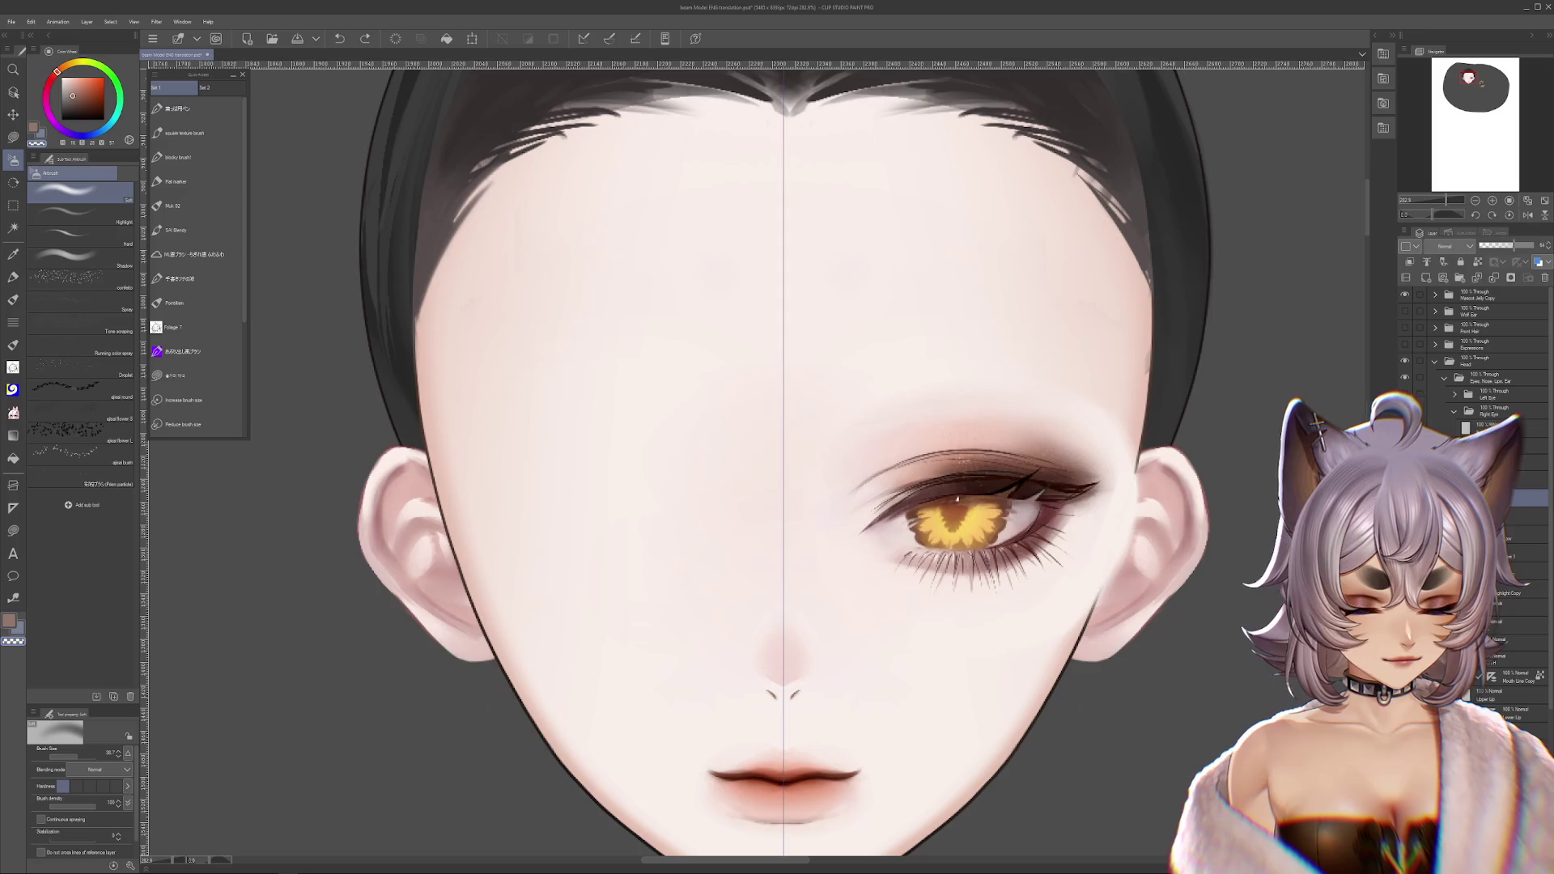
key("ctrl+y")
left_click_drag(1277, 515, 1250, 512)
scroll(1100, 493, "up", 2)
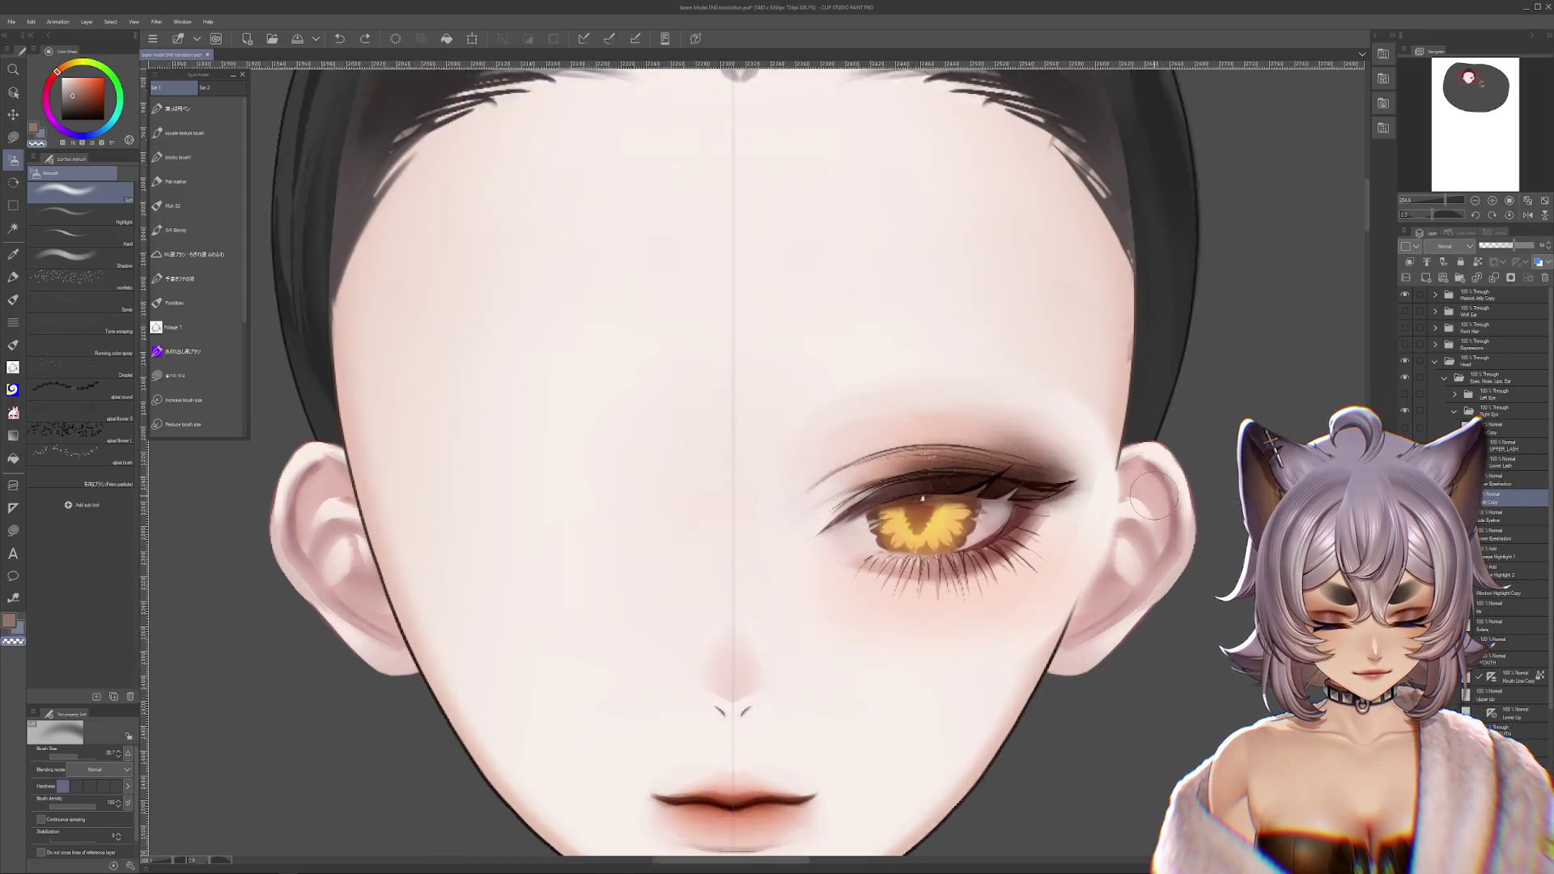
mouse_move(1068, 403)
left_mouse_down()
mouse_move(773, 387)
mouse_move(1085, 340)
mouse_move(878, 576)
left_mouse_up()
key("ctrl+z")
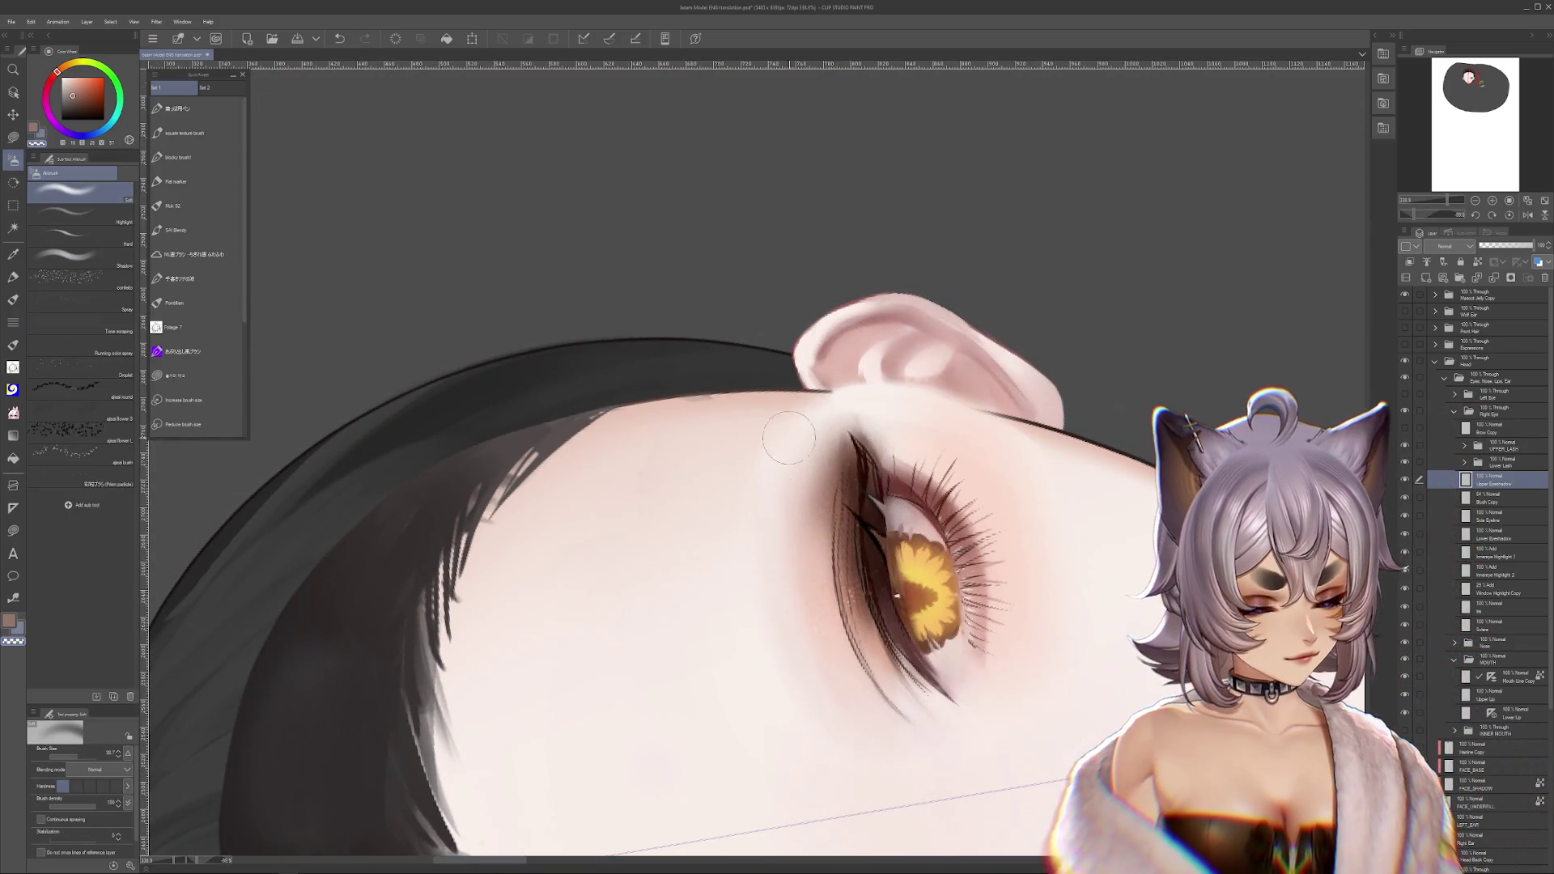
- Duplicate the Upper Eyeshadow layer, set the brush to about 71.5, and straighten the view
left_click_drag(65, 756, 89, 737)
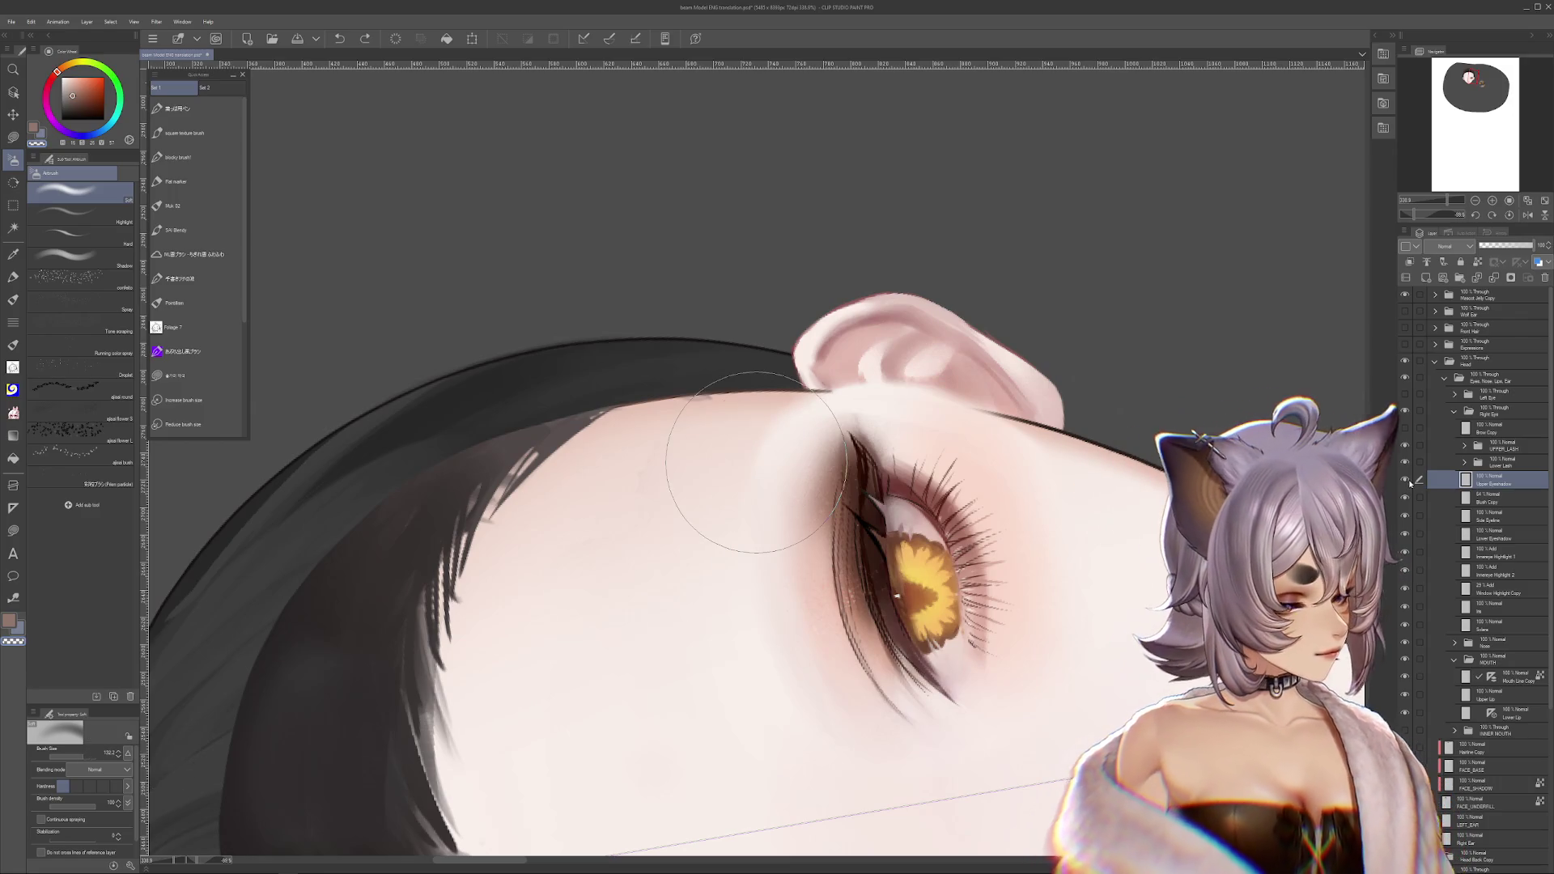
key("ctrl+j")
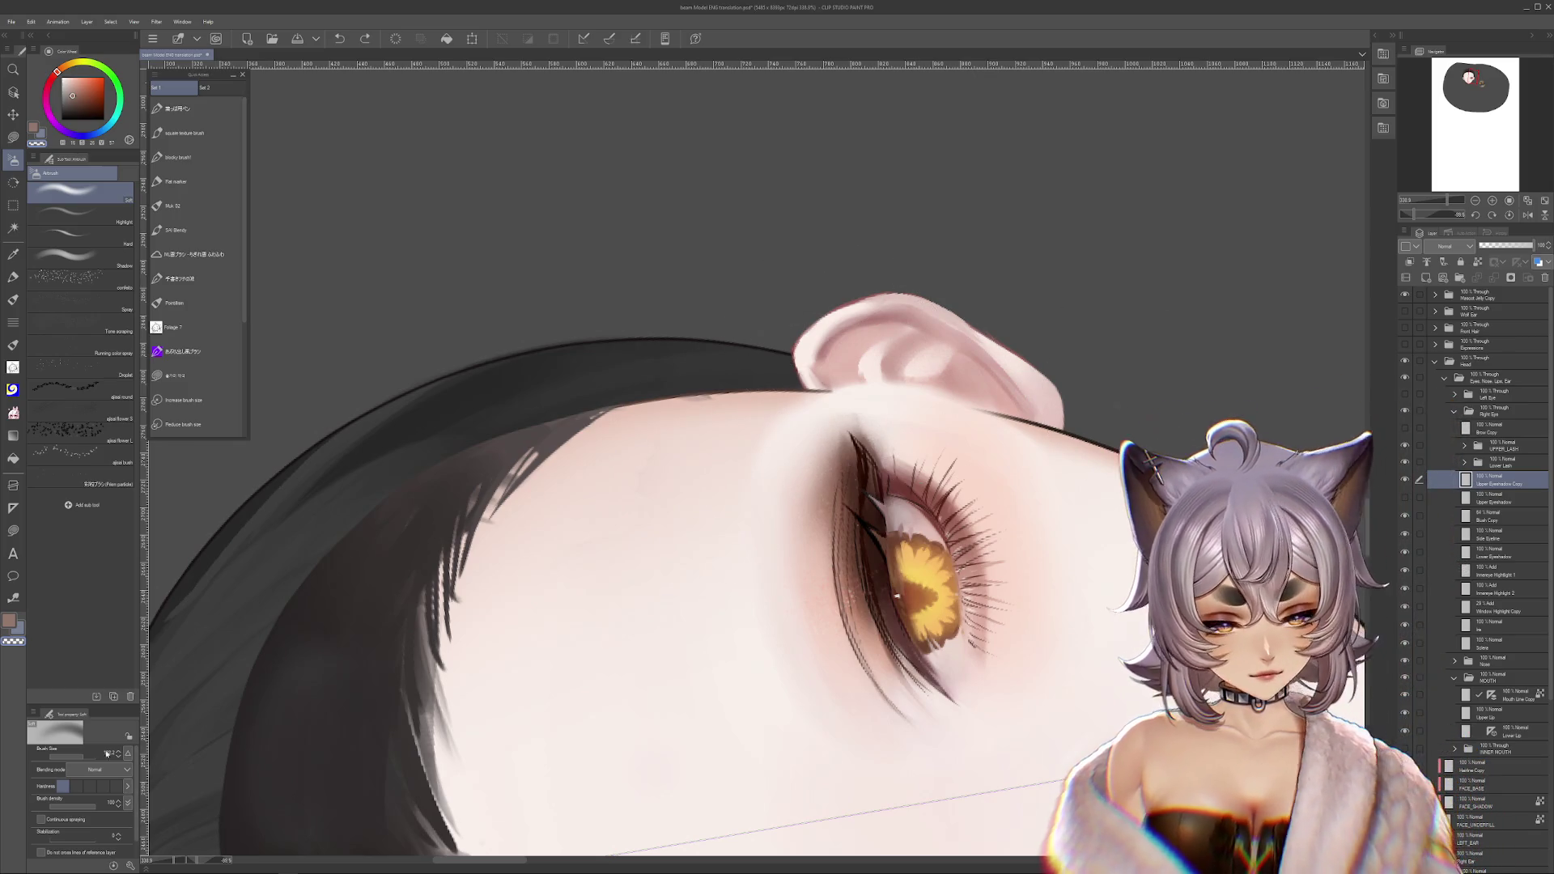
left_click_drag(107, 754, 81, 755)
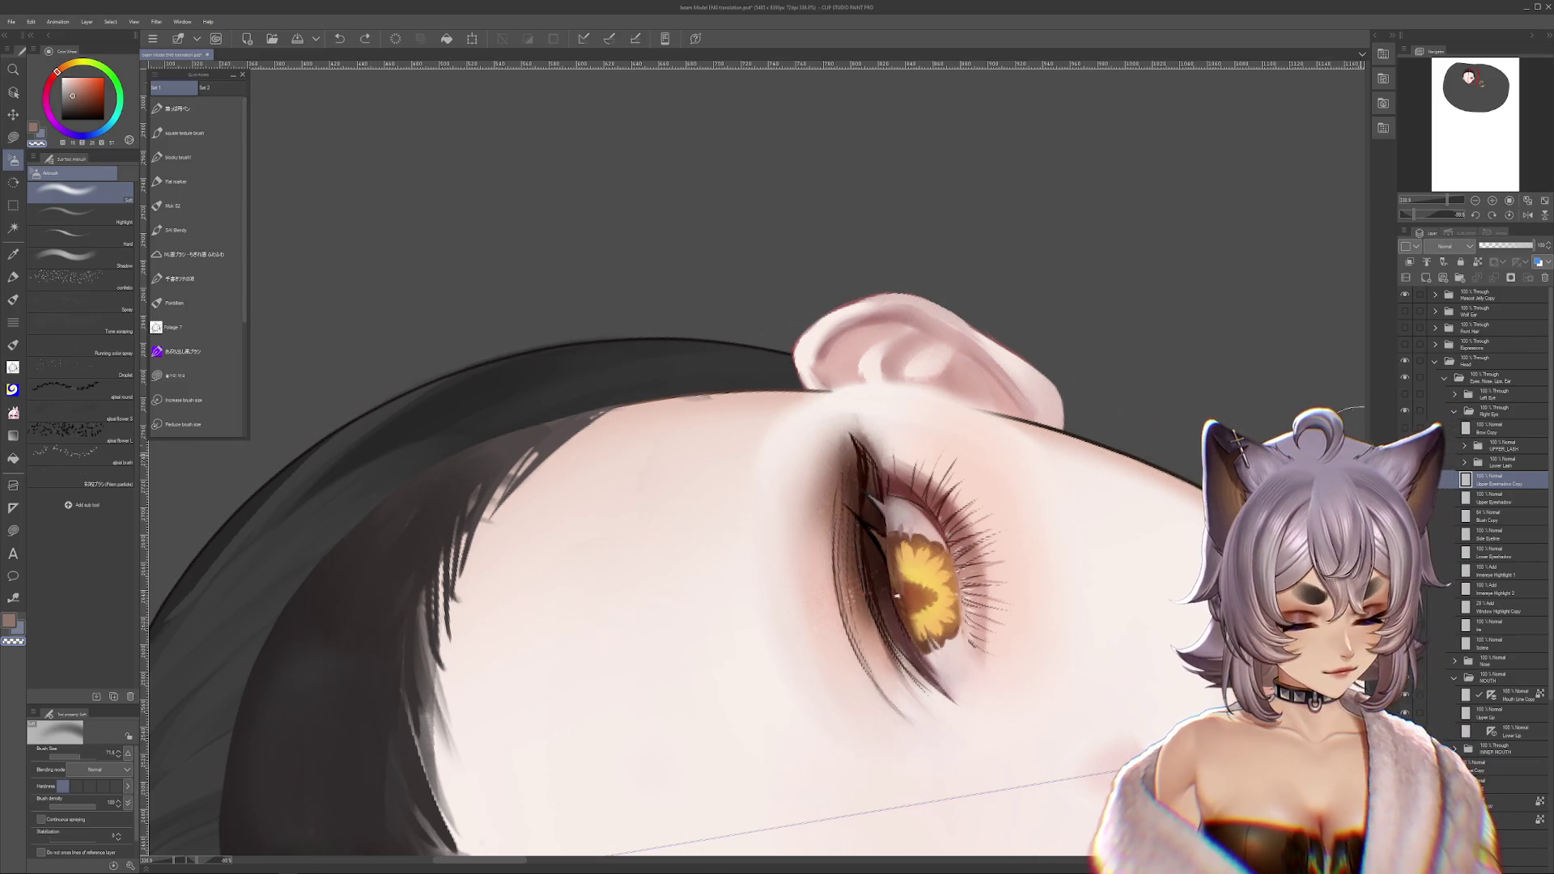
key("r")
mouse_move(955, 728)
left_mouse_down()
mouse_move(914, 759)
mouse_move(826, 648)
left_mouse_up()
left_click_drag(822, 704, 1081, 672)
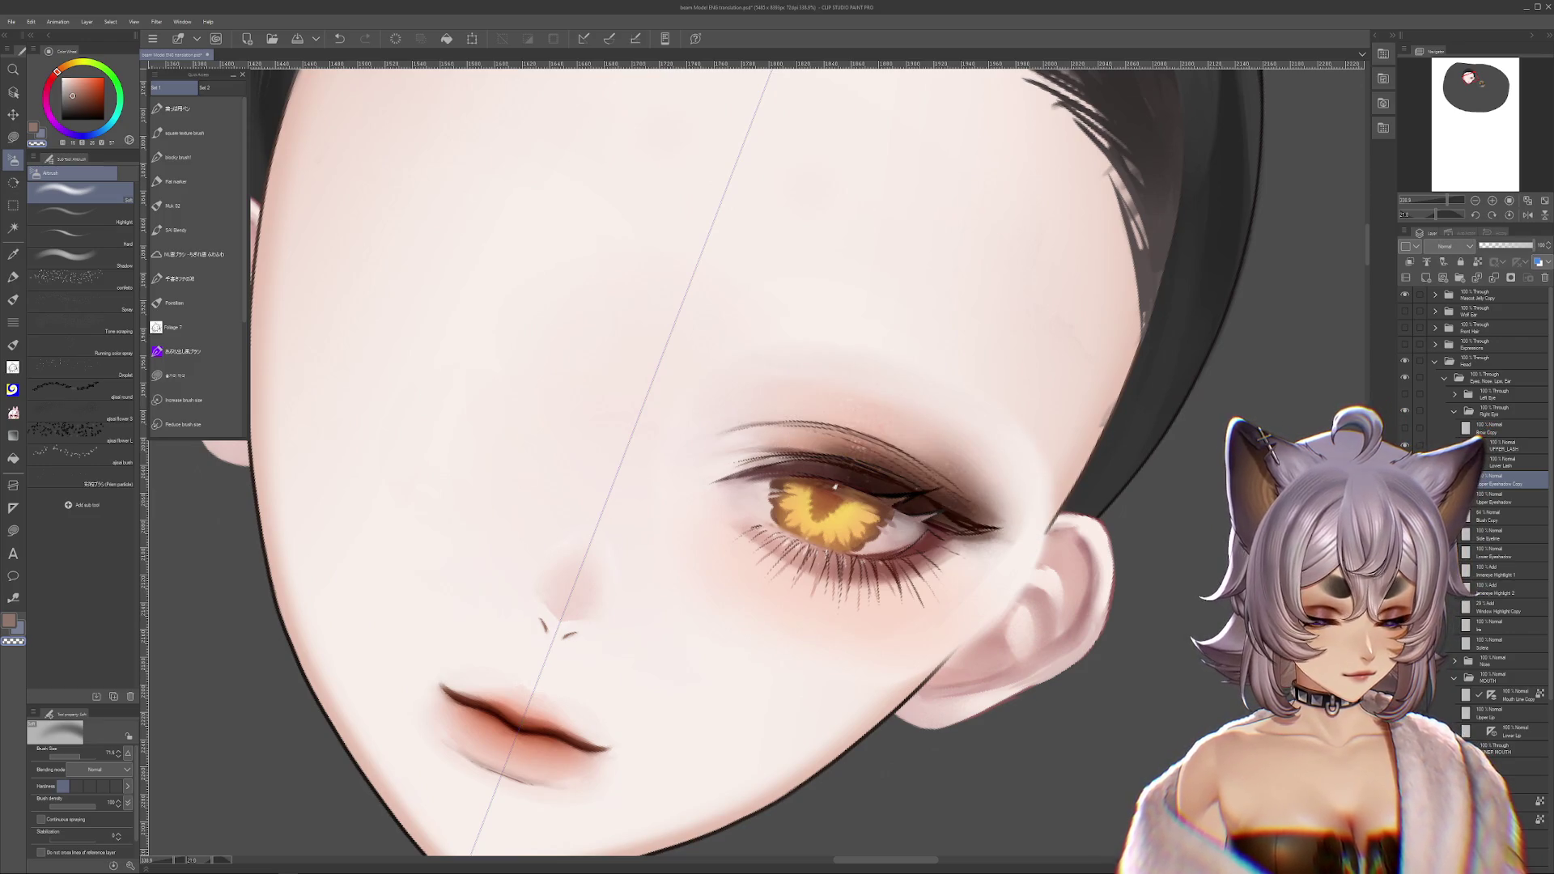
- Undo the accidental move of the eyeshadow copy and choose the Blend tool
left_click(1505, 497)
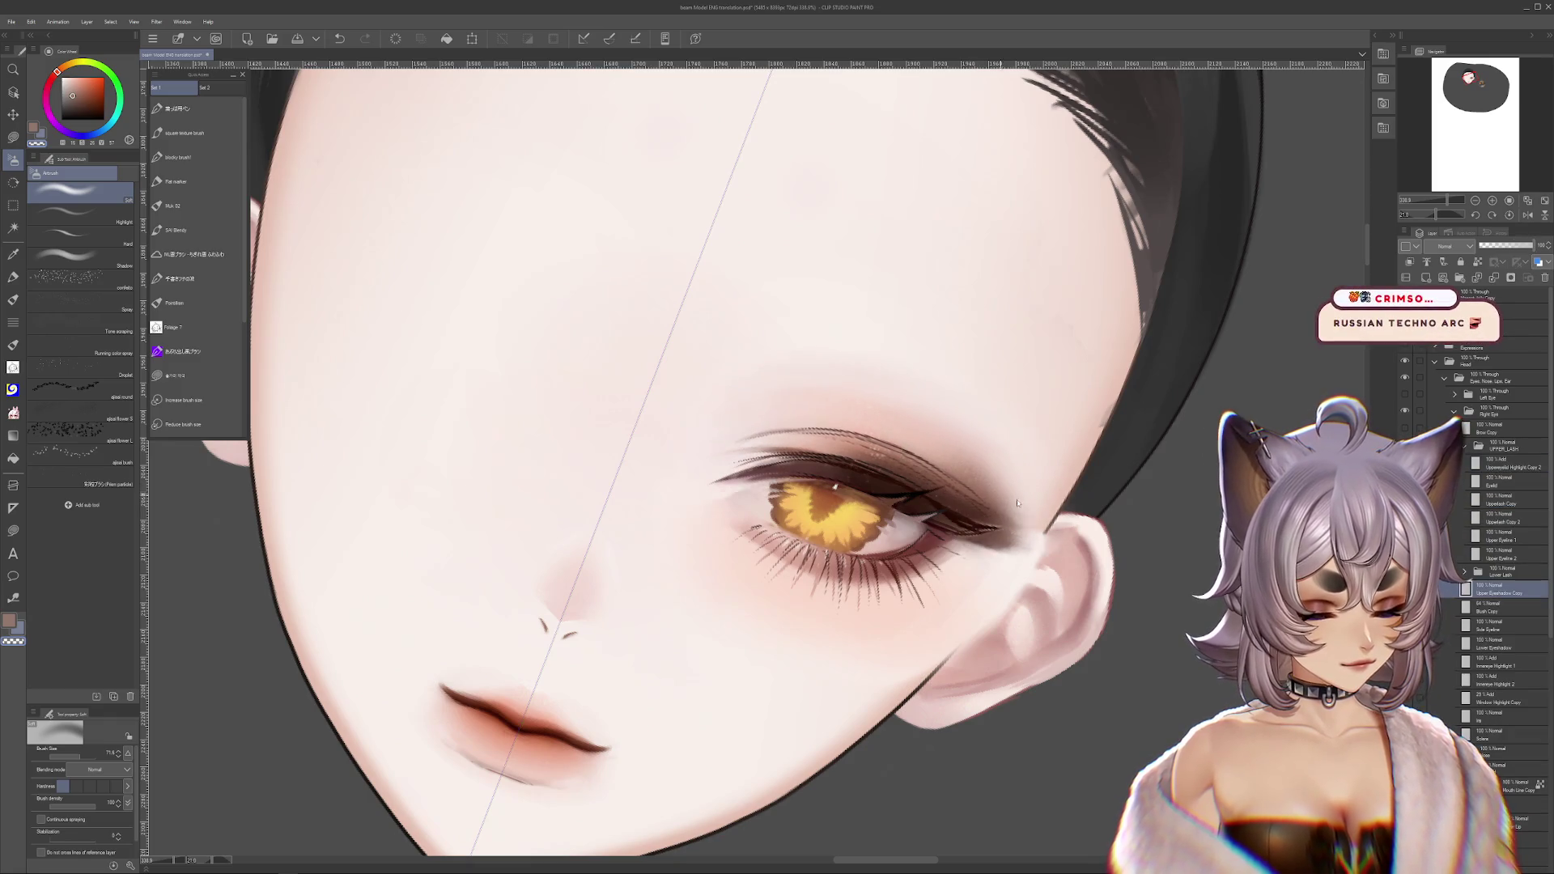
left_click_drag(998, 510, 1116, 547)
key("ctrl+z")
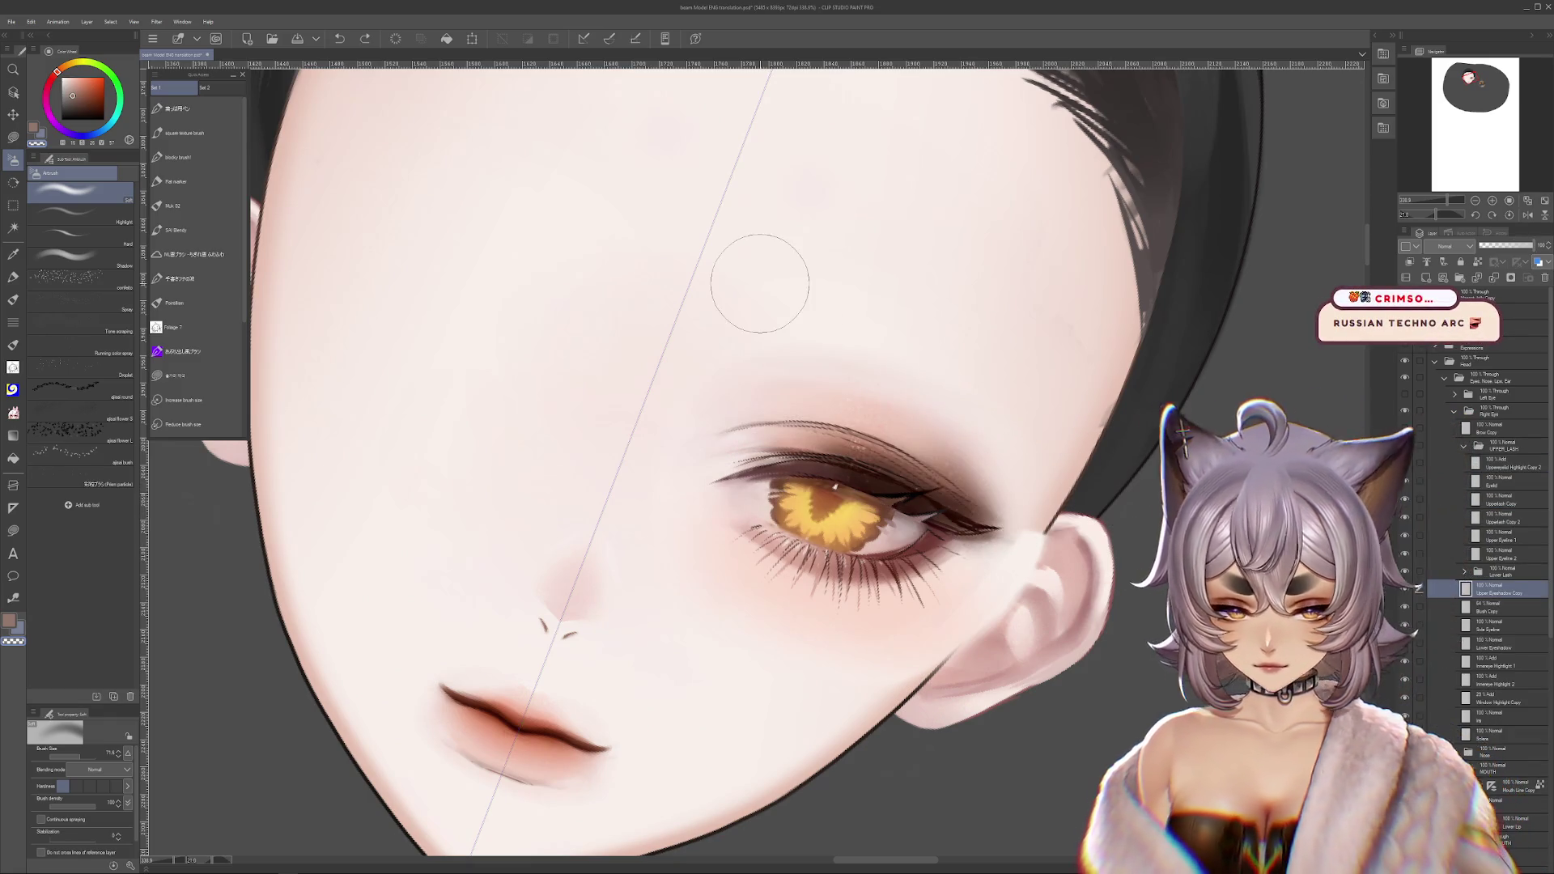
left_click(13, 366)
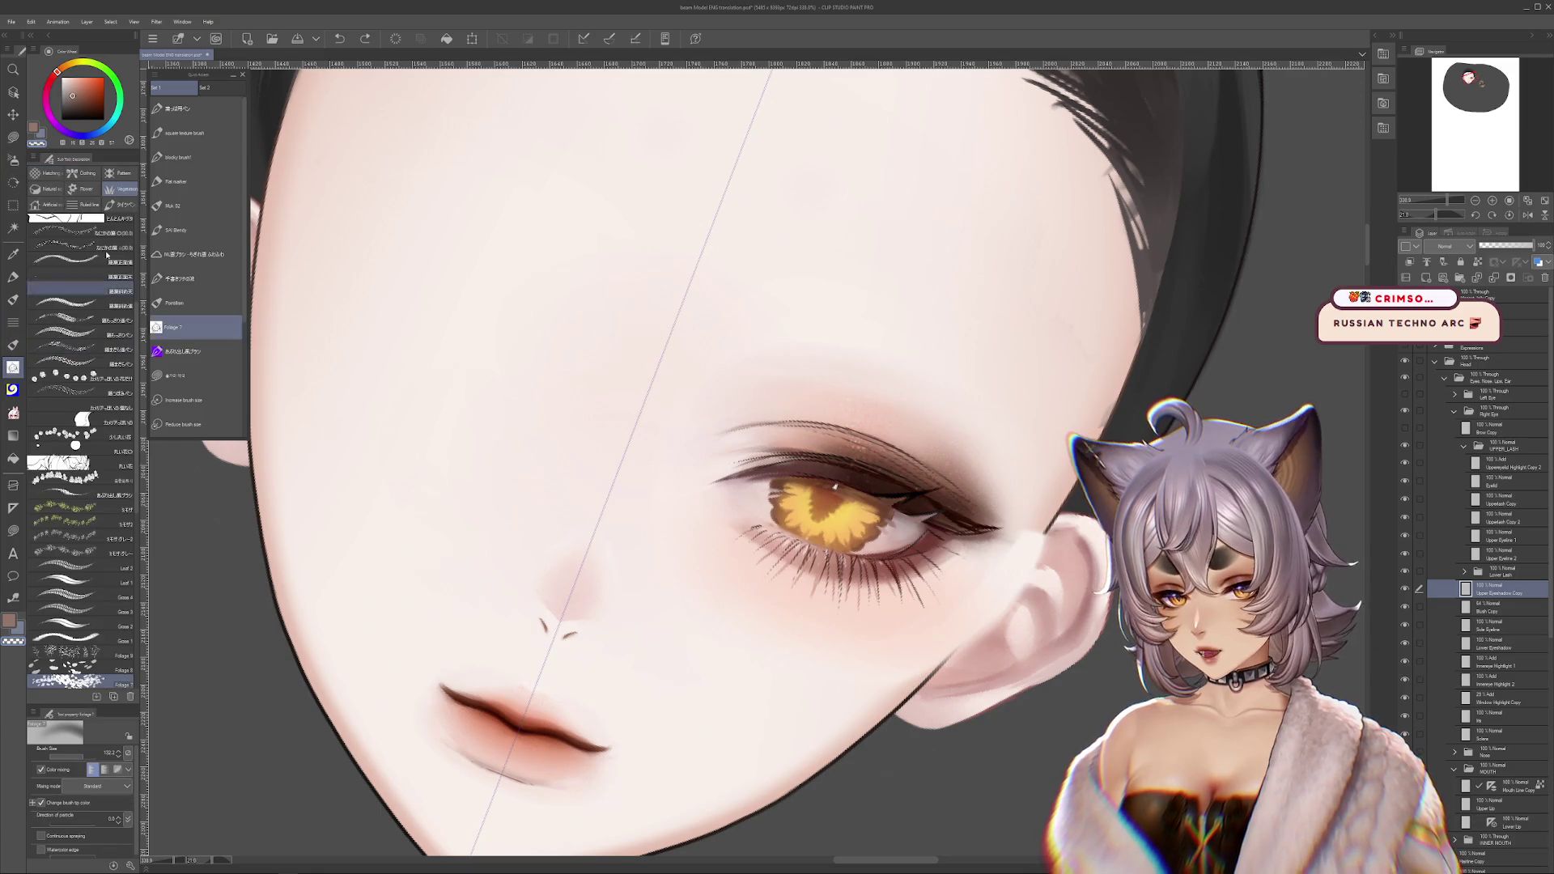
left_click(13, 412)
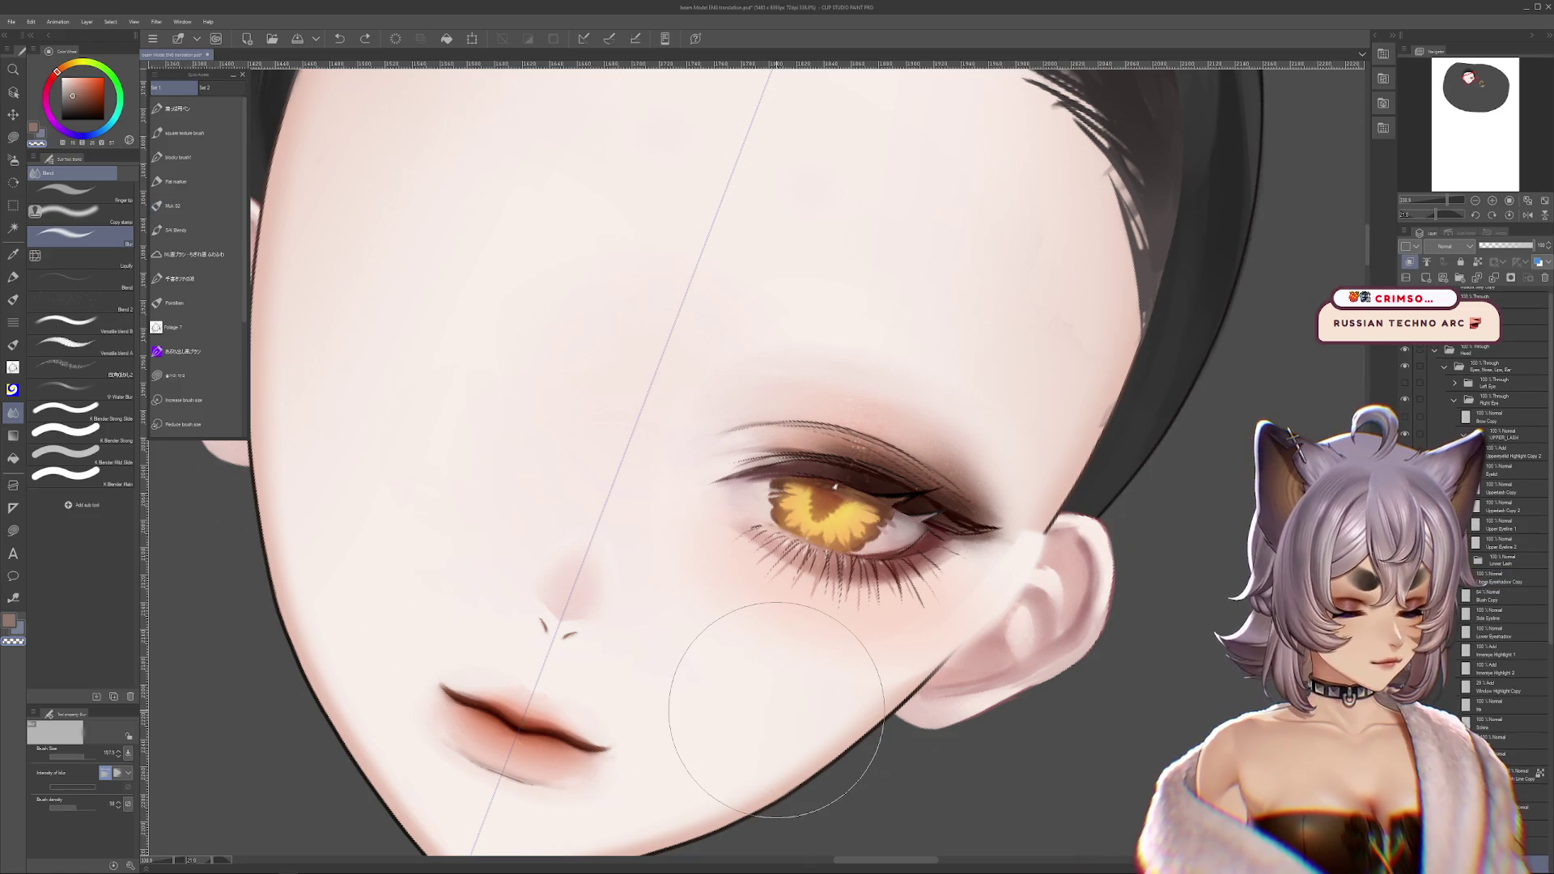
left_click(1501, 578)
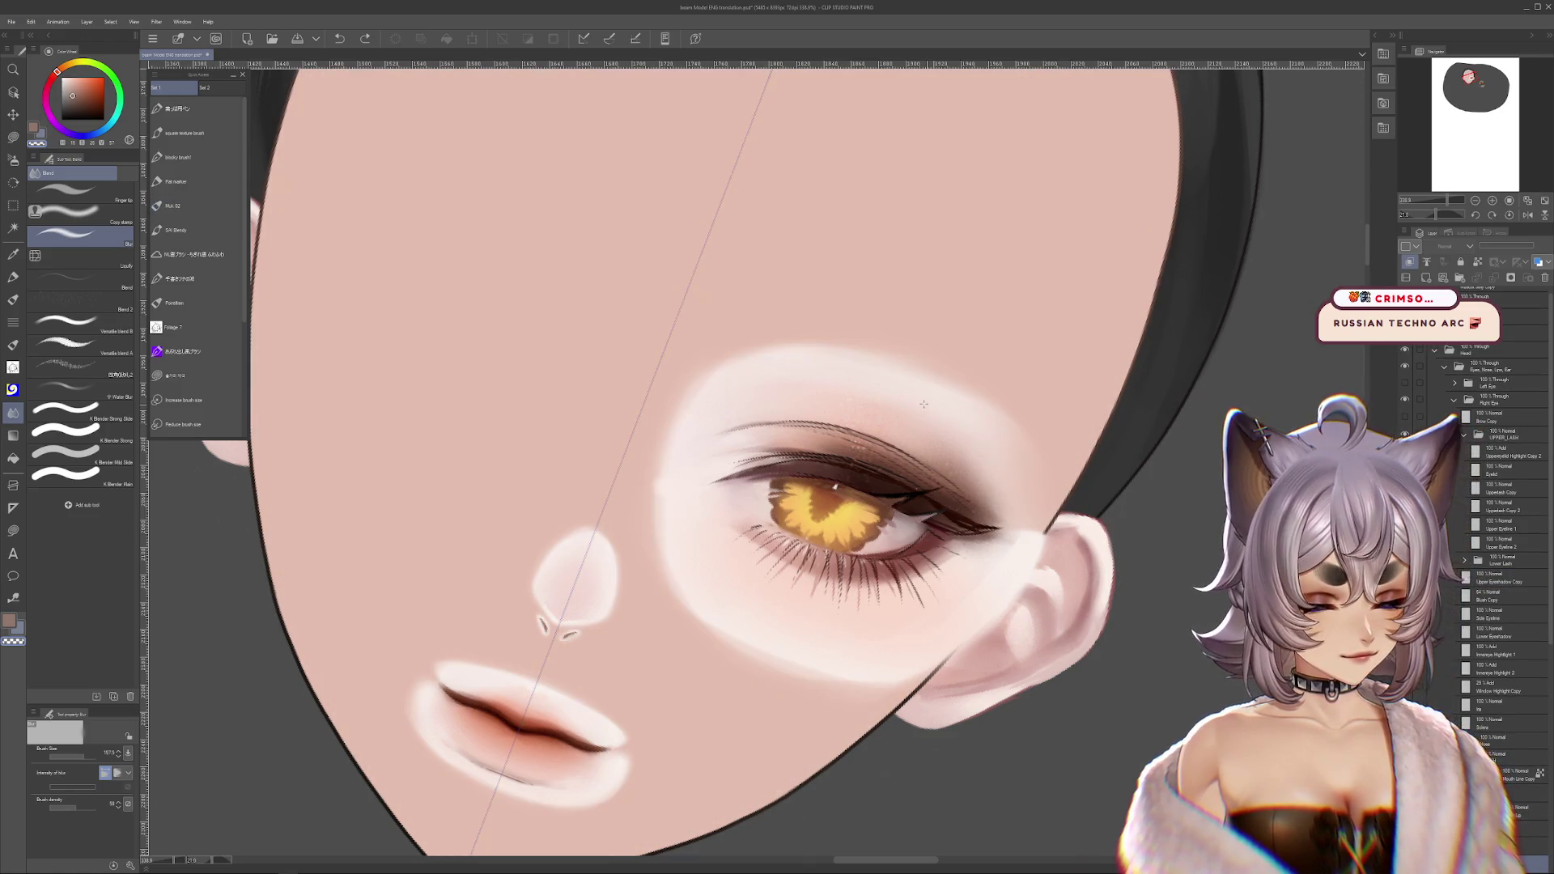
- Set the Blend brush to about 66 and compare the blended eyeshadow with its earlier state
left_click_drag(943, 371, 918, 357)
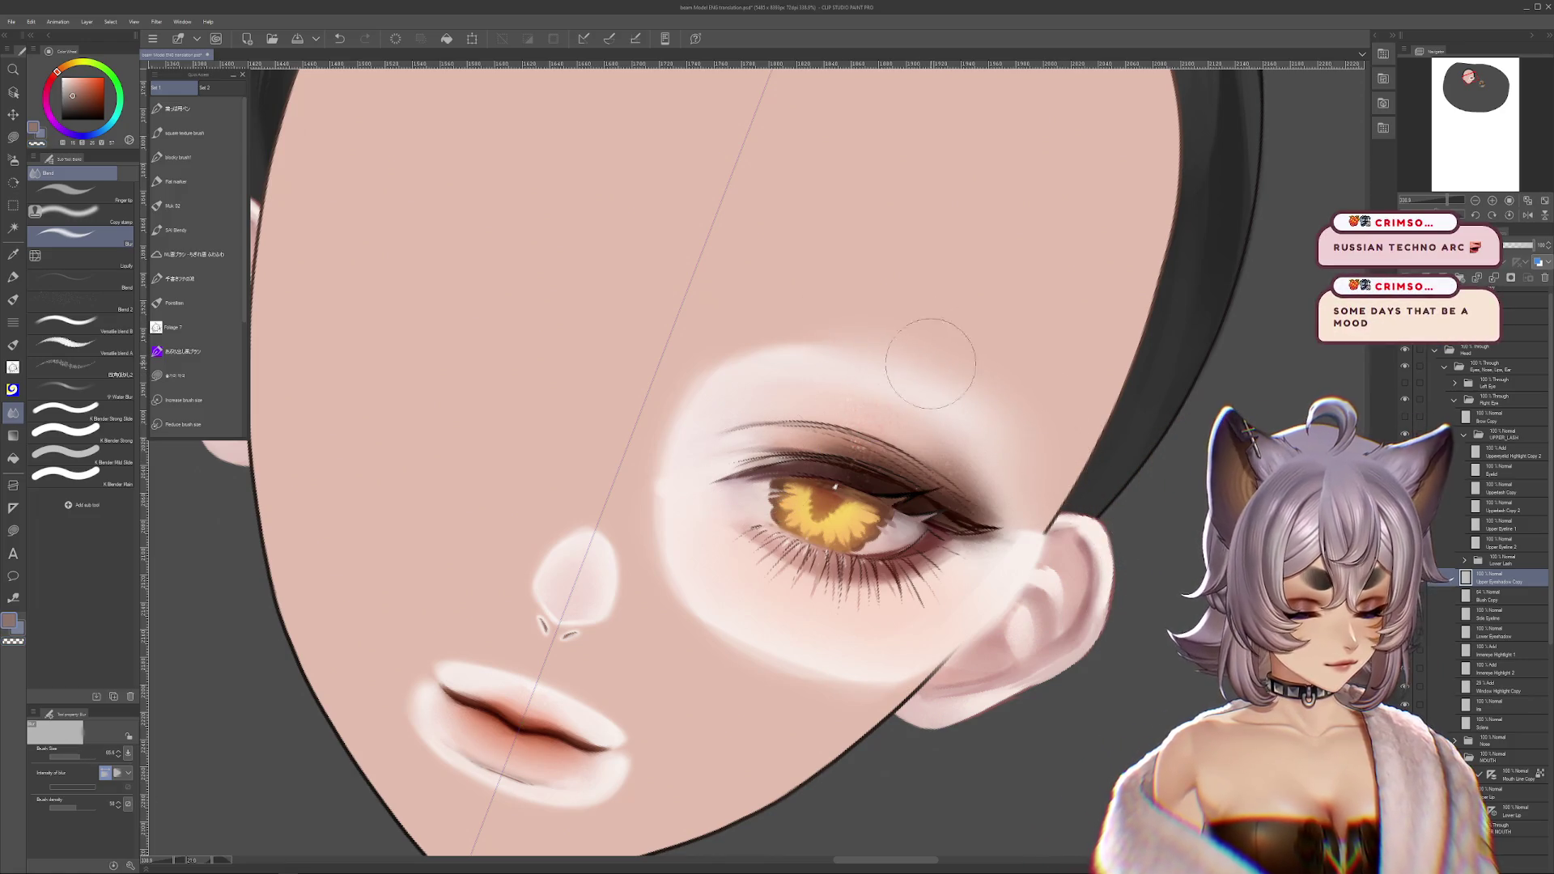
key("ctrl+z")
key("ctrl+y")
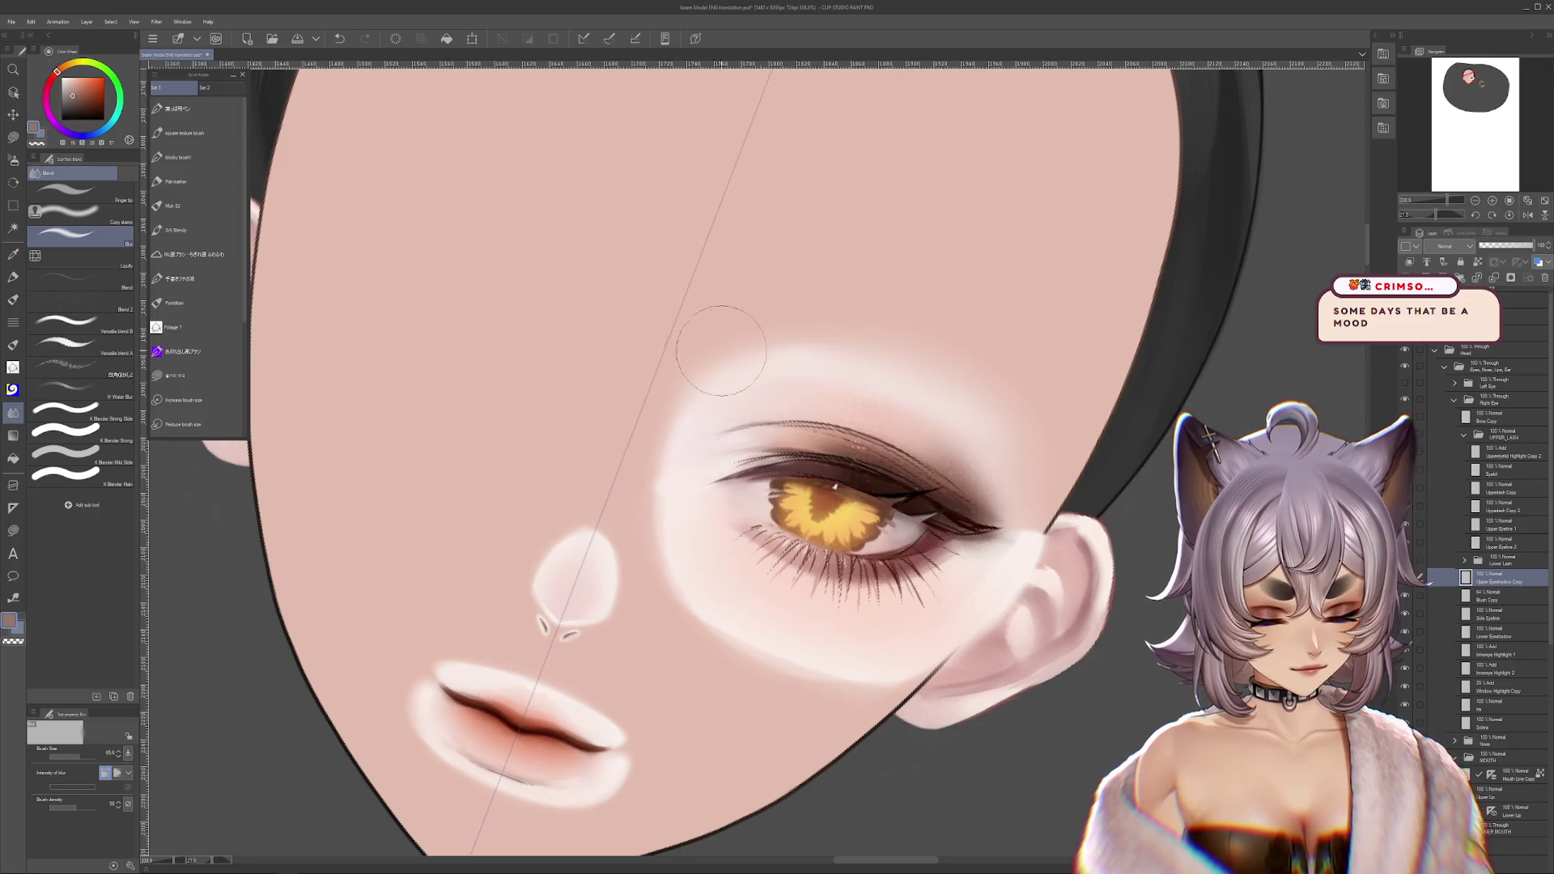
left_click_drag(800, 326, 672, 271)
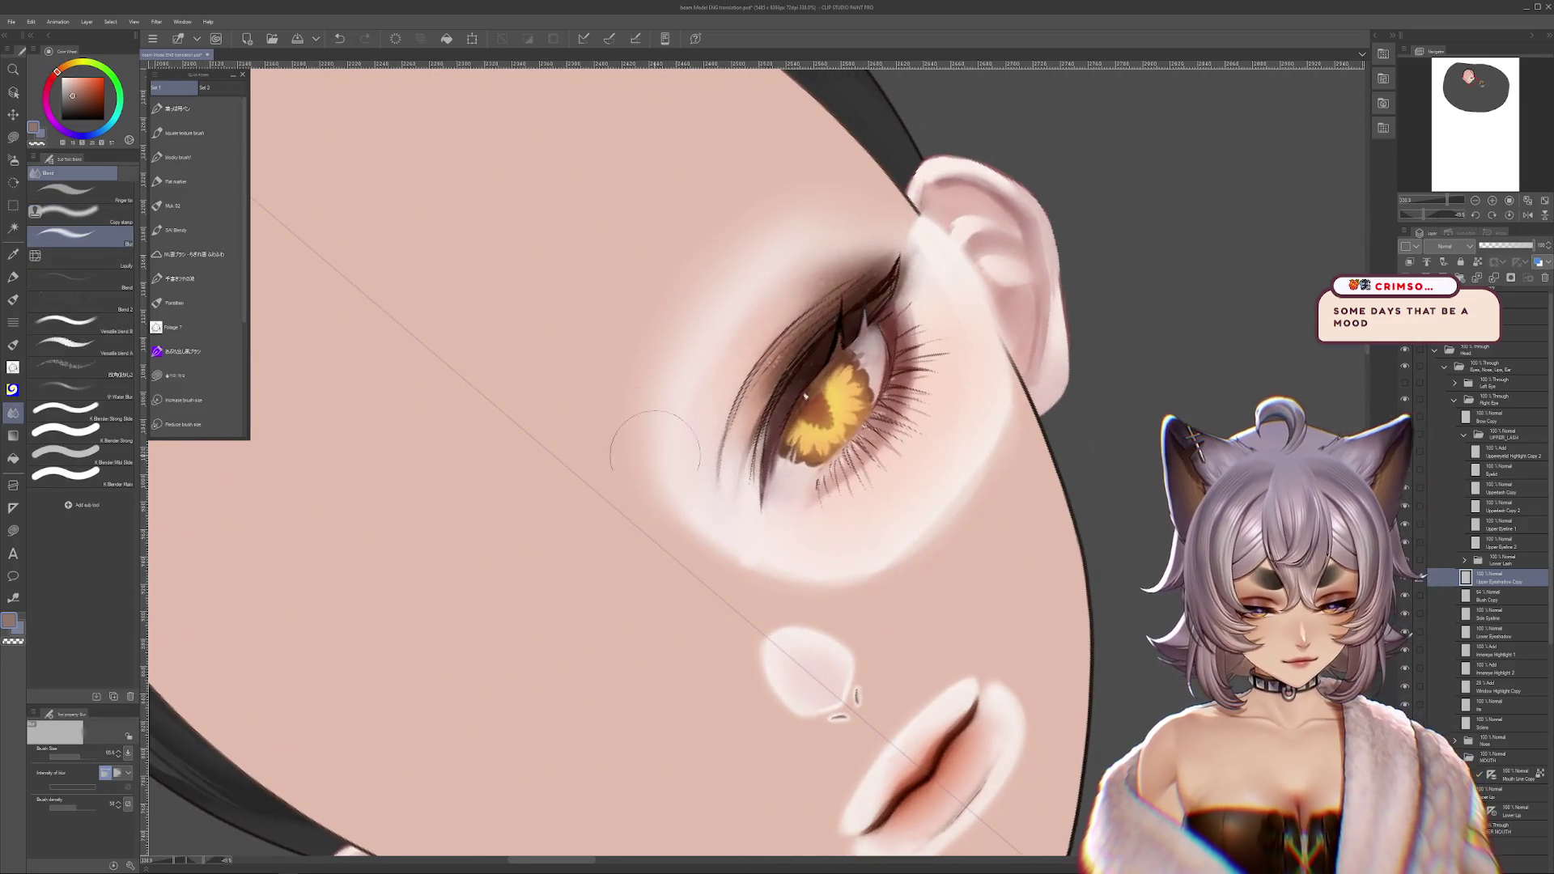
- Remove the eyebrow stroke and brown blob above the iris, and reset the view rotation
key("ctrl+z")
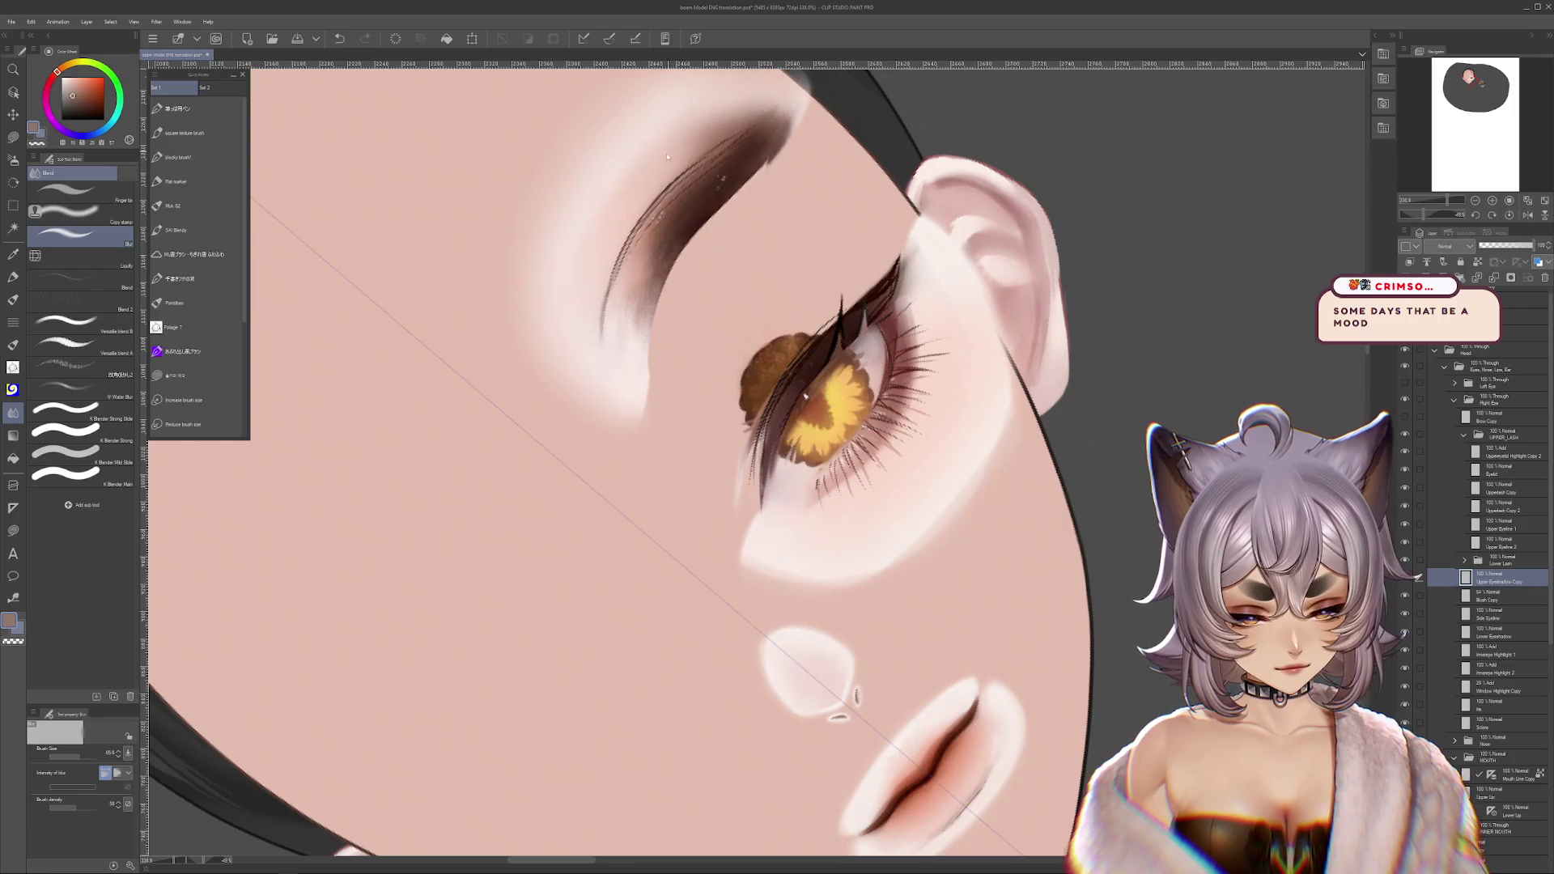
key("ctrl+z")
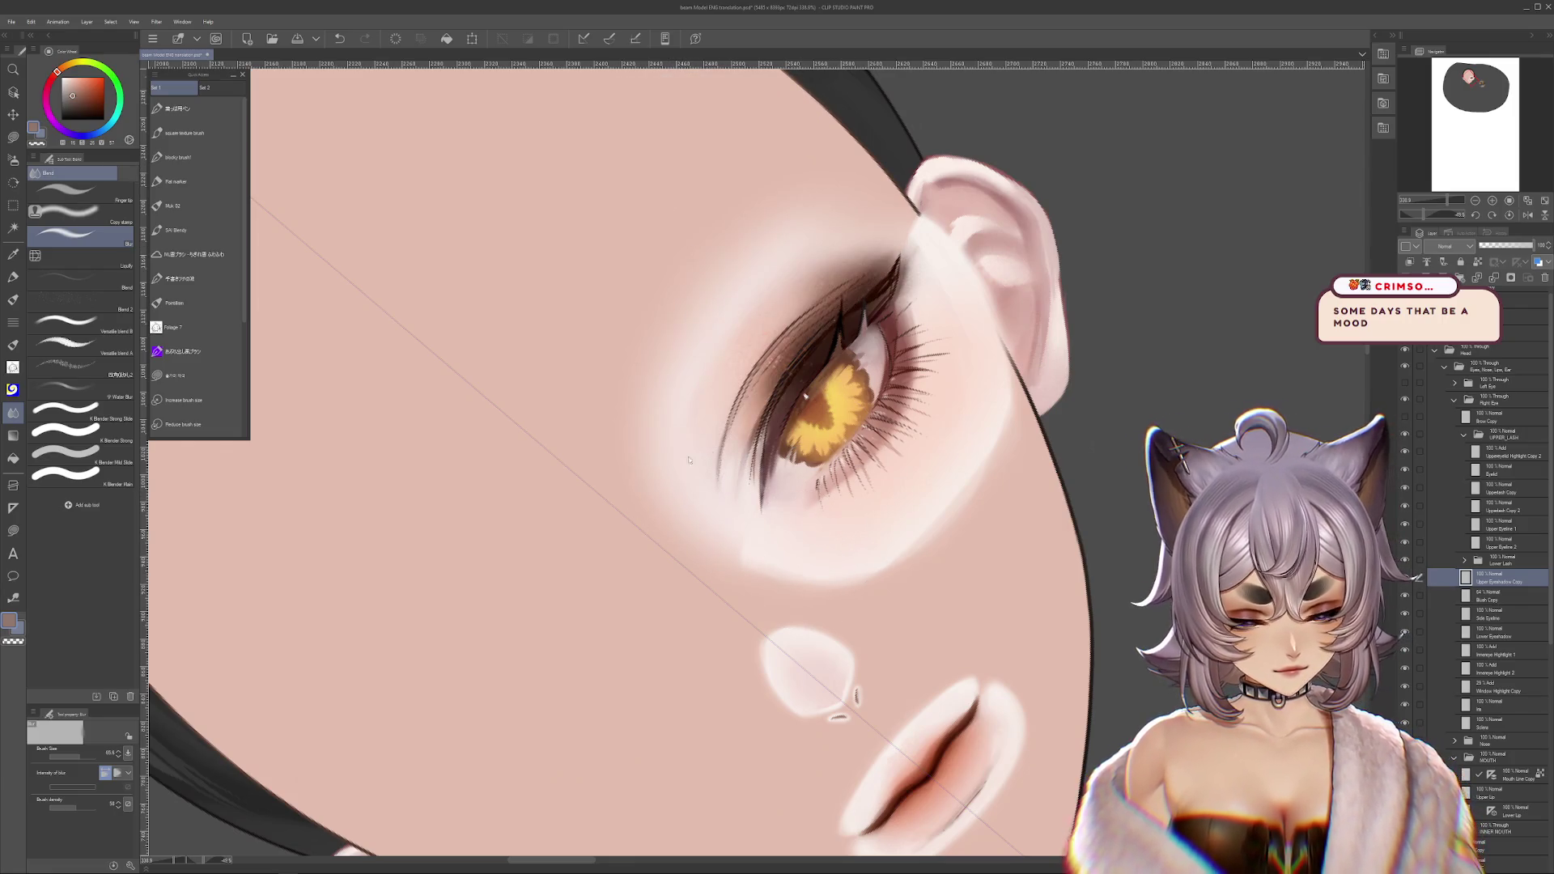
key("ctrl+y")
key("ctrl+y")
key("ctrl+z")
key("b")
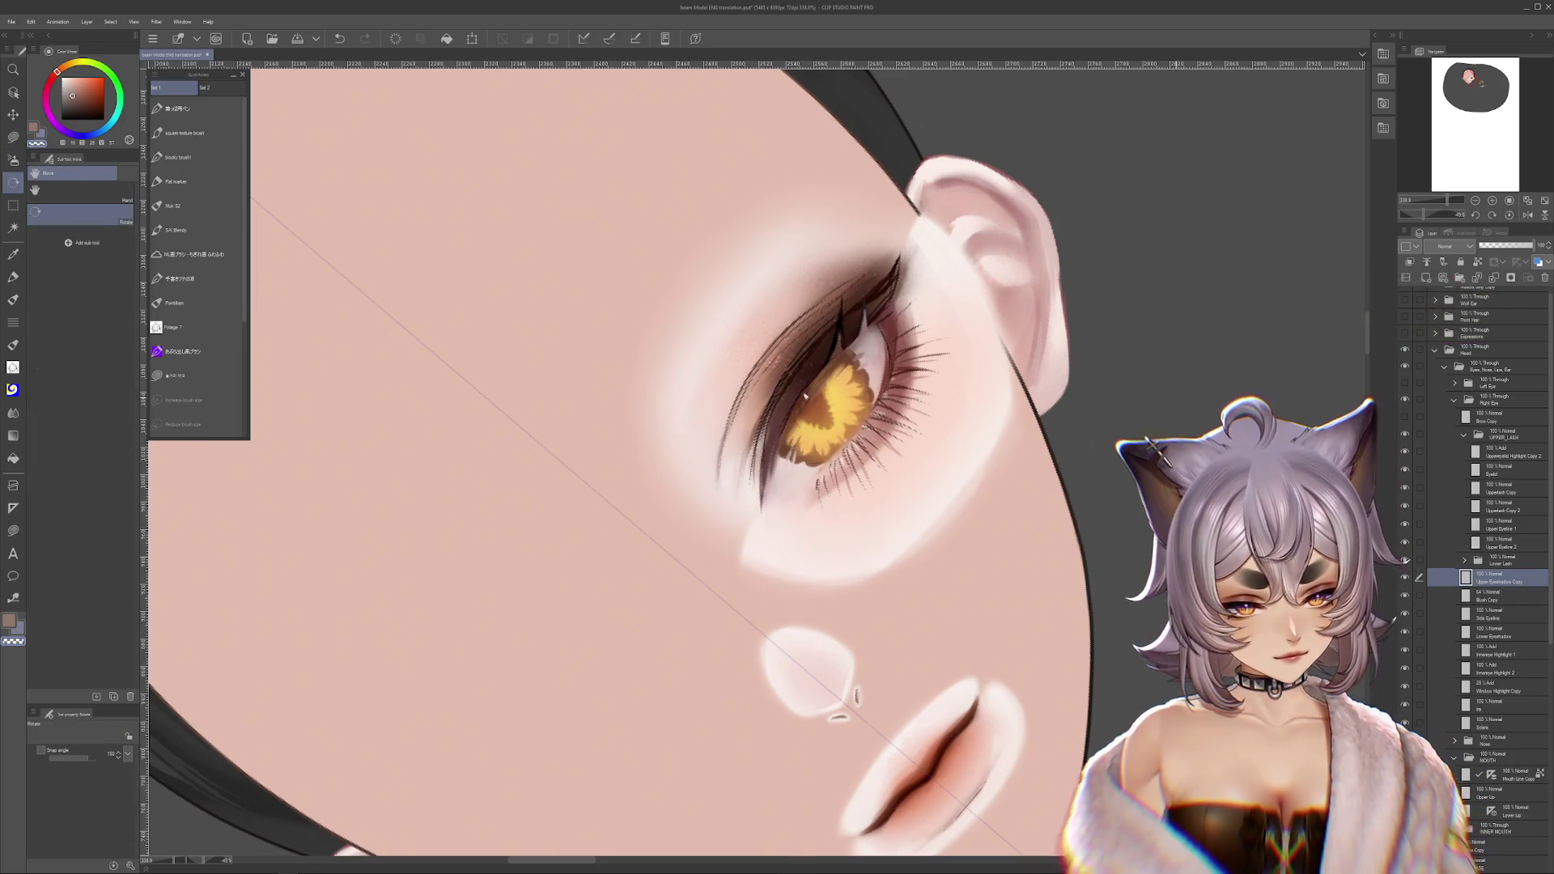
key("ctrl+at")
key("ctrl+y")
key("ctrl+z")
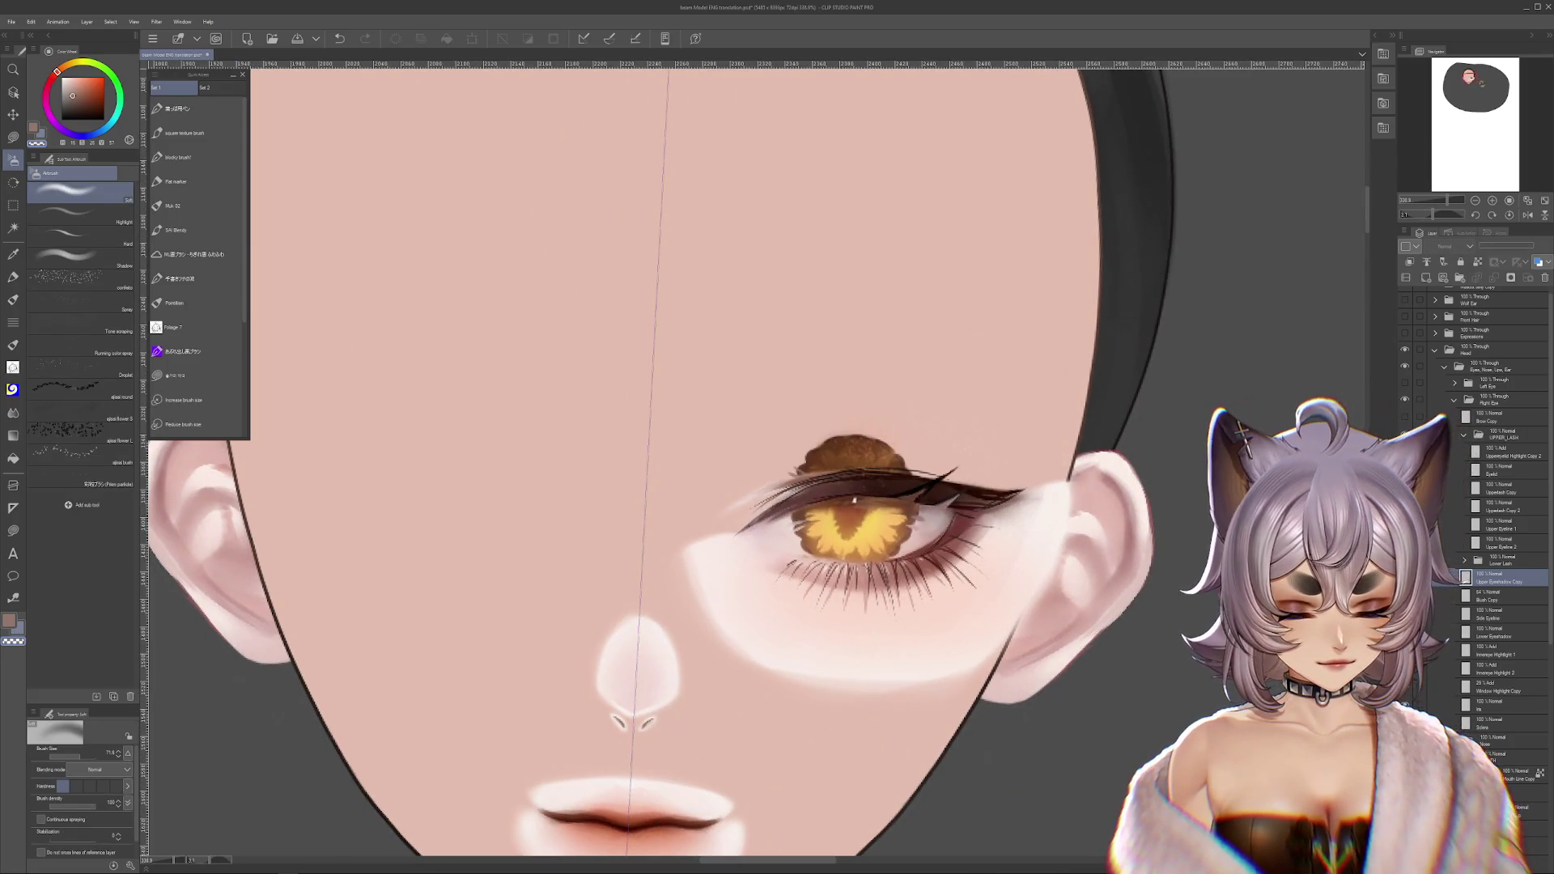
- Select the under-eye shading layer and airbrush a dark shadow beside the inner eye corner
key("ctrl+z")
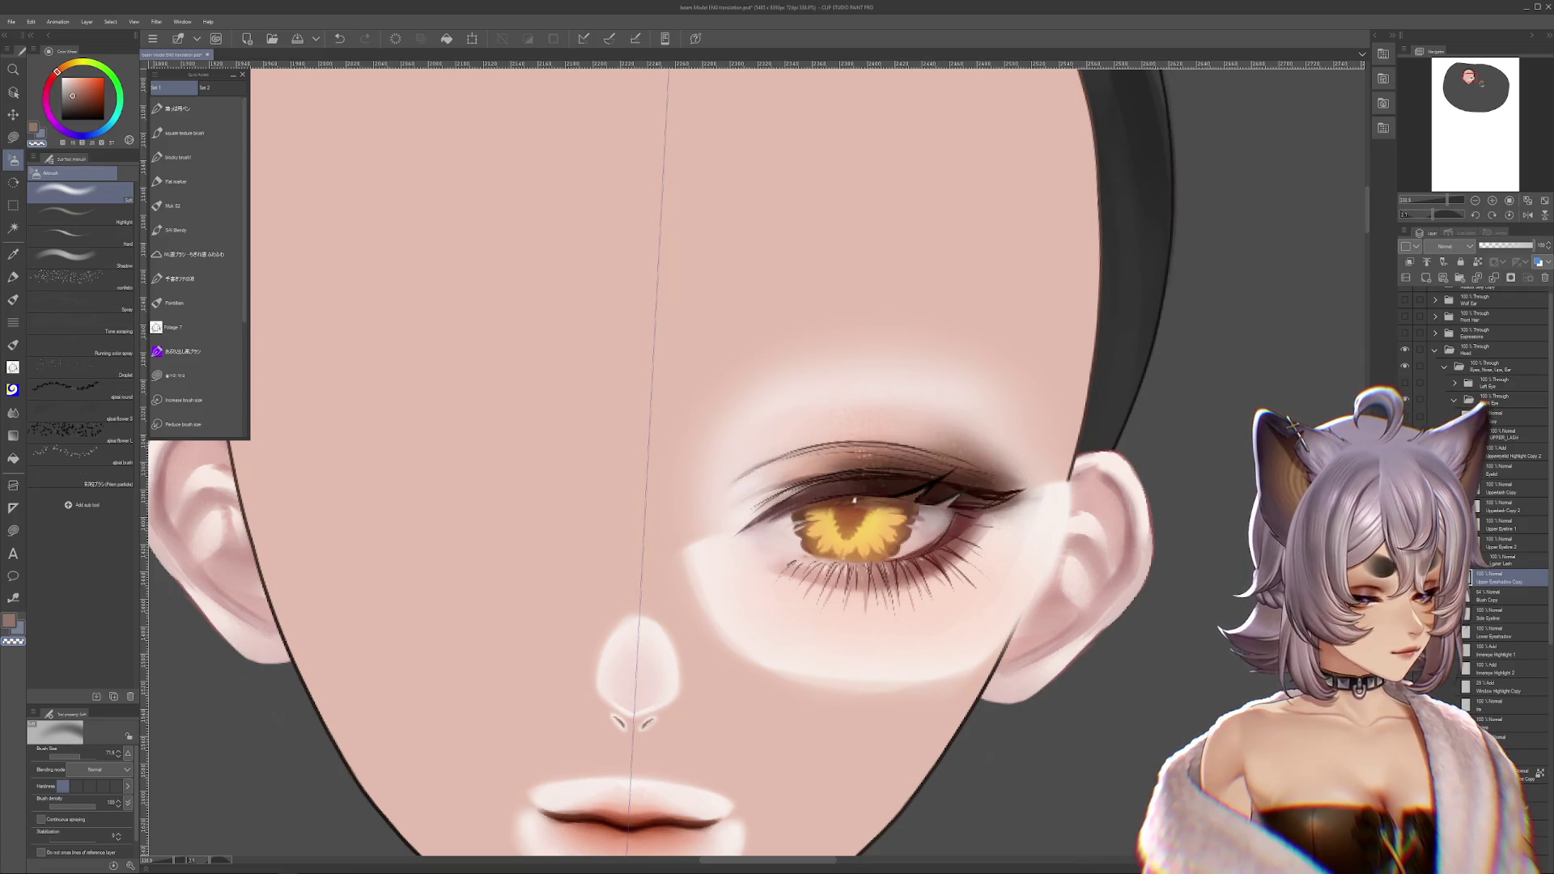
key("ctrl+y")
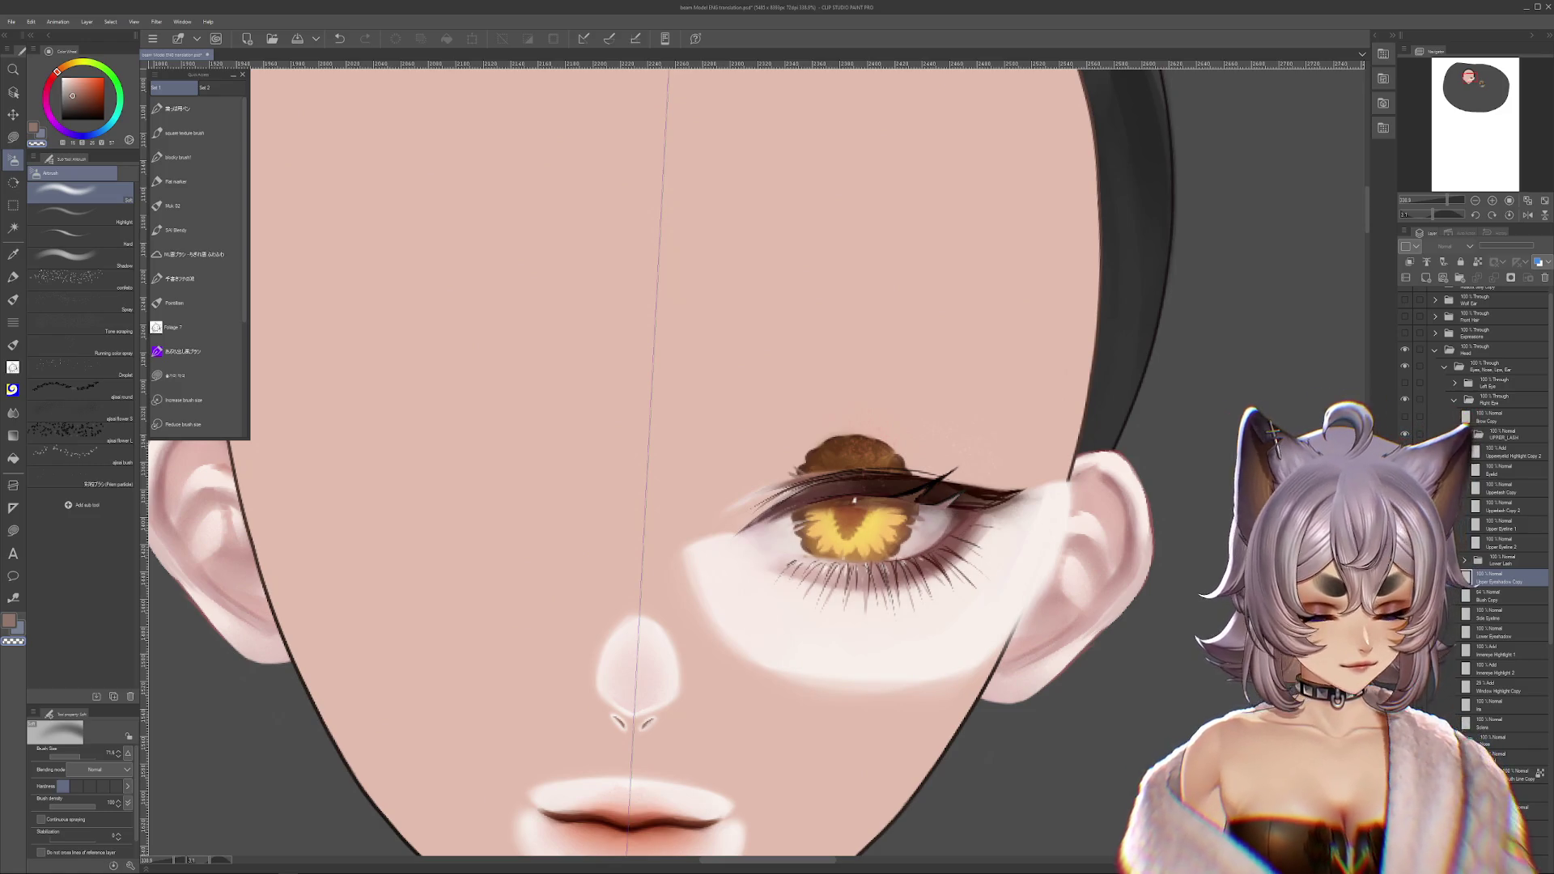
left_click(1521, 611)
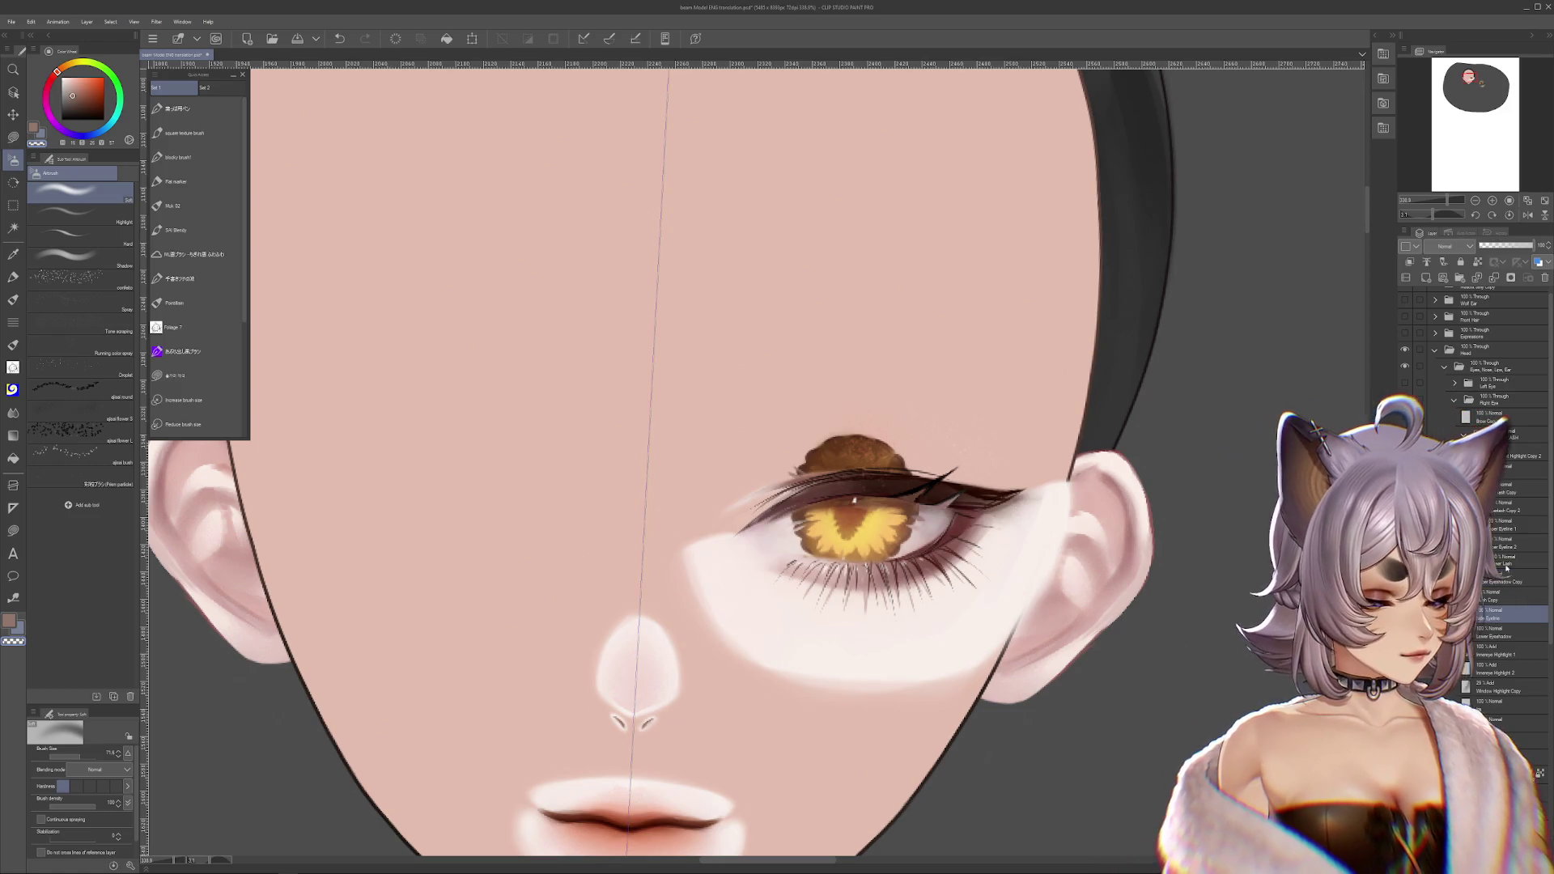
scroll(1473, 365, "down", 2)
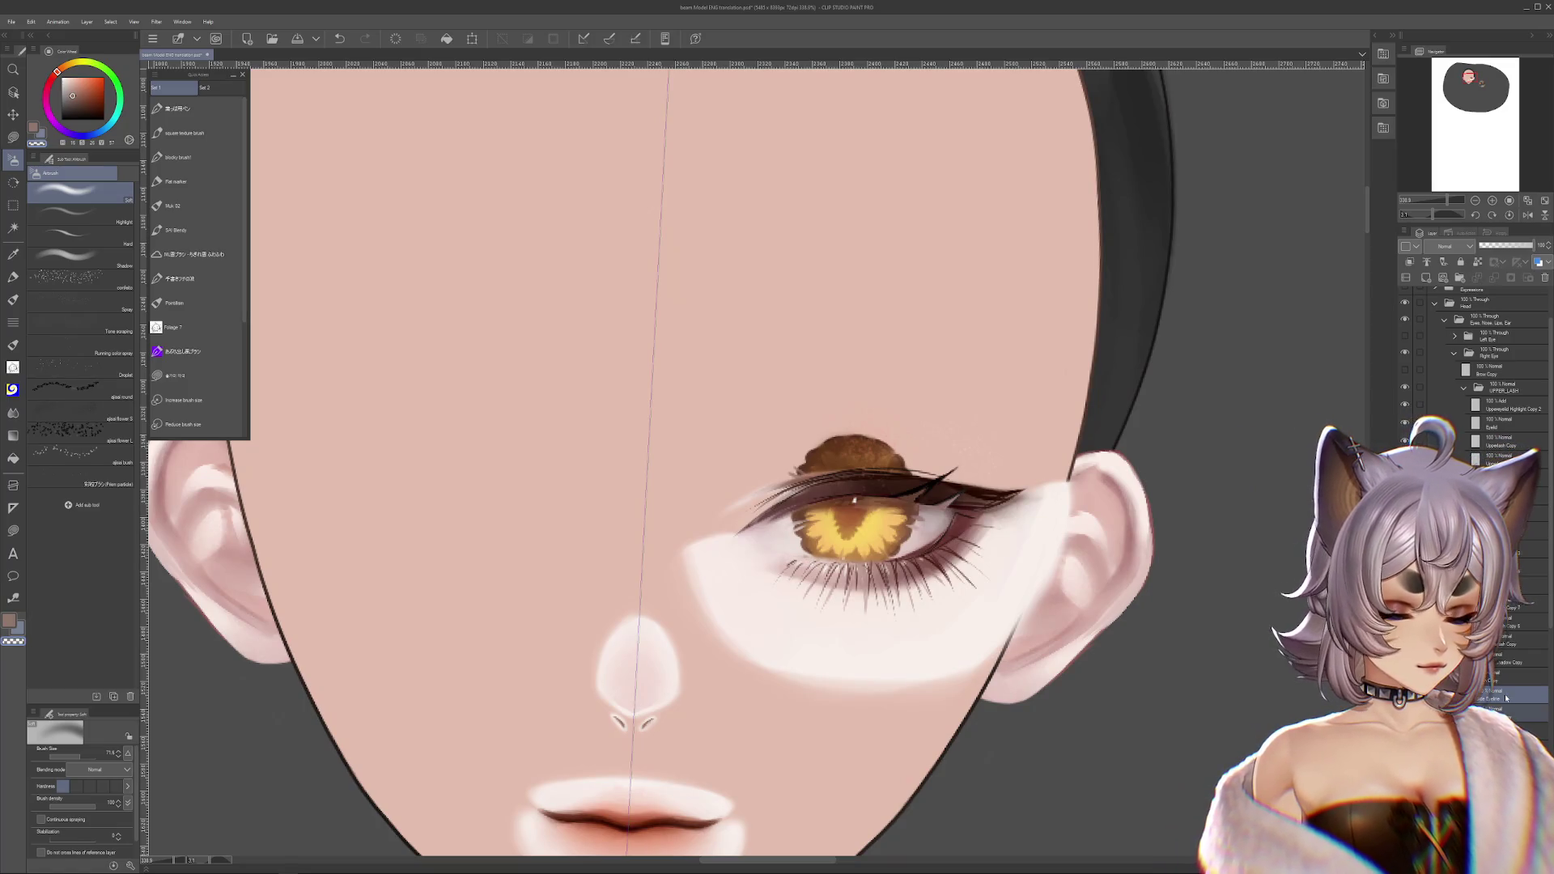
left_click(1499, 658)
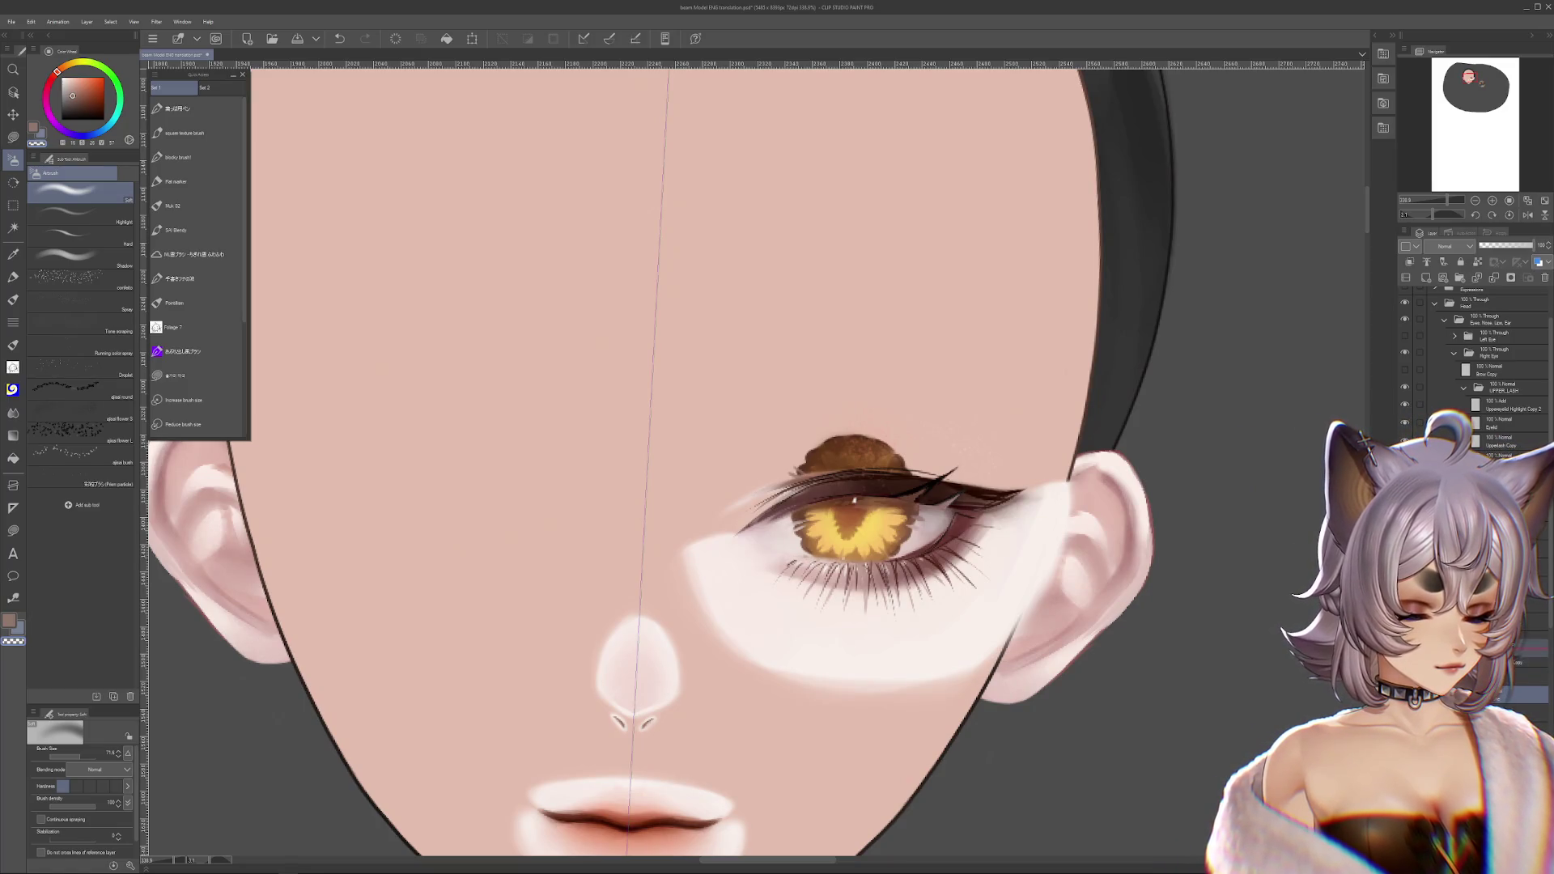
left_click(1505, 712)
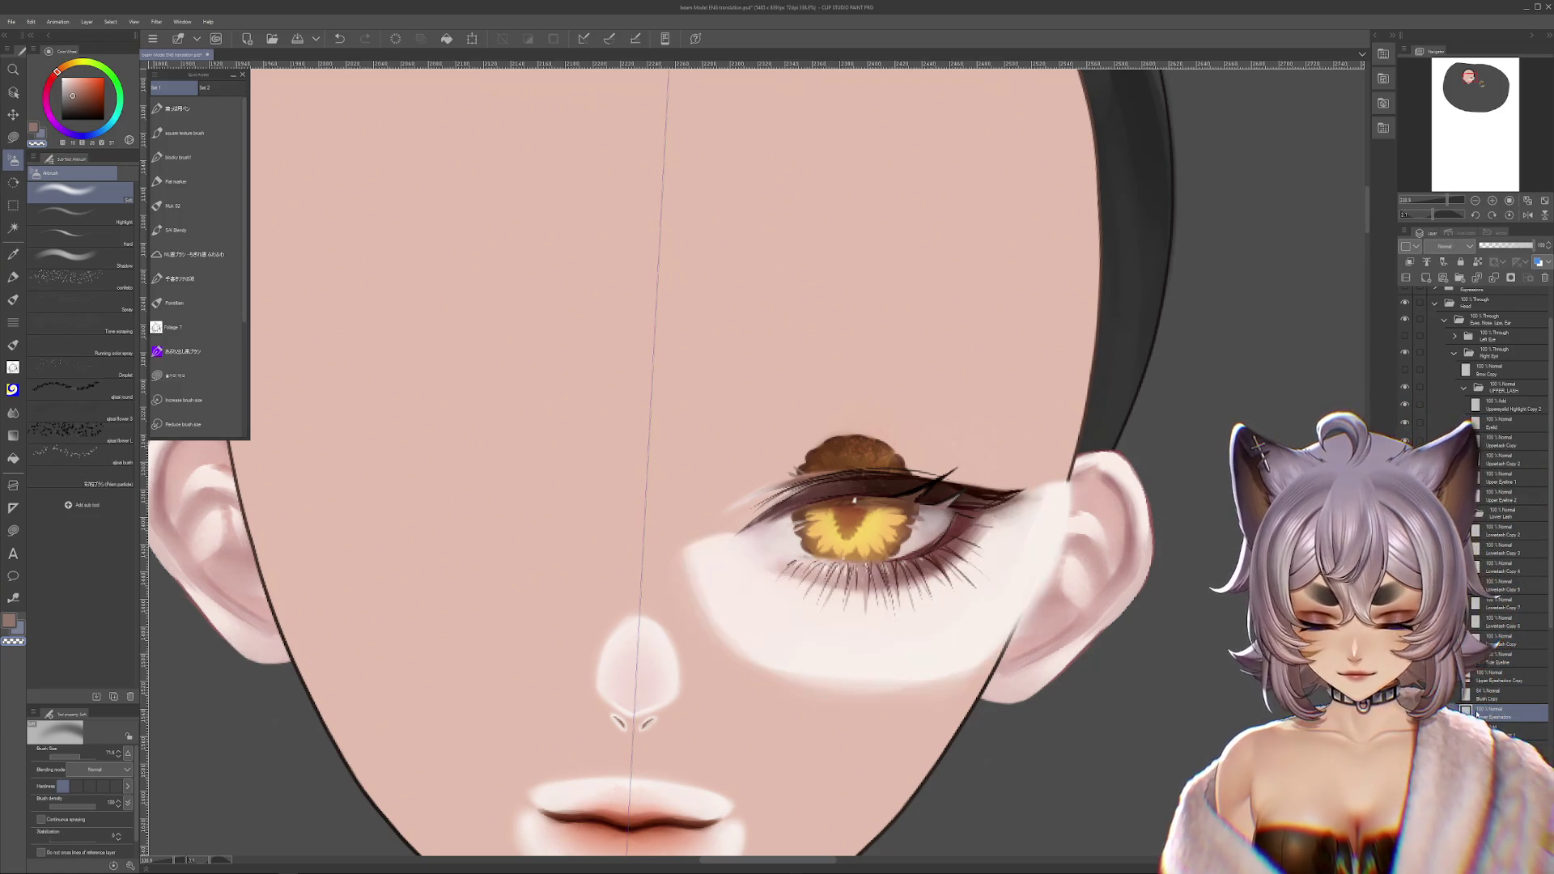
left_click_drag(688, 486, 704, 623)
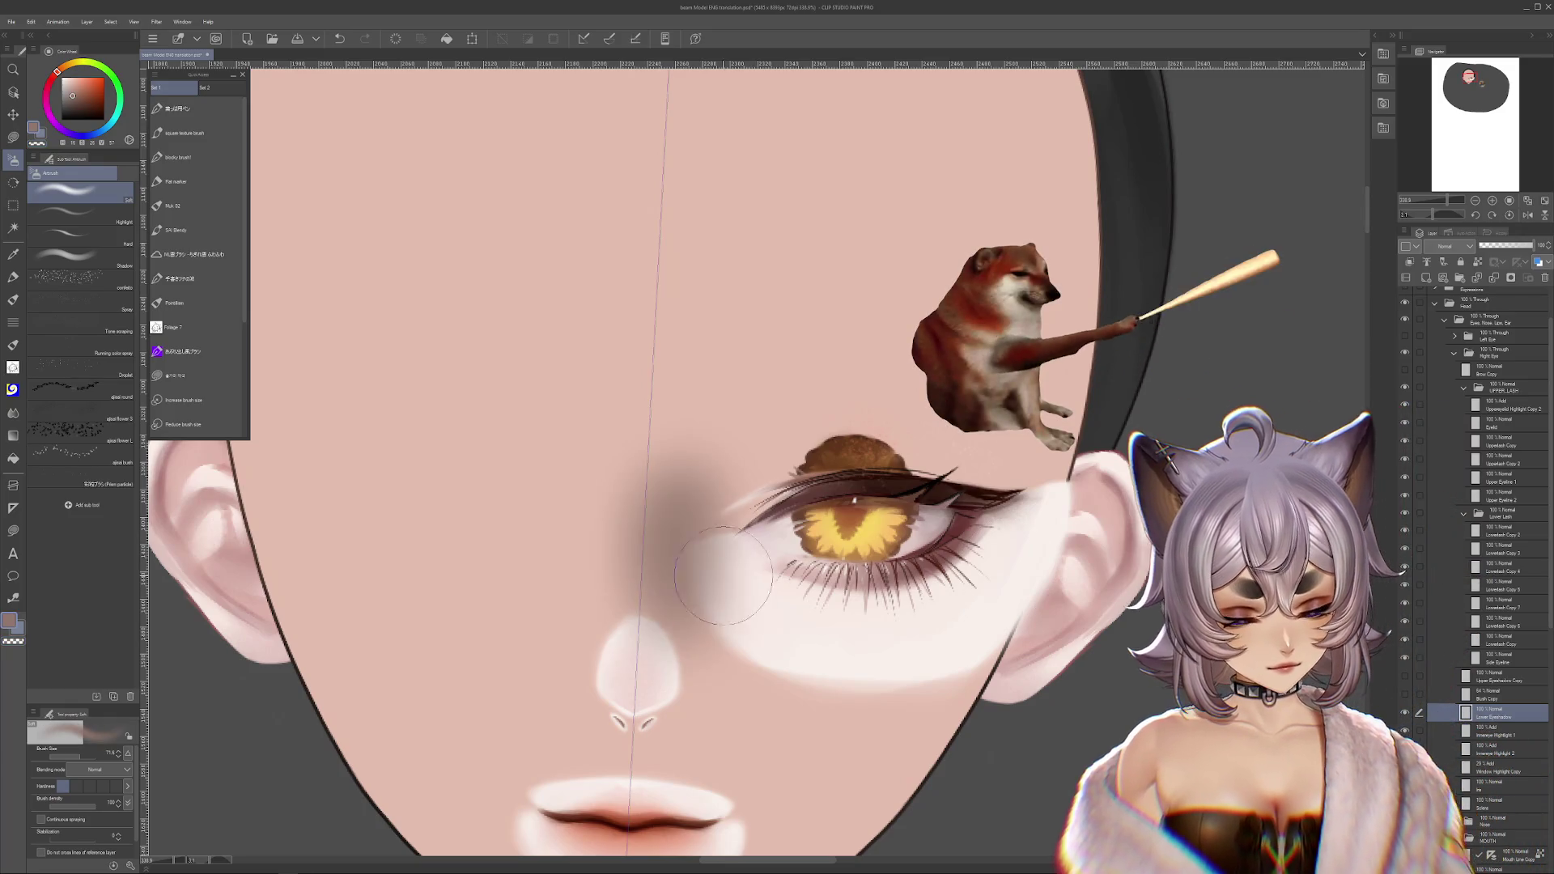
- Undo the dark inner-corner stroke and enlarge the brush to 101.6 for blending
key("ctrl+z")
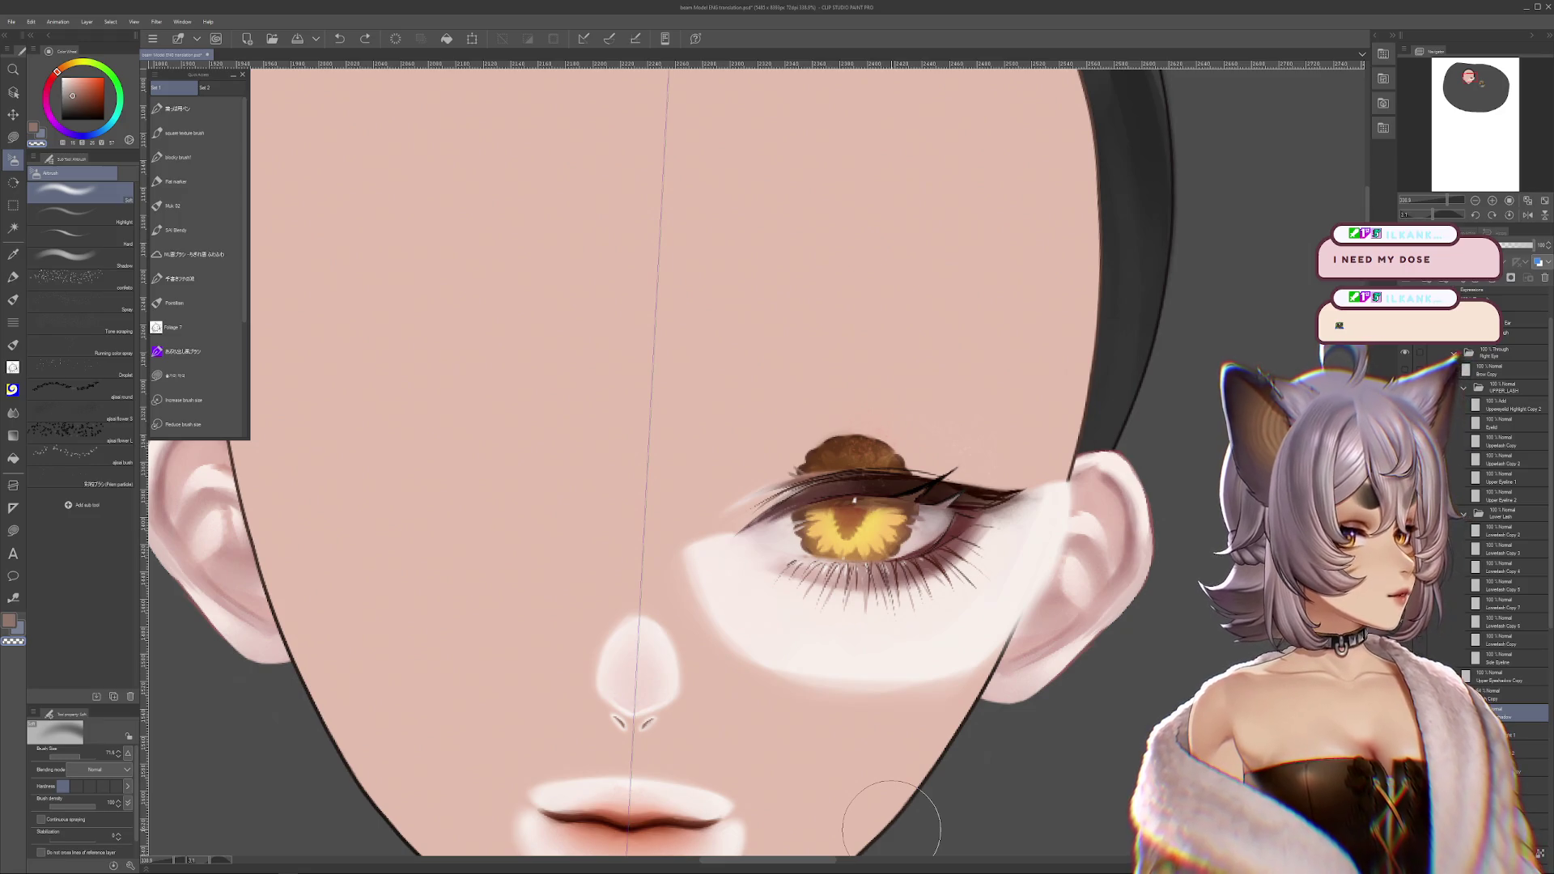
scroll(999, 791, "down", 2)
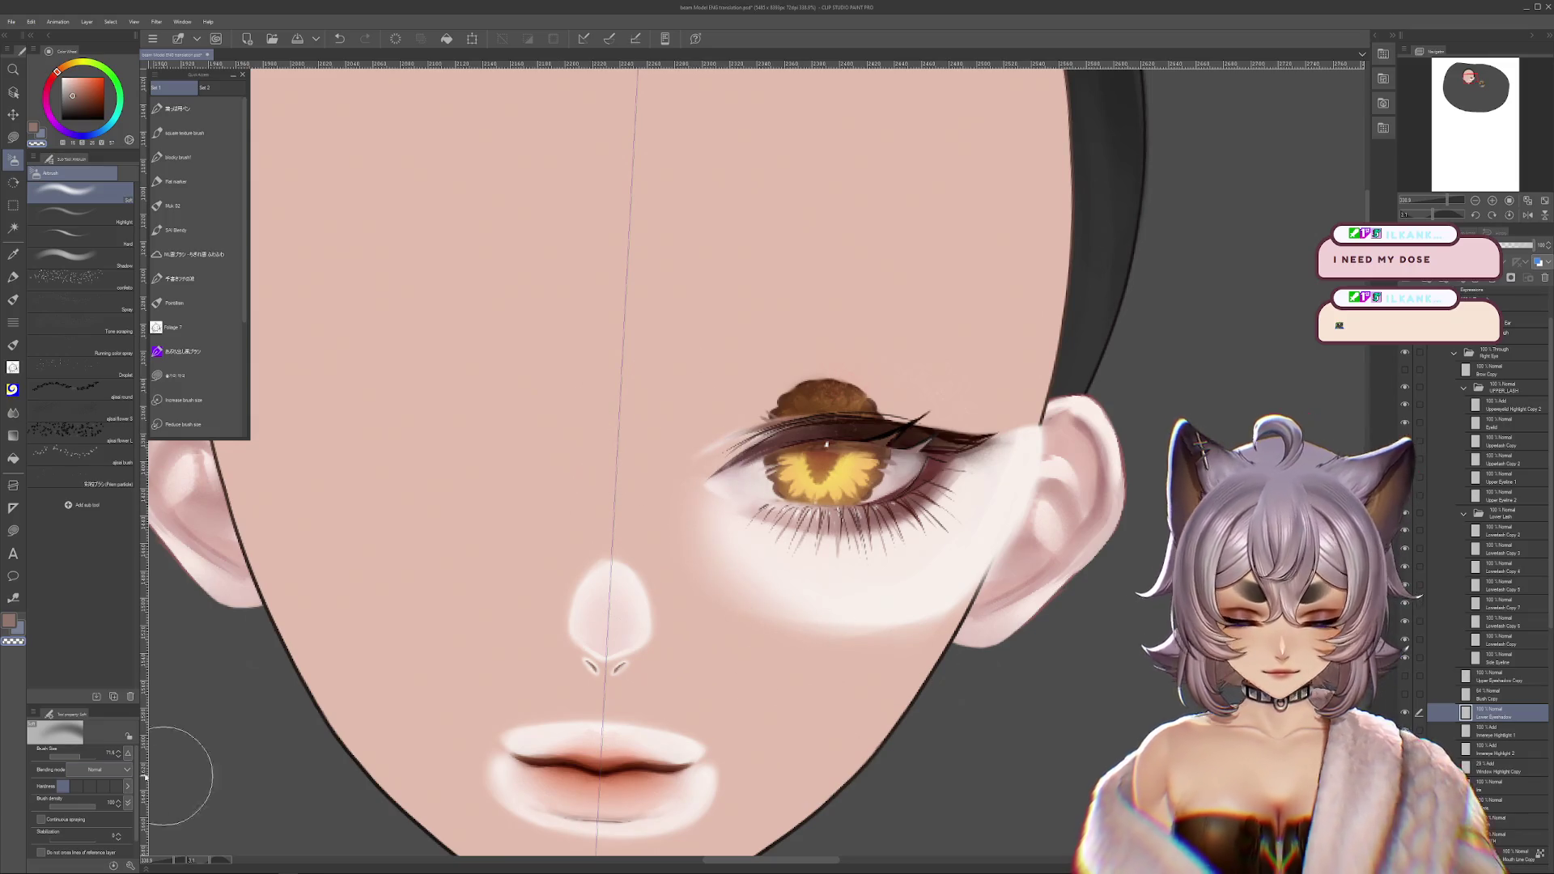
key("]")
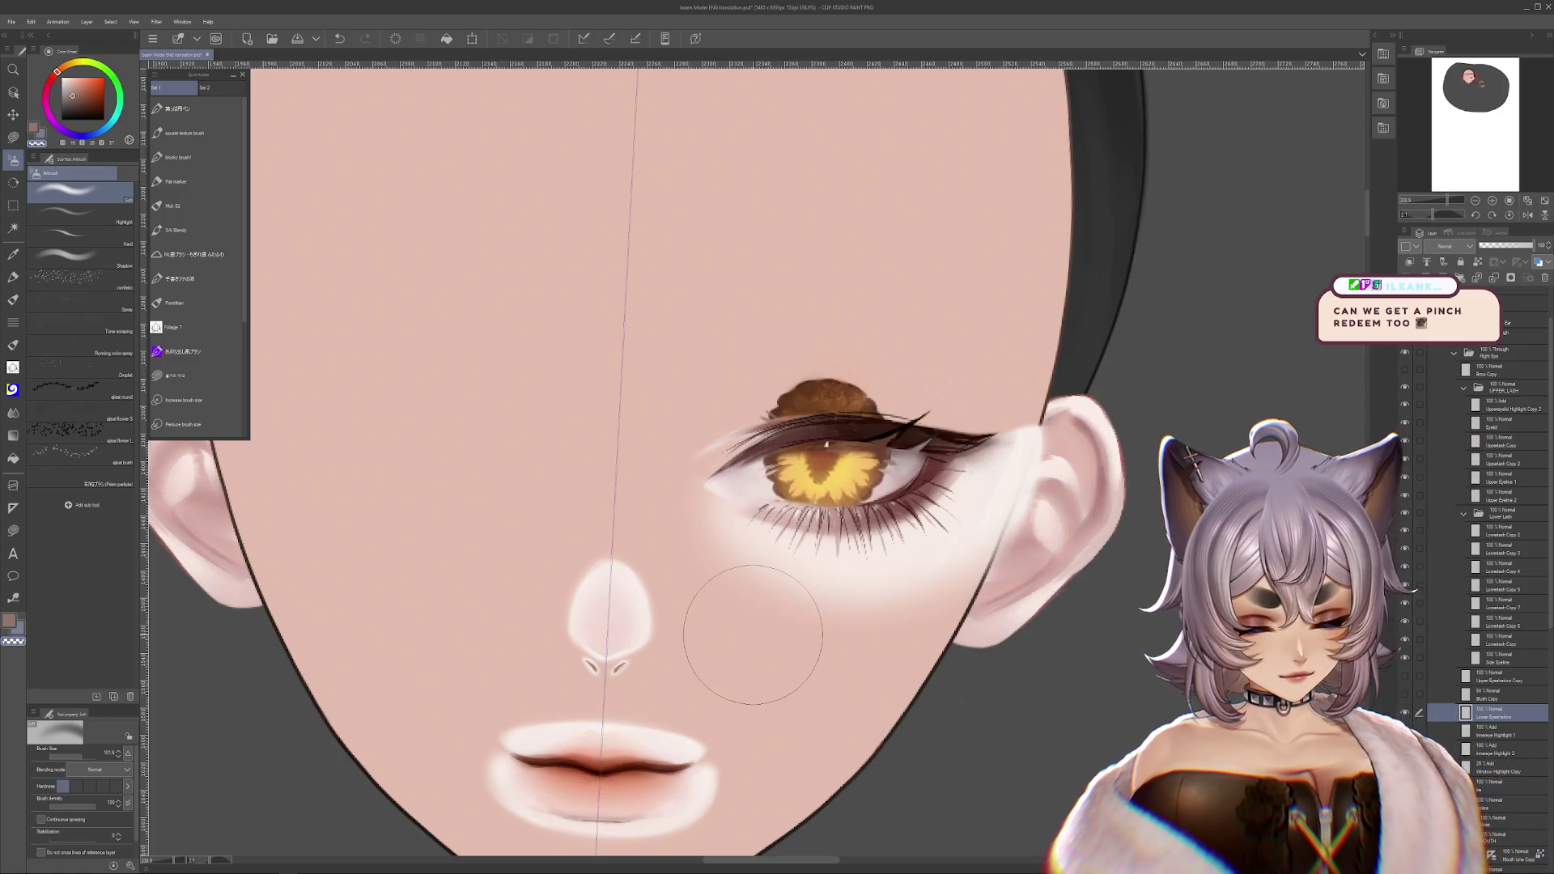
key("j")
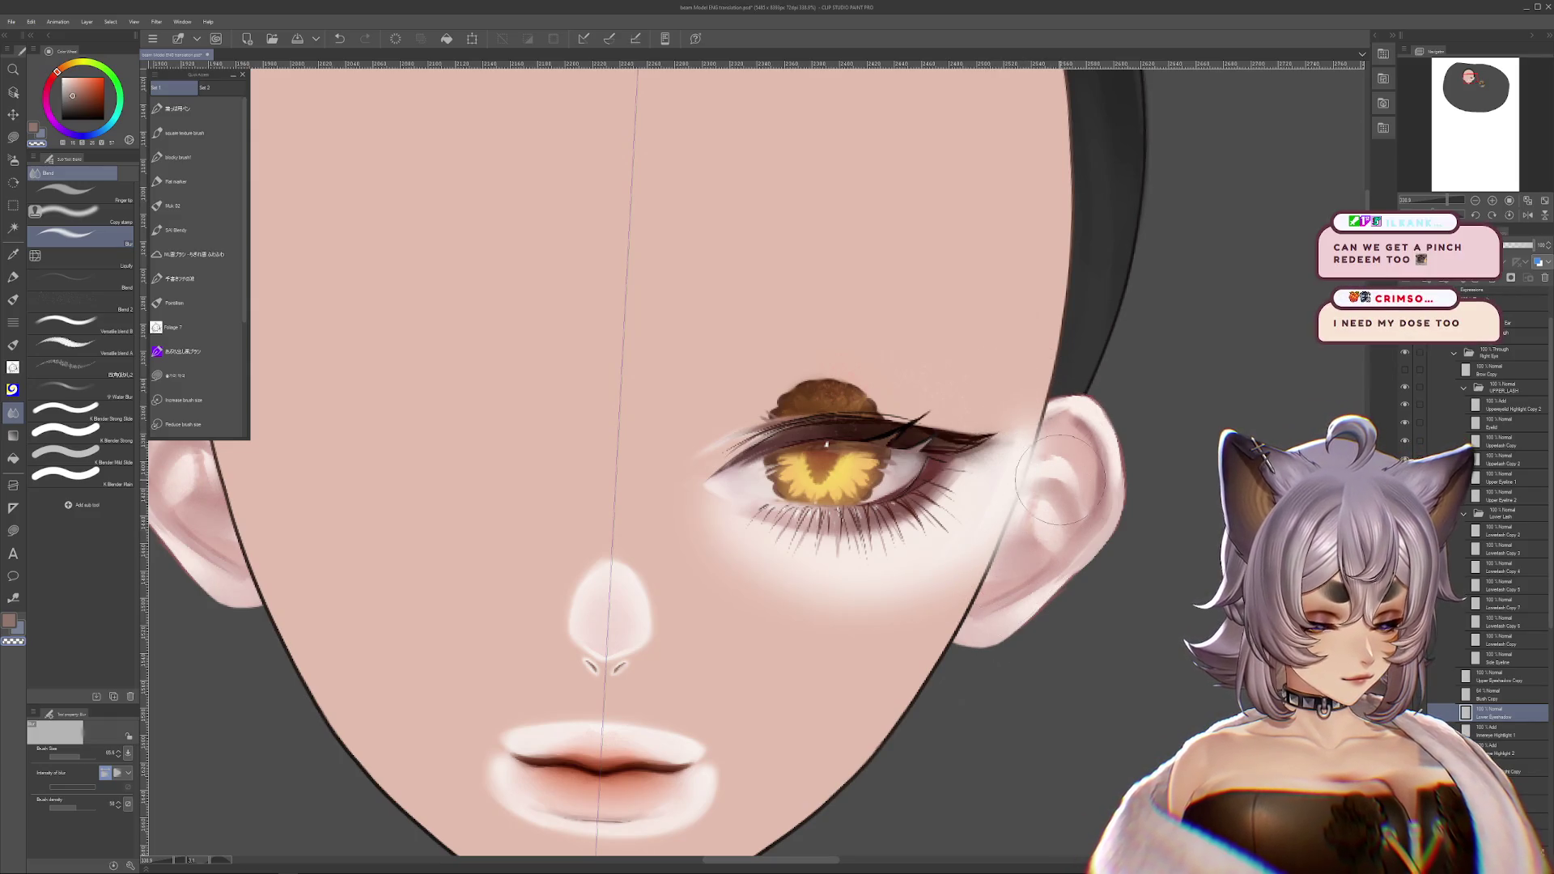
- Pan and zoom out to view the full face, then undo the whitish under-eye glow
left_click_drag(971, 676, 1022, 709)
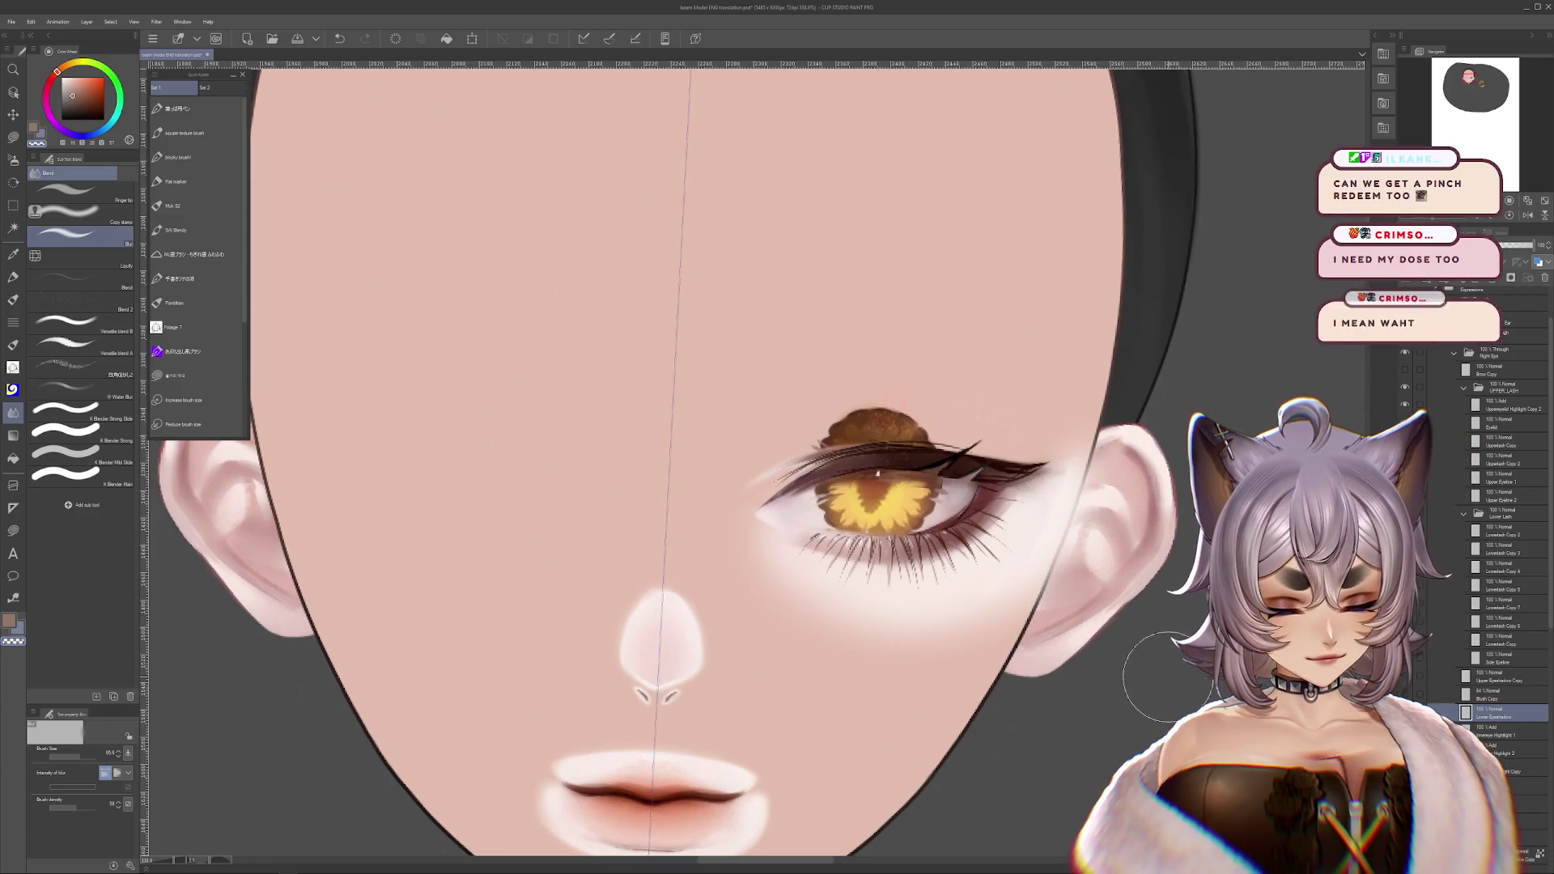
scroll(1167, 676, "down", 4)
scroll(1065, 627, "up", 1)
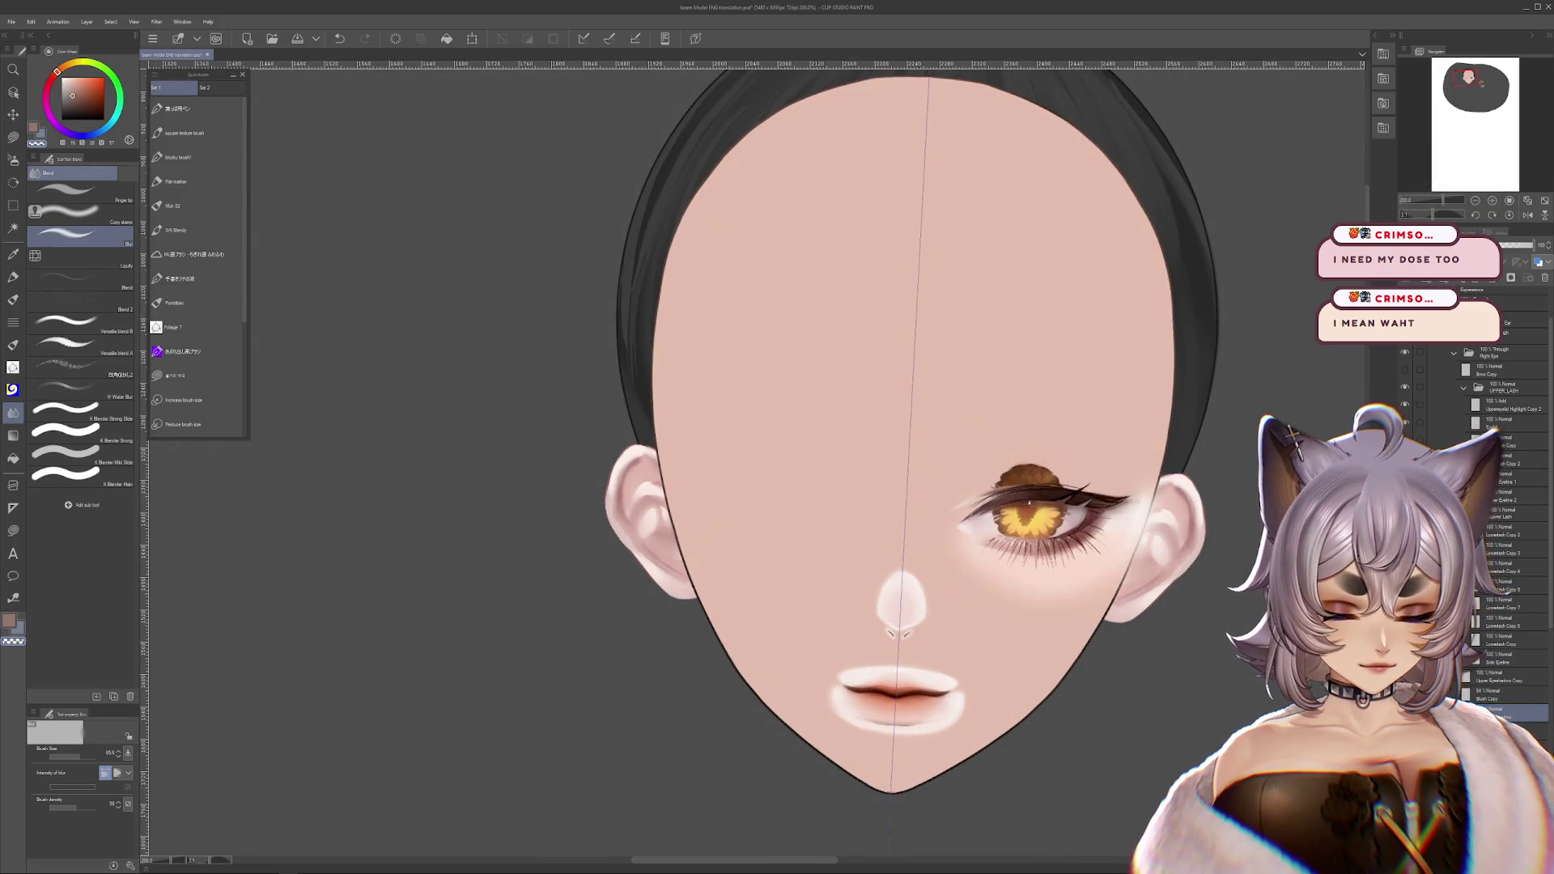
scroll(1335, 677, "up", 2)
key("ctrl+z")
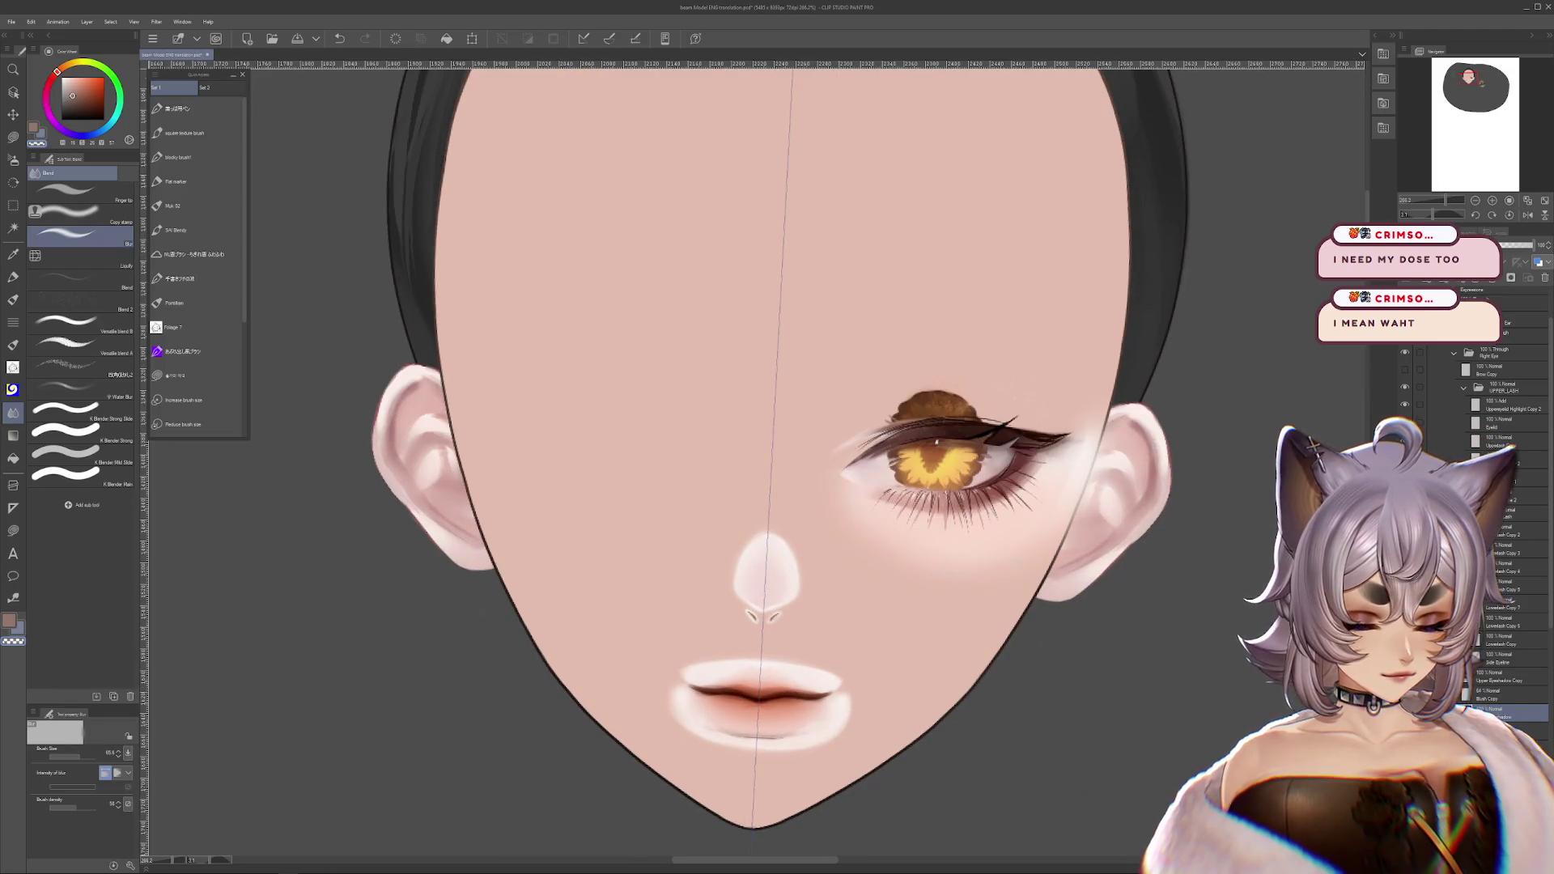
- Step through undo and redo to bring back the smoky brown eyeshadow above the eye
key("ctrl+y")
key("ctrl+y")
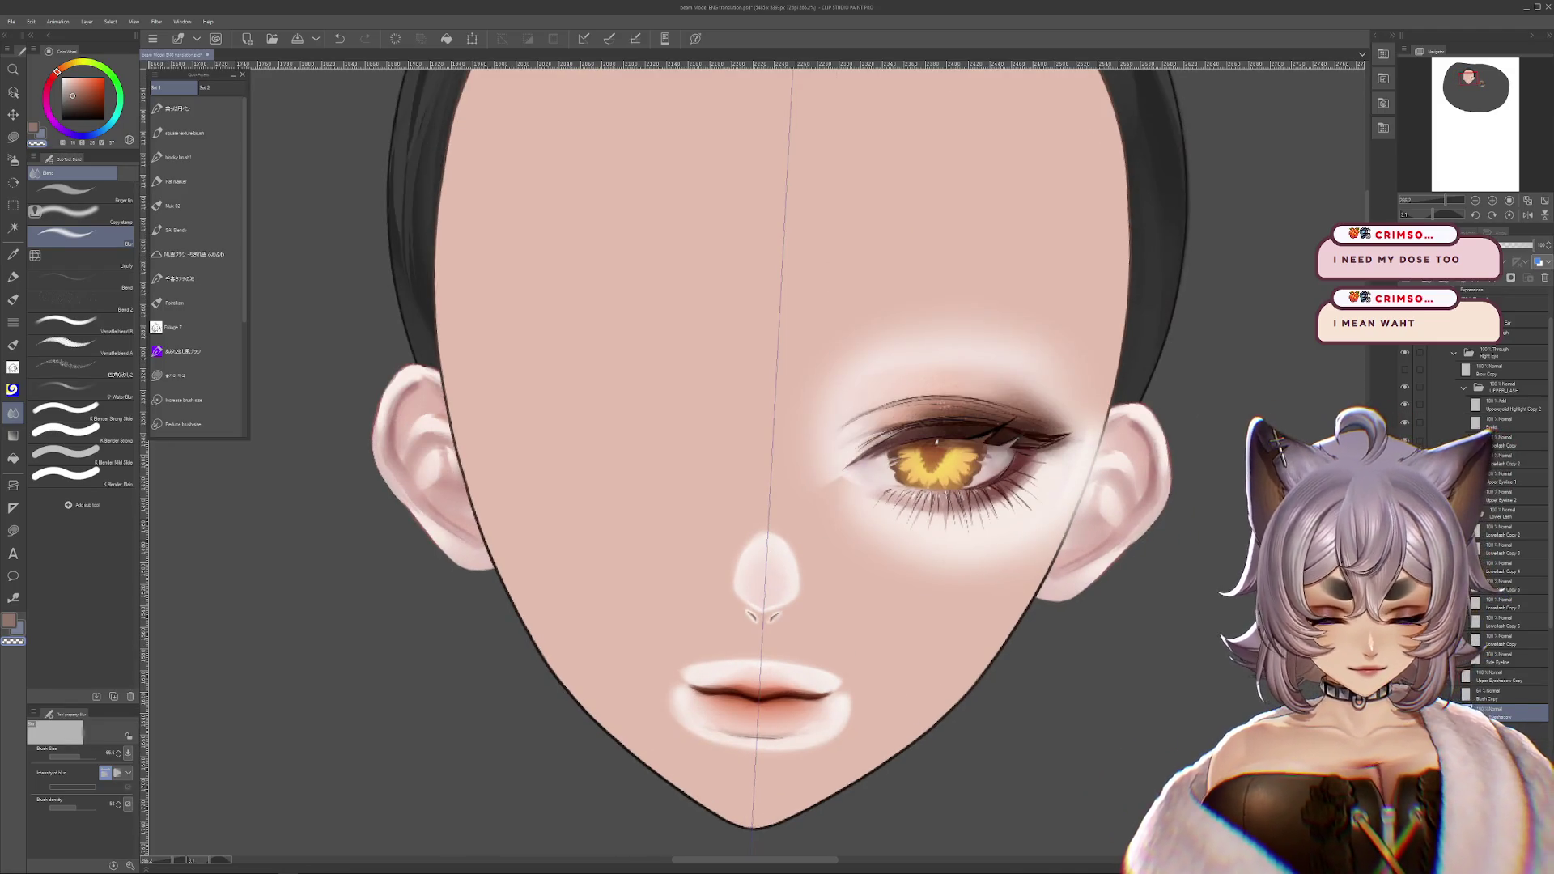
key("ctrl+z")
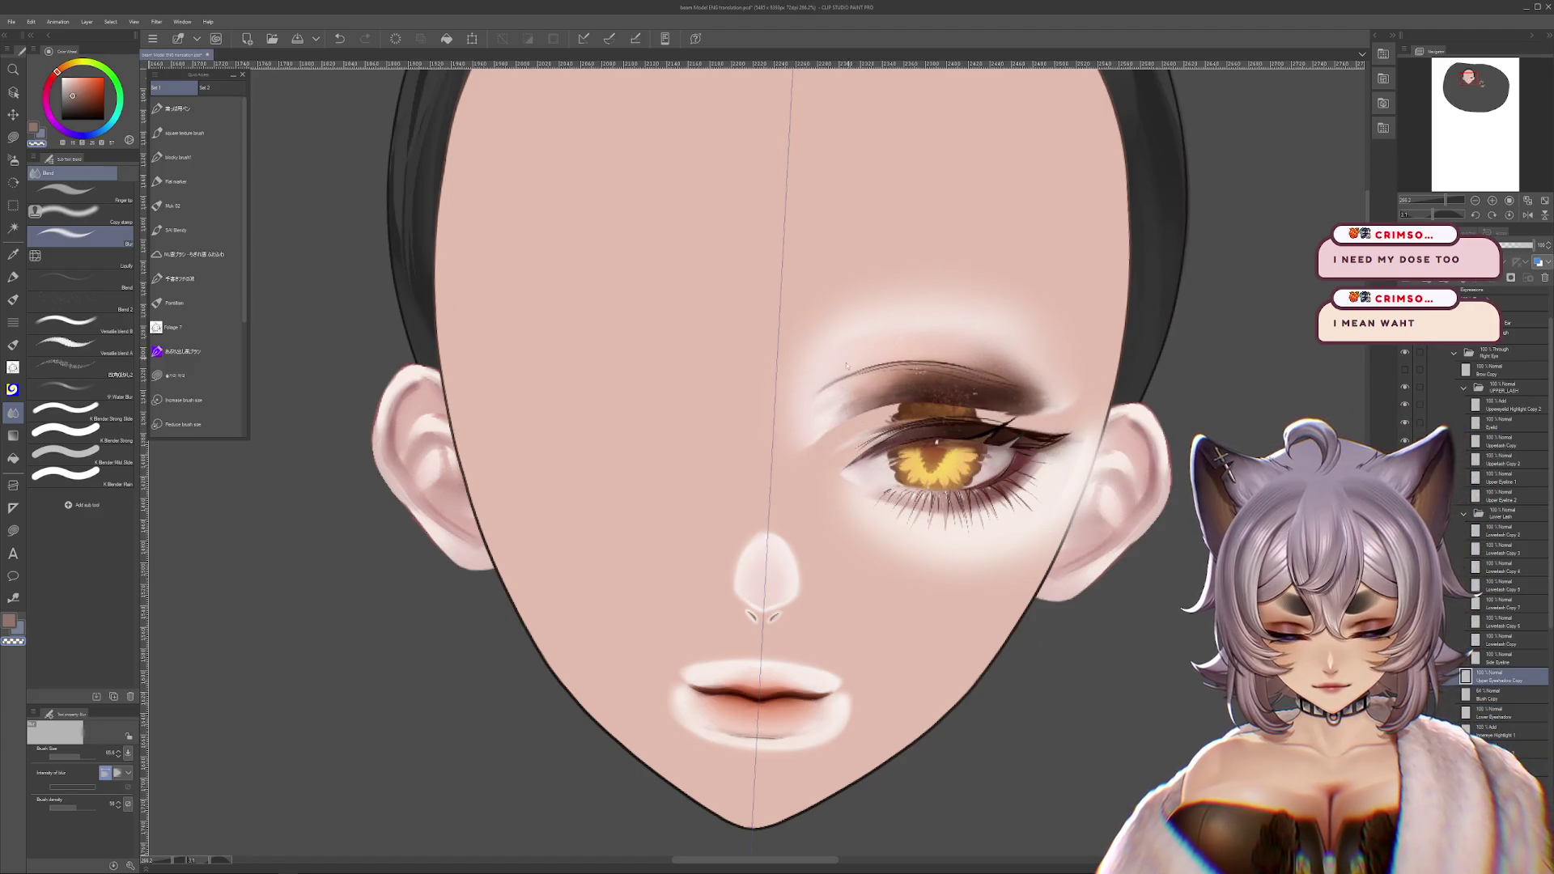
key("ctrl+y")
key("ctrl+z")
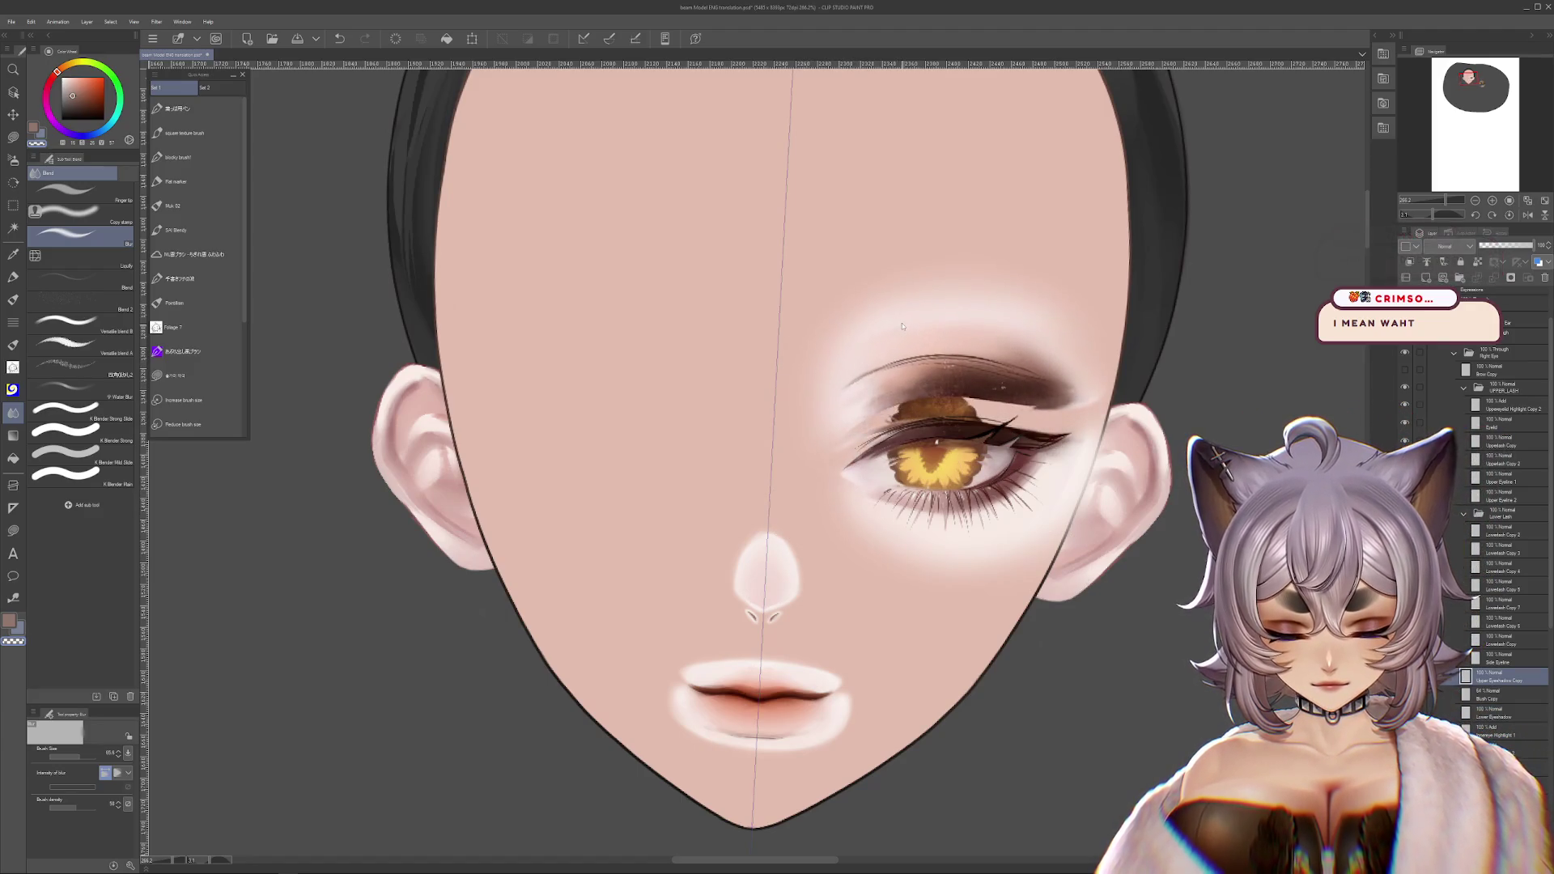
key("ctrl+y")
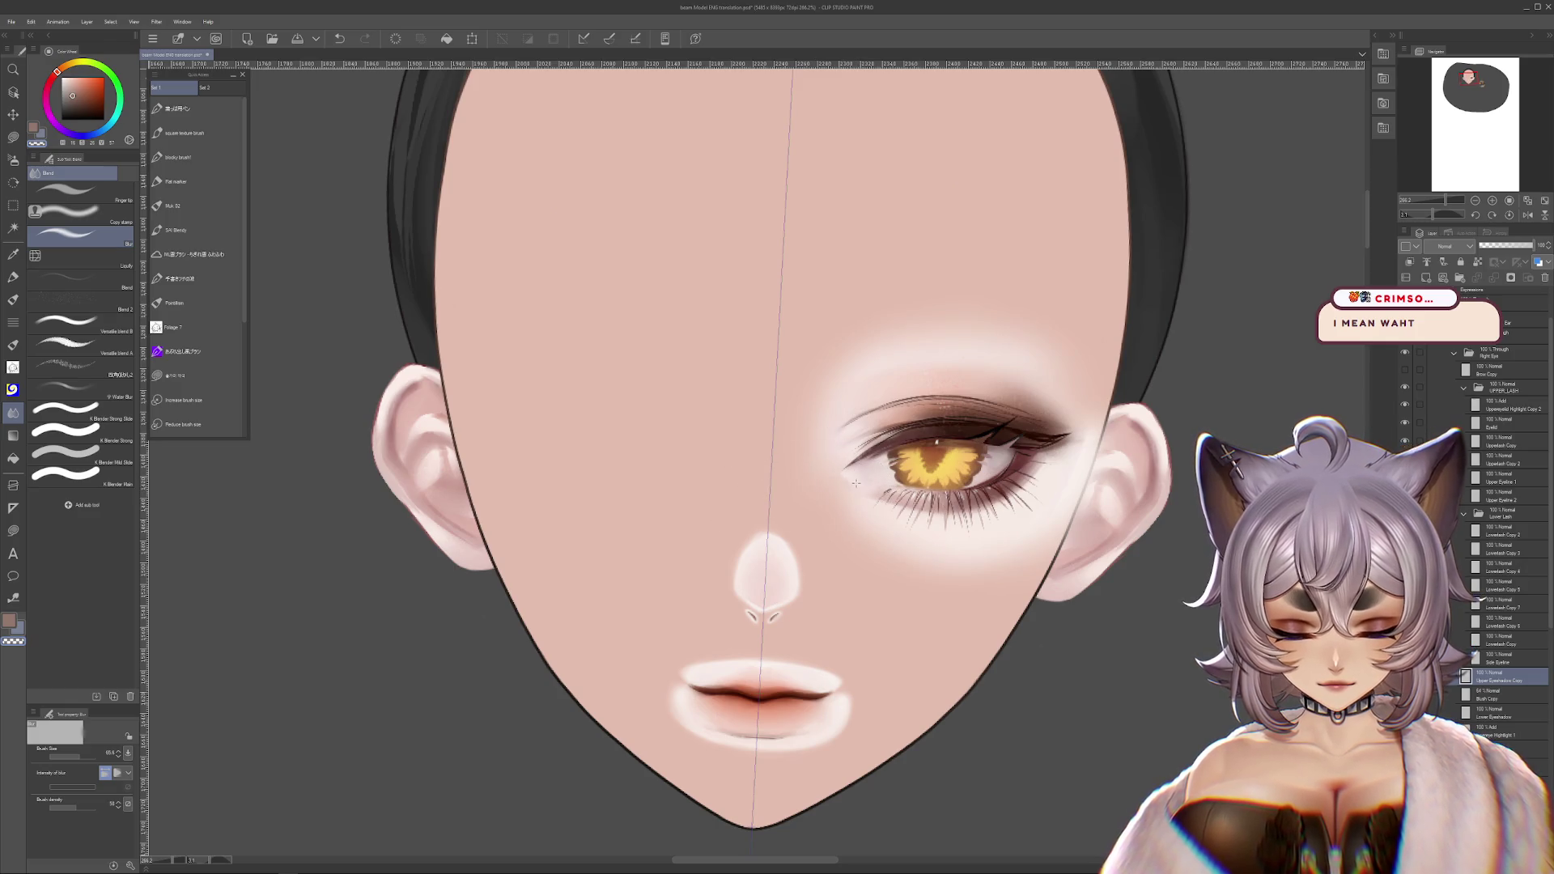
key("ctrl+z")
key("ctrl+z")
key("ctrl+z")
key("ctrl+z")
key("ctrl+z")
key("ctrl+z")
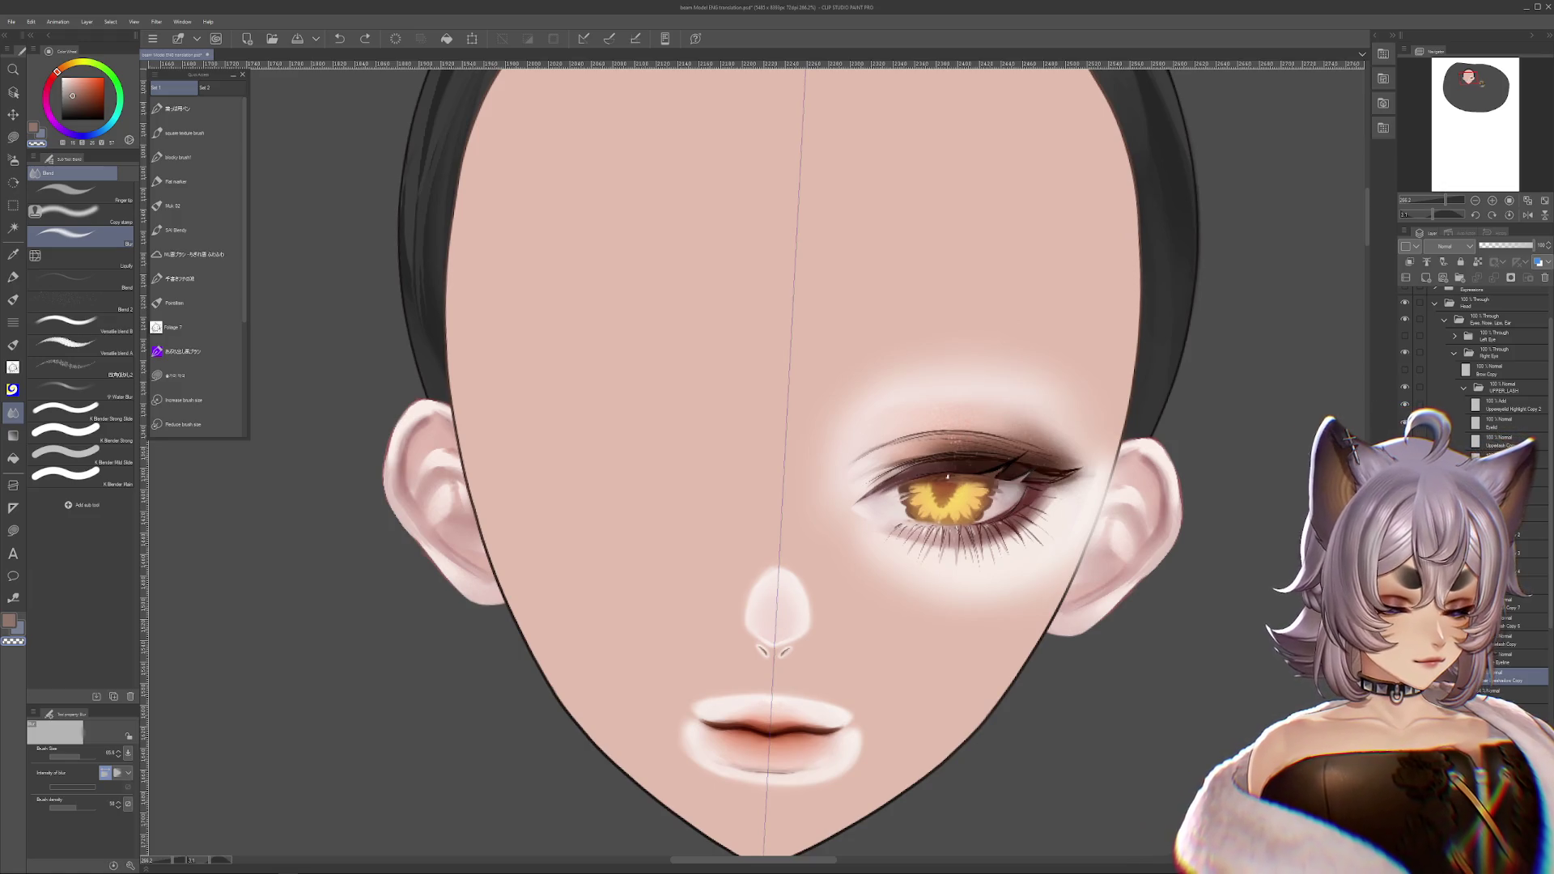
key("ctrl+y")
key("ctrl+z")
key("ctrl+y")
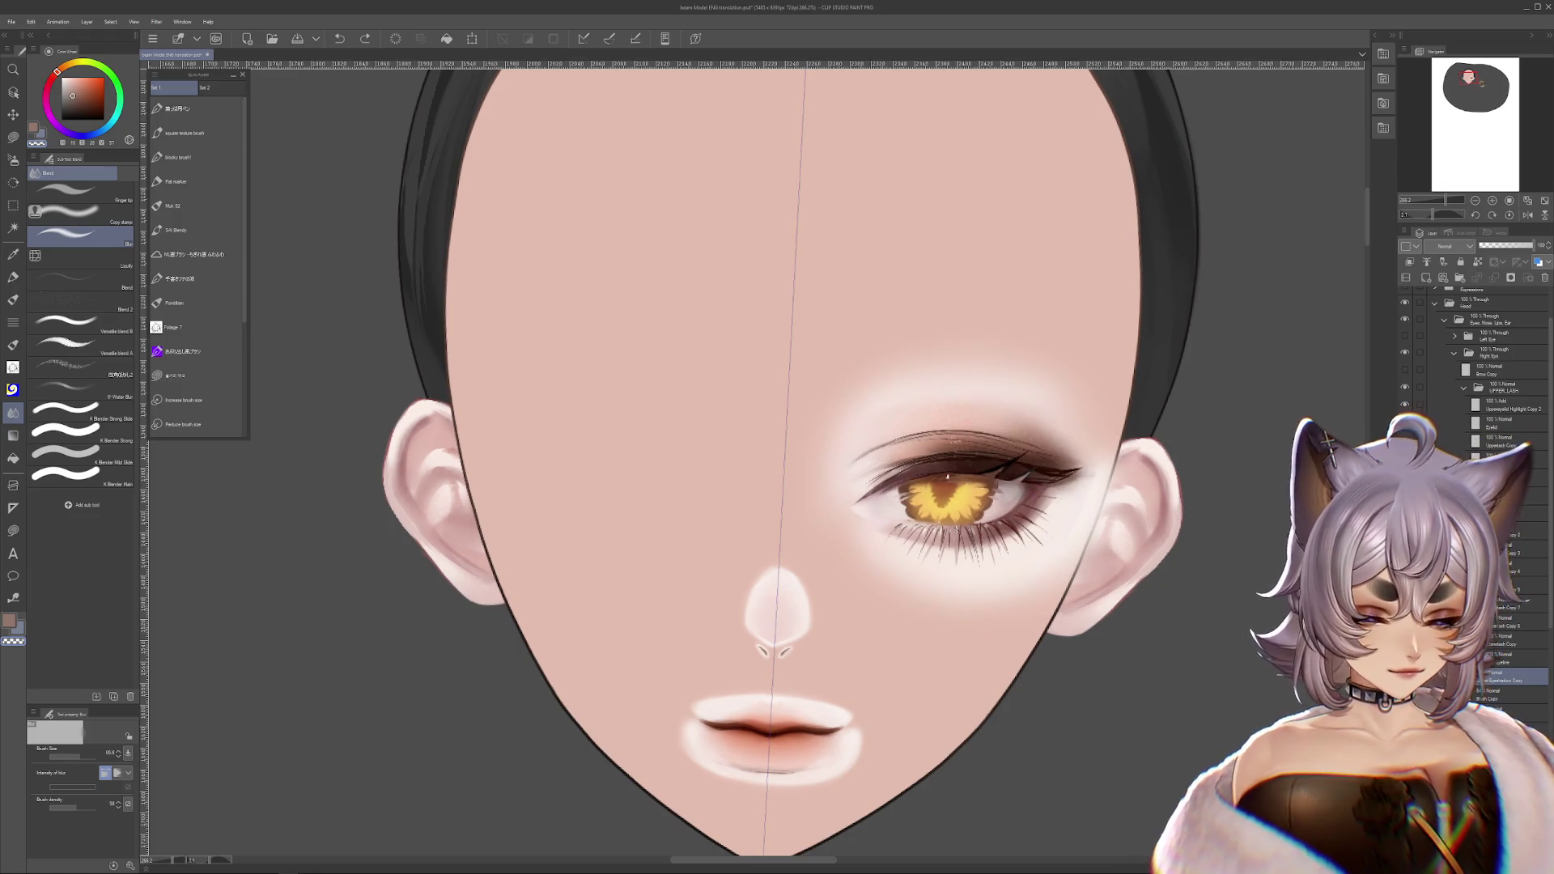
key("ctrl+z")
key("ctrl+y")
key("ctrl+z")
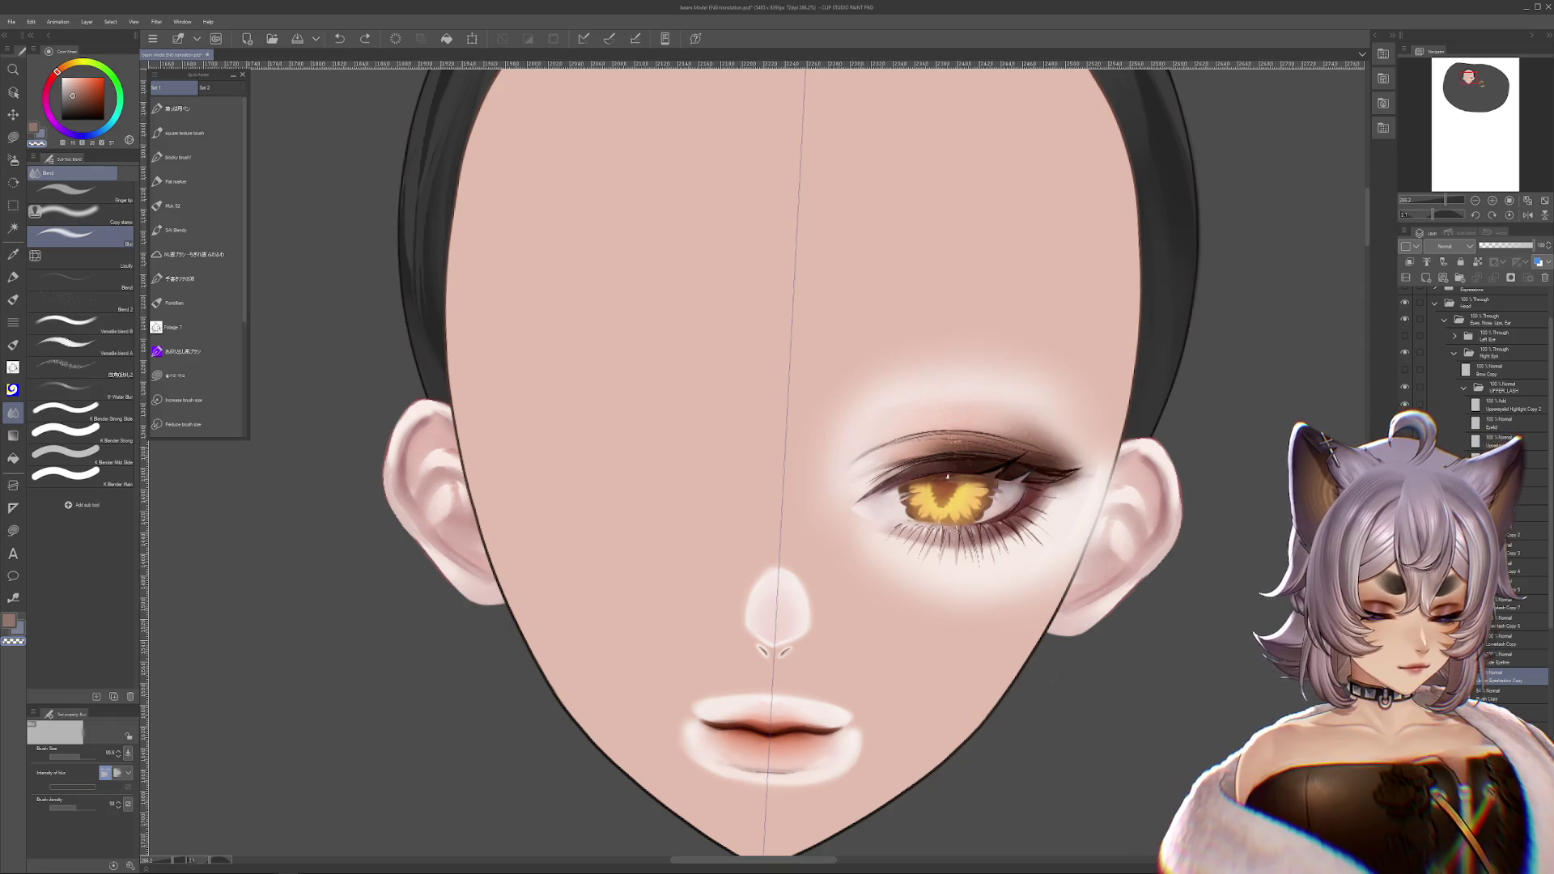
key("ctrl+y")
key("ctrl+z")
key("ctrl+y")
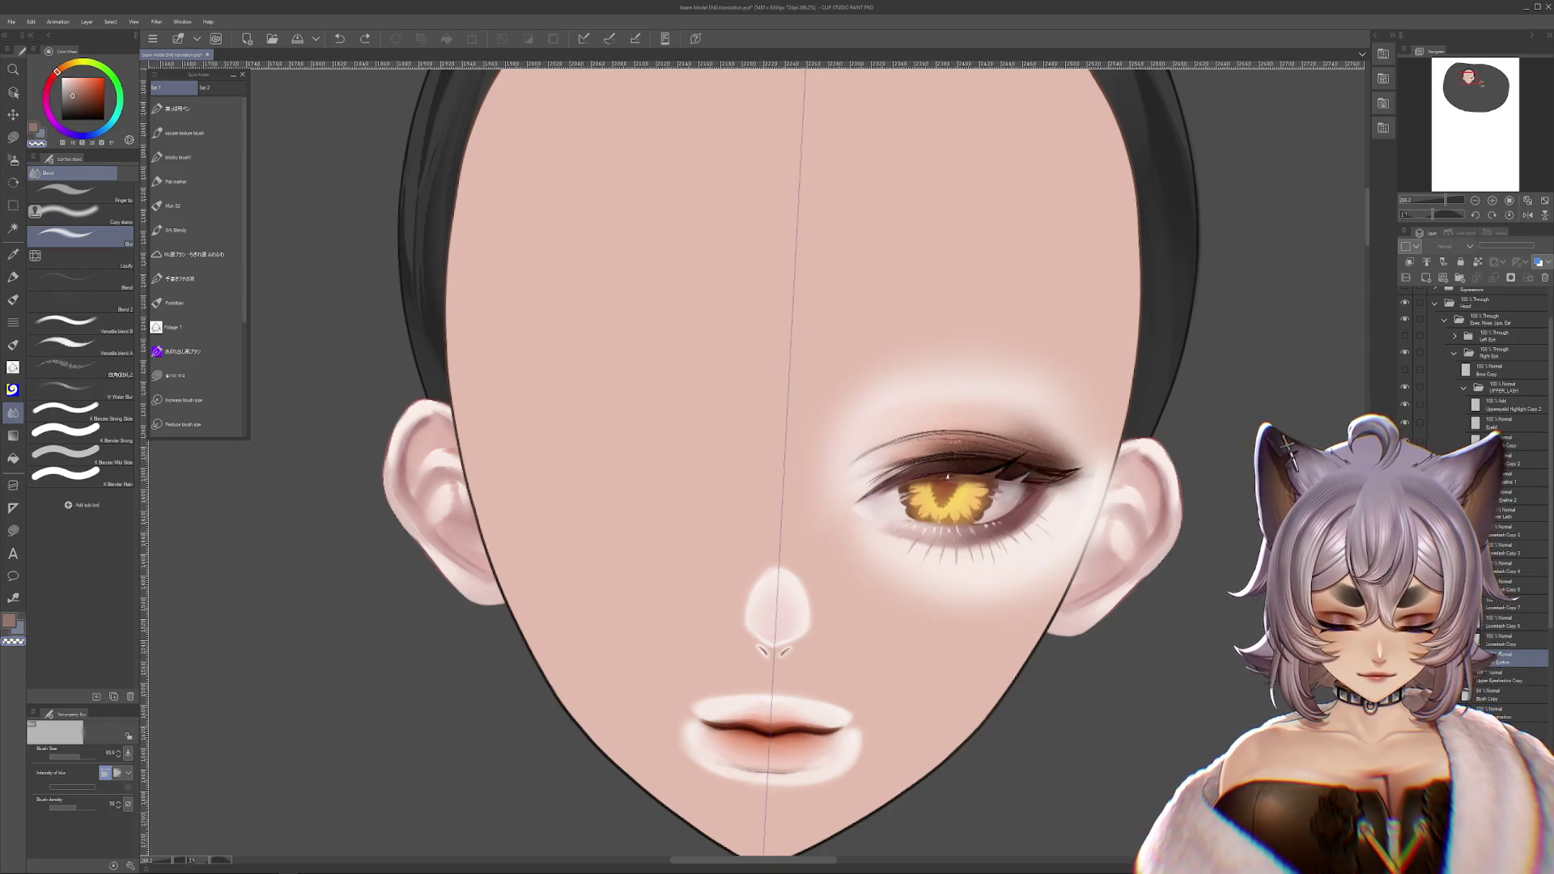
key("ctrl+z")
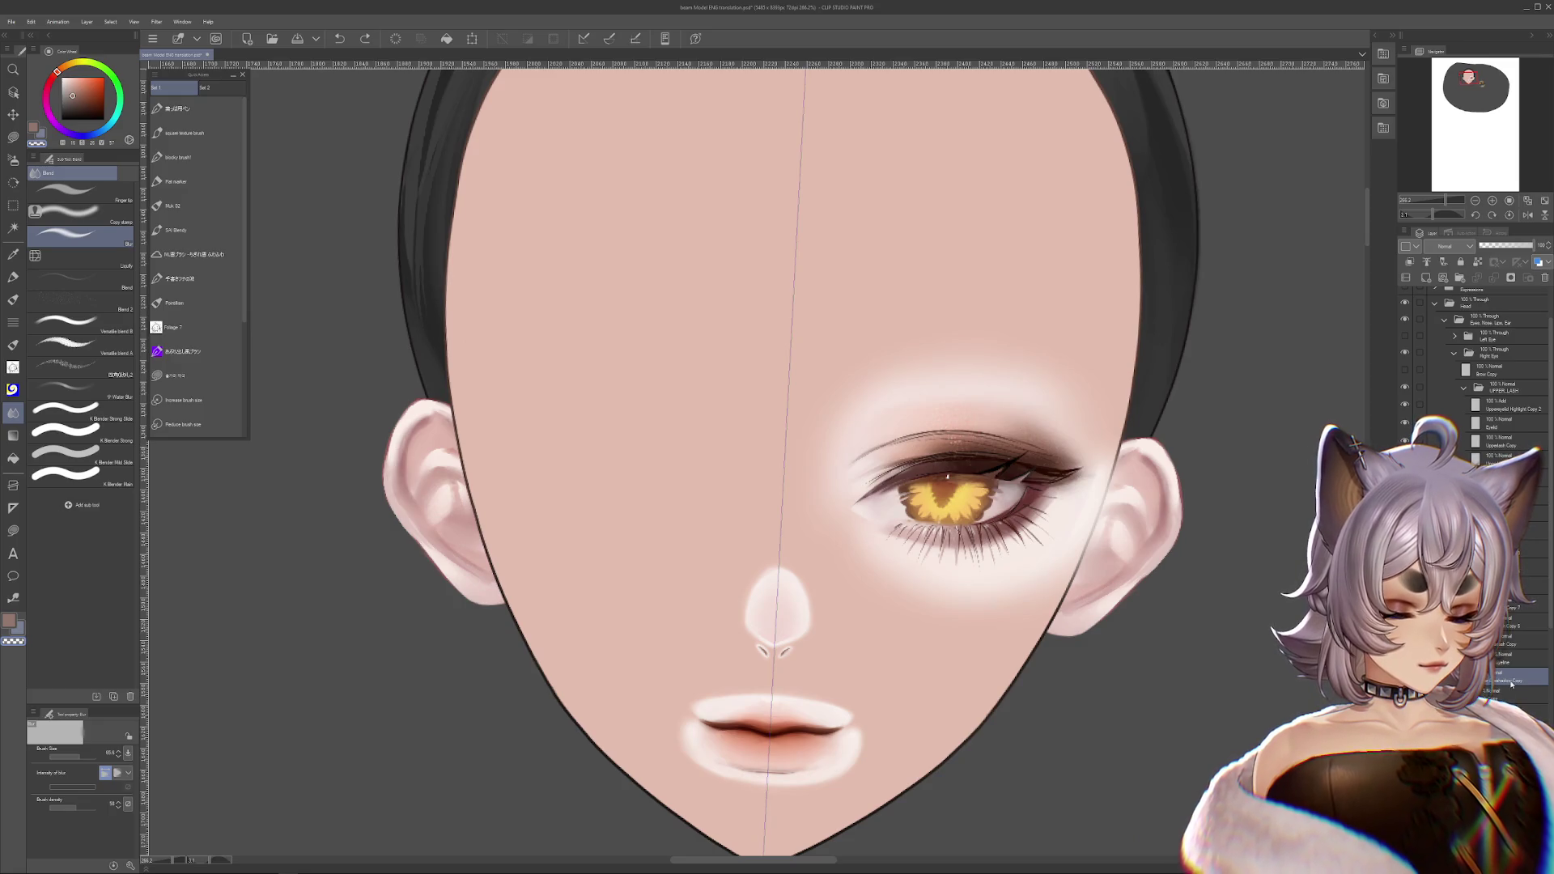
- Create a new layer and drag it higher in the layer stack
left_click(1491, 693)
key("ctrl+shift+n")
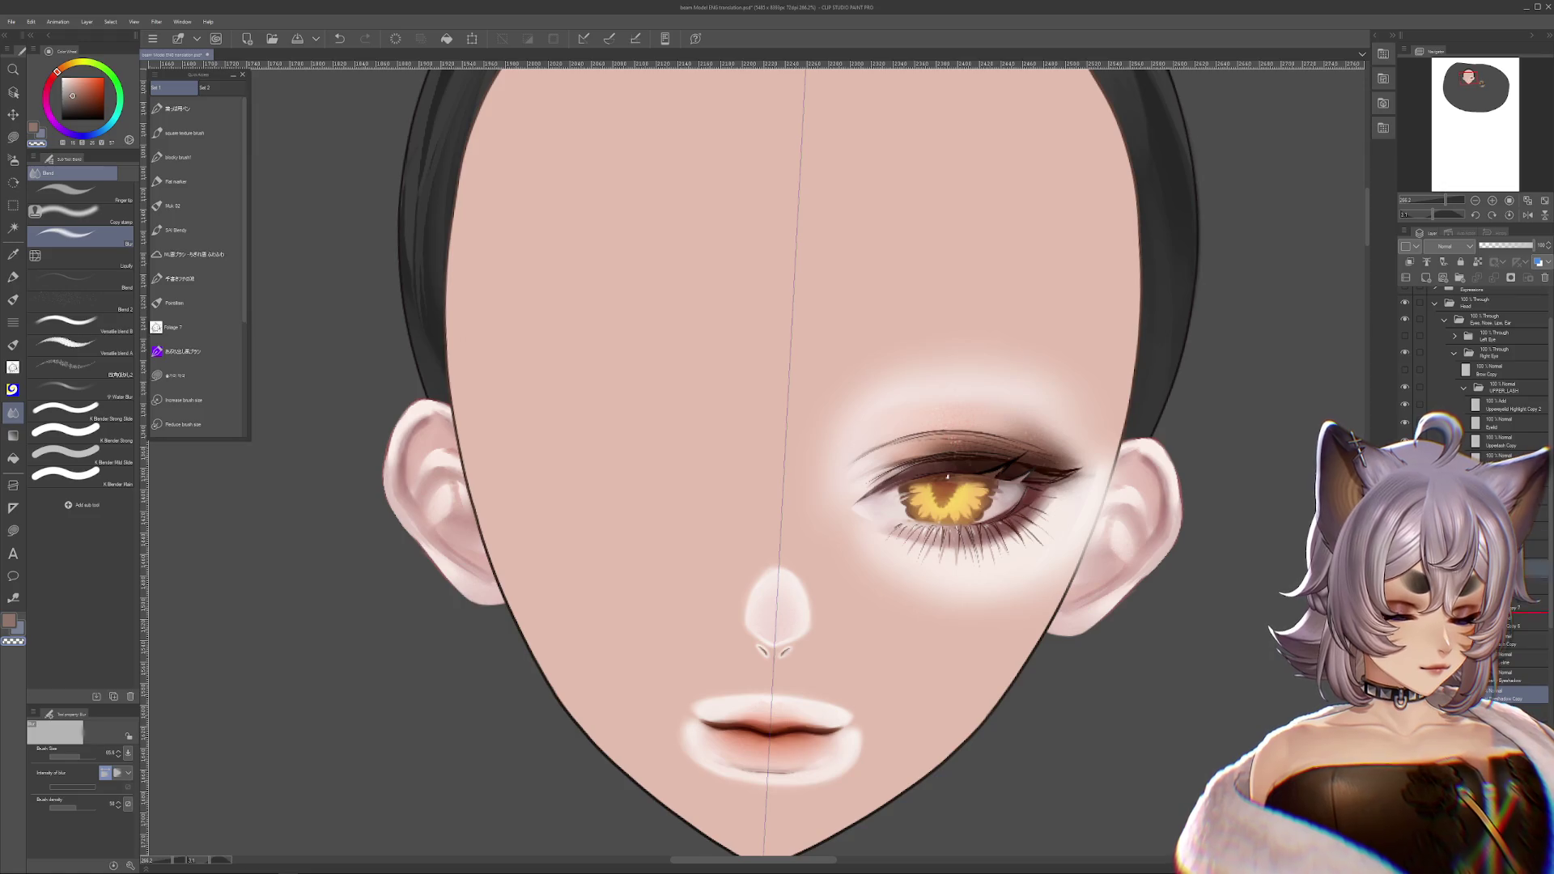
left_click_drag(1509, 694, 1504, 511)
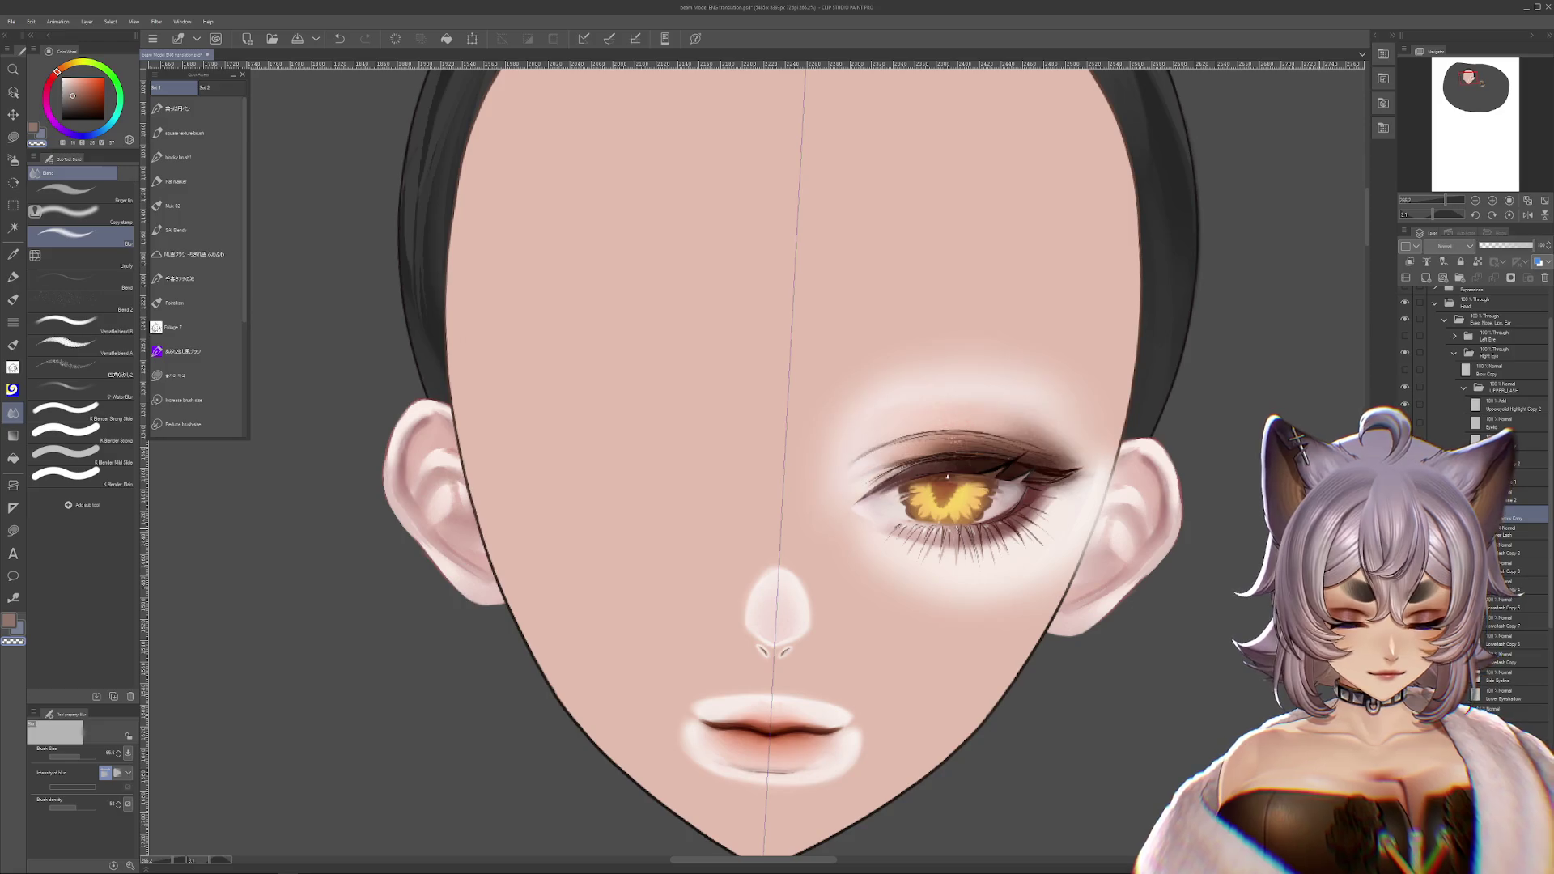
scroll(1123, 463, "up", 5)
- Select the Lower Eyeshadow layer with the Blend tool and undo its last change
key("j")
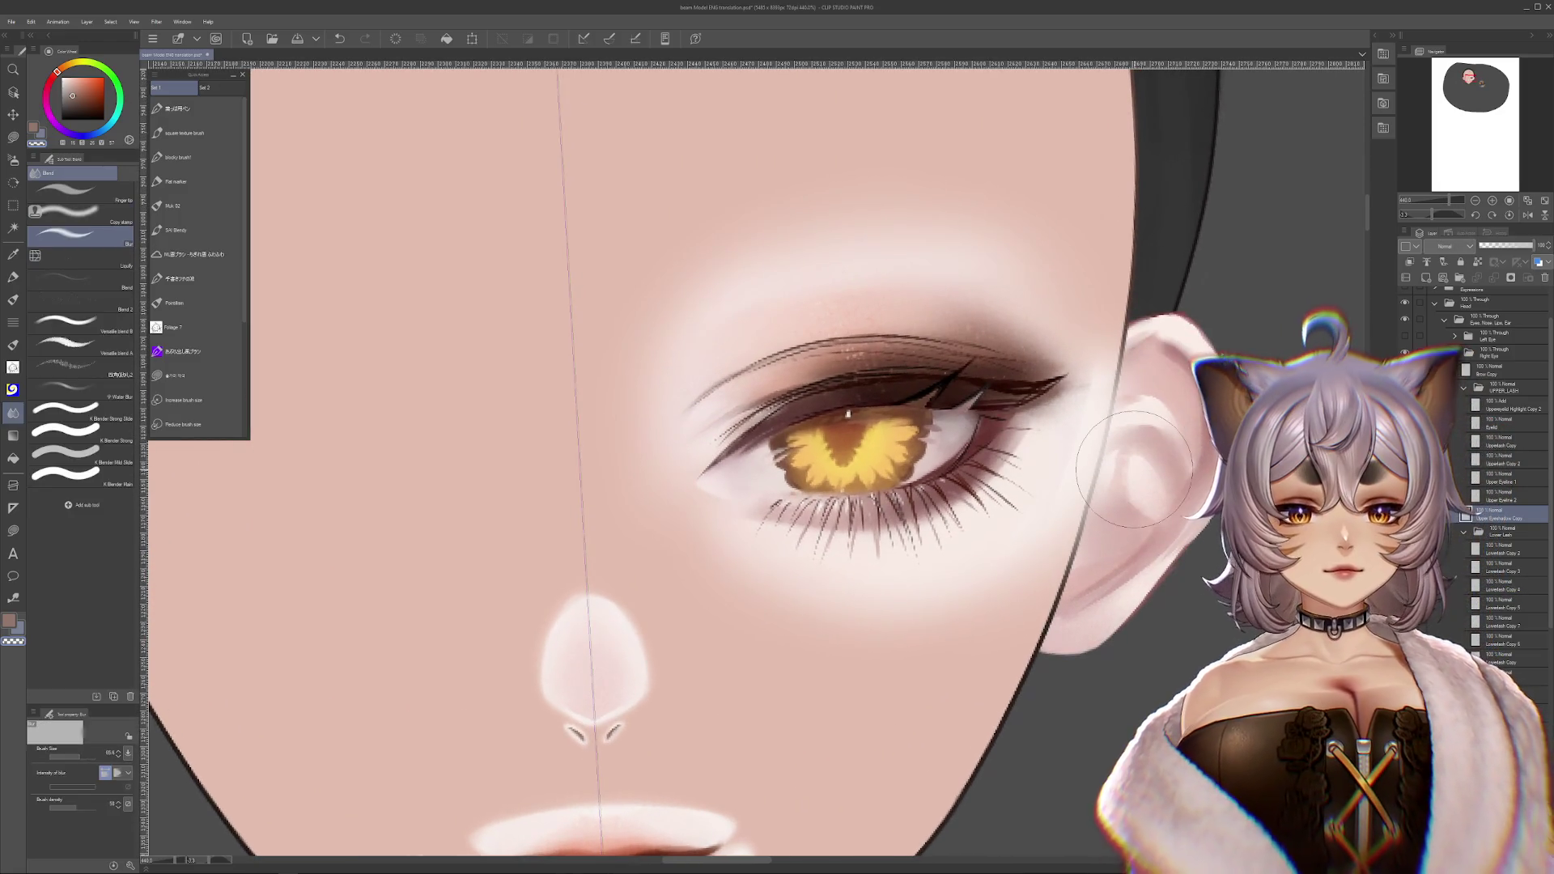
left_click_drag(1123, 463, 1146, 491)
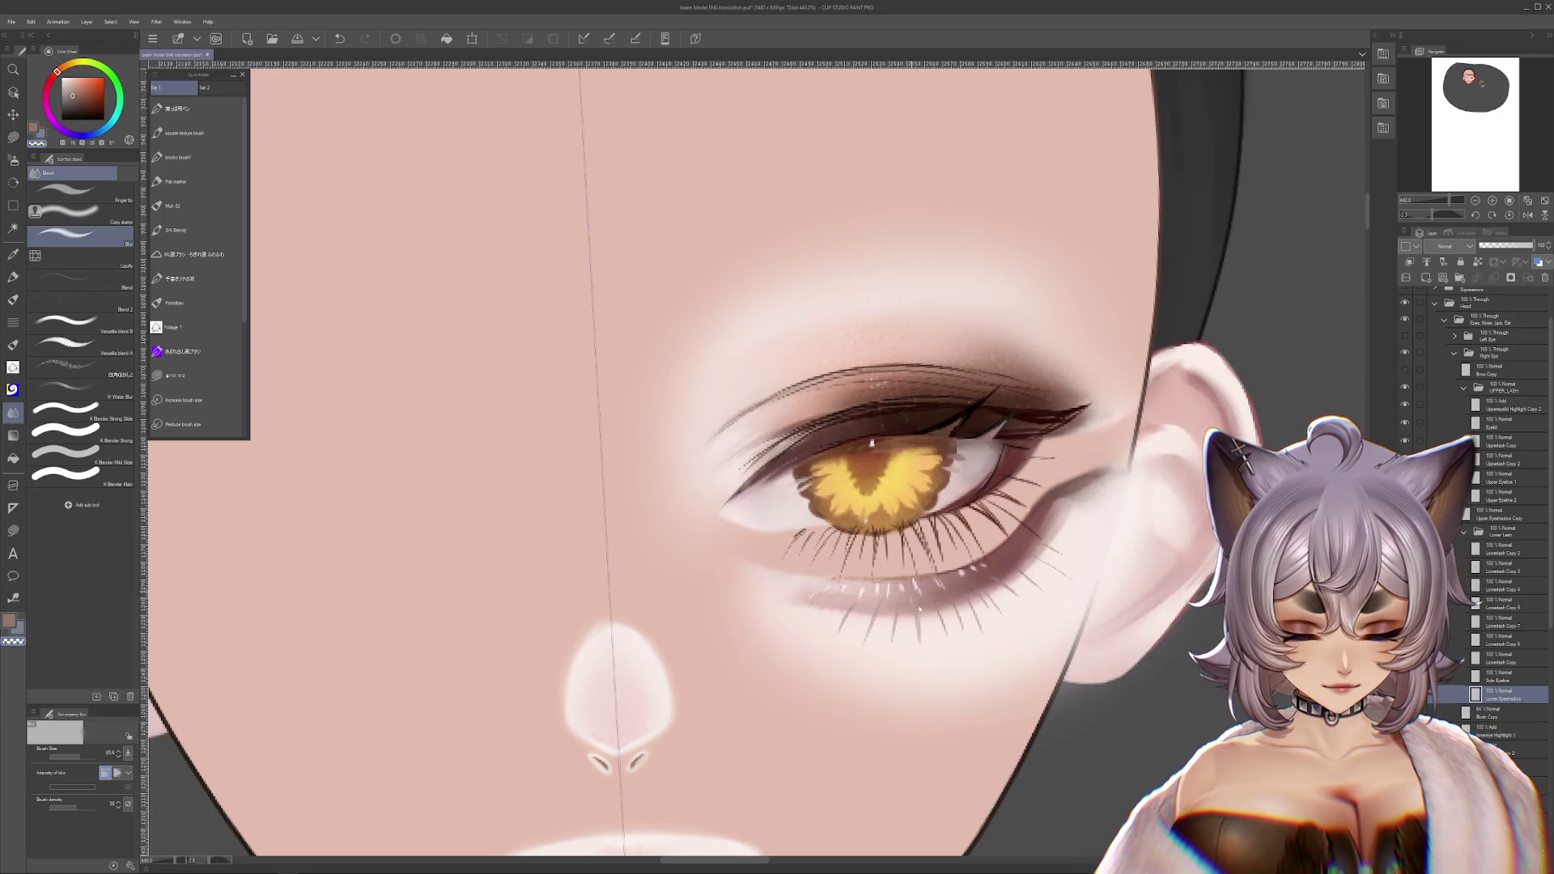
left_click(891, 508, "ctrl+shift")
key("ctrl+z")
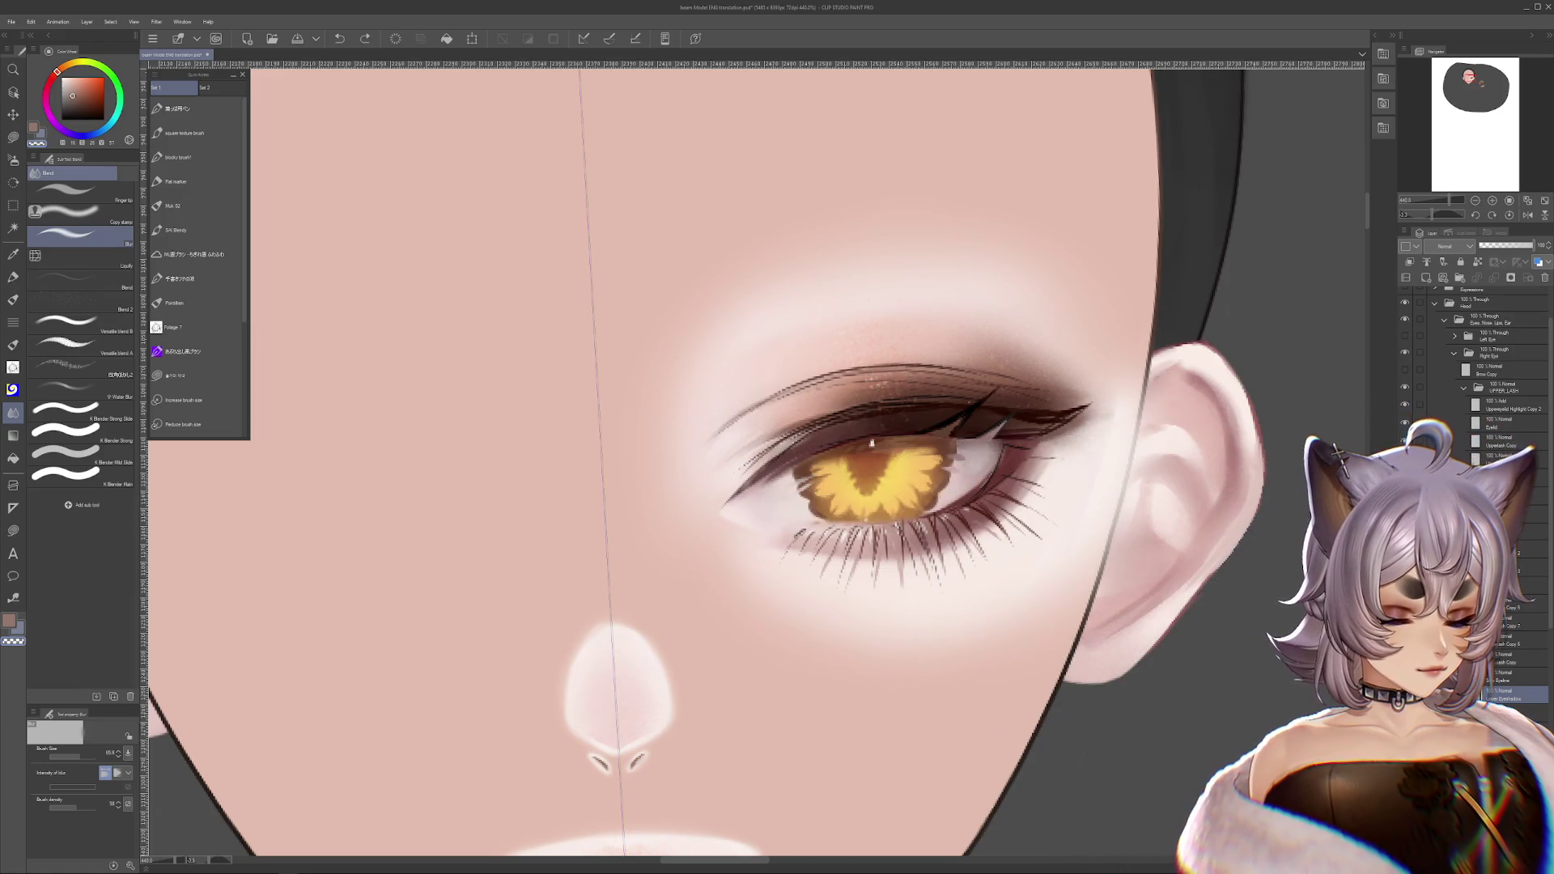
scroll(1489, 405, "down", 3)
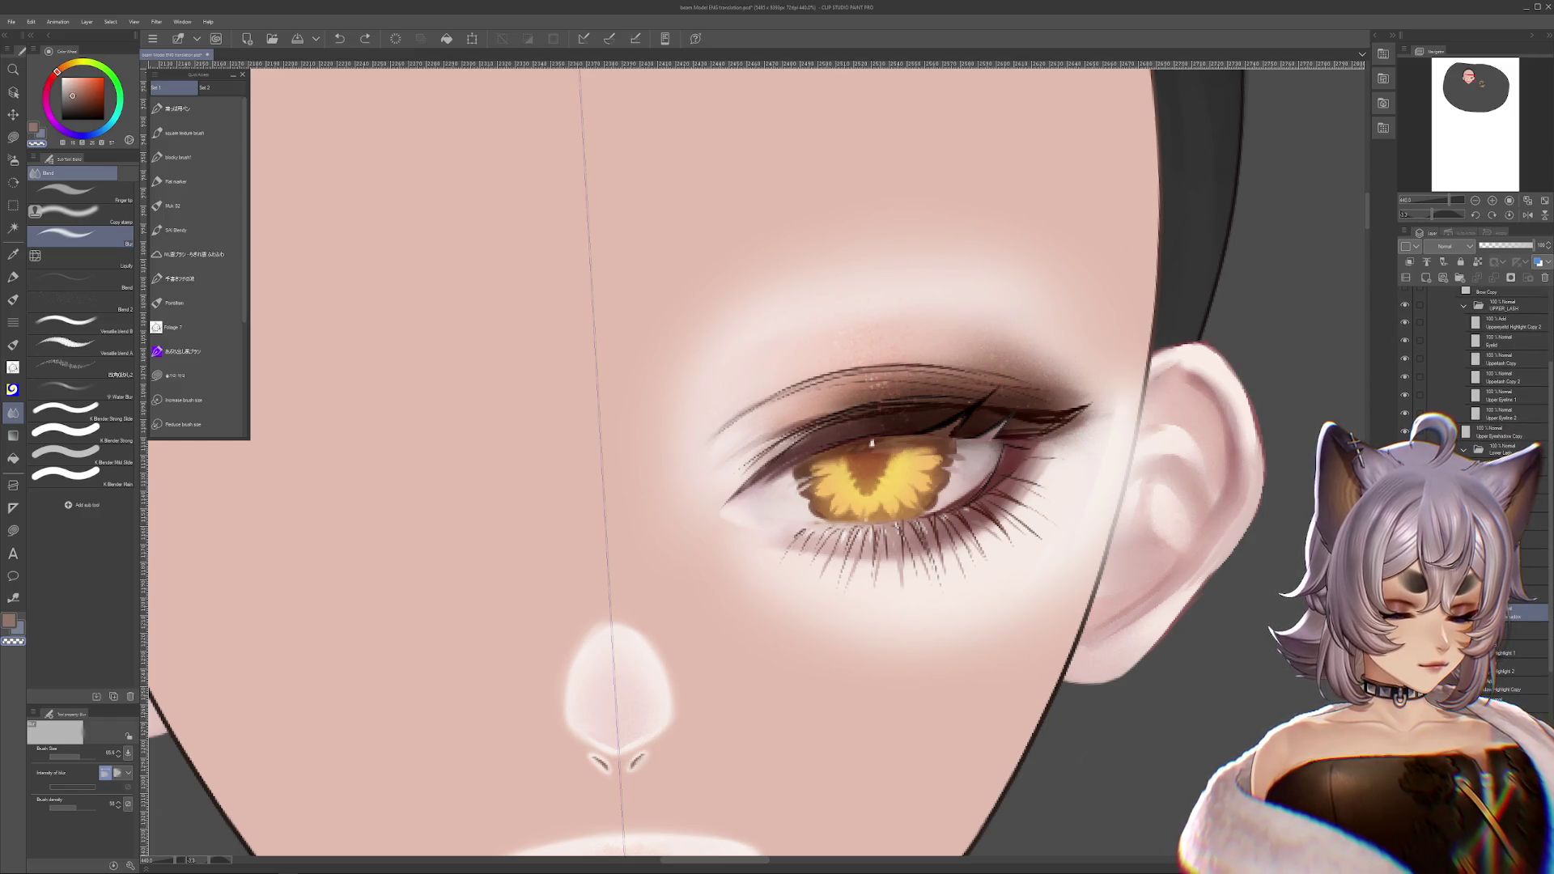
scroll(863, 536, "up", 3)
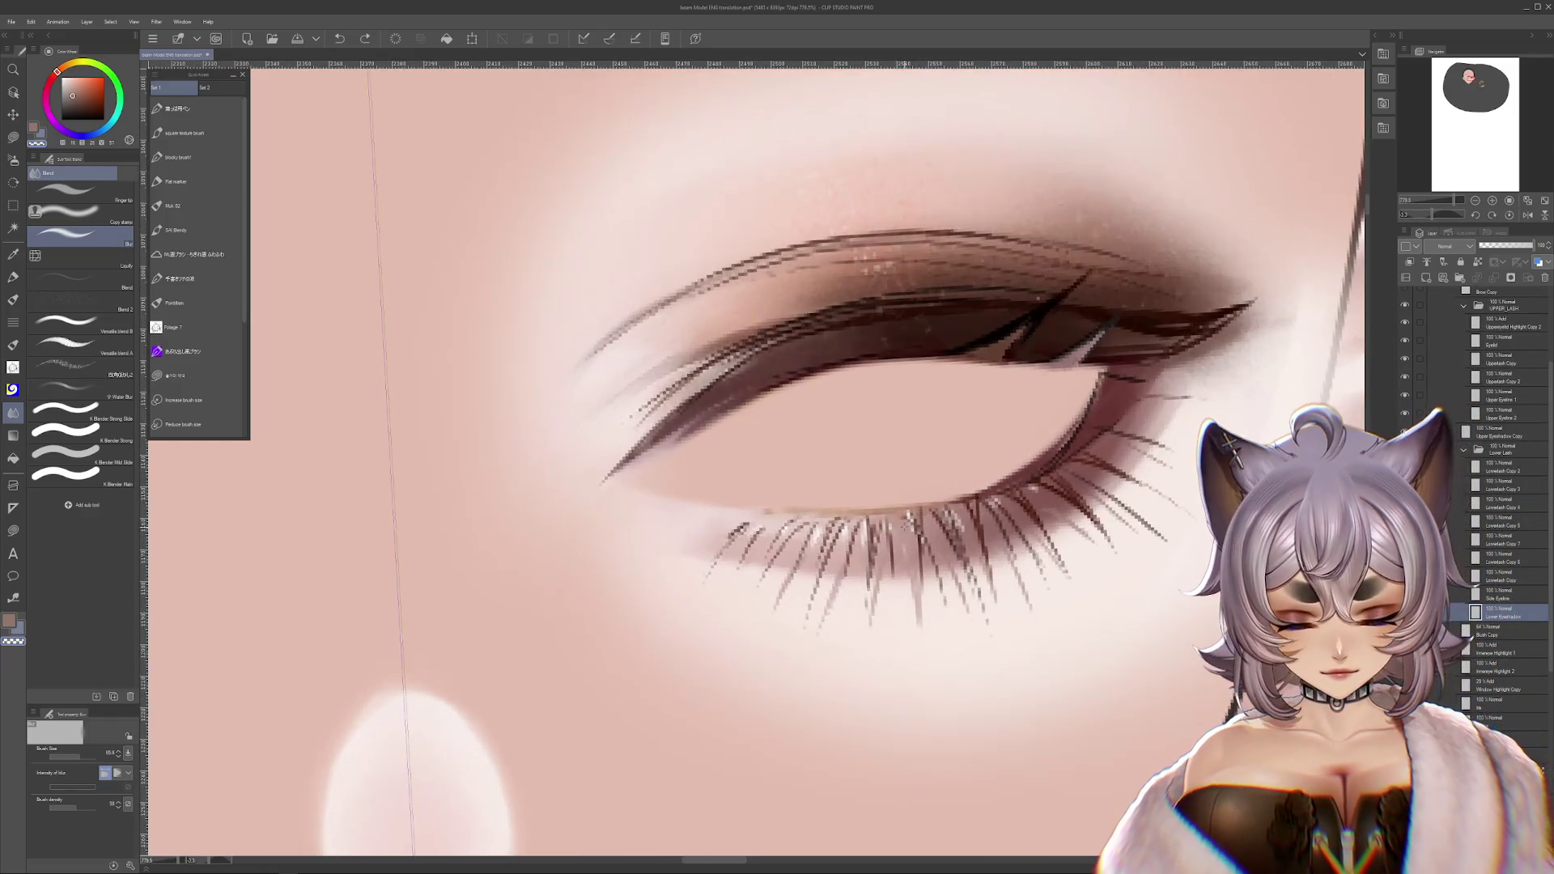
- Undo the smeared lower eyeshadow blending and hide the skin layer behind the eye
key("ctrl+z")
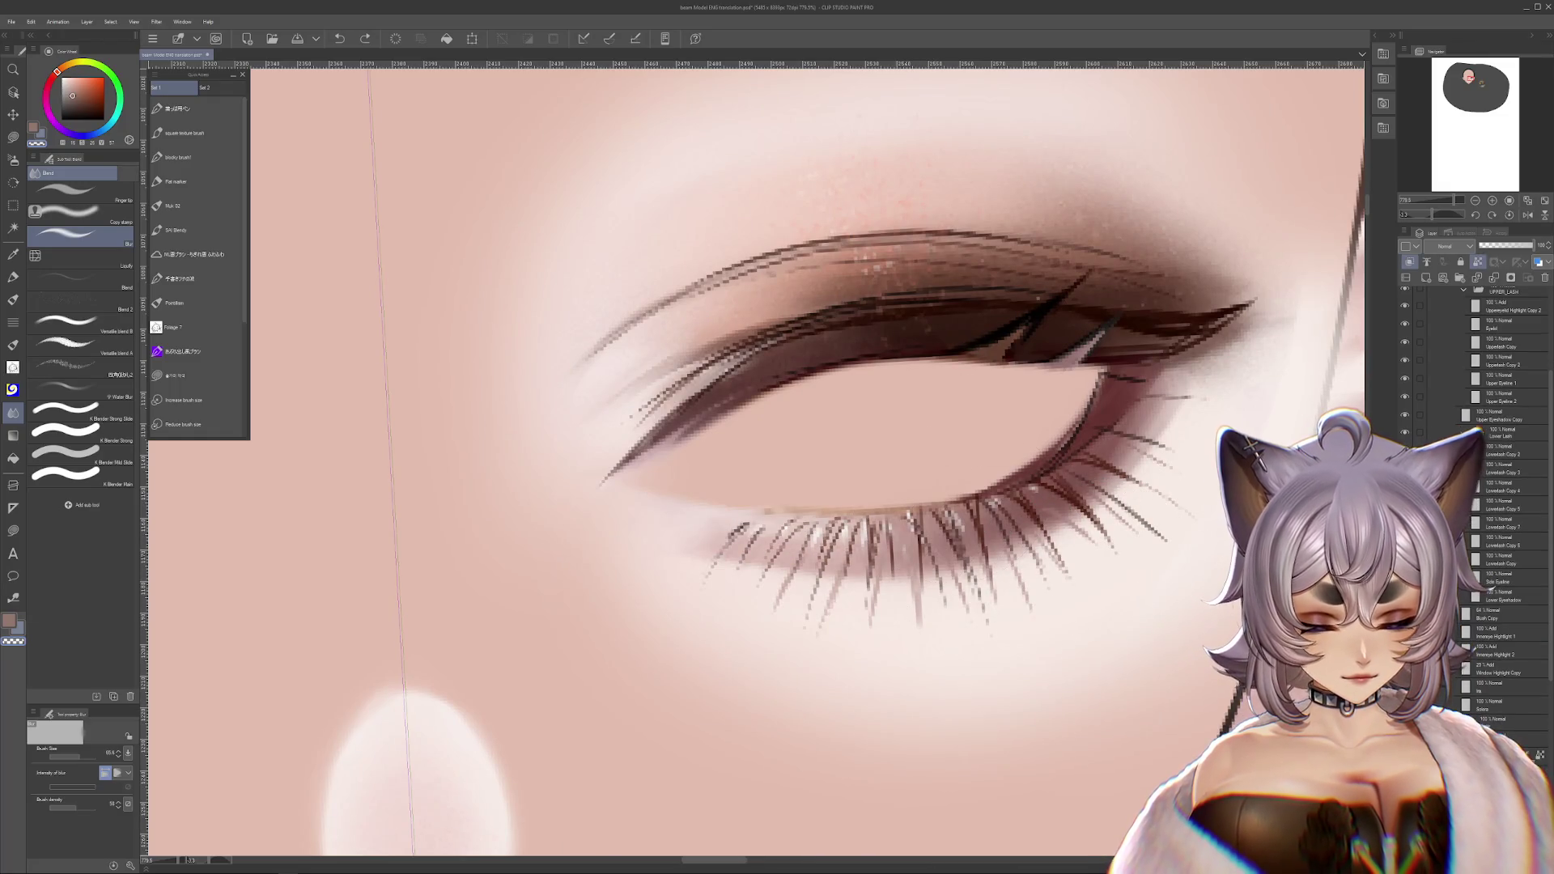
key("ctrl+z")
mouse_move(938, 389)
left_mouse_down()
mouse_move(902, 486)
mouse_move(680, 591)
mouse_move(607, 295)
mouse_move(706, 370)
mouse_move(882, 356)
left_mouse_up()
key("ctrl+z")
key("ctrl+y")
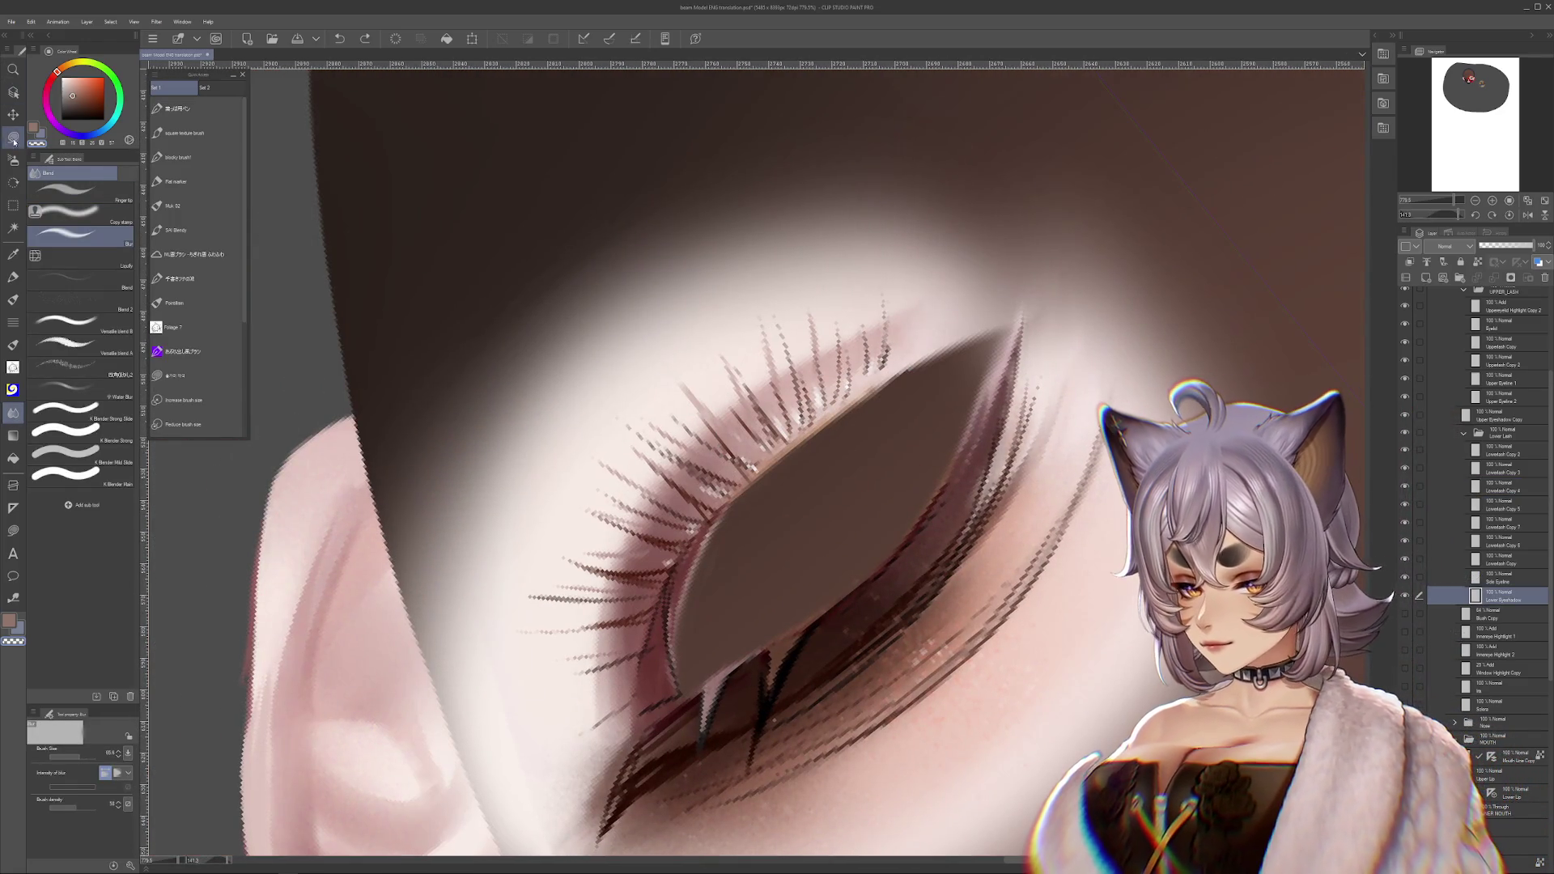
- Rotate the canvas and lasso a region along the lower lash line
left_click(13, 137)
mouse_move(973, 329)
left_mouse_down()
mouse_move(1001, 515)
mouse_move(1006, 479)
mouse_move(842, 696)
left_mouse_up()
key("alt+bracketright")
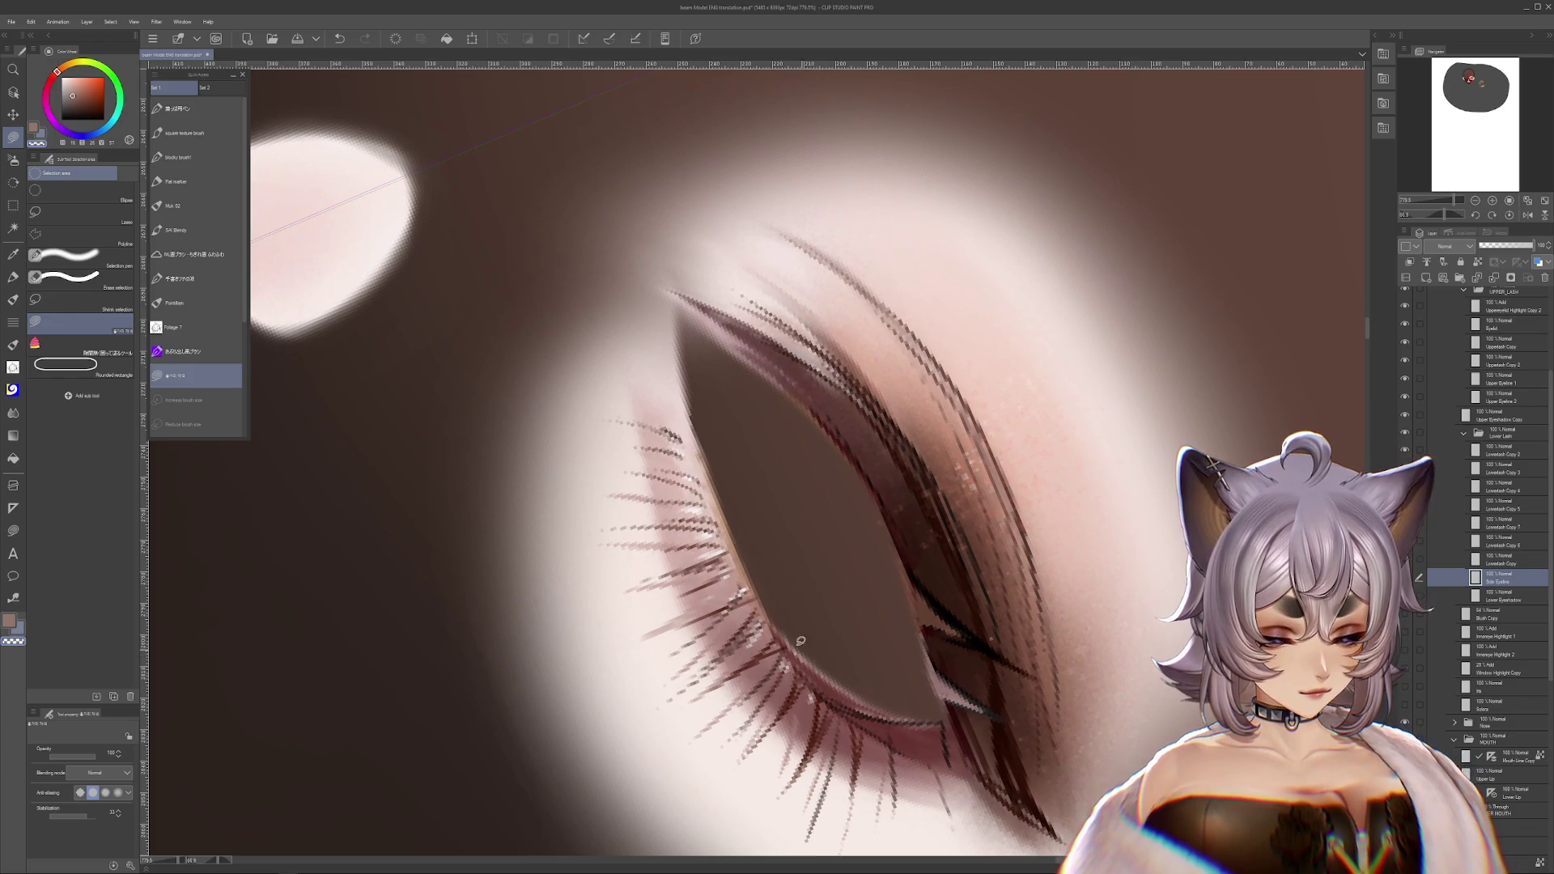
mouse_move(896, 670)
left_mouse_down()
mouse_move(846, 693)
mouse_move(892, 583)
left_mouse_up()
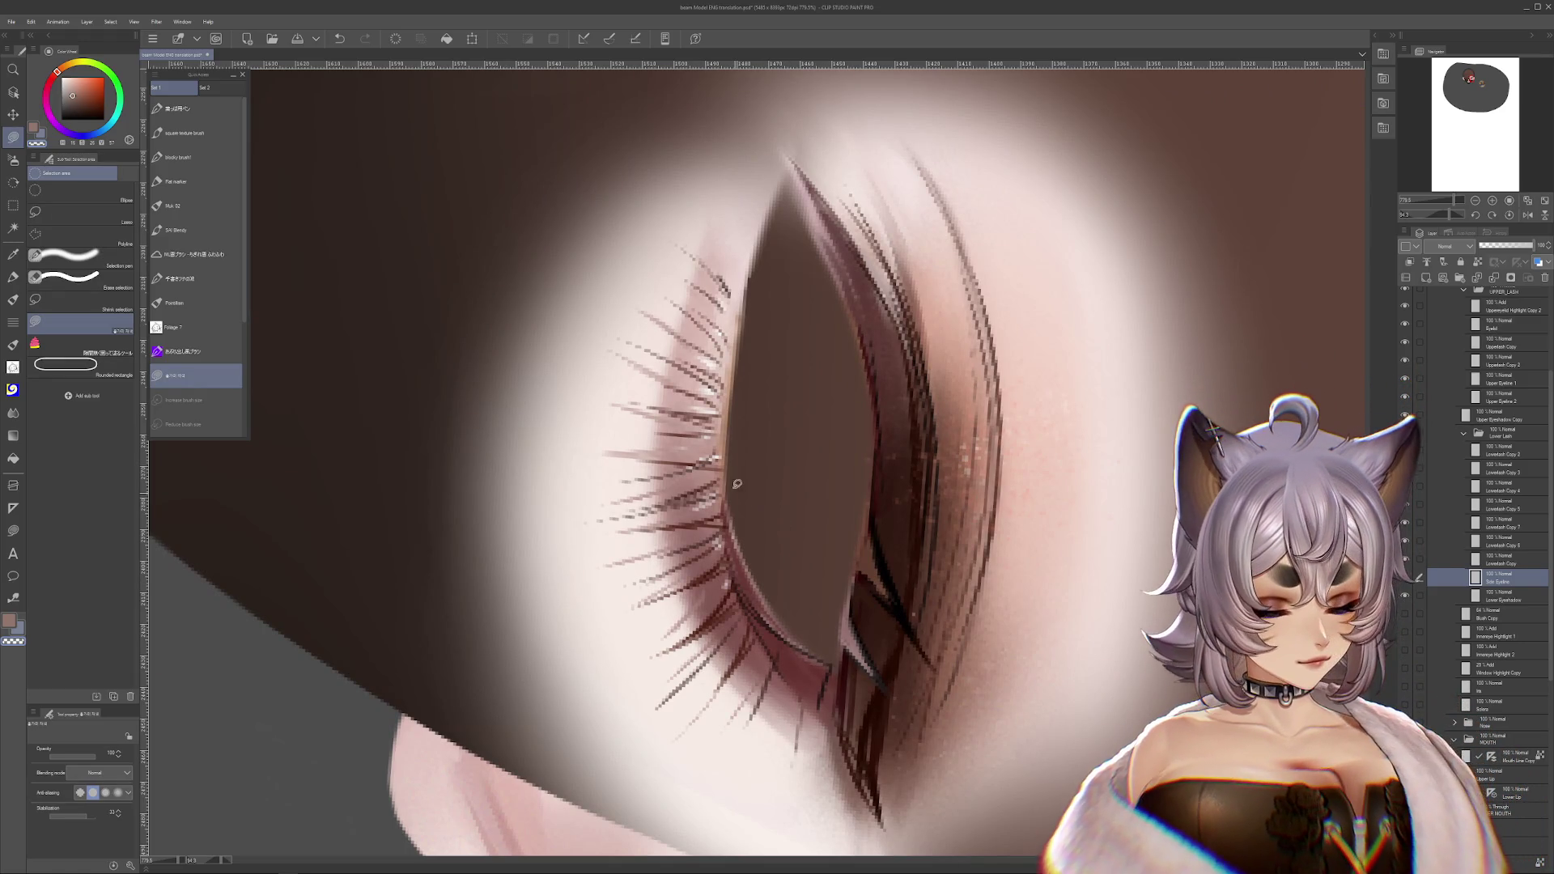
left_click_drag(756, 494, 792, 514)
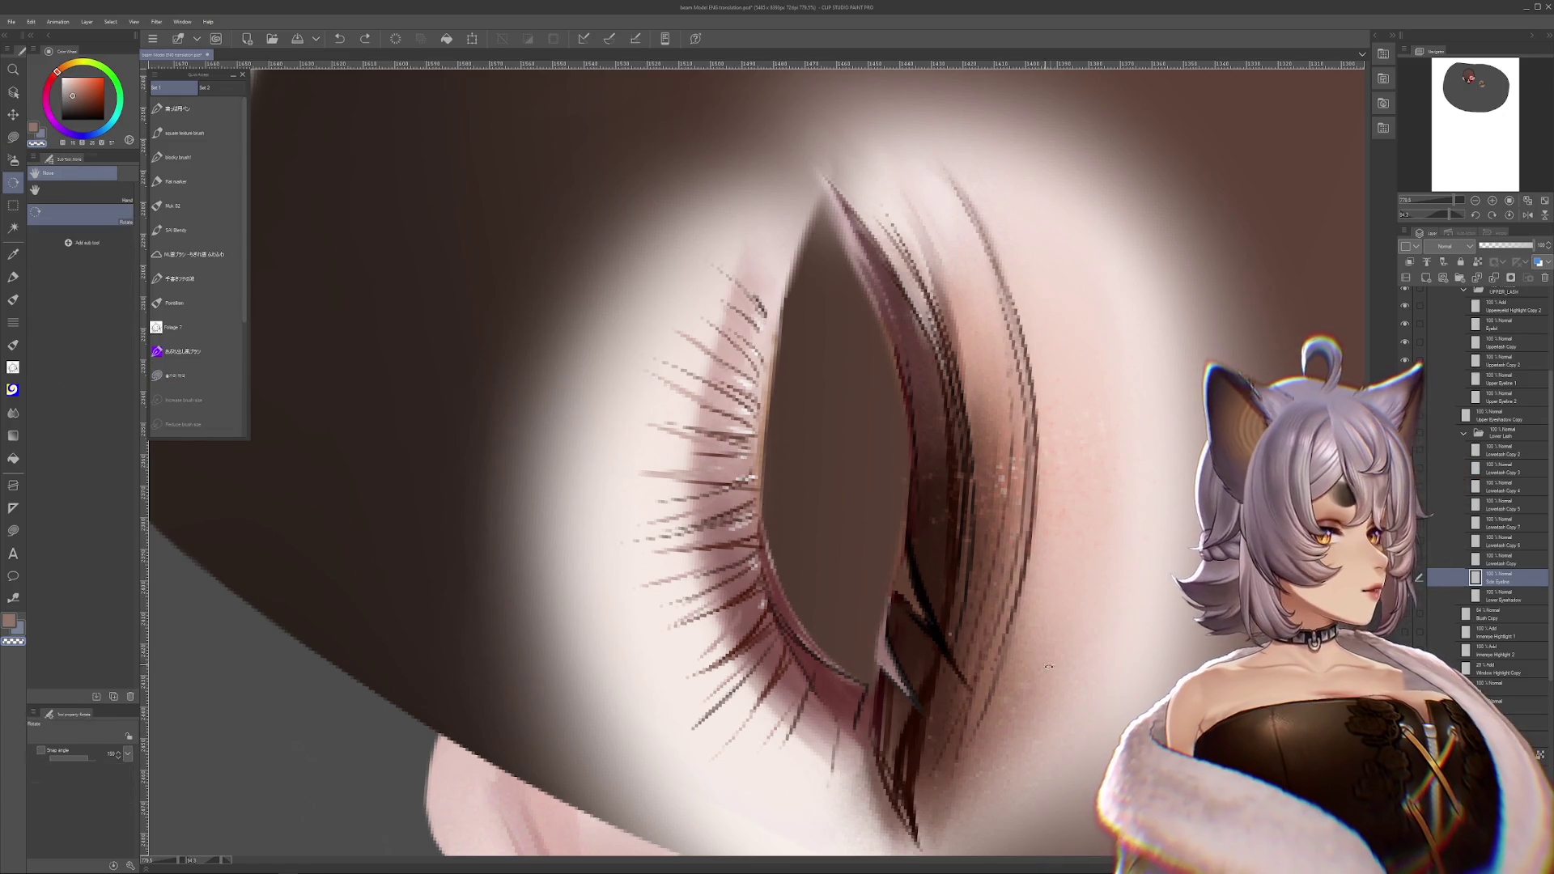
left_click_drag(943, 601, 738, 510)
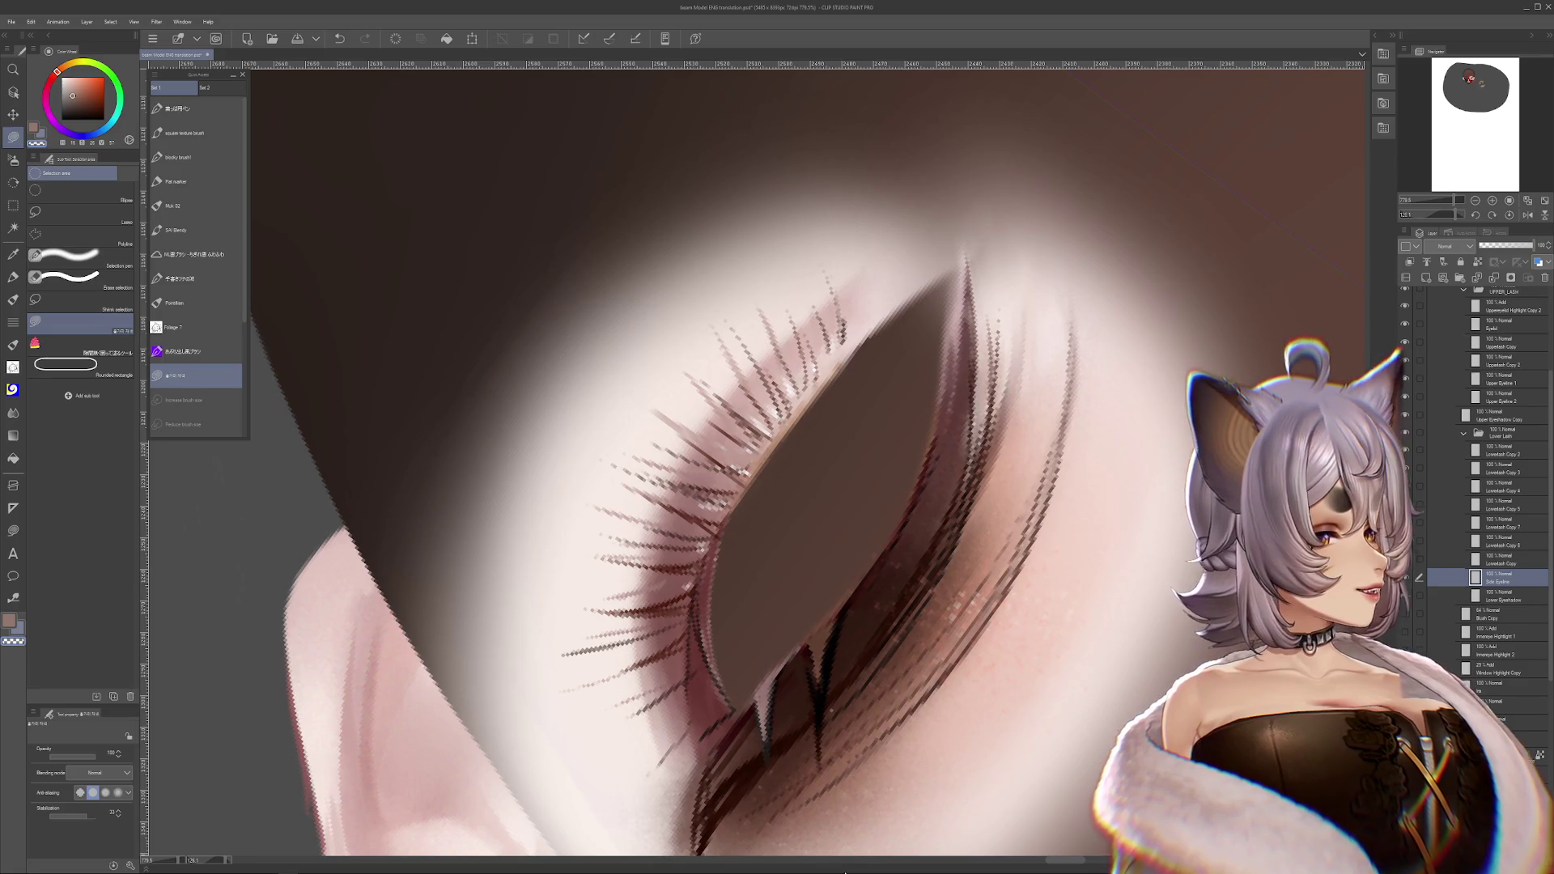
left_click_drag(722, 574, 815, 583)
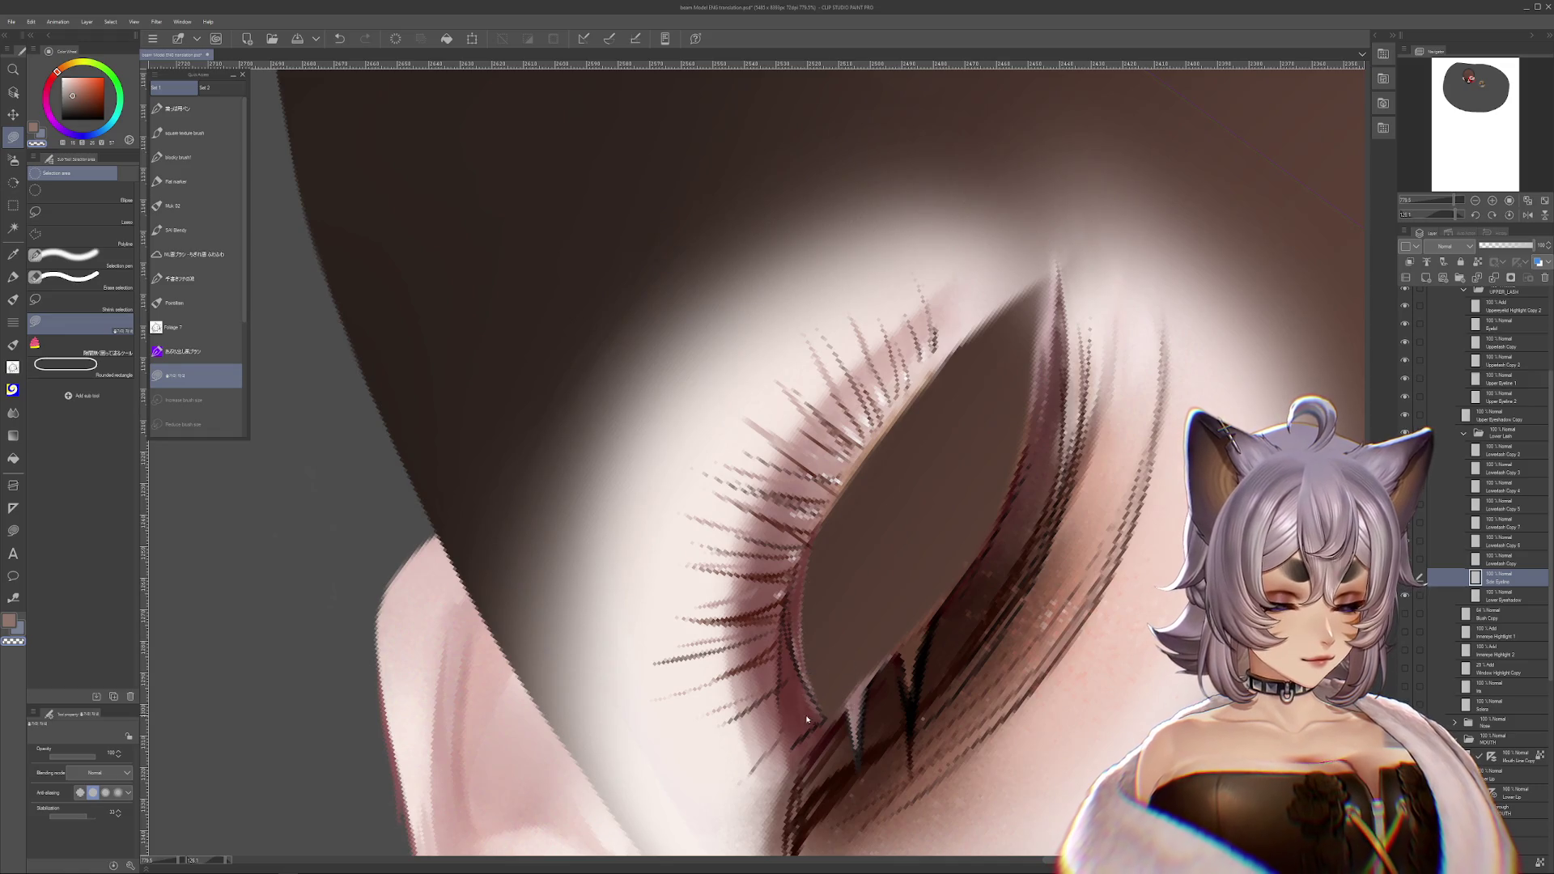
left_click_drag(807, 718, 823, 551)
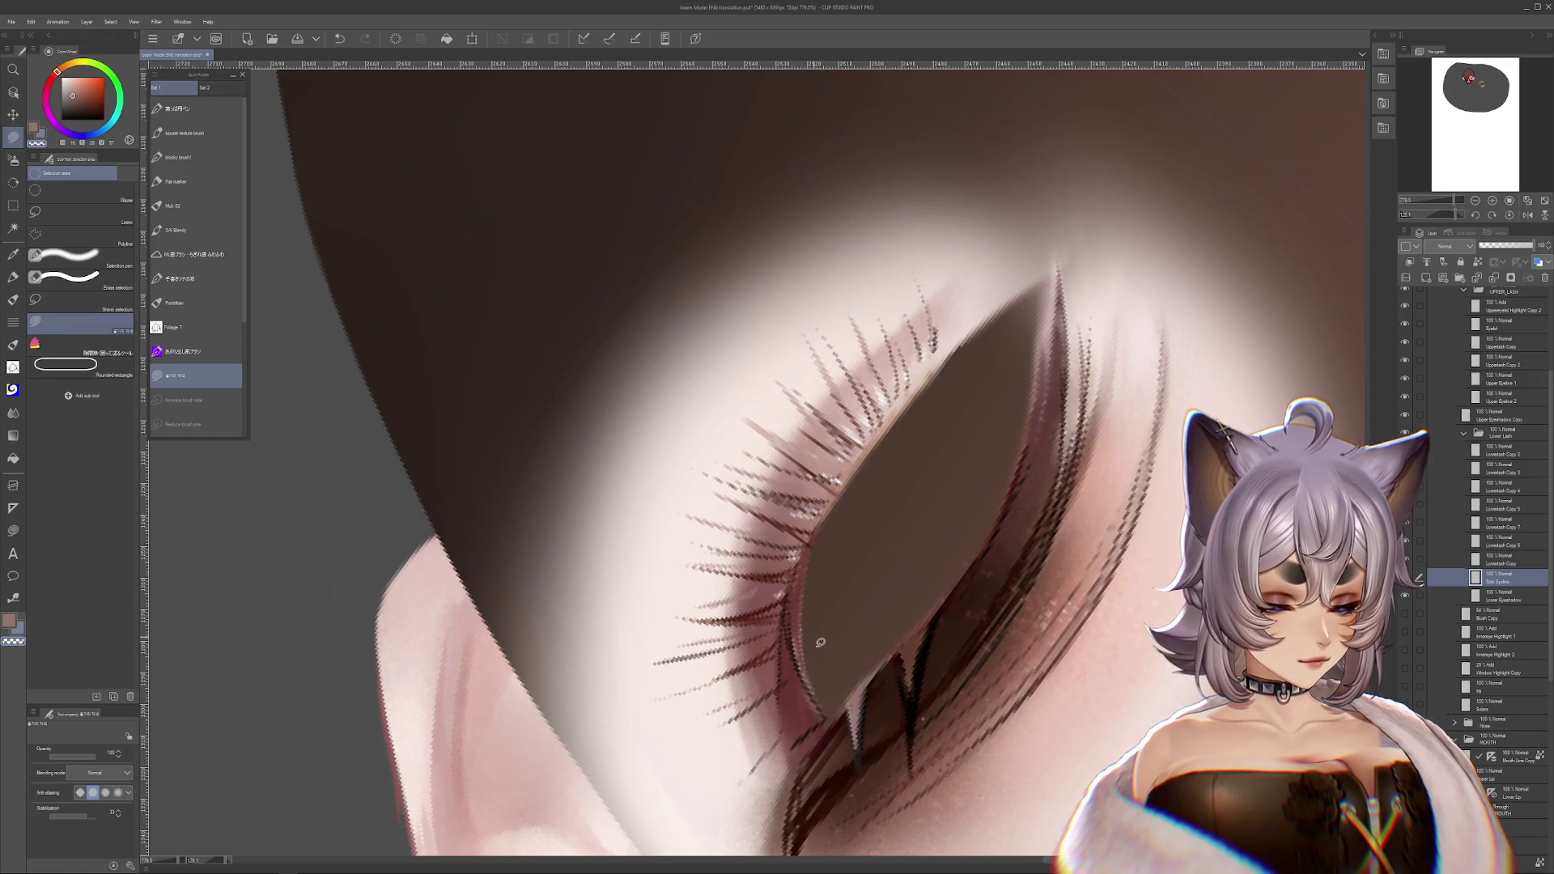
scroll(820, 641, "up", 1)
- Paint a dark stroke along the eyelid edge on Lower Eyeshadow, then pick the Muk 02 brush
key("alt+bracketleft")
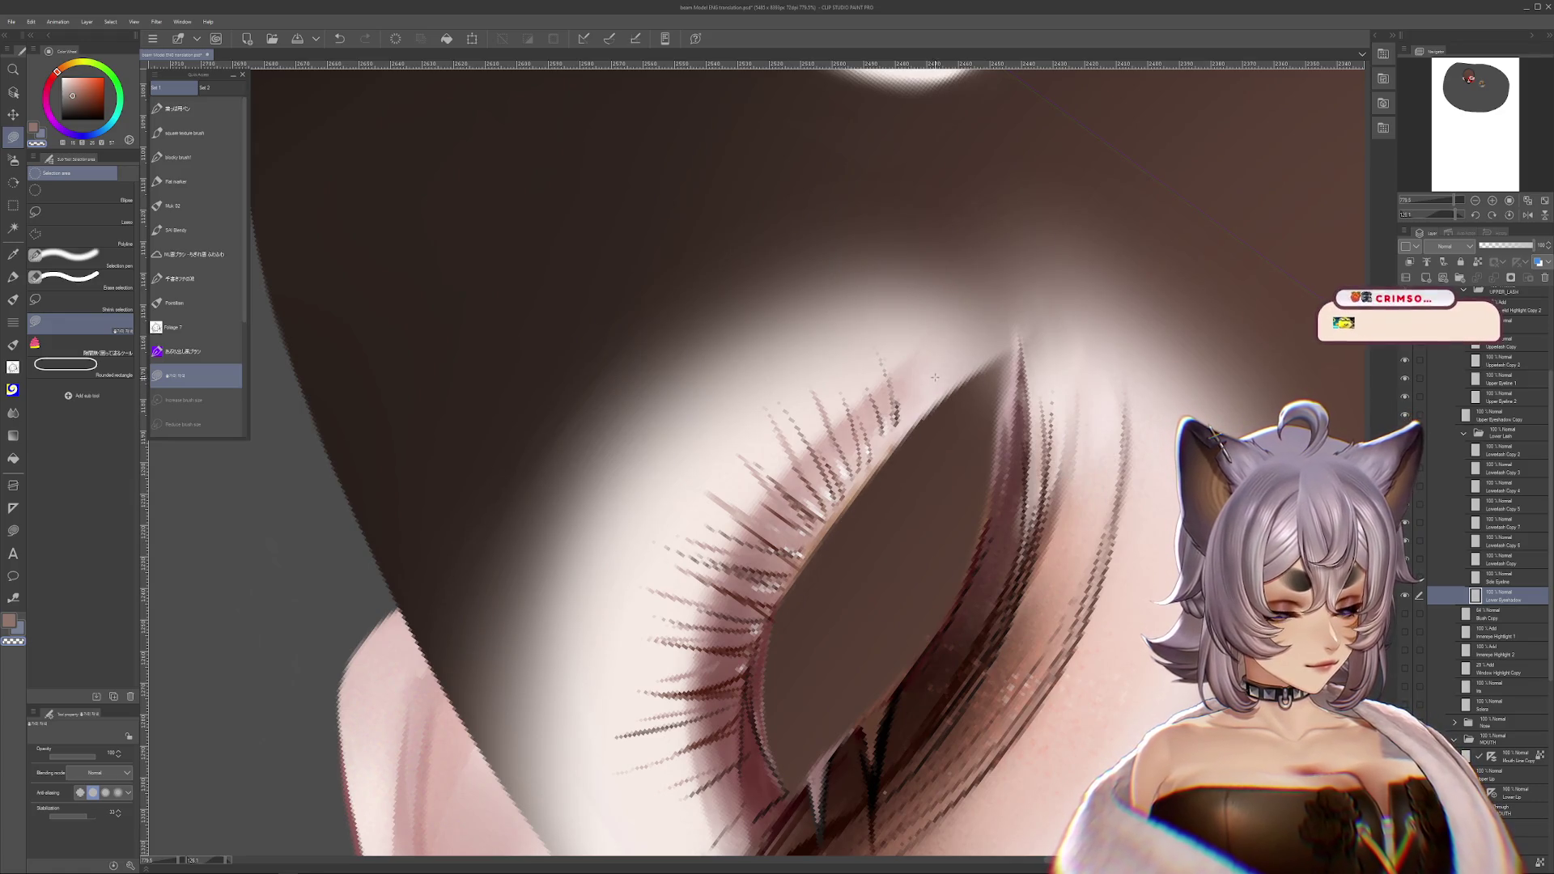
left_click_drag(826, 534, 935, 414)
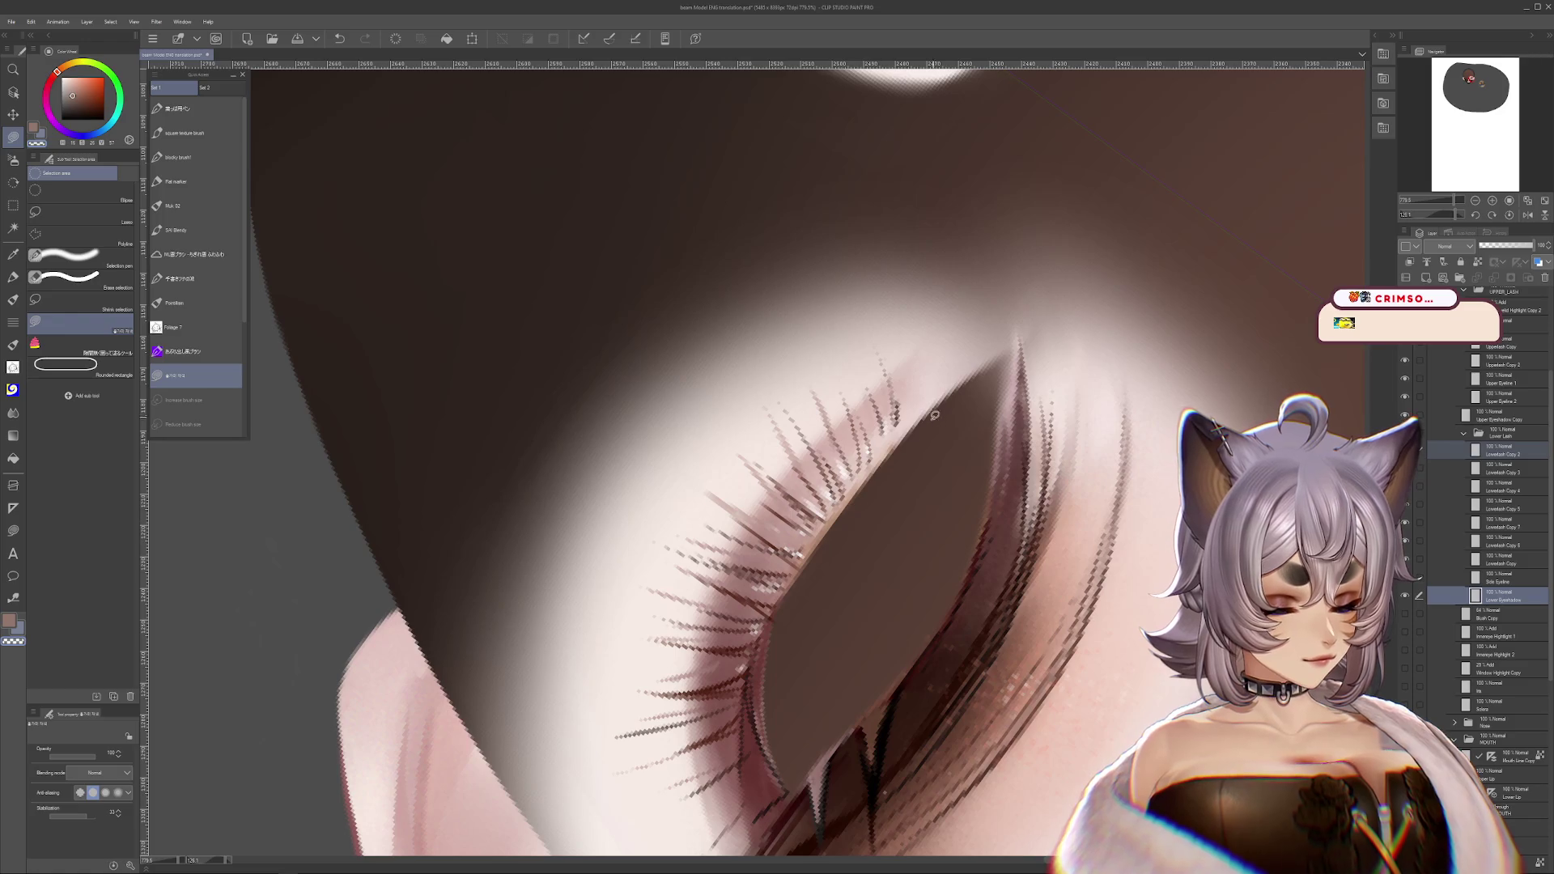
key("alt+bracketright")
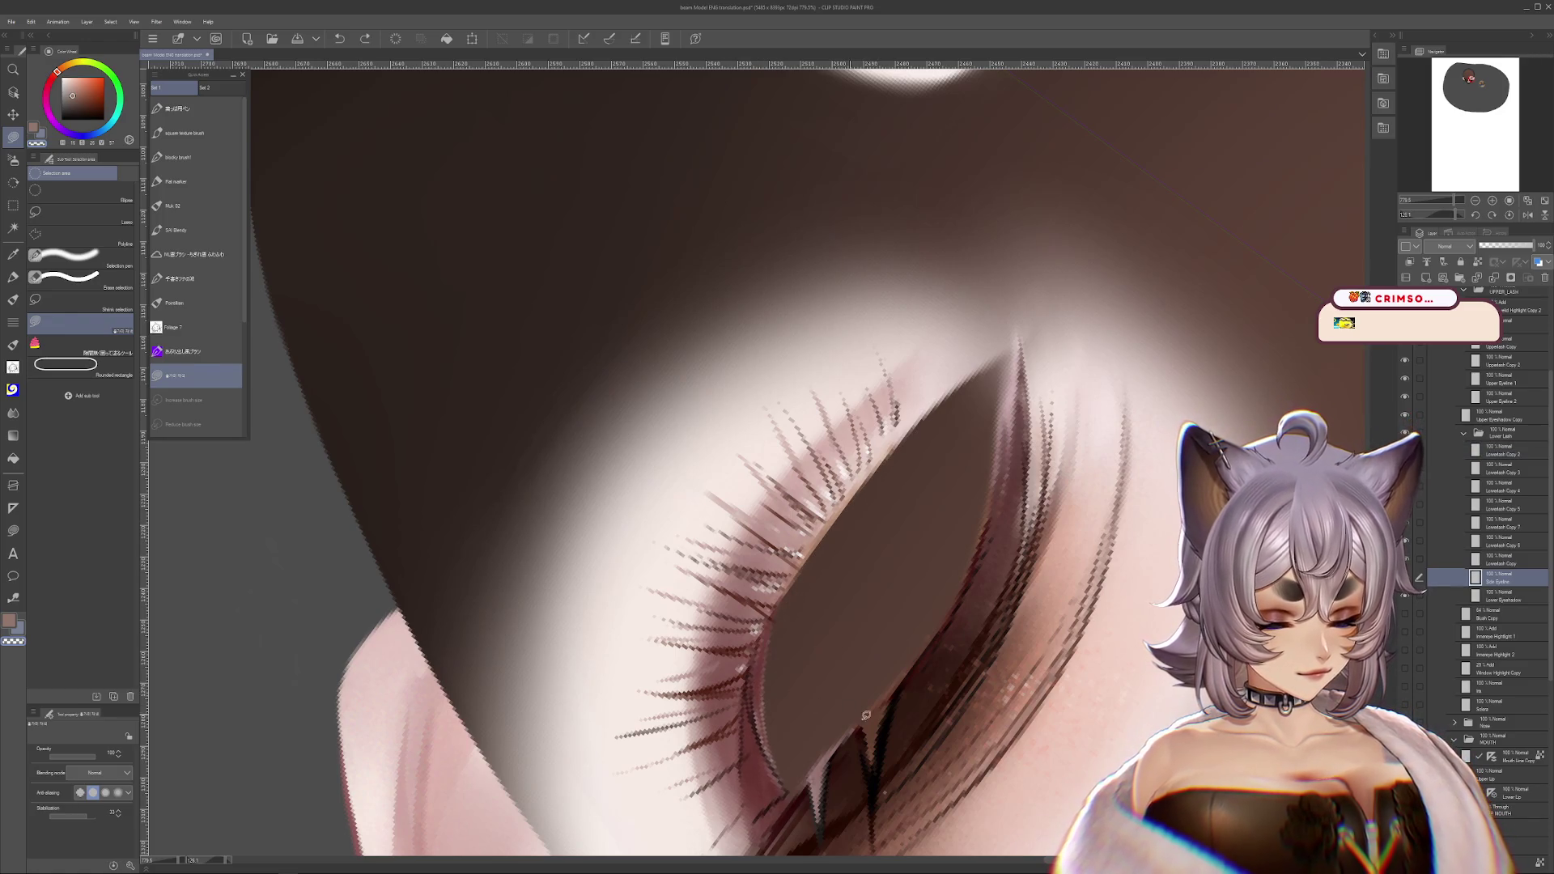
key("h")
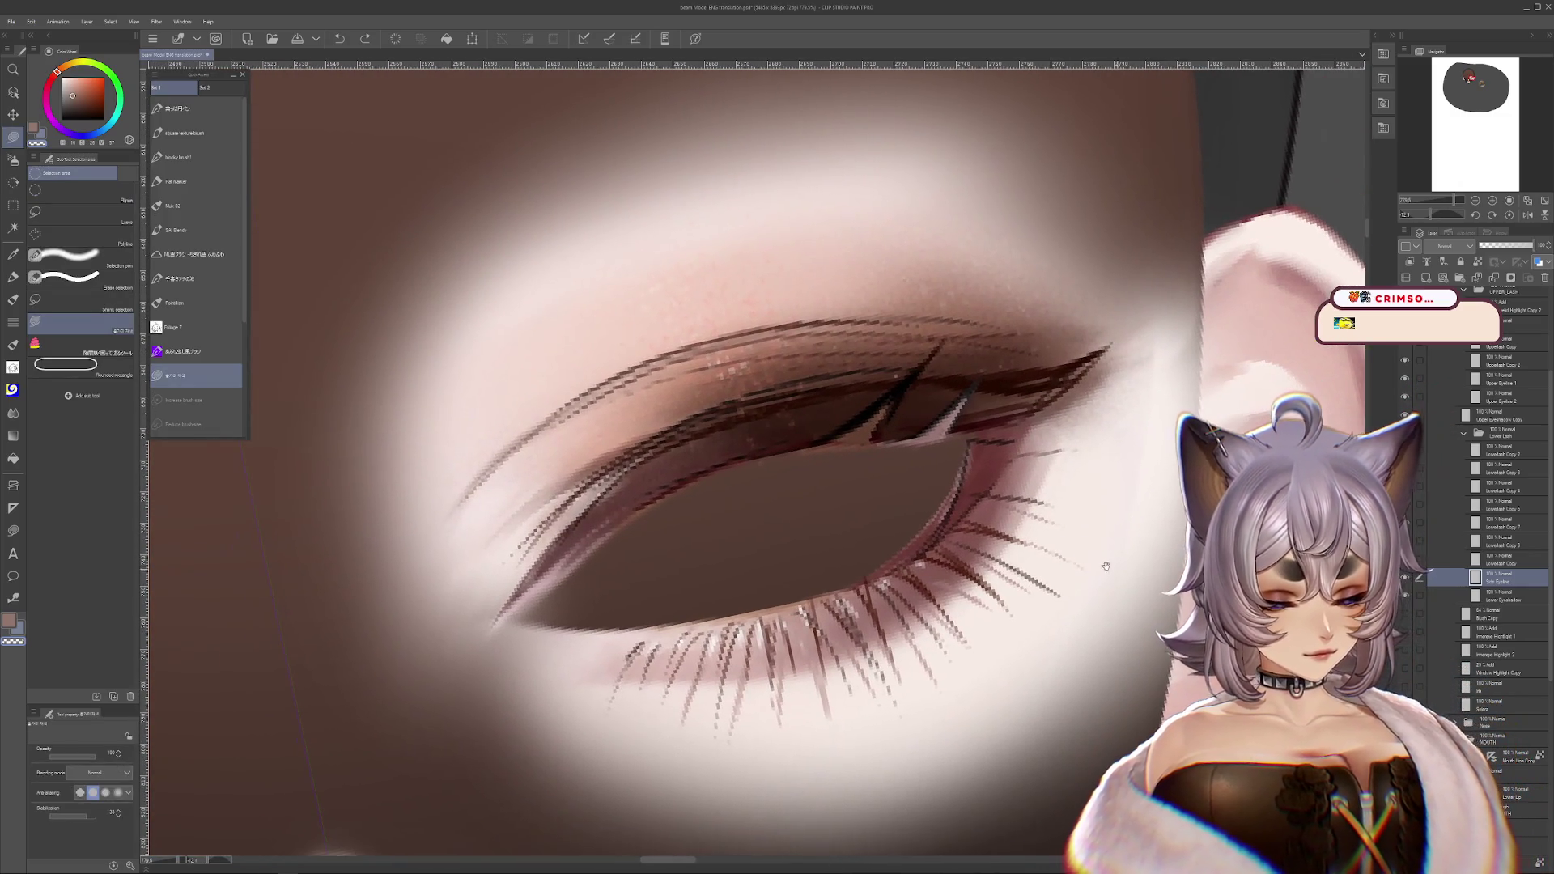
key("r")
key("m")
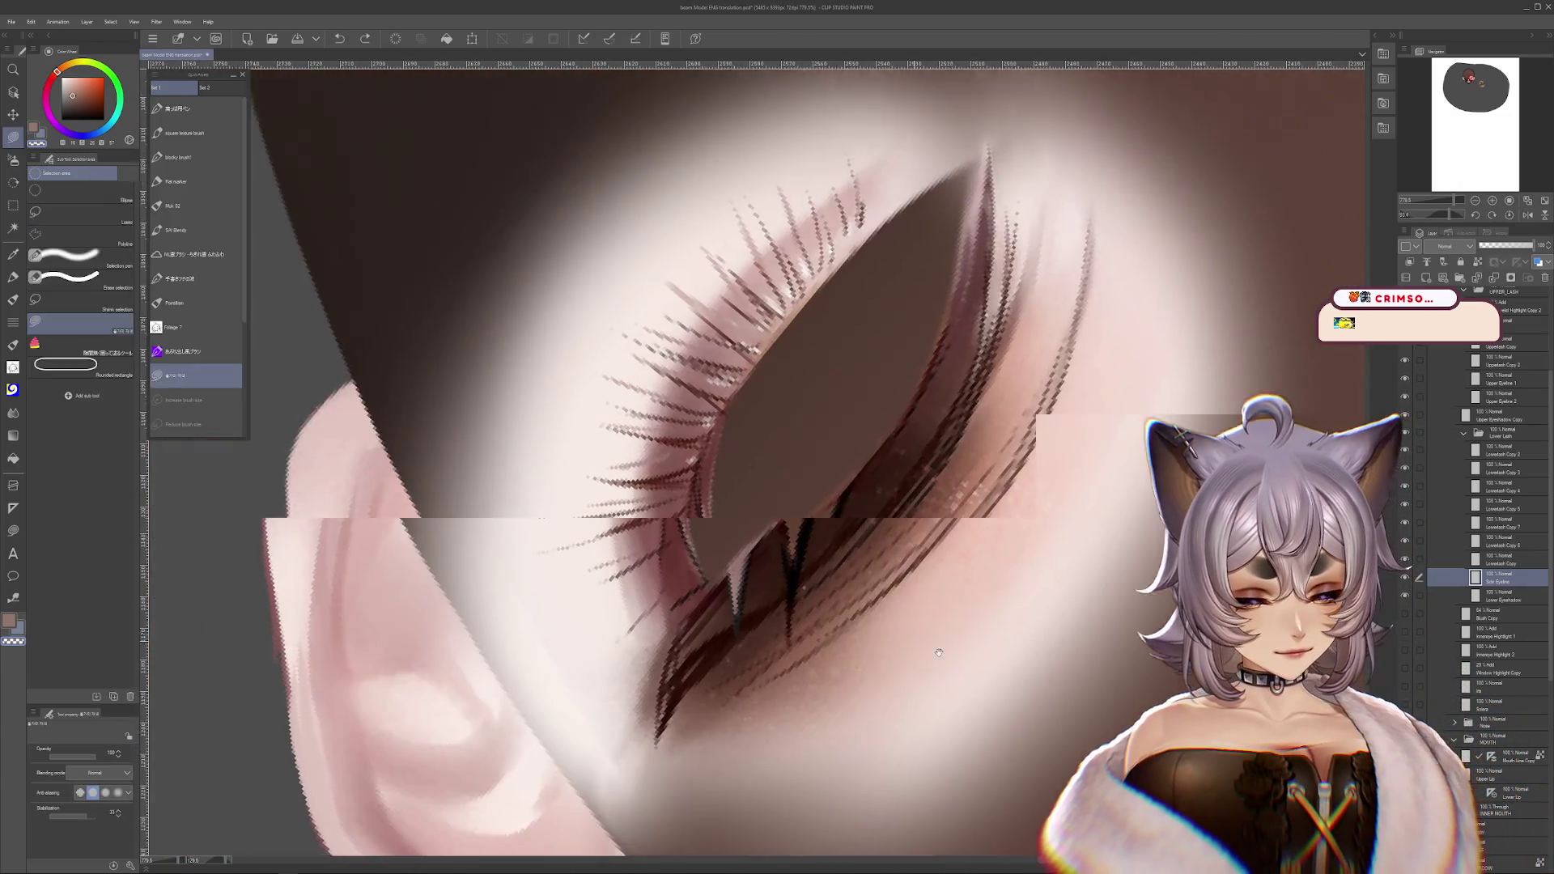
left_click(174, 205)
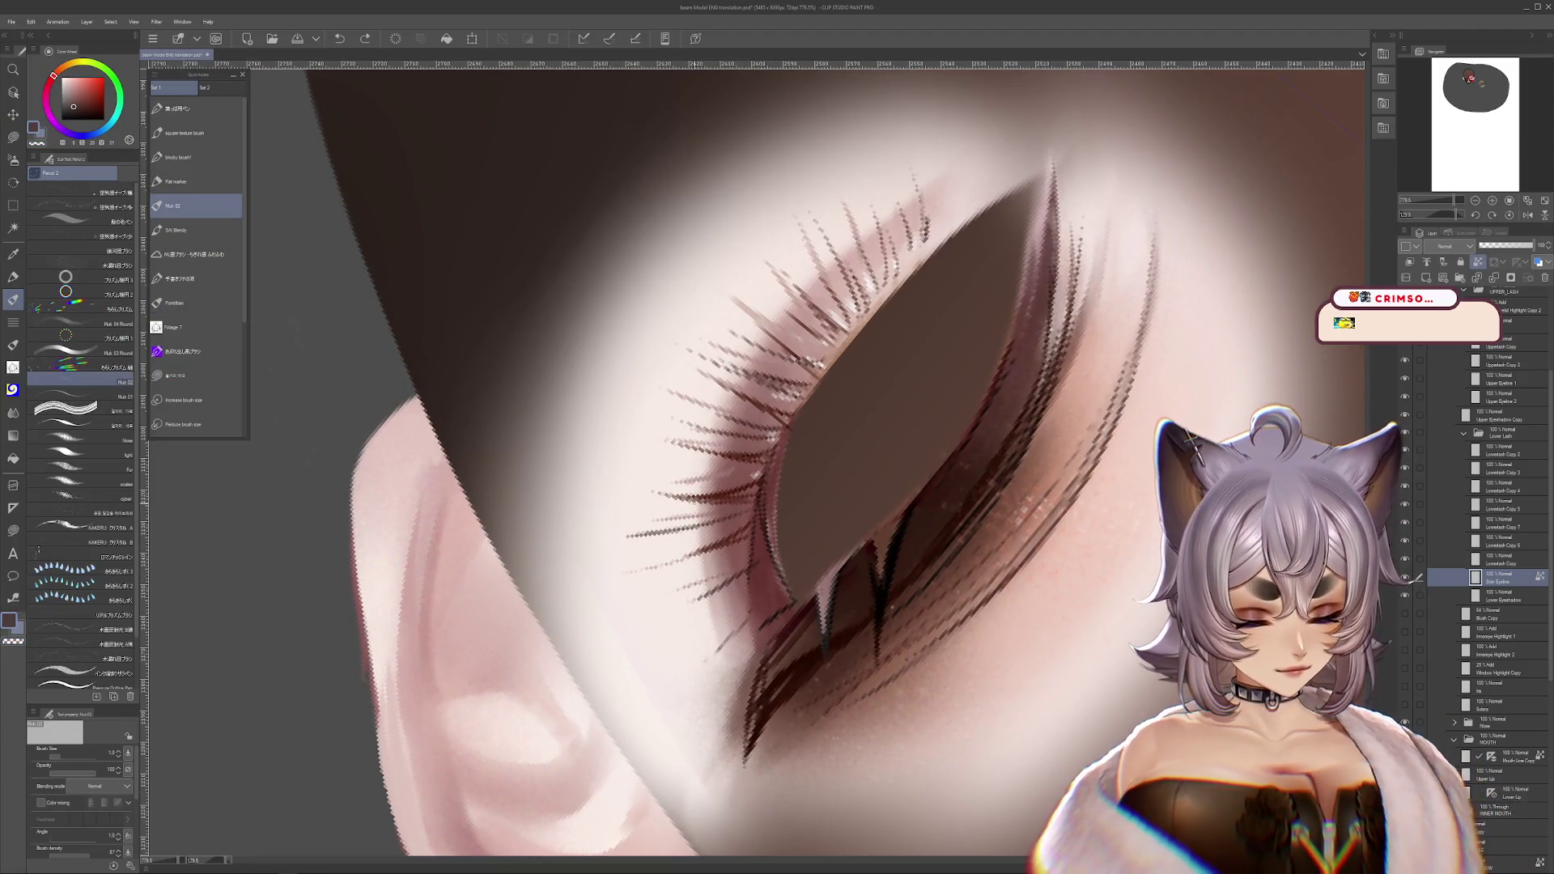
- Sample the dark eye and reddish-brown lash colours, level the view, and undo the white eye fill
left_click(864, 517, "alt")
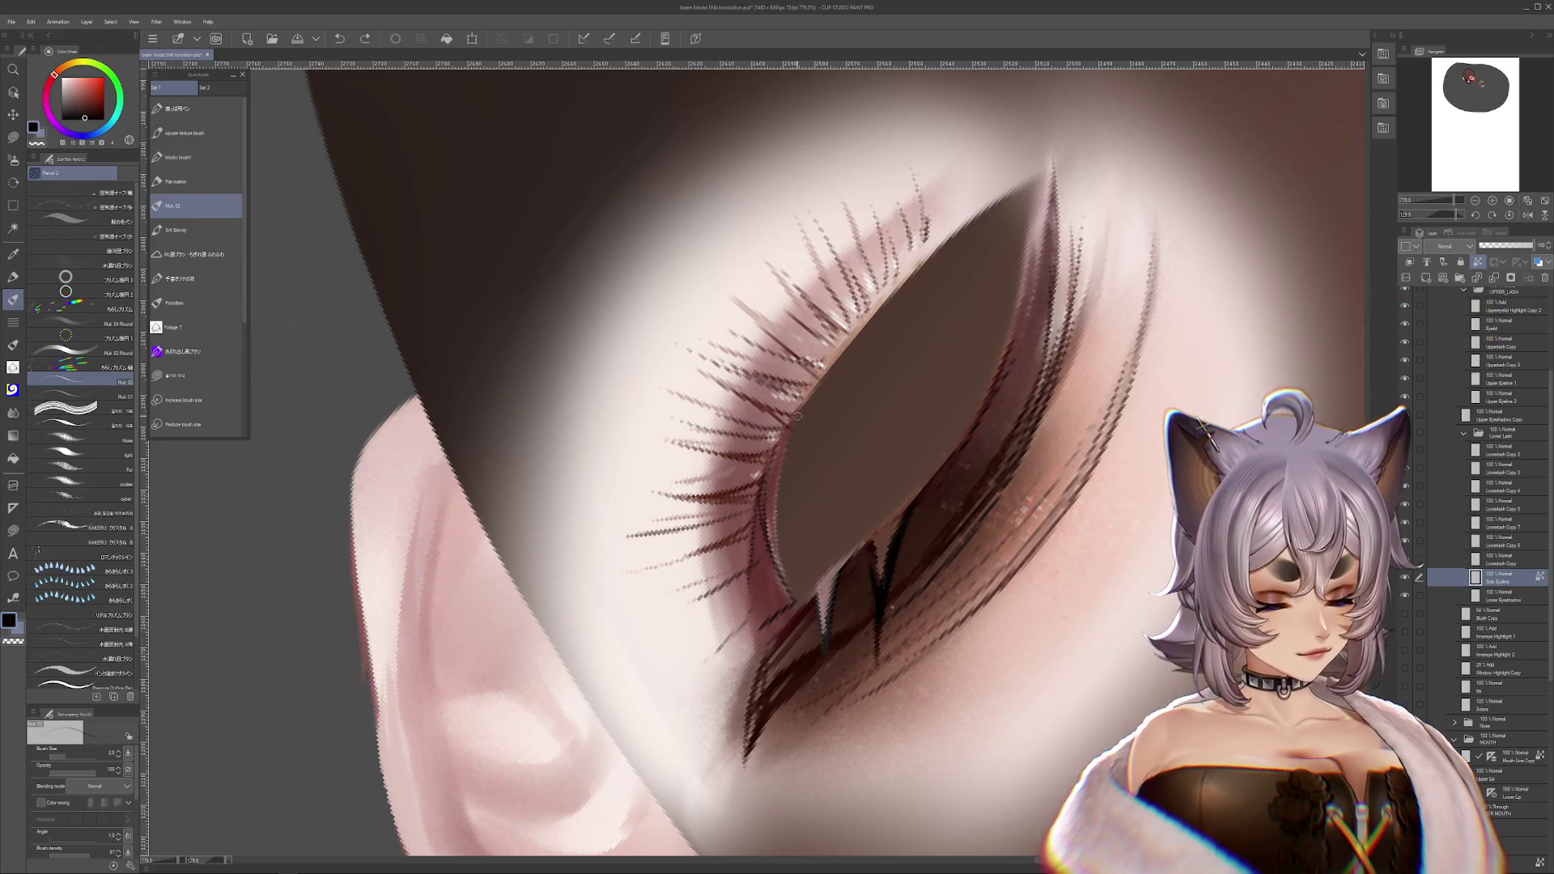
left_click(755, 514, "alt")
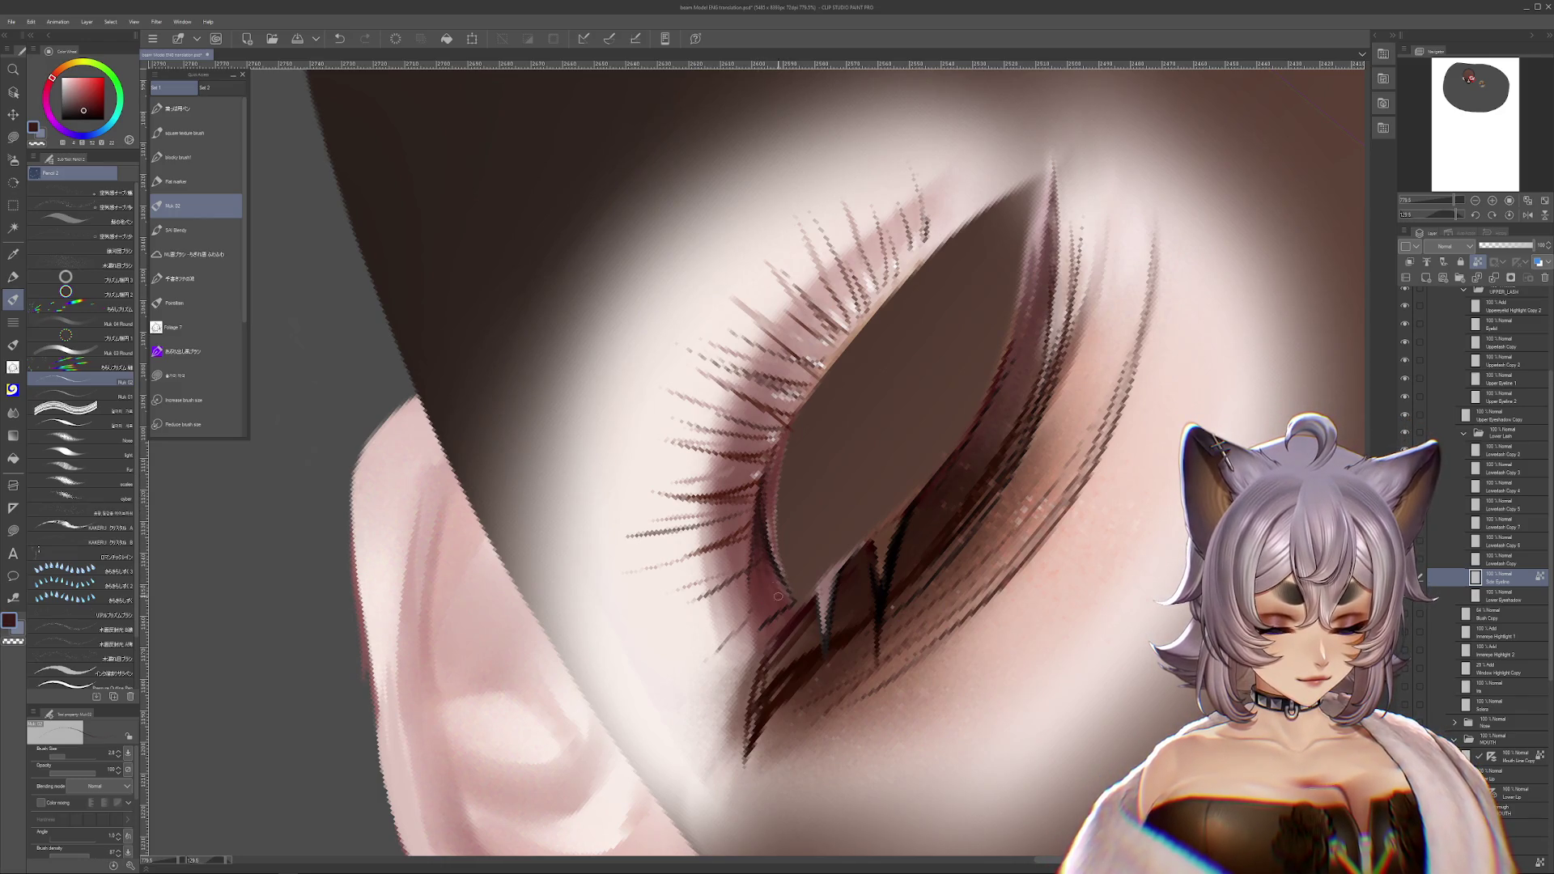
left_click_drag(773, 559, 1026, 544)
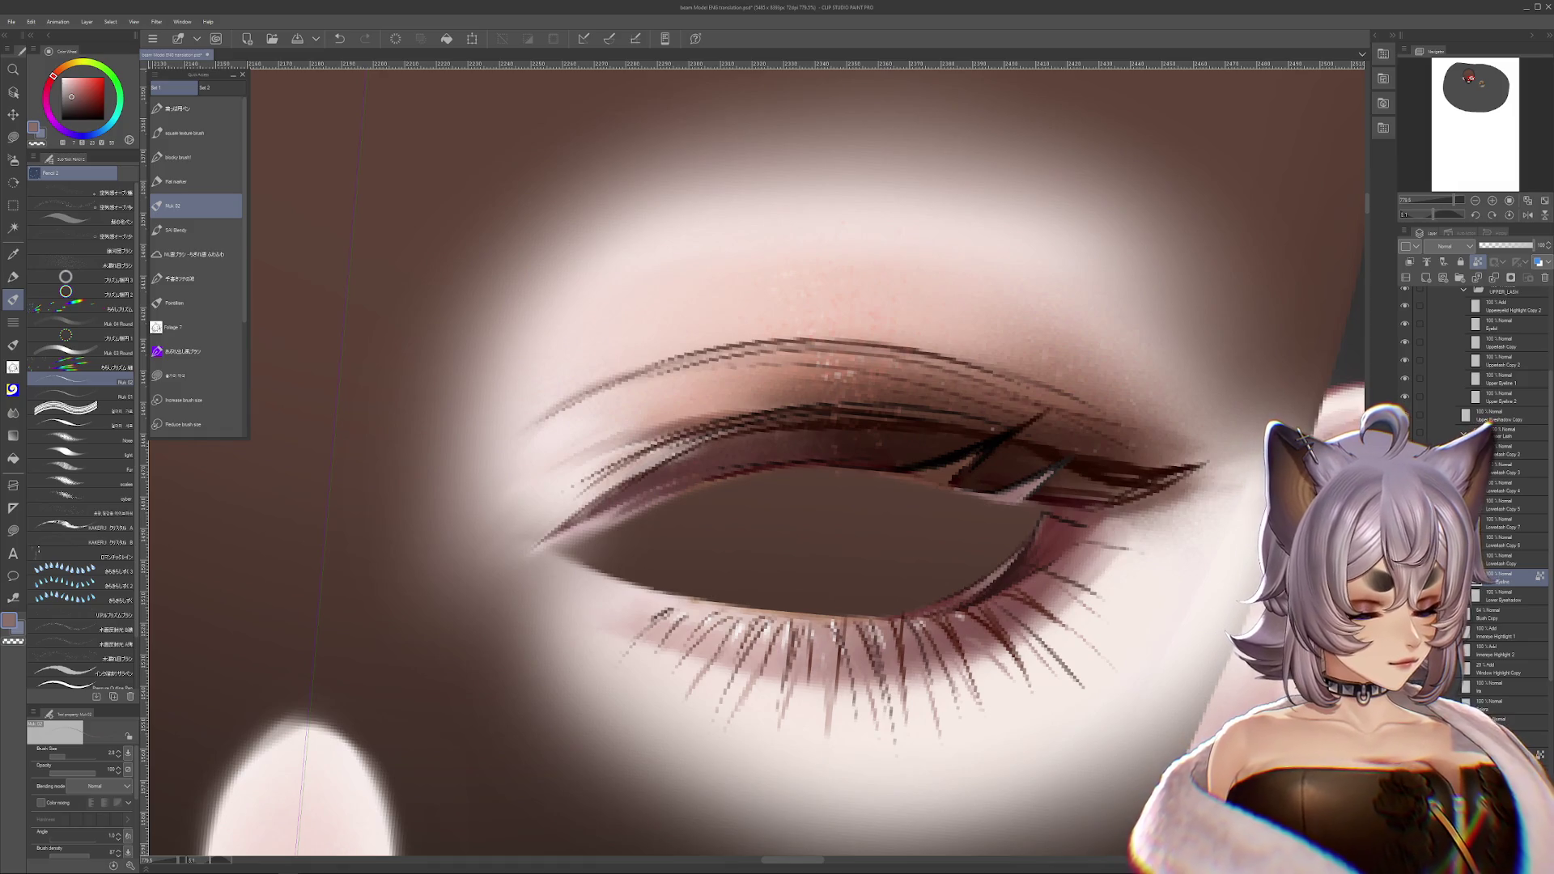
key("ctrl+z")
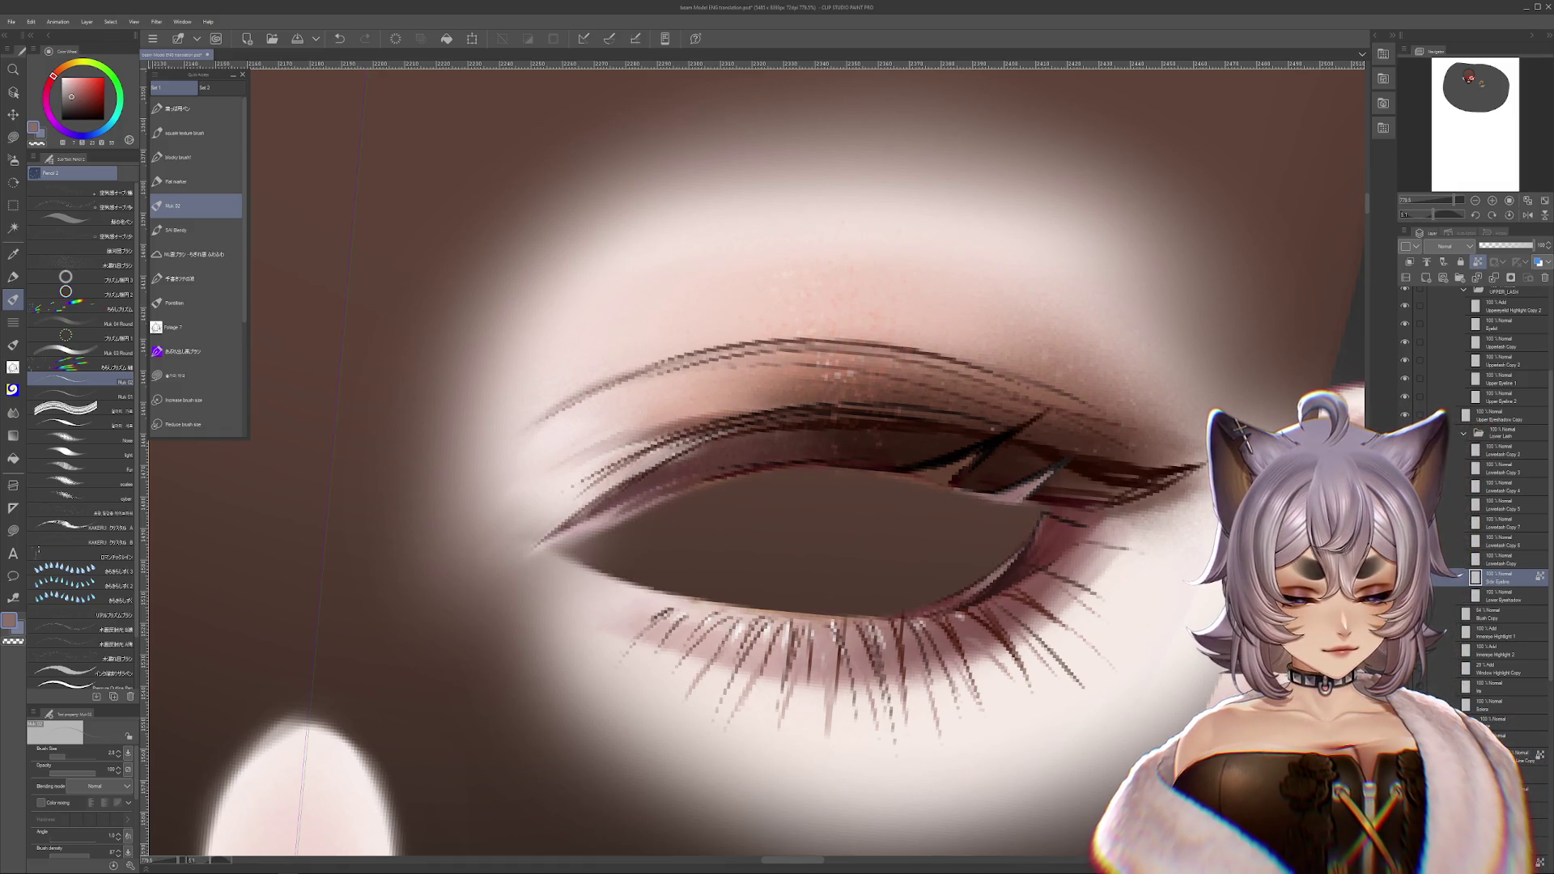
key("asciicircum")
key("asciicircum")
key("asciicircum")
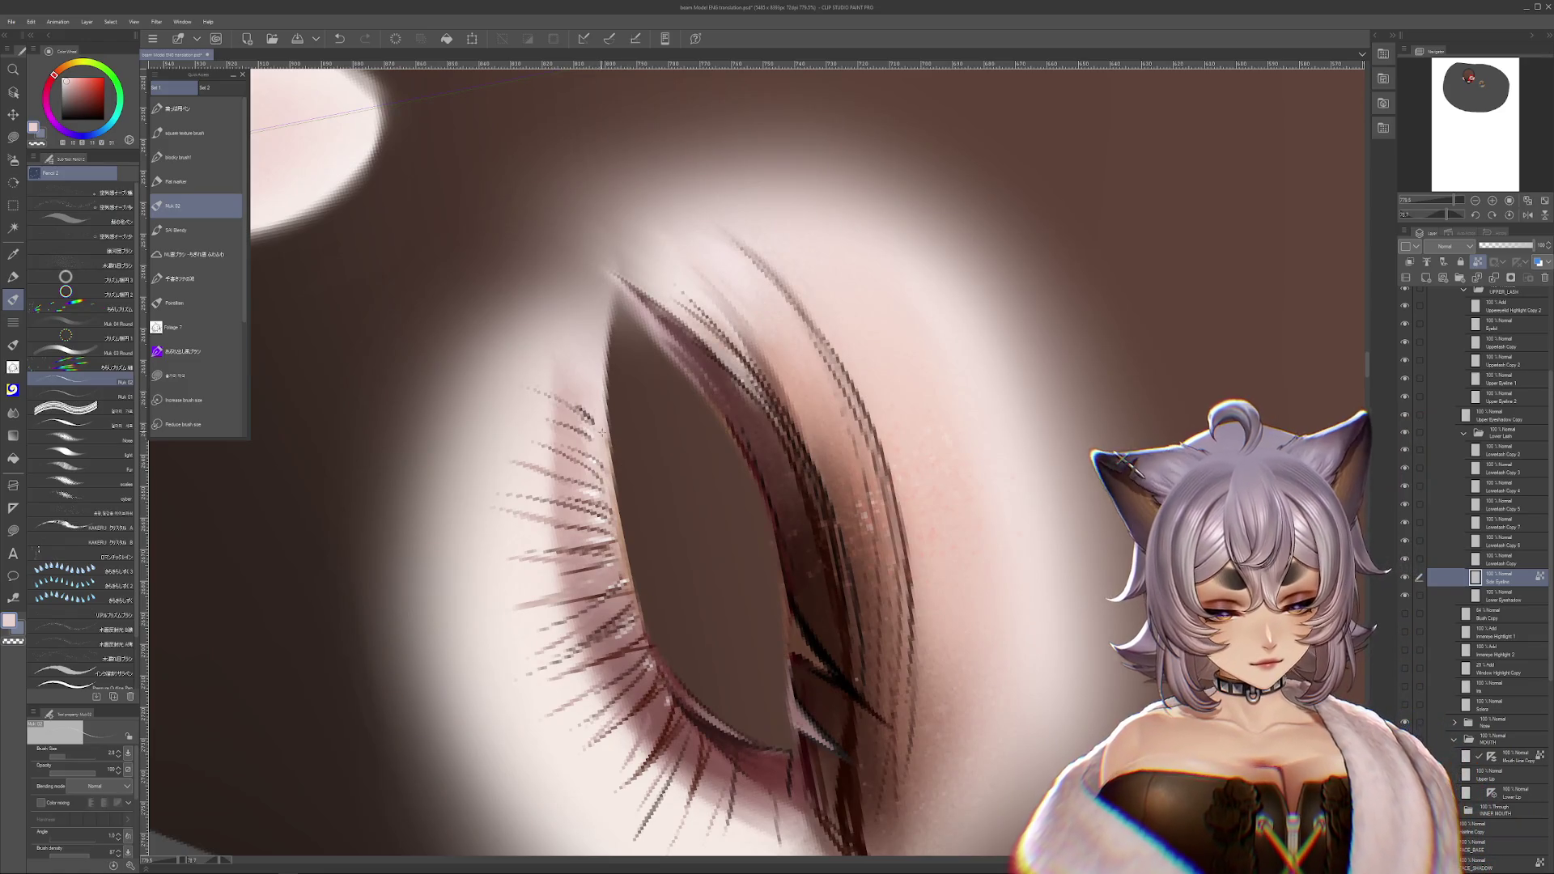
- On the Lower Eyeshadow layer, paint light pink along the lower lash rim and rotate the view level
key("alt+bracketleft")
left_click(622, 447)
left_click_drag(621, 446, 612, 486)
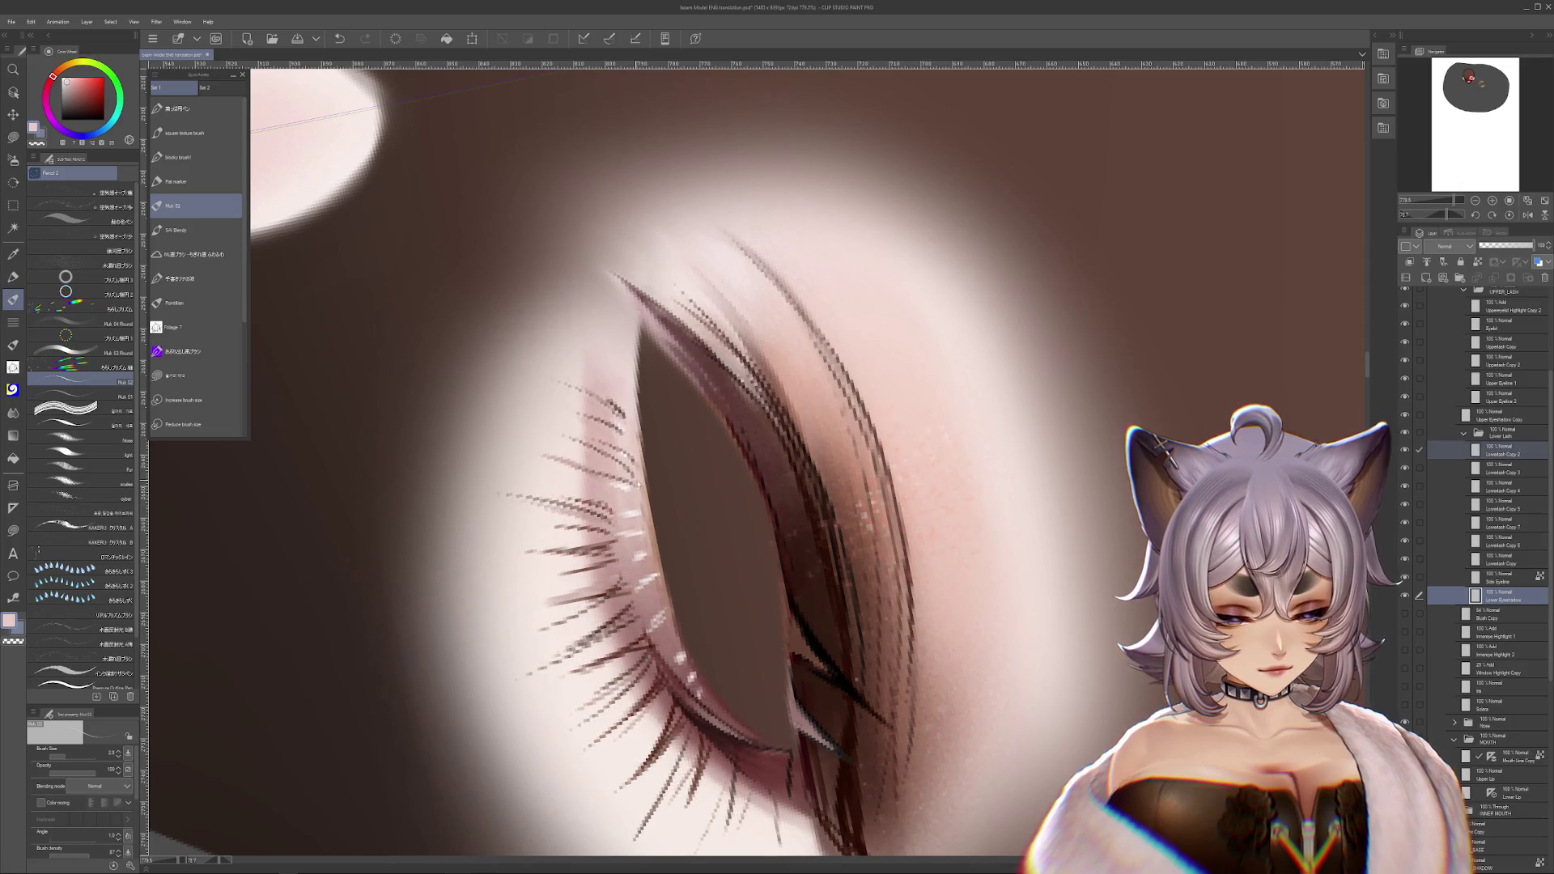
key("r")
mouse_move(1014, 793)
left_mouse_down()
mouse_move(1120, 605)
mouse_move(1127, 257)
left_mouse_up()
- Toggle the lower eyeshadow glow on and off to compare, then hide the Side Eyeline layer
key("b")
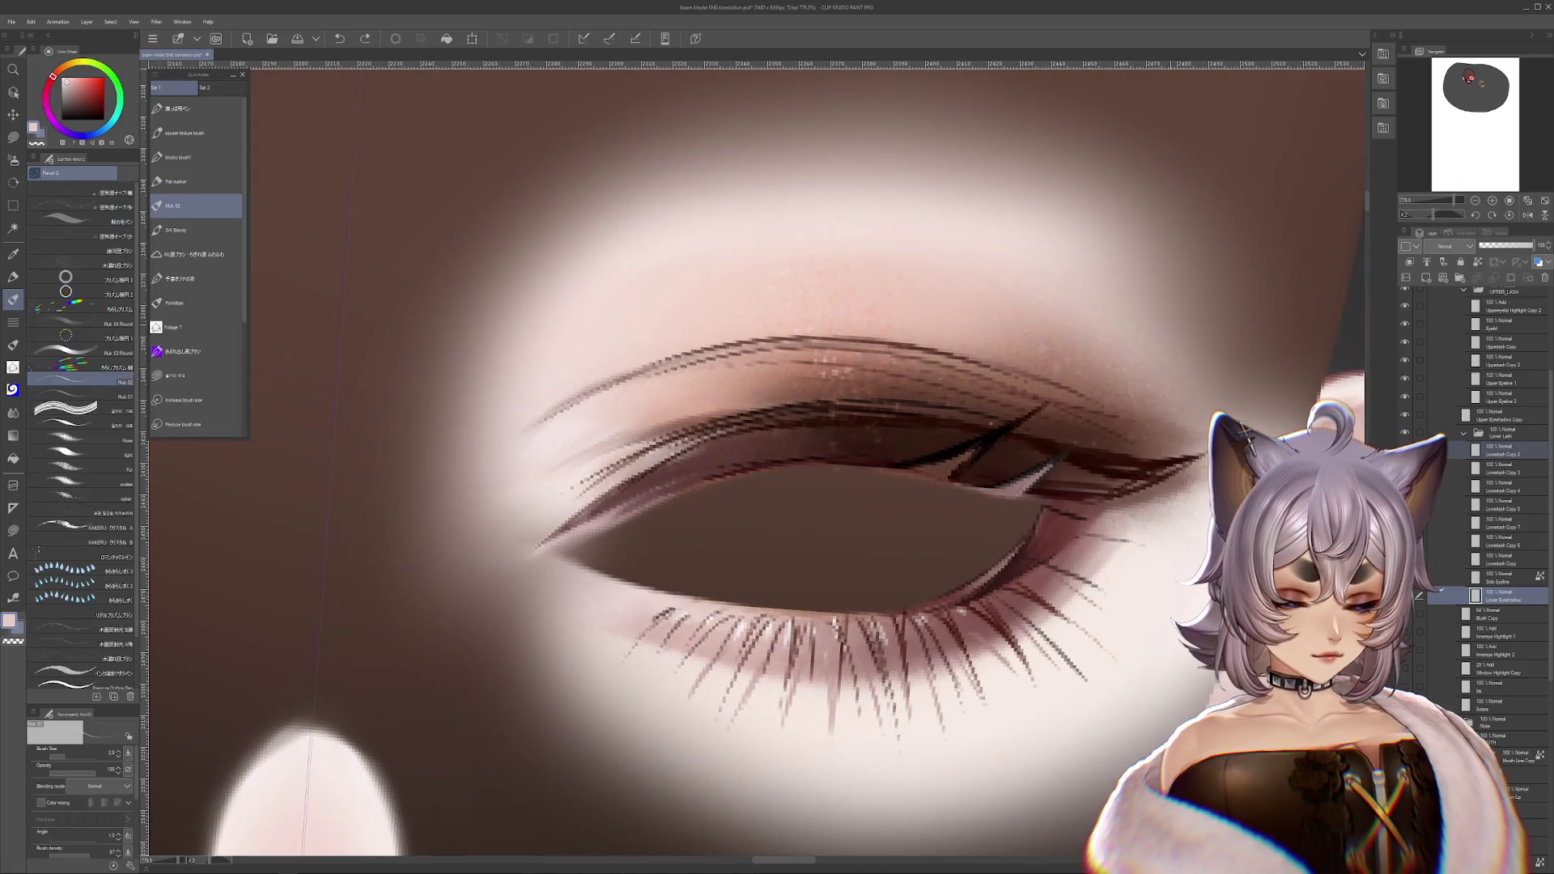
scroll(1211, 207, "down", 2)
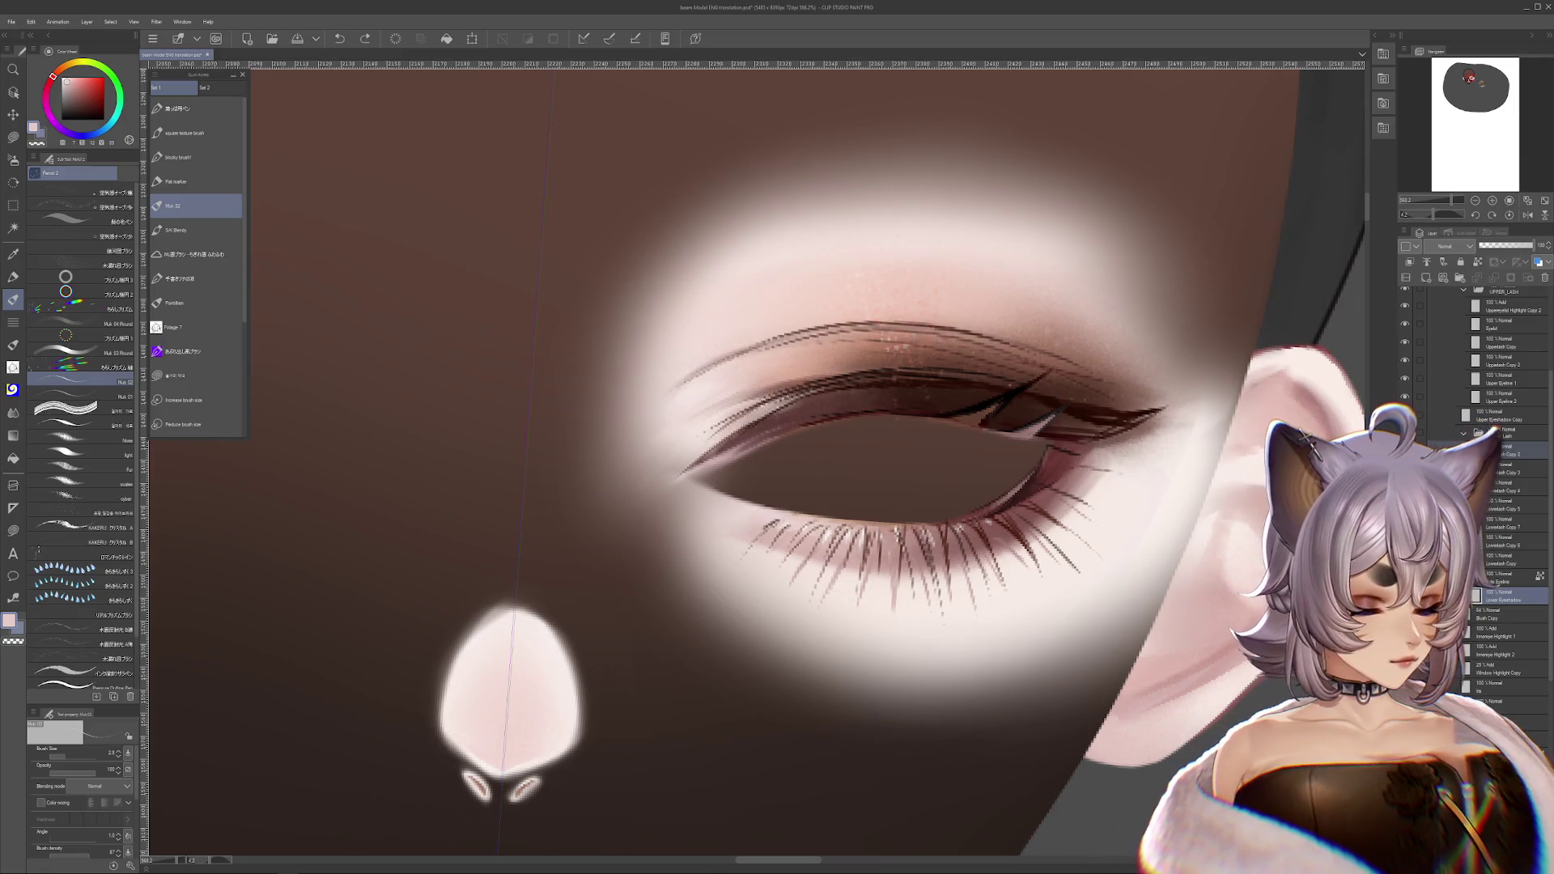
left_click(1404, 595)
left_click(1405, 595)
left_click(1404, 595)
left_click(1404, 595)
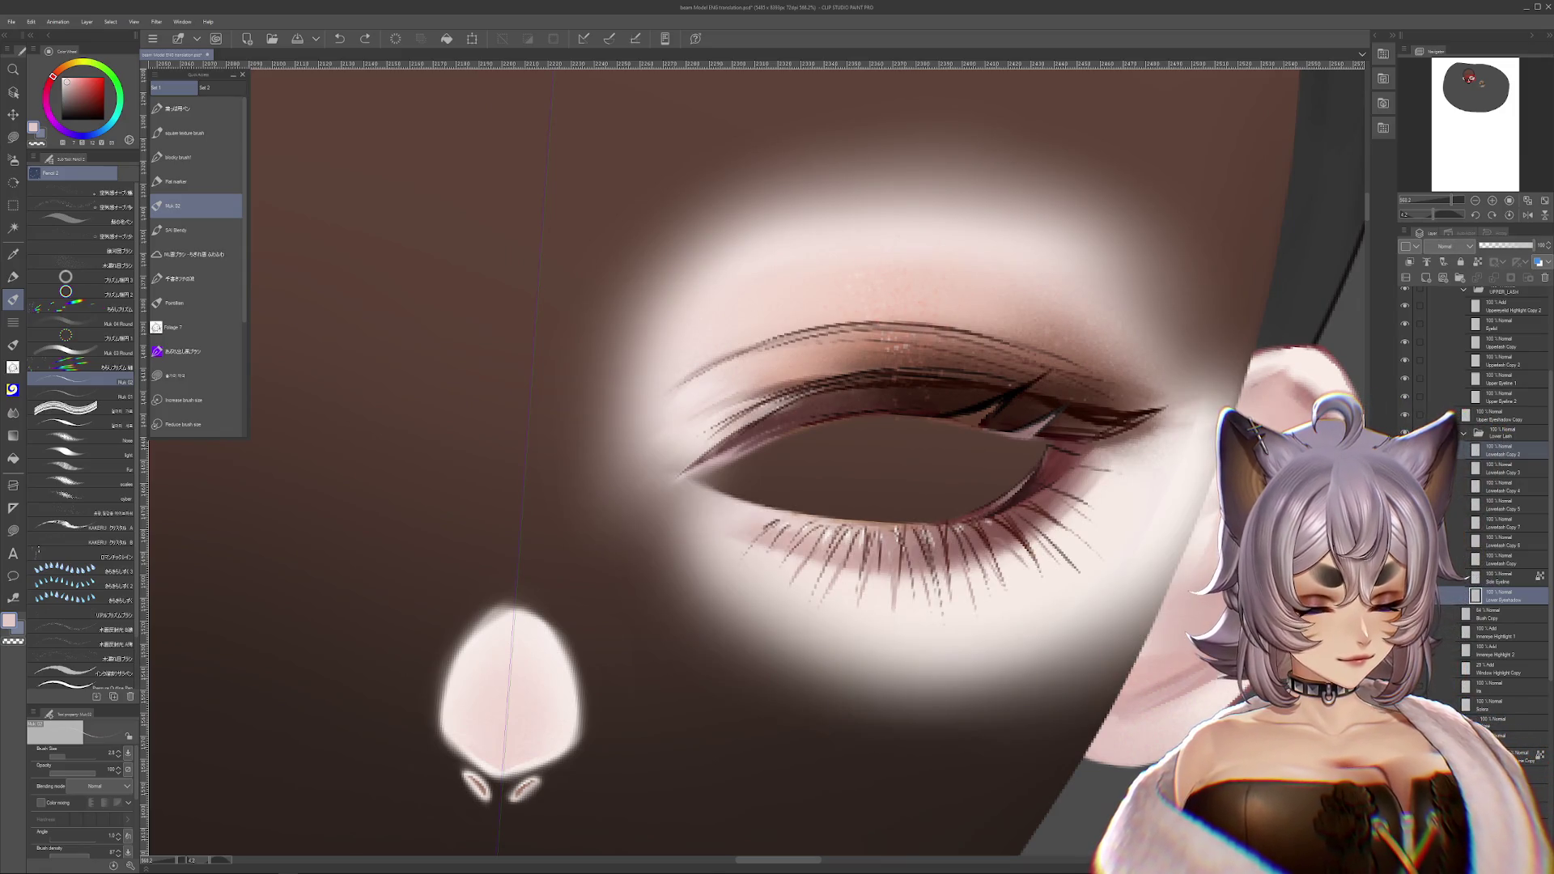
left_click(1404, 595)
left_click(1404, 595)
left_click(1405, 595)
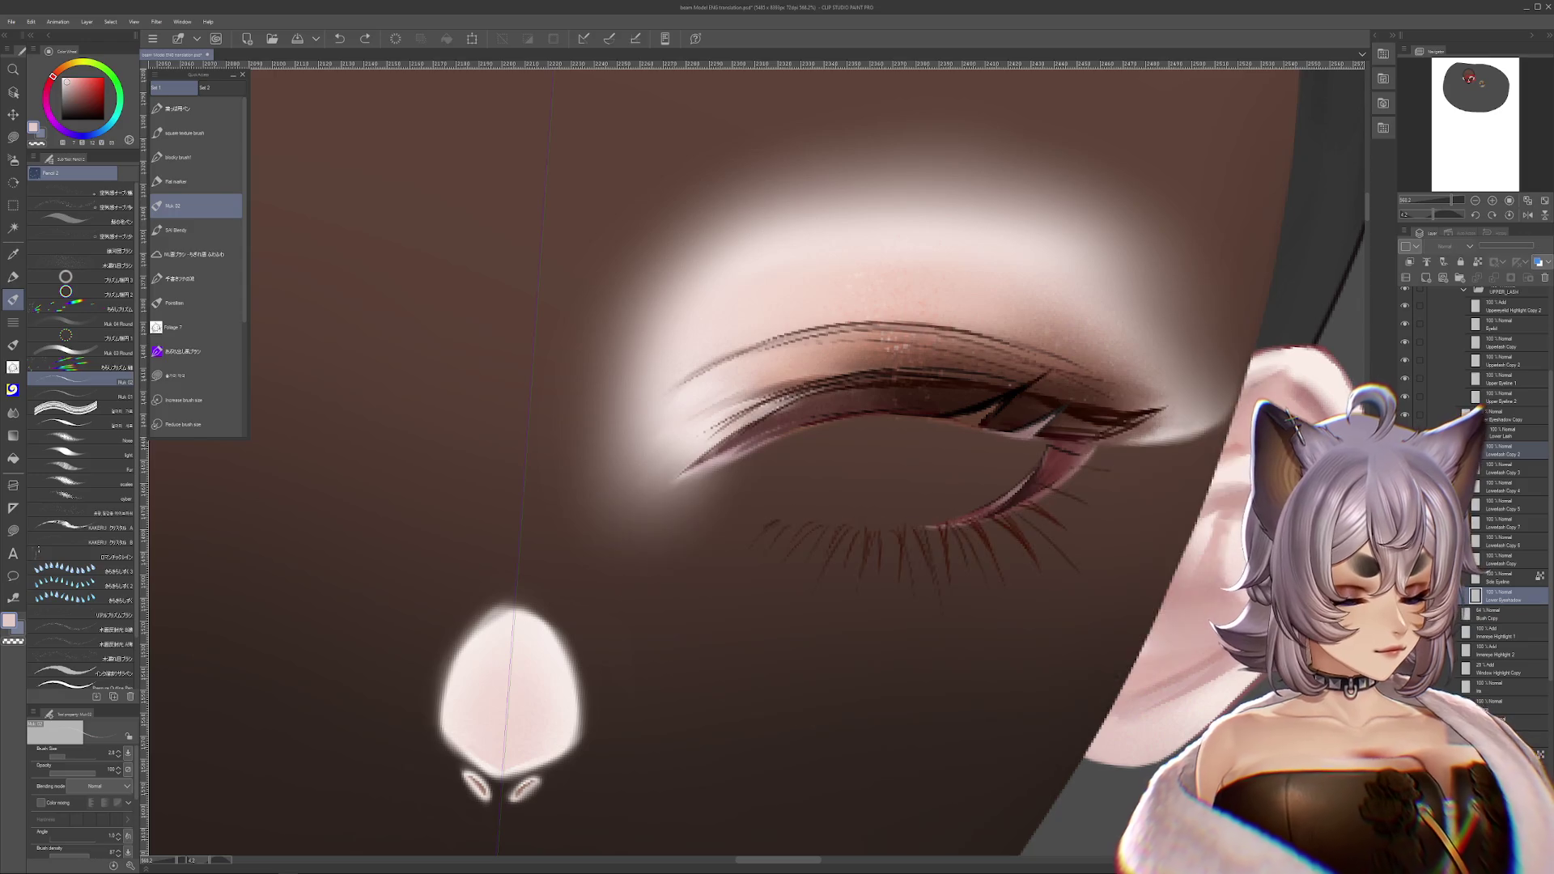
left_click(1404, 594)
left_click(1404, 595)
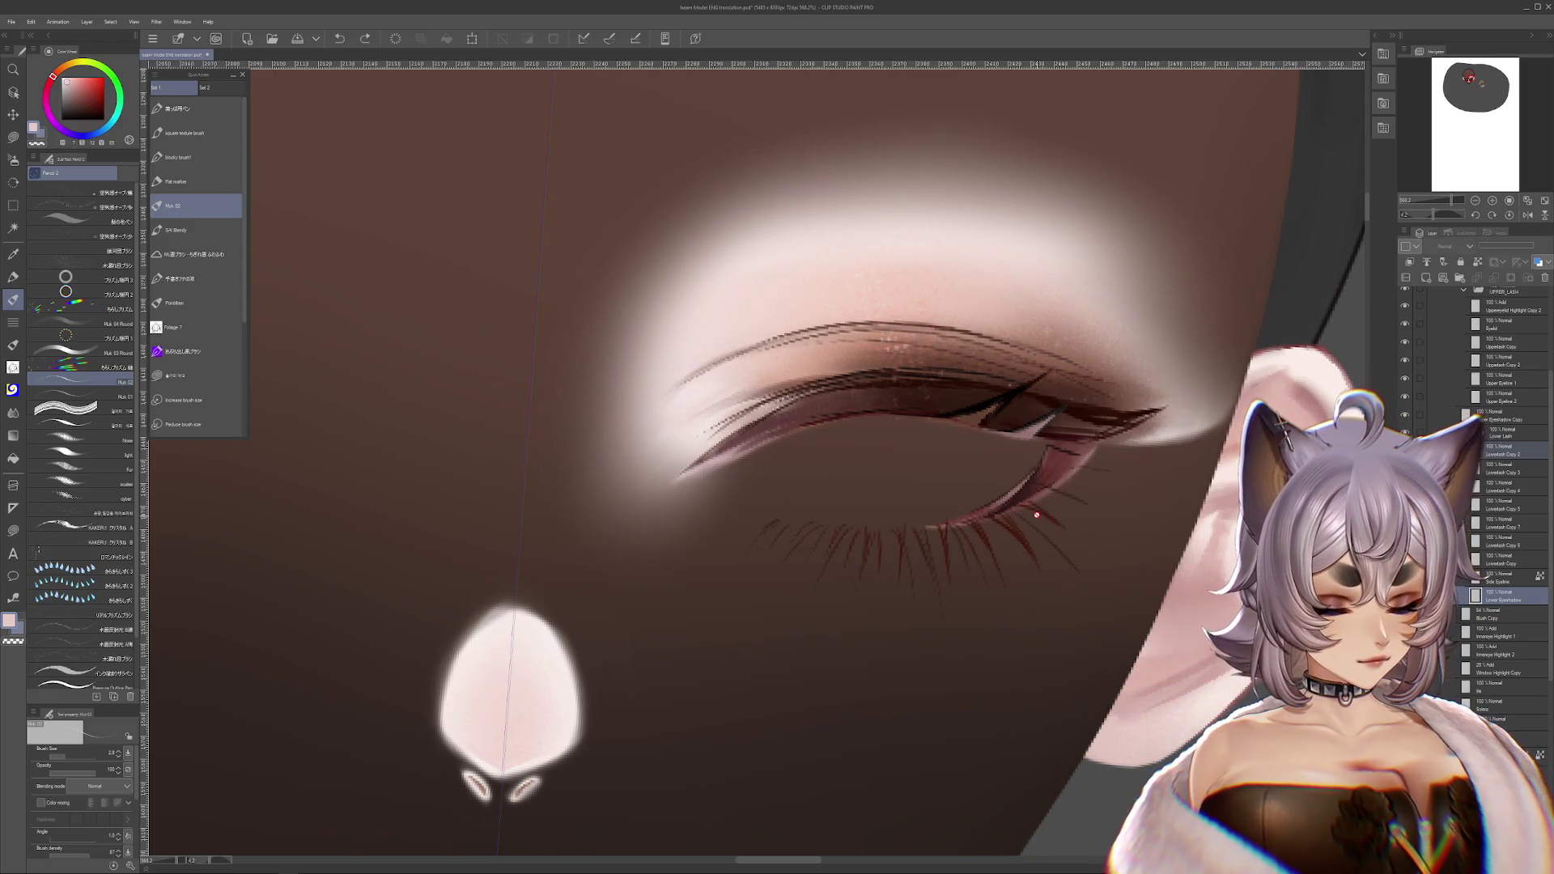
key("ctrl+plus")
left_click(1448, 576)
left_click(1404, 595)
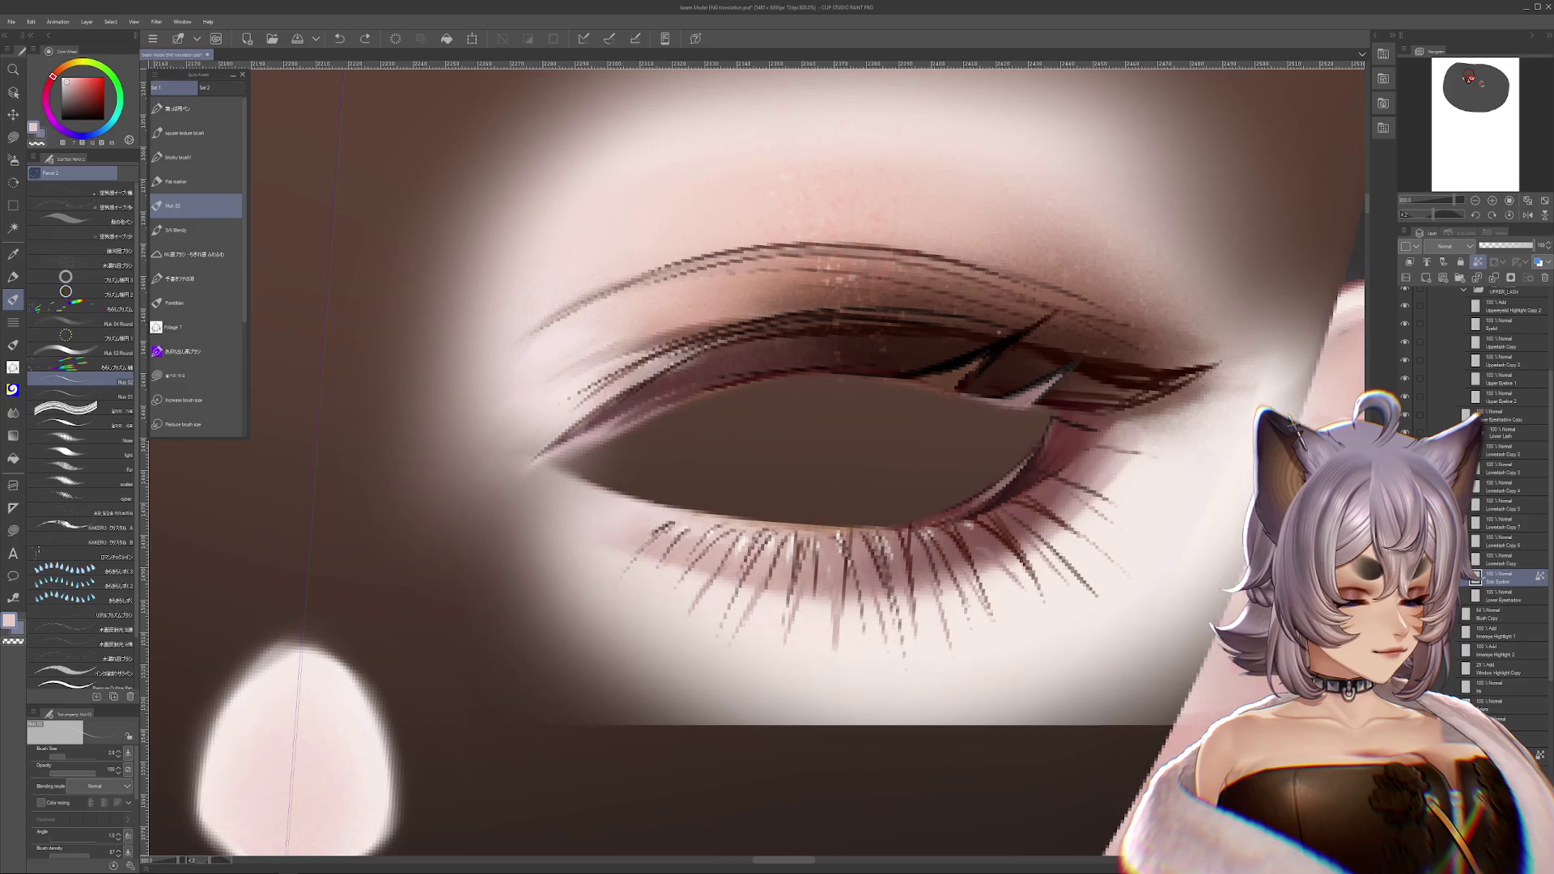
left_click(1404, 576)
- Try new lower lash strokes, undo them, and raise the brush size to about 4.7
scroll(1070, 493, "up", 3)
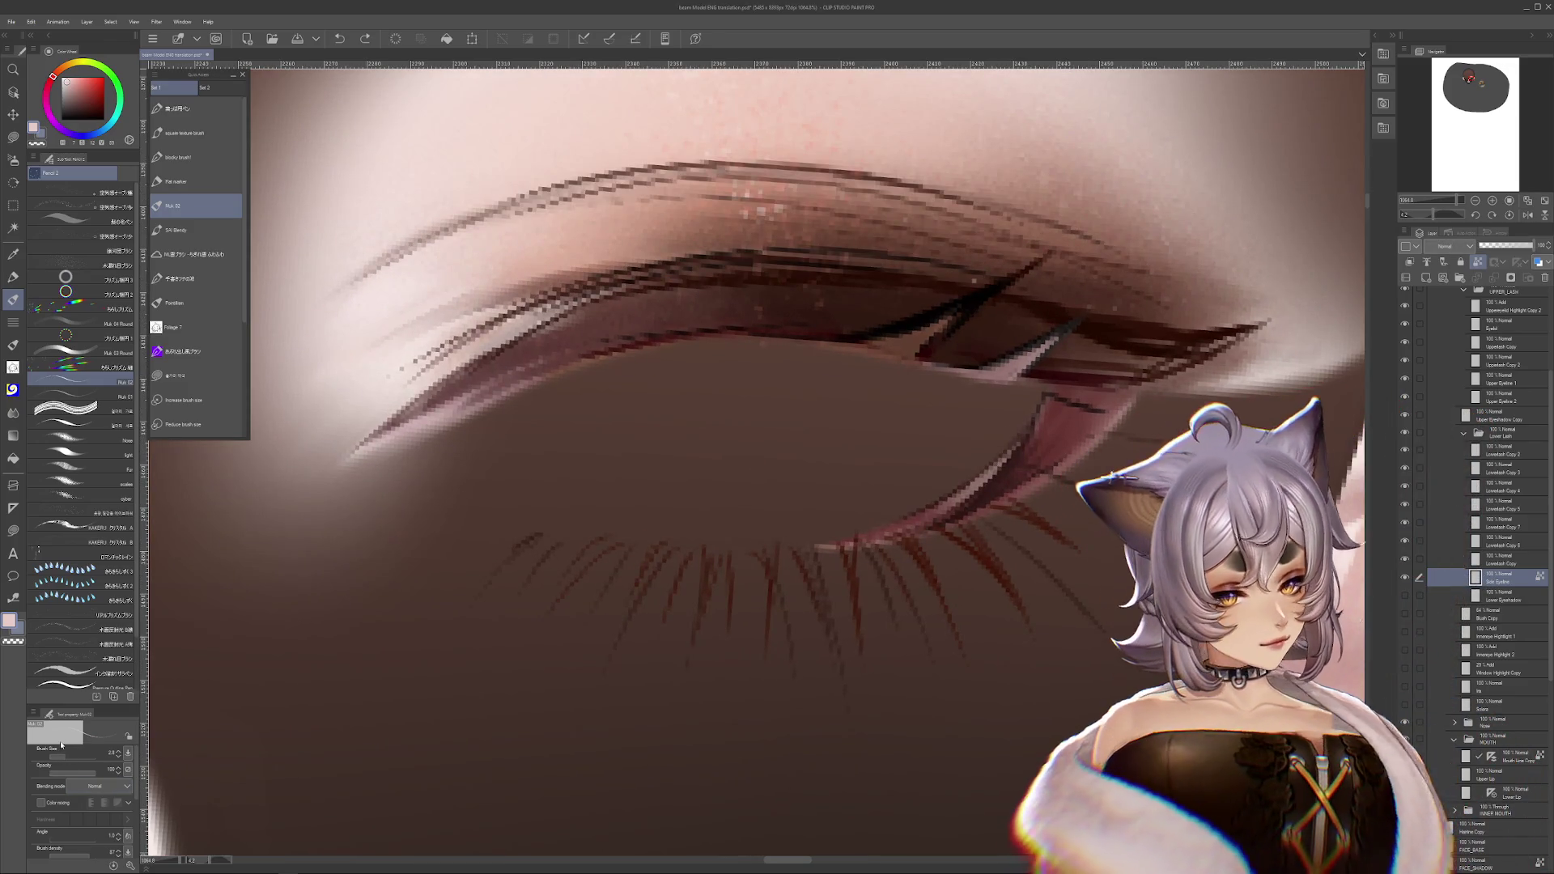
left_click_drag(883, 576, 854, 617)
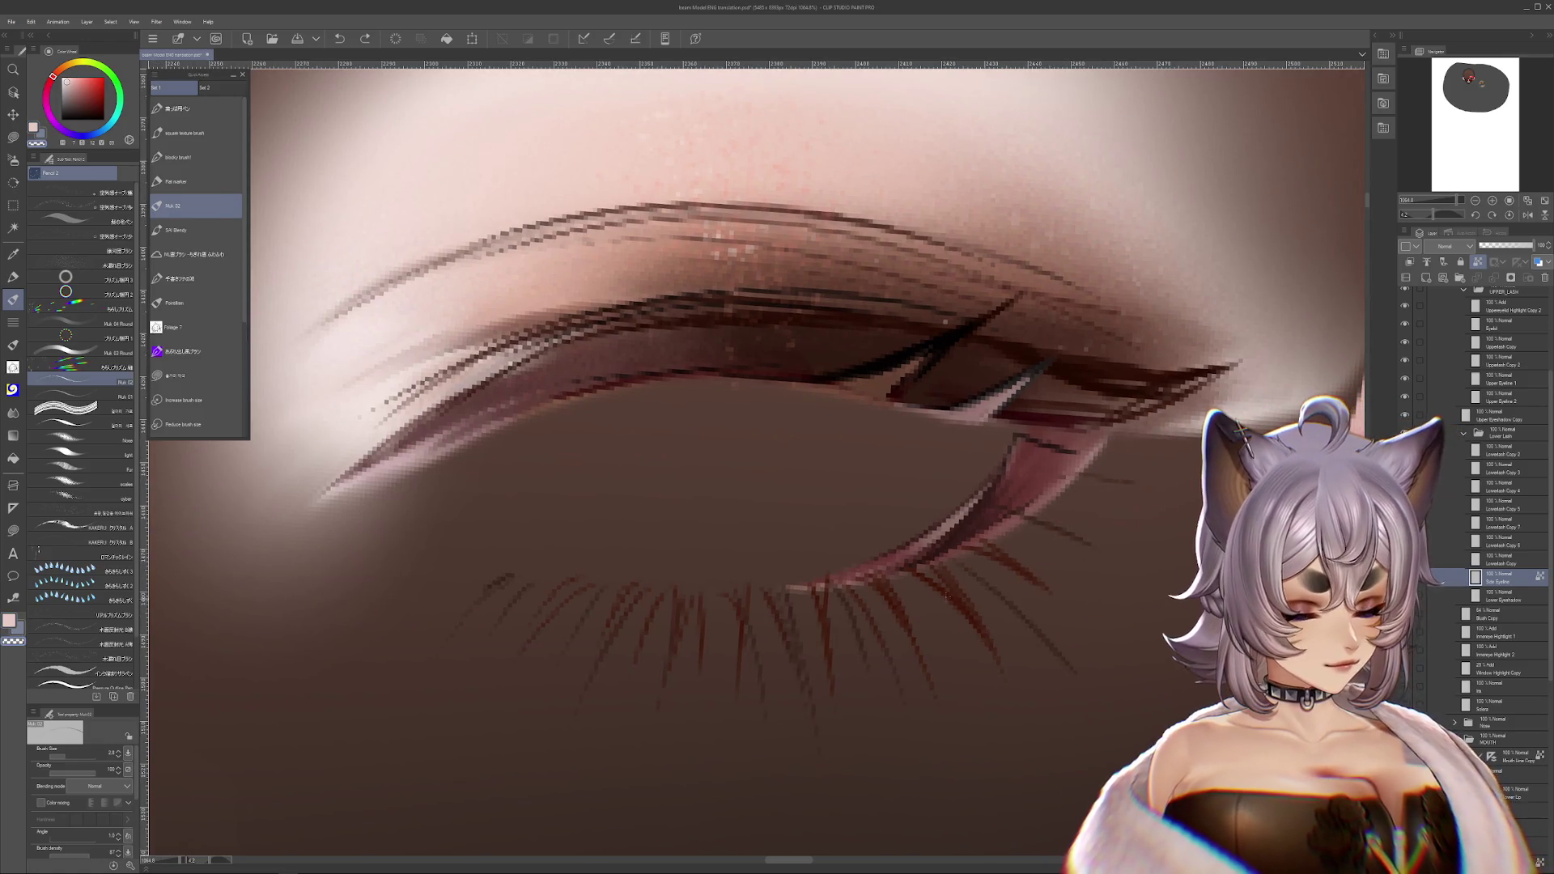
mouse_move(918, 567)
left_mouse_down()
mouse_move(996, 664)
mouse_move(1036, 684)
left_mouse_up()
left_click_drag(915, 607, 1003, 704)
key("ctrl+z")
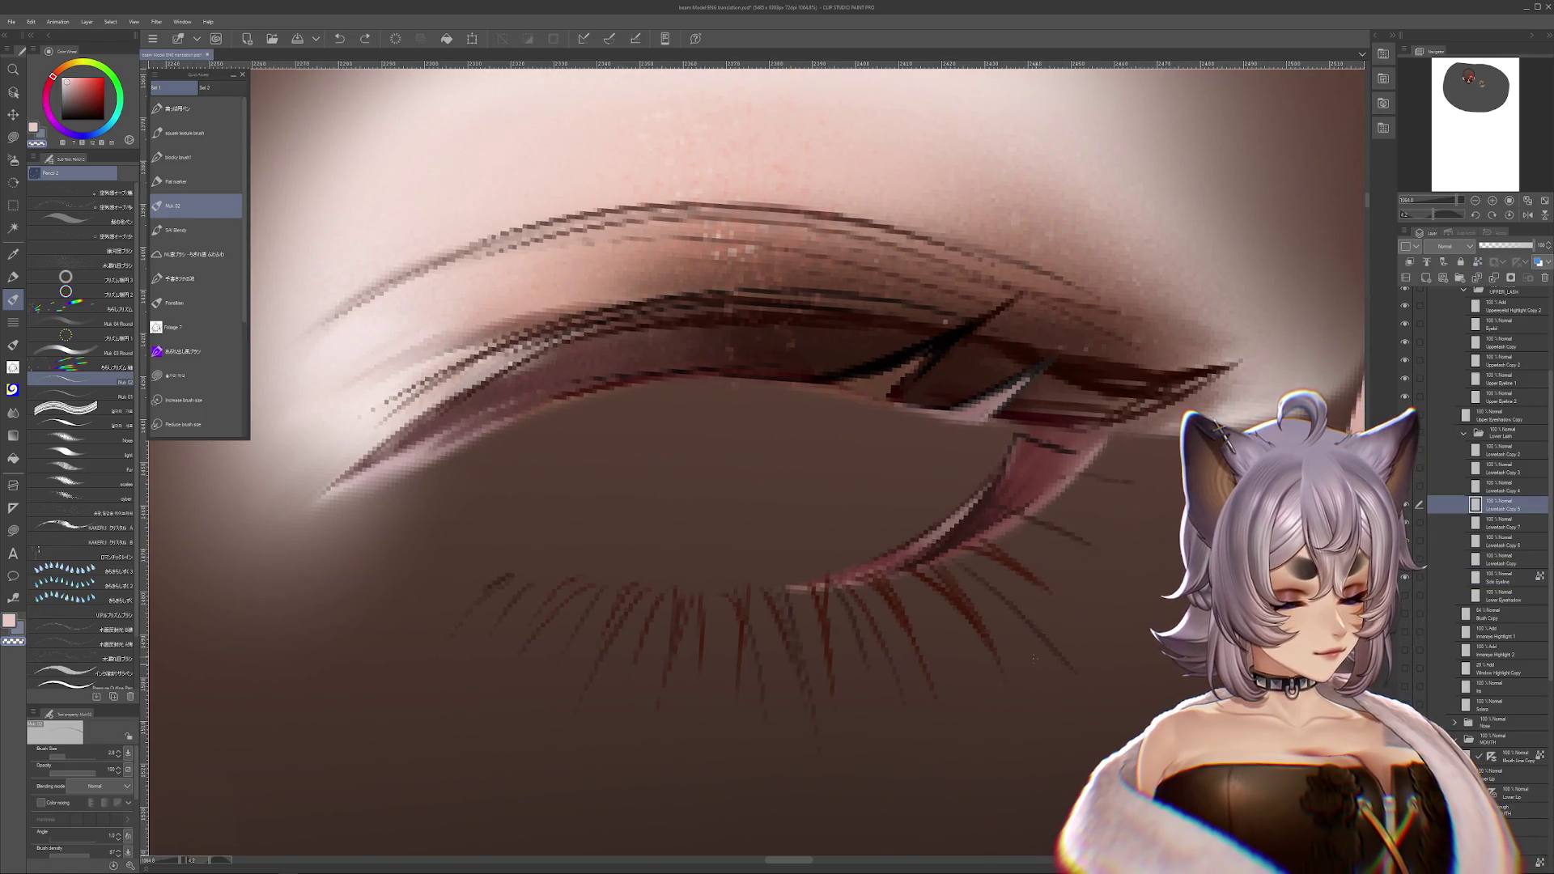
key("ctrl+z")
left_click(1419, 577)
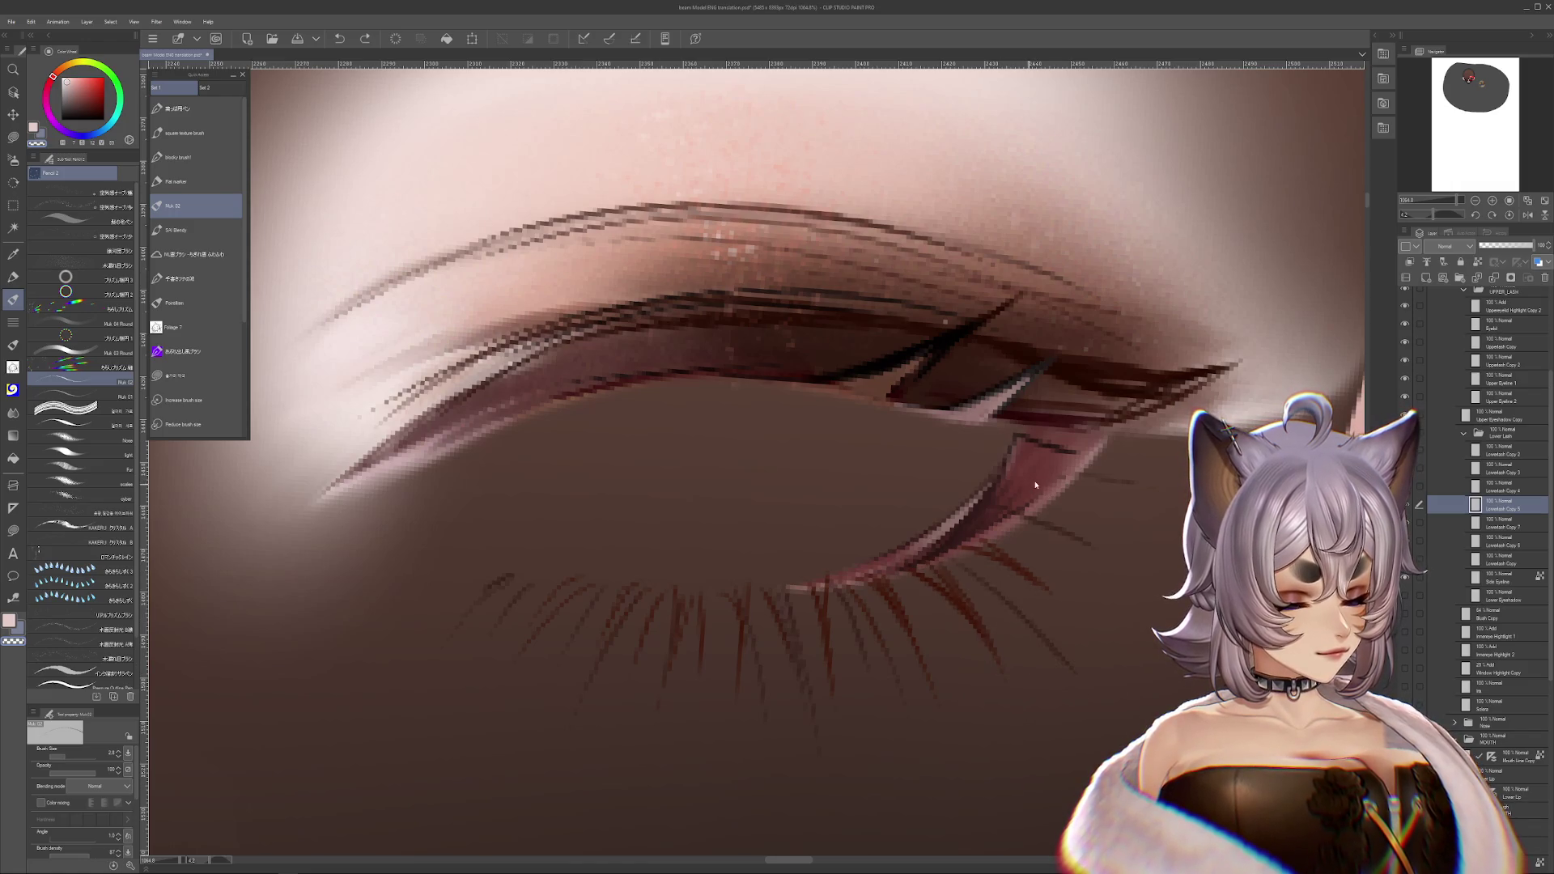
left_click(67, 756)
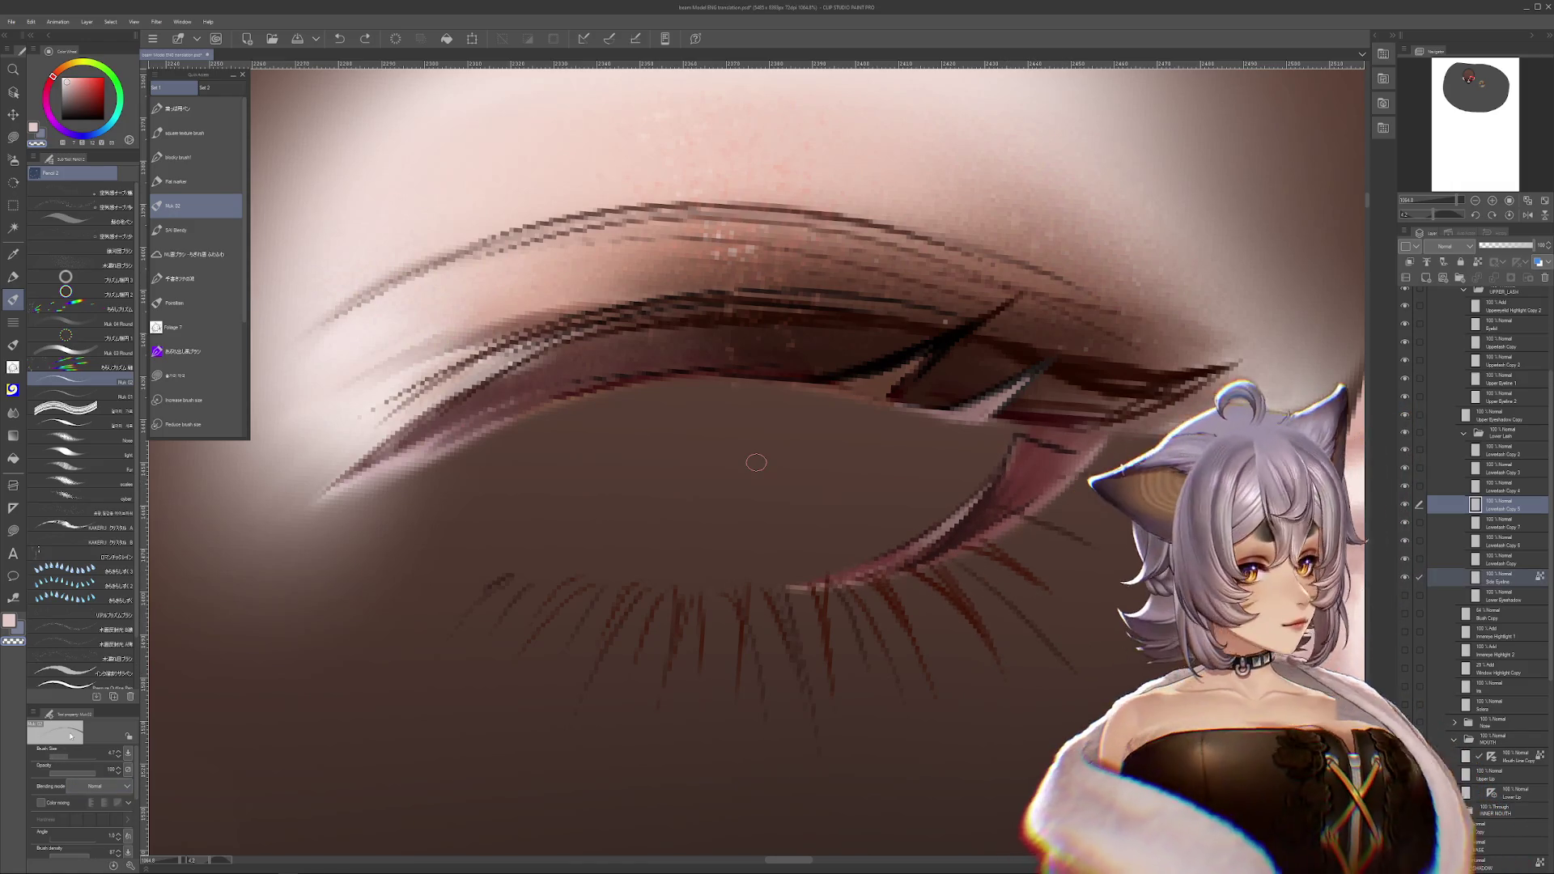
- Reposition and rotate the view around the eye, with the Lower Eyeshadow layer selected
left_click_drag(1147, 541, 1128, 573)
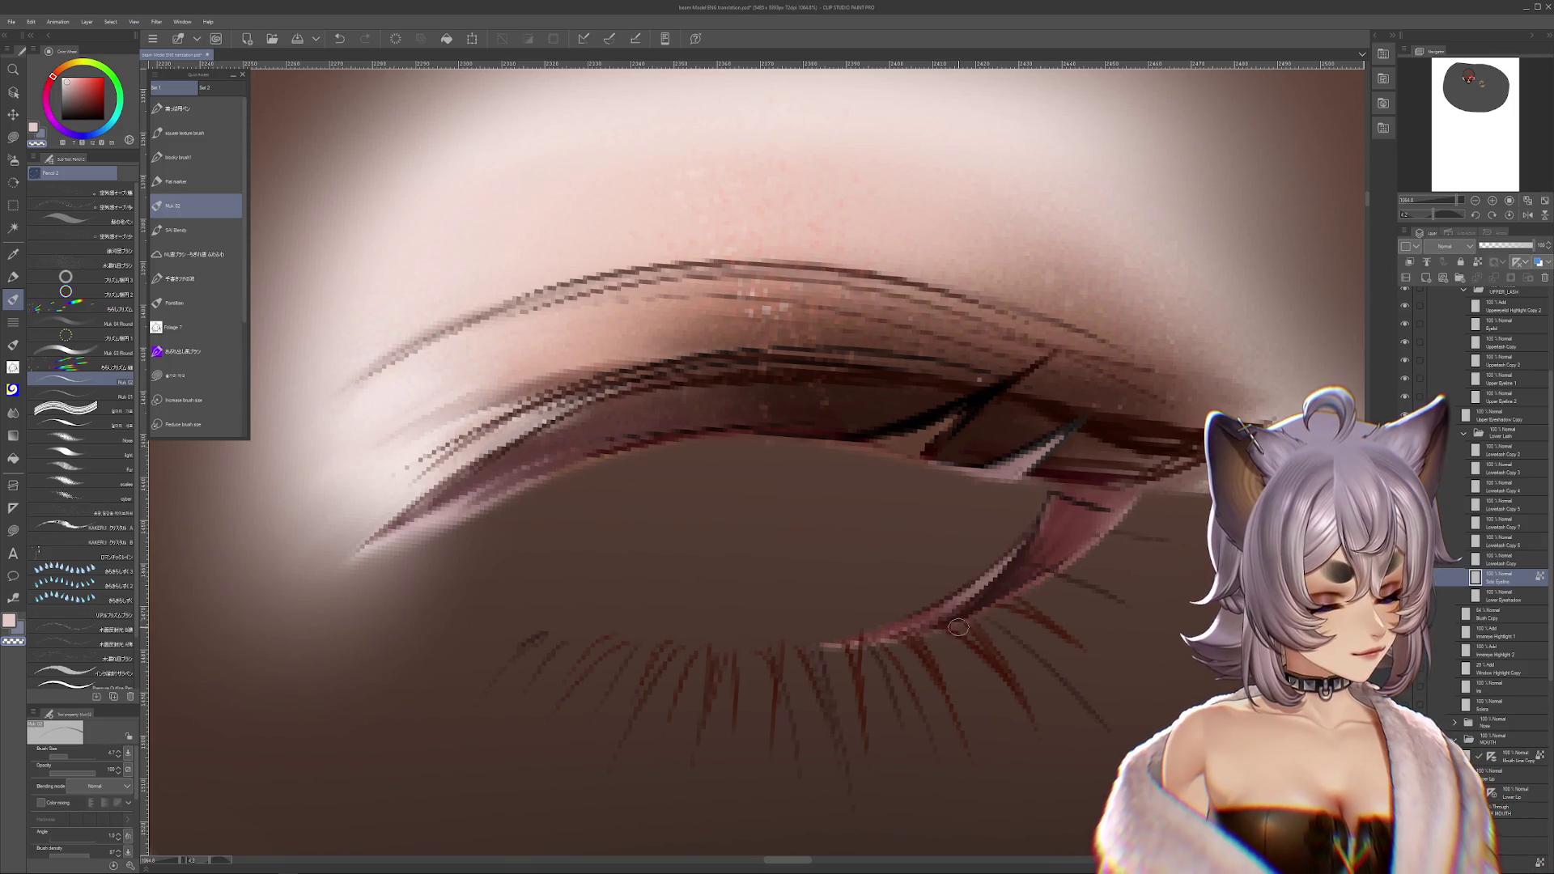
left_click_drag(988, 624, 1044, 599)
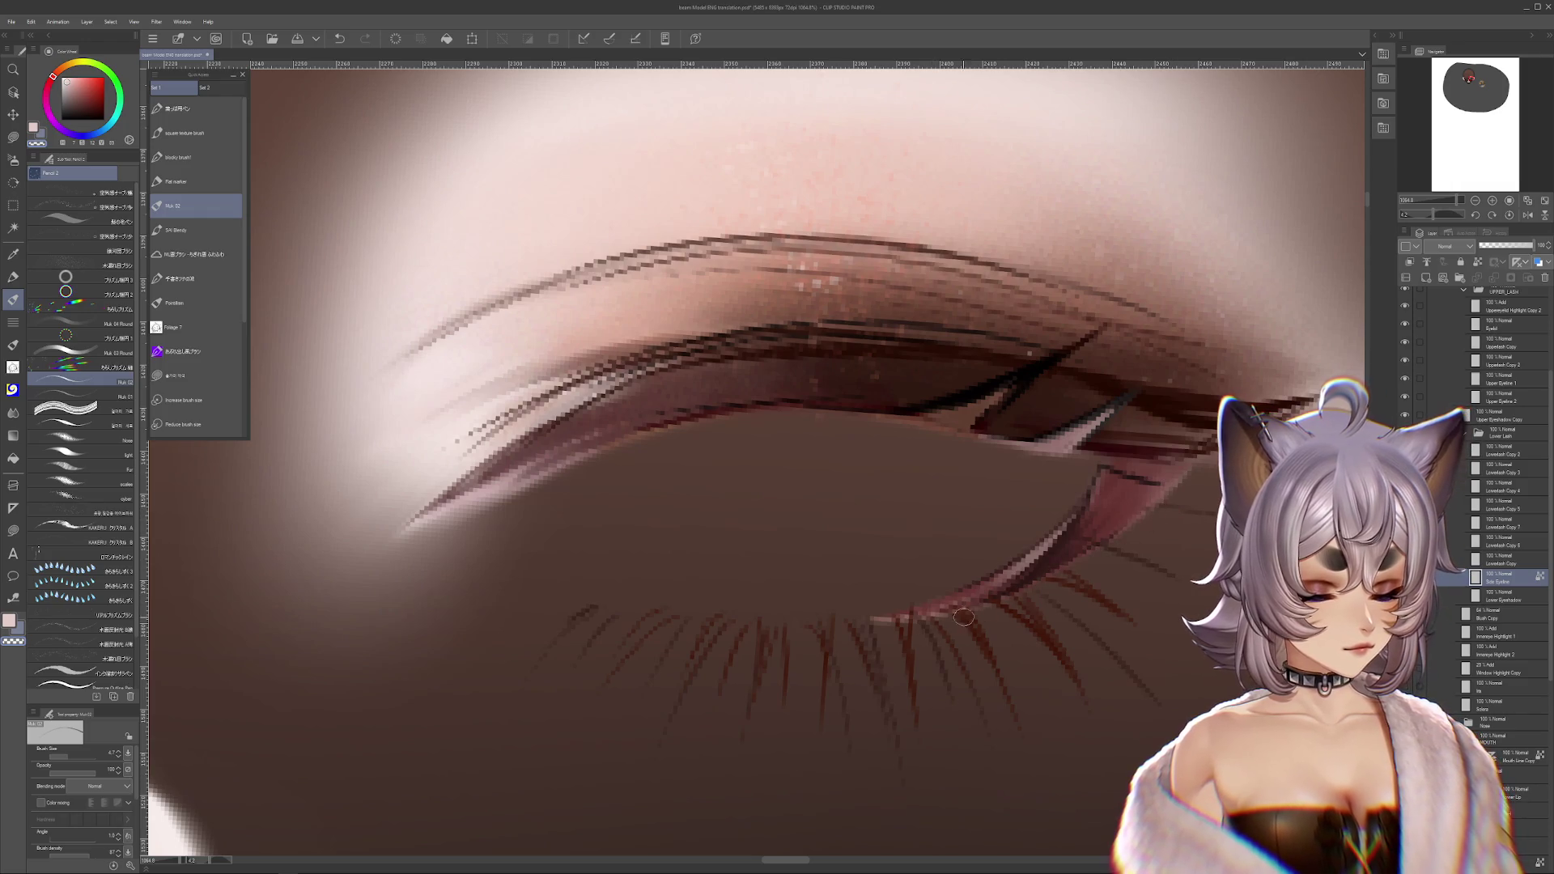
left_click_drag(862, 633, 1004, 550)
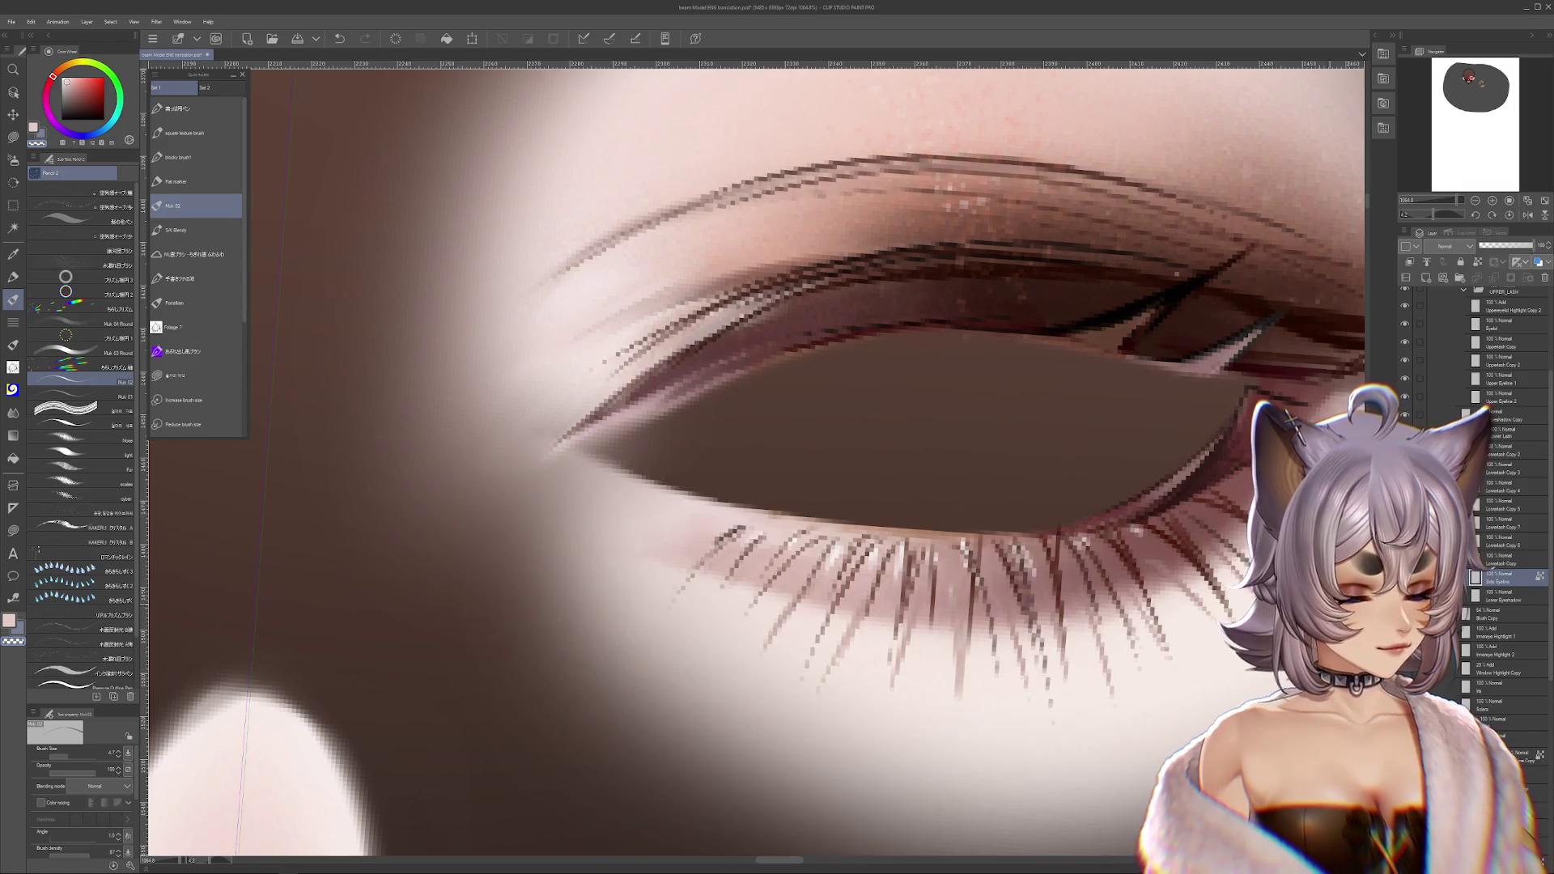
left_click_drag(972, 526, 942, 580)
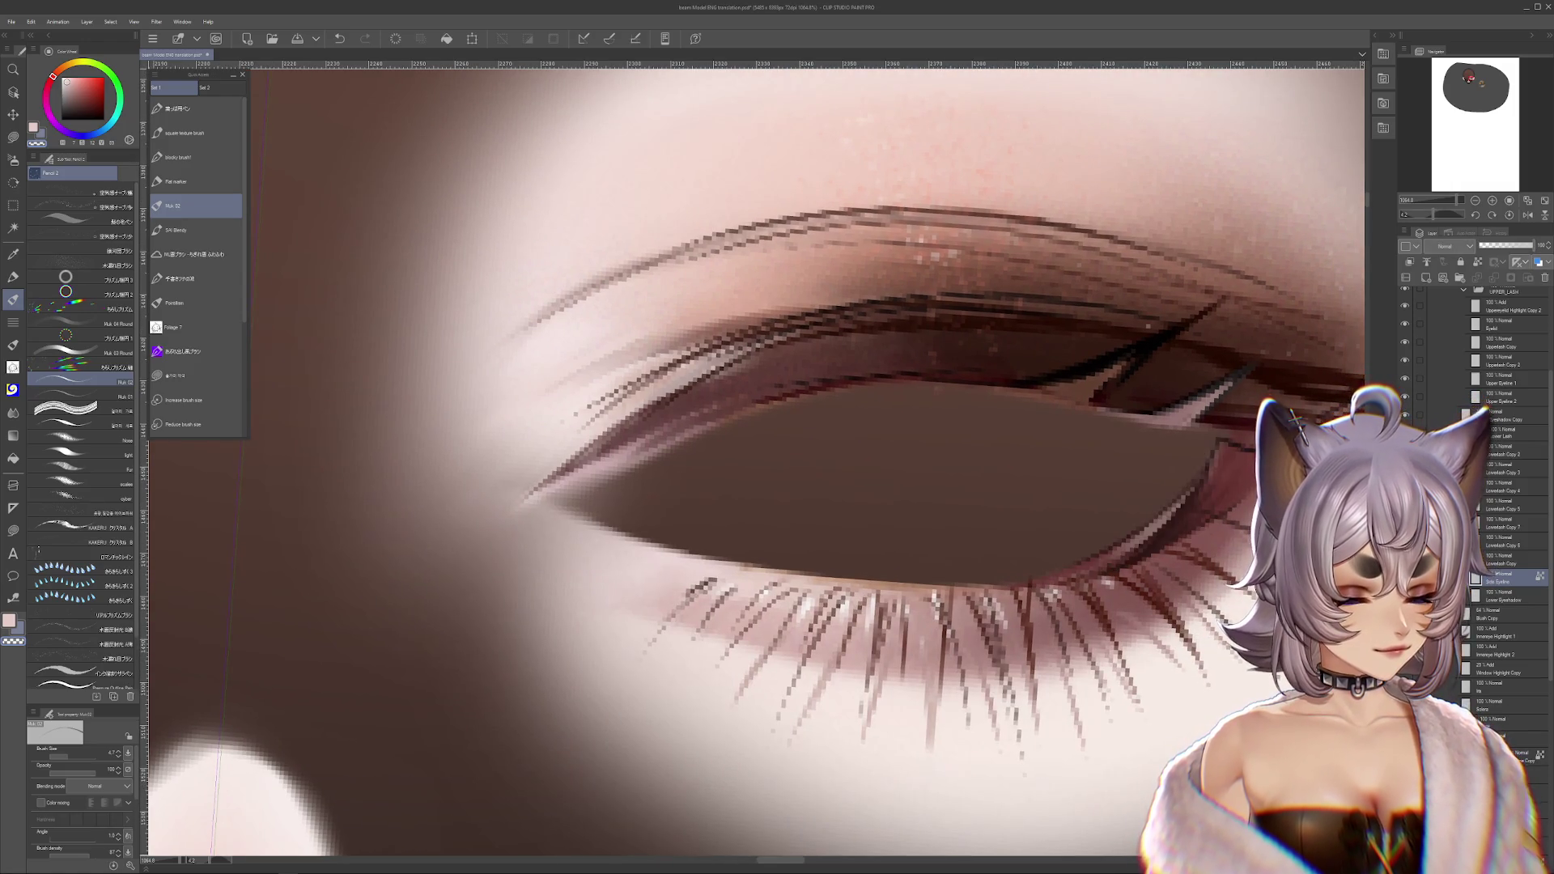
key("r")
left_click_drag(971, 526, 955, 421)
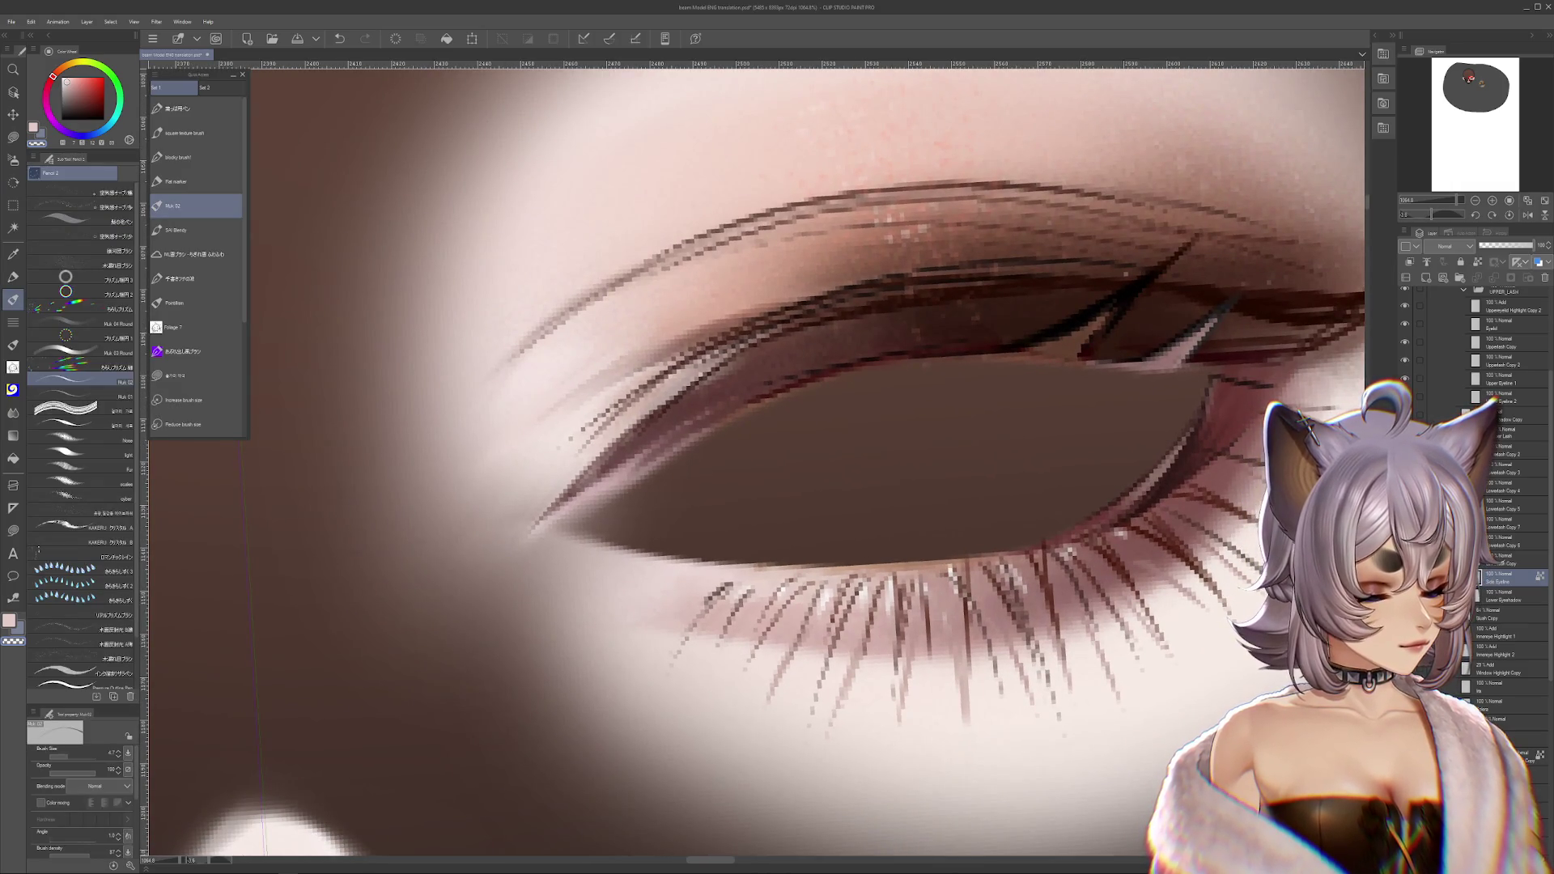
left_click_drag(971, 445, 976, 421)
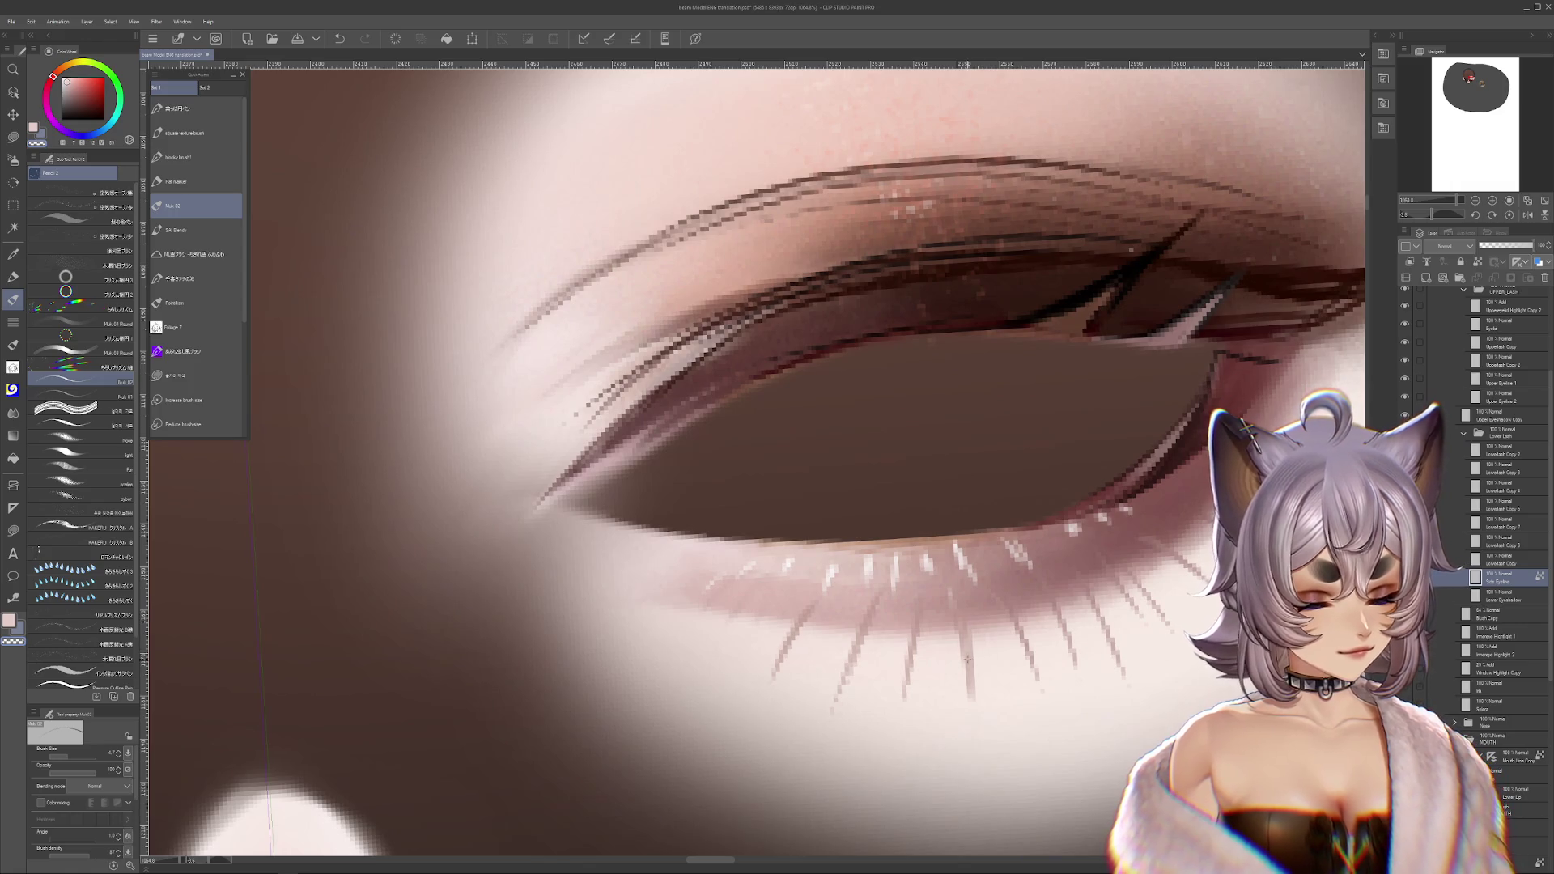
key("alt+bracketleft")
scroll(1002, 640, "down", 2)
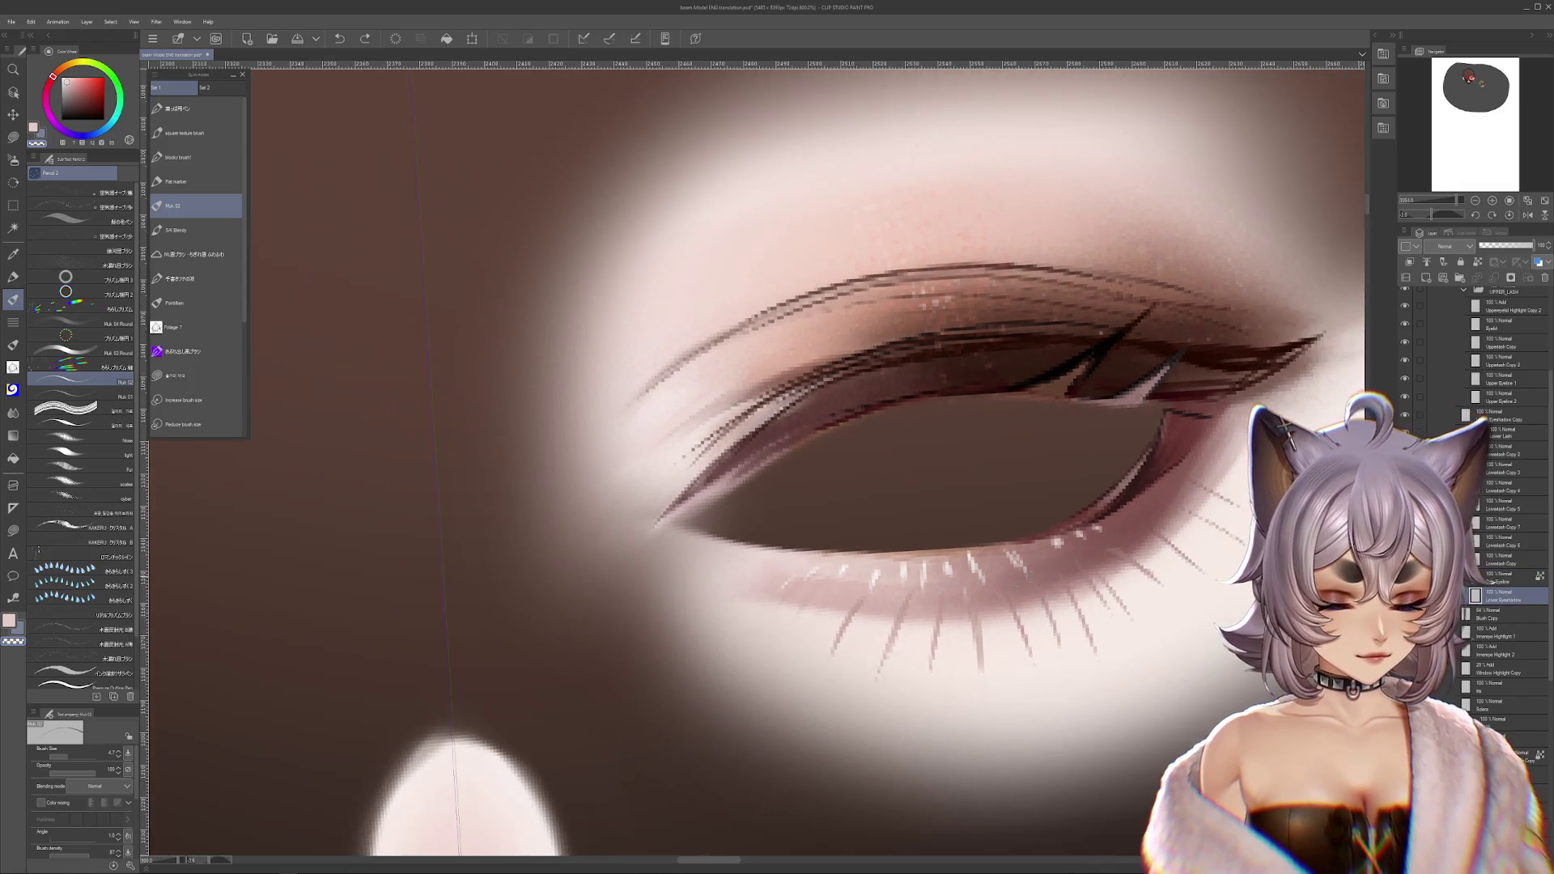
scroll(844, 582, "down", 2)
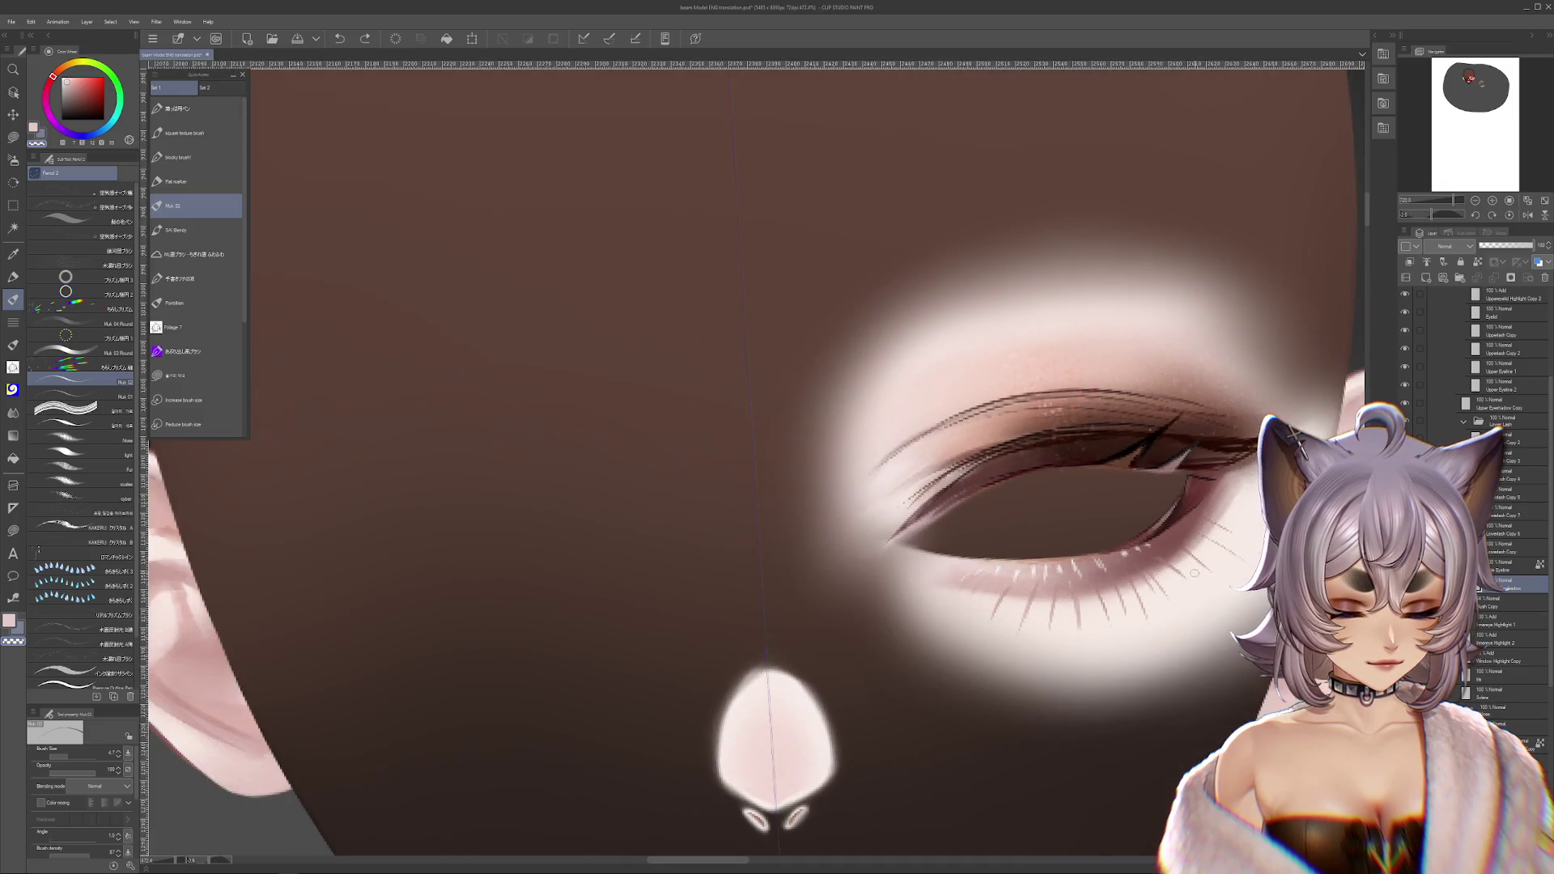
left_click_drag(891, 486, 844, 583)
scroll(844, 583, "up", 3)
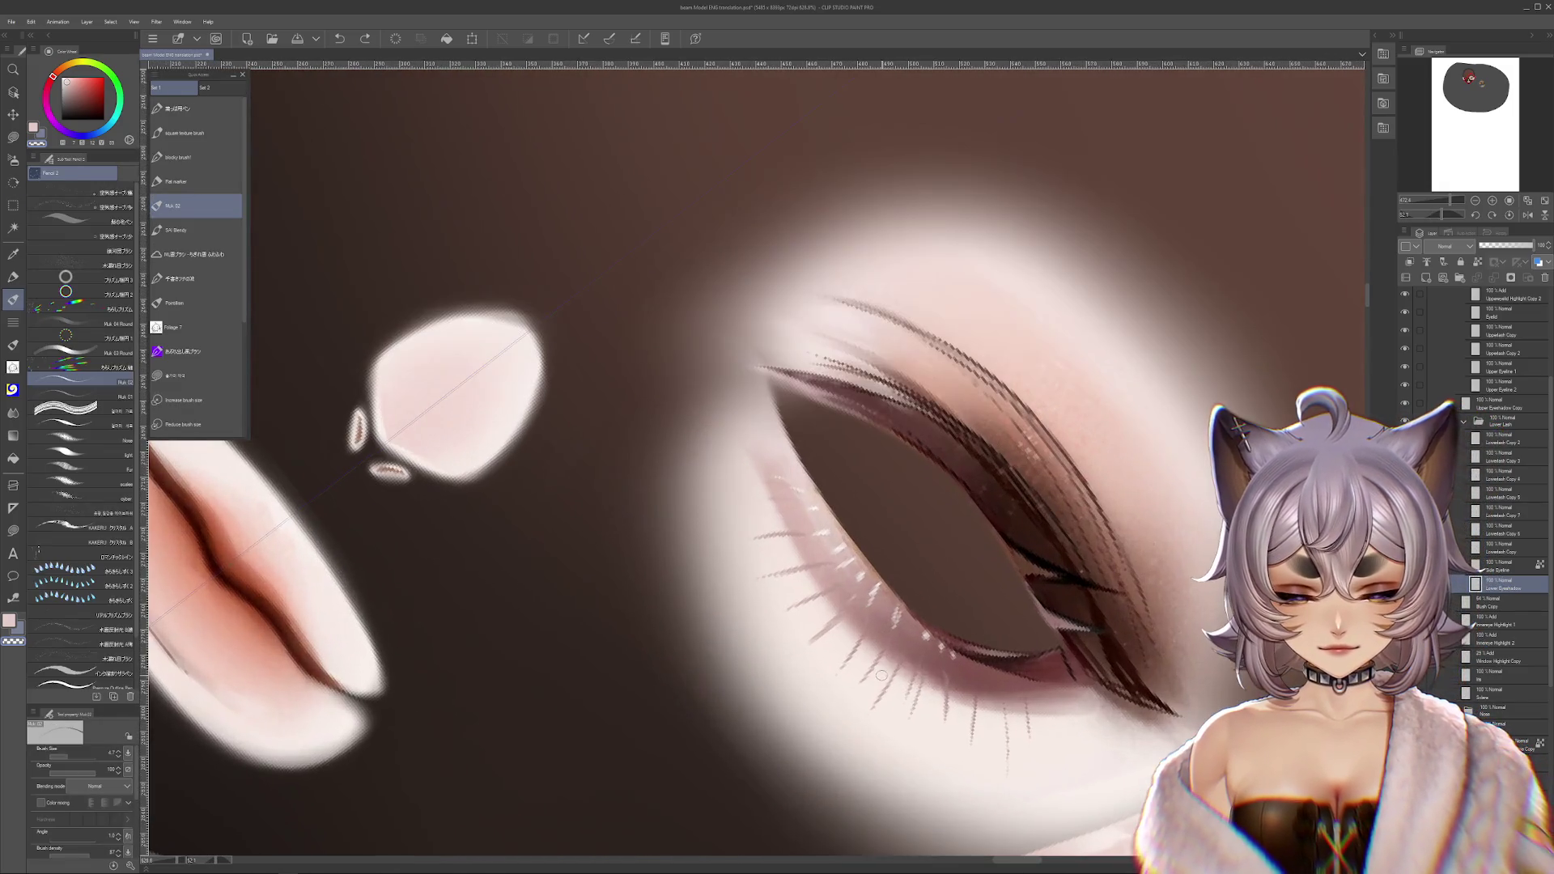
- Trial dark lower-lash strokes, undo them, and reset the canvas rotation to upright
mouse_move(995, 633)
left_mouse_down()
mouse_move(1010, 689)
mouse_move(1048, 693)
left_mouse_up()
key("ctrl+z")
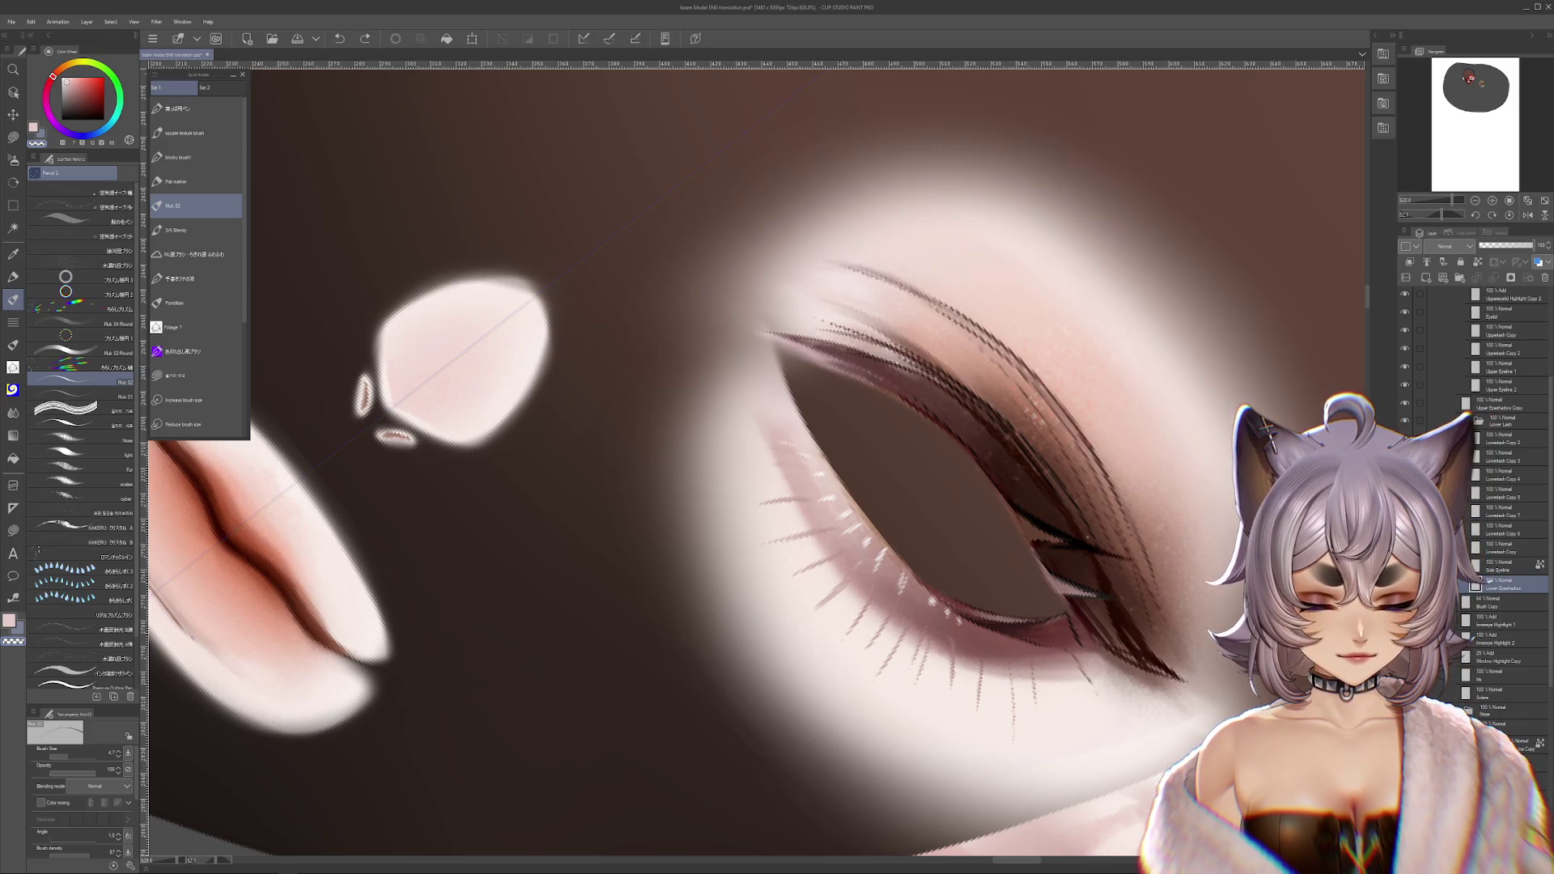
left_click_drag(994, 633, 1011, 690)
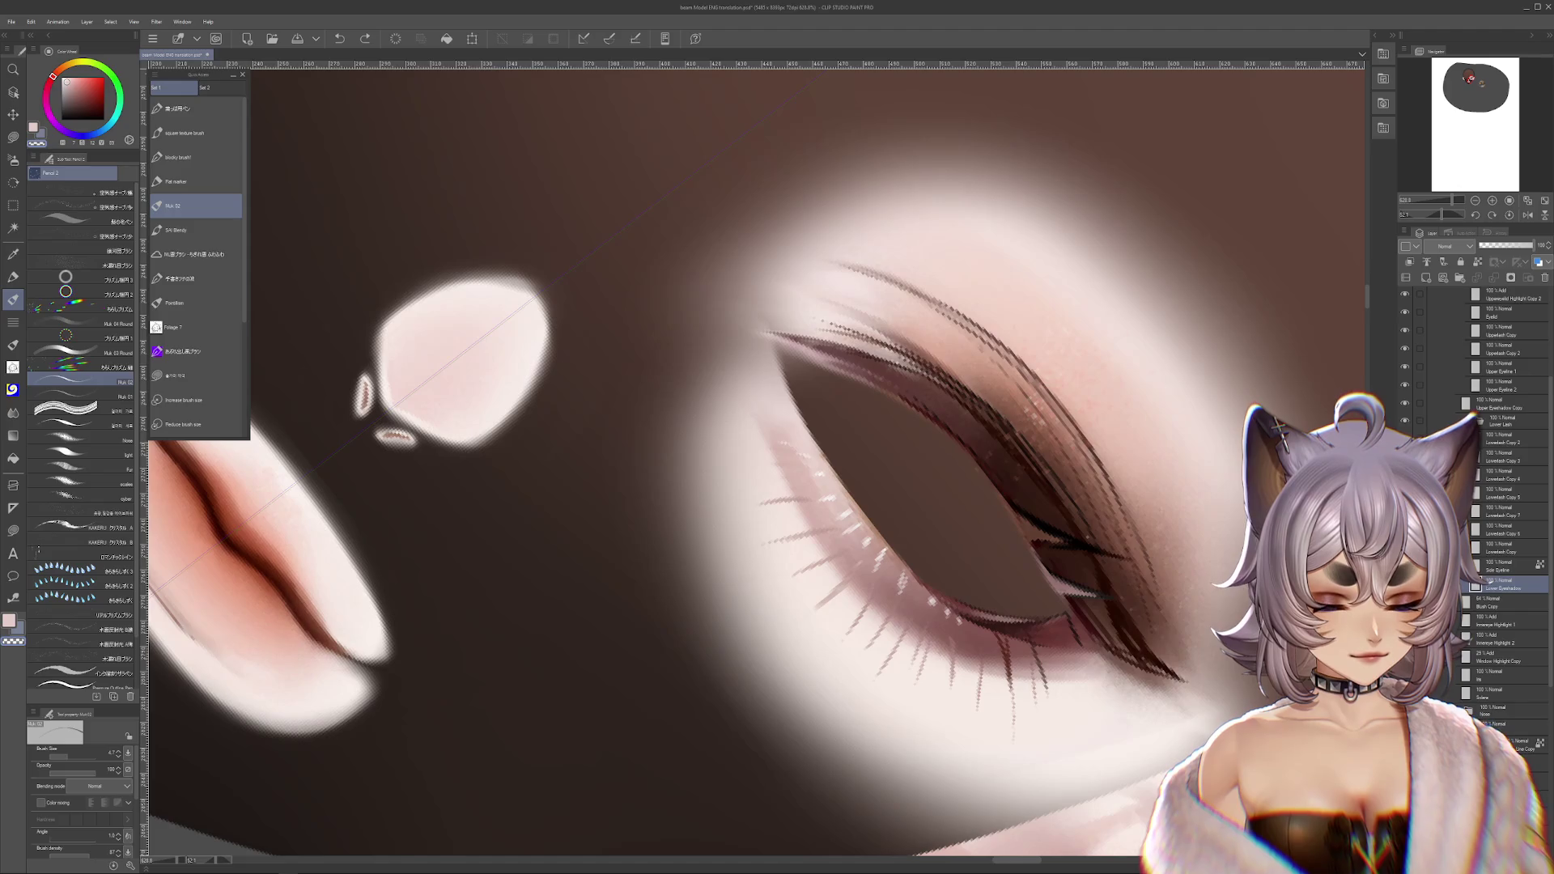
key("ctrl+z")
left_click(1406, 422)
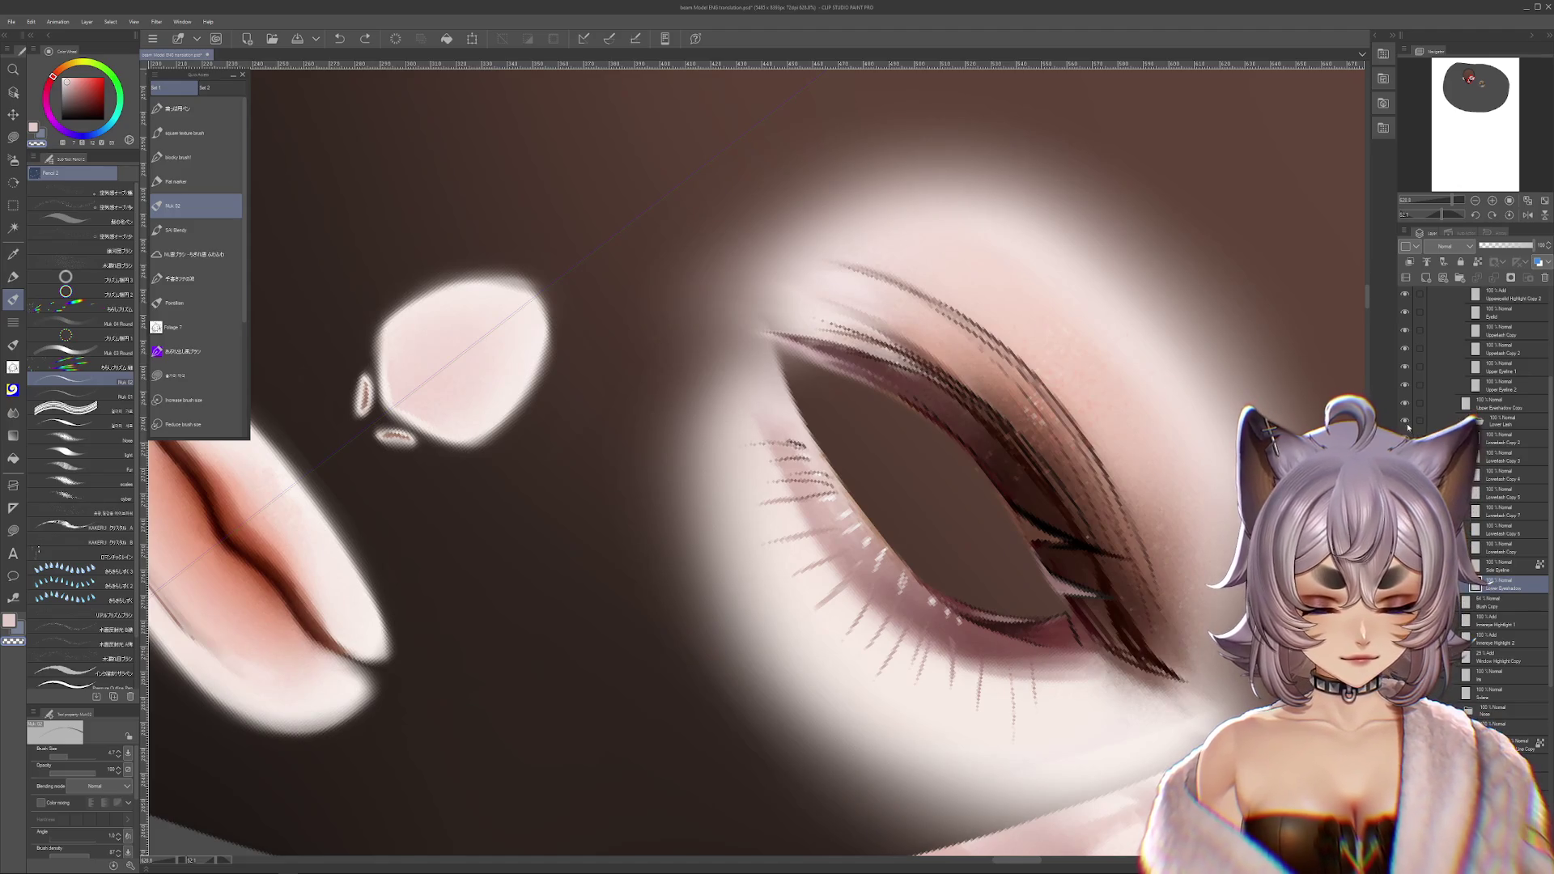
left_click(1507, 216)
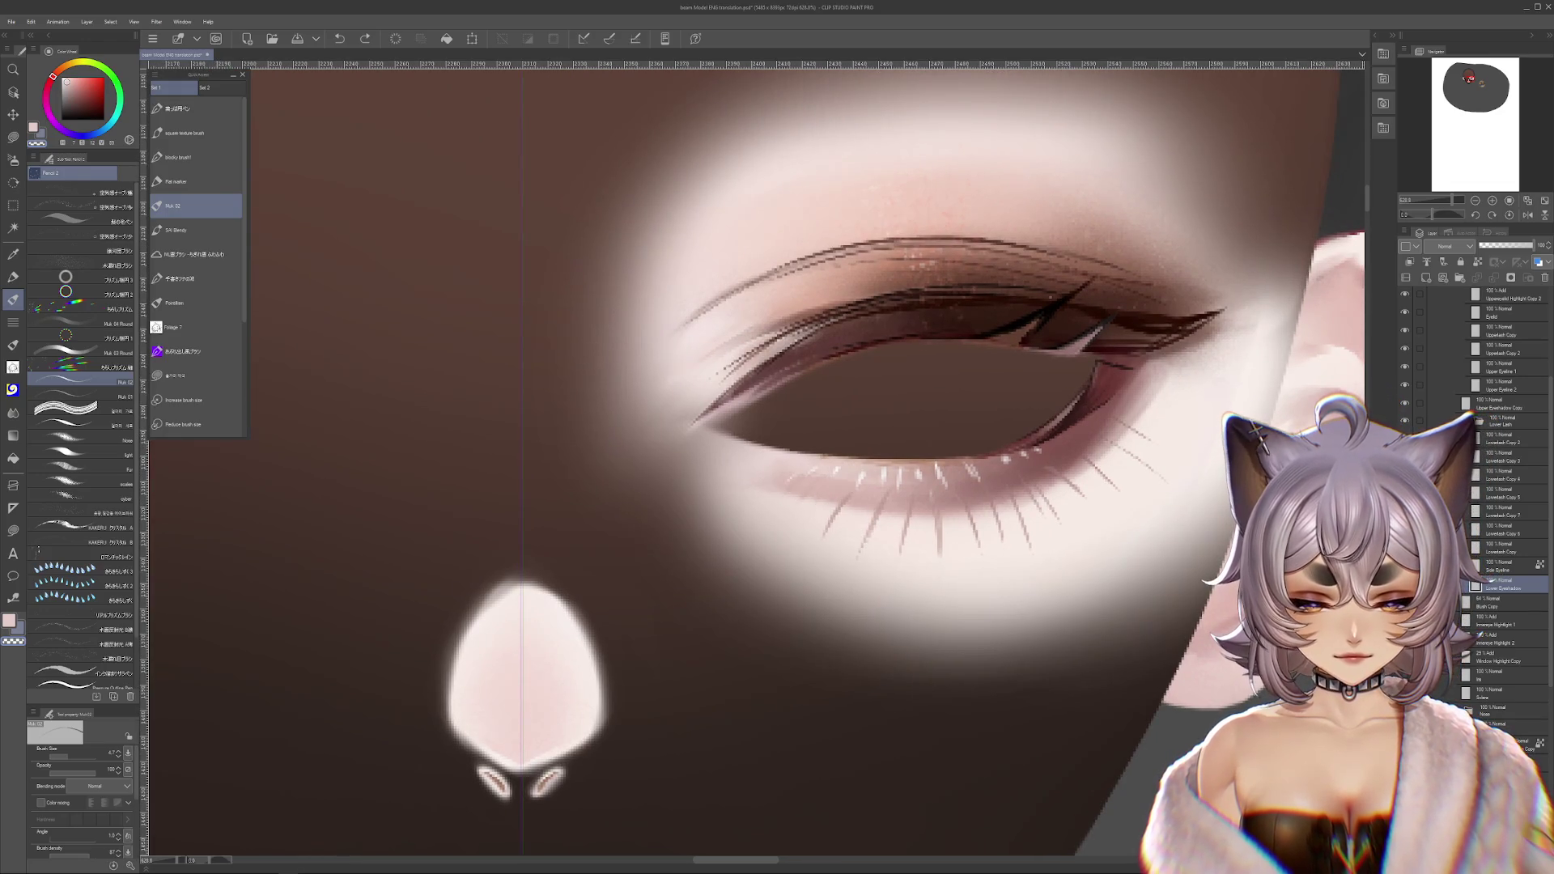
key("ctrl+z")
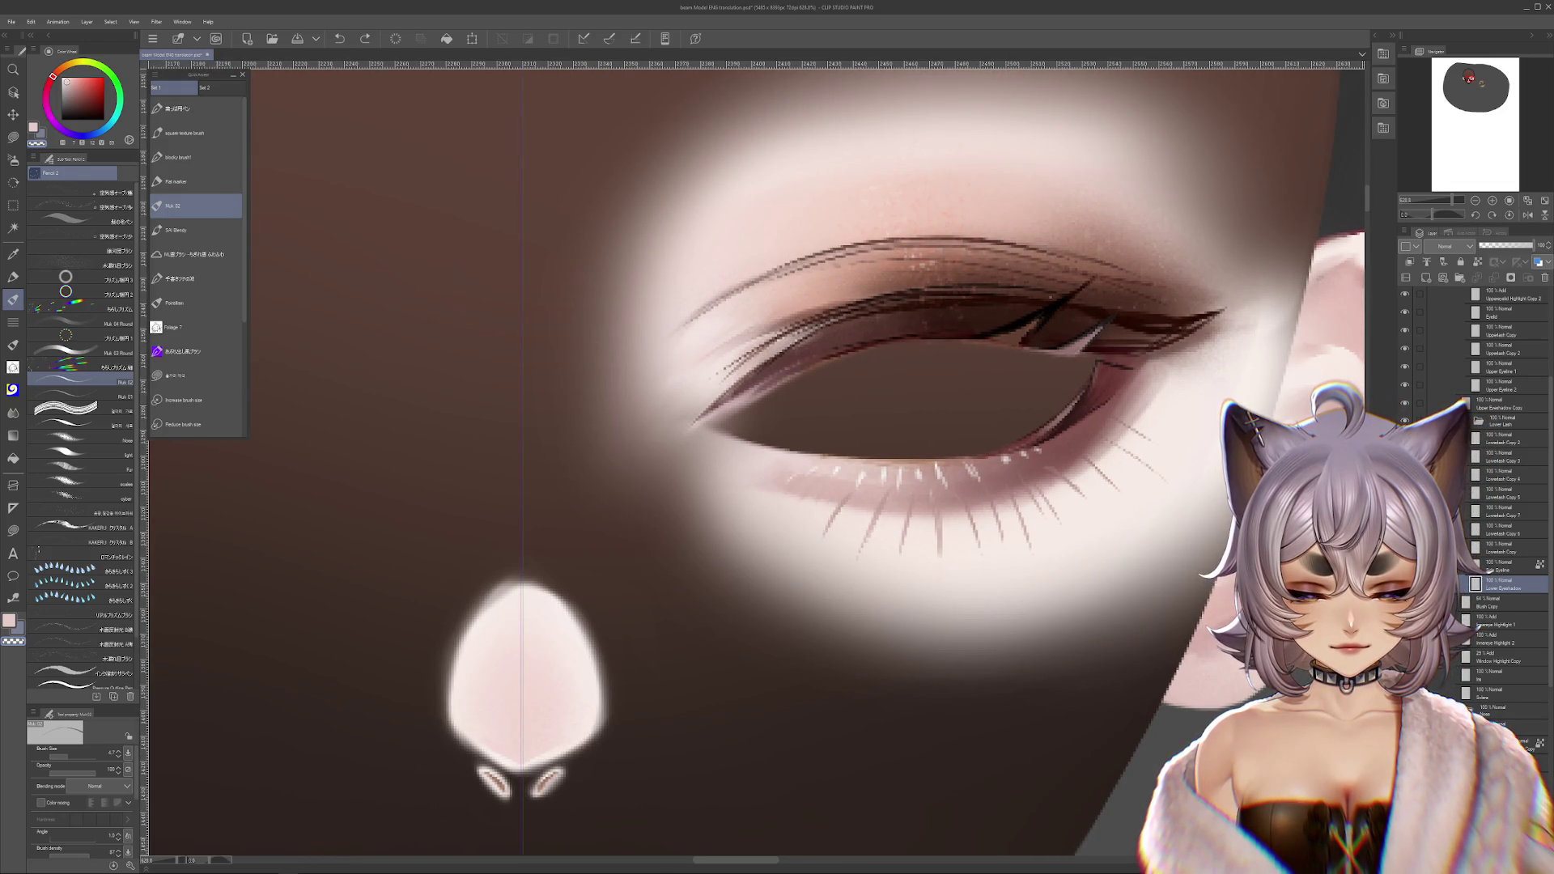
key("r")
mouse_move(1009, 536)
left_mouse_down()
mouse_move(763, 651)
mouse_move(801, 647)
left_mouse_up()
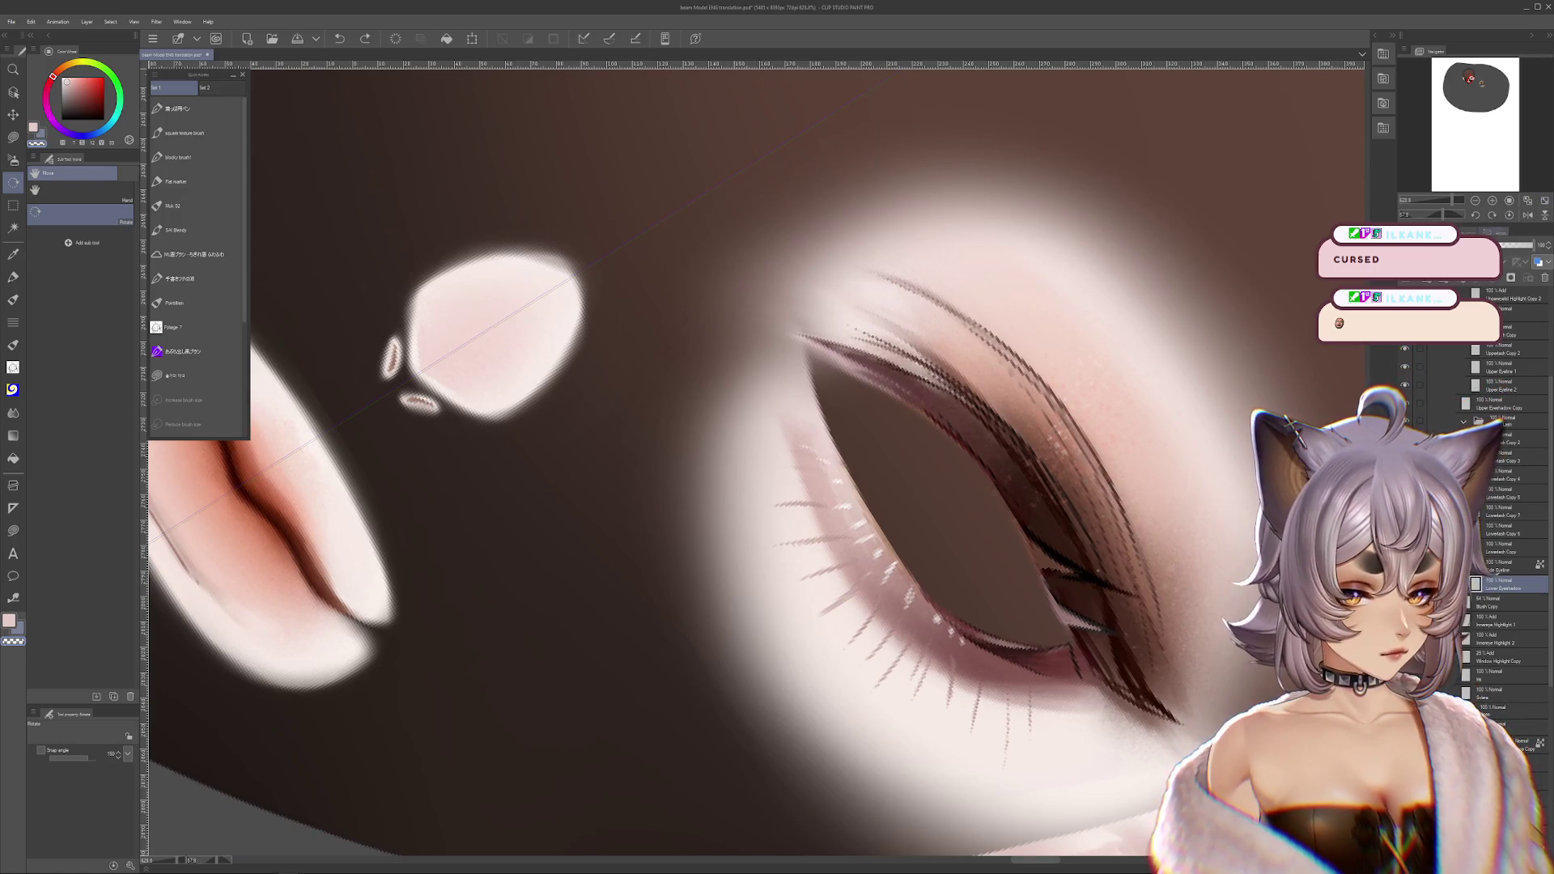
scroll(930, 508, "up", 1)
- Try the Muk 02, SAI Blendy, Flat marker and Pointillism brushes
left_click_drag(831, 522, 872, 465)
left_click(172, 205)
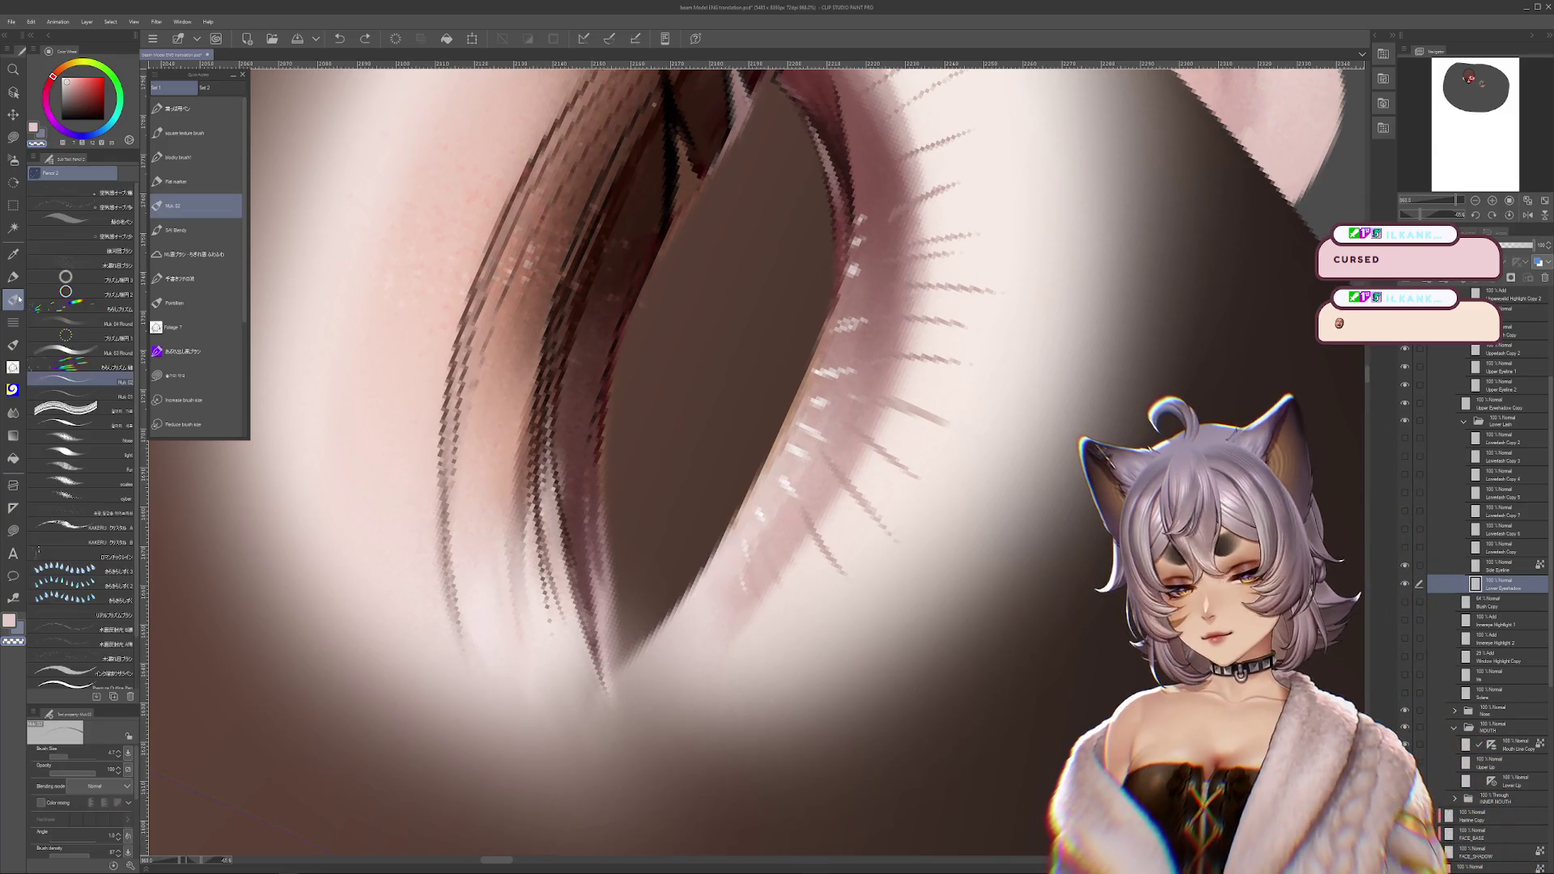
scroll(755, 462, "up", 1)
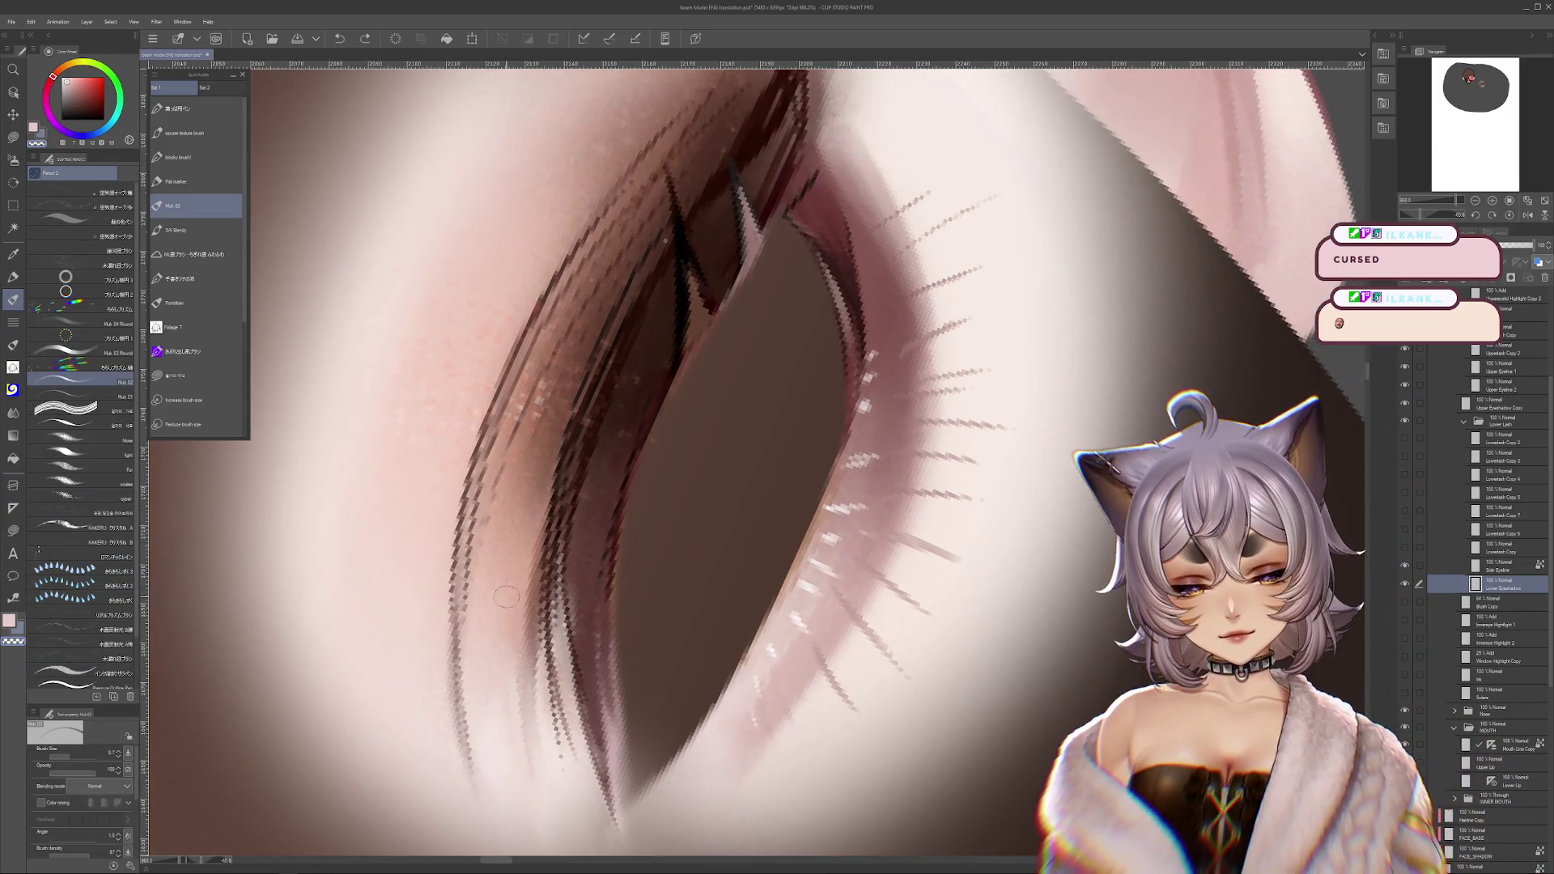
left_click(200, 230)
left_click(195, 191)
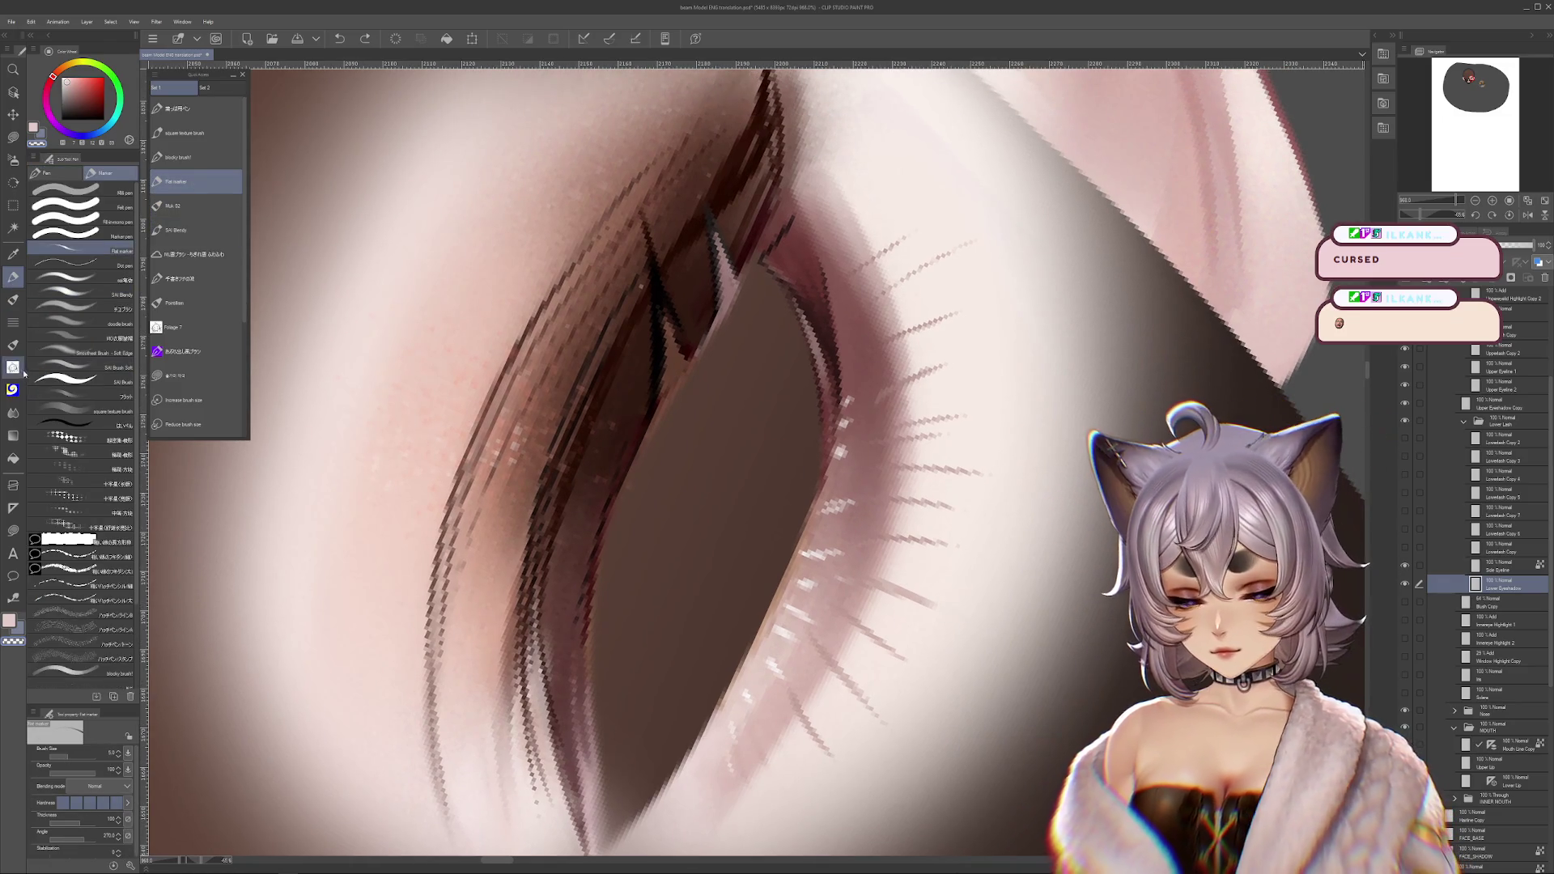
left_click(15, 323)
- Soften the lower lid rim with the plain Blend tool, toggling layer visibility to compare
left_click(13, 412)
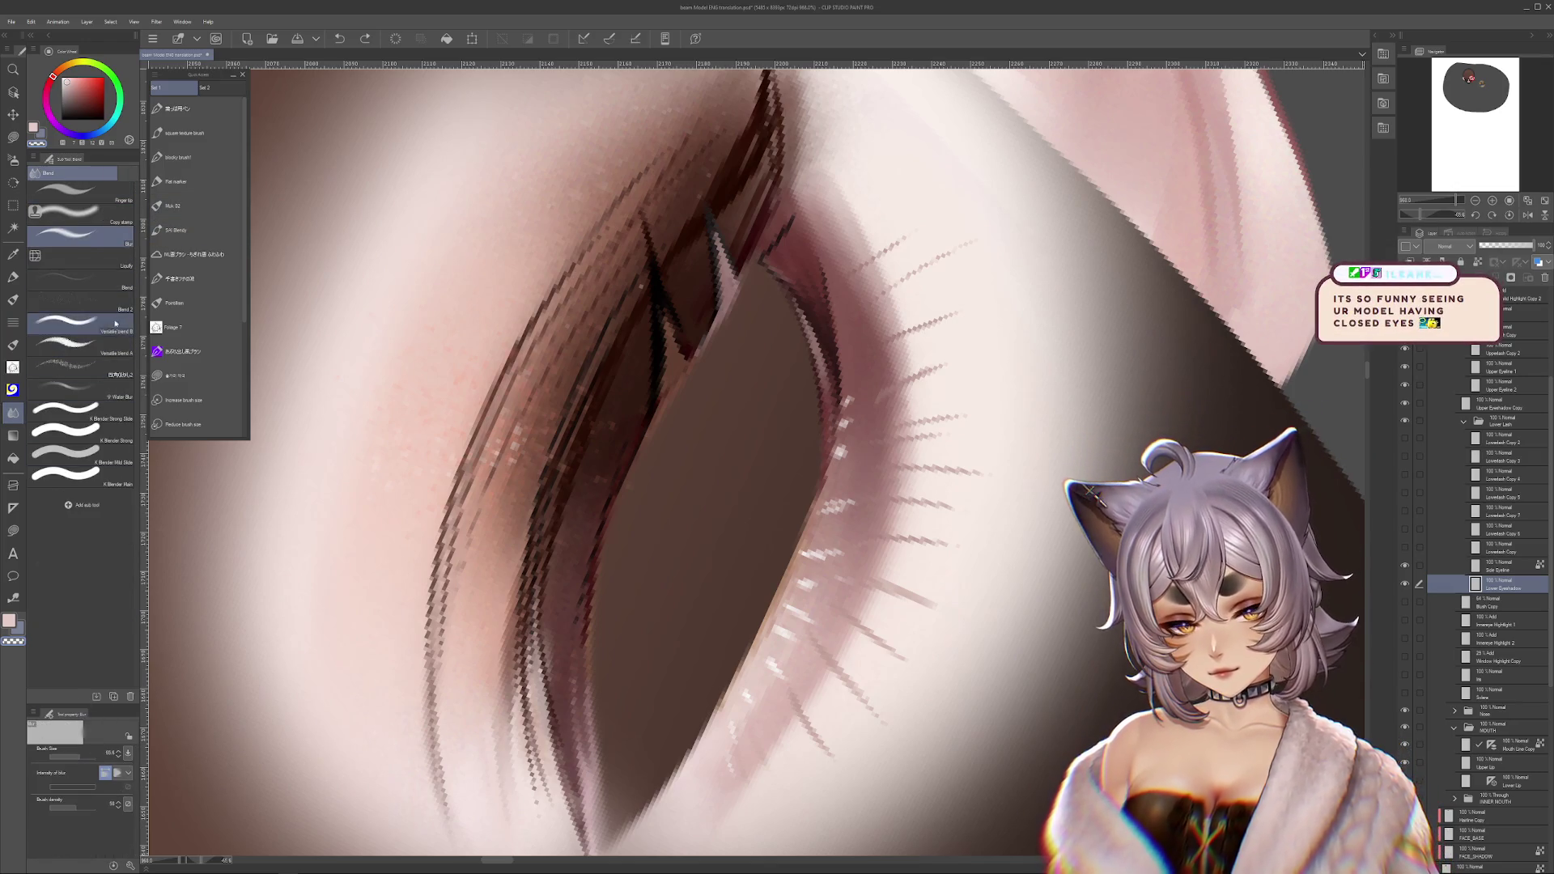
left_click(97, 343)
left_click(81, 280)
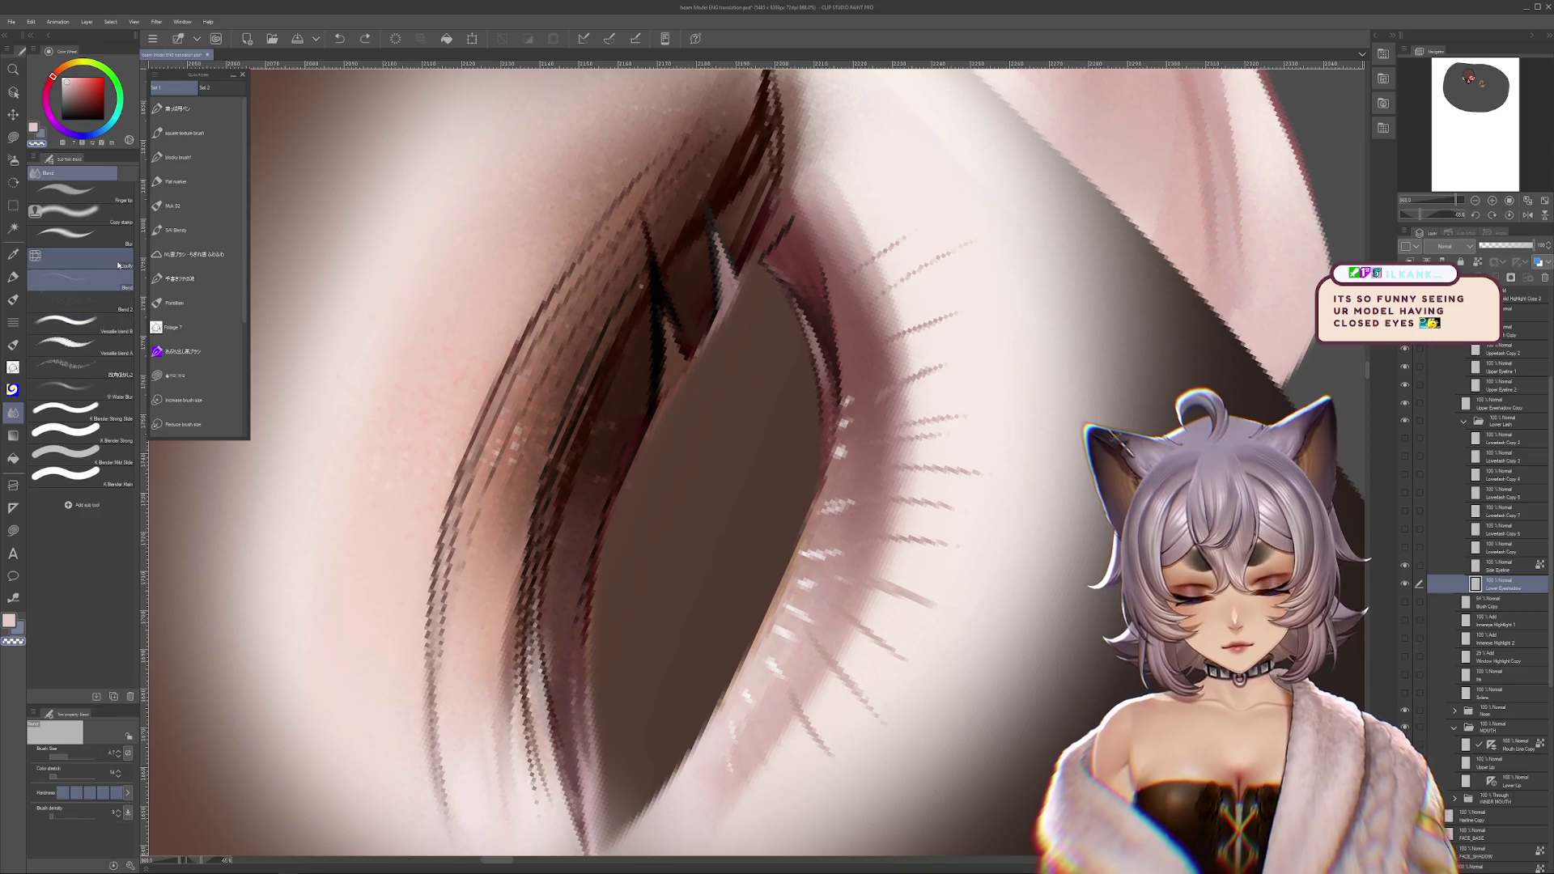
left_click_drag(852, 389, 848, 421)
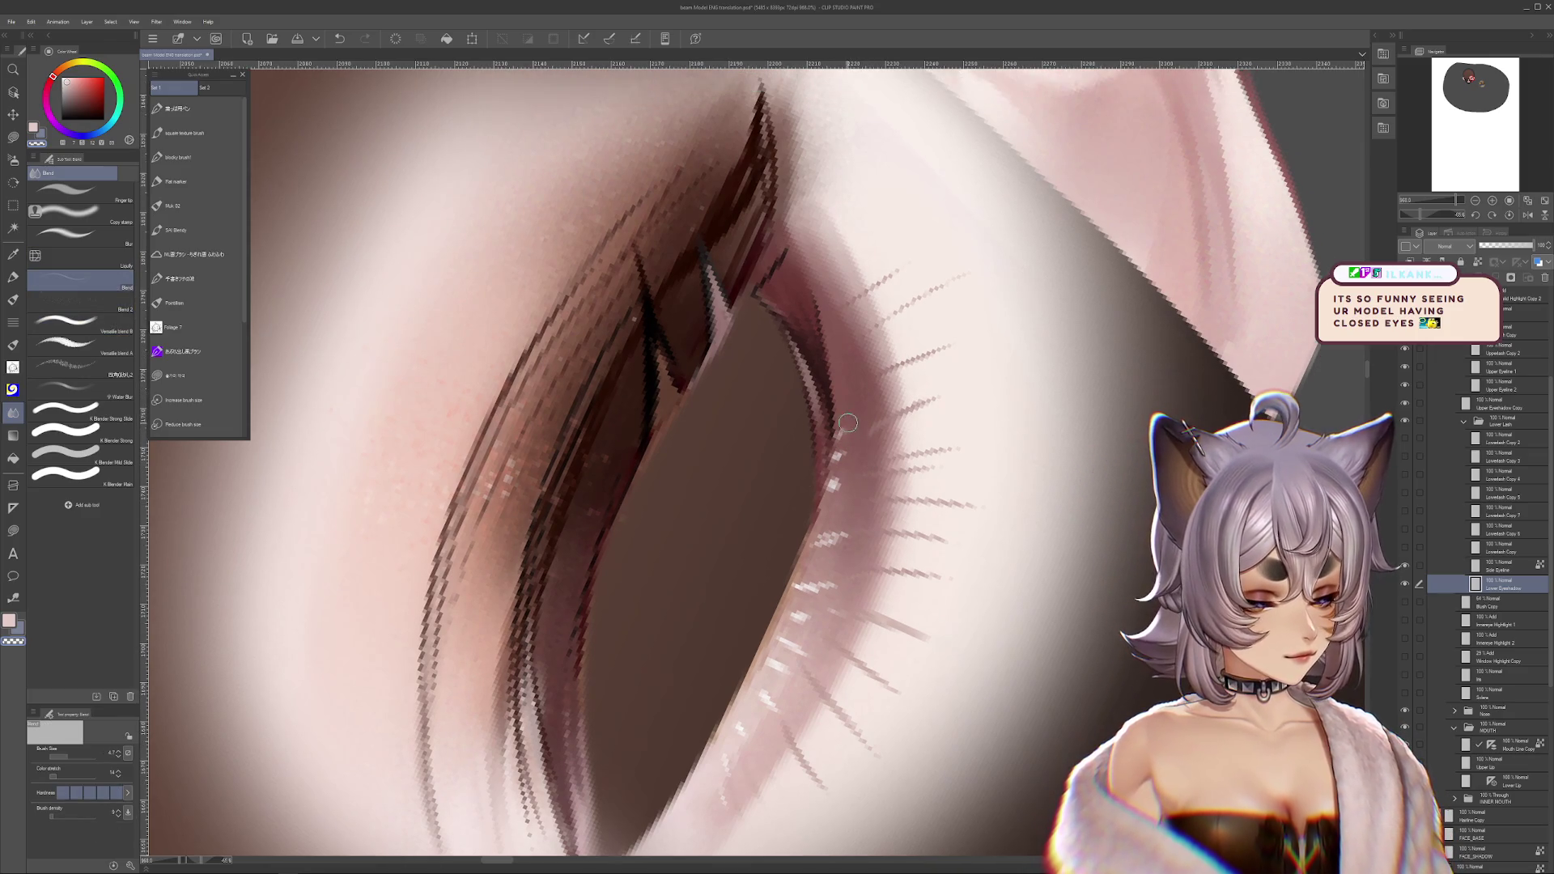
scroll(835, 494, "right", 1)
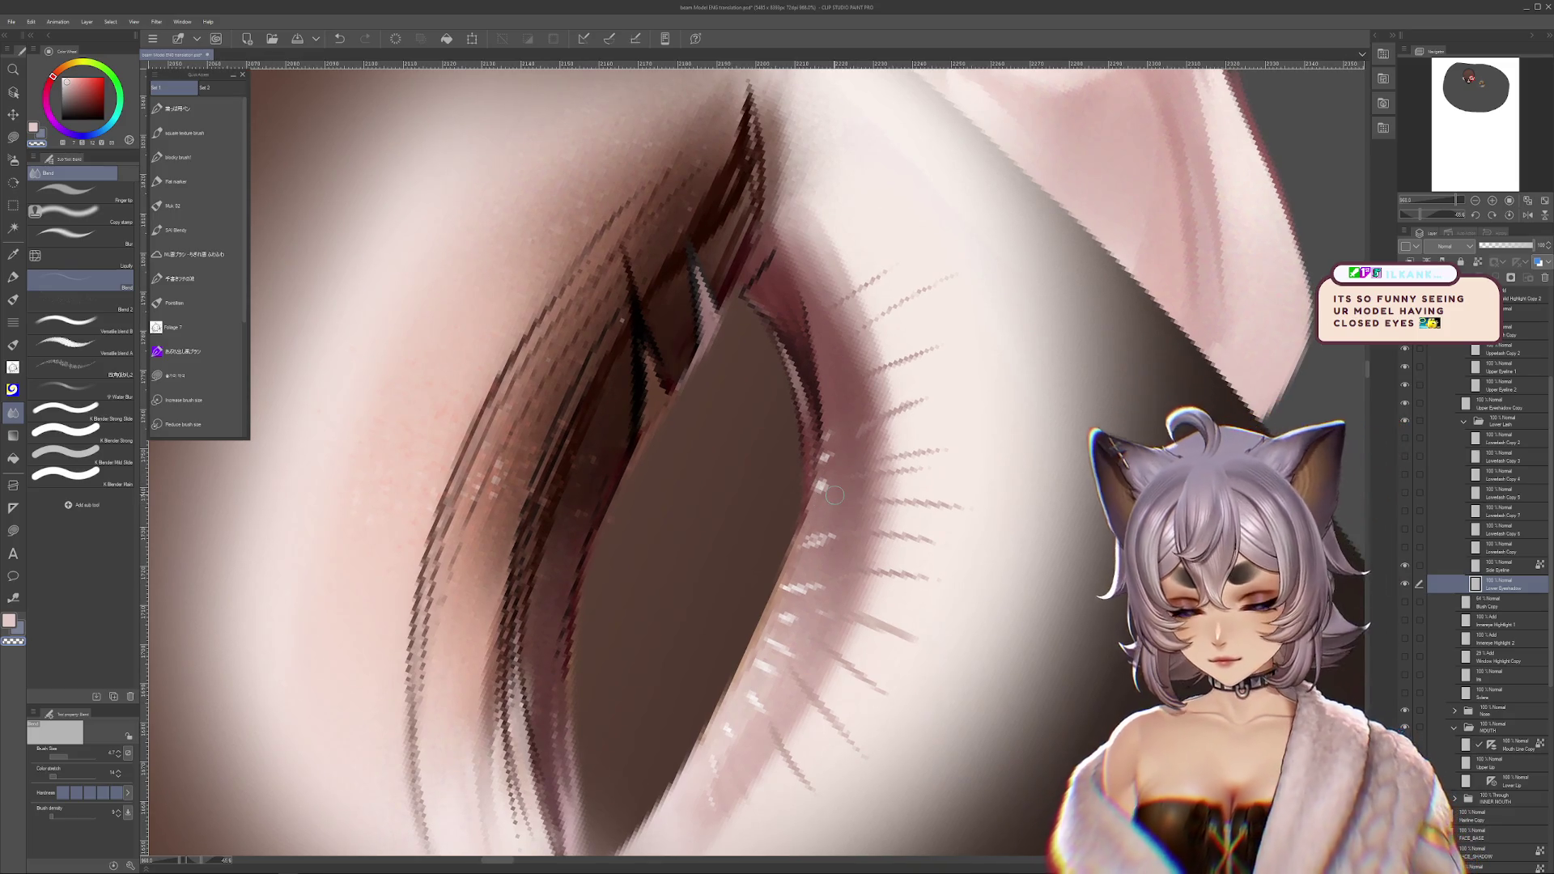
left_click(1405, 583)
left_click(1405, 582)
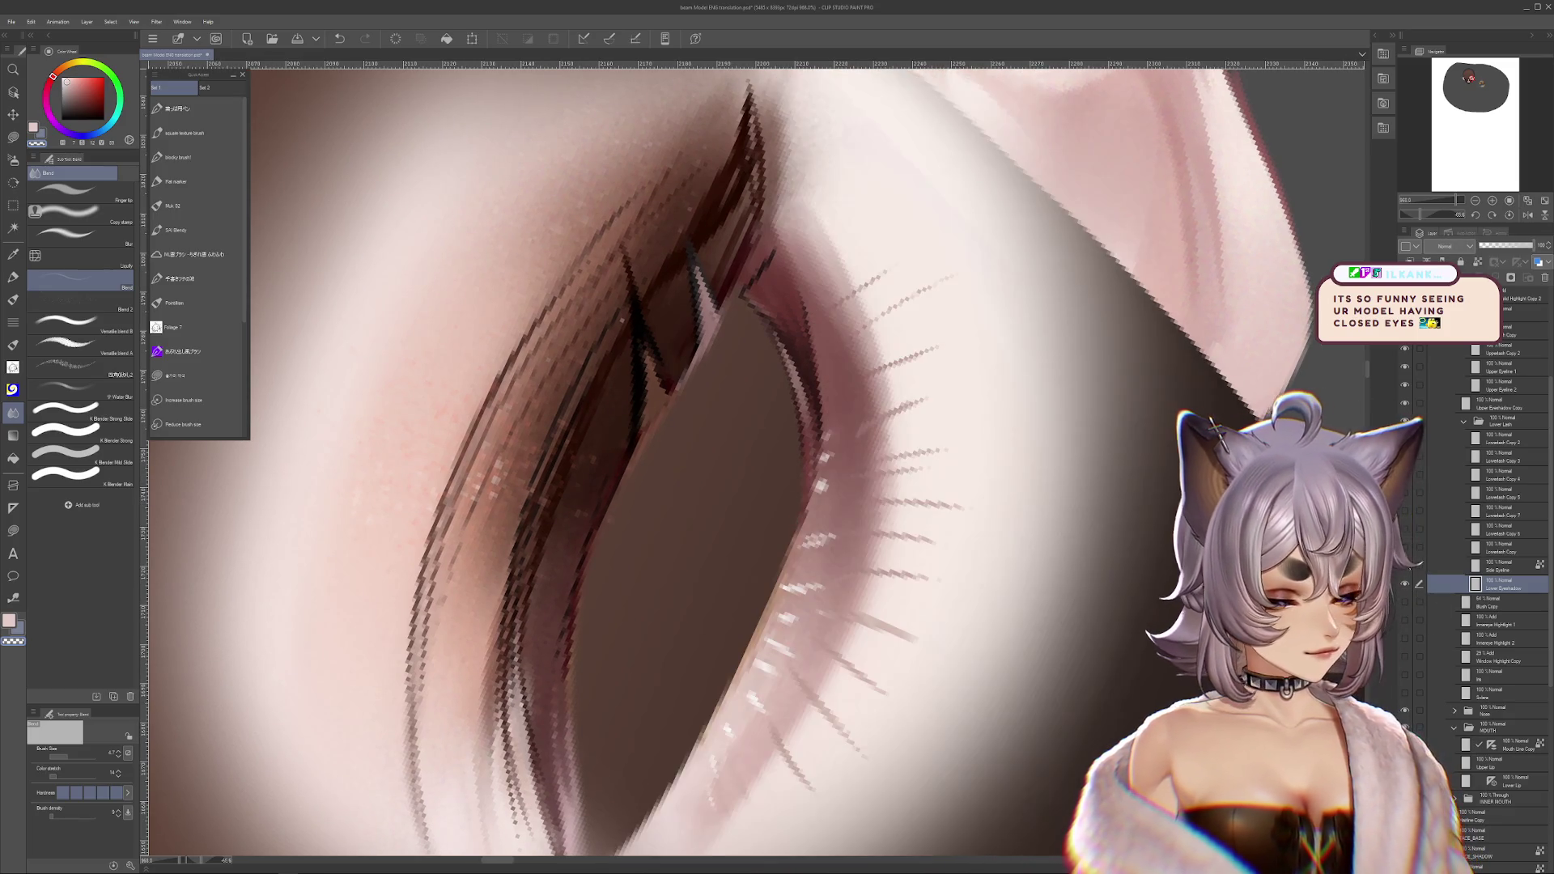
left_click(1405, 564)
left_click(1405, 564)
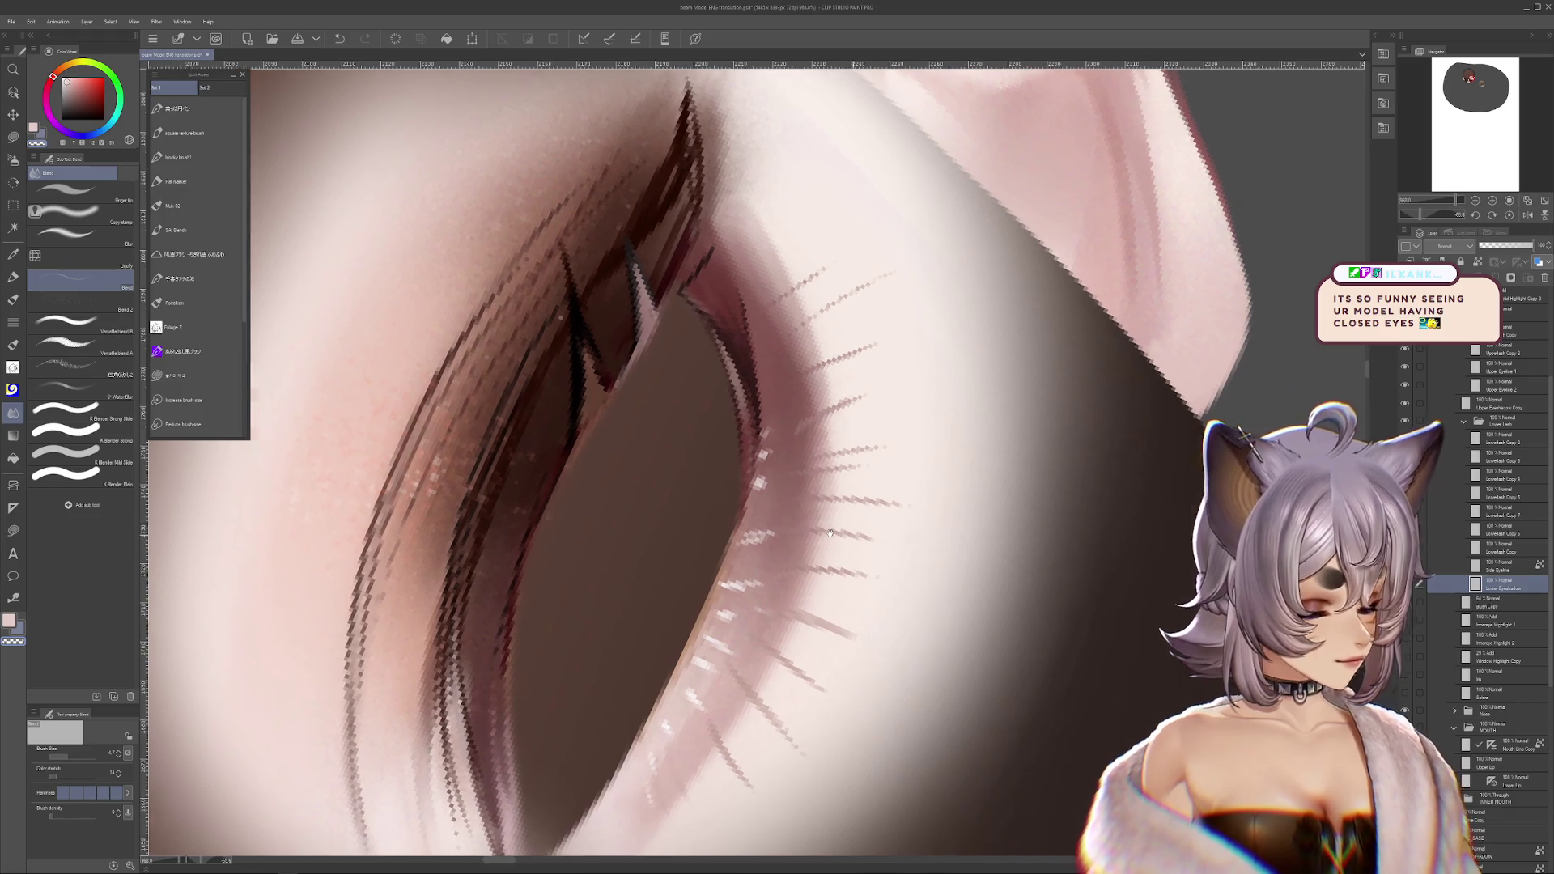
scroll(665, 481, "right", 5)
- Switch to Versatile blend B and adjust its size between 4.5 and 14.8, settling near 12.4
key("period")
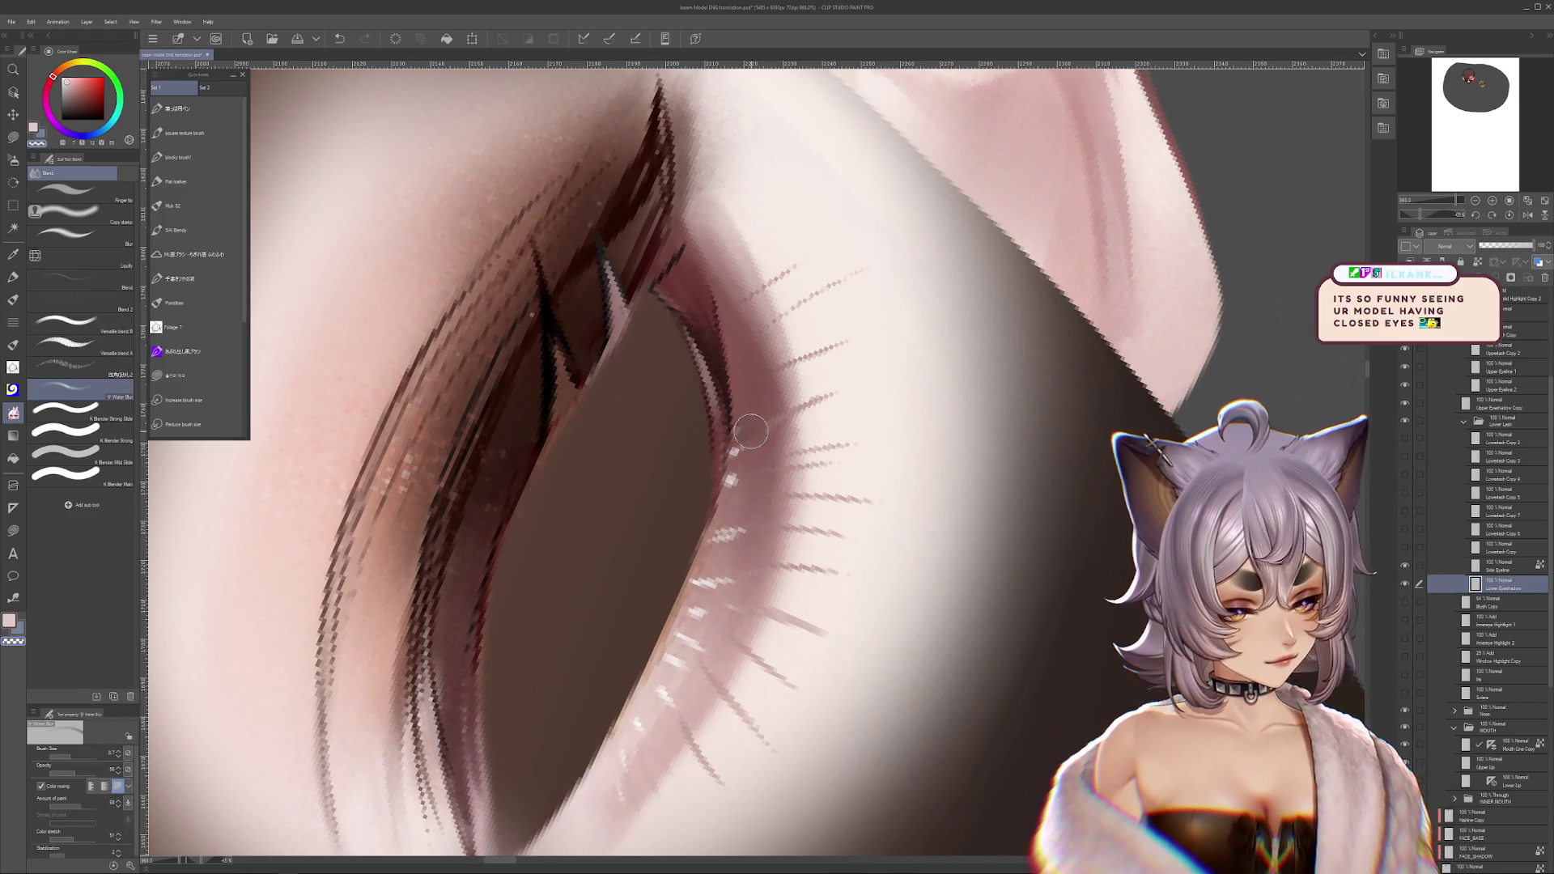
left_click(111, 367)
left_click(69, 323)
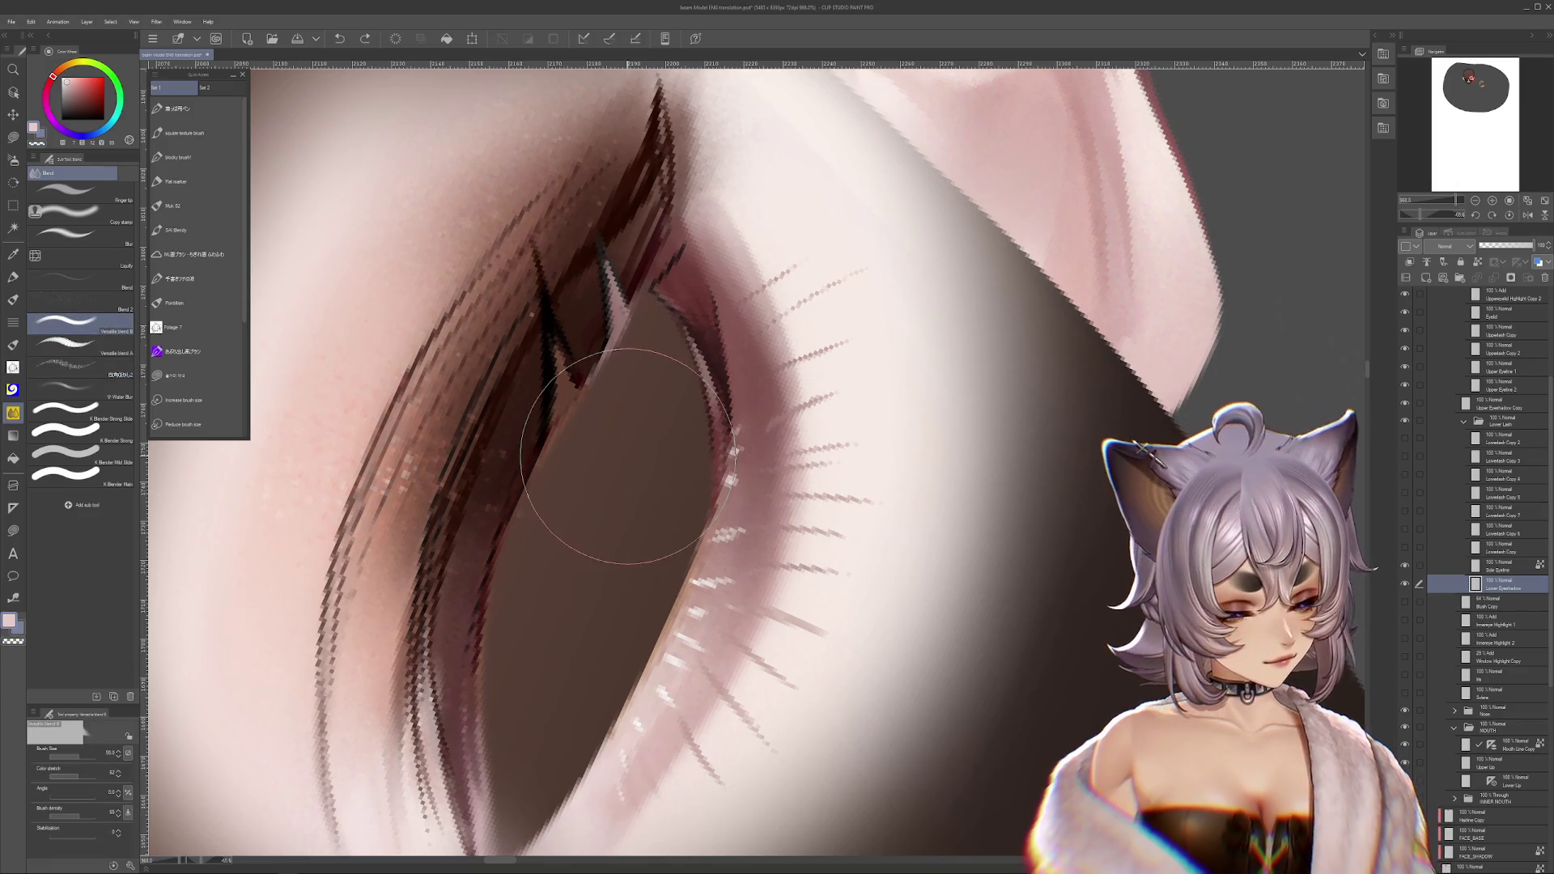
left_click(67, 748)
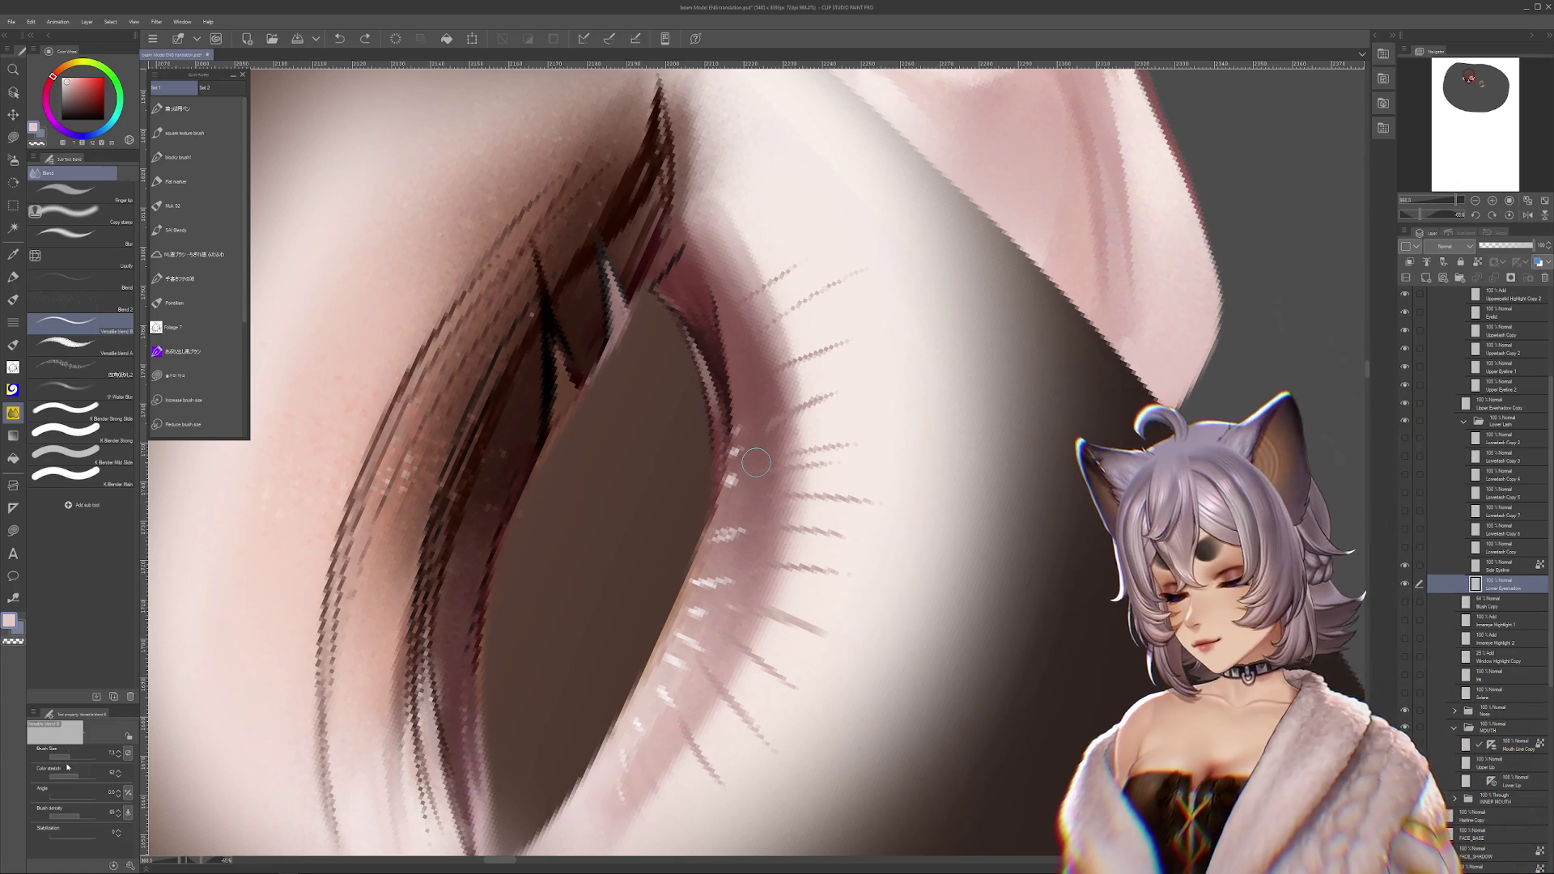
key("bracketleft")
key("bracketleft")
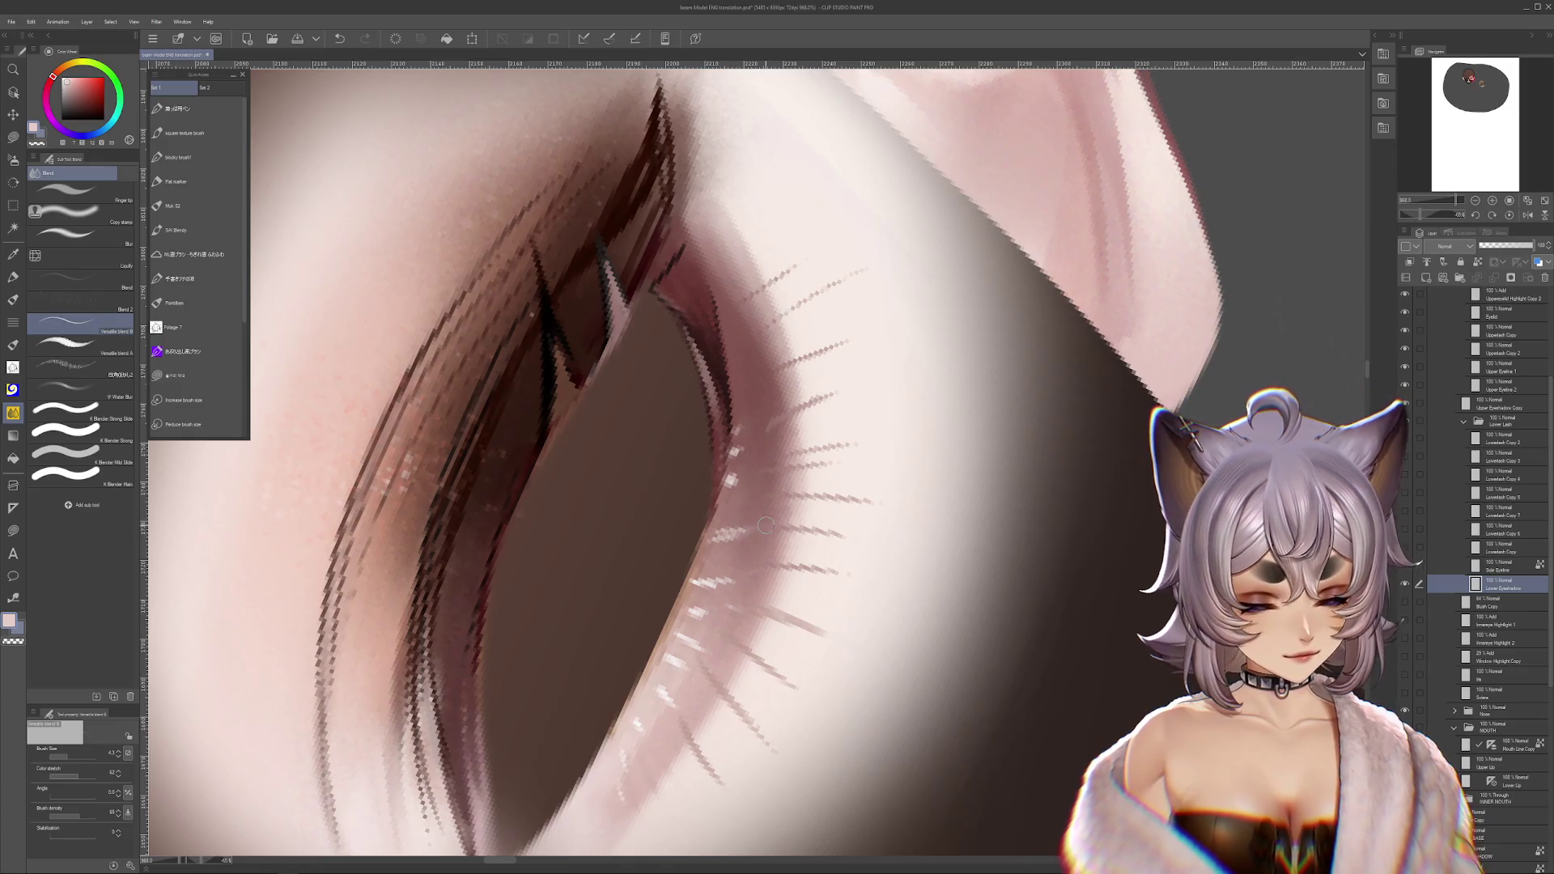
key("bracketright")
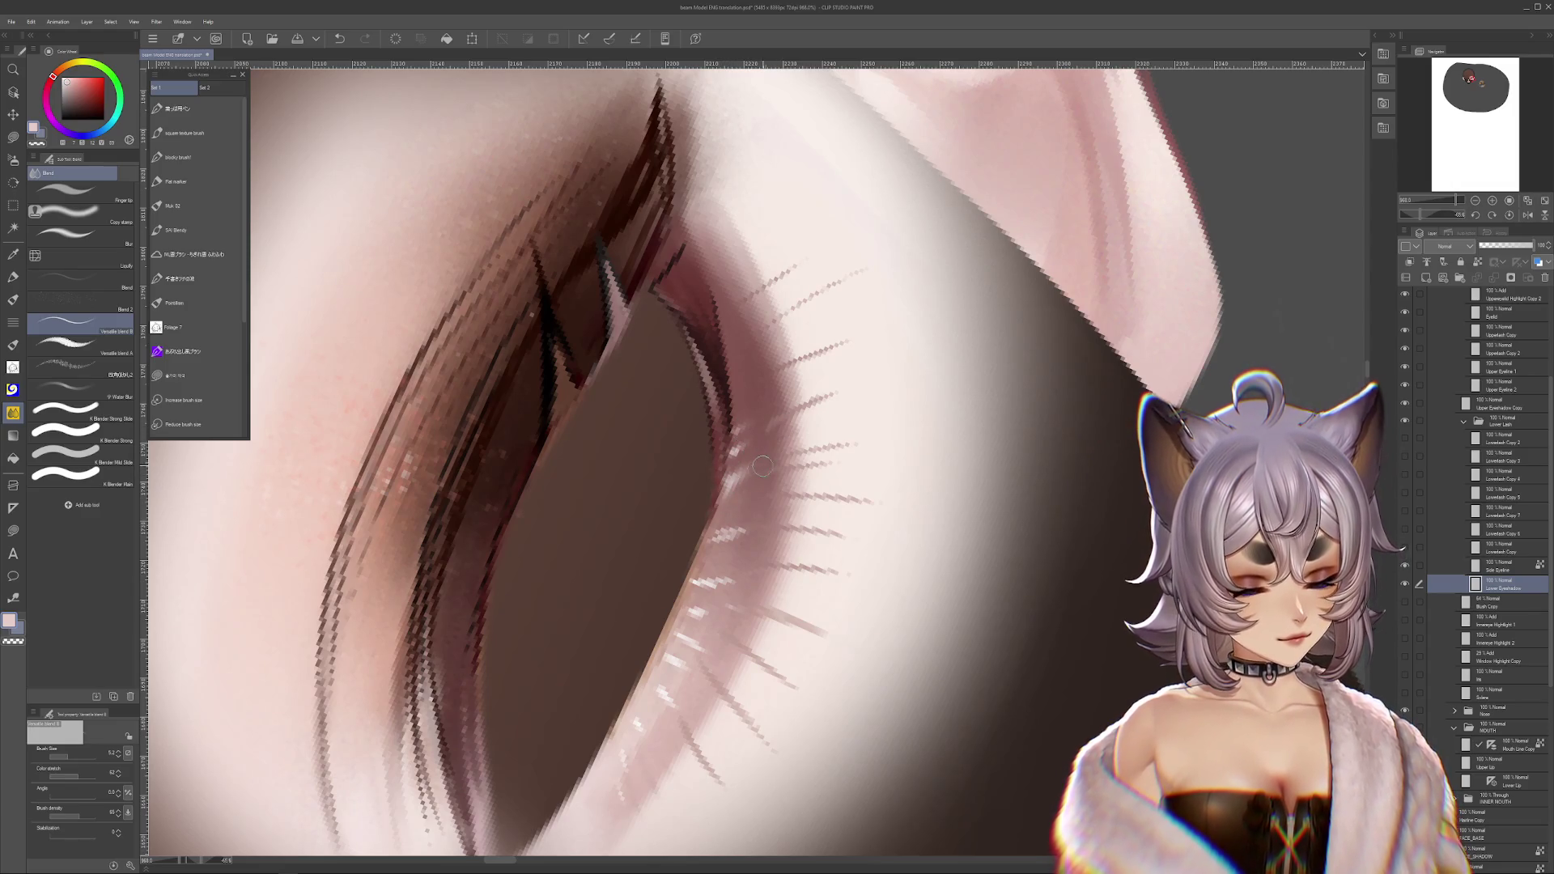
scroll(839, 437, "down", 2)
scroll(980, 507, "up", 2)
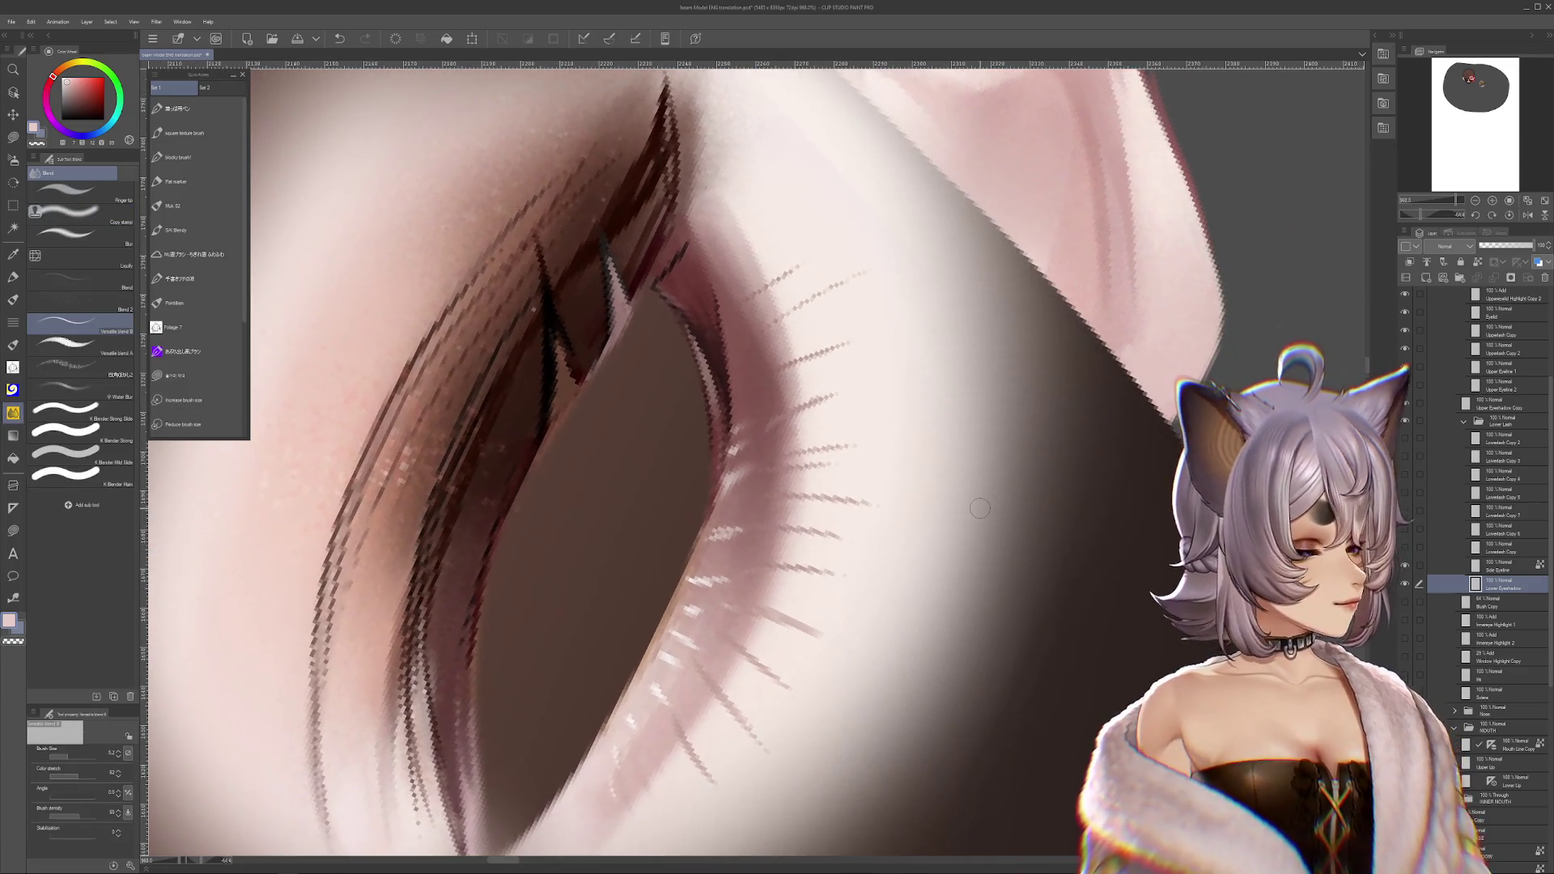
left_click(68, 759)
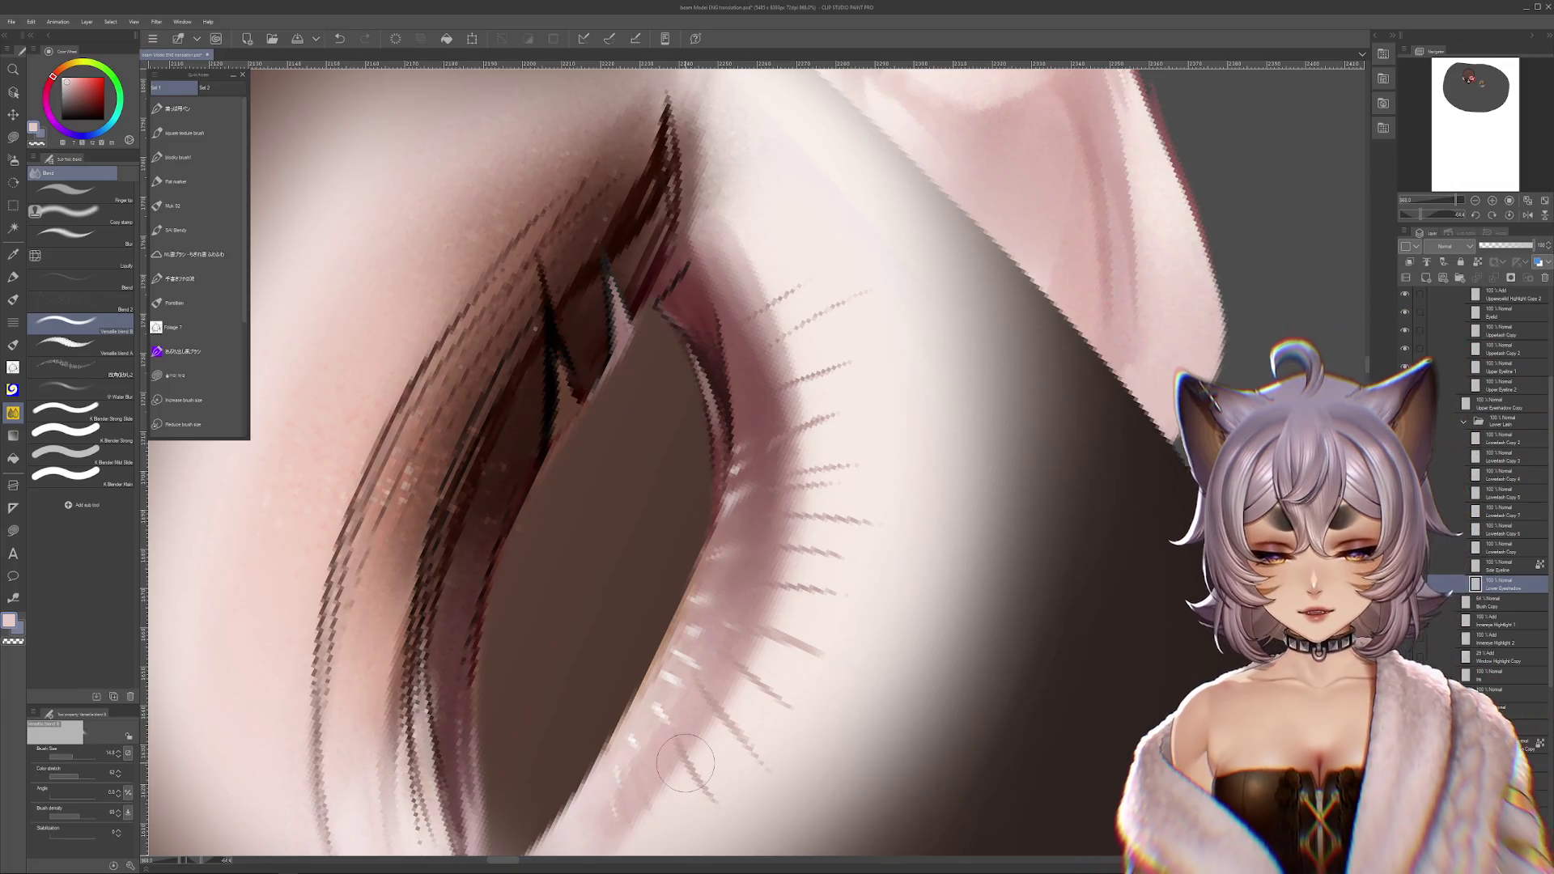
key("bracketleft")
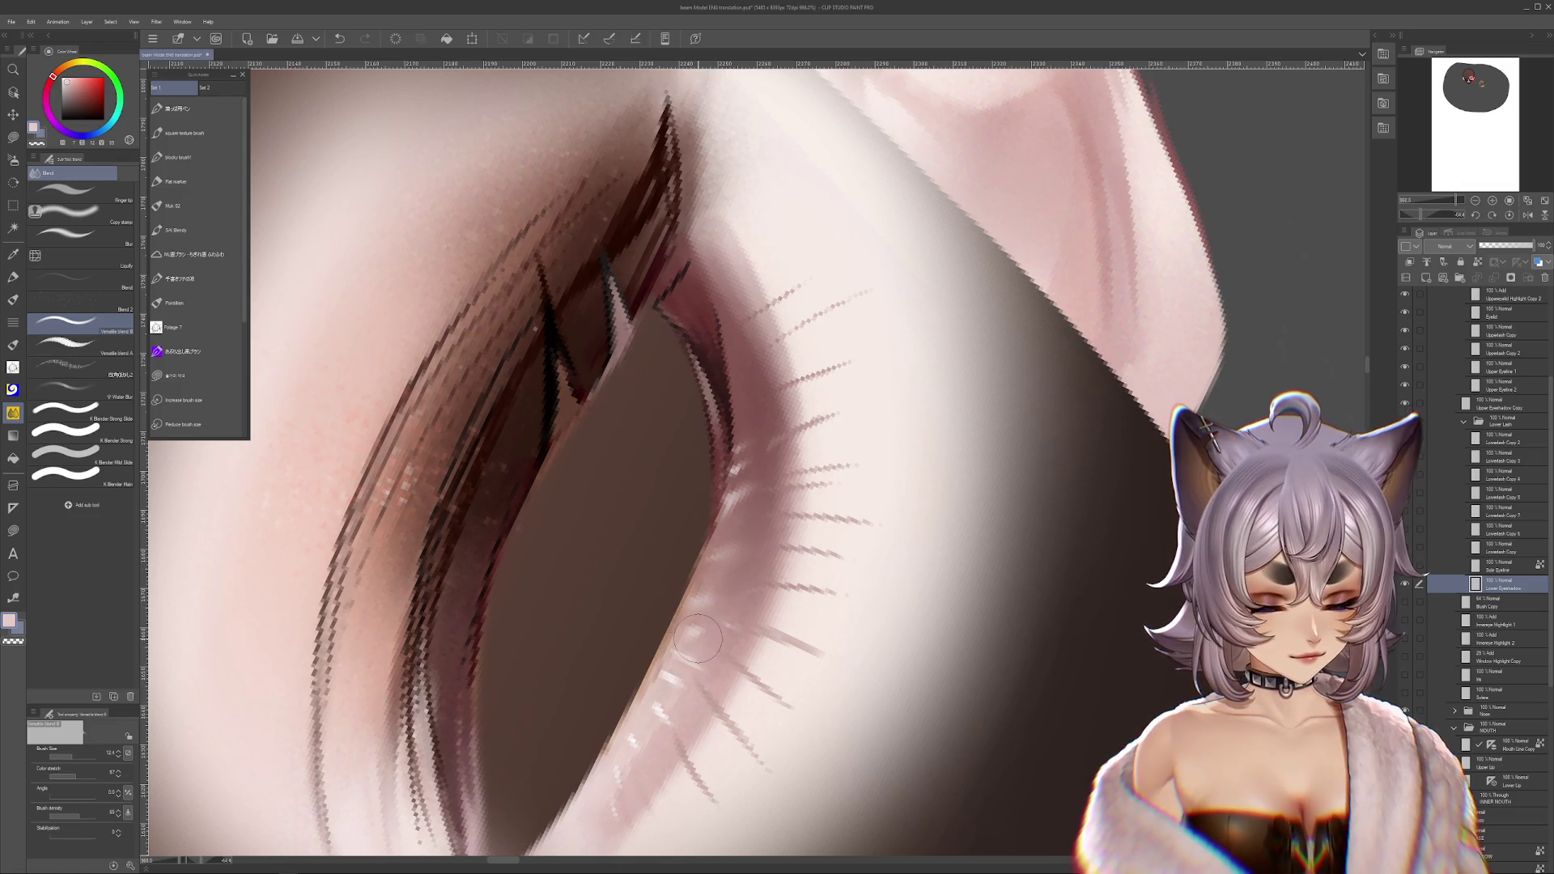
double_click(919, 585)
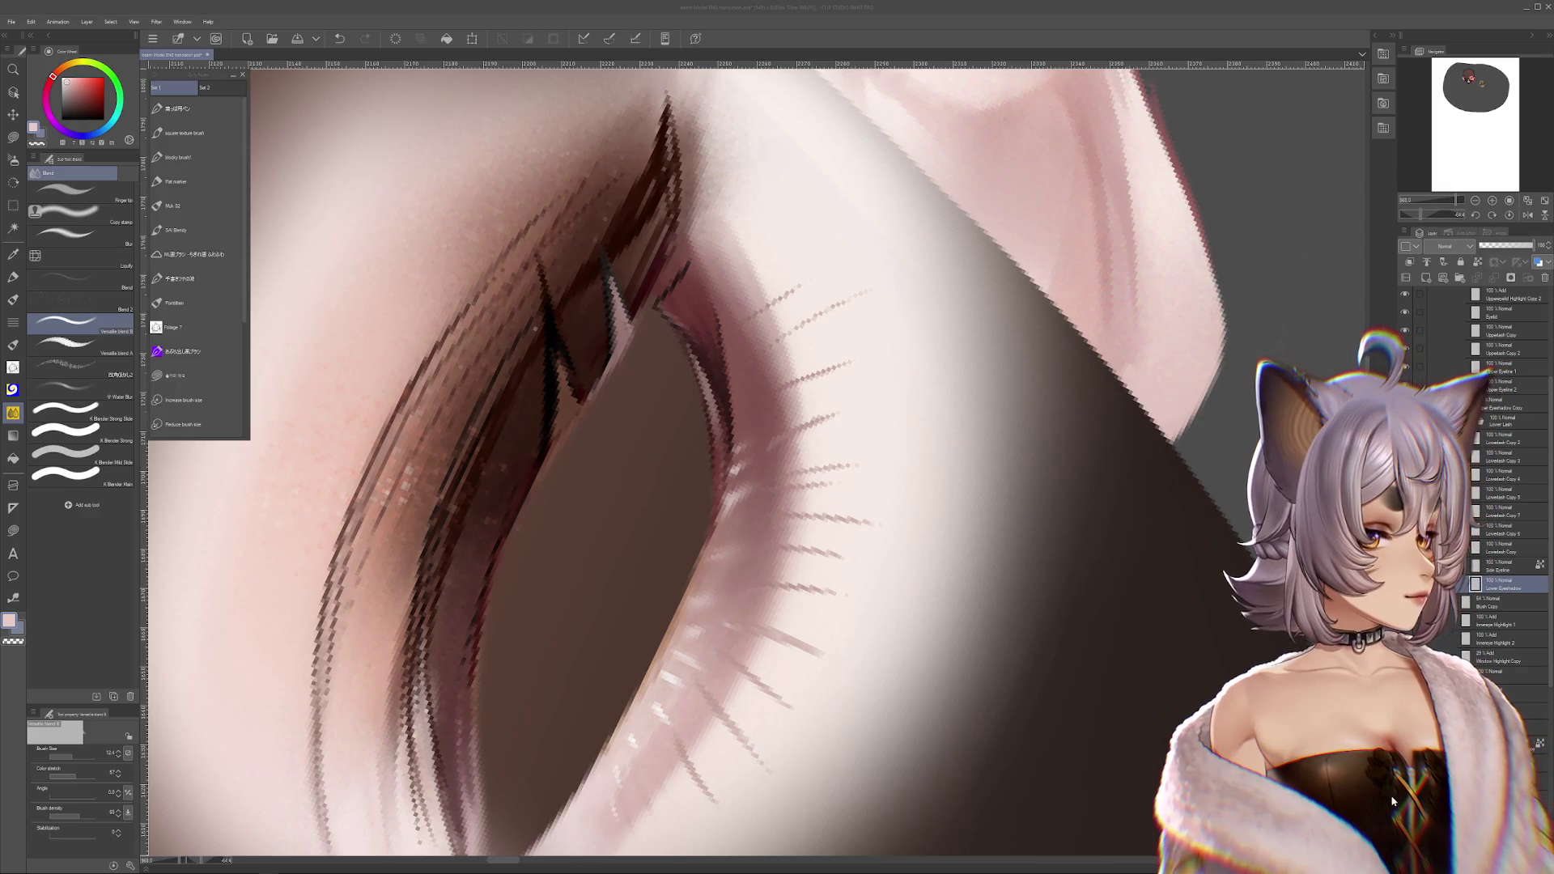
- In the avatar's model settings, collapse Face Up/Down Rot and enable Auto-Blinking for Eye Open Left
left_click(820, 555)
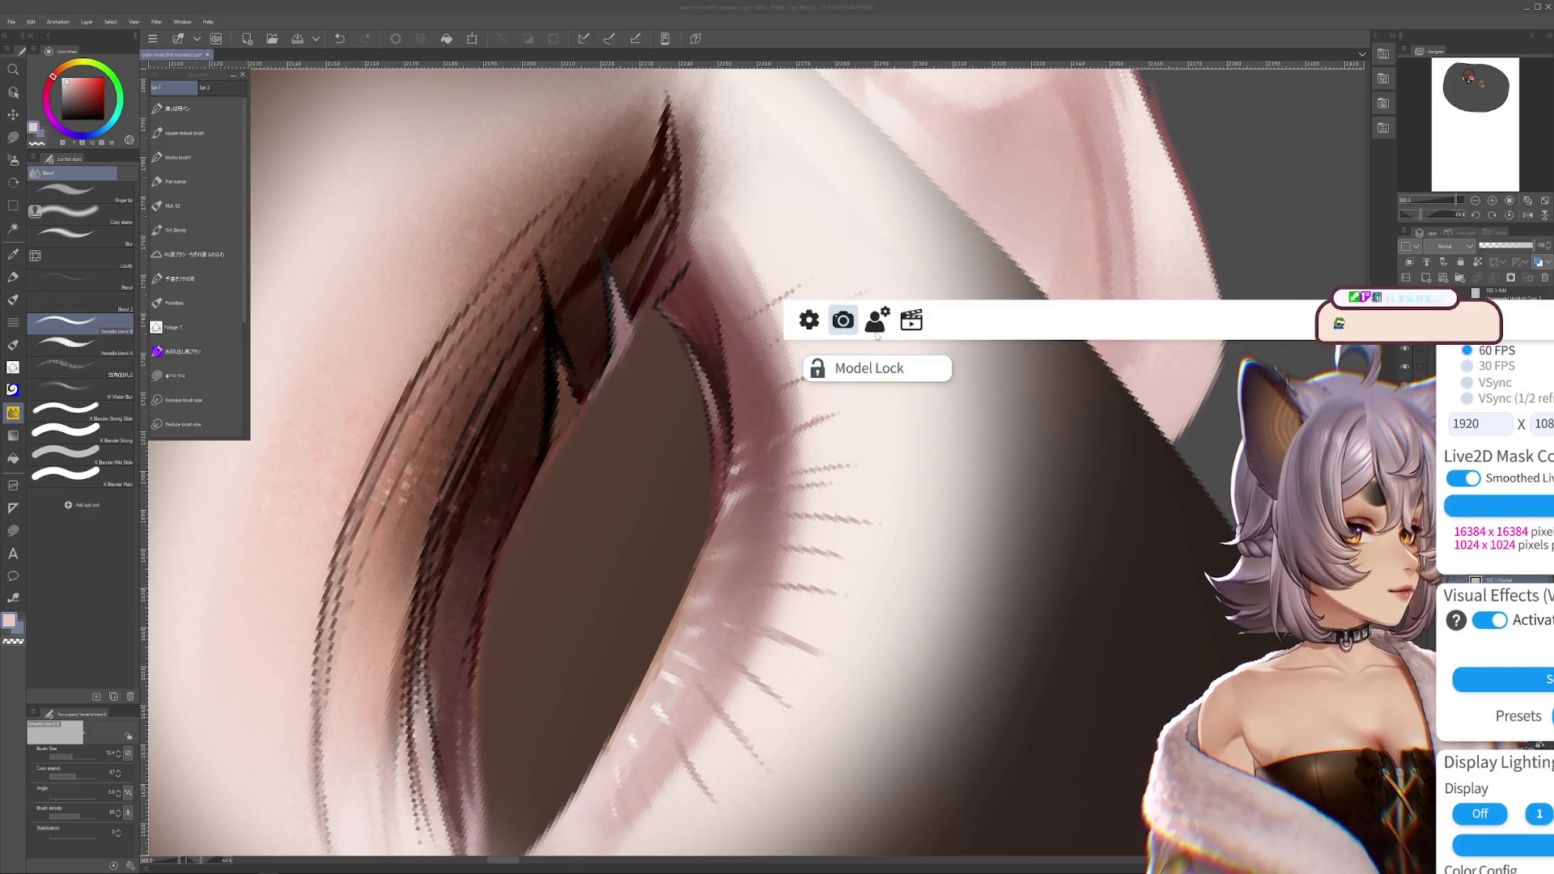
scroll(1544, 629, "down", 15)
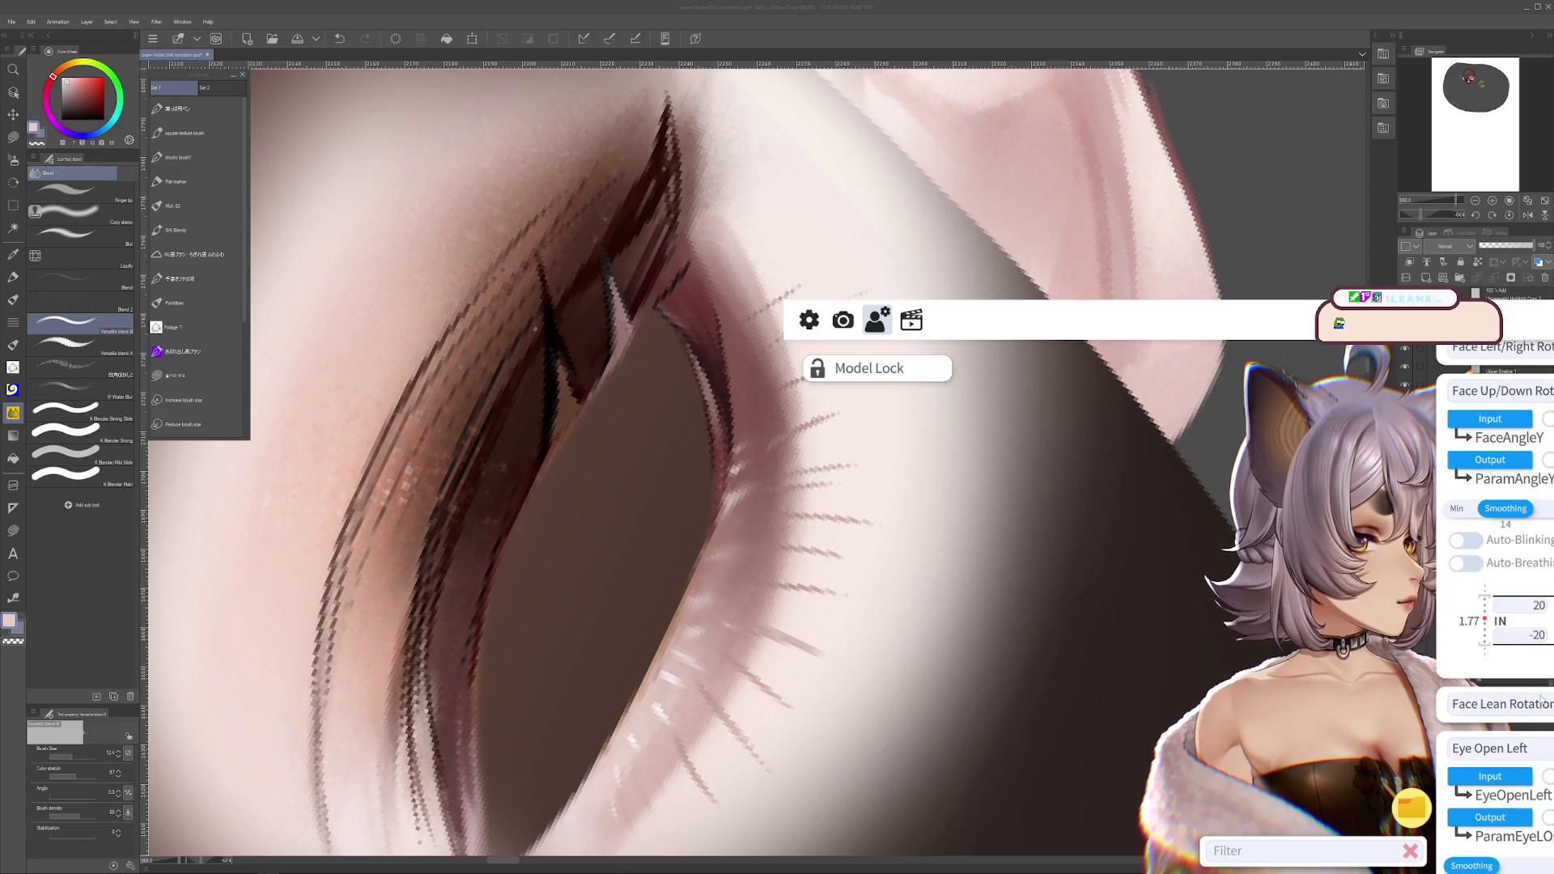
left_click(1497, 391)
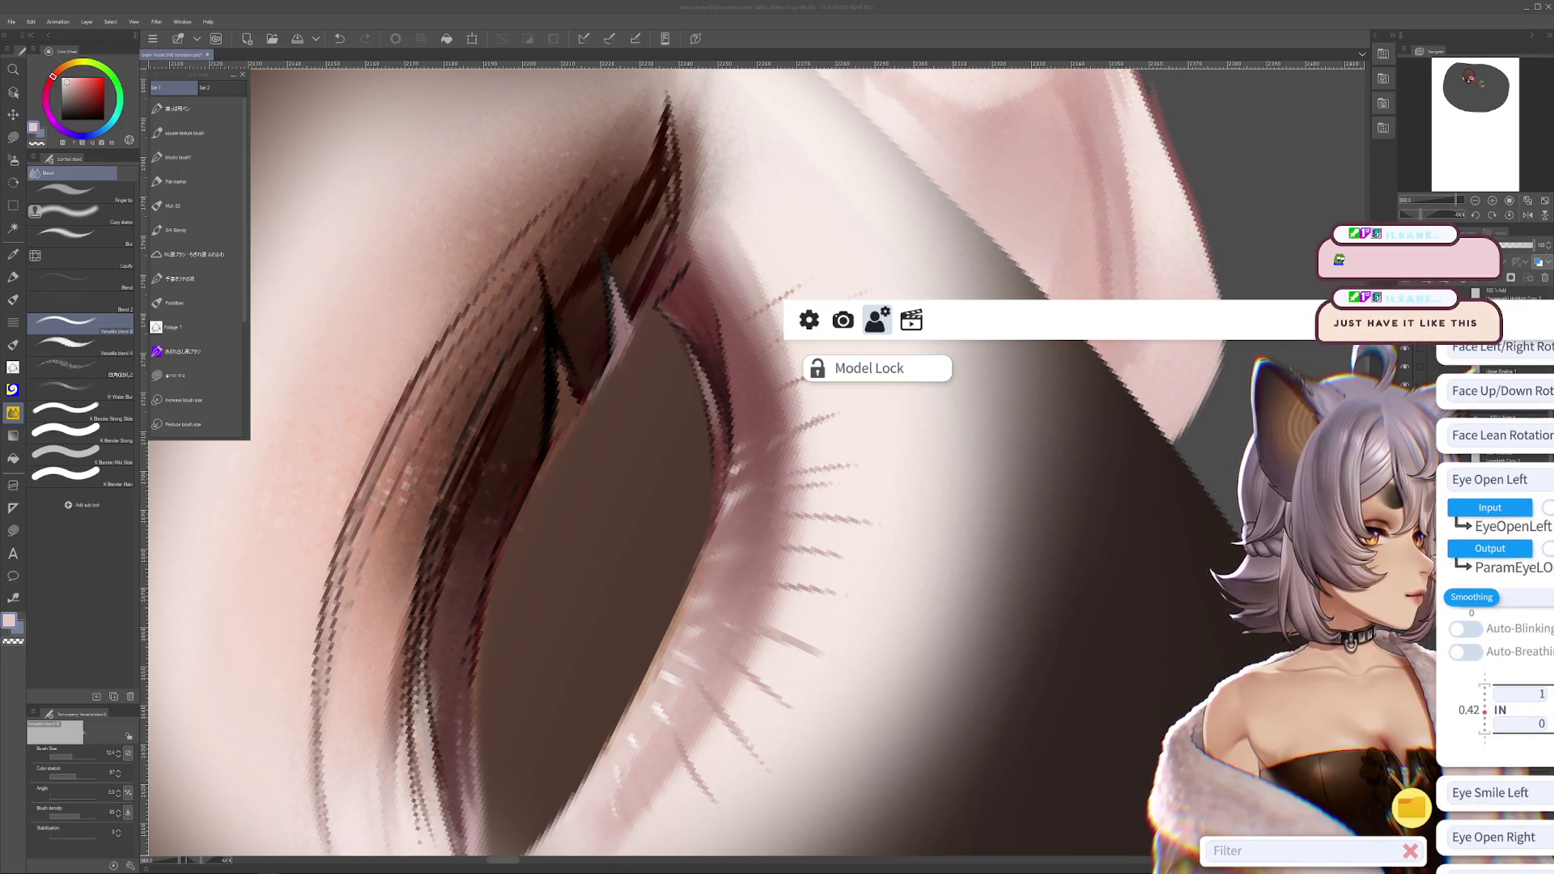
left_click(1464, 630)
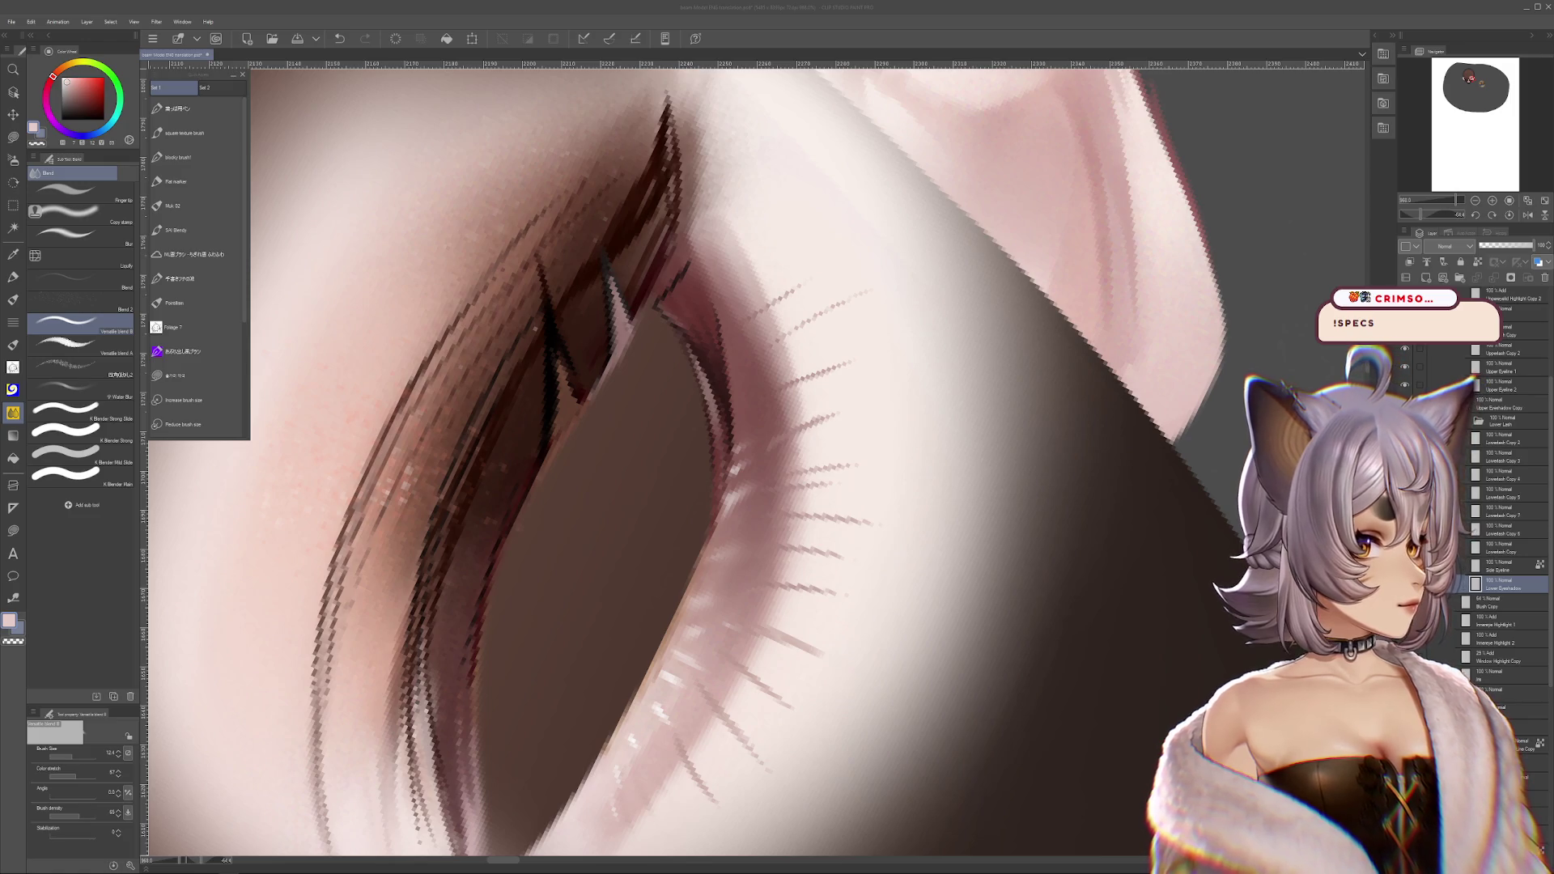
key("alt+Tab")
- Move the OBS window lower, hide it, and reopen VTube Studio's model parameter settings
left_click_drag(548, 204, 520, 304)
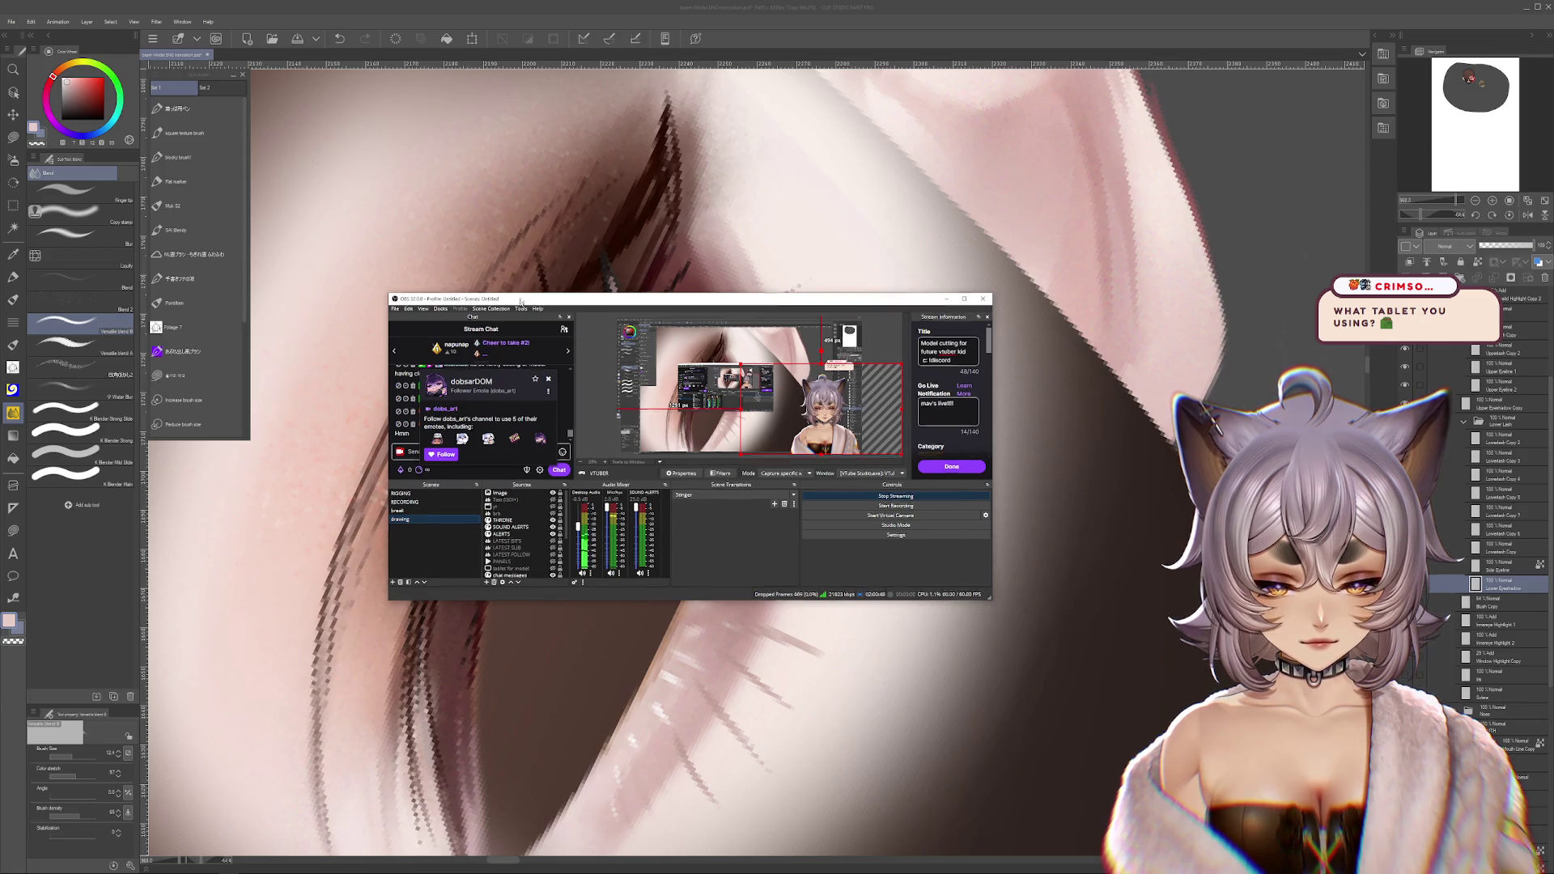
key("alt+Tab")
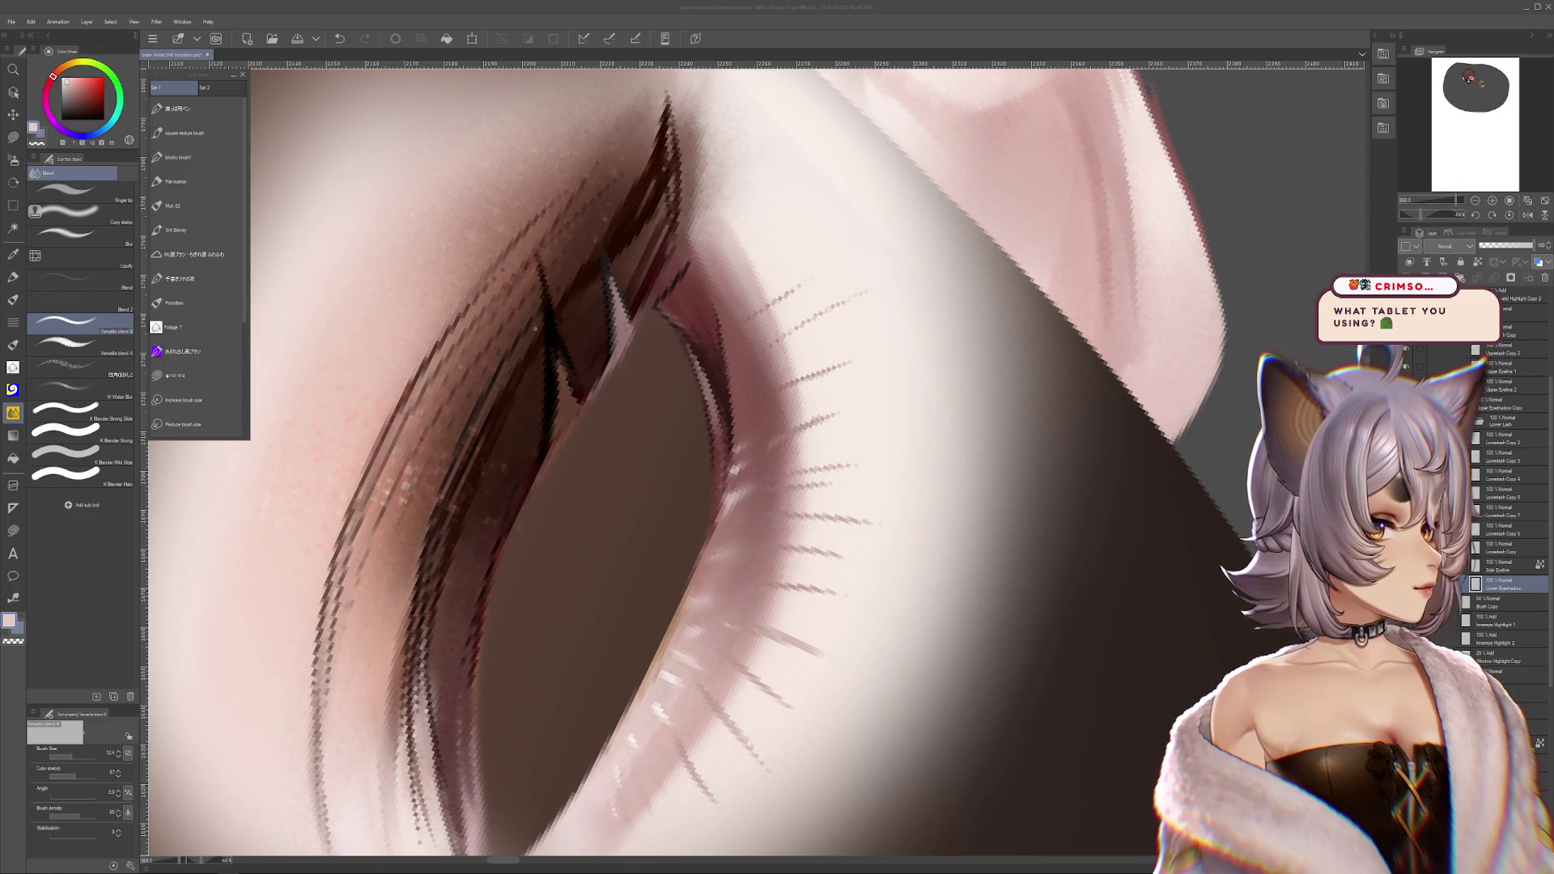
double_click(1231, 814)
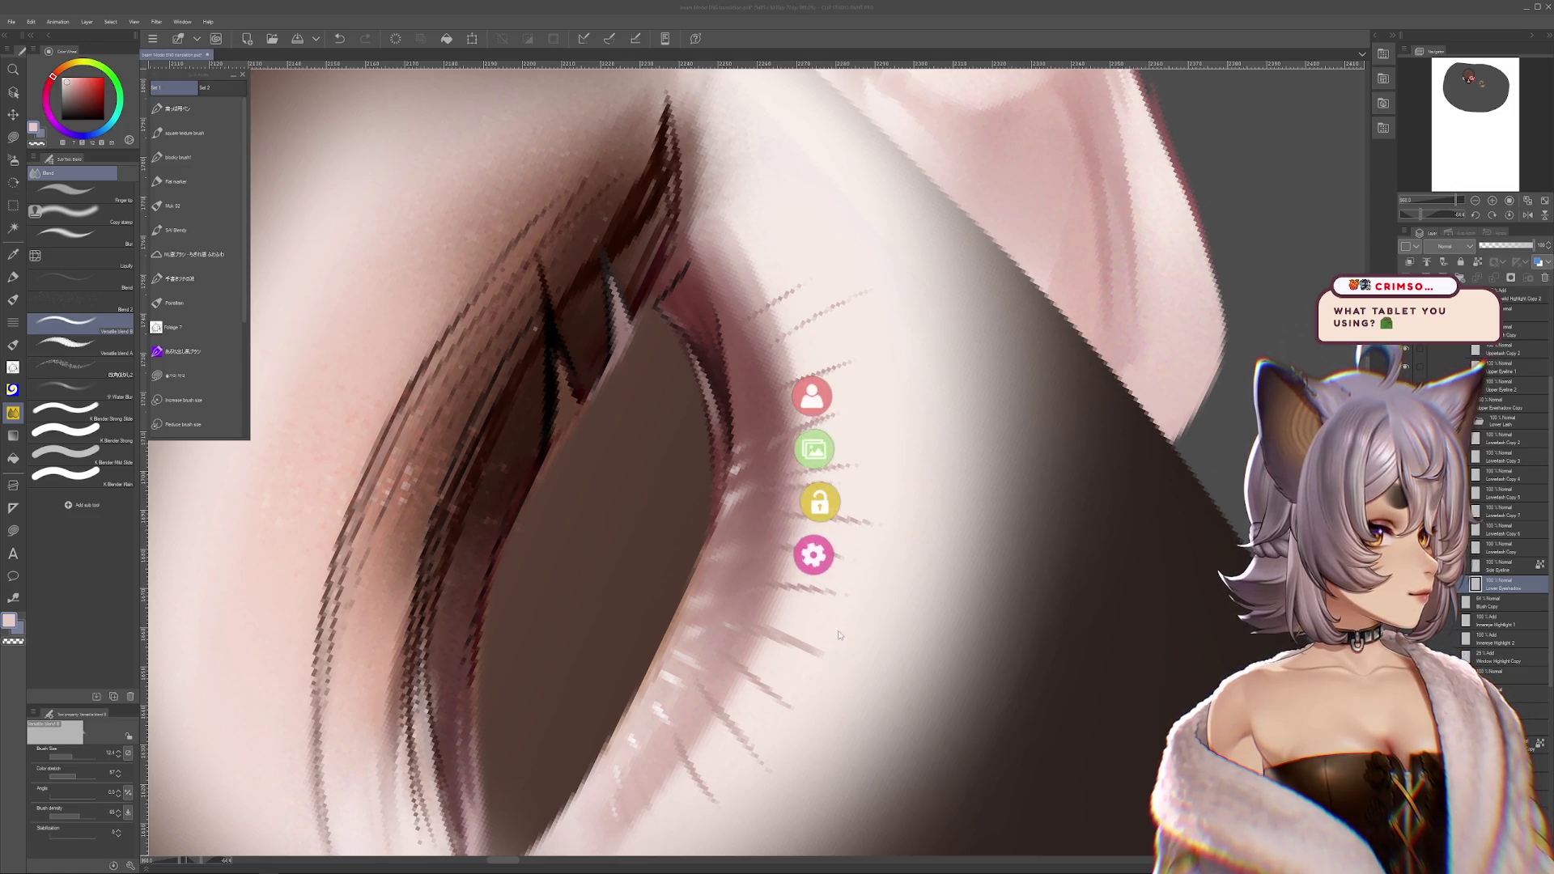
left_click(815, 399)
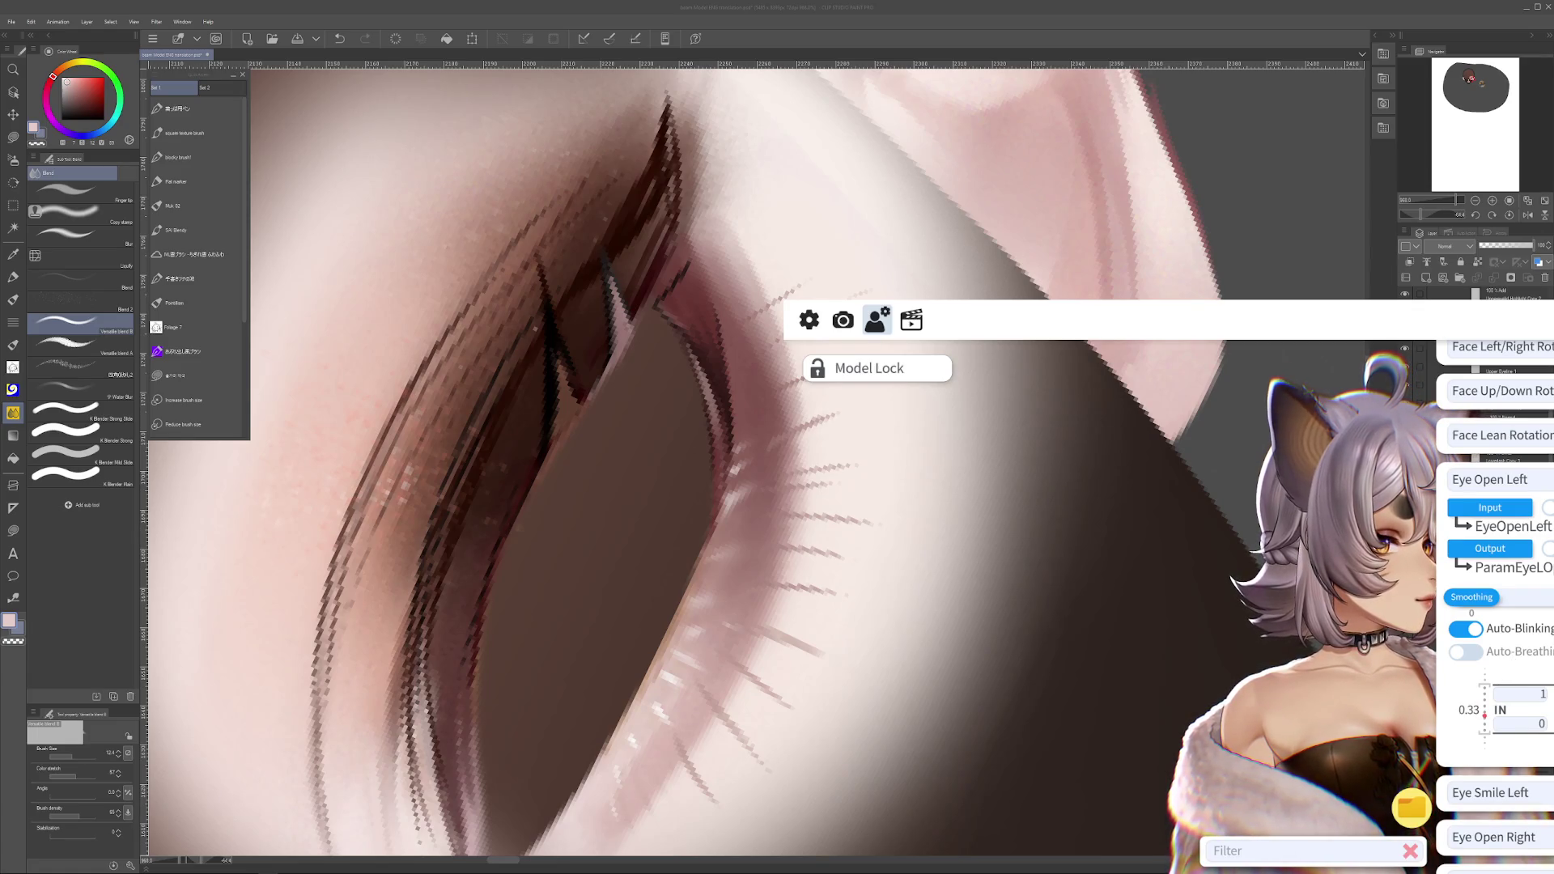
- Try 0.5, reset both Eye Open IN values to 1, then set Eye Open Left's upper IN to 0.7
scroll(1494, 567, "down", 3)
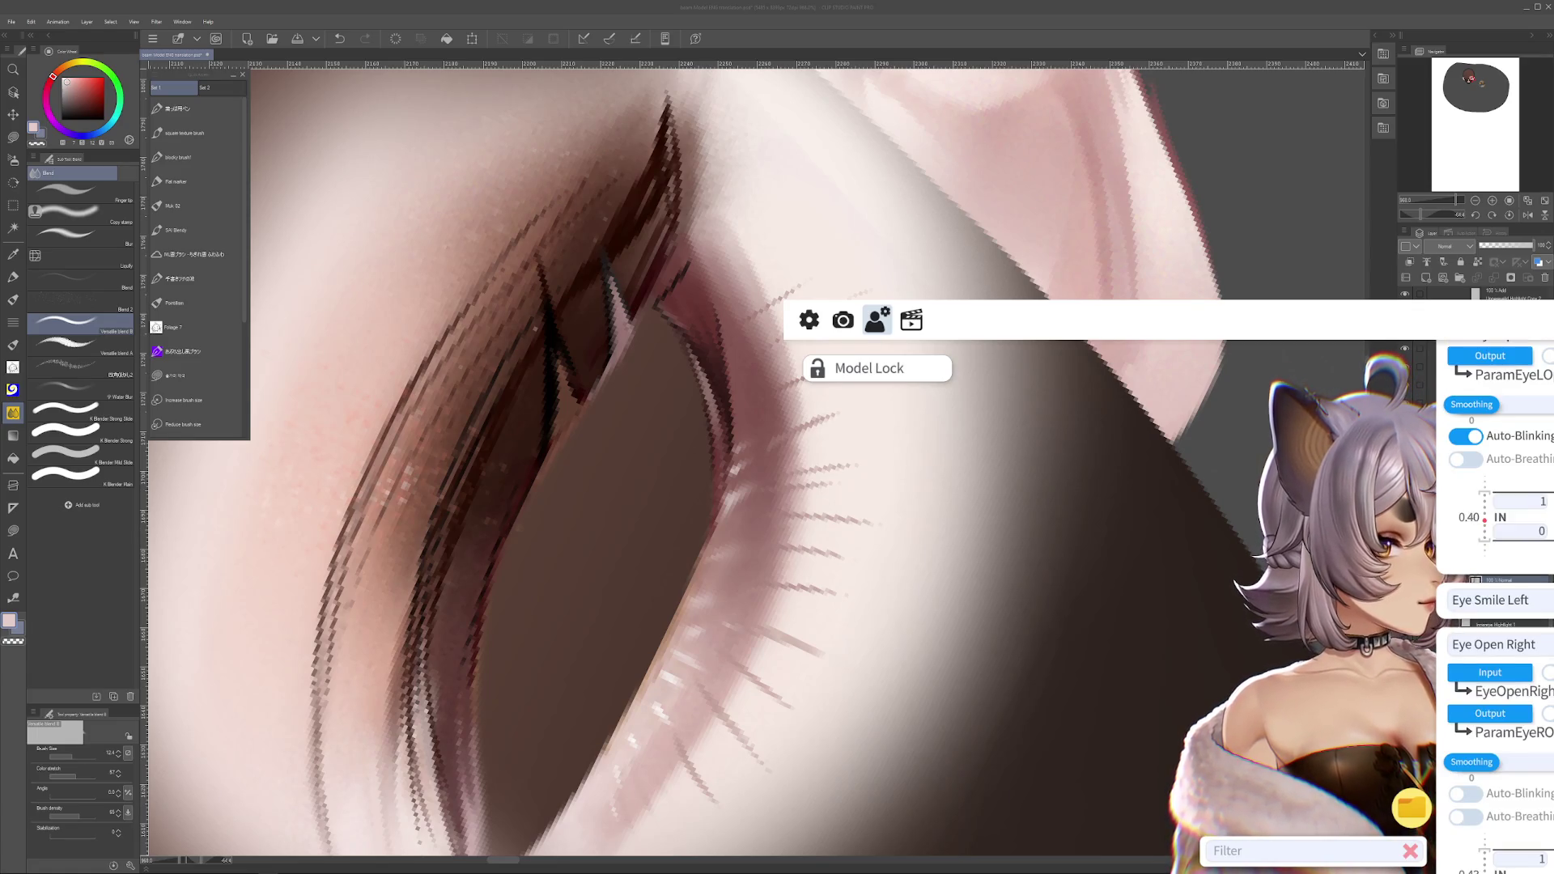
scroll(1528, 795, "down", 1)
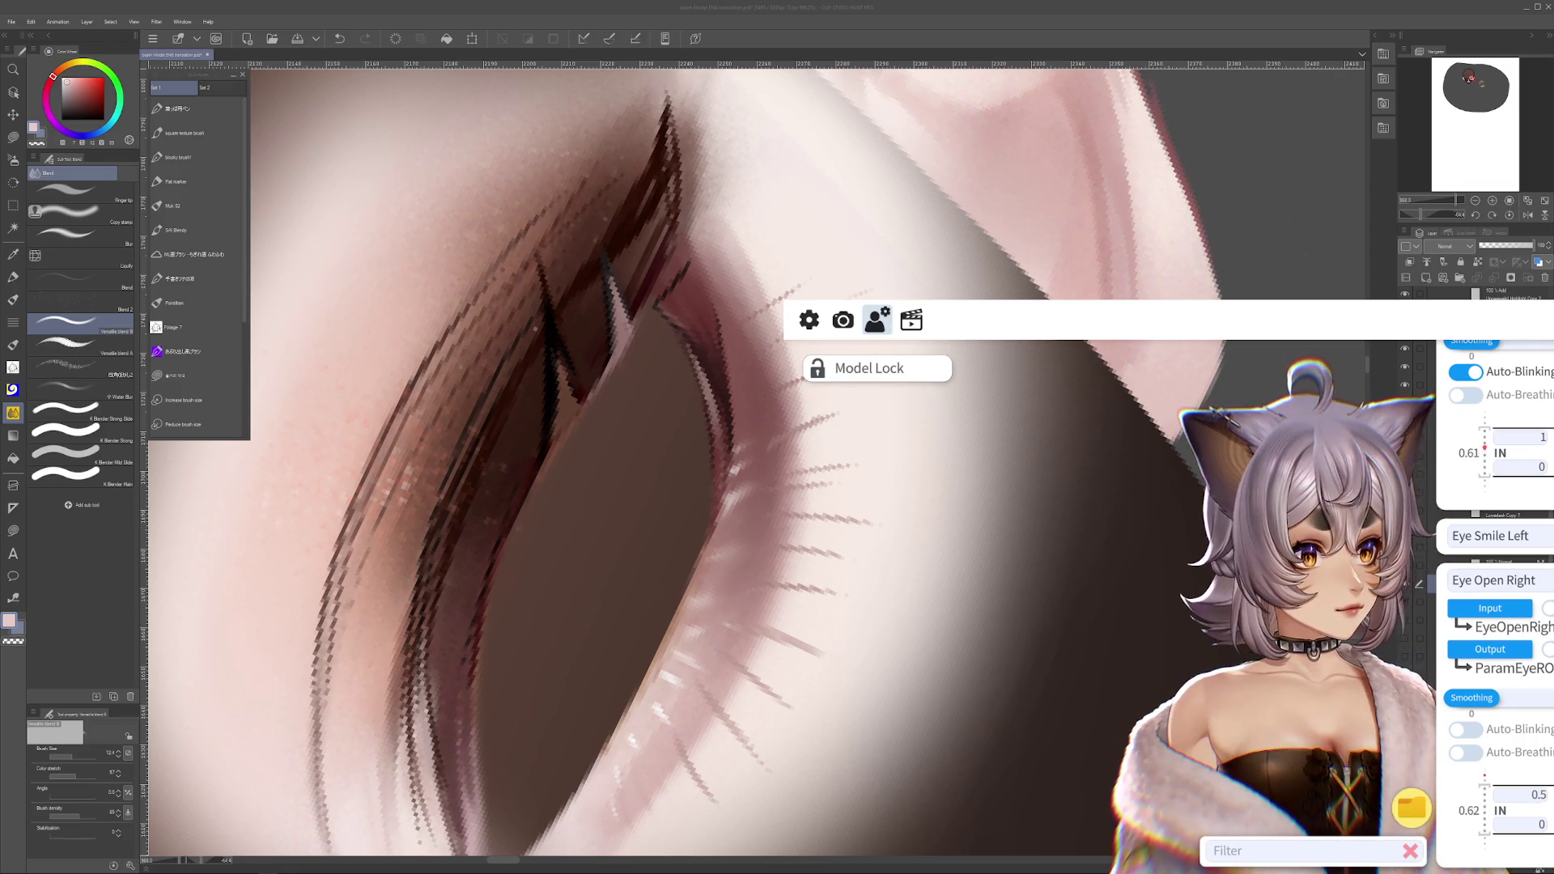
type("0.5")
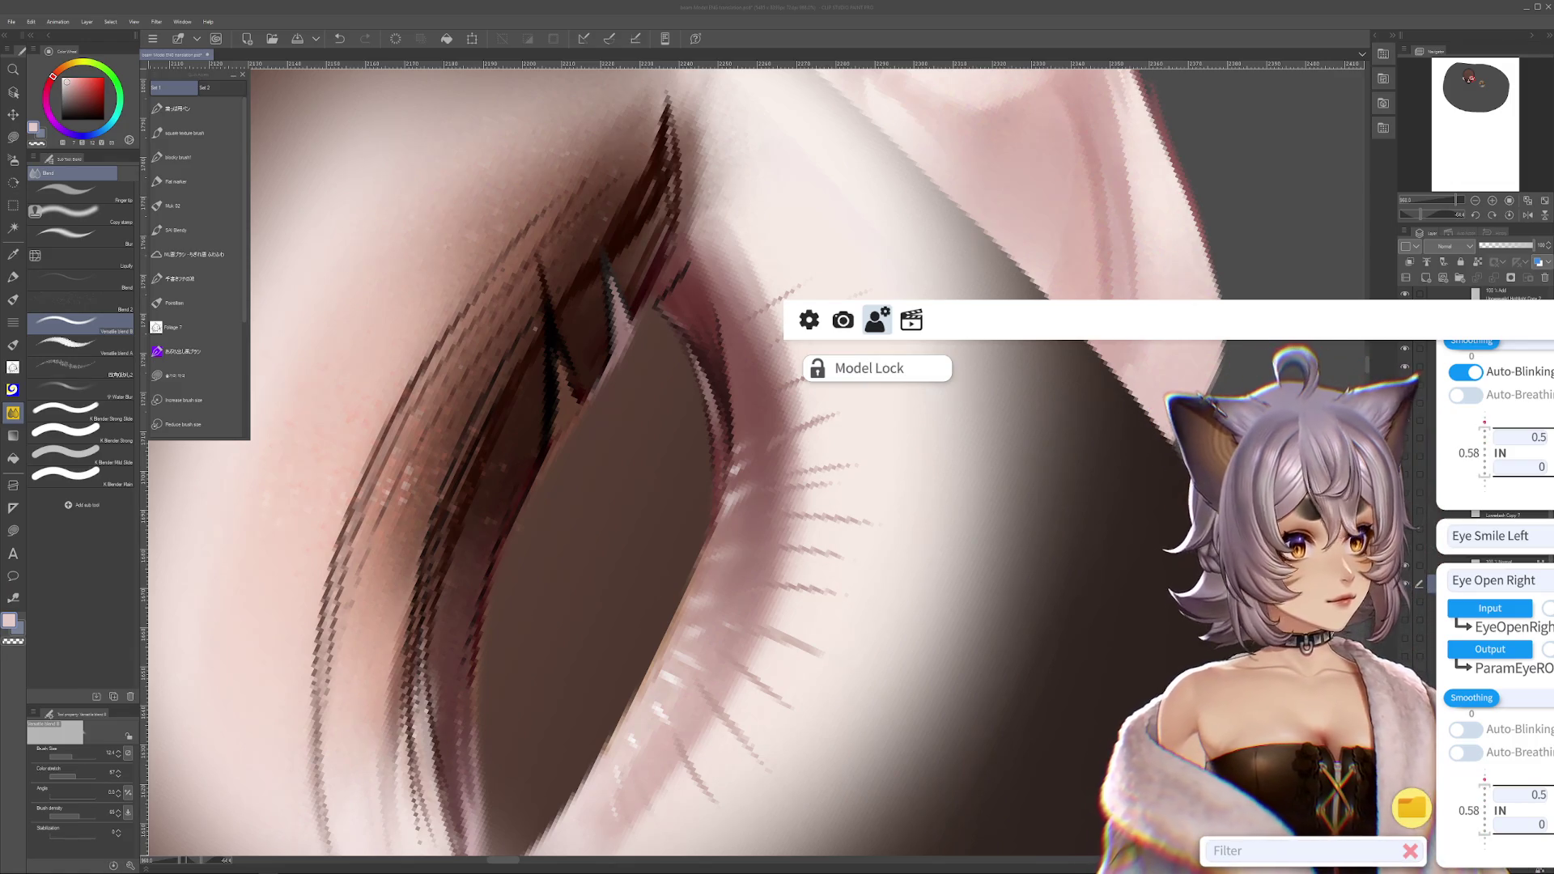
key("BackSpace")
key("BackSpace")
key("BackSpace")
type("1")
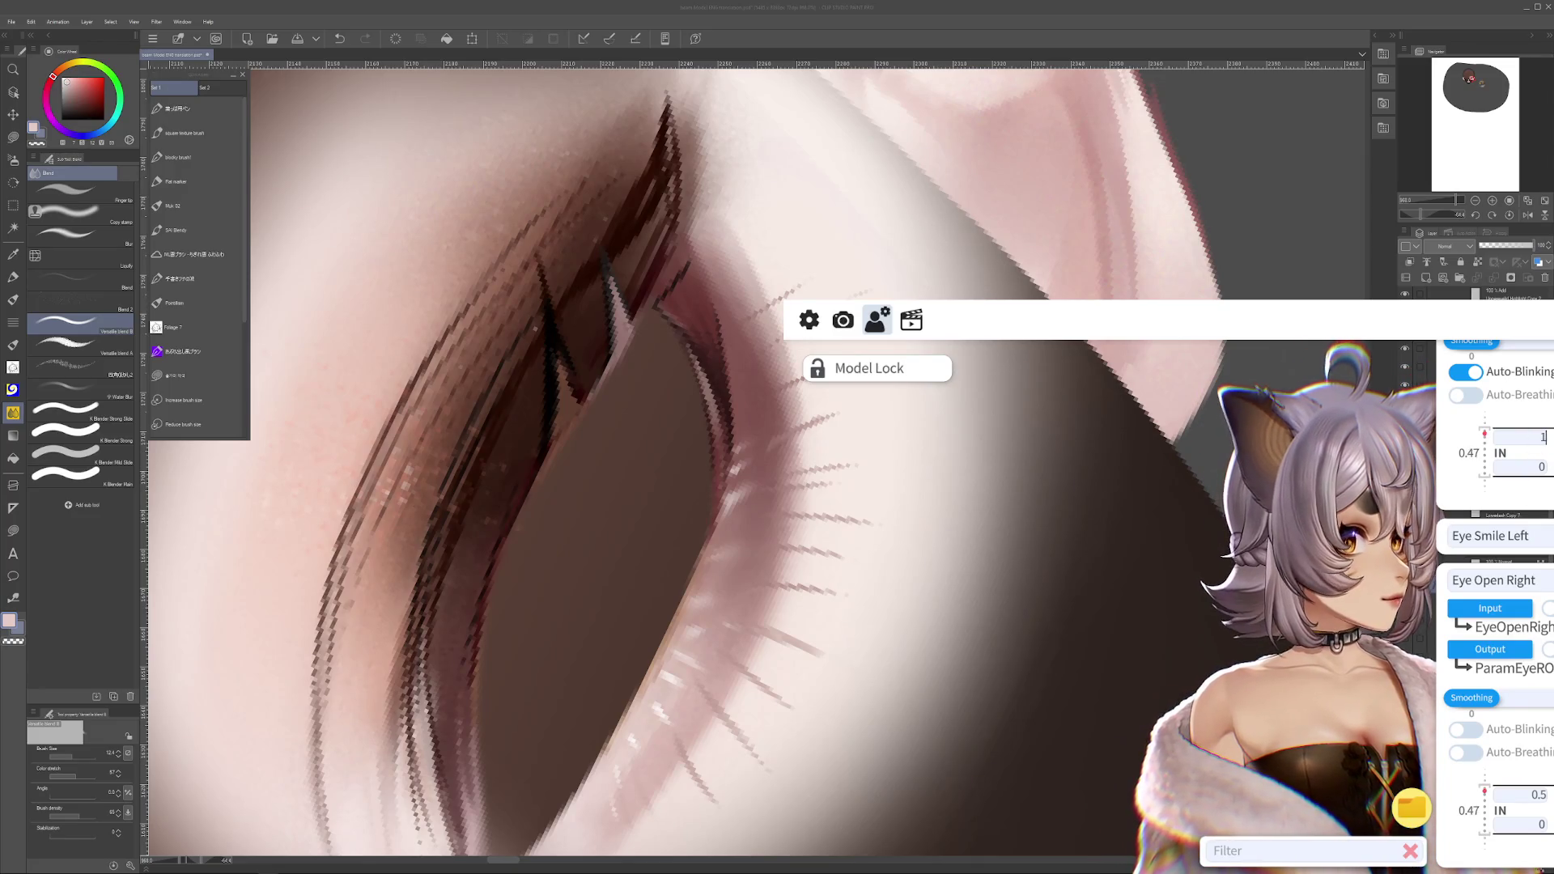
key("BackSpace")
key("BackSpace")
key("BackSpace")
type("1")
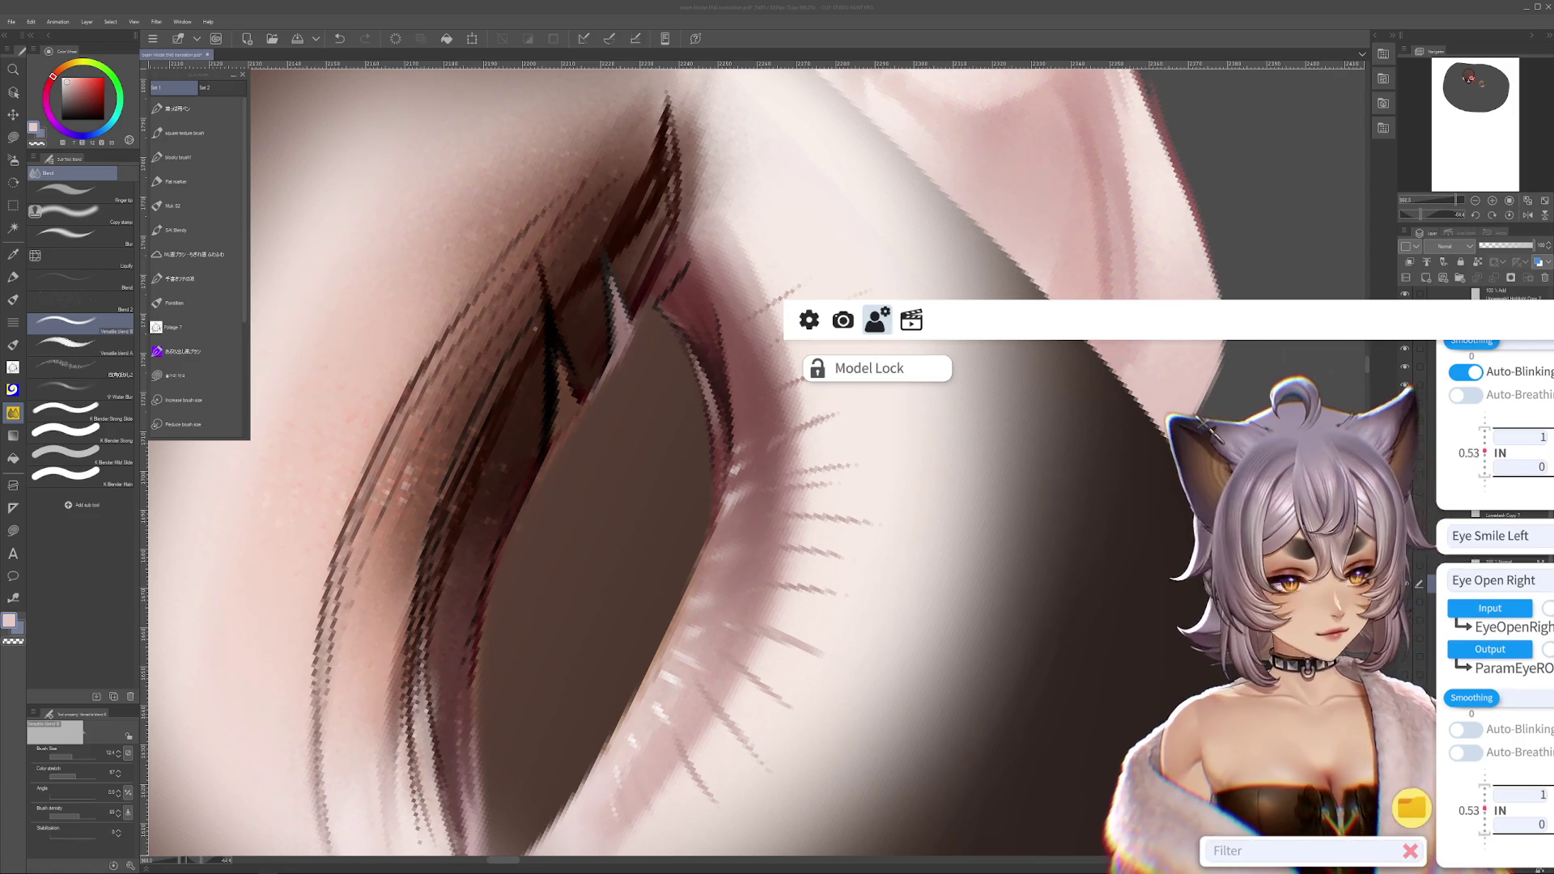
scroll(1495, 607, "up", 1)
scroll(1496, 607, "up", 1)
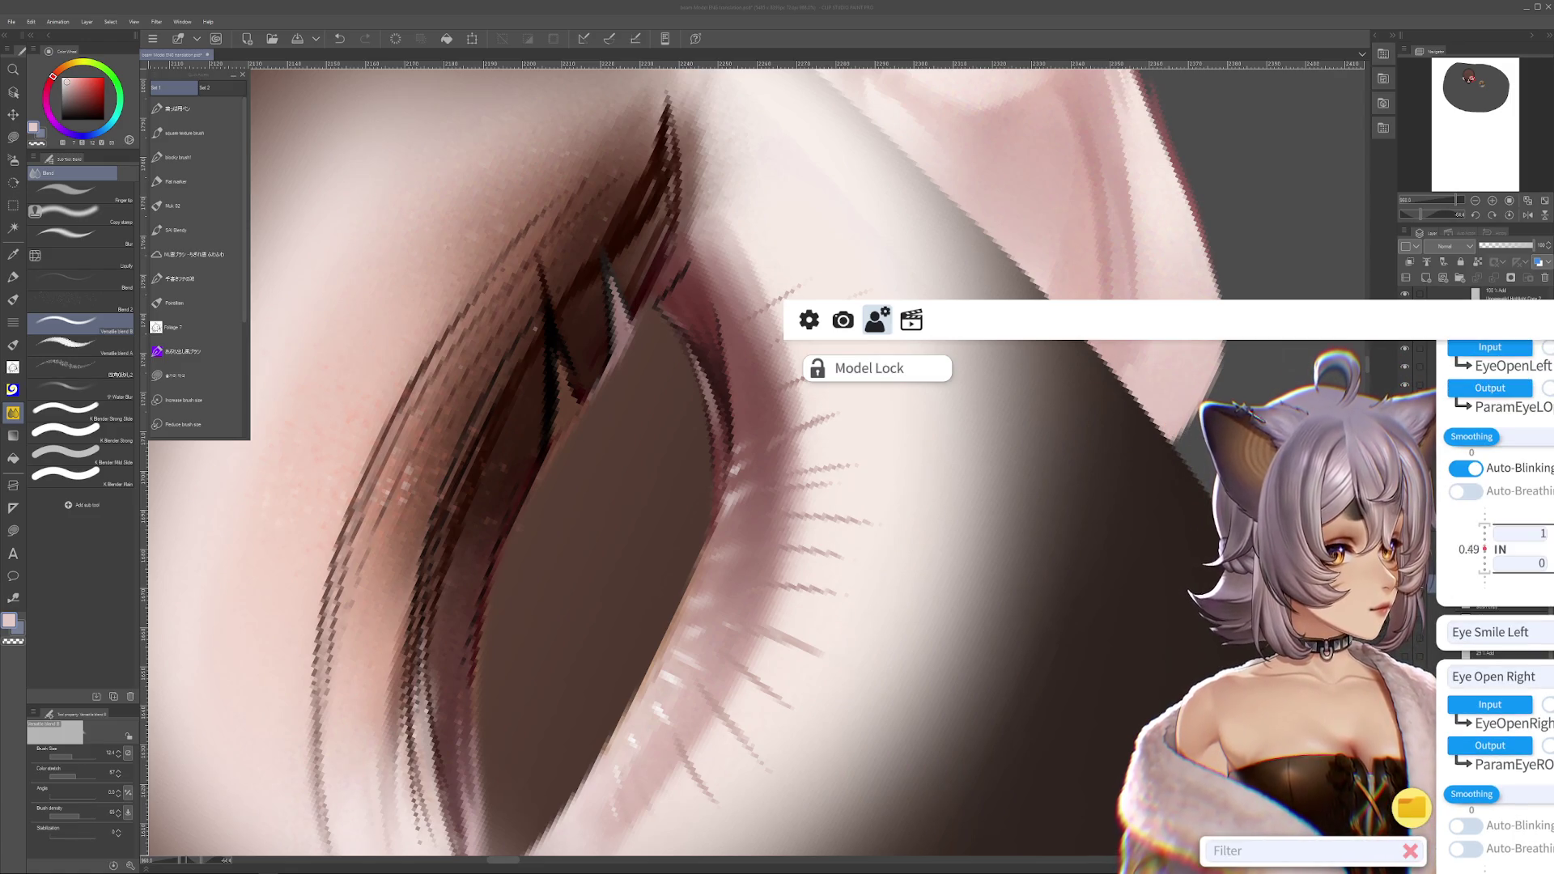
scroll(1496, 607, "up", 1)
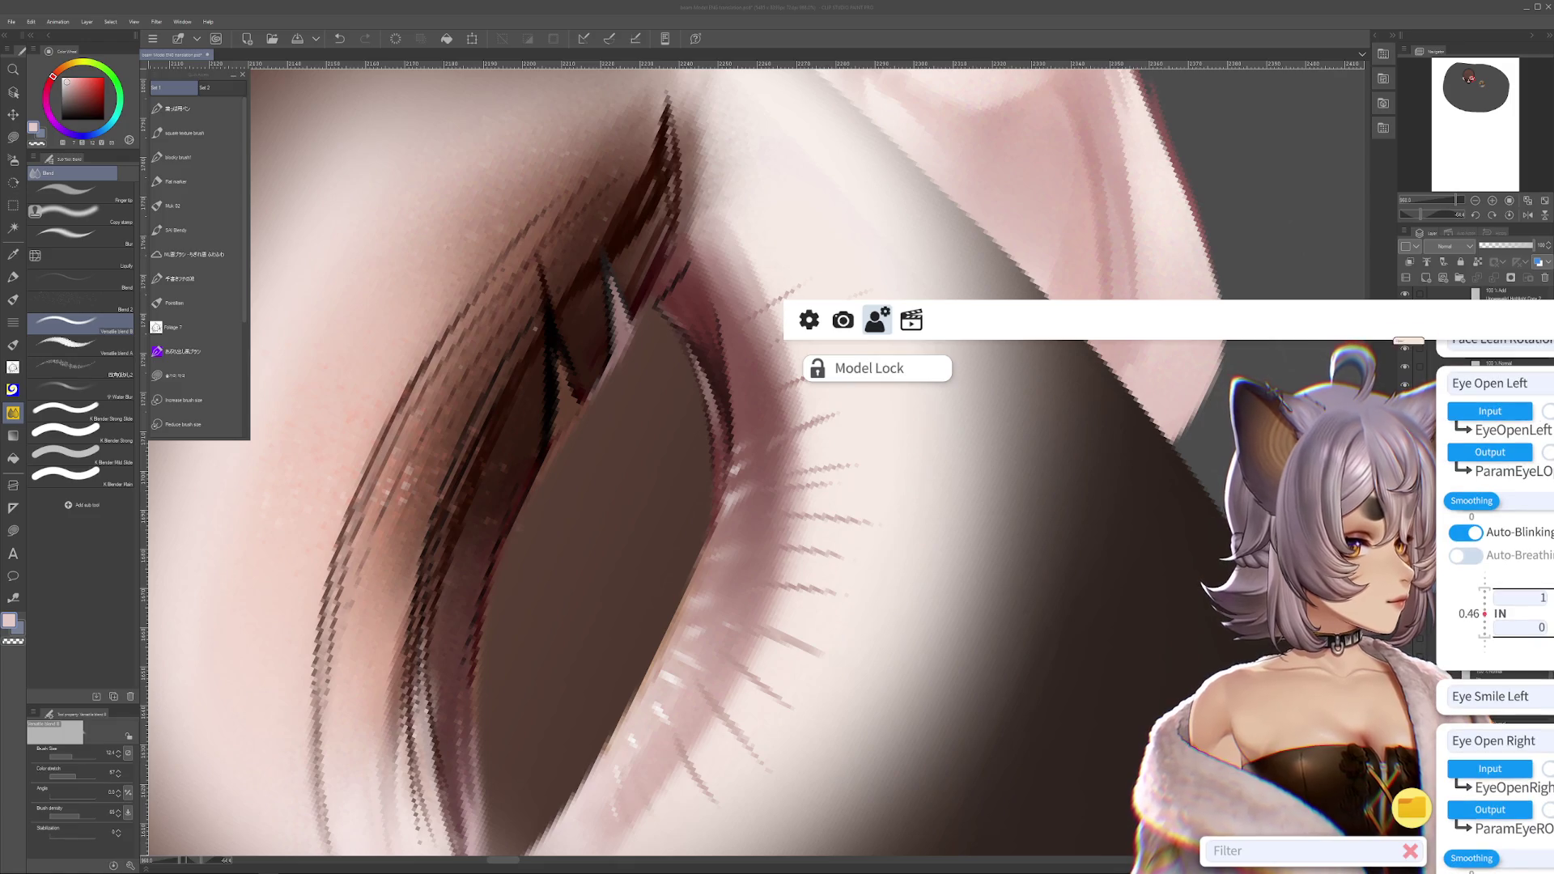
left_click(1541, 600)
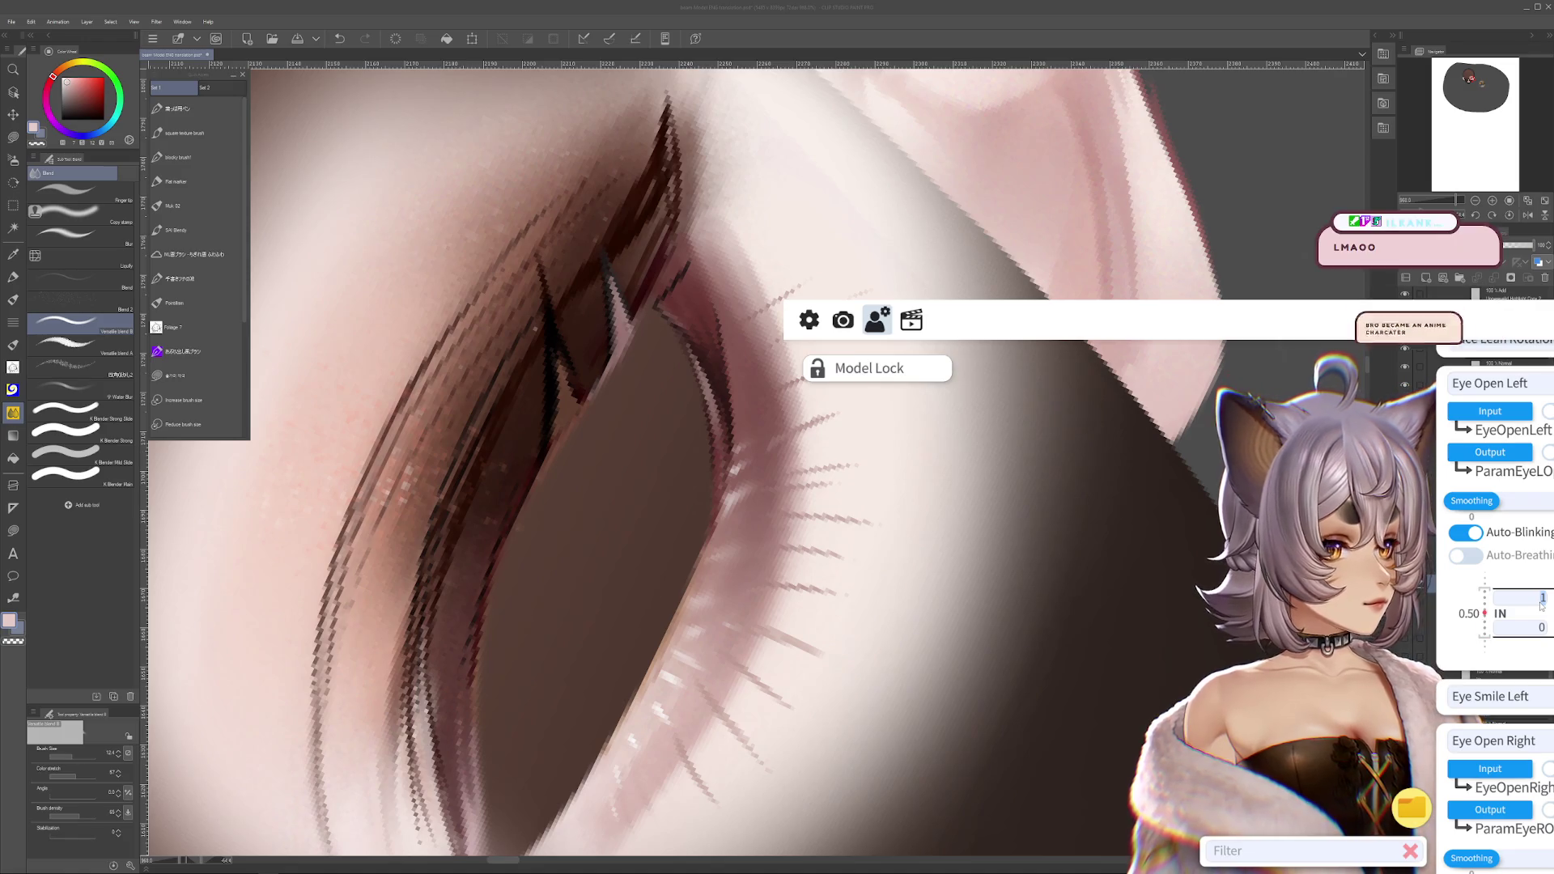
type("0.7")
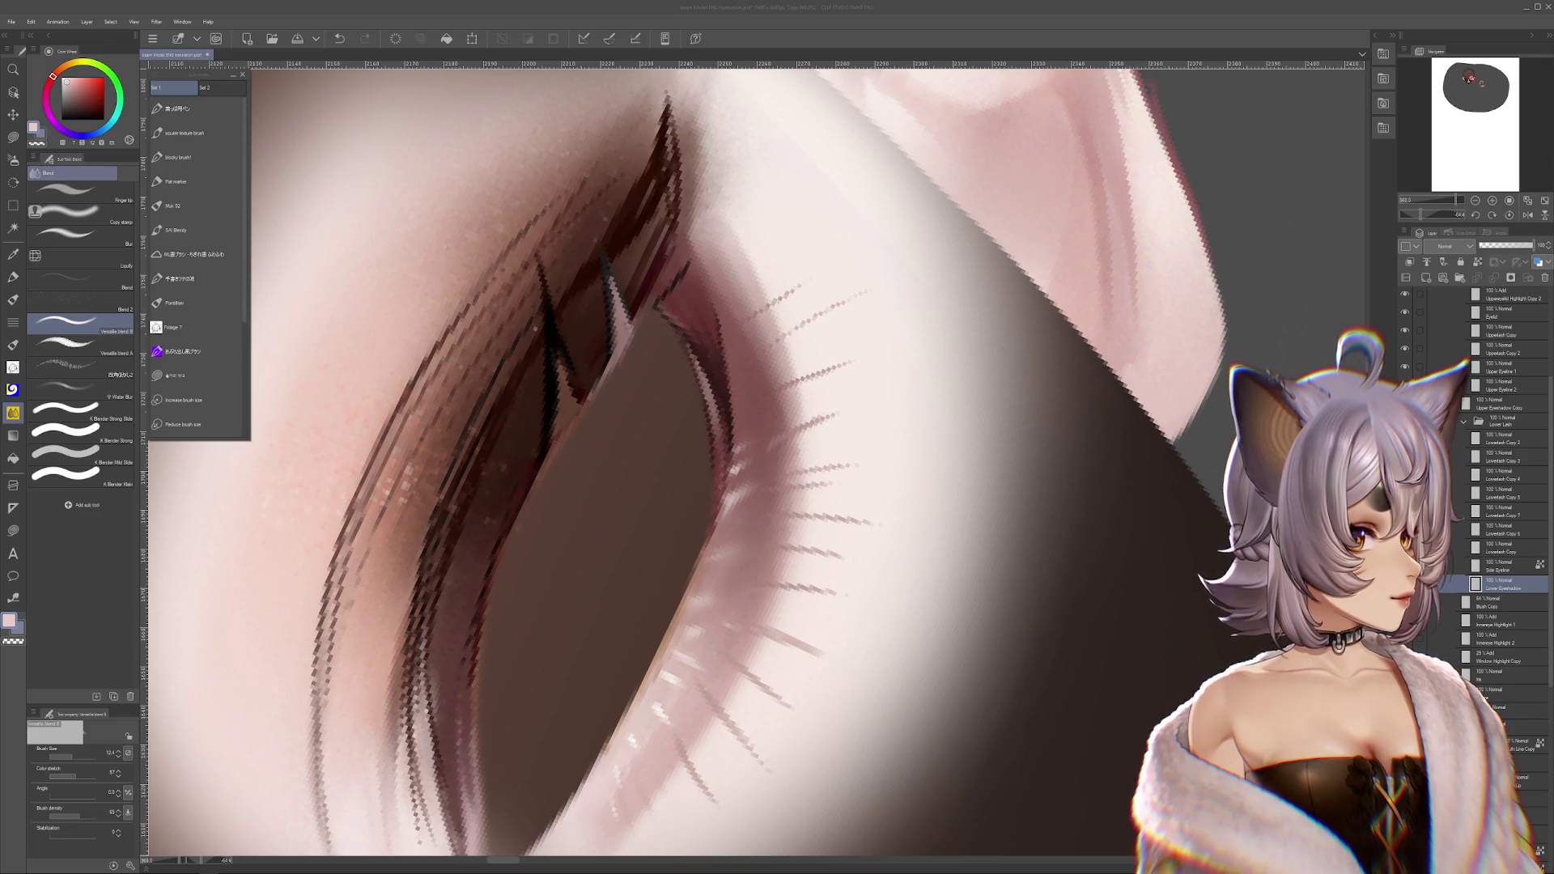
- Scroll the Clip Studio Paint canvas back to the eye close-up
scroll(557, 90, "down", 1)
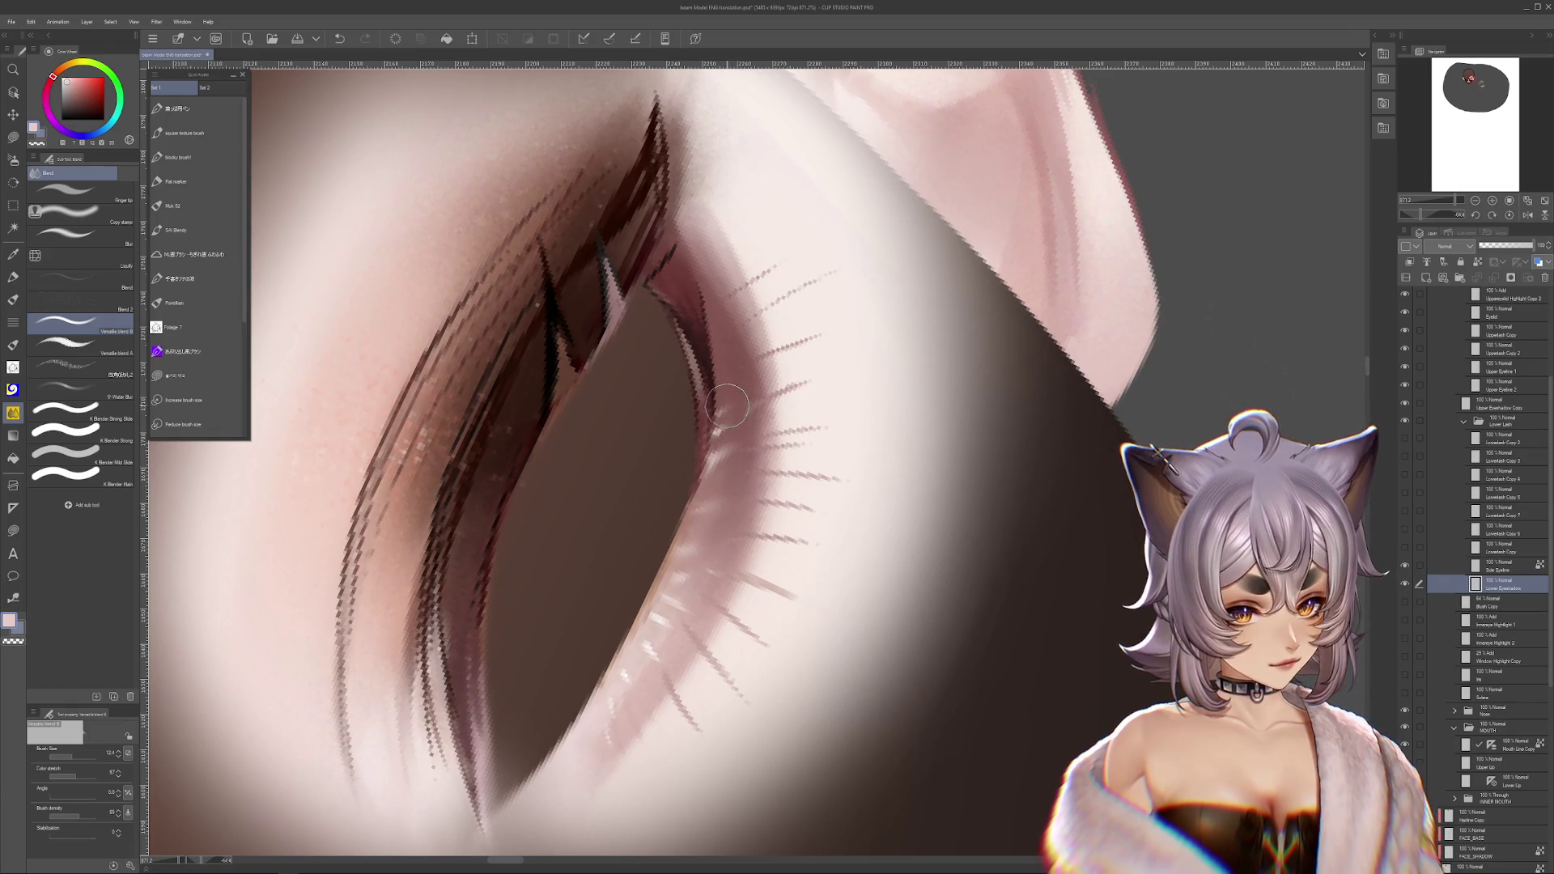
- Trial a size 9.5 Blend smear over the lower lid and lashes, undo it, and tilt the view
mouse_move(727, 404)
left_mouse_down()
mouse_move(785, 485)
mouse_move(808, 488)
left_mouse_up()
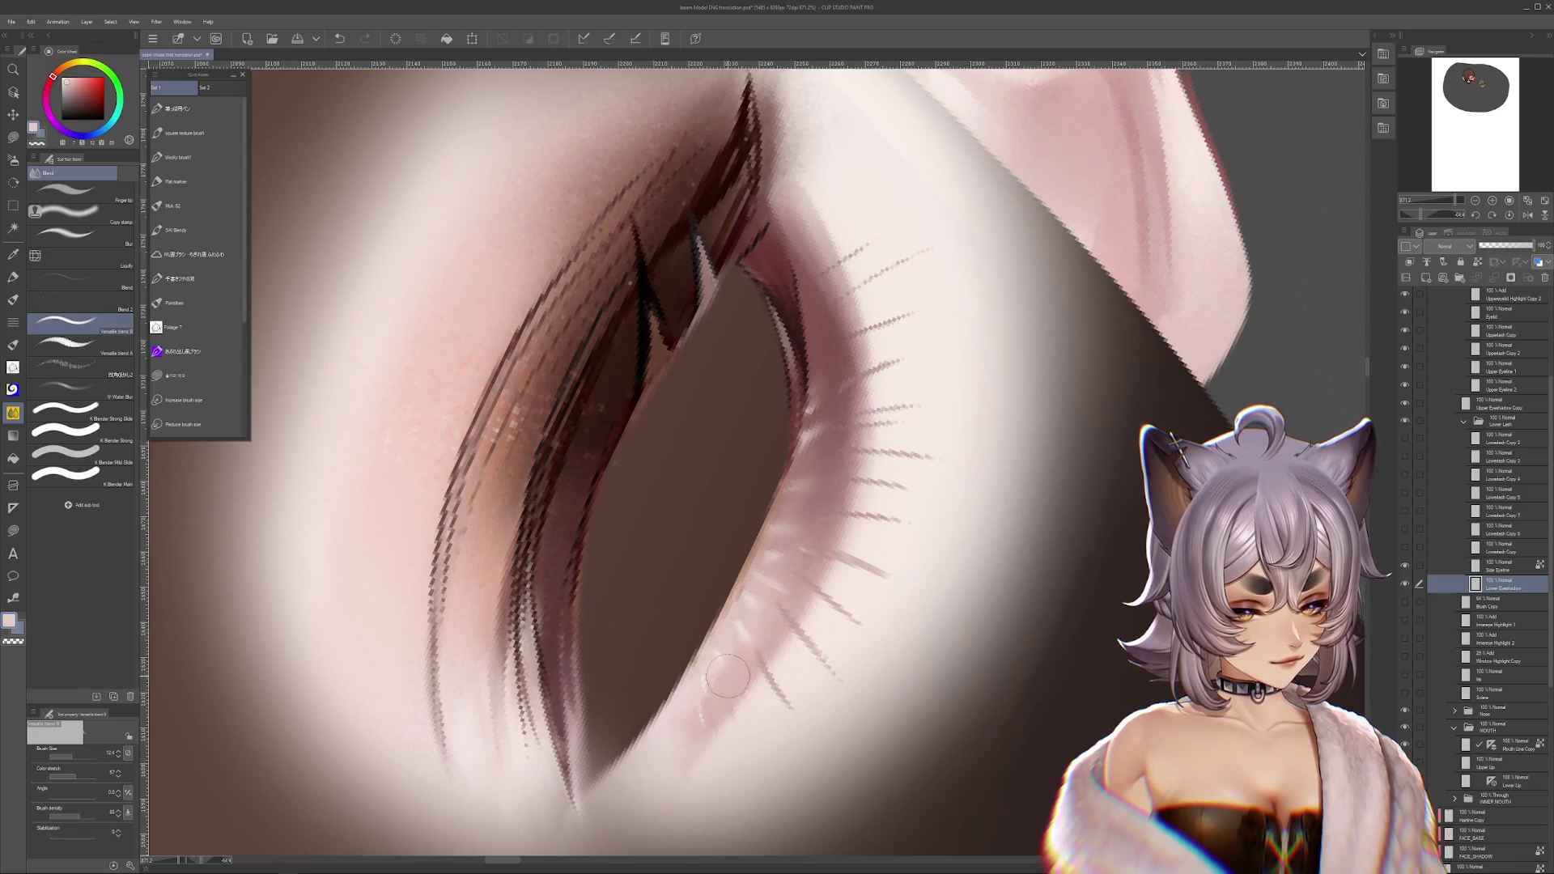
left_click_drag(712, 720, 781, 643)
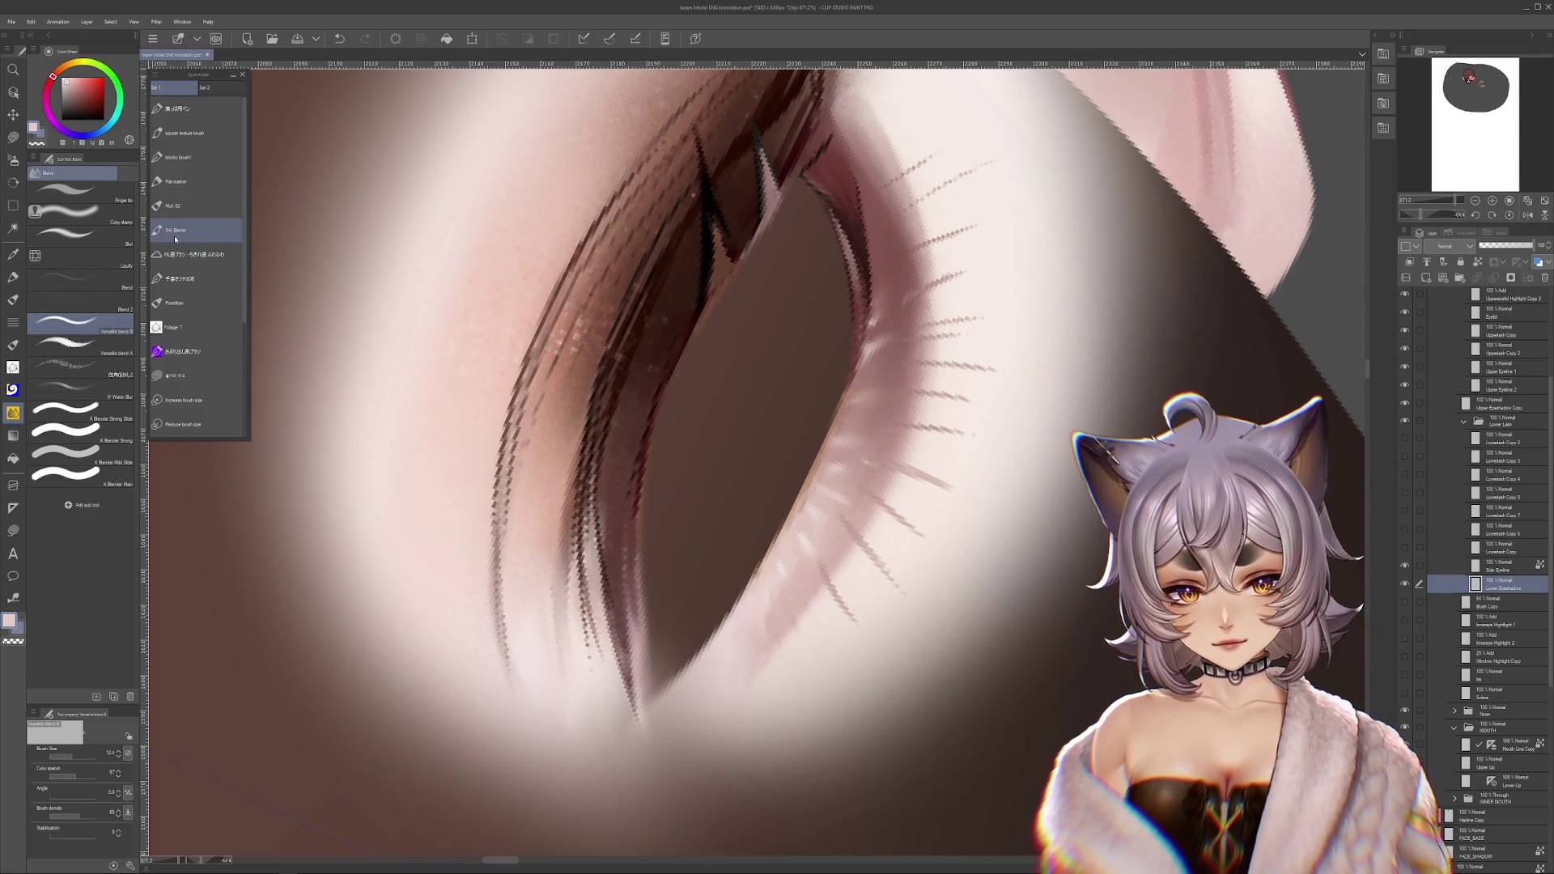
left_click(94, 280)
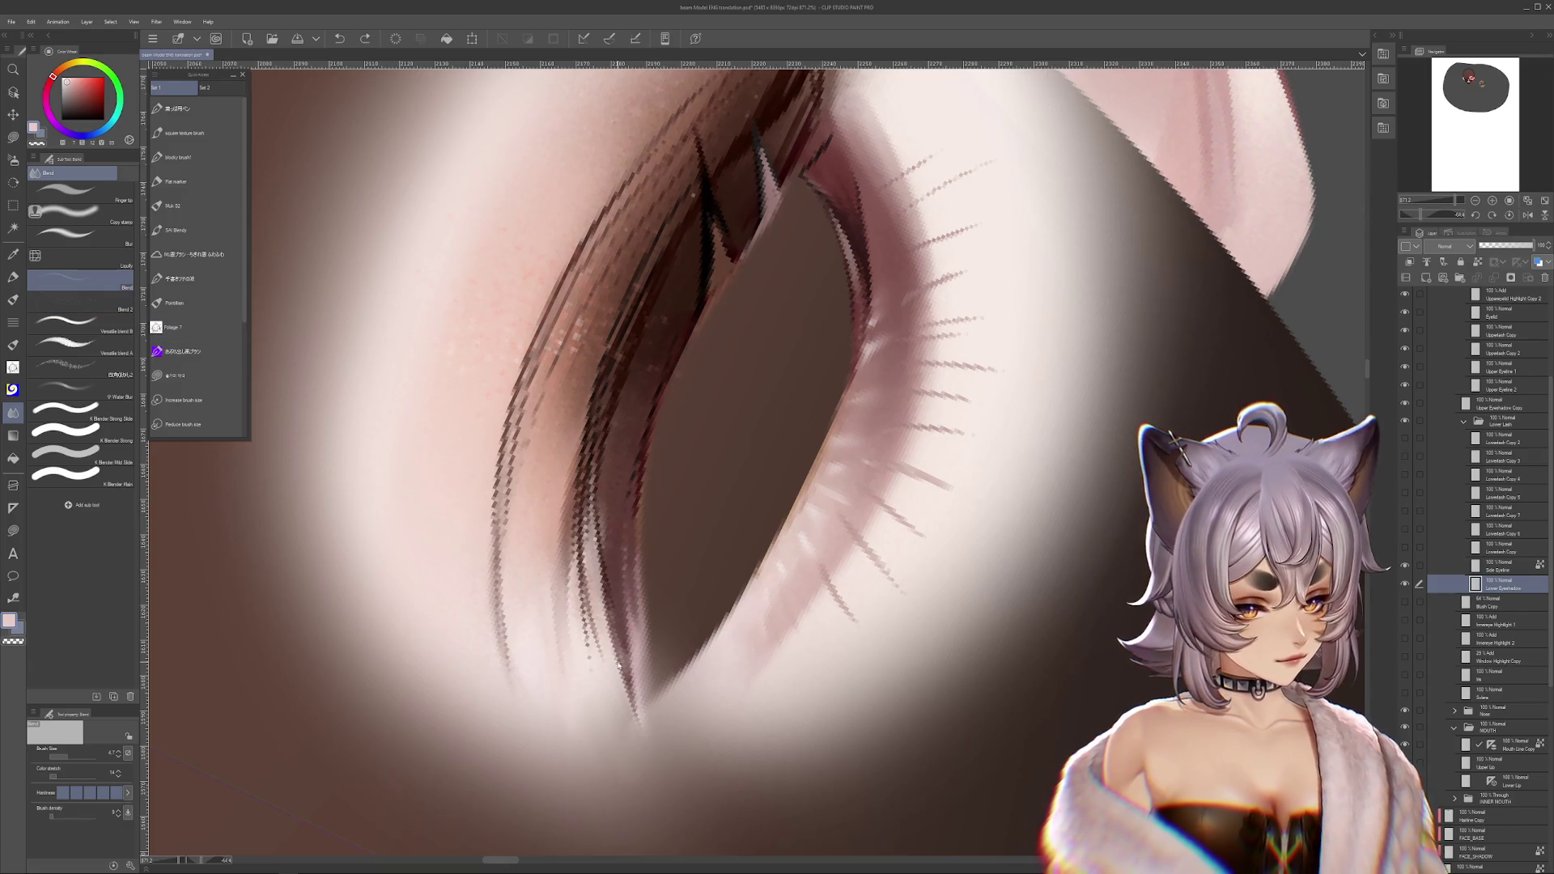
left_click(71, 759)
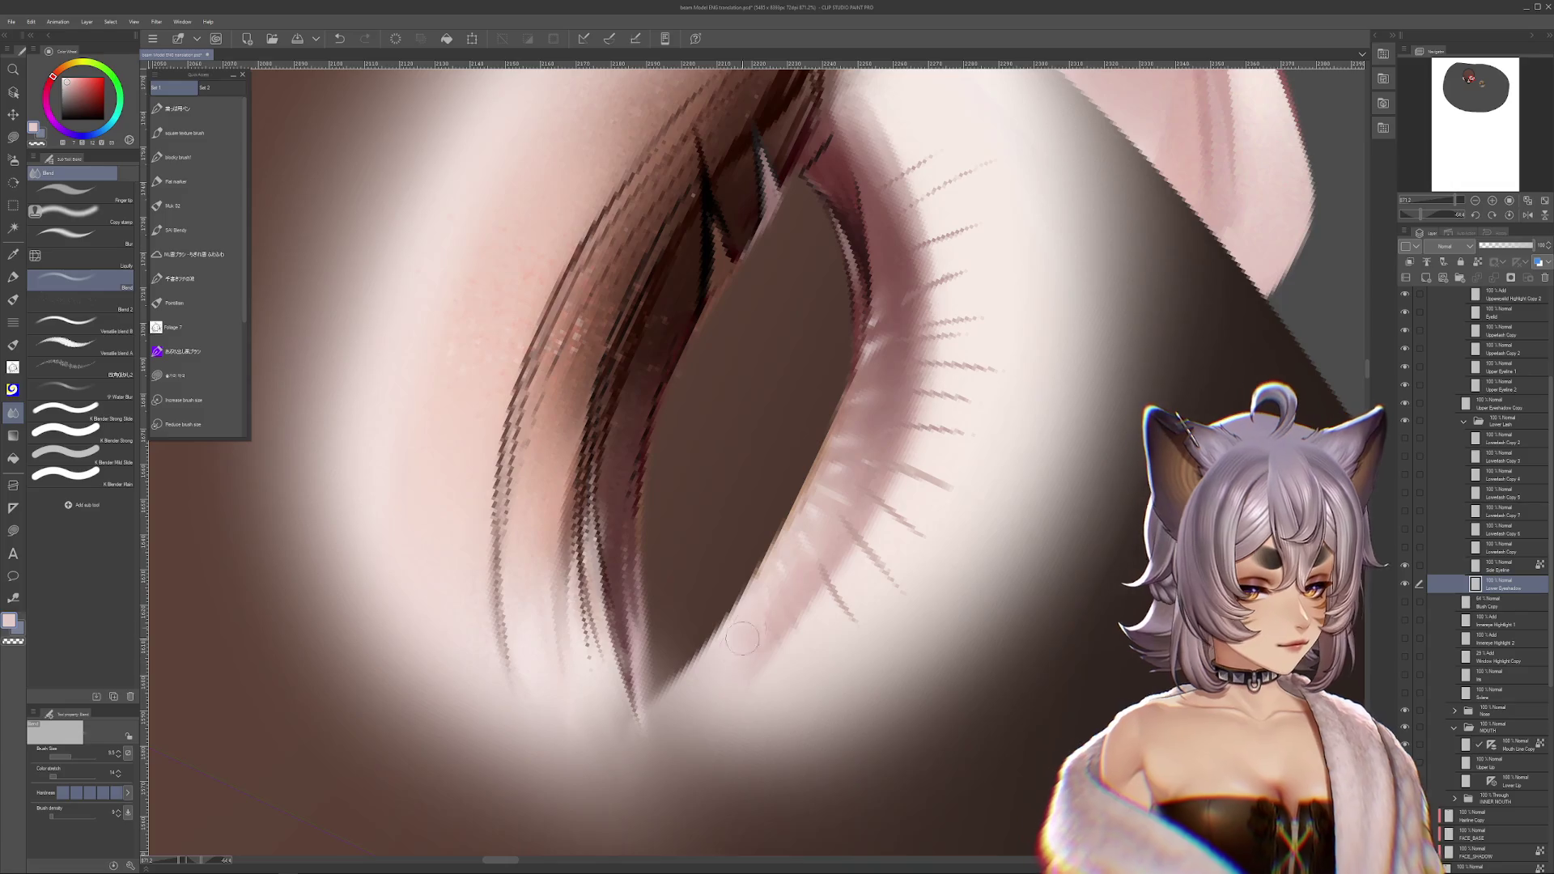
key("ctrl+z")
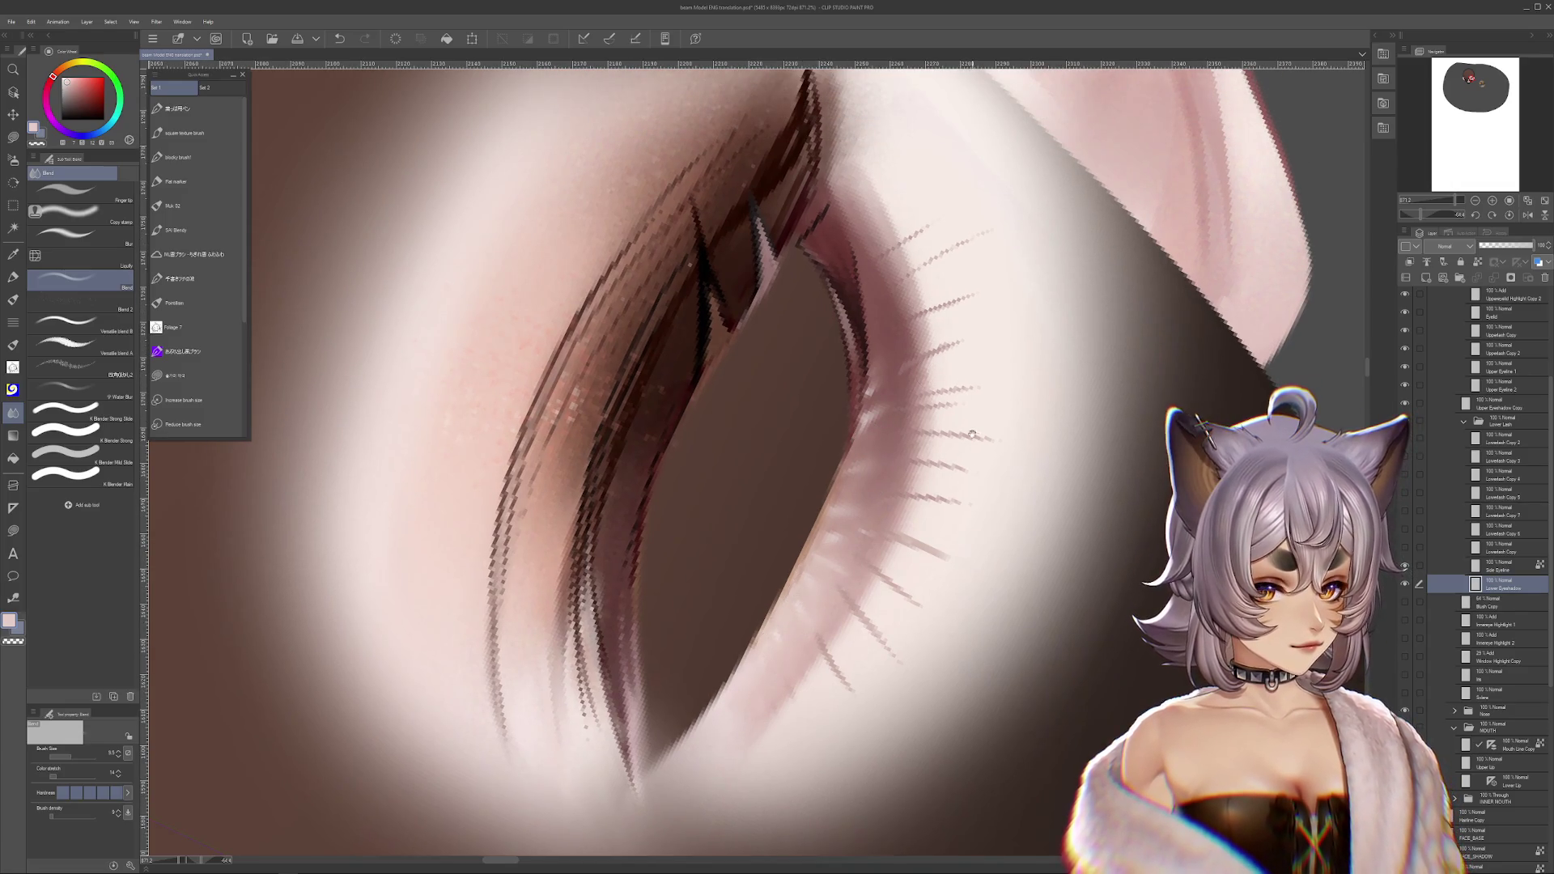
scroll(866, 467, "up", 3)
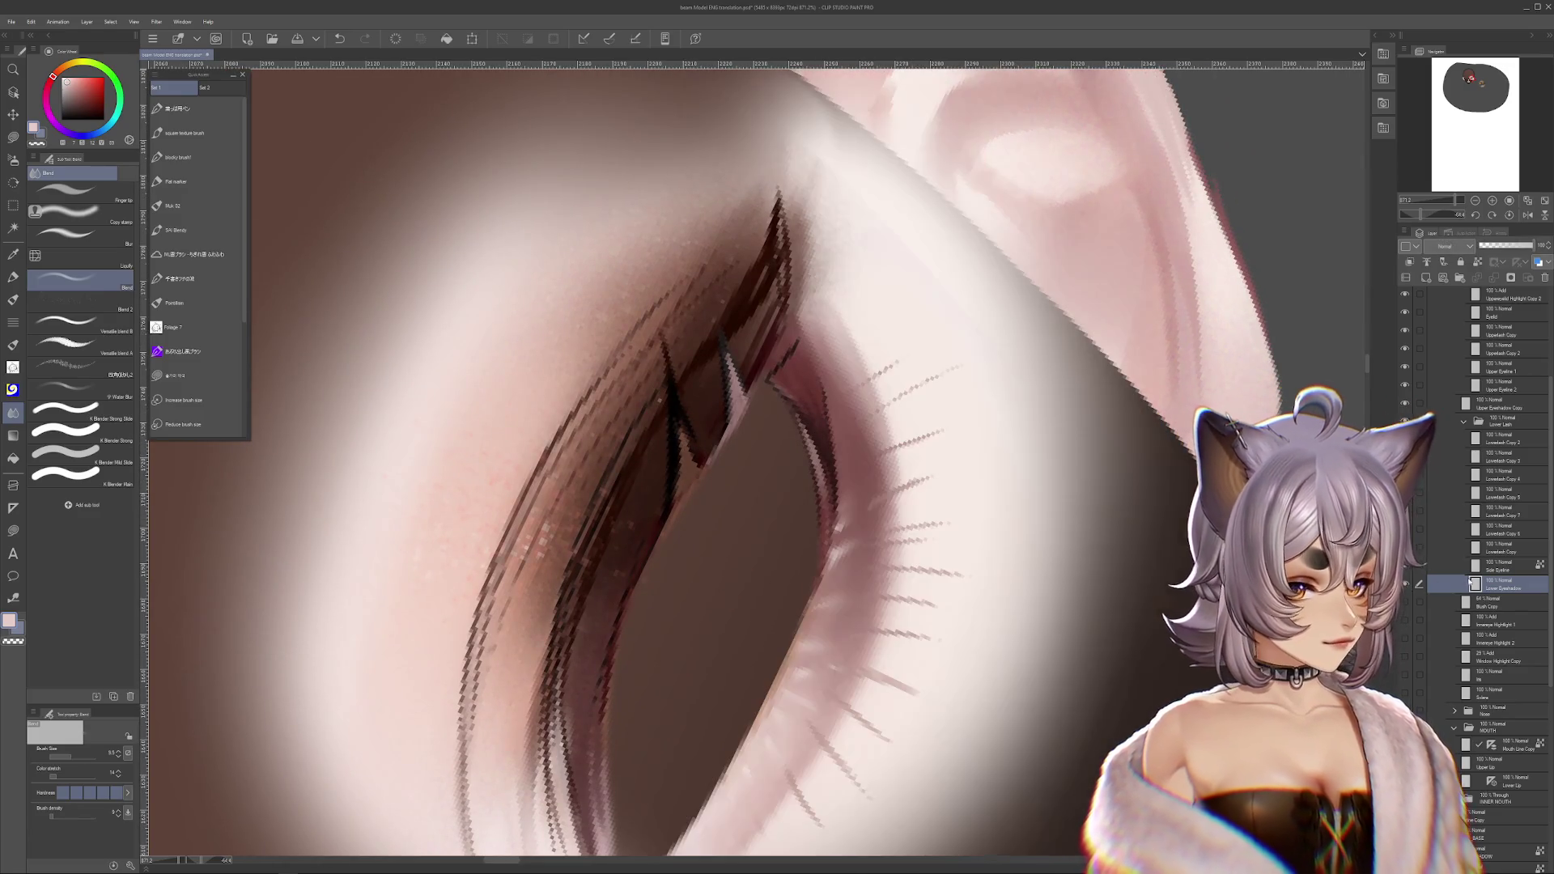
mouse_move(907, 453)
left_mouse_down()
mouse_move(994, 678)
mouse_move(943, 701)
mouse_move(818, 707)
mouse_move(839, 756)
mouse_move(882, 599)
left_mouse_up()
key("ctrl+z")
key("j")
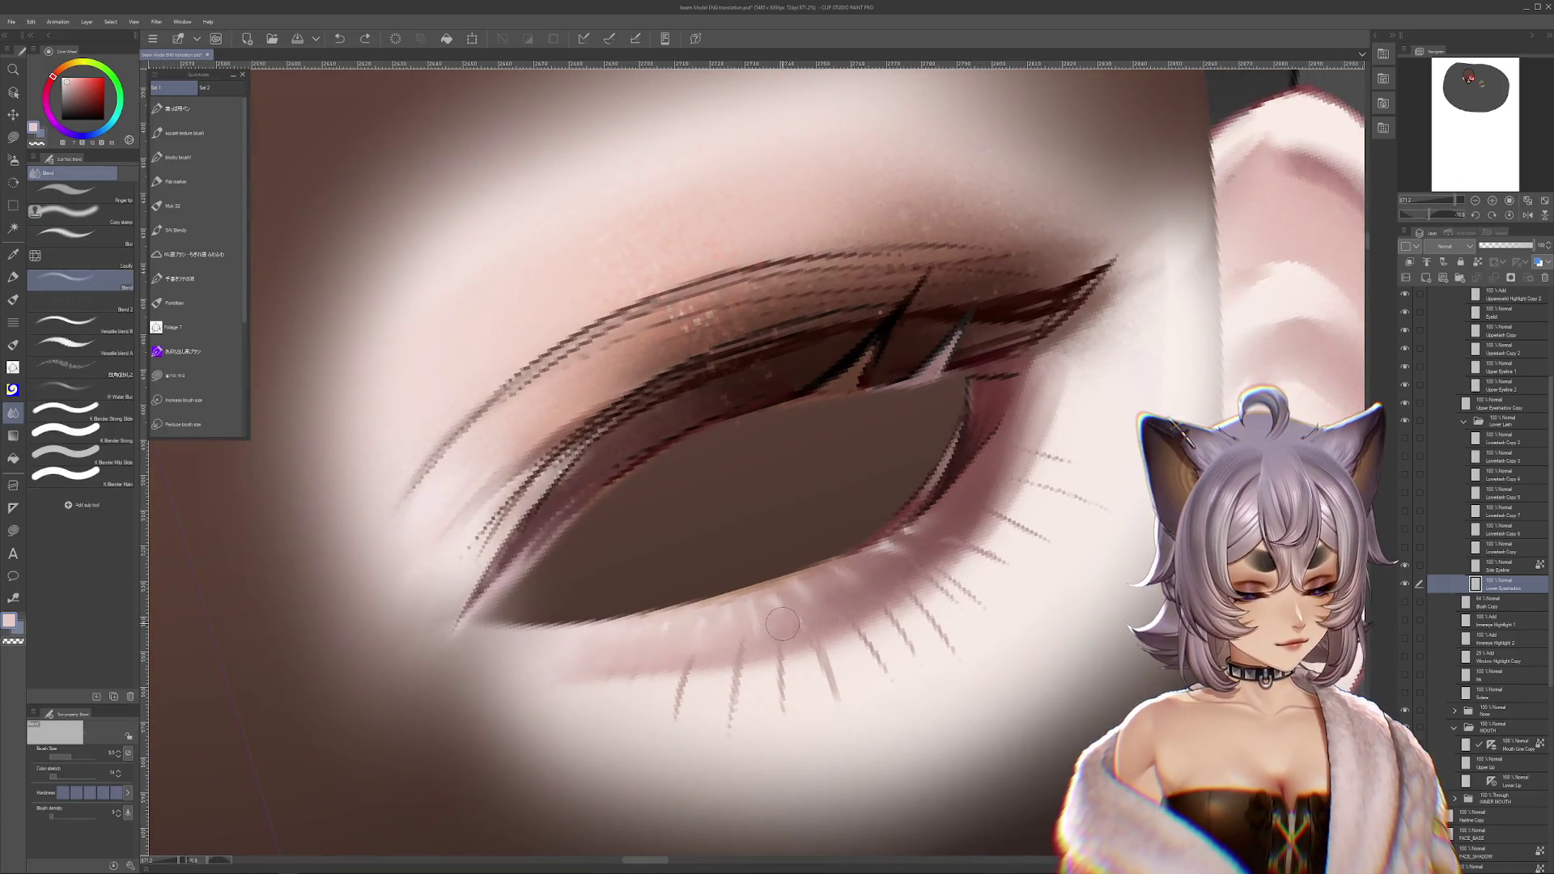
left_click_drag(1035, 686, 818, 528)
- Add a new layer above Lower Eyeshadow after briefly hiding and showing a layer
key("p")
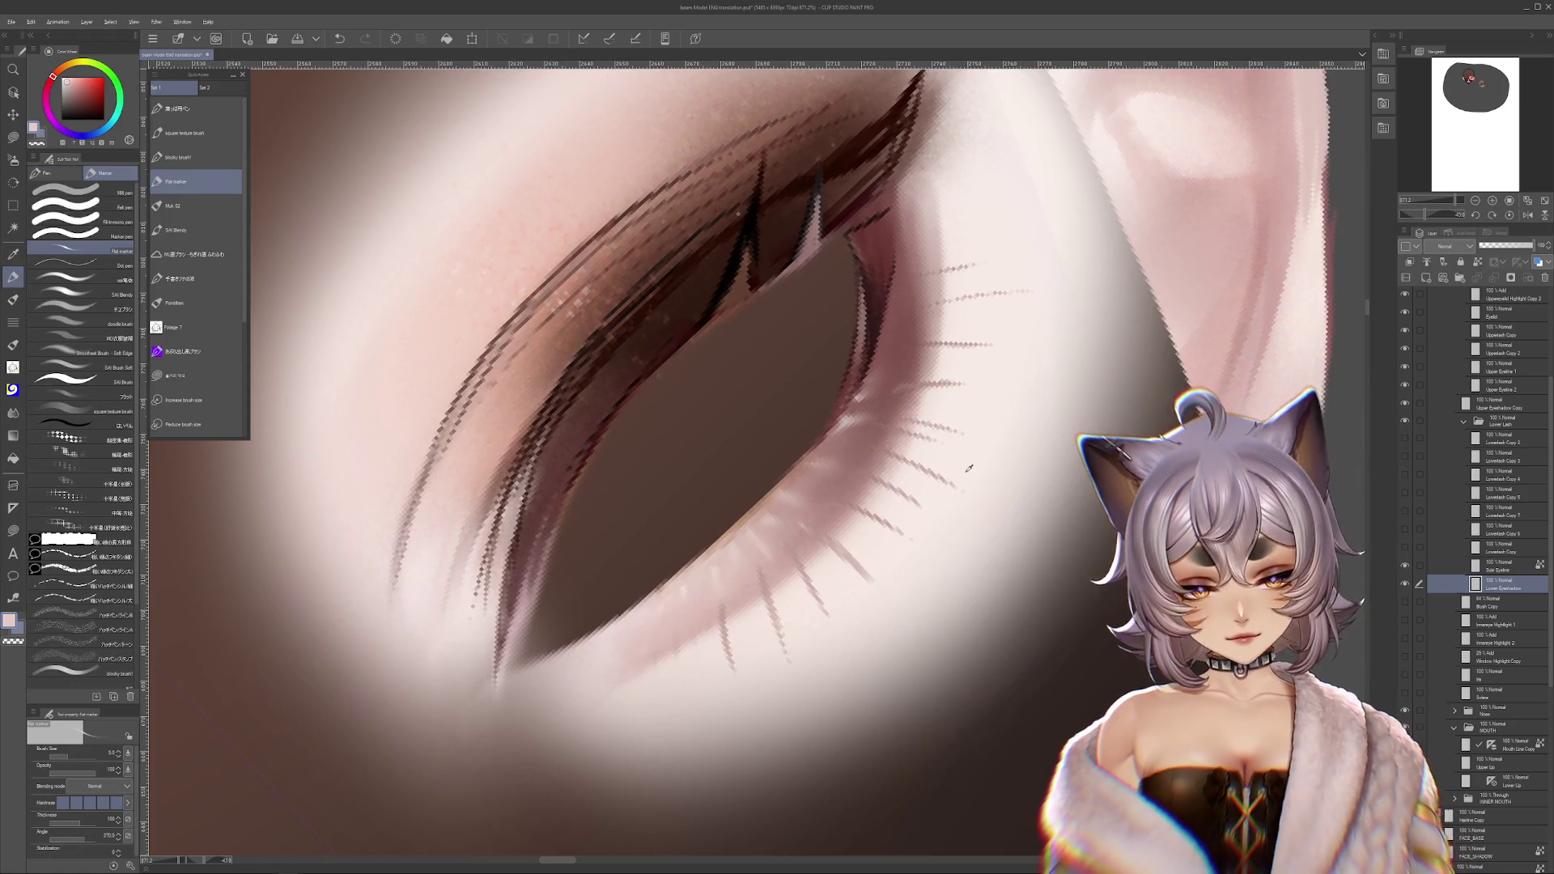
left_click(1404, 584)
left_click(1404, 584)
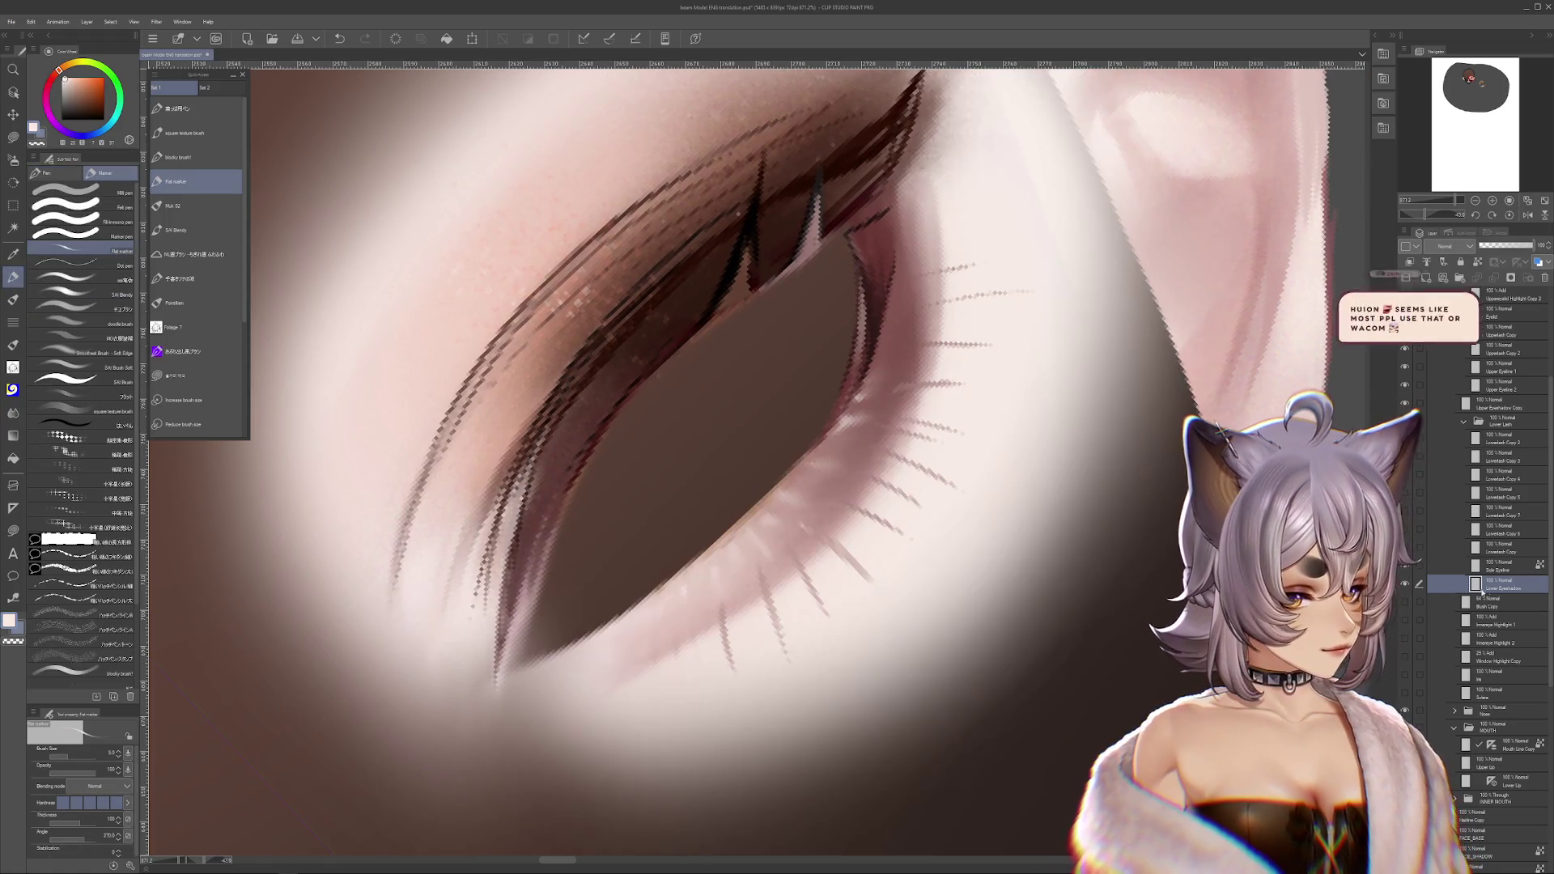
key("ctrl+shift+n")
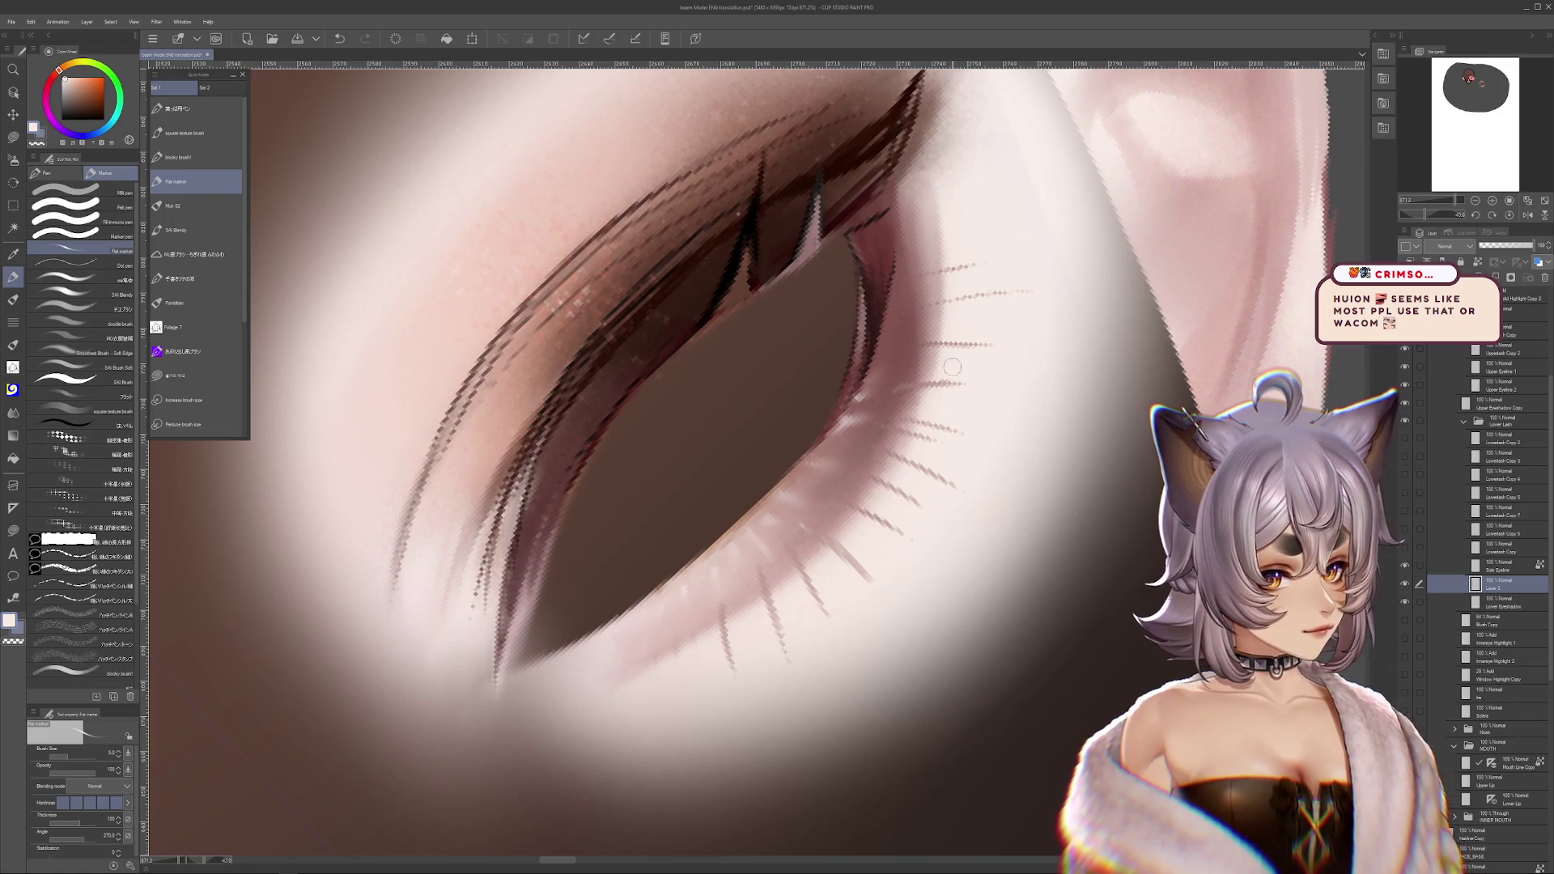
left_click_drag(945, 405, 910, 470)
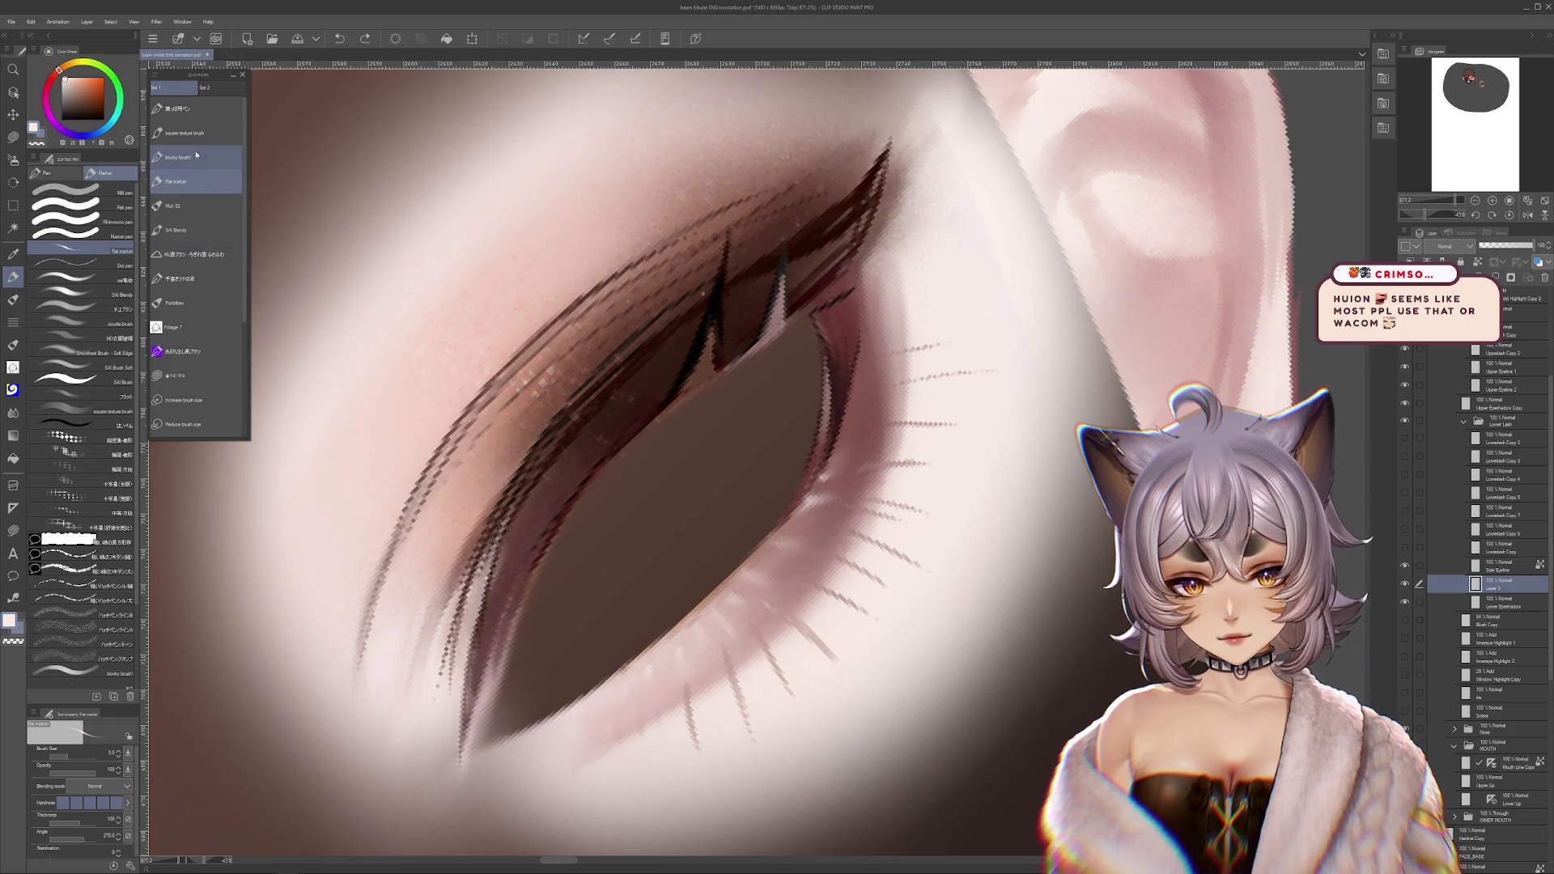
- Try the textured, square, Muk 02 and SAI Blendy brushes, sizing the brush to about 17.6
left_click(196, 156)
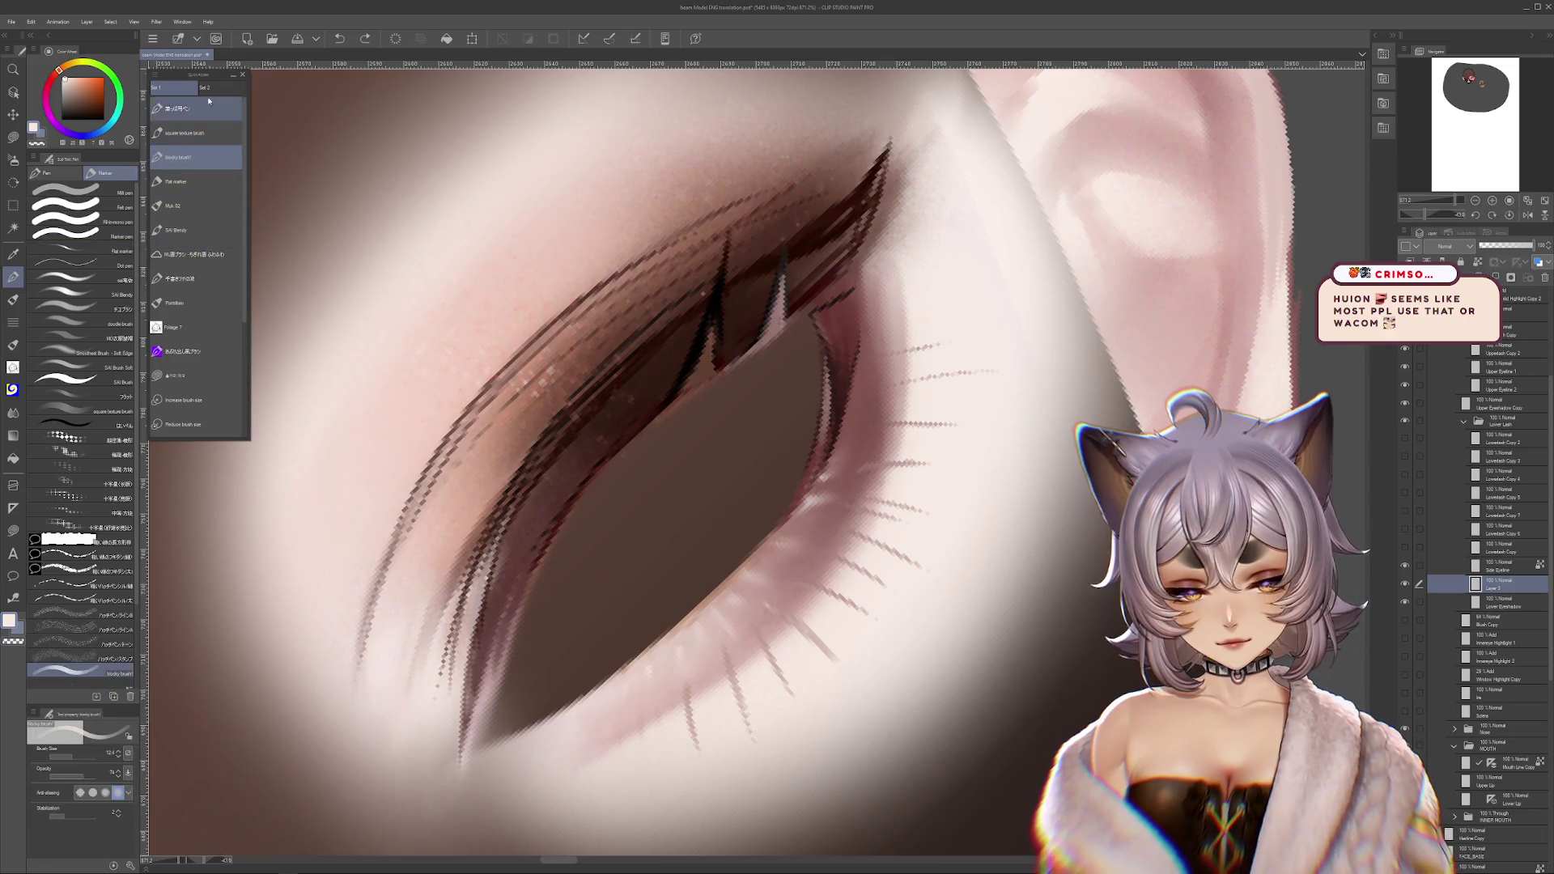
left_click(202, 132)
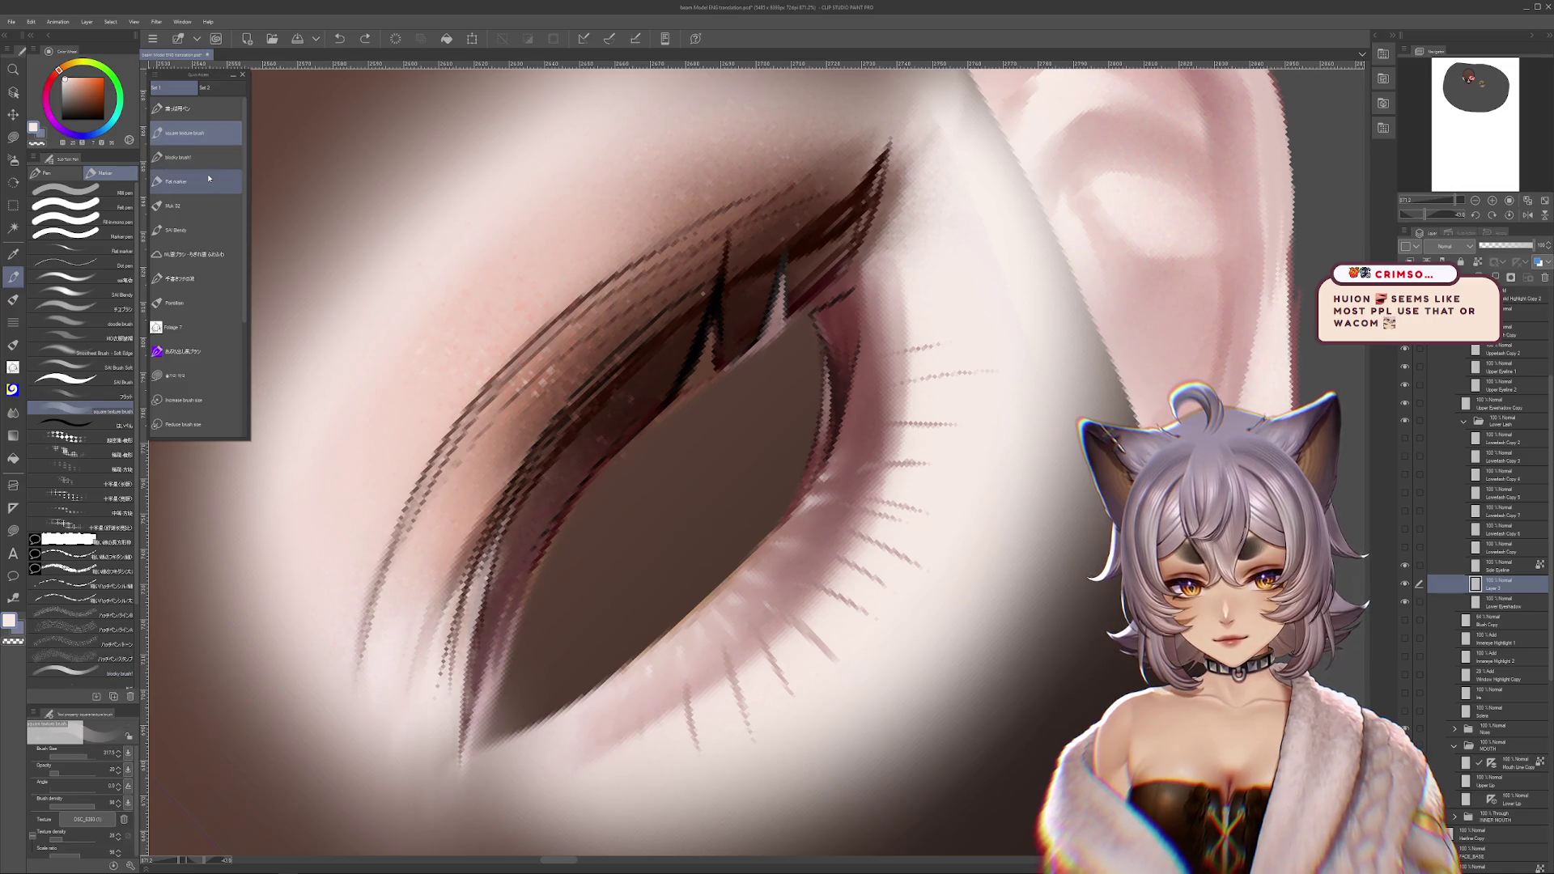
left_click(198, 206)
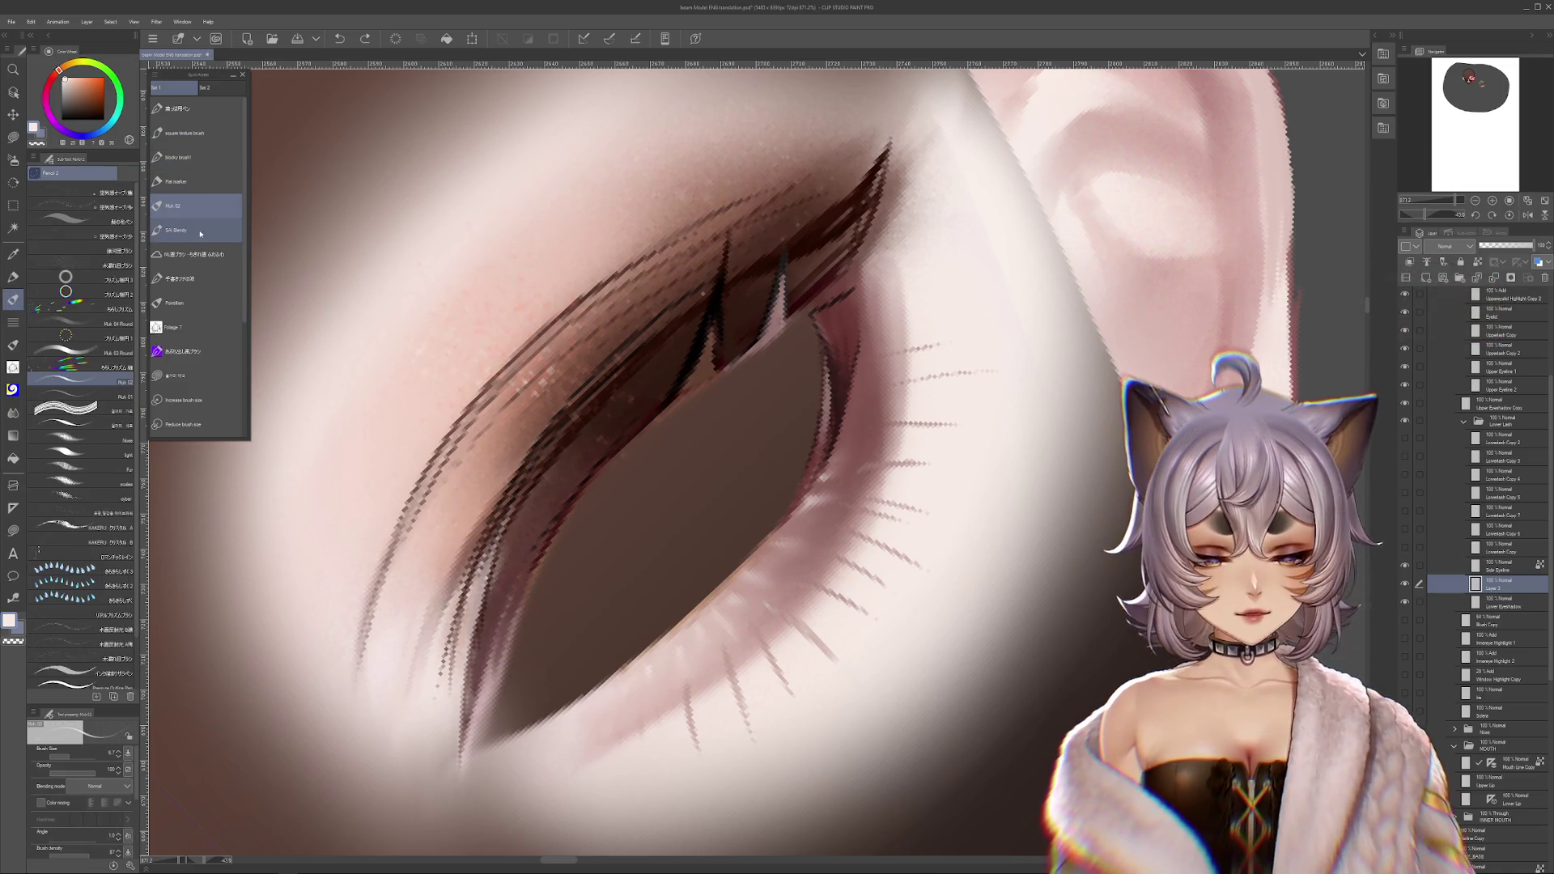
left_click(200, 231)
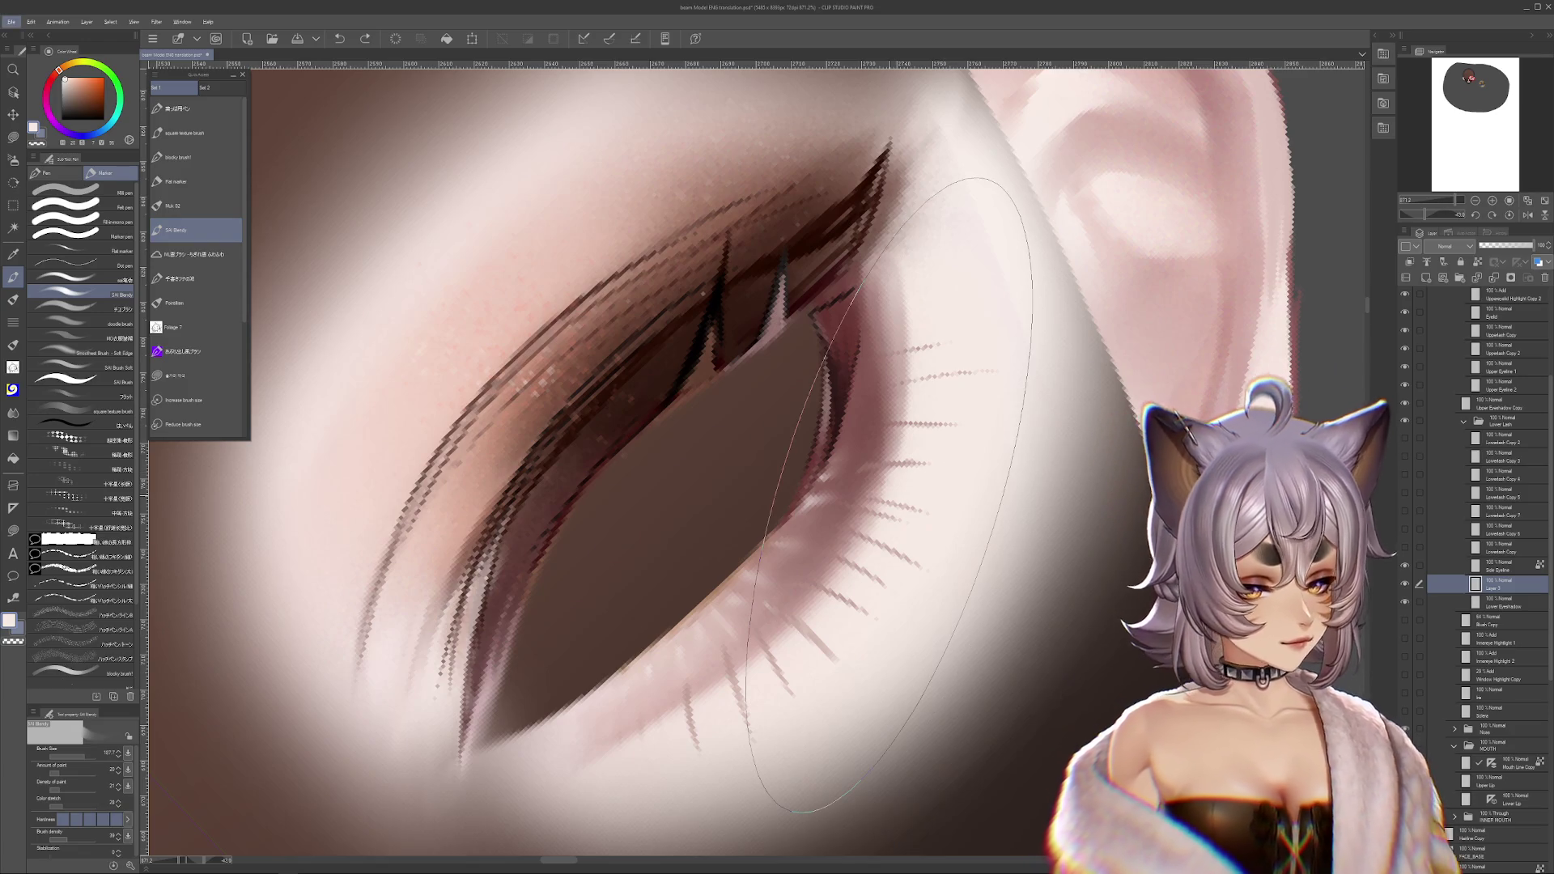
key("bracketleft")
key("bracketleft")
key("bracketleft")
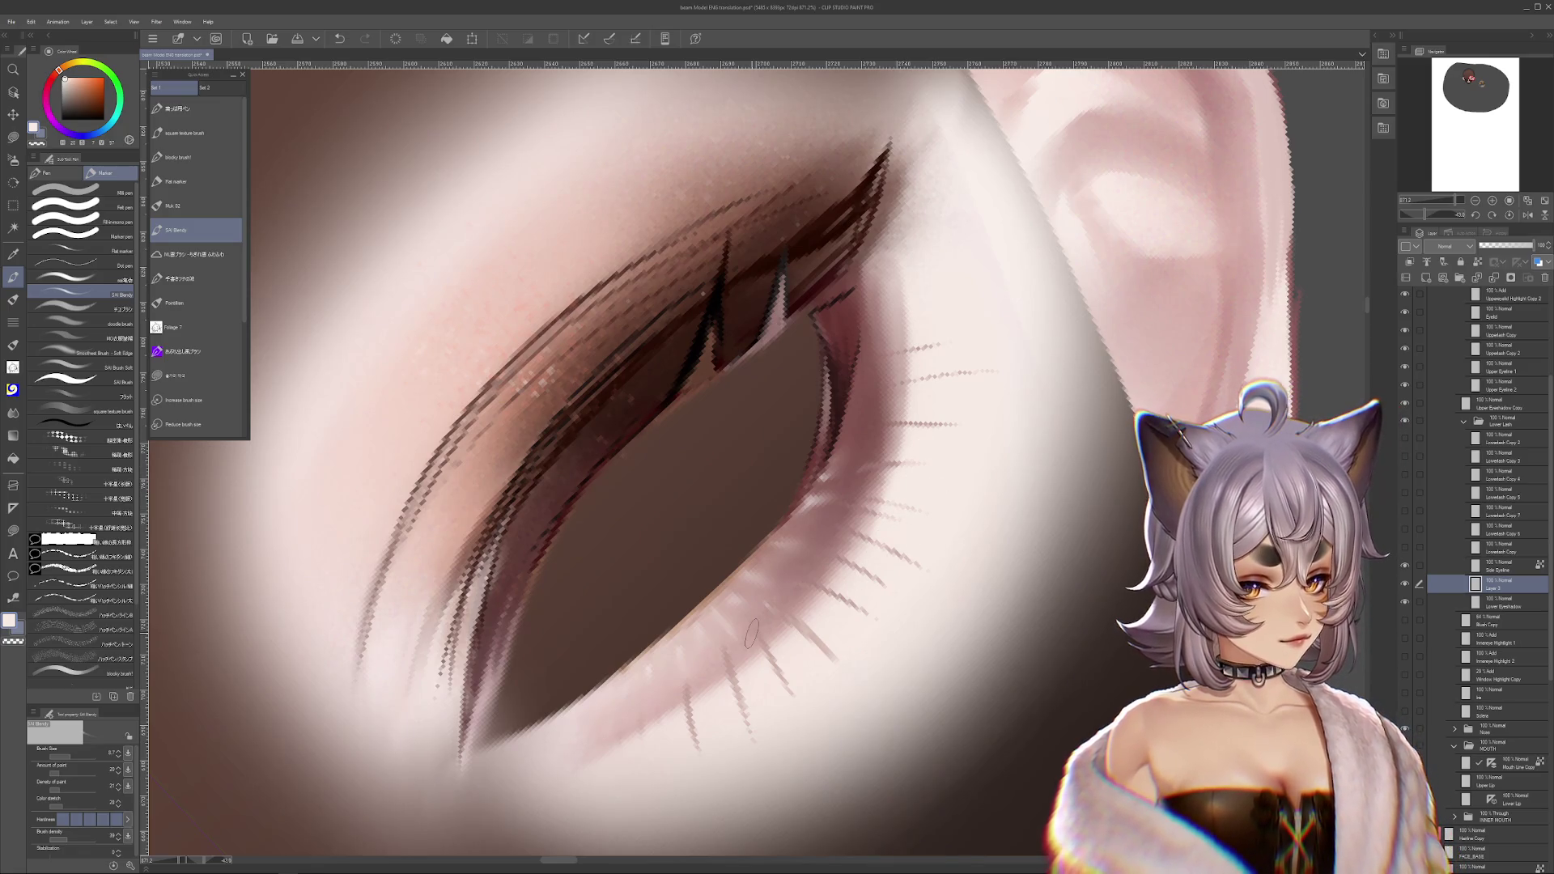
left_click(71, 757)
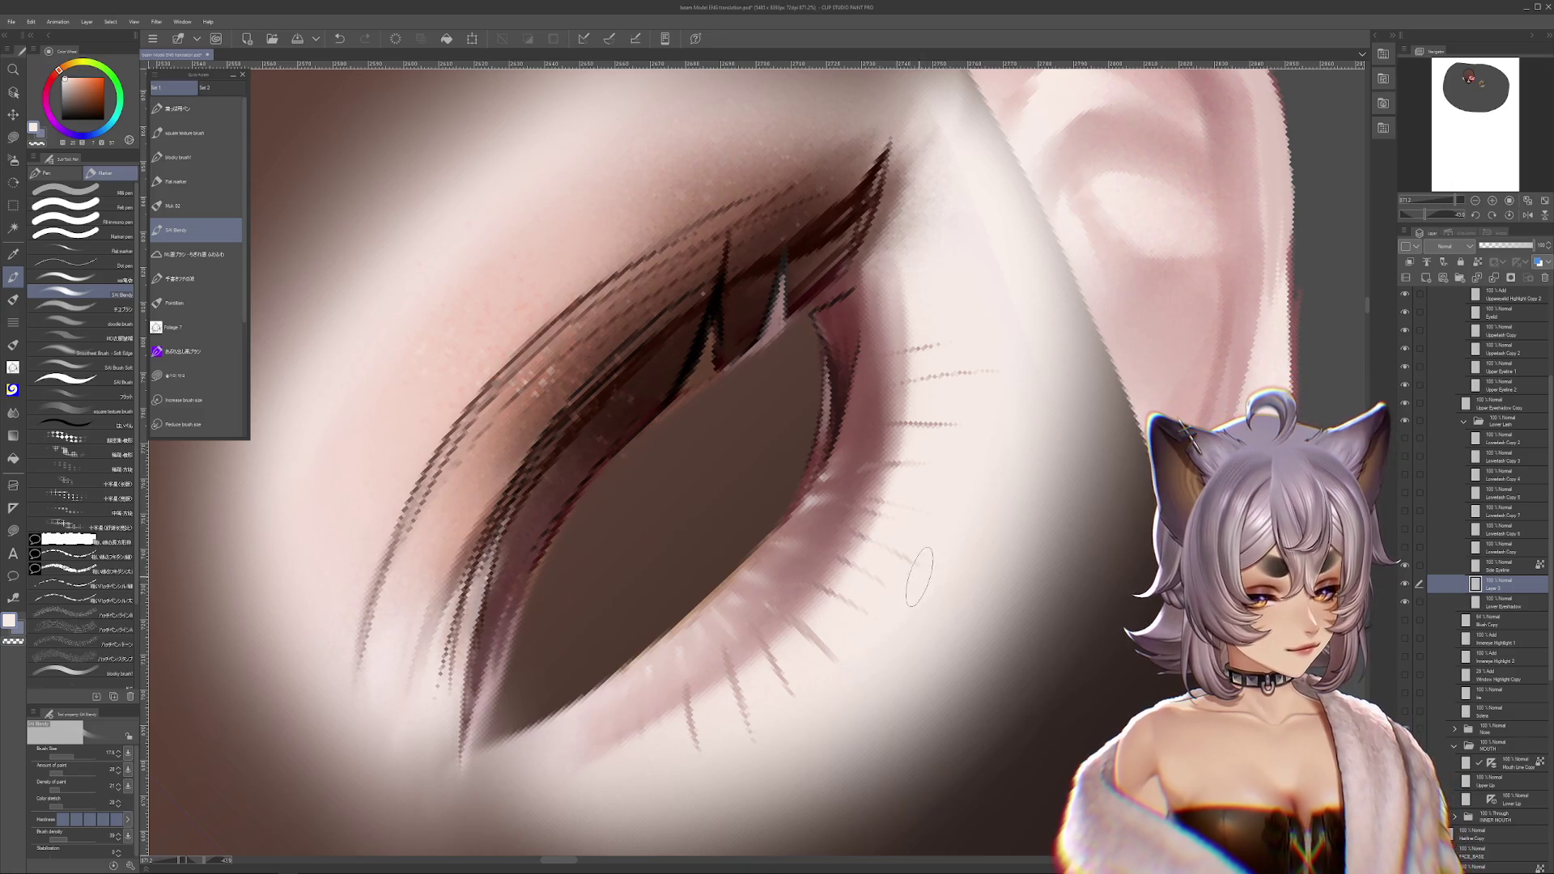
left_click_drag(920, 576, 850, 619)
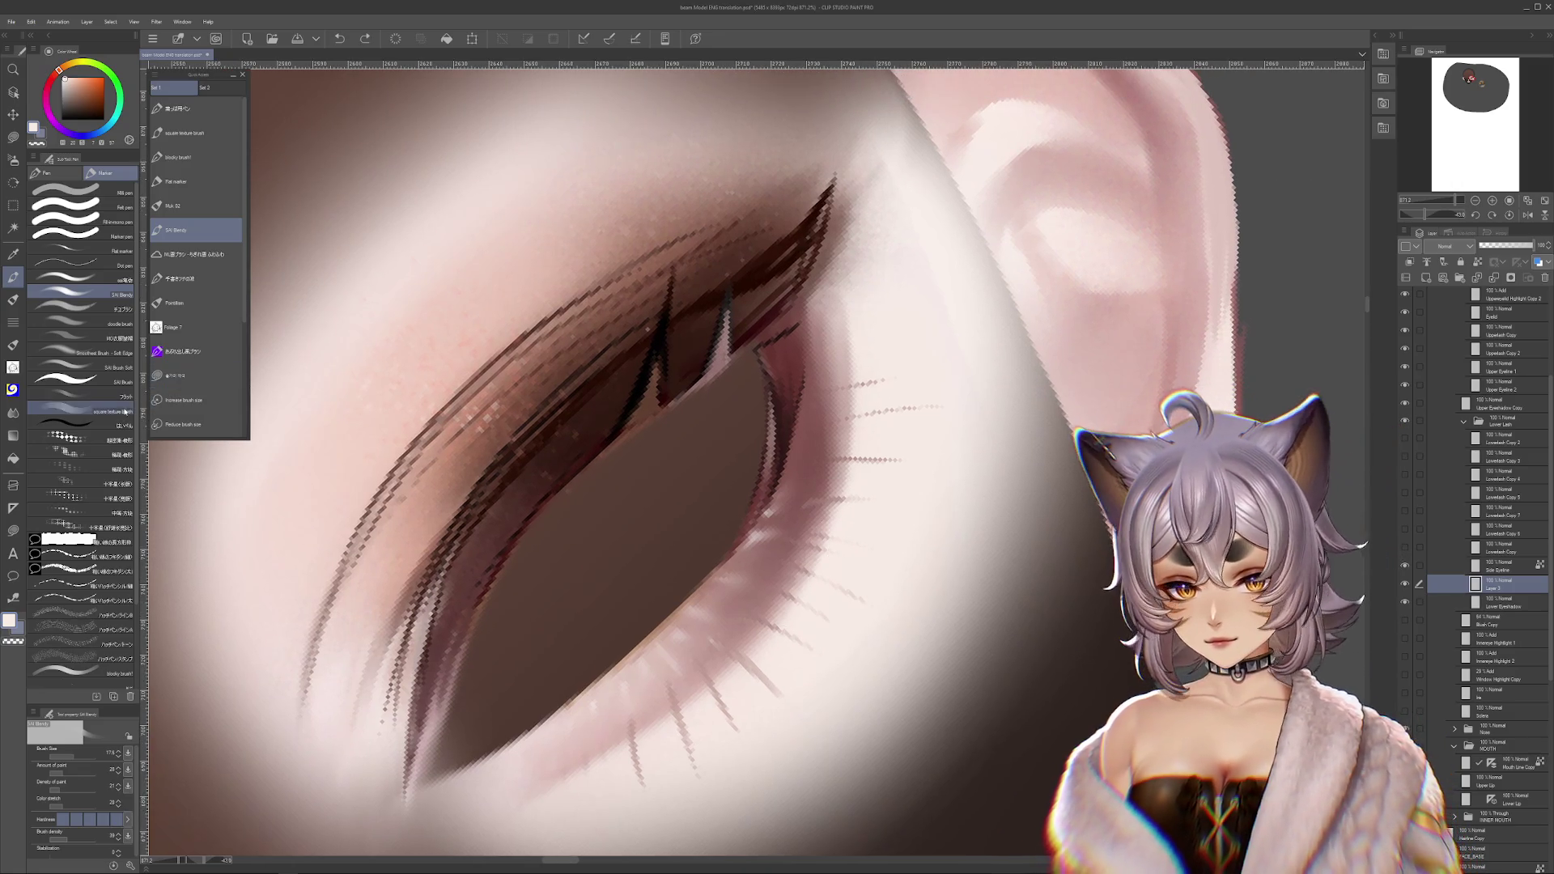
- Pick the Flat marker brush, set its size to about 23, then reduce it to about 16
left_click(207, 179)
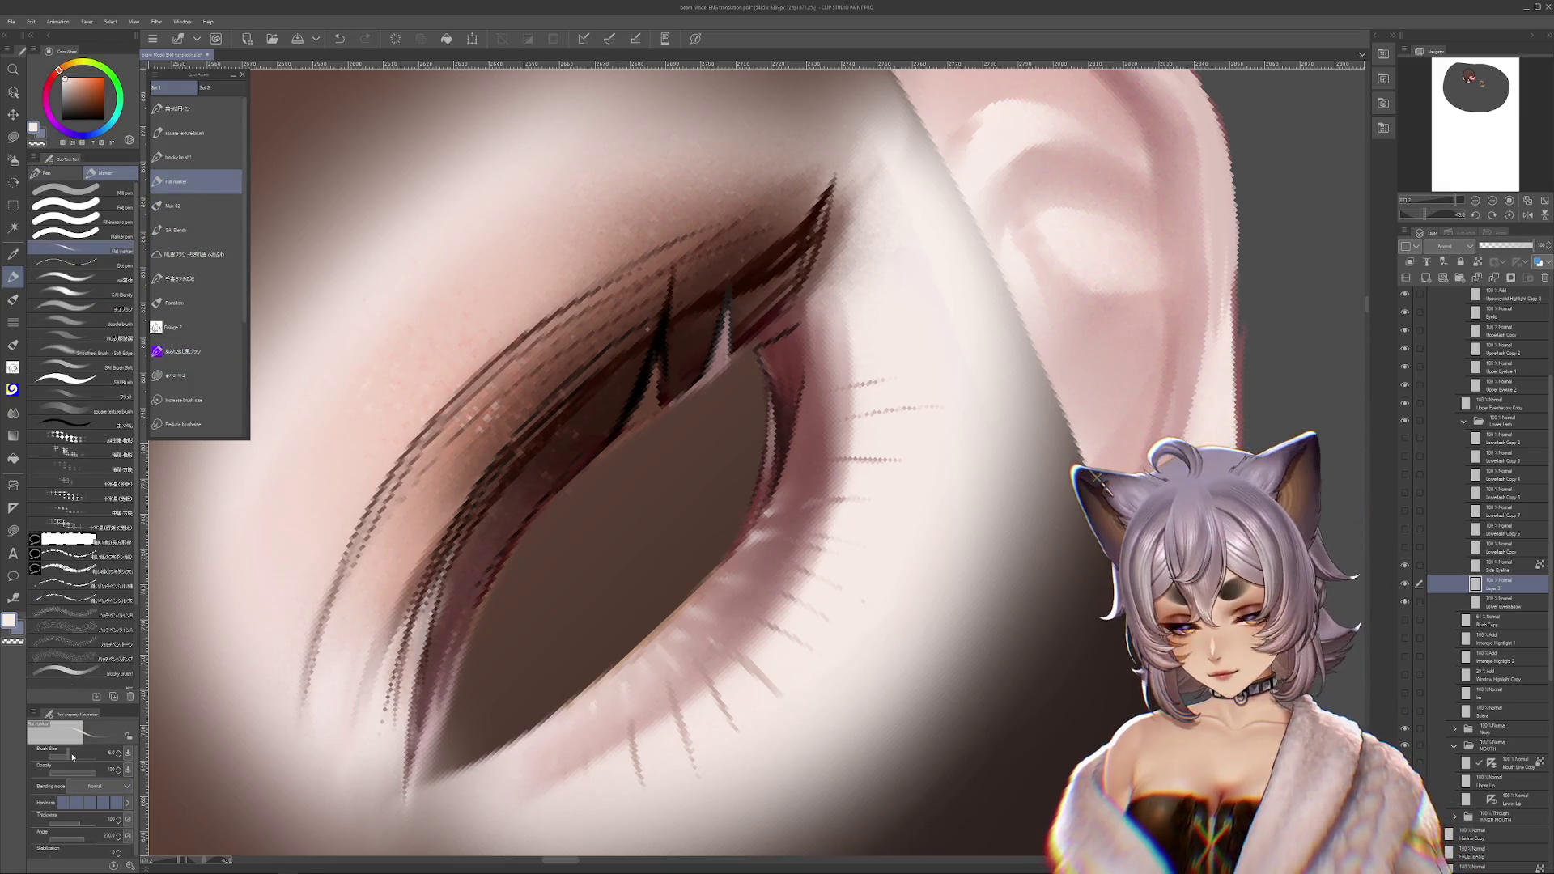
left_click_drag(757, 462, 726, 450)
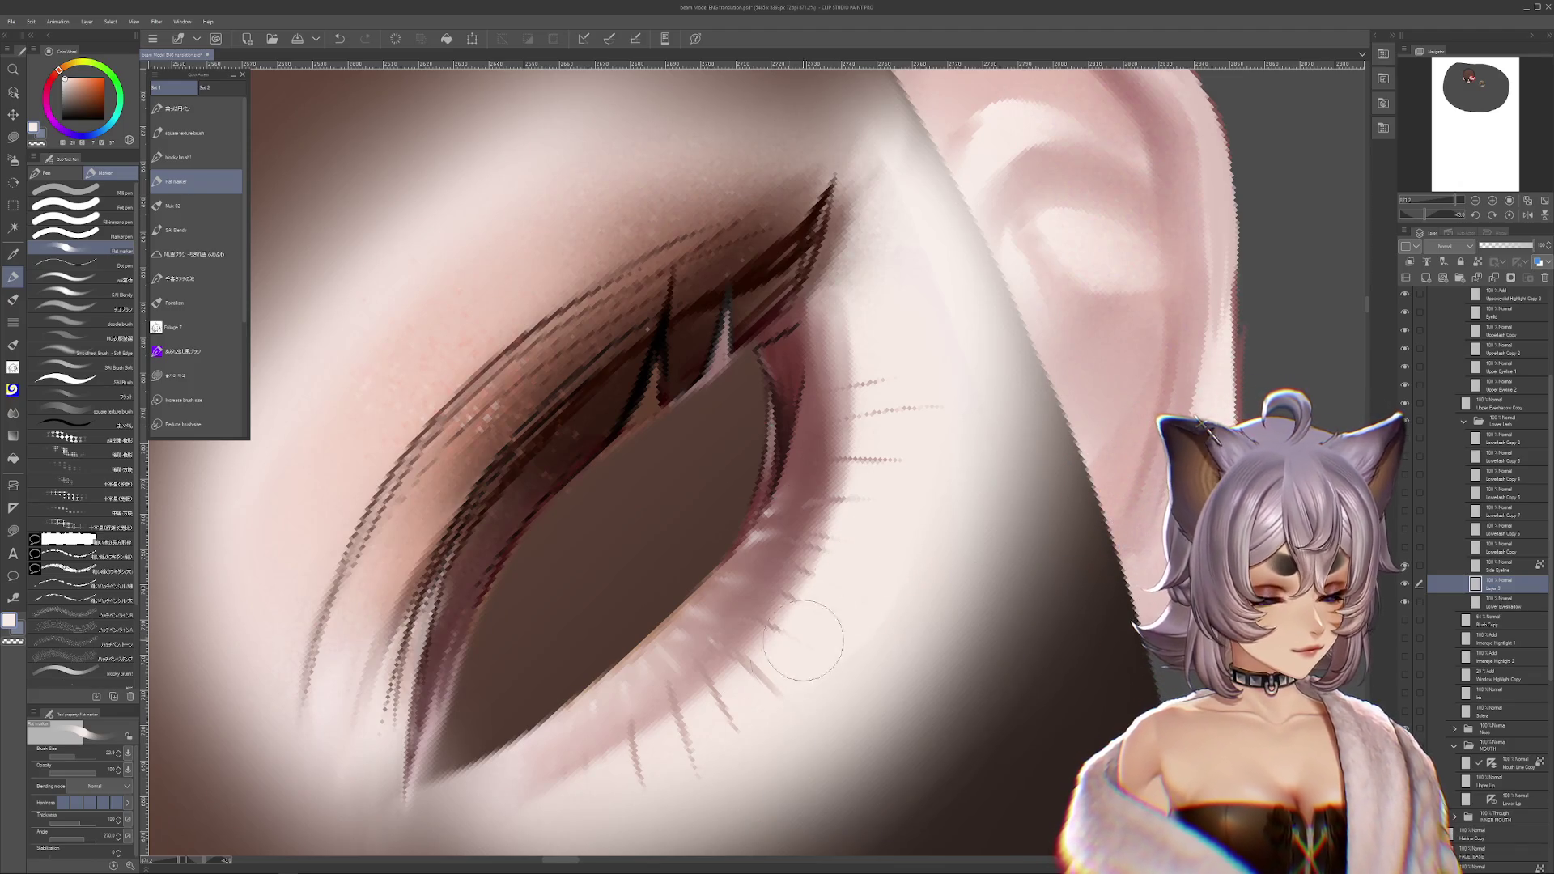
scroll(802, 661, "down", 3)
left_click(86, 757)
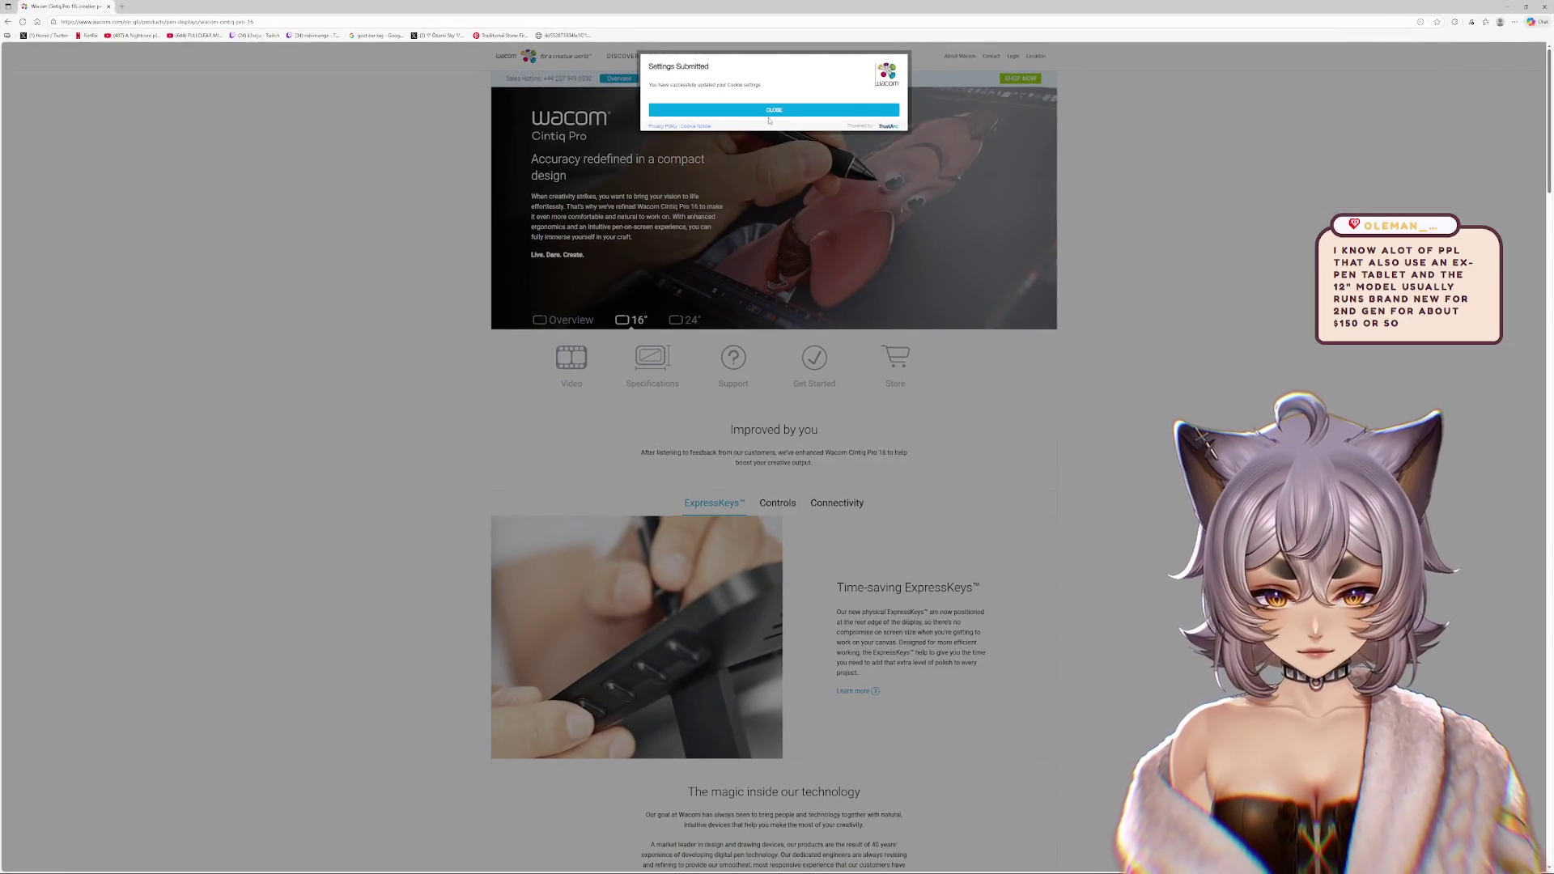
- Dismiss the cookie notice and scroll through the Cintiq Pro 16 store page
left_click(774, 114)
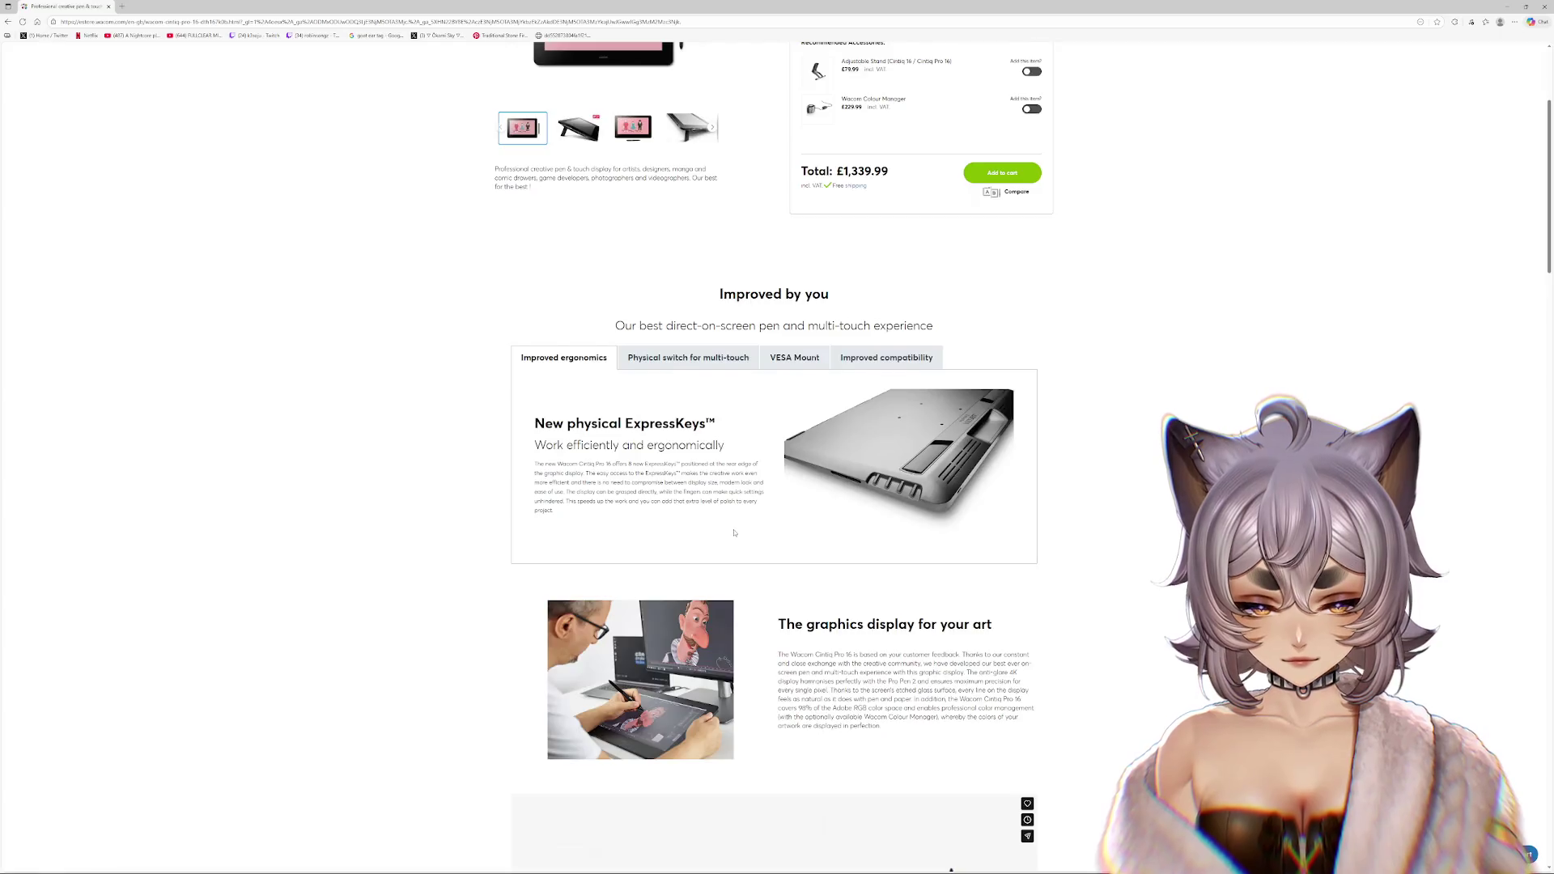
scroll(1163, 310, "down", 10)
scroll(998, 471, "down", 15)
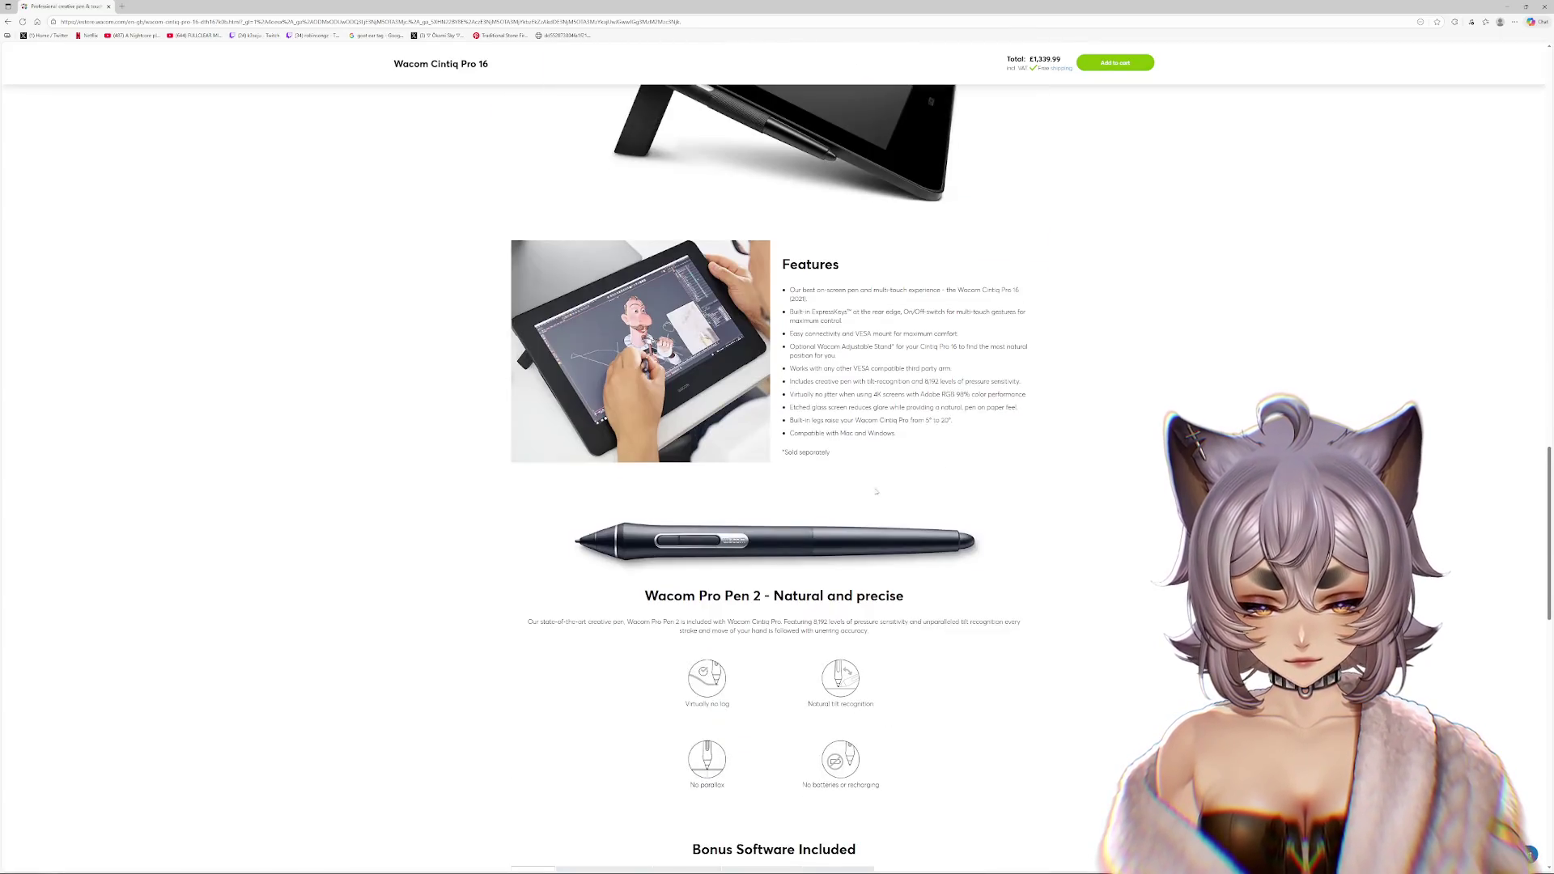
scroll(999, 471, "down", 8)
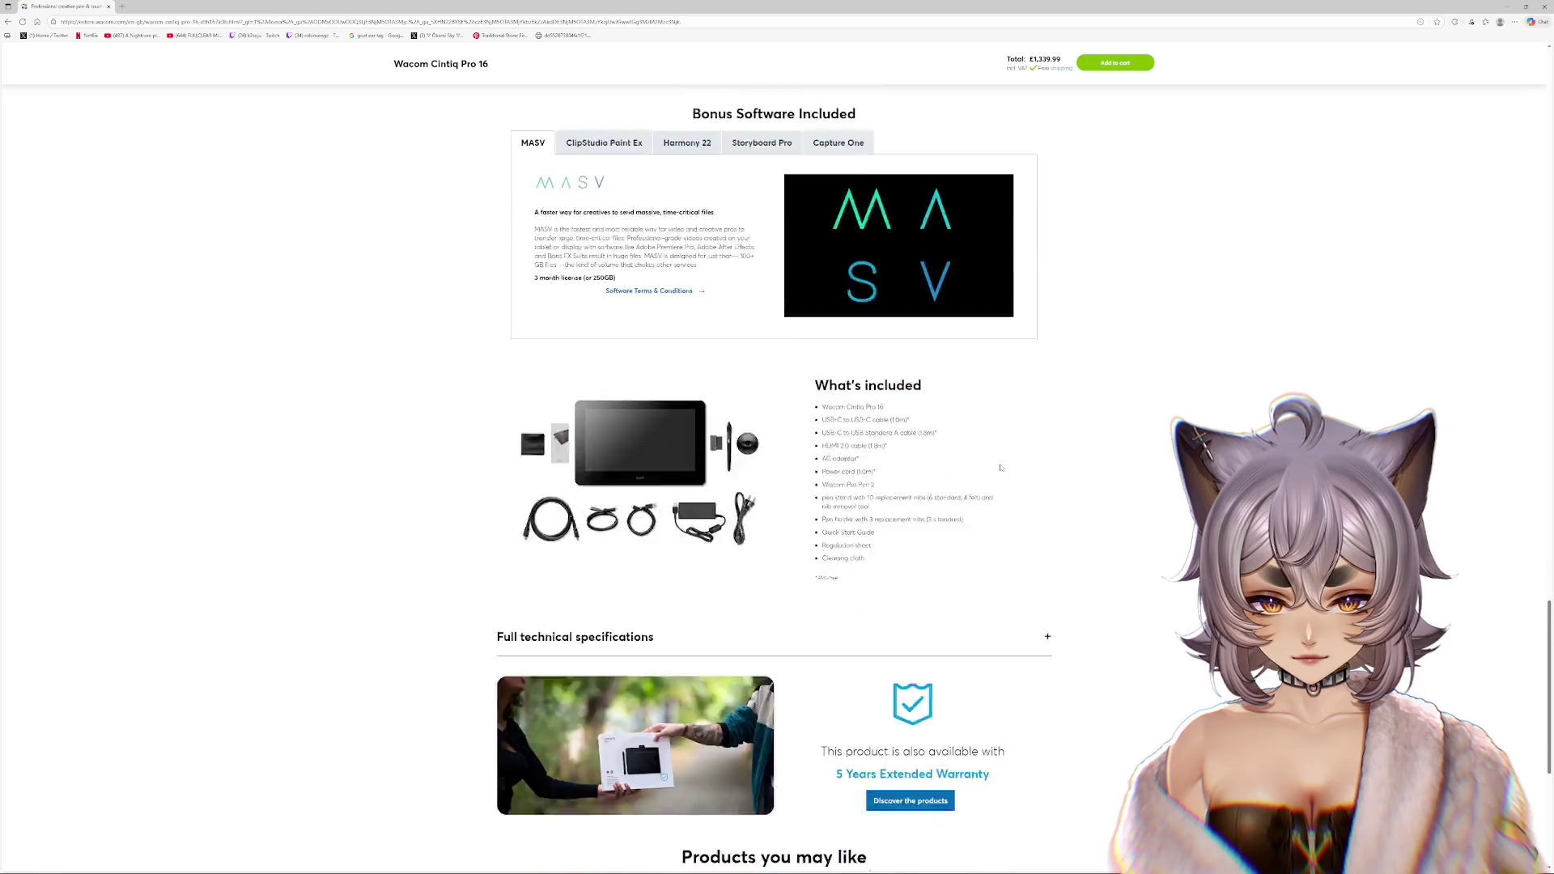
scroll(1000, 465, "down", 5)
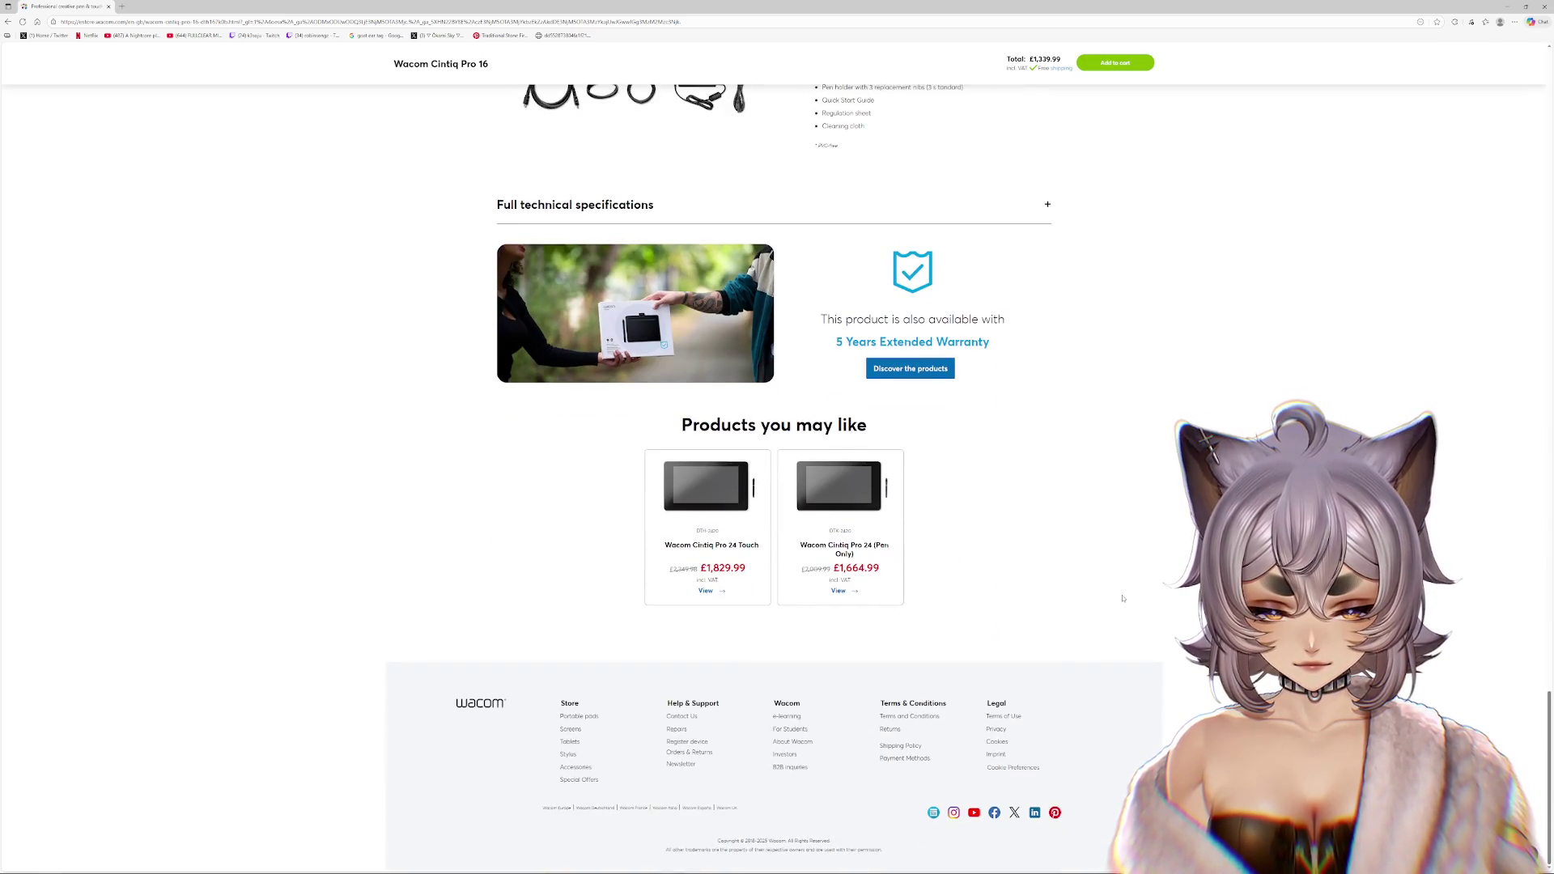
scroll(1117, 243, "up", 20)
- Search the page for '4k' while advancing to the third product image
key("ctrl+f")
left_click(715, 240)
left_click(702, 241)
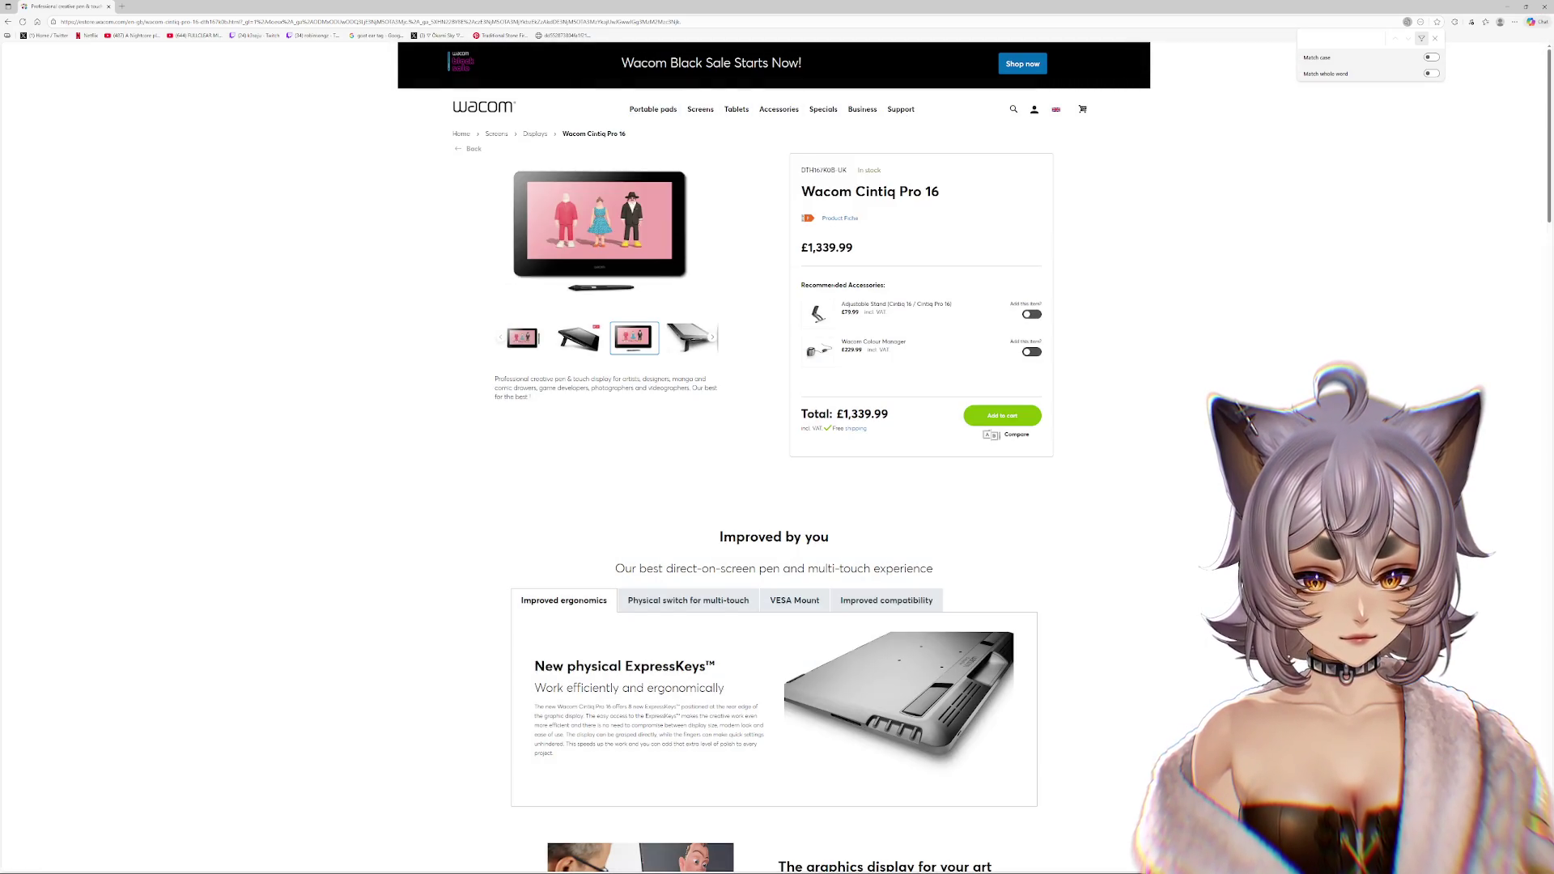
mouse_move(736, 110)
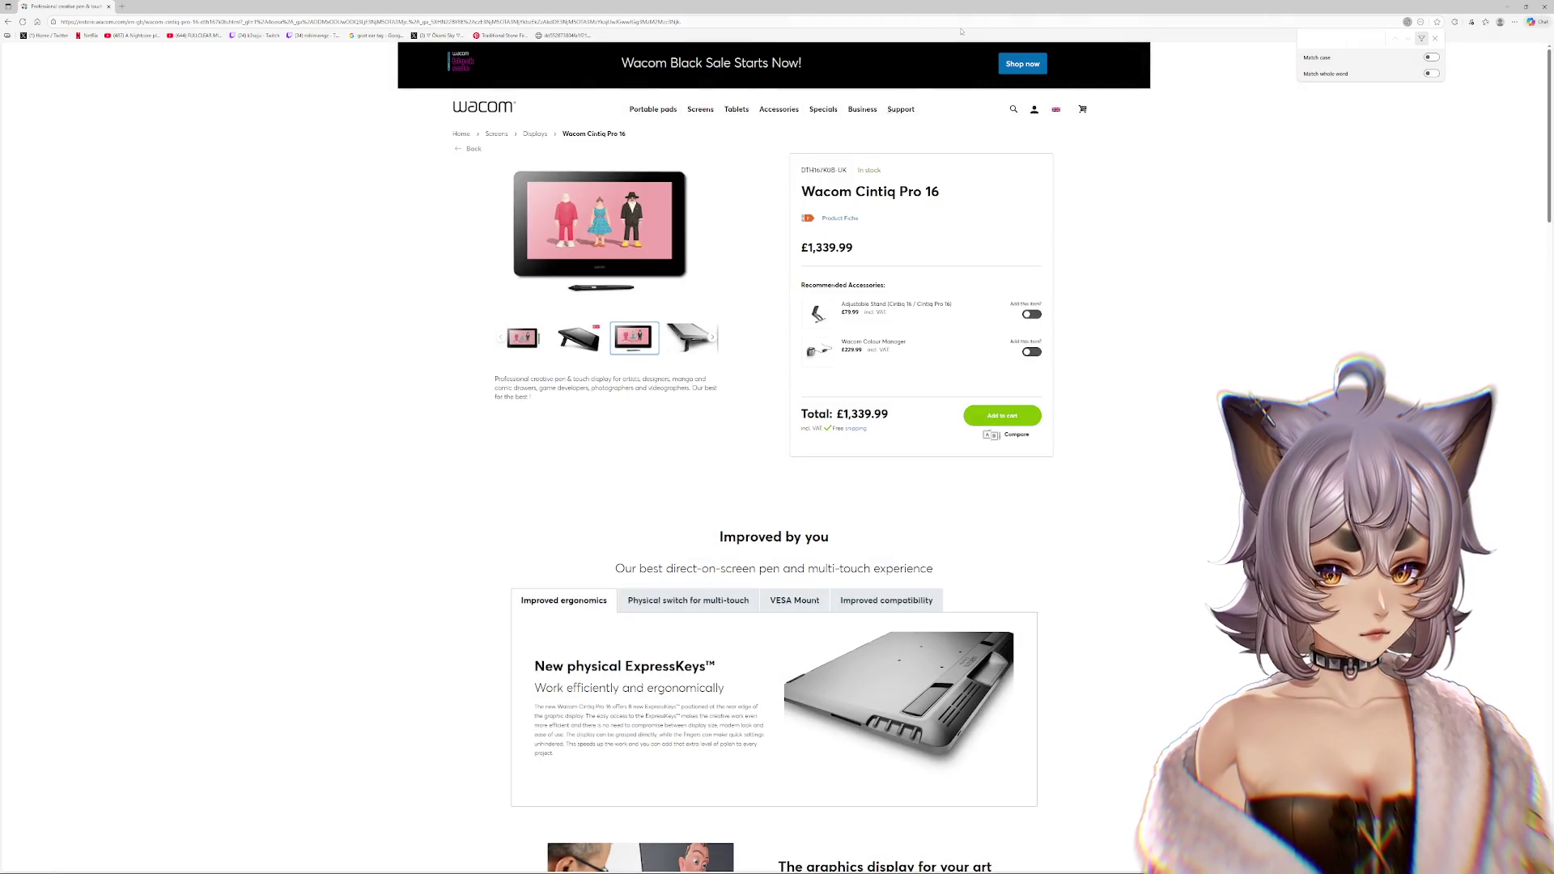
type("4k")
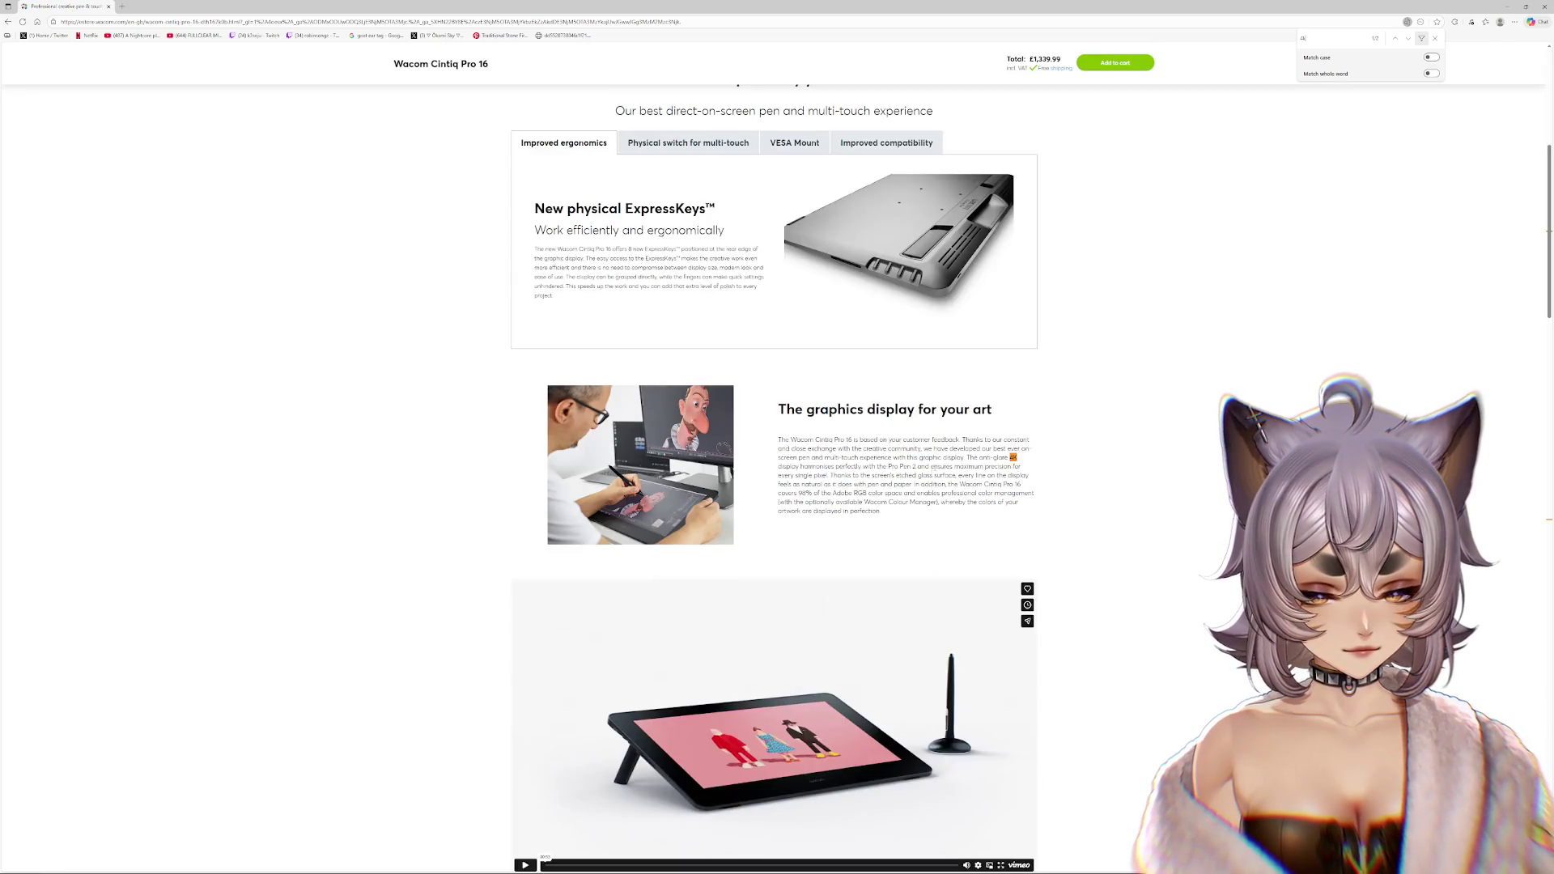
- Highlight the Wacom Cintiq Pro 16 title and its £1,339.99 price
scroll(1061, 498, "up", 5)
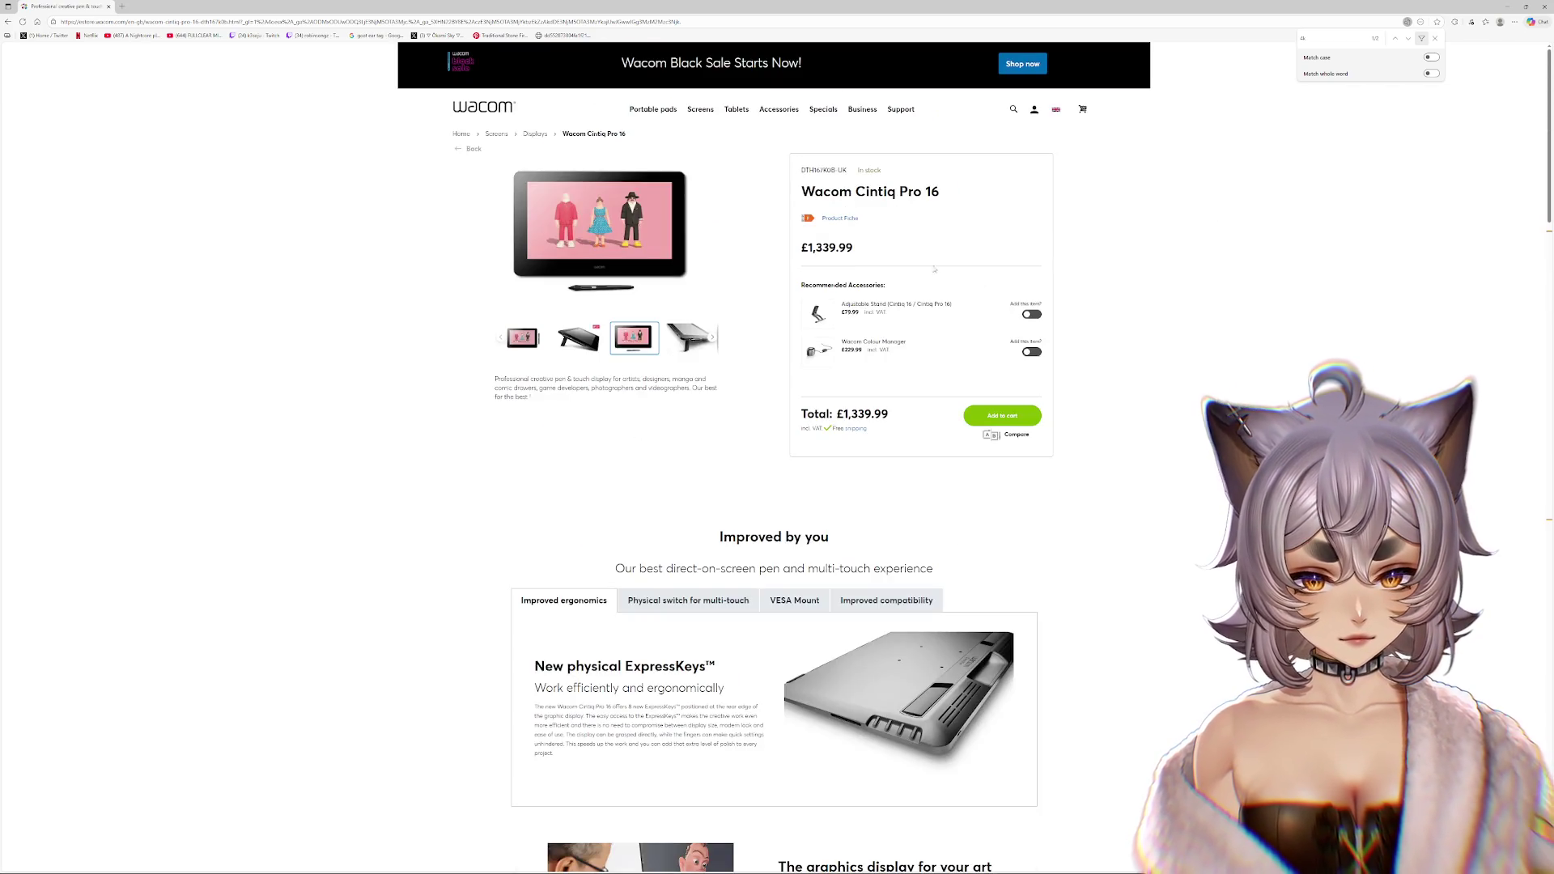
left_click_drag(801, 191, 951, 191)
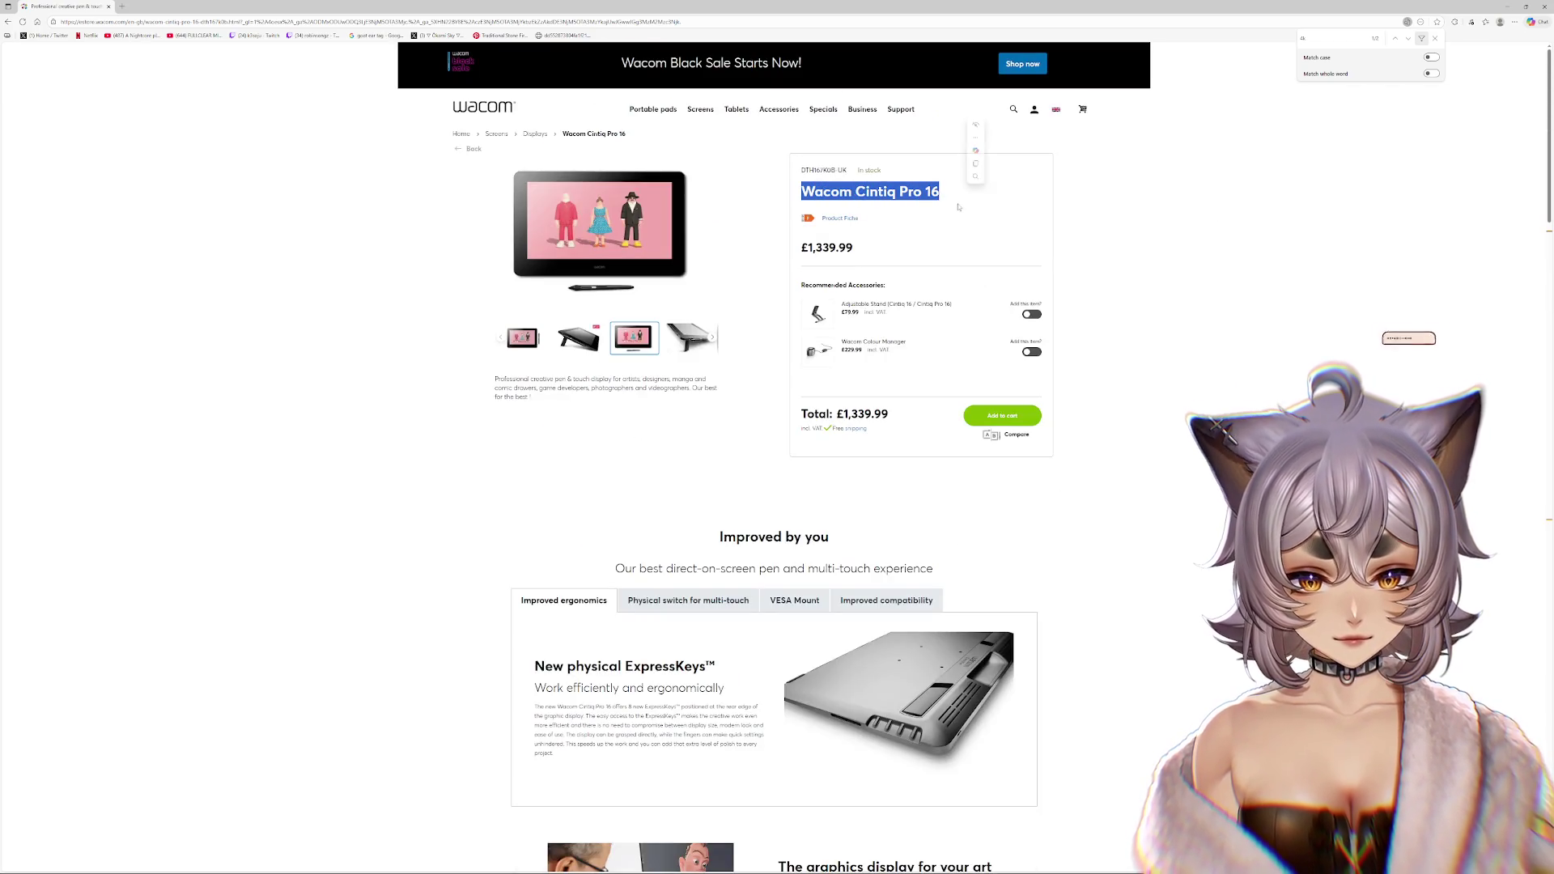
left_click(872, 249)
mouse_move(871, 249)
left_mouse_down()
mouse_move(800, 247)
mouse_move(875, 285)
left_mouse_up()
left_click(837, 248)
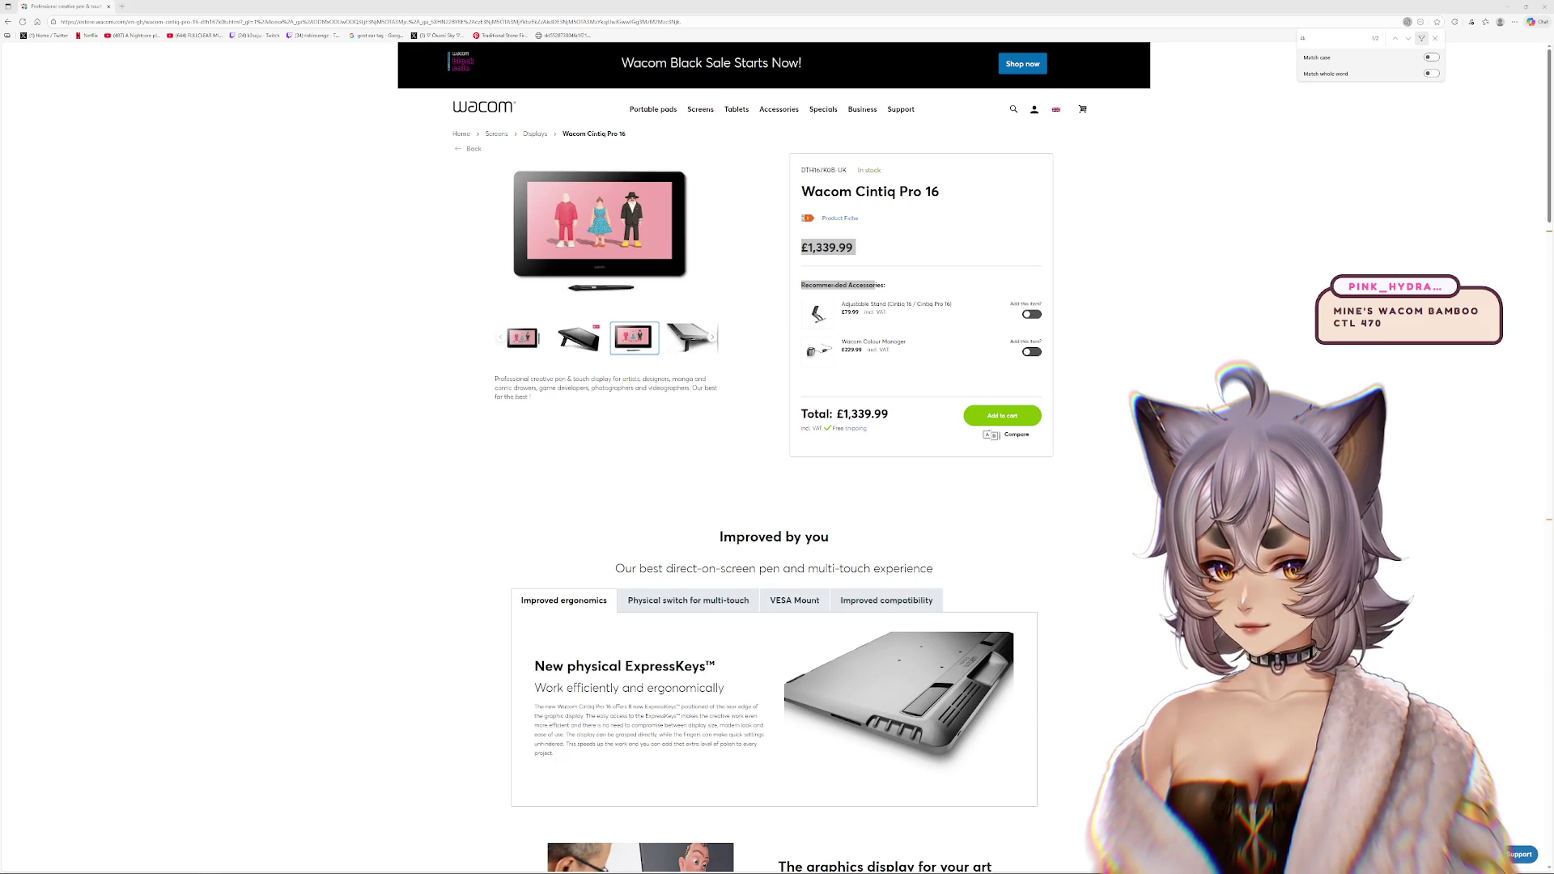
- Run a web search for 'wacom bamboo'
left_click(434, 22)
type("waco")
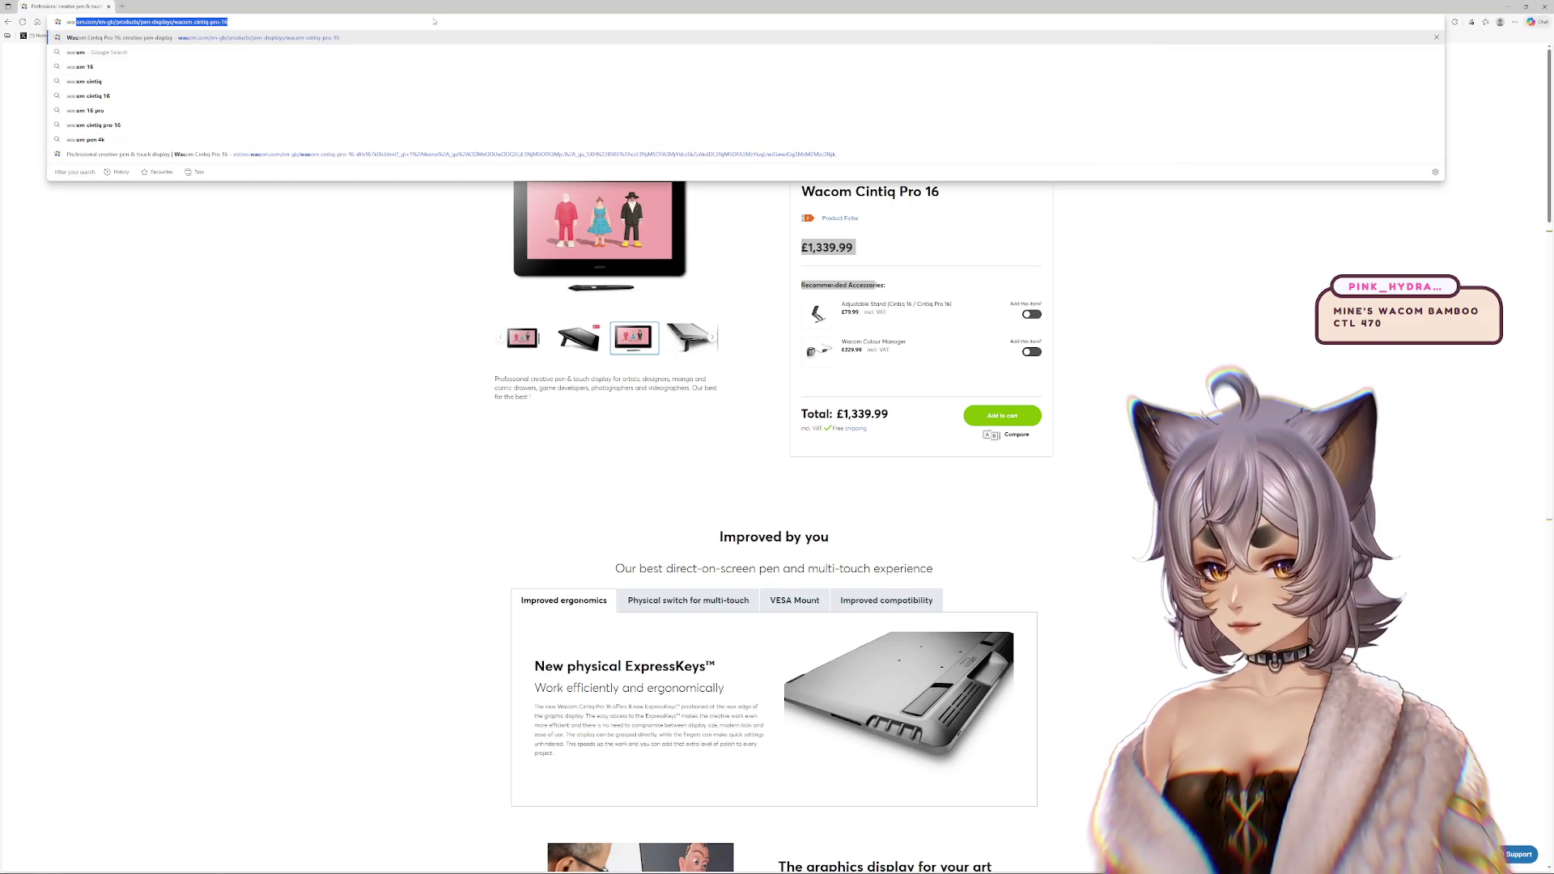
type("m bamboo")
key("Return")
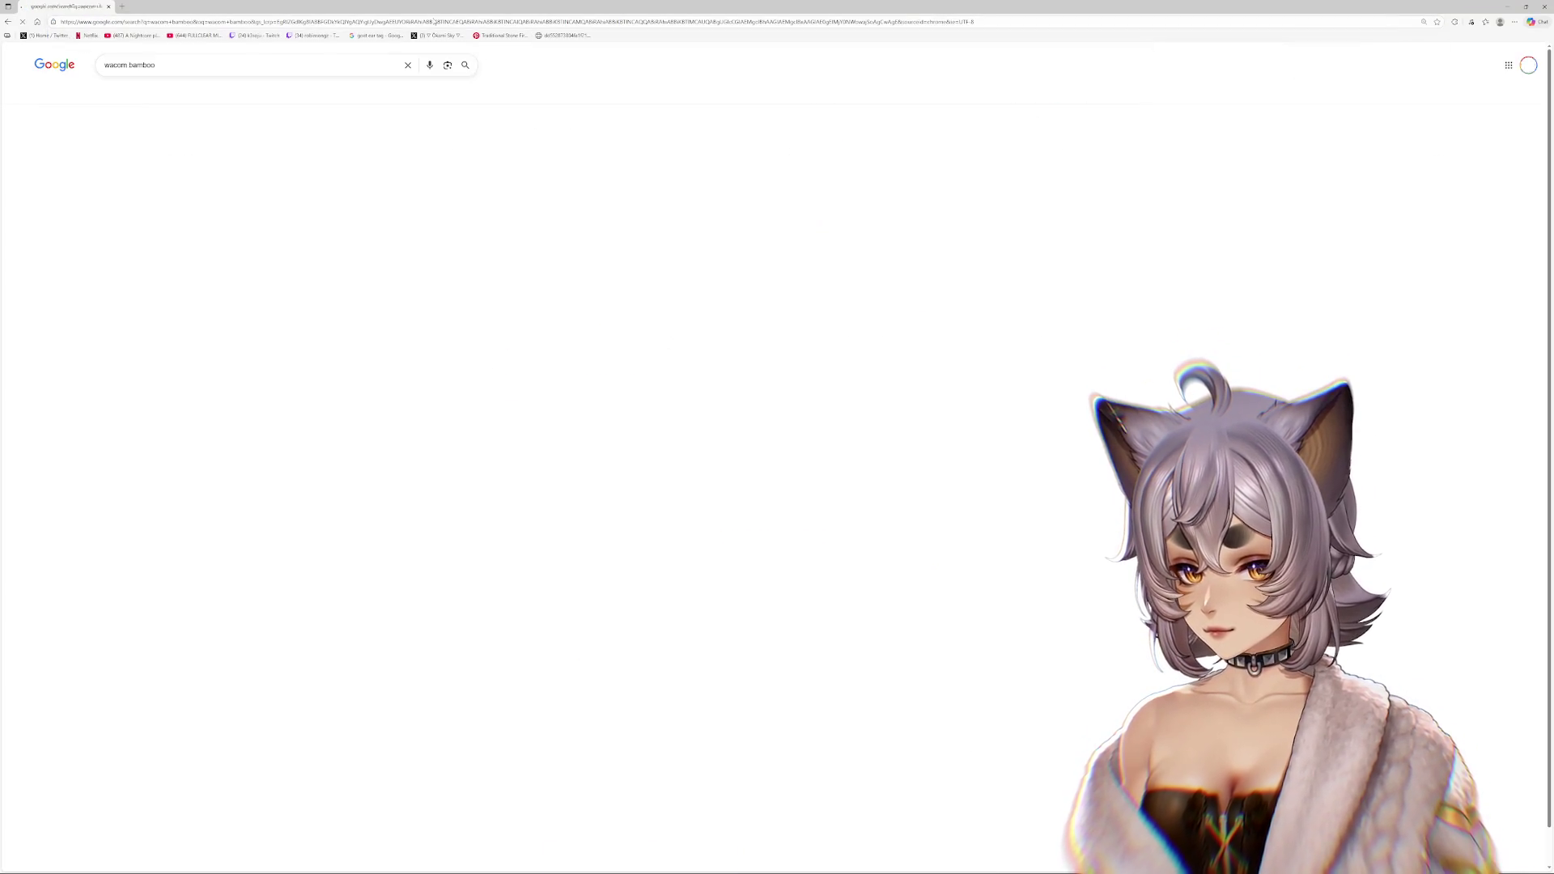
- Show wacom bamboo image results, then switch to the open quietpc tablet image tab
left_click(202, 94)
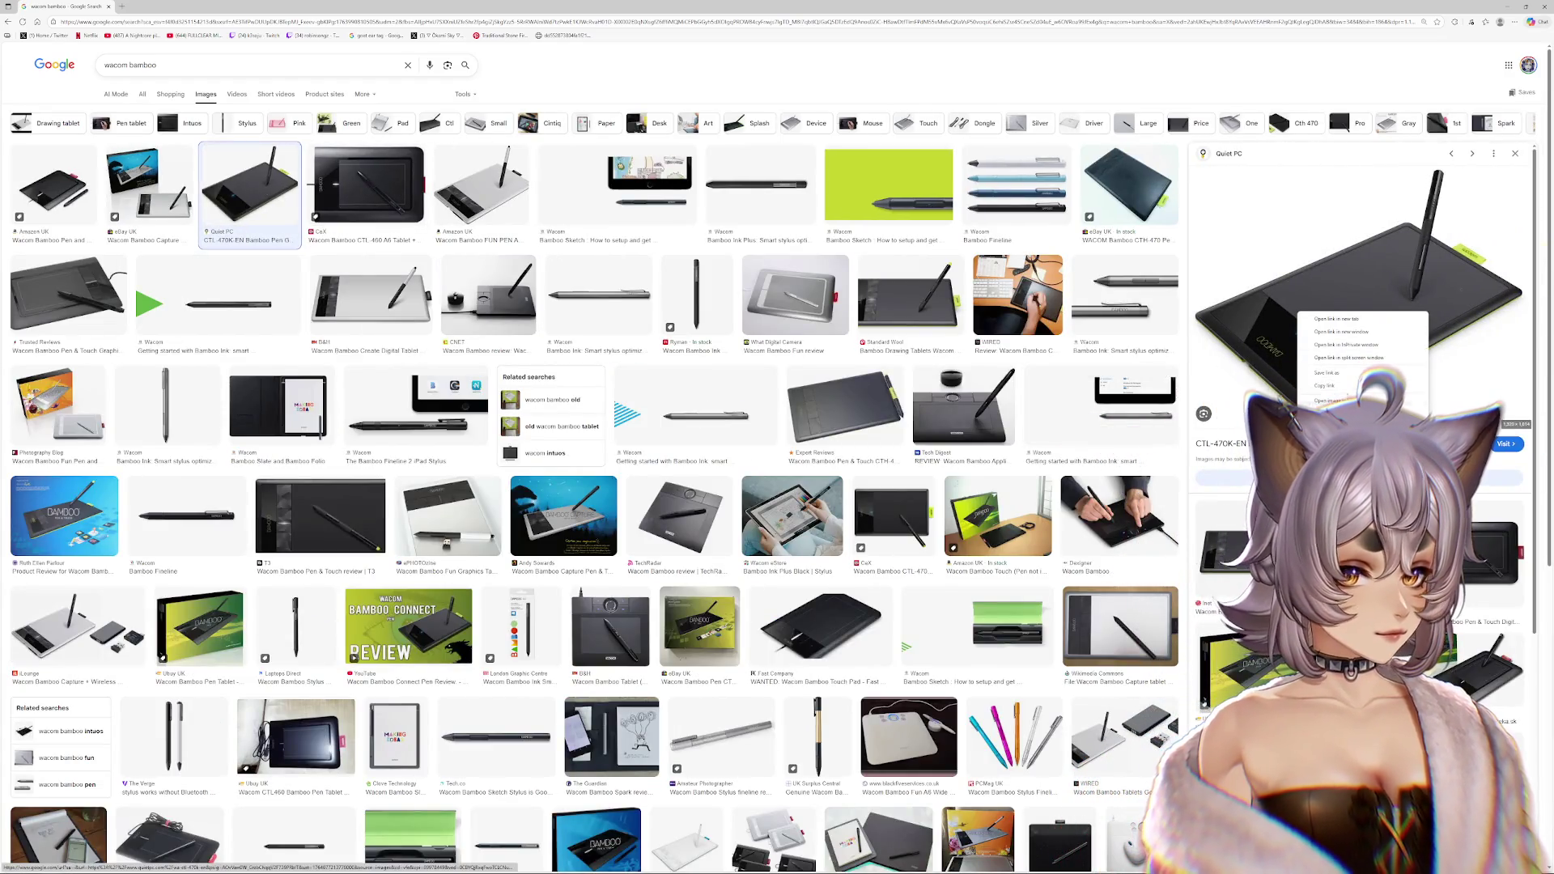
key("ctrl+Tab")
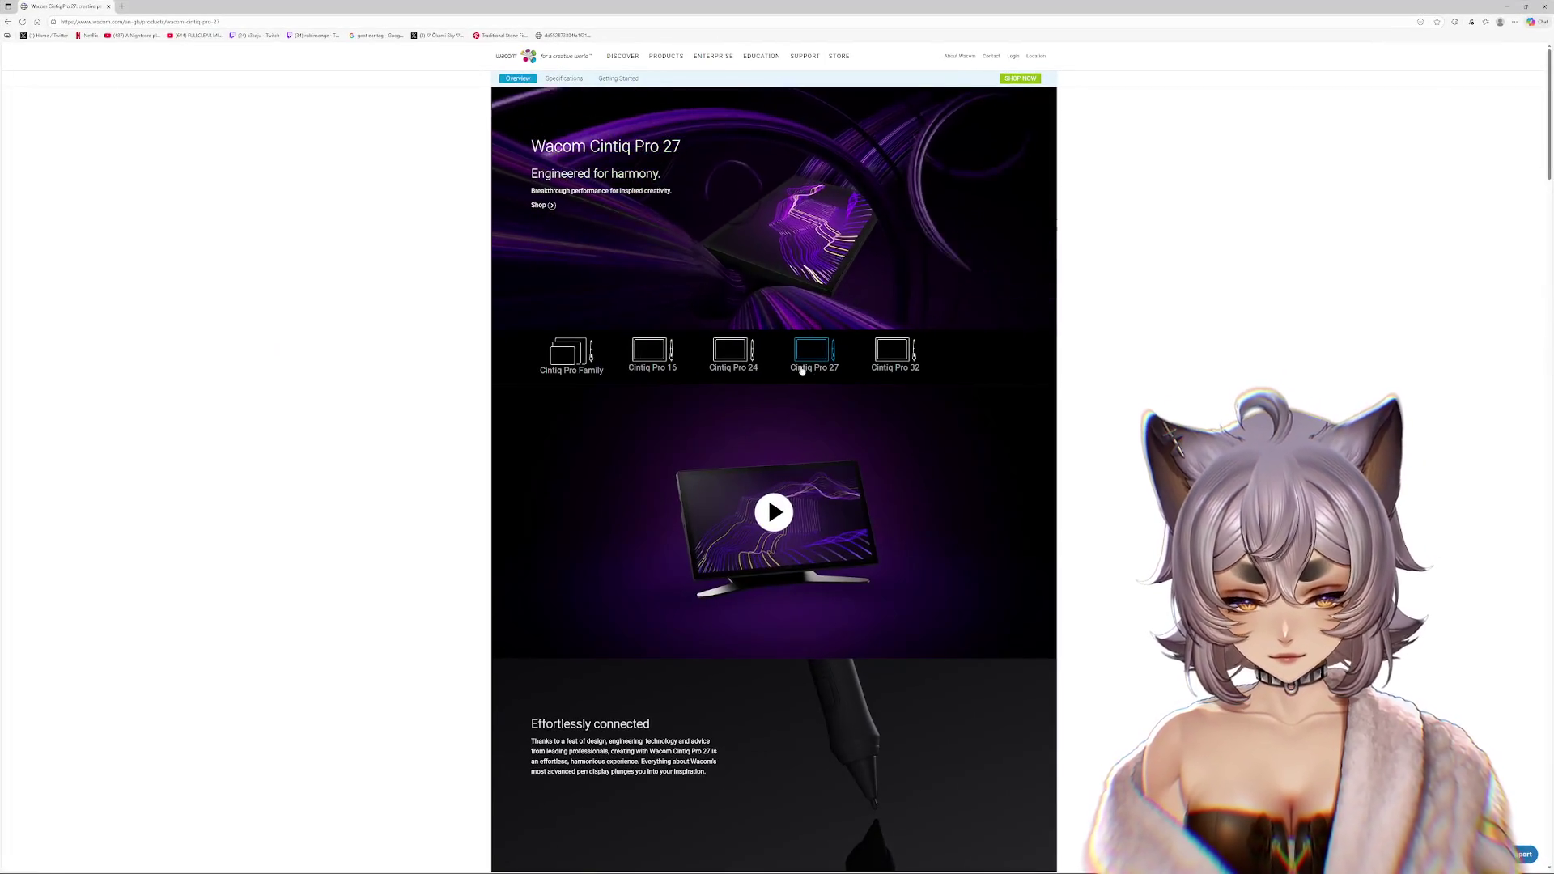
- Scroll the Cintiq Pro 27 overview to Compare related products and choose Shop Now
scroll(1077, 293, "down", 9)
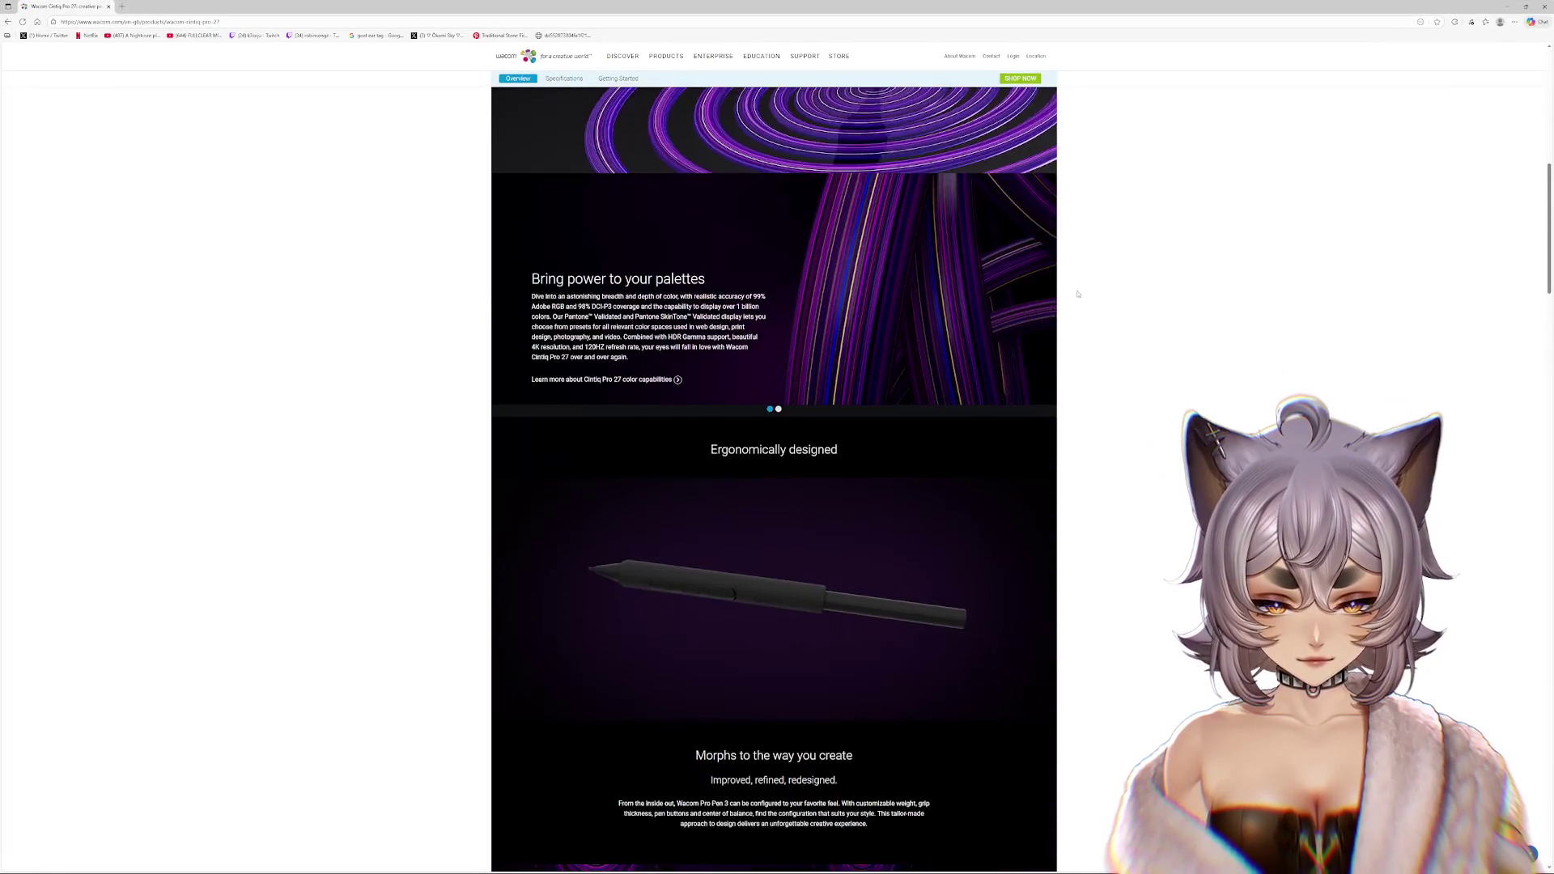
scroll(1077, 294, "down", 15)
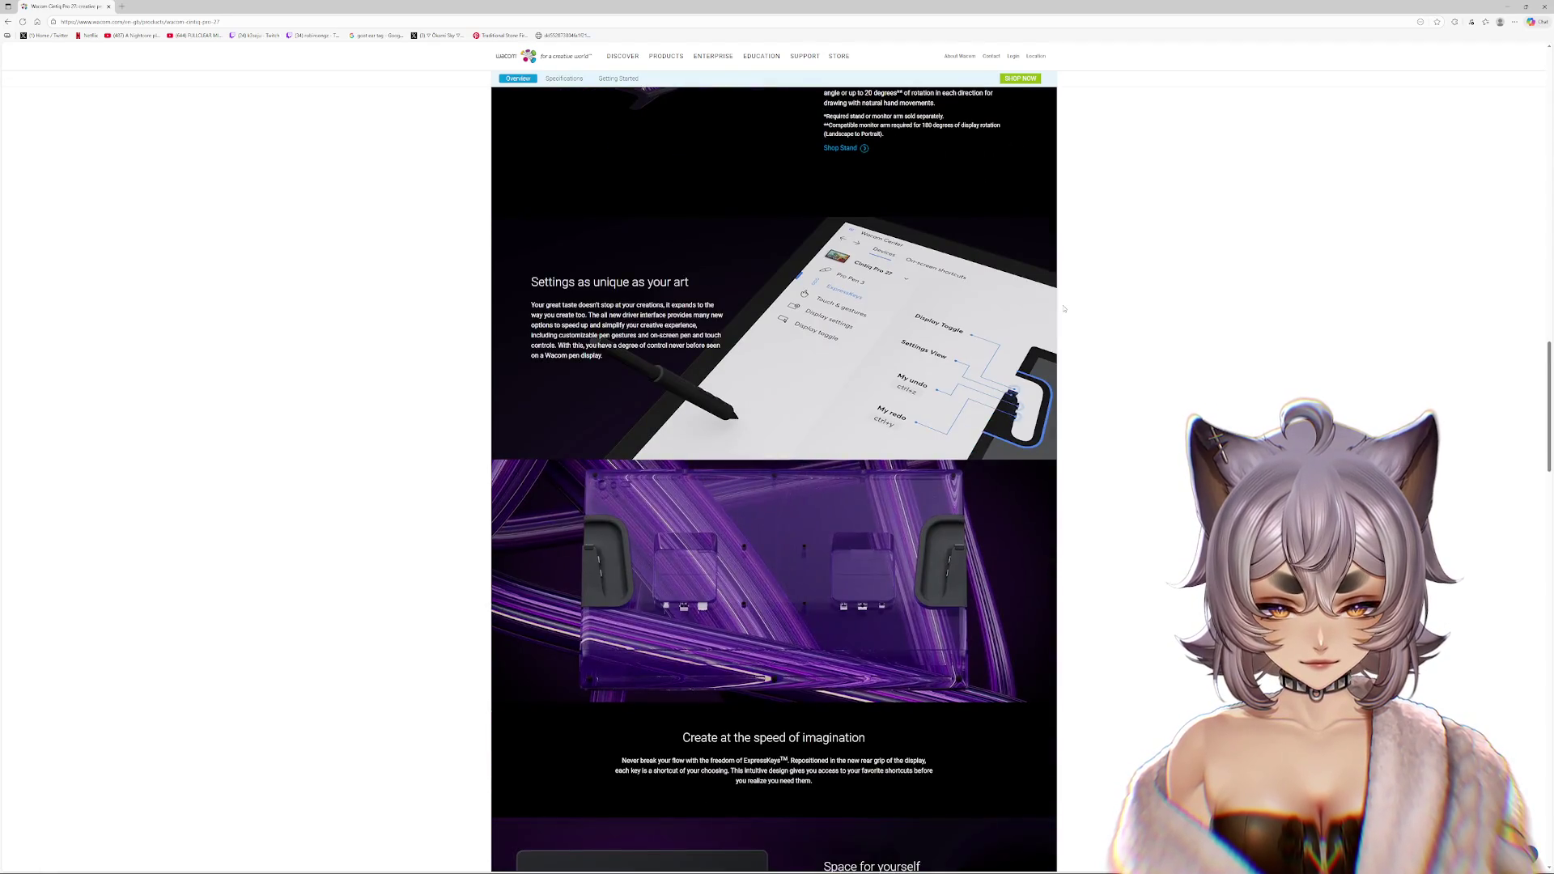
scroll(1063, 309, "down", 15)
scroll(1070, 429, "up", 1)
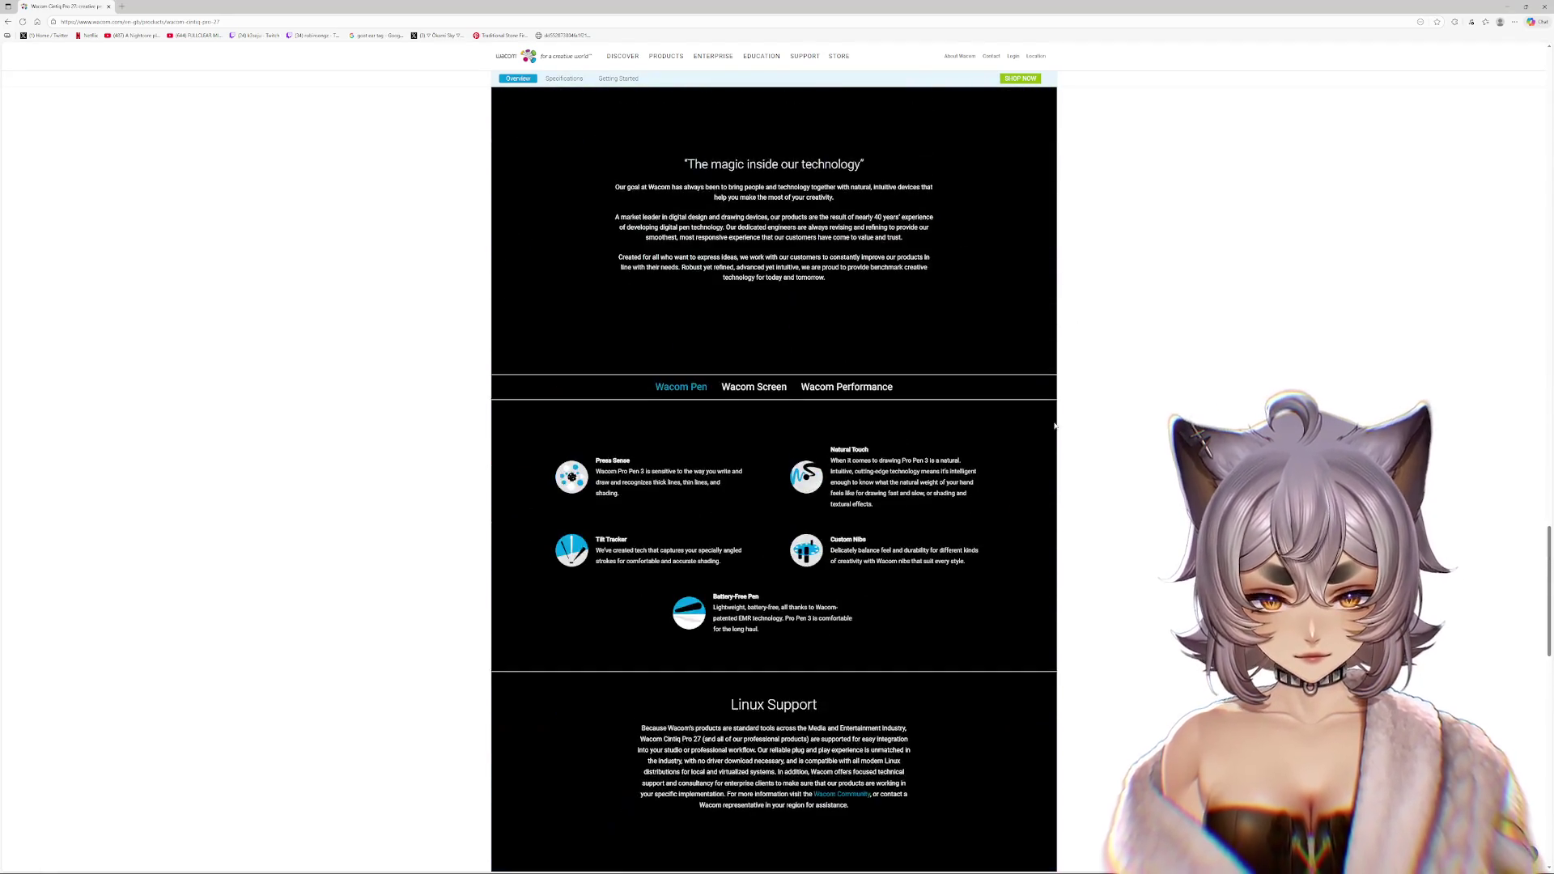
scroll(1070, 428, "up", 8)
scroll(648, 343, "down", 8)
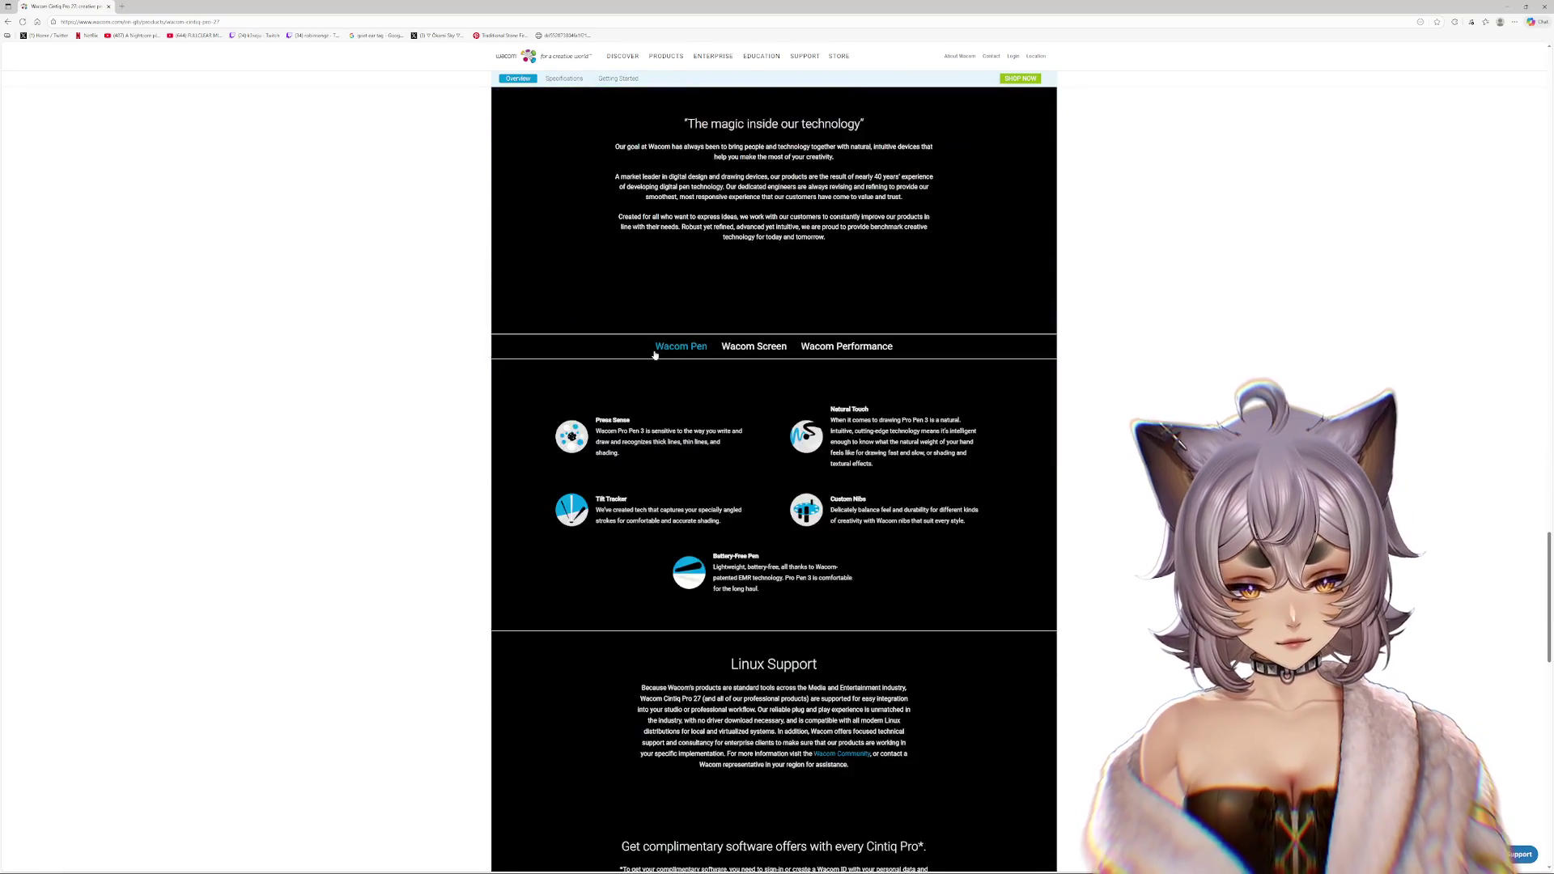
scroll(655, 353, "down", 10)
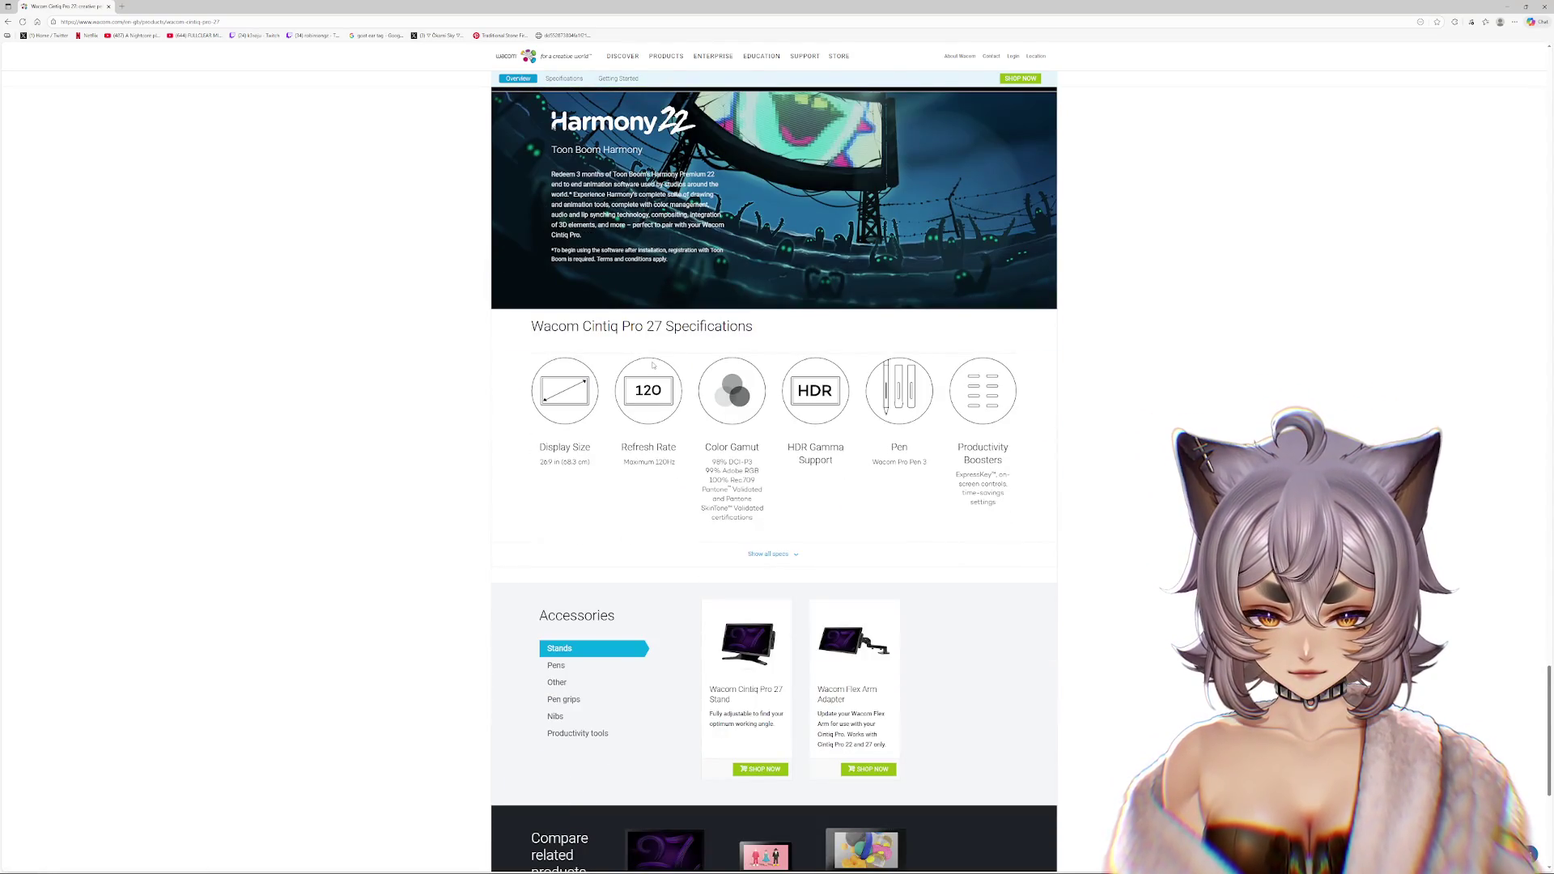
scroll(654, 368, "down", 5)
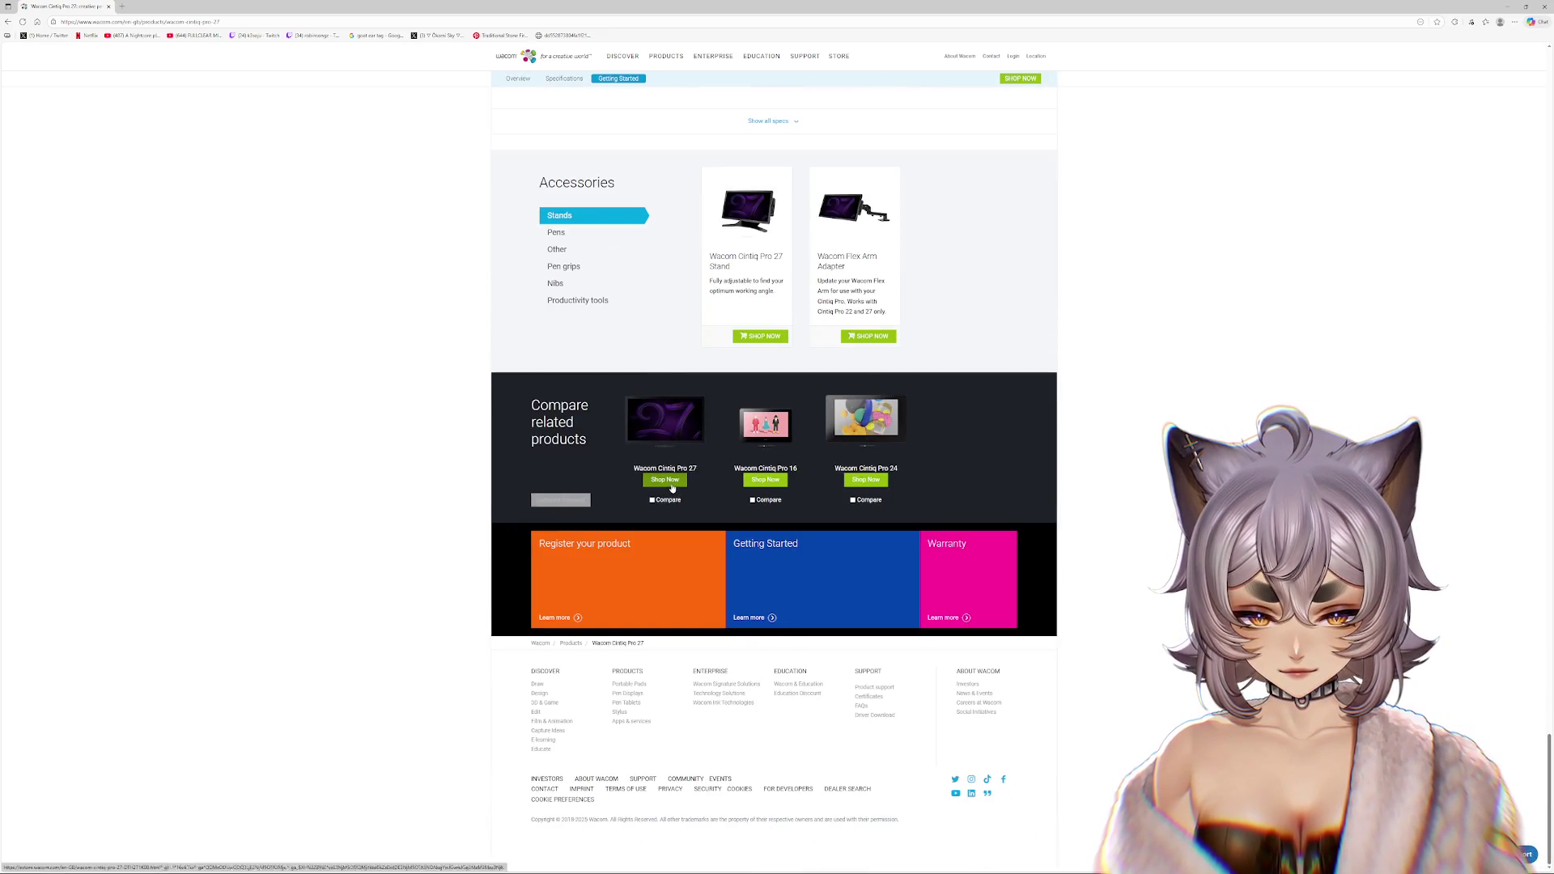
left_click(669, 483)
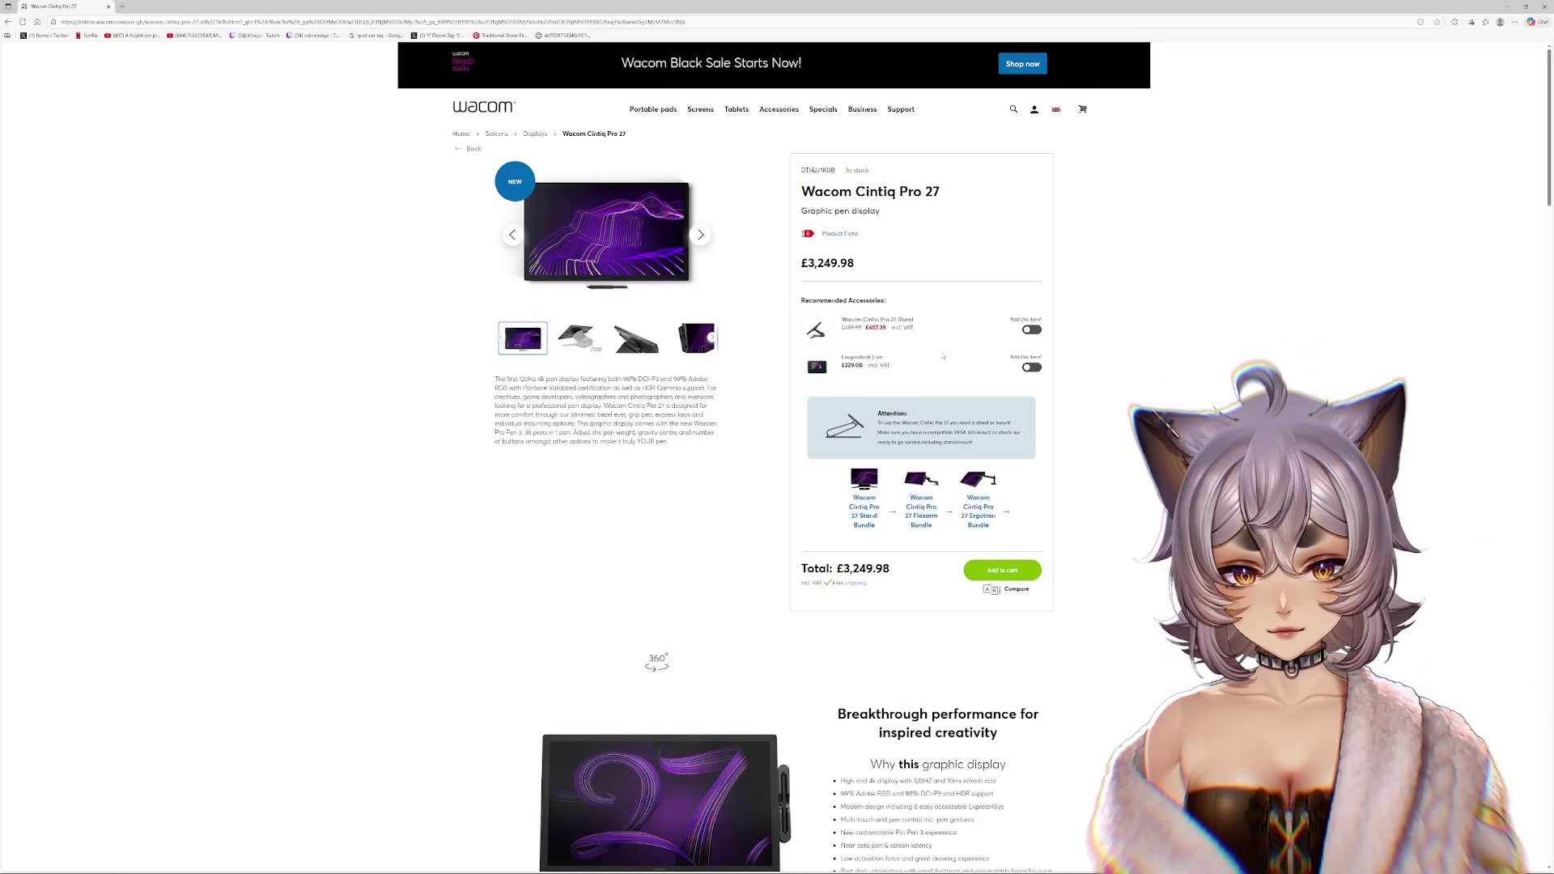
- Check the £3,249.98 Cintiq Pro 27 listing, then go back to the Google results
left_click_drag(801, 262, 890, 301)
left_click(1093, 299)
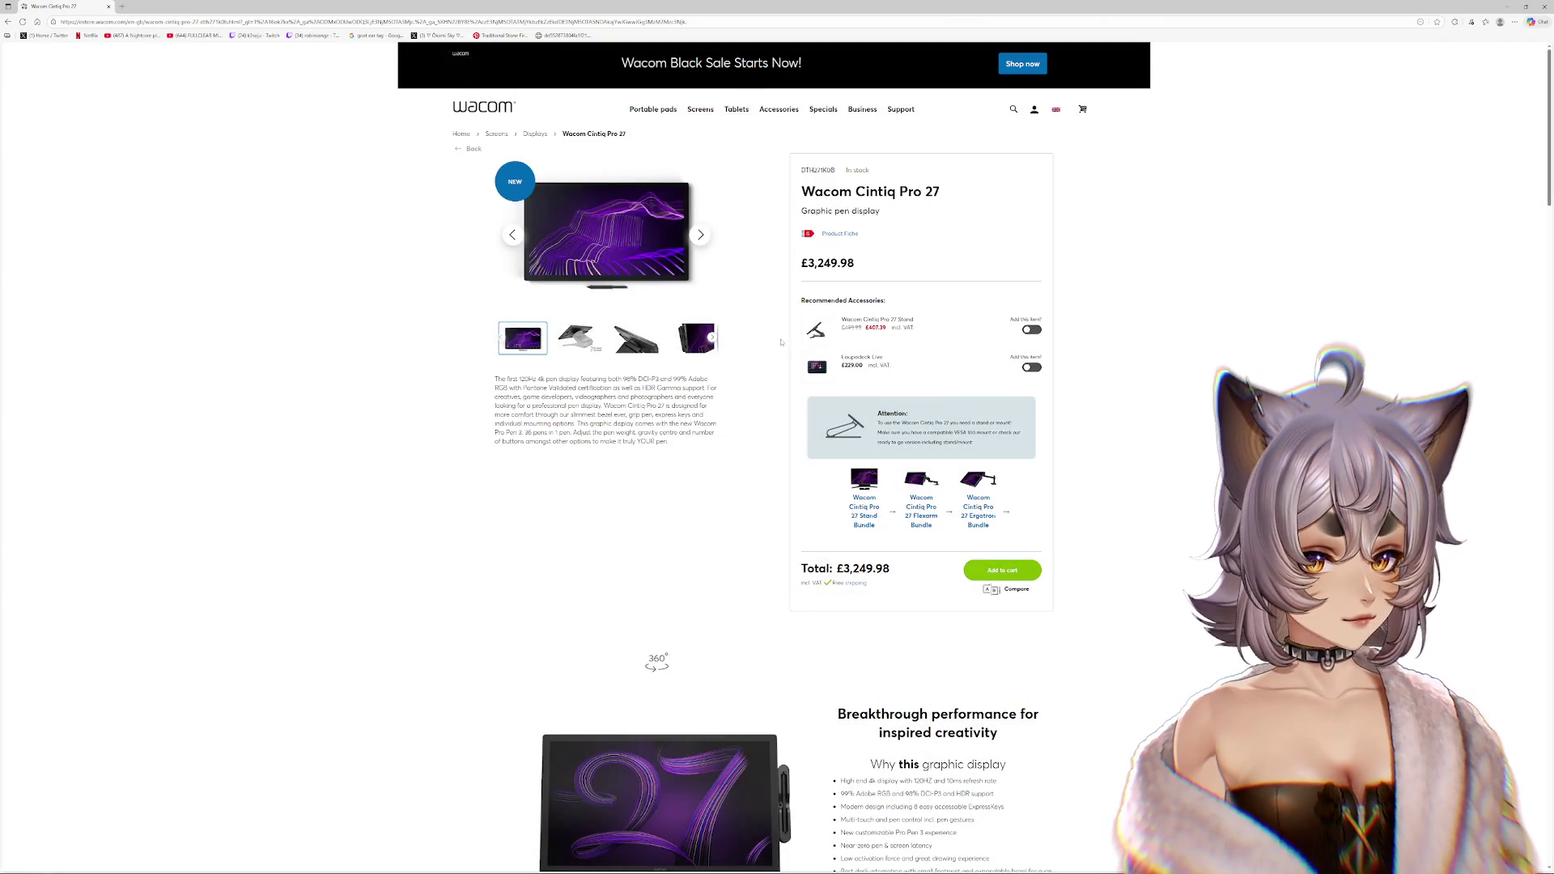
scroll(1190, 334, "down", 15)
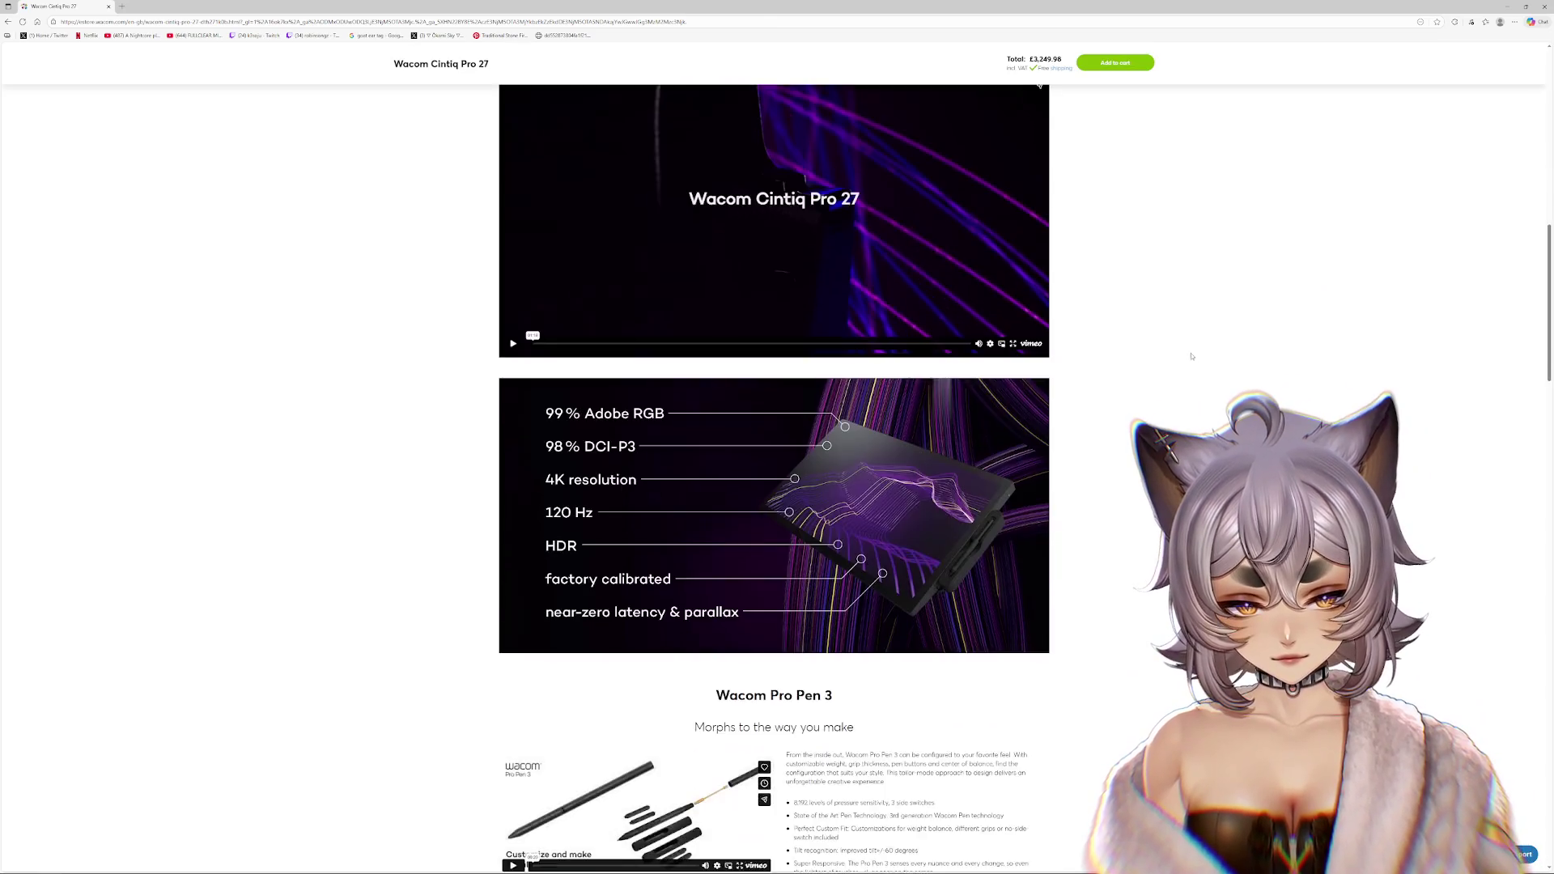
scroll(1177, 346, "up", 15)
scroll(1178, 346, "down", 4)
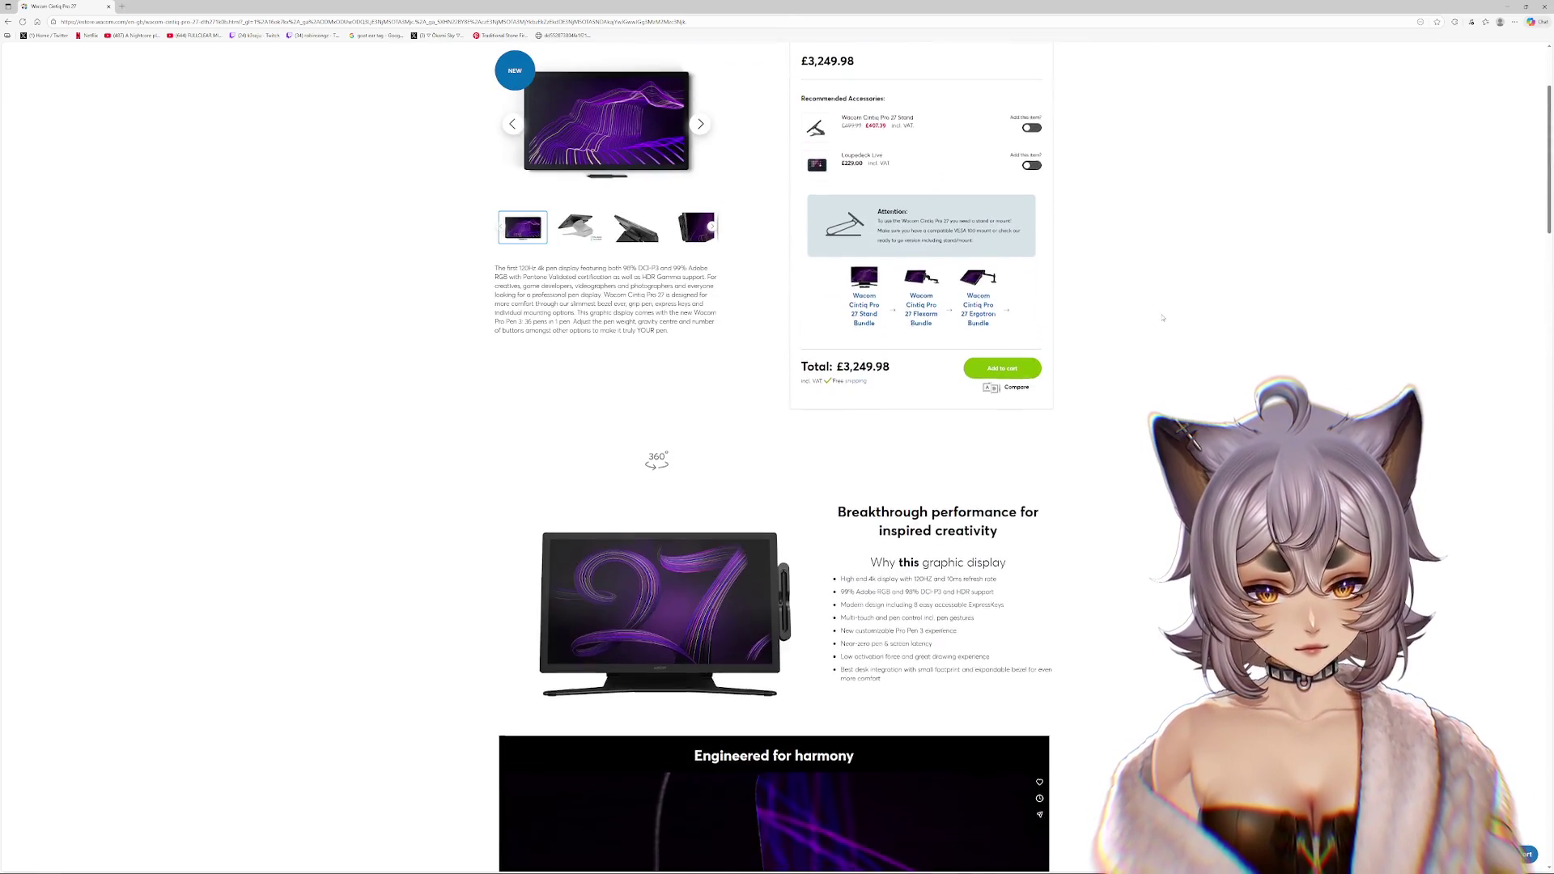
scroll(1178, 345, "up", 2)
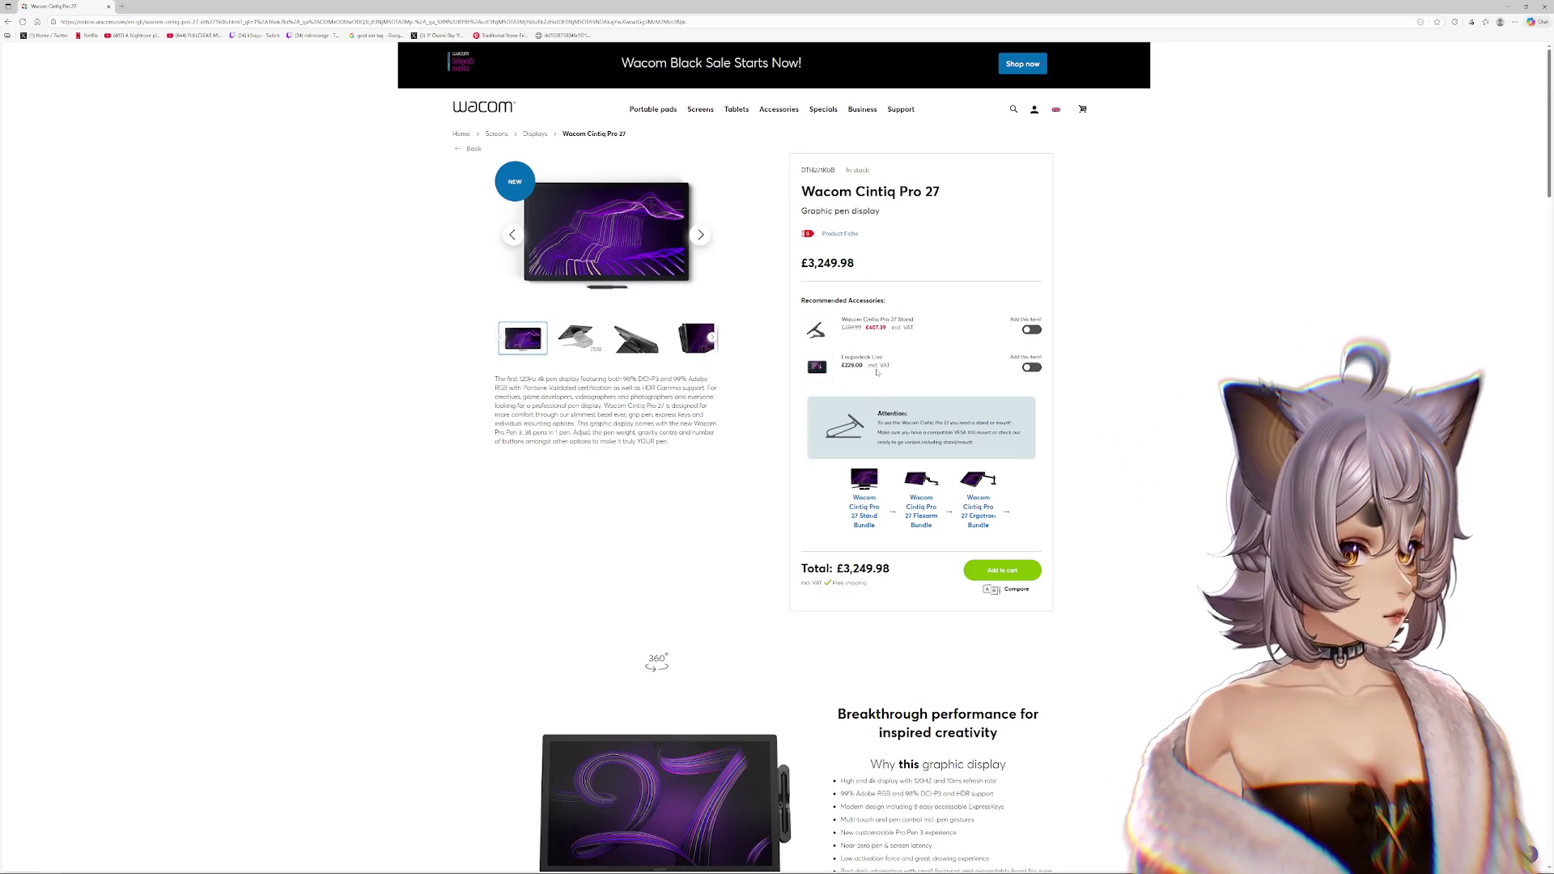
scroll(745, 355, "down", 1)
scroll(745, 355, "down", 1)
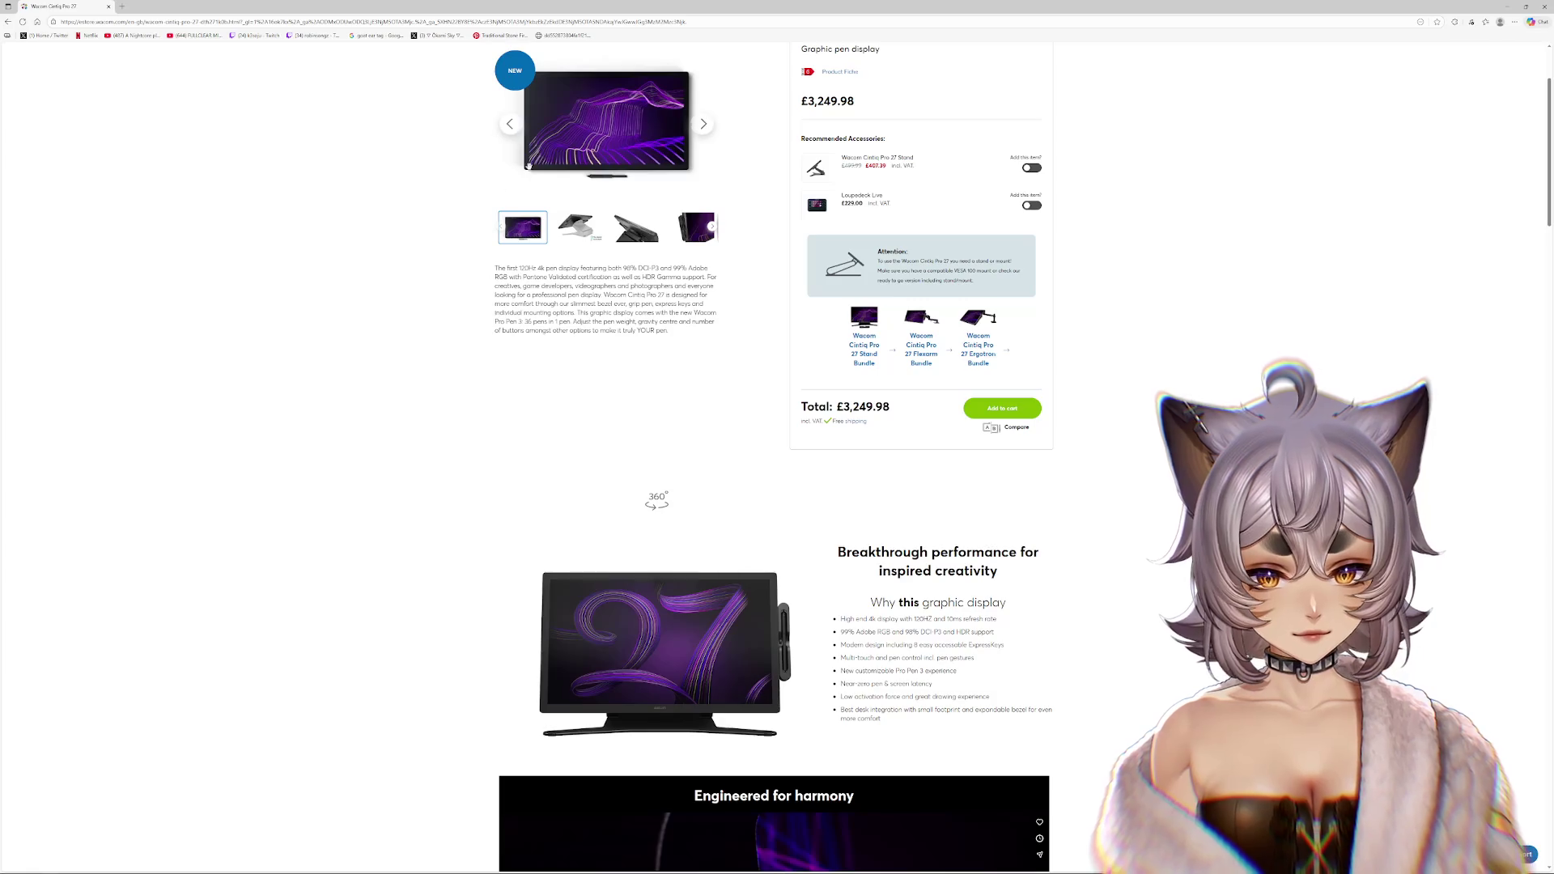
scroll(676, 281, "up", 2)
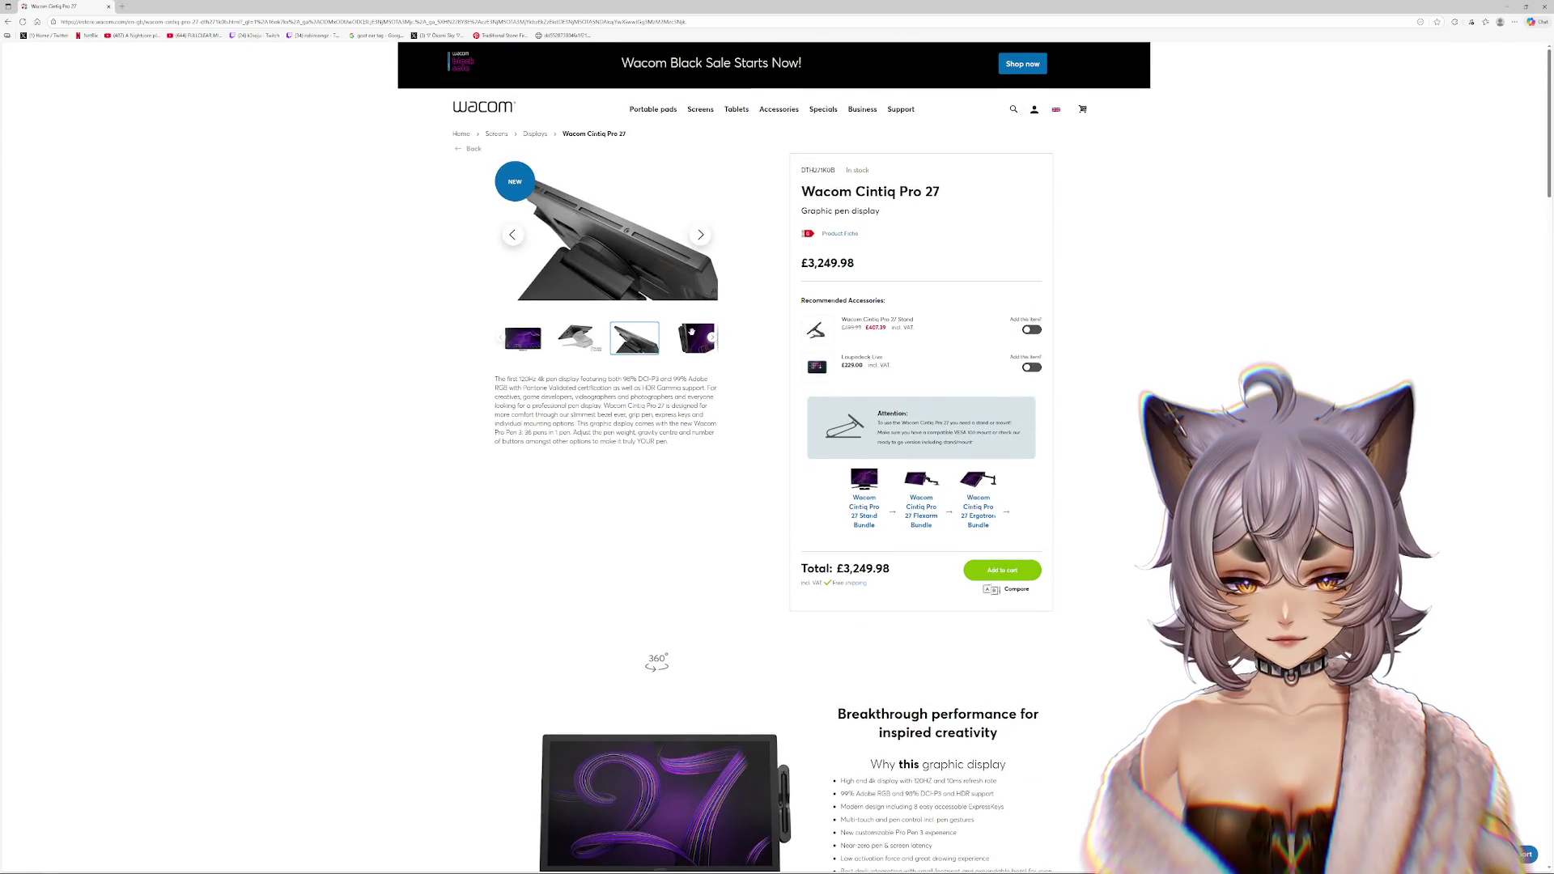
left_click(8, 23)
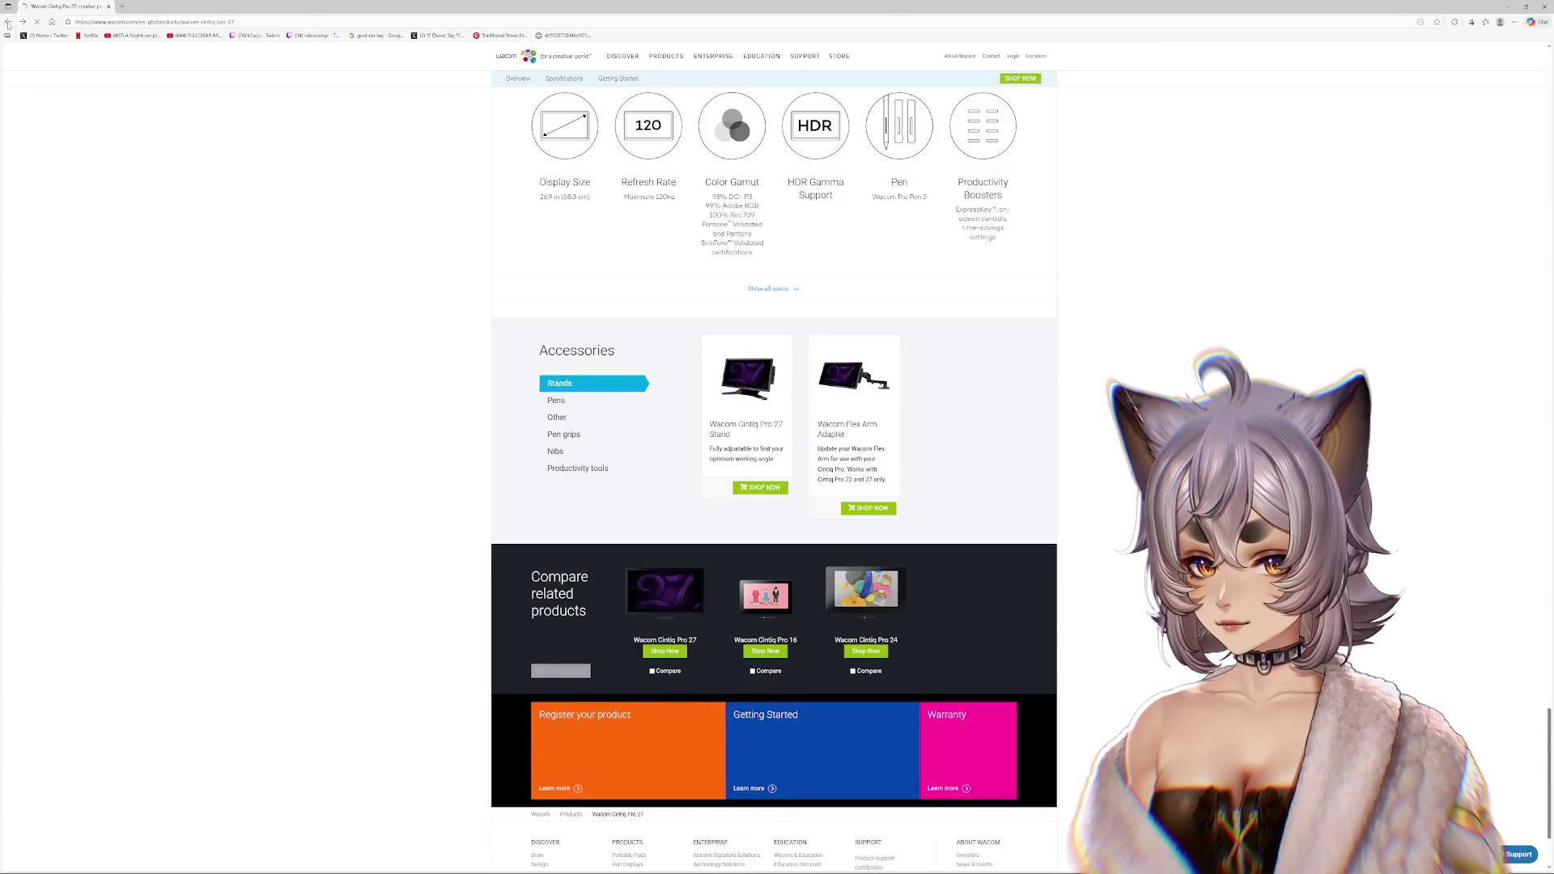
left_click(8, 23)
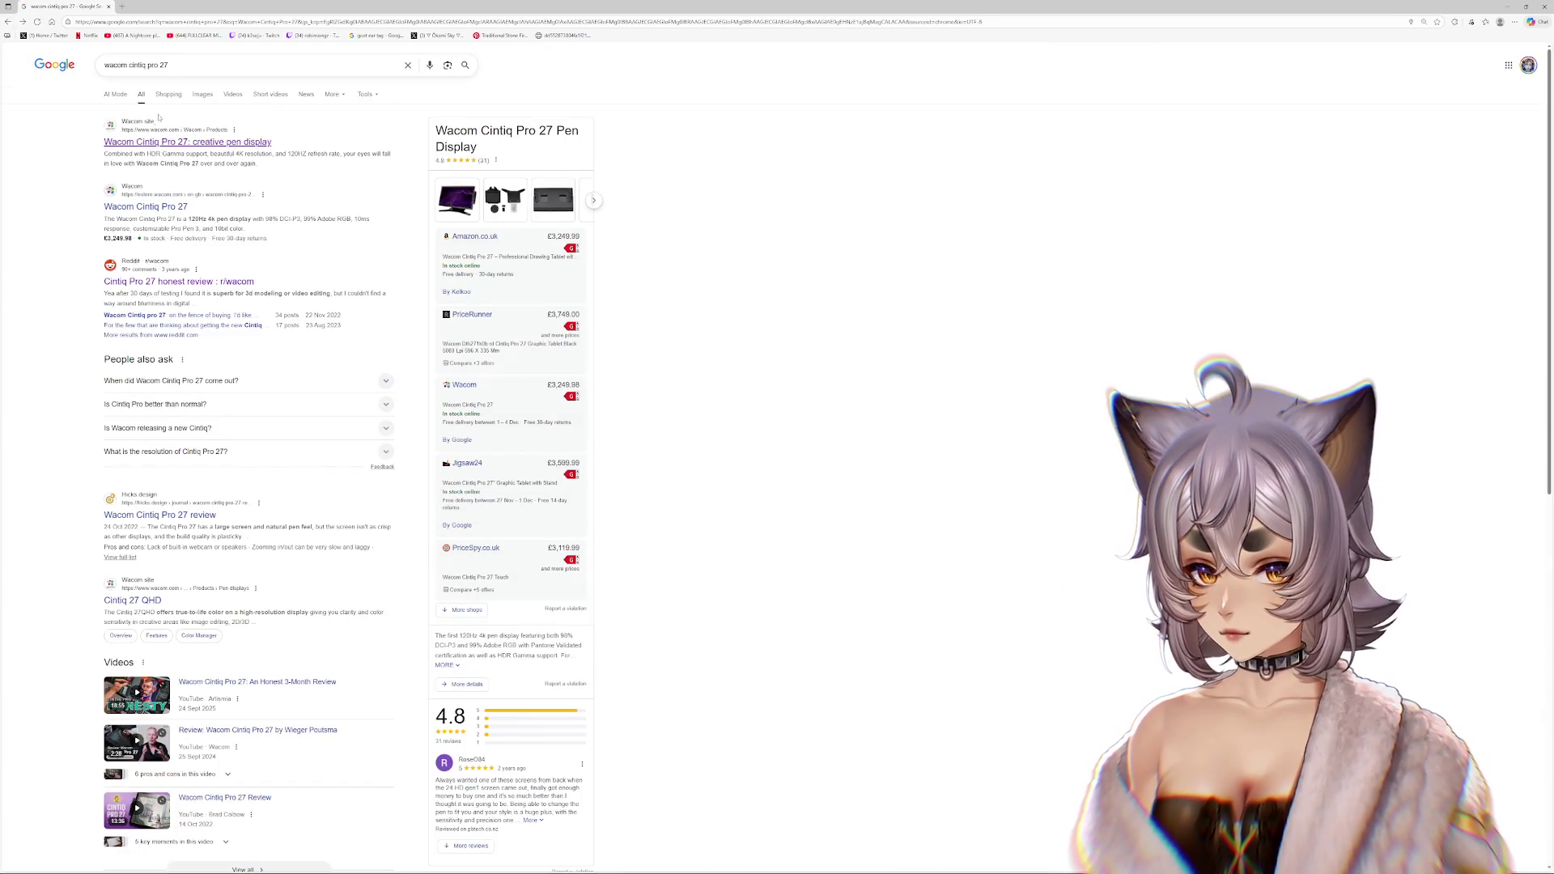
- Show Cintiq Pro 27 image results and open the Wacom Community photo in a new tab
left_click(203, 95)
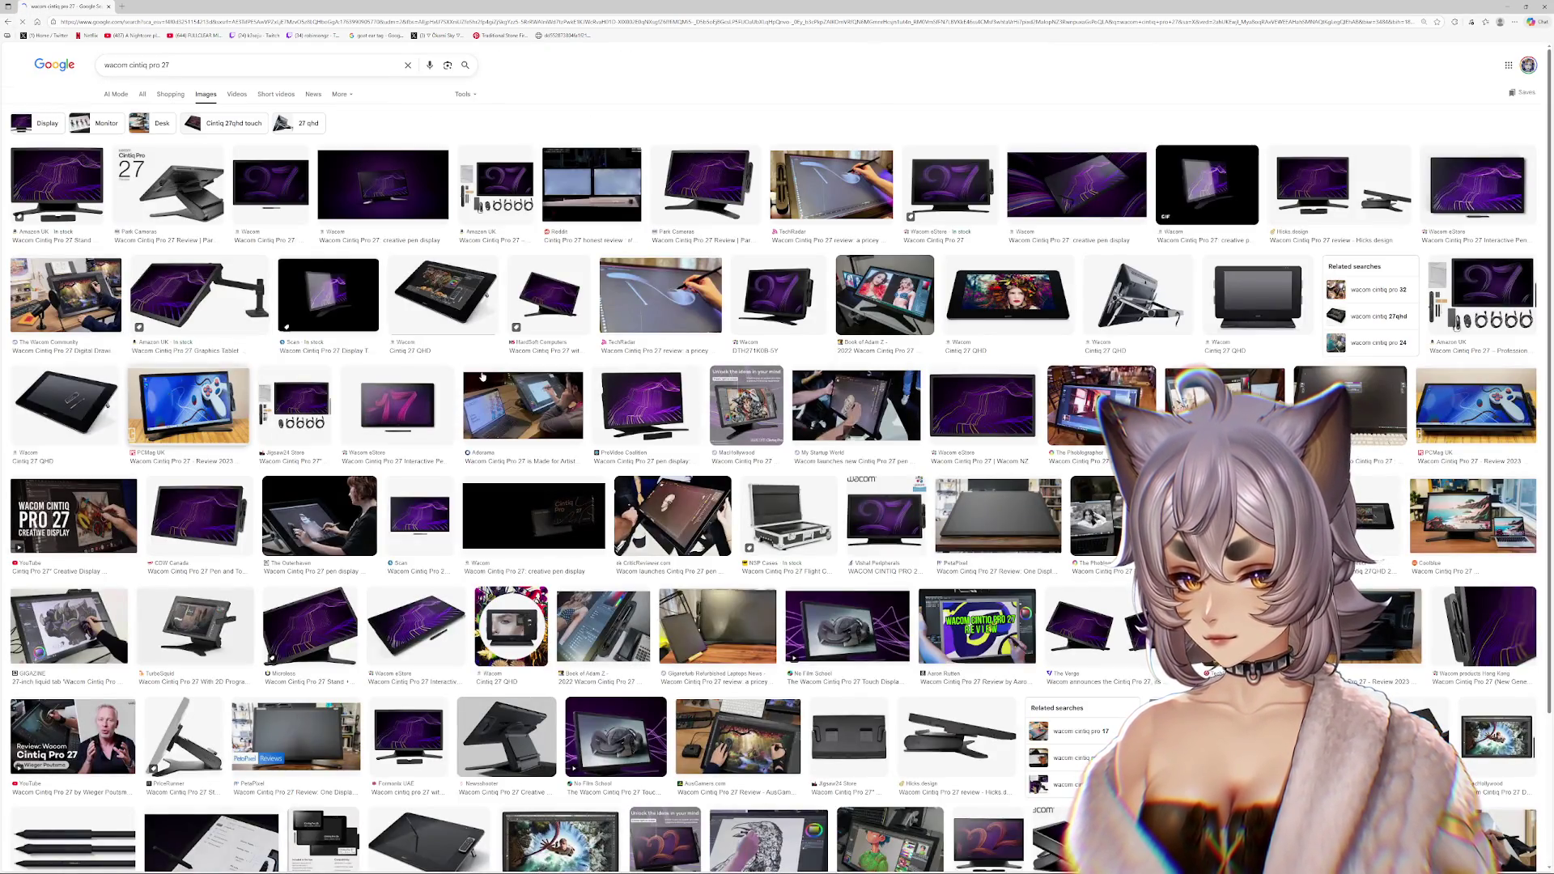
left_click(540, 402)
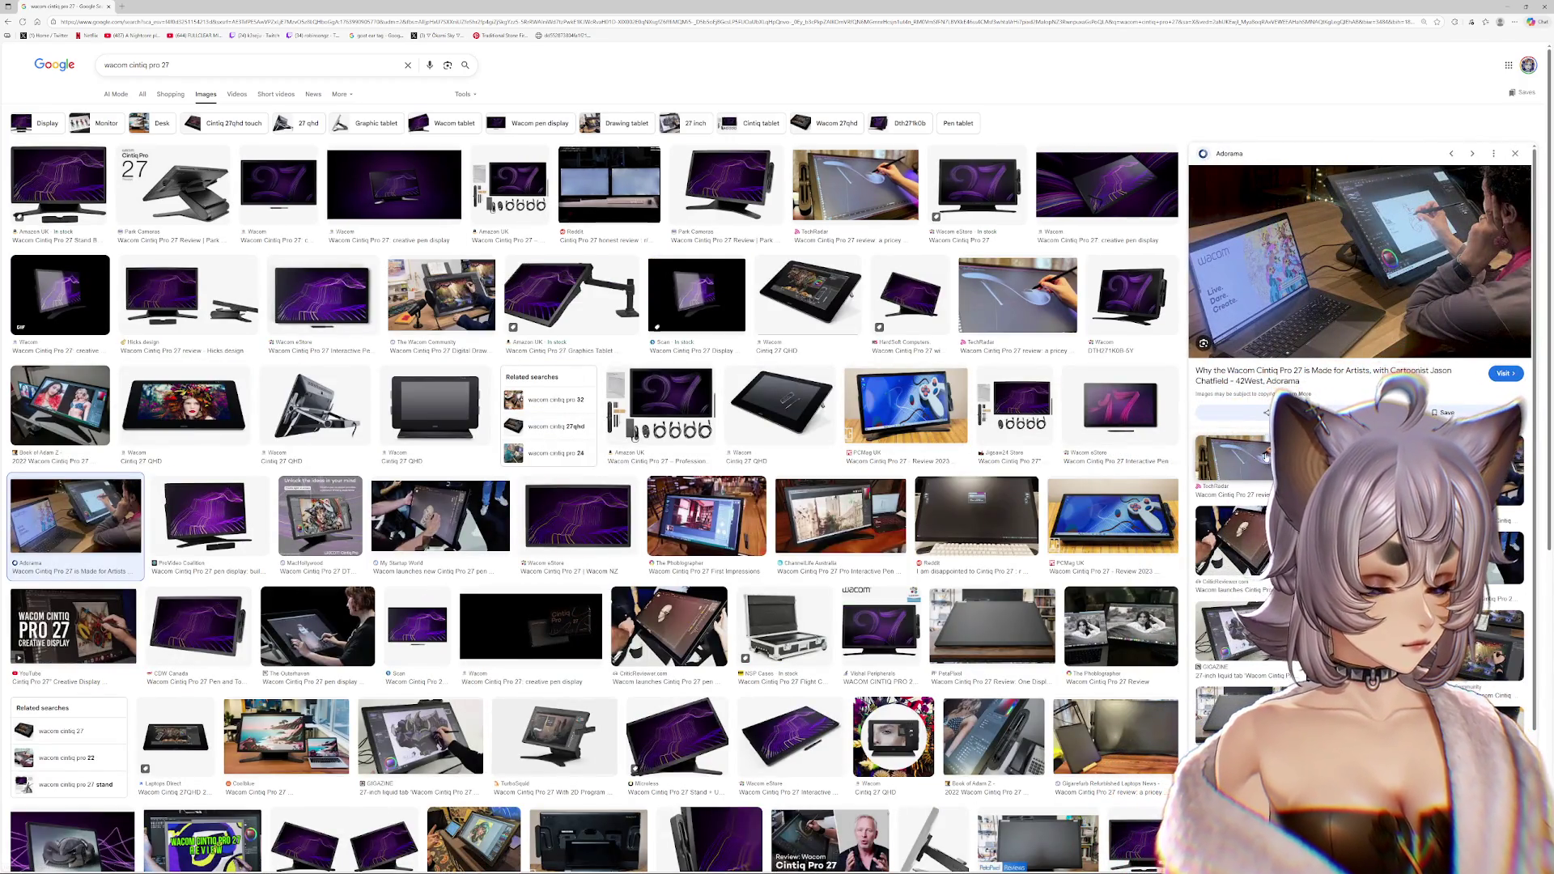
left_click(441, 294)
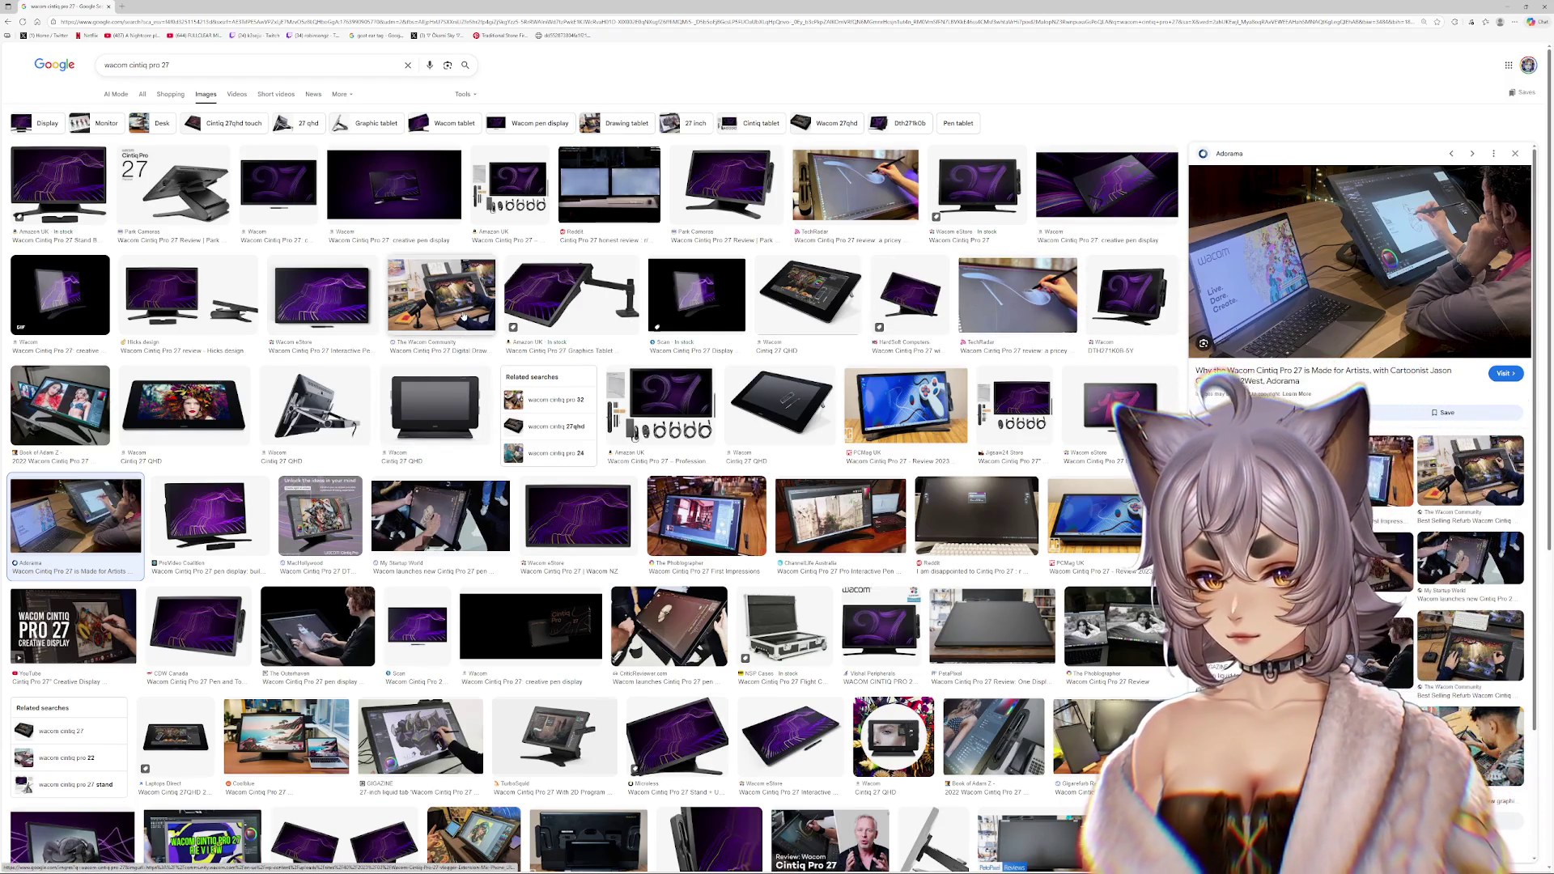
right_click(1344, 271)
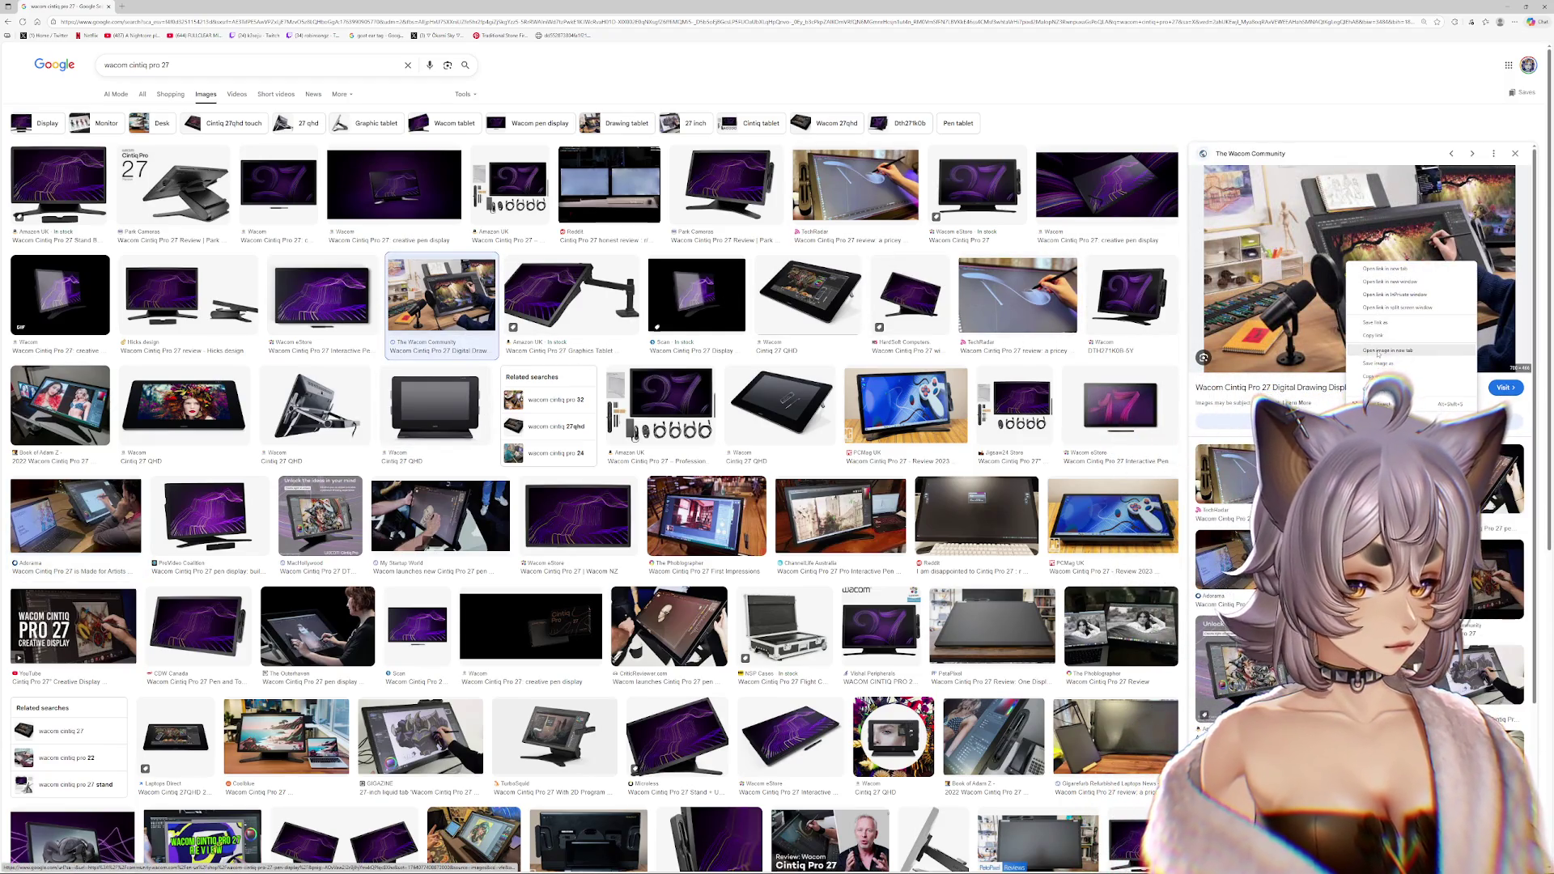
left_click(1376, 272)
- Switch to the new image tab and fit the photo to the window
key("ctrl+Tab")
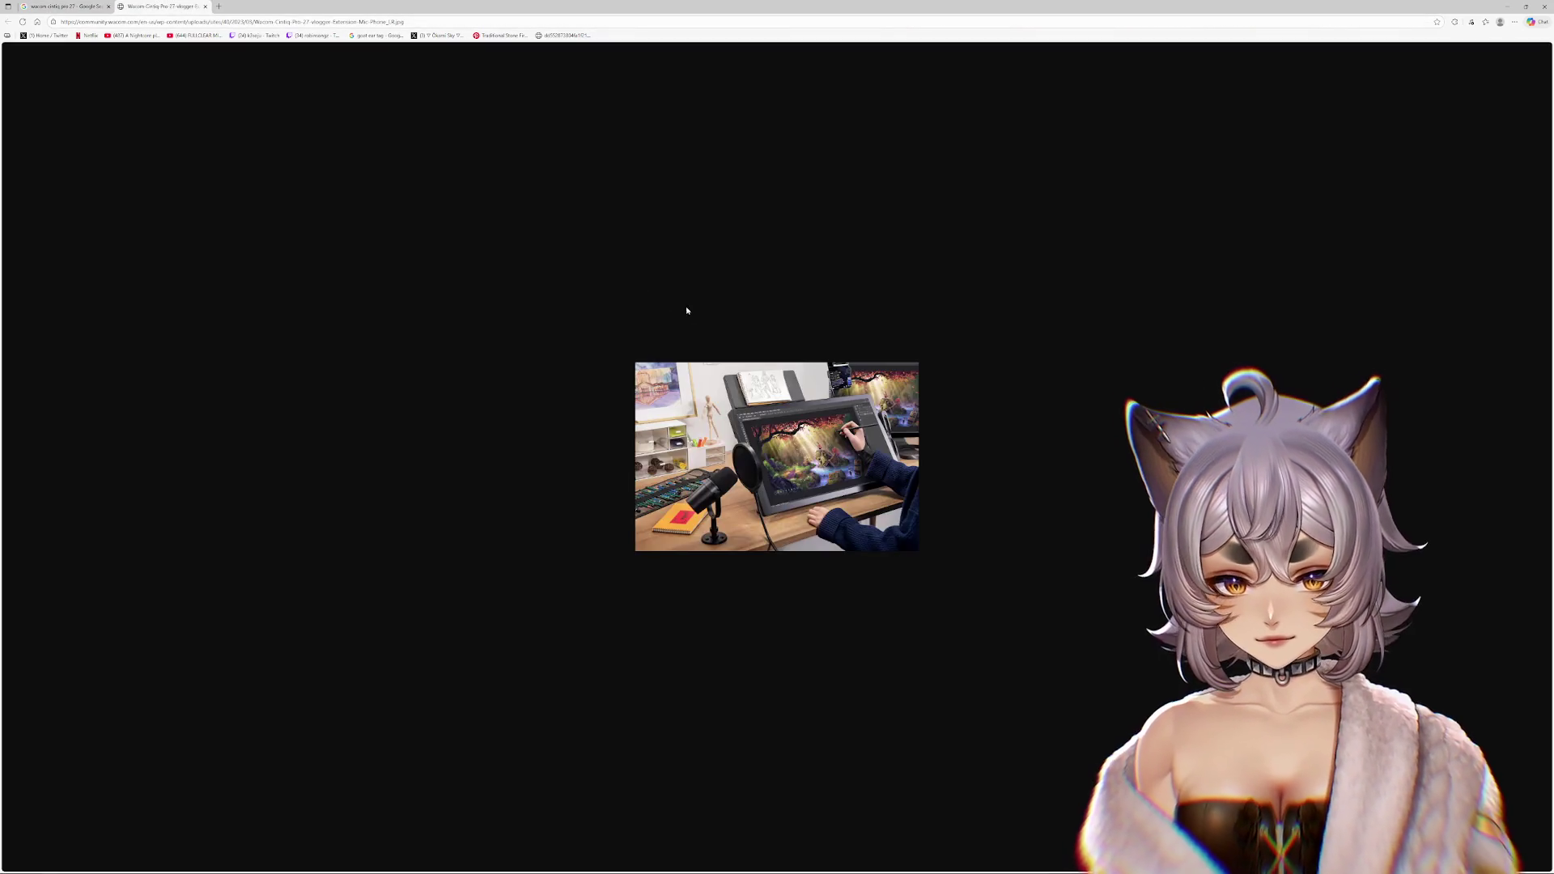
scroll(1022, 479, "up", 5, "ctrl")
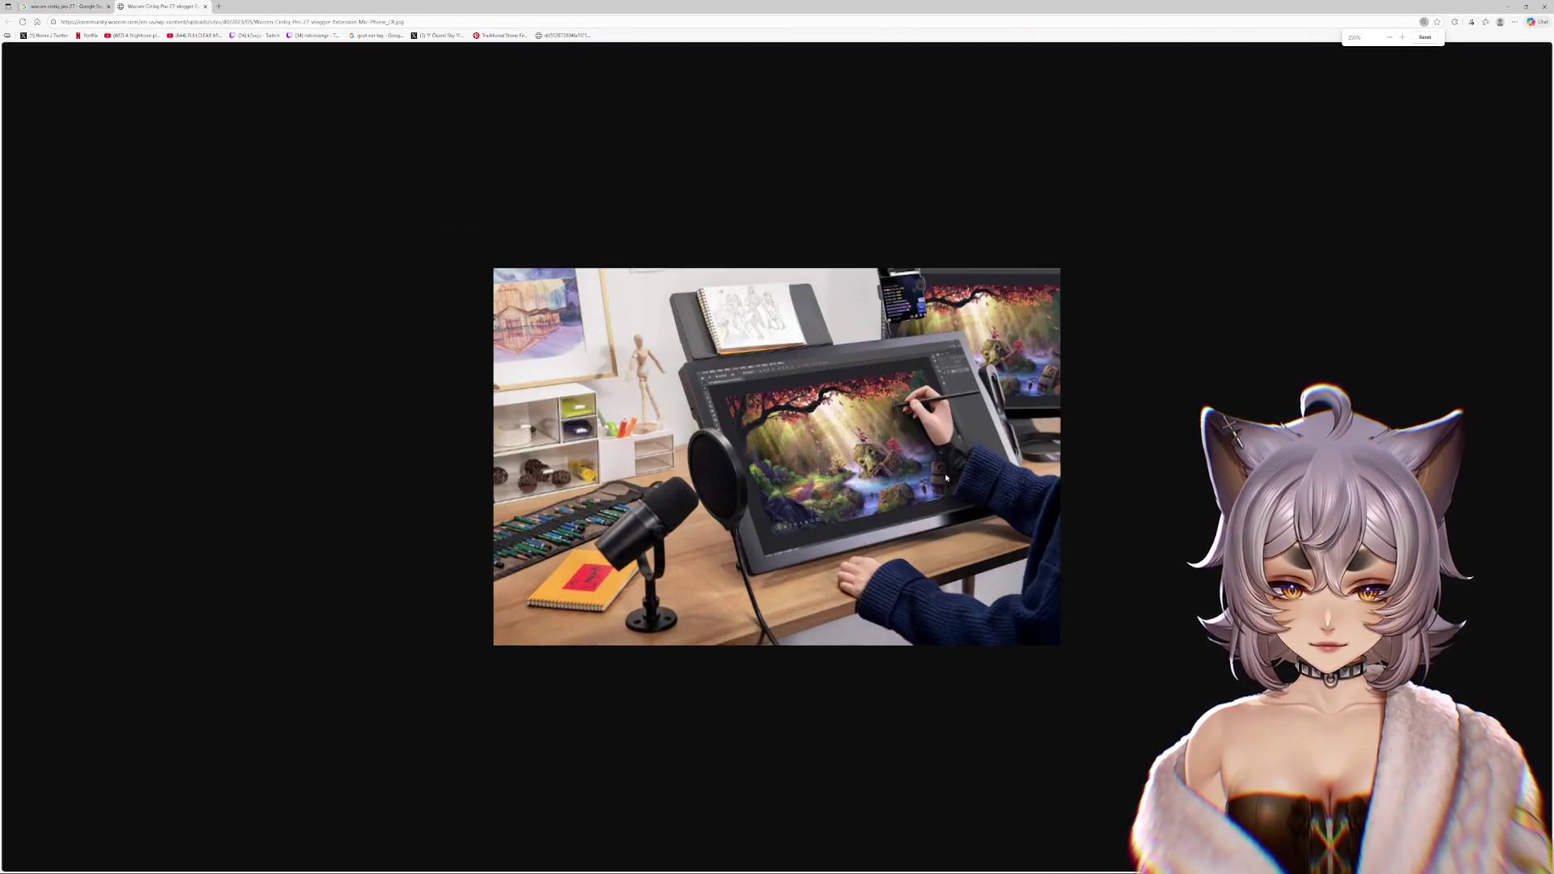
left_click(1052, 463)
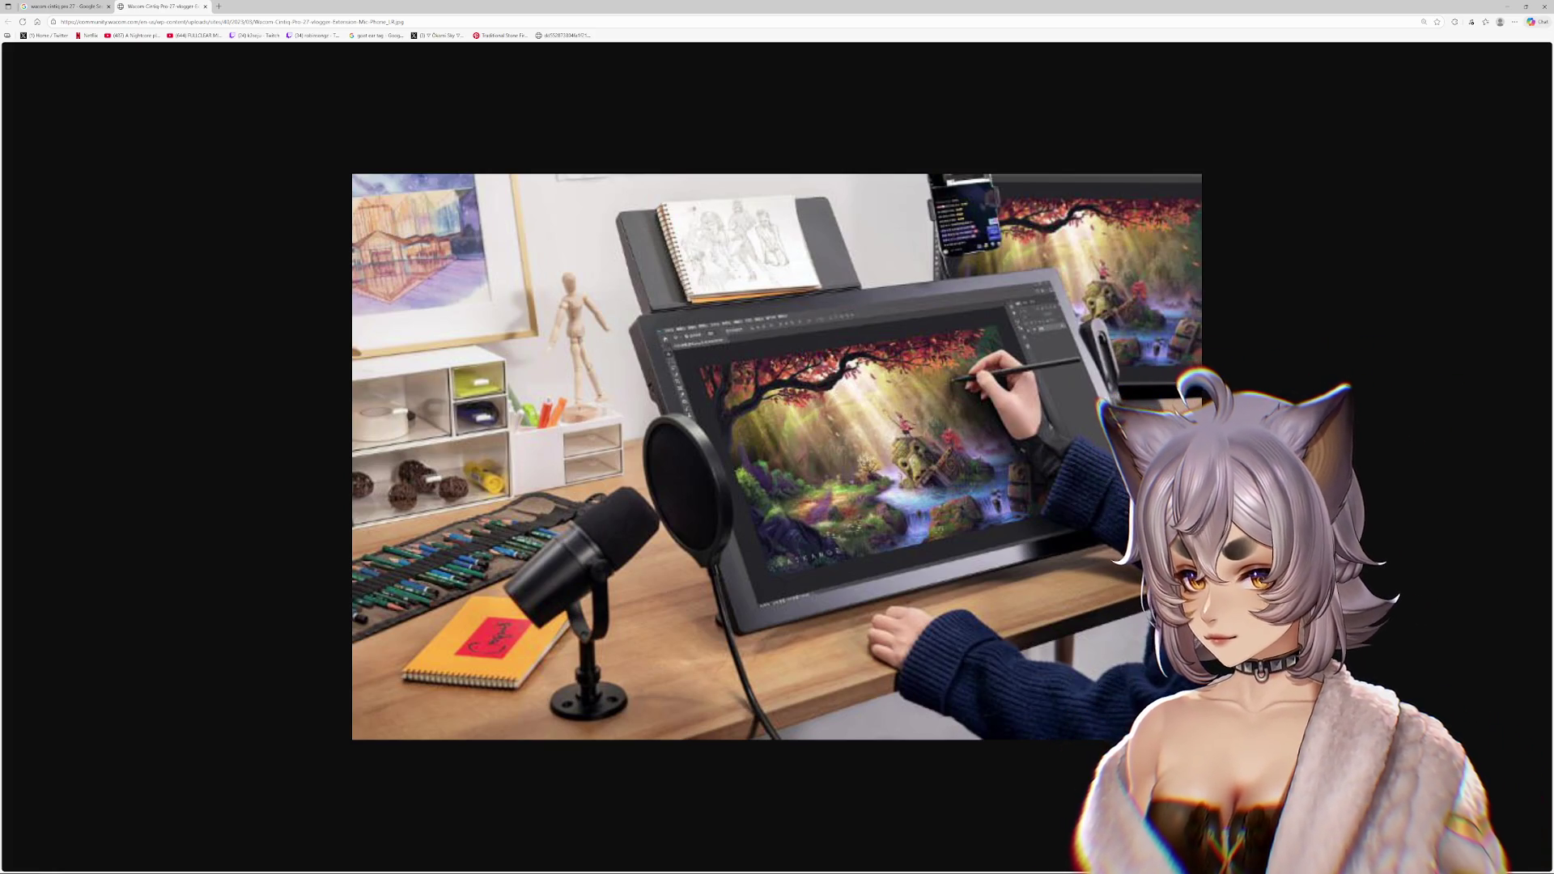
key("ctrl+l")
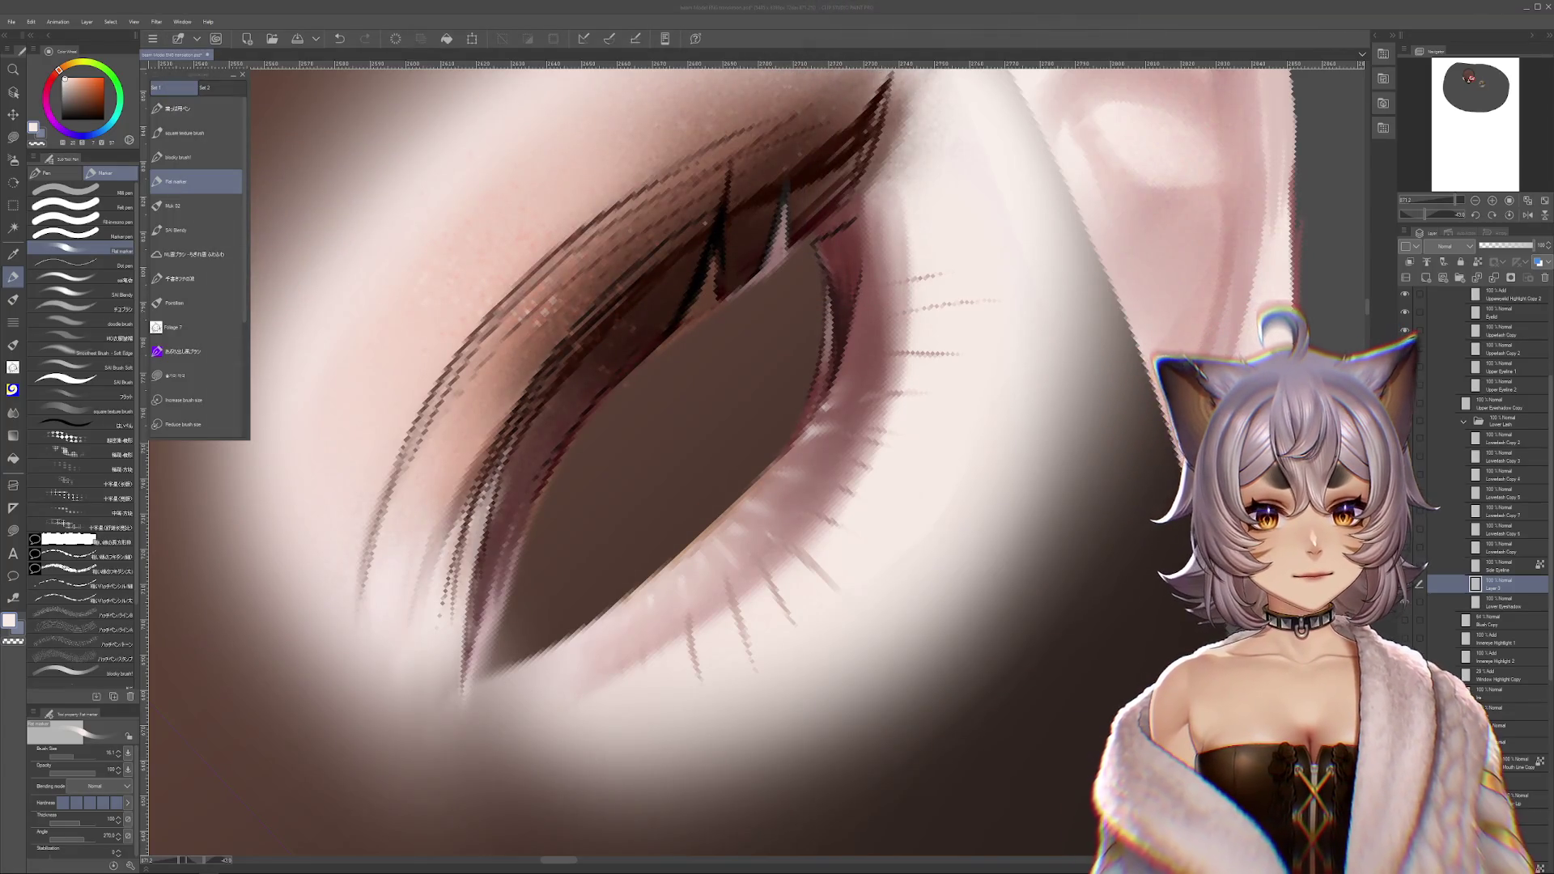
- Rotate the canvas so the eye stands near-vertical, shifted toward the lower right
mouse_move(894, 336)
left_mouse_down()
mouse_move(991, 402)
mouse_move(1045, 374)
left_mouse_up()
left_click_drag(1043, 653, 941, 738)
mouse_move(836, 705)
left_mouse_down()
mouse_move(921, 716)
mouse_move(920, 687)
left_mouse_up()
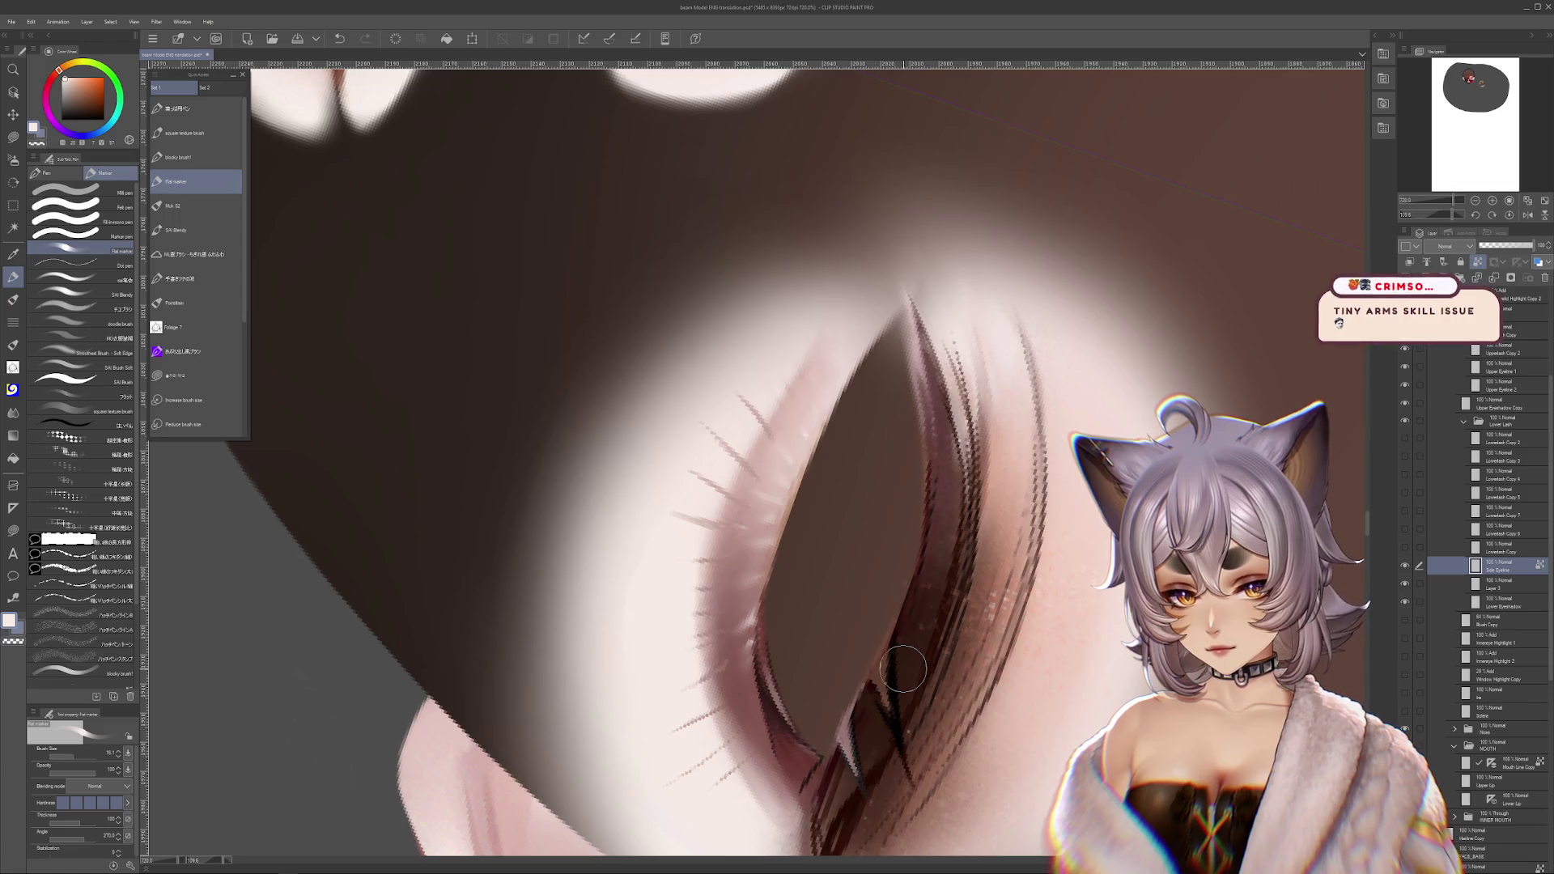
- Pick the Blur blending brush at size about 25 and move to the layer below
left_click(13, 412)
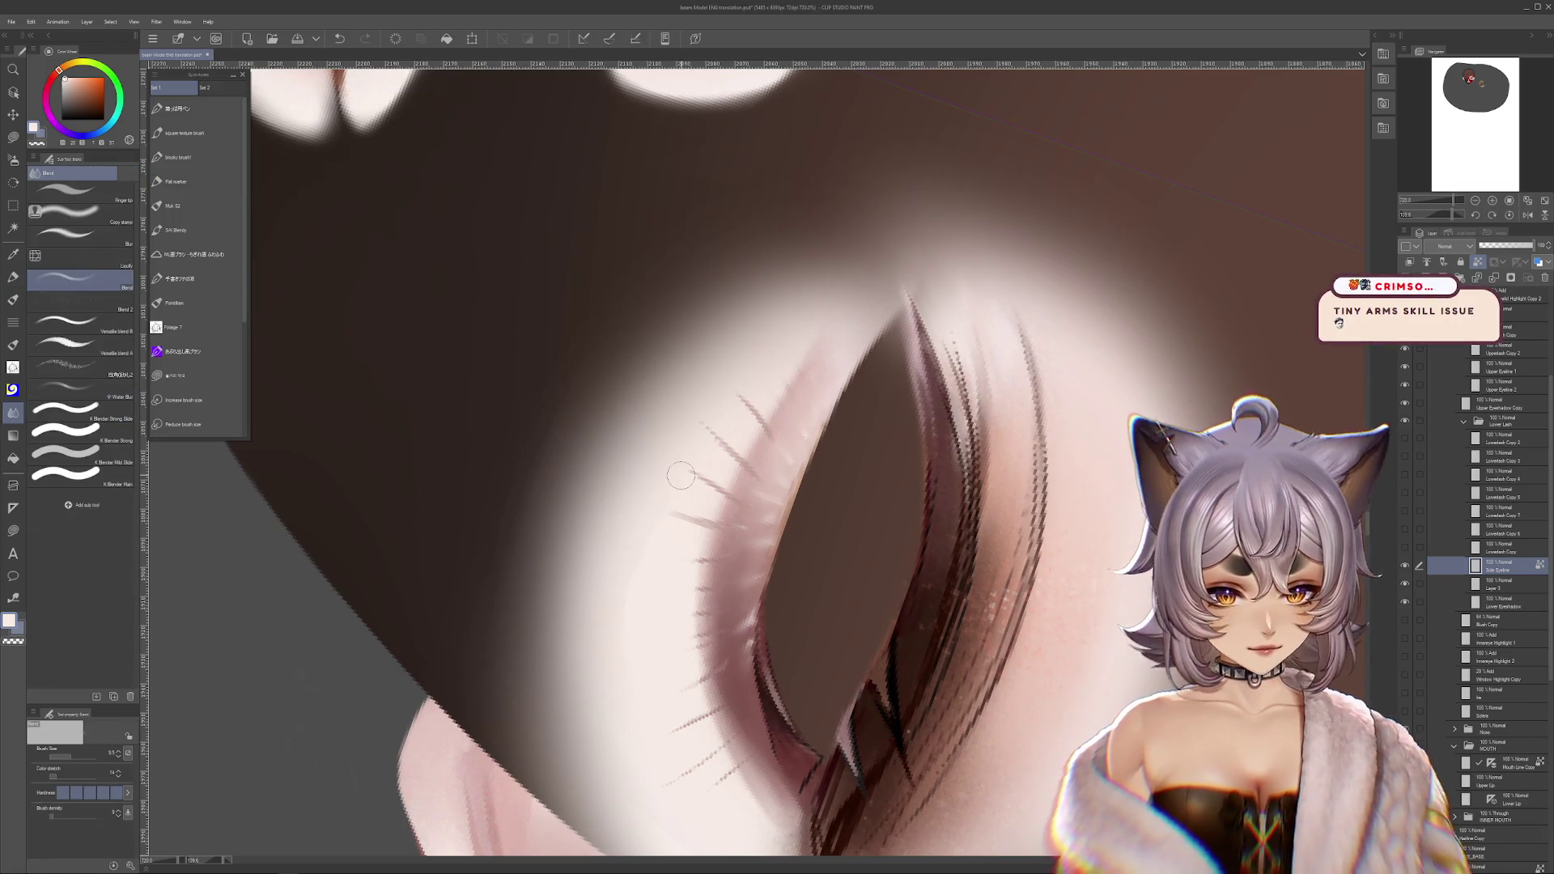
left_click(81, 235)
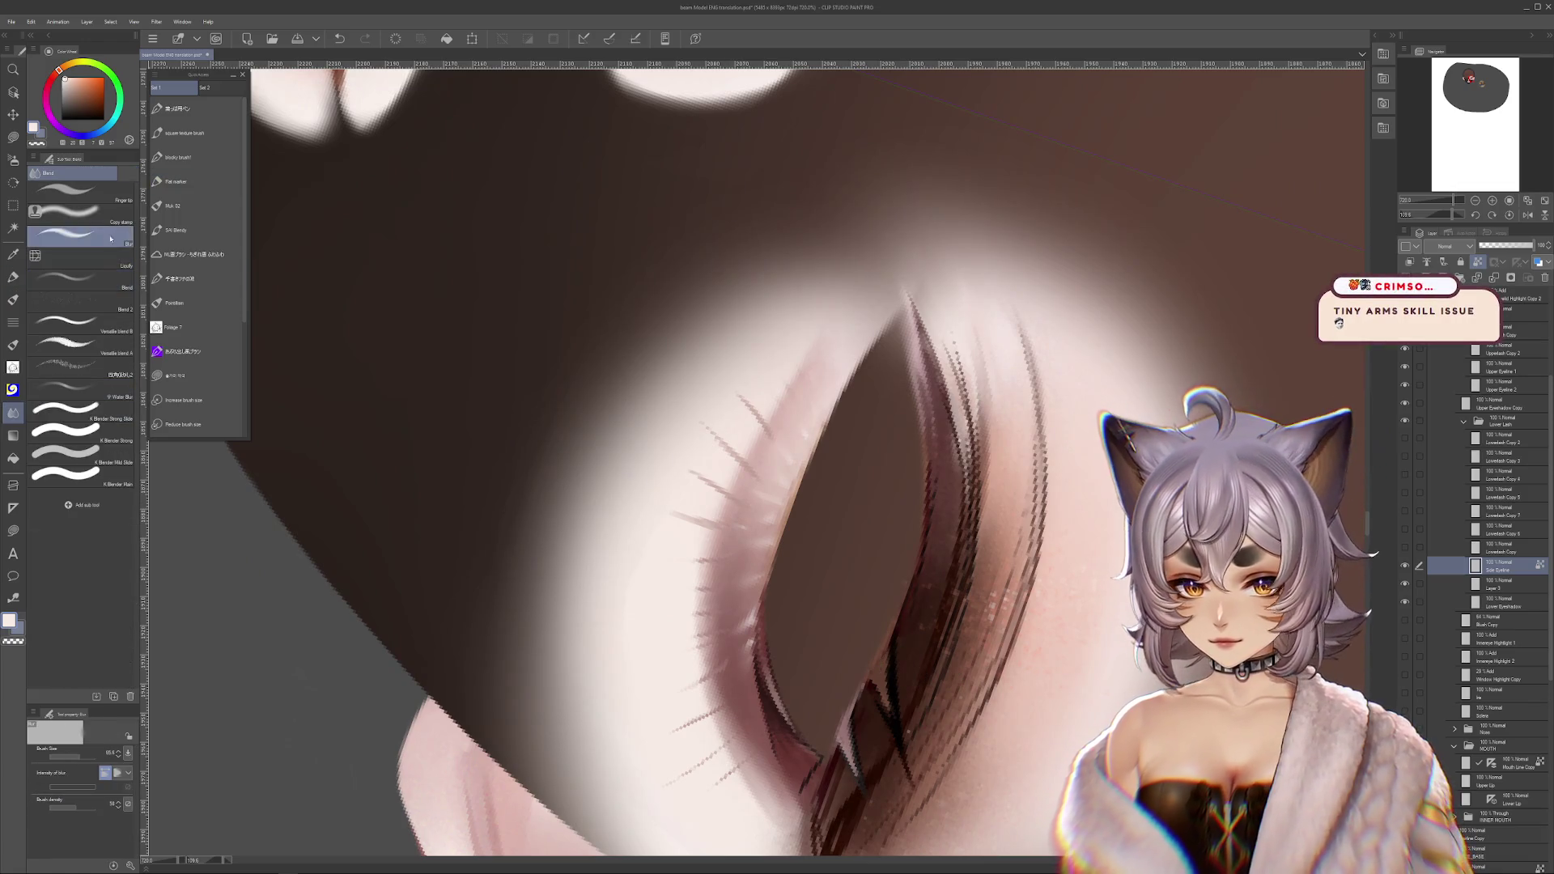
left_click(72, 758)
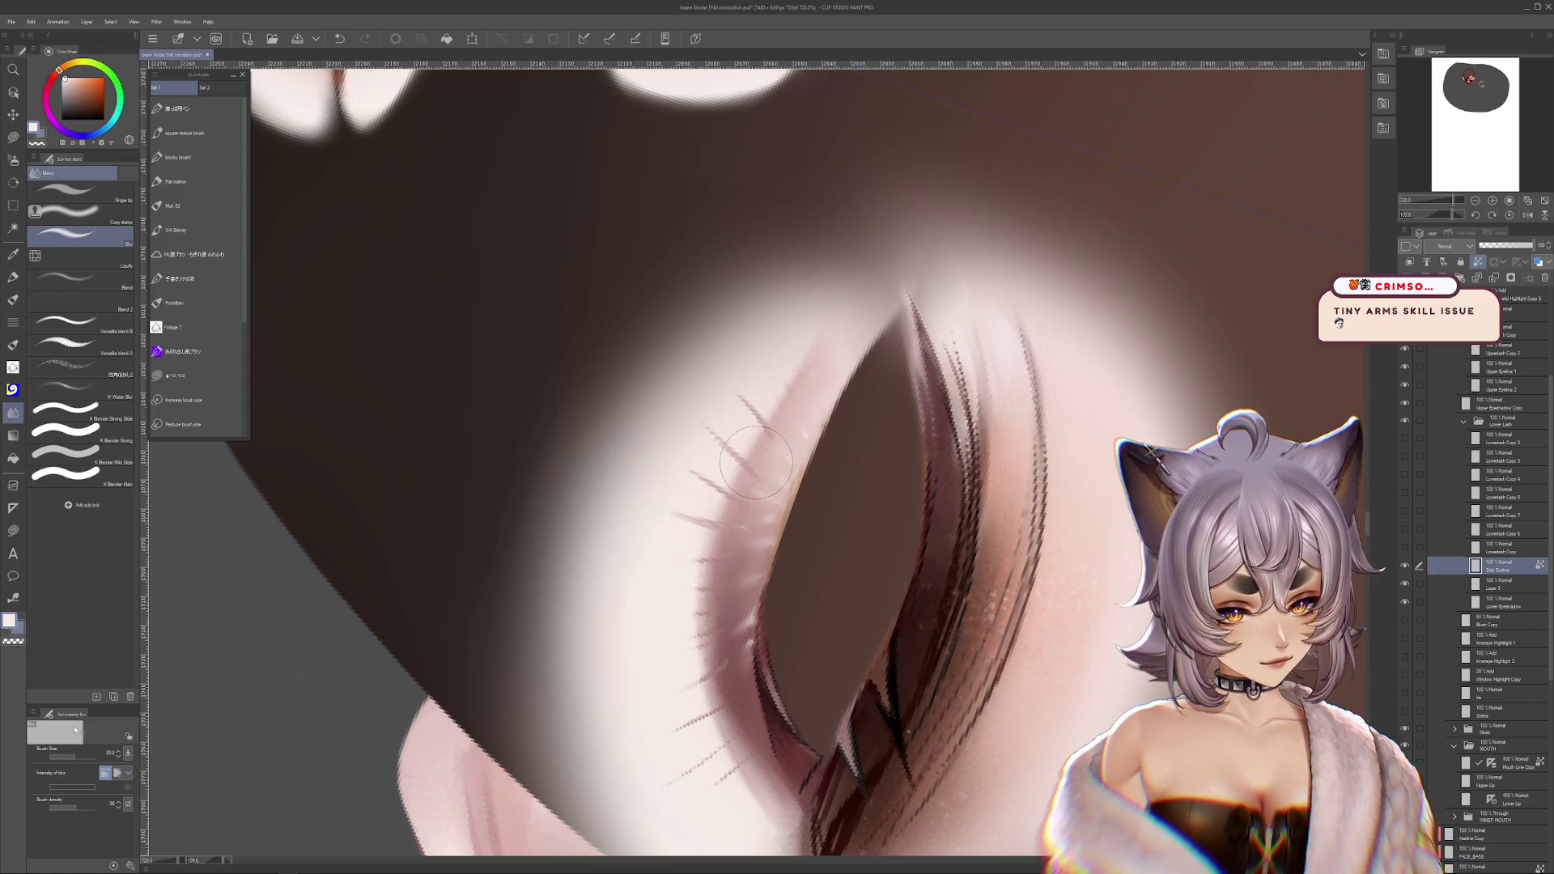
key("alt+bracketleft")
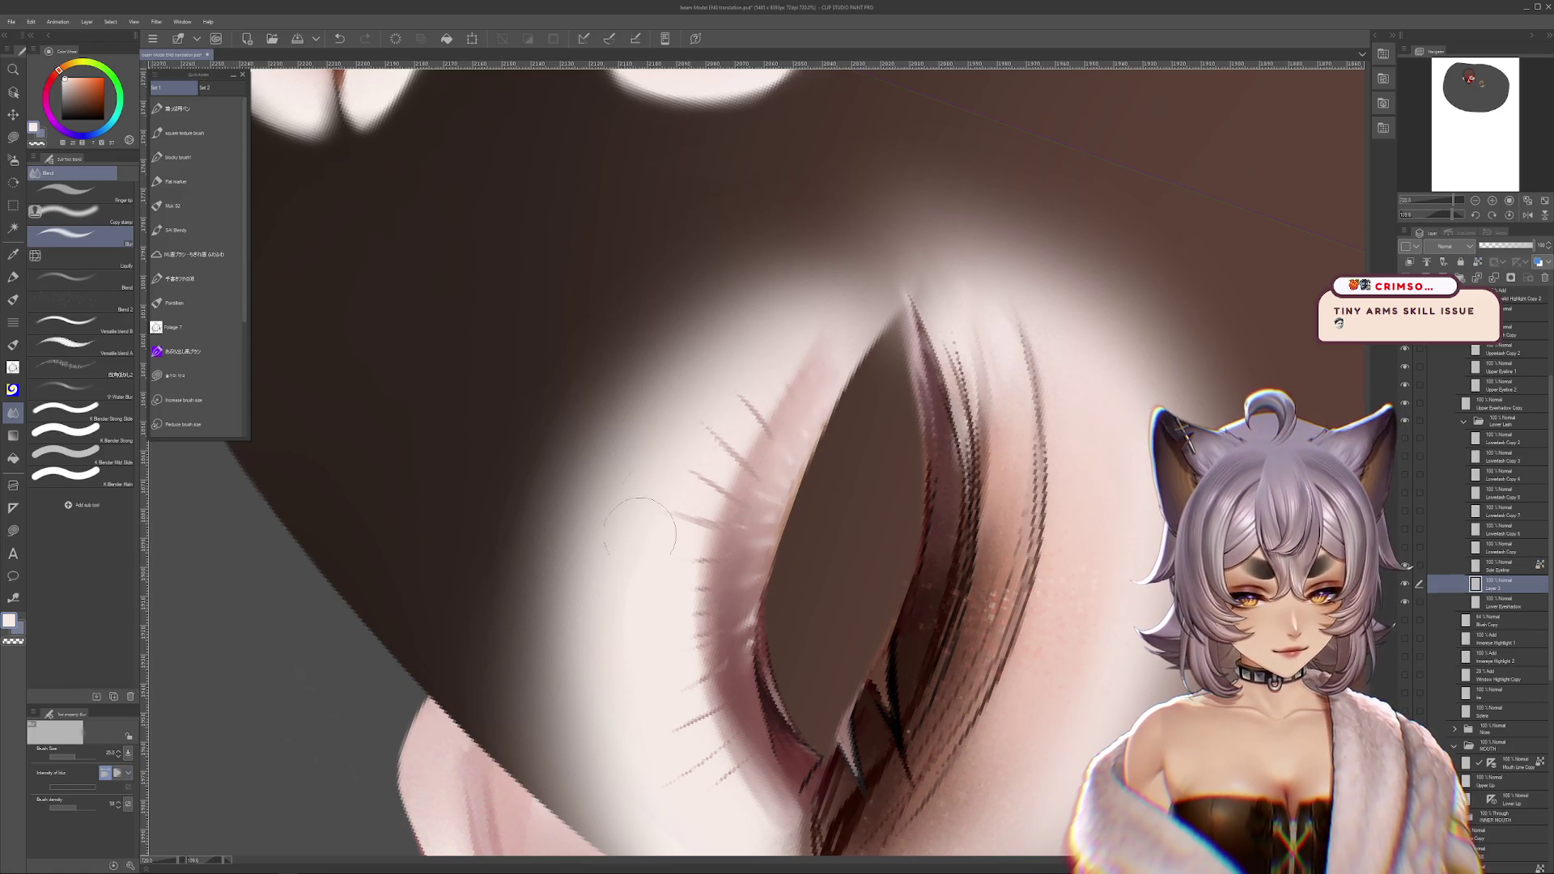
left_click_drag(658, 745, 747, 753)
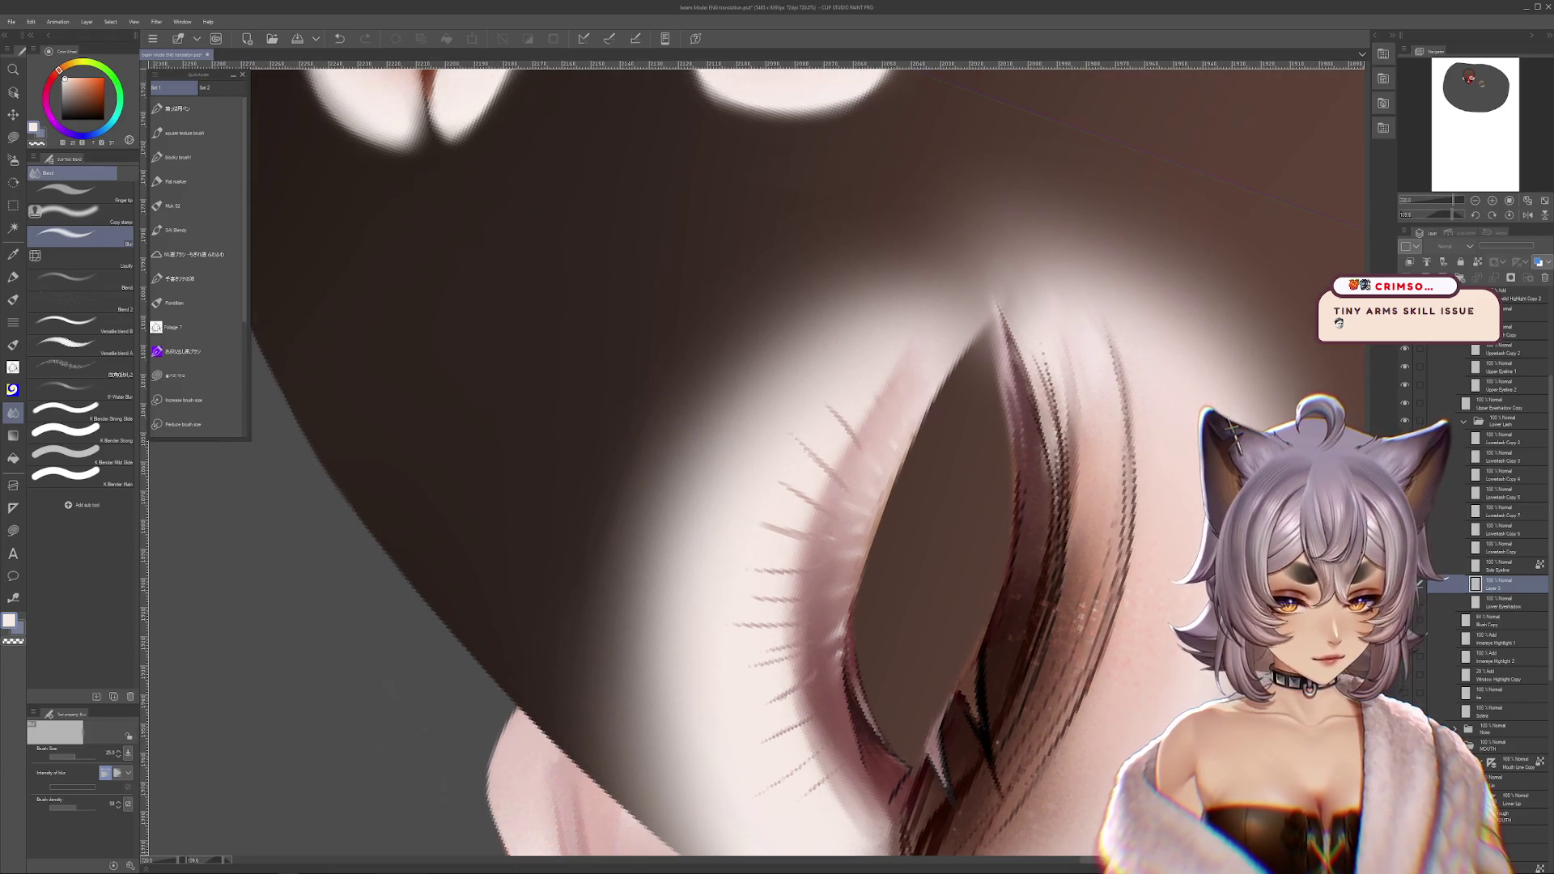
- On Layer 3, paint a sampled light stroke along the lower-lid lashes with the Flat marker
left_click(1448, 565)
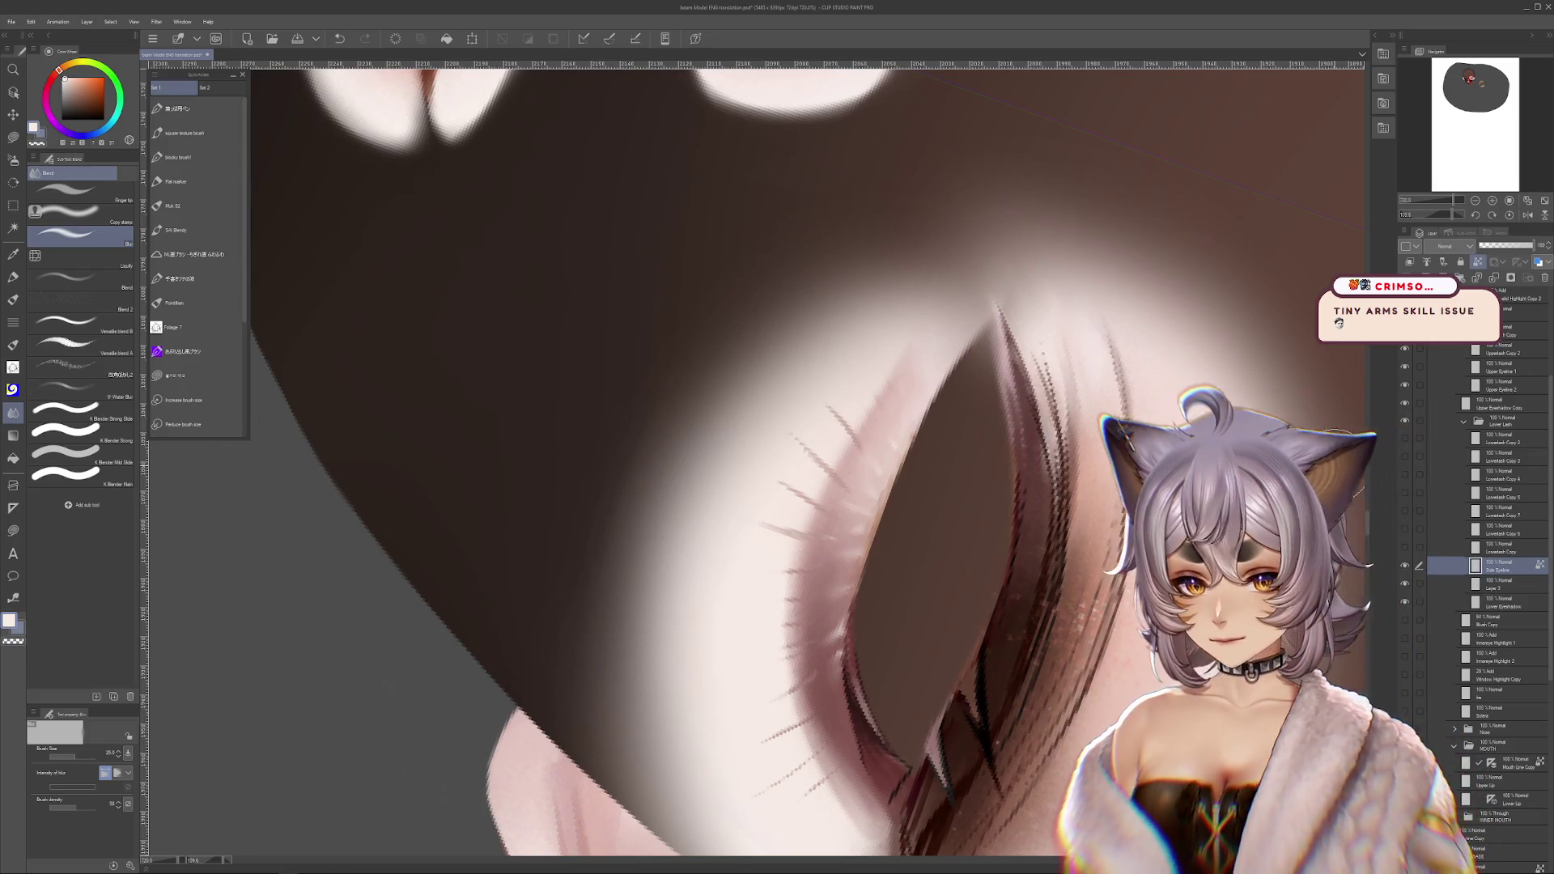
left_click(13, 276)
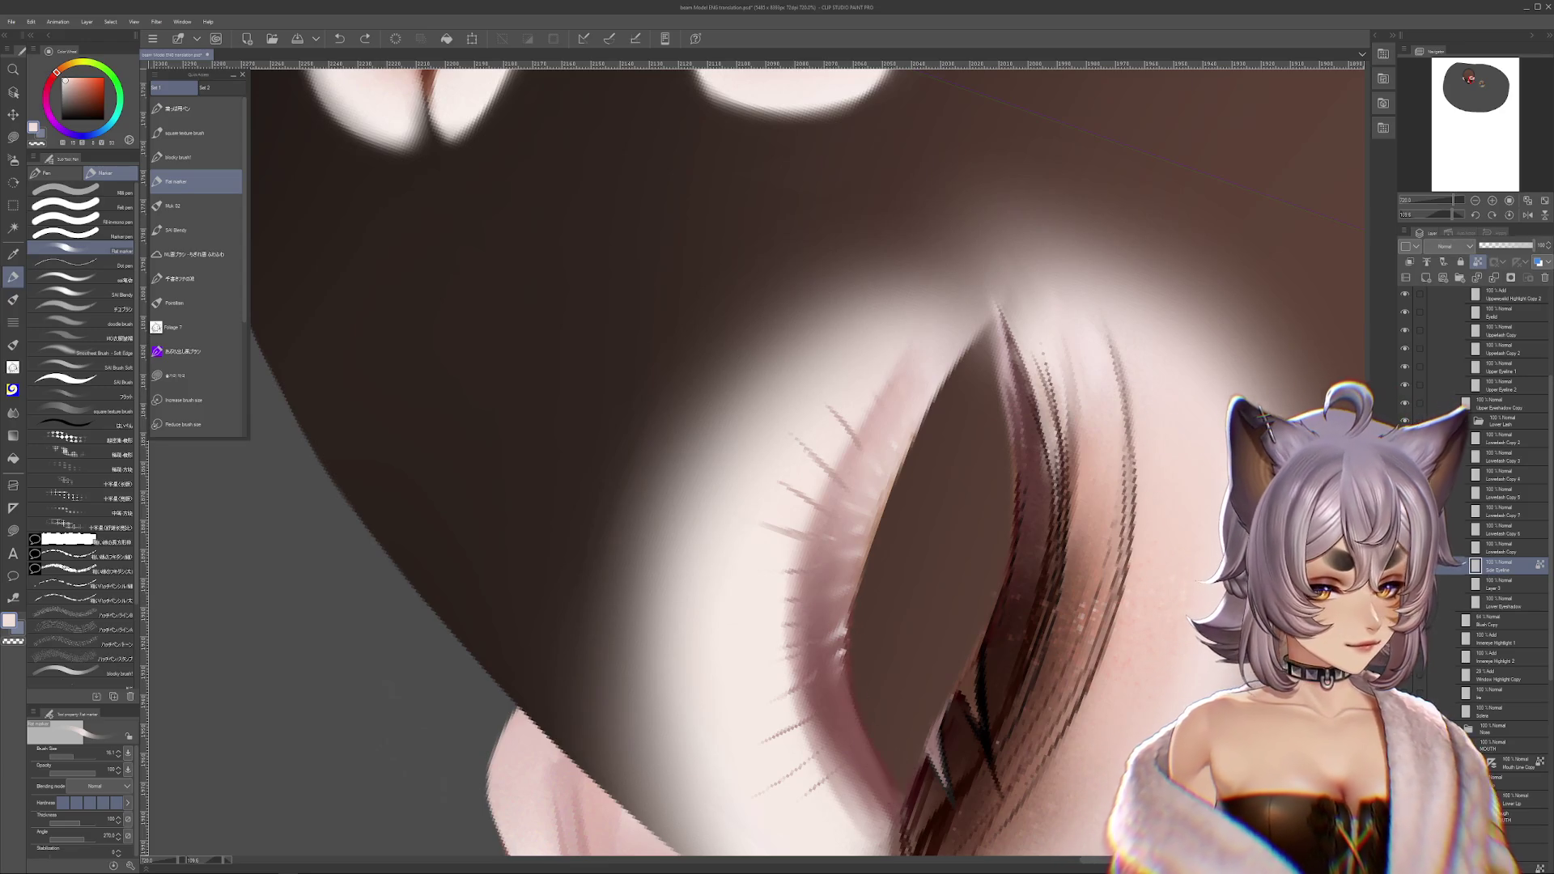
left_click(1493, 584)
left_click(782, 521, "alt")
left_click_drag(838, 404, 805, 465)
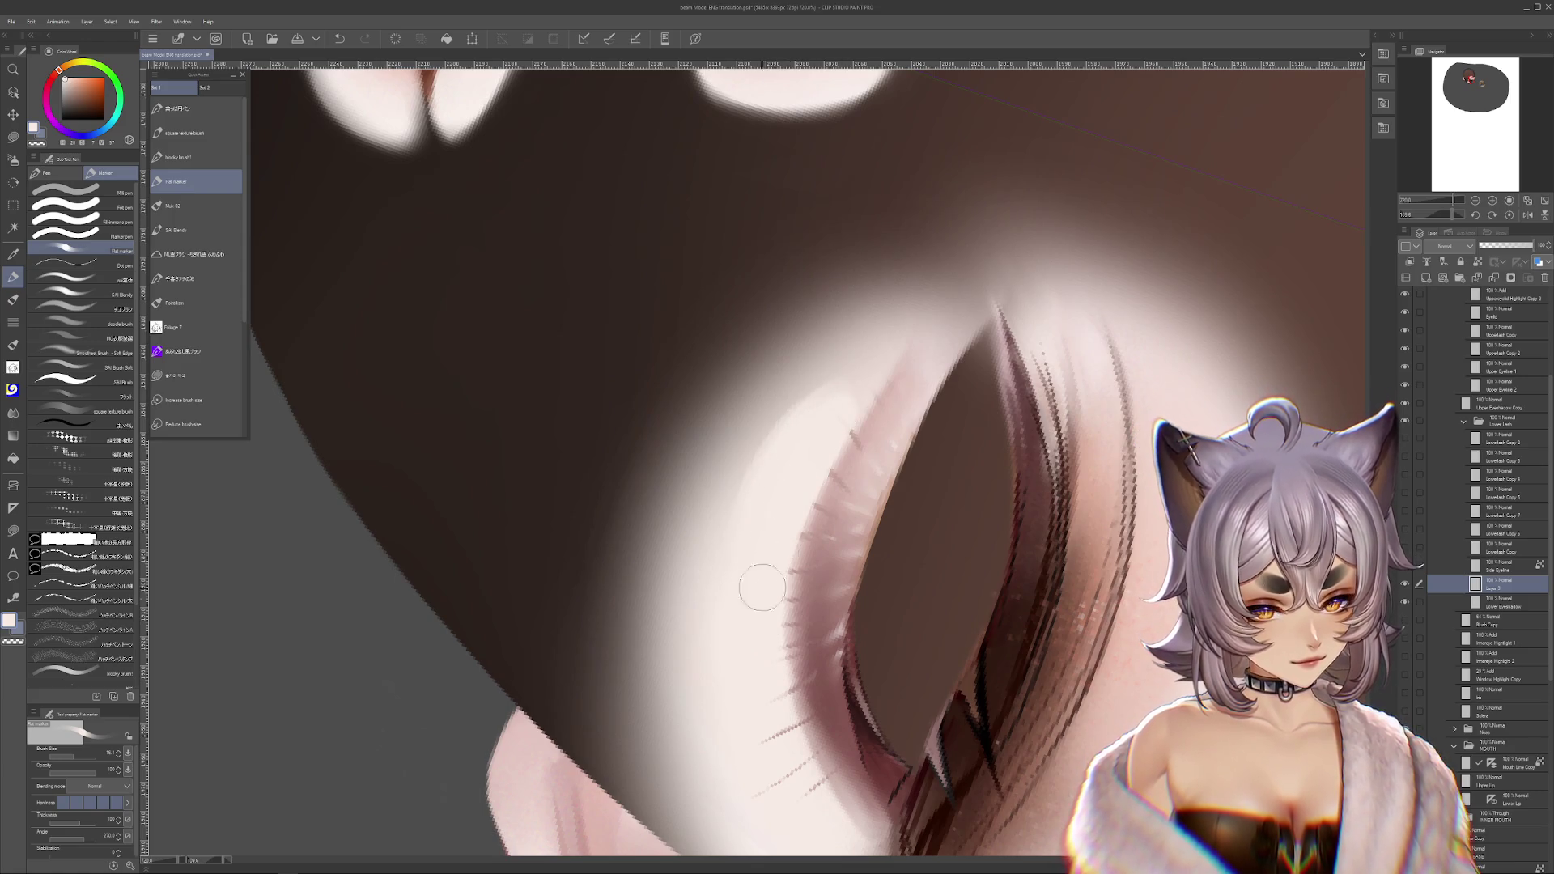
left_click_drag(868, 793, 841, 631)
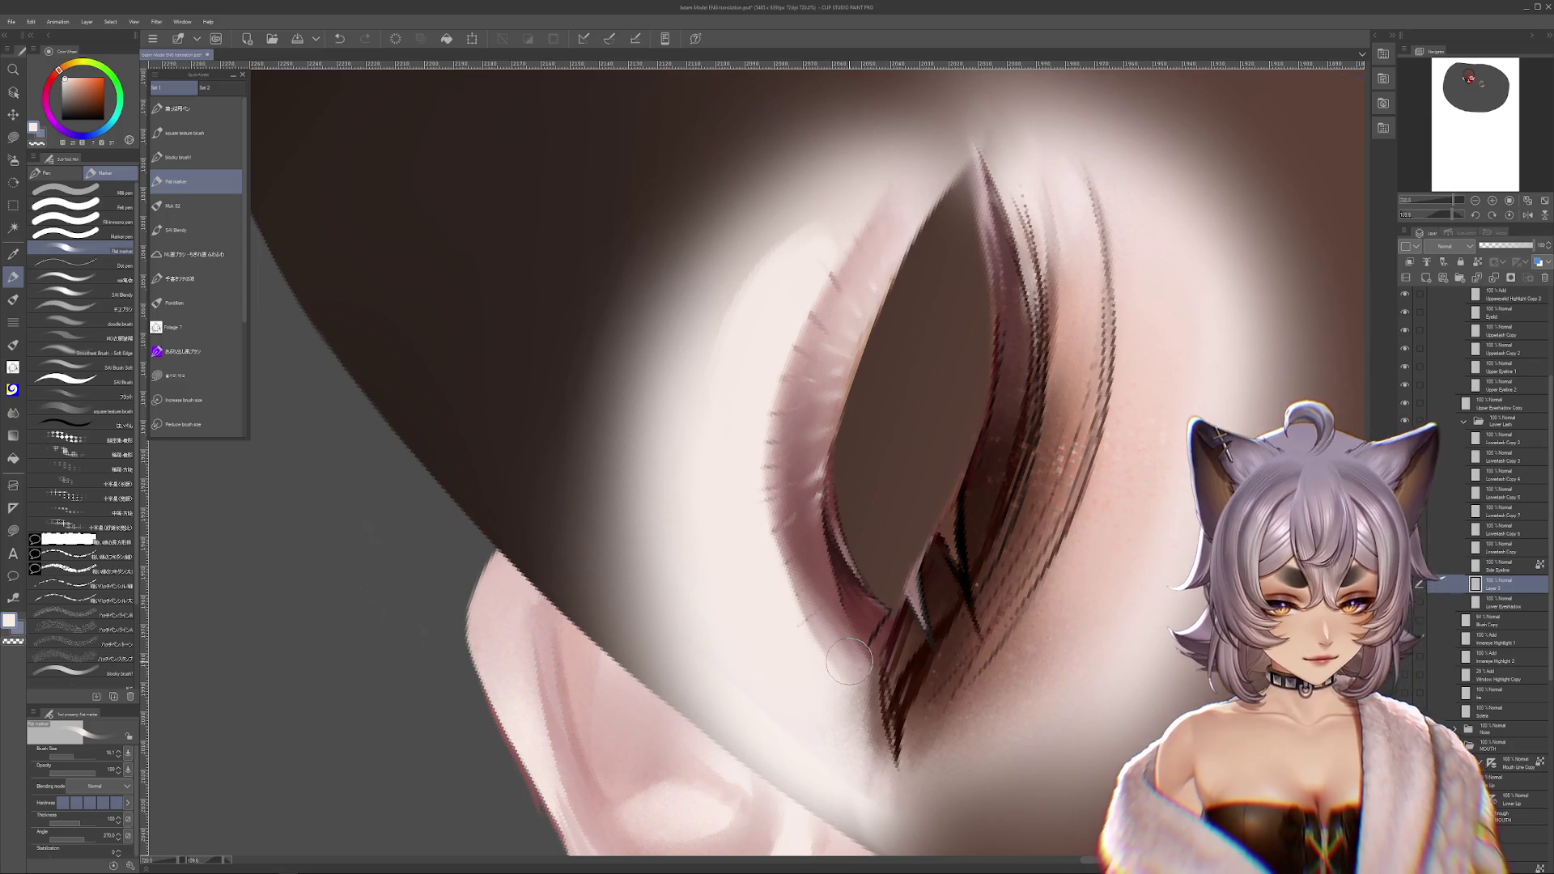
- Merge Layer 3 into Lower Eyeshadow and choose the Blend brush
key("ctrl+e")
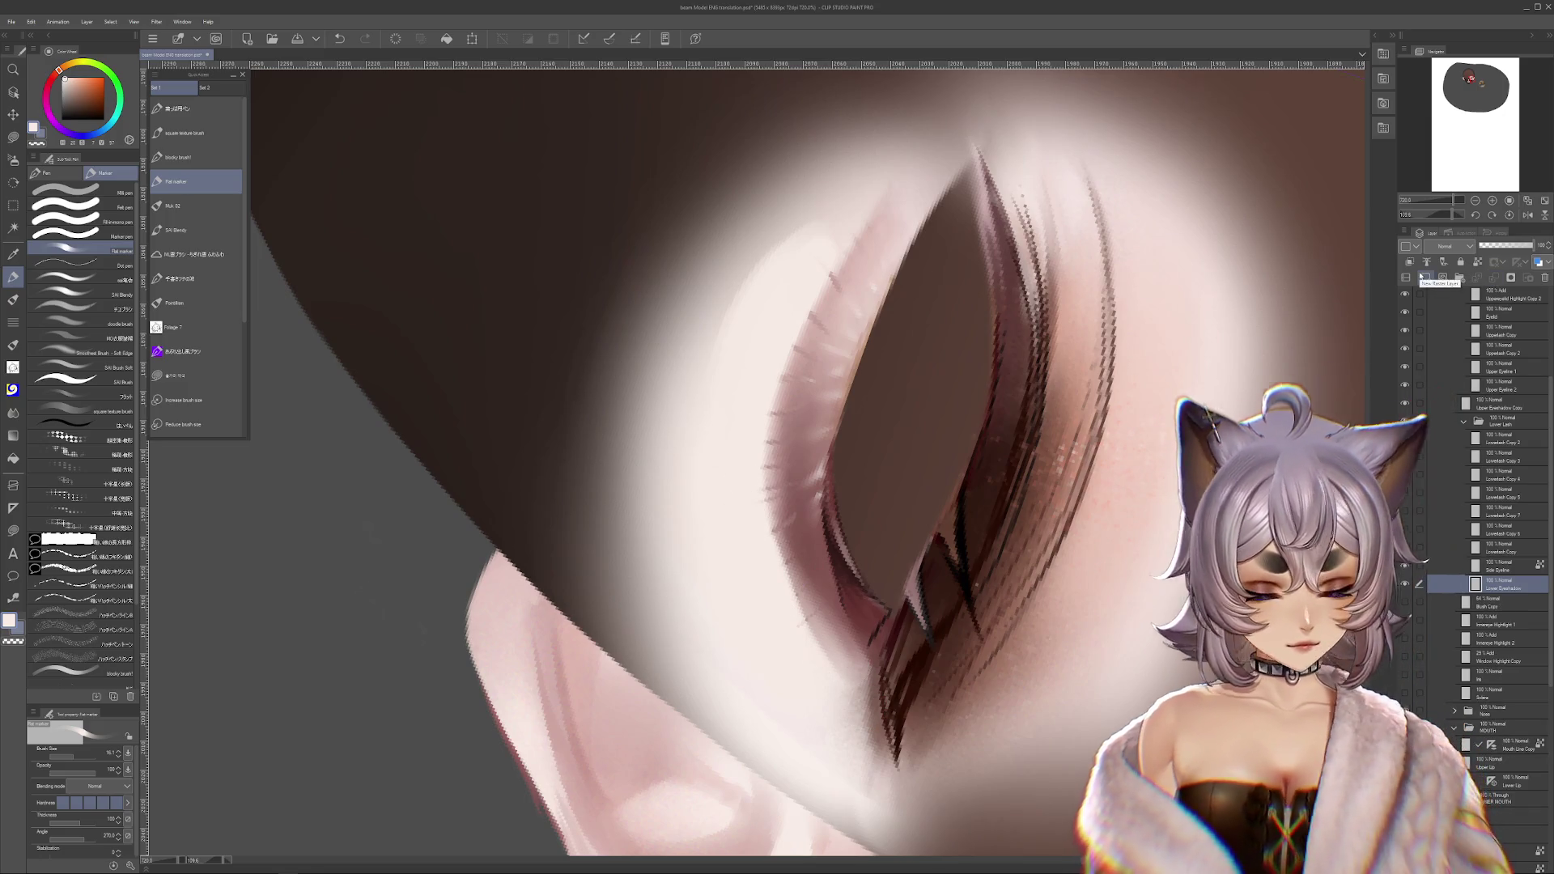
left_click(16, 413)
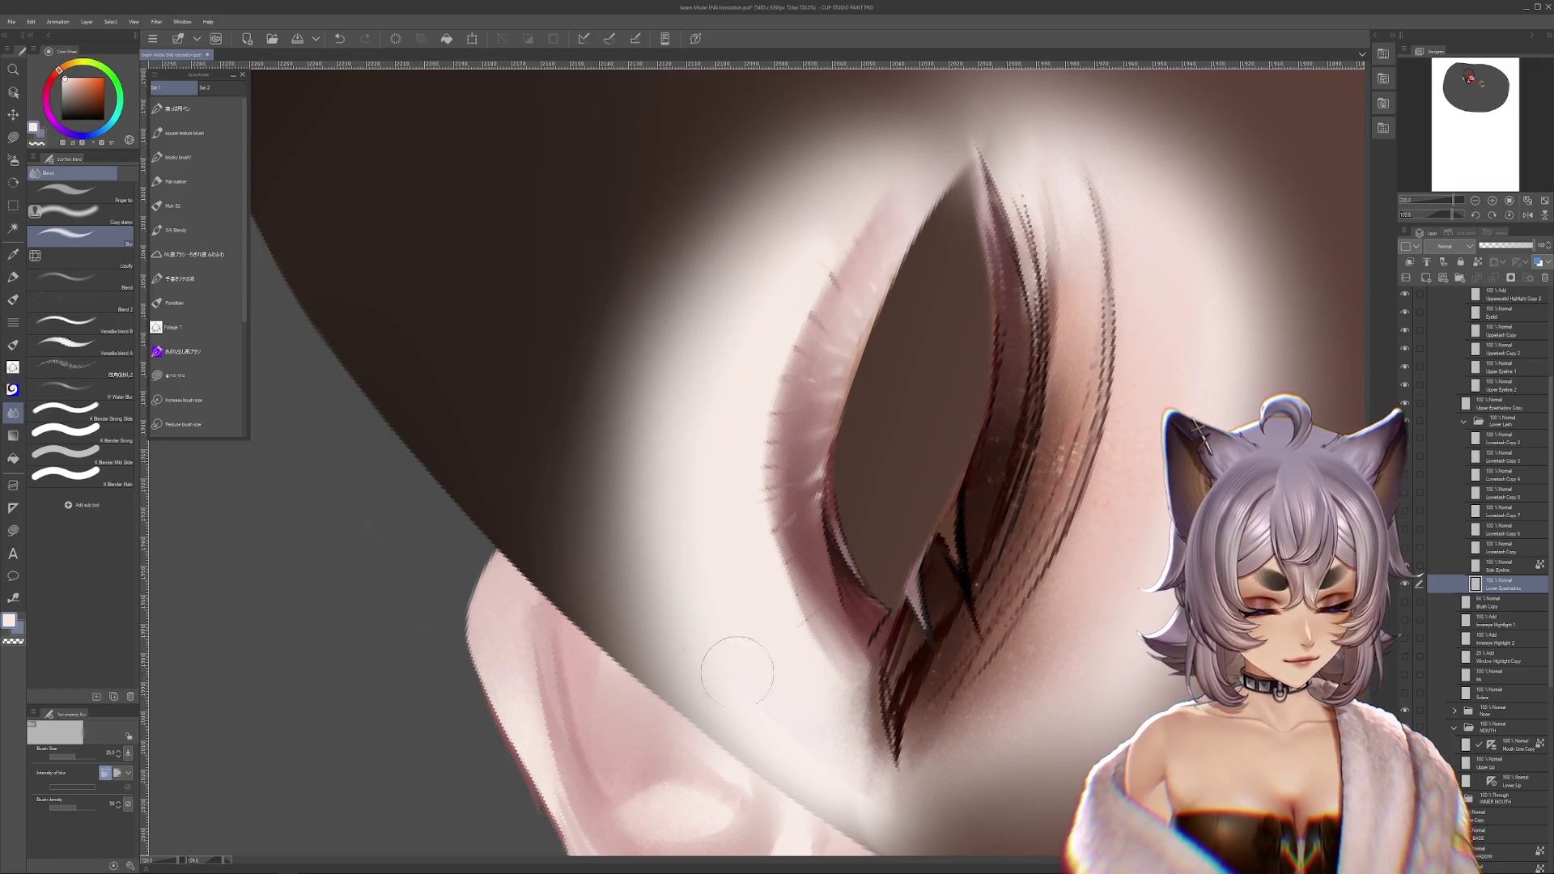
scroll(859, 759, "up", 2)
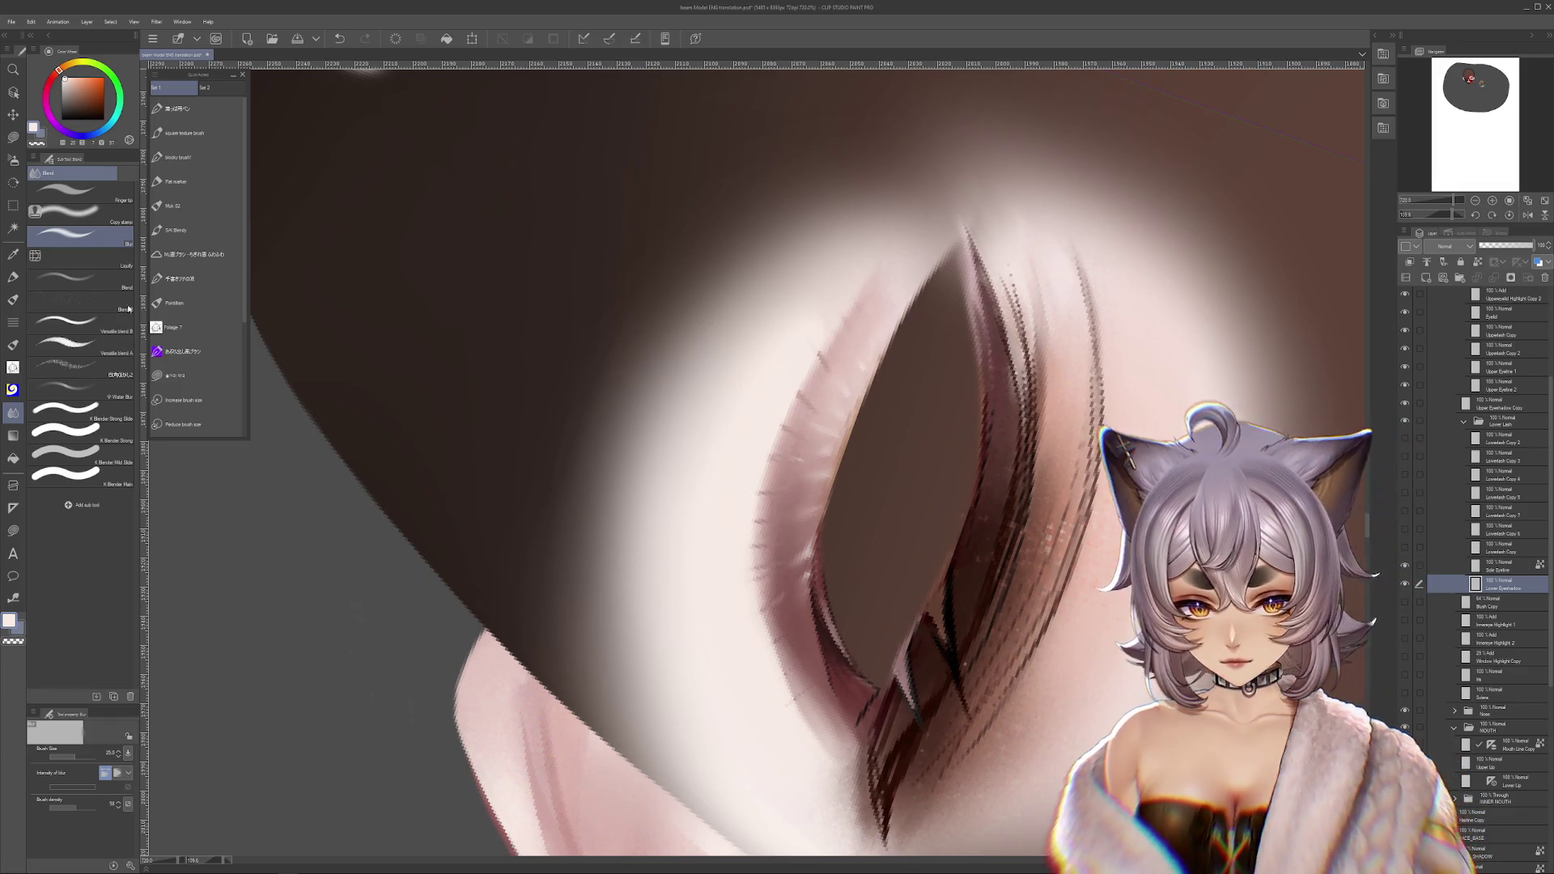
left_click(81, 280)
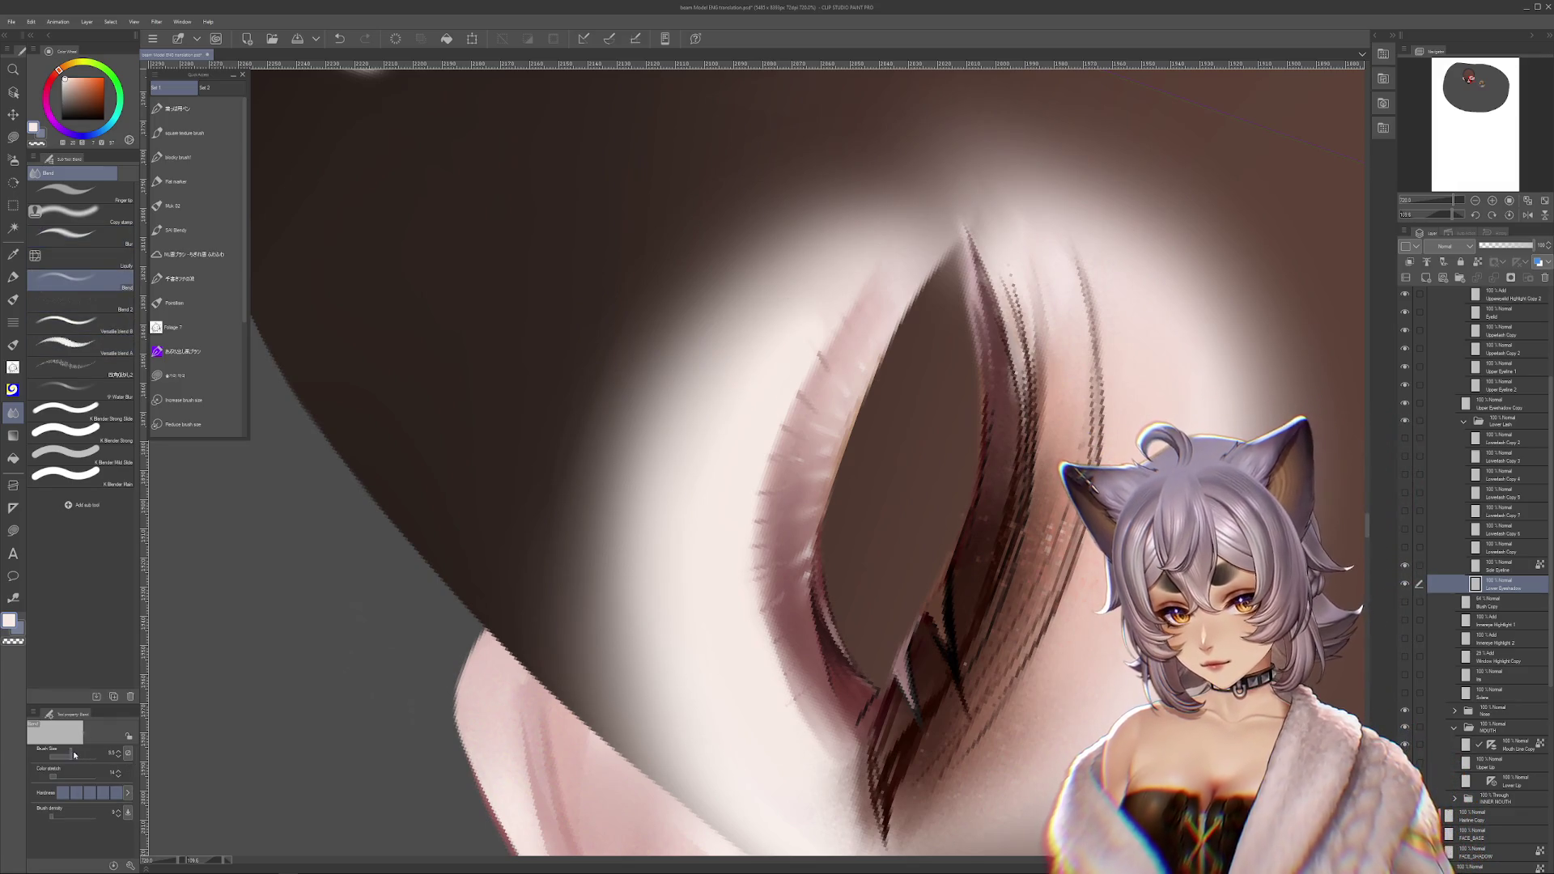
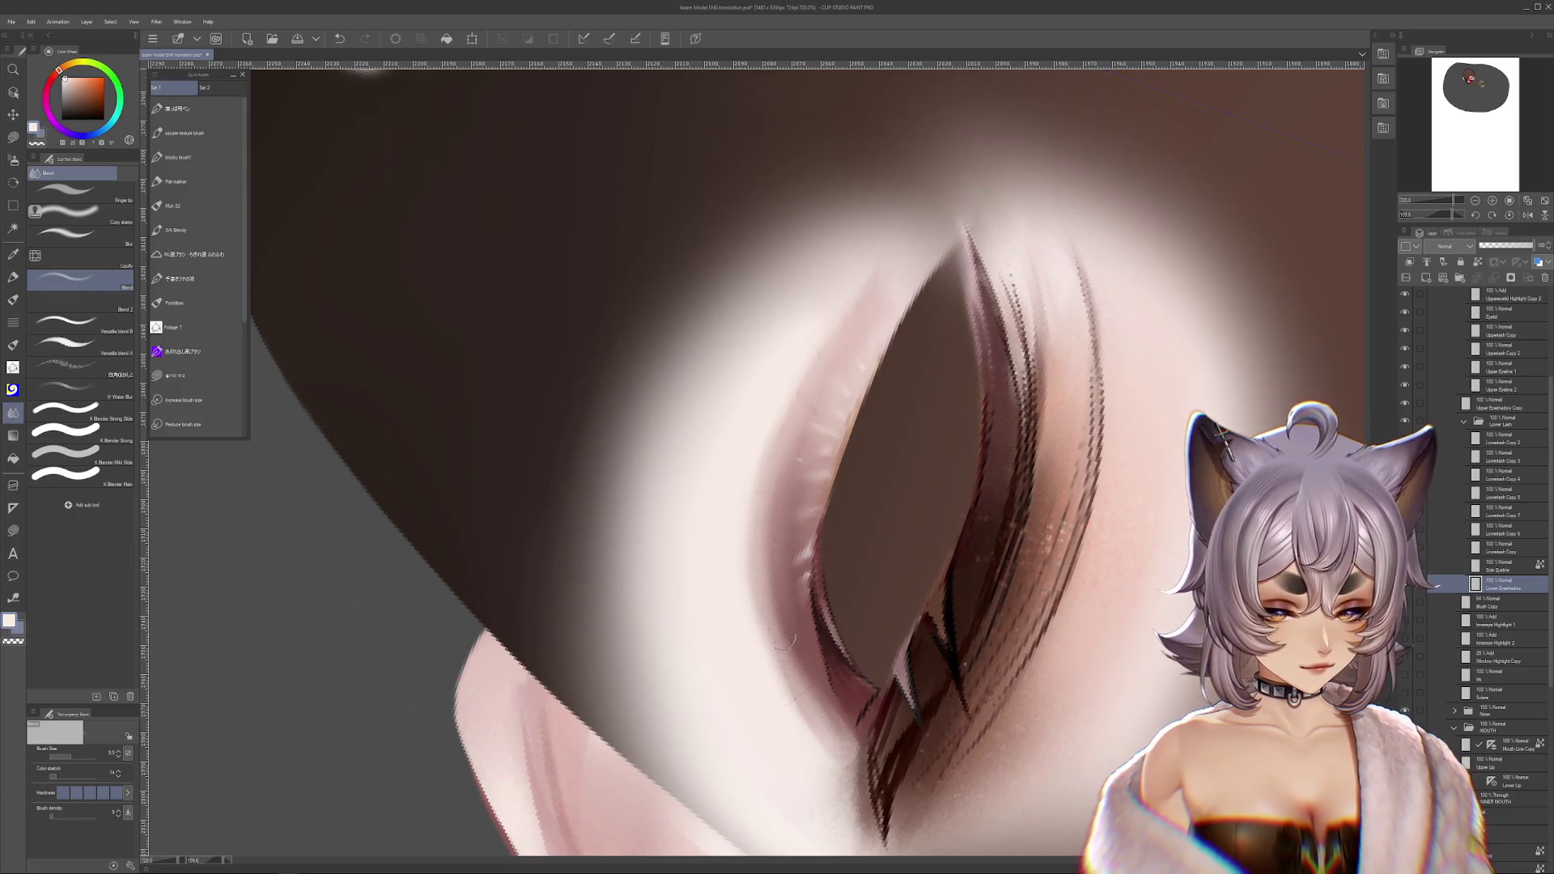
- Unmirror the canvas and rotate the view to bring the eye into position
scroll(865, 773, "up", 3)
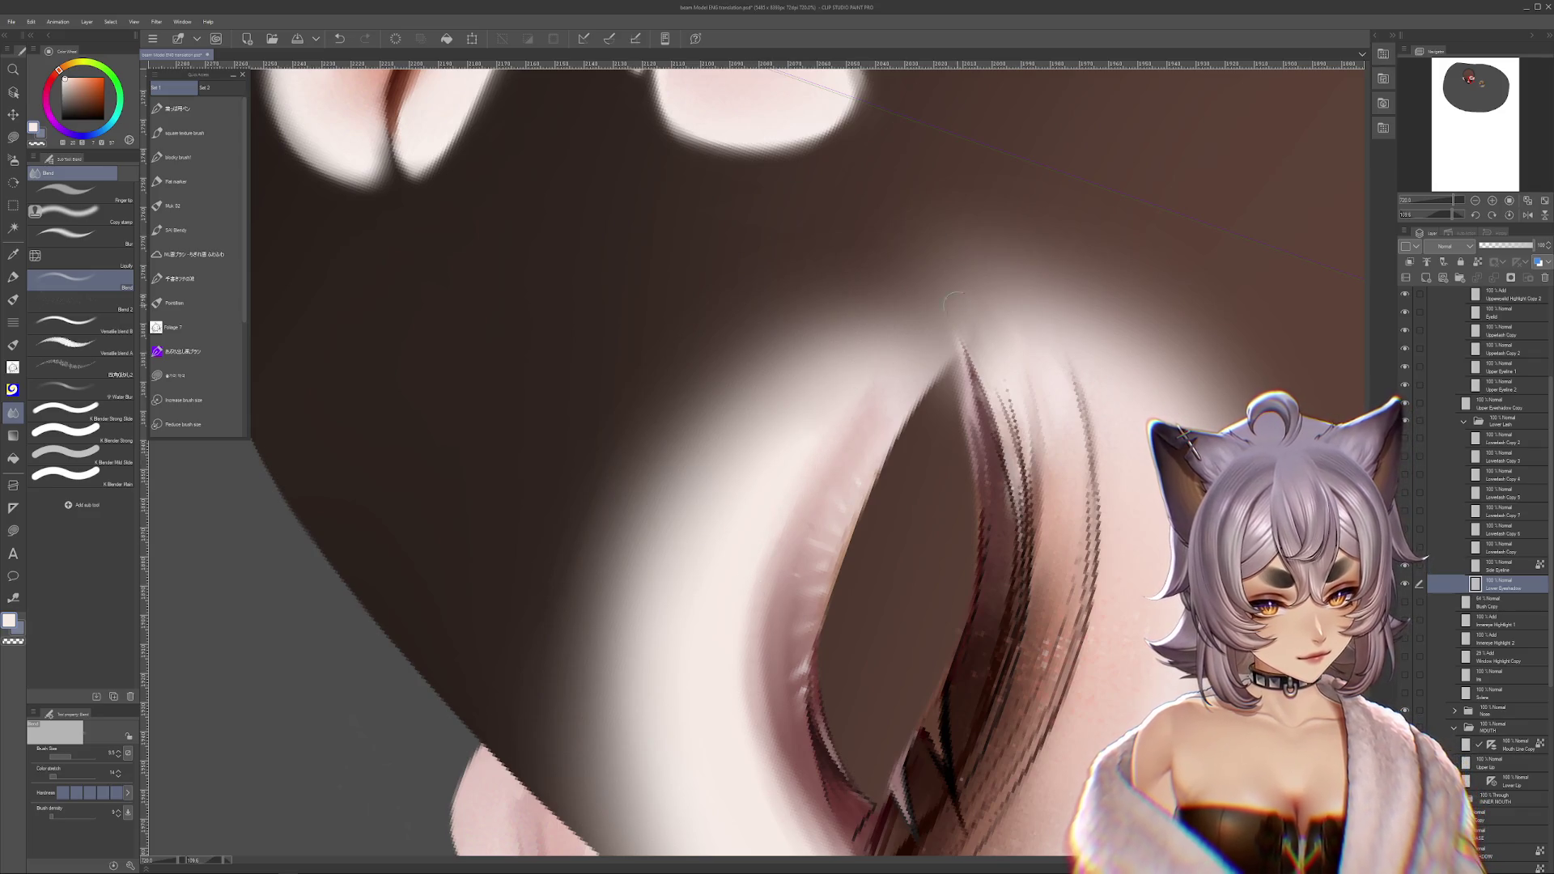
left_click_drag(954, 299, 824, 246)
key("ctrl+h")
left_click_drag(1084, 549, 894, 615)
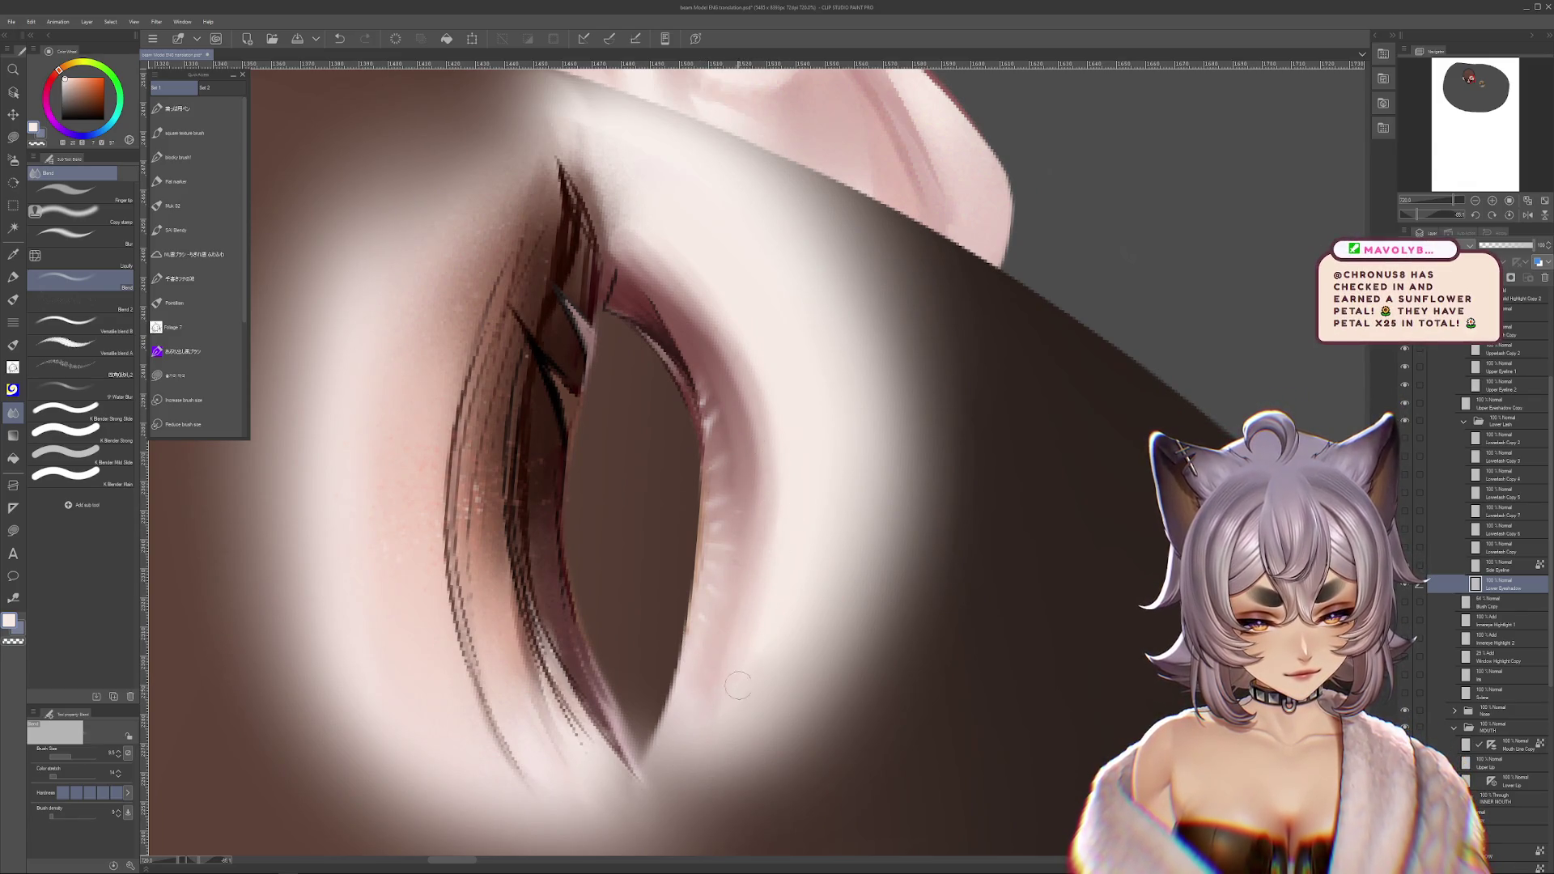
key("asciicircum")
key("asciicircum")
key("asciicircum")
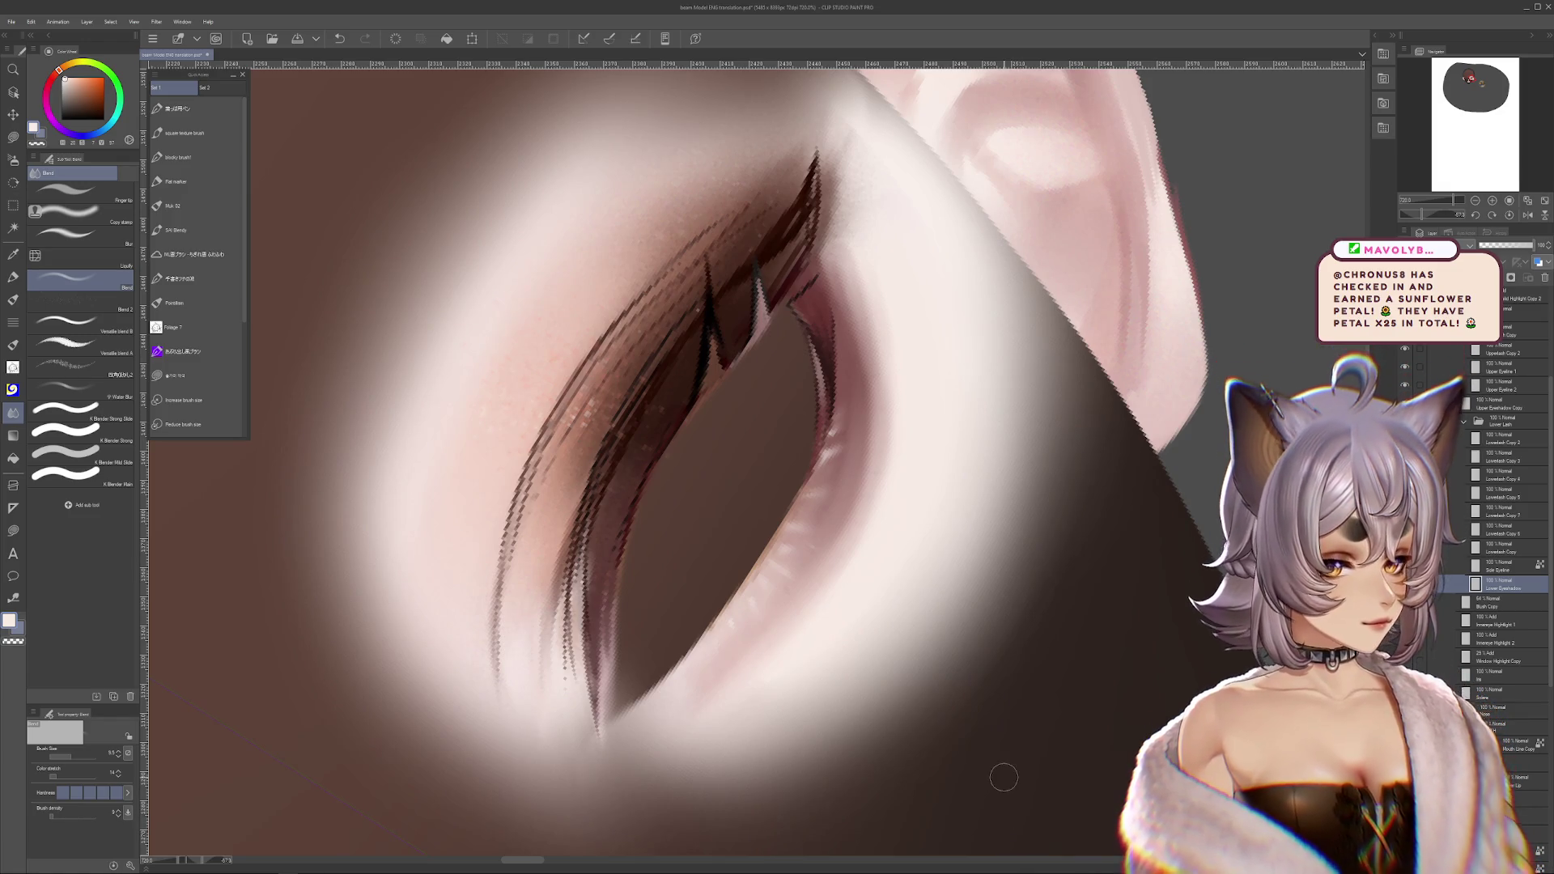
key("r")
mouse_move(1096, 648)
left_mouse_down()
mouse_move(1009, 658)
mouse_move(874, 739)
mouse_move(832, 628)
left_mouse_up()
key("j")
key("r")
mouse_move(999, 607)
left_mouse_down()
mouse_move(1065, 486)
mouse_move(1052, 518)
left_mouse_up()
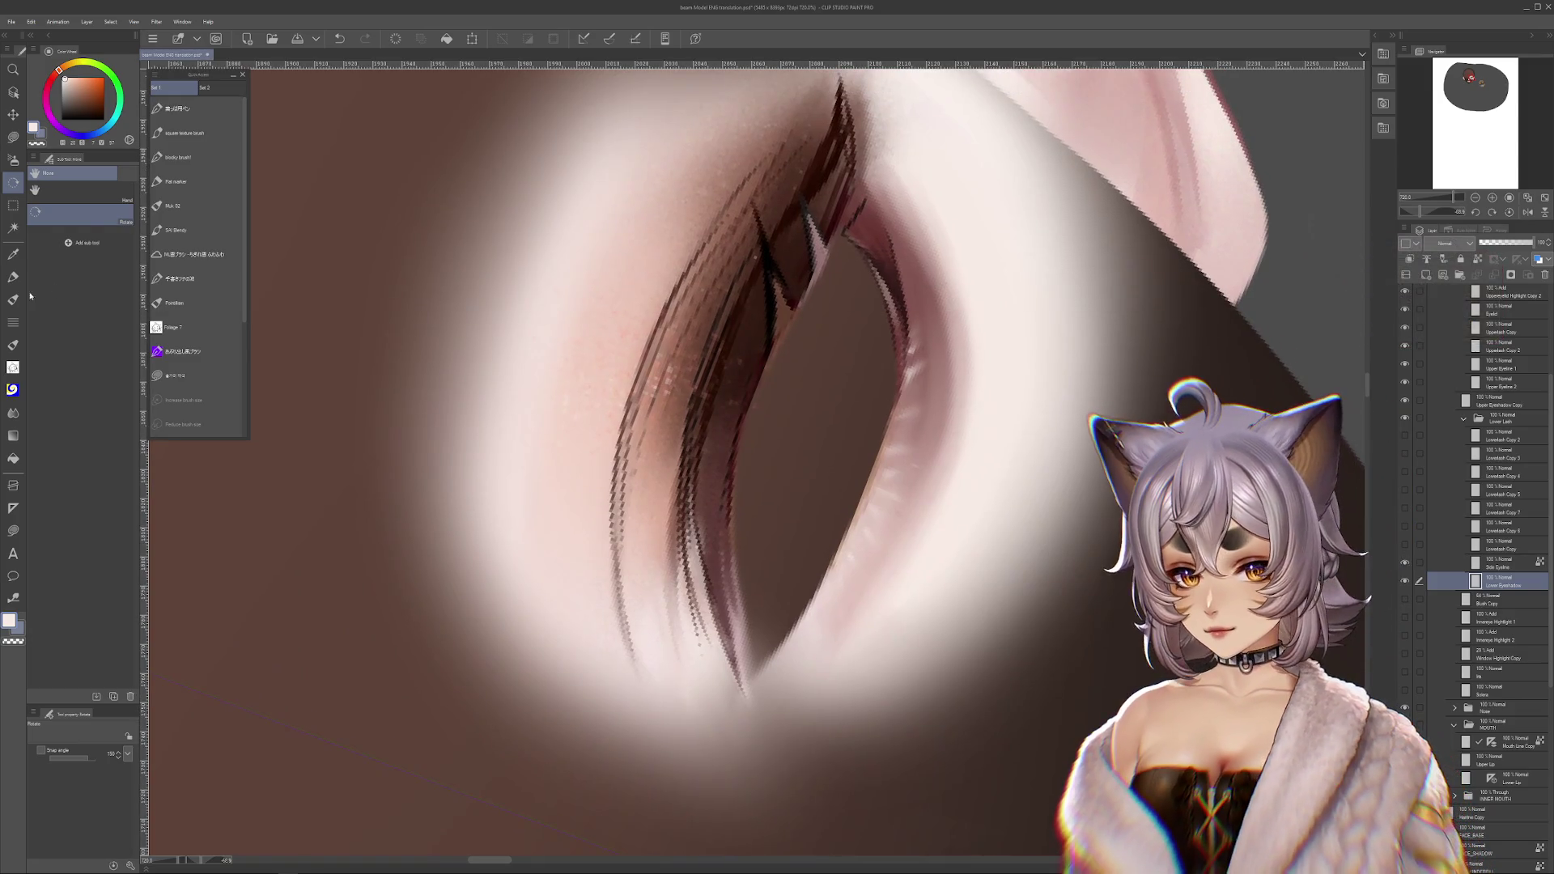
- With the flat marker pen, sample a skin pink at brush size 14.8
left_click(23, 272)
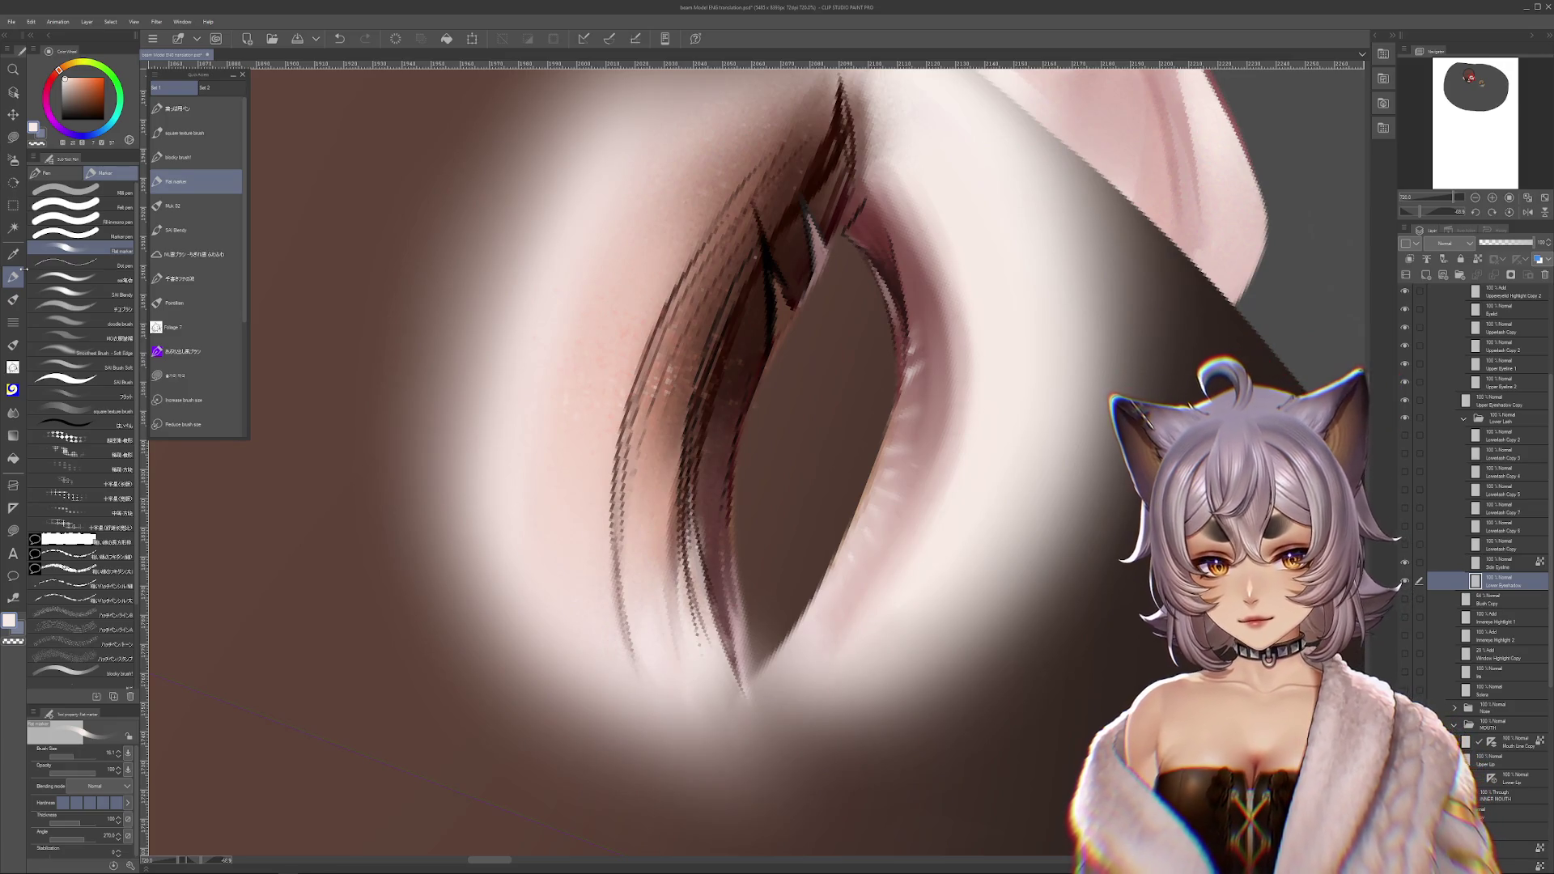
key("r")
mouse_move(1189, 518)
left_mouse_down()
mouse_move(1127, 645)
mouse_move(1044, 712)
mouse_move(854, 757)
mouse_move(822, 475)
left_mouse_up()
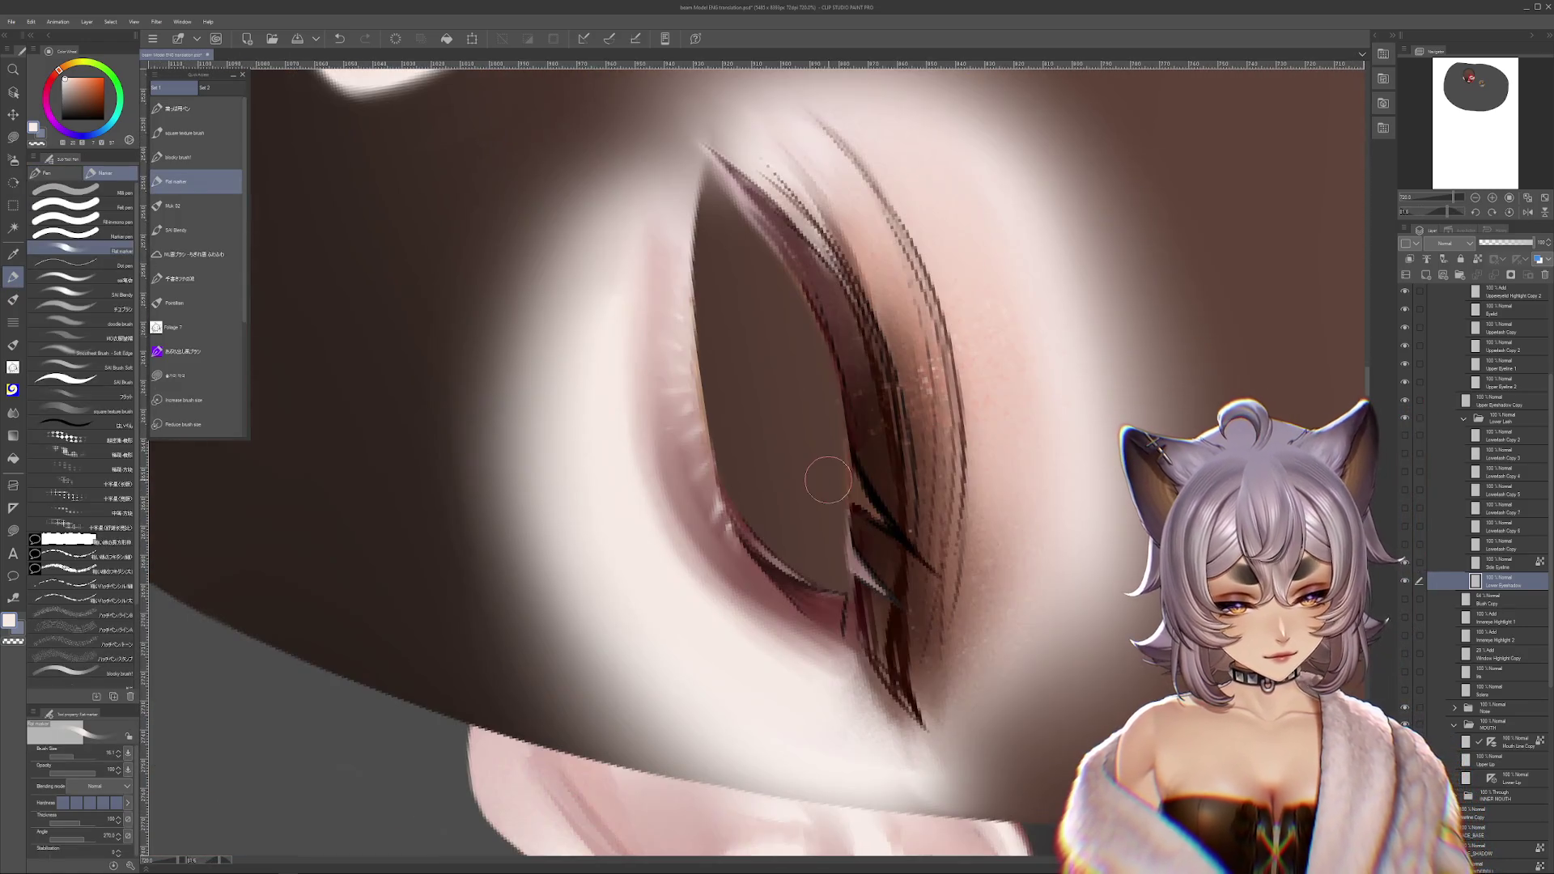
left_click(671, 455, "alt")
left_click_drag(70, 744, 68, 748)
left_click(649, 416, "alt")
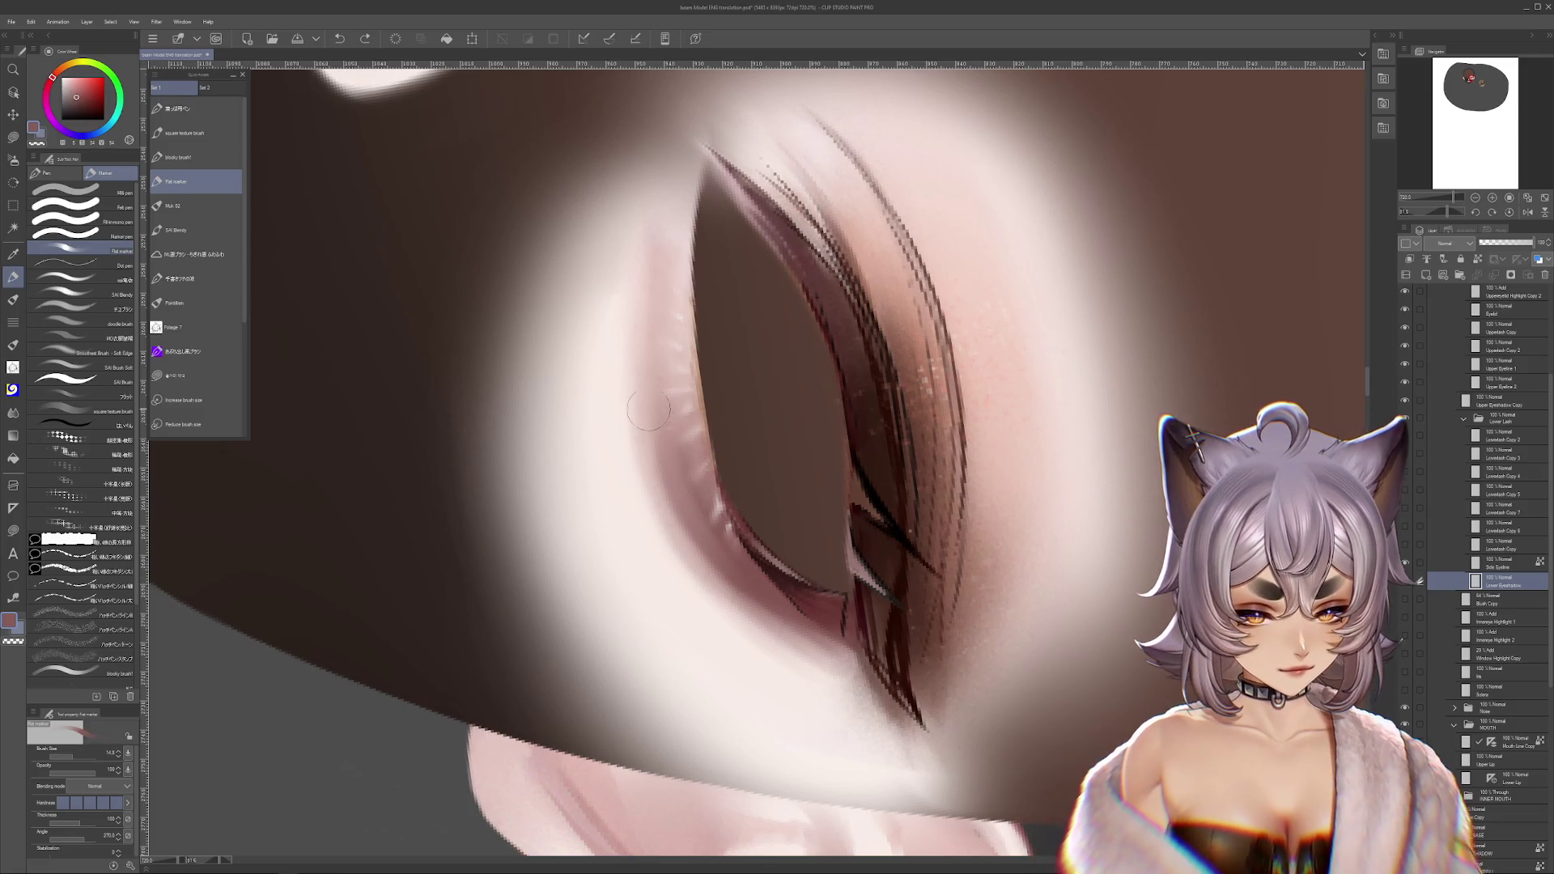
key("ctrl+z")
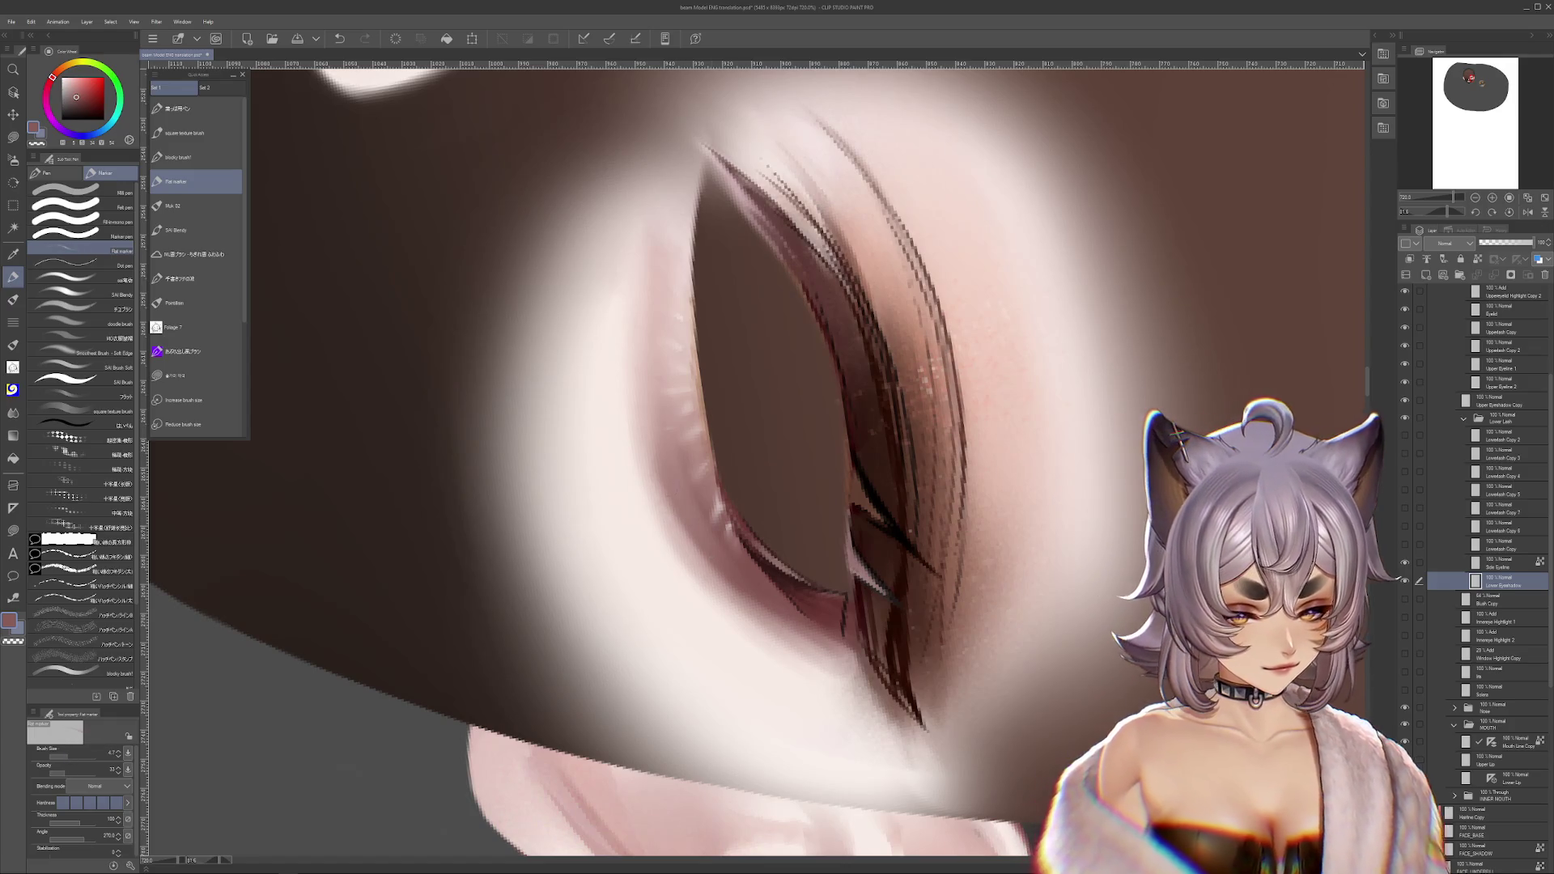
- Level the eye view and sample a light skin tone below it at brush size 6.2
left_click_drag(880, 645, 1098, 559)
scroll(1103, 516, "down", 5)
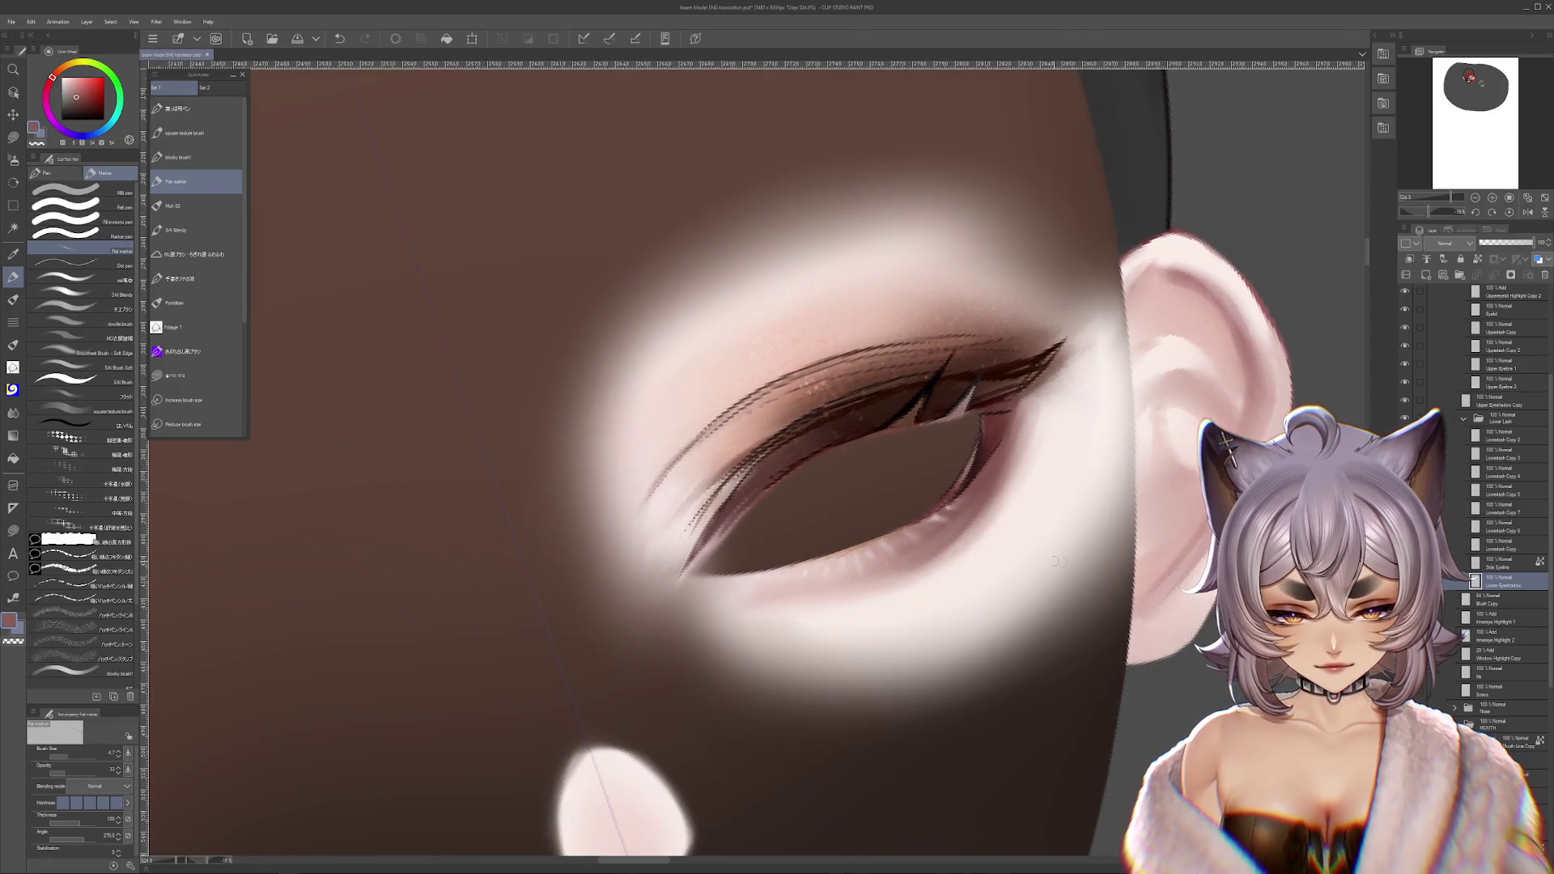
scroll(1115, 541, "up", 4)
left_click_drag(1115, 540, 996, 645)
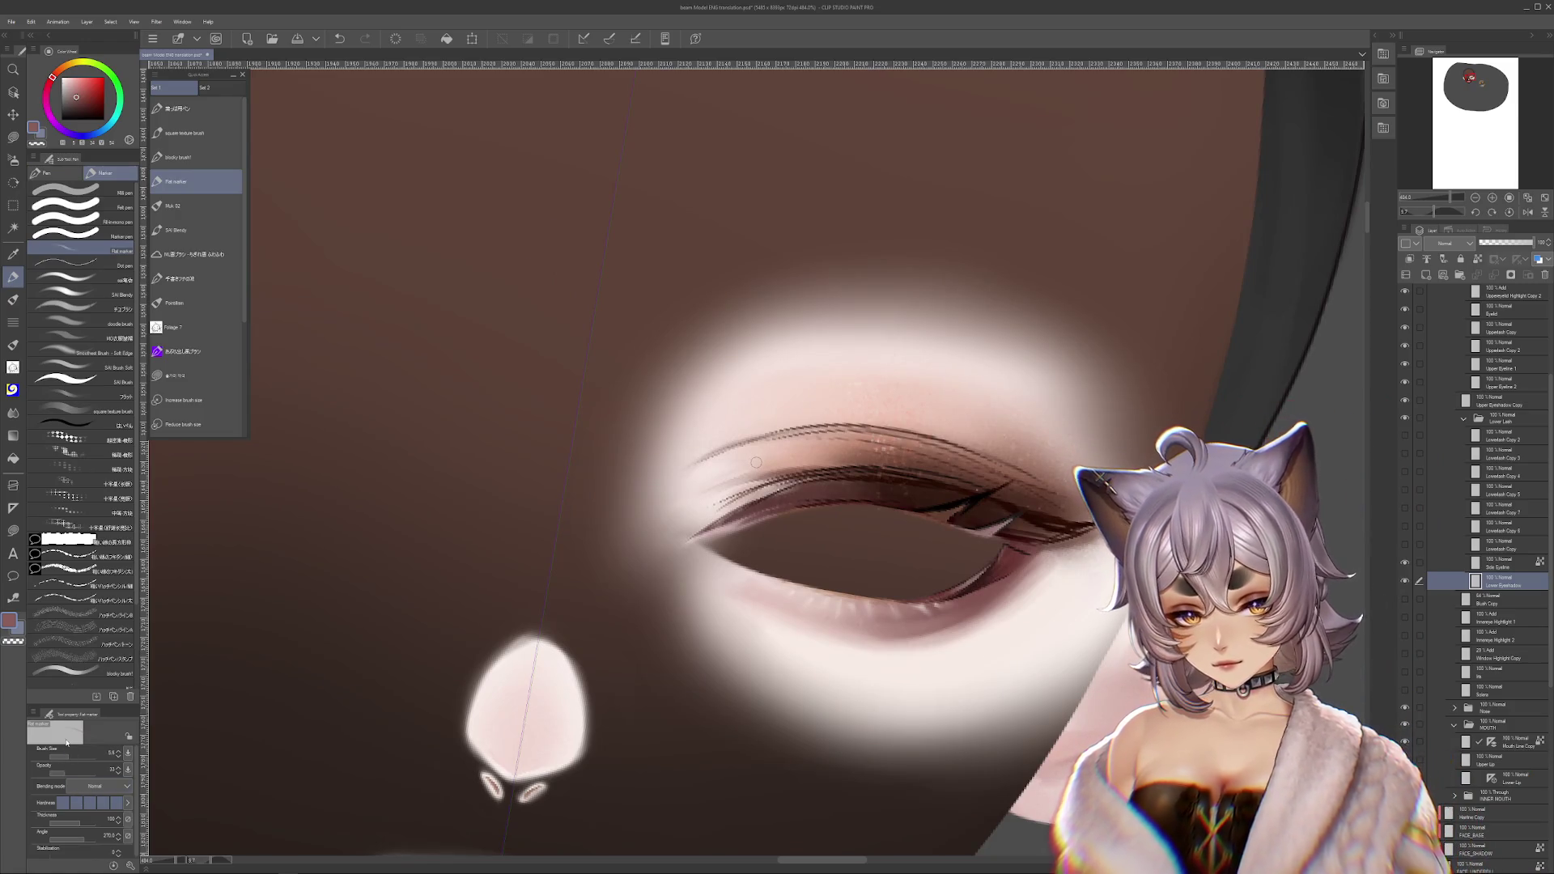
left_click(838, 650, "alt")
left_click_drag(664, 544, 658, 514)
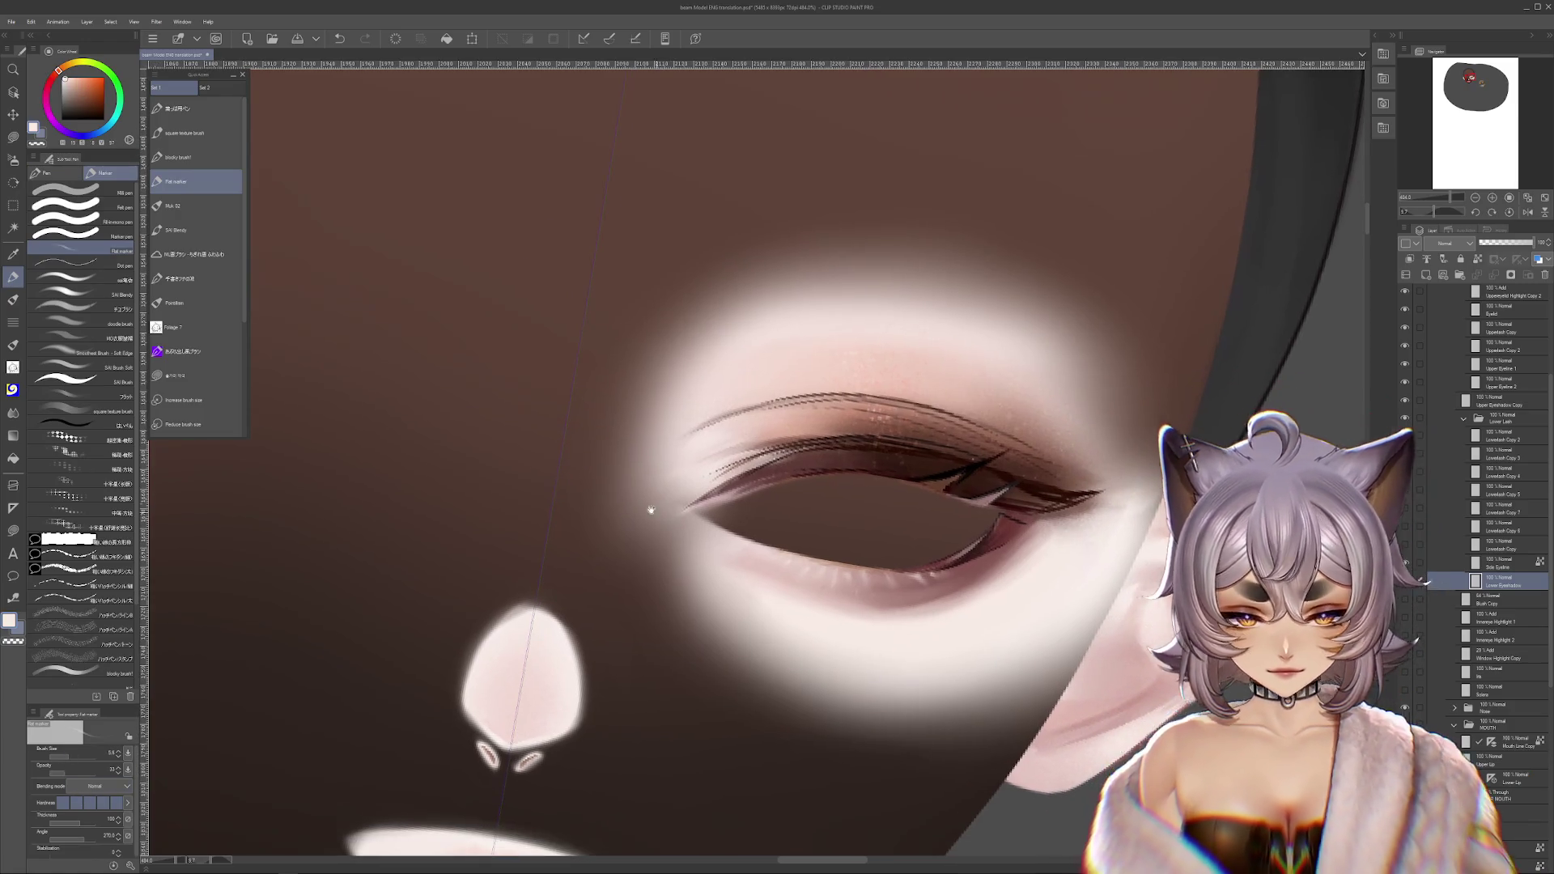
left_click(78, 759)
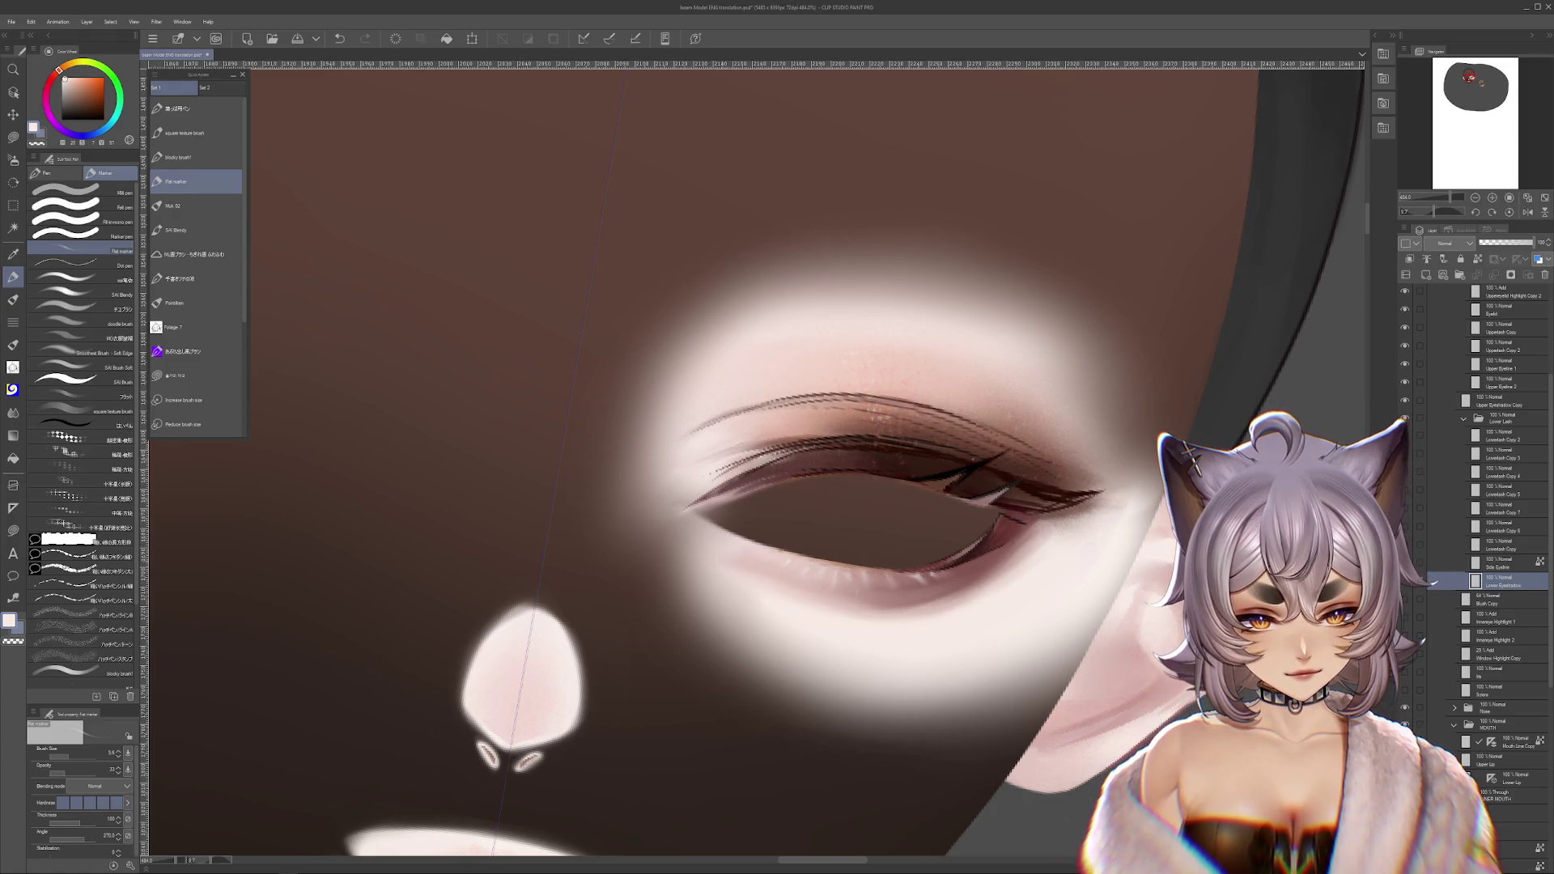
- Use Blend at size 22.9, then Blur, to remove the lower-eye glow
mouse_move(881, 611)
left_mouse_down()
mouse_move(769, 583)
mouse_move(615, 498)
mouse_move(665, 485)
mouse_move(684, 522)
left_mouse_up()
key("j")
left_click_drag(82, 757, 99, 757)
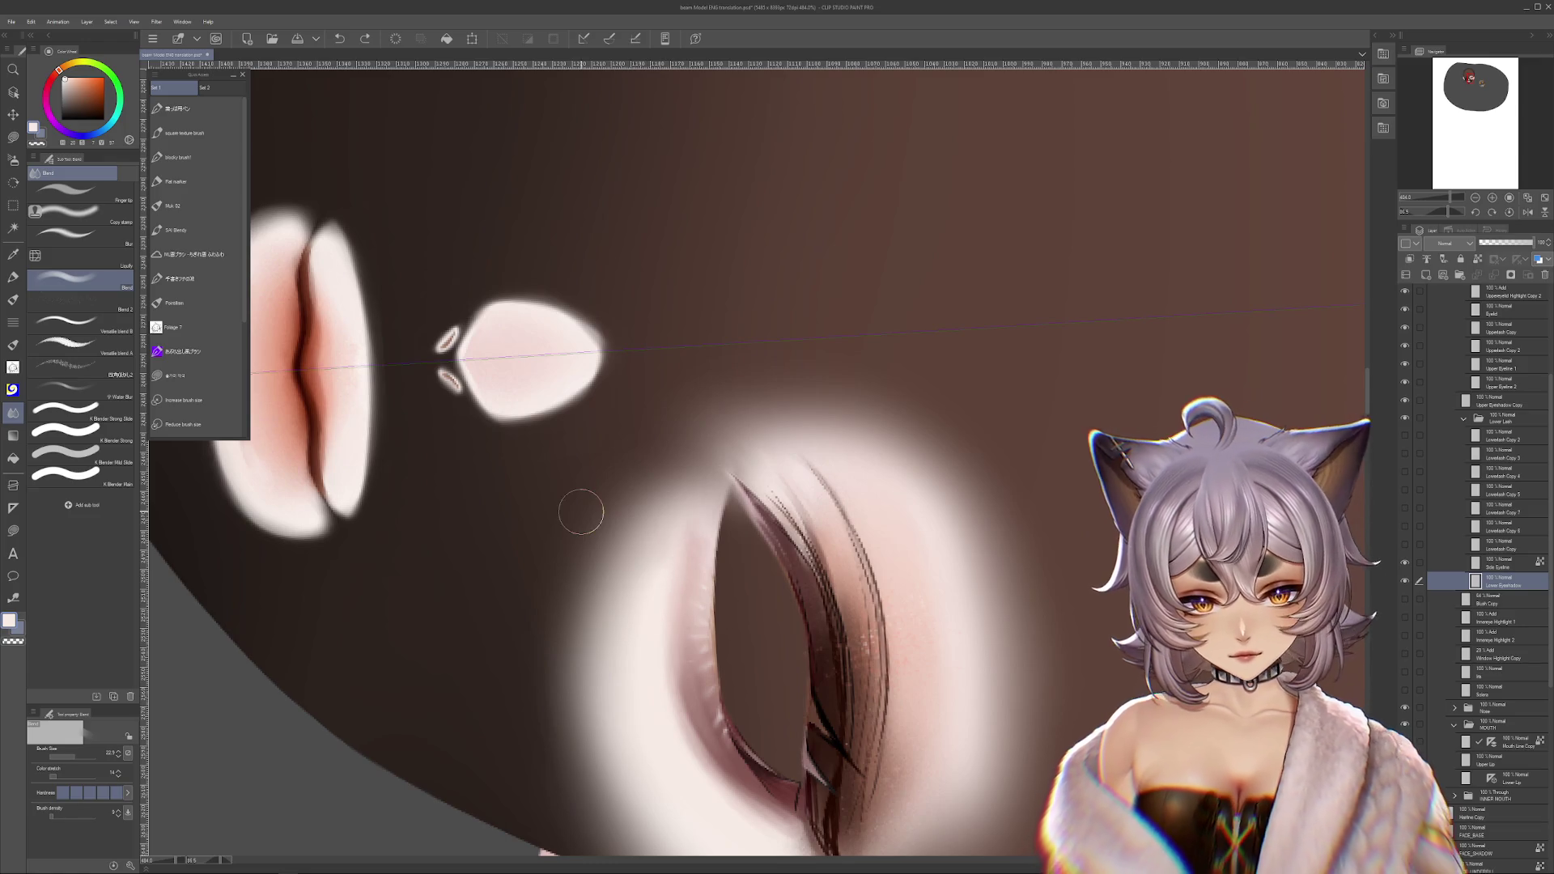
key("j")
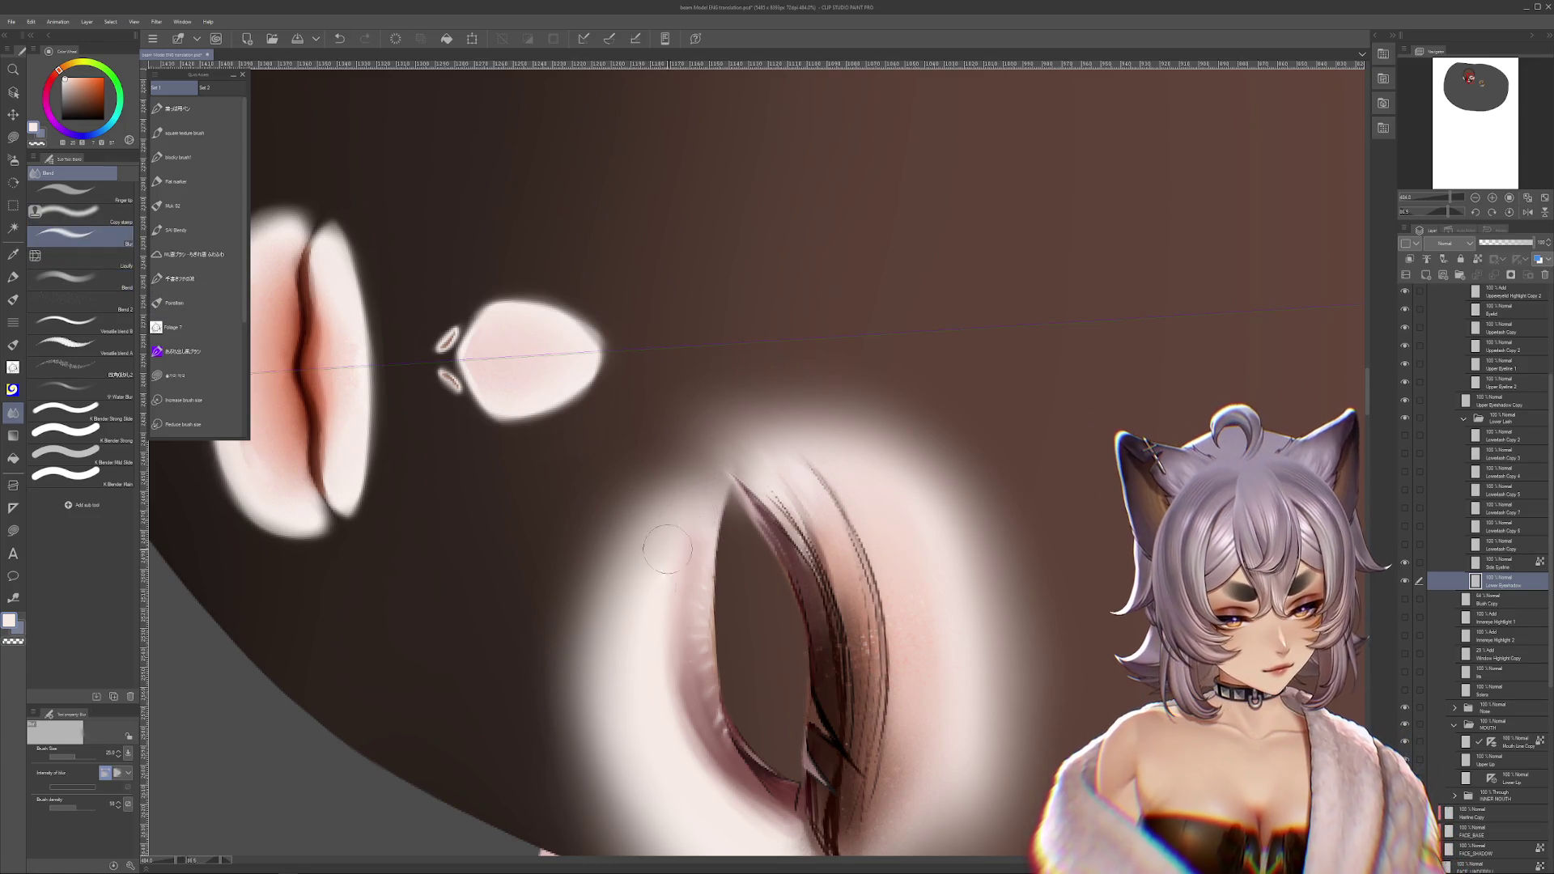
left_click_drag(652, 709, 789, 581)
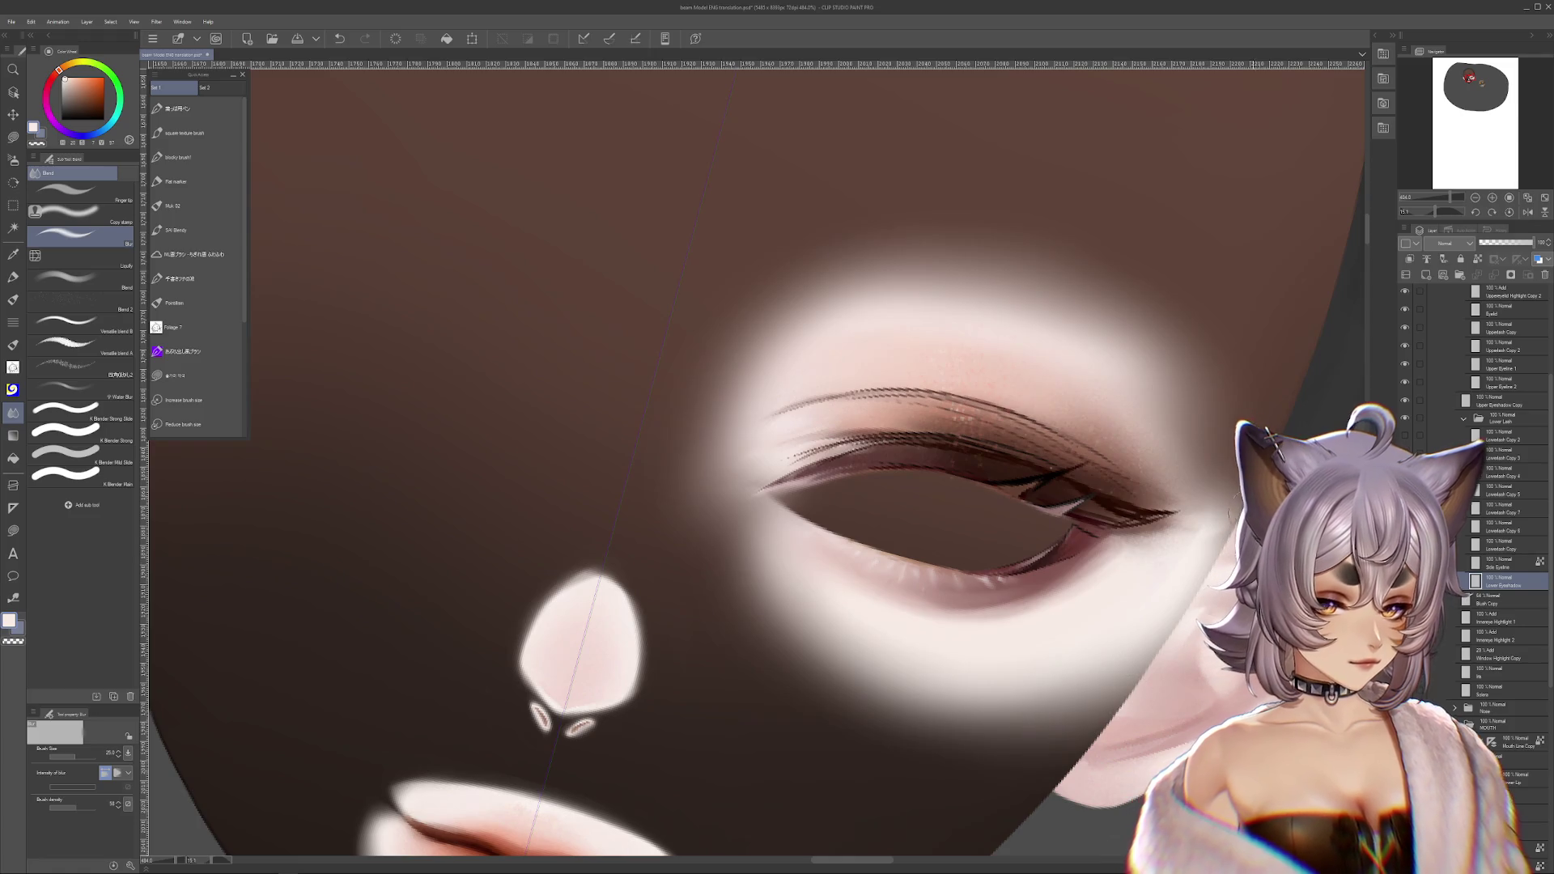
left_click_drag(1201, 541, 1161, 548)
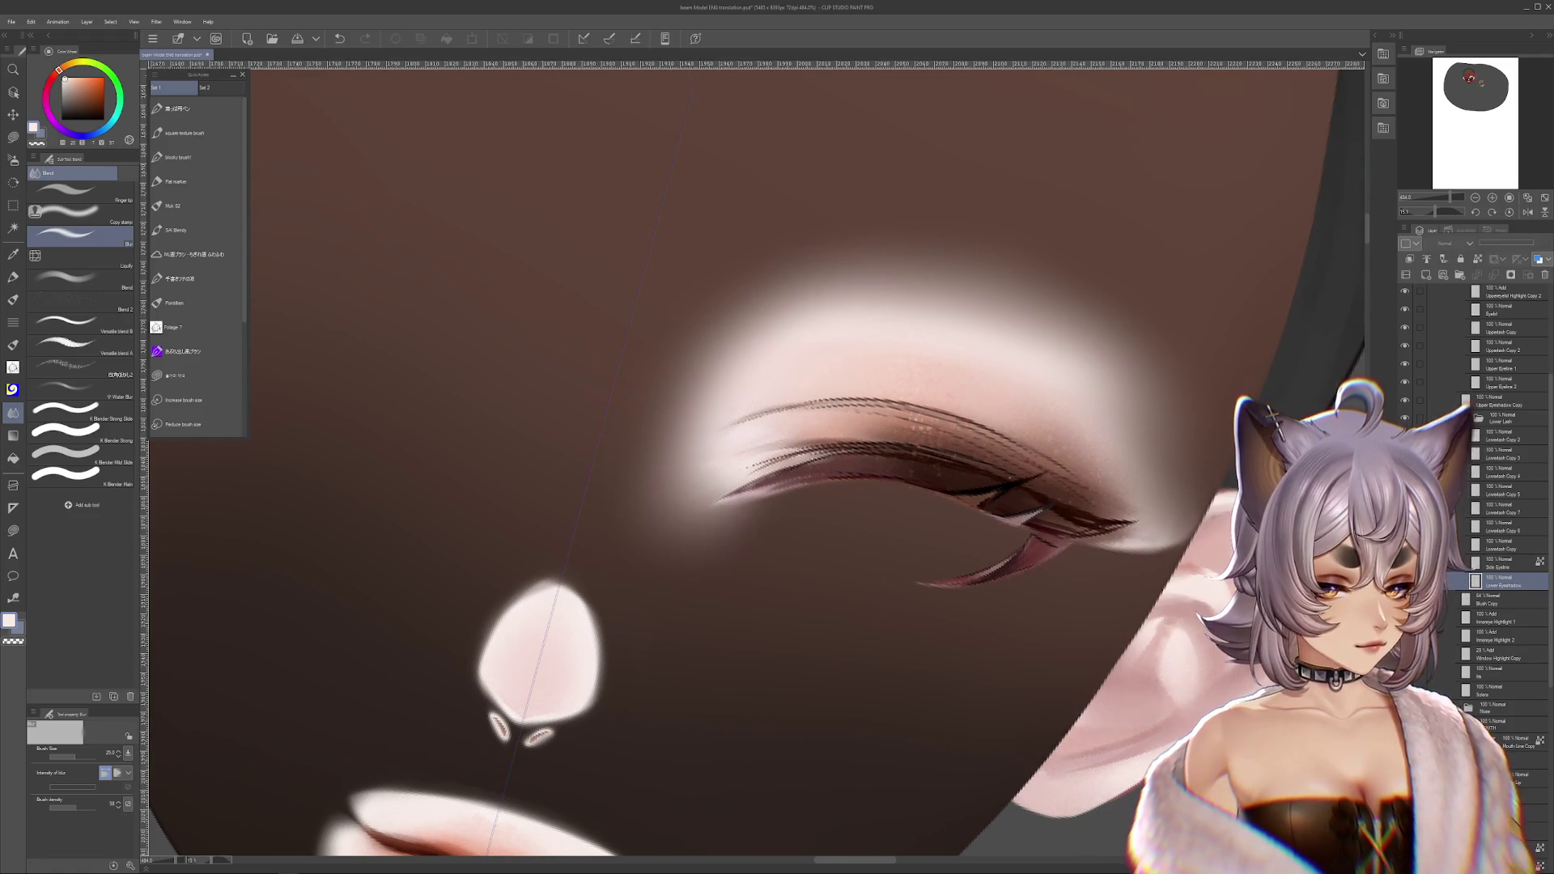
key("ctrl+z")
key("ctrl+y")
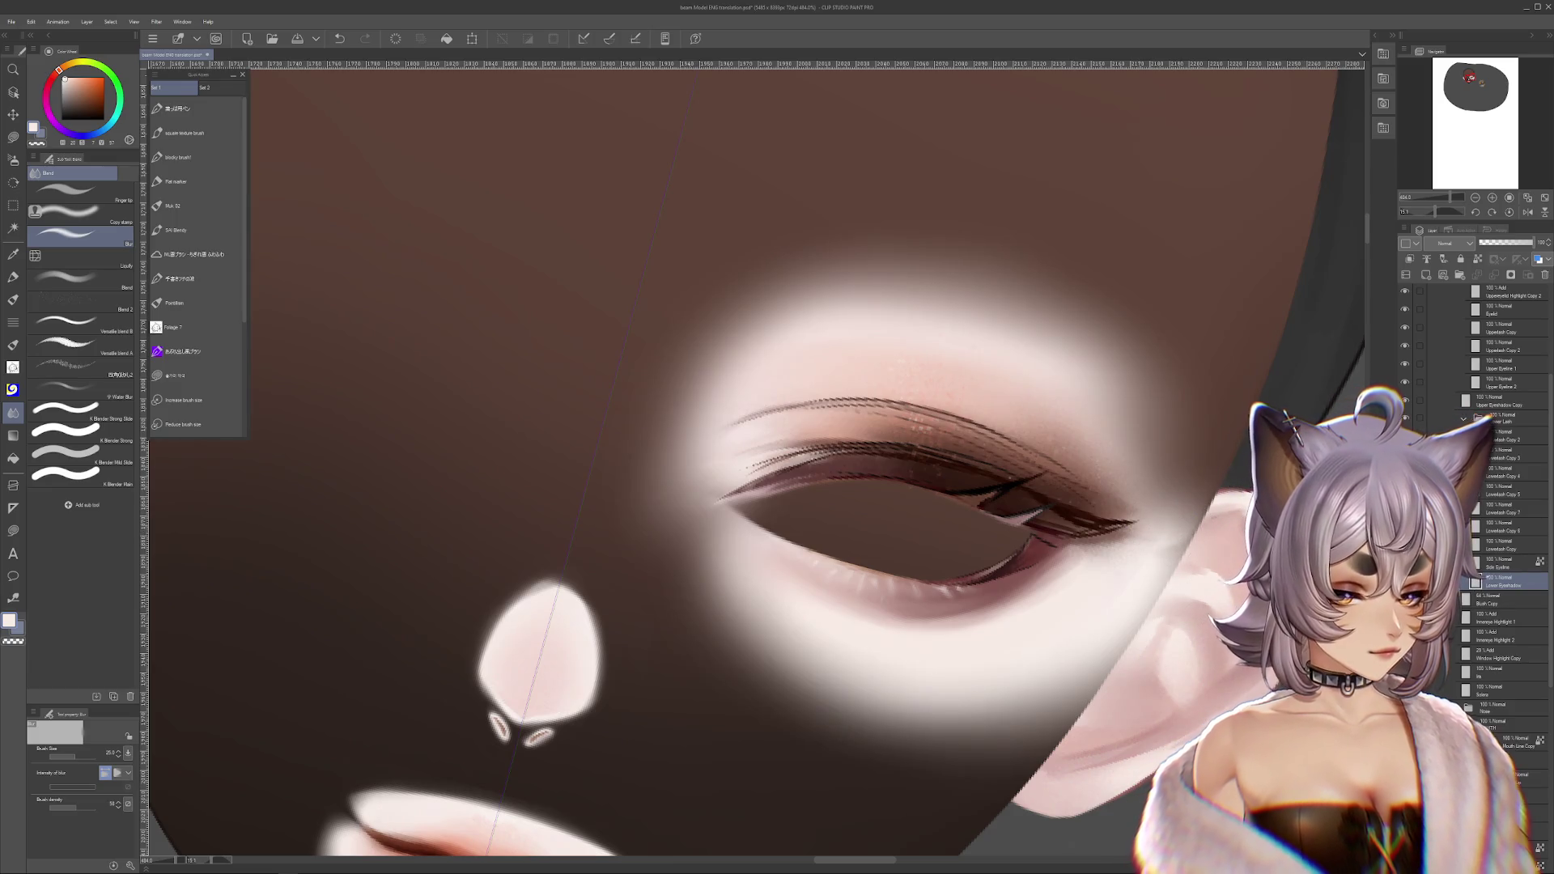
key("r")
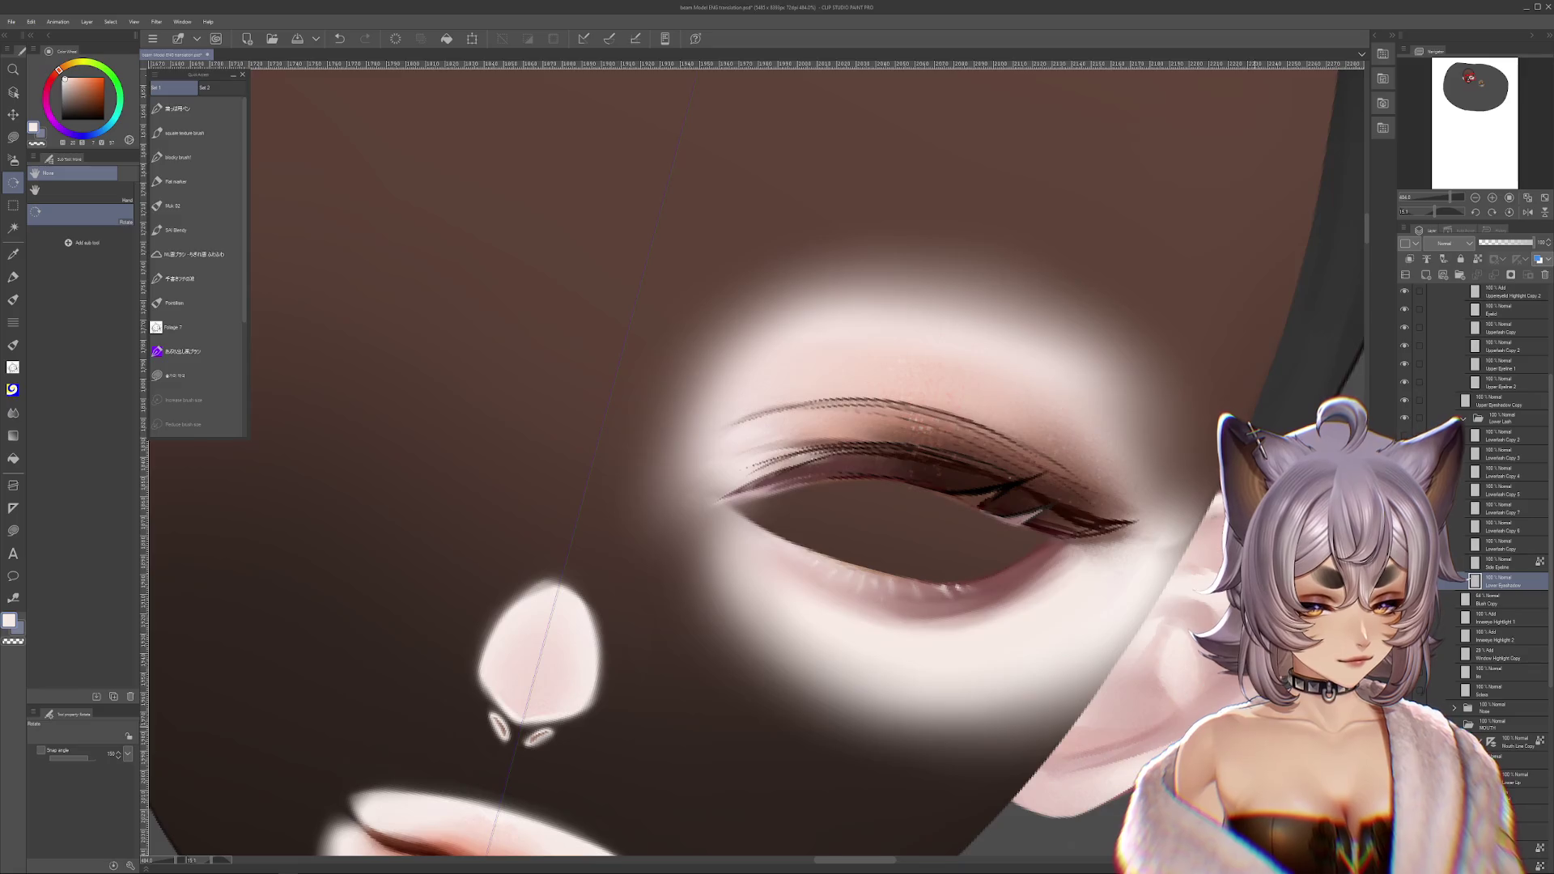
key("j")
key("ctrl+z")
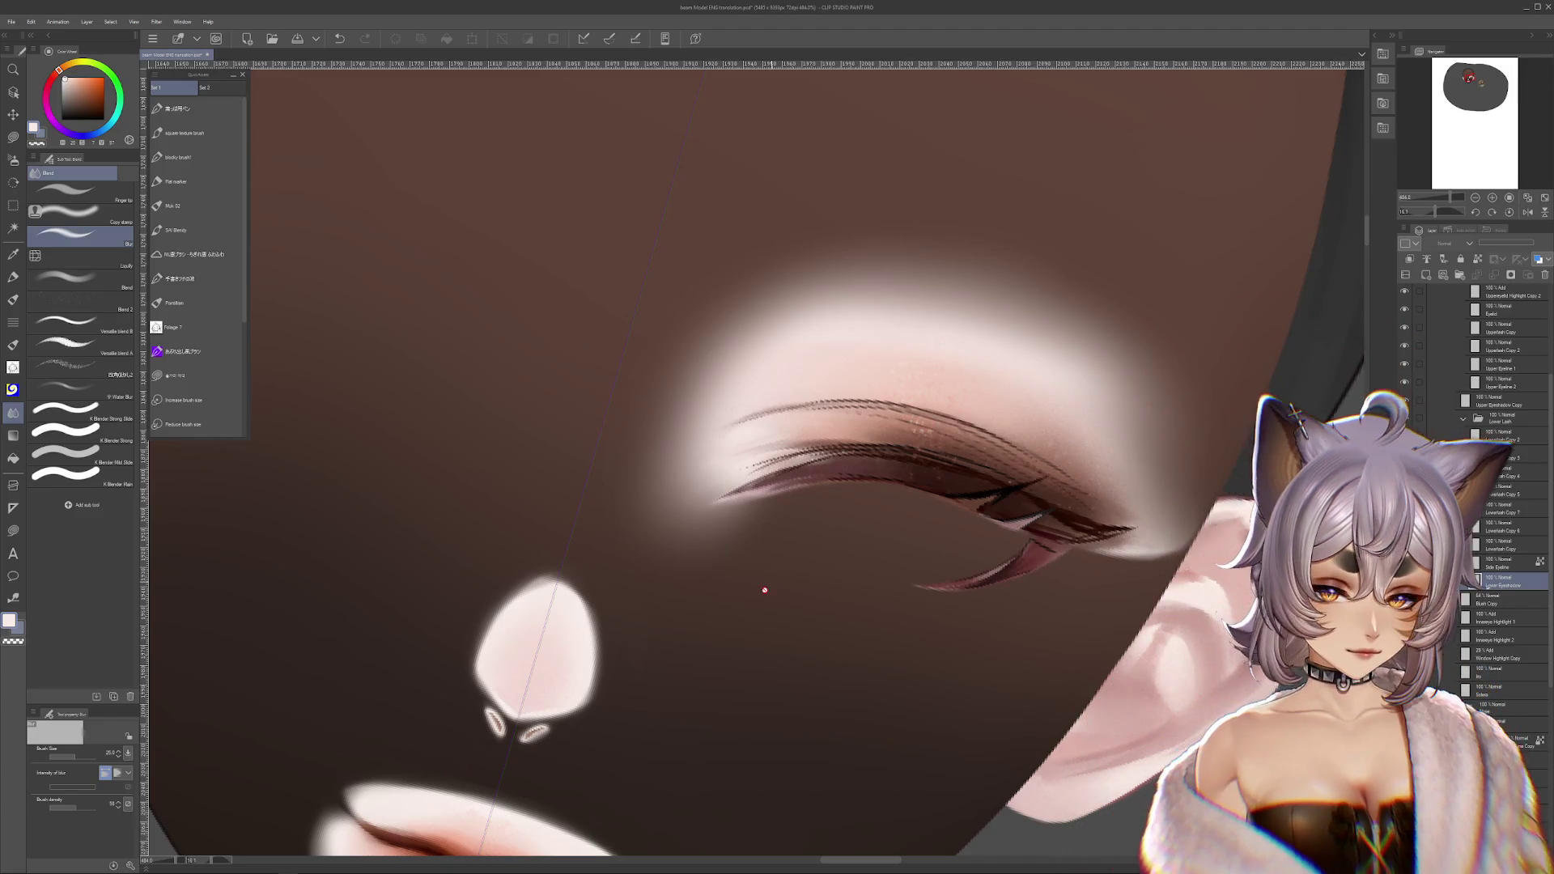
scroll(809, 566, "up", 3)
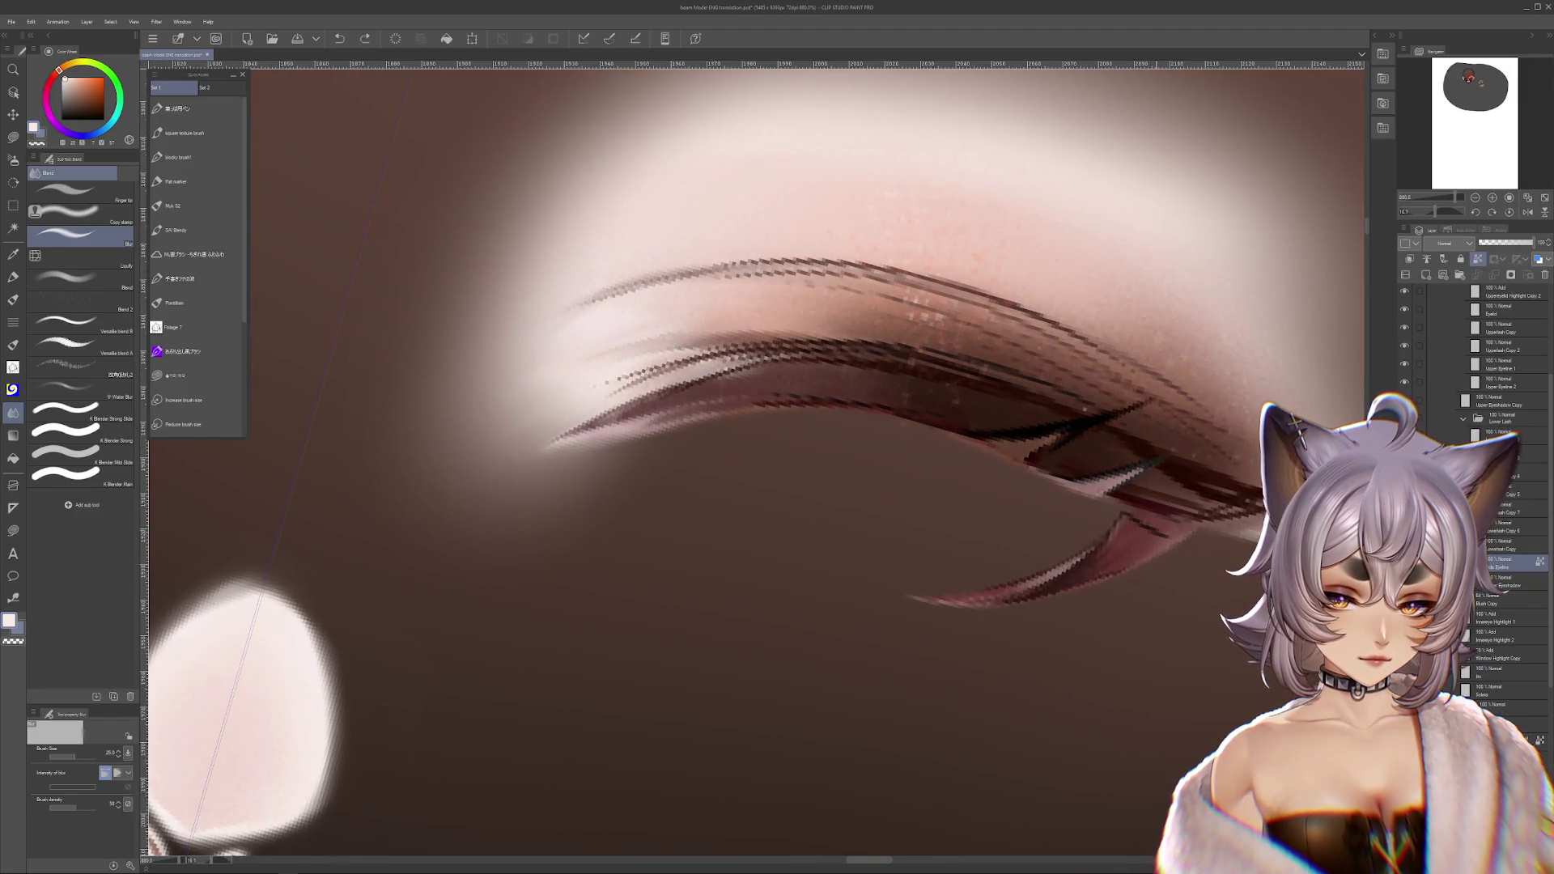
- Zoom in along the lash and toggle the upper skin and lash strokes to check them
scroll(1157, 516, "up", 2)
left_click_drag(810, 486, 773, 502)
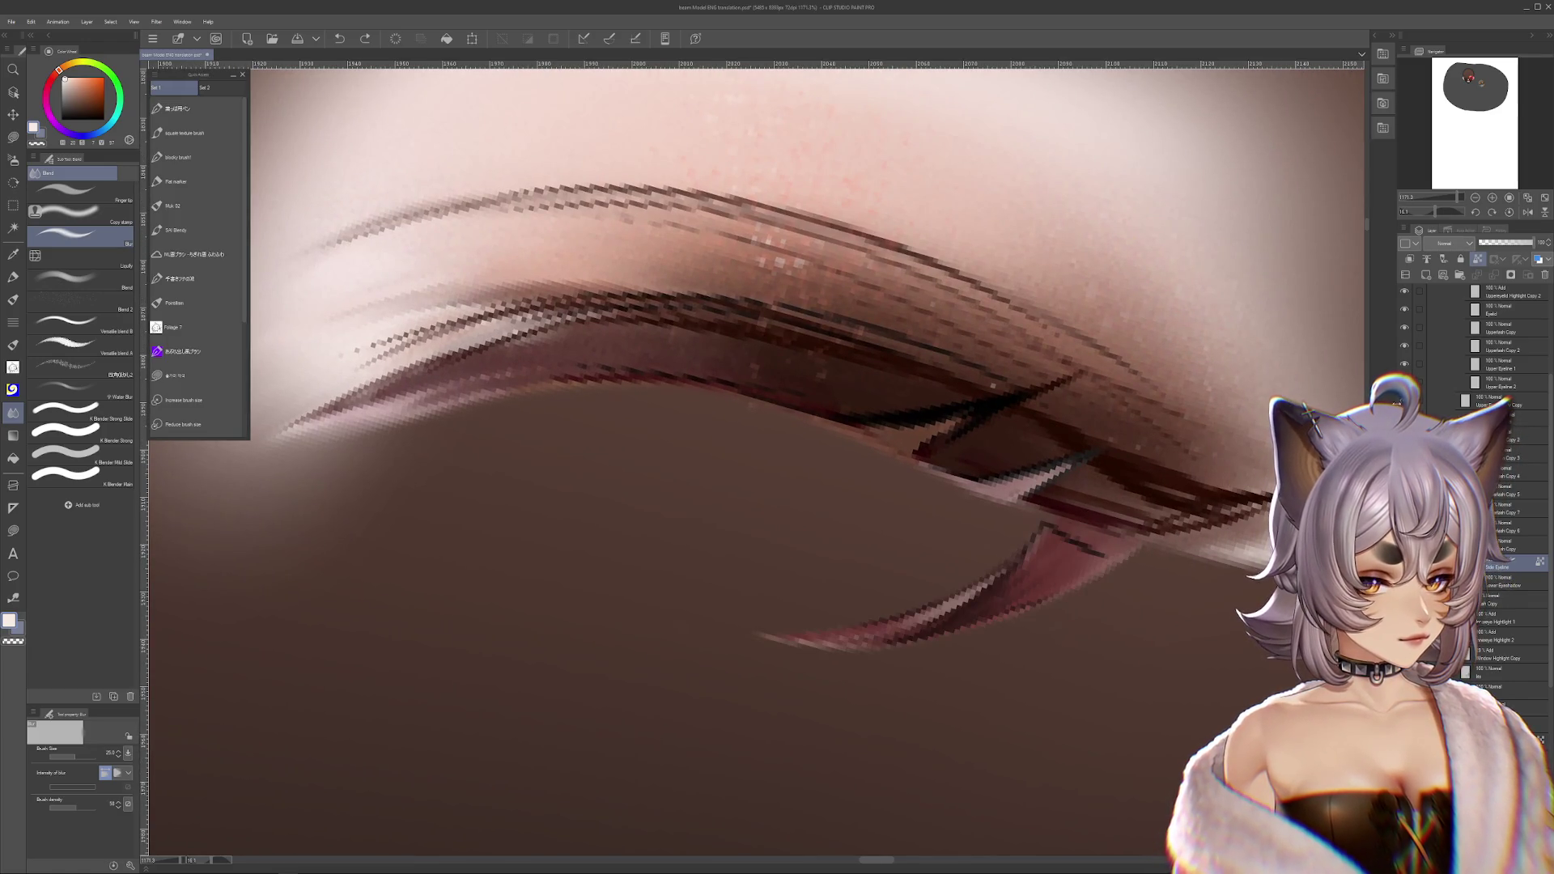
left_click(1404, 382)
left_click(1404, 382)
scroll(1481, 364, "up", 1)
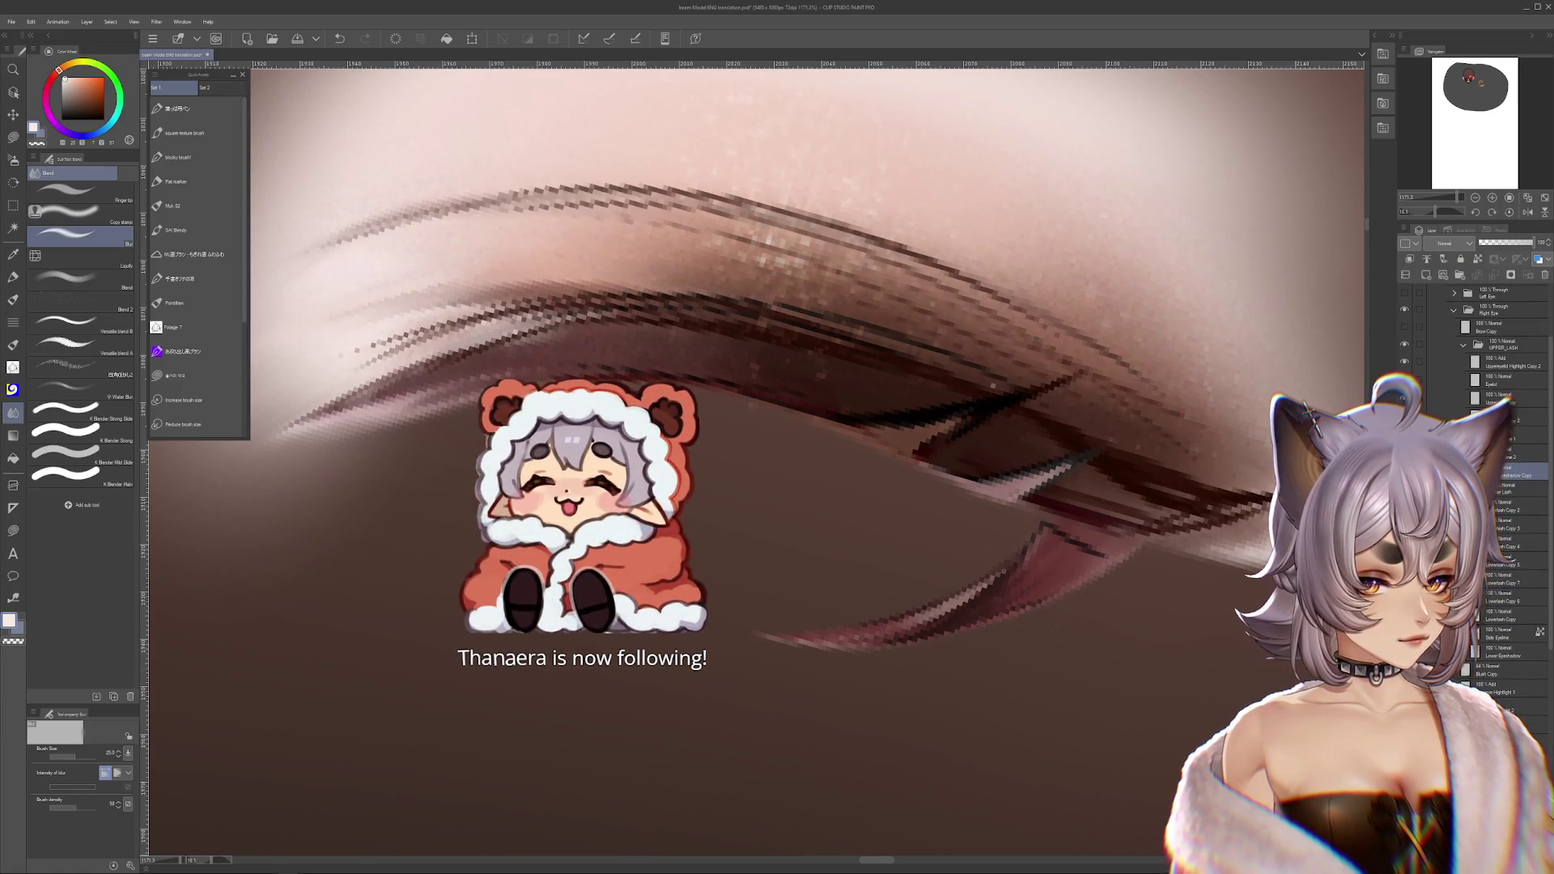
scroll(1505, 486, "up", 1)
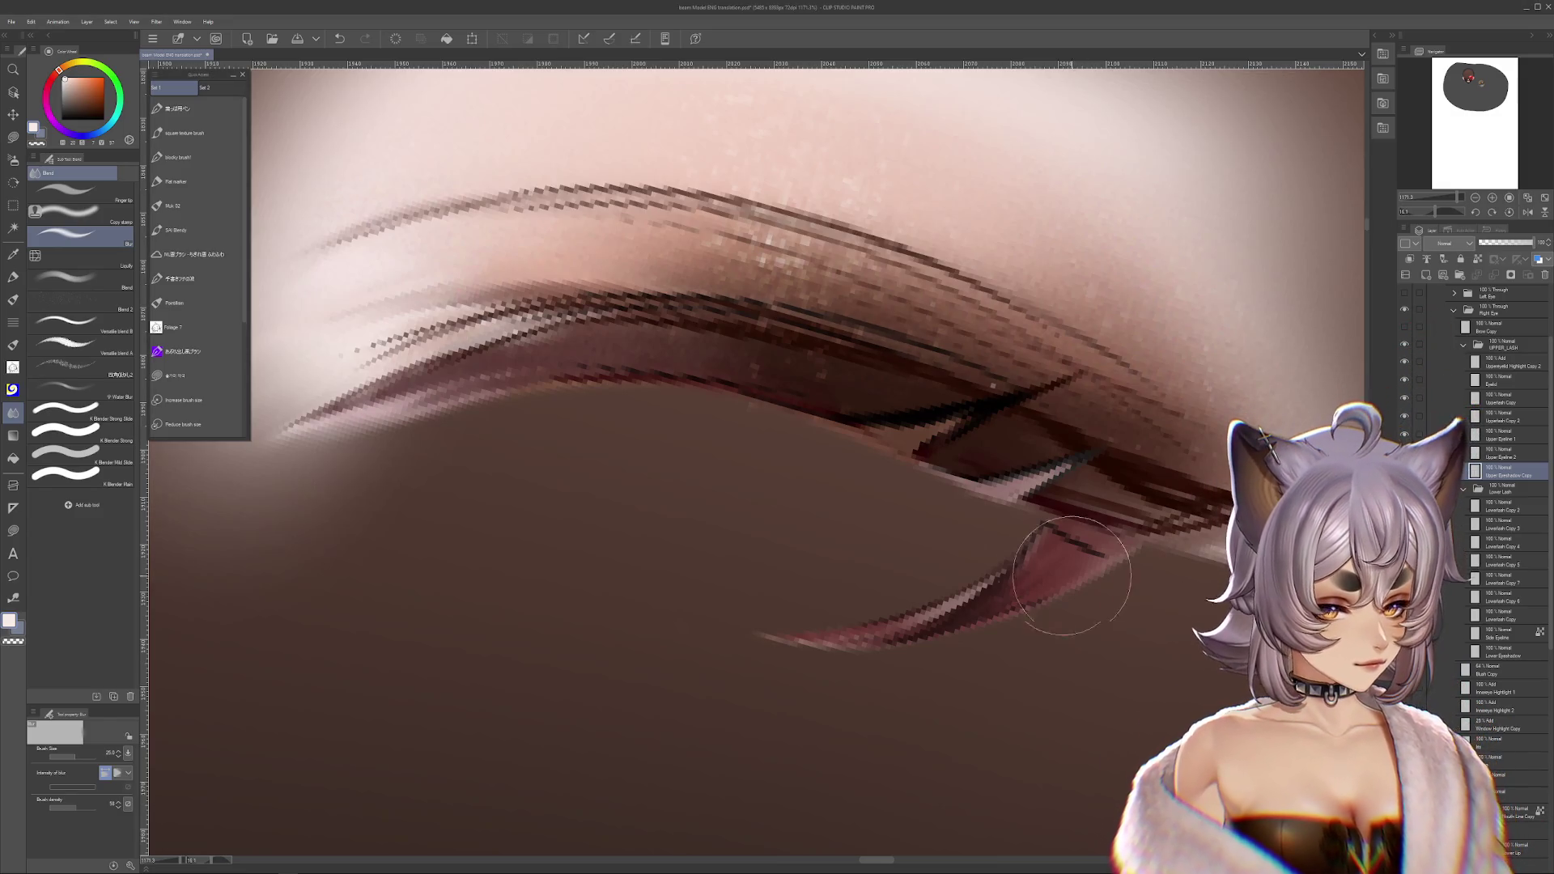
- On the Side Eyeline layer, take the Muk 02 brush at size 2.1 with a lash red
left_click(1504, 633)
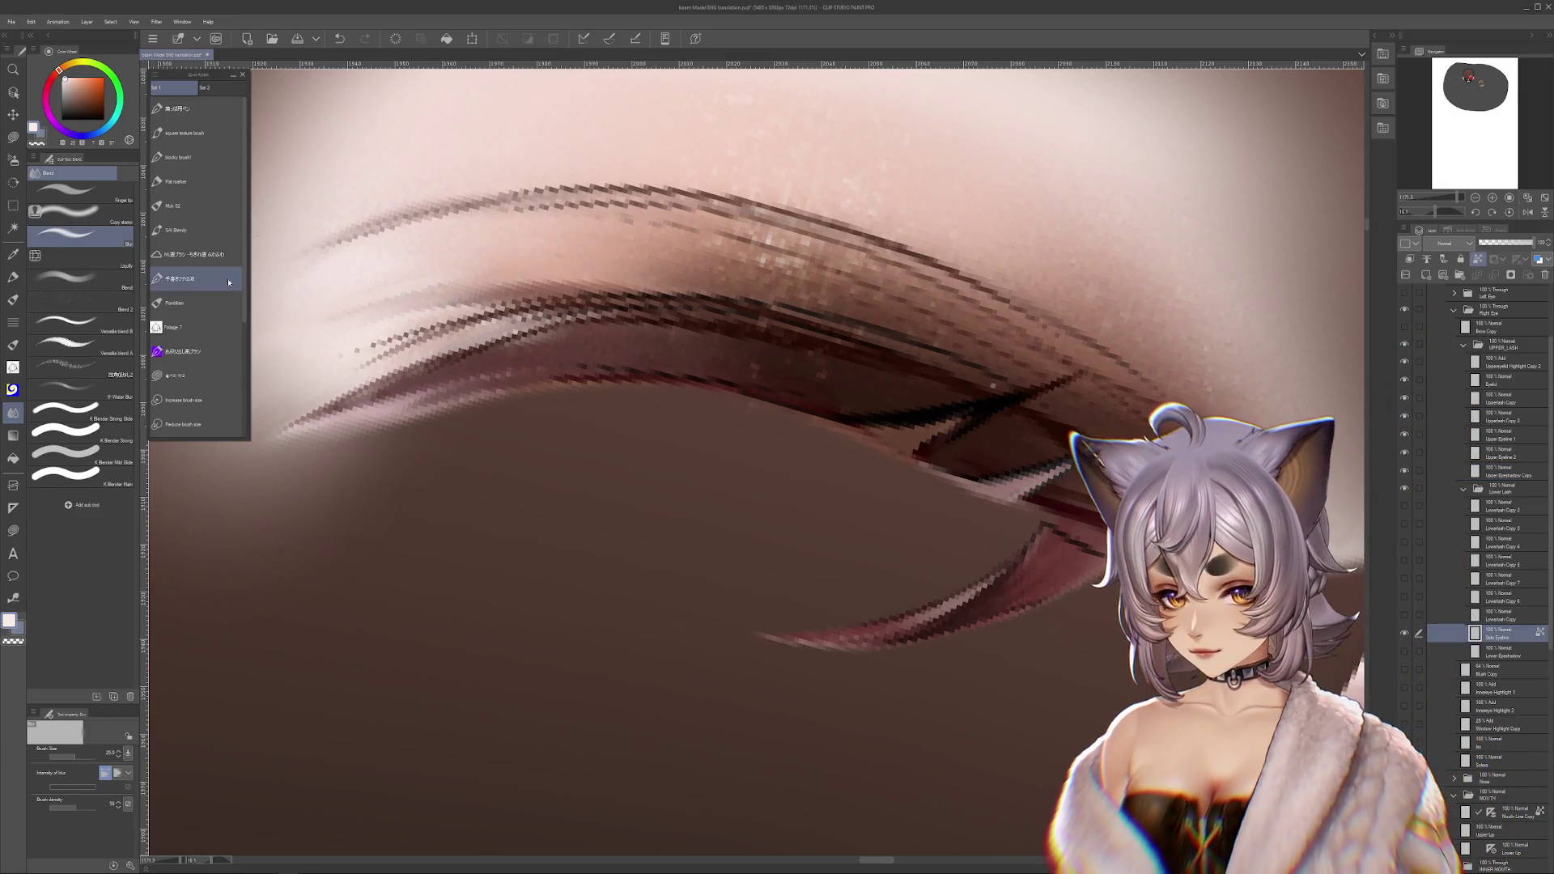
left_click(194, 205)
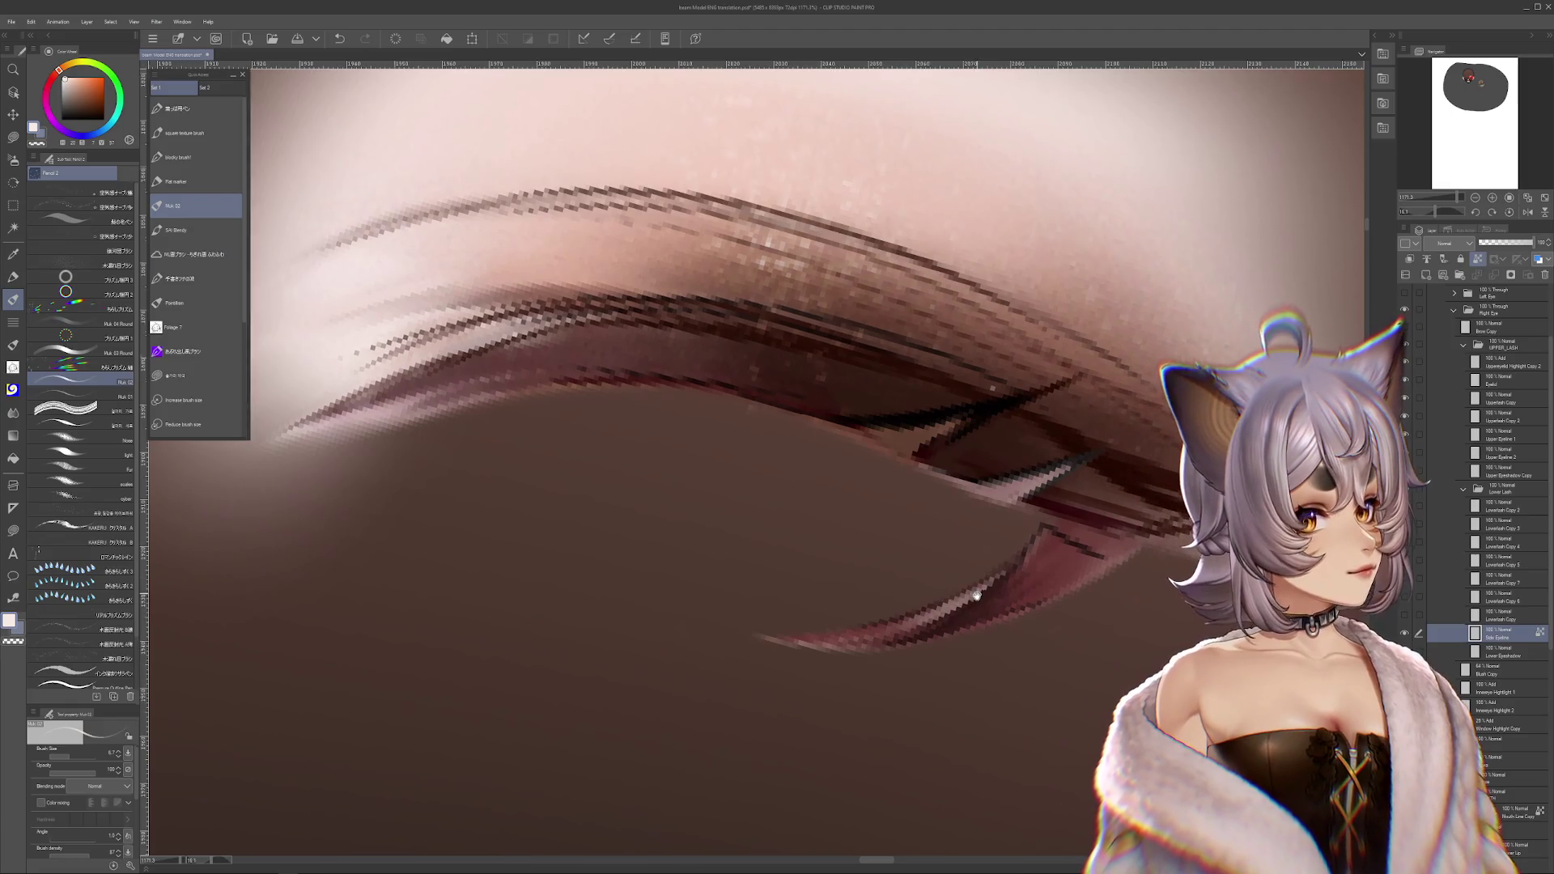
left_click_drag(1019, 554, 976, 595)
left_click(997, 605, "alt")
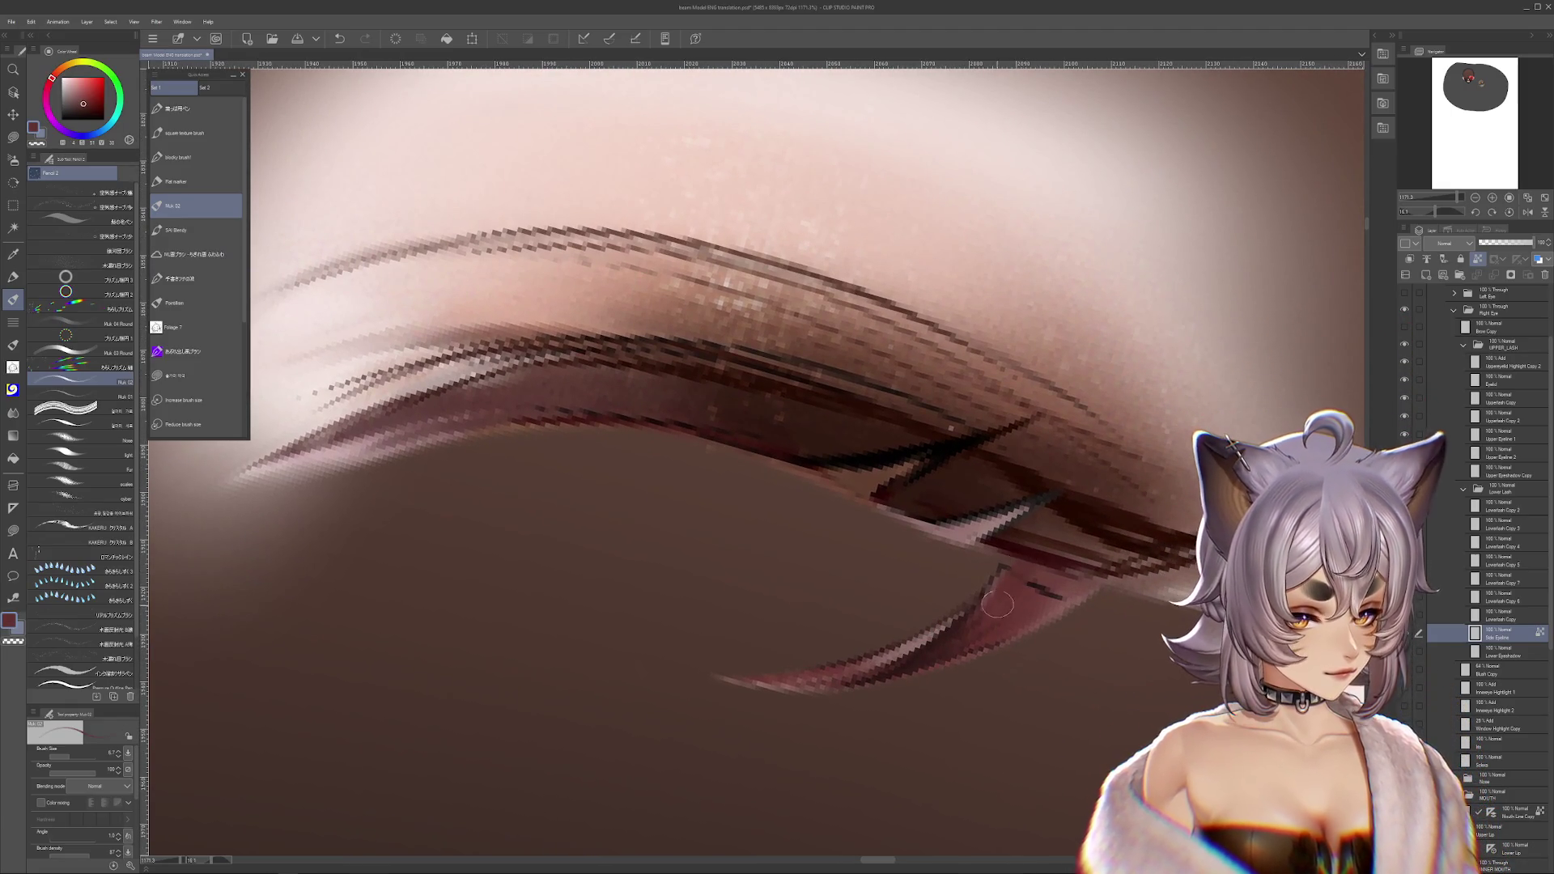
left_click(1078, 589, "alt")
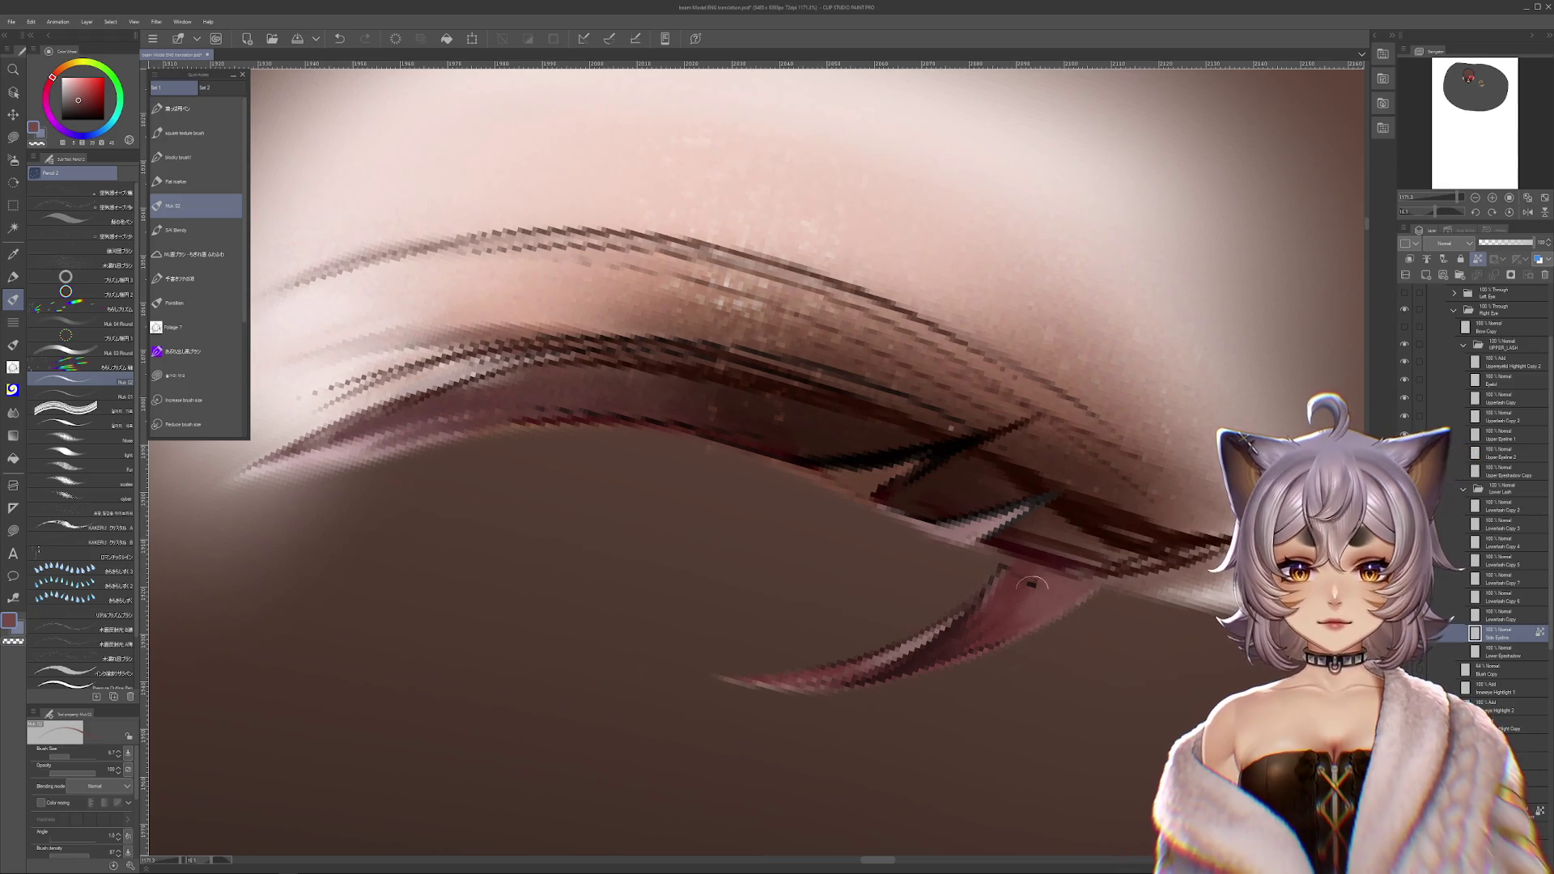
left_click_drag(67, 759, 55, 757)
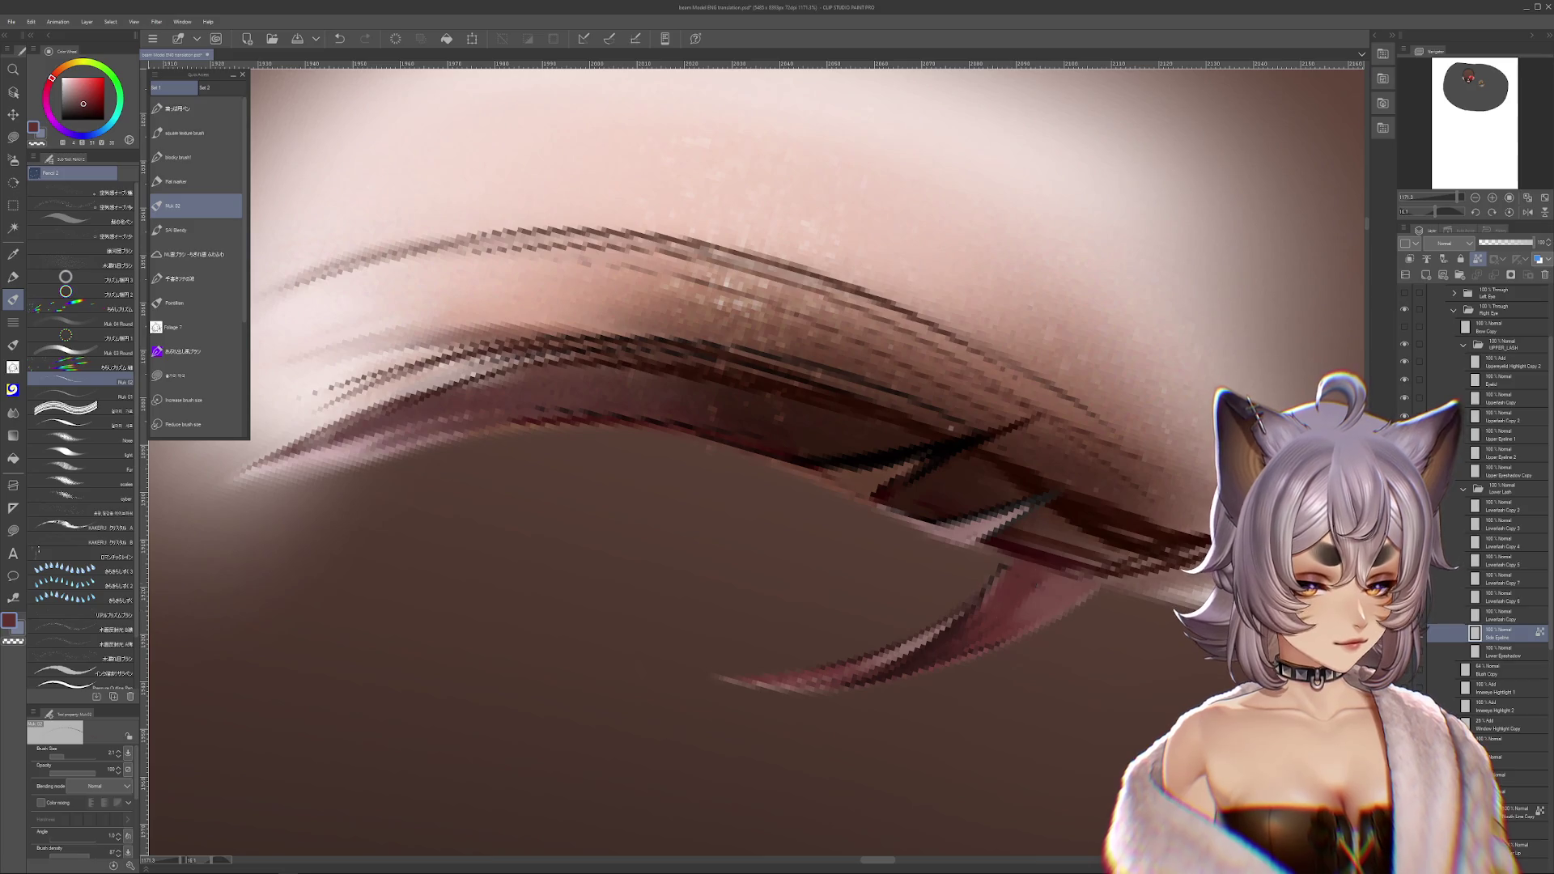
left_click(997, 579, "alt")
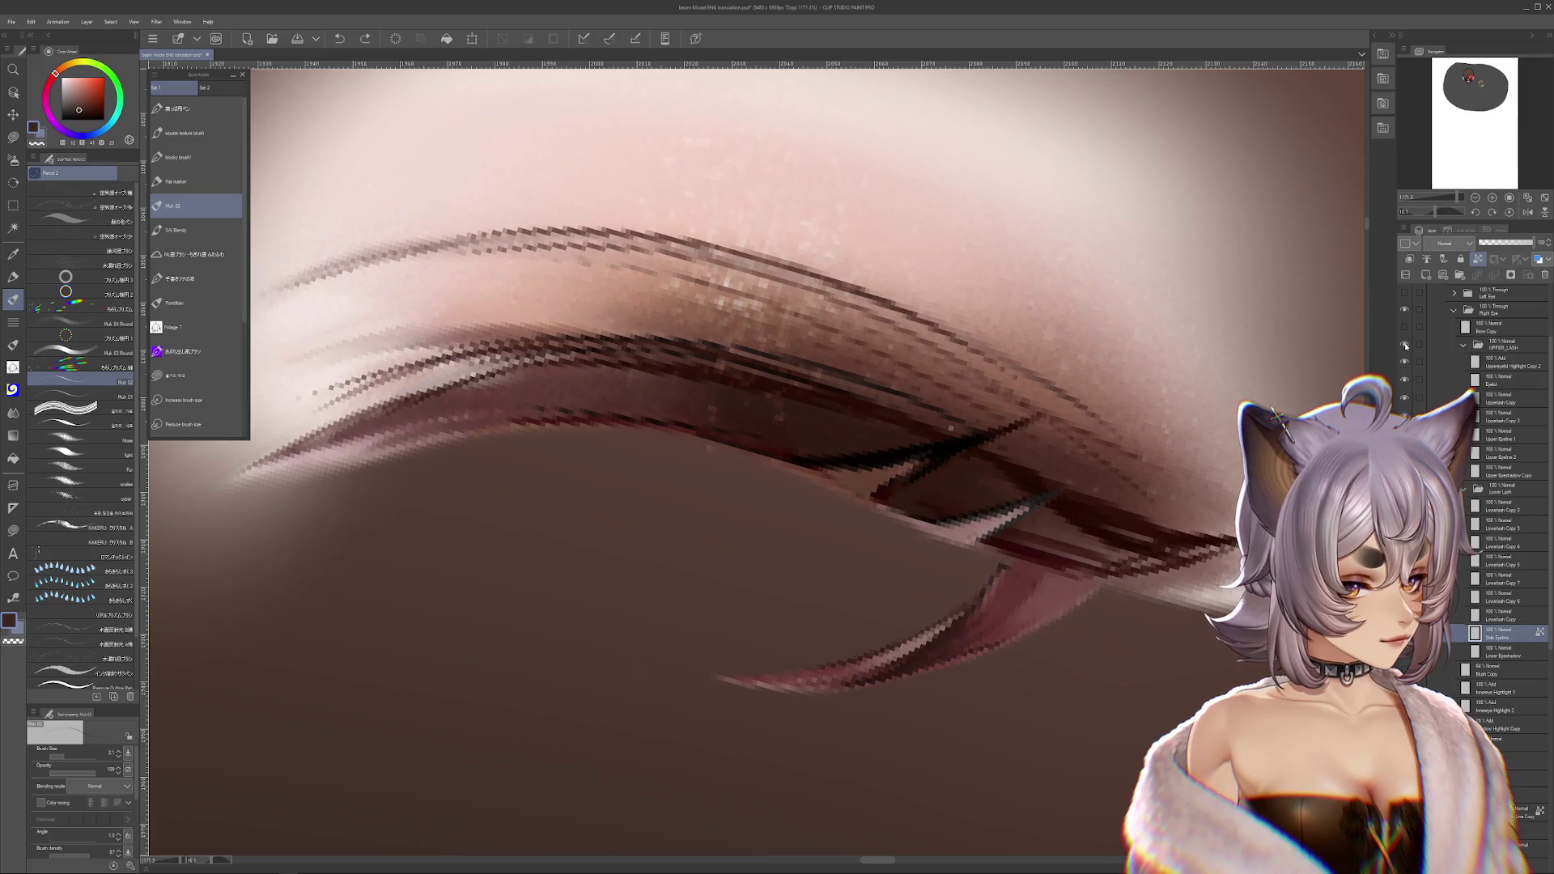
- Sample the lash stroke's darker red edge, checking it by toggling UPPER_LASH visibility
left_click(1404, 343)
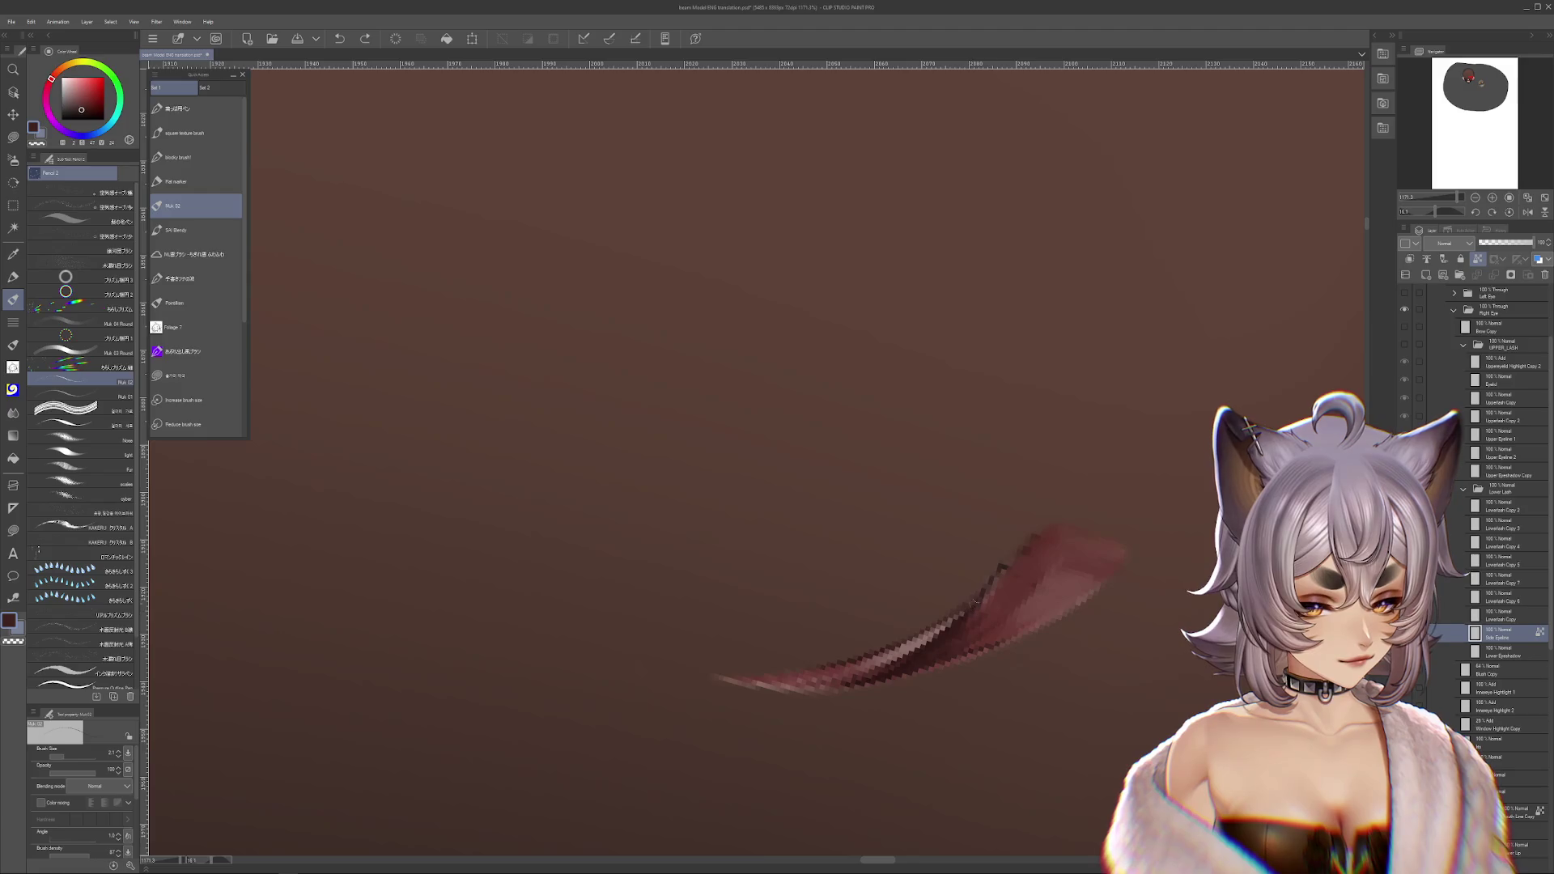
left_click(959, 628, "alt")
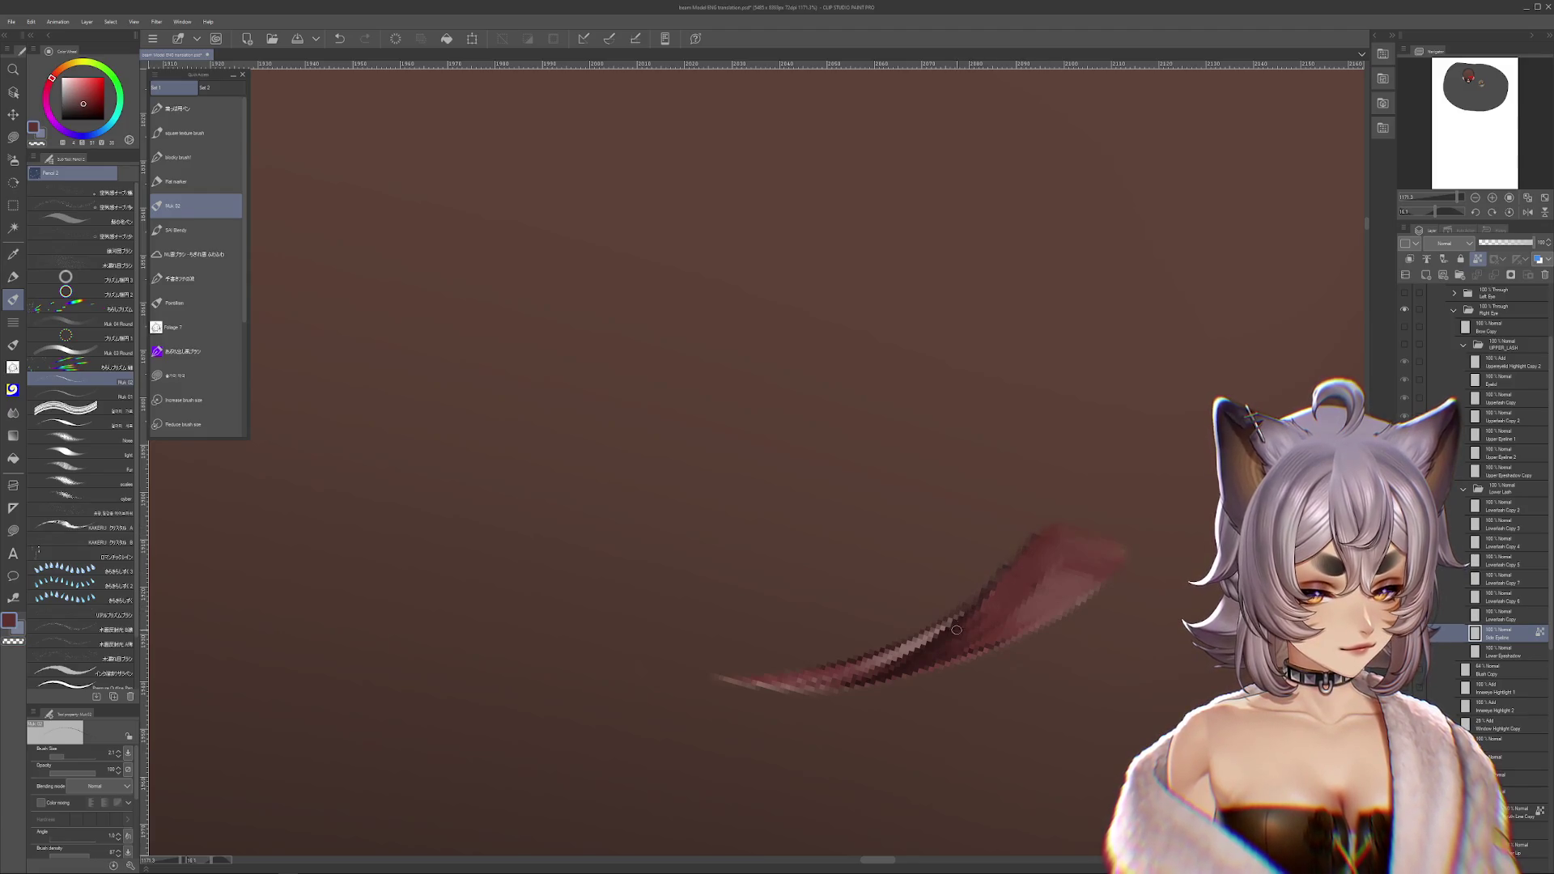
left_click(943, 632, "alt")
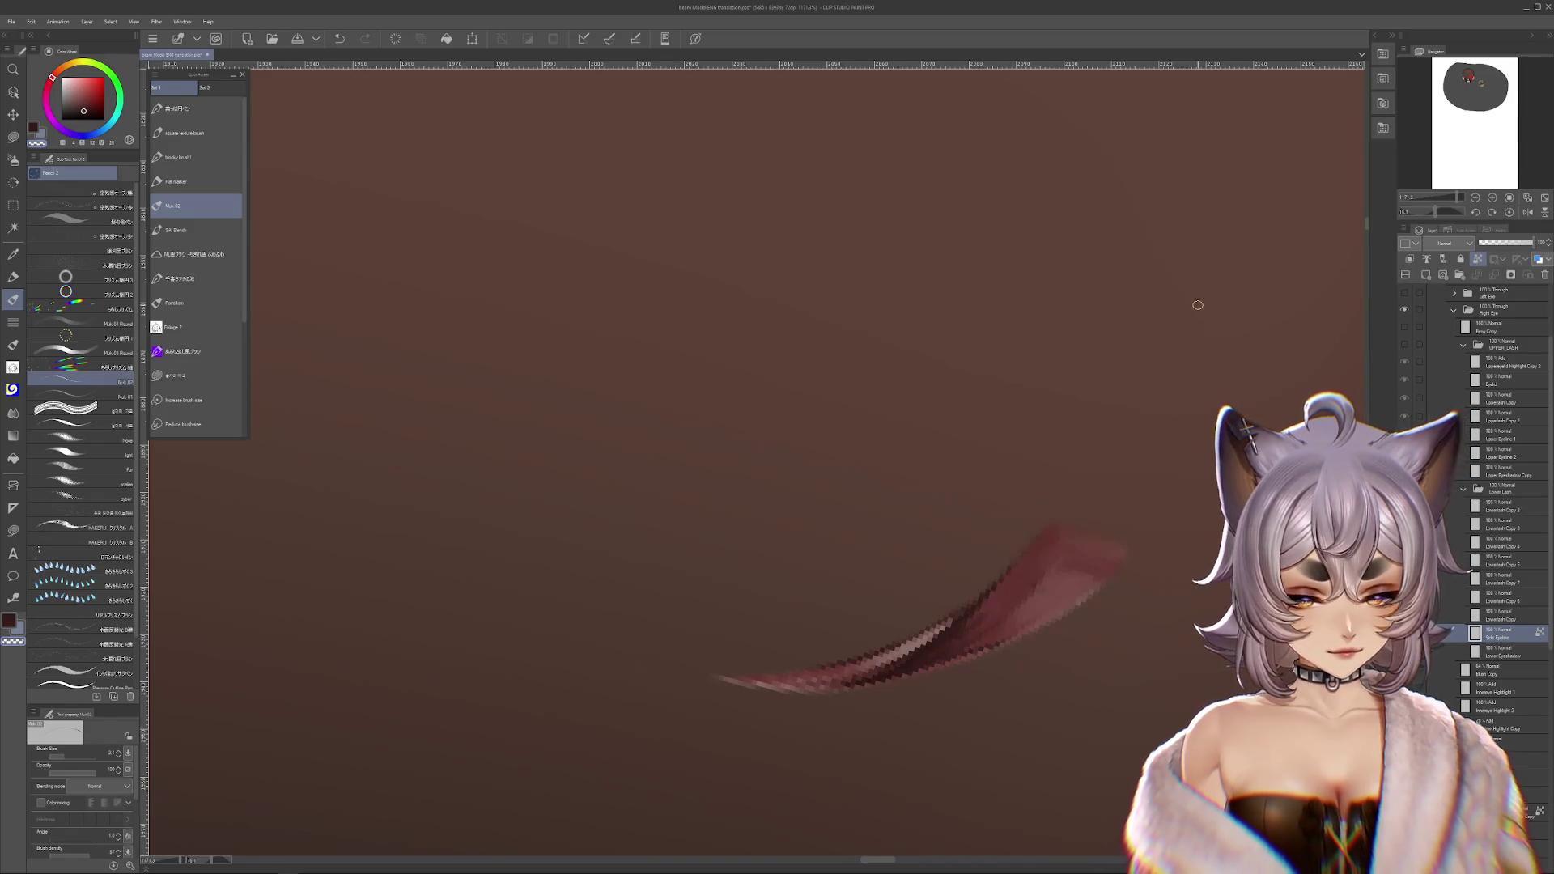
scroll(983, 355, "down", 2)
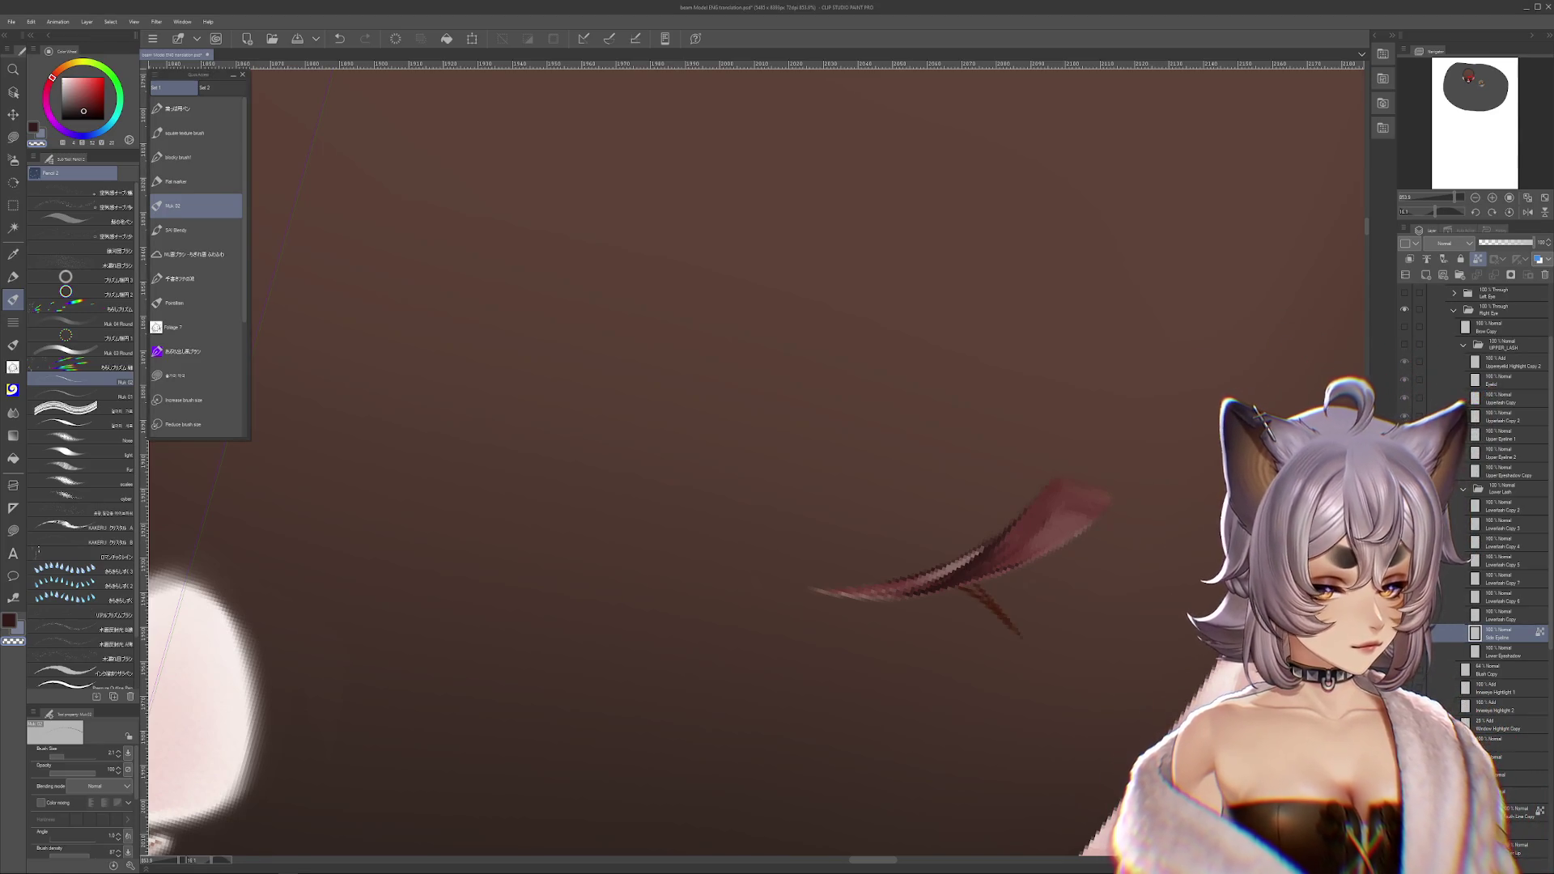
left_click(1405, 345)
left_click(1405, 345)
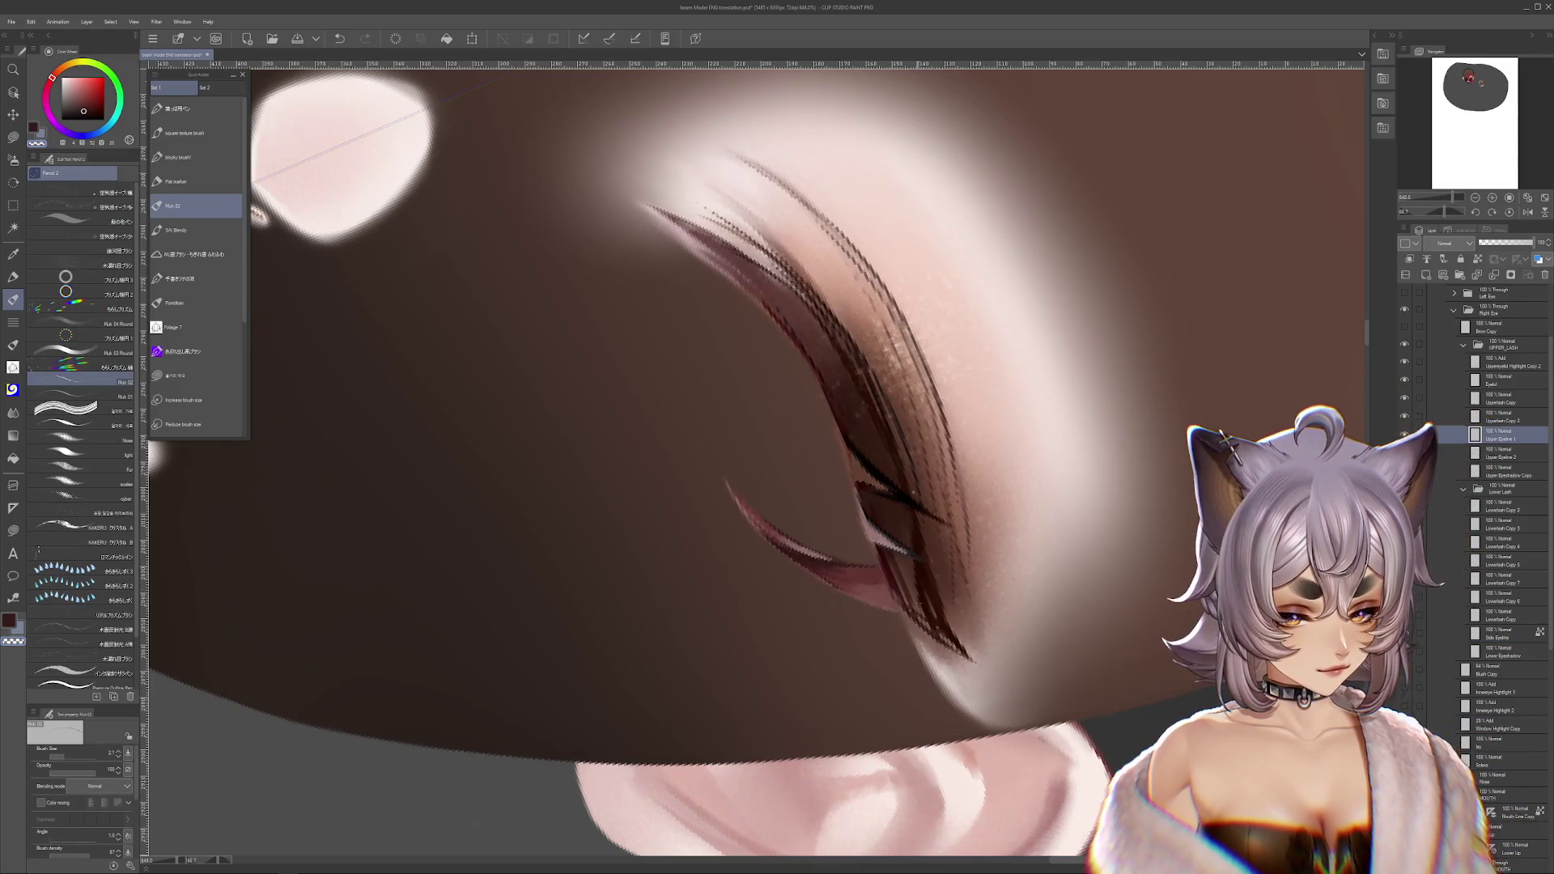
- On Upper Eyeline 1, try a Liquify push on the lashes and undo it
left_click(917, 589, "alt")
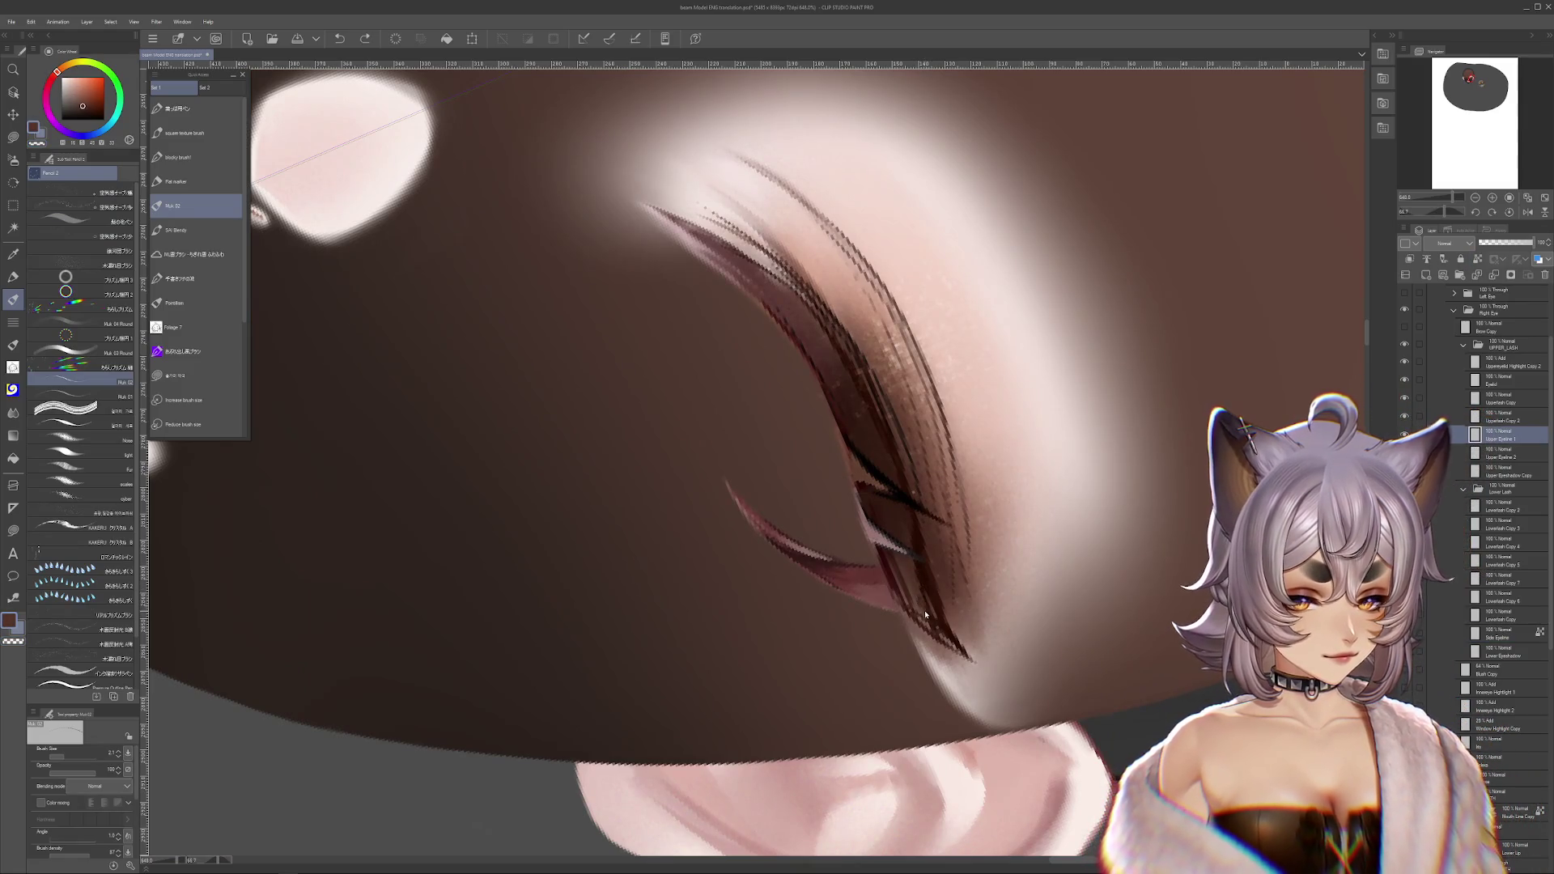
left_click(923, 553, "alt")
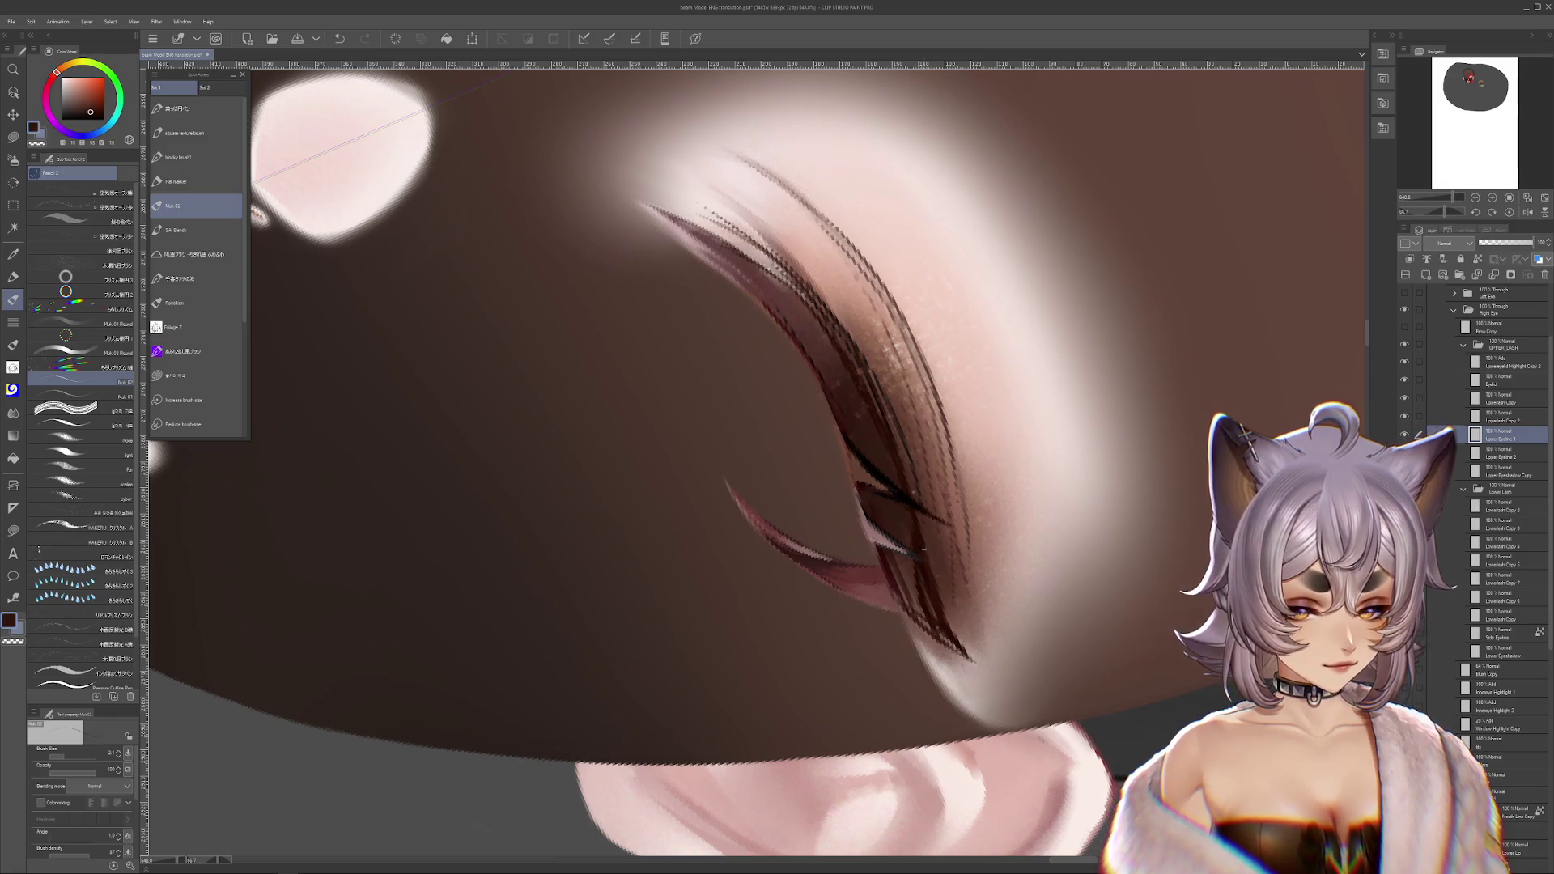
left_click(963, 615, "alt")
key("ctrl+z")
mouse_move(944, 621)
left_mouse_down()
mouse_move(1091, 619)
mouse_move(907, 640)
mouse_move(834, 615)
mouse_move(809, 712)
mouse_move(901, 669)
mouse_move(1054, 257)
mouse_move(739, 472)
mouse_move(1037, 610)
mouse_move(1058, 545)
mouse_move(995, 517)
left_mouse_up()
key("ctrl+z")
key("ctrl+y")
key("ctrl+z")
- Erase the stray light streak from the lashes, discarding a trial dark stroke
key("r")
key("b")
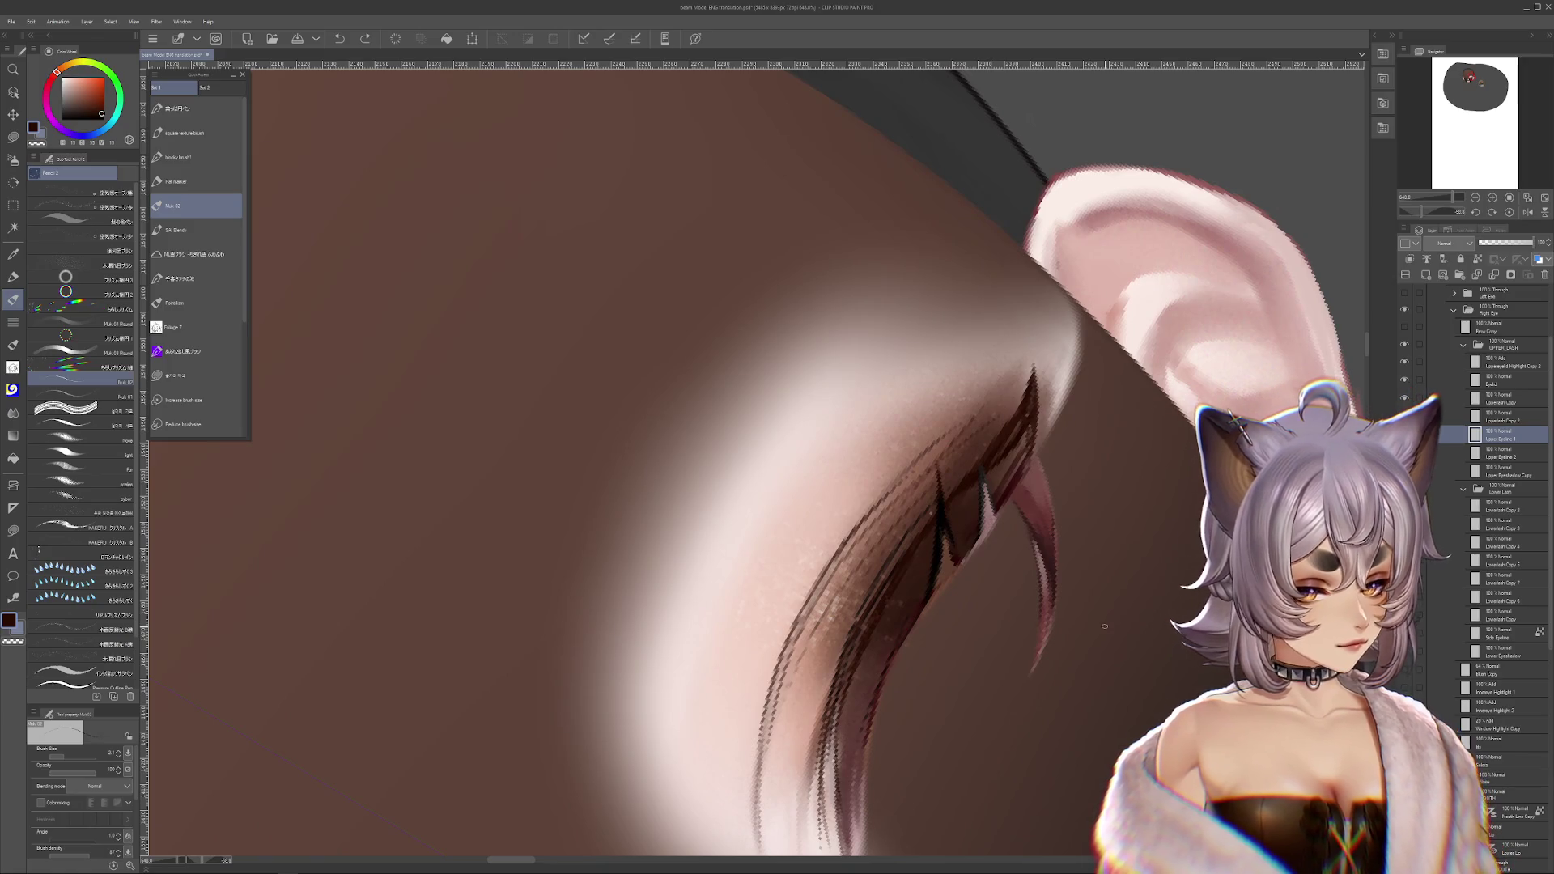
left_click(1406, 418)
left_click(1406, 417)
key("ctrl+z")
left_click_drag(975, 850, 1113, 617)
key("ctrl+z")
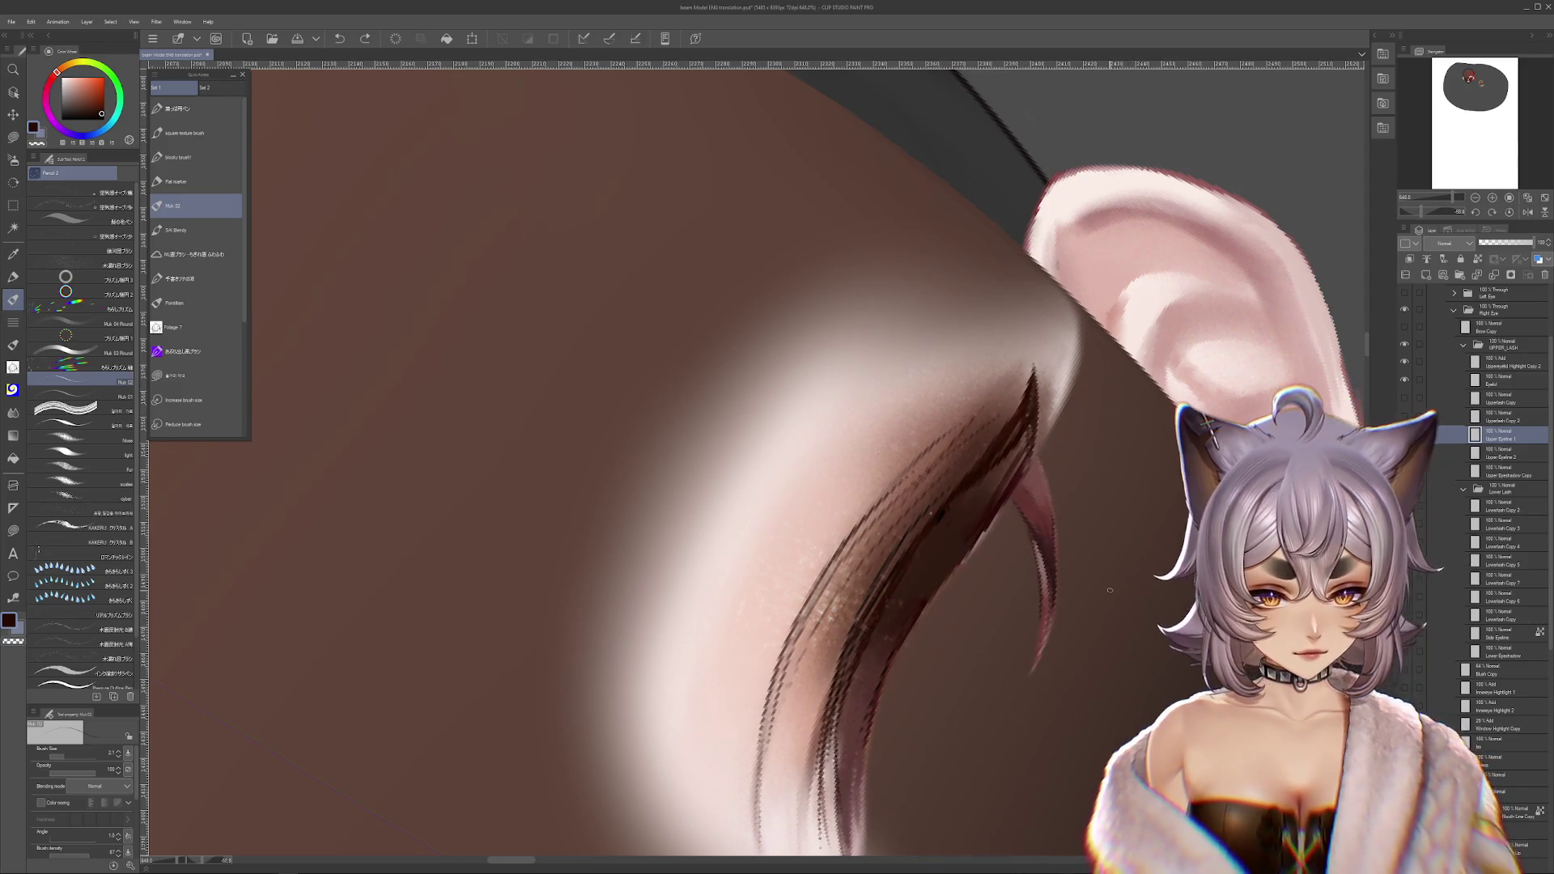
key("m")
left_click(1502, 471)
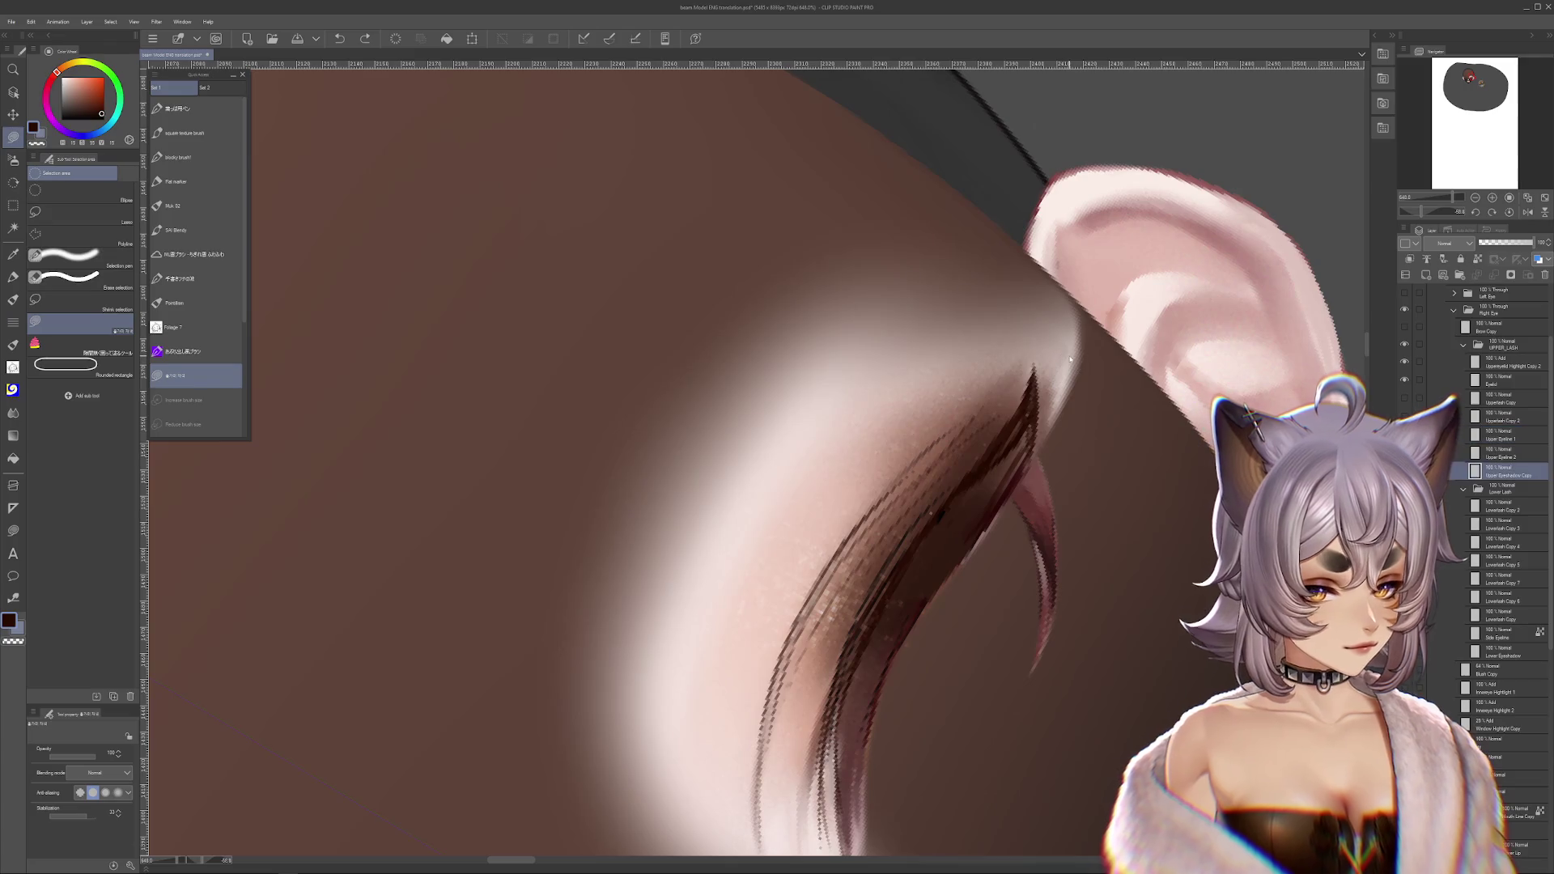
- Hide the soft eyeshadow and test-move a lash stroke copy on Upper Eyeline 1, then undo it
key("Delete")
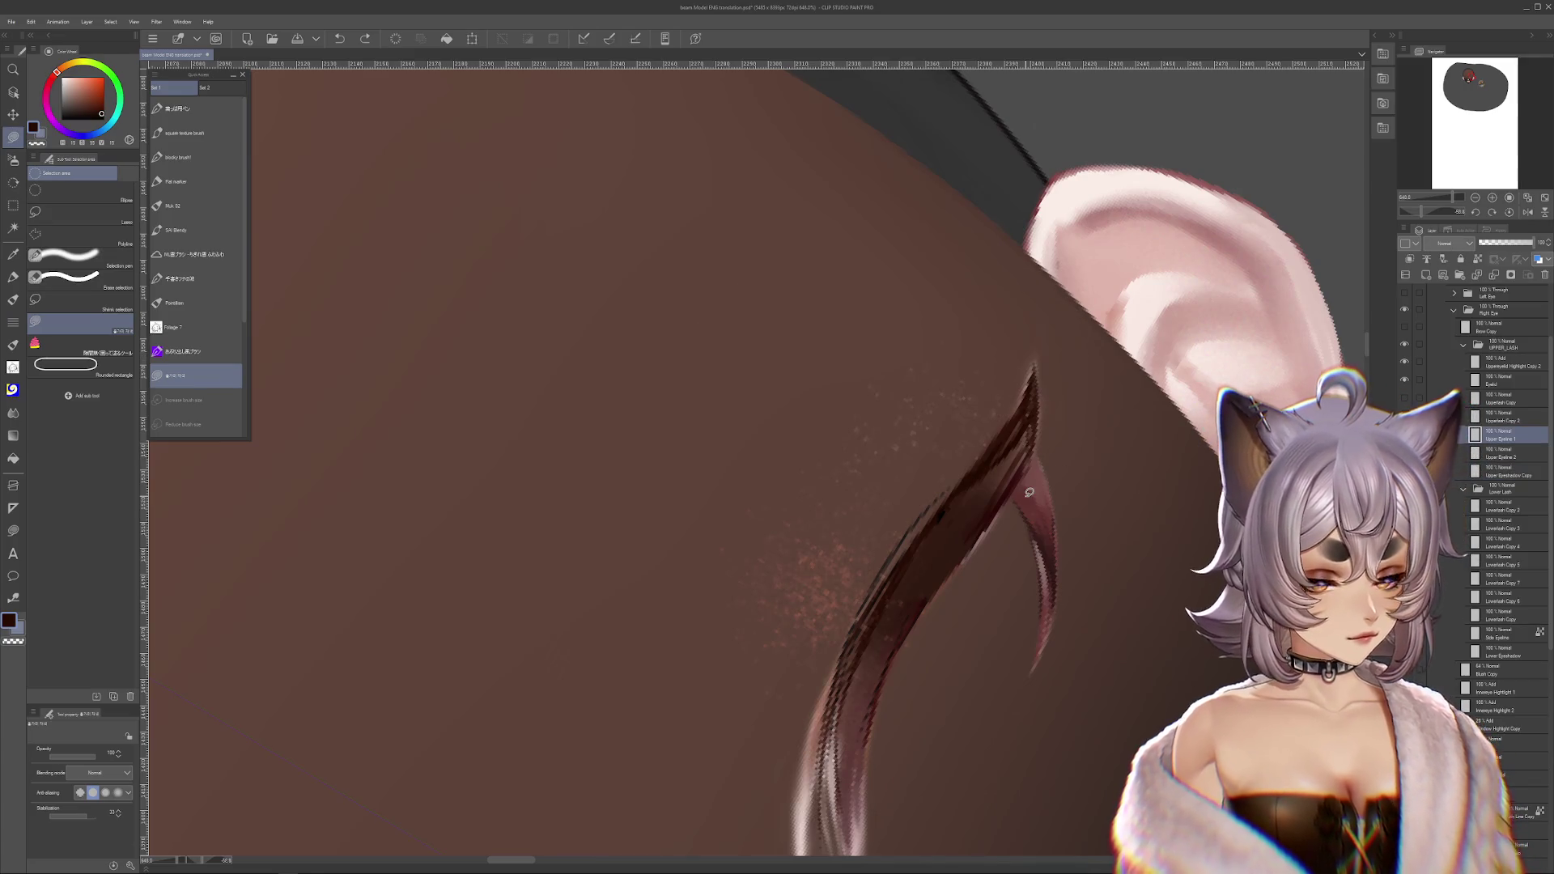
left_click(1028, 492, "ctrl+shift")
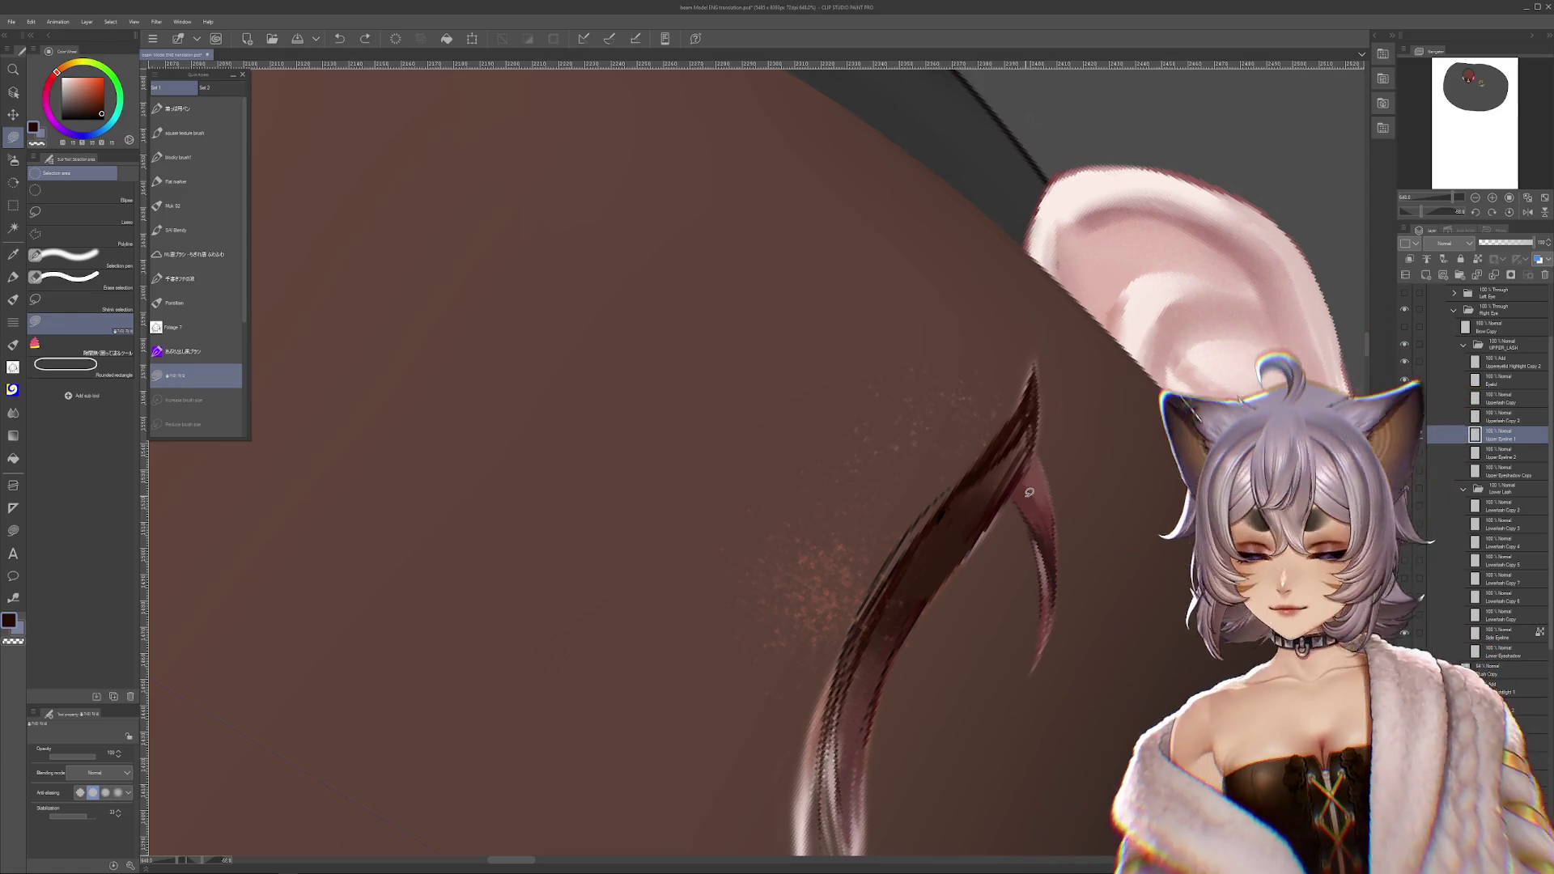
scroll(1031, 497, "up", 1)
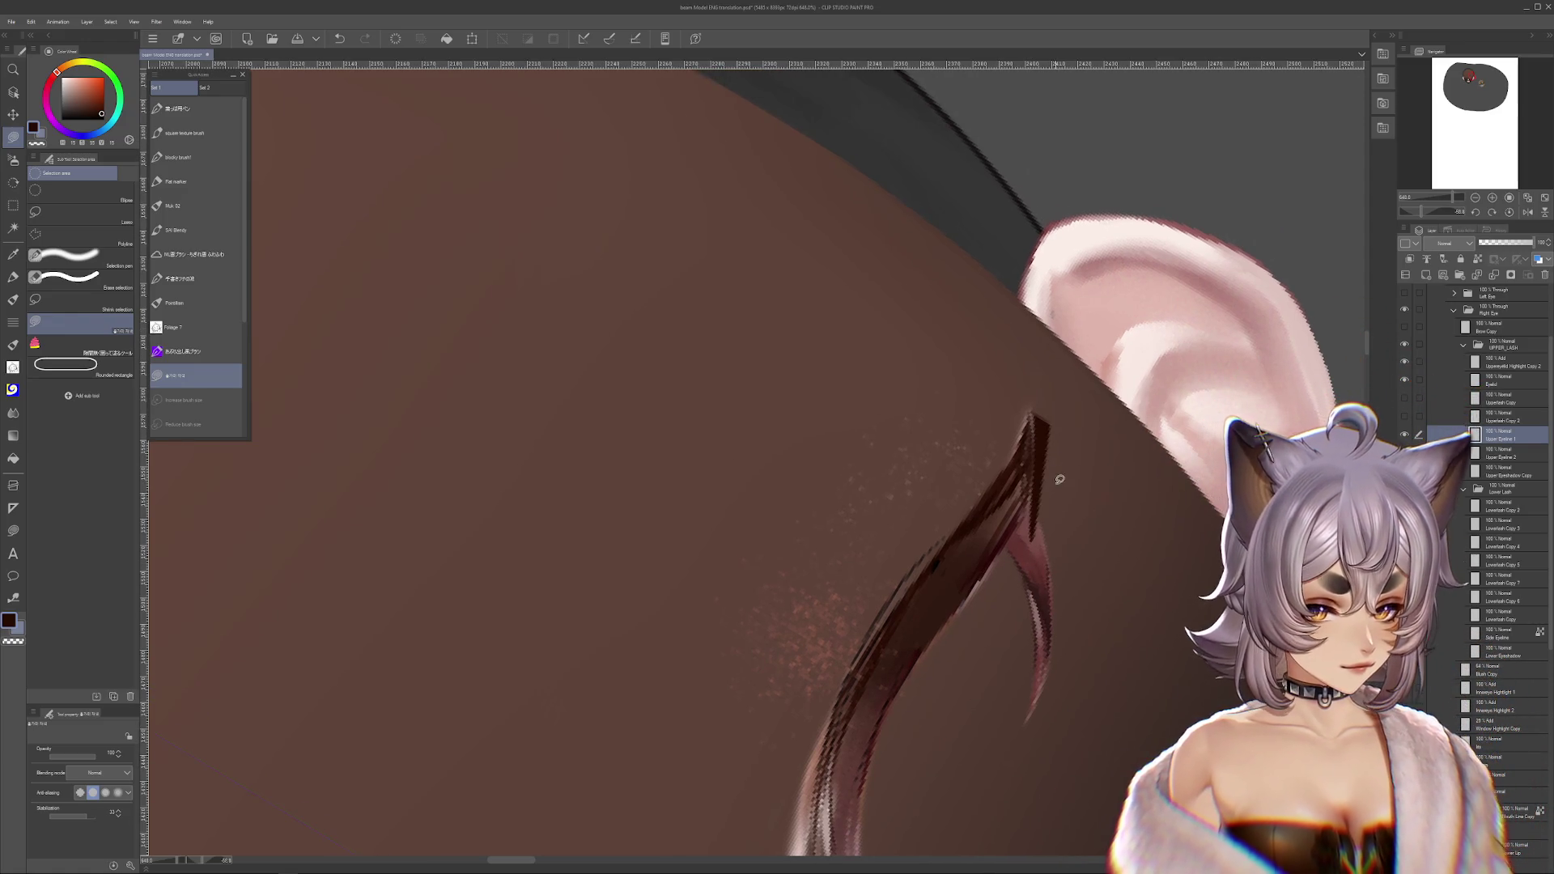
key("c")
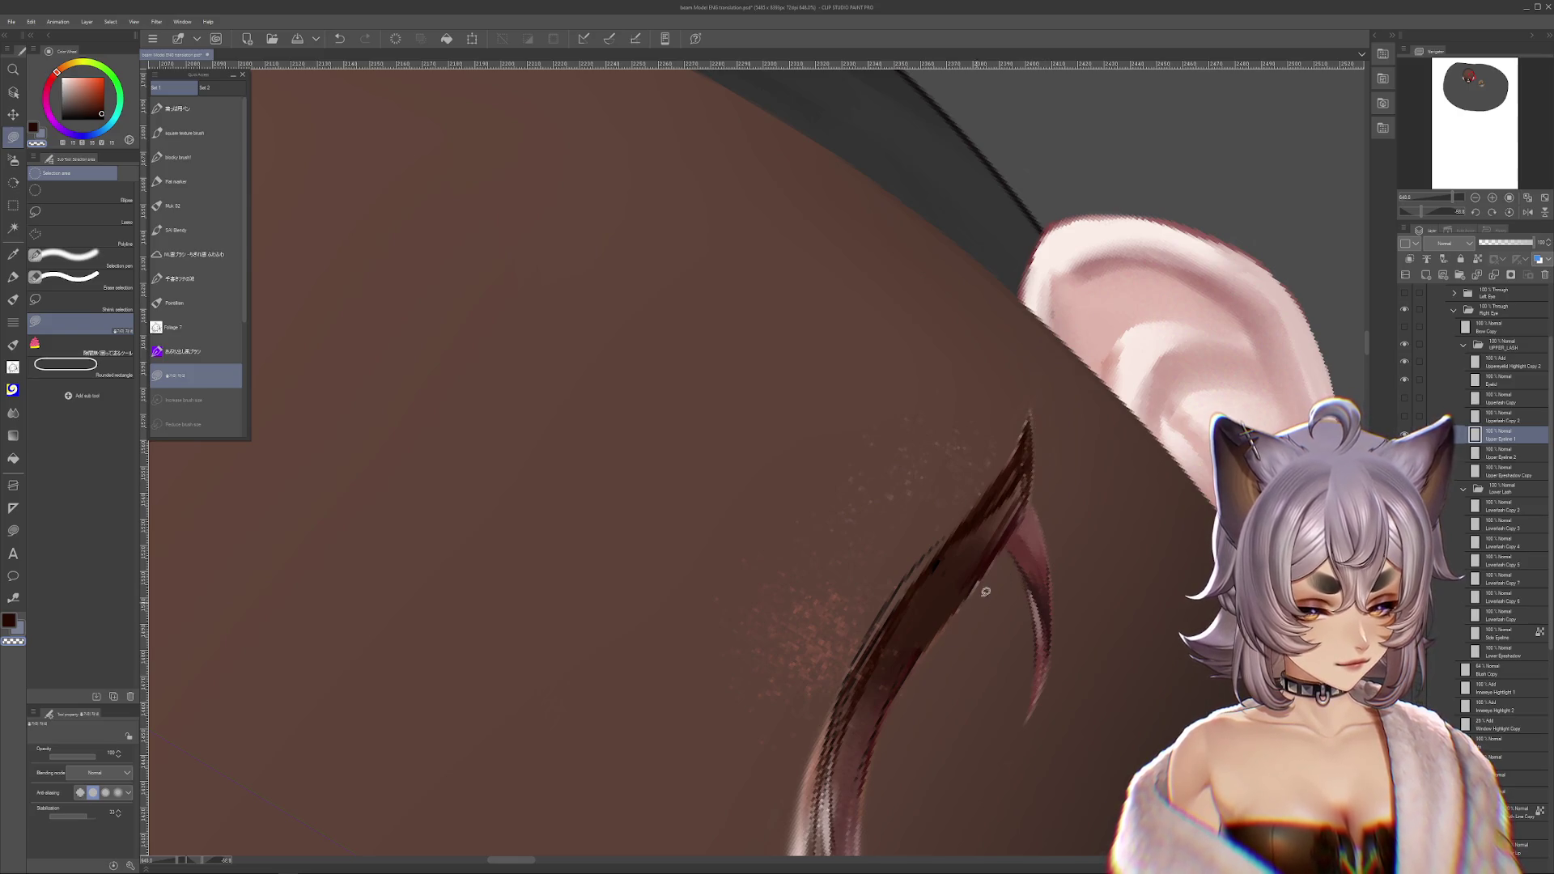
scroll(975, 596, "down", 3)
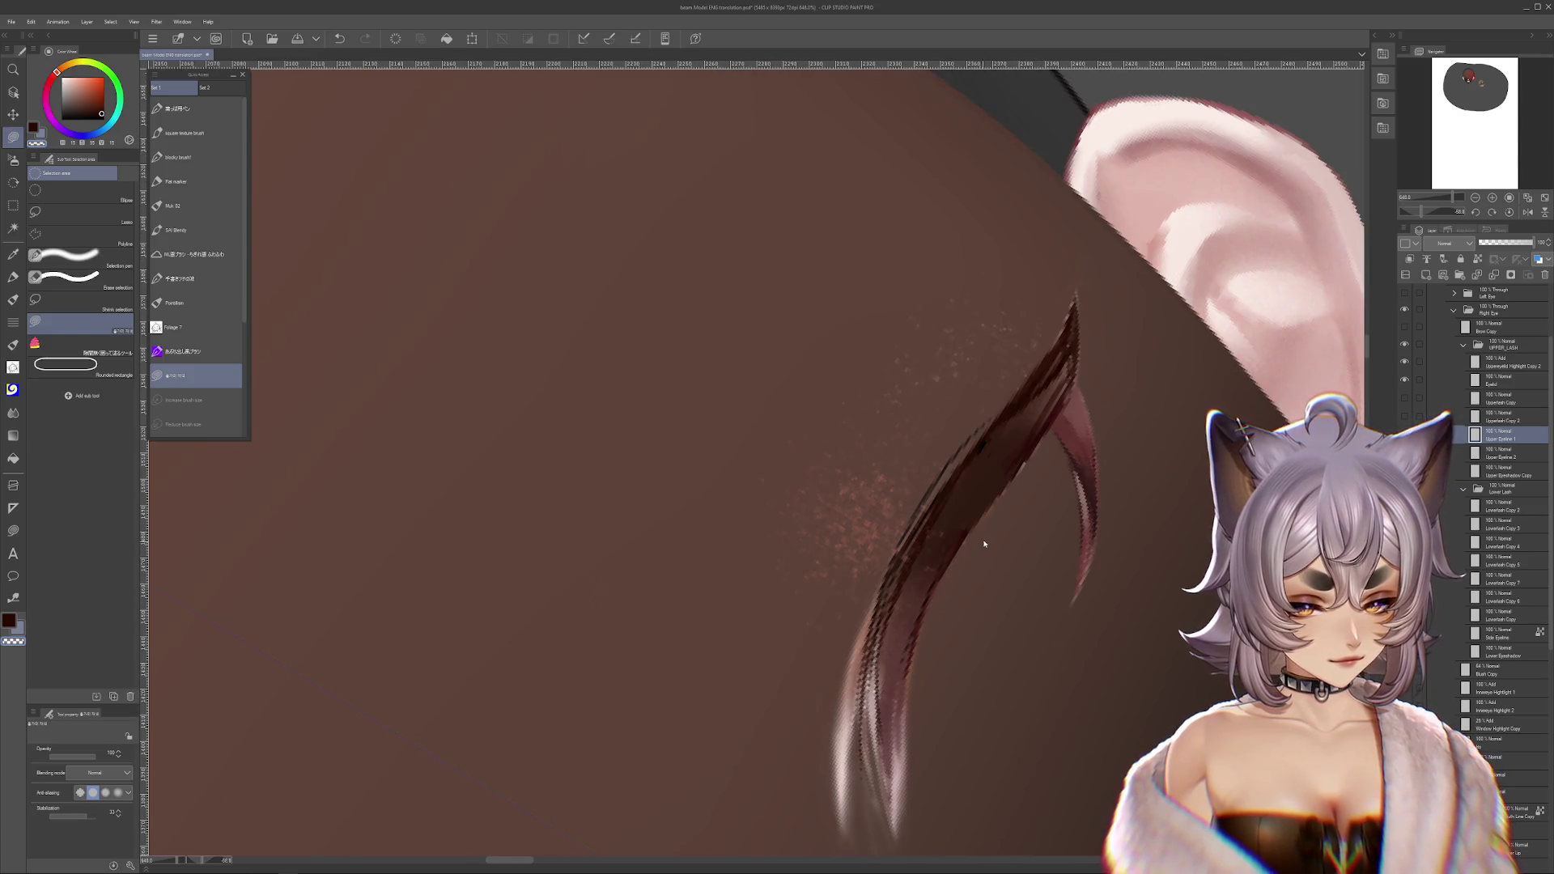
mouse_move(982, 547)
left_mouse_down()
mouse_move(996, 524)
mouse_move(1130, 603)
mouse_move(972, 749)
left_mouse_up()
key("ctrl+z")
key("r")
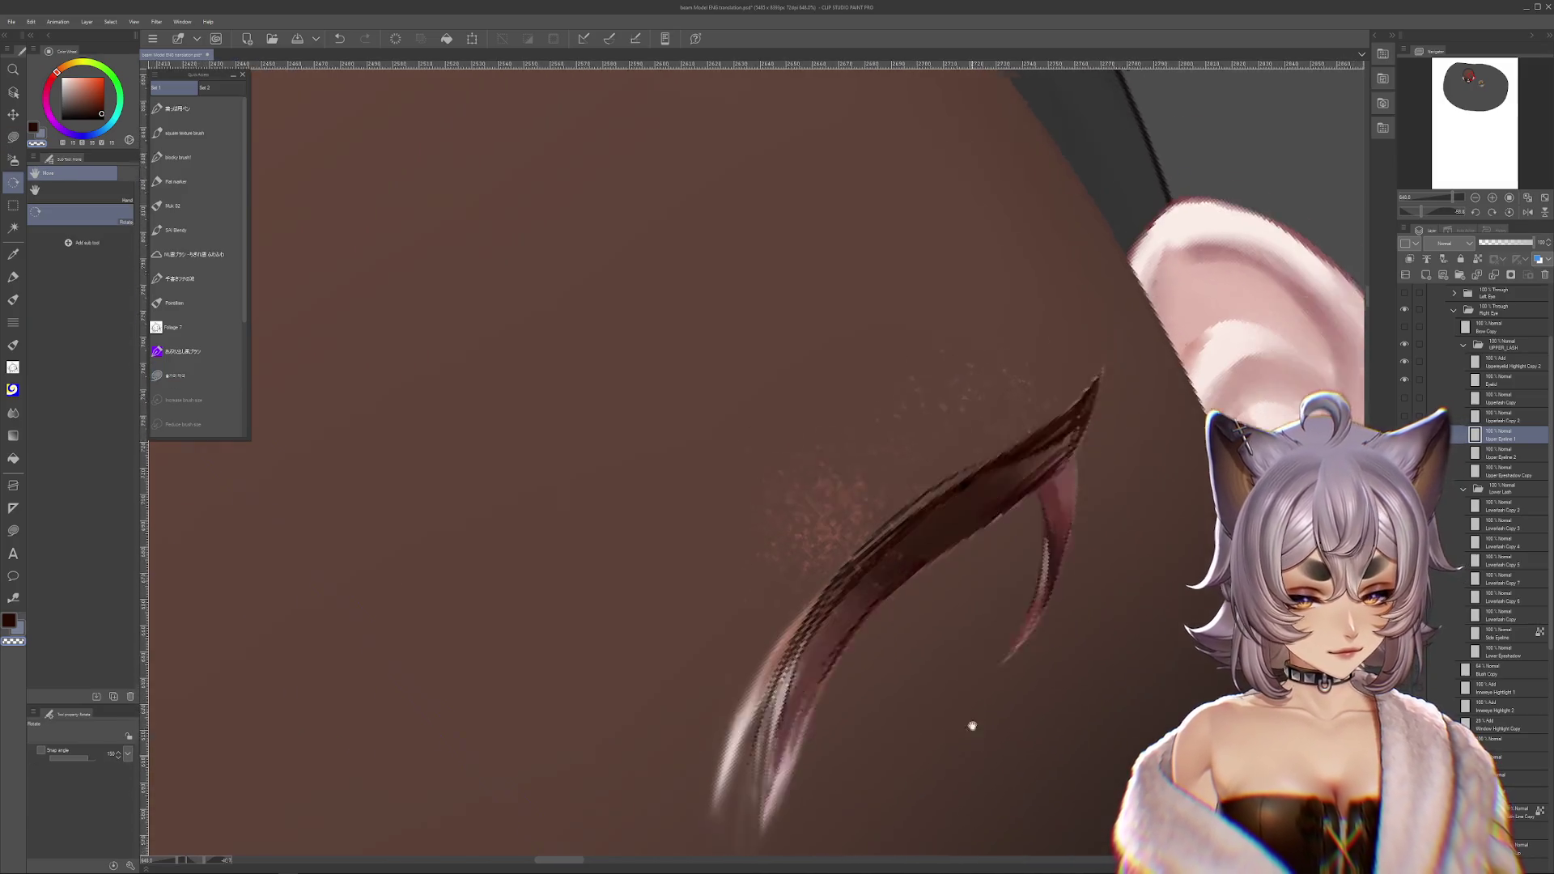
scroll(971, 749, "down", 4)
- Cut a thin lash strand onto its own Upperlash Copy layer, leaving it in place
left_click(13, 135)
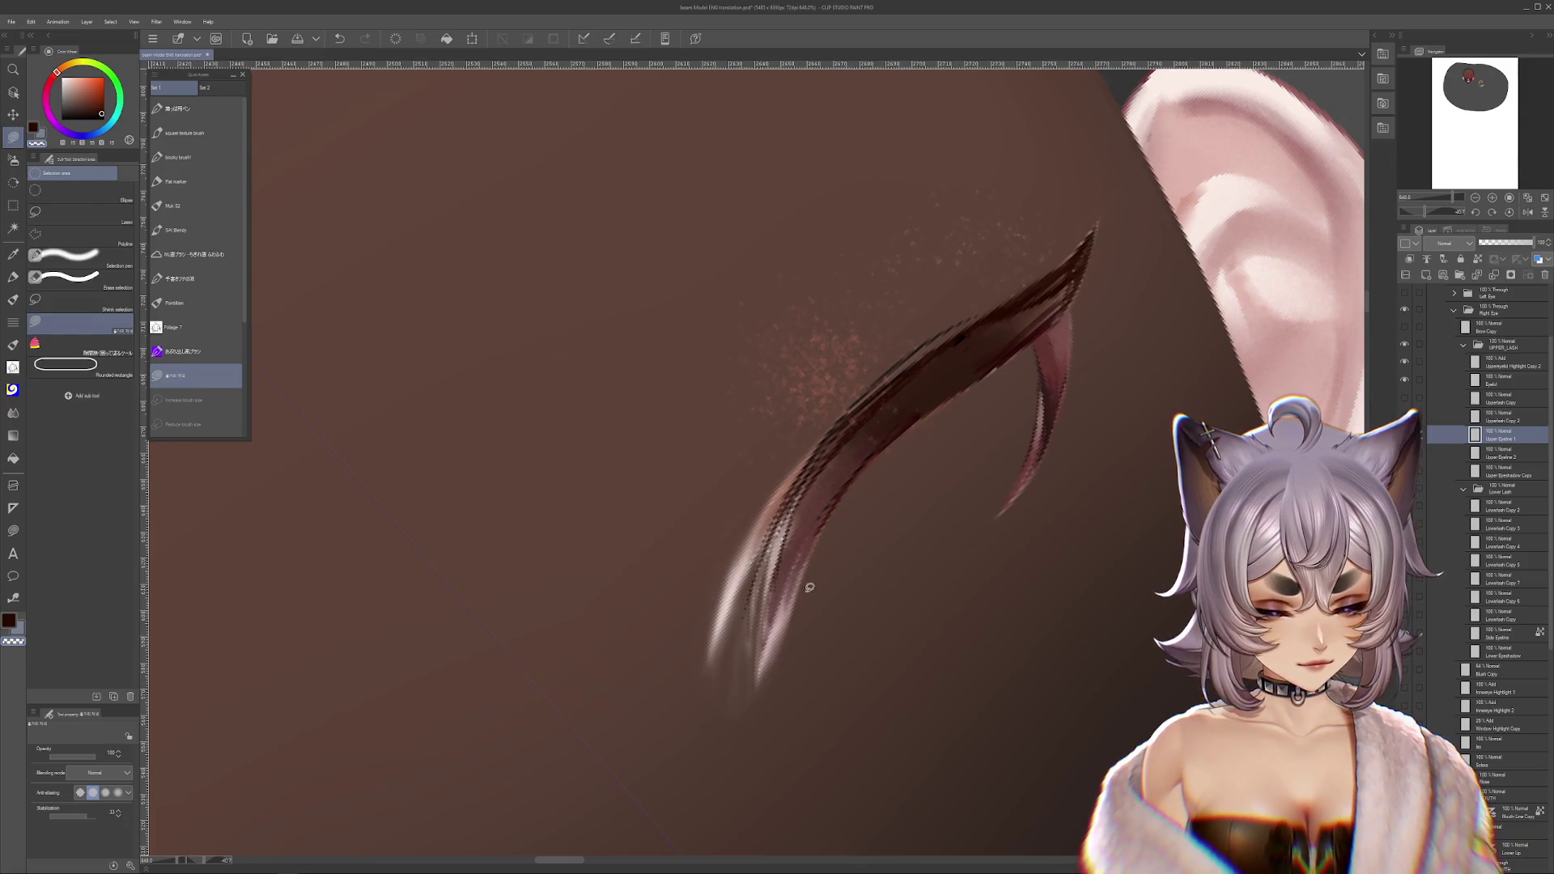
scroll(975, 721, "up", 3)
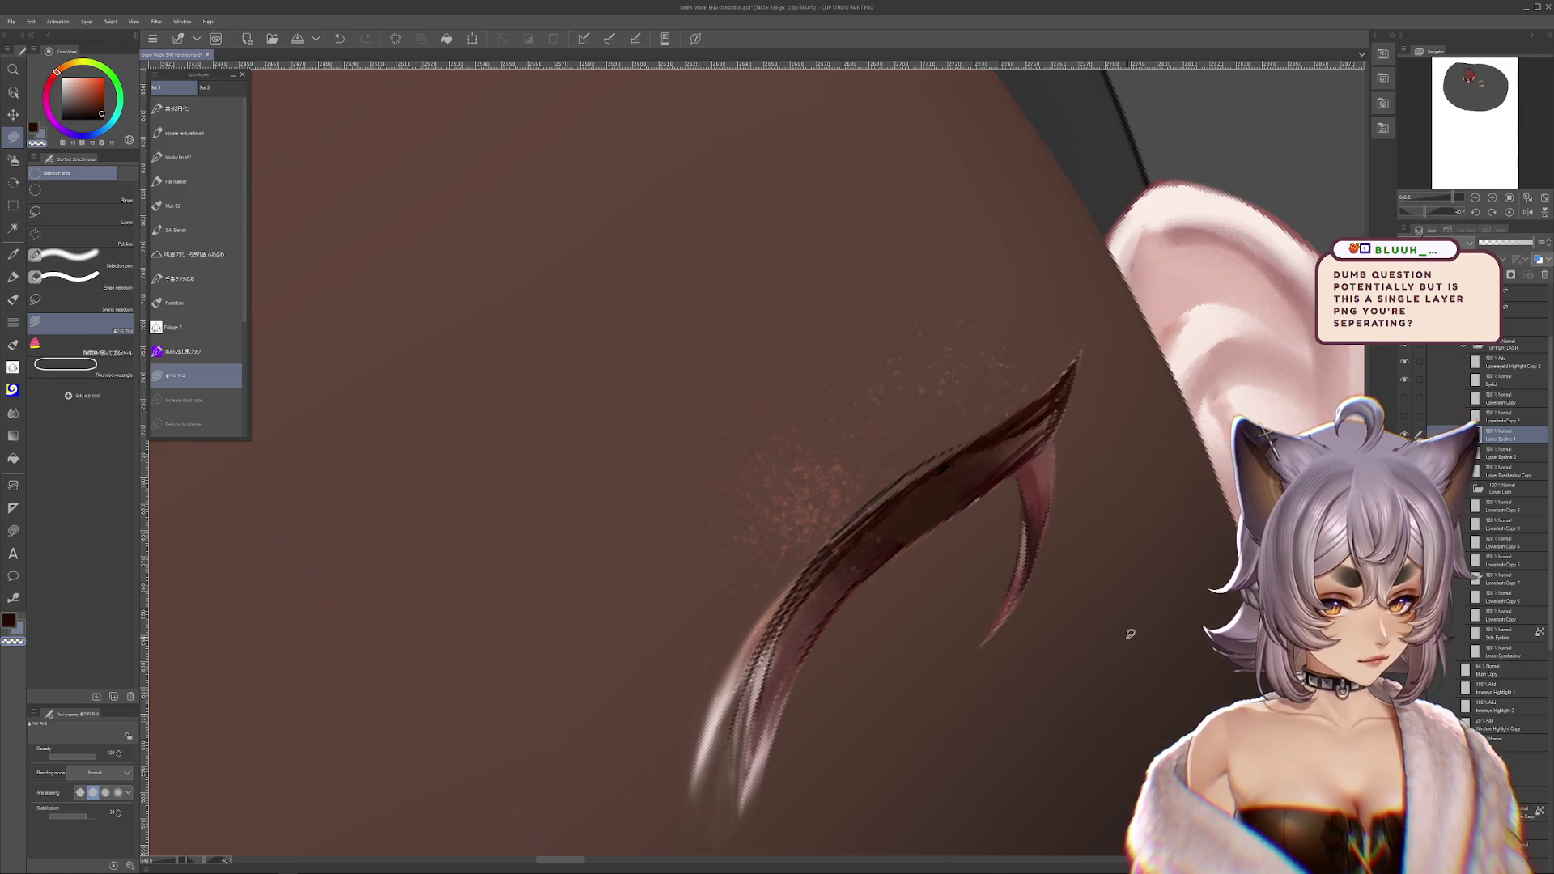
scroll(1131, 634, "down", 2)
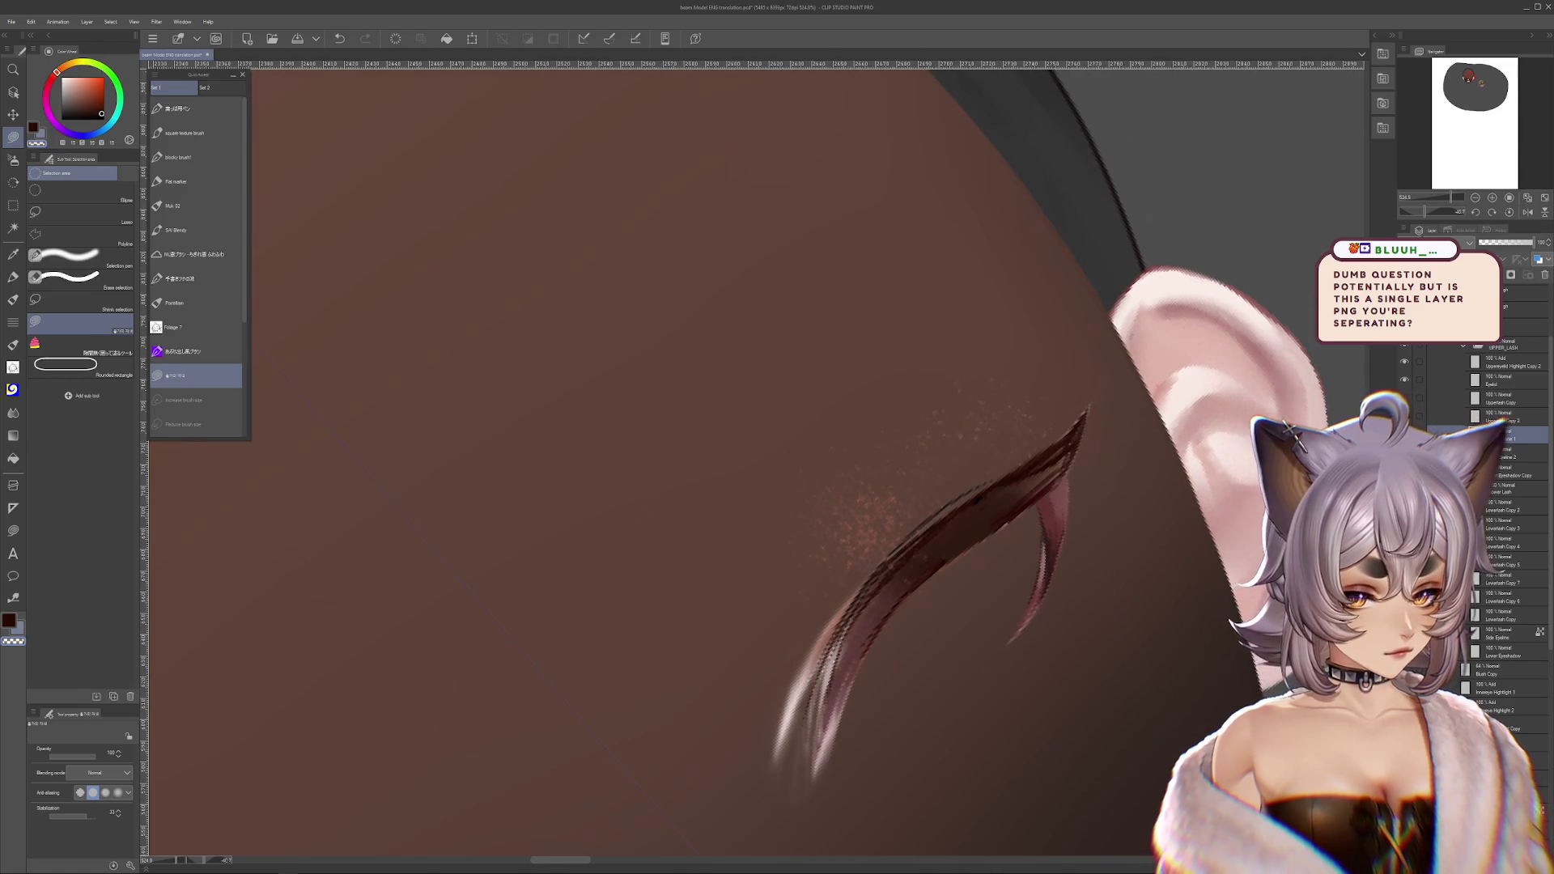
left_click(1405, 398)
left_click_drag(997, 481, 1011, 405)
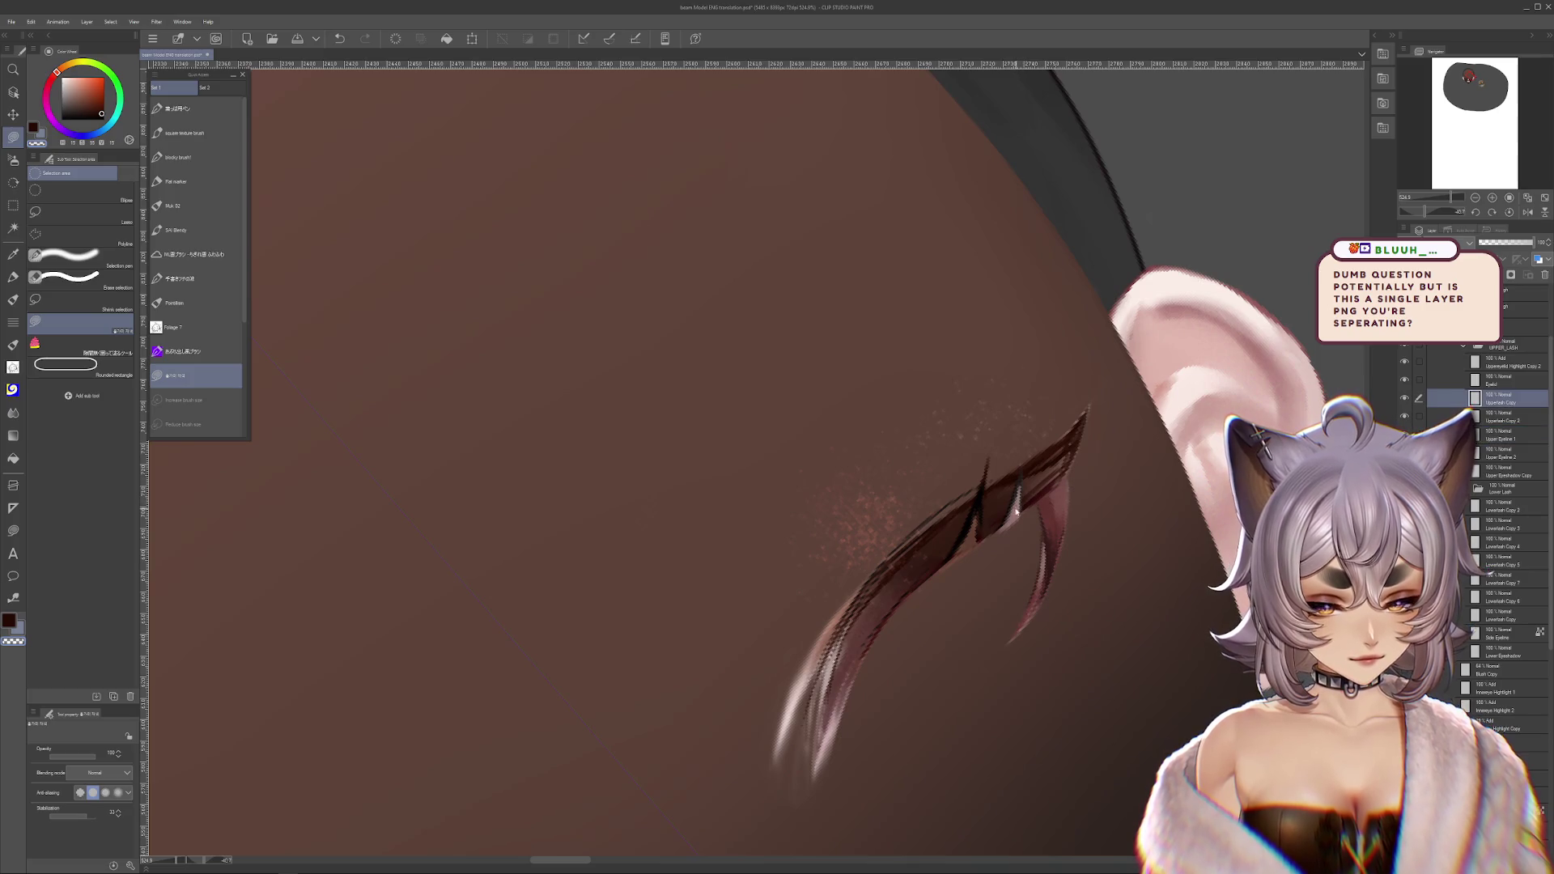
left_click_drag(980, 532, 937, 441)
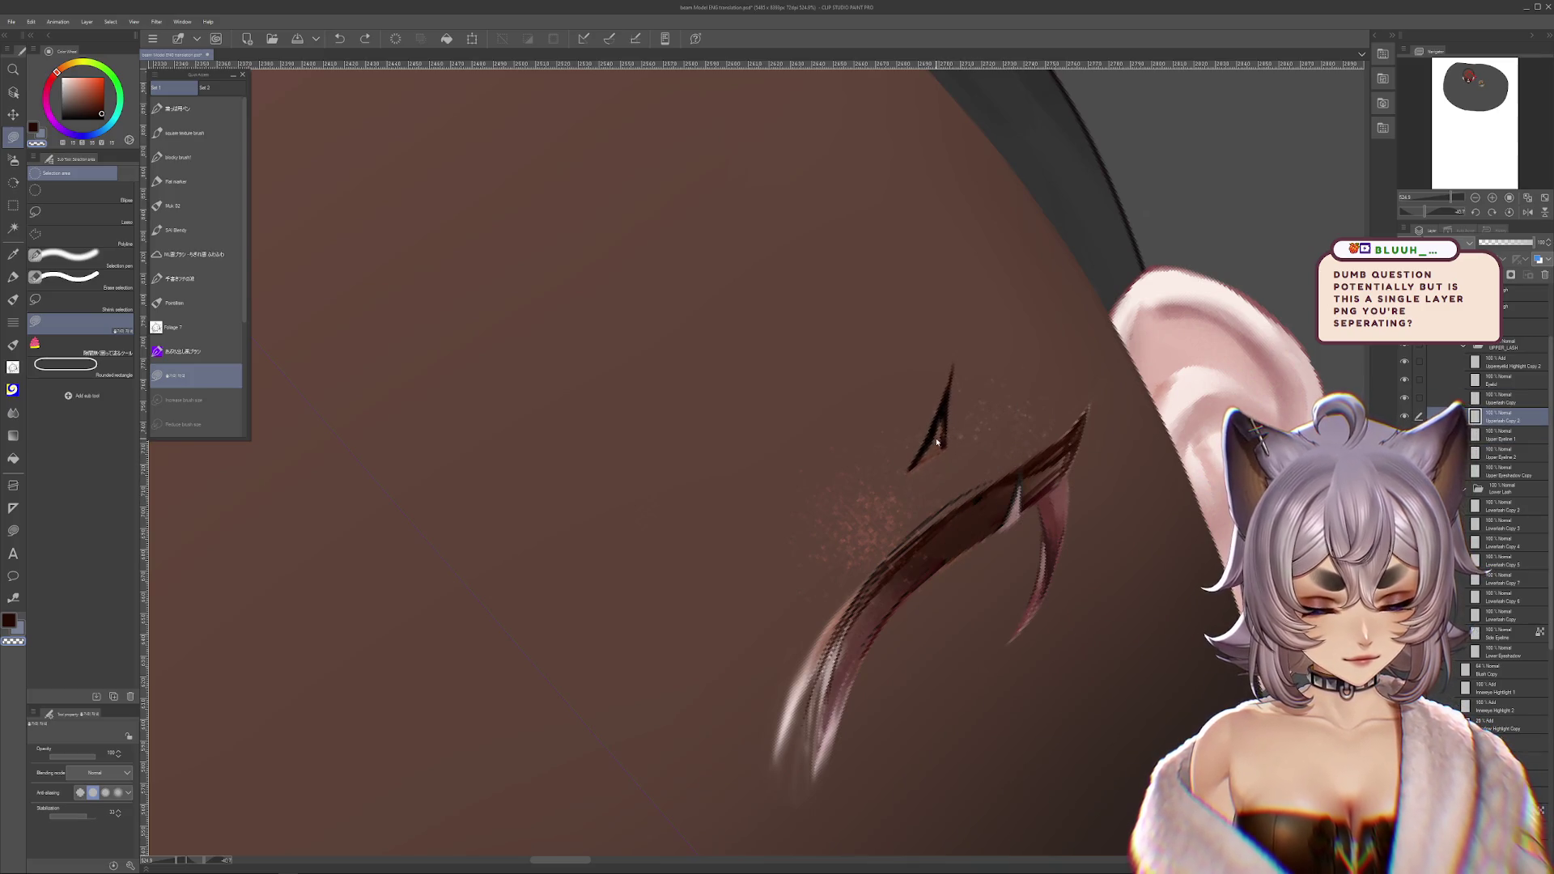
key("ctrl+z")
mouse_move(1043, 454)
left_mouse_down()
mouse_move(1134, 583)
mouse_move(1000, 584)
left_mouse_up()
scroll(1000, 584, "down", 4)
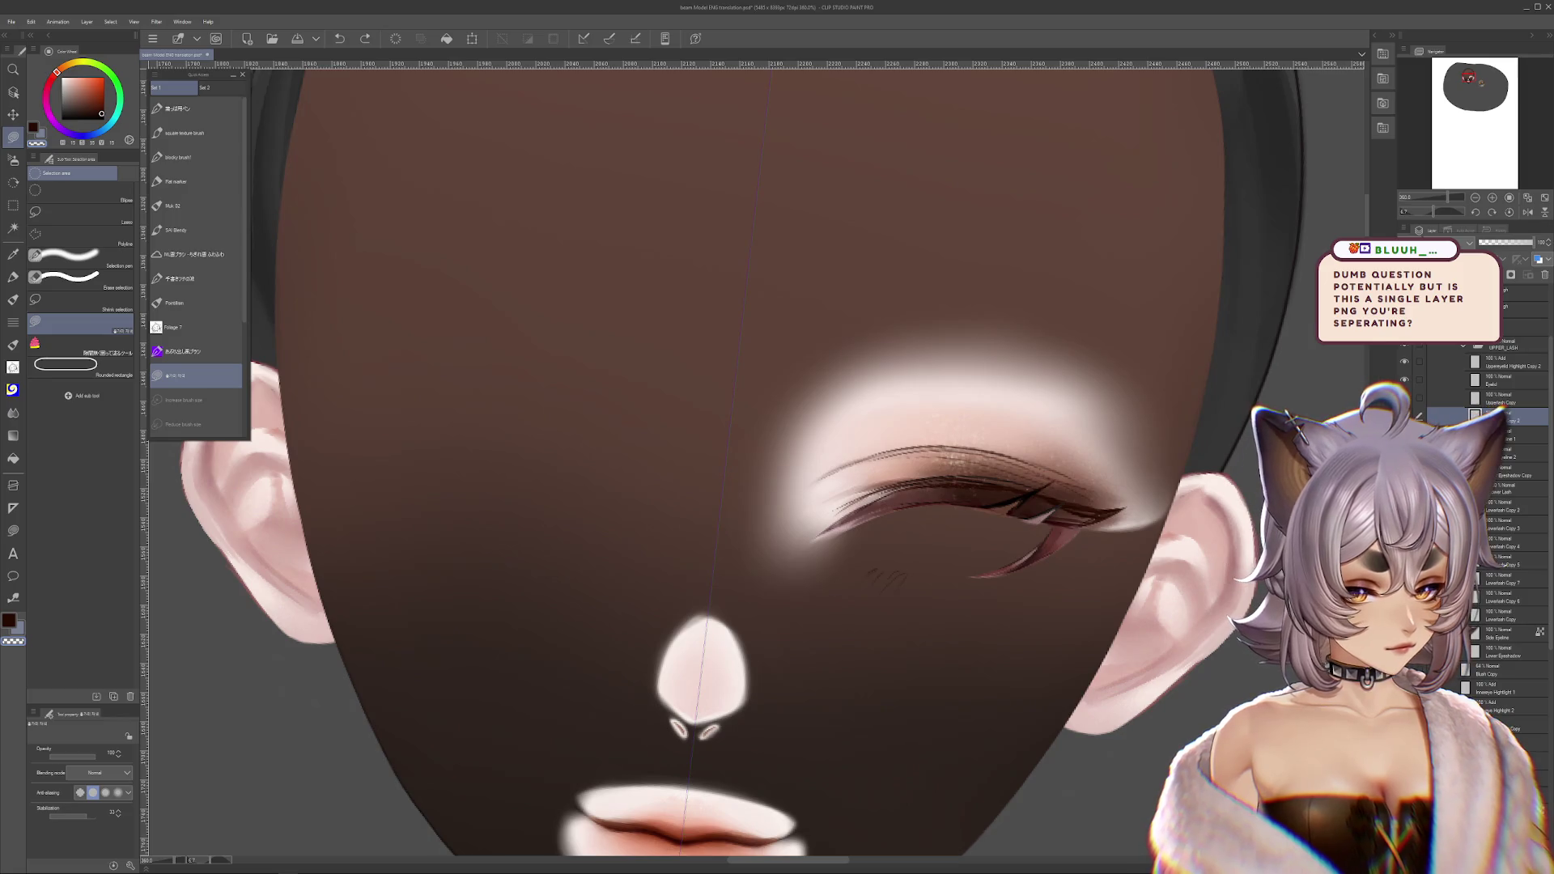
- Show the lower eyelid and eyeshadow again, trying and undoing a Blush Copy reorder
key("ctrl+z")
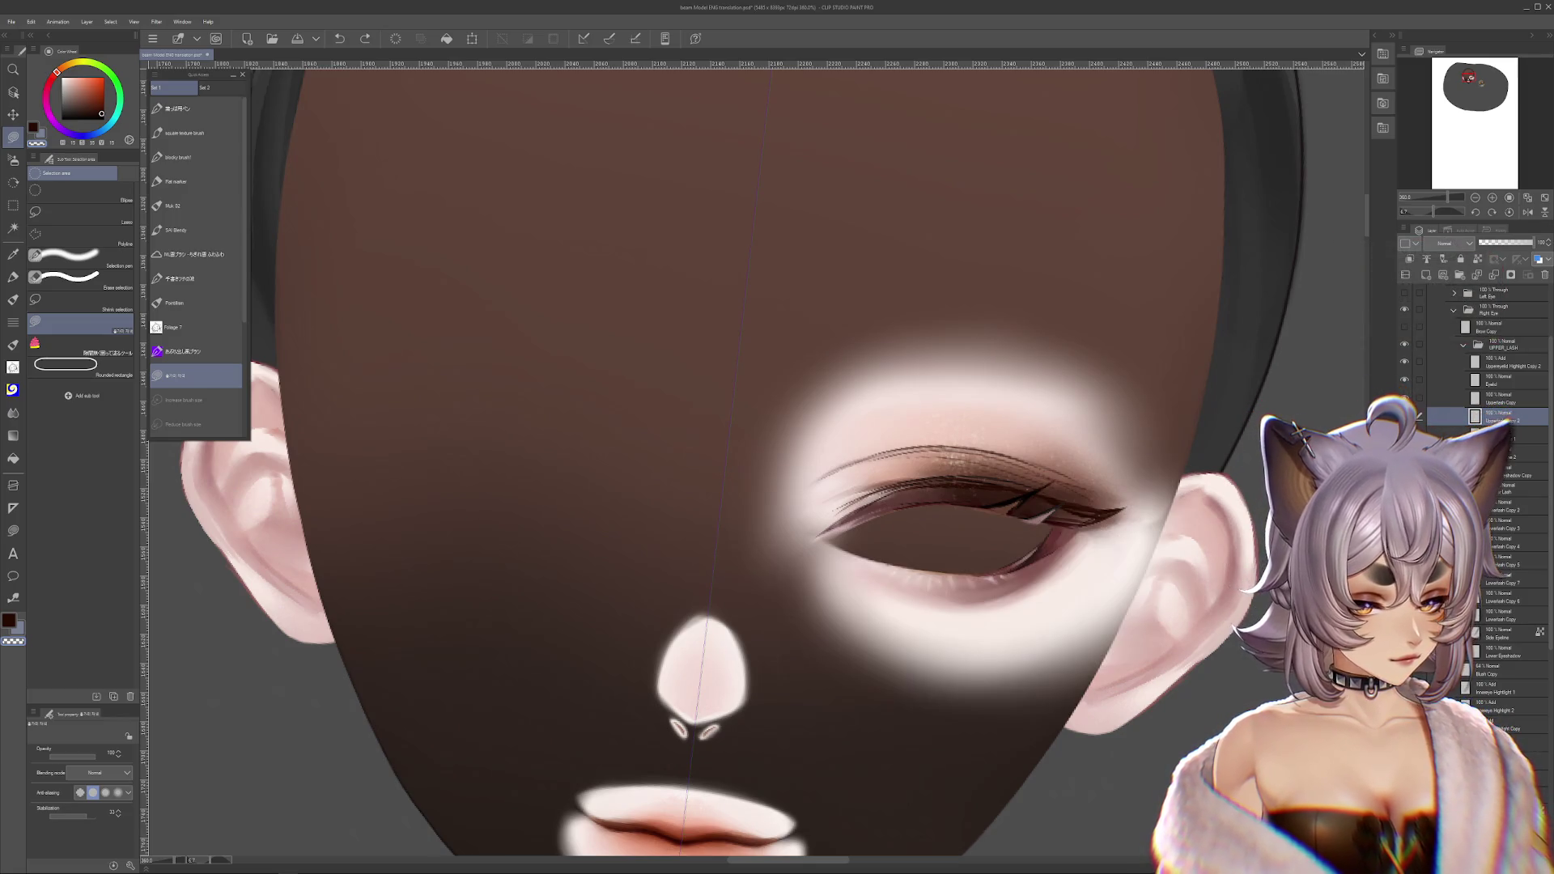
key("ctrl+y")
key("ctrl+z")
left_click_drag(1000, 583, 982, 523)
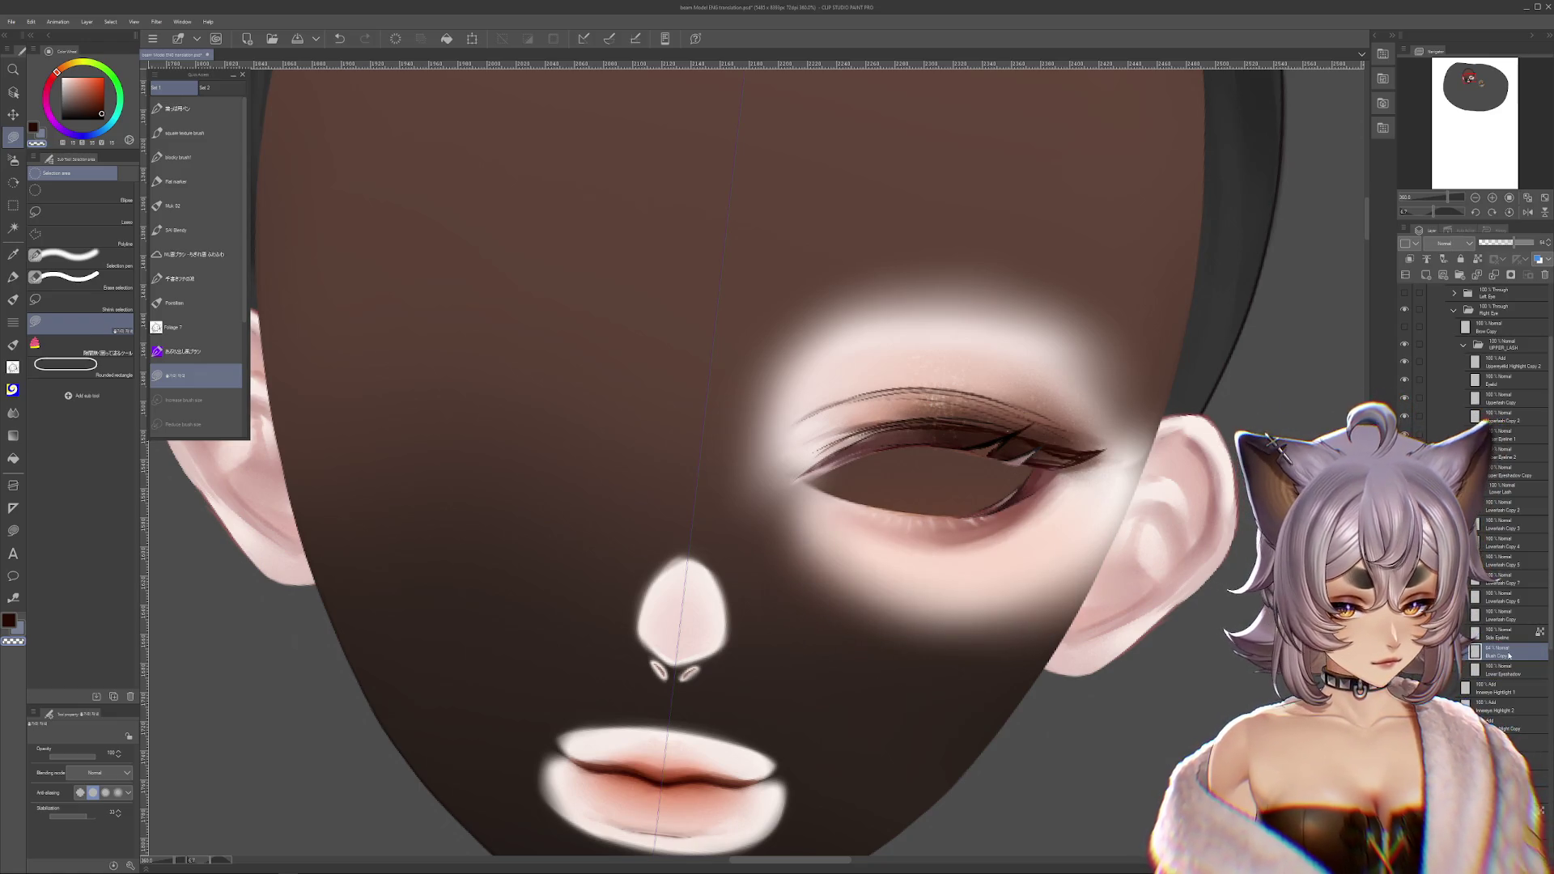
left_click_drag(1495, 661, 1496, 680)
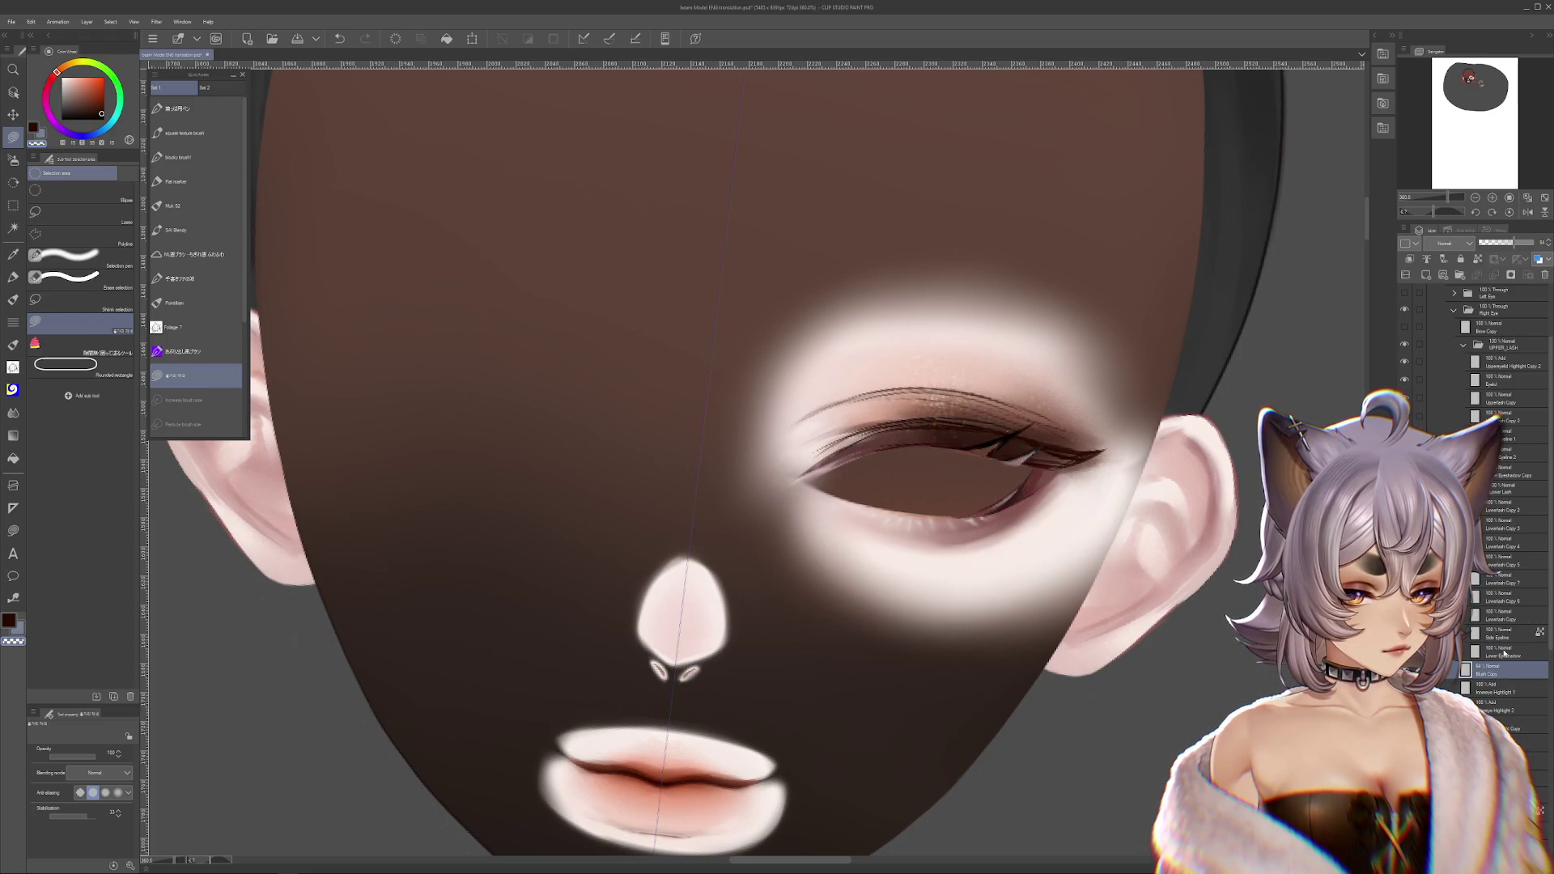
key("ctrl+z")
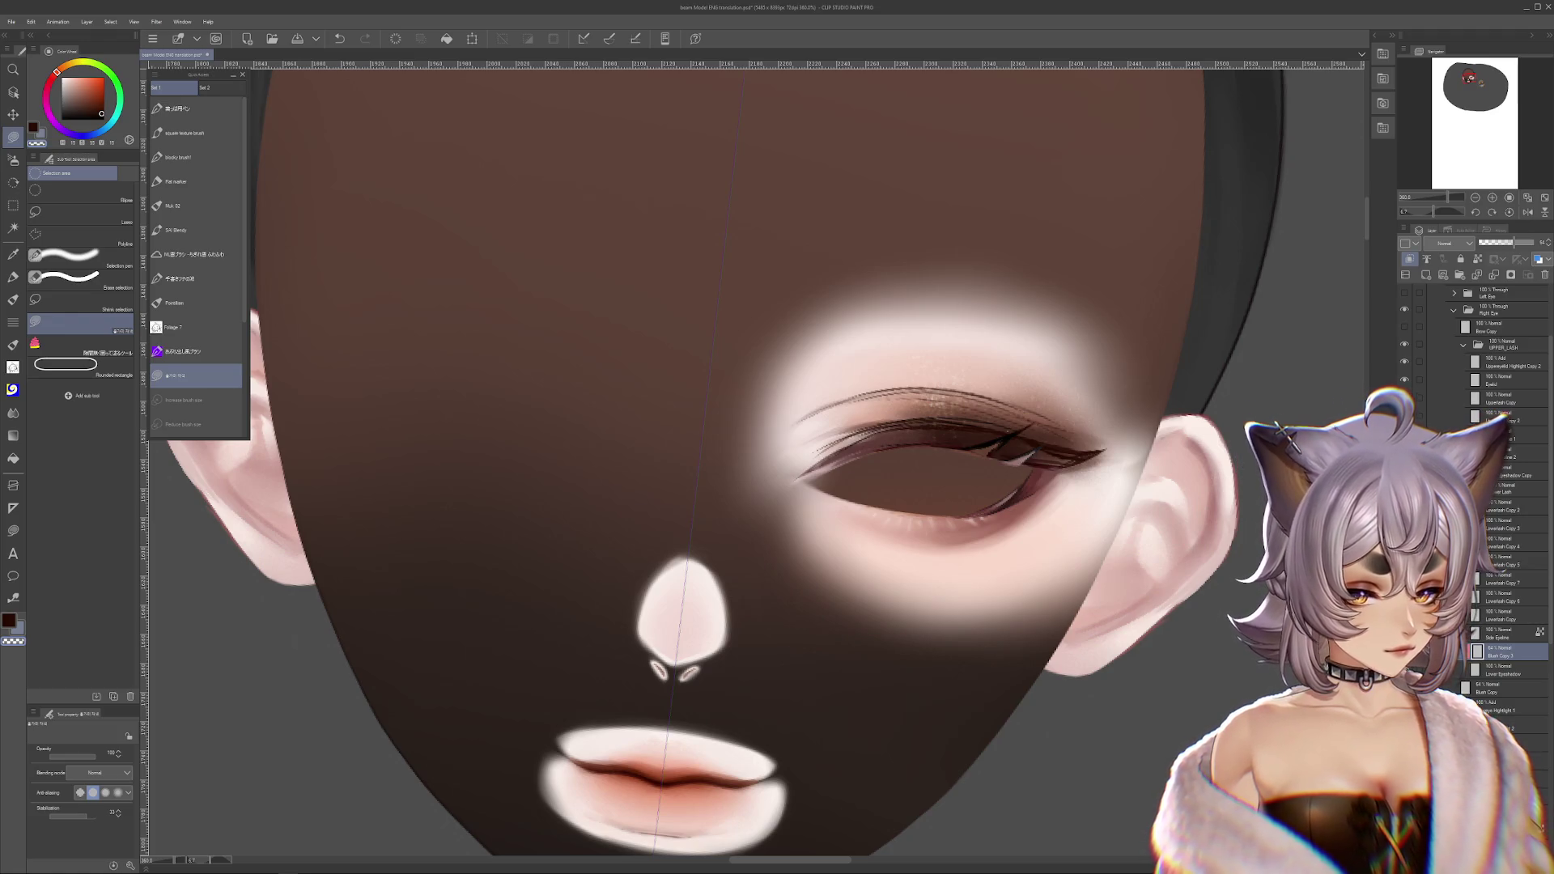
left_click_drag(1496, 652, 1497, 672)
key("ctrl+z")
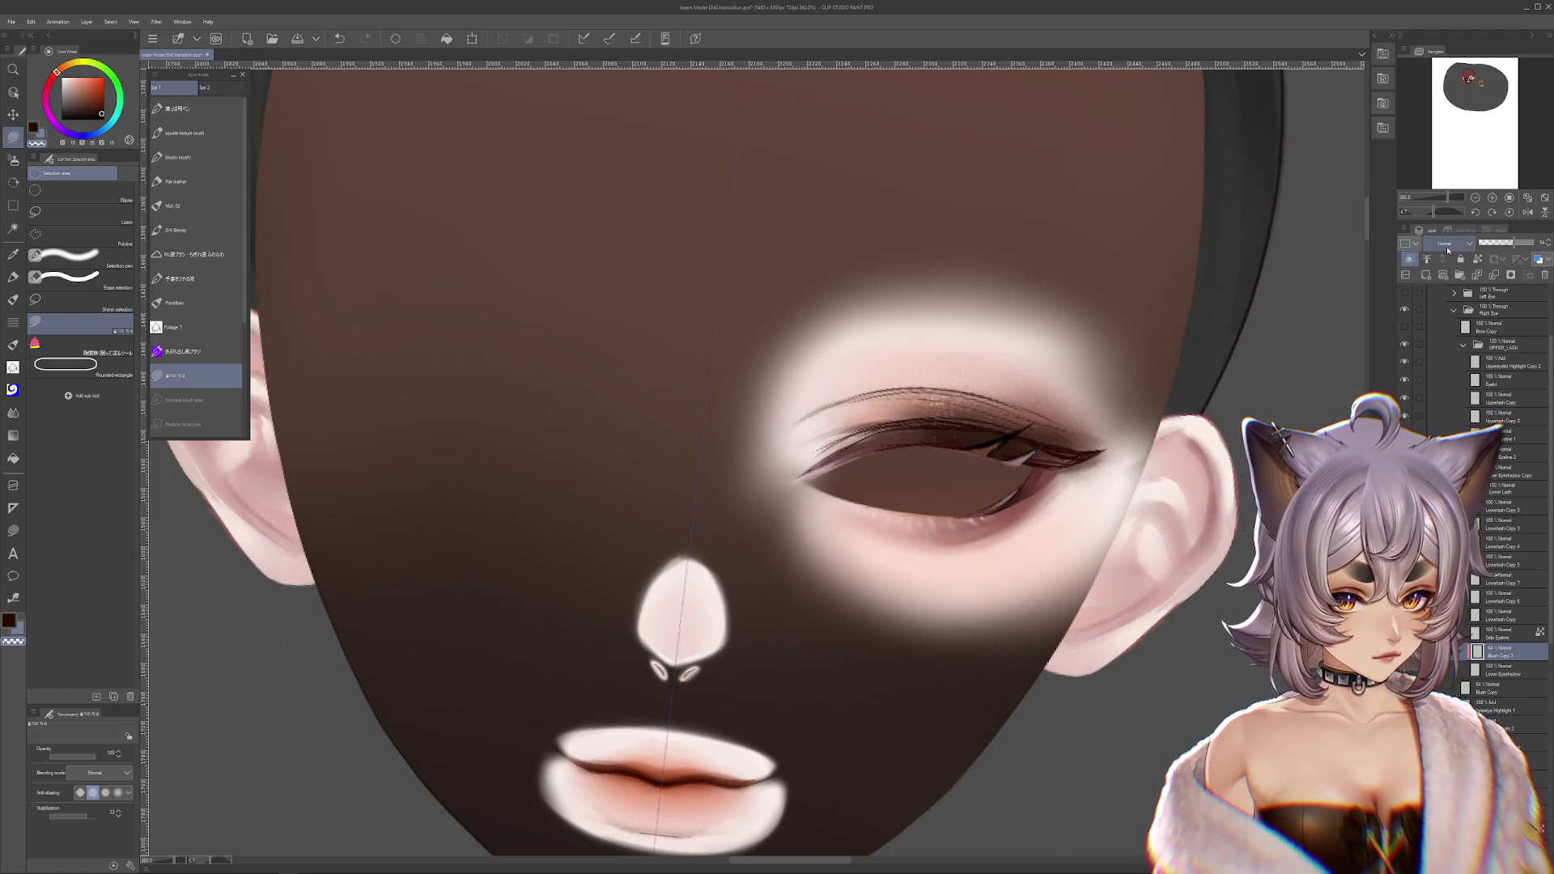
- Keep Blush Copy 3 at 64% opacity after comparing 100%, and reset the canvas rotation
left_click_drag(1518, 243, 1549, 242)
key("ctrl+z")
key("ctrl+y")
key("ctrl+z")
key("ctrl+y")
key("ctrl+z")
key("ctrl+y")
key("ctrl+z")
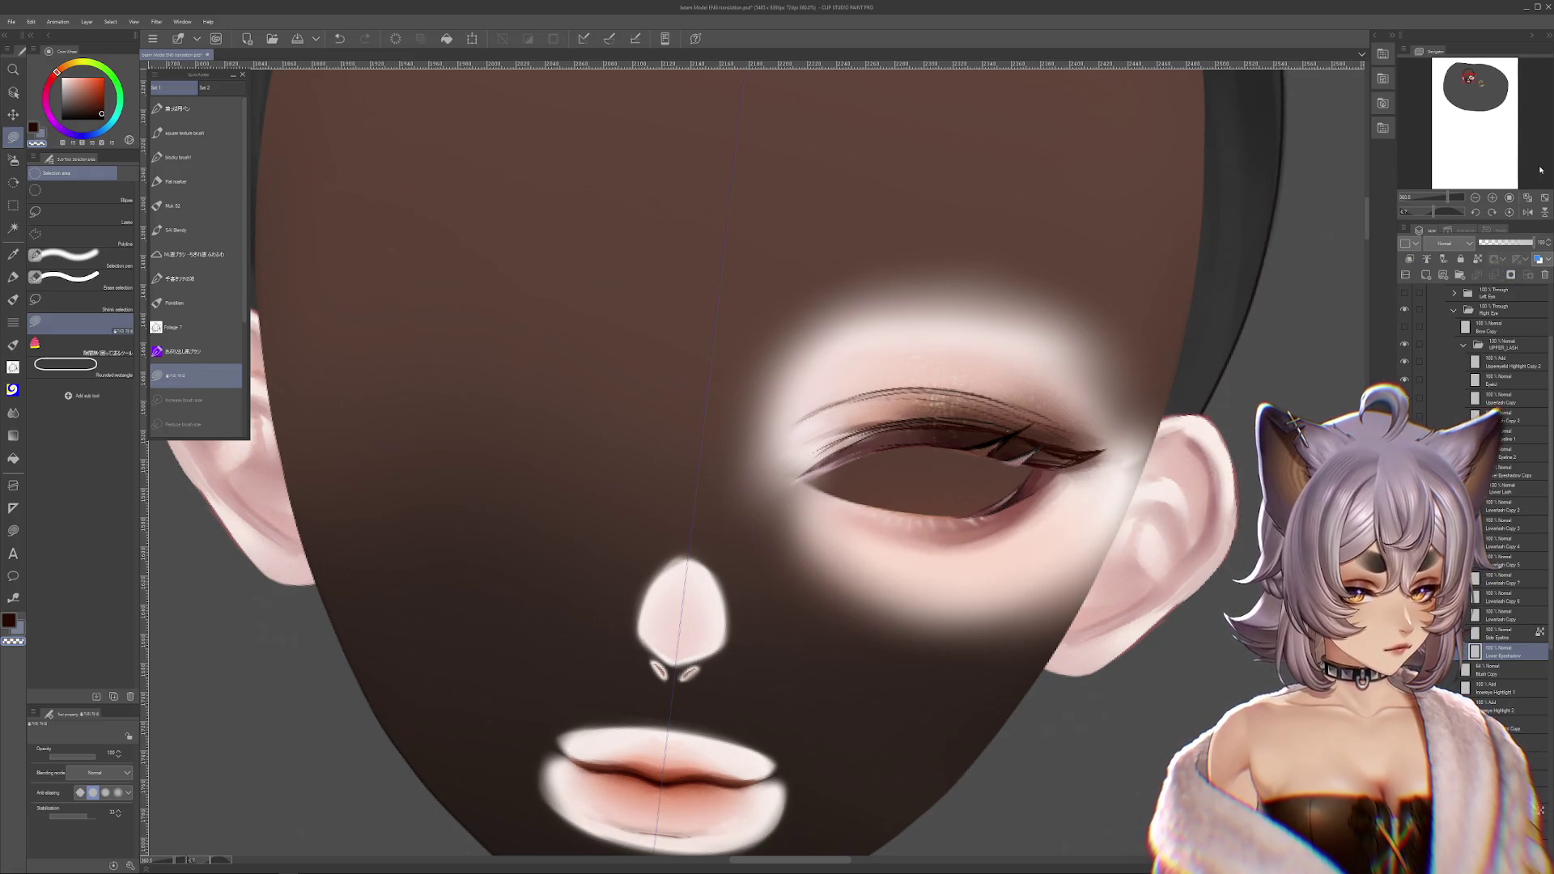
left_click(1511, 212)
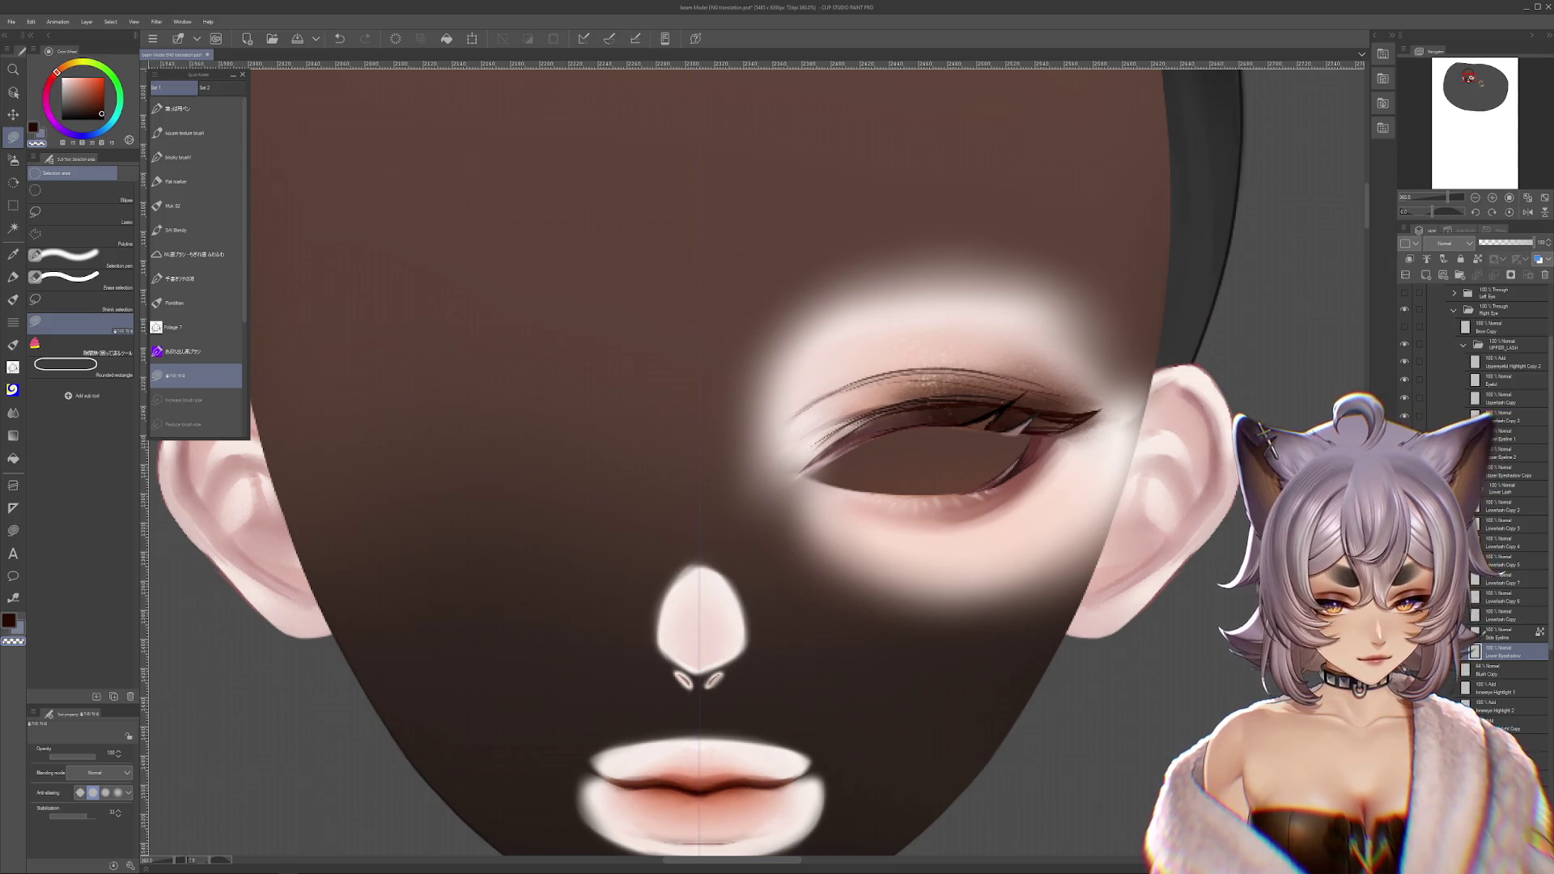
scroll(927, 431, "up", 5)
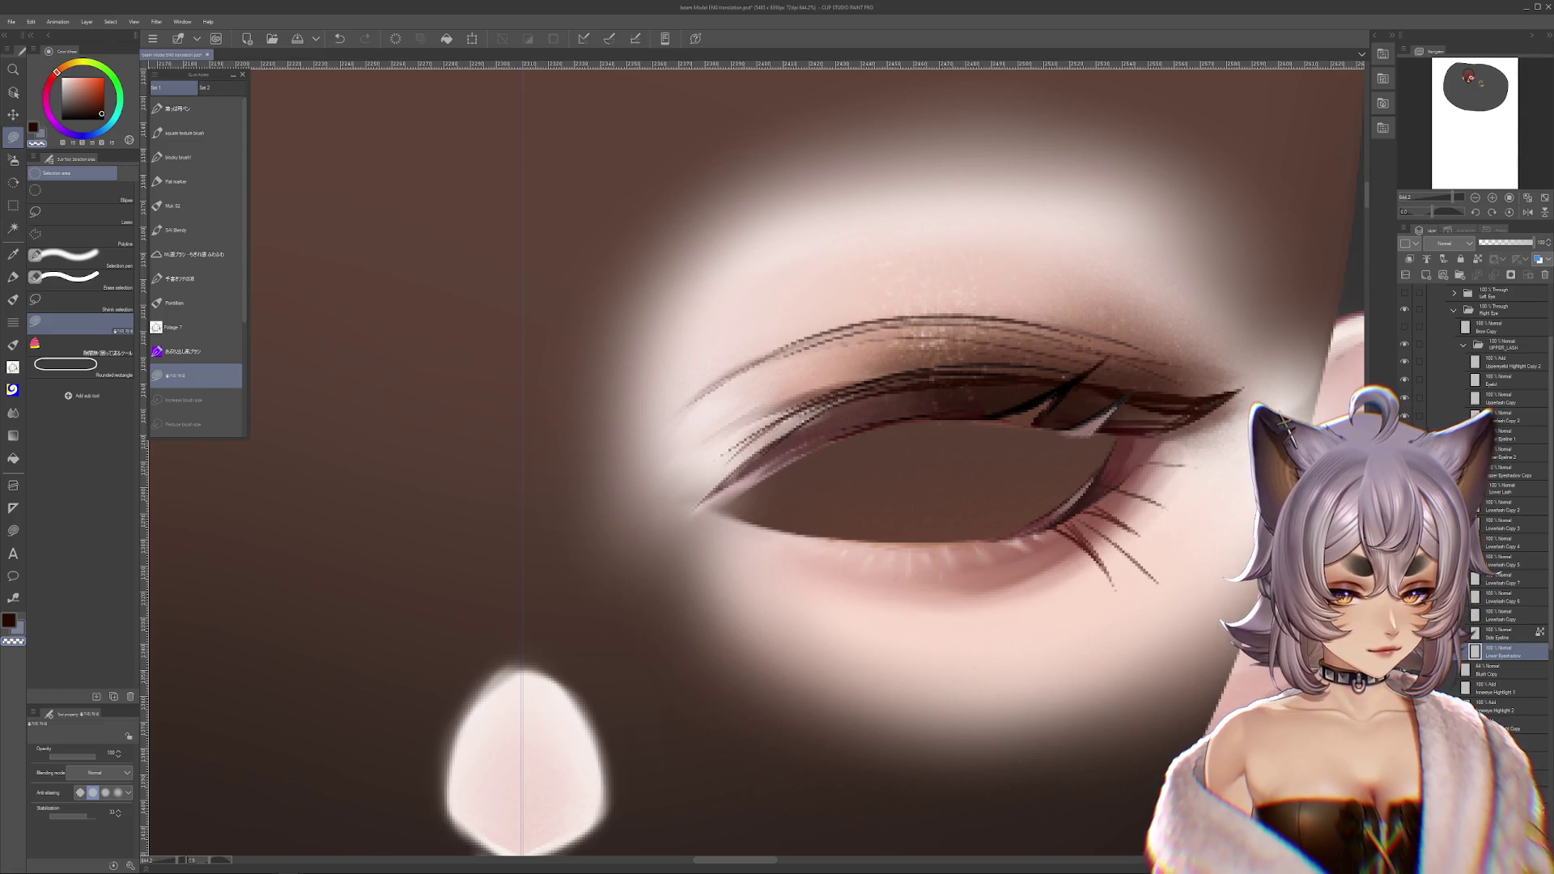
- On Lowerlash Copy 4, lasso one lower lash and paste it onto a new layer
scroll(927, 430, "up", 2)
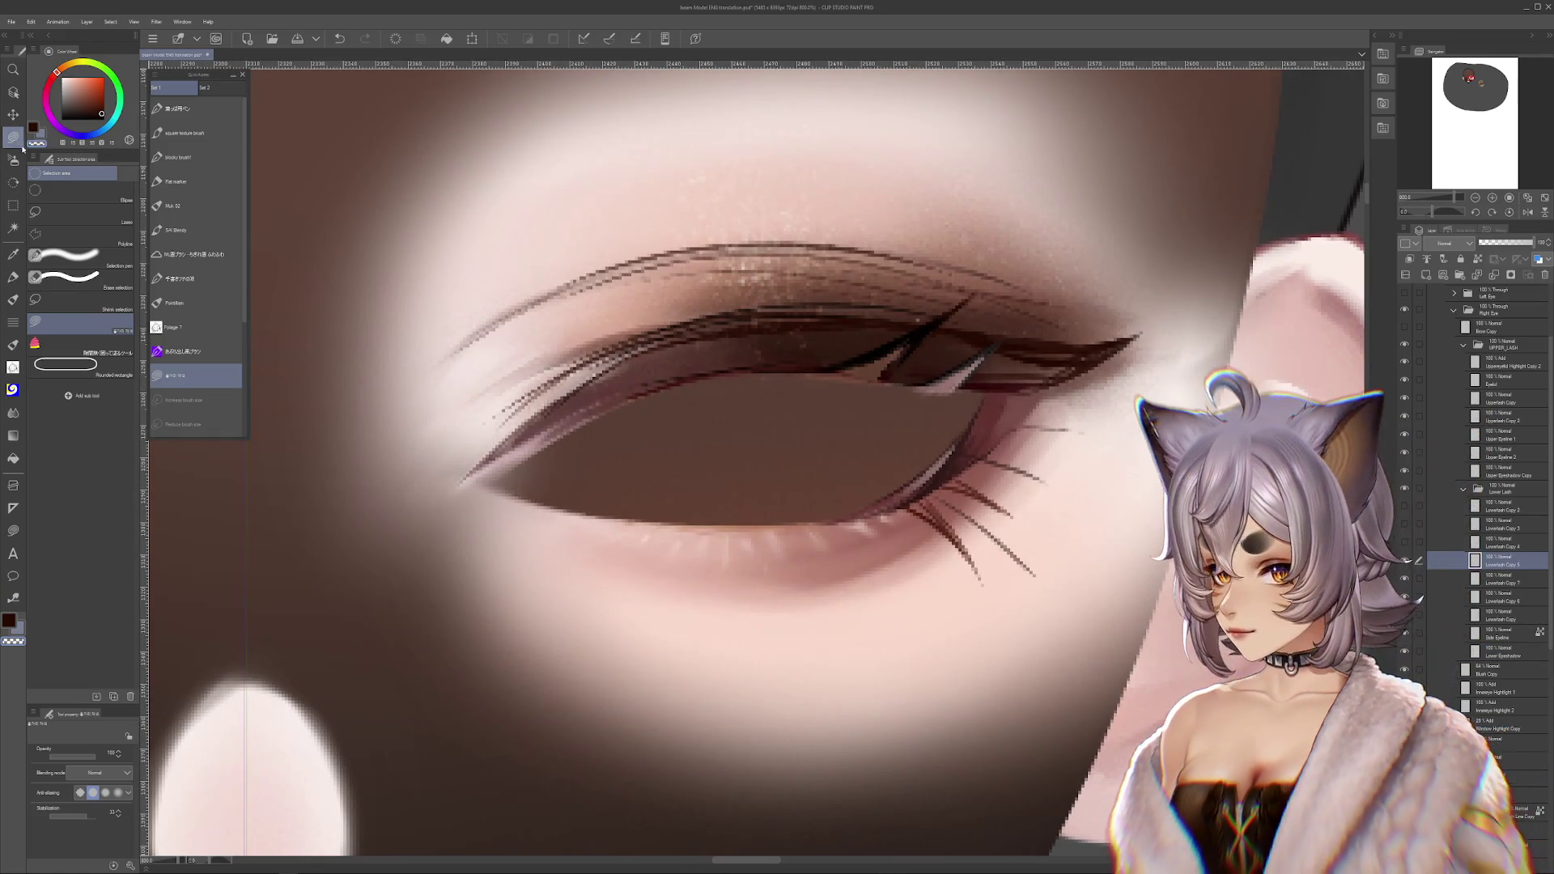
left_click(60, 204)
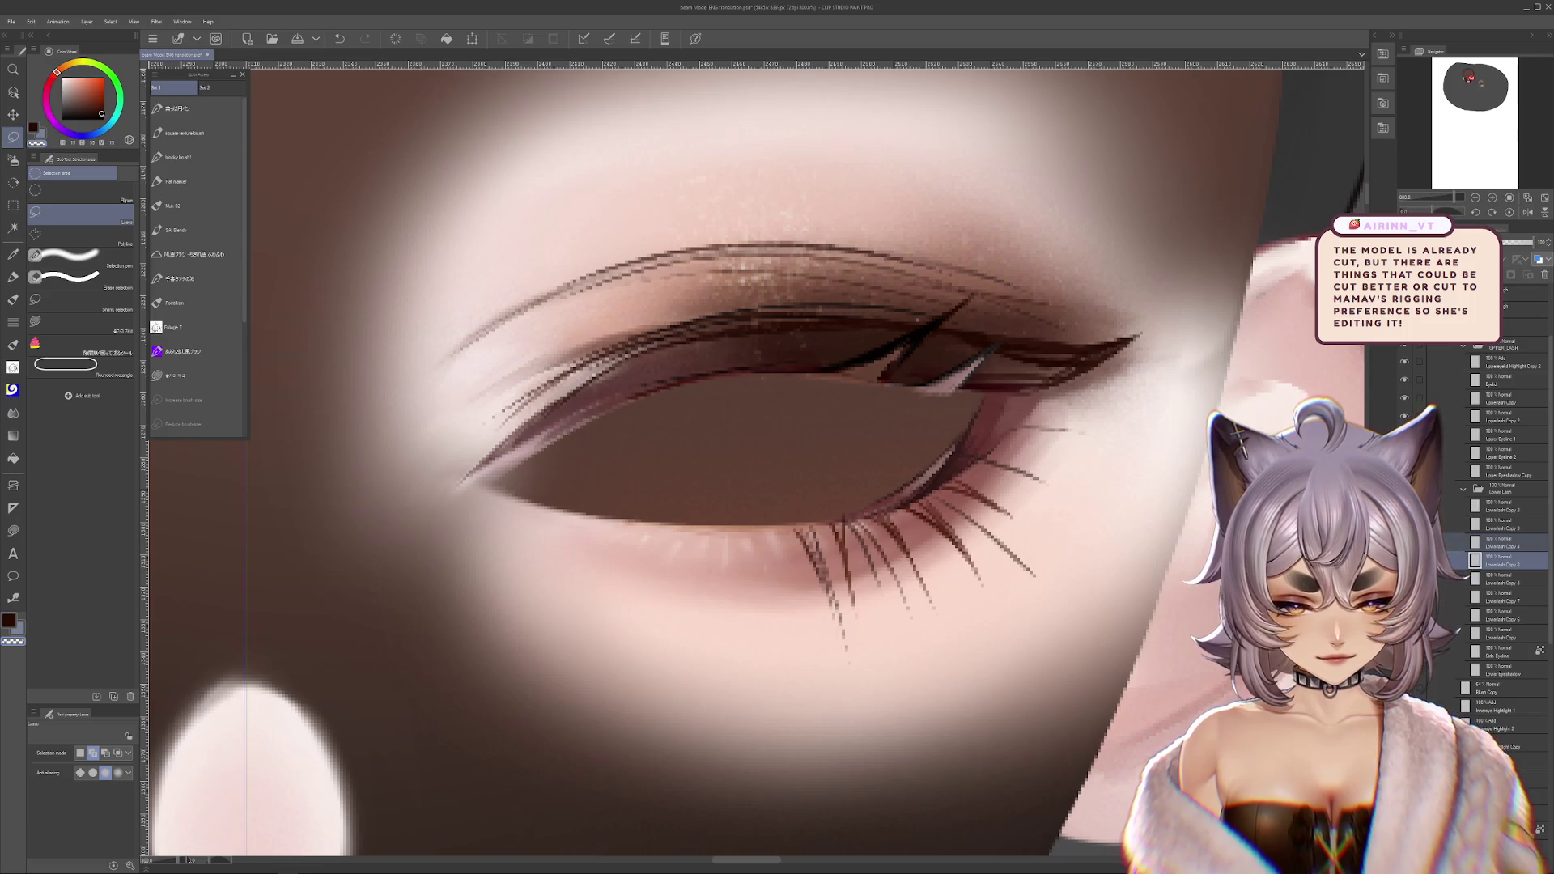
scroll(751, 459, "left", 2)
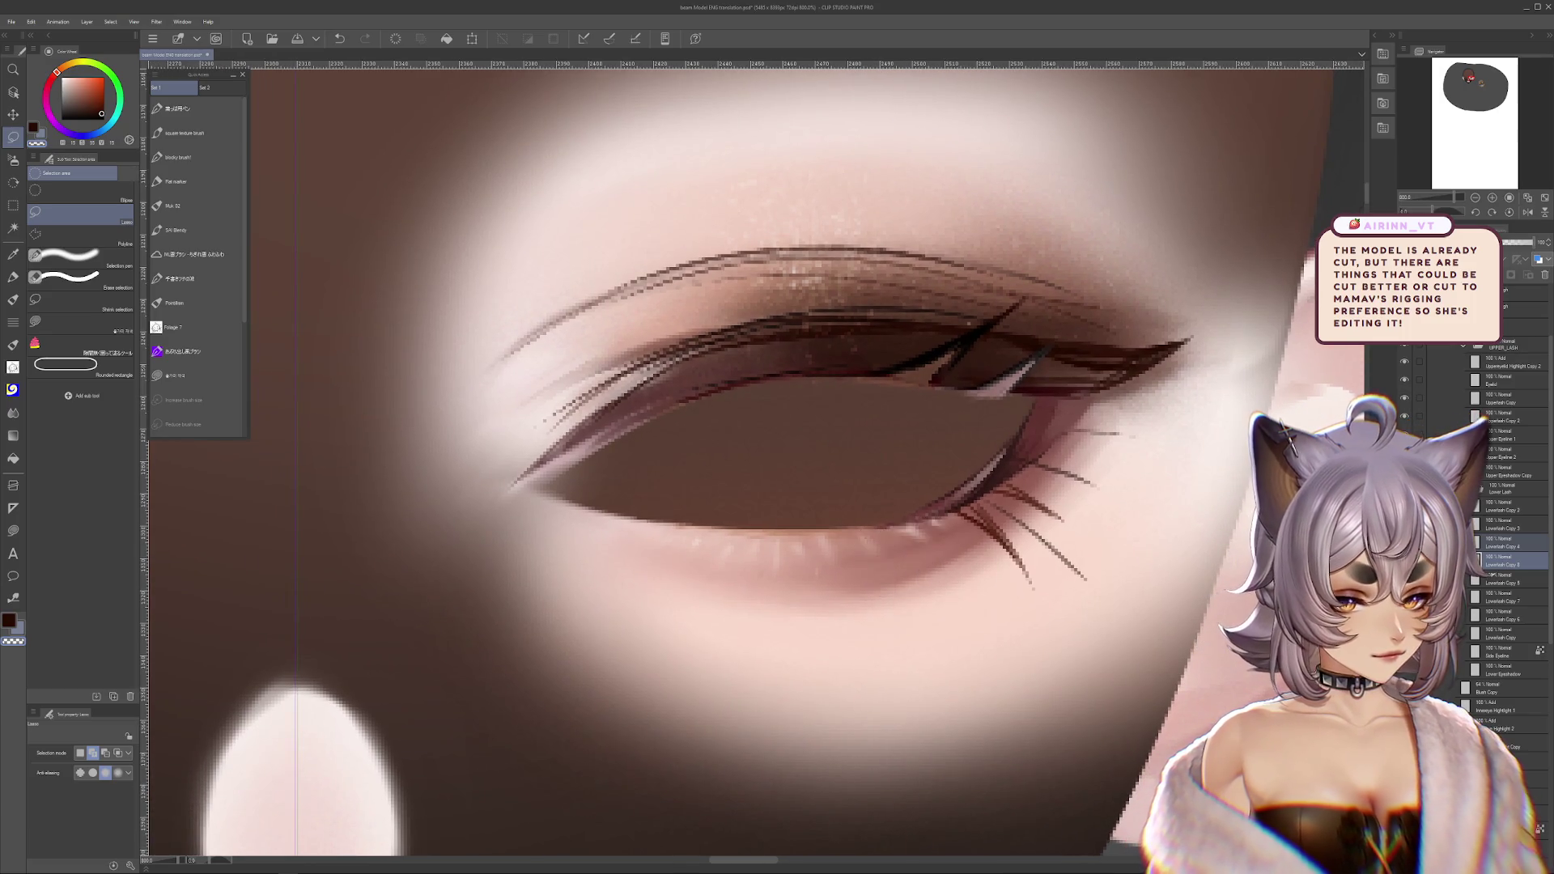
left_click(1473, 542)
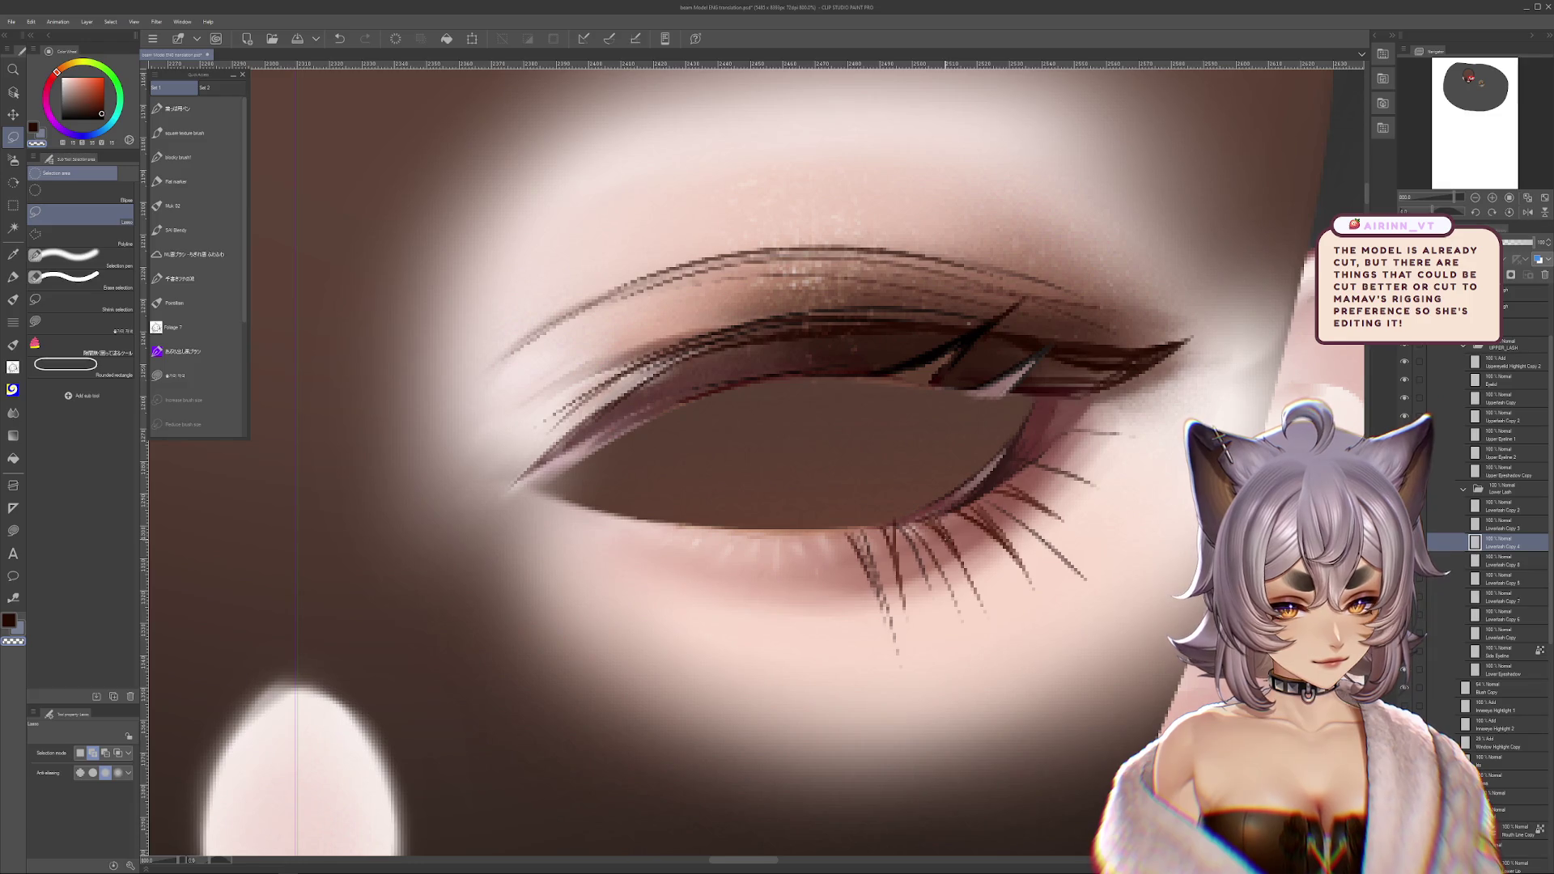
left_click_drag(950, 559, 943, 512)
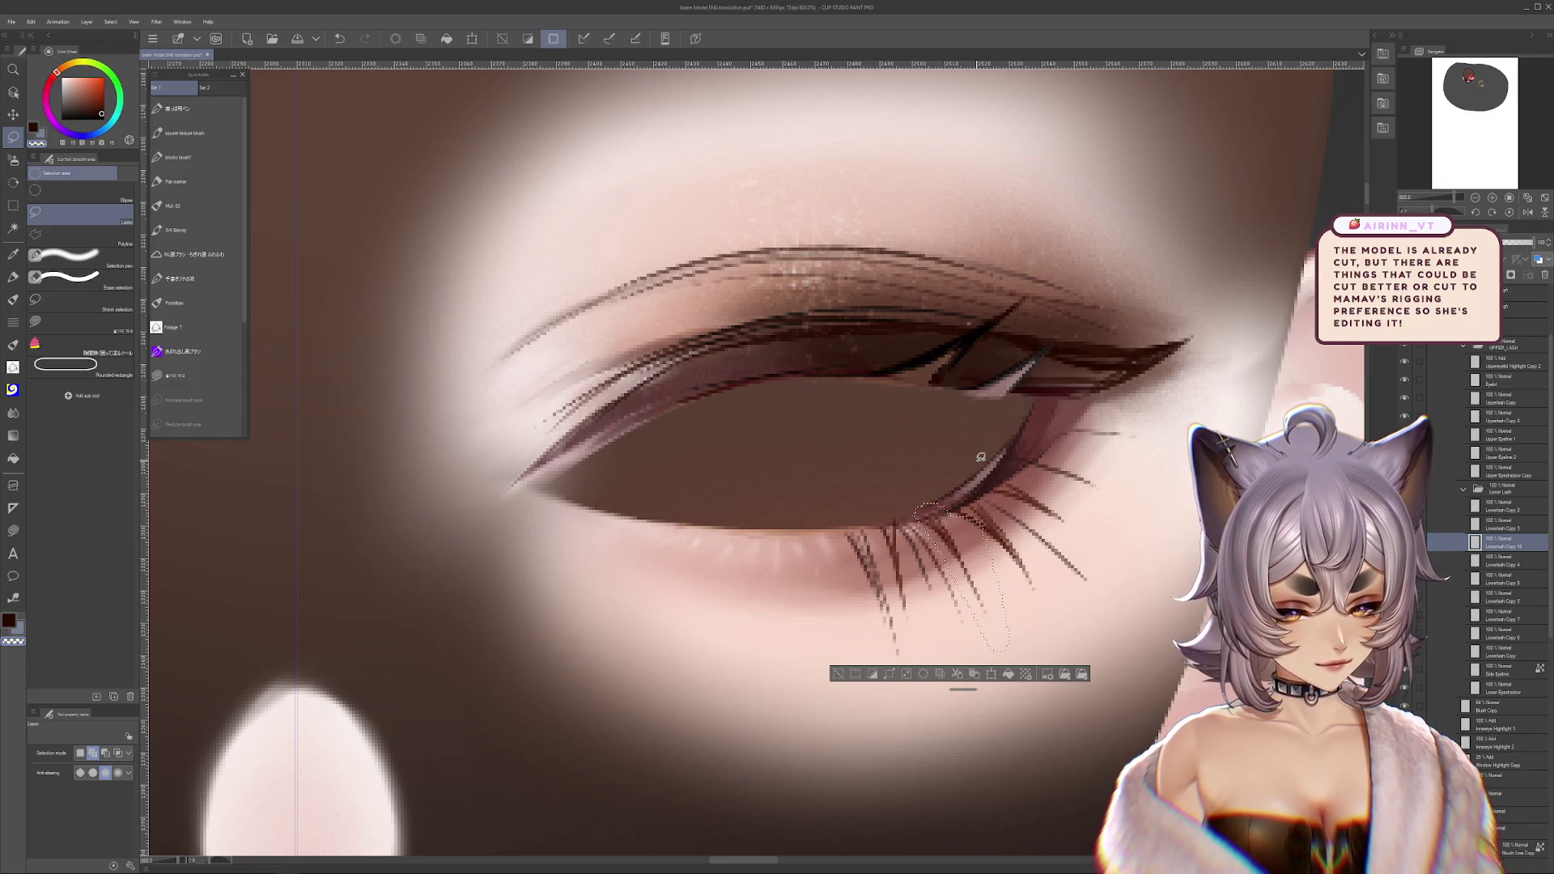
key("ctrl+d")
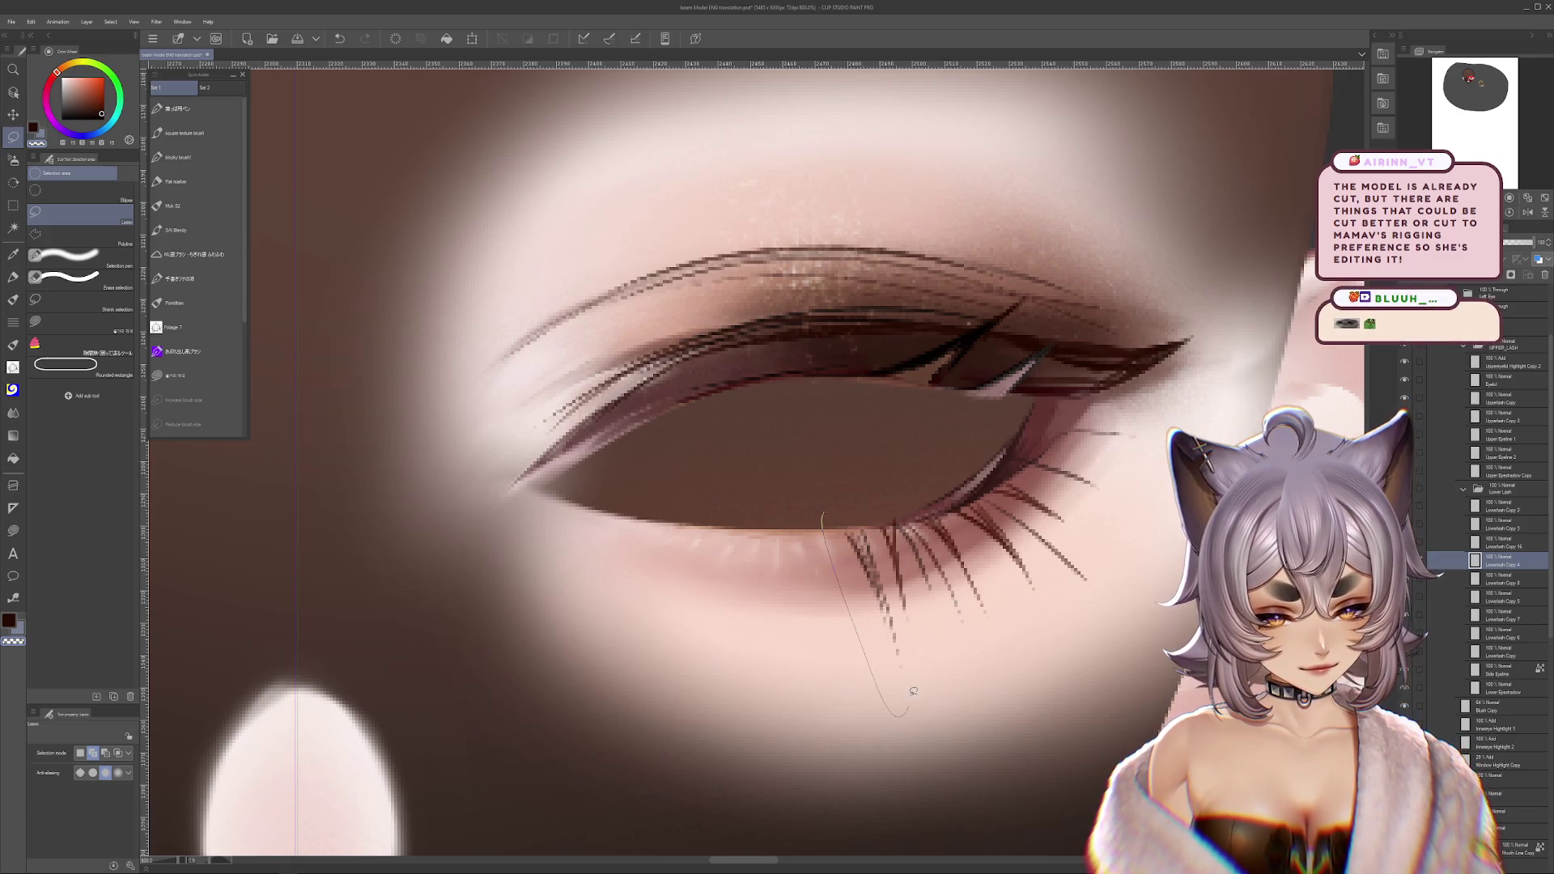
left_click_drag(901, 599, 866, 495)
key("ctrl+c")
key("ctrl+v")
key("ctrl+d")
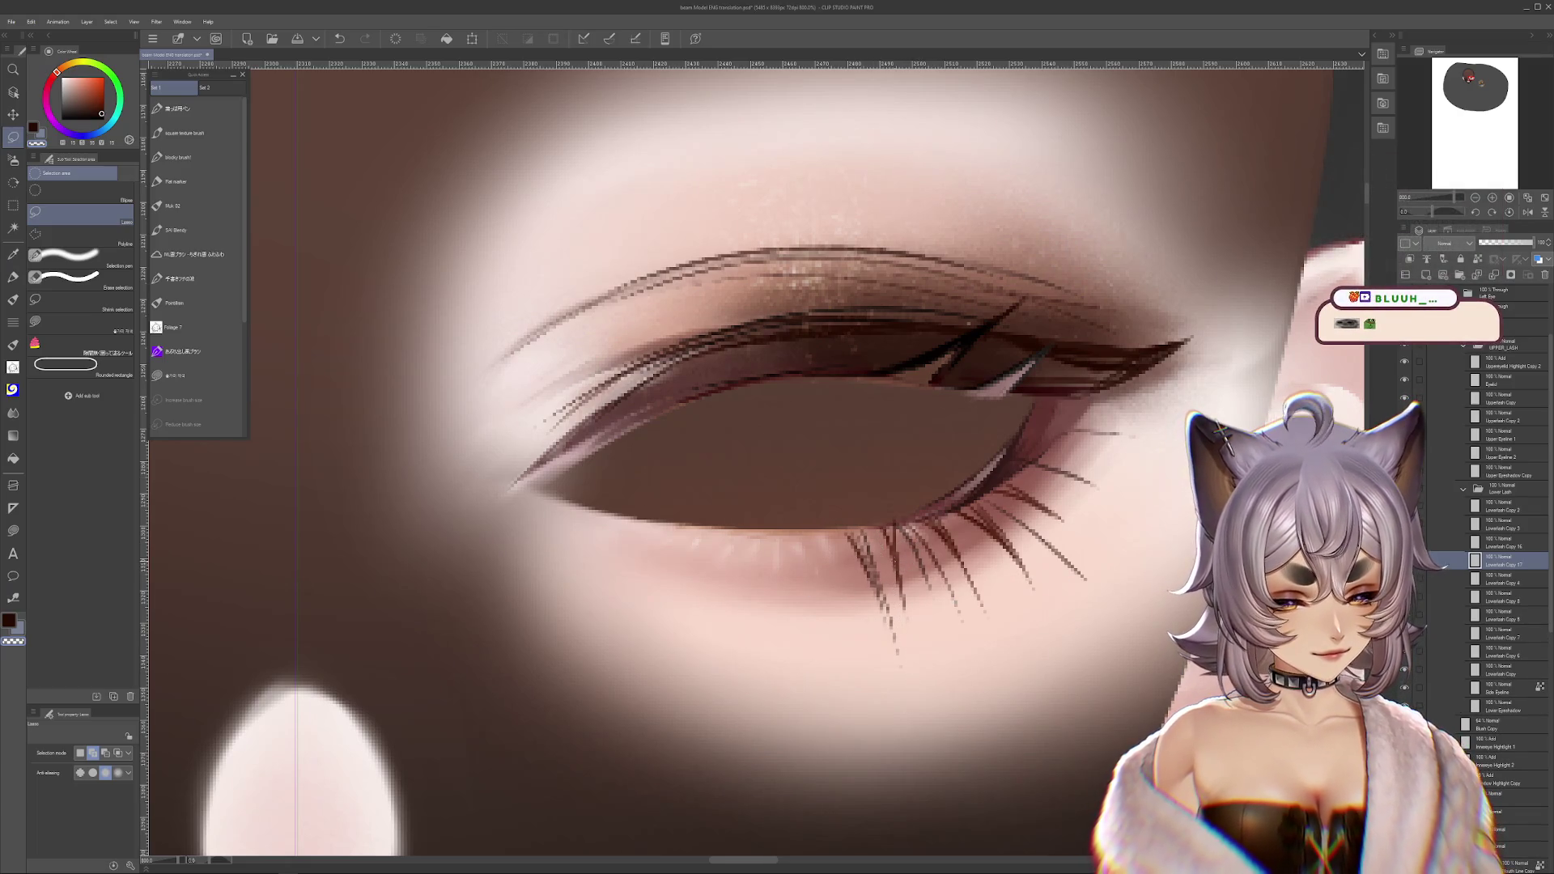
- Transform a cluster of lower lashes, shifting it slightly right and committing
left_click_drag(903, 528, 889, 492)
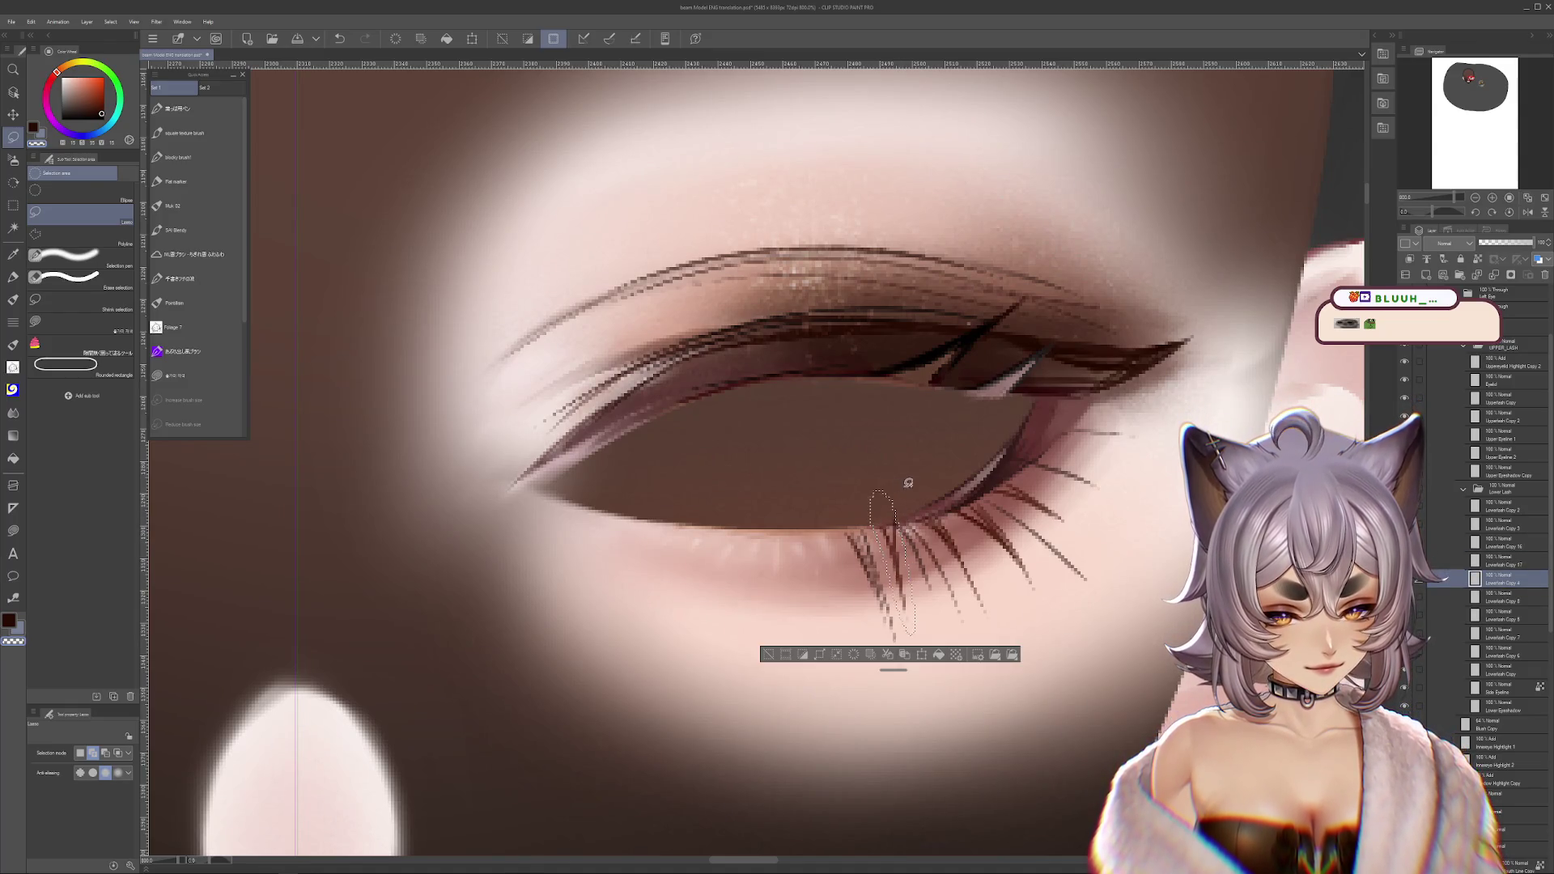
key("ctrl+d")
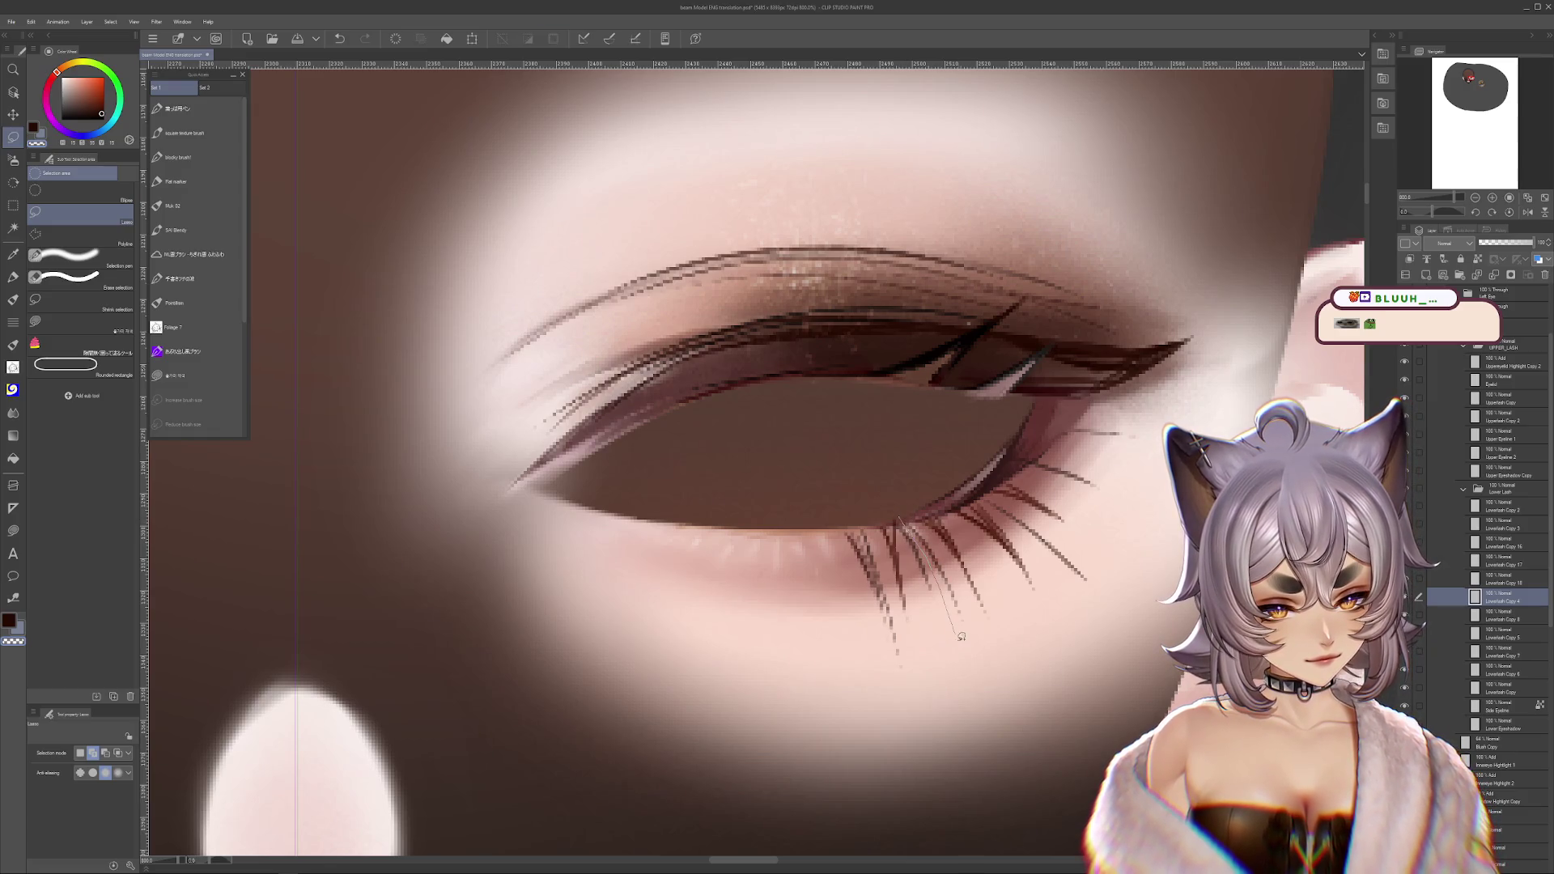
left_click_drag(939, 537, 908, 510)
key("ctrl+d")
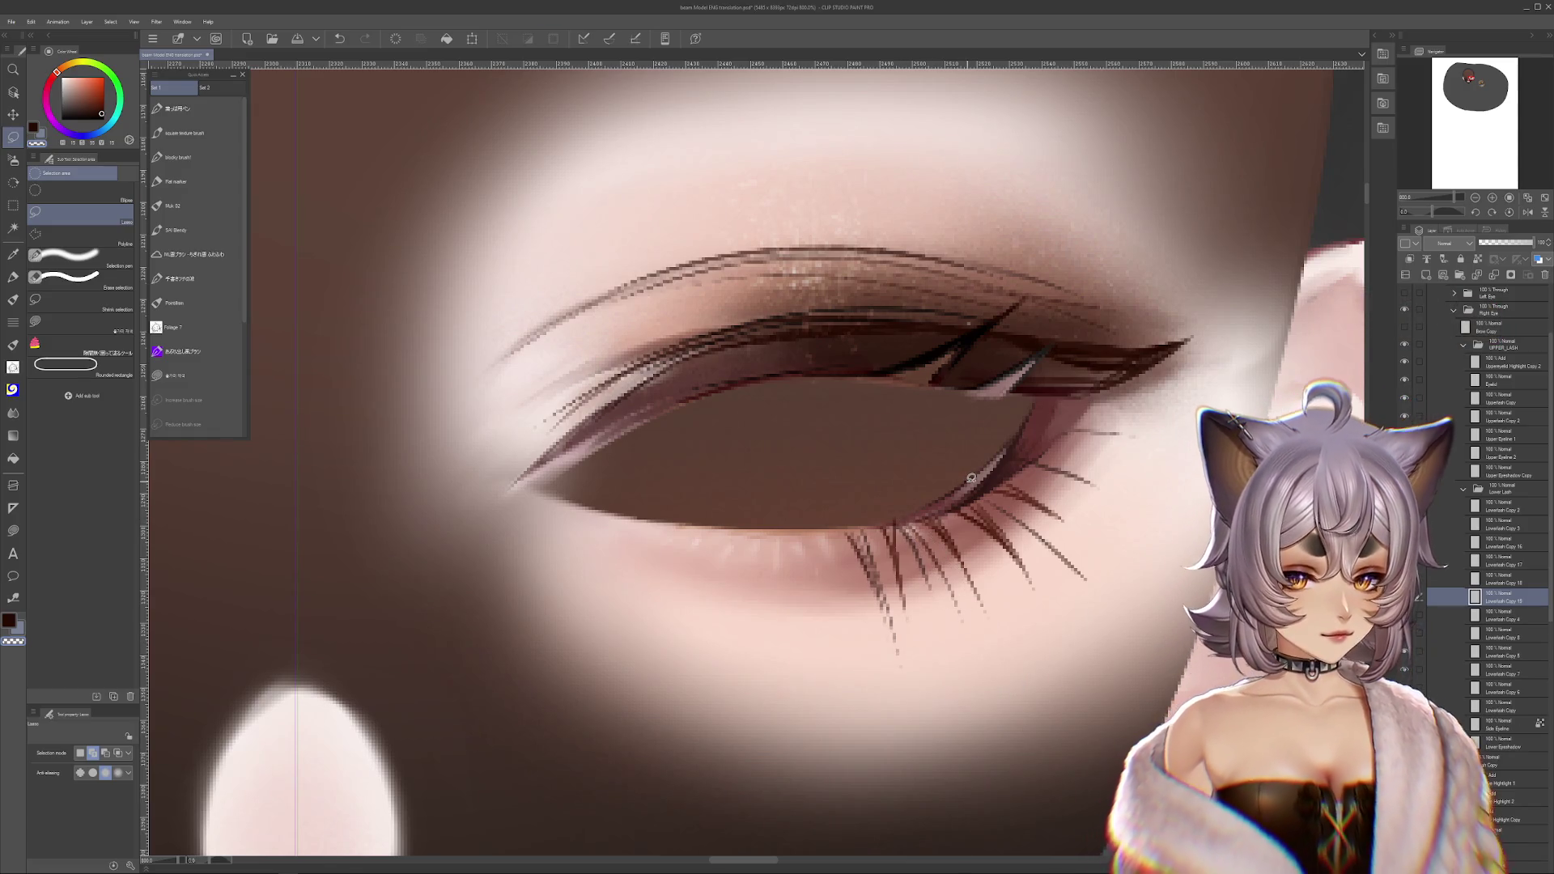
scroll(970, 477, "down", 3)
scroll(982, 492, "up", 3)
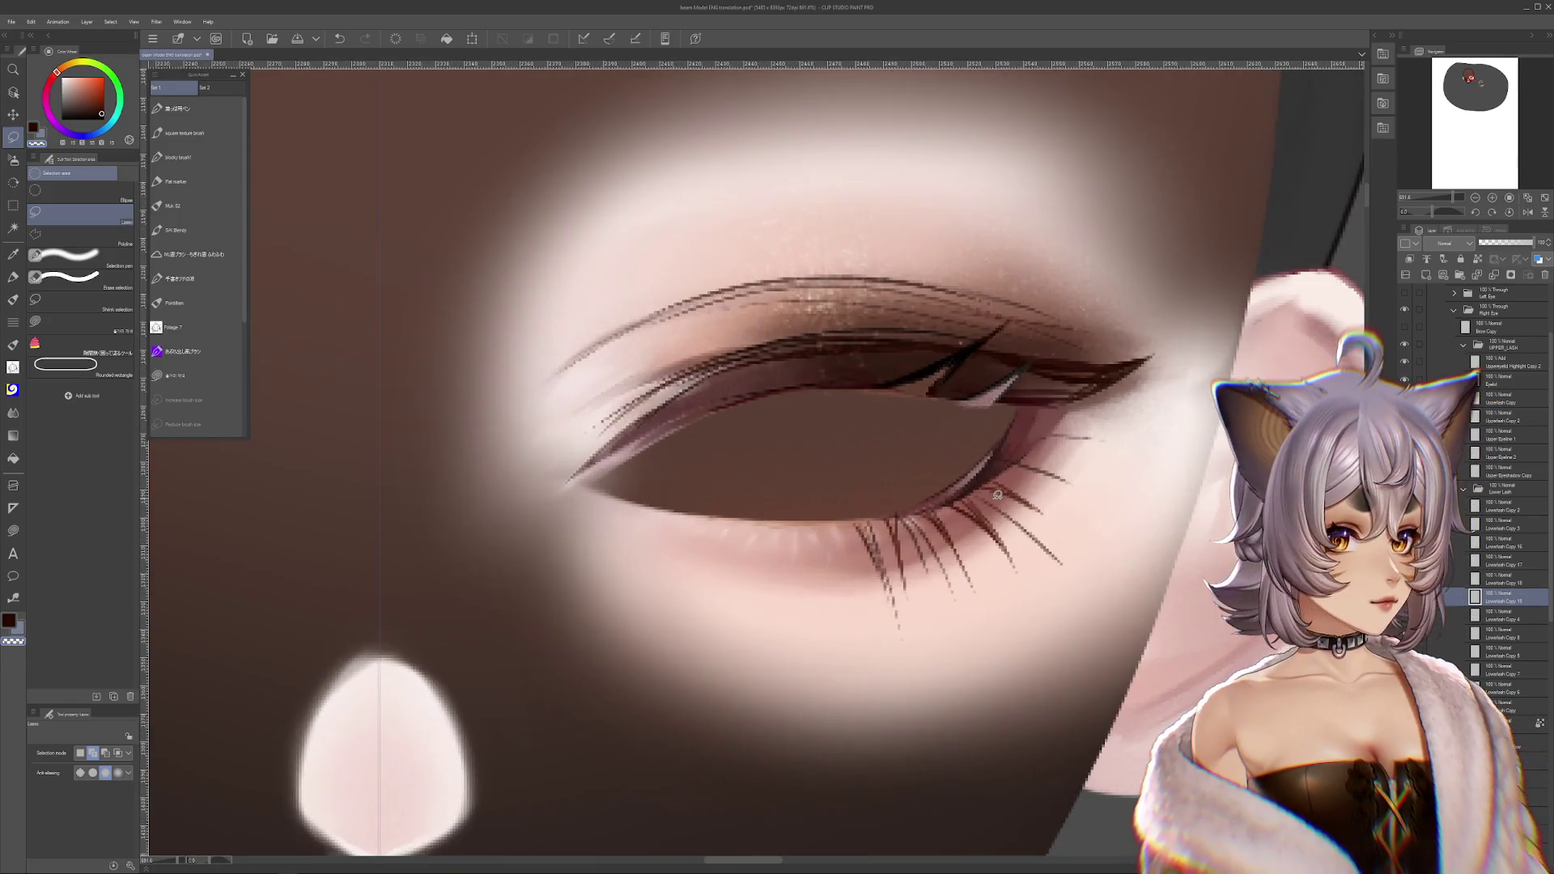
key("ctrl+t")
scroll(920, 584, "up", 2)
left_click_drag(920, 584, 967, 584)
key("Return")
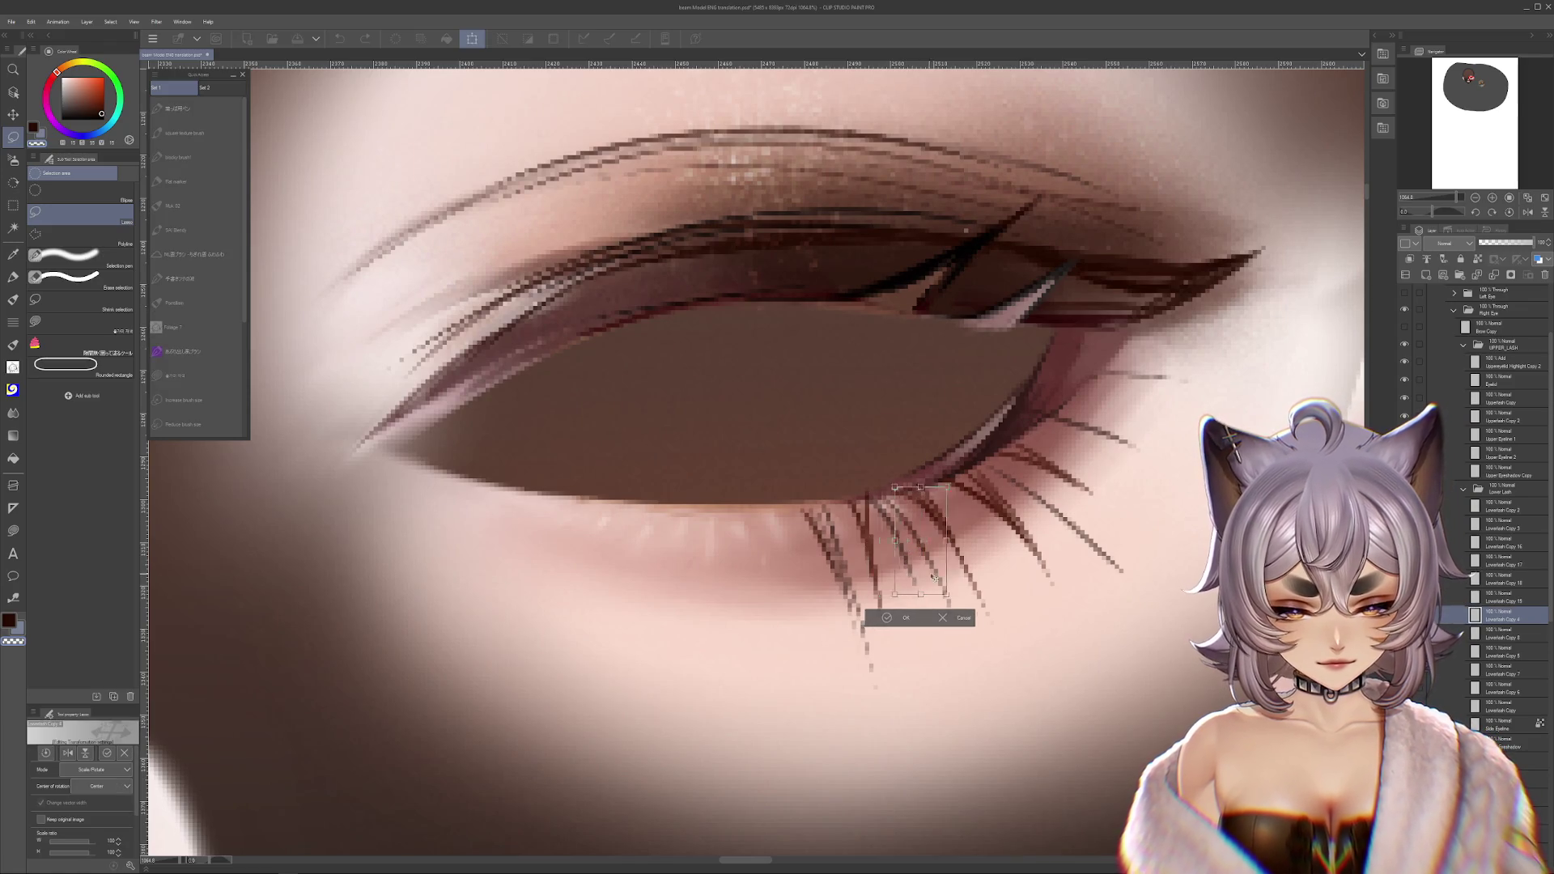
- Select the Muk 02 brush, zoom out to view the whole face, then zoom back onto the eye
key("t")
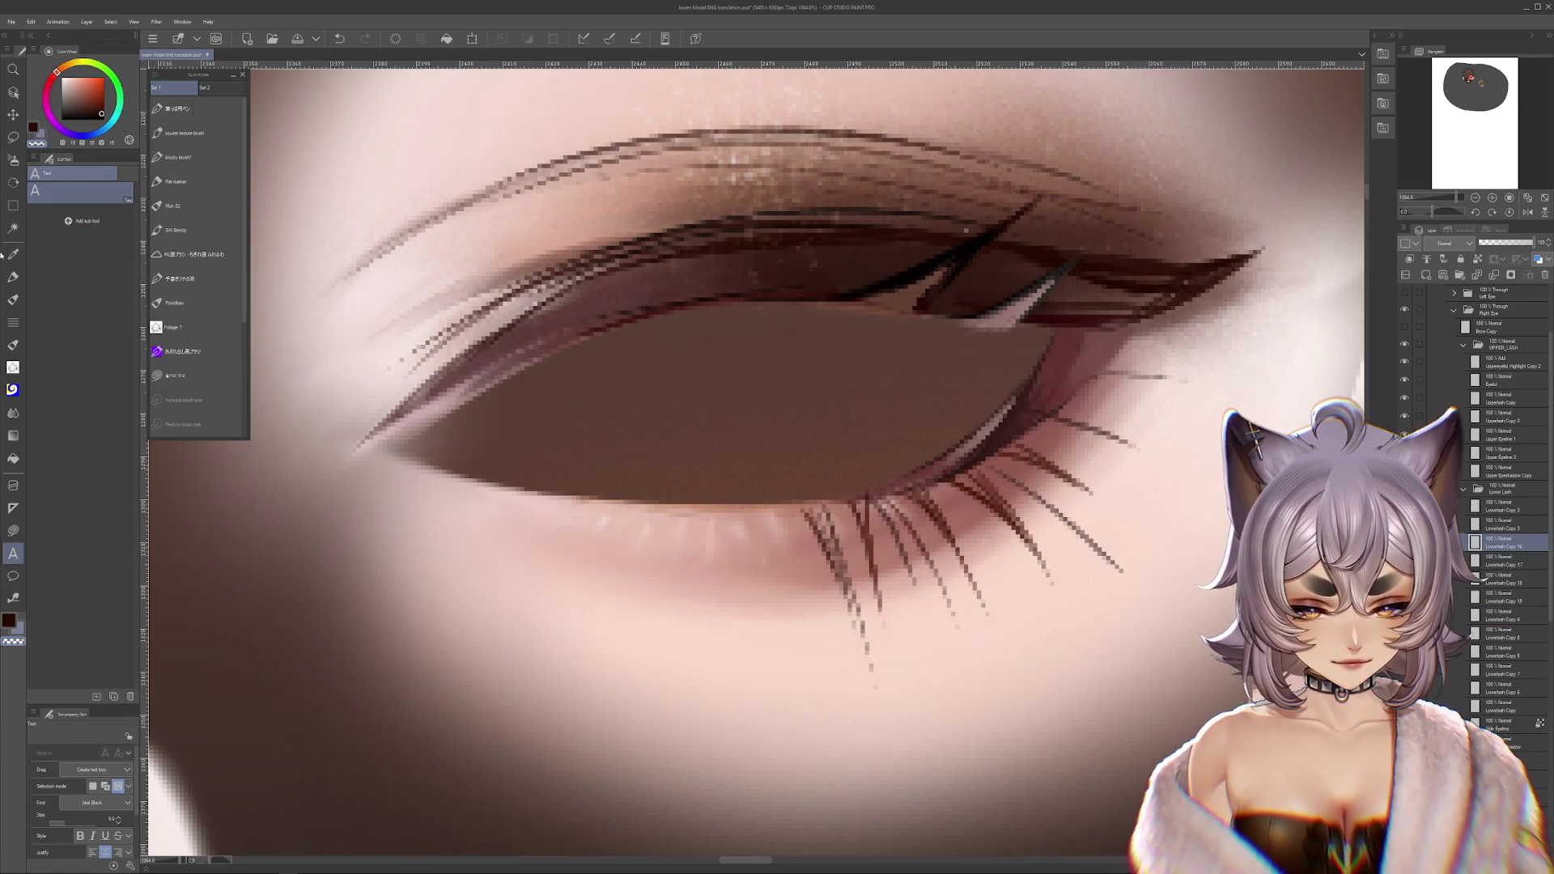
left_click(21, 300)
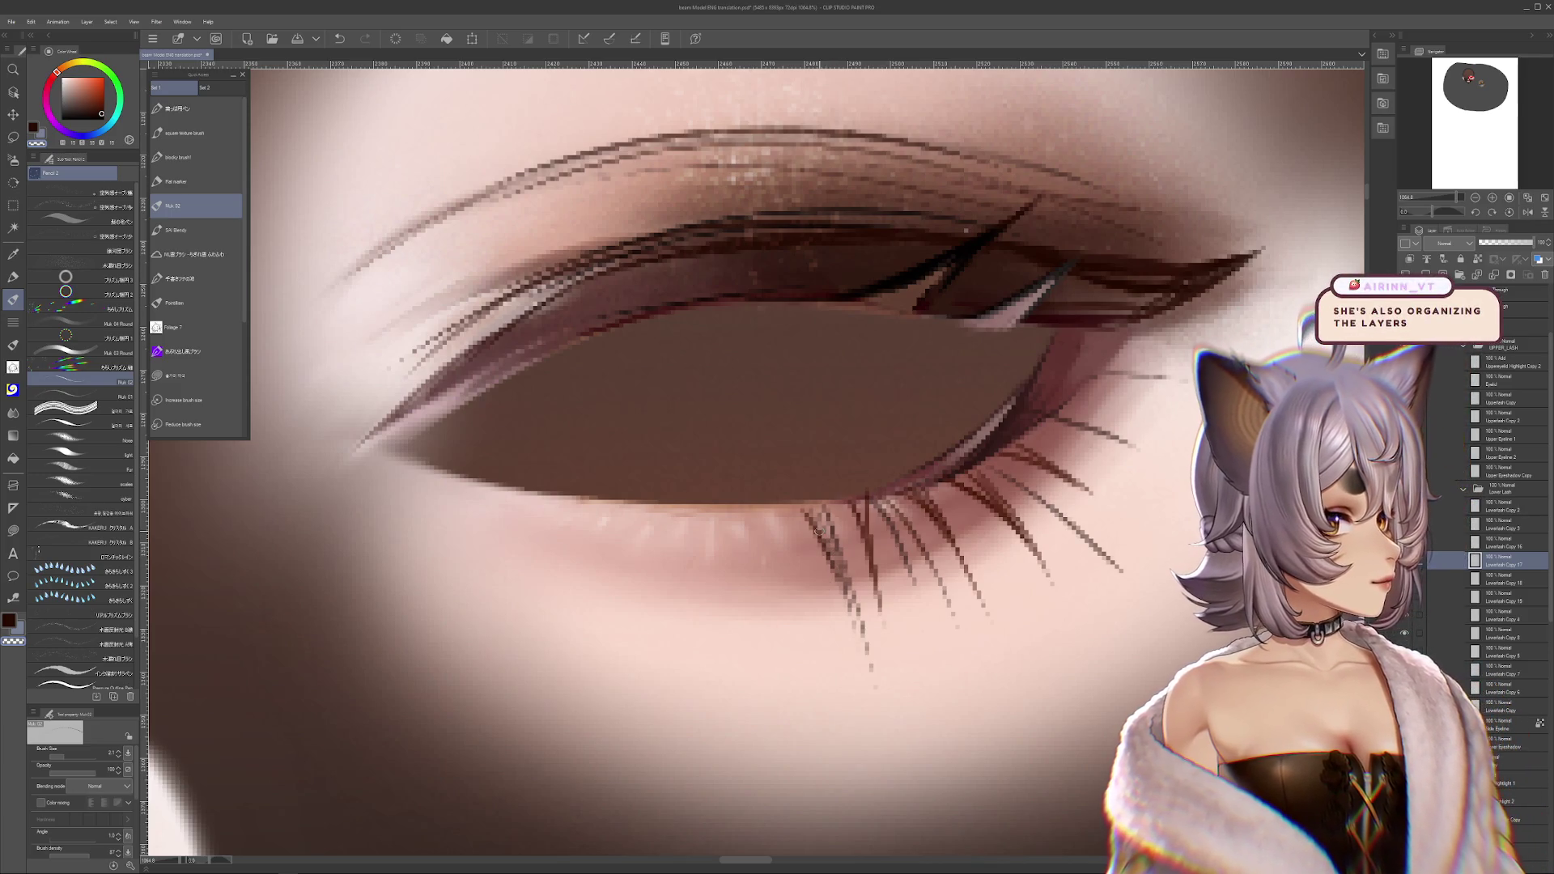
scroll(817, 530, "down", 6)
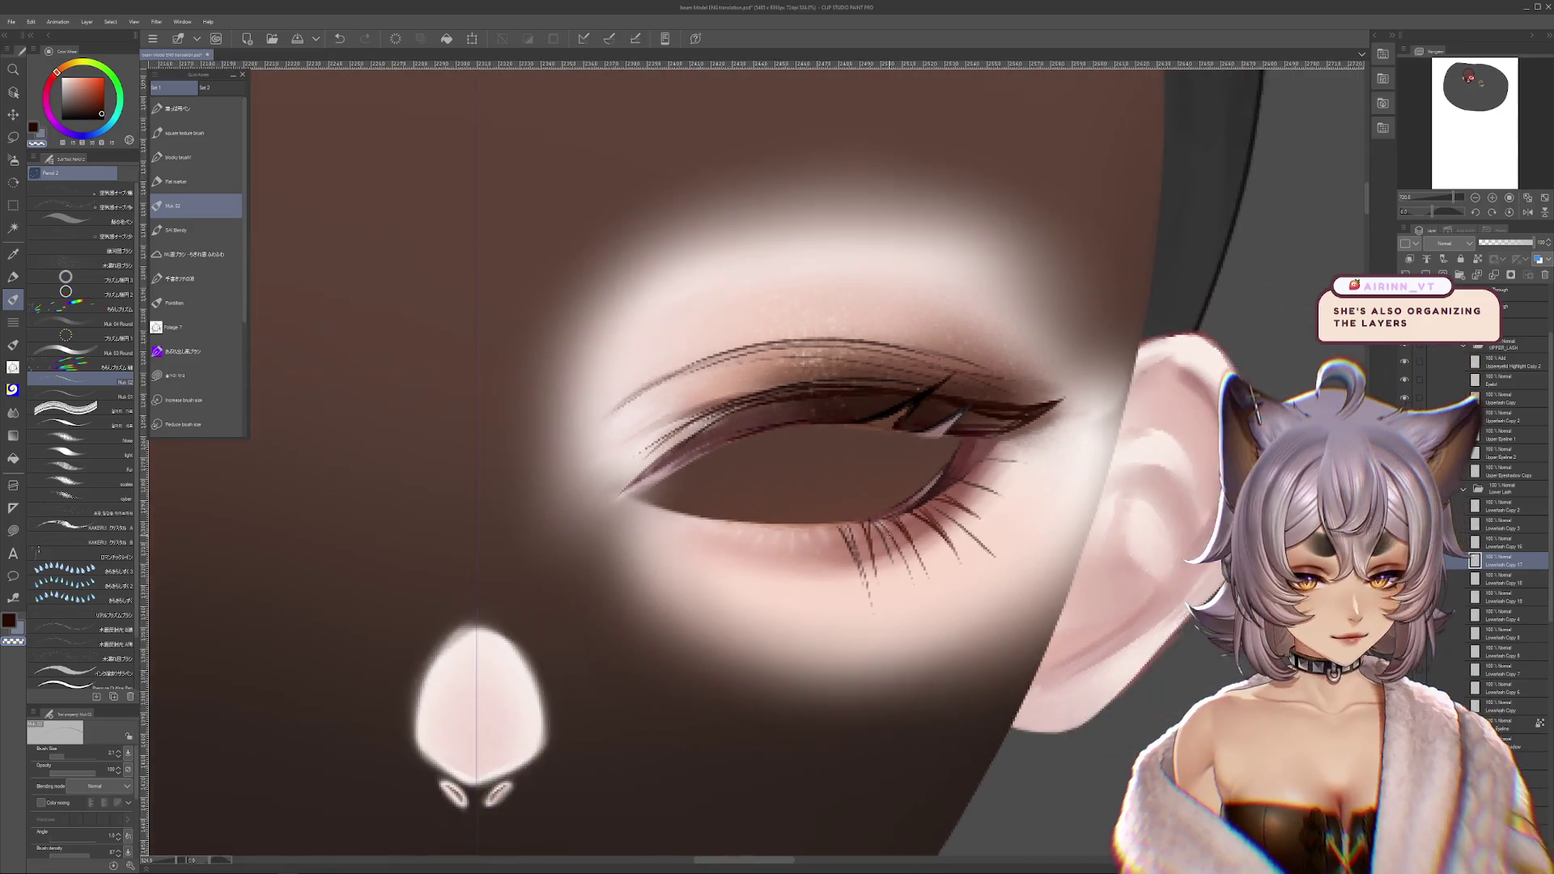
scroll(1025, 524, "down", 6)
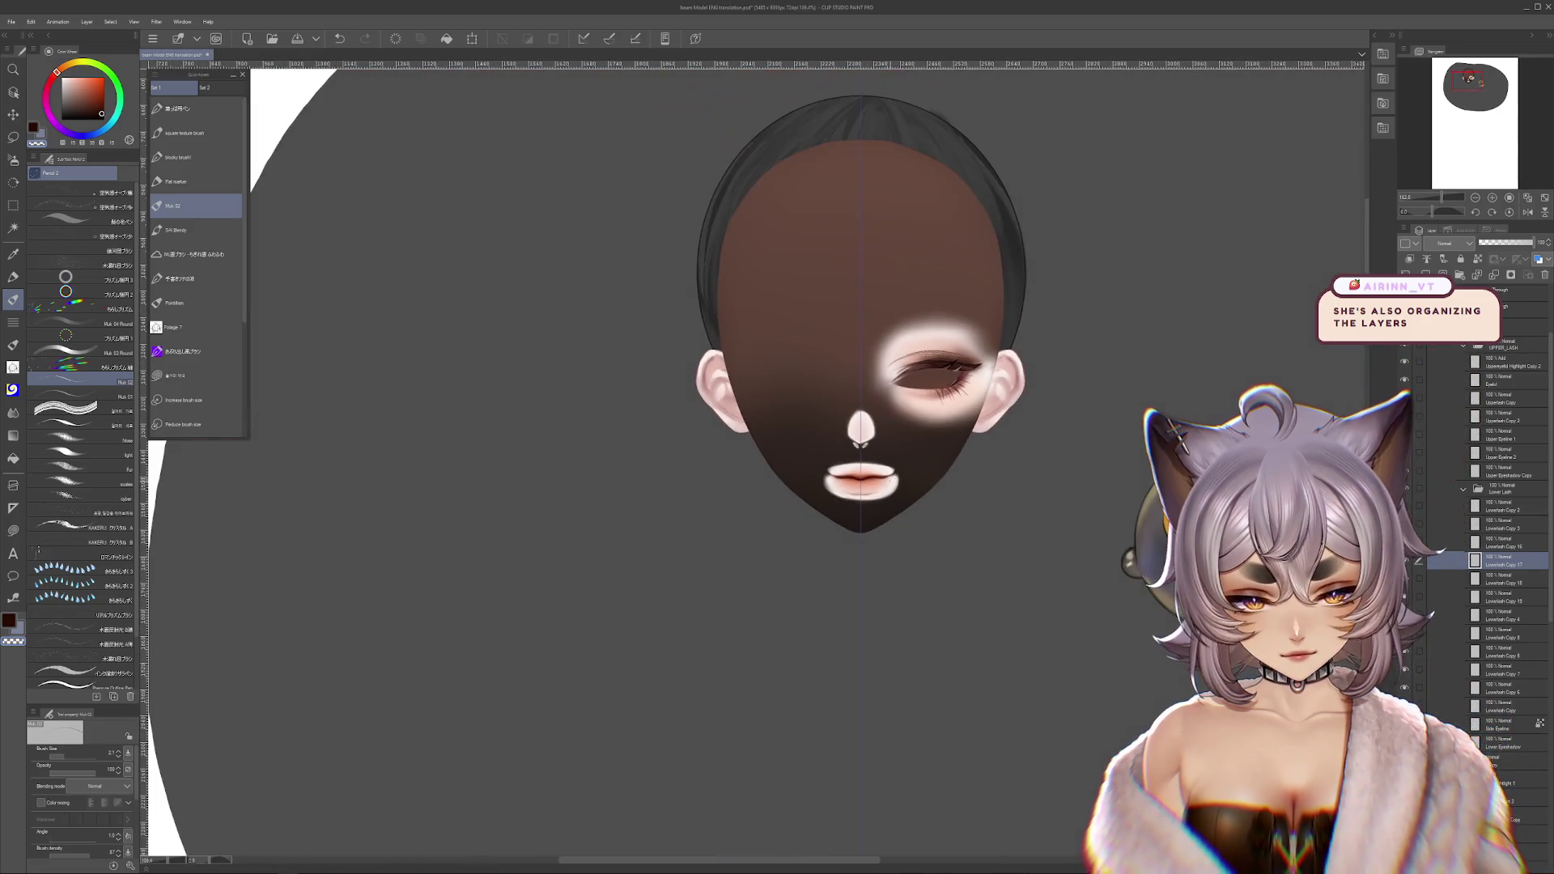
scroll(918, 473, "up", 8)
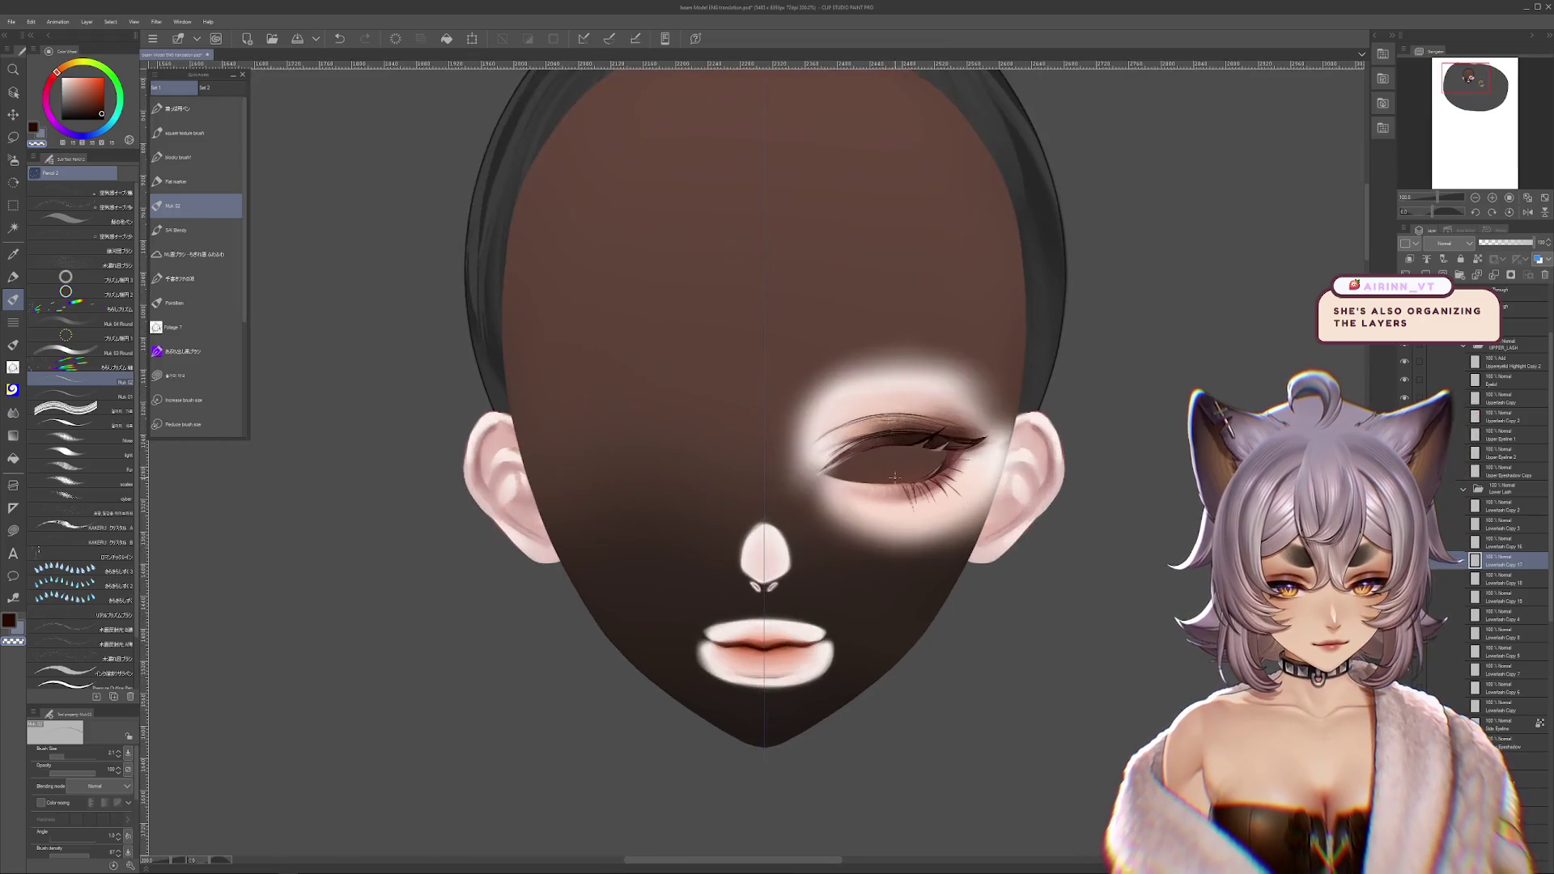
scroll(919, 474, "up", 2)
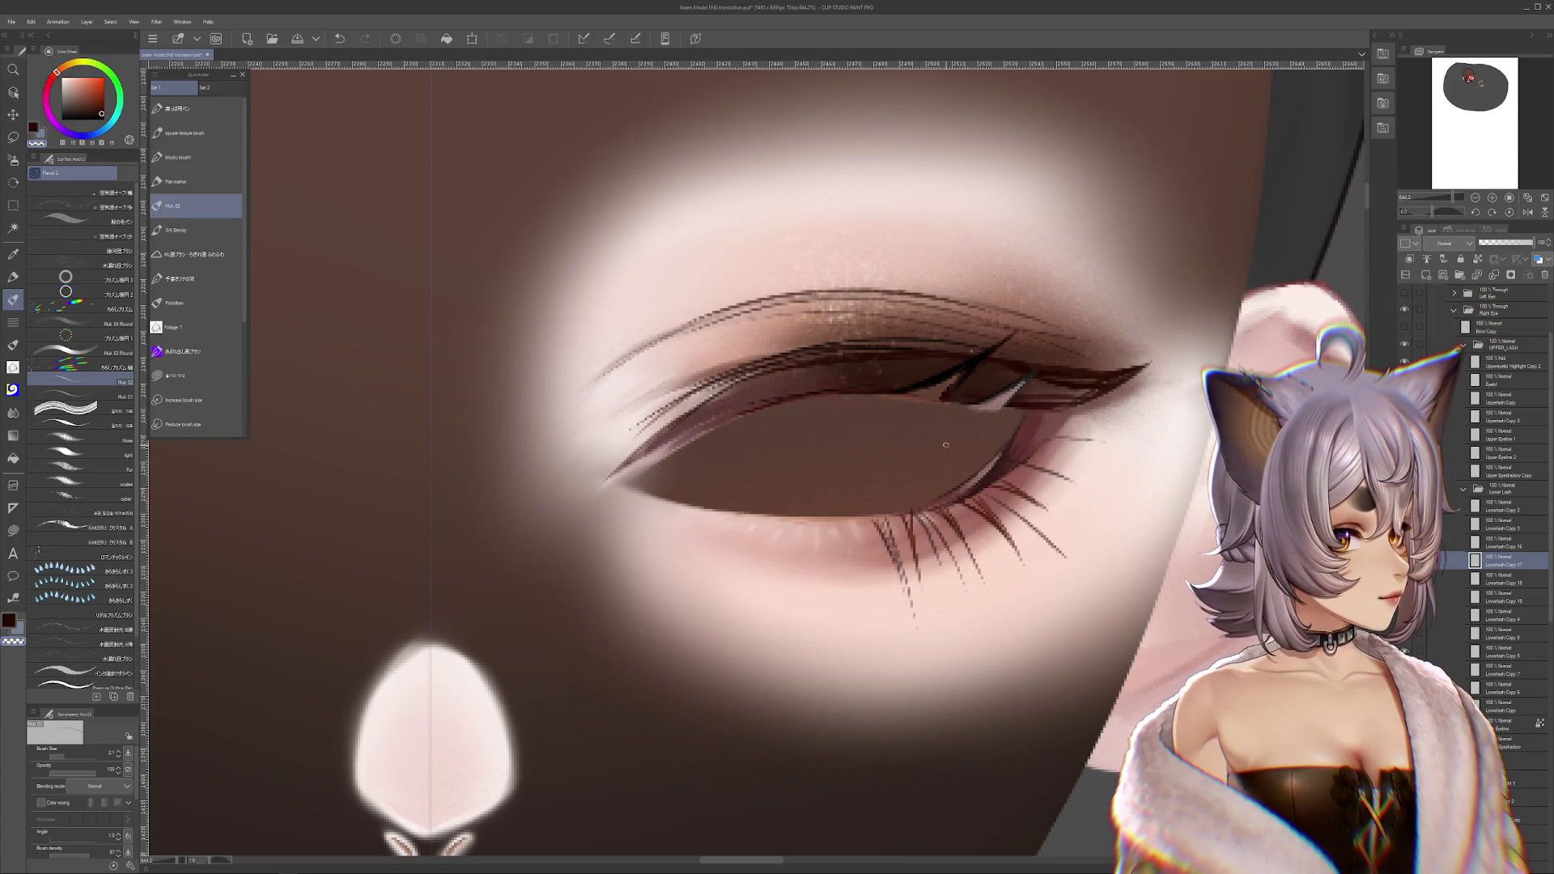
- Zoom in on the lower lashes and try erasing a group on Lowerlash Copy 3, then undo
scroll(943, 445, "up", 2)
mouse_move(943, 444)
left_mouse_down()
mouse_move(1092, 416)
mouse_move(1246, 425)
left_mouse_up()
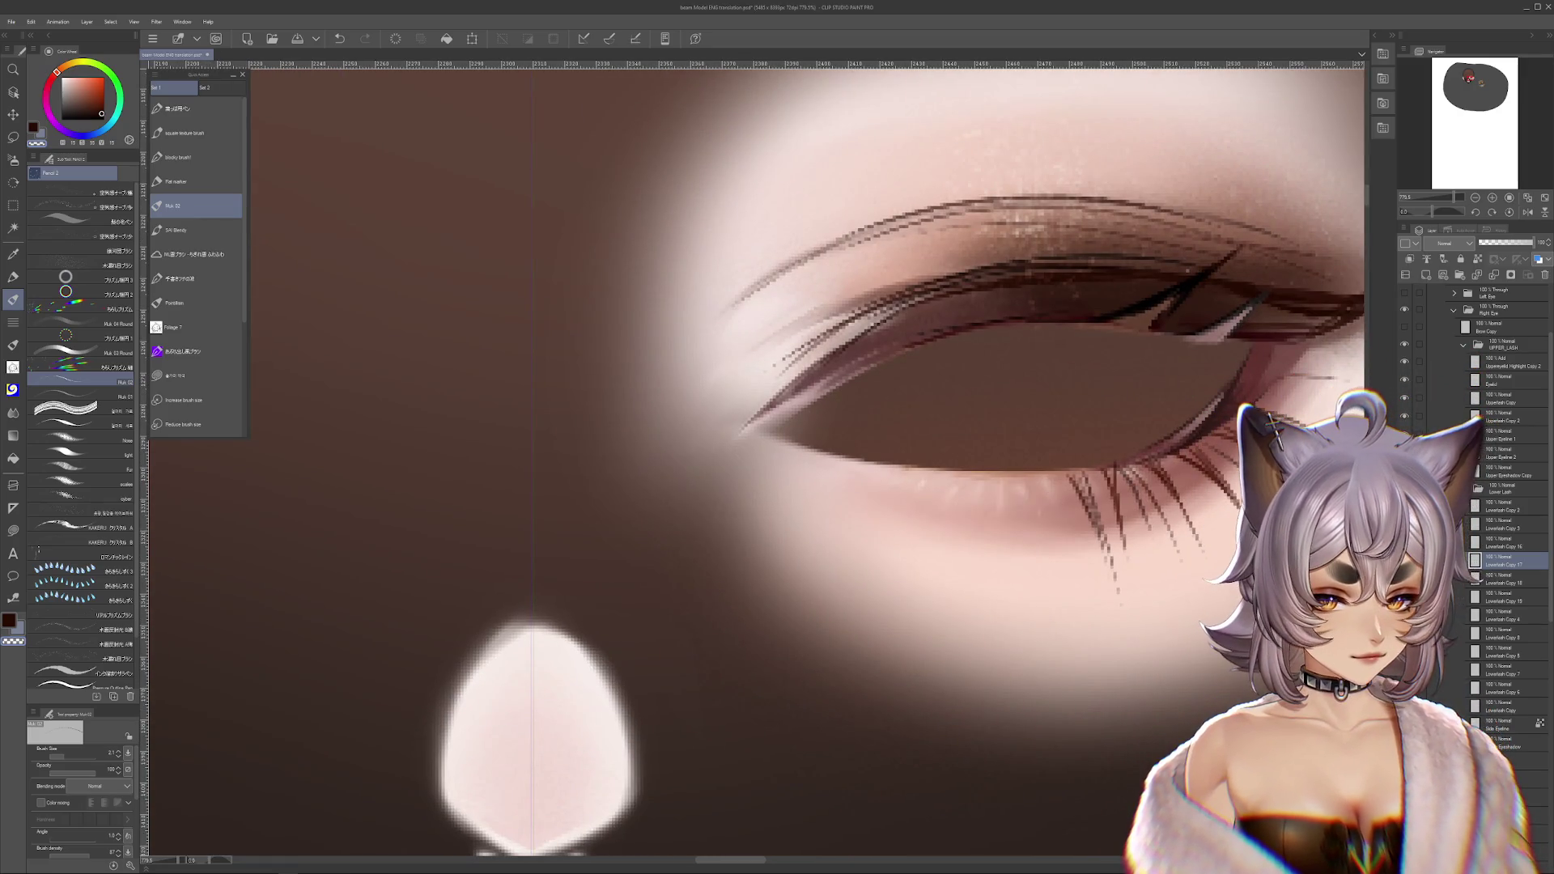
scroll(969, 527, "up", 2)
left_click(963, 540, "ctrl+shift")
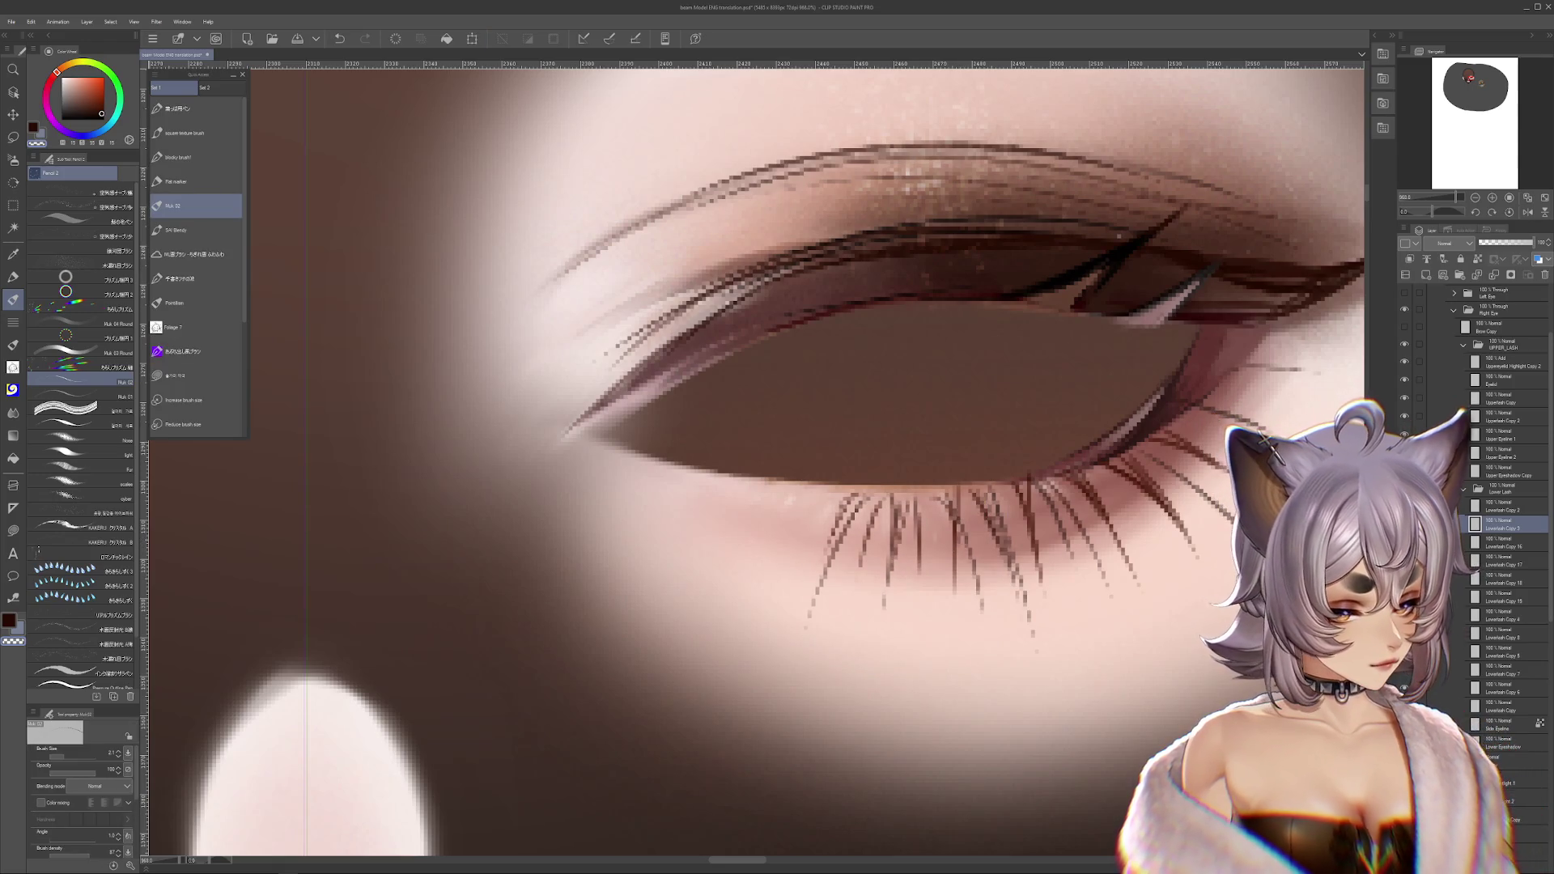
left_click_drag(1092, 577, 987, 625)
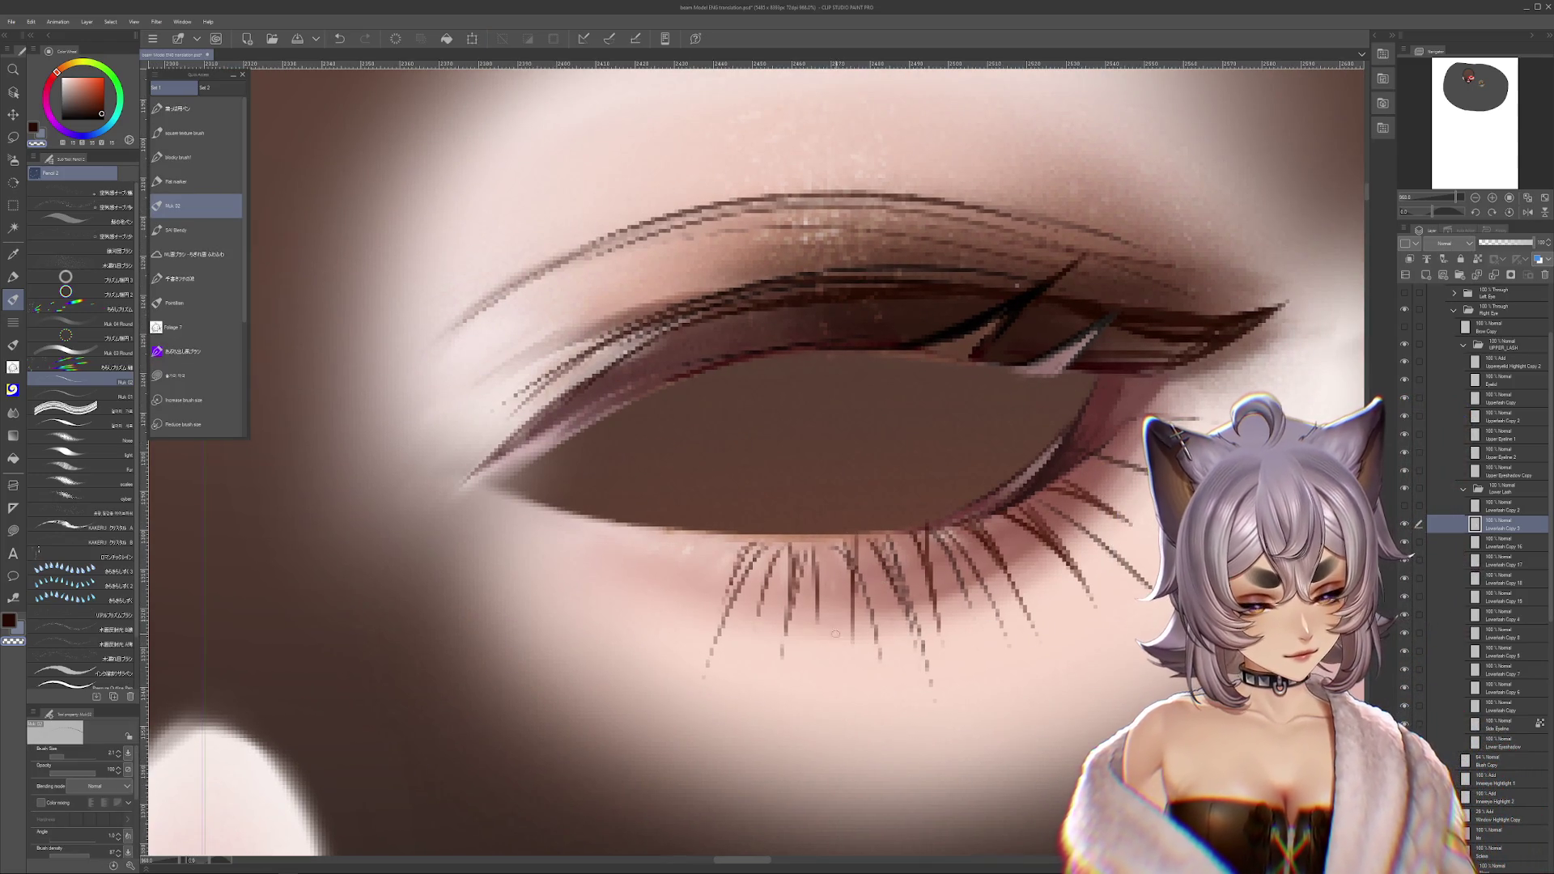
key("m")
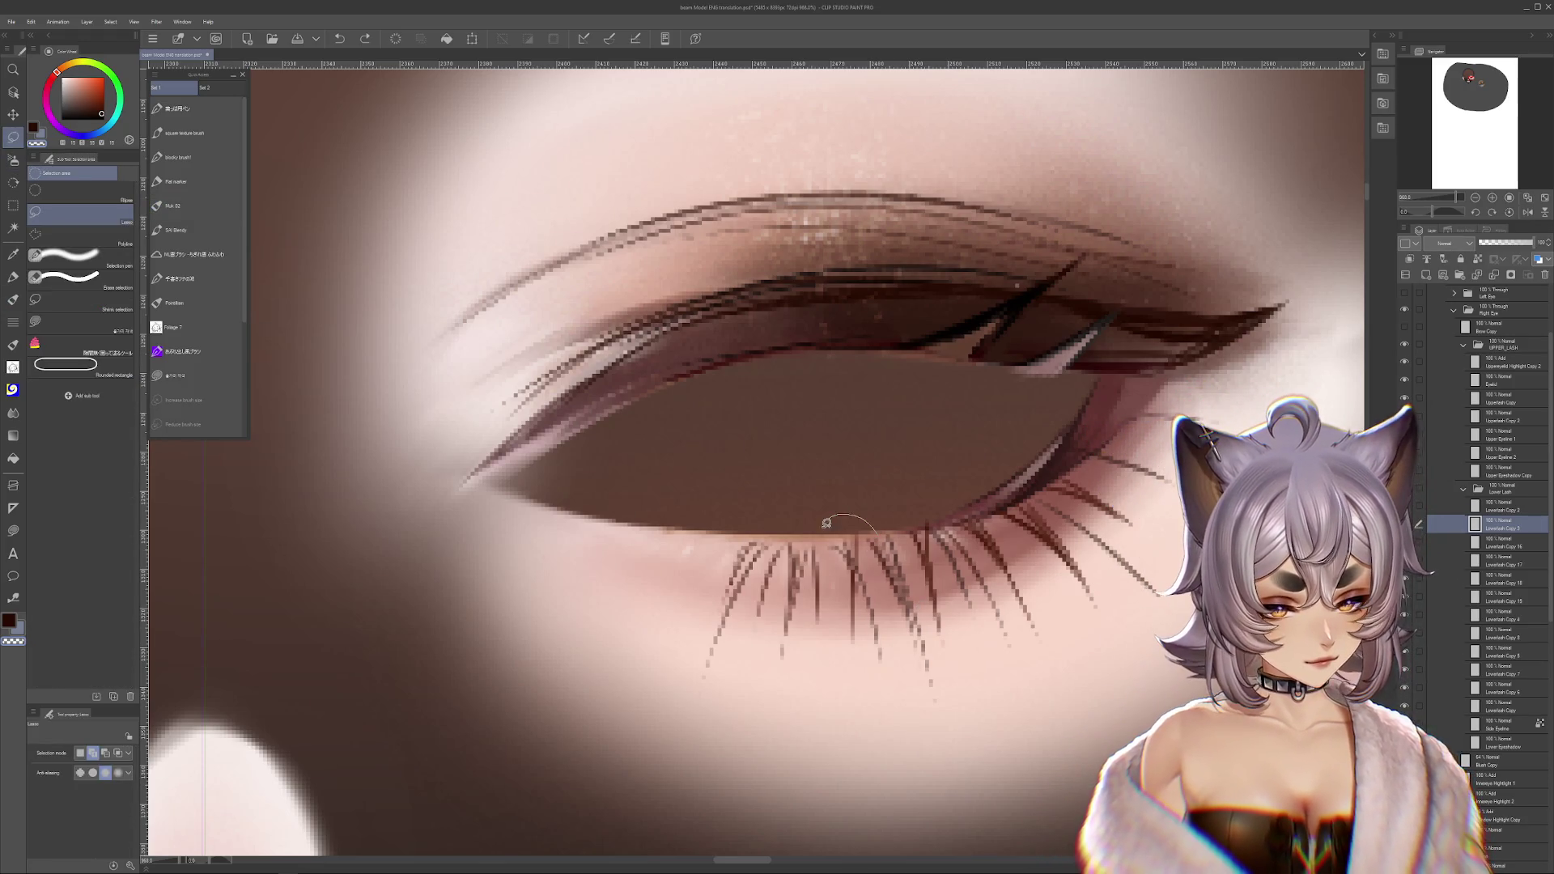
mouse_move(922, 636)
left_mouse_down()
mouse_move(915, 598)
mouse_move(1011, 631)
left_mouse_up()
key("Delete")
key("ctrl+z")
- Split three lower lashes from Lowerlash Copy 3 onto new layers Lowerlash Copy 21, 22 and 23
key("alt+bracketleft")
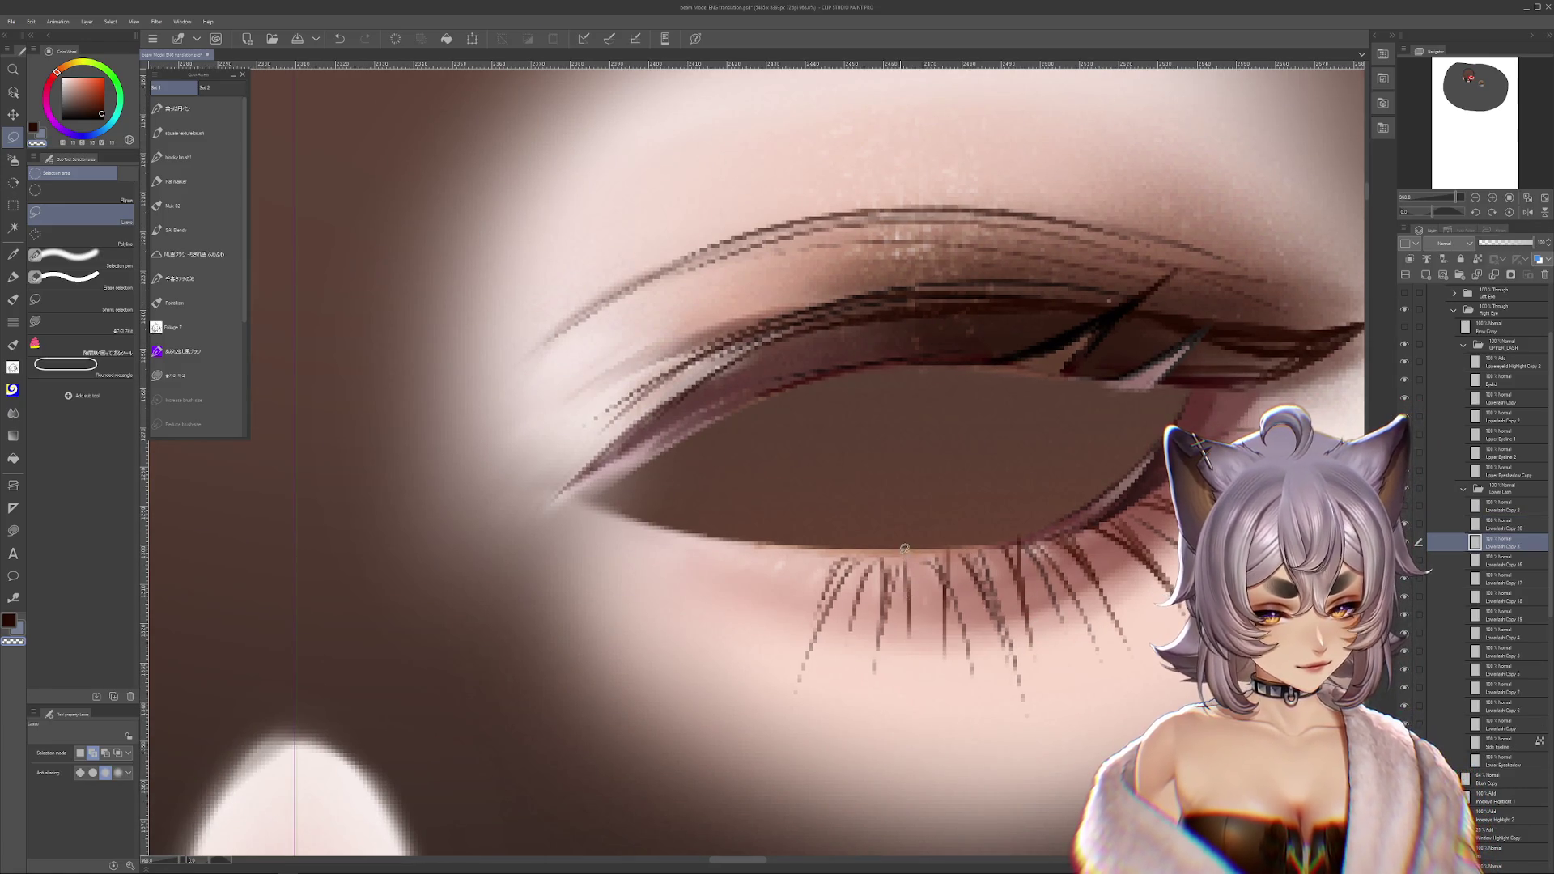
left_click_drag(910, 674, 921, 489)
key("ctrl+c")
key("ctrl+v")
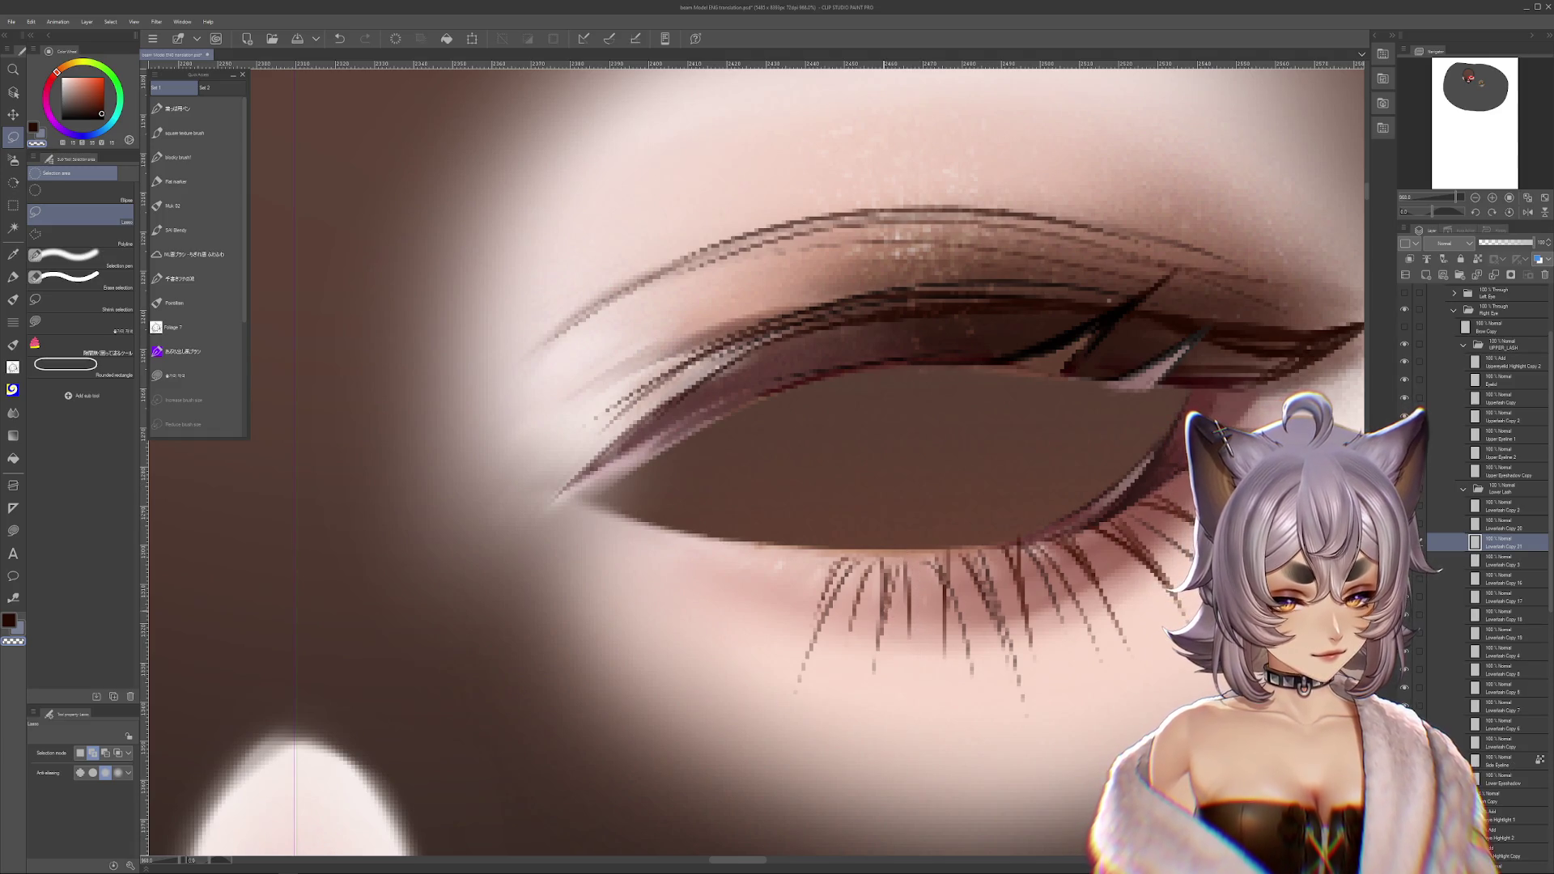
left_click_drag(876, 545, 864, 690)
left_click_drag(902, 587, 881, 549)
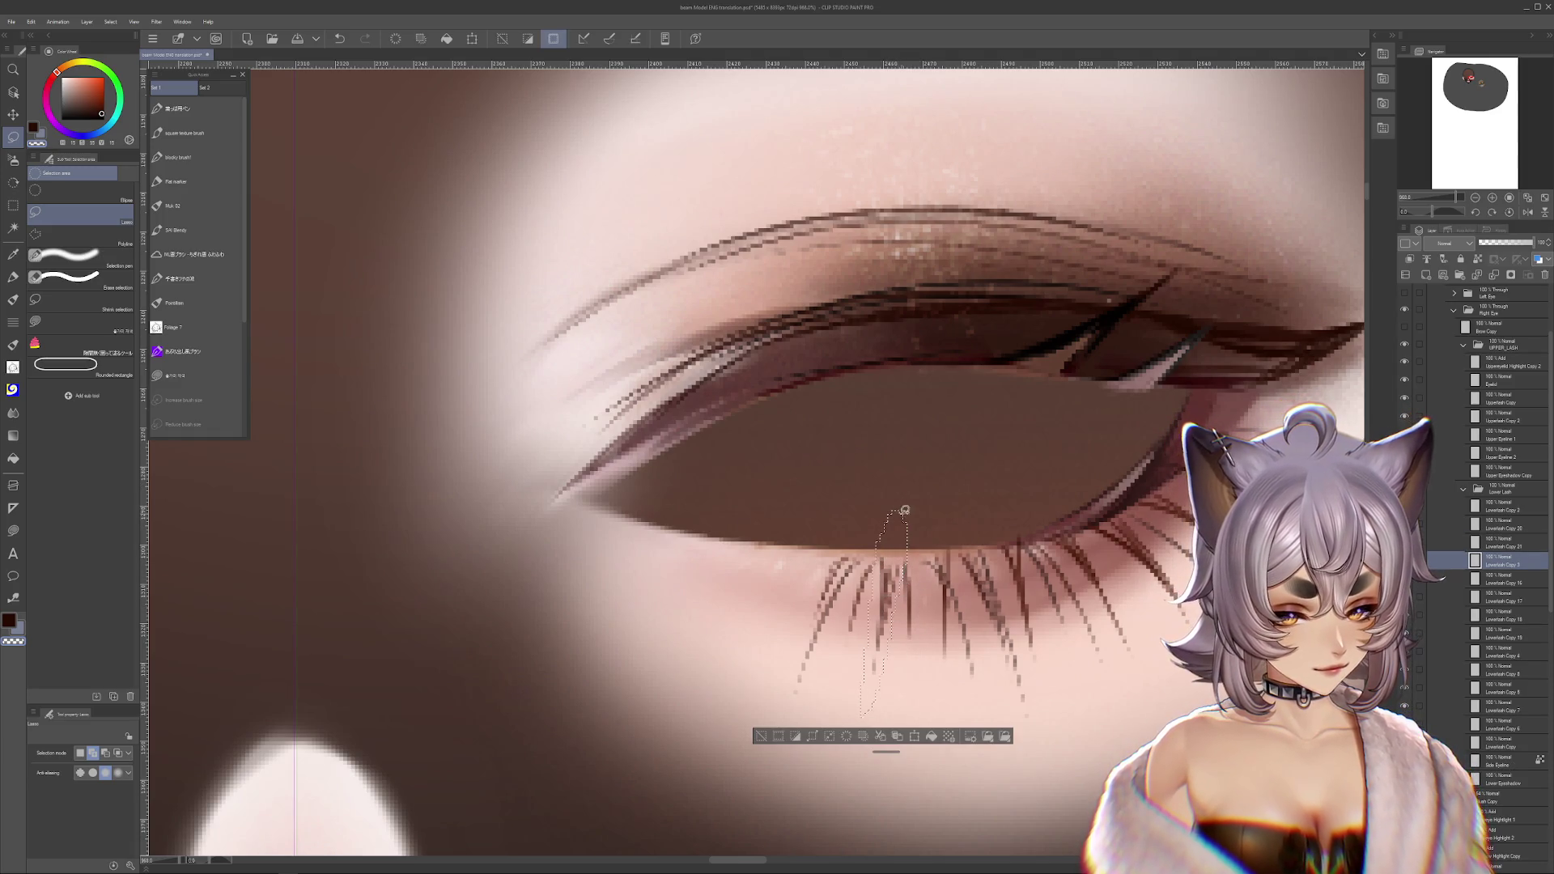
key("ctrl+c")
key("ctrl+v")
mouse_move(836, 651)
left_mouse_down()
mouse_move(874, 559)
mouse_move(841, 696)
left_mouse_up()
key("ctrl+c")
key("ctrl+v")
left_click(1506, 599)
key("ctrl+d")
- Paste a duplicate of the Lowerlash Copy 2 lashes and shift it slightly left
scroll(841, 583, "down", 2)
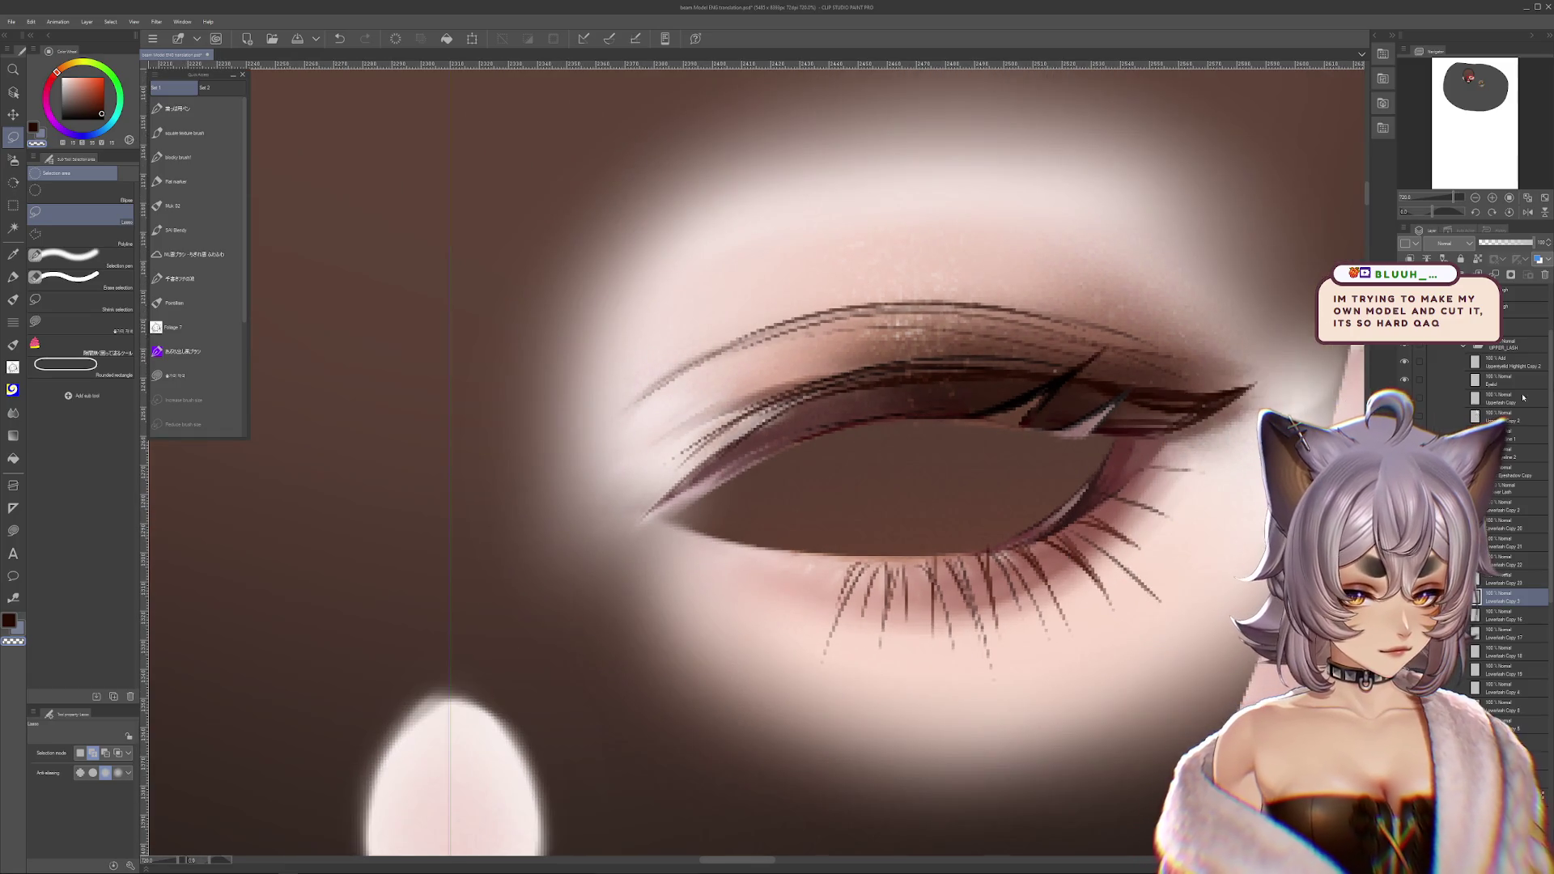
scroll(759, 576, "up", 3)
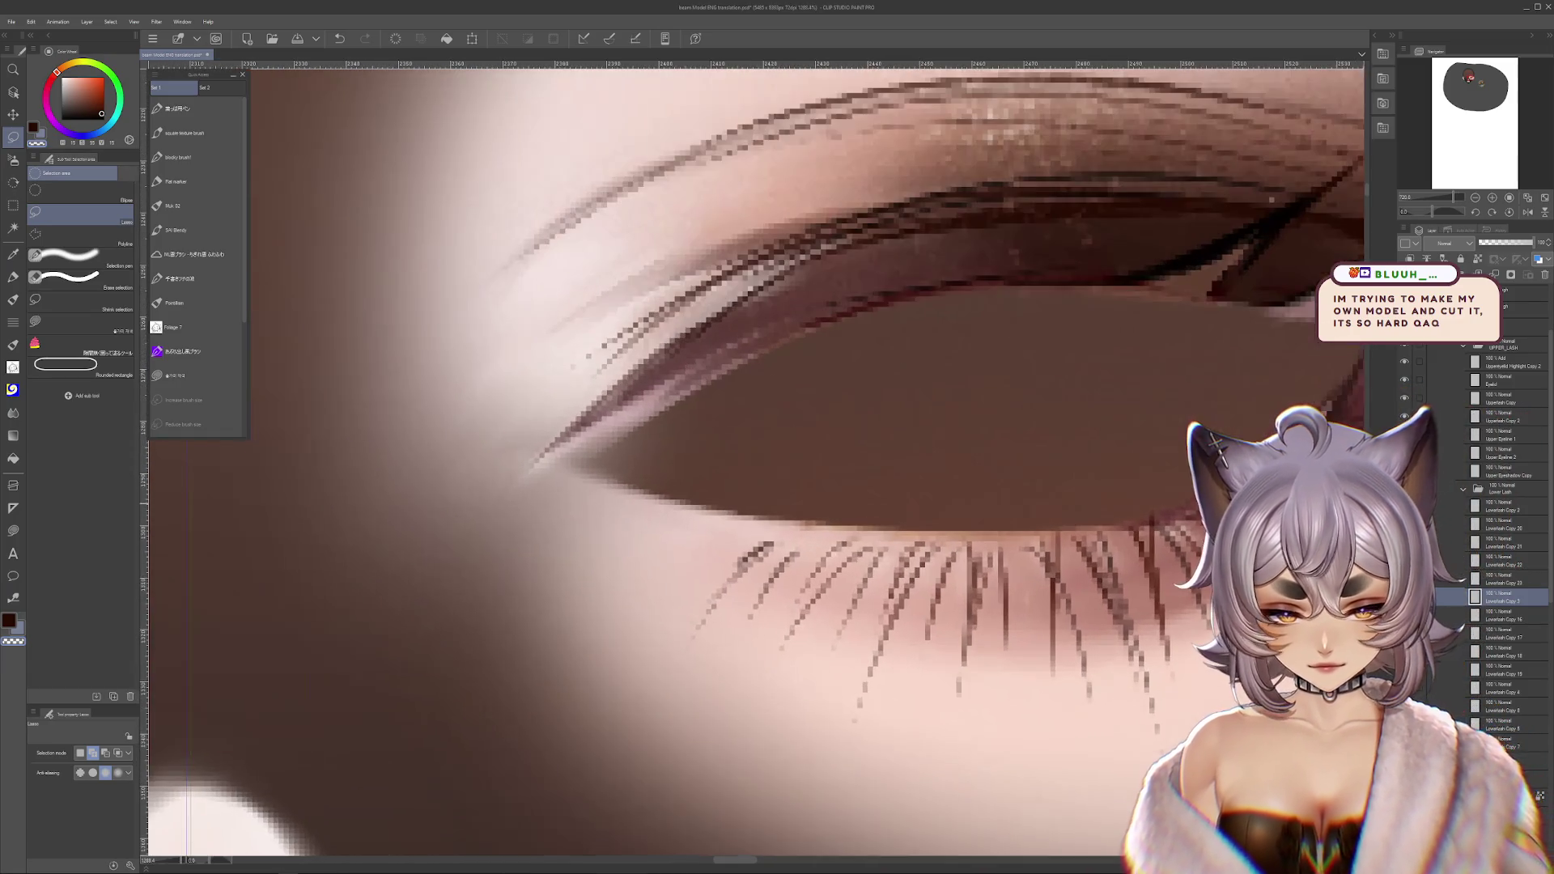
left_click(896, 527, "ctrl+shift")
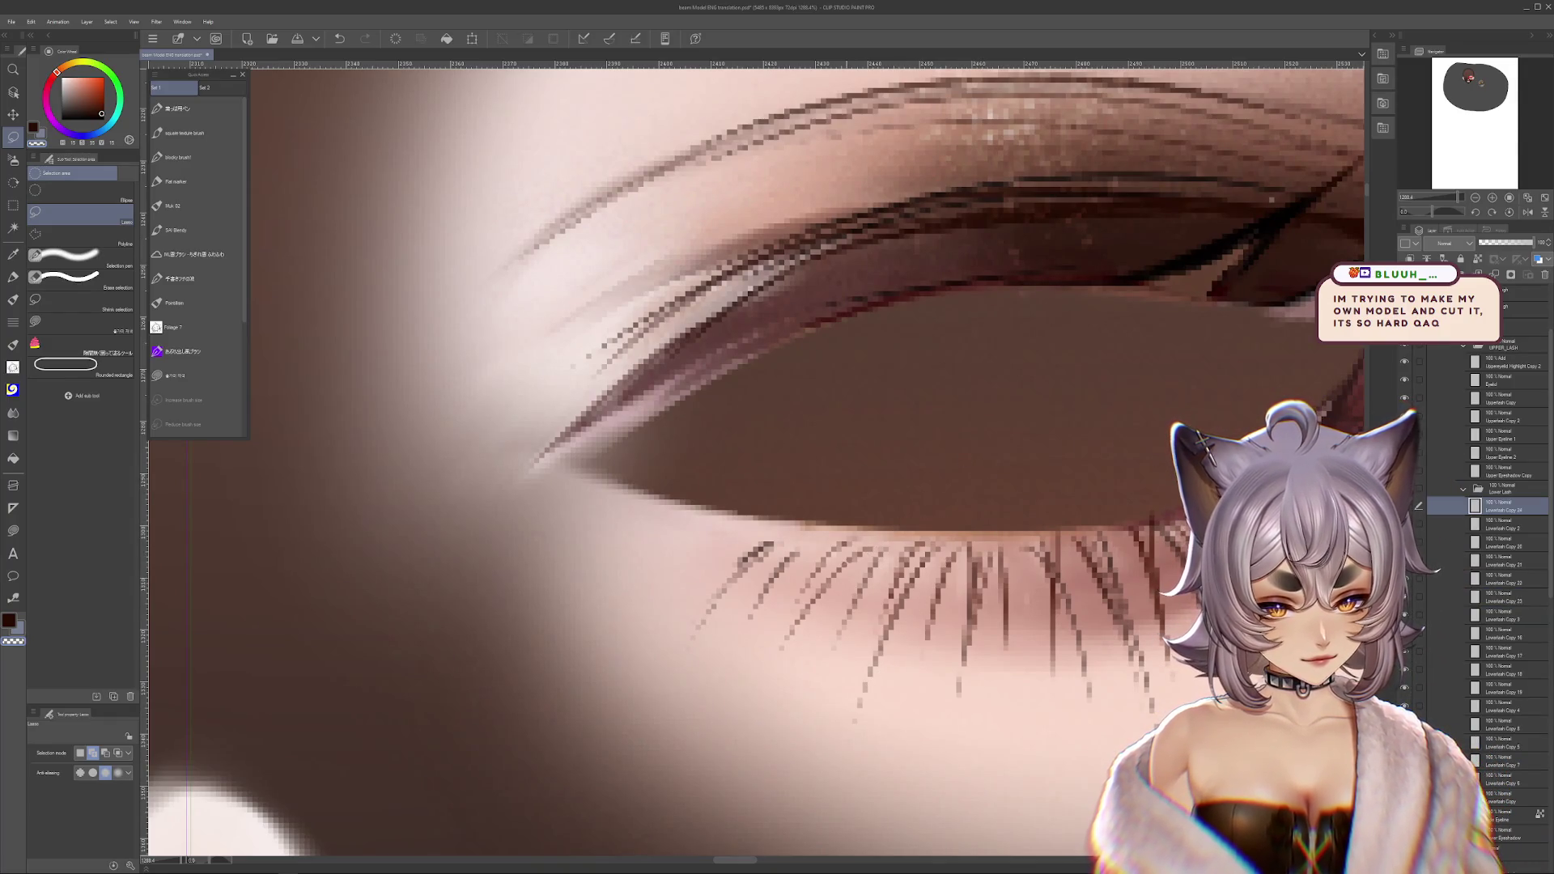
key("ctrl+v")
key("ctrl+t")
mouse_move(862, 553)
left_mouse_down()
mouse_move(844, 541)
mouse_move(926, 475)
left_mouse_up()
key("Return")
- Move the shifted lashes to their own layer and split another lash onto Lowerlash Copy 26
key("ctrl+c")
key("ctrl+v")
key("ctrl+t")
key("Return")
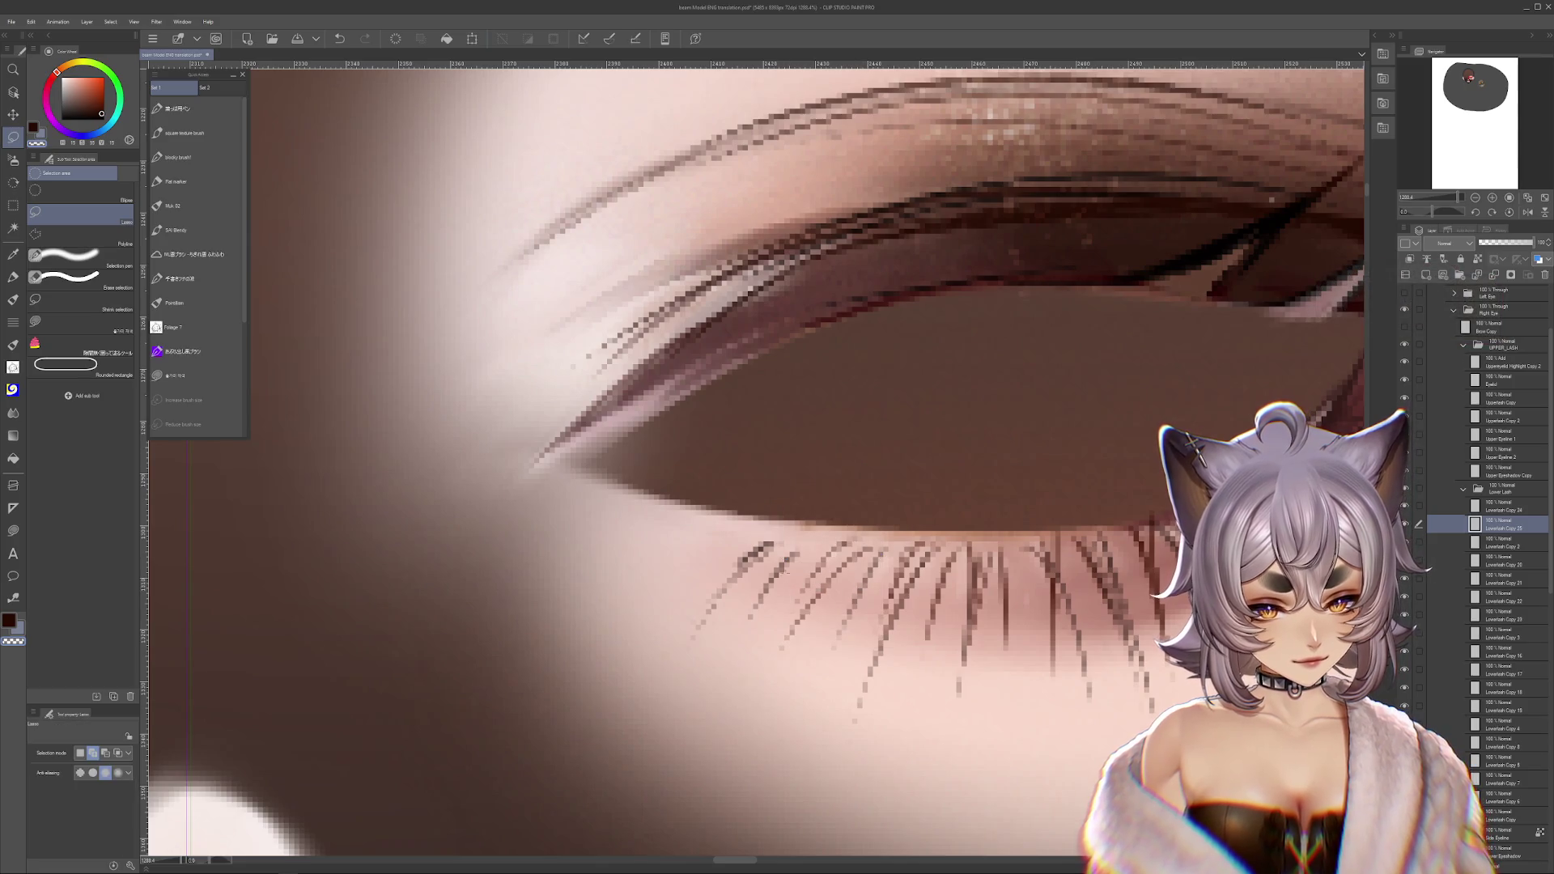
key("alt+bracketleft")
key("ctrl+d")
left_click_drag(804, 527, 856, 503)
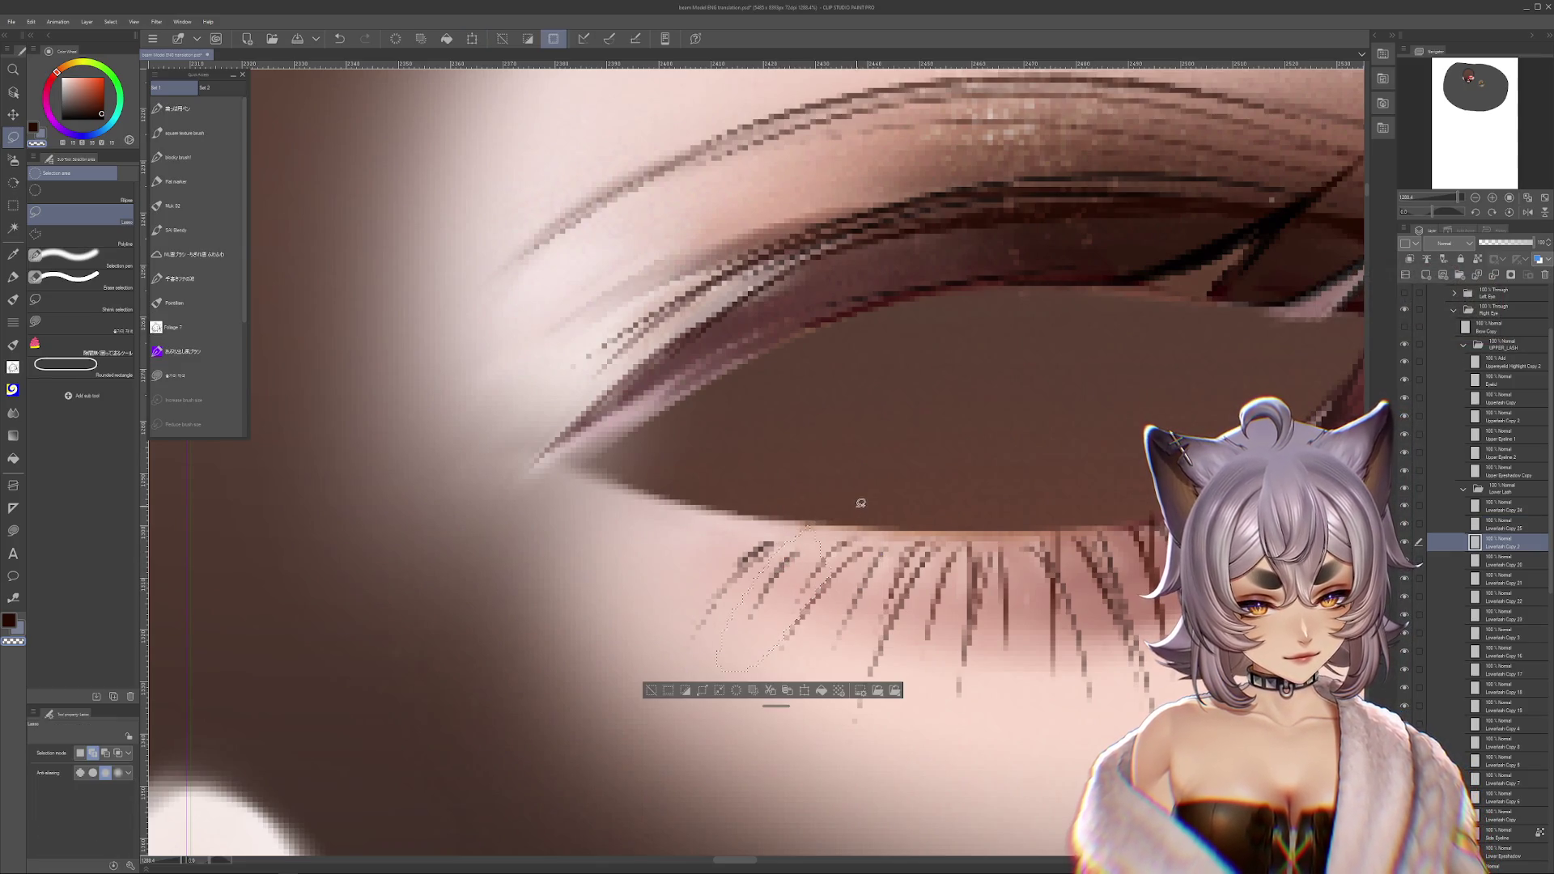
key("ctrl+c")
key("ctrl+v")
- Choose an airbrush variant and sample several pink skin tones from around the right eye
scroll(836, 575, "down", 10)
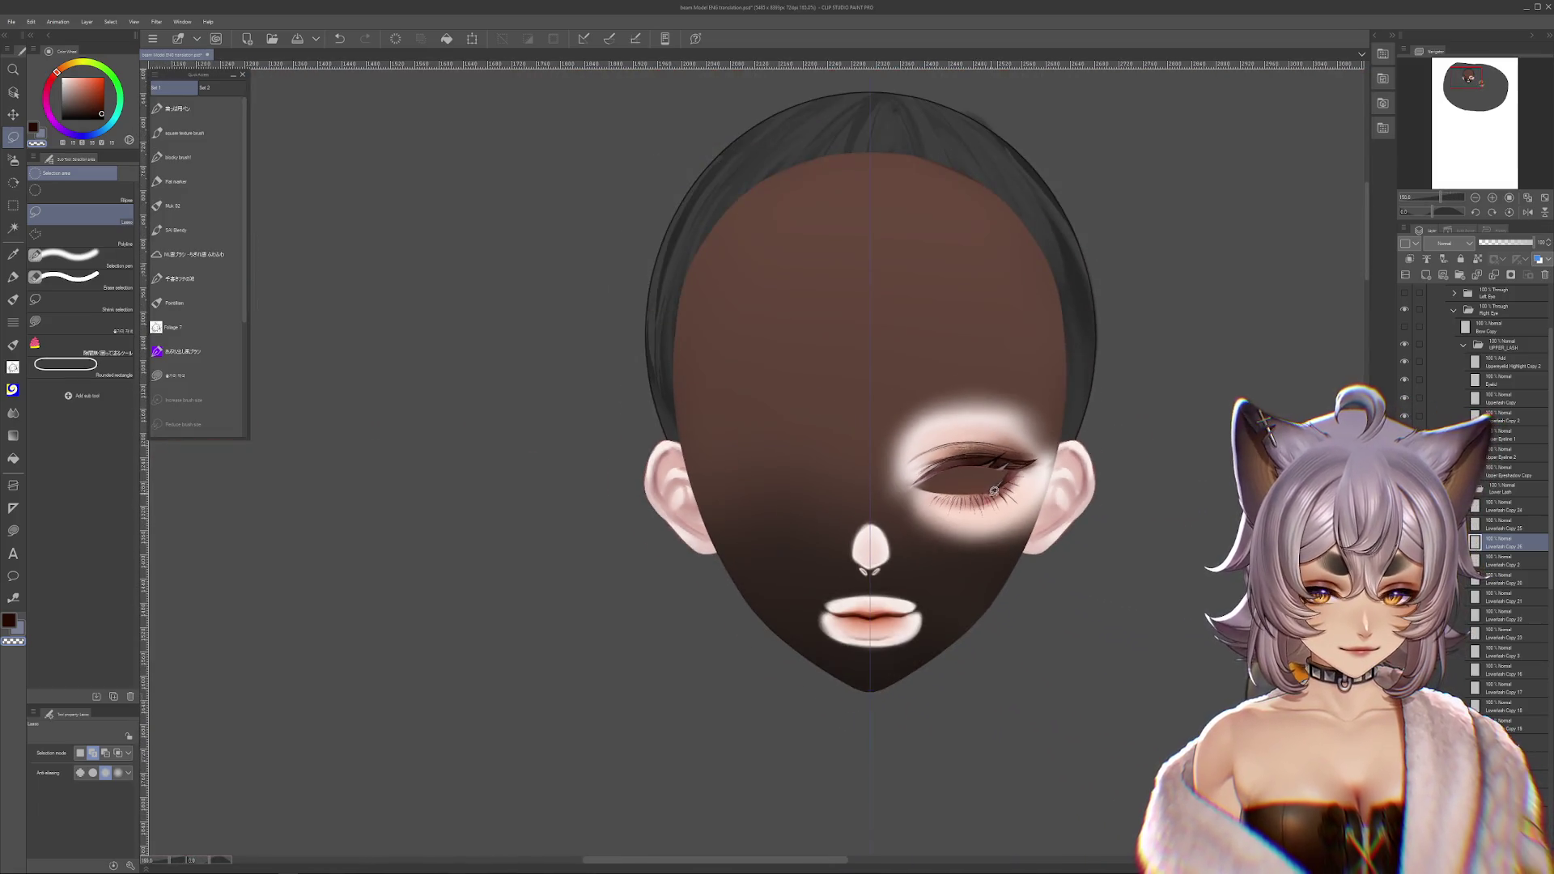
scroll(1001, 484, "up", 4)
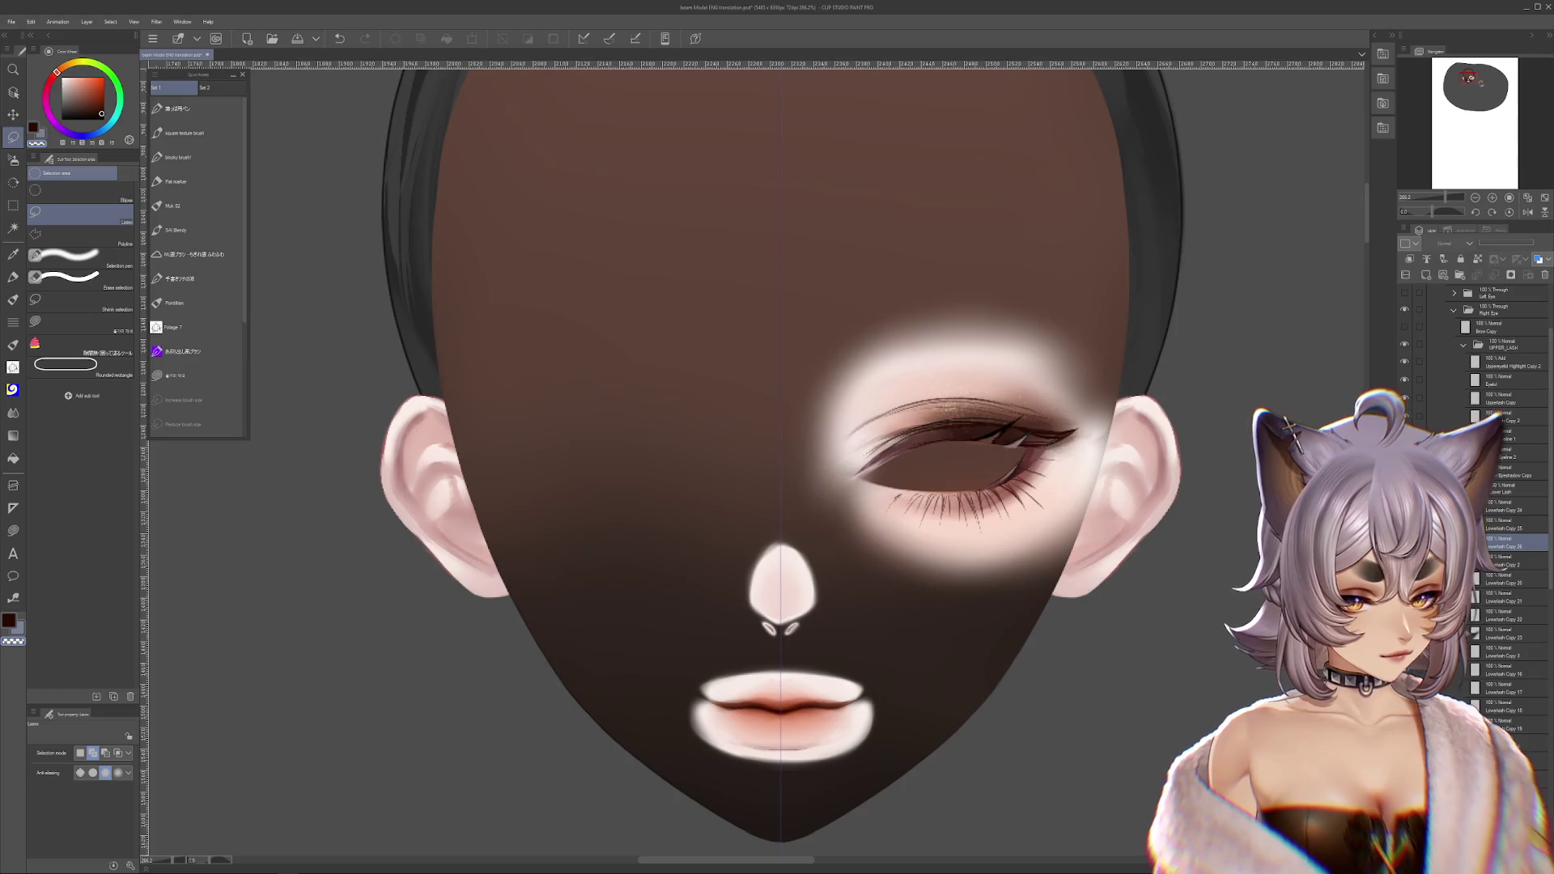
scroll(950, 500, "up", 3)
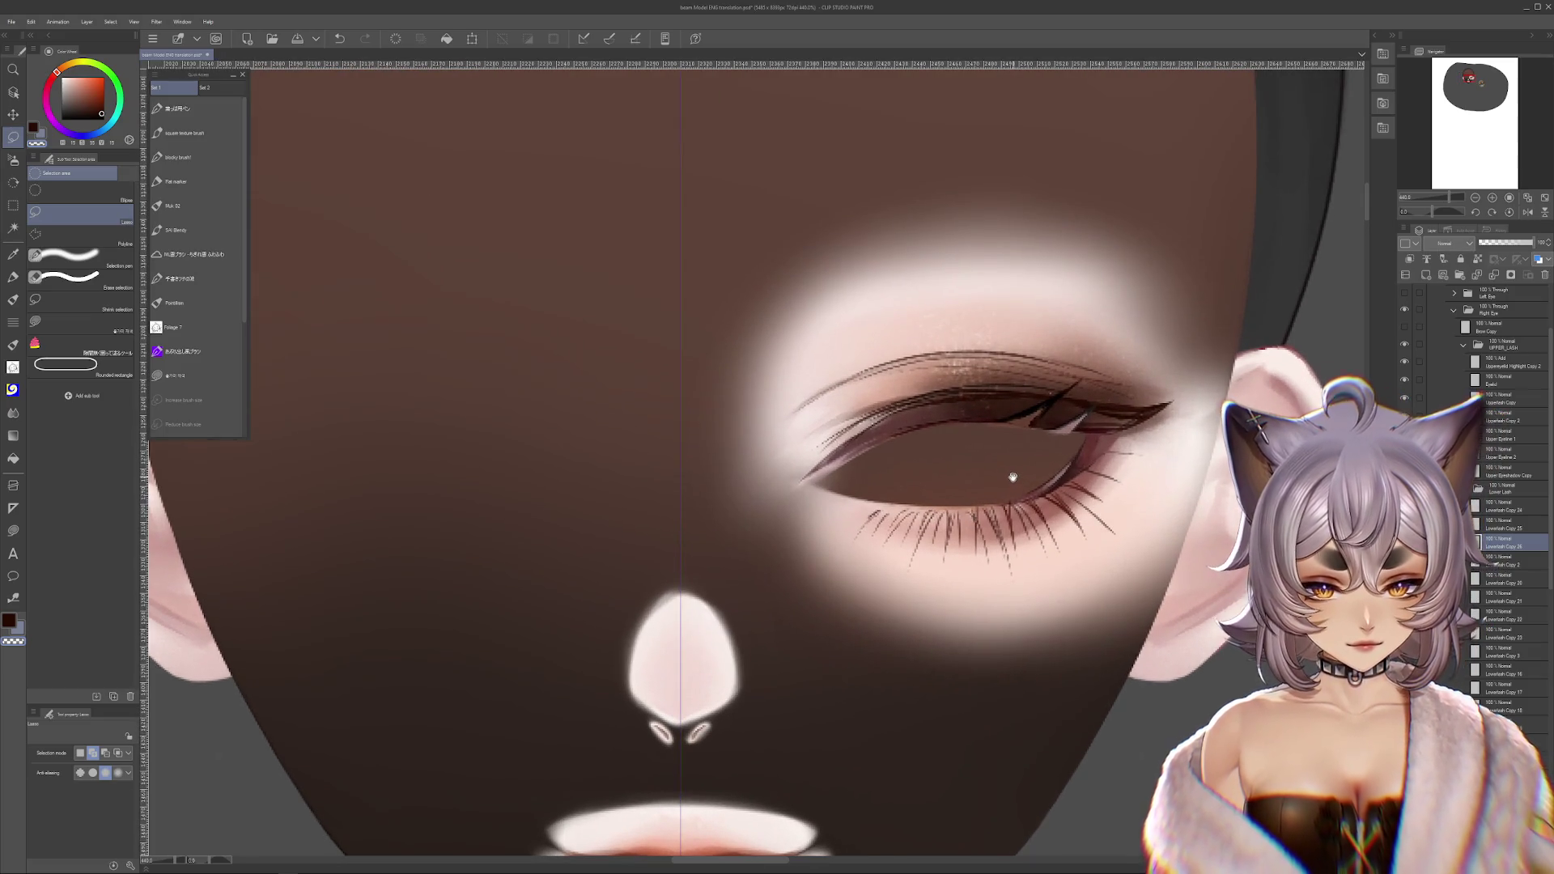
scroll(1016, 474, "up", 3)
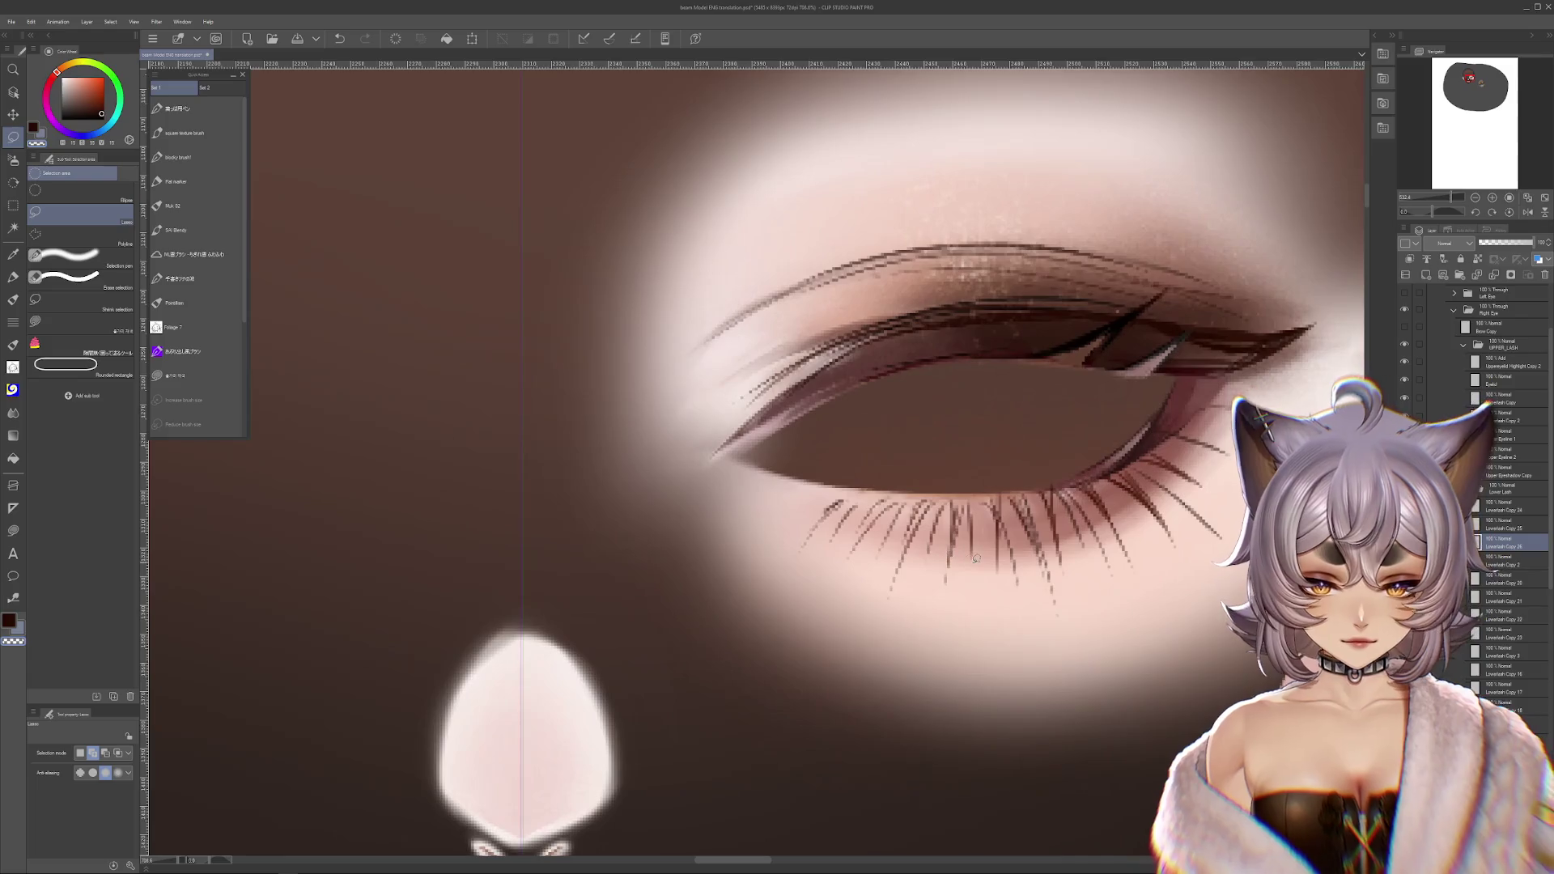
left_click_drag(963, 548, 906, 521)
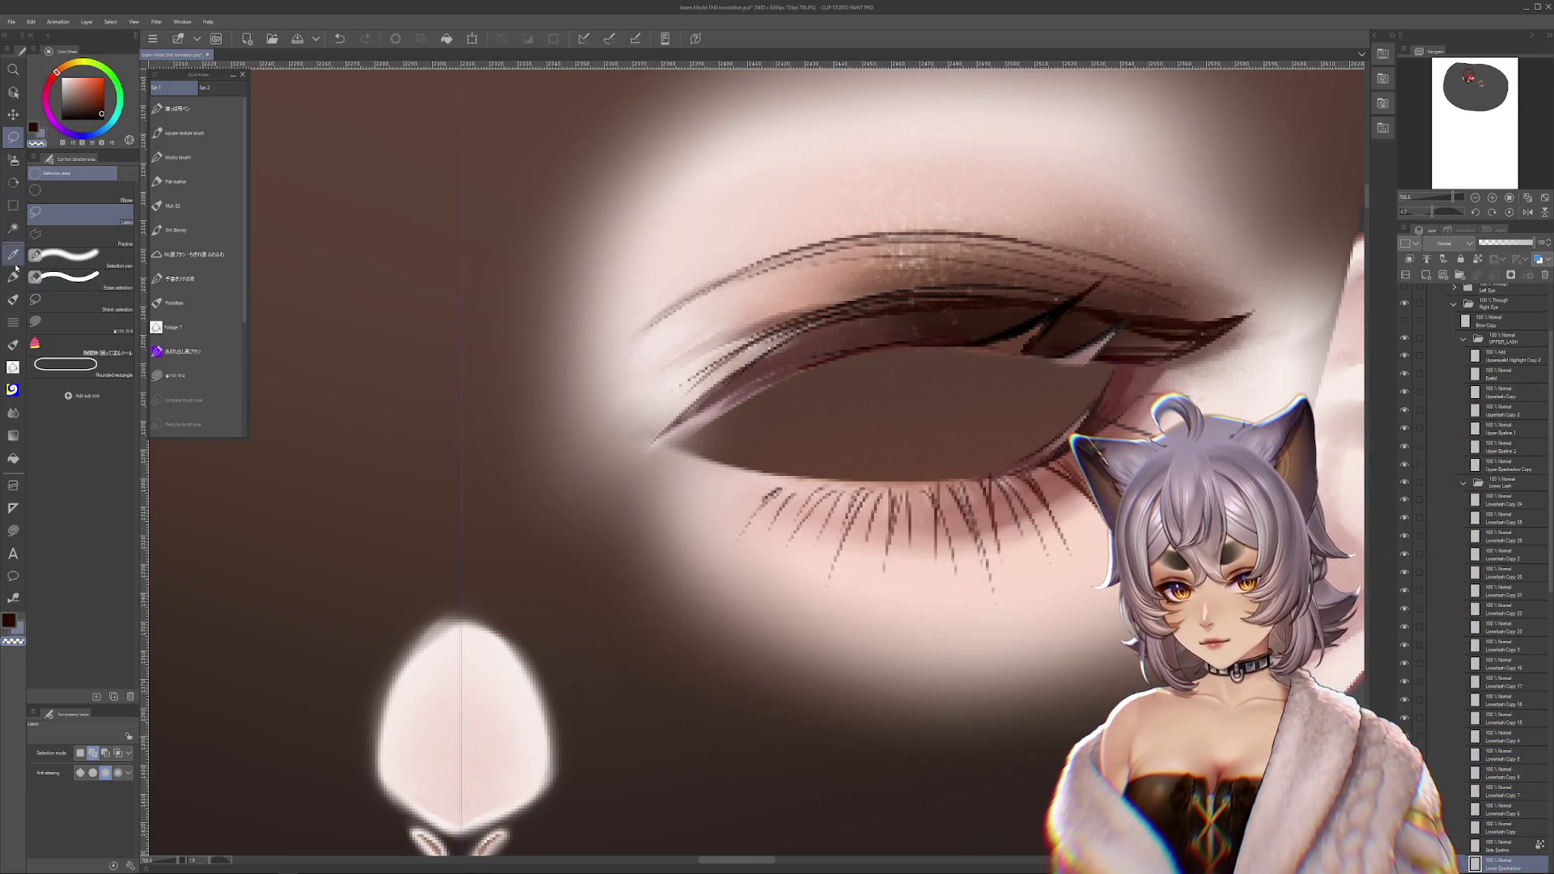
key("b")
left_click(84, 240)
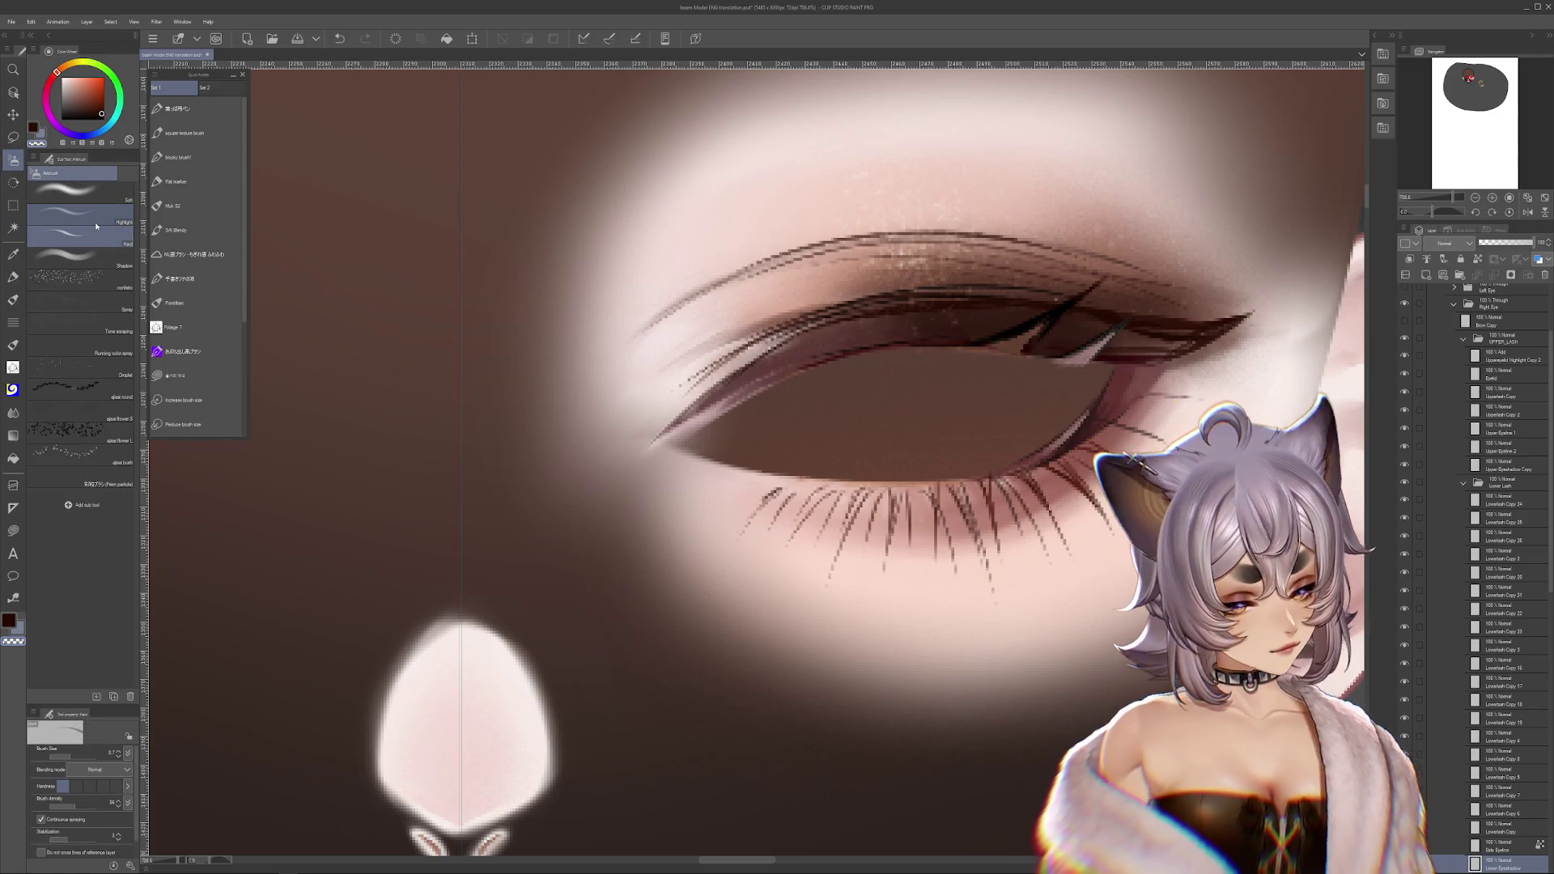
left_click(918, 531, "alt")
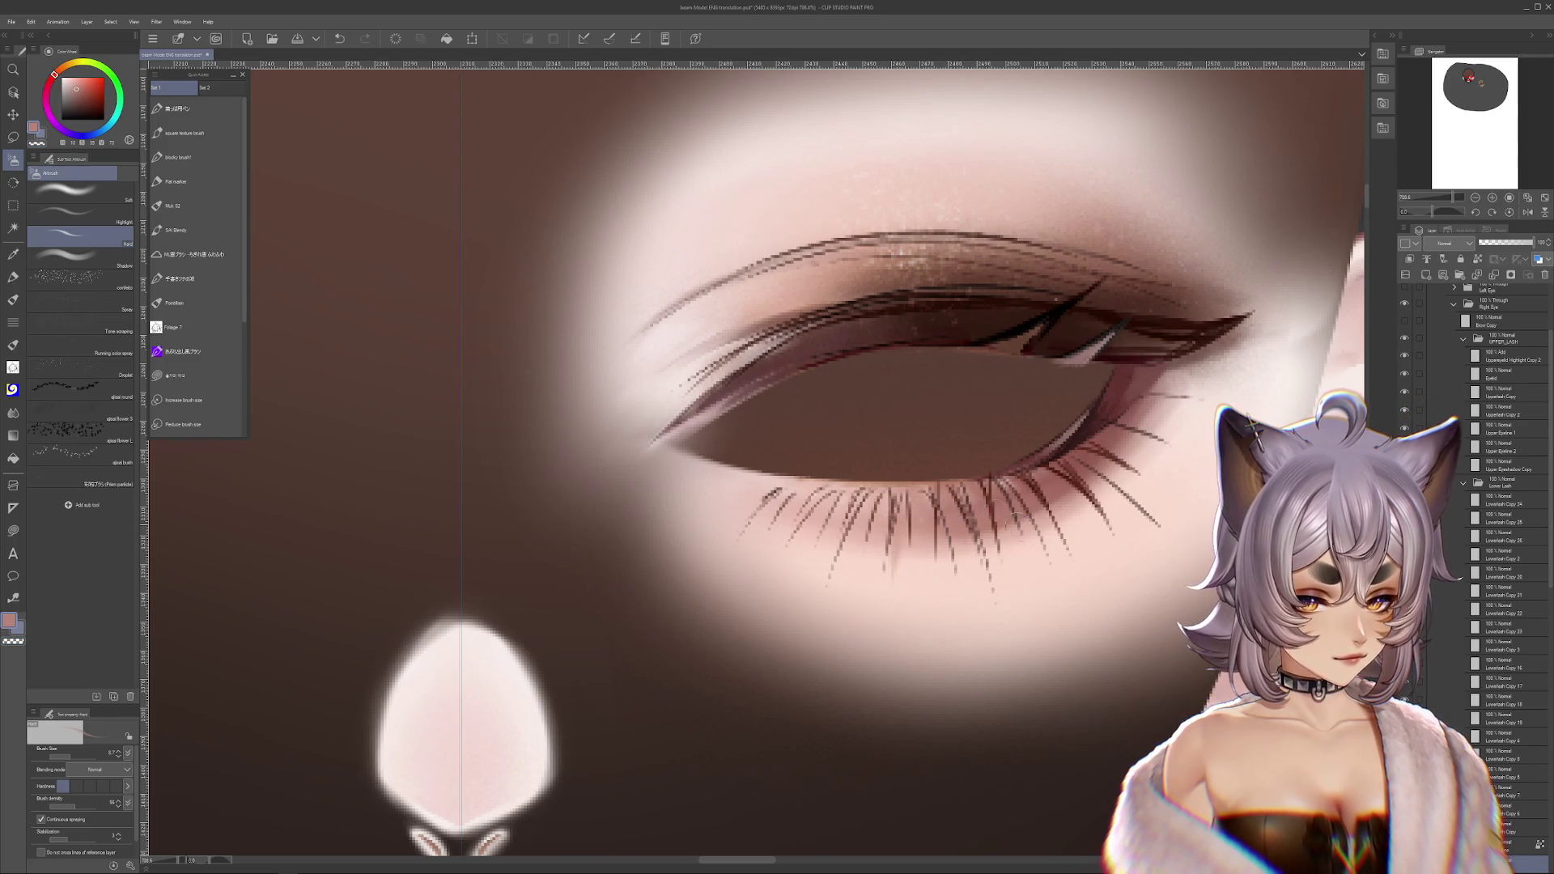
left_click(1032, 534, "alt")
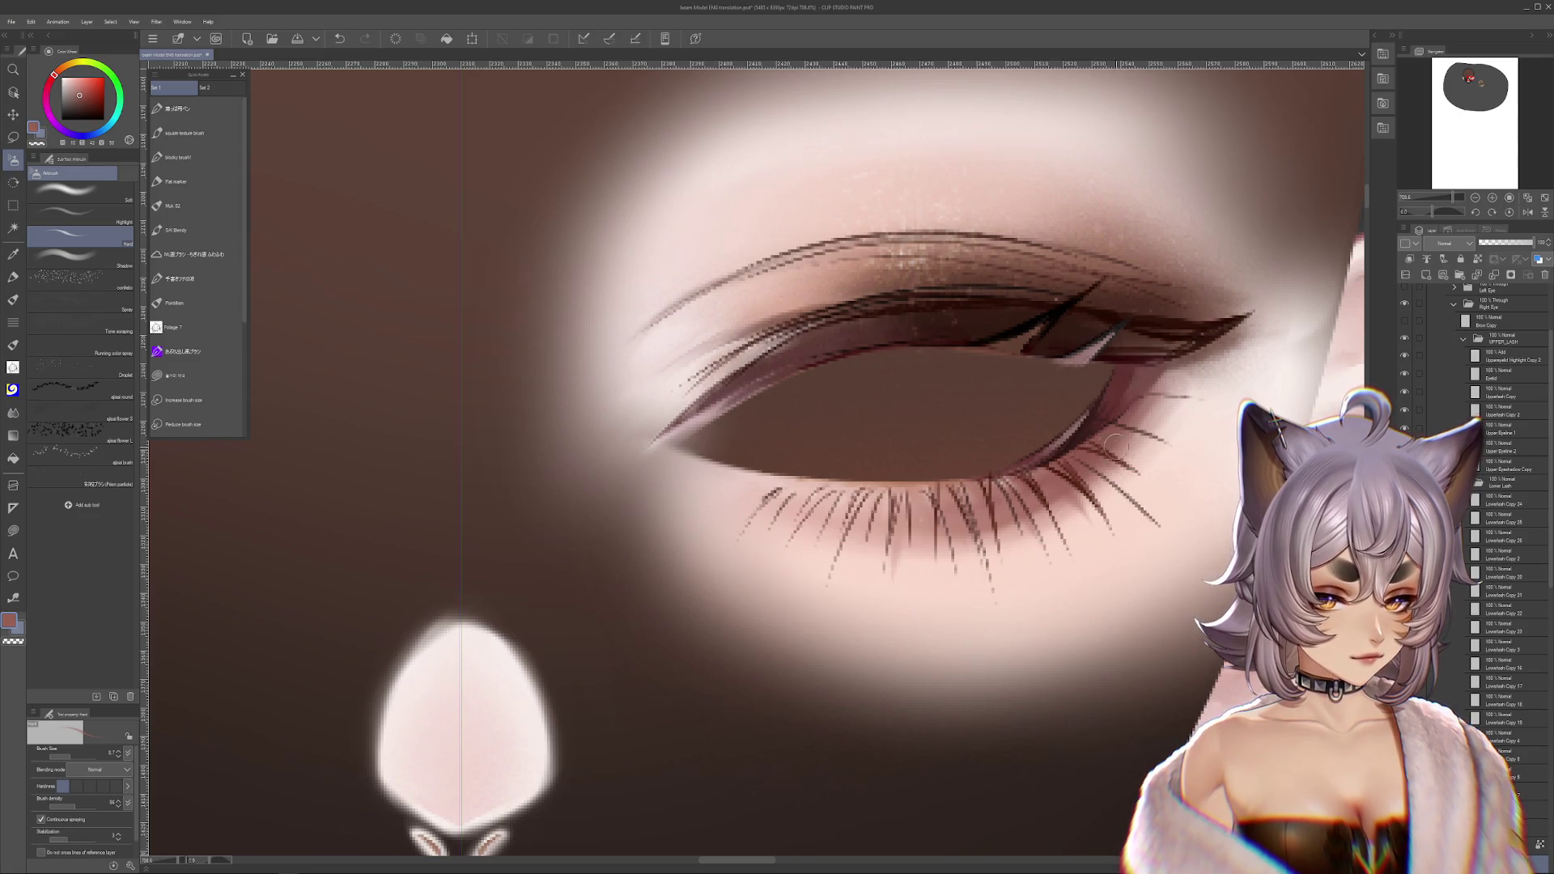
left_click(833, 606, "alt")
left_click(970, 553, "alt")
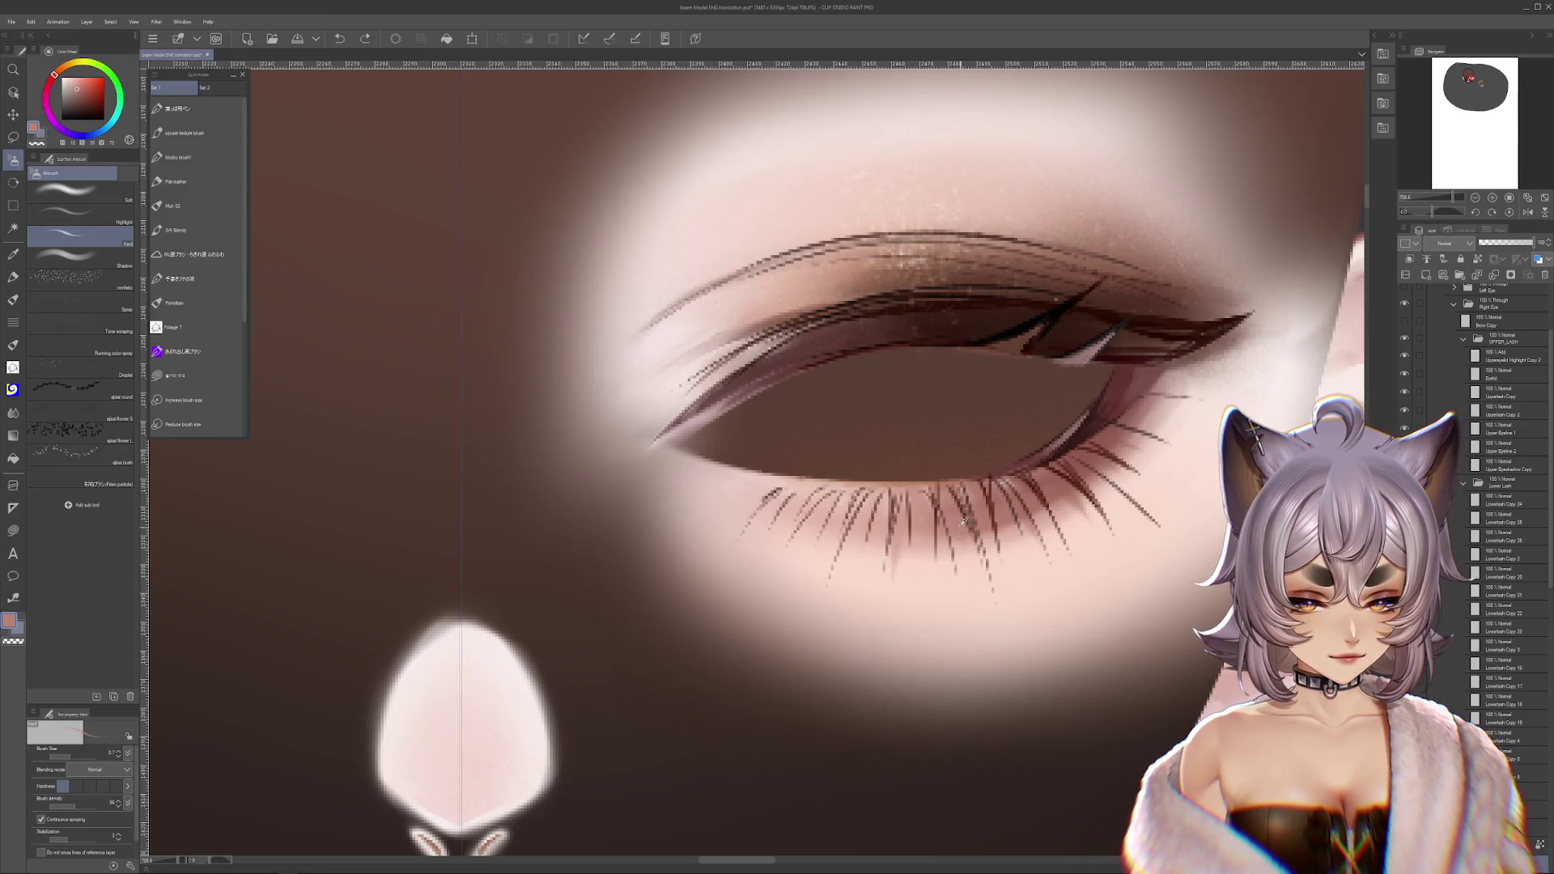
scroll(977, 602, "down", 5)
- Turn the canvas so the eye stands vertical and sample a pale pink-white from the eye skin
key("m")
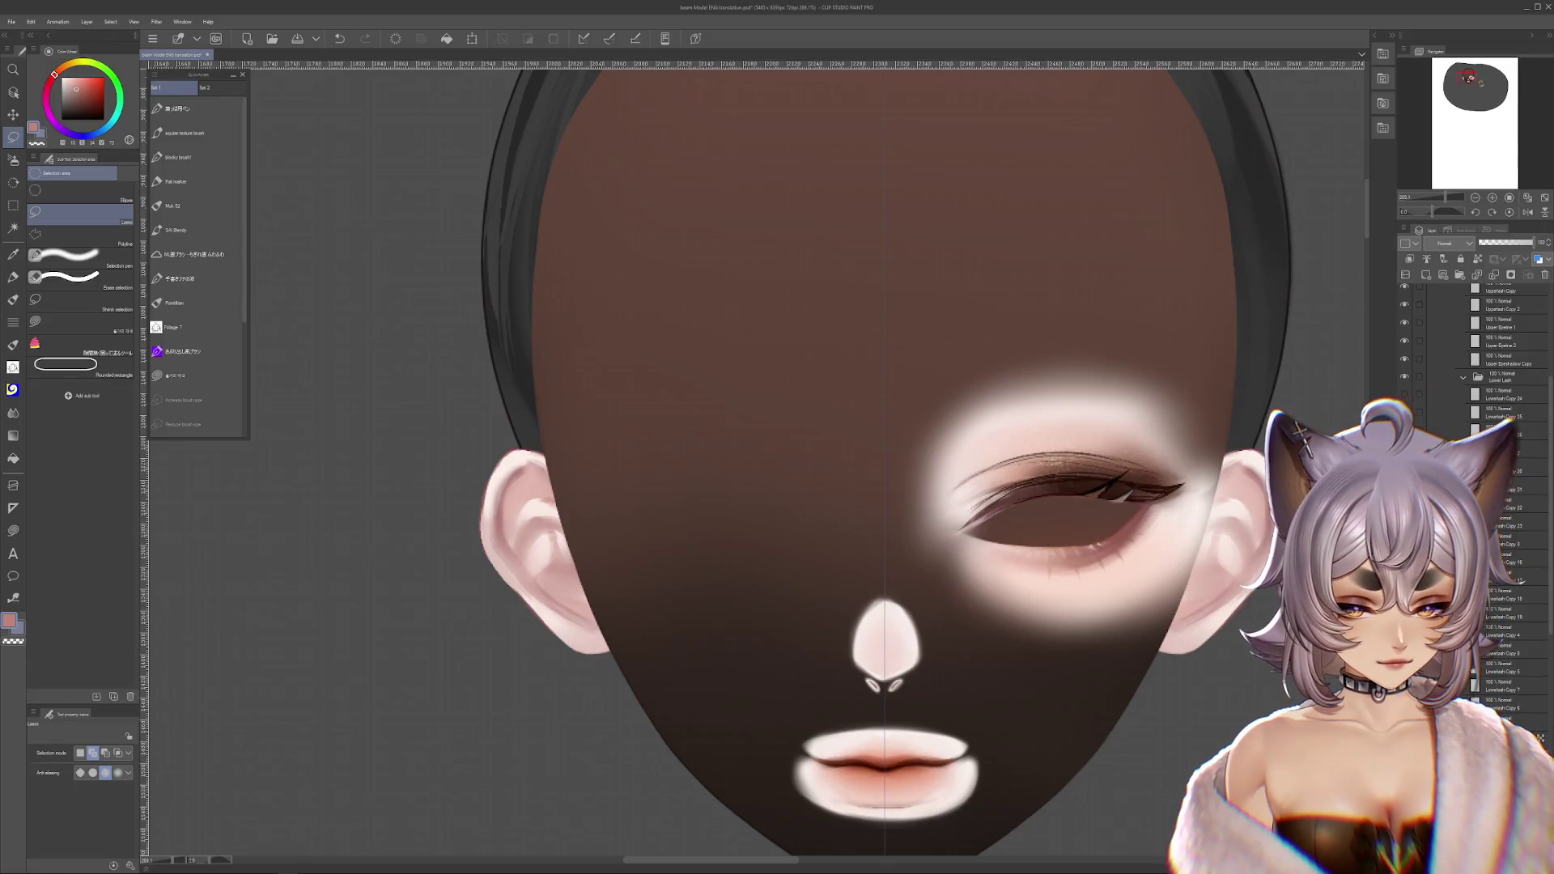
scroll(1124, 523, "up", 2)
left_click_drag(1125, 524, 1065, 540)
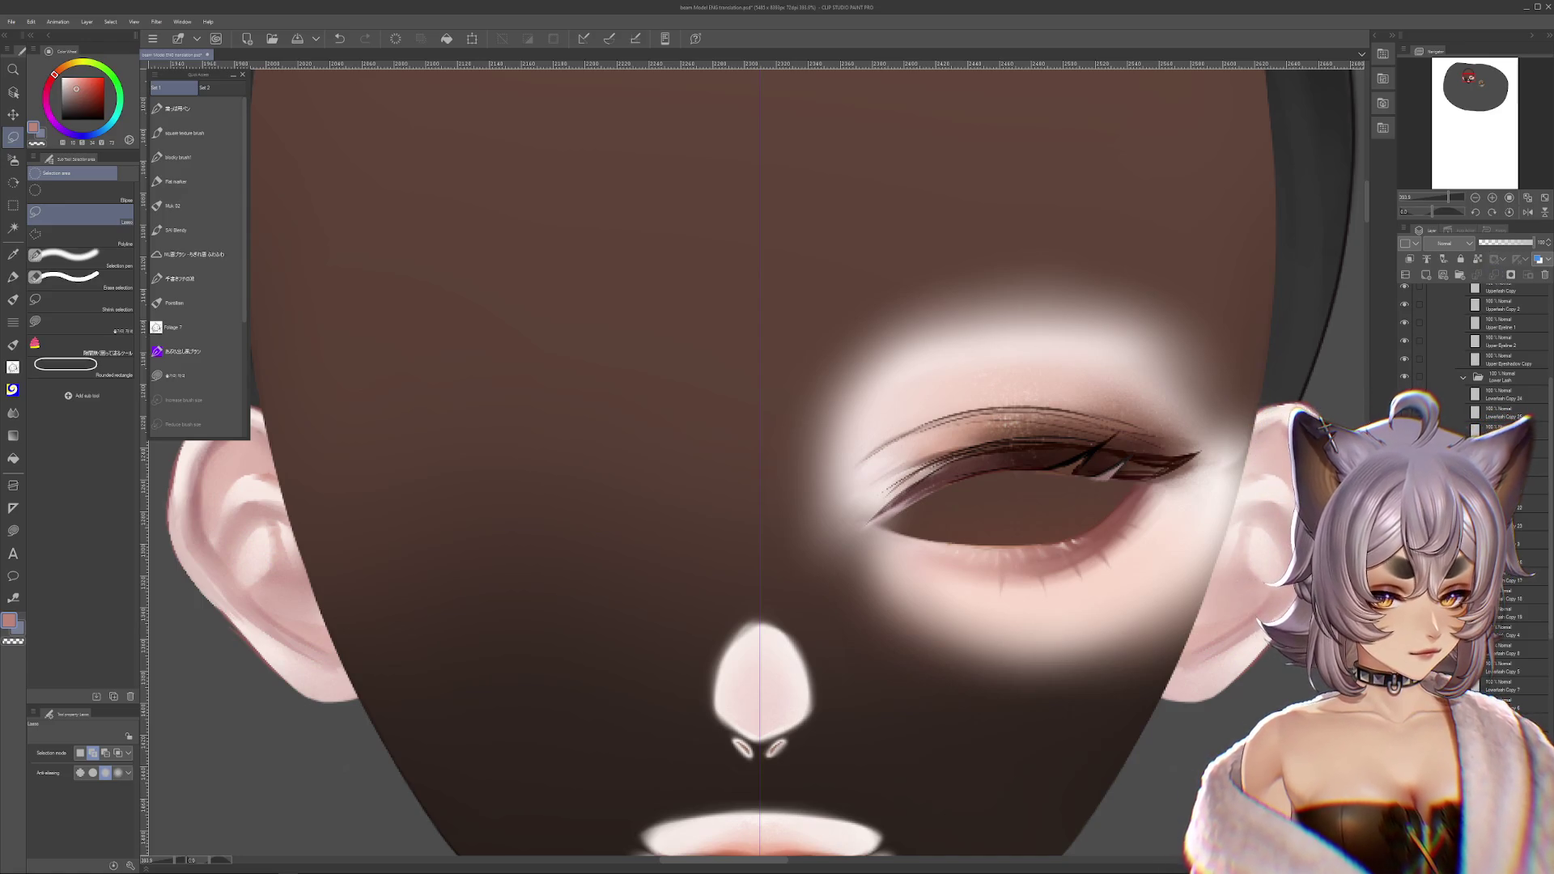
scroll(1104, 586, "down", 3)
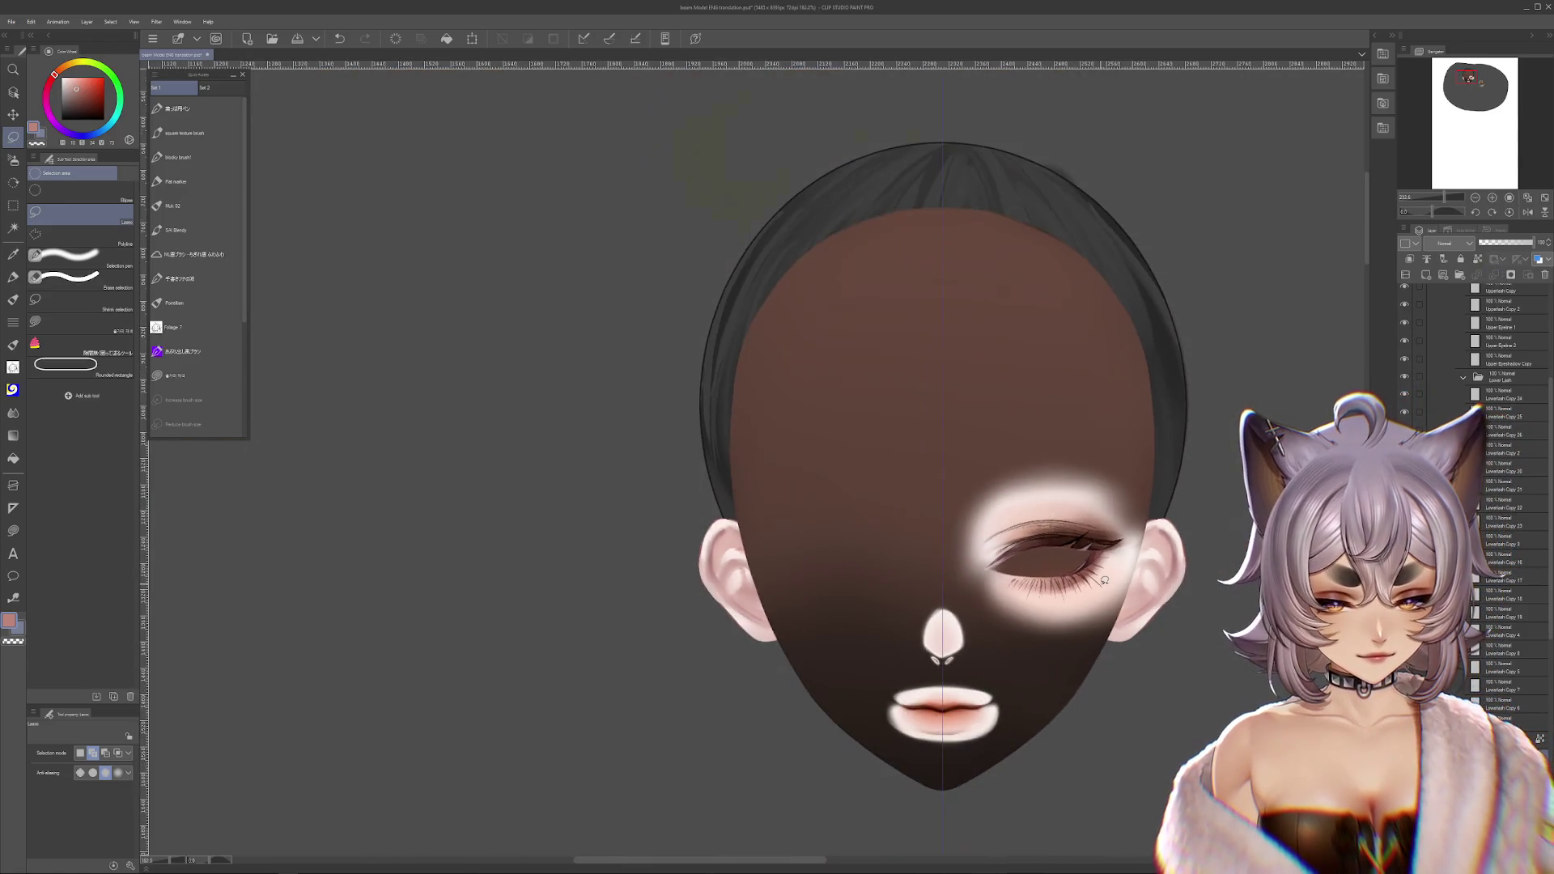
scroll(1105, 586, "up", 5)
left_click_drag(971, 518, 753, 510)
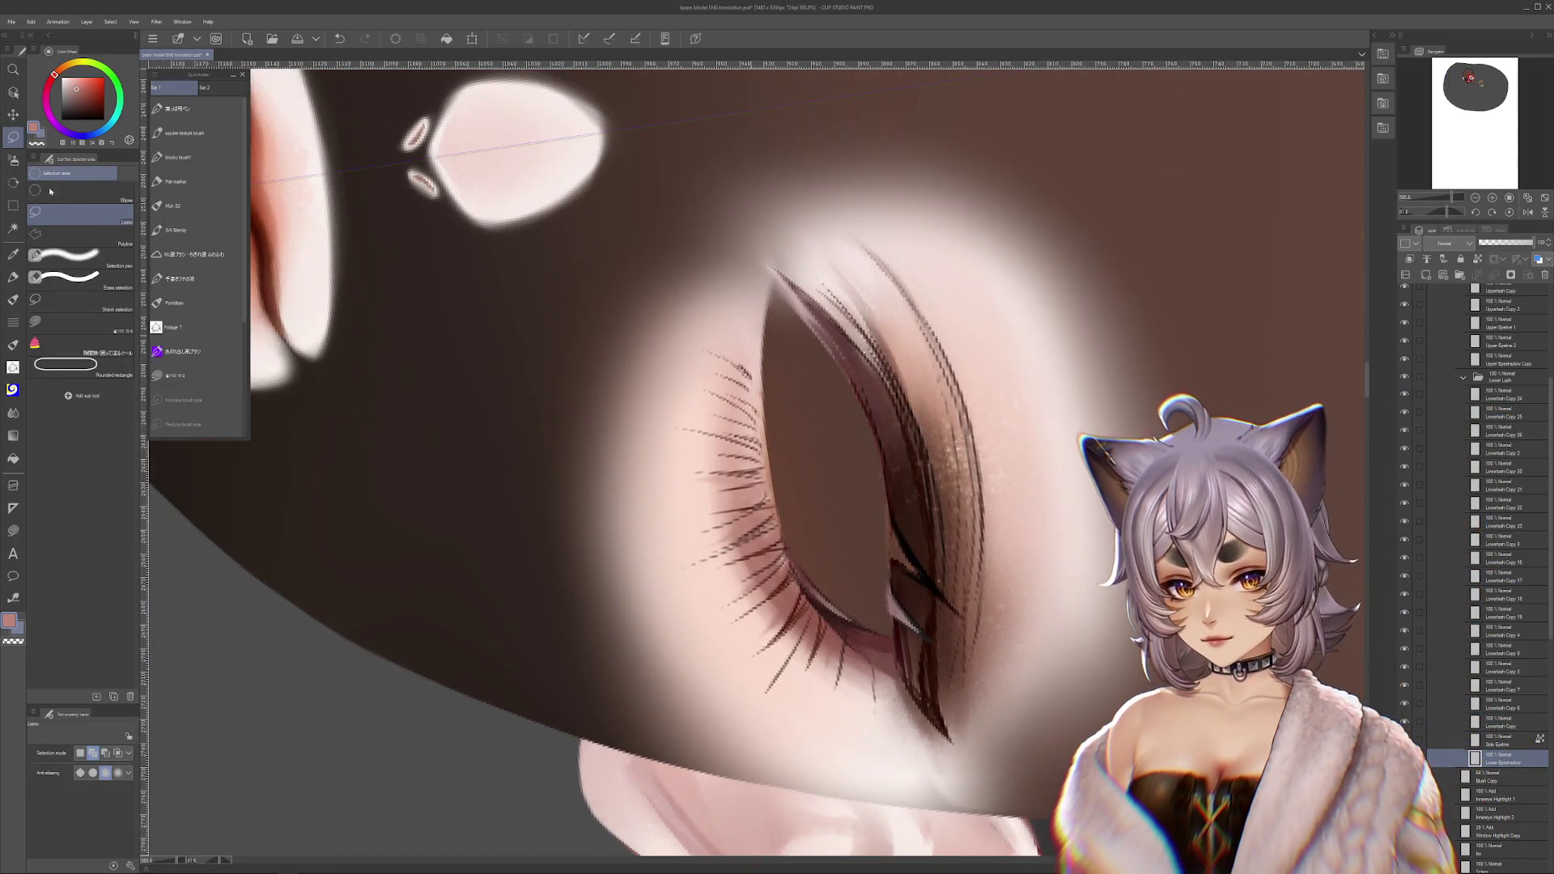
key("b")
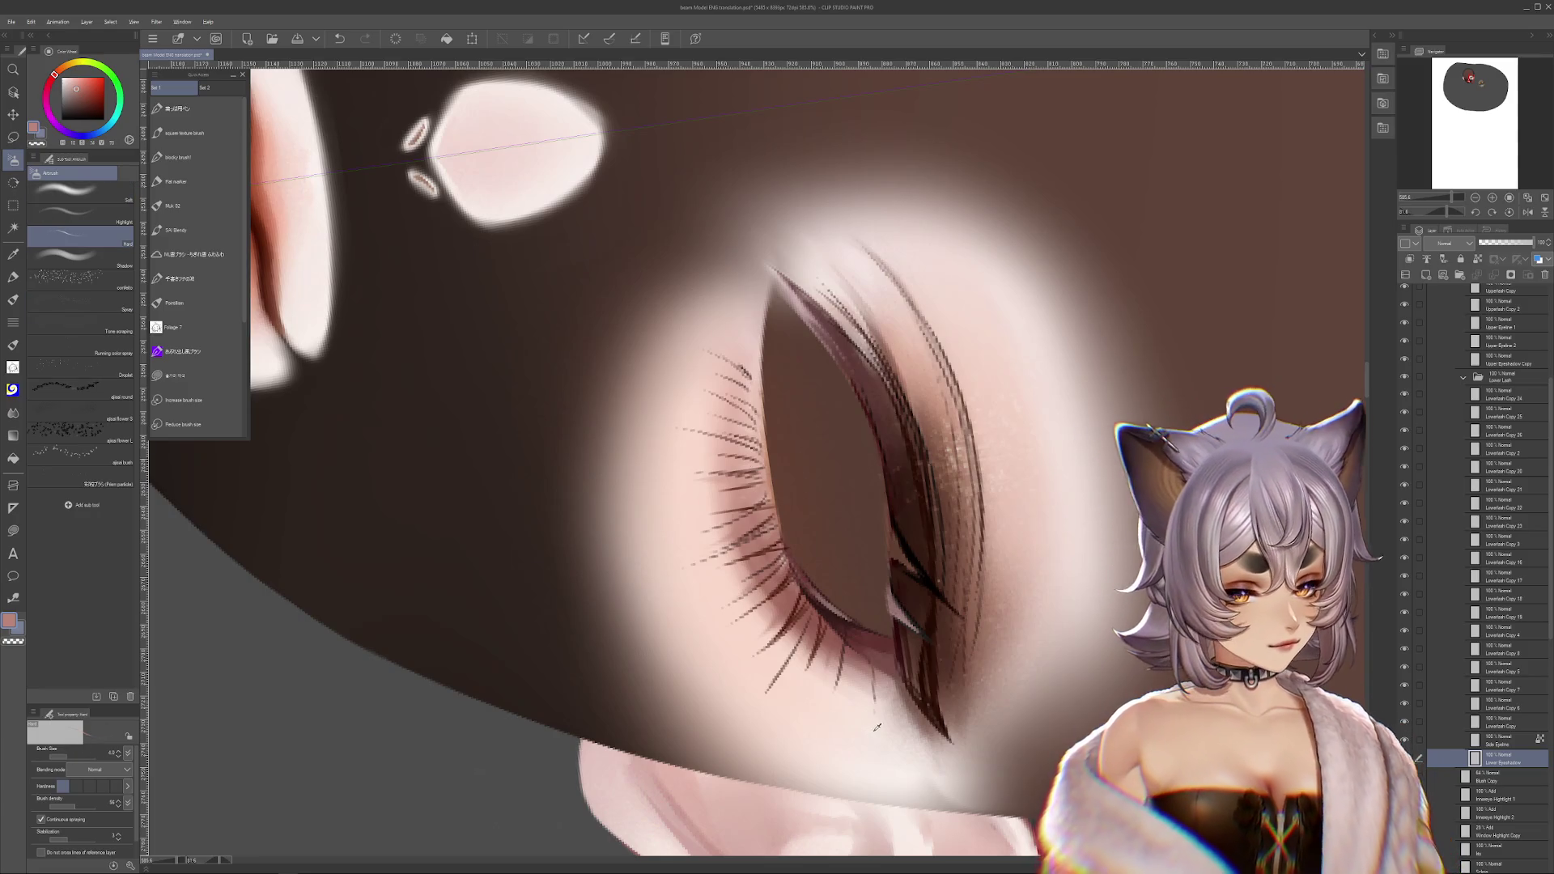
left_click(774, 481, "alt")
- Rotate the view back and reset the canvas rotation so the face stands upright
key("r")
mouse_move(774, 481)
left_mouse_down()
mouse_move(880, 227)
mouse_move(1020, 340)
mouse_move(1120, 596)
mouse_move(1146, 547)
mouse_move(1113, 785)
left_mouse_up()
scroll(1133, 566, "down", 5)
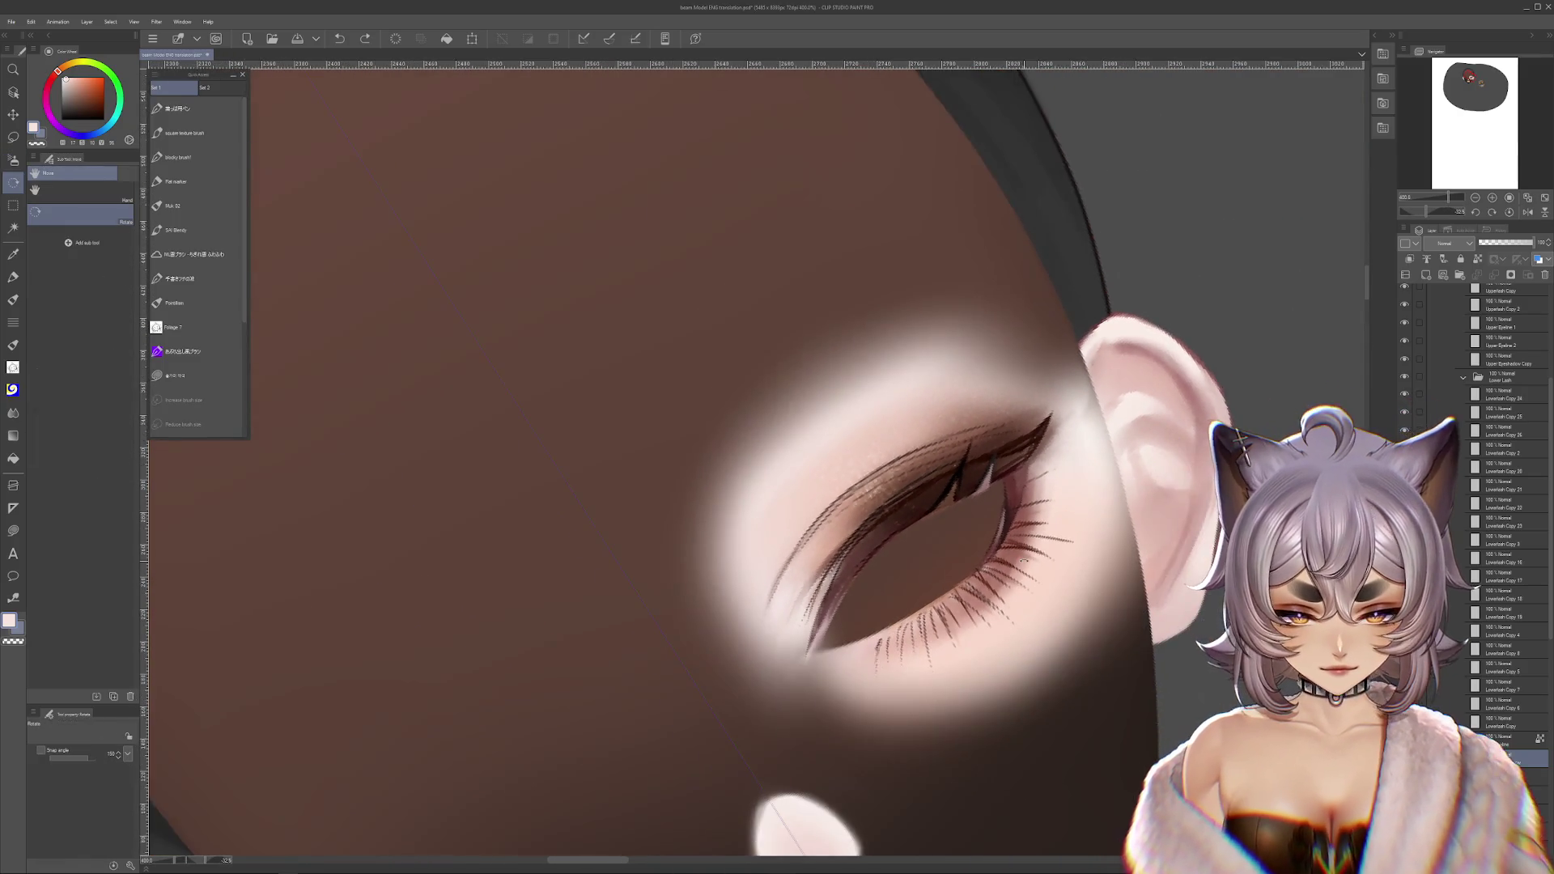
left_click(1510, 213)
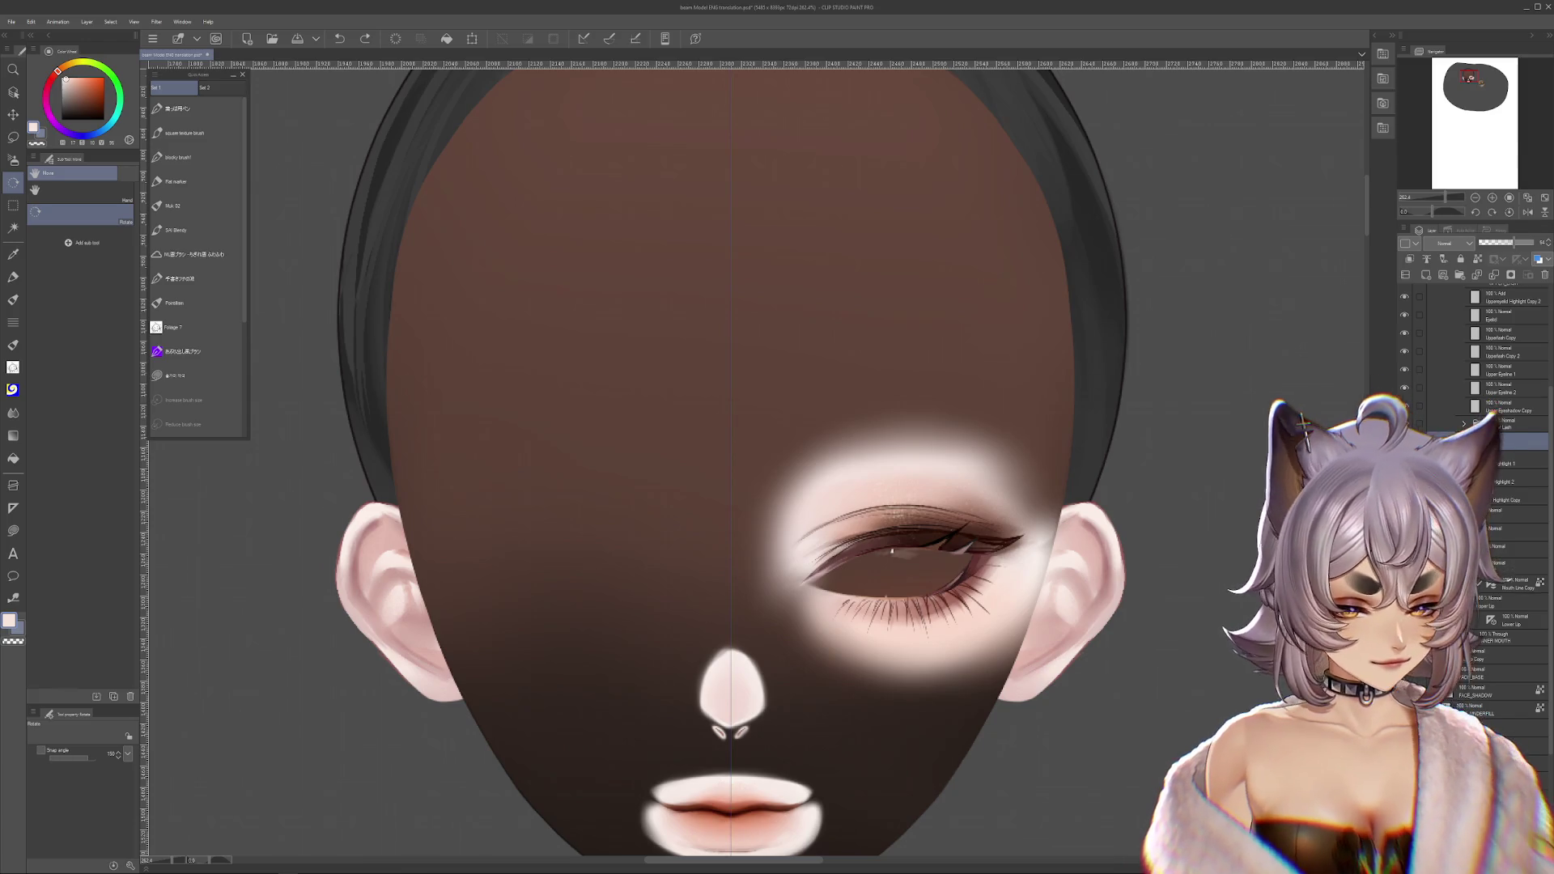
- Transform and confirm the Window Highlight Copy layer, then the layer beneath it
left_click(1480, 497)
scroll(891, 559, "up", 5)
key("ctrl+t")
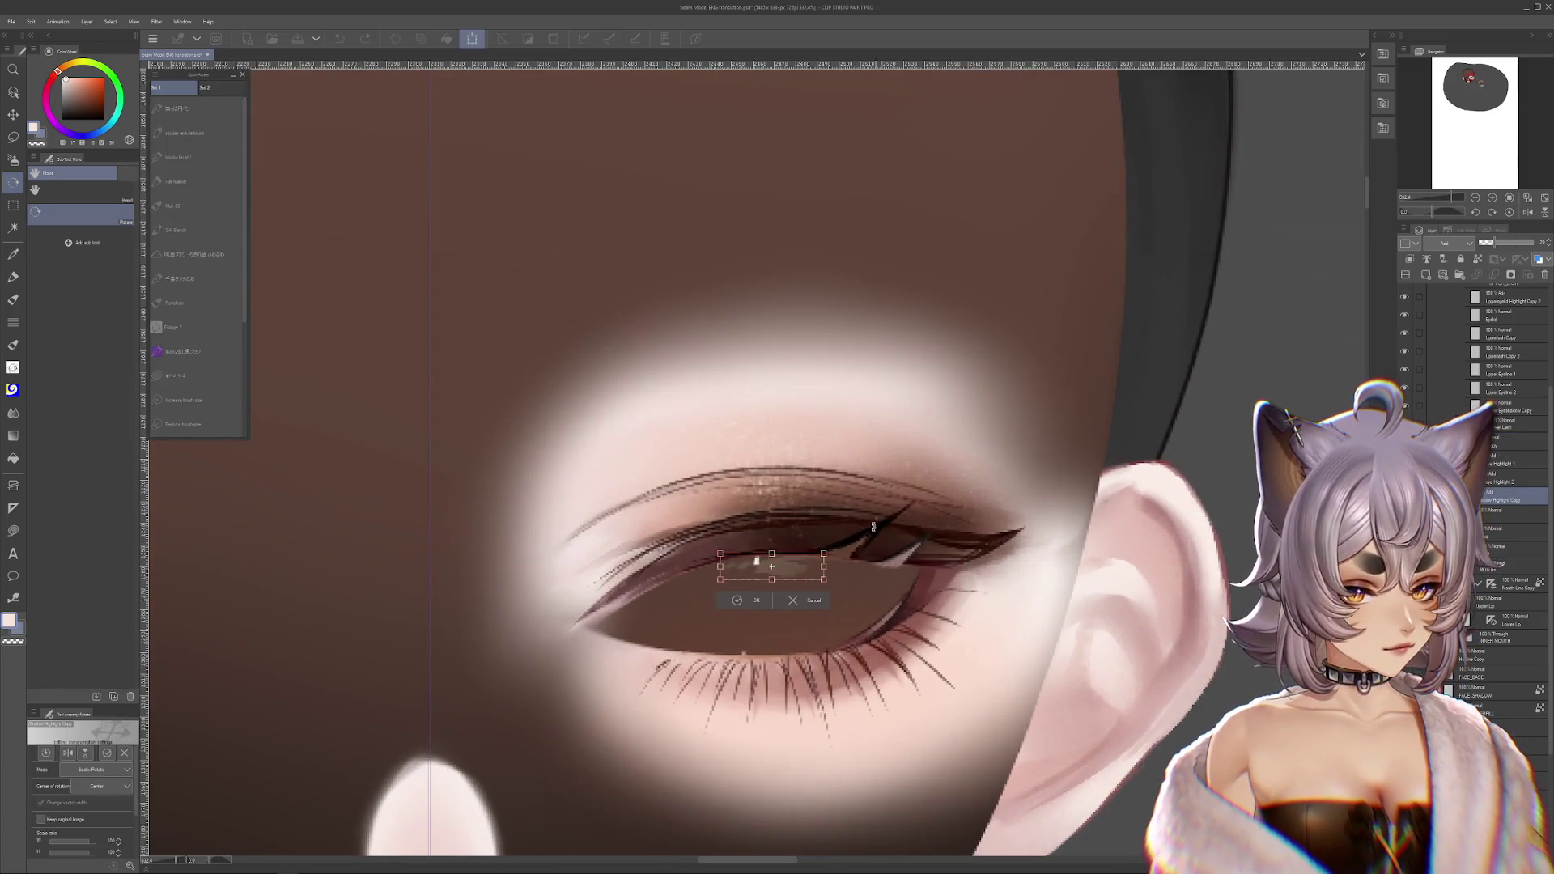
key("Return")
left_click_drag(851, 523, 1030, 462)
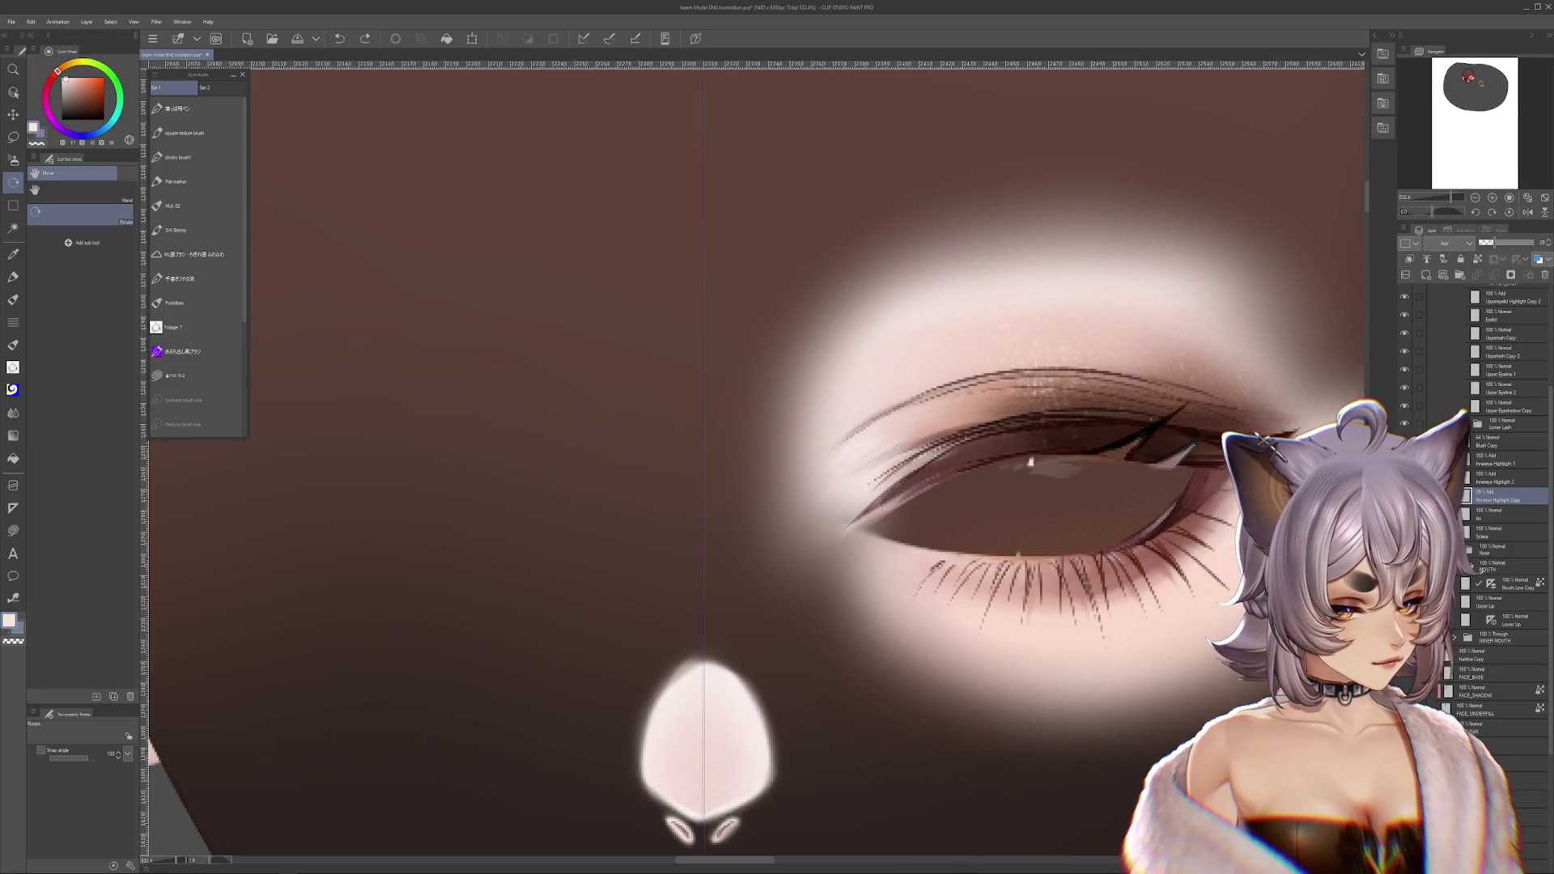
key("alt+bracketleft")
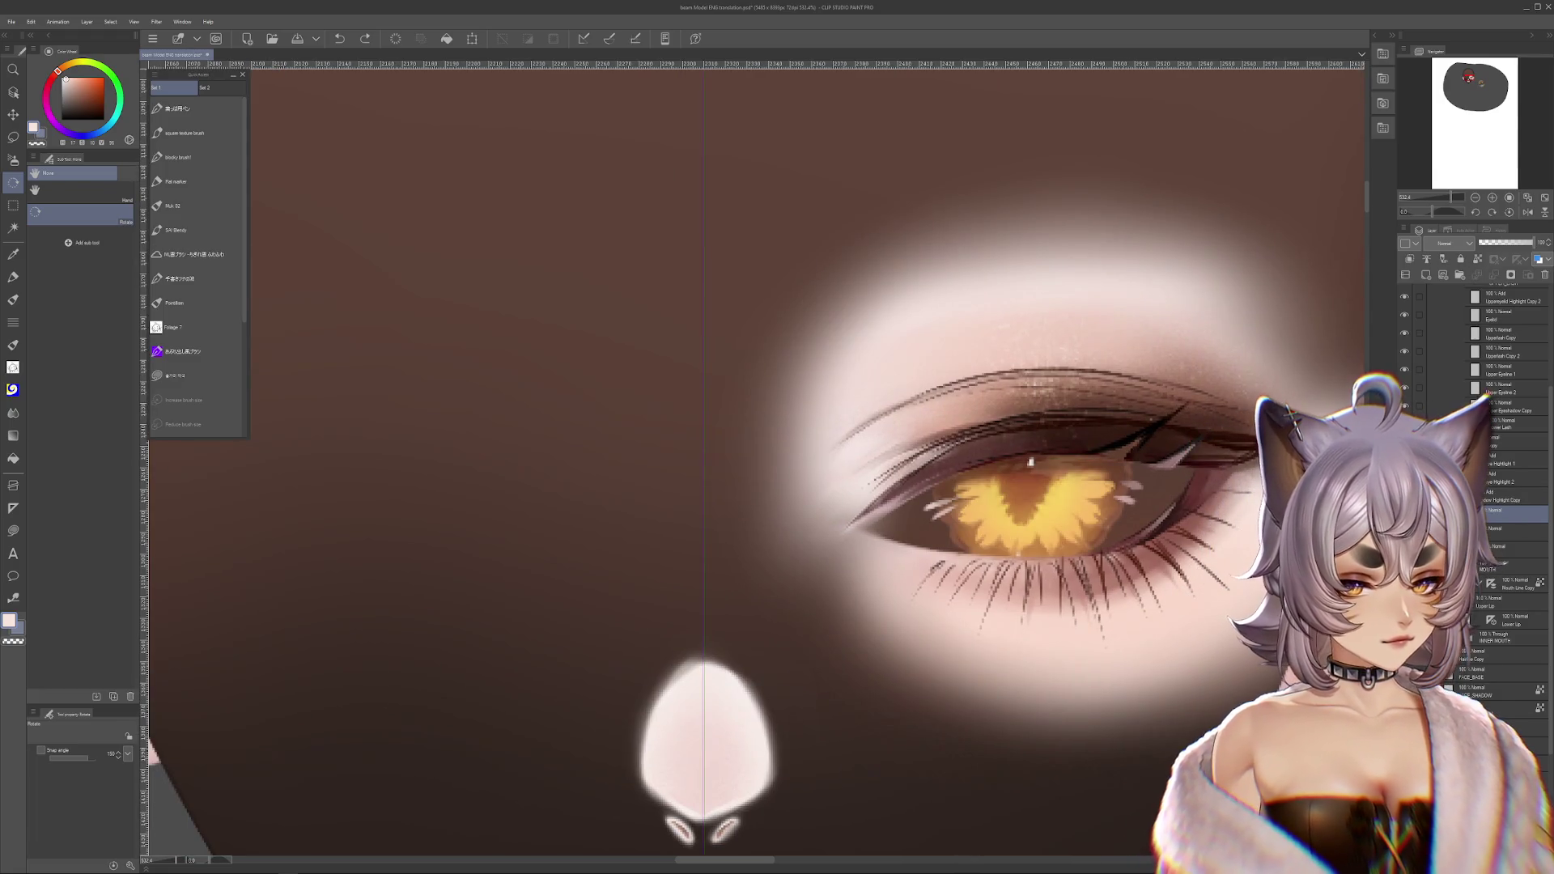
key("ctrl+t")
key("Return")
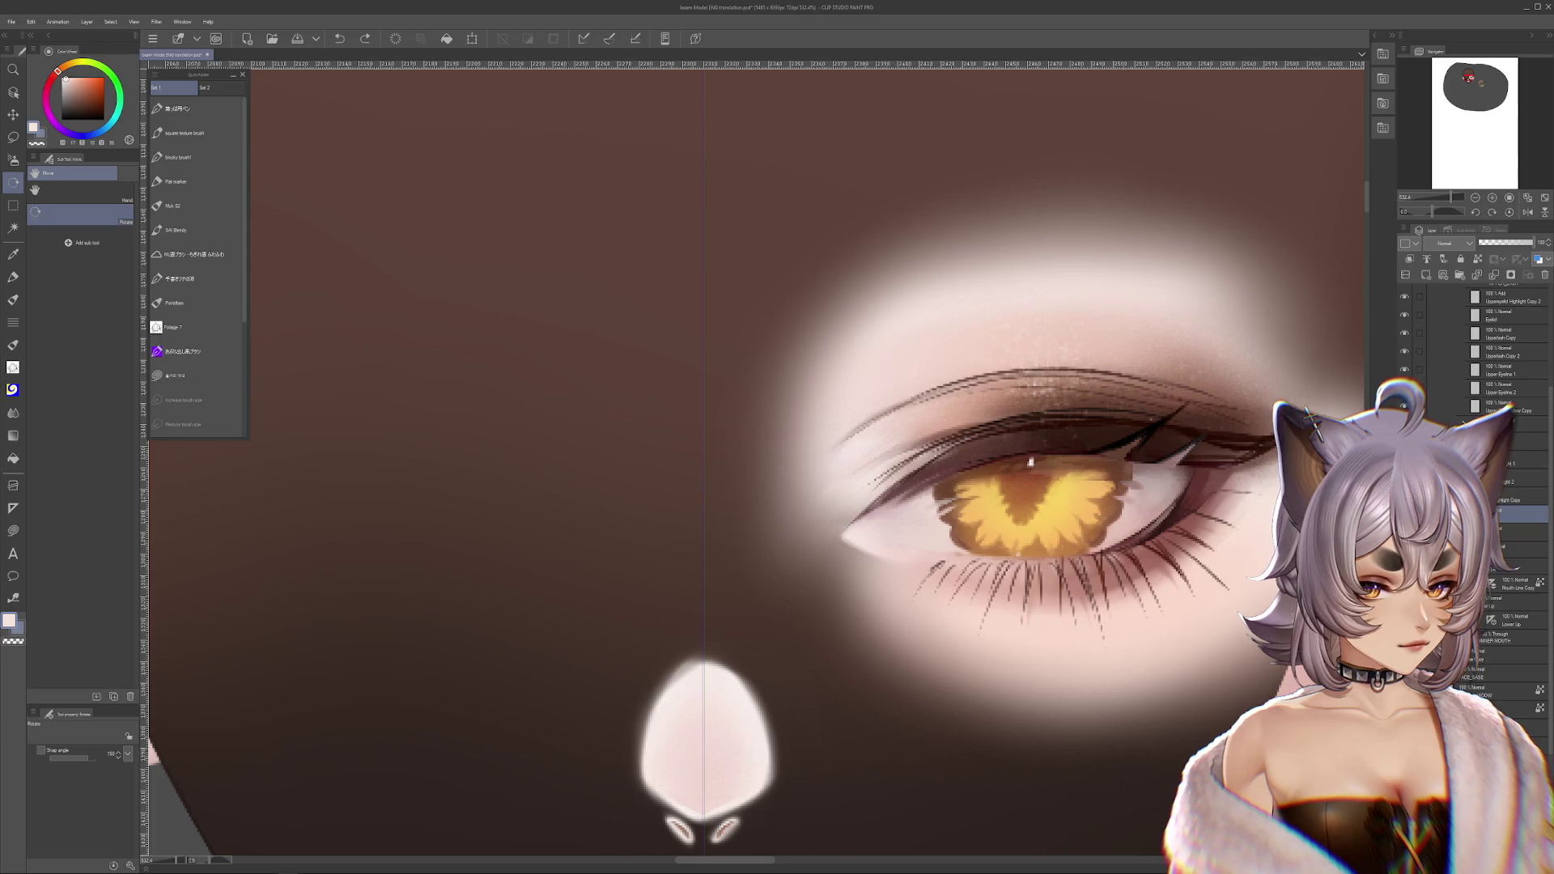
scroll(1490, 386, "up", 4)
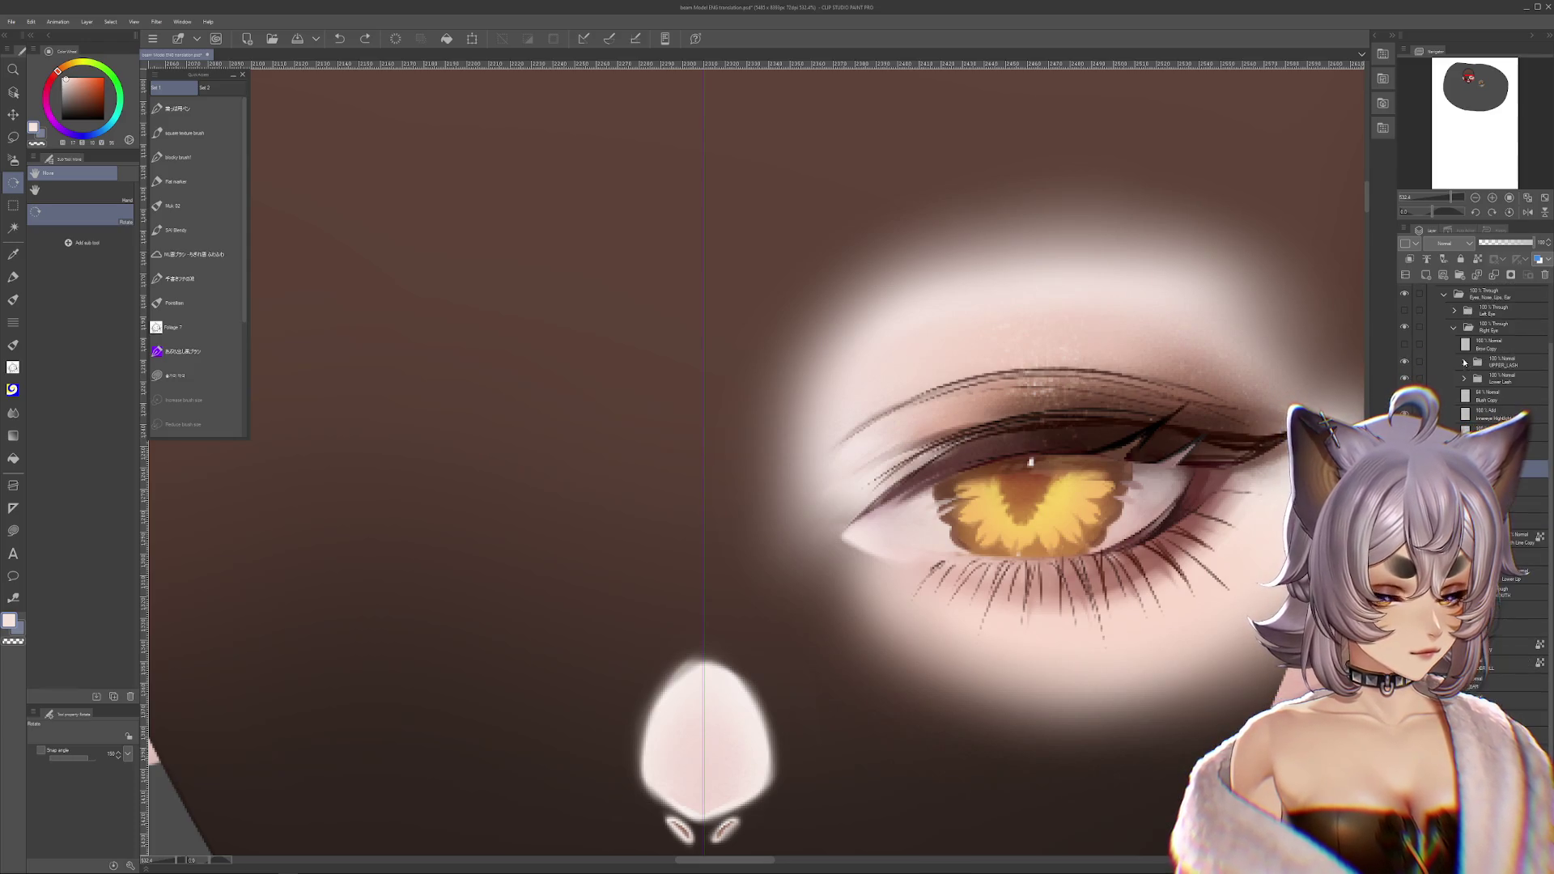
- Hide the upper lash, lid, lower lash and skin glow layers, toggling the eye artwork to compare
scroll(1457, 381, "up", 2)
left_click(1404, 397)
left_click(1404, 412)
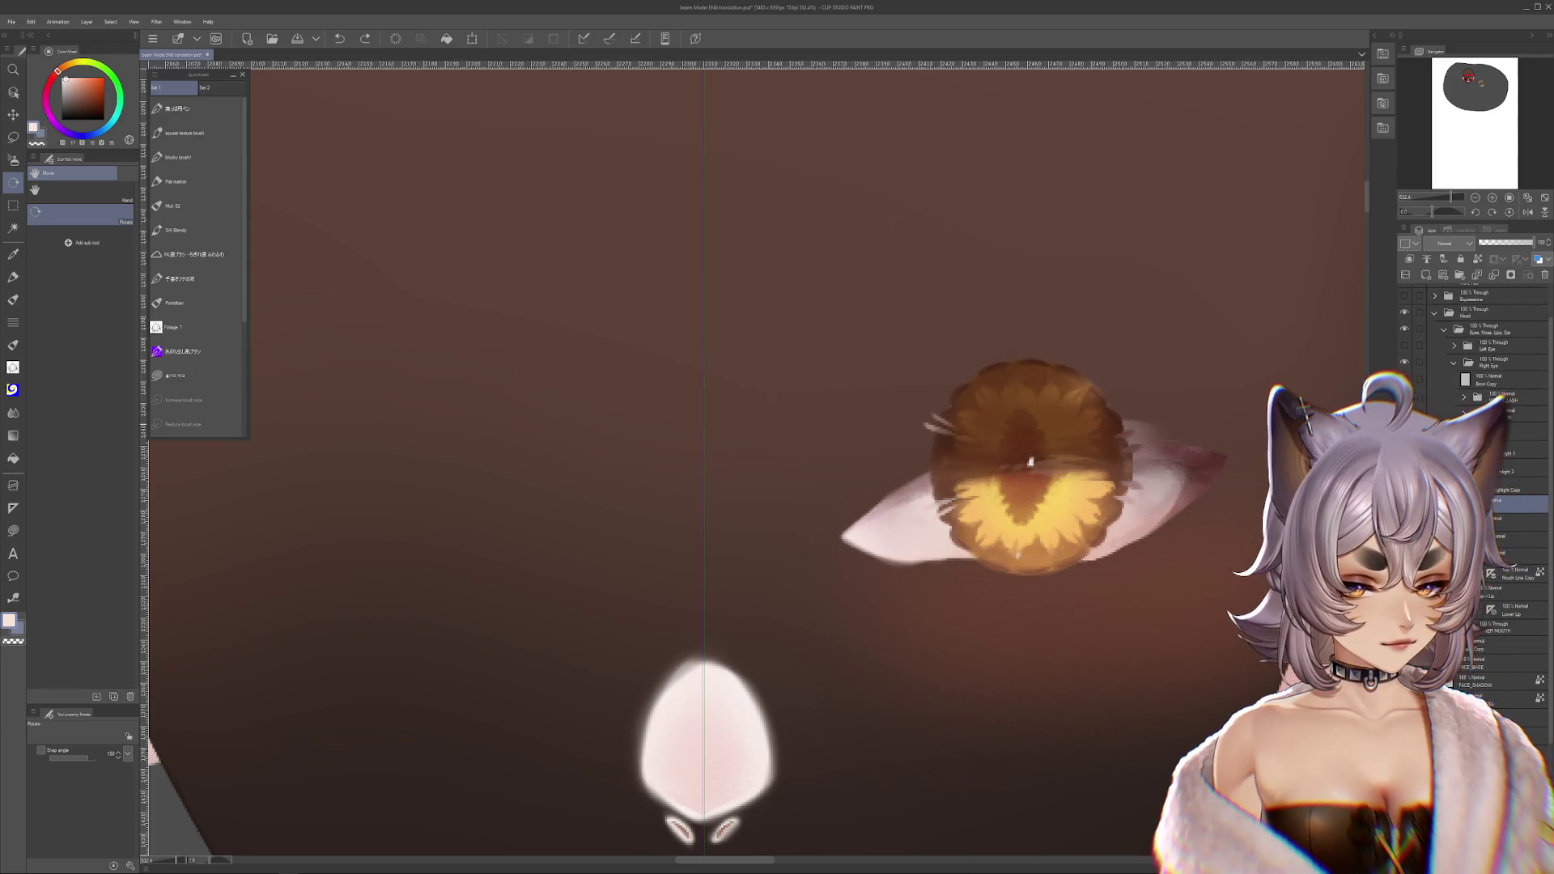
scroll(1473, 340, "up", 2)
left_click(1405, 410)
left_click(1405, 410)
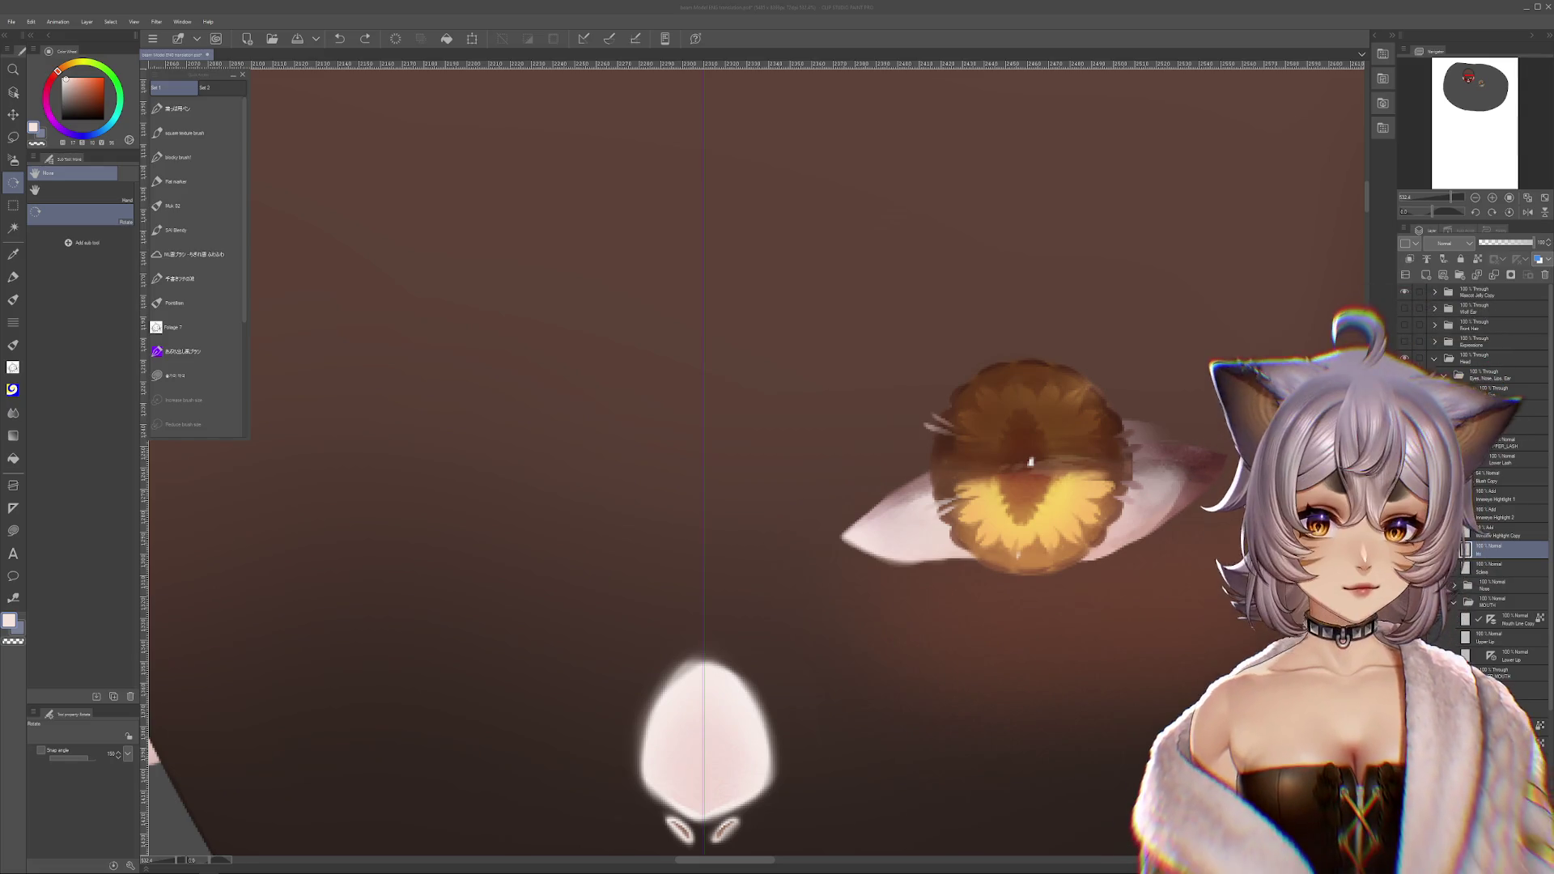
- Reselect the Iris layer, undo its move, and toggle iris visibility to check the eye-white
left_click(1090, 507, "ctrl+shift")
mouse_move(1084, 522)
left_mouse_down()
mouse_move(1090, 507)
mouse_move(833, 525)
mouse_move(936, 557)
mouse_move(863, 626)
left_mouse_up()
left_click(13, 159)
left_click(860, 557, "ctrl+shift")
key("ctrl+z")
key("ctrl+minus")
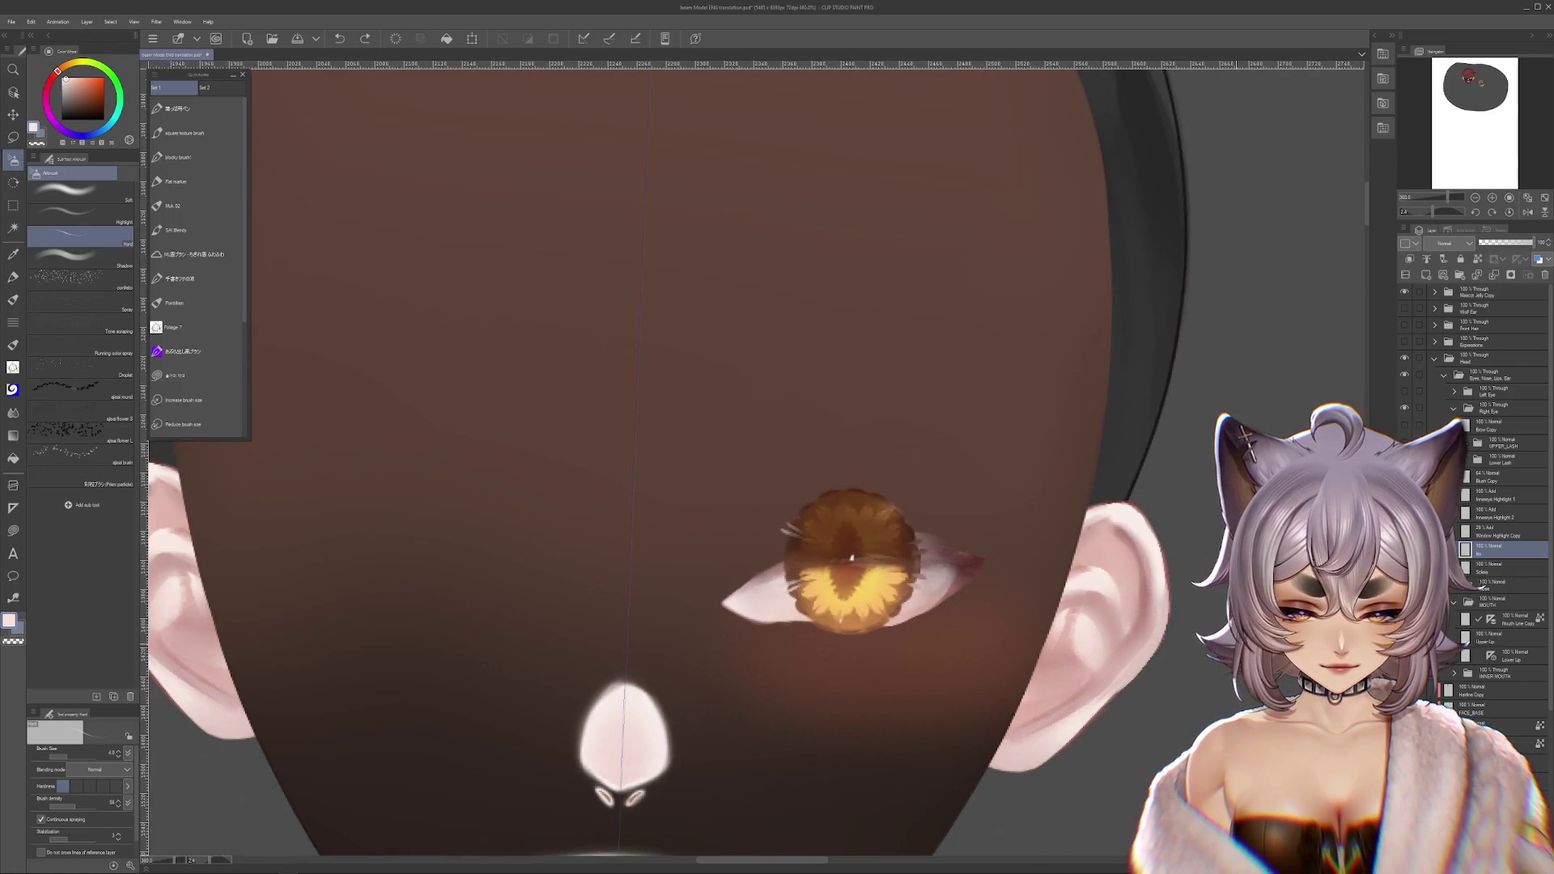
key("ctrl+comma")
key("ctrl+comma")
key("ctrl+comma")
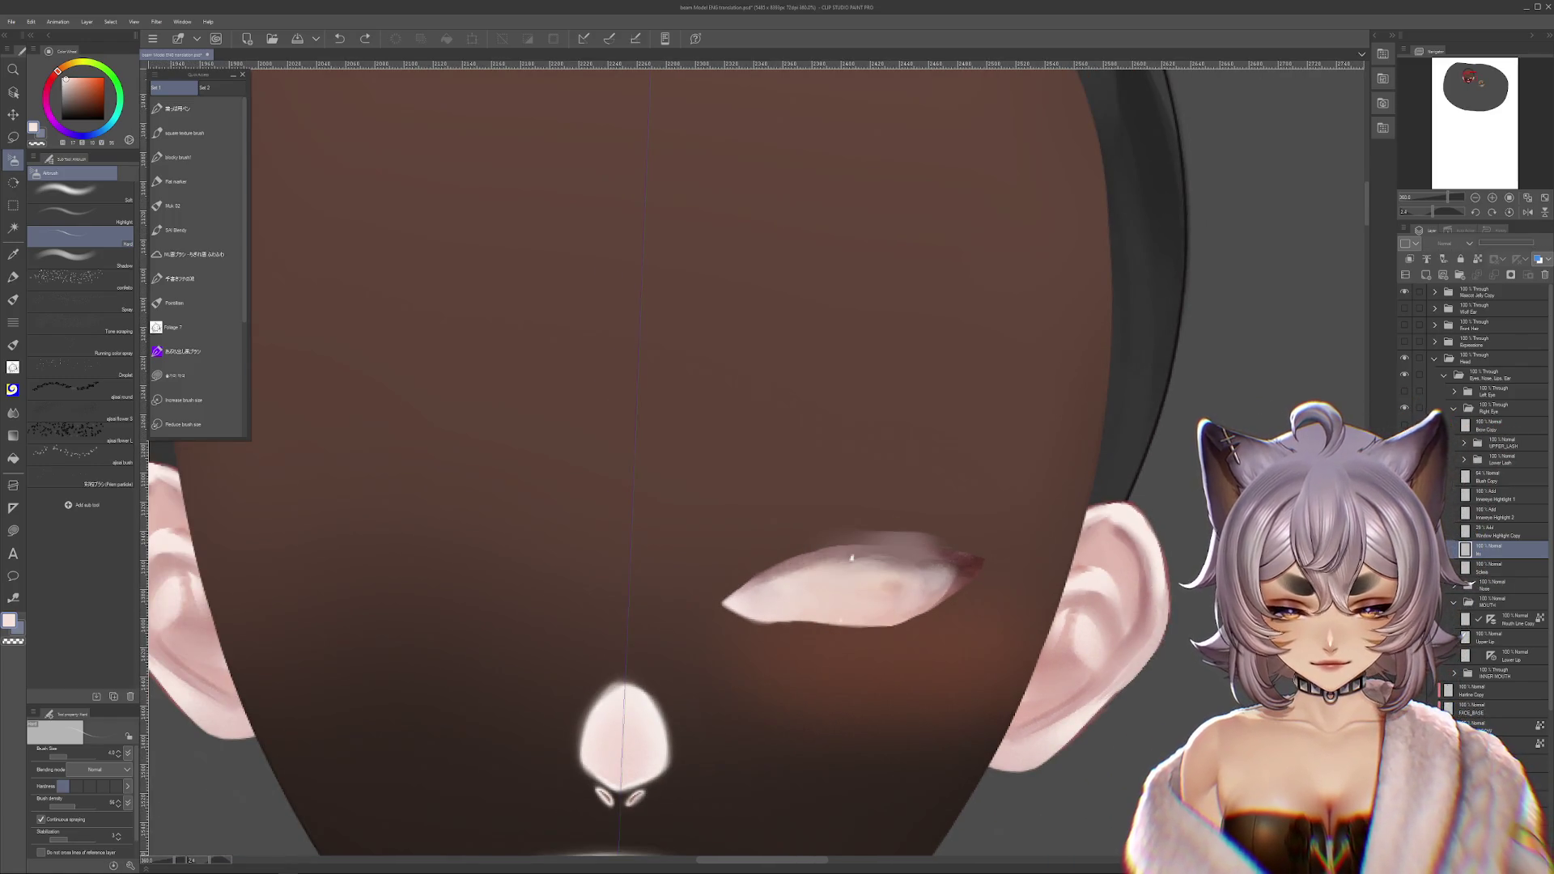
key("ctrl+comma")
key("ctrl+comma")
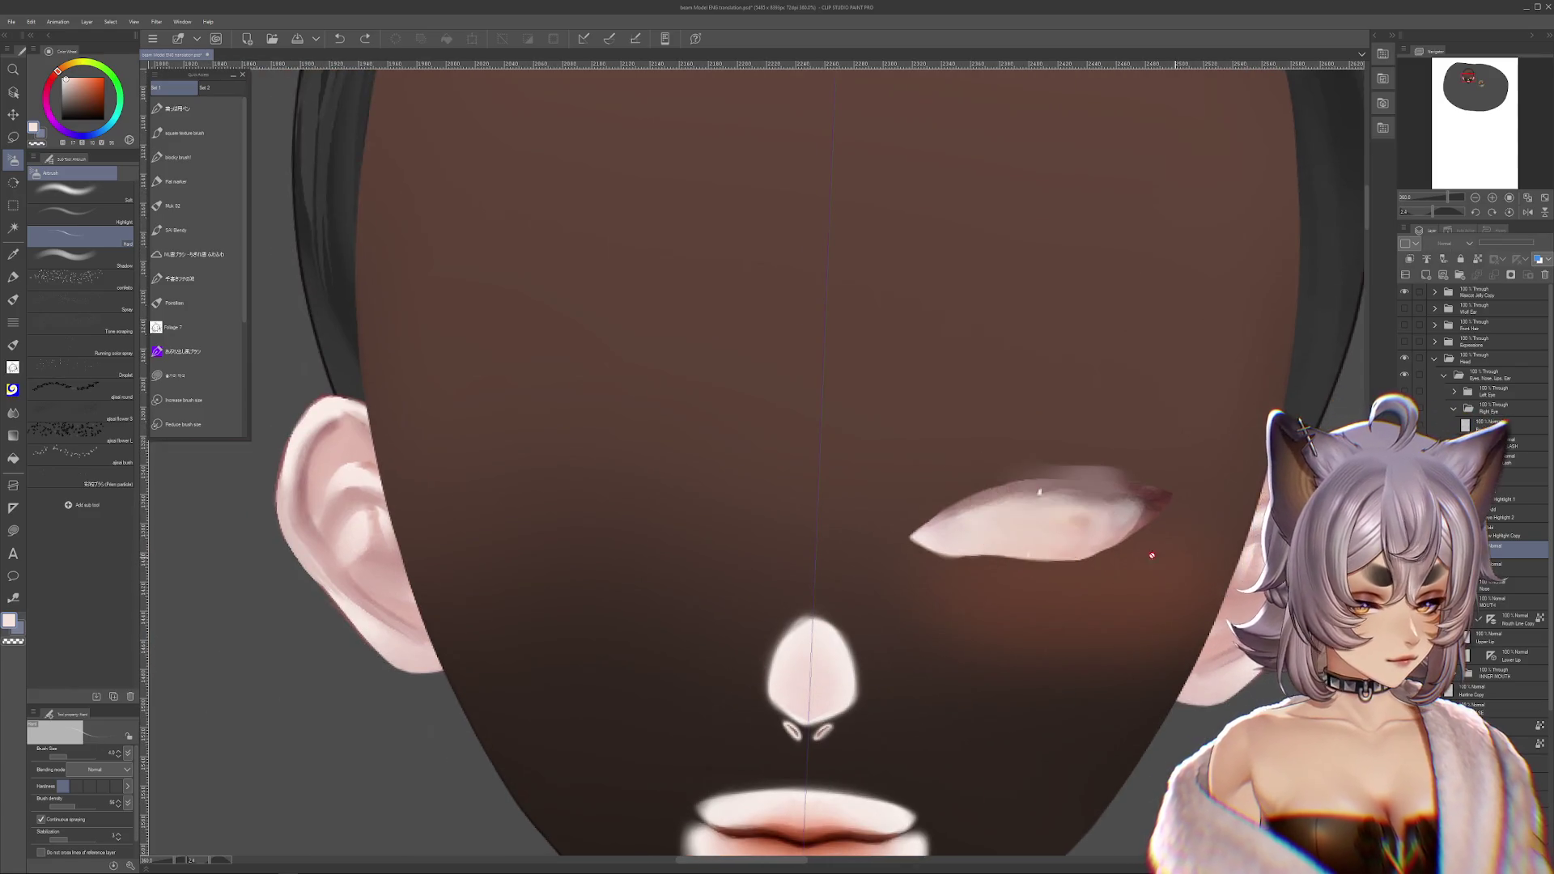
- Move the pale eye-white shape lower left, then hide it and select Iris Copy 2
scroll(1191, 497, "up", 2)
key("r")
mouse_move(1191, 497)
left_mouse_down()
mouse_move(809, 704)
mouse_move(874, 596)
left_mouse_up()
key("b")
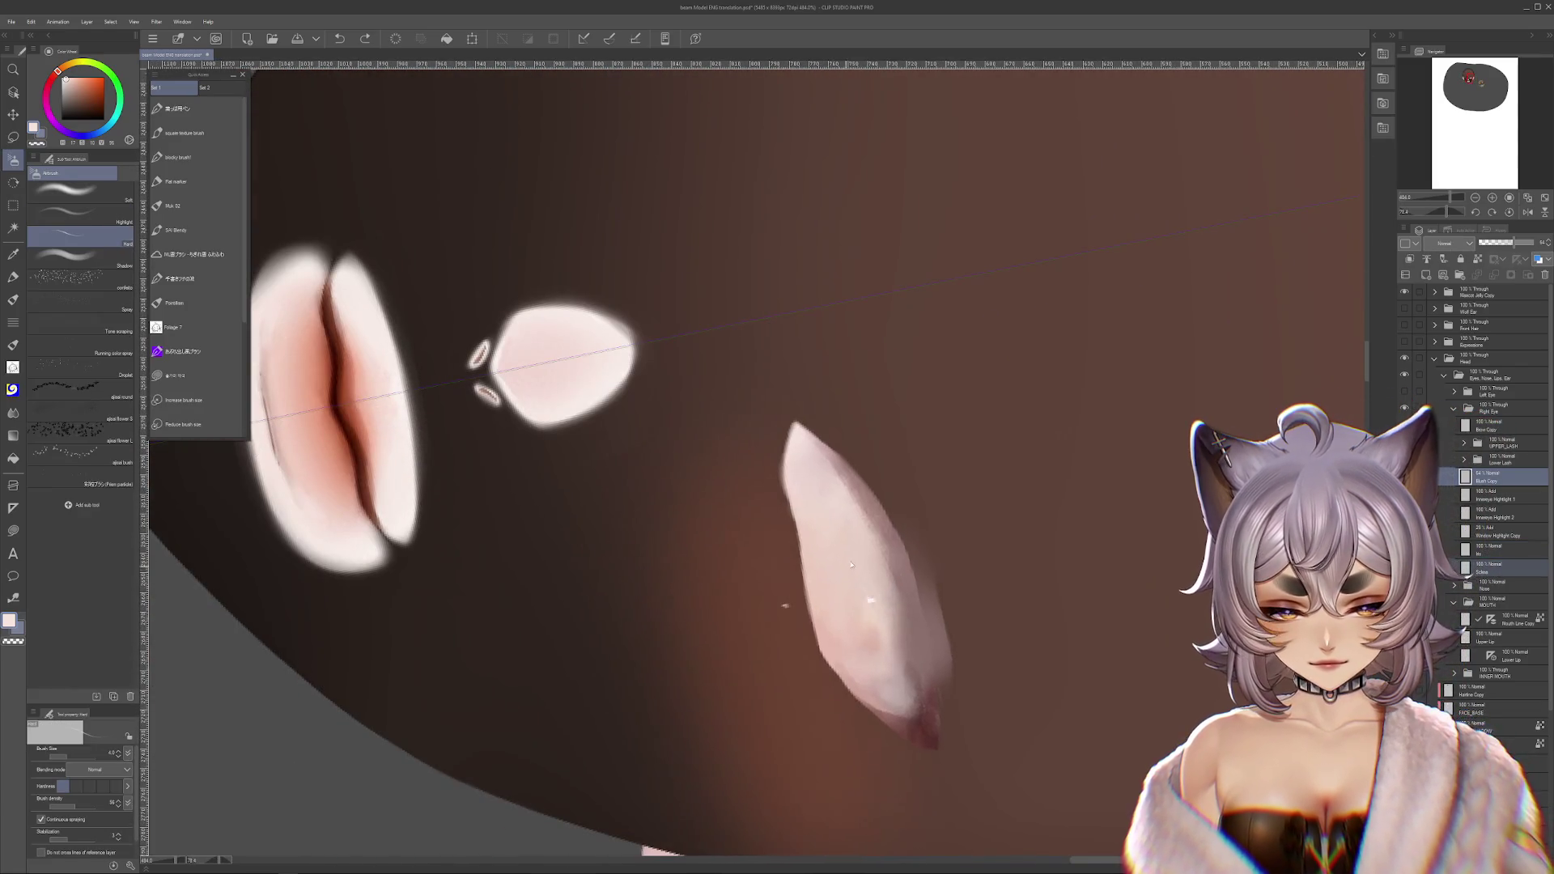
mouse_move(933, 538)
left_mouse_down()
mouse_move(409, 716)
mouse_move(341, 796)
mouse_move(832, 589)
left_mouse_up()
mouse_move(770, 681)
left_mouse_down()
mouse_move(890, 485)
mouse_move(857, 250)
mouse_move(1202, 506)
left_mouse_up()
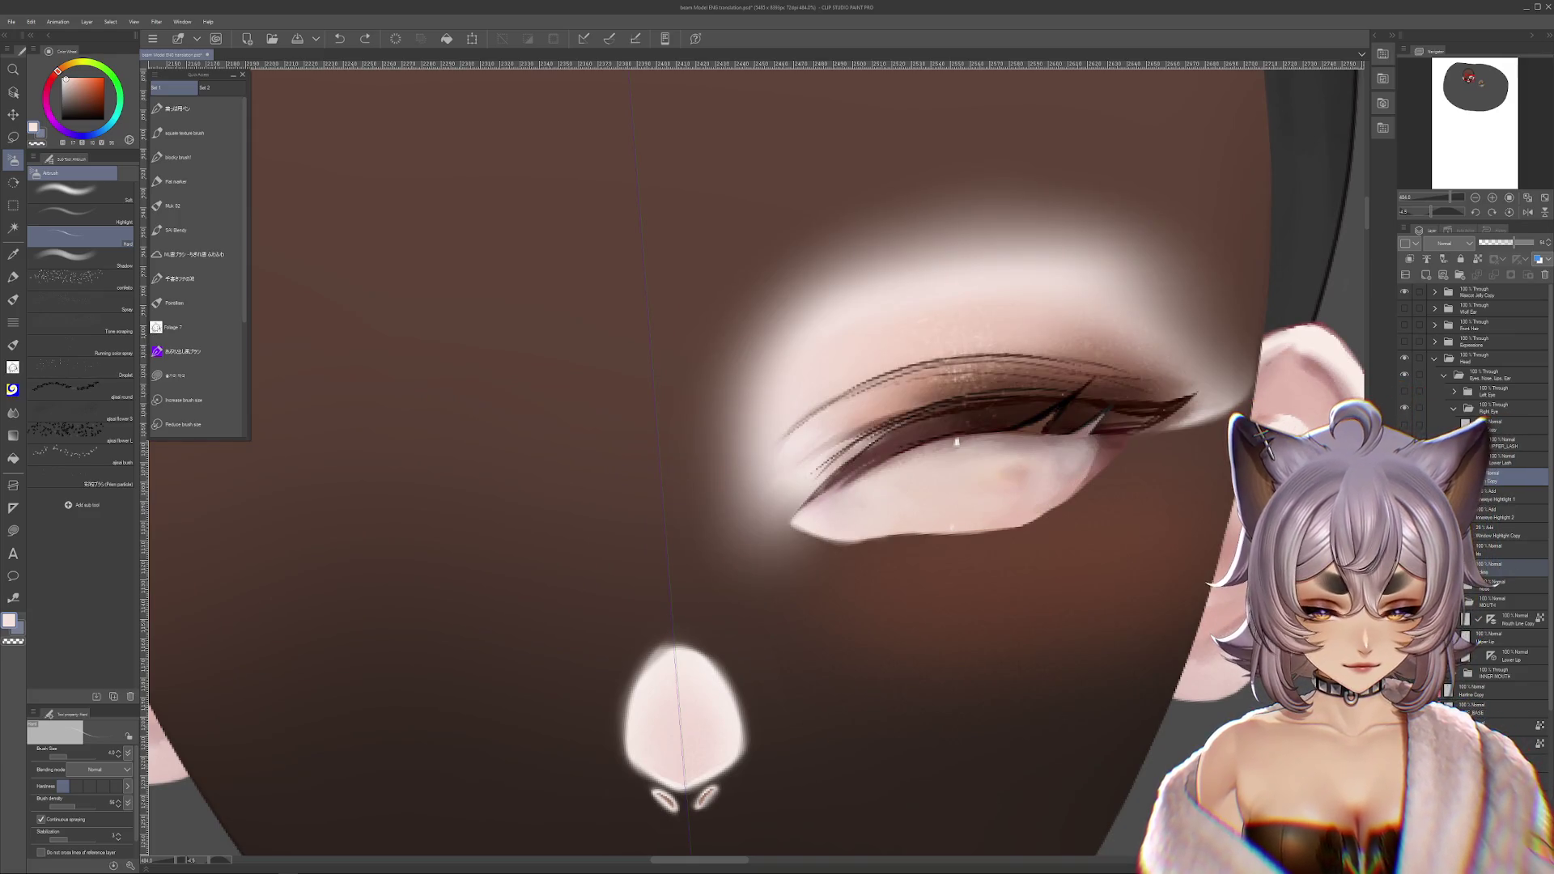
scroll(1125, 499, "up", 2)
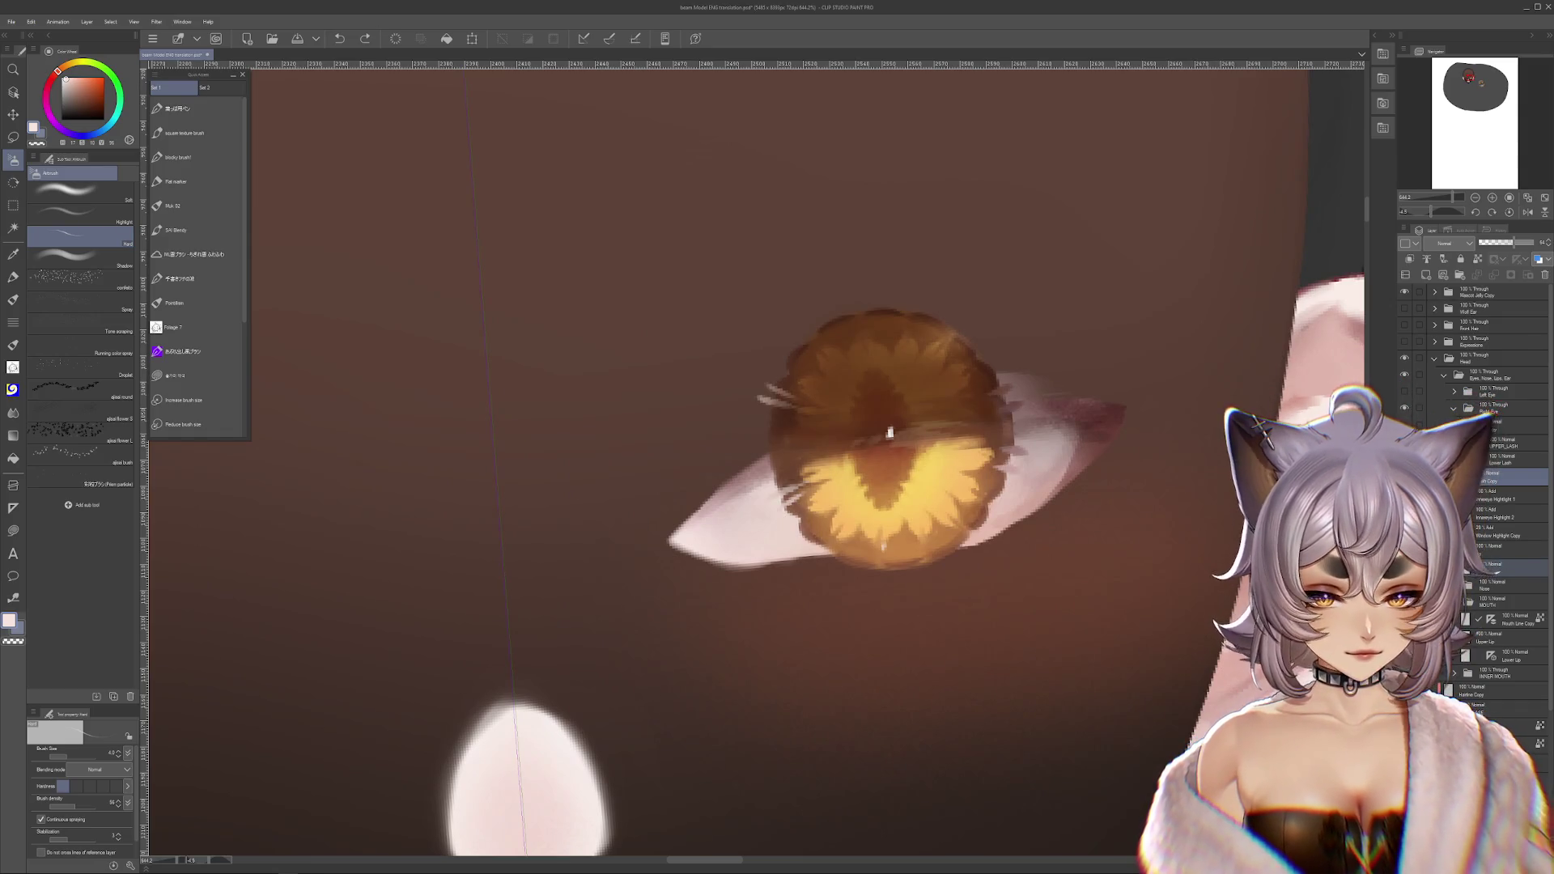
left_click(1506, 551)
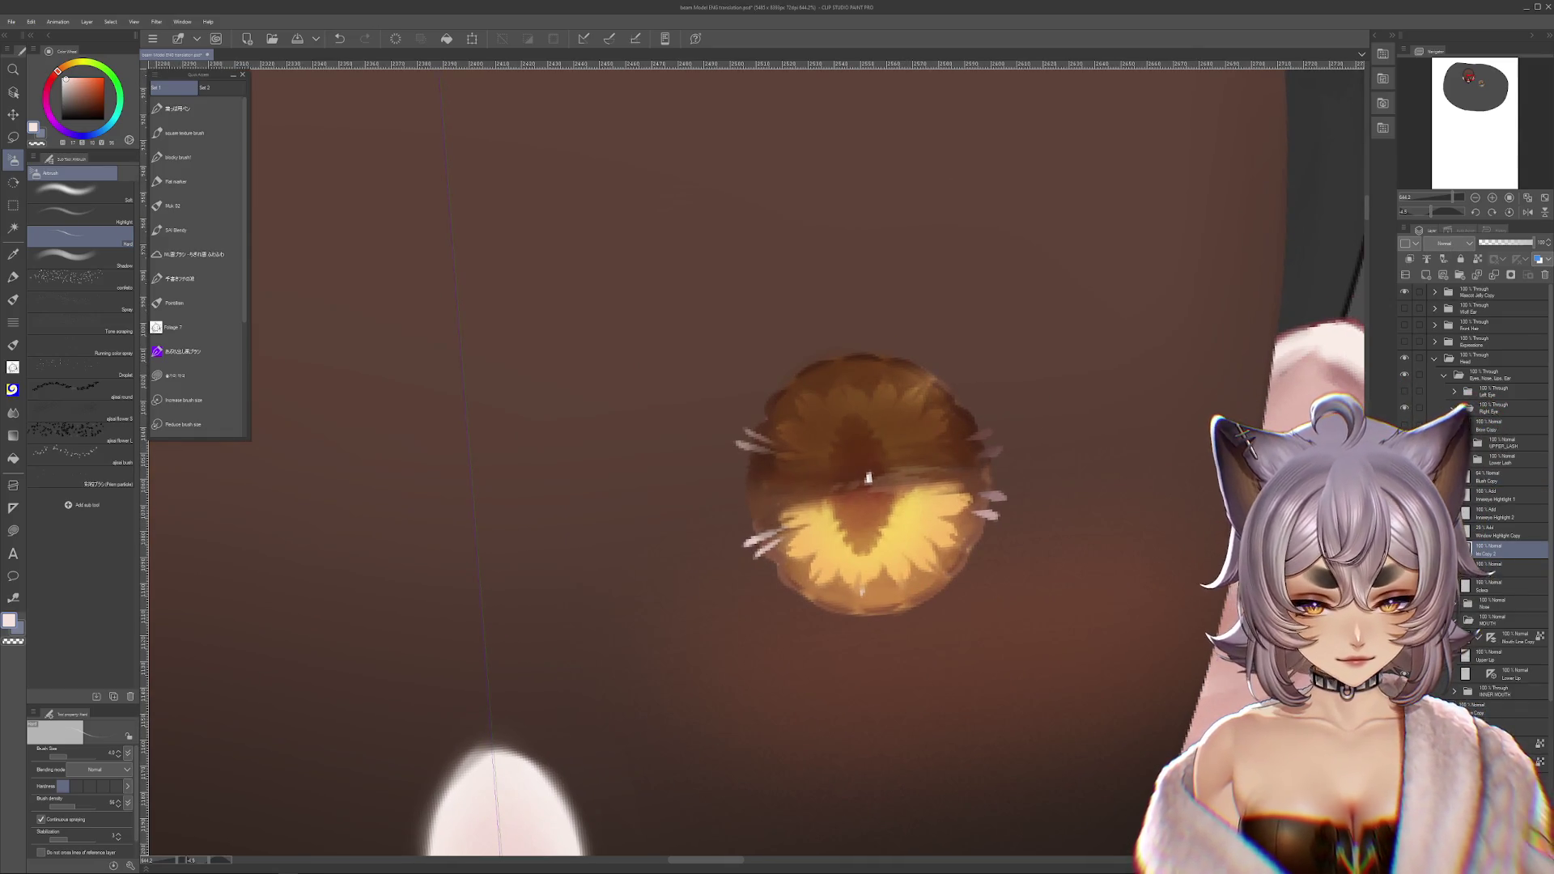
scroll(932, 460, "up", 1)
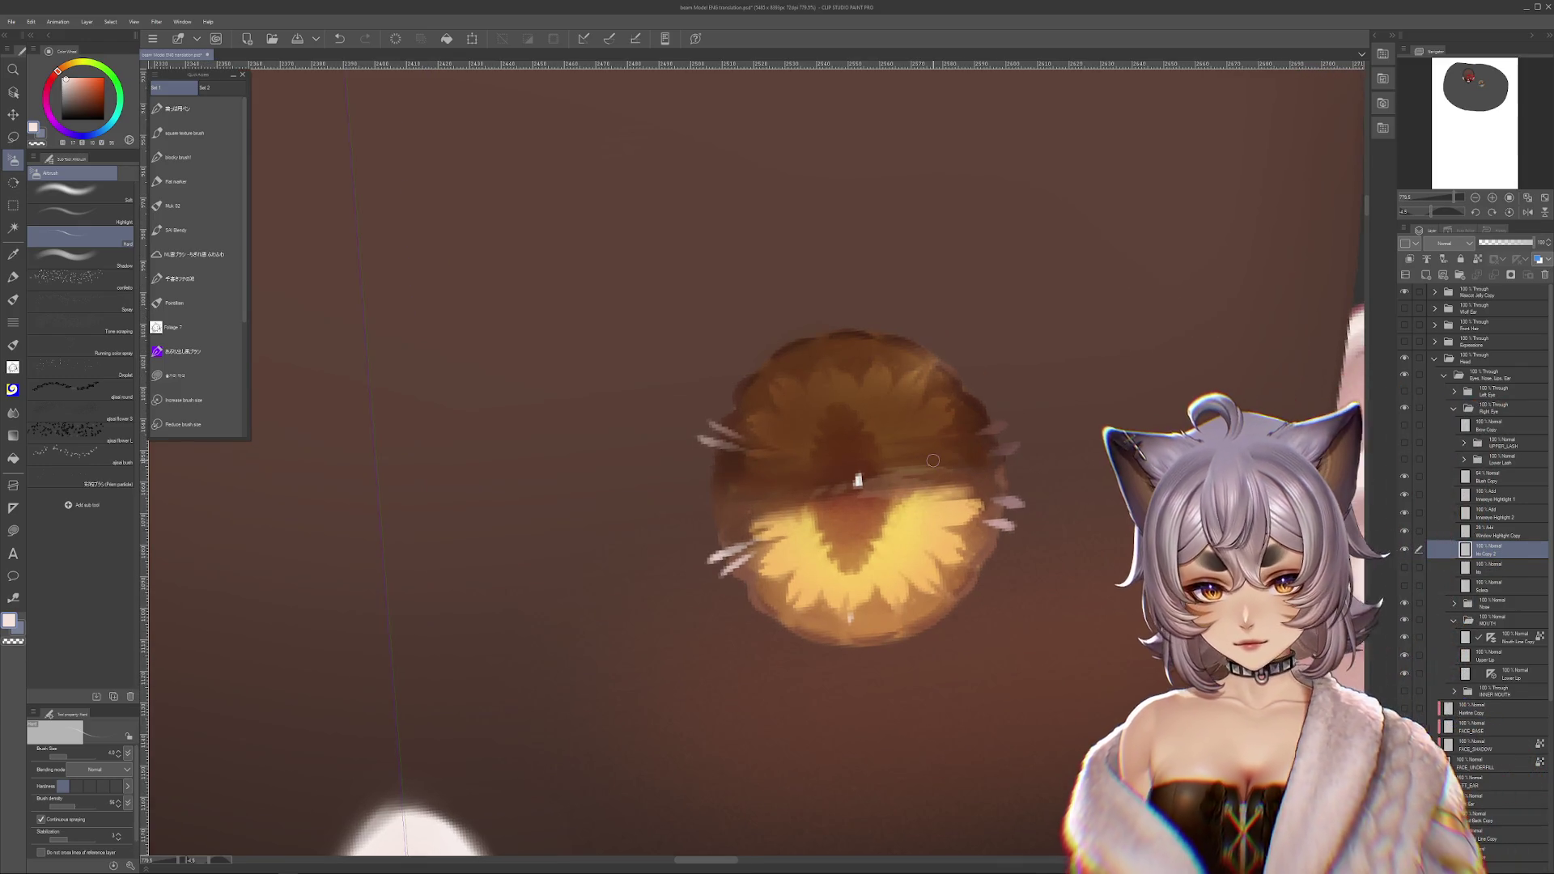
left_click_drag(813, 417, 762, 423)
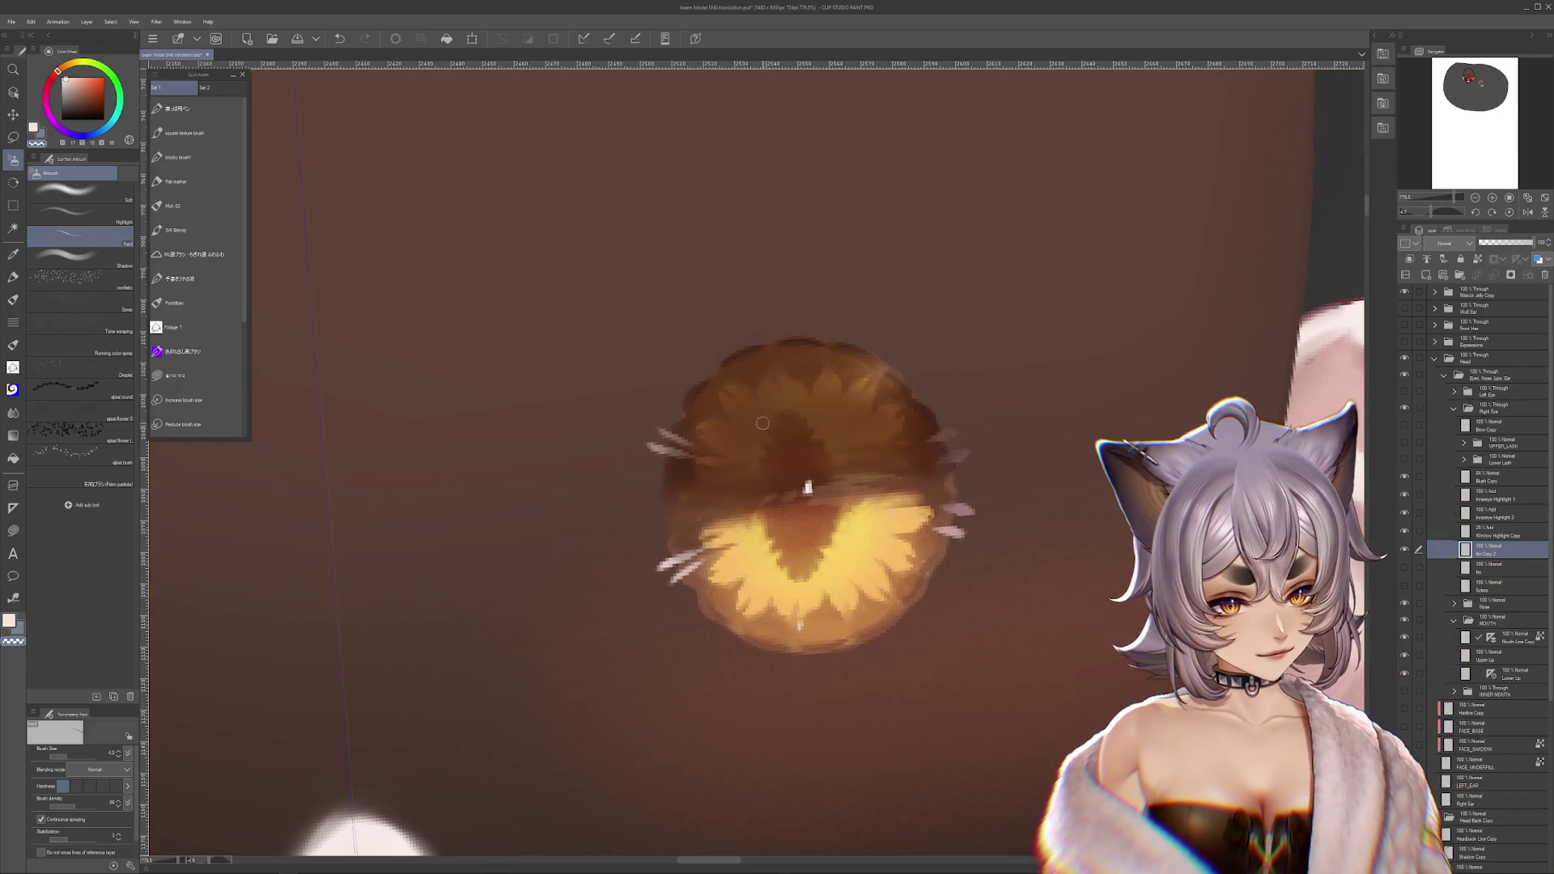
left_click(13, 137)
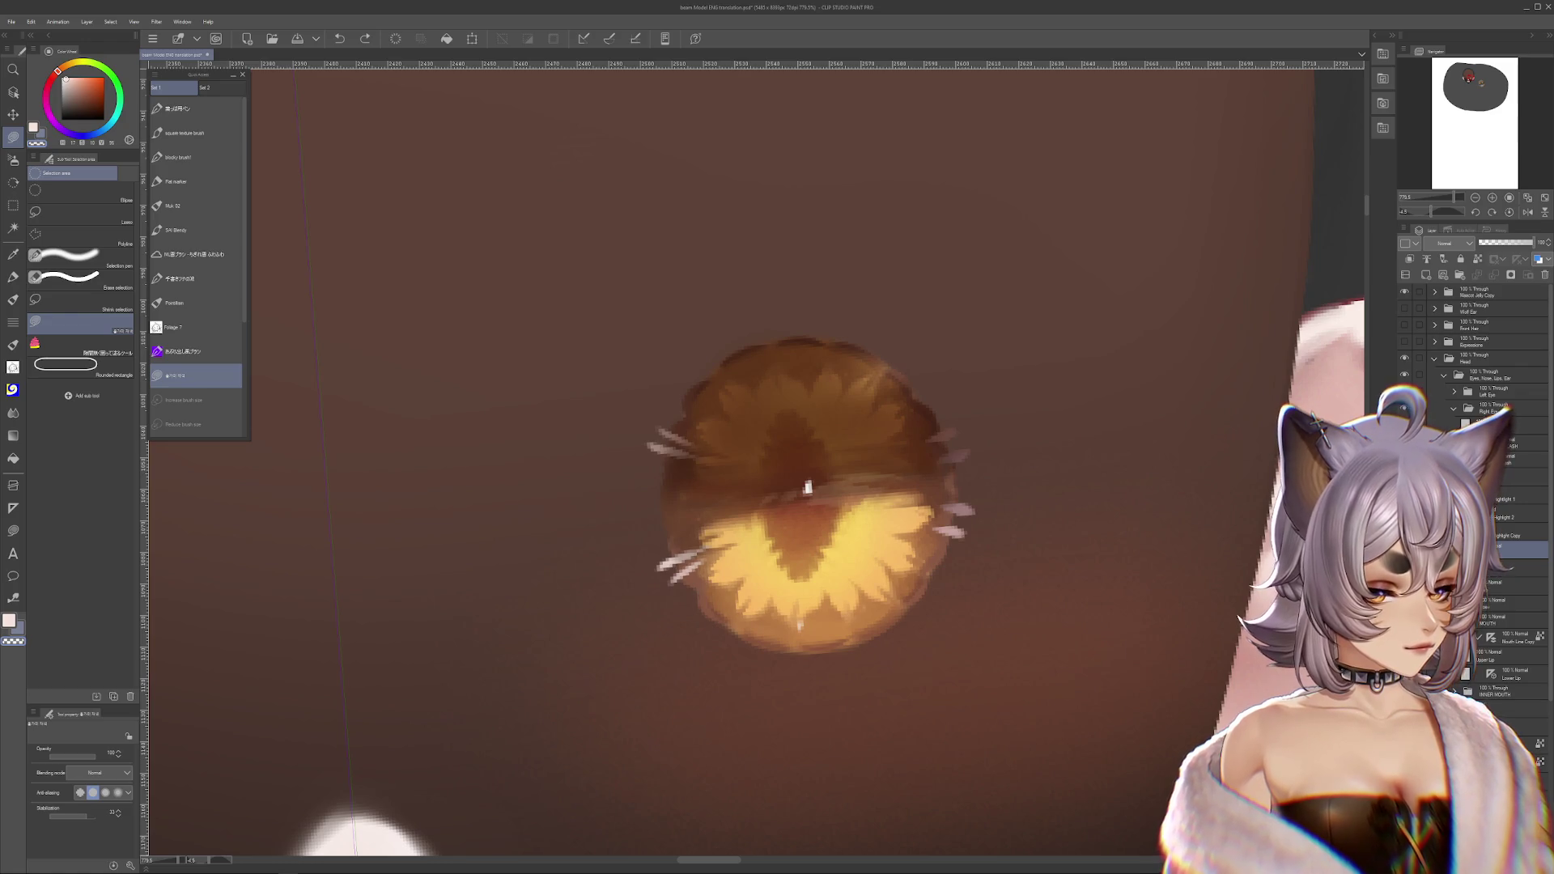
- Lasso-erase the ring around the pupil on Iris Copy 3, then undo to restore the full iris
key("ctrl+z")
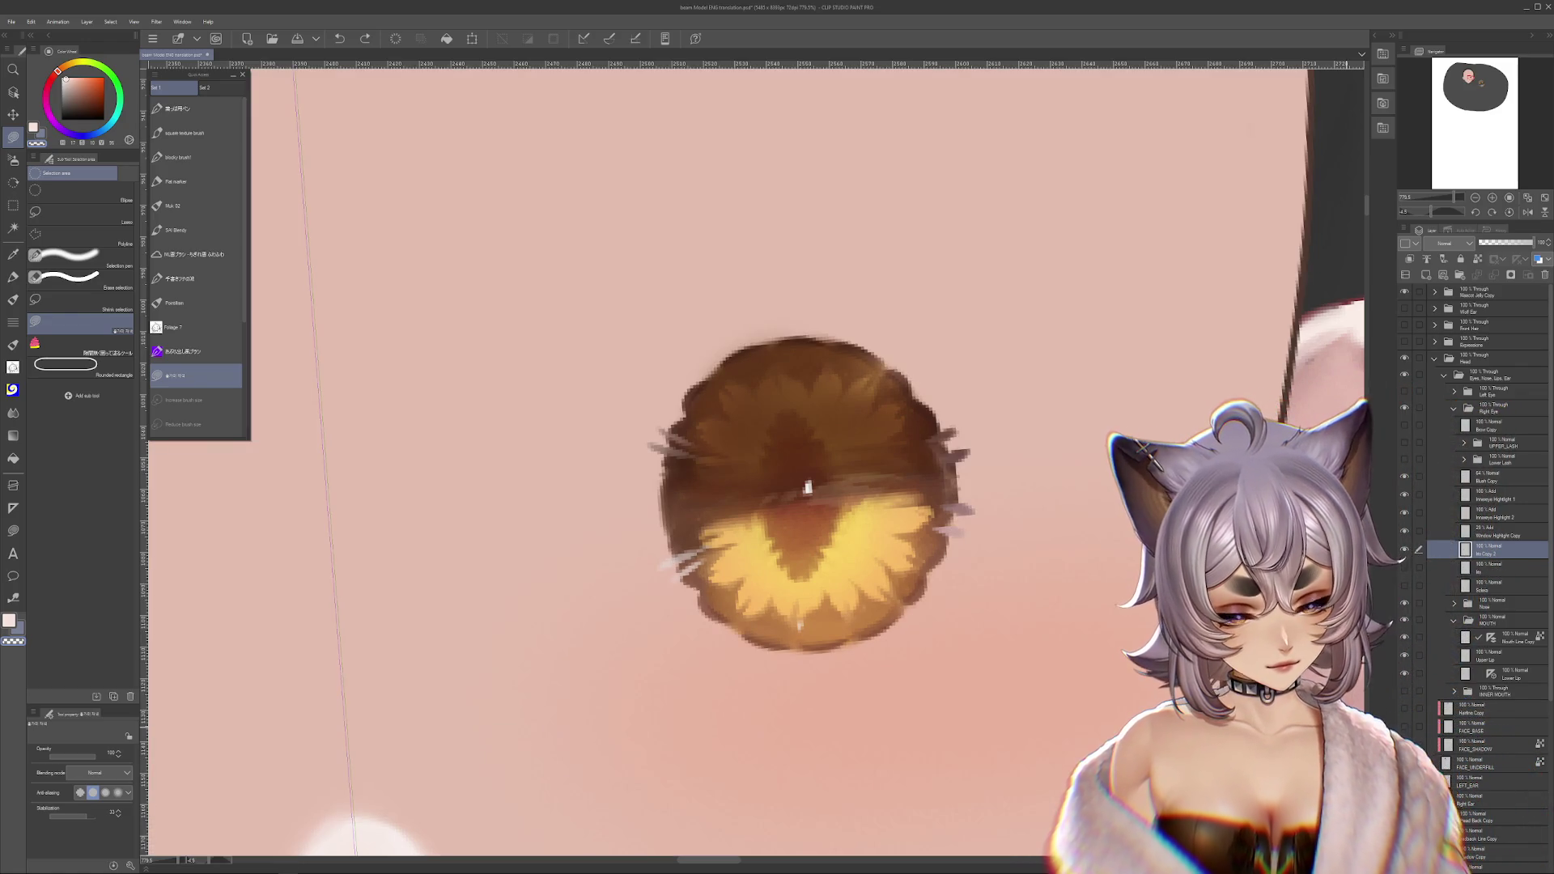
mouse_move(759, 451)
left_mouse_down()
mouse_move(764, 526)
mouse_move(708, 534)
mouse_move(755, 454)
left_mouse_up()
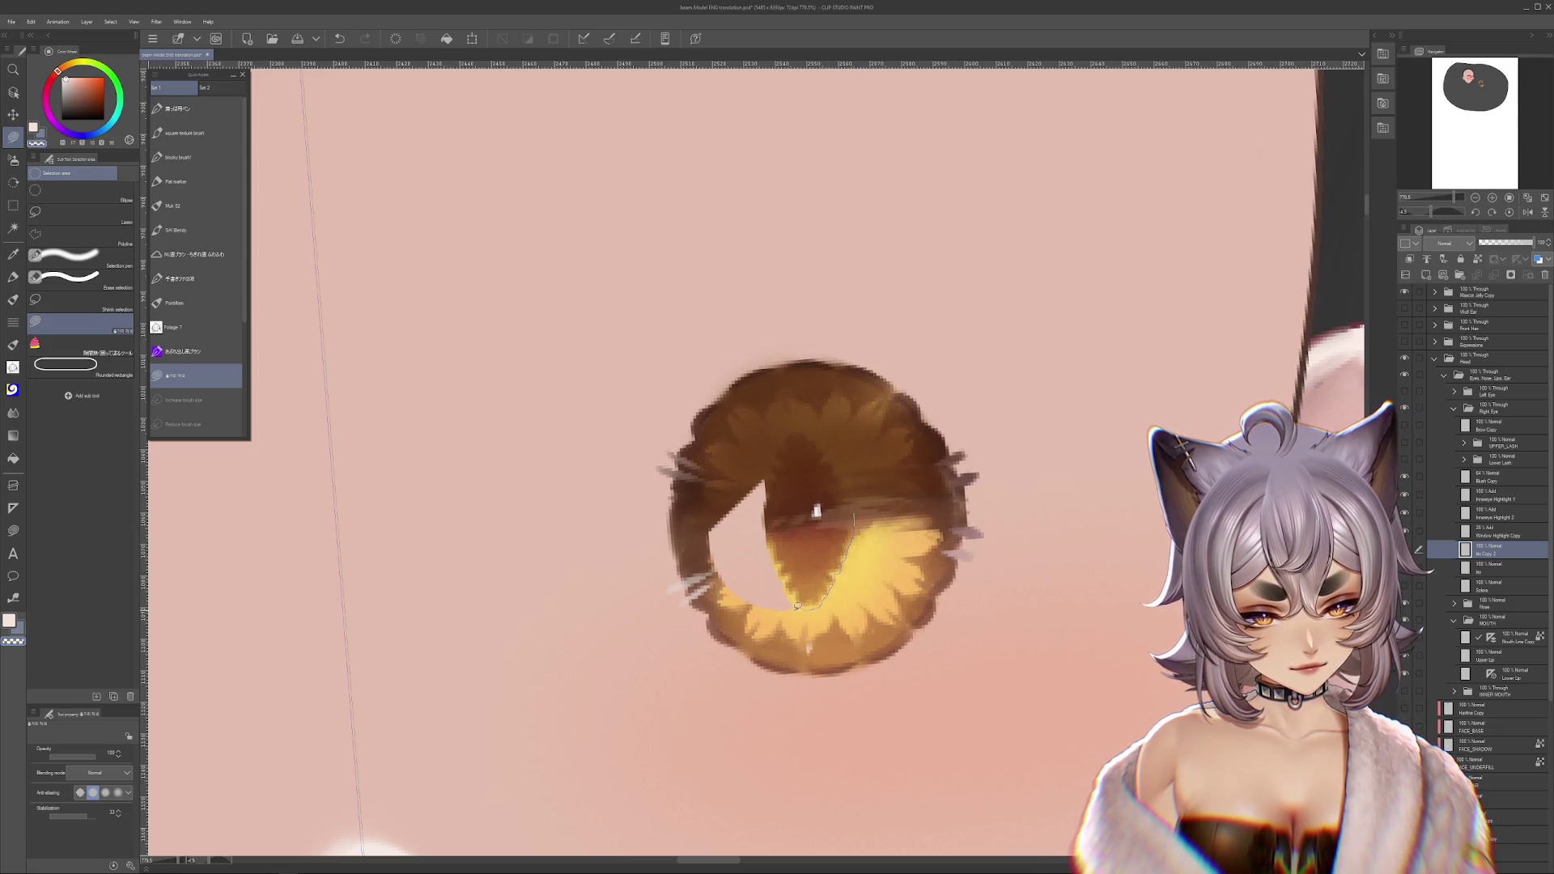
left_click_drag(797, 605, 899, 575)
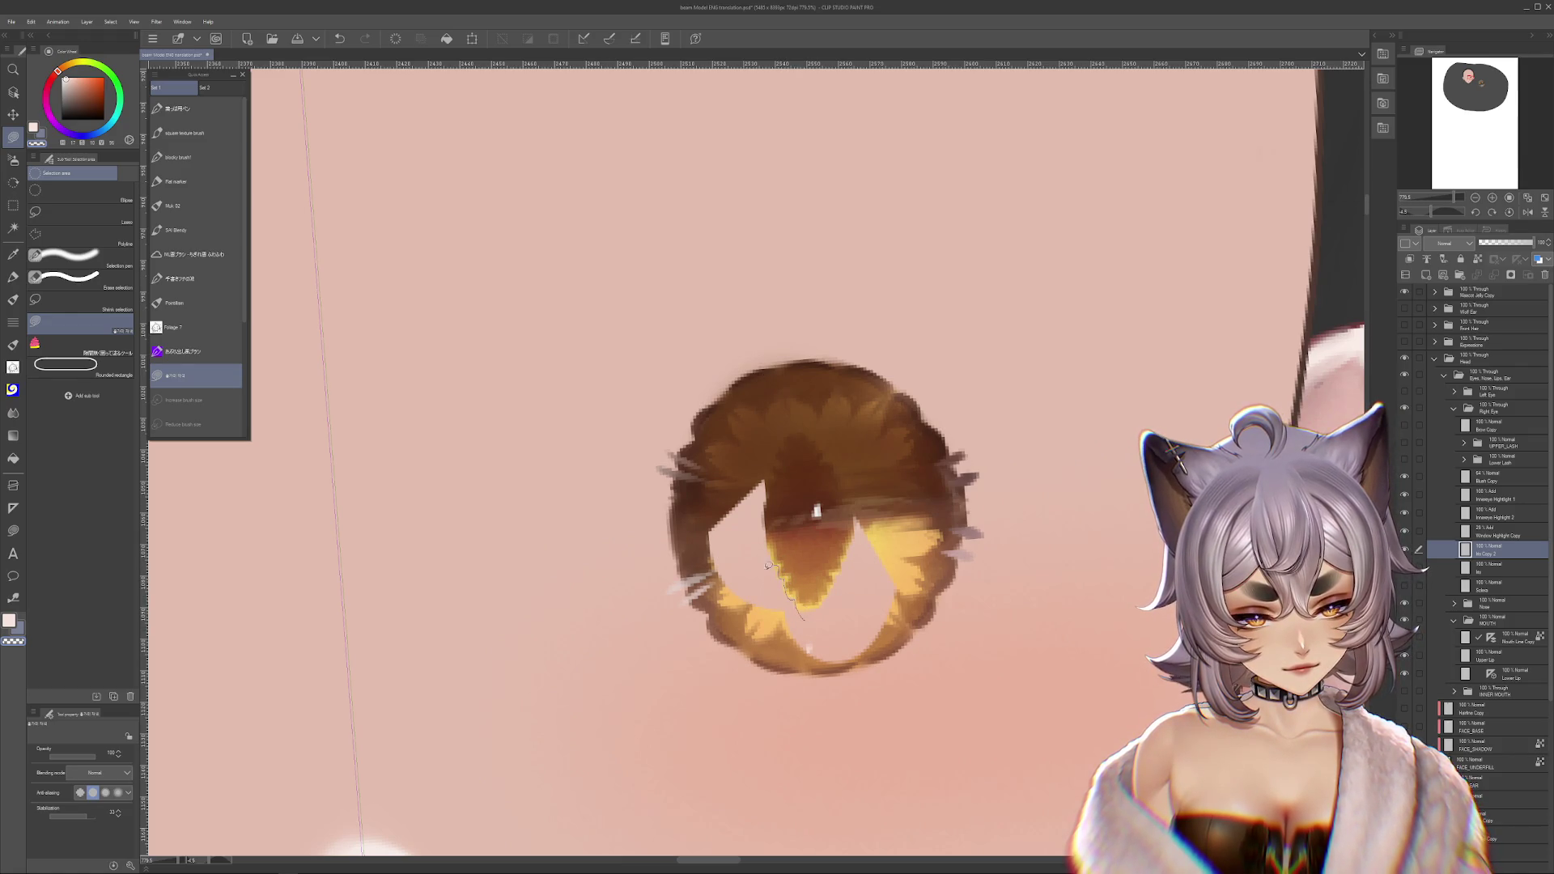
left_click_drag(767, 565, 812, 618)
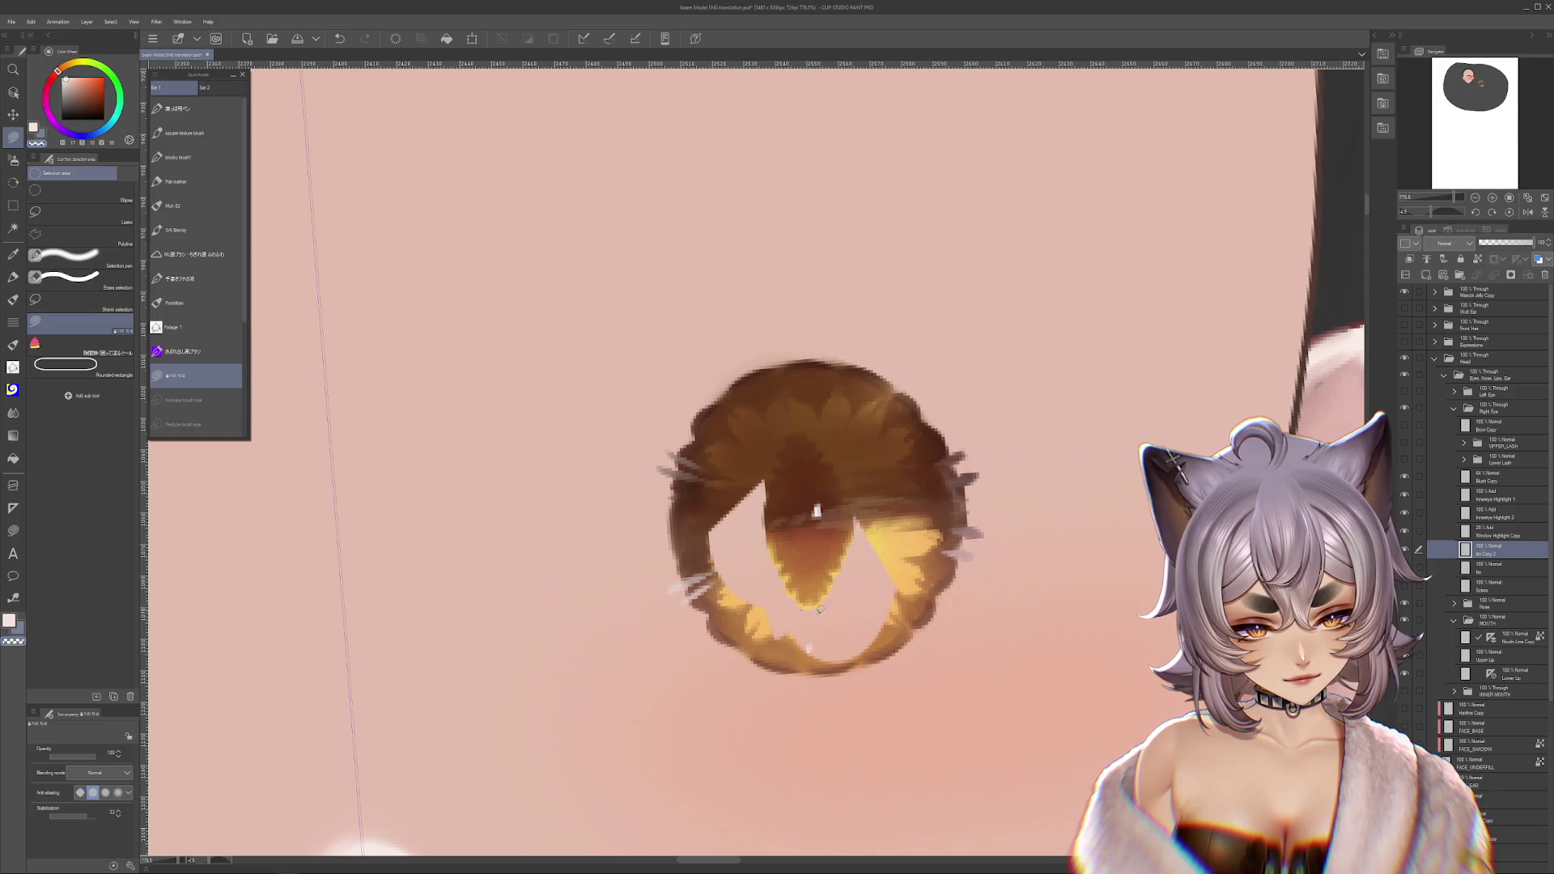
mouse_move(856, 514)
left_mouse_down()
mouse_move(789, 415)
mouse_move(1003, 574)
mouse_move(854, 476)
left_mouse_up()
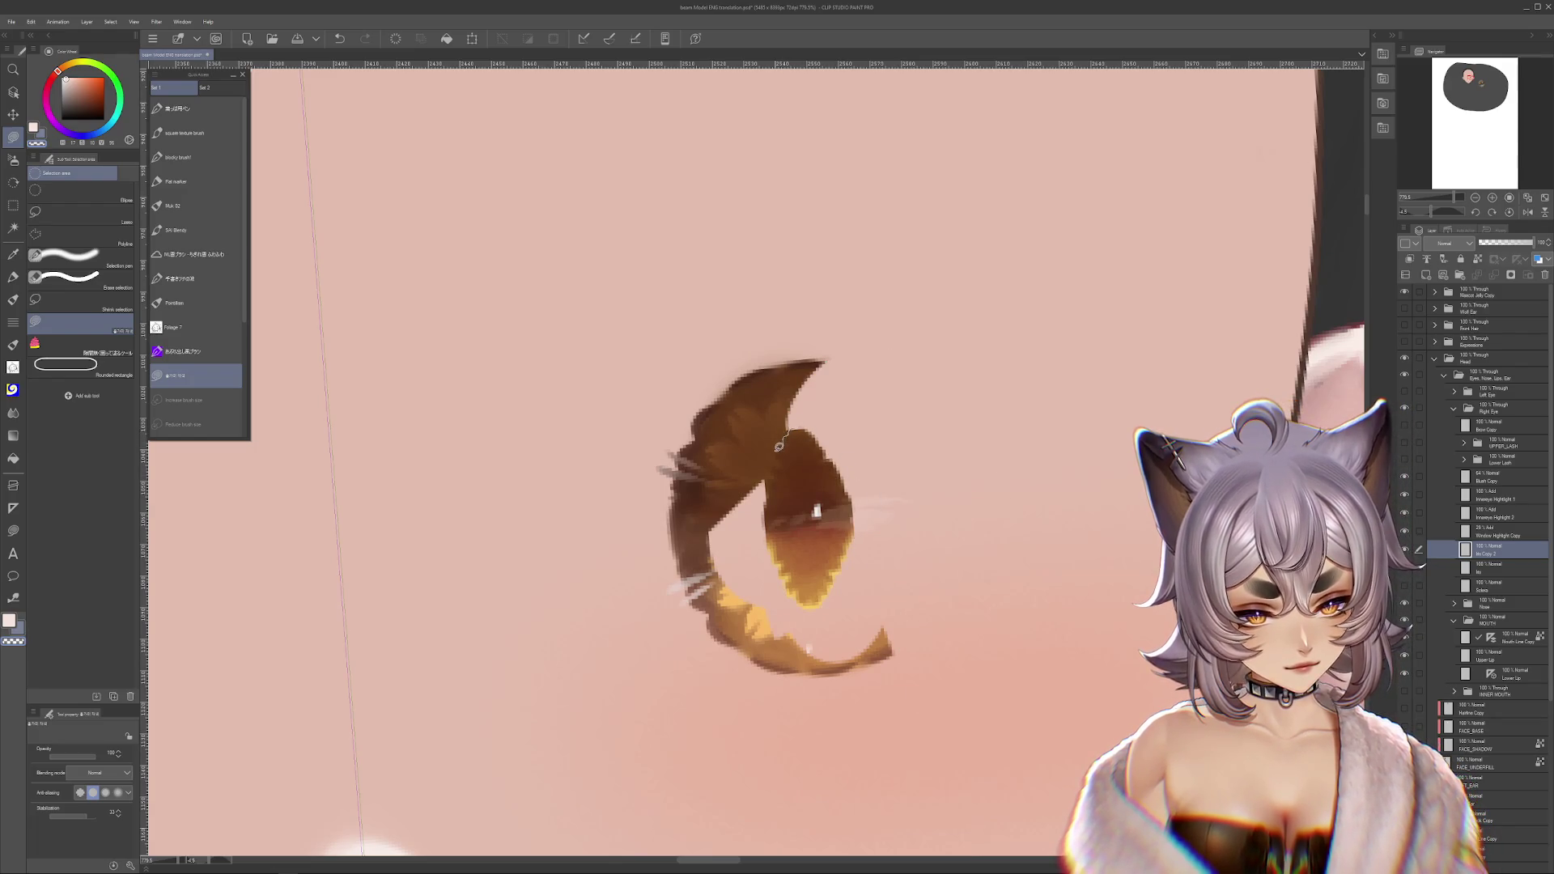
mouse_move(769, 480)
left_mouse_down()
mouse_move(733, 405)
mouse_move(820, 402)
left_mouse_up()
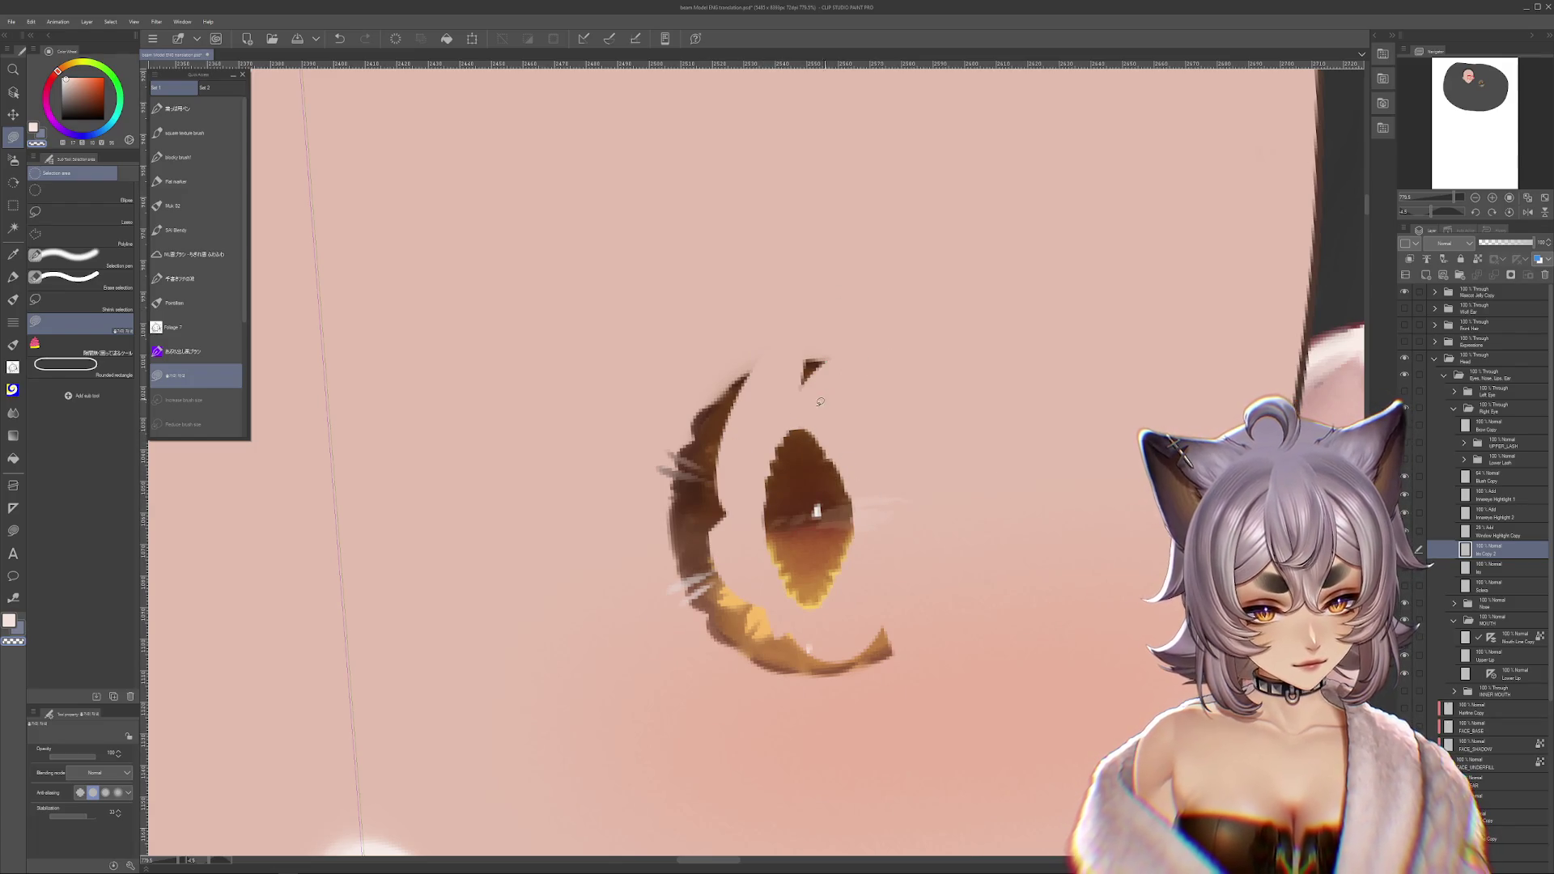
left_click_drag(751, 454, 757, 409)
left_click_drag(797, 319, 826, 380)
mouse_move(858, 445)
left_mouse_down()
mouse_move(898, 578)
mouse_move(861, 510)
left_mouse_up()
mouse_move(910, 575)
left_mouse_down()
mouse_move(890, 712)
mouse_move(662, 538)
mouse_move(891, 601)
left_mouse_up()
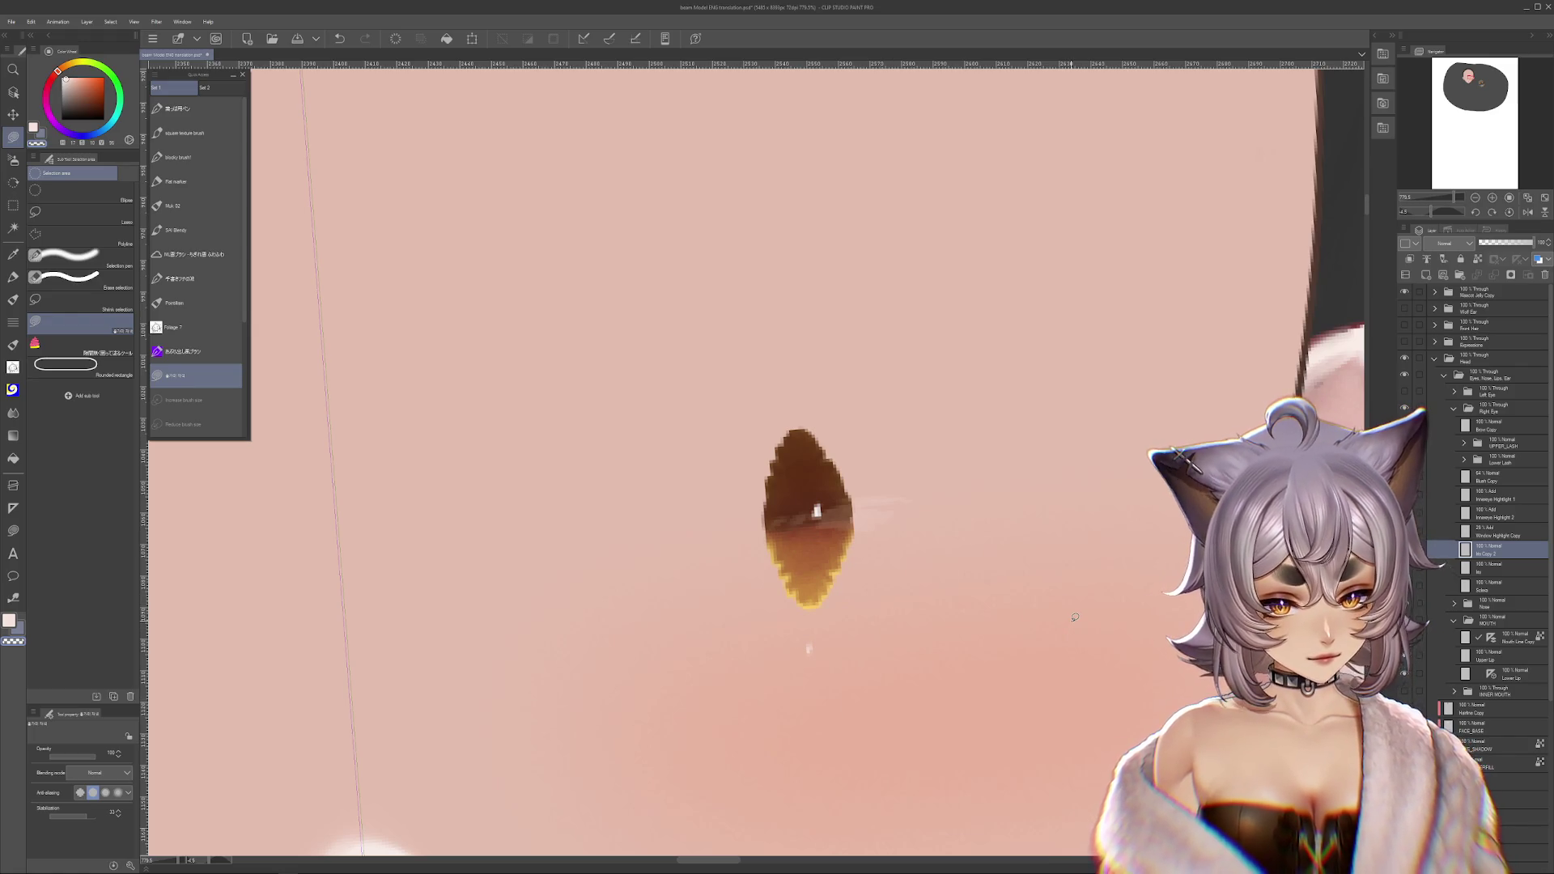
key("ctrl+z")
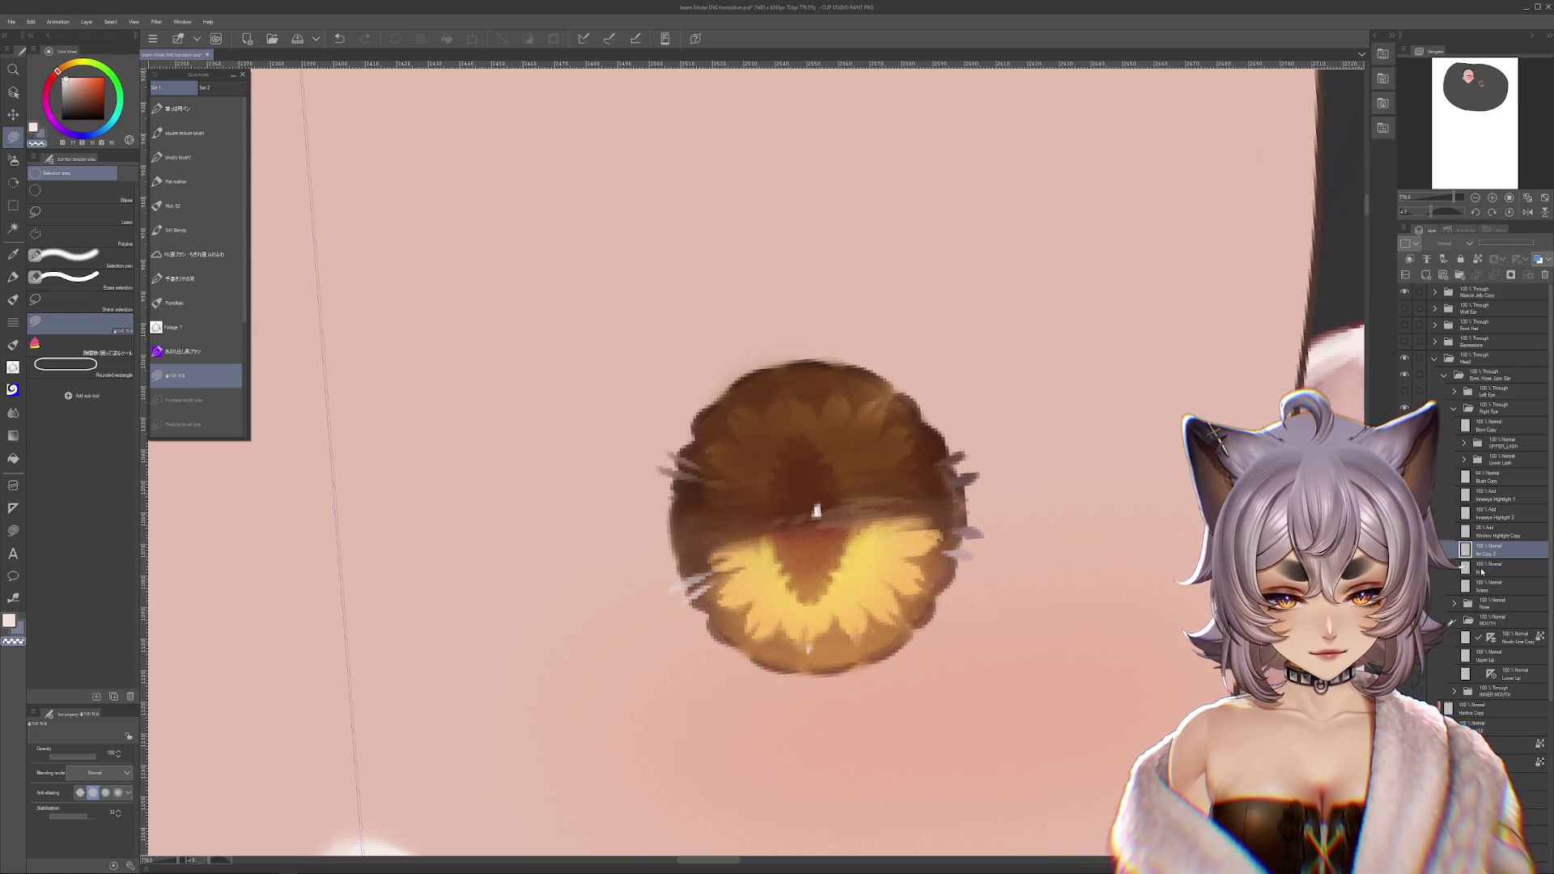
left_click_drag(815, 510, 775, 474)
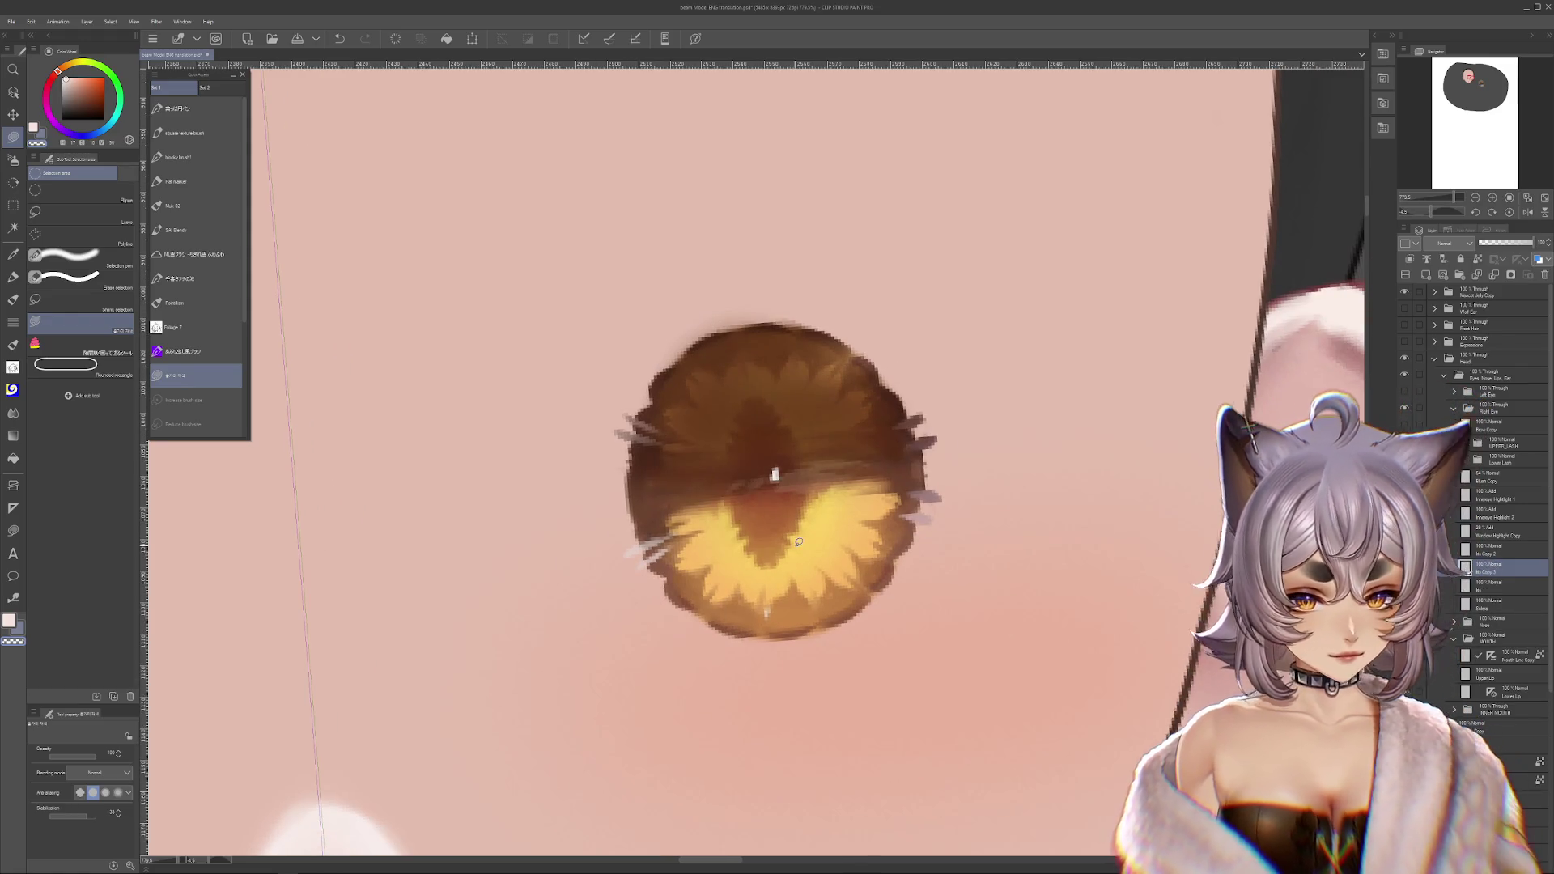
key("asciicircum")
key("asciicircum")
key("asciicircum")
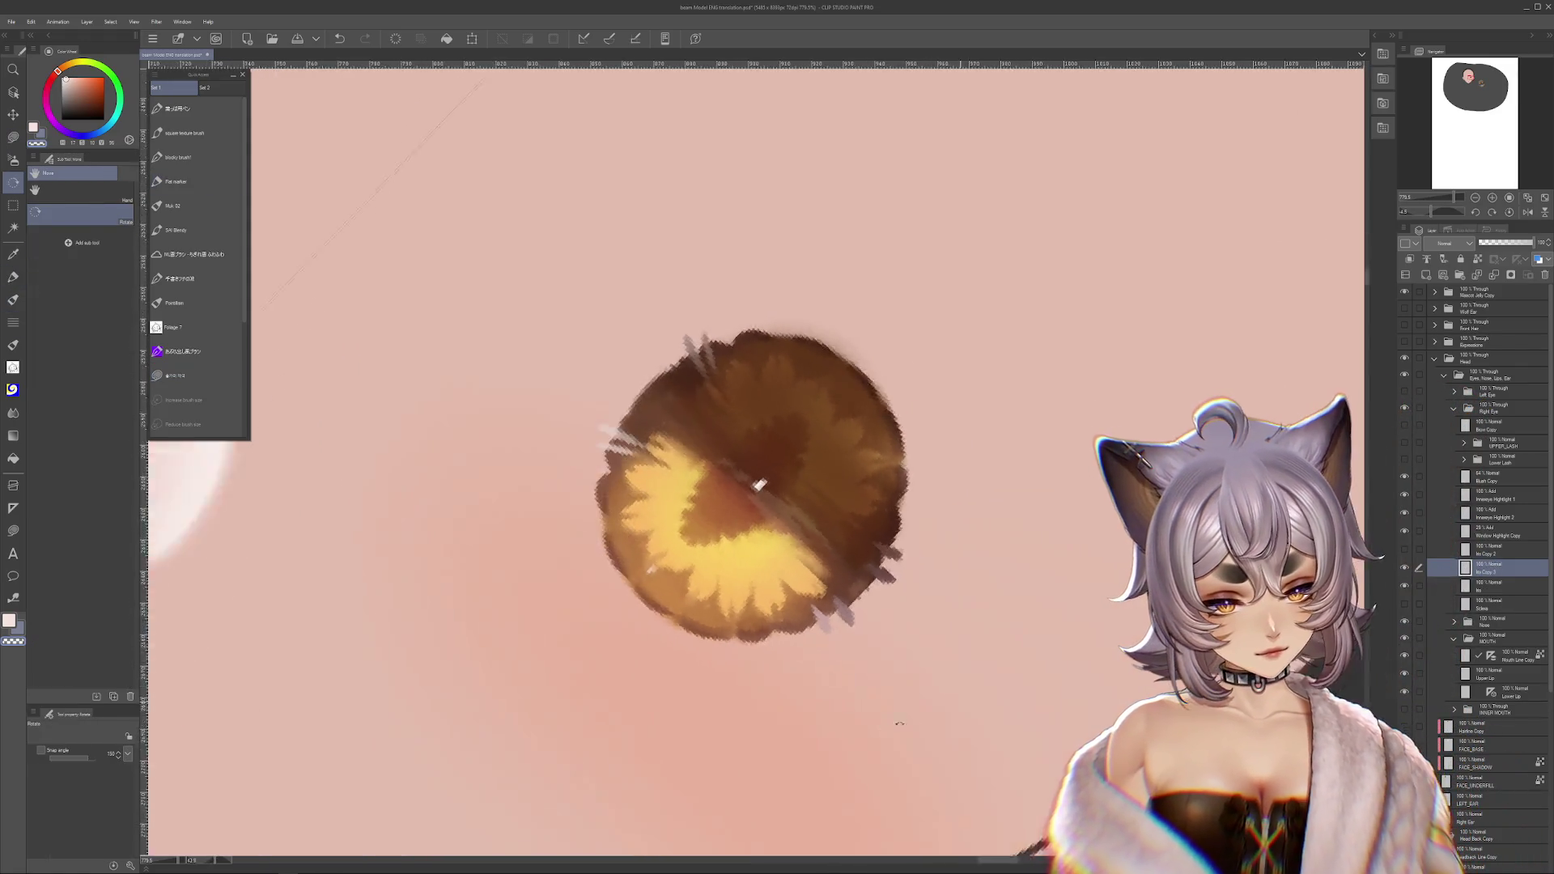
- Sample the iris yellow-orange and paint brighter yellow over the lower-left iris with a smaller blocky brush
left_click(14, 280)
left_click(704, 503, "alt")
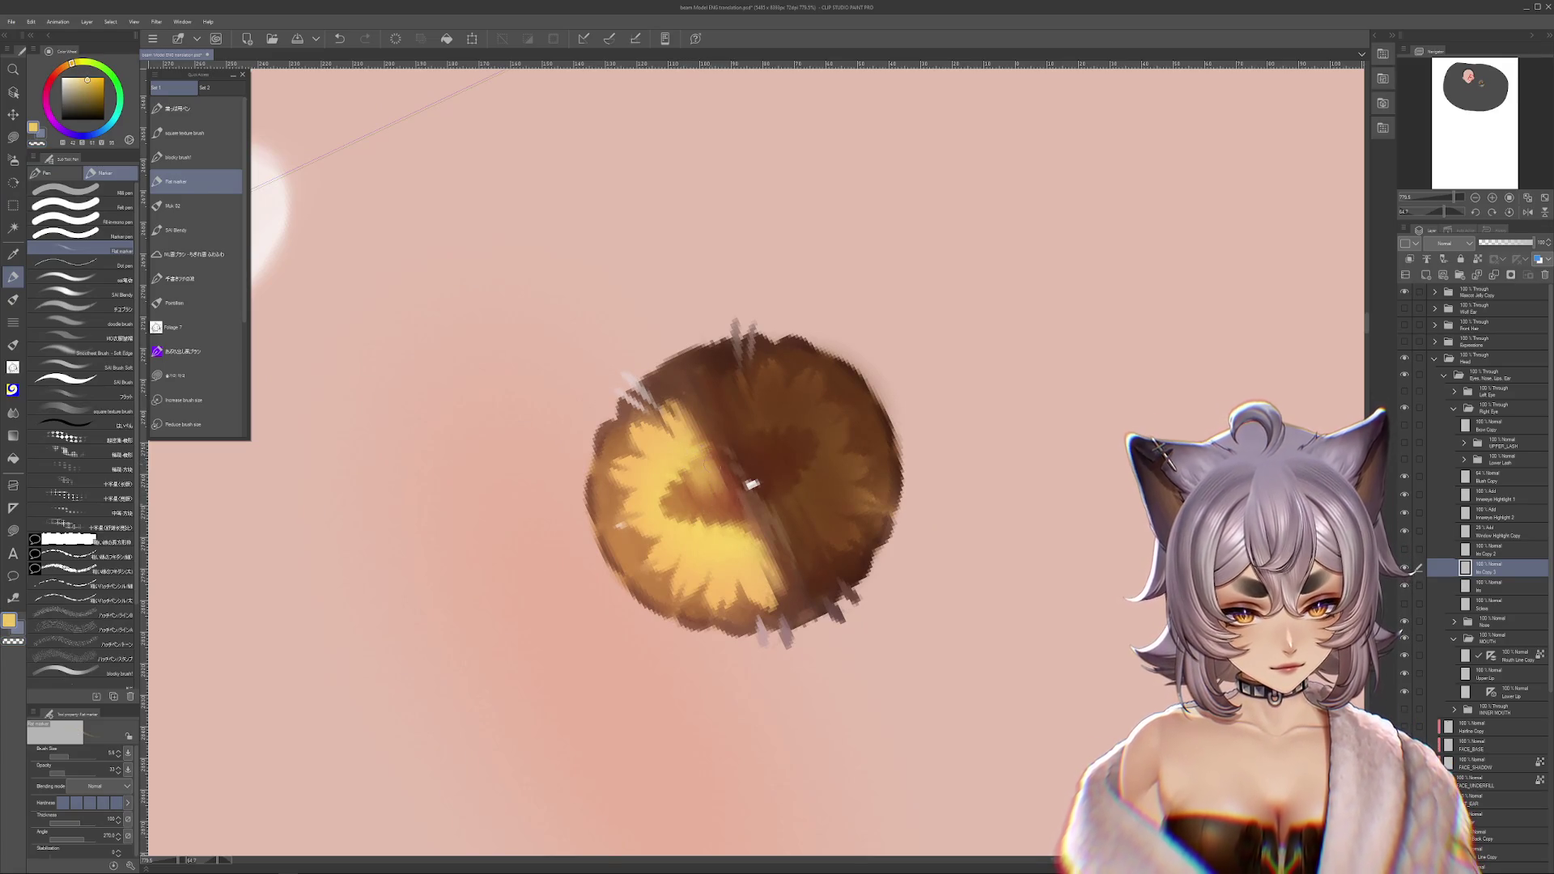
key("b")
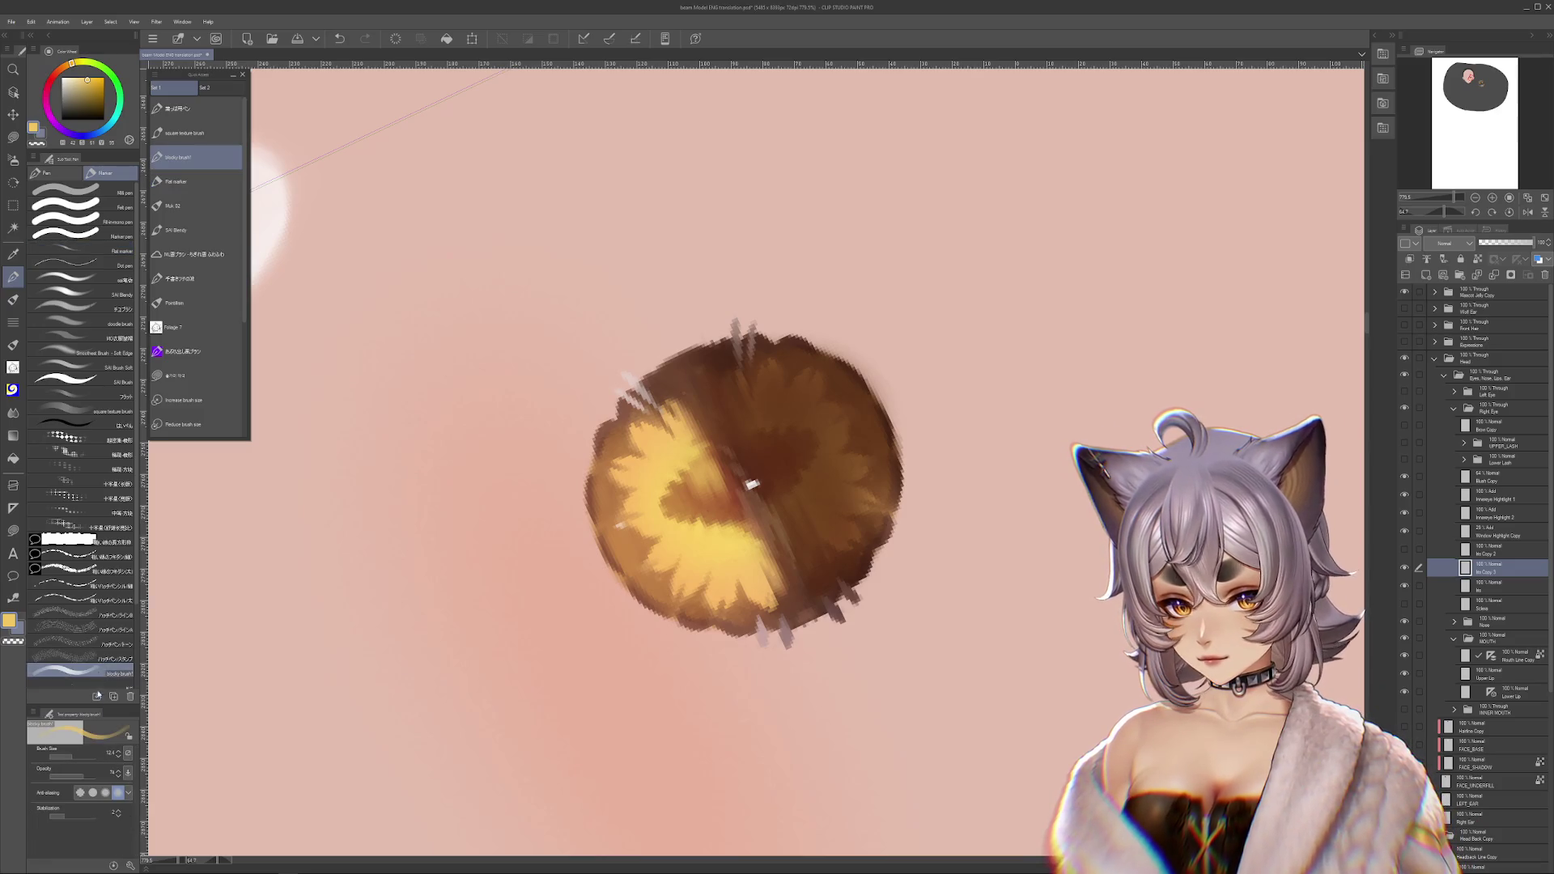
left_click(70, 757)
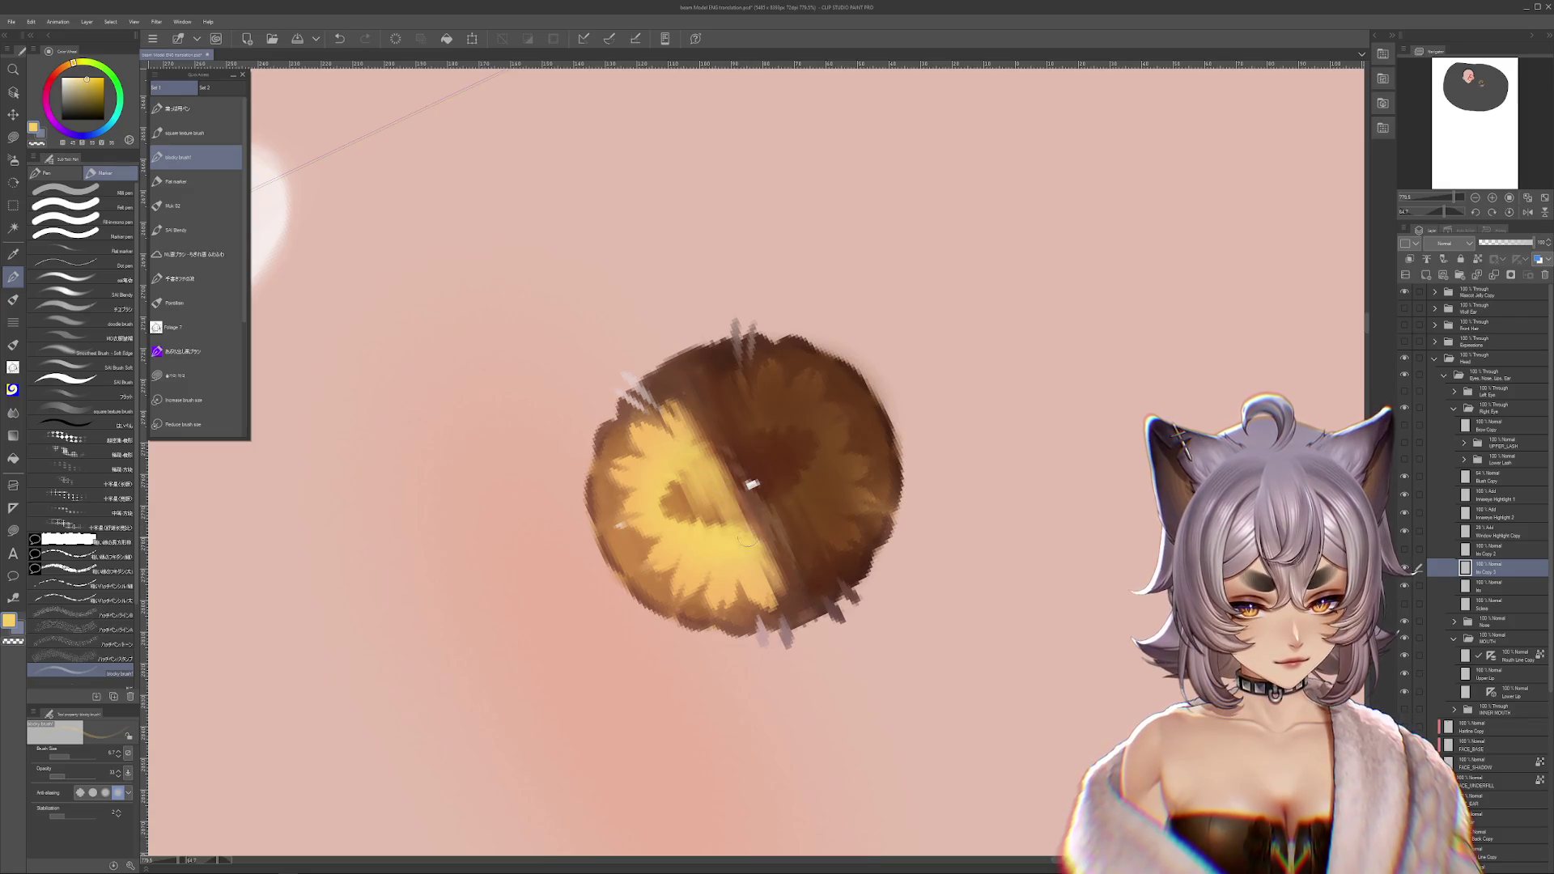
left_click(697, 468, "alt")
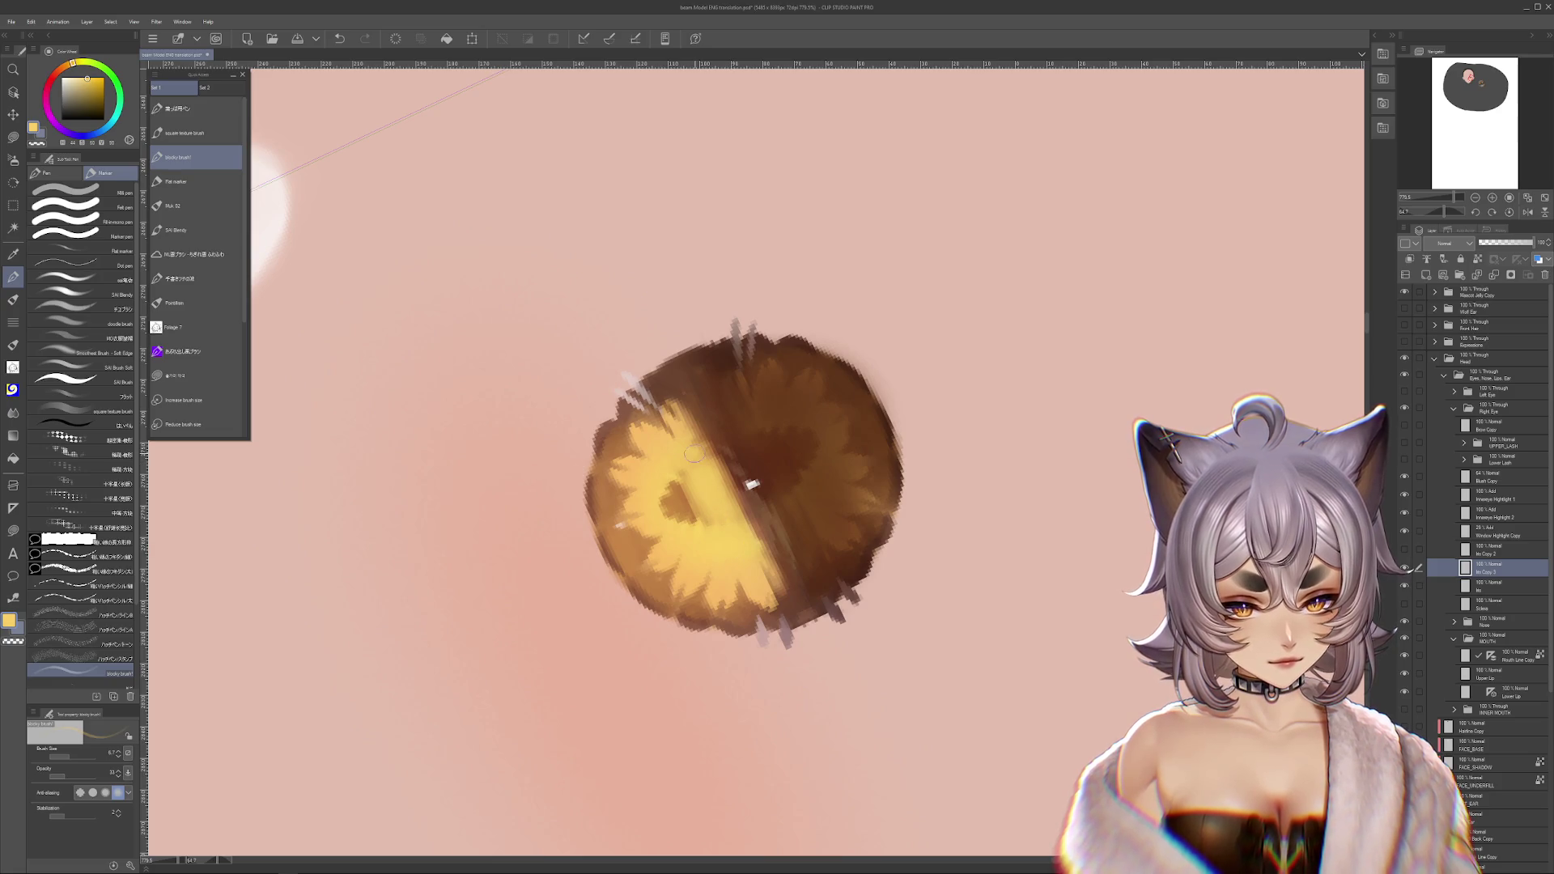
left_click_drag(688, 463, 680, 537)
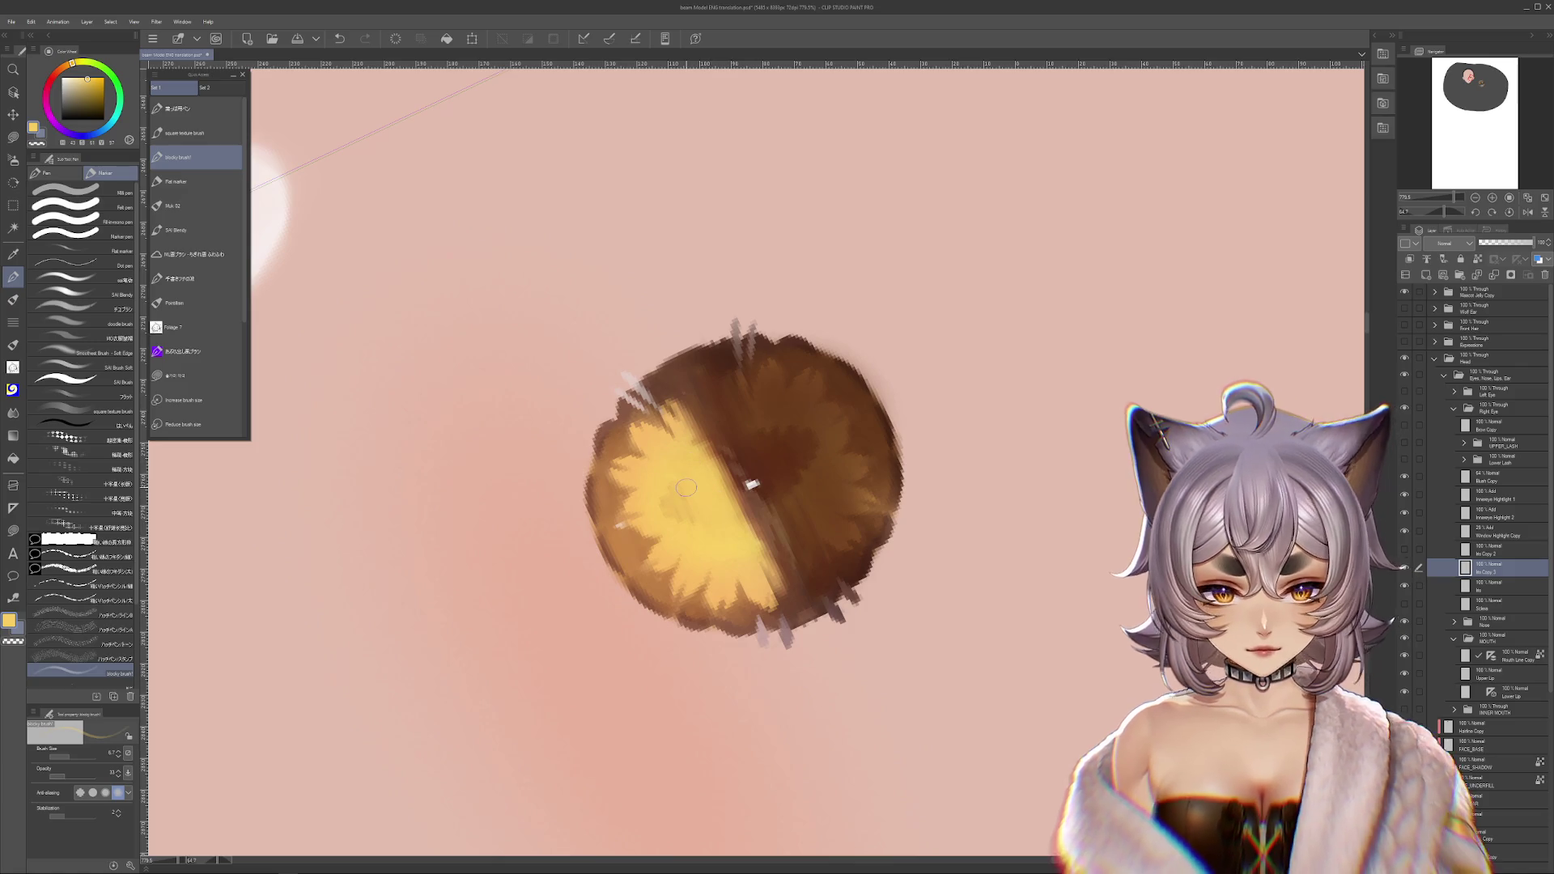
left_click(728, 515, "alt")
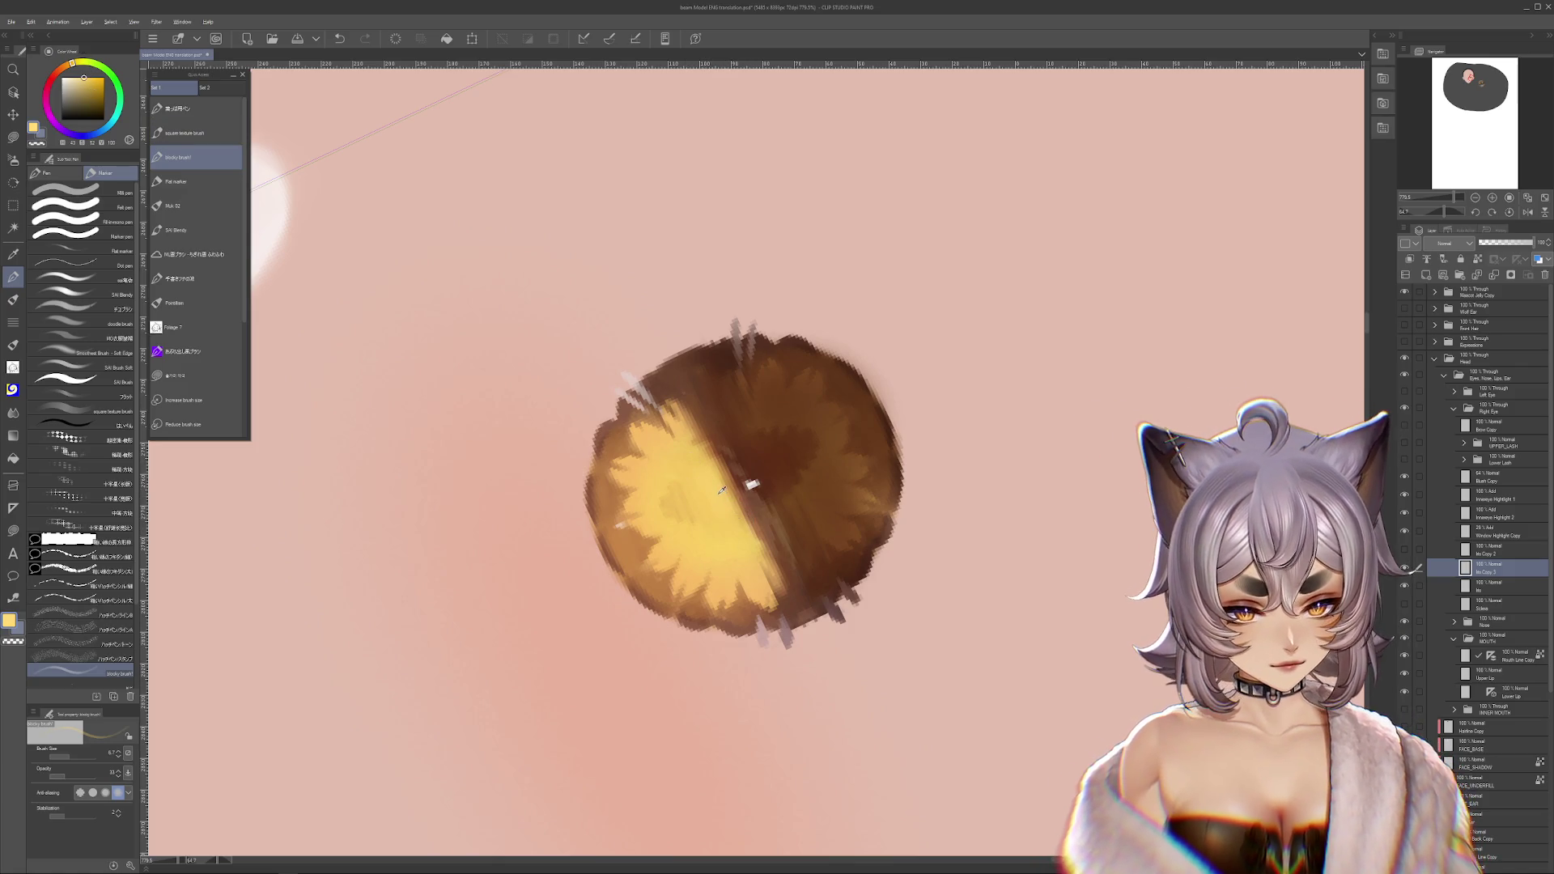
left_click(85, 77)
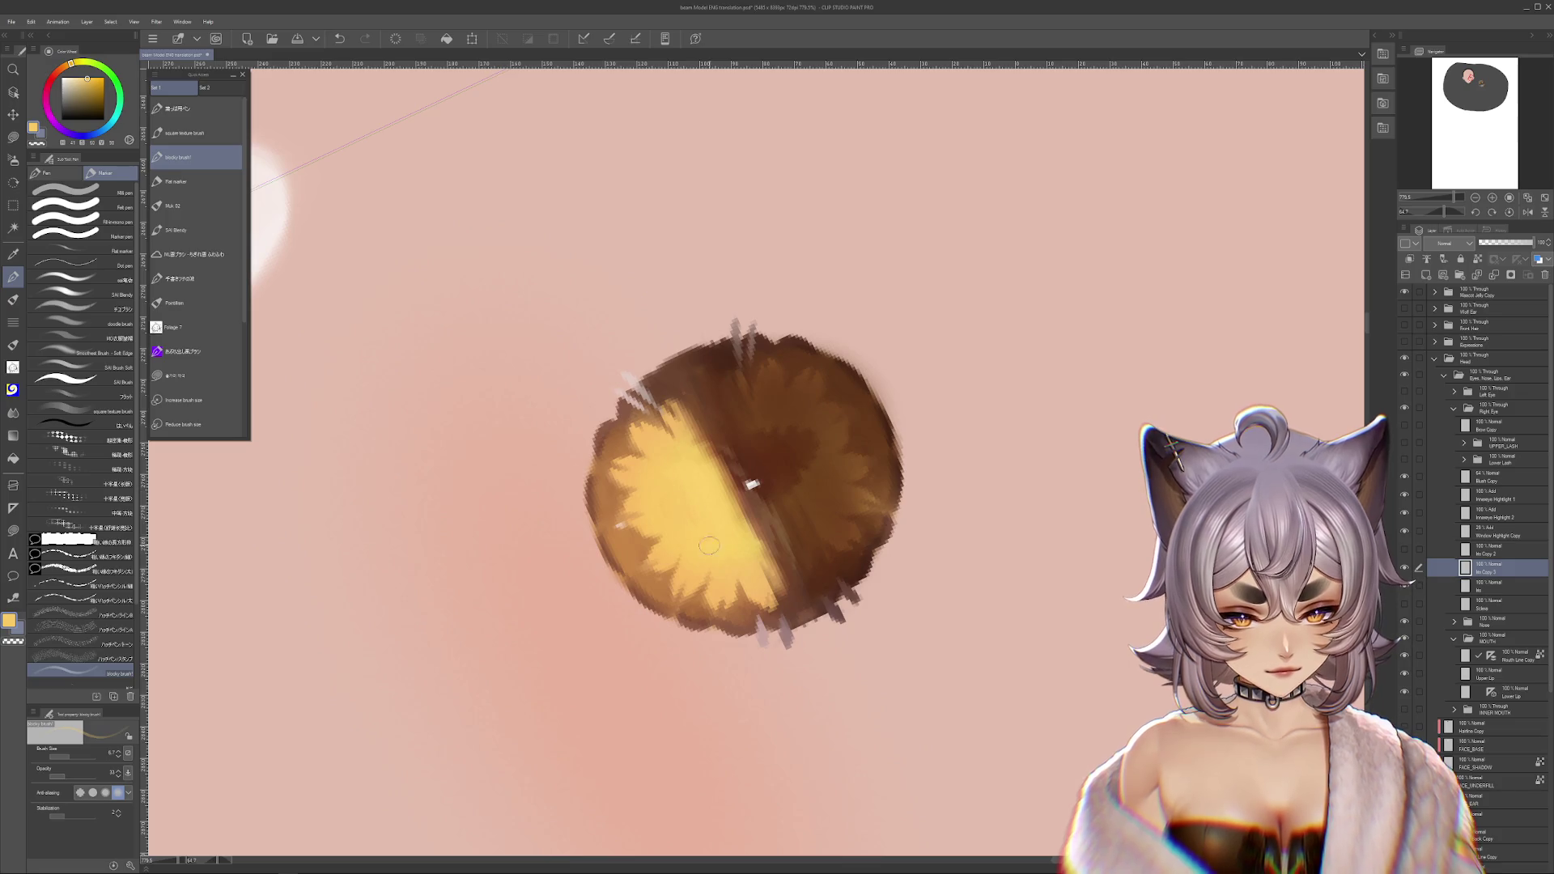
mouse_move(675, 512)
left_mouse_down()
mouse_move(716, 546)
mouse_move(789, 534)
mouse_move(822, 495)
left_mouse_up()
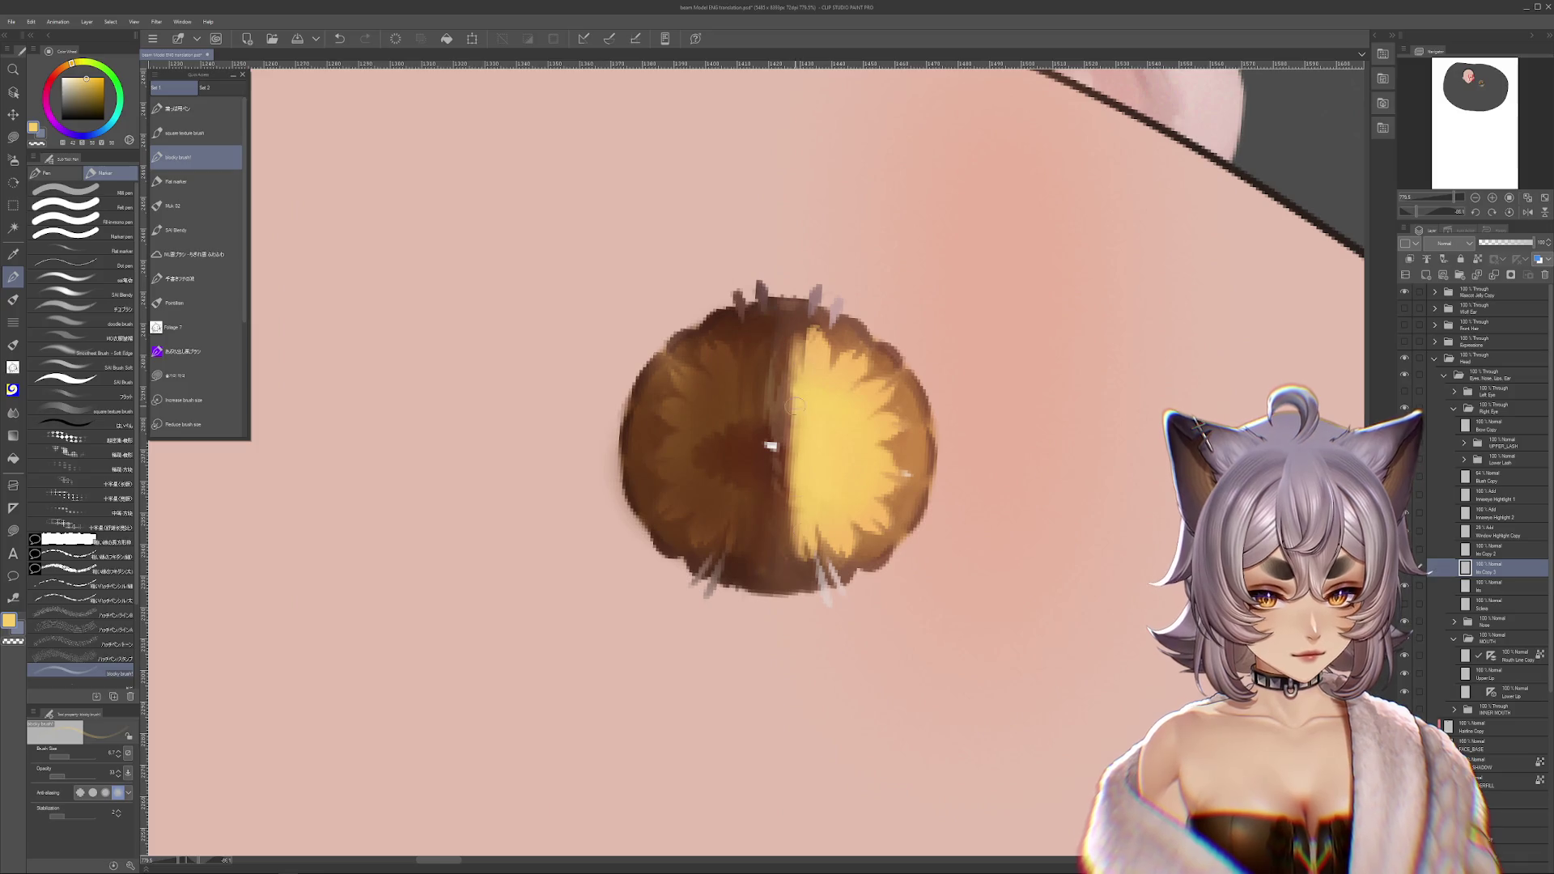
left_click(698, 423, "alt")
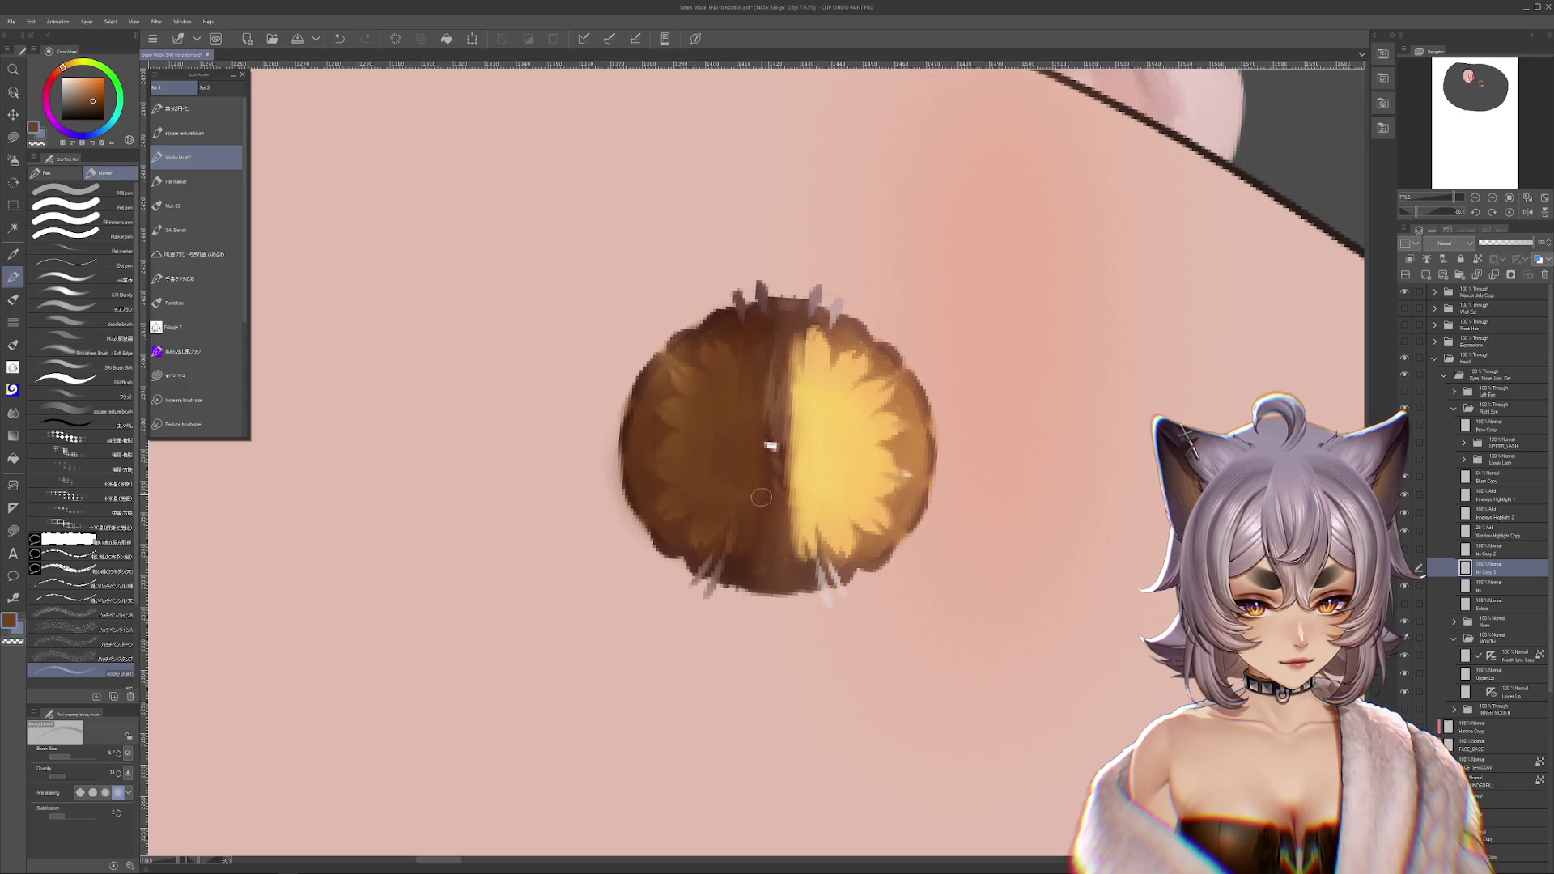
- Undo the stray white marks and resample the iris yellow and brown, rotating the view back upright
key("ctrl+z")
key("ctrl+z")
key("ctrl+z")
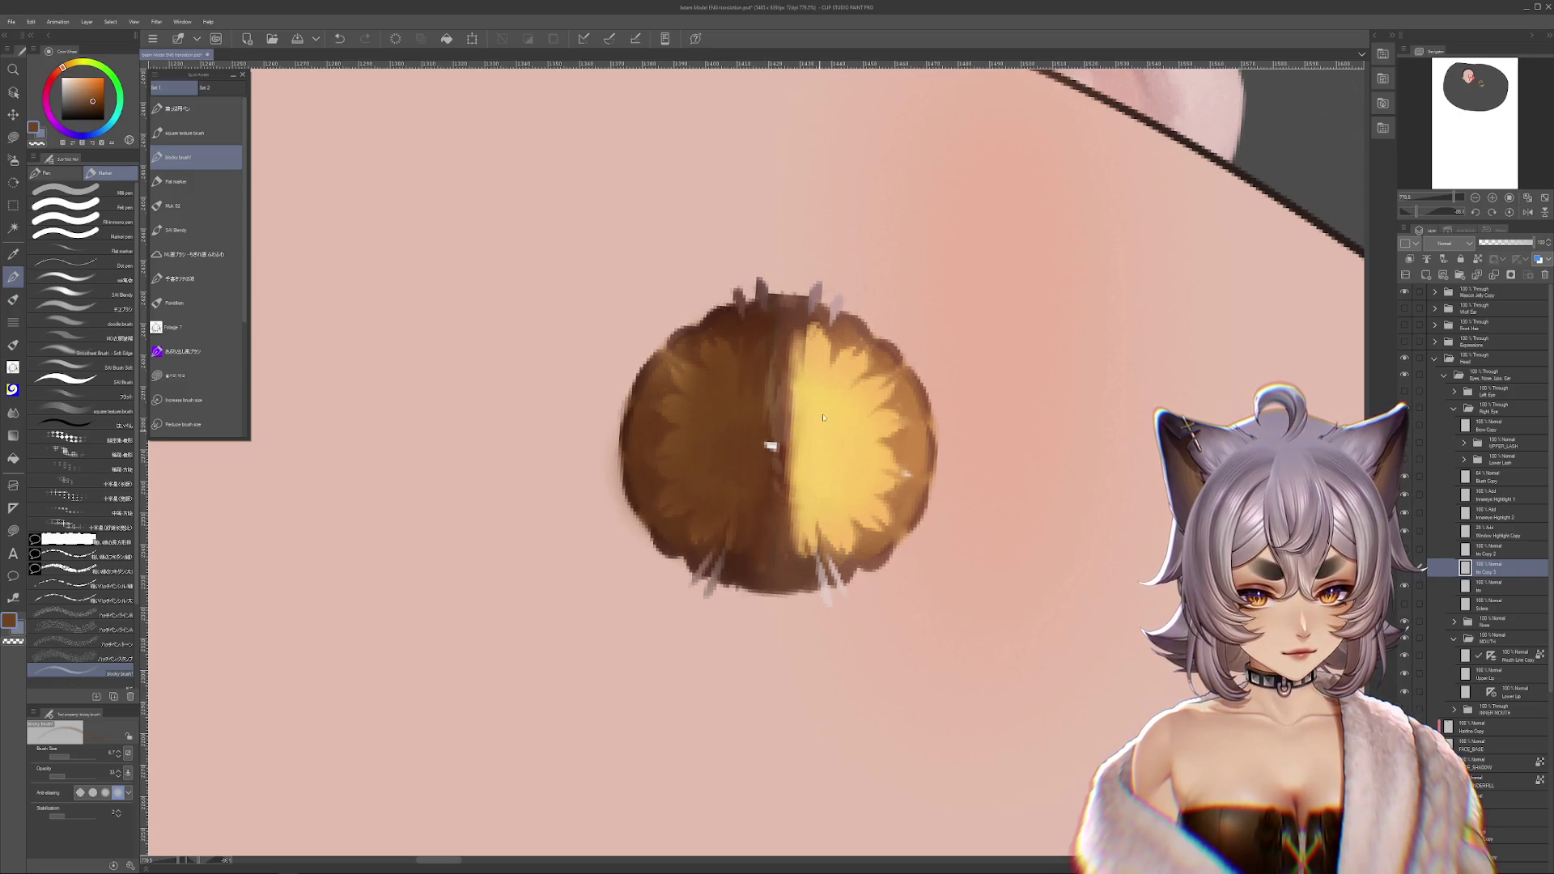
key("ctrl+y")
key("ctrl+y")
key("ctrl+y")
key("ctrl+z")
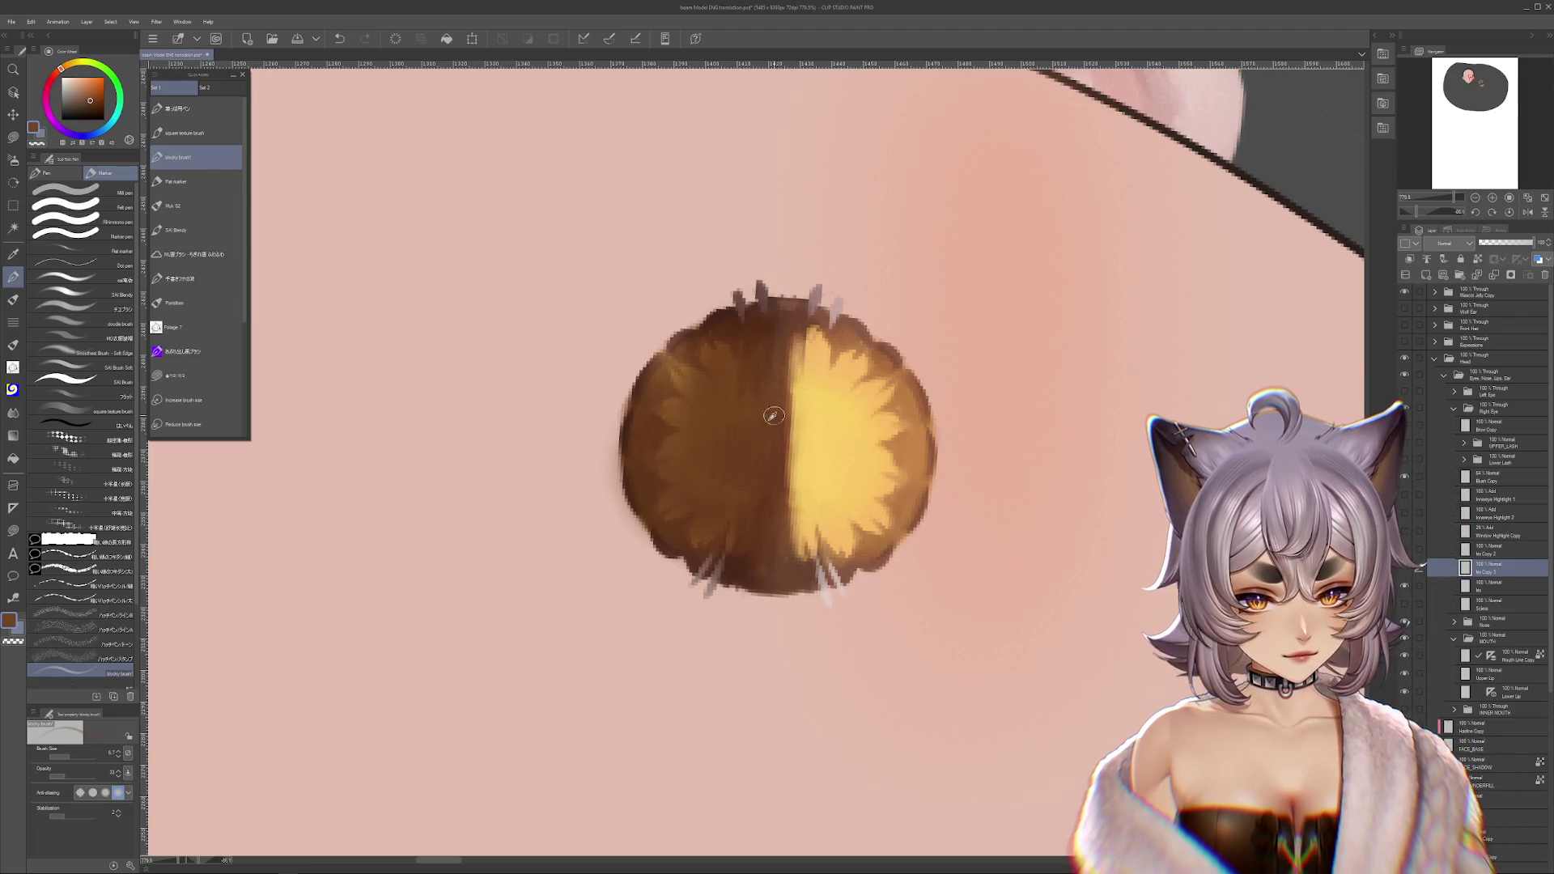
left_click(766, 420)
left_click(801, 448, "alt")
left_click_drag(801, 448, 744, 383)
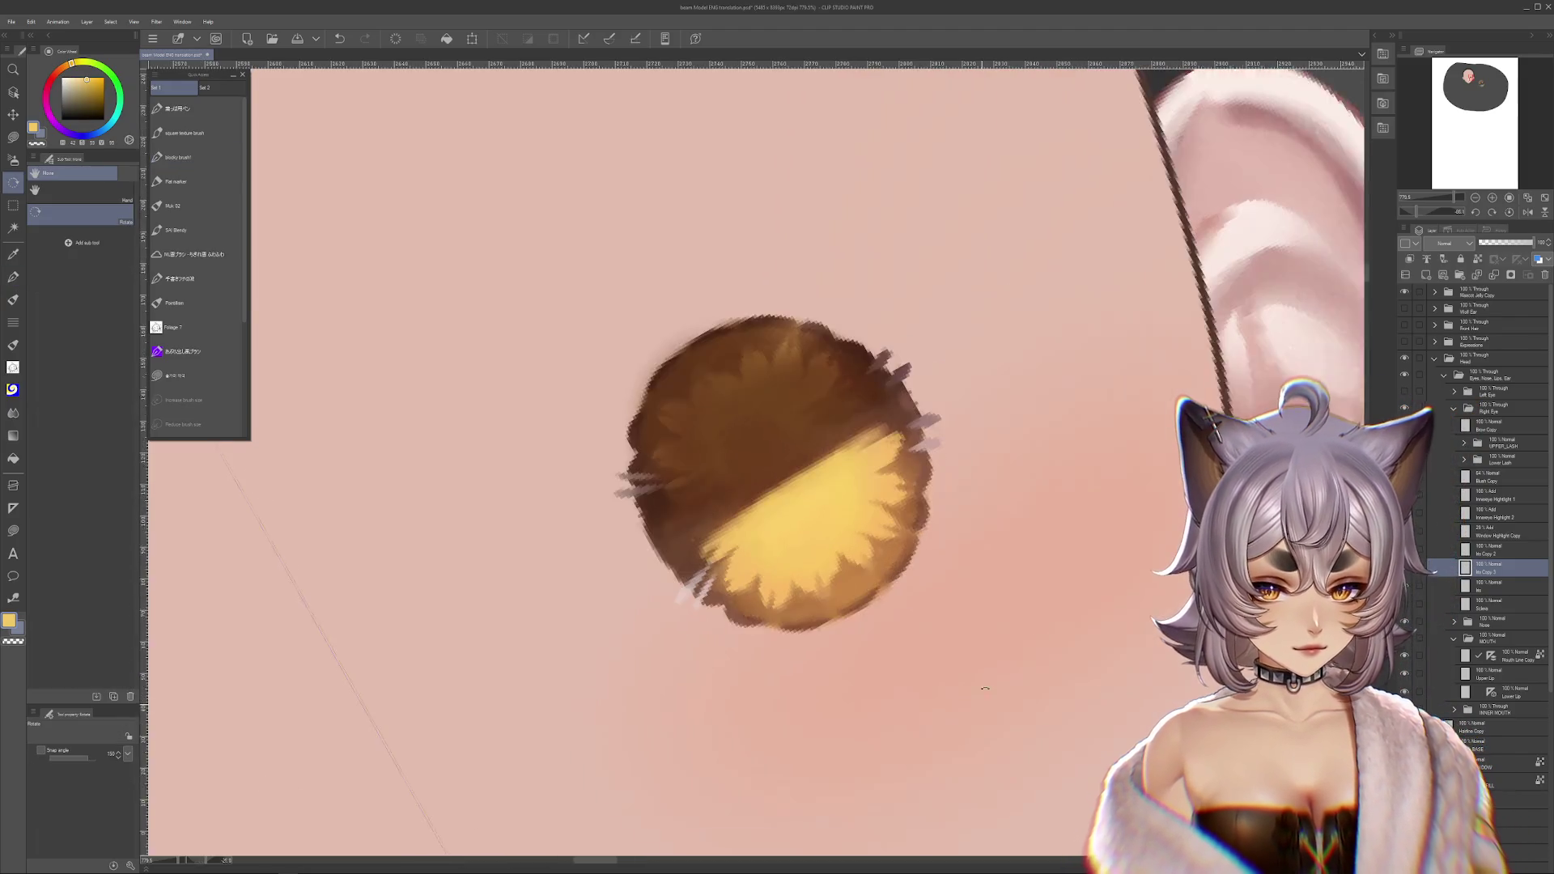
left_click(709, 395, "alt")
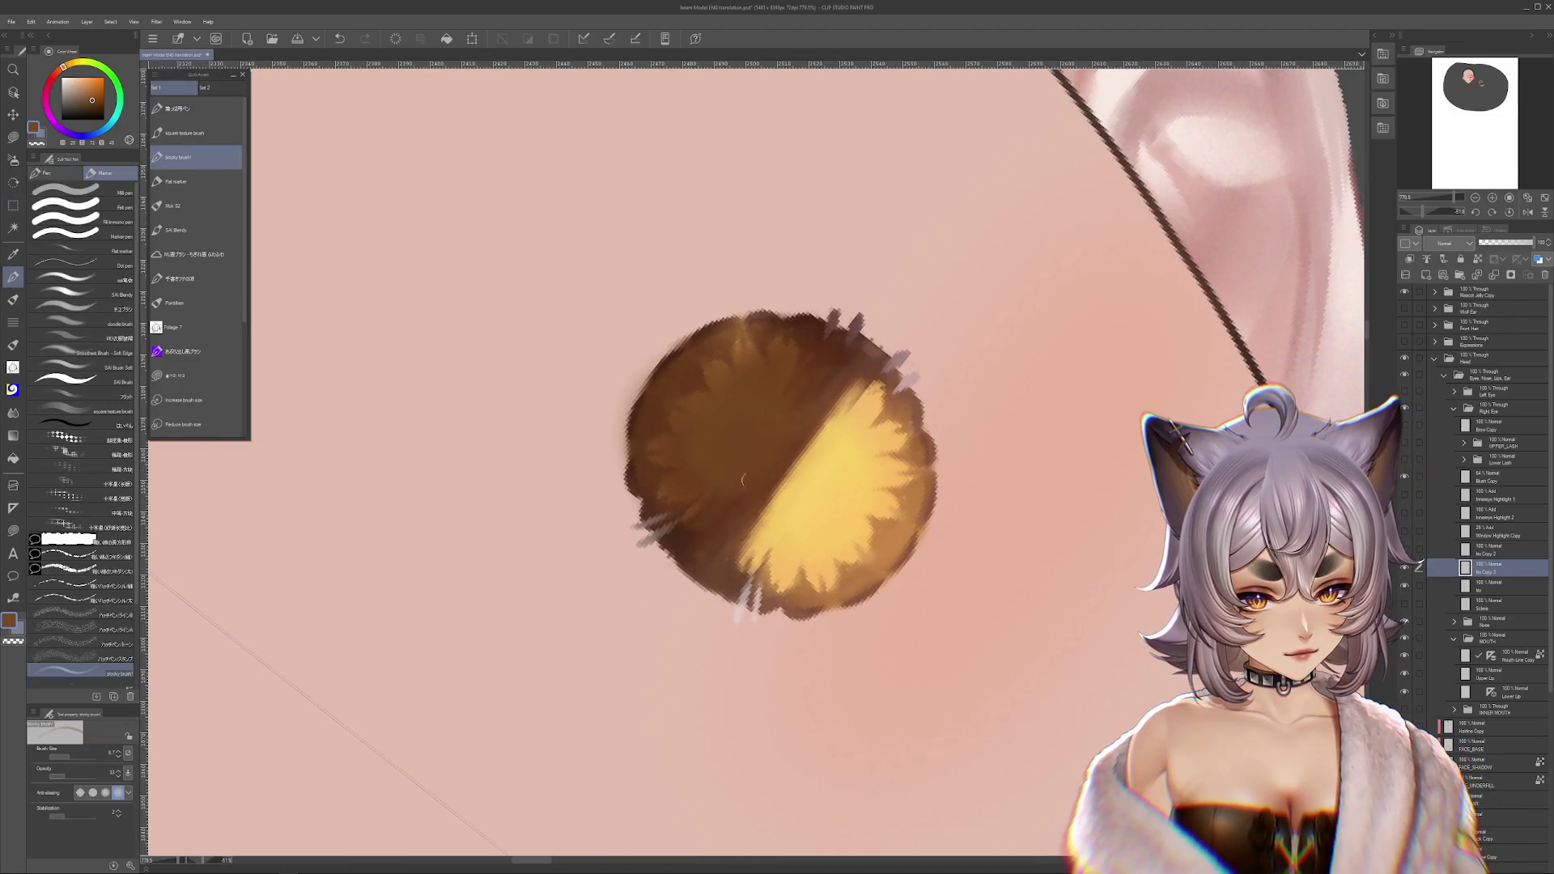
key("r")
left_click_drag(1141, 555, 890, 834)
key("p")
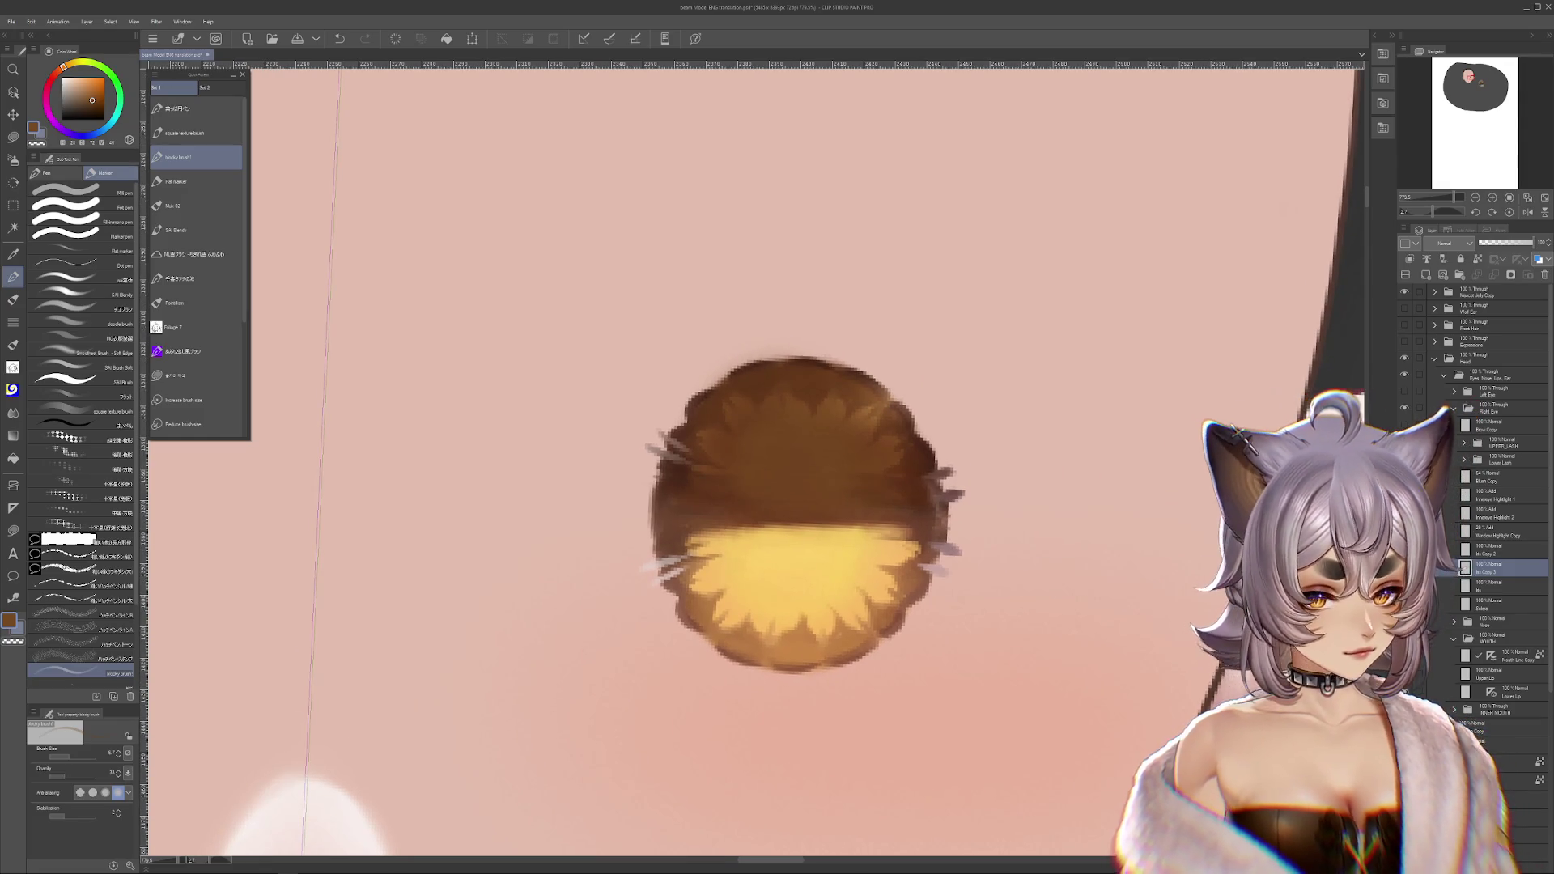
- Merge the Iris layer down into the Sclera layer, bringing the slit pupil back
left_click(1485, 586)
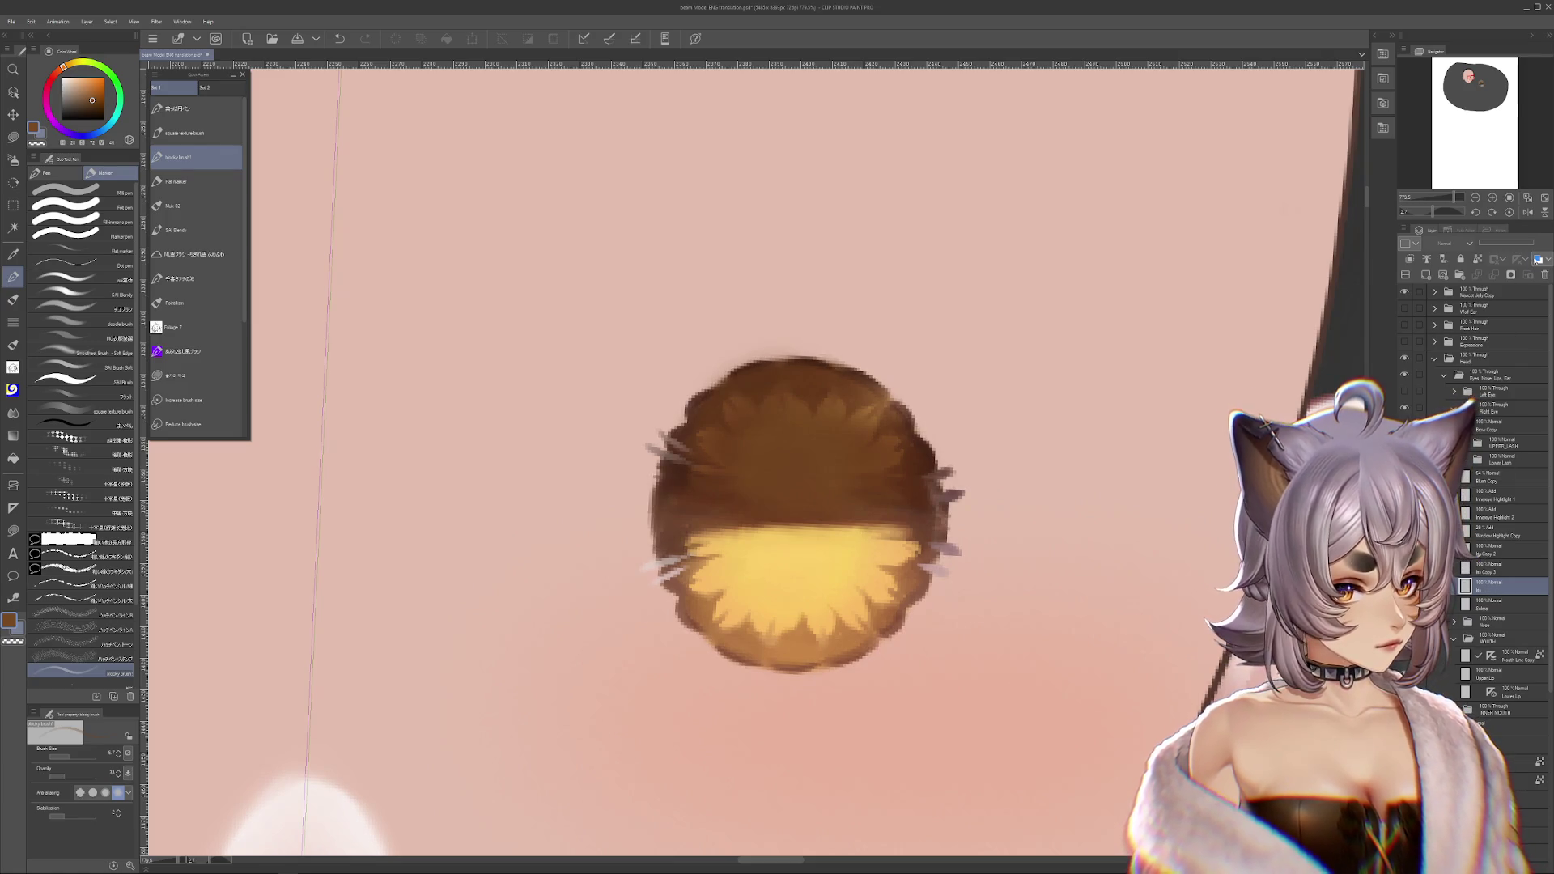
left_click(1538, 260)
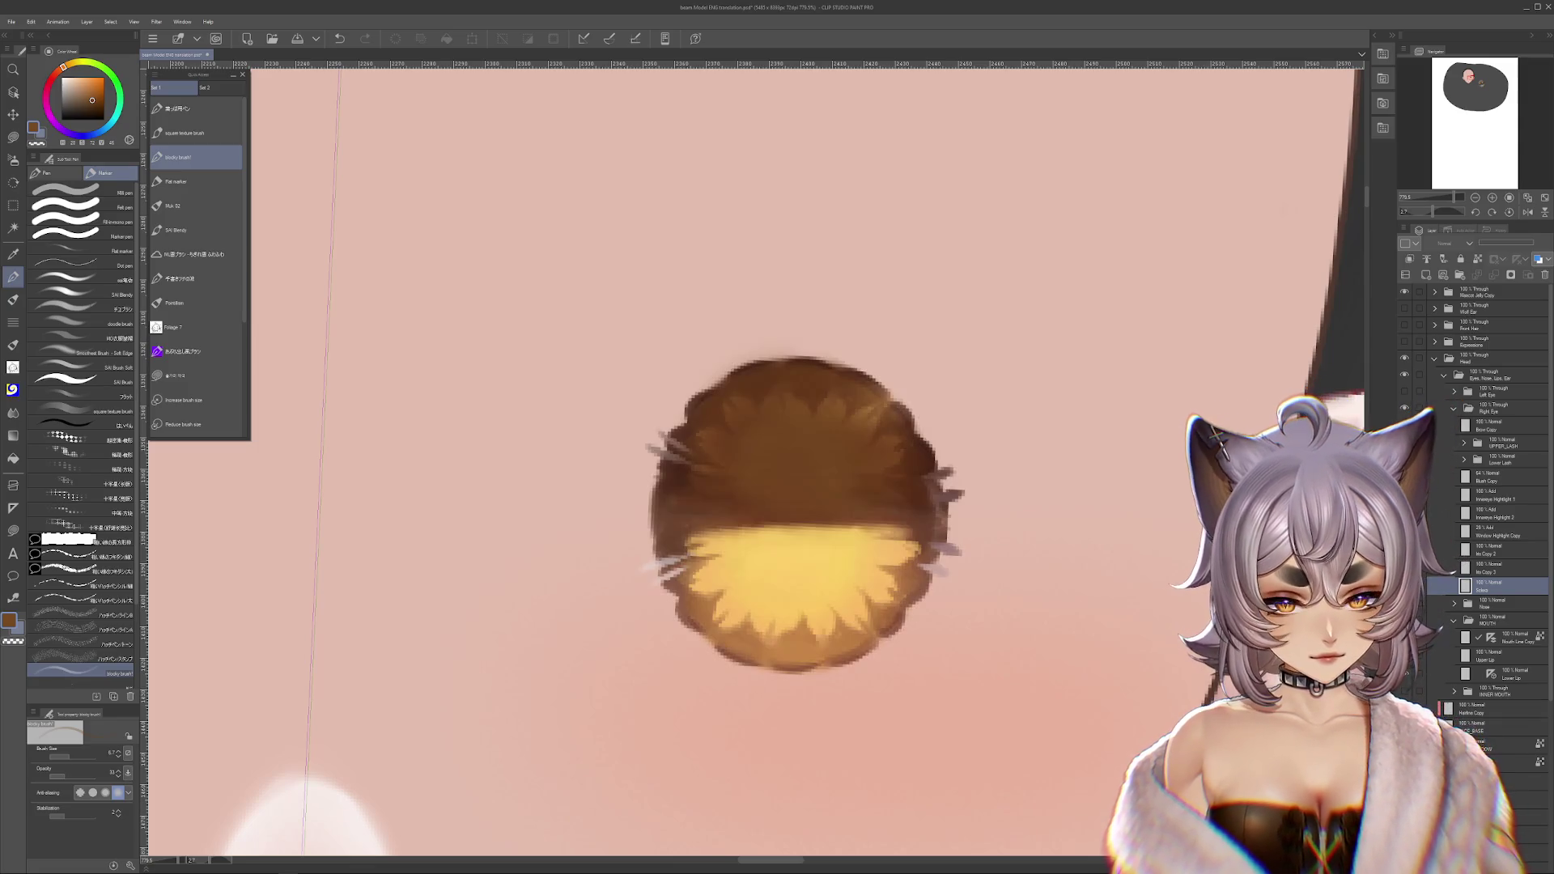
key("ctrl+y")
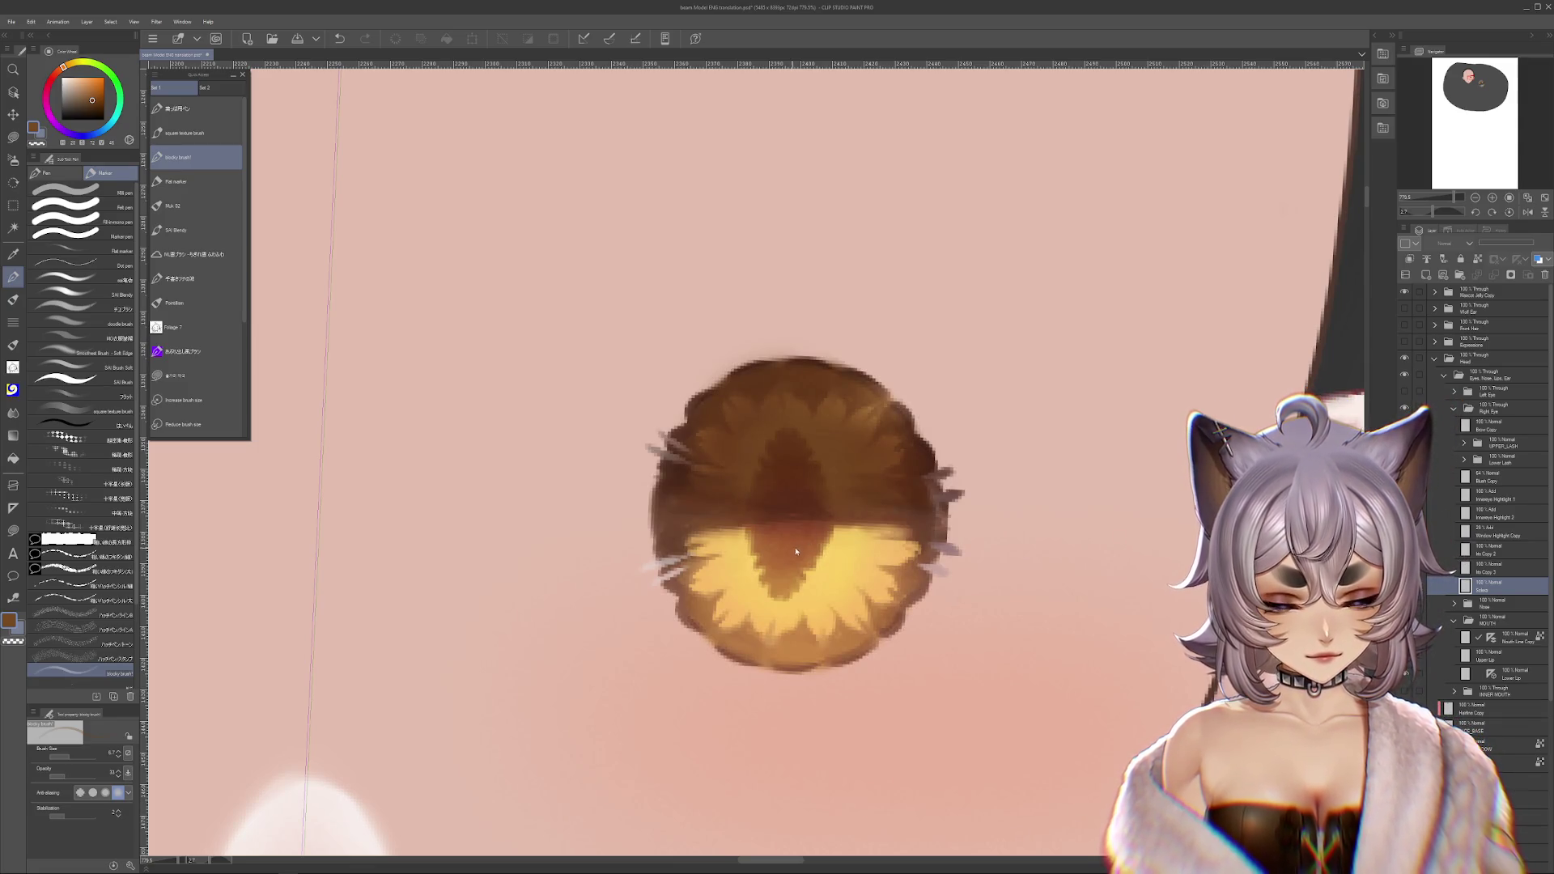
- Step back through history to restore a wider pupil that extends lower
key("ctrl+z")
key("ctrl+z")
key("ctrl+z")
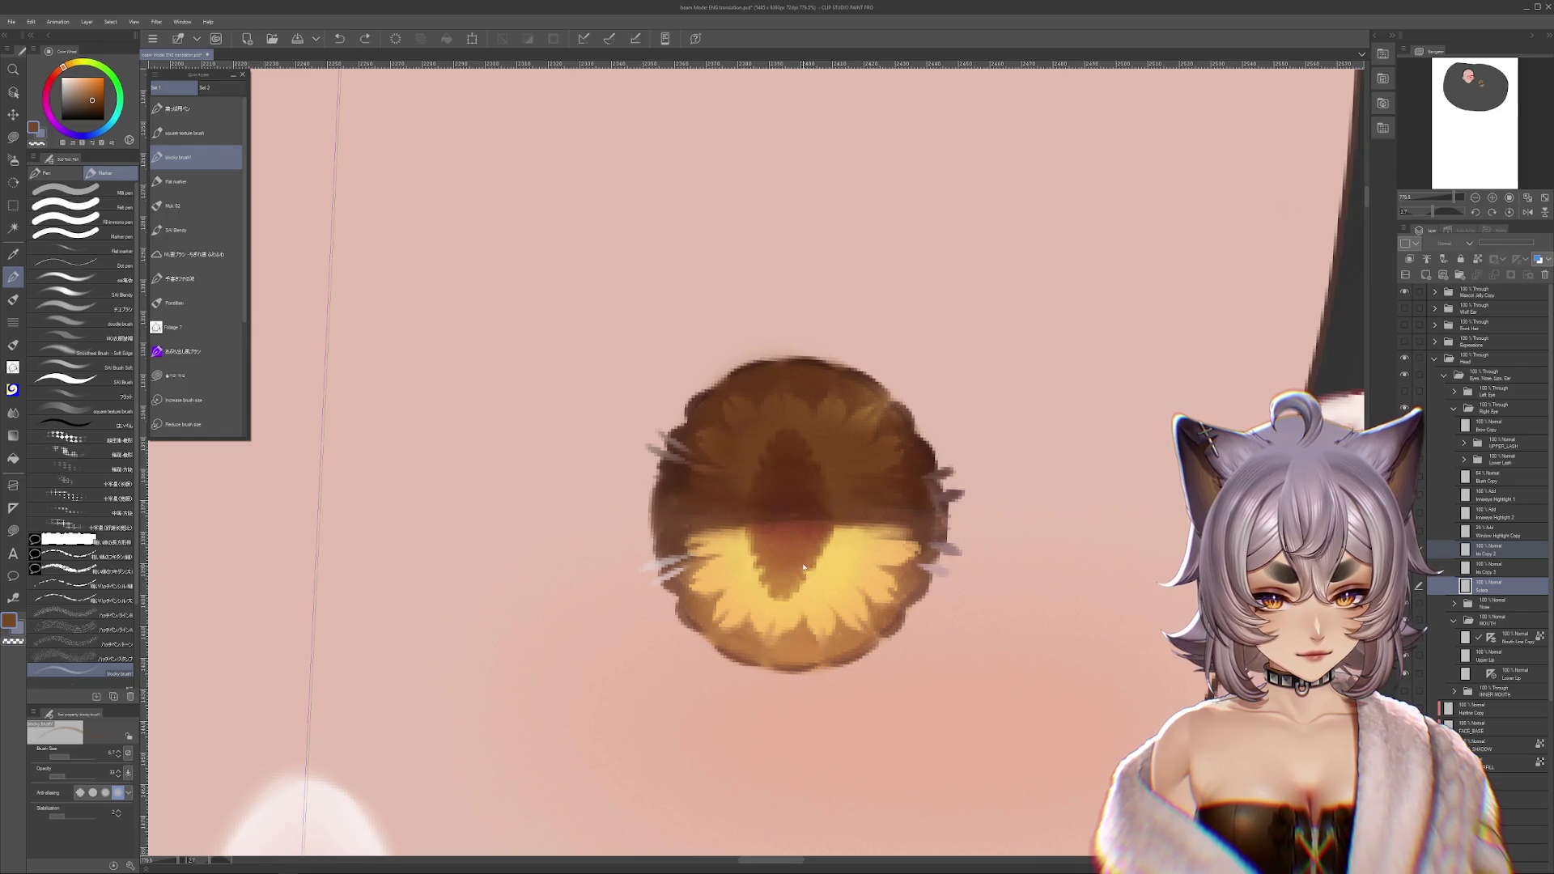
key("ctrl+z")
key("ctrl+y")
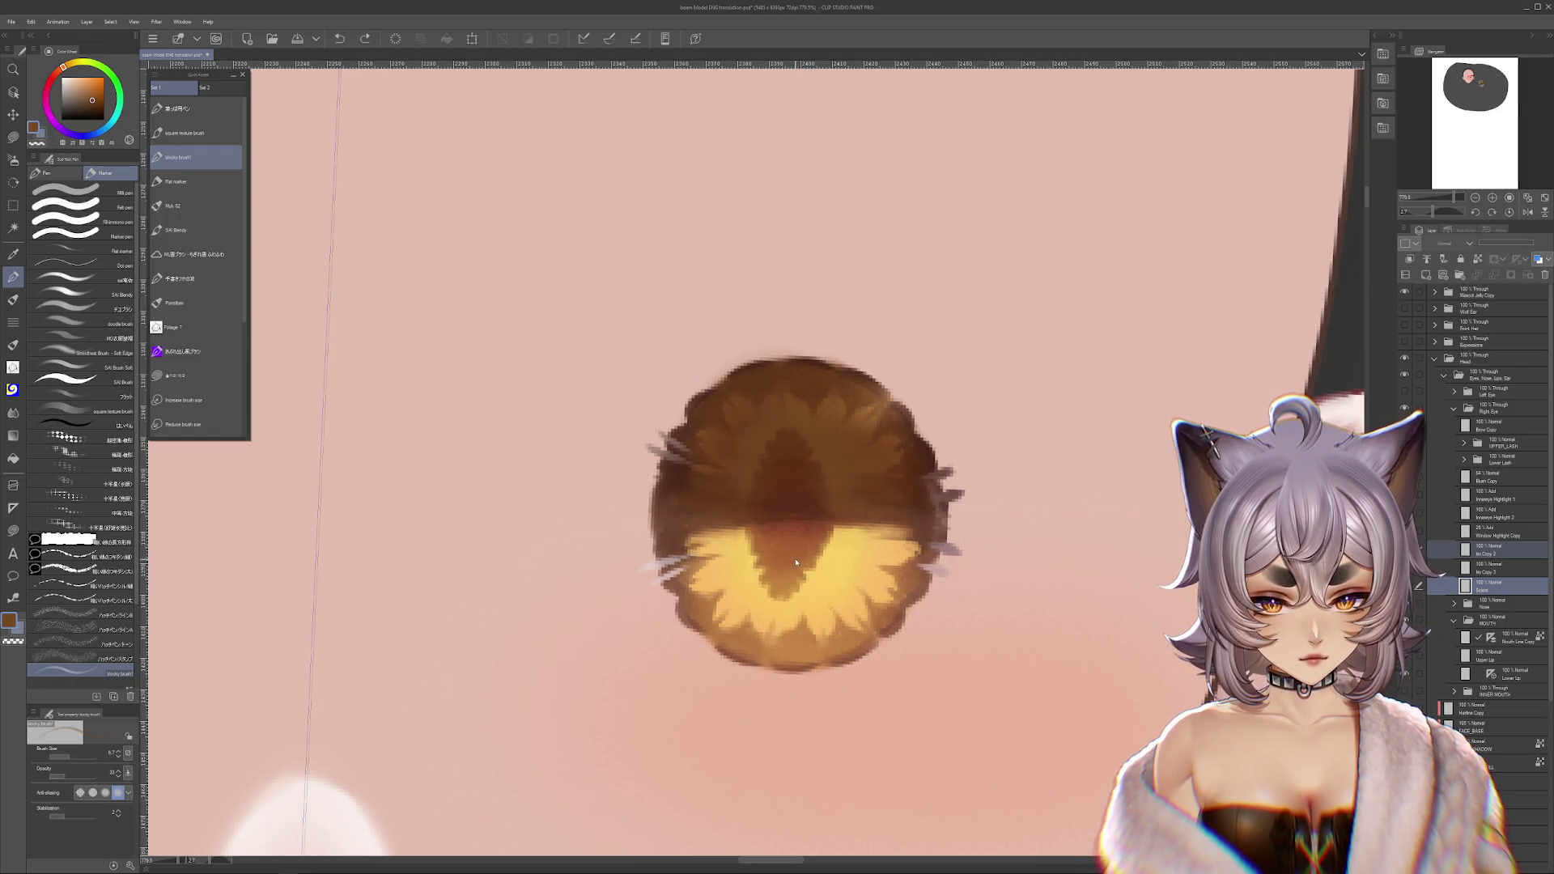
key("ctrl+z")
key("ctrl+z")
key("ctrl+z")
key("ctrl+z")
key("ctrl+z")
key("ctrl+z")
key("ctrl+z")
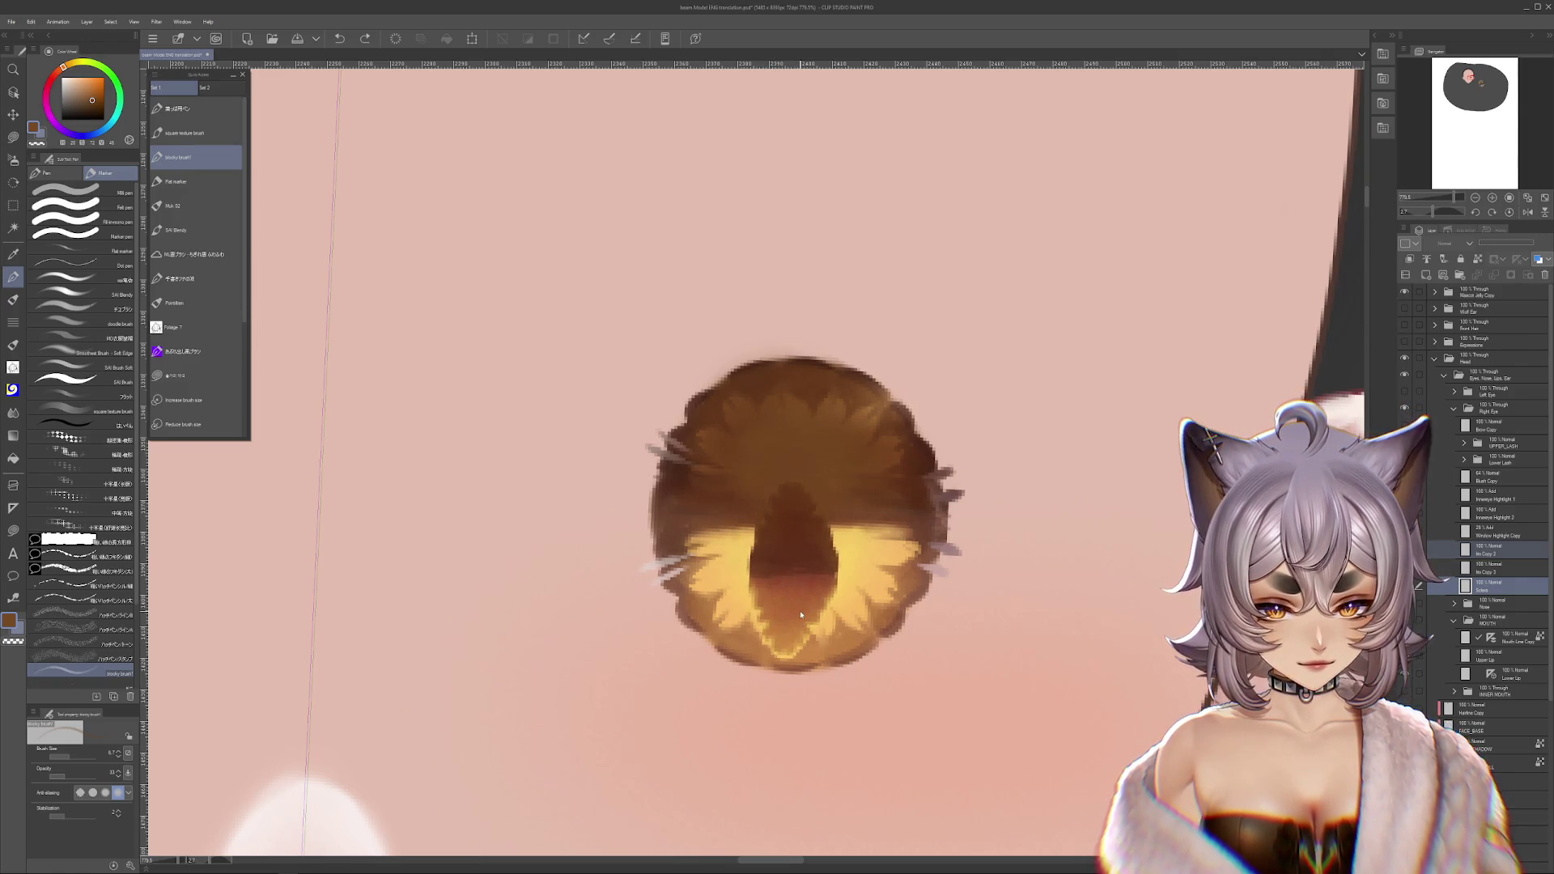
key("ctrl+z")
key("ctrl+z")
key("ctrl+z")
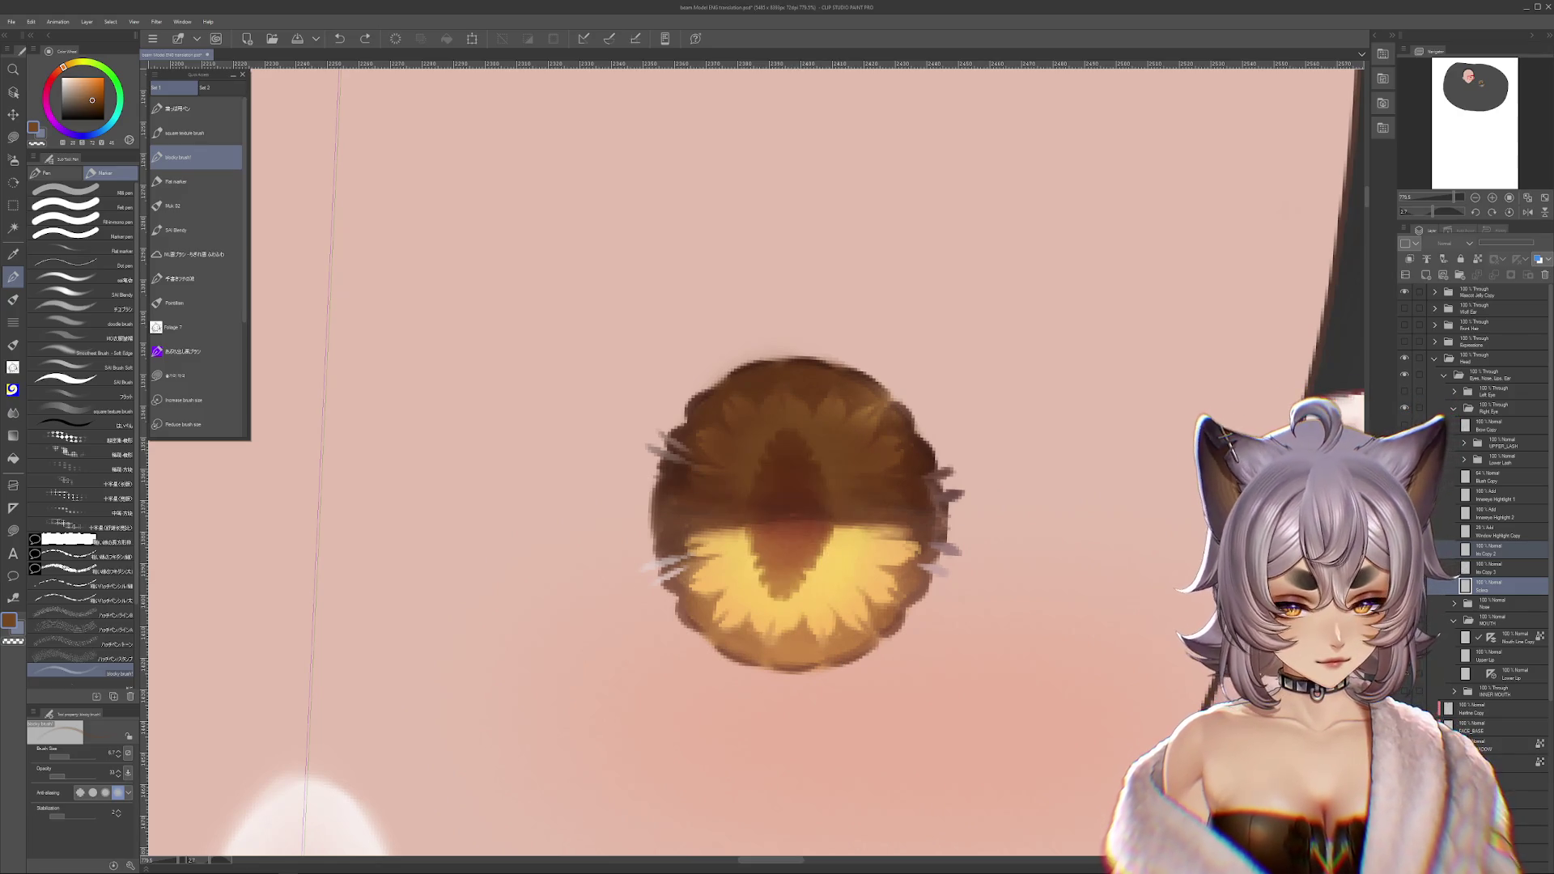
- Duplicate the Iris Copy 2 layer and reshape the pupil into a shorter vertical slit
left_click(1452, 551)
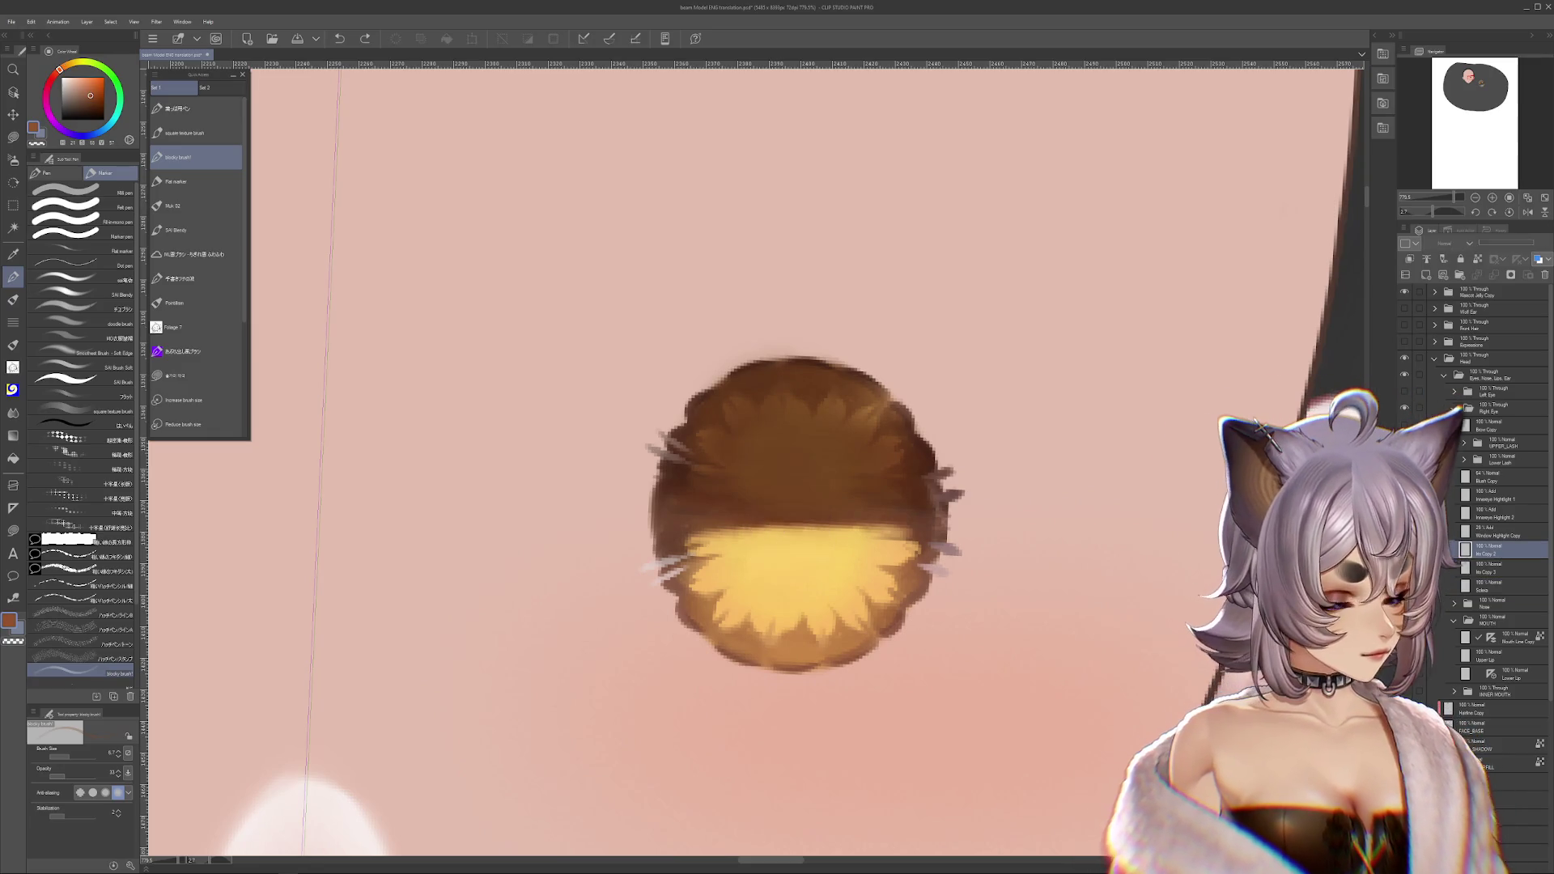
key("ctrl+c")
key("ctrl+v")
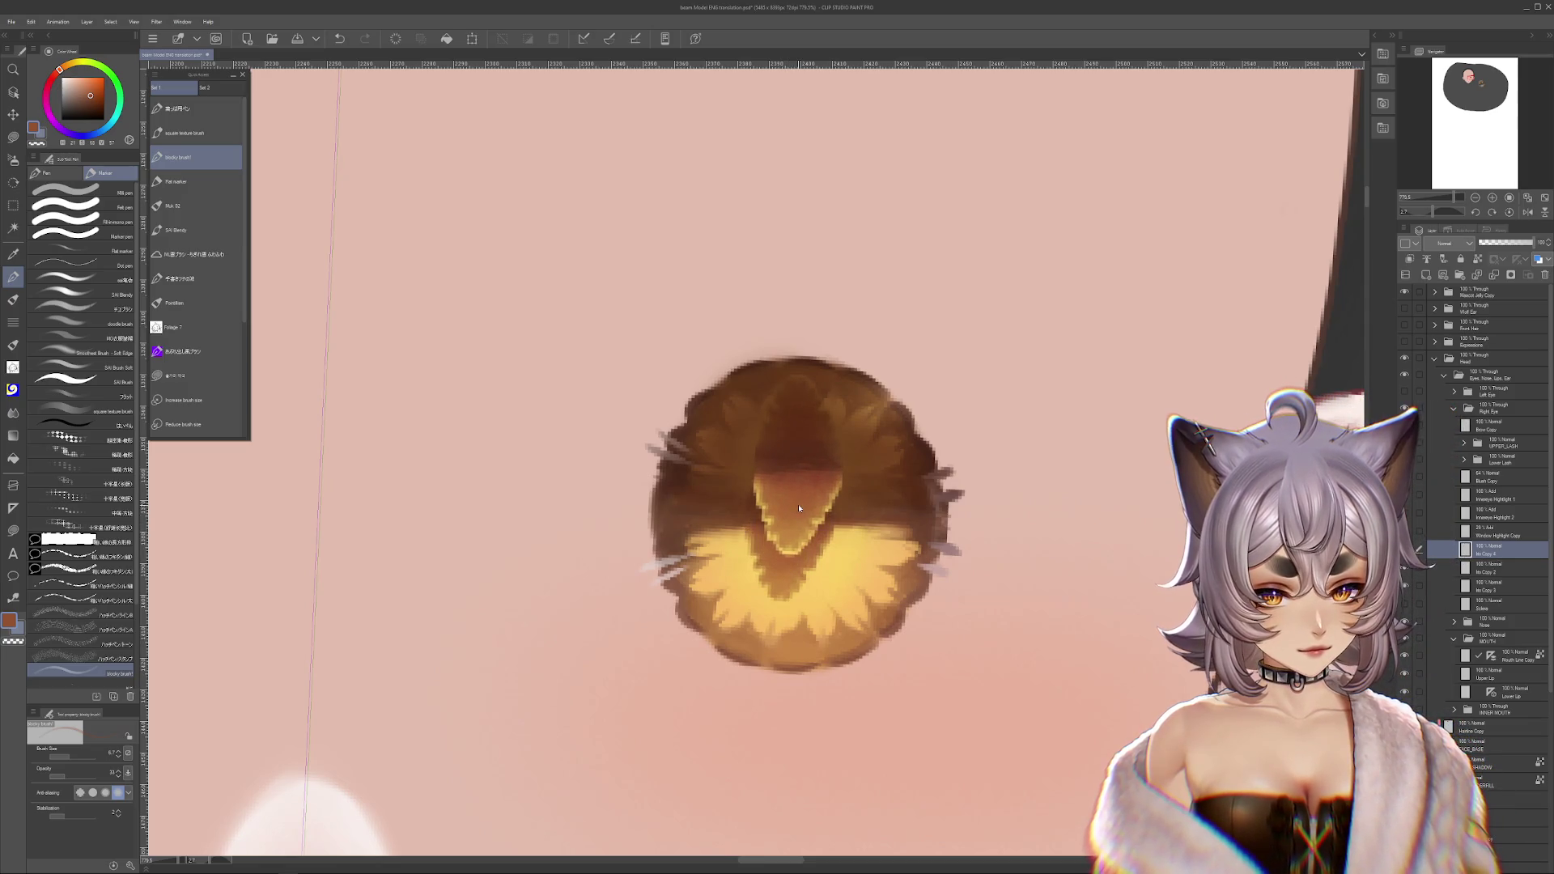
key("ctrl+z")
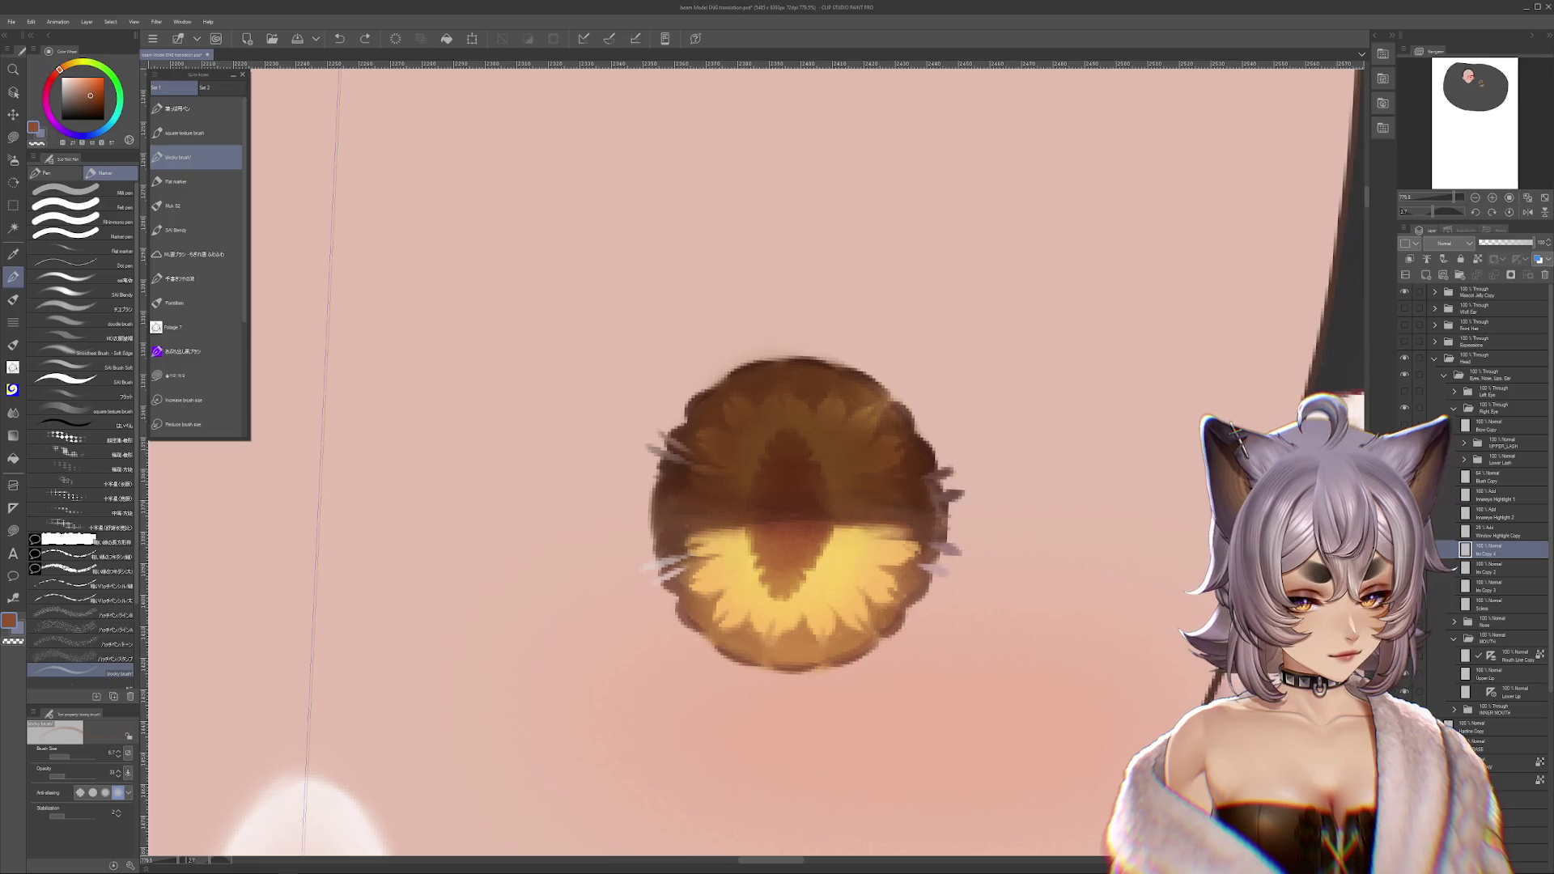
left_click_drag(800, 493, 807, 615)
key("ctrl+z")
left_click_drag(806, 552, 813, 592)
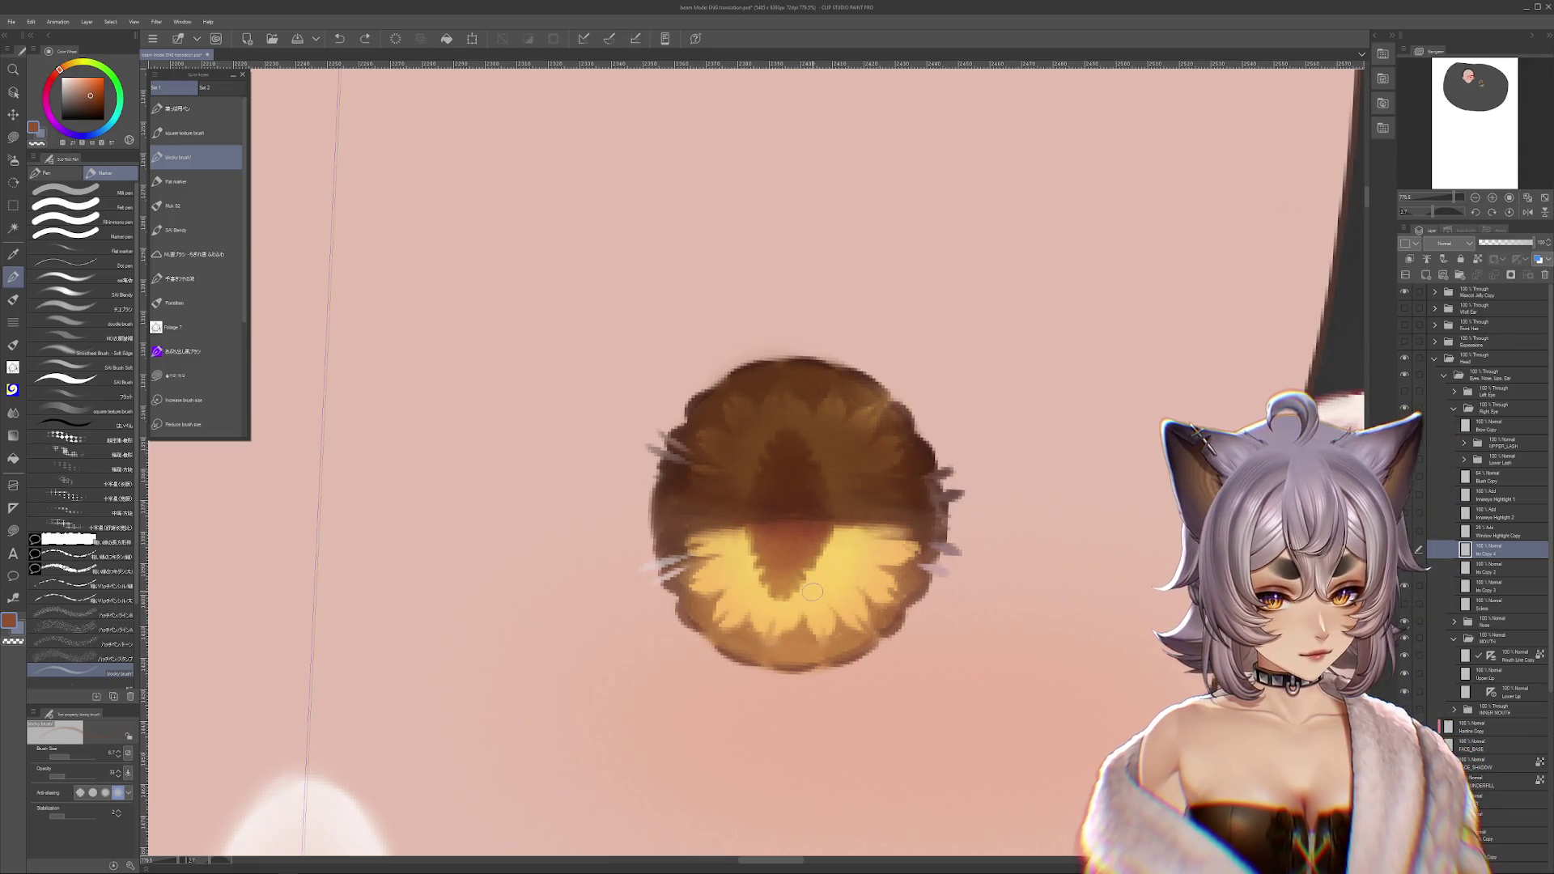
- Rotate the view about 90° and touch up the pupil with a small brown stroke
key("r")
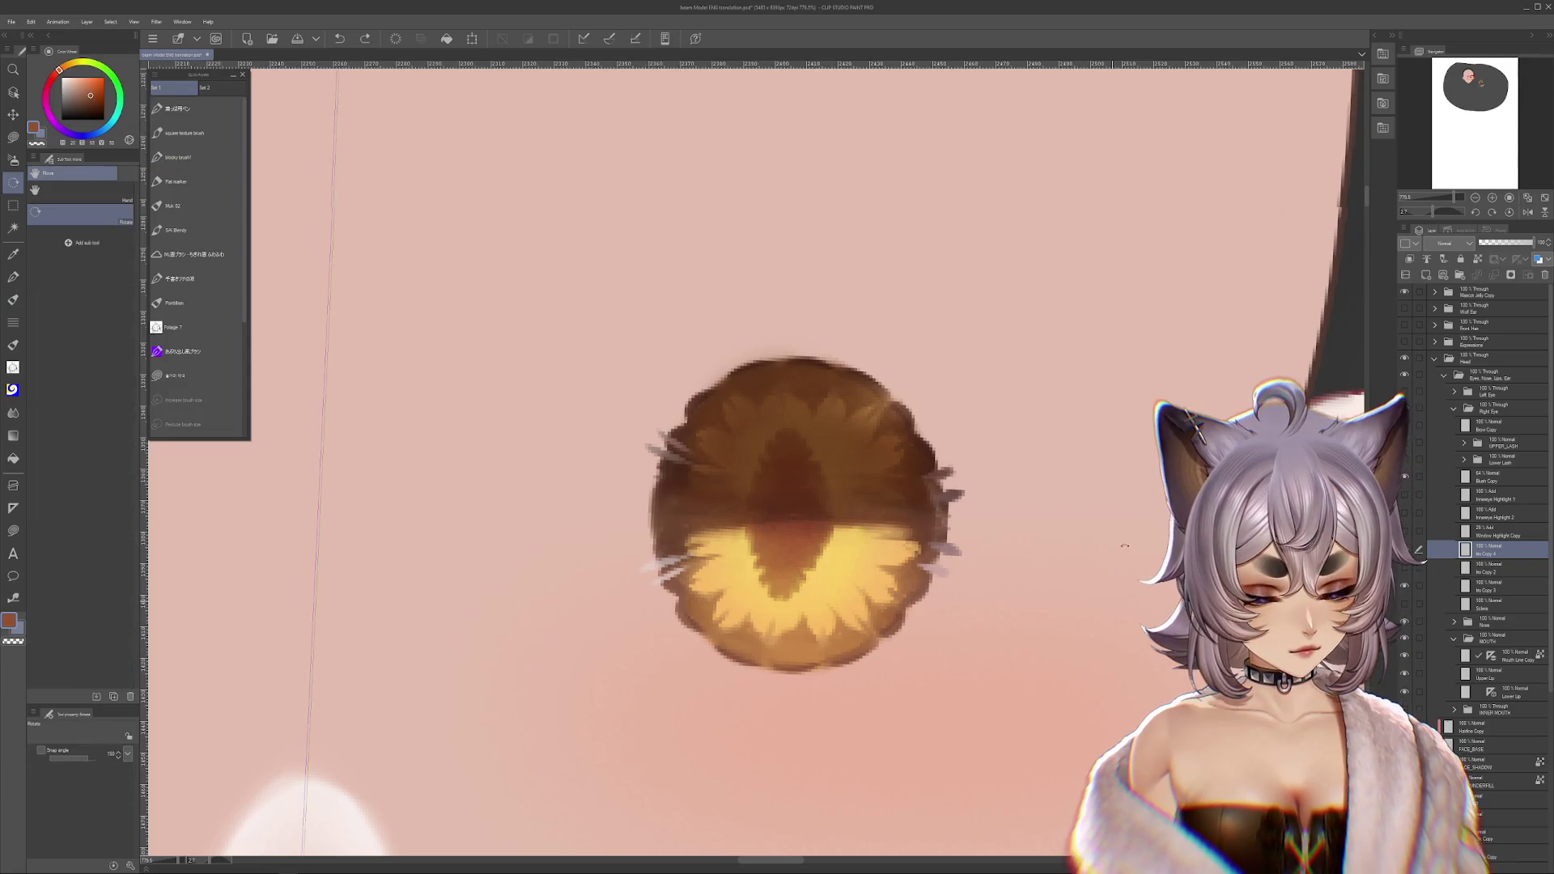
left_click_drag(765, 506, 763, 252)
key("p")
mouse_move(898, 453)
left_mouse_down()
mouse_move(1017, 431)
mouse_move(1024, 483)
left_mouse_up()
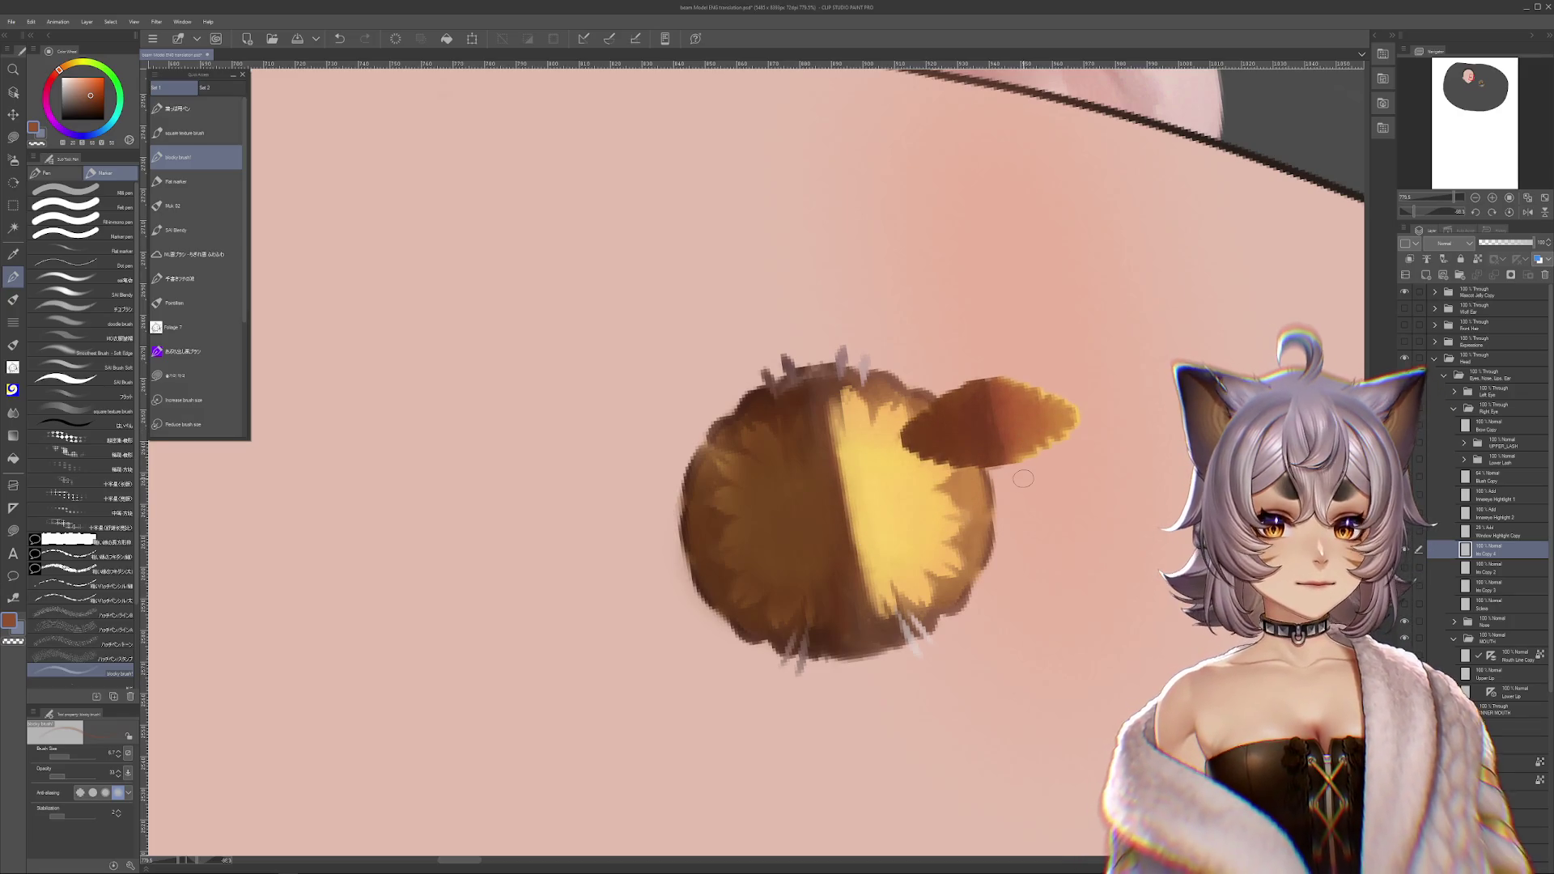
key("ctrl+z")
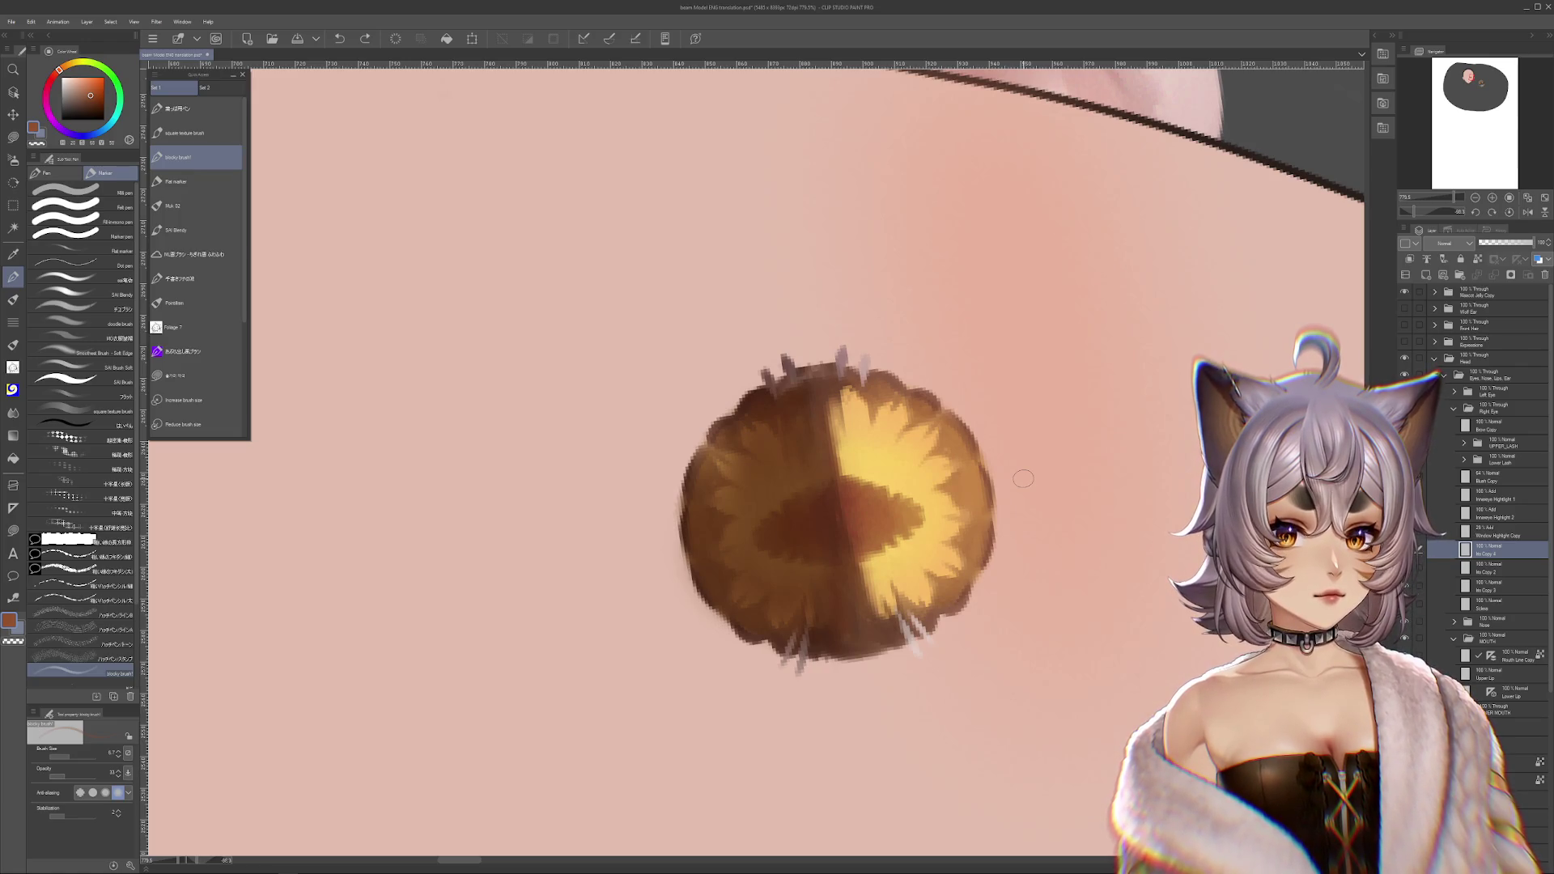
left_click_drag(825, 511, 834, 536)
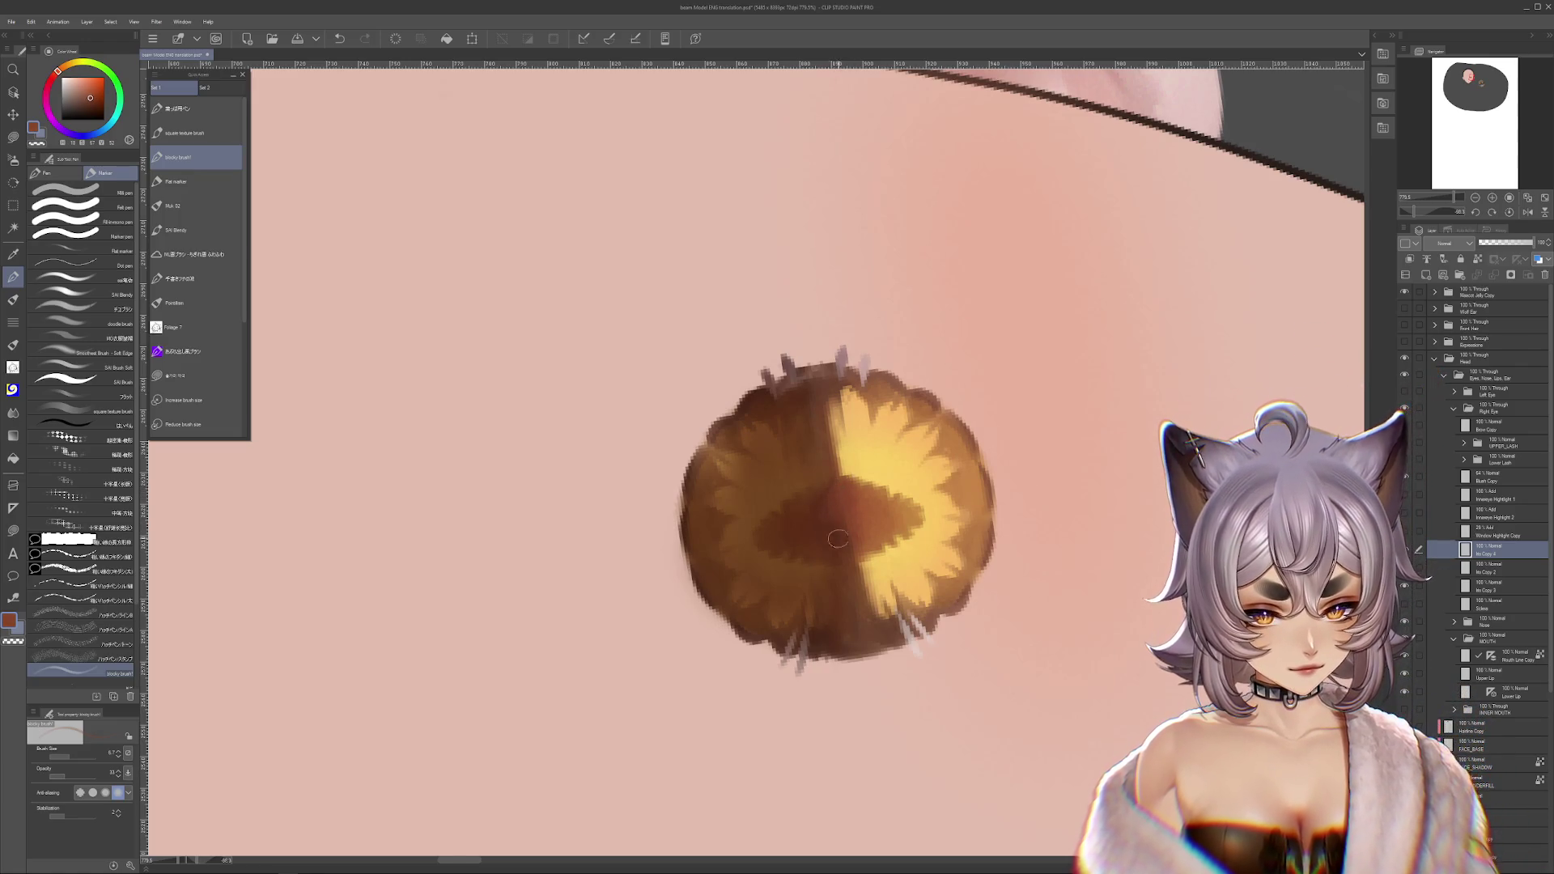
- Pick a lighter orange-brown, reposition the view, and hide the iris so the pupil shows alone
left_click(818, 497, "alt")
left_click_drag(836, 512, 692, 560)
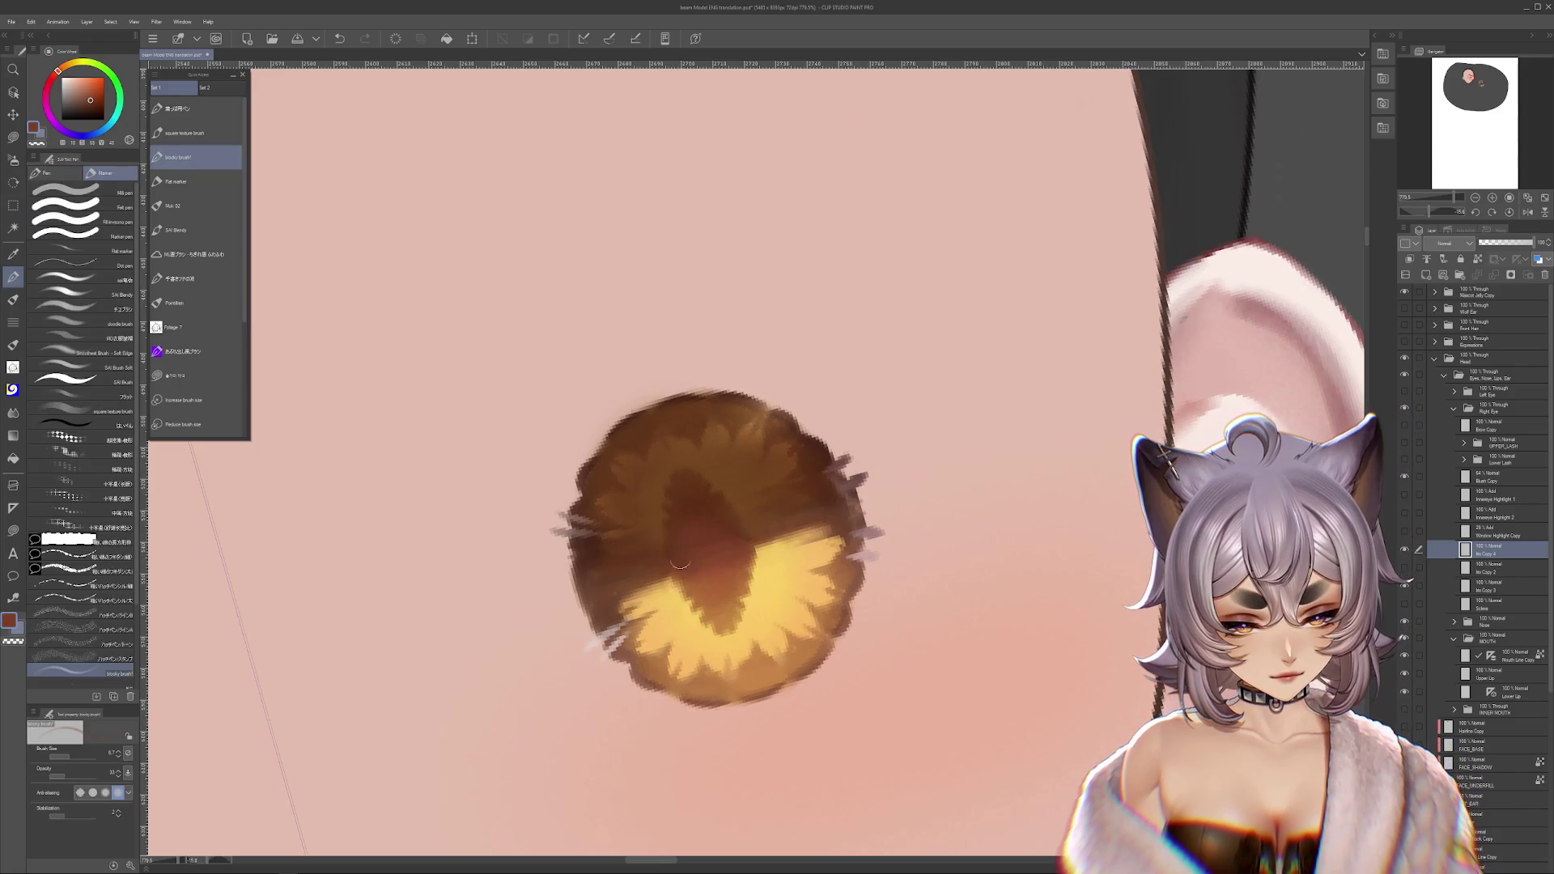
left_click_drag(998, 697, 1148, 738)
left_click(1404, 551)
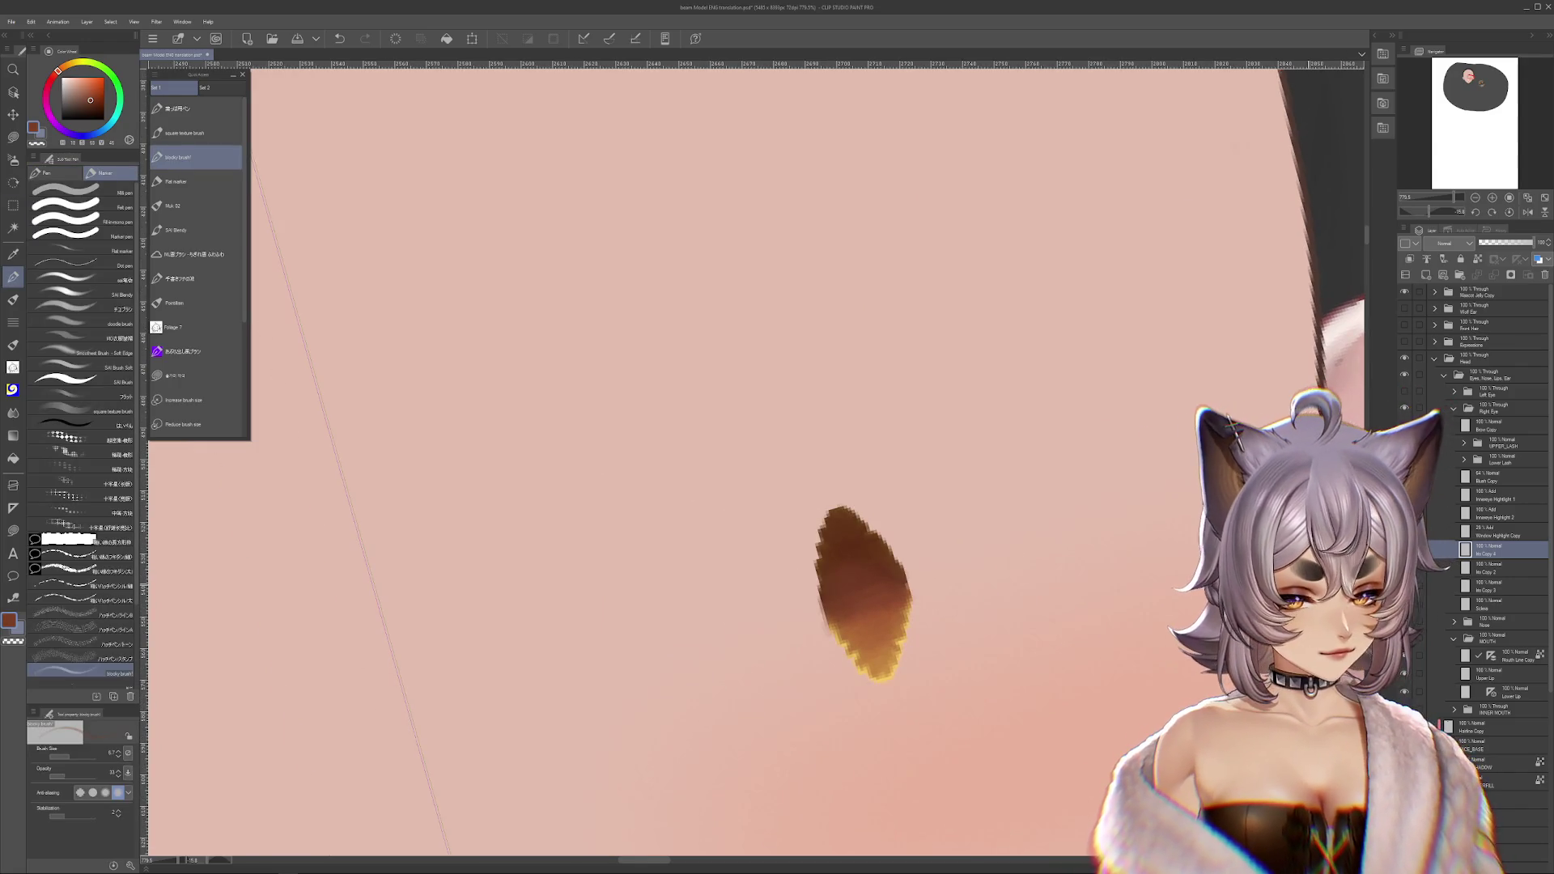
- Sample several browns from the pupil oval while rotating the view
left_click(849, 631, "alt")
mouse_move(906, 502)
left_mouse_down()
mouse_move(1044, 615)
mouse_move(1086, 689)
left_mouse_up()
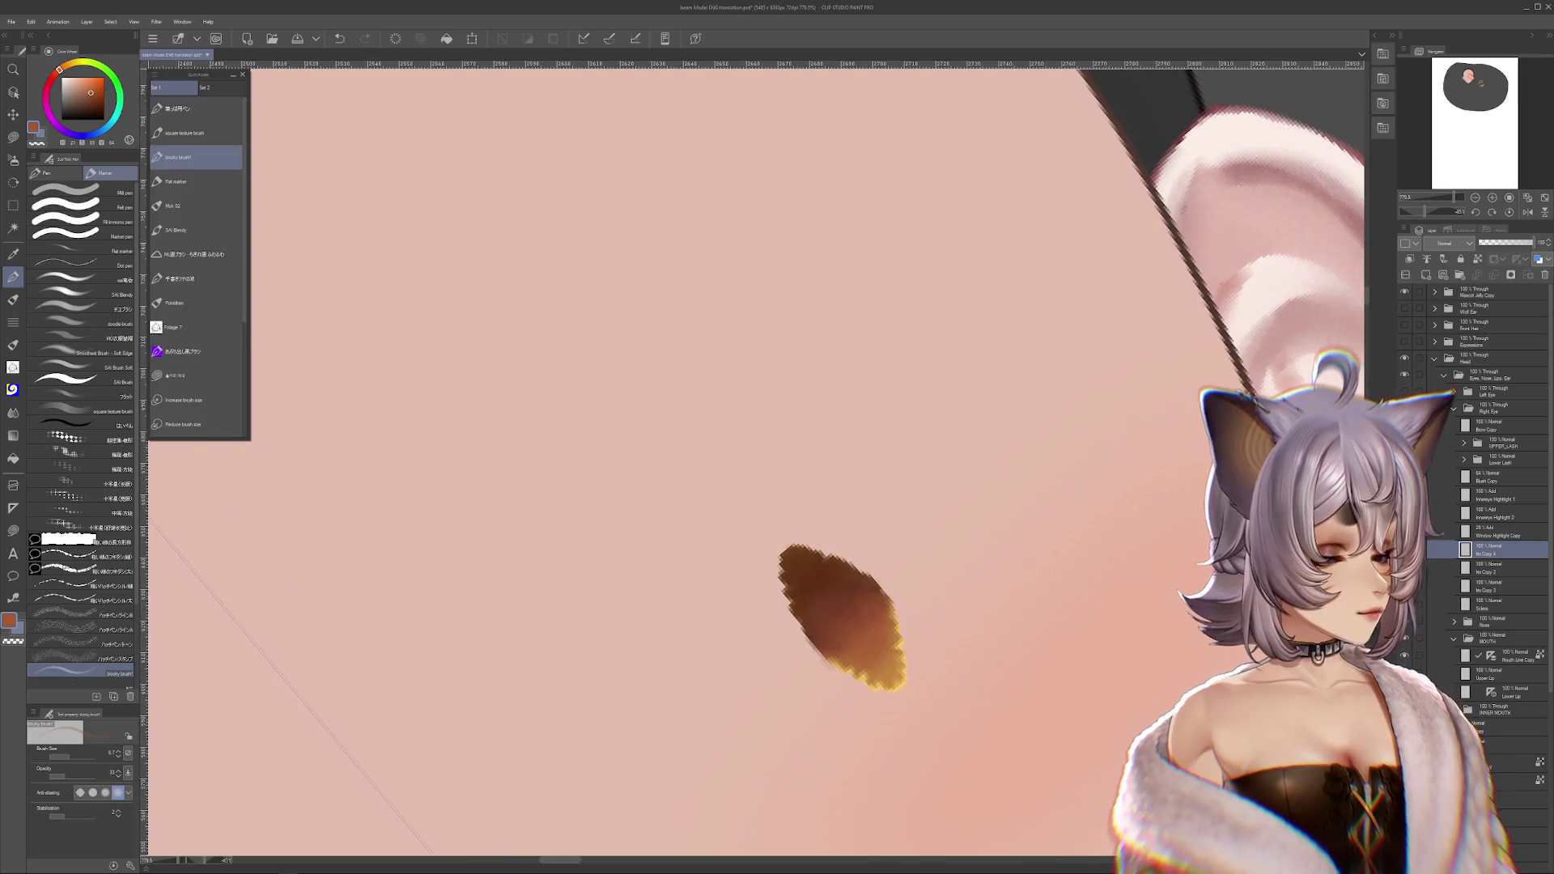
left_click(841, 626, "alt")
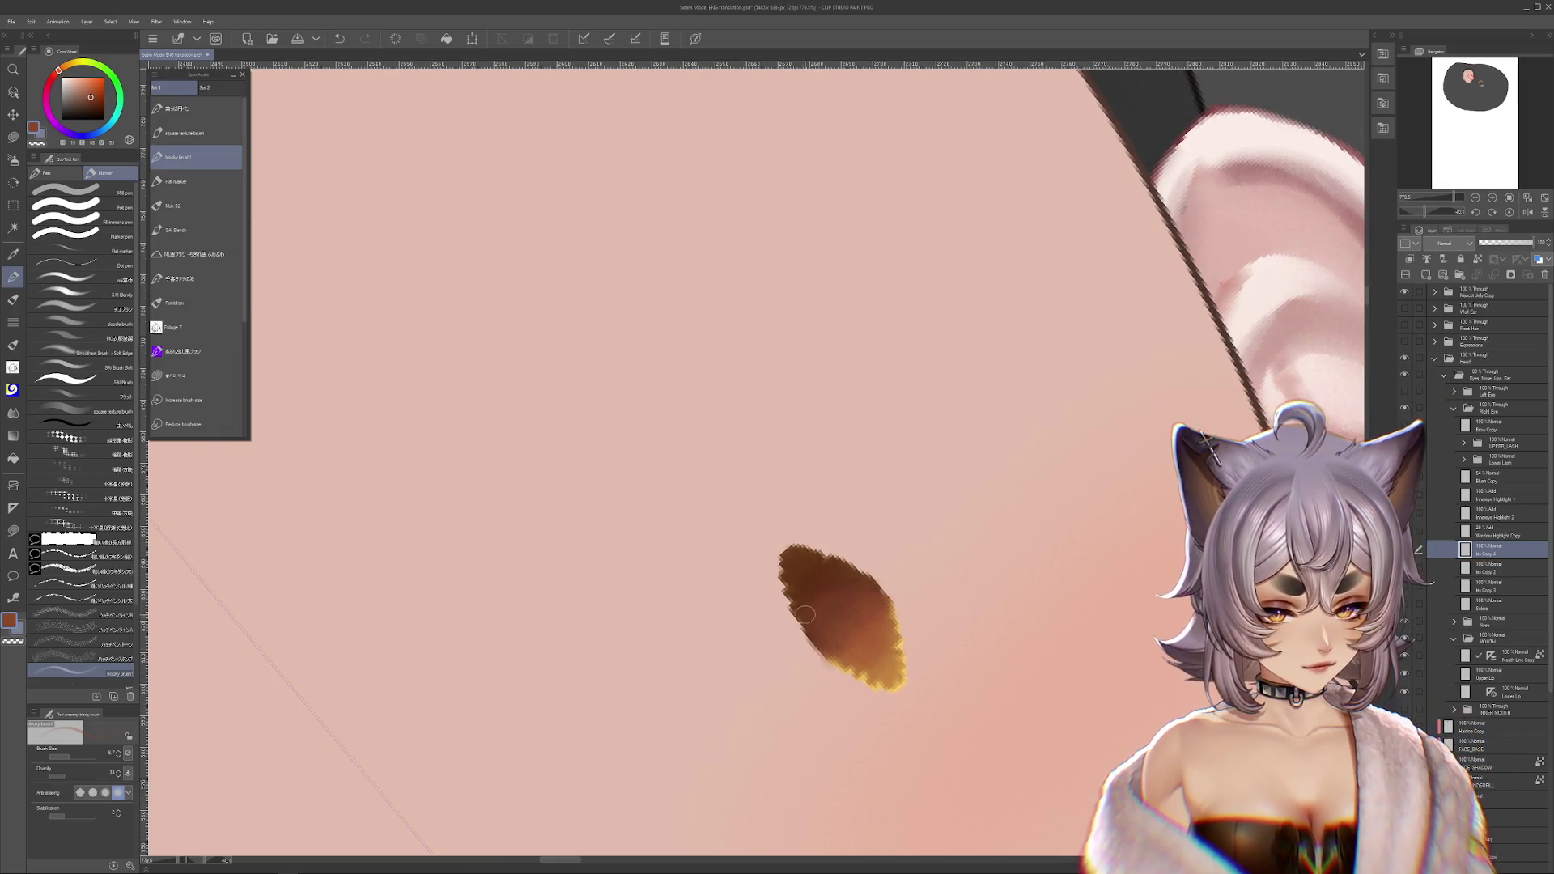
left_click(874, 623, "alt")
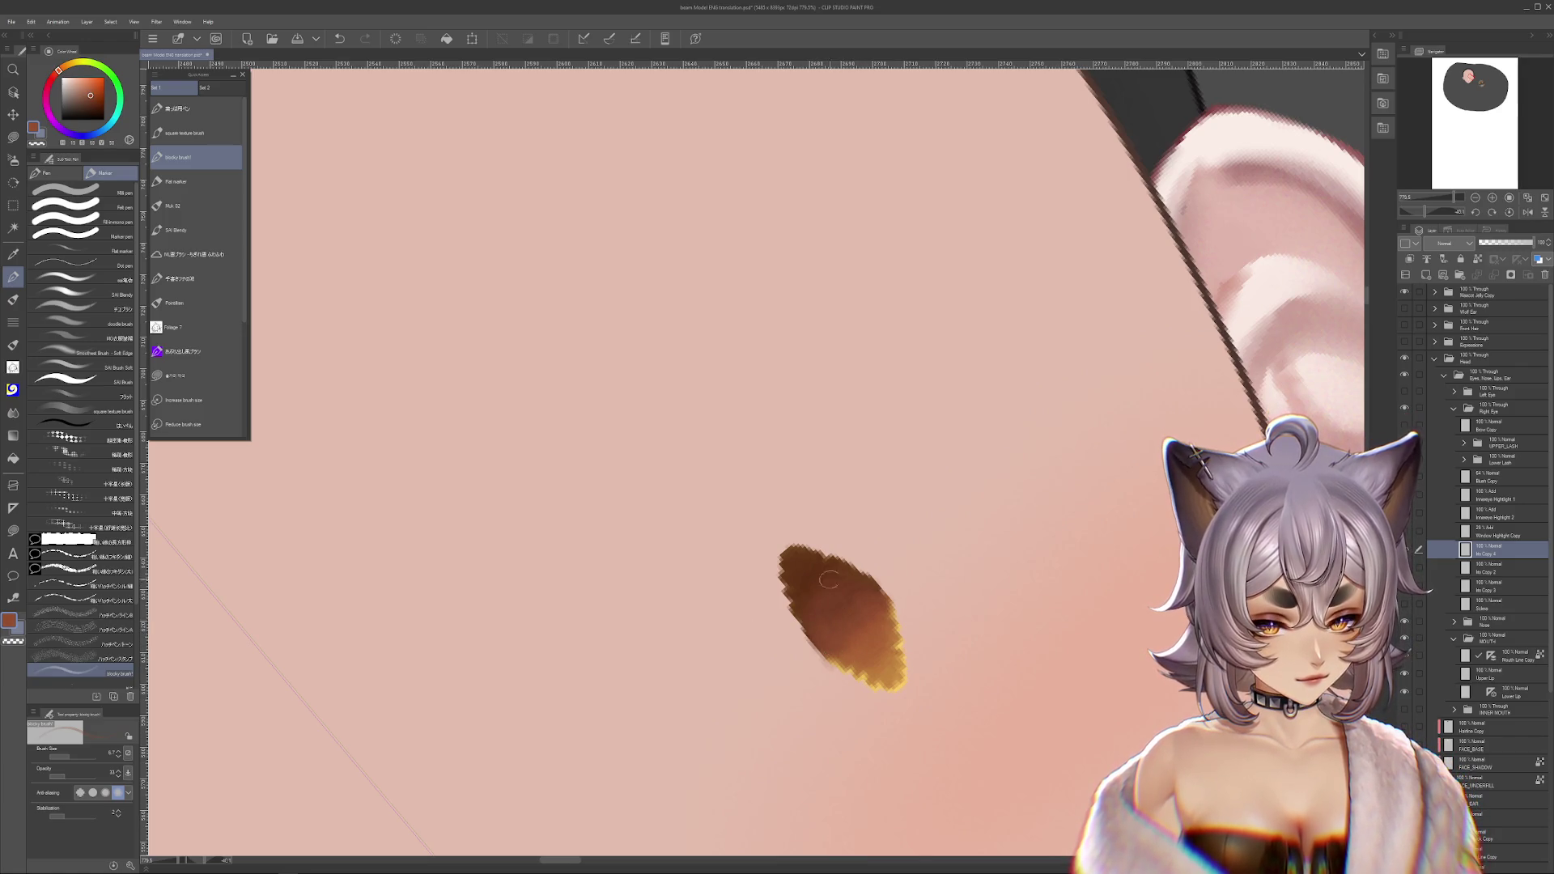
left_click_drag(872, 599, 838, 620)
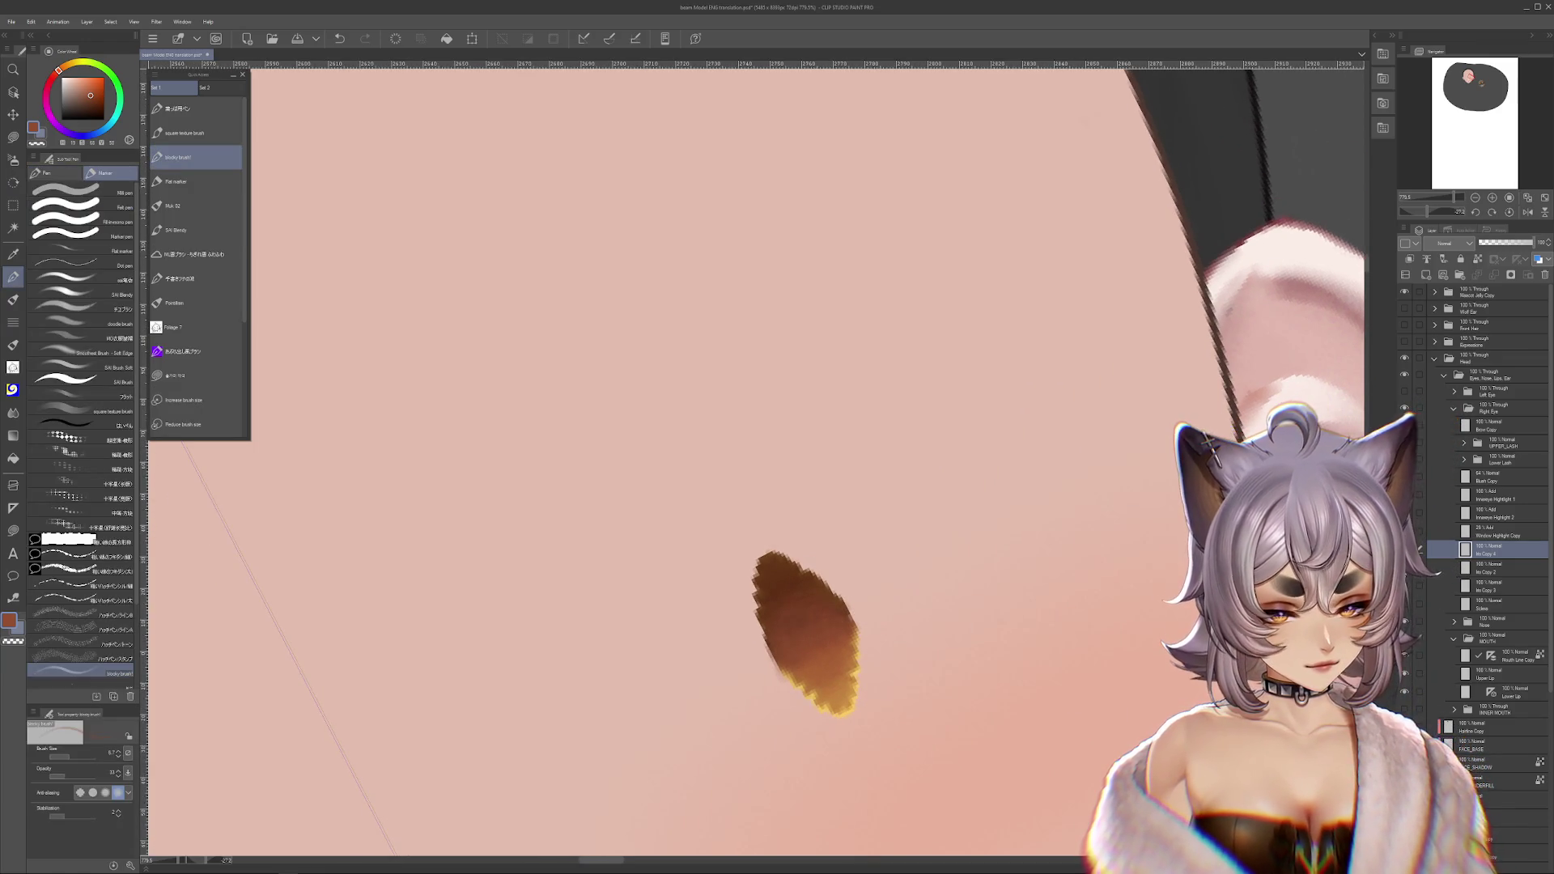
- Paint a dark brown stroke over the pupil, retrying until it sits right
left_click_drag(824, 662, 887, 639)
key("ctrl+z")
left_click_drag(777, 652, 837, 598)
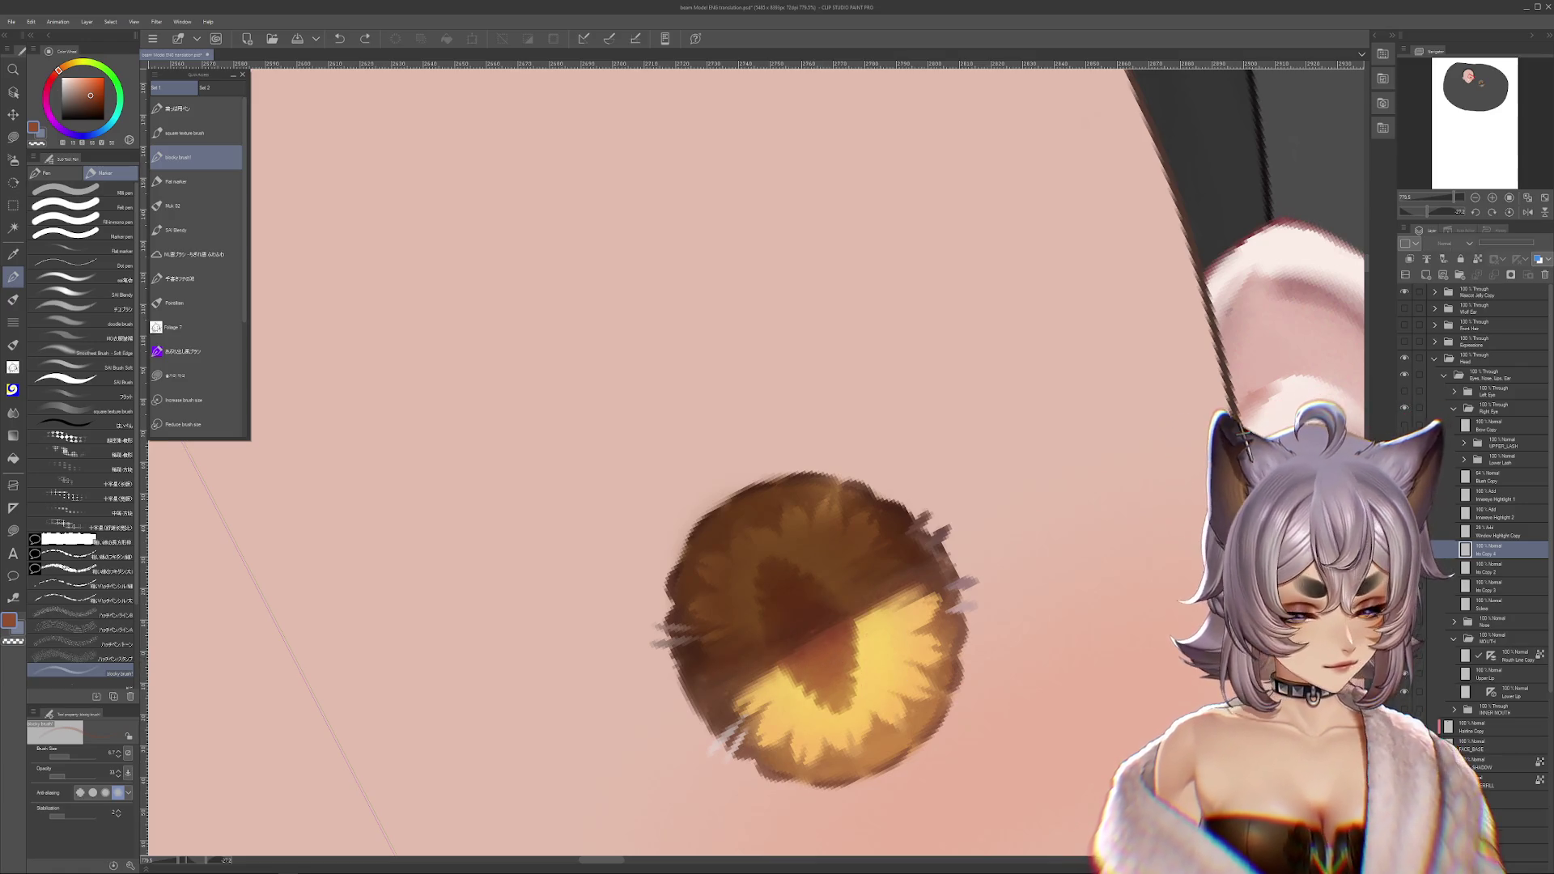
key("ctrl+z")
left_click_drag(777, 651, 837, 599)
left_click(825, 615, "alt")
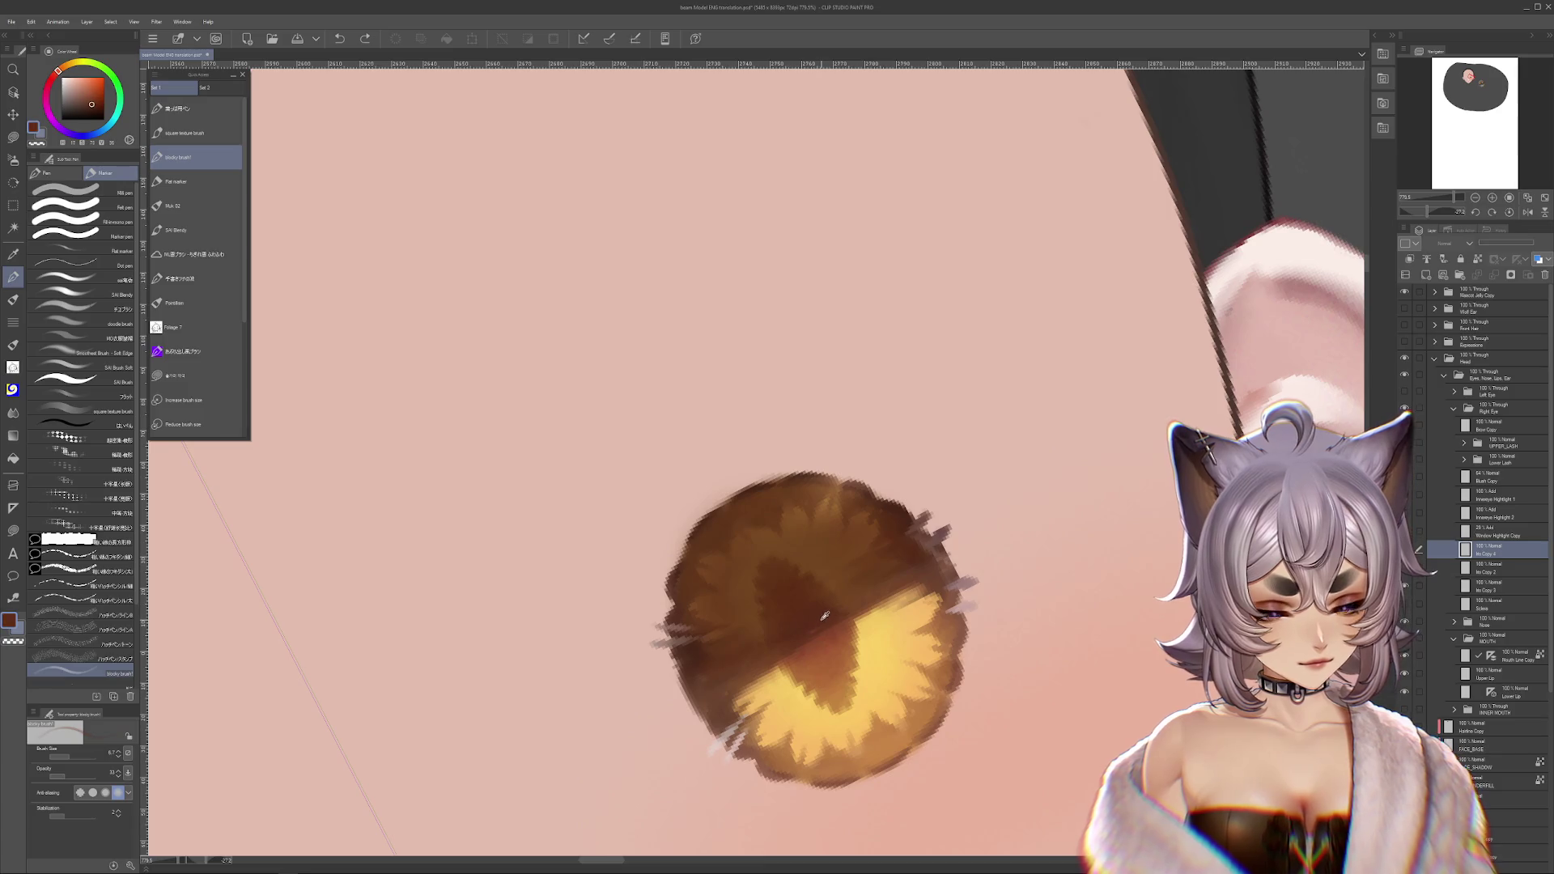
key("ctrl+z")
key("ctrl+y")
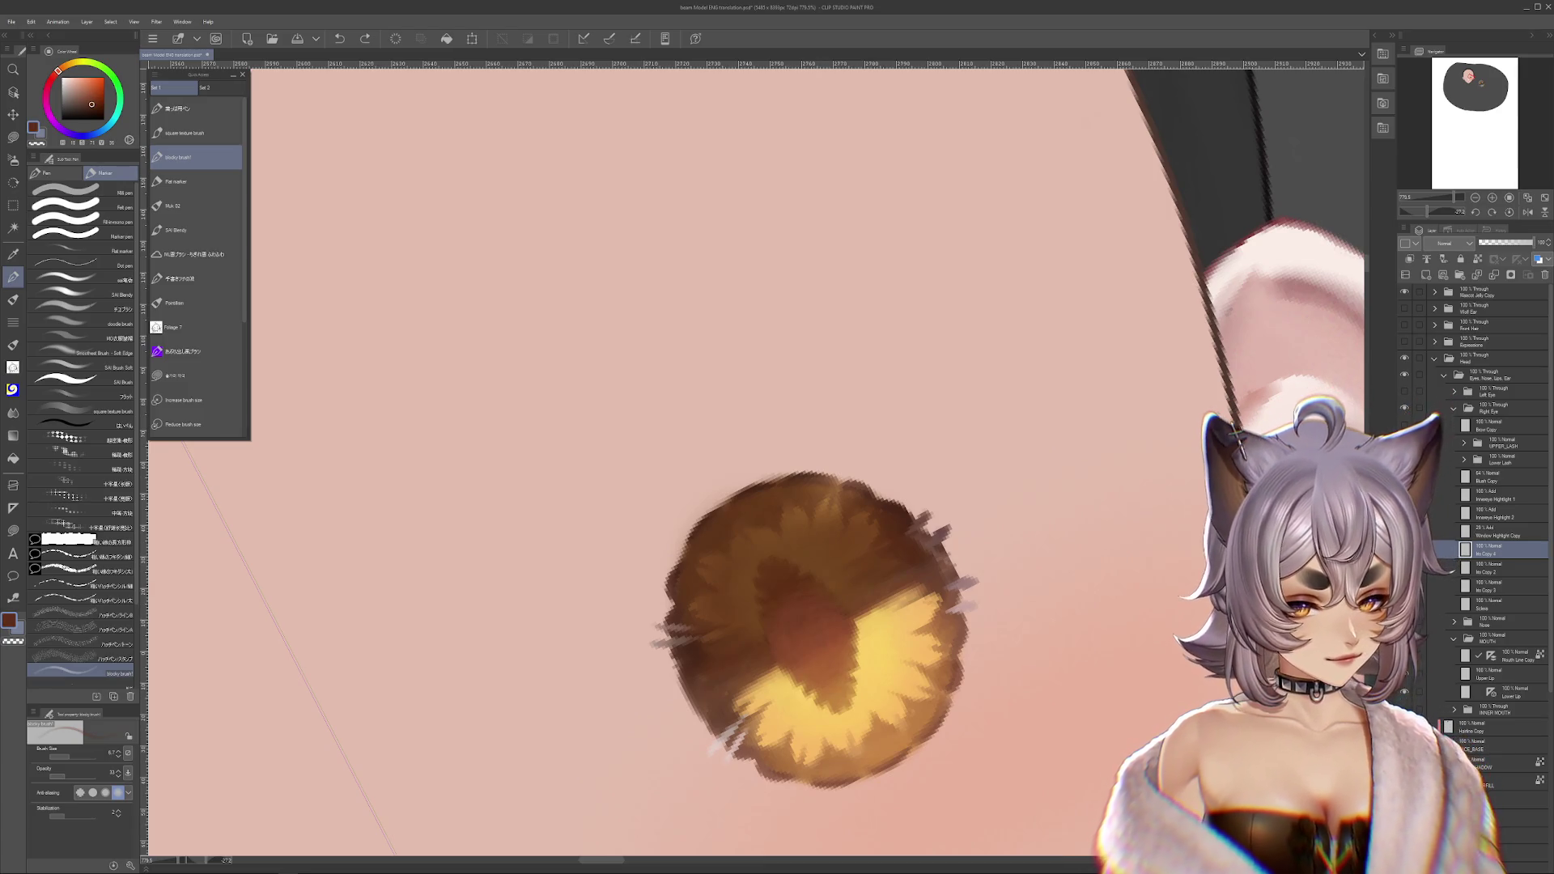
- Move Iris Copy 2 above Iris Copy 4, clip it to the layer below, and darken the pupil
left_click_drag(1492, 568, 1491, 548)
left_click(1409, 259)
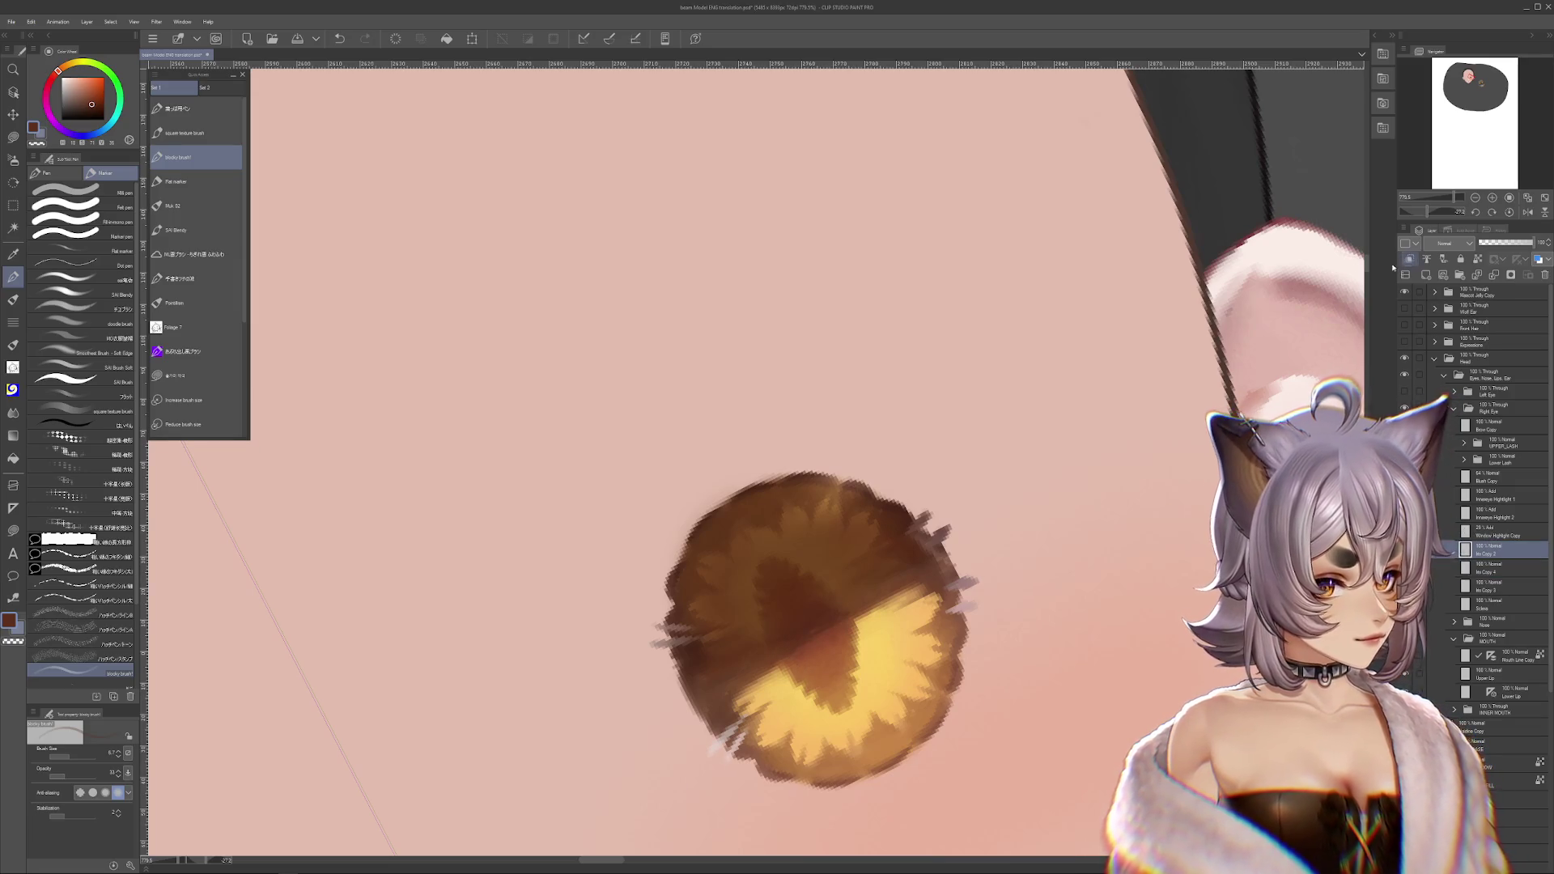
left_click_drag(801, 701, 803, 689)
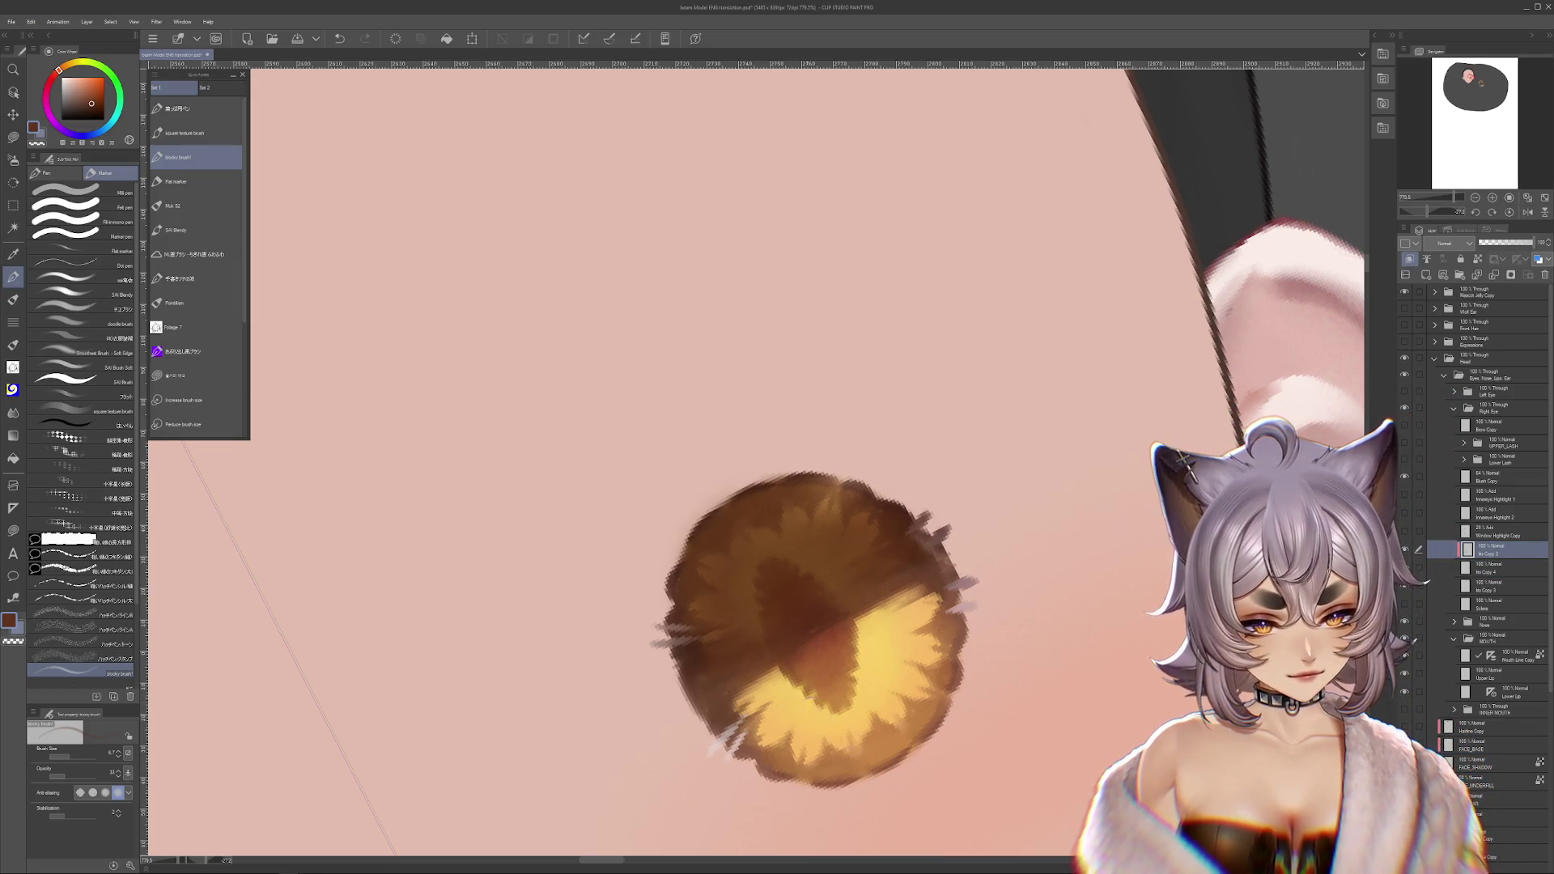
left_click_drag(844, 624, 850, 657)
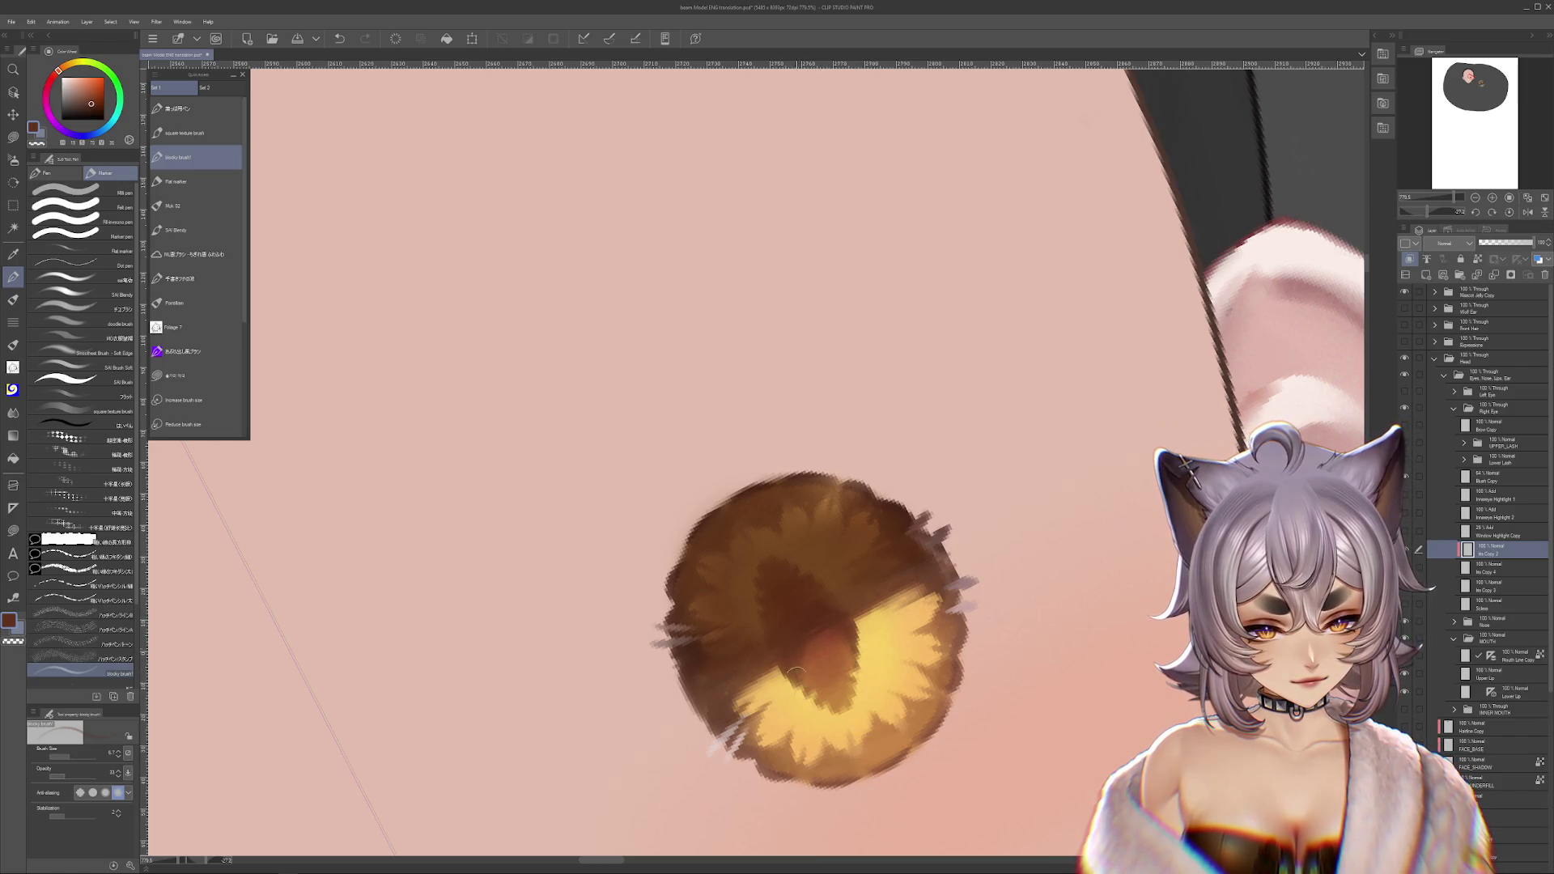
- Add orange strokes inside the pupil, then rotate the view further clockwise
left_click(798, 675, "alt")
mouse_move(831, 640)
left_mouse_down()
mouse_move(859, 656)
mouse_move(741, 671)
left_mouse_up()
key("r")
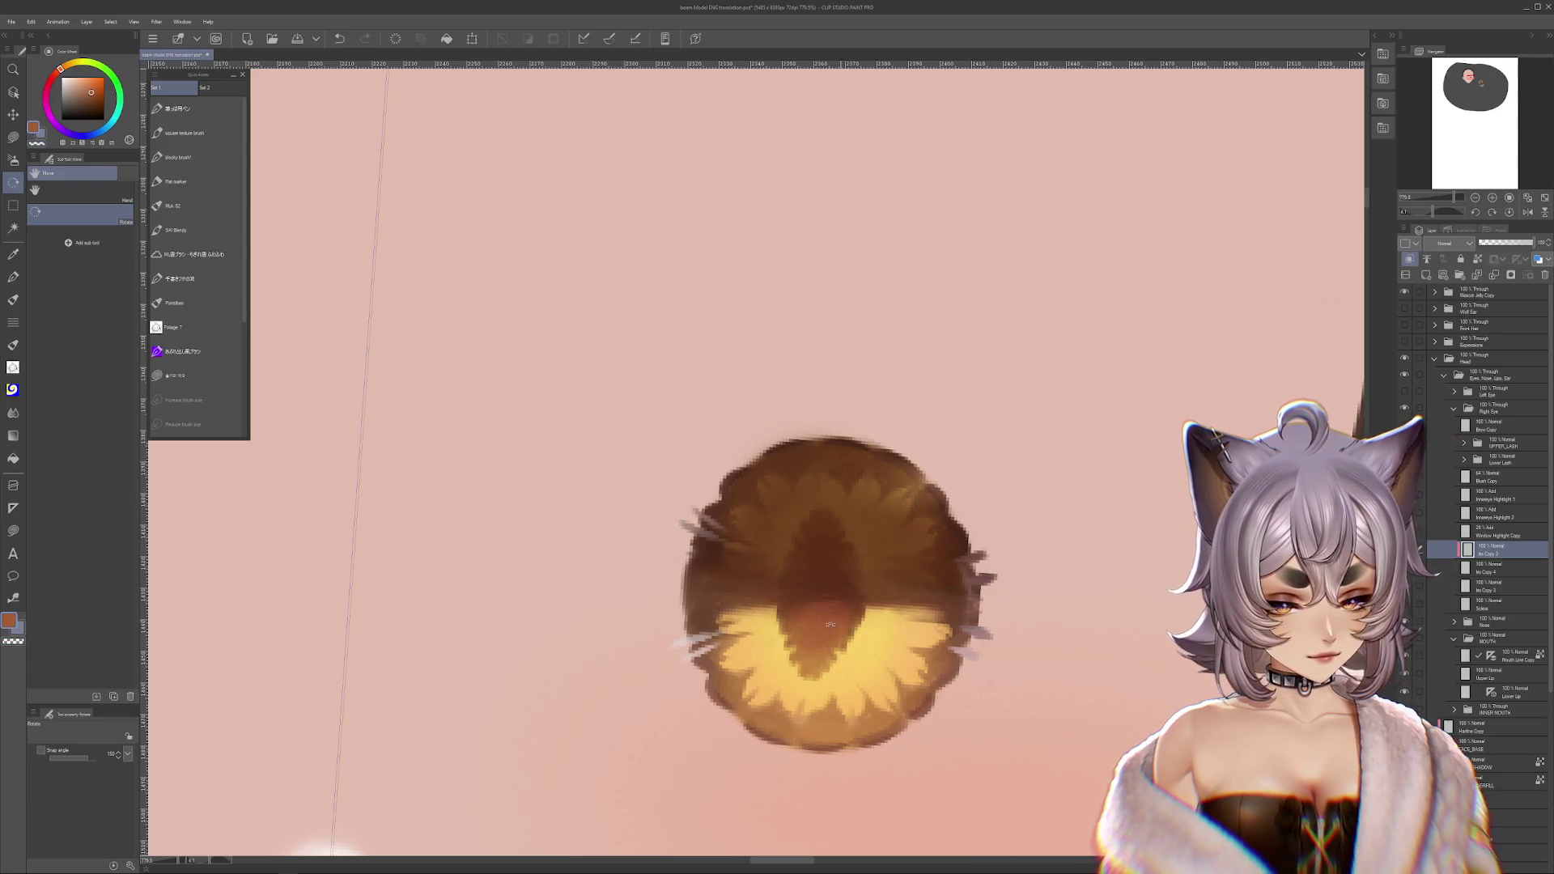
left_click_drag(817, 599, 787, 595)
left_click(173, 206)
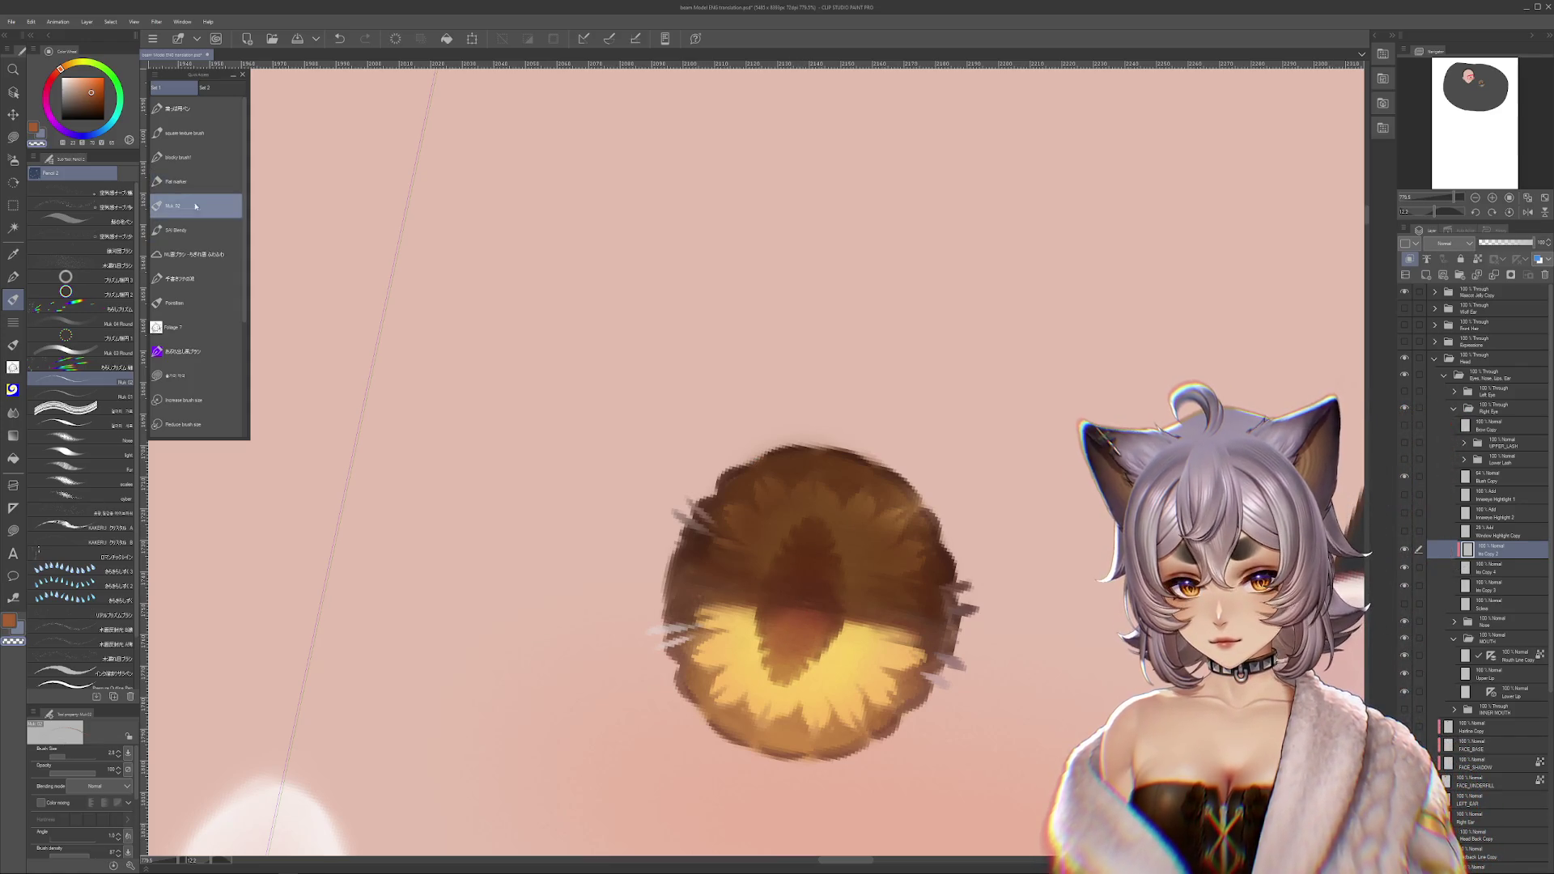
- Merge Iris Copy 2 down into Iris Copy 4 and hide the iris to check the pupil
left_click(221, 148)
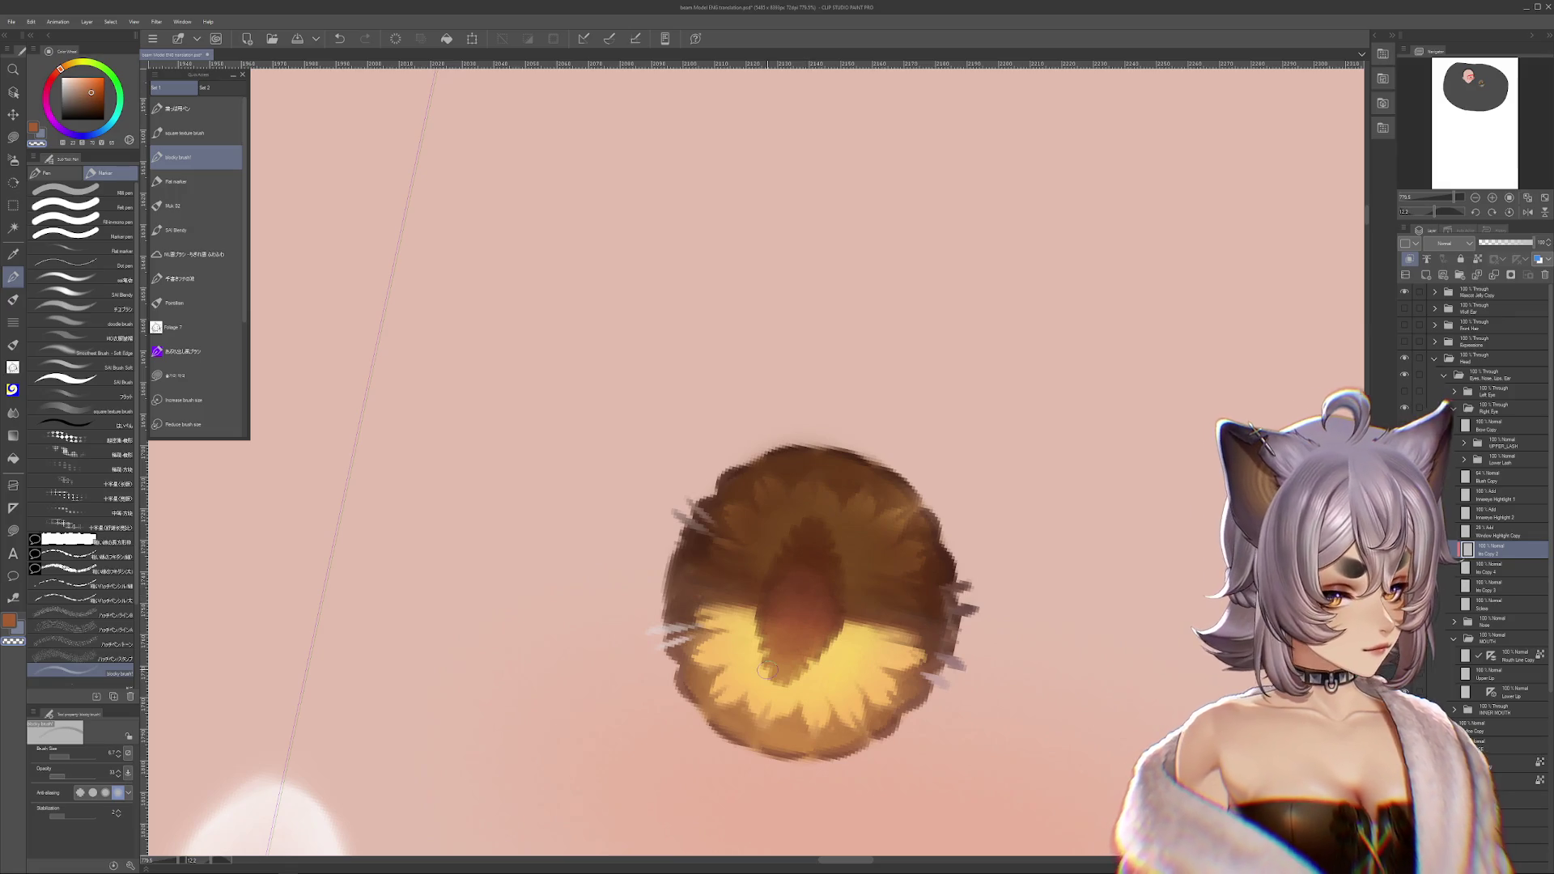
key("ctrl+e")
mouse_move(806, 631)
left_mouse_down()
mouse_move(812, 715)
mouse_move(822, 594)
mouse_move(813, 632)
left_mouse_up()
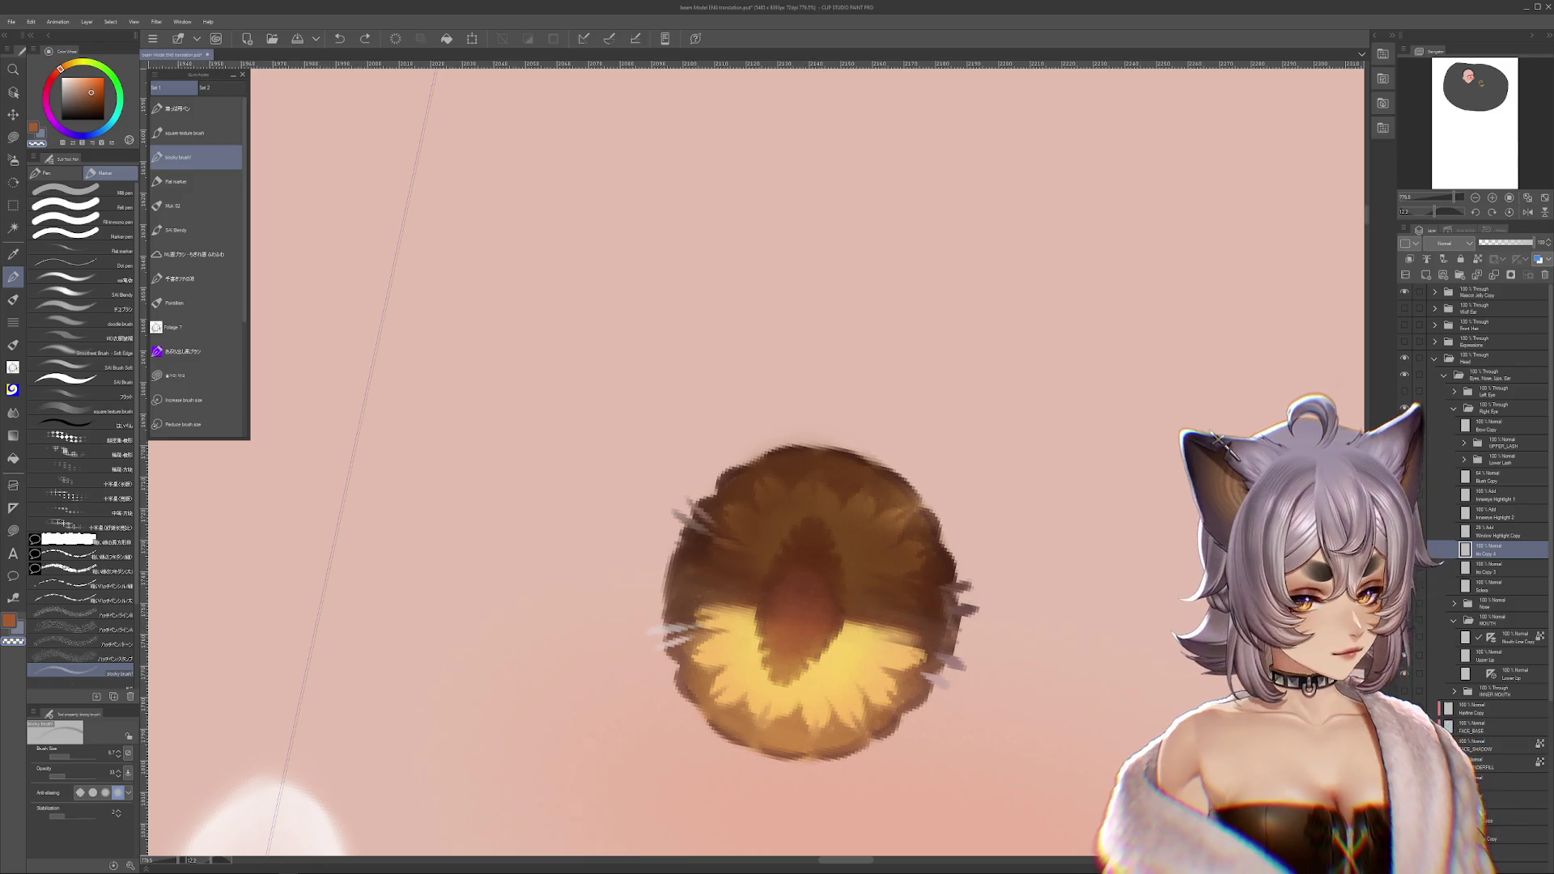
left_click(1404, 567)
left_click_drag(784, 684, 765, 704)
key("ctrl+z")
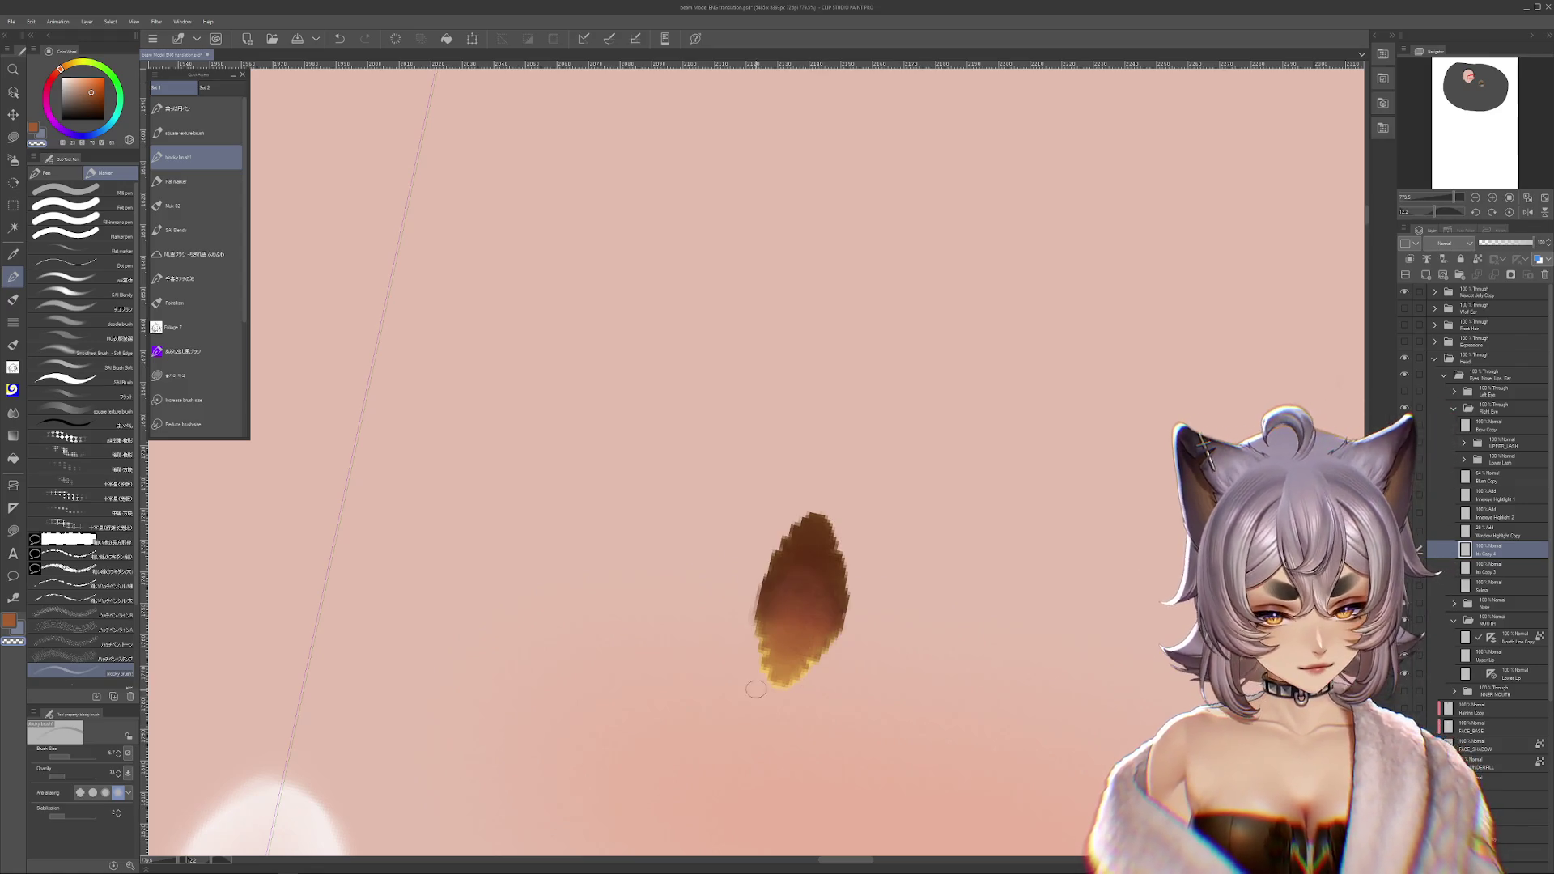
- Add a new layer above Iris Copy 3 and sample light yellow-orange from the pupil tip
left_click(1404, 567)
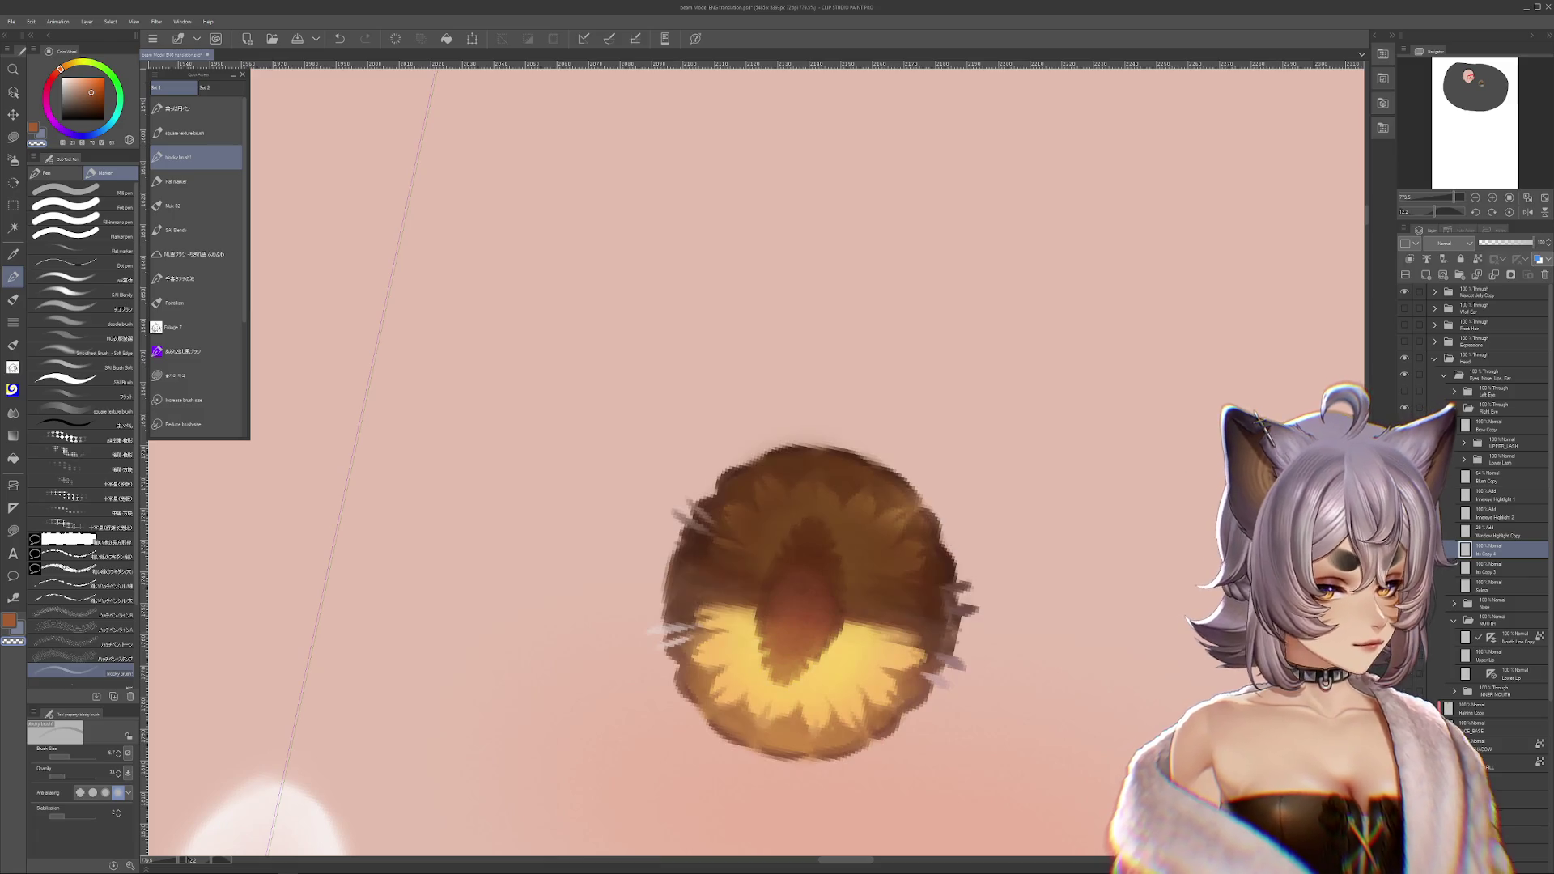
left_click(1404, 568)
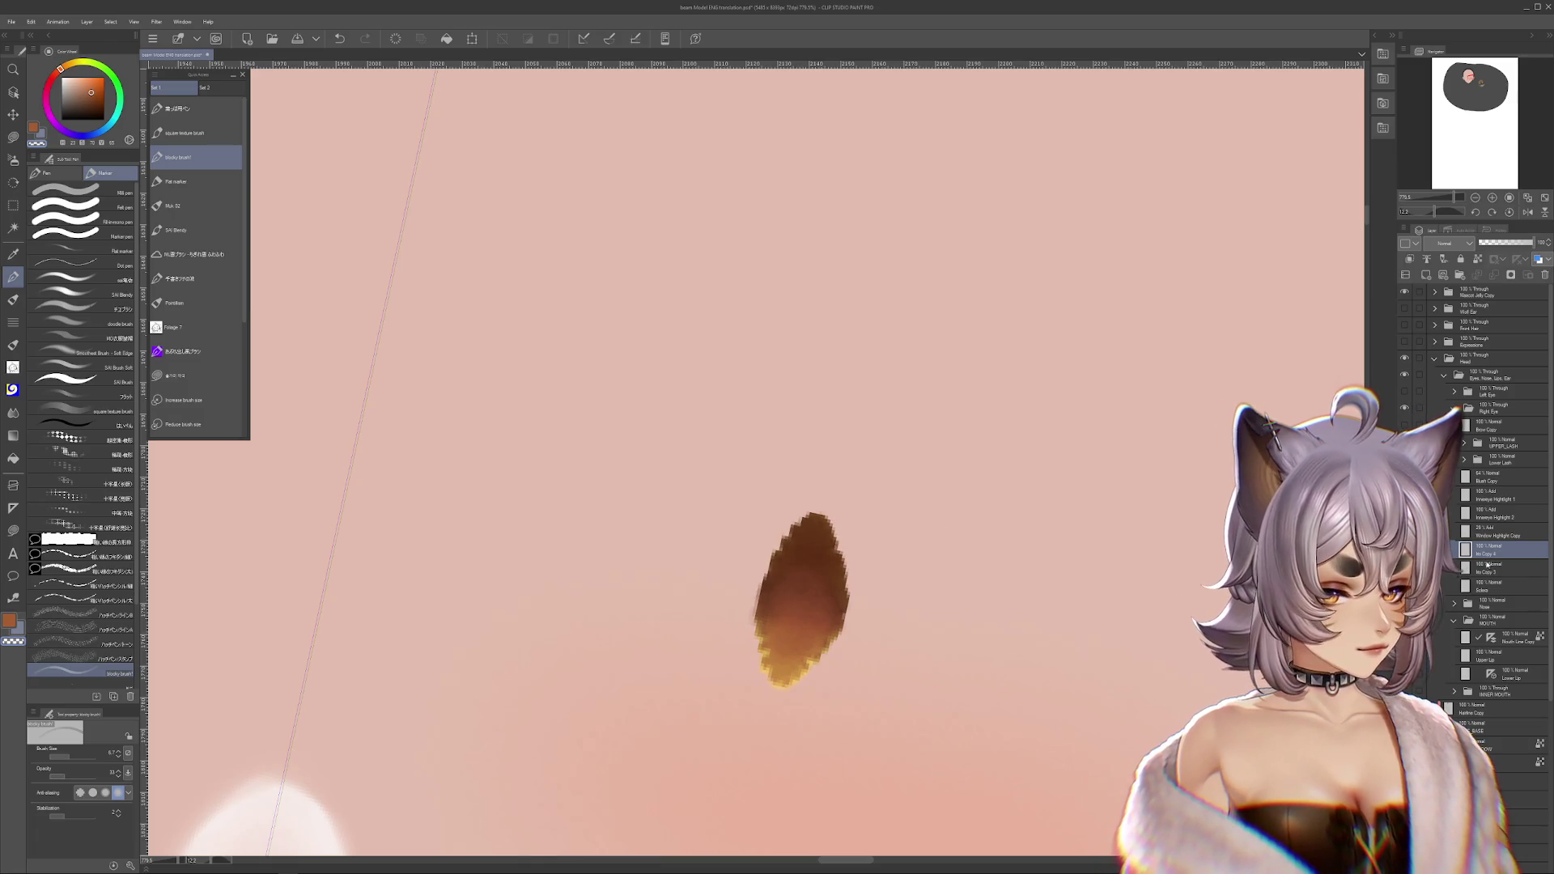
left_click(1487, 564)
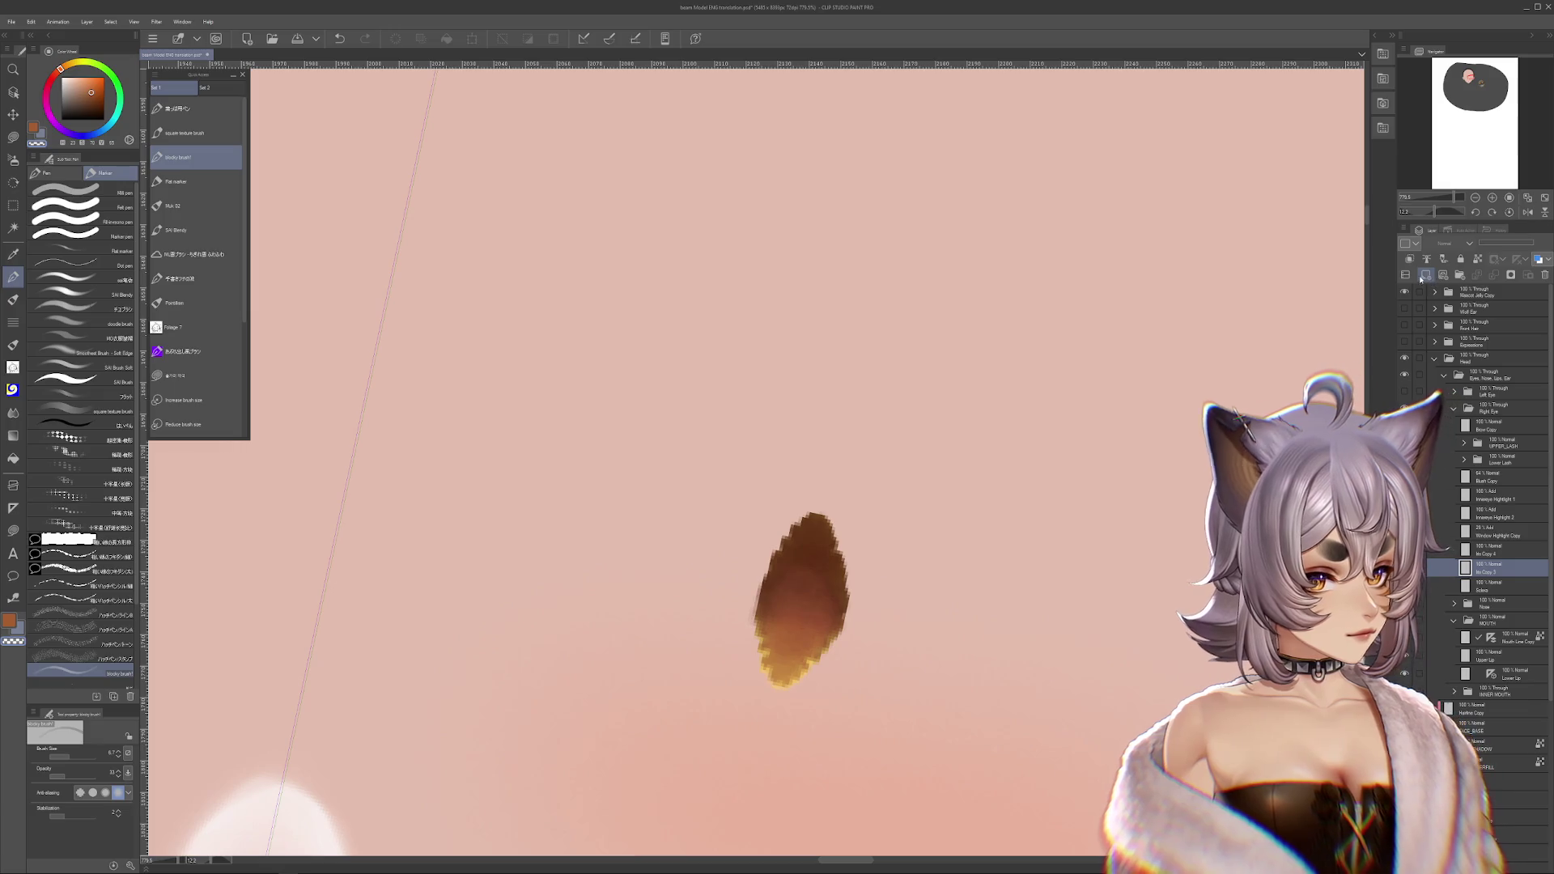
left_click(1426, 276)
left_click(785, 680, "alt")
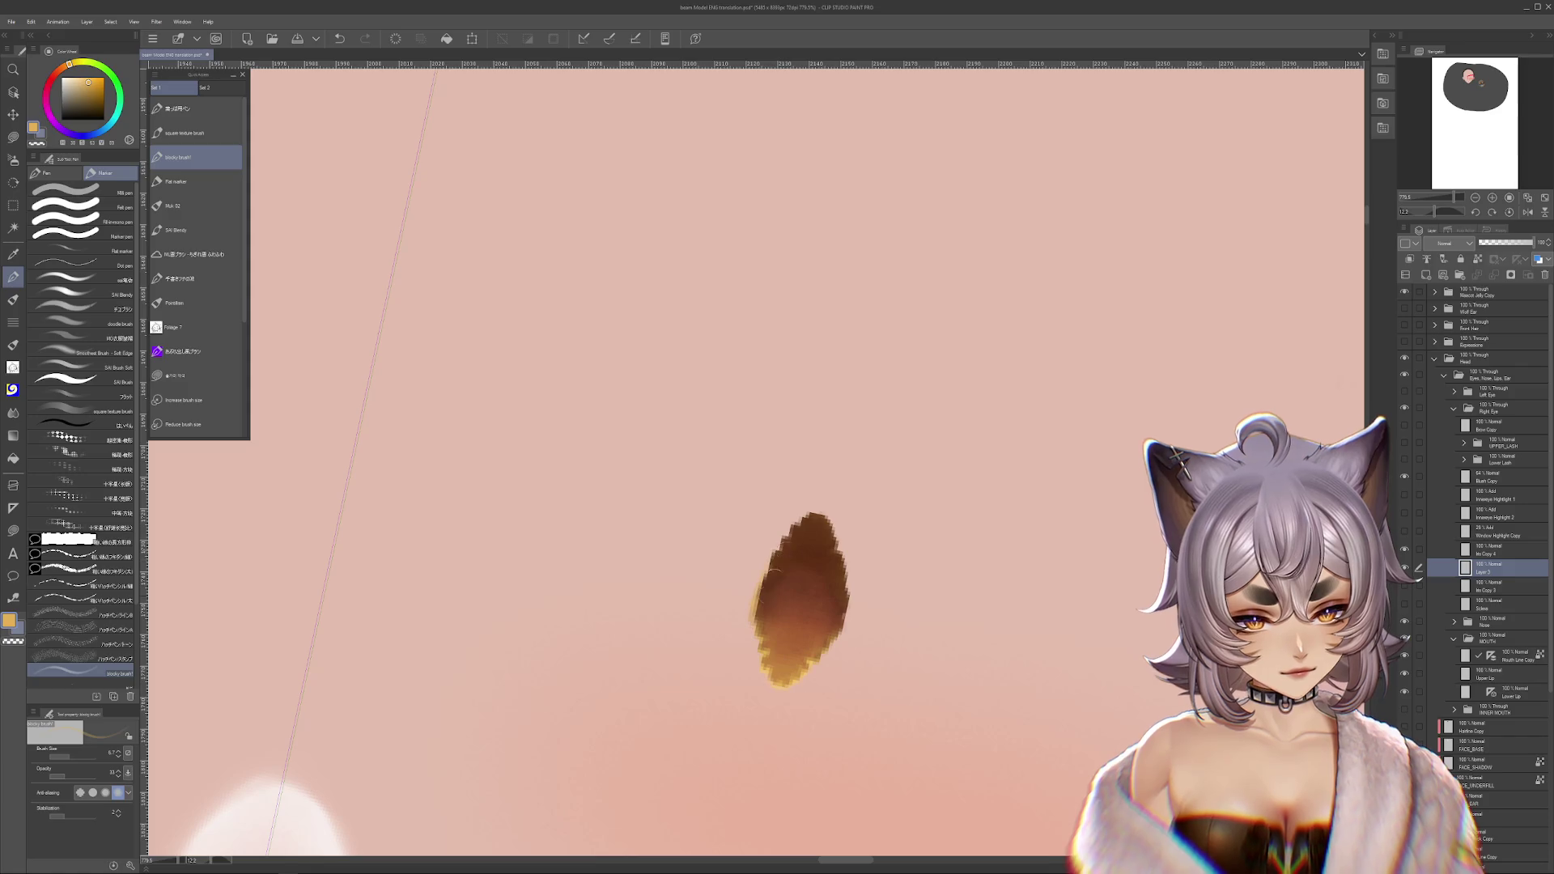
left_click(1404, 585)
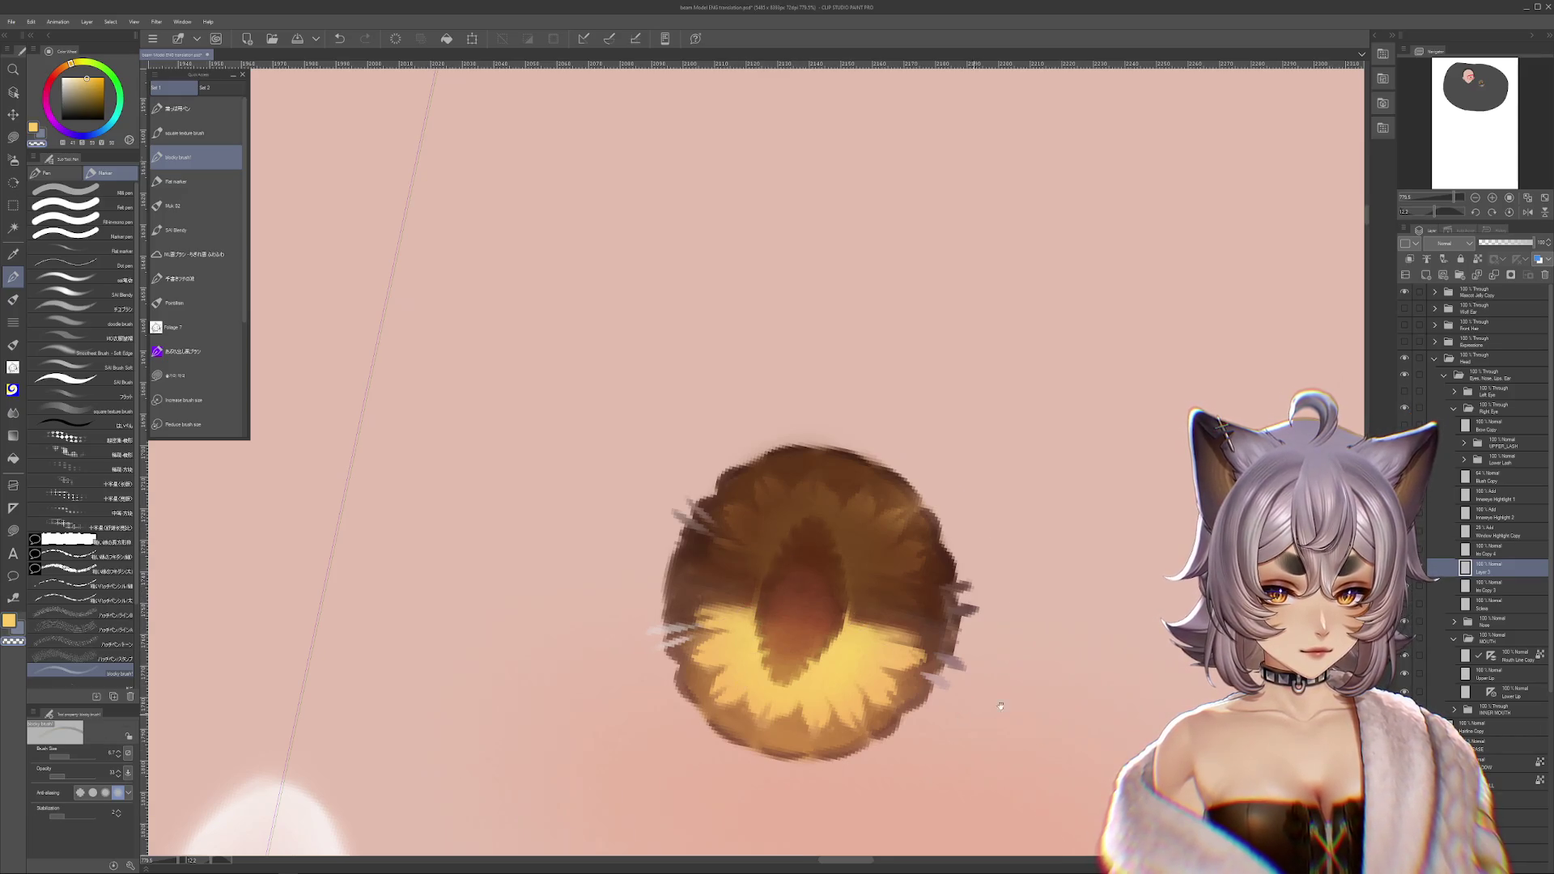
- Reset the canvas rotation to upright and zoom in to centre the amber iris
scroll(1000, 706, "down", 5)
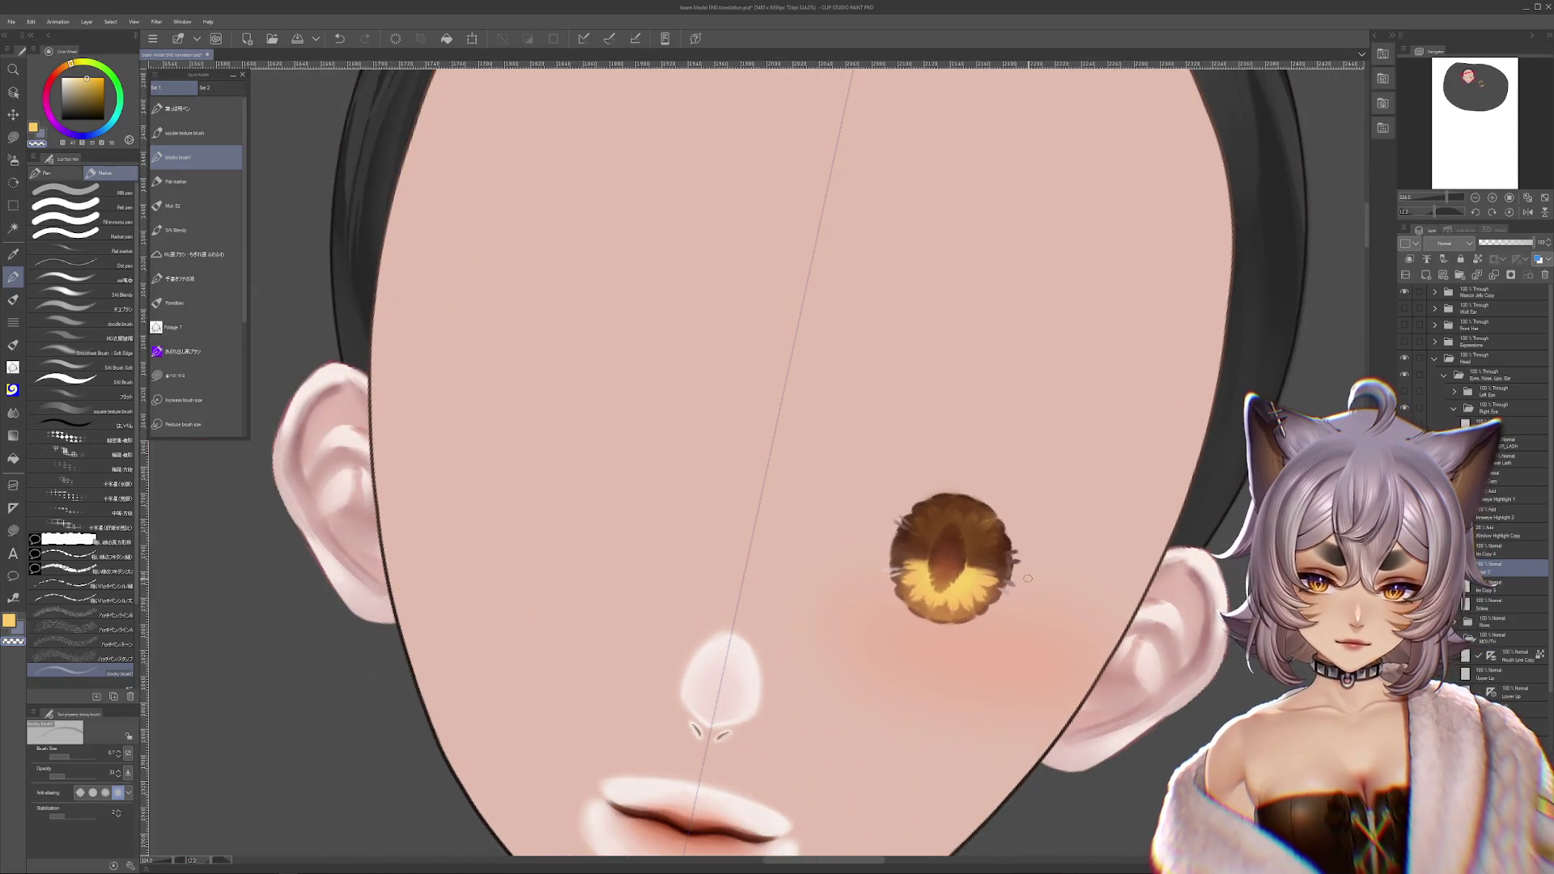
left_click(1508, 213)
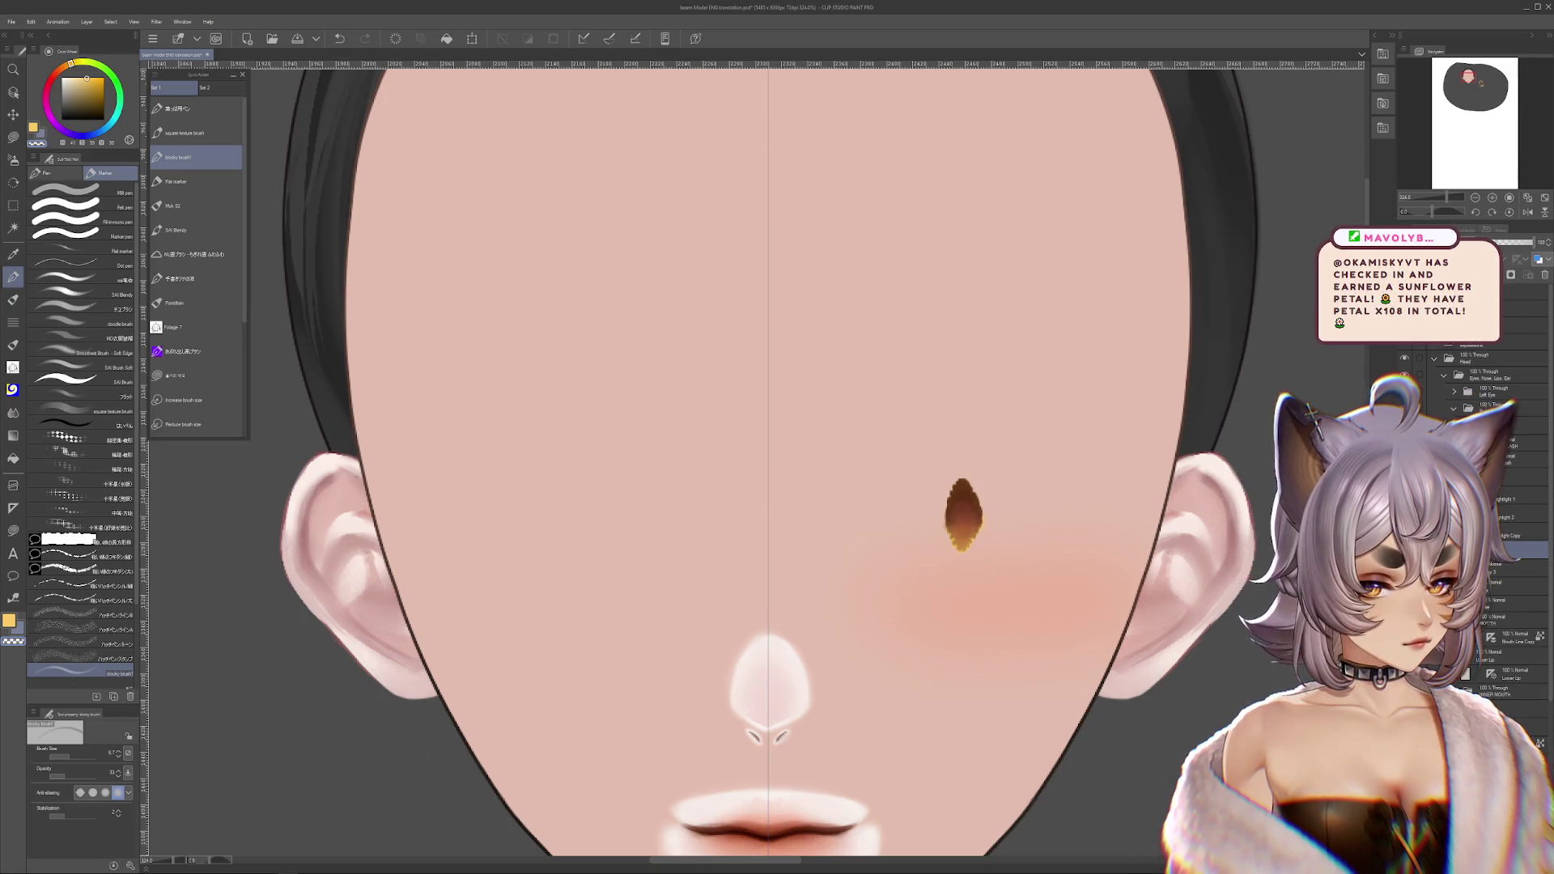
scroll(1056, 559, "up", 2)
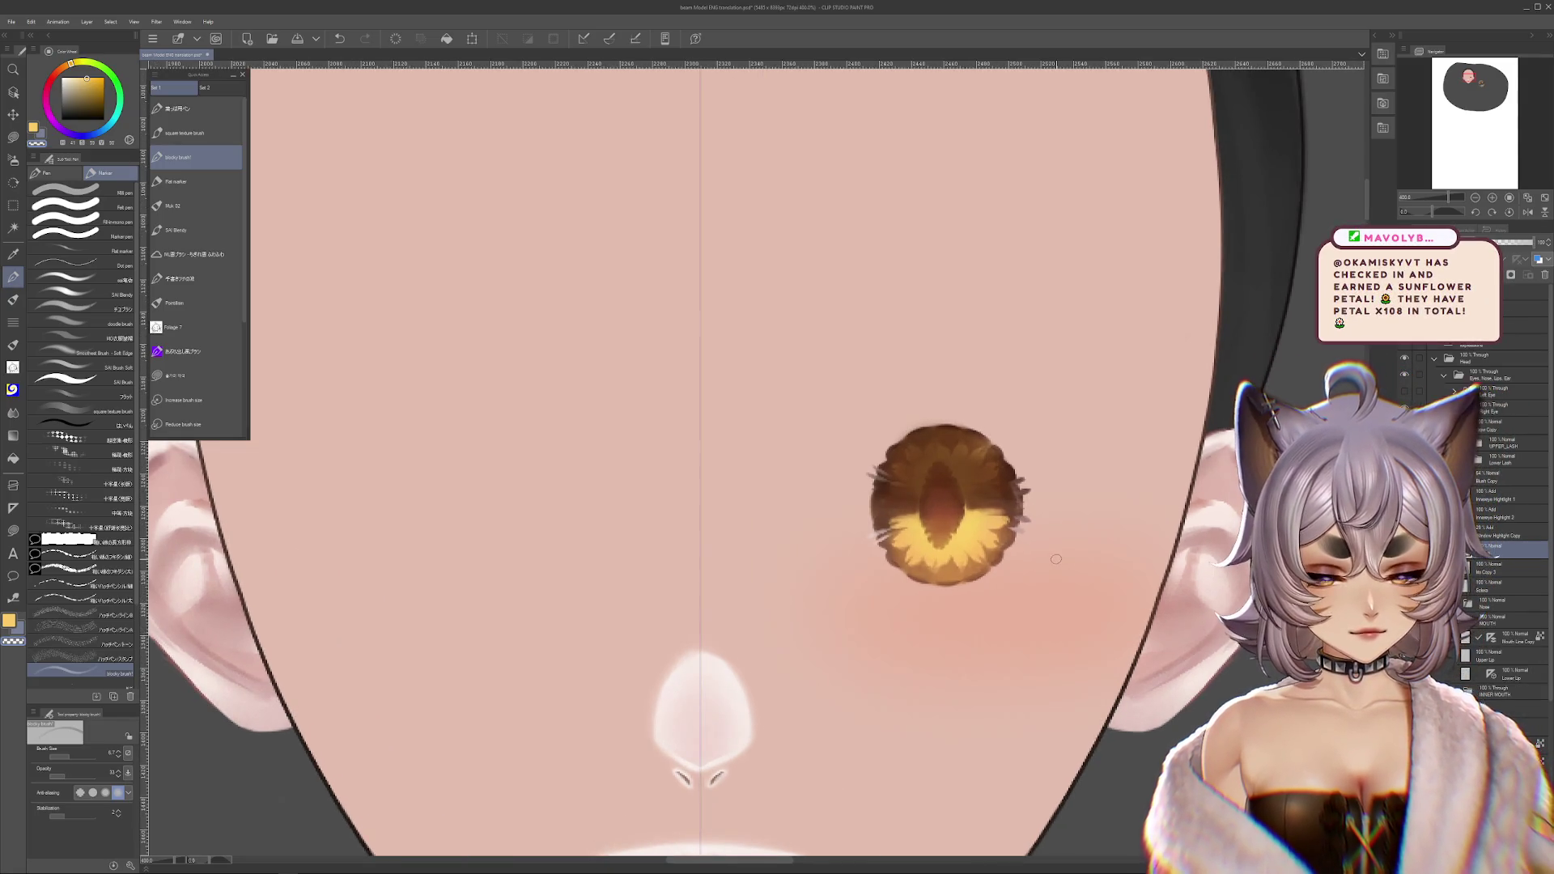
scroll(1057, 559, "up", 1)
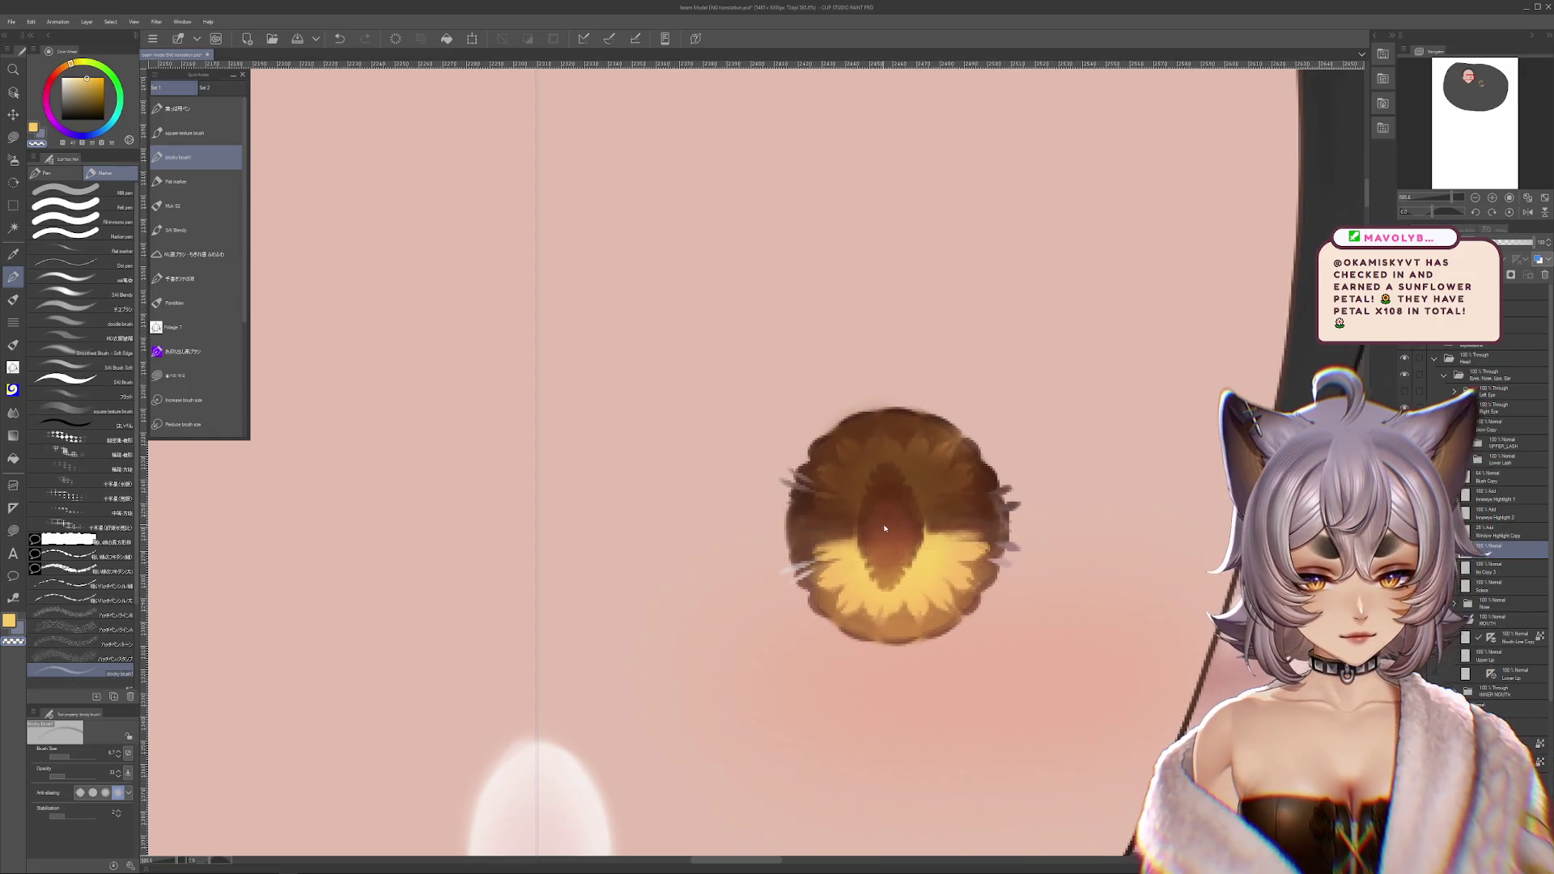
left_click_drag(921, 528, 912, 543)
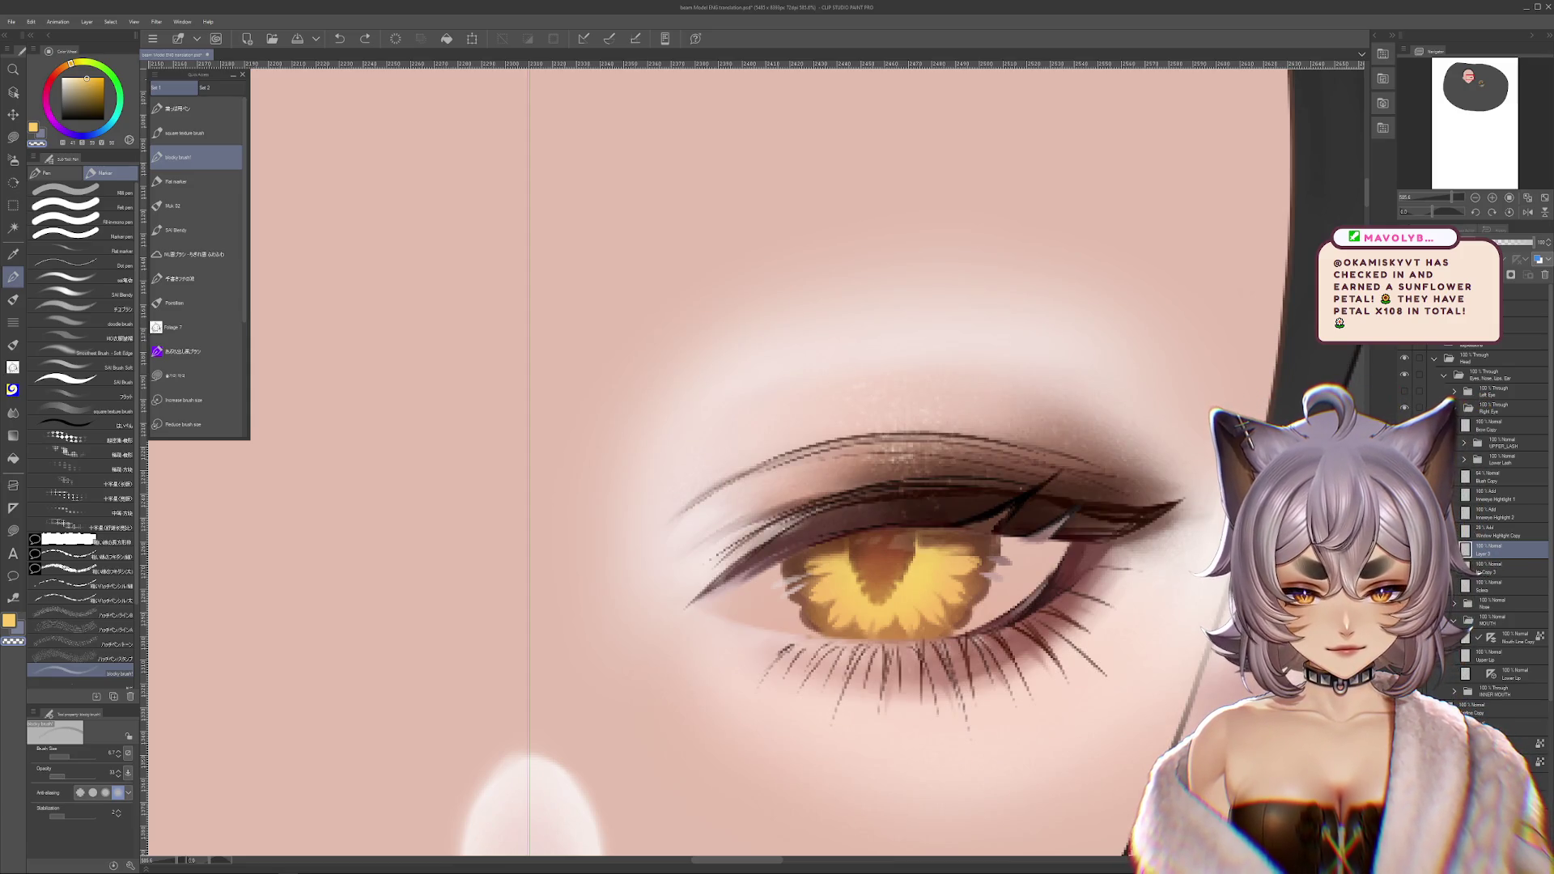
scroll(971, 590, "down", 5)
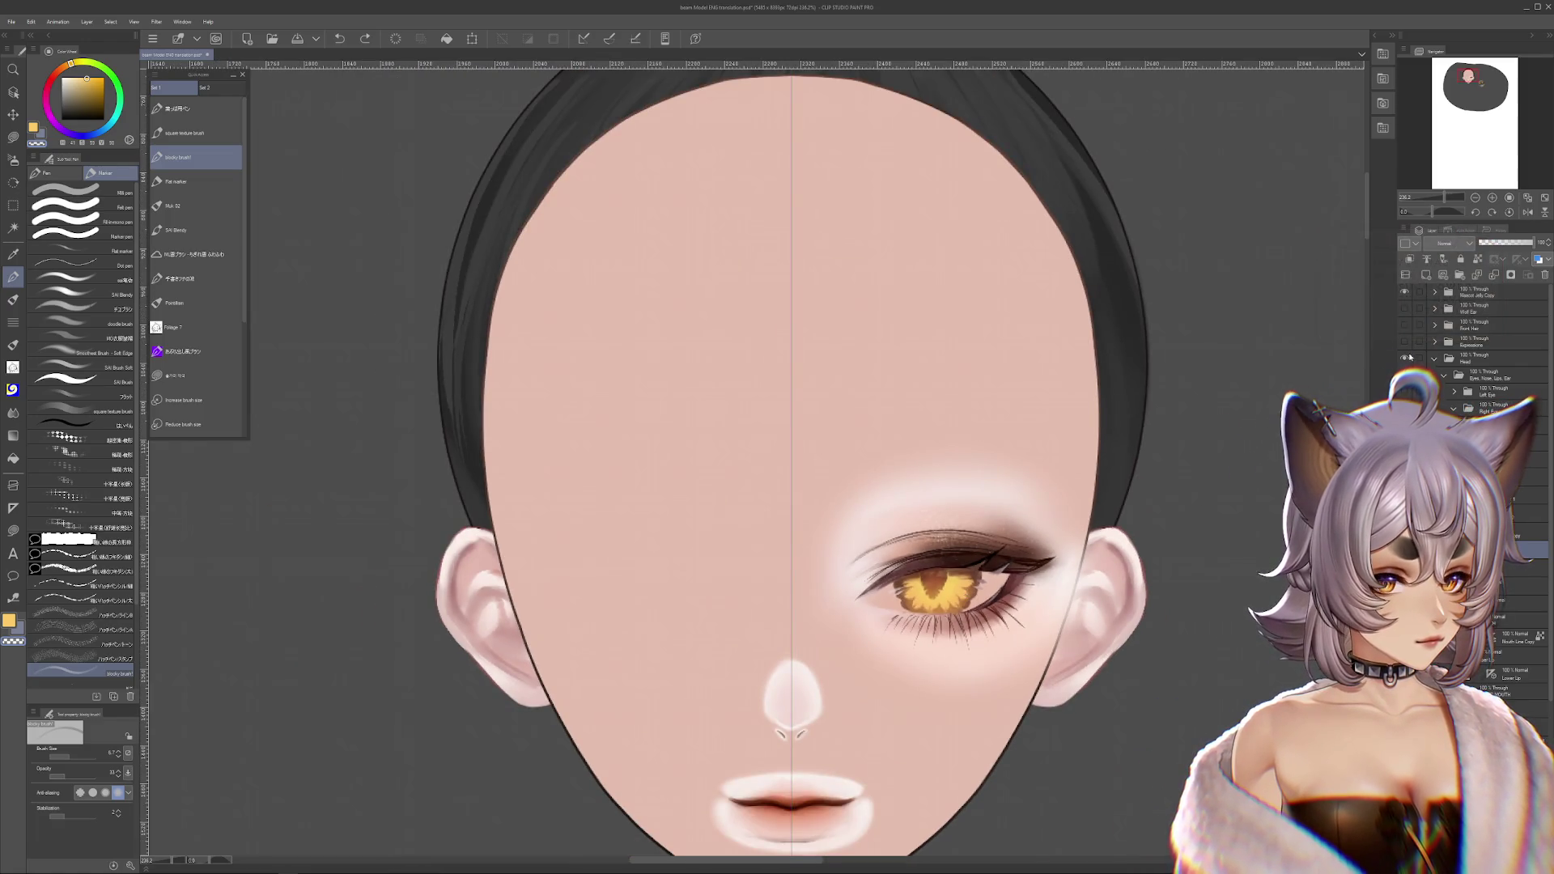
left_click(1404, 393)
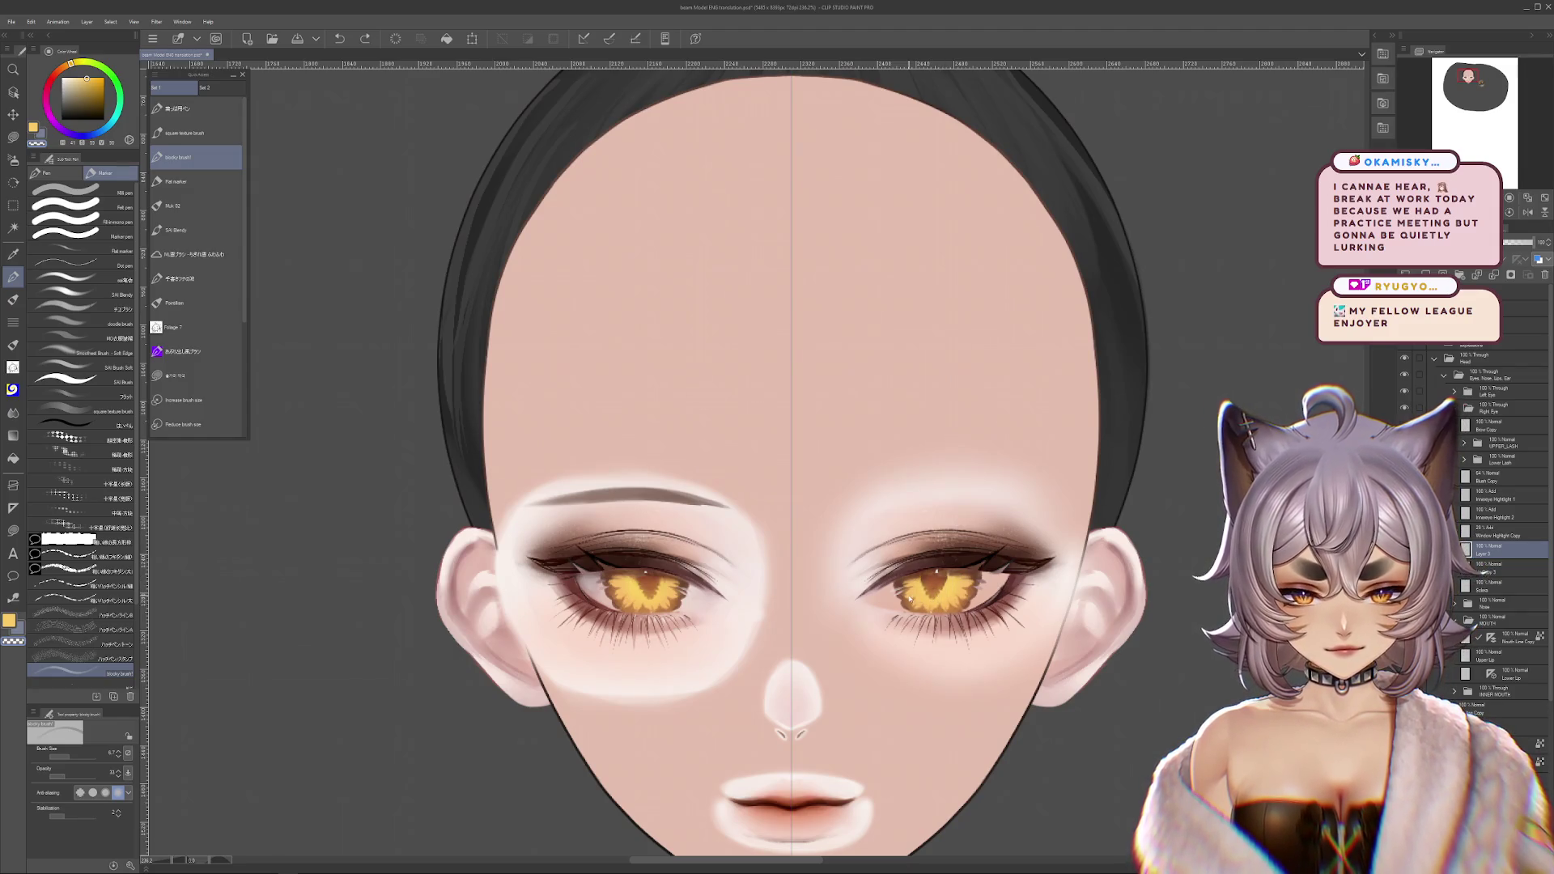
left_click(912, 597, "ctrl+shift")
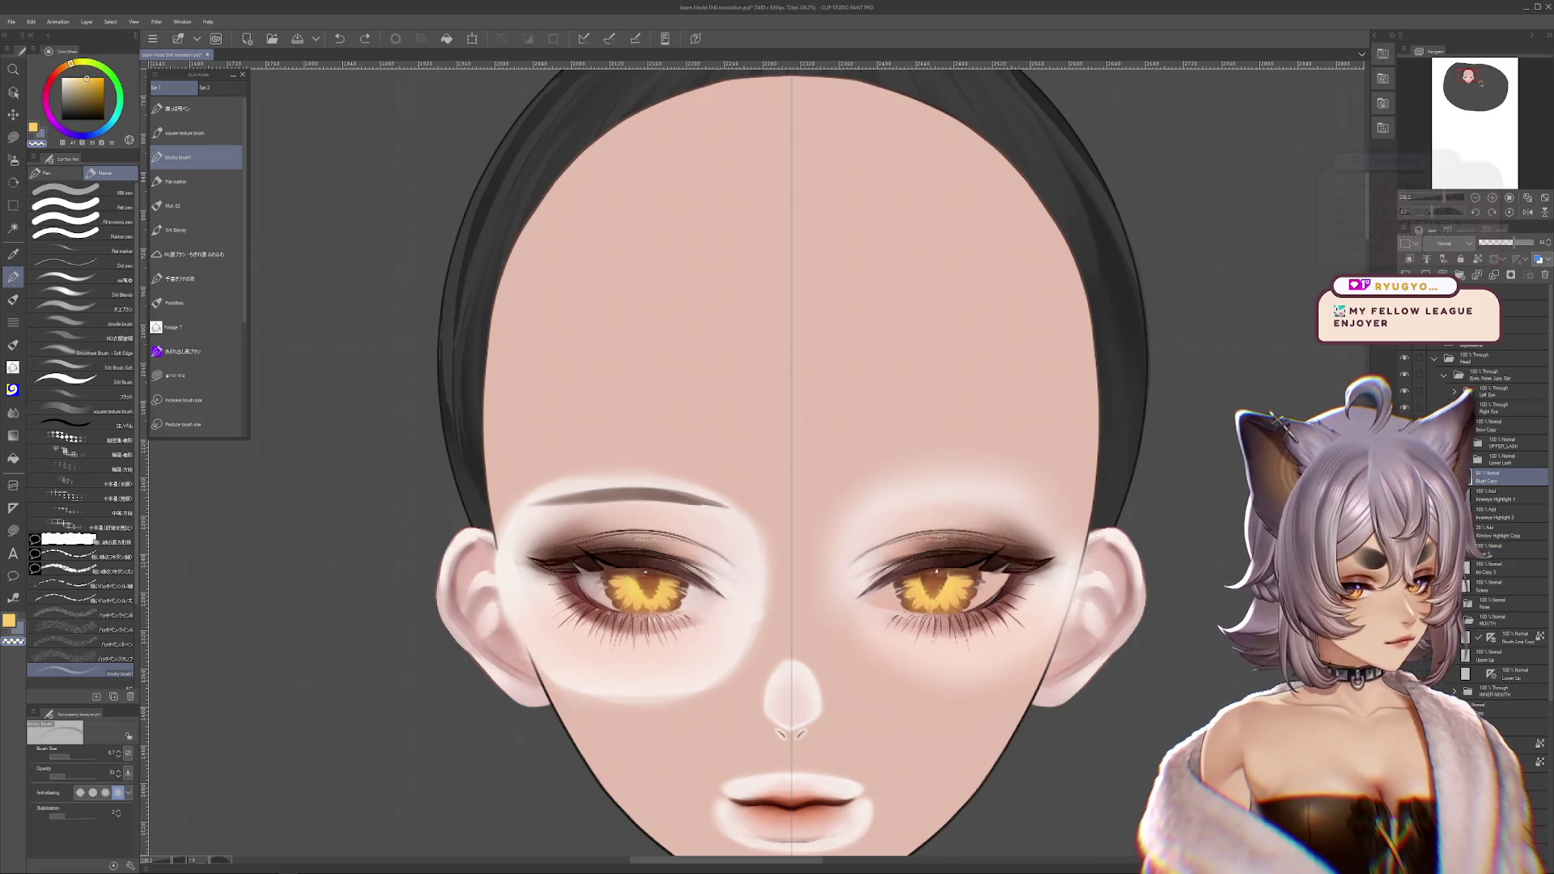
key("ctrl+z")
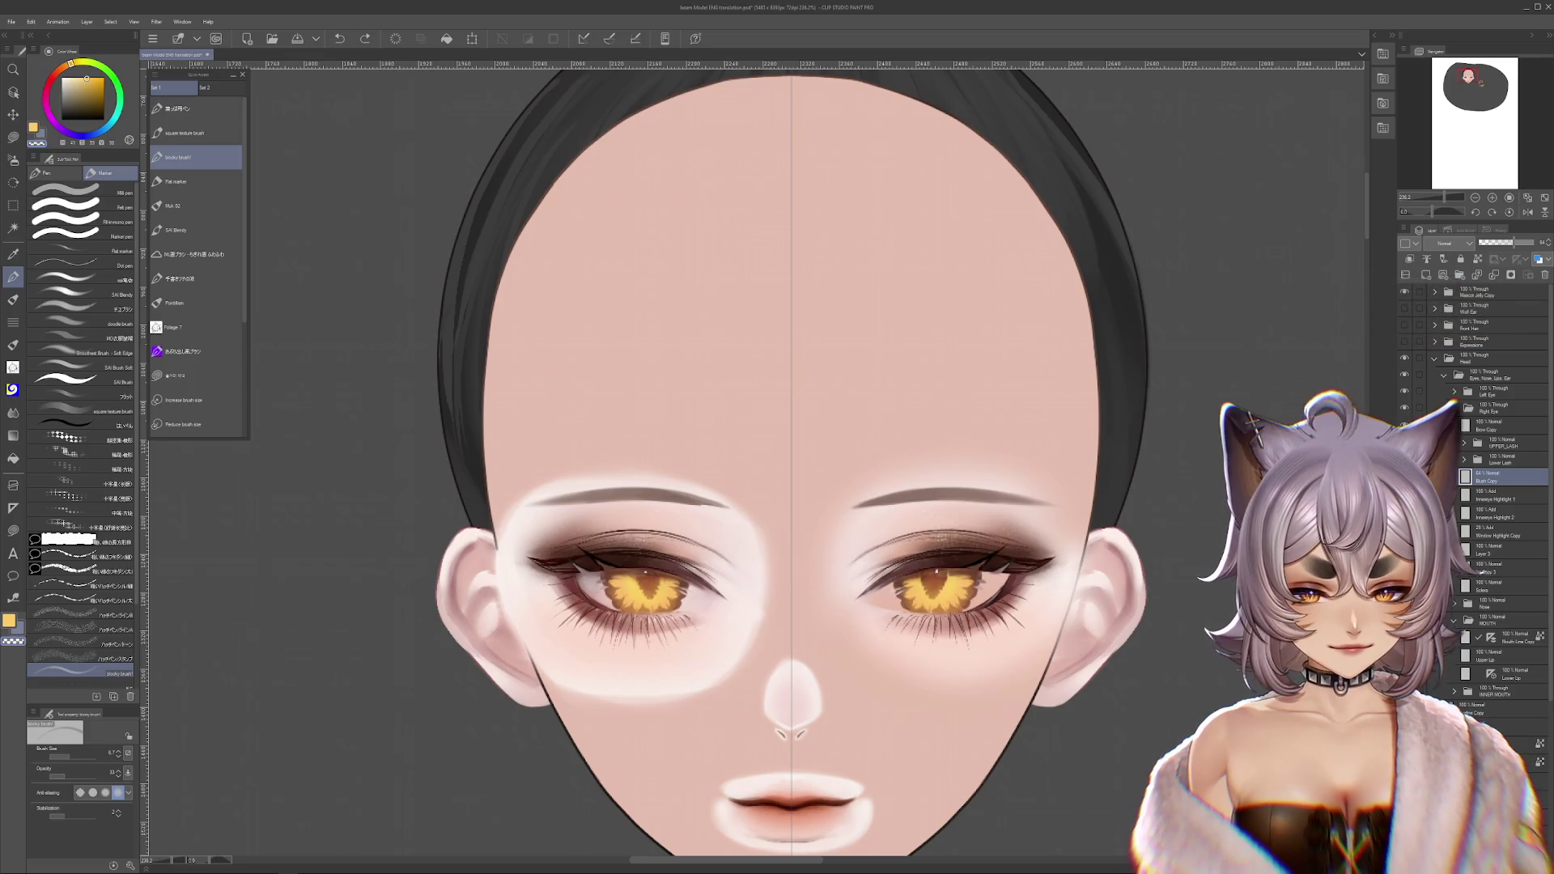
key("ctrl+z")
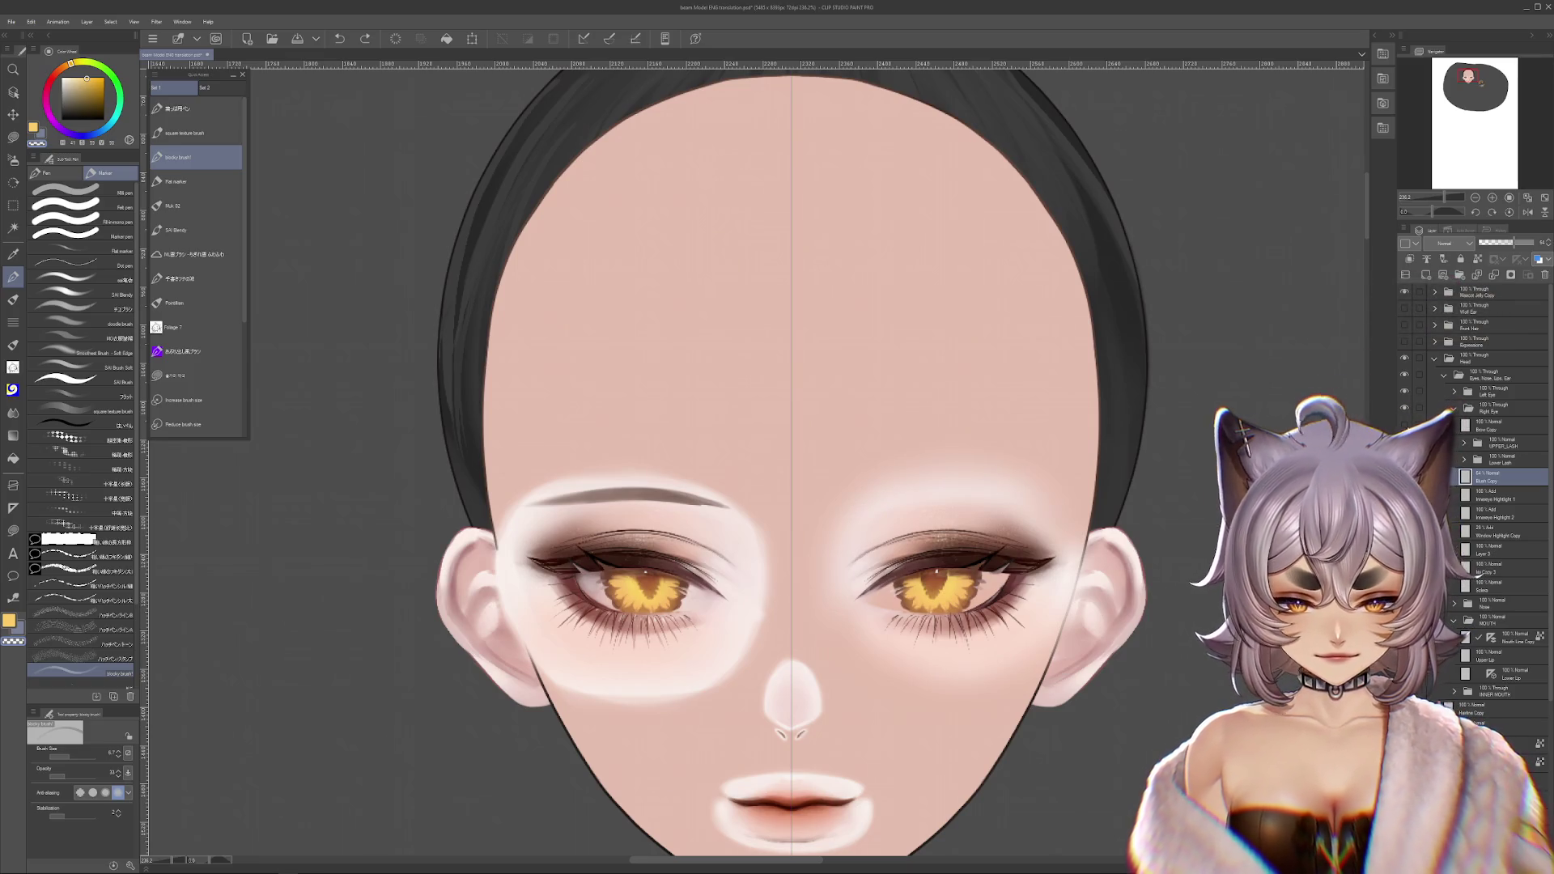
left_click(1401, 393)
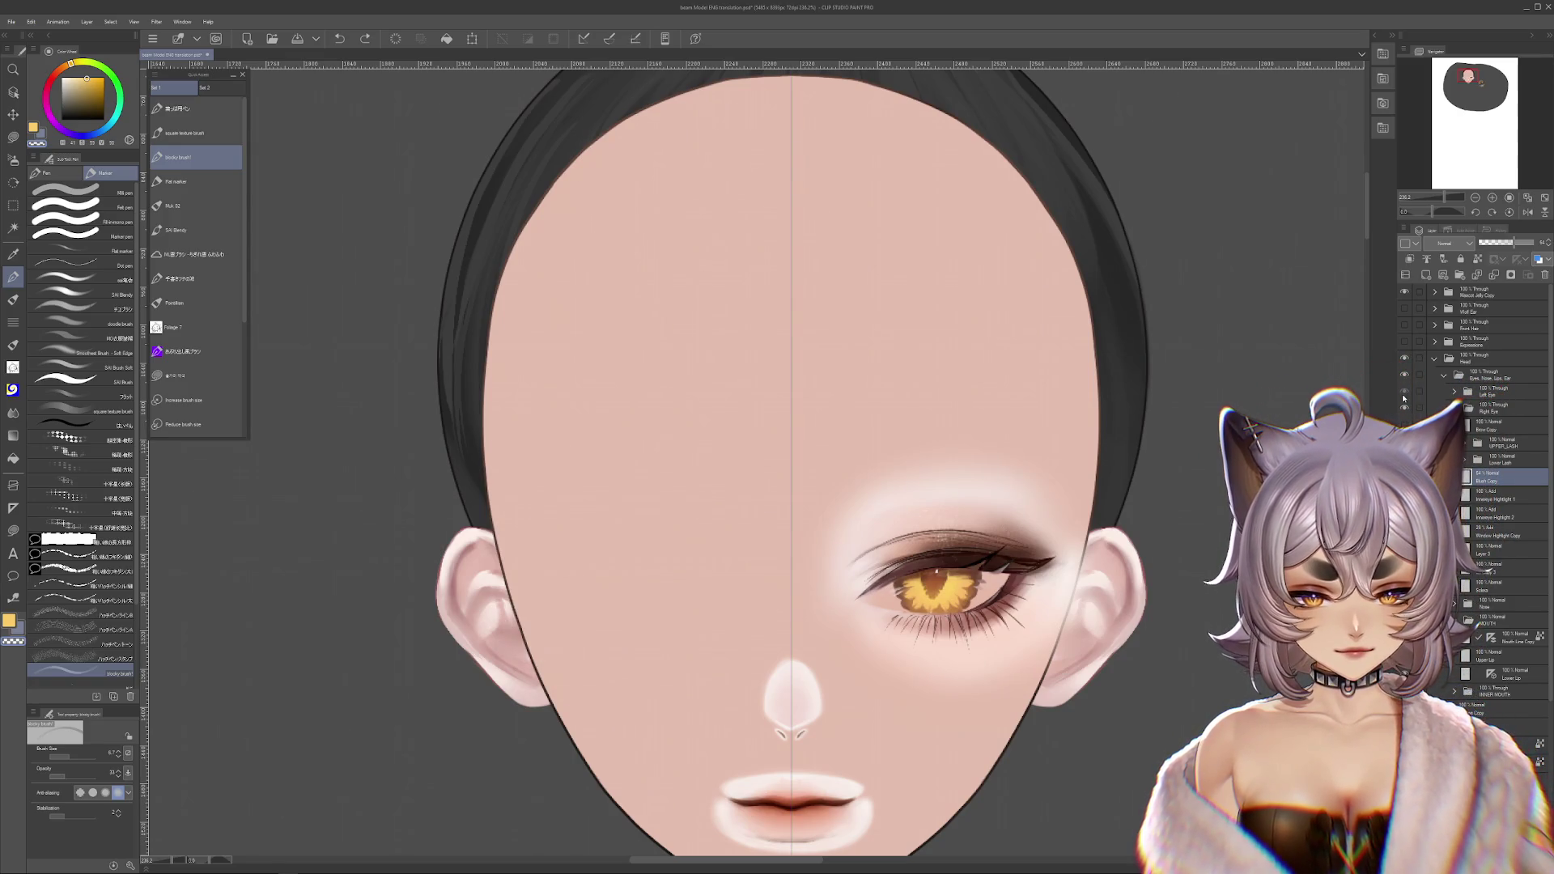
left_click(1402, 393)
left_click(1402, 394)
scroll(977, 638, "up", 3)
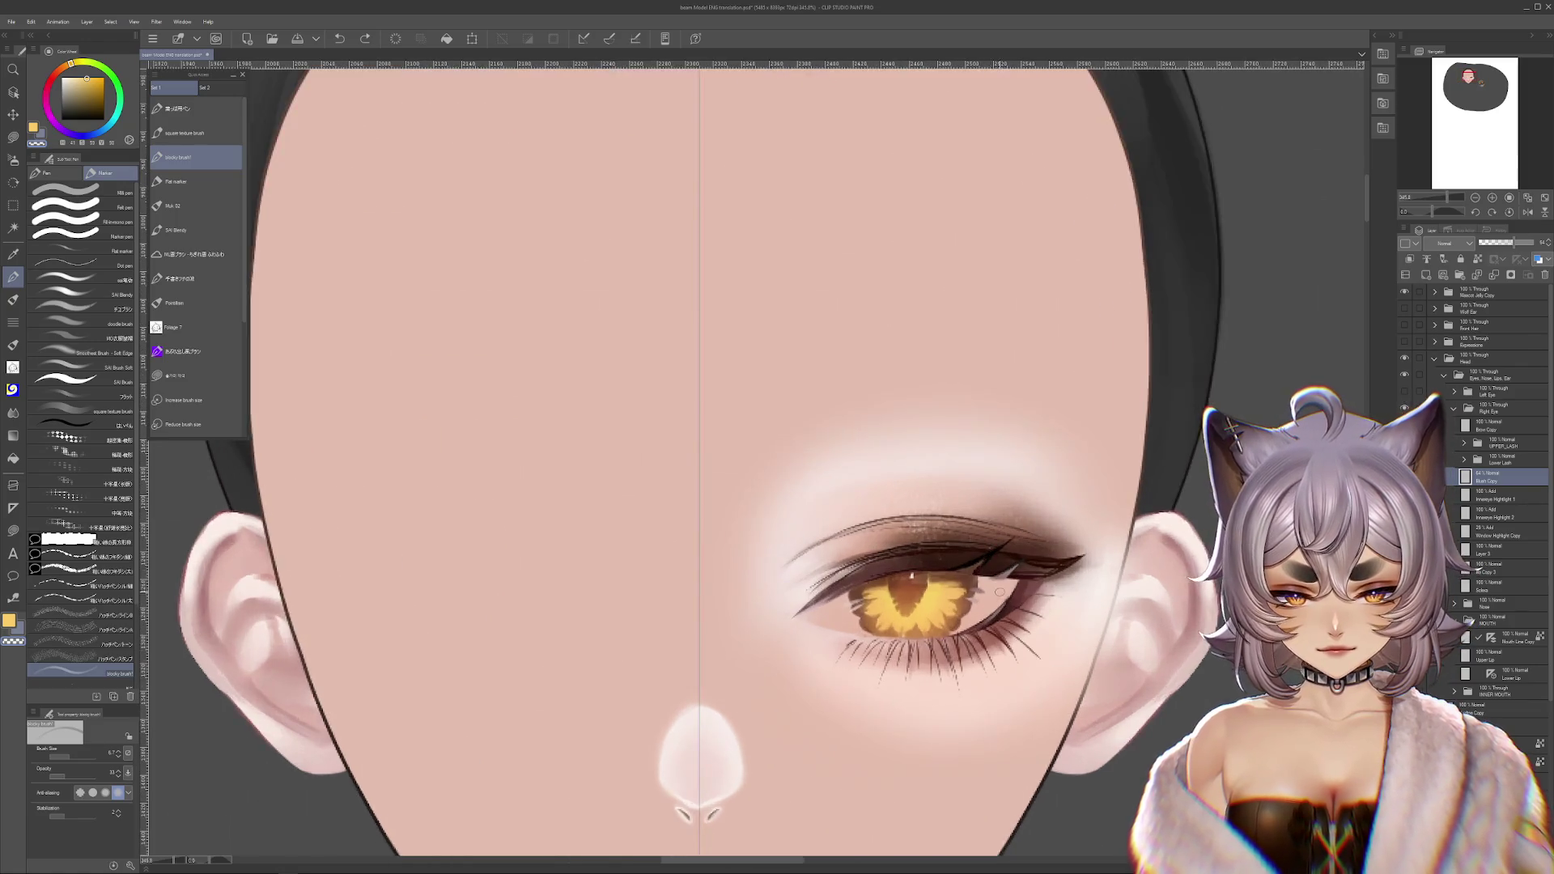
- Select the Sclera layer, set the soft airbrush to size about 22, and undo the accidental eye-white shift
left_click(1489, 407)
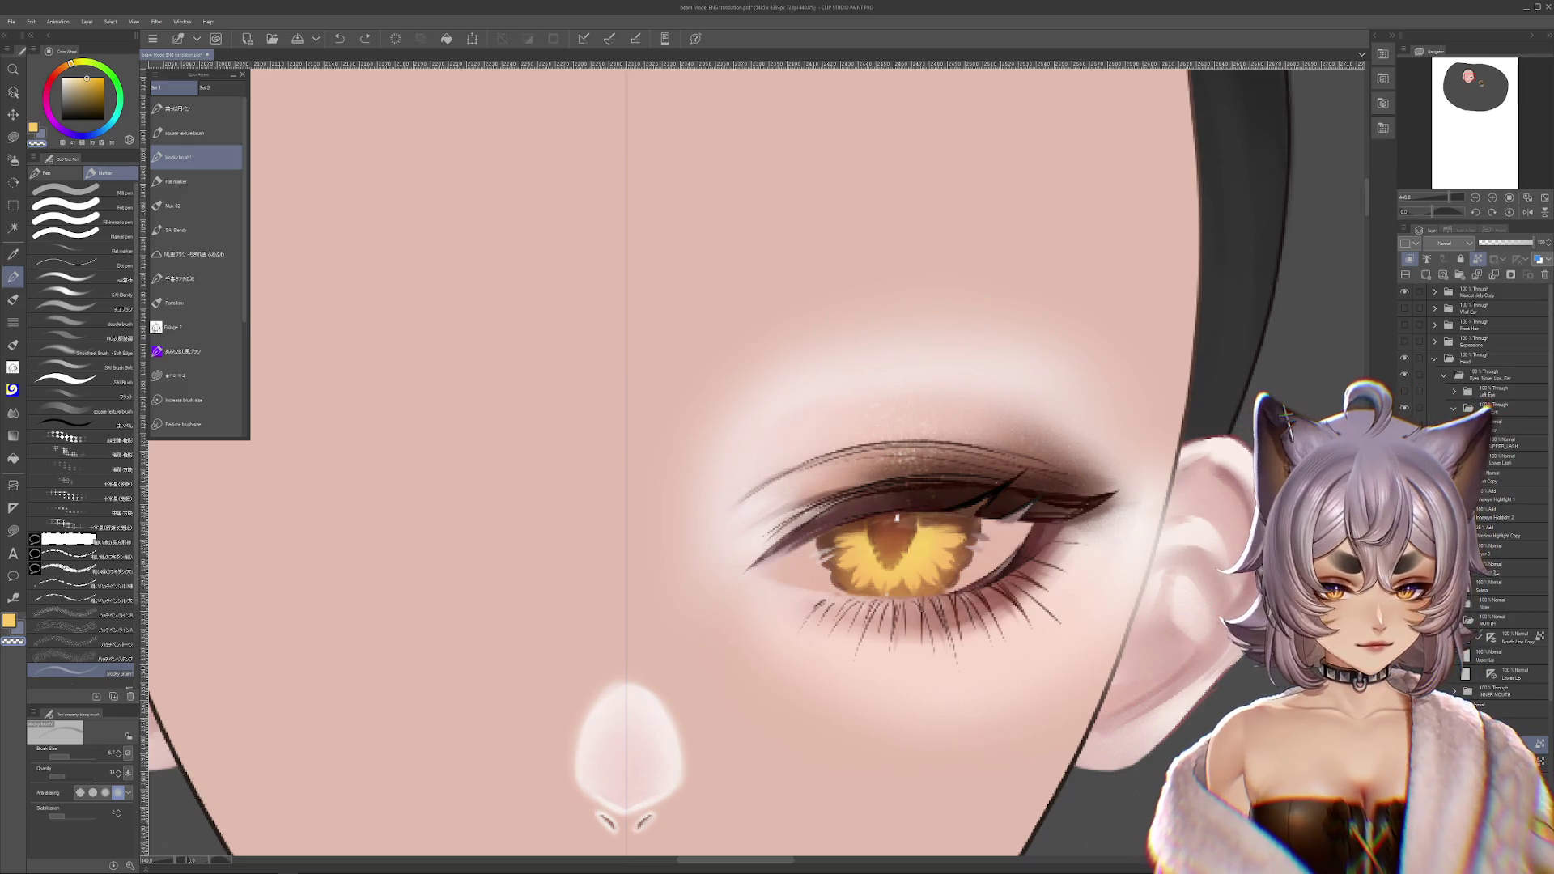
left_click(1493, 585)
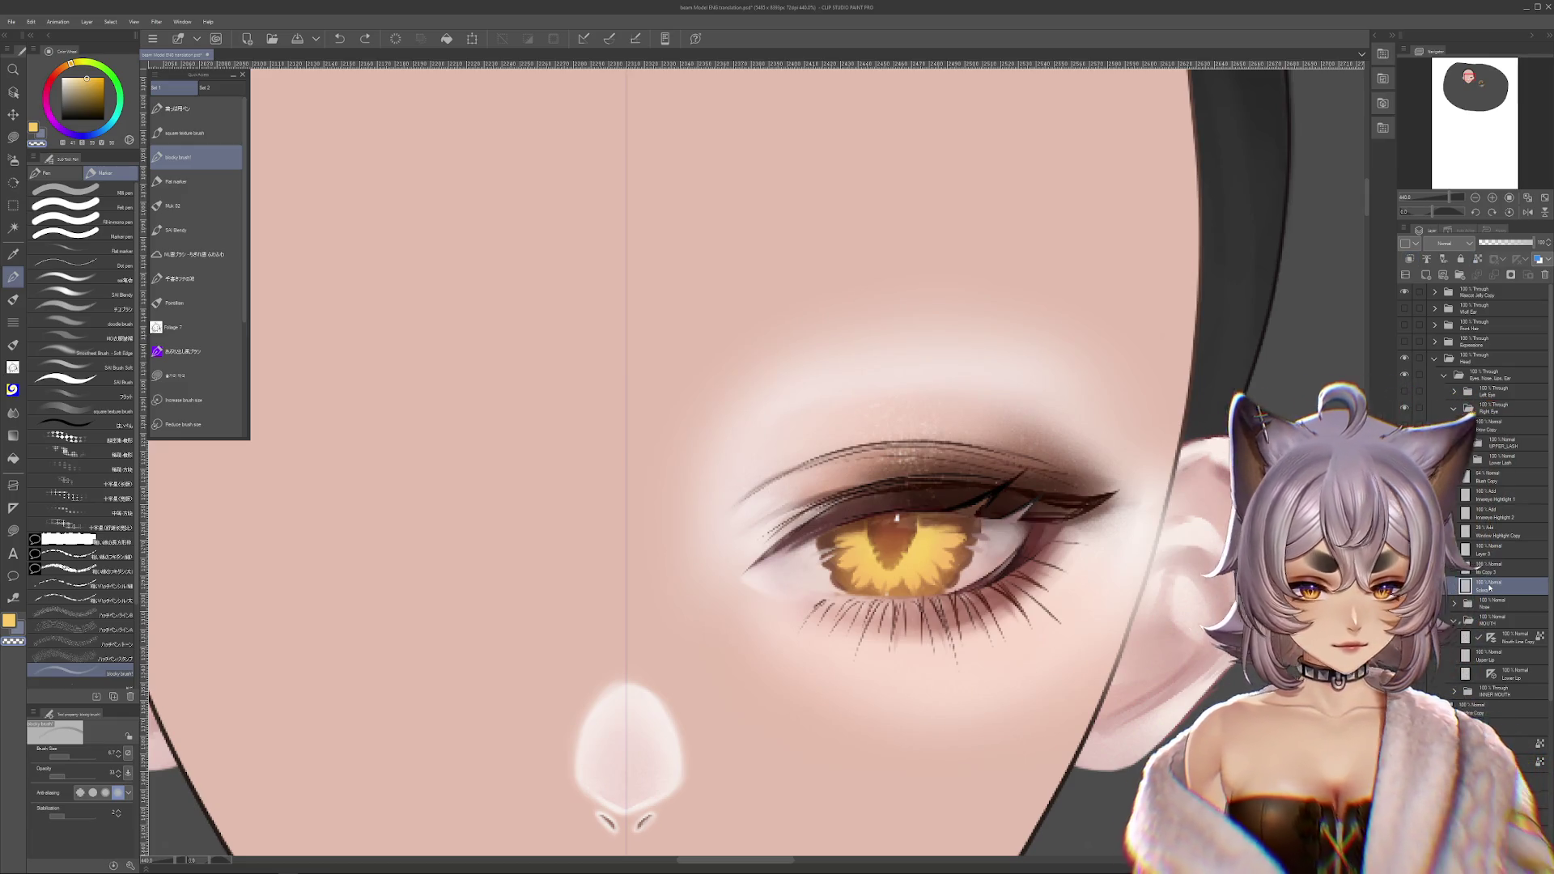
key("b")
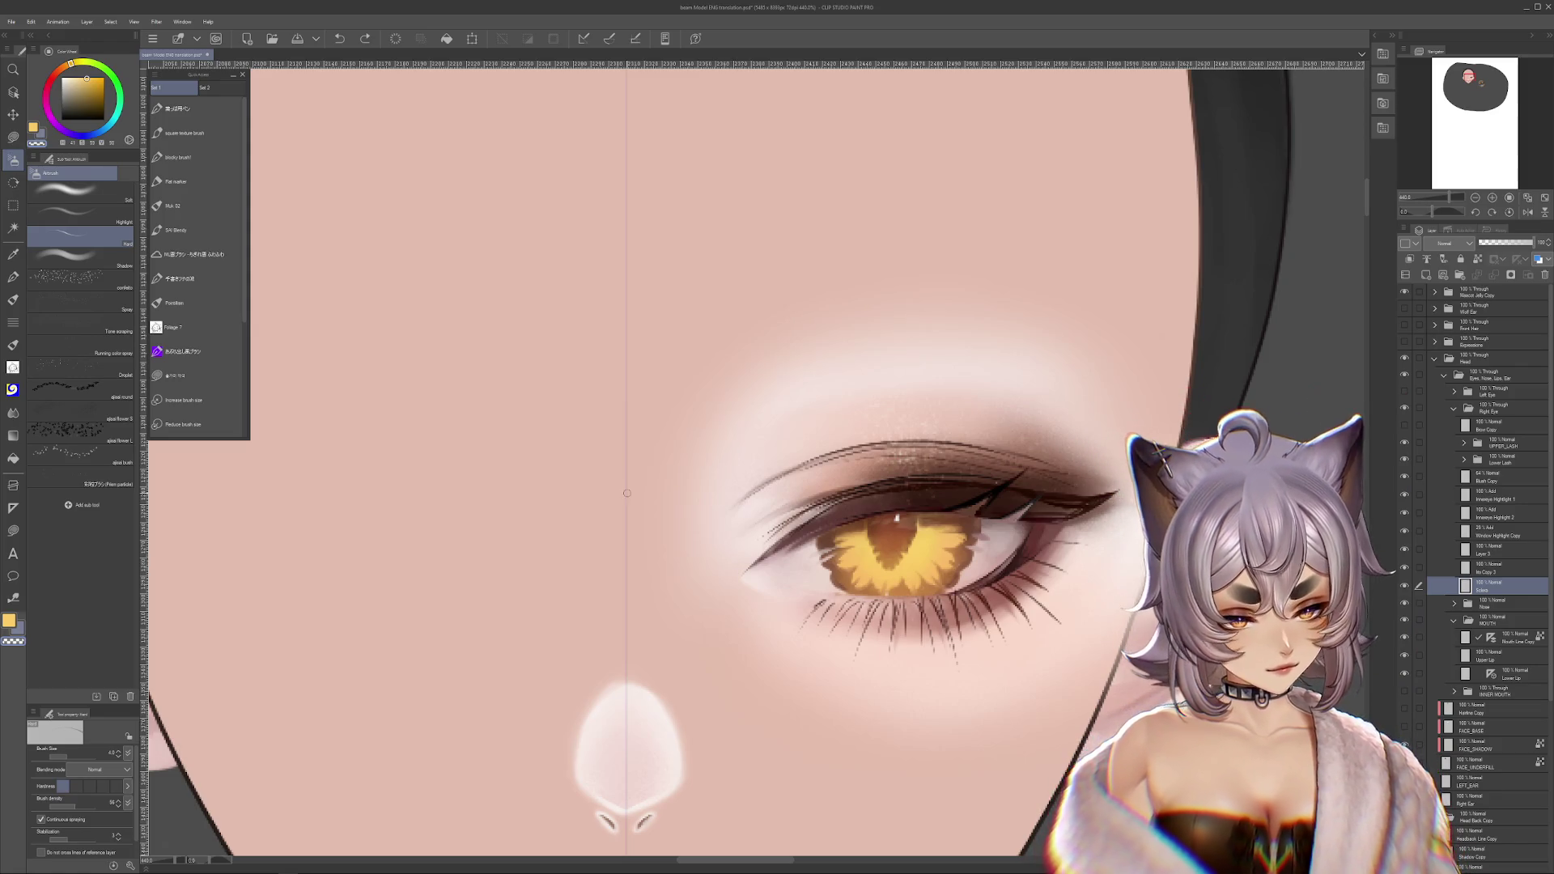
left_click_drag(101, 748, 76, 746)
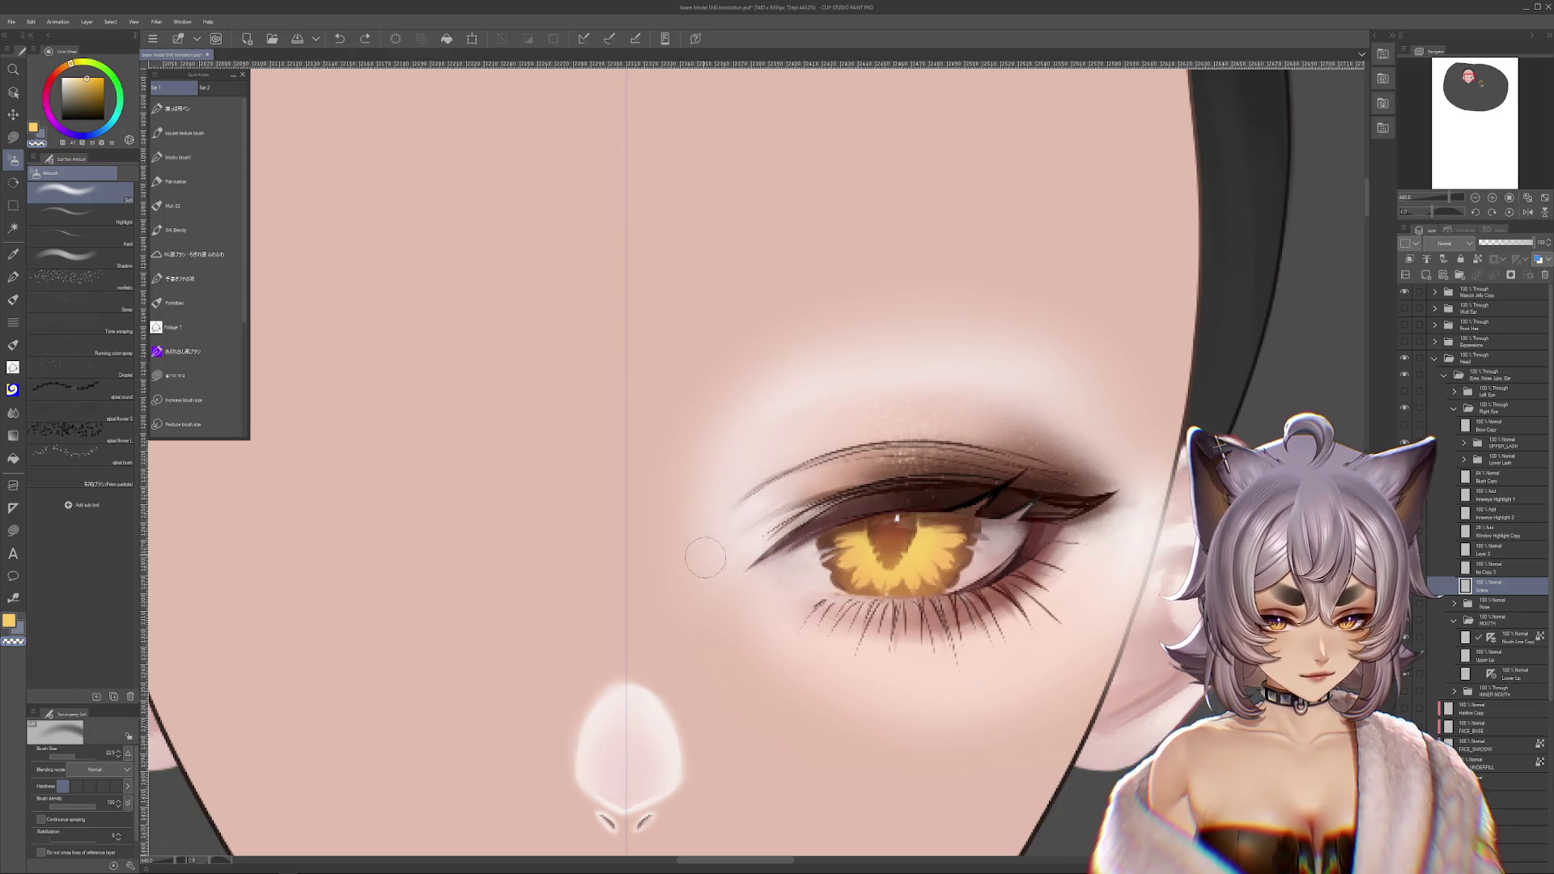
left_click_drag(919, 572, 910, 166)
key("ctrl+z")
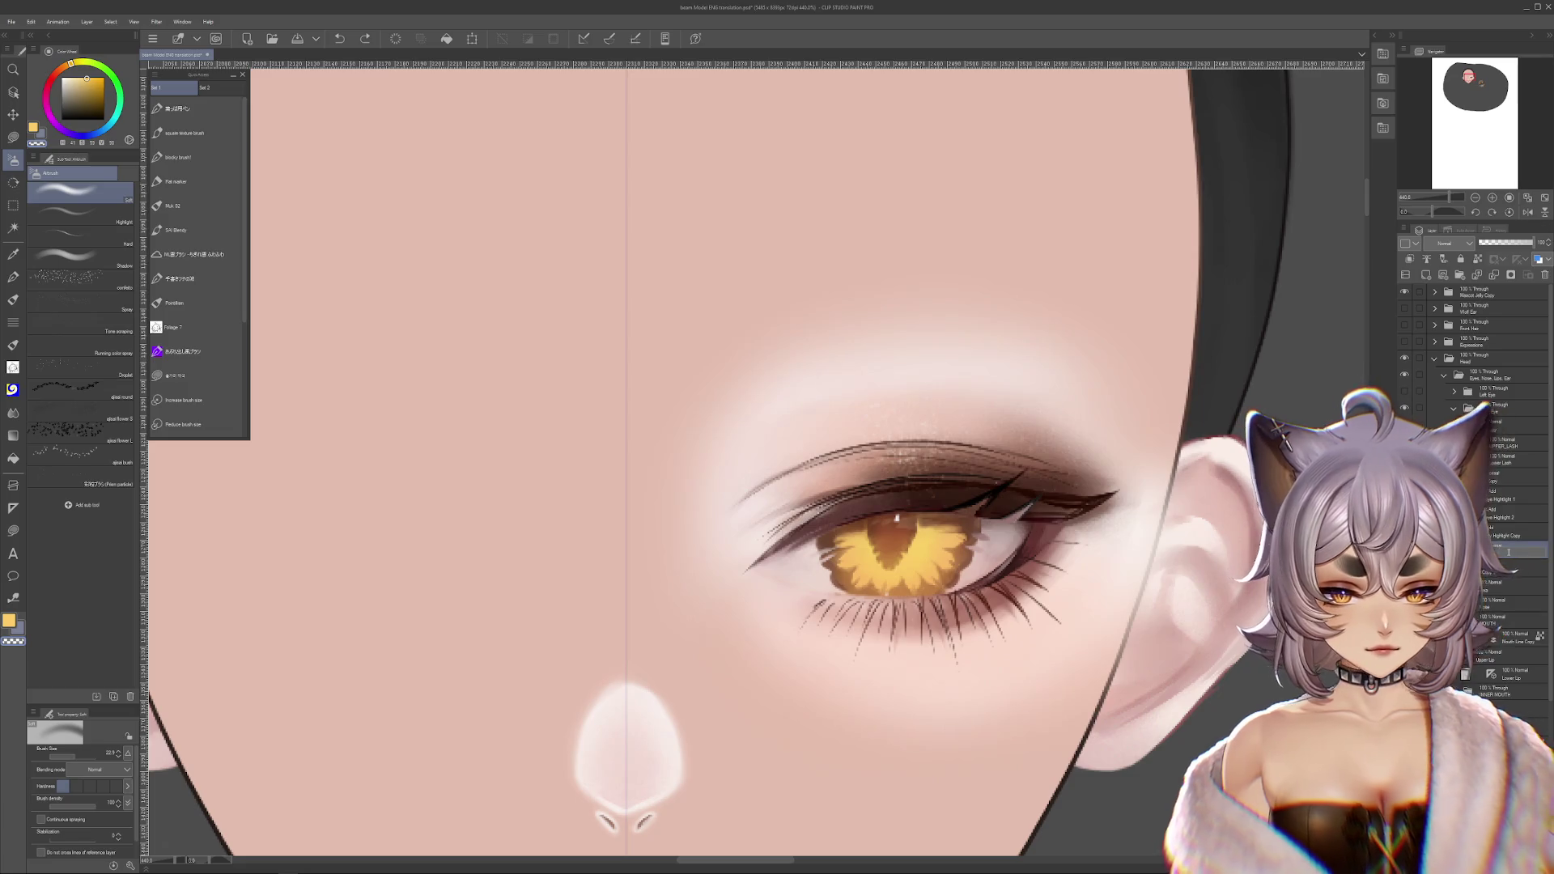
left_click(1506, 552)
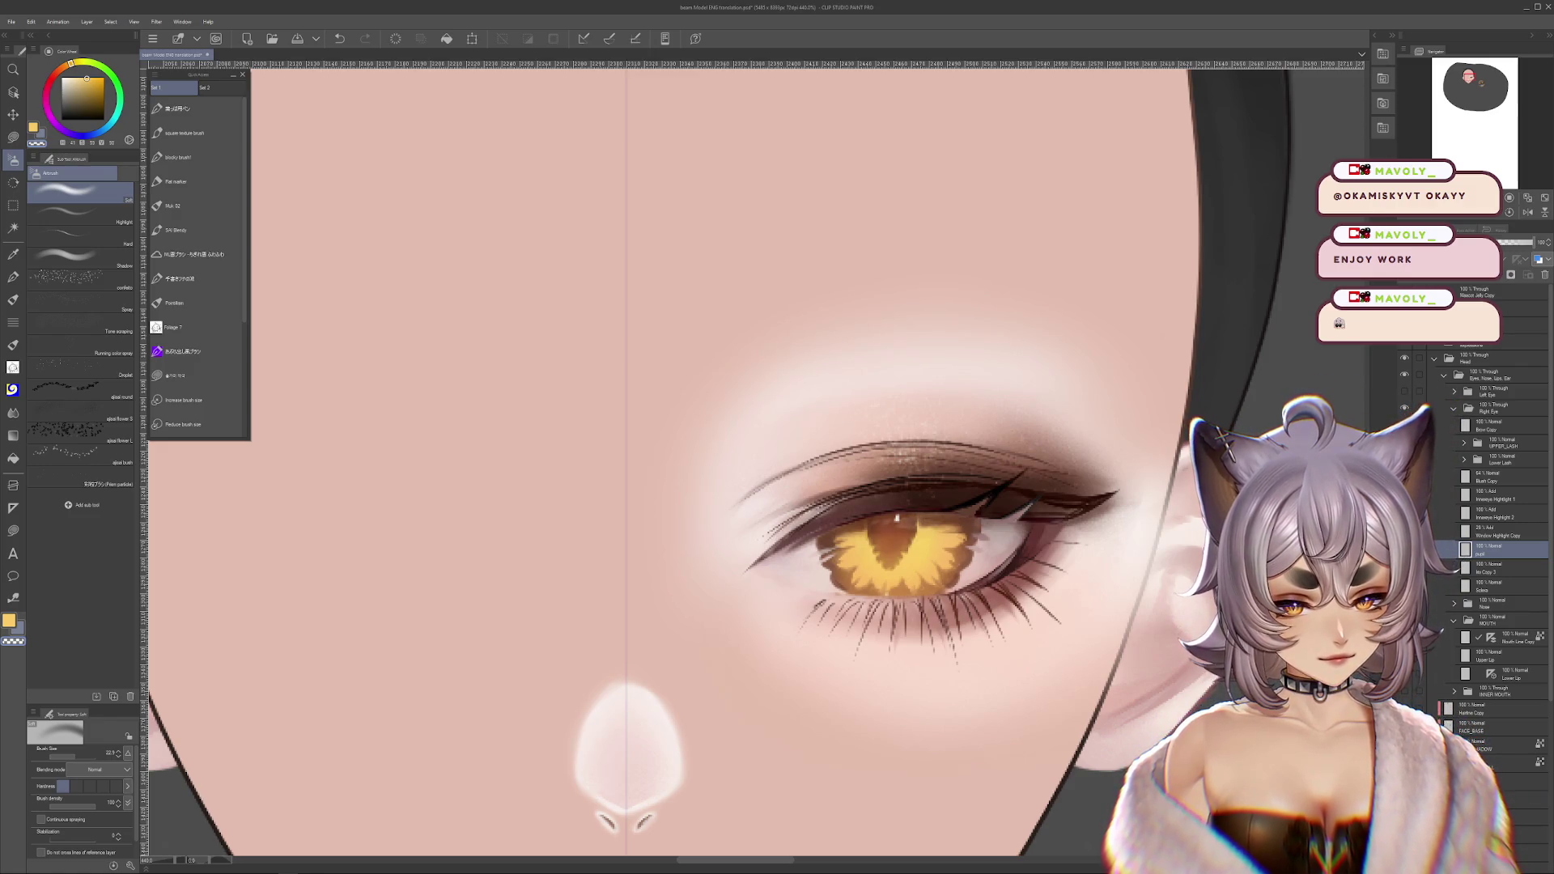
- Move the UPPER_LASH layer's lash line up slightly with a transform
left_click(1497, 444)
key("ctrl+t")
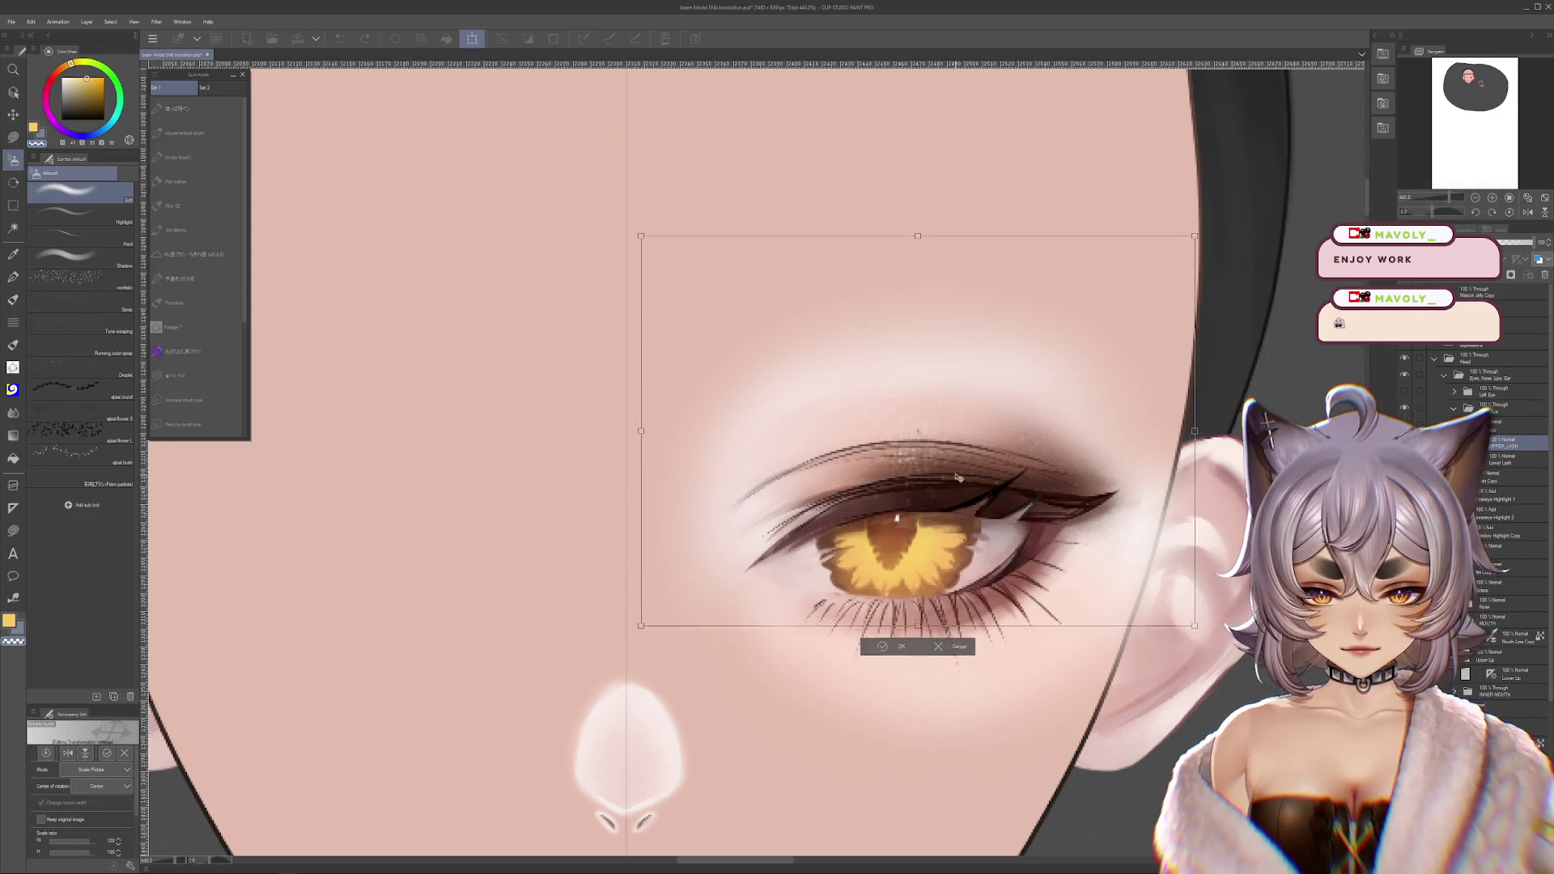
left_click_drag(955, 477, 955, 458)
scroll(944, 469, "down", 5)
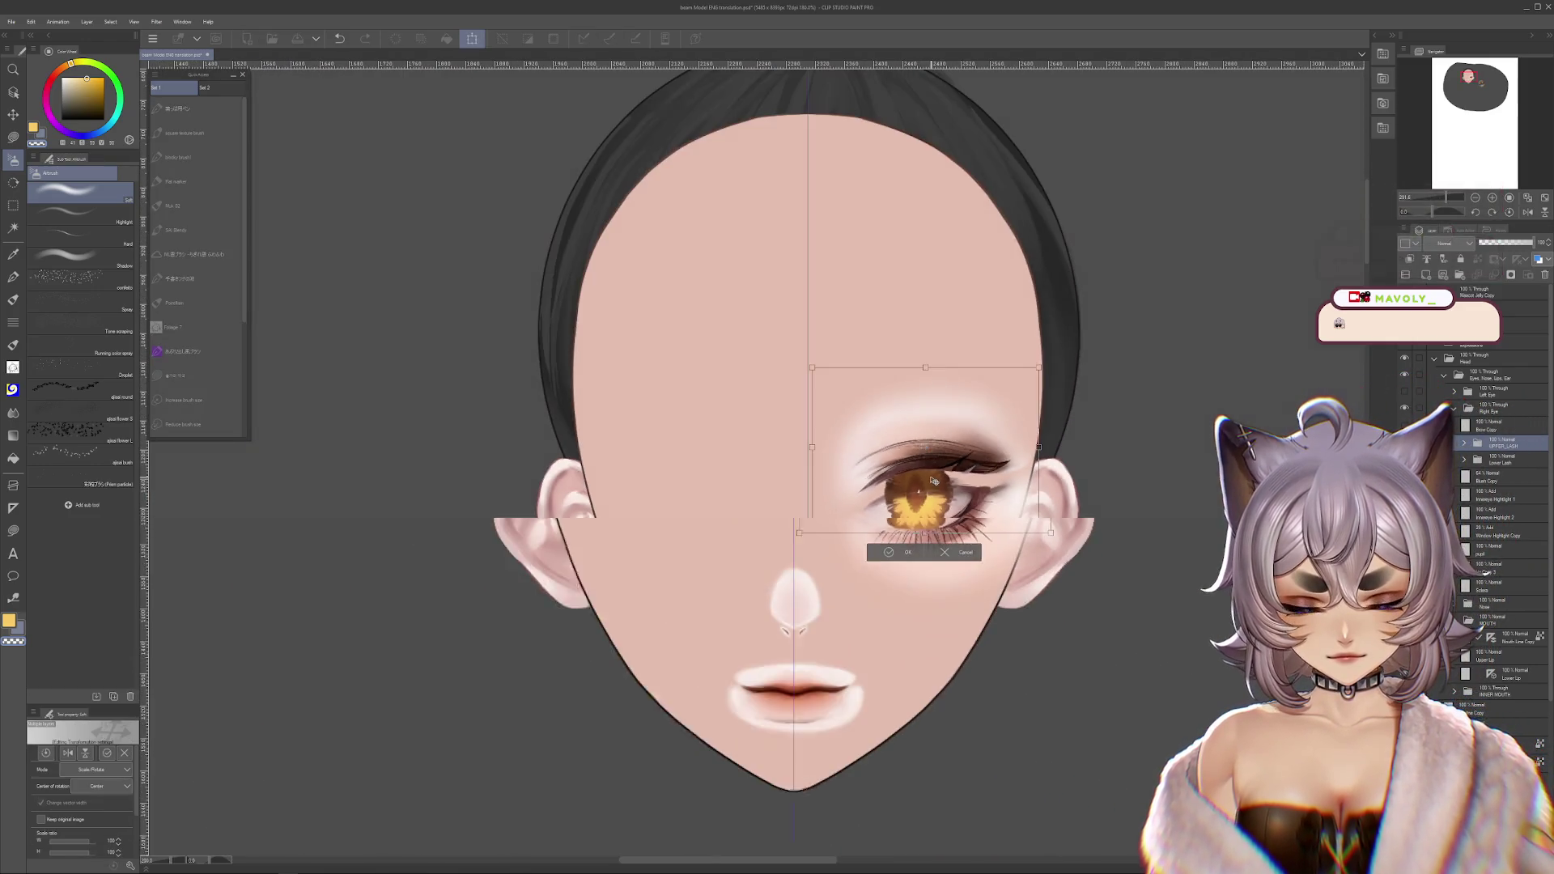
key("Return")
scroll(944, 483, "up", 2)
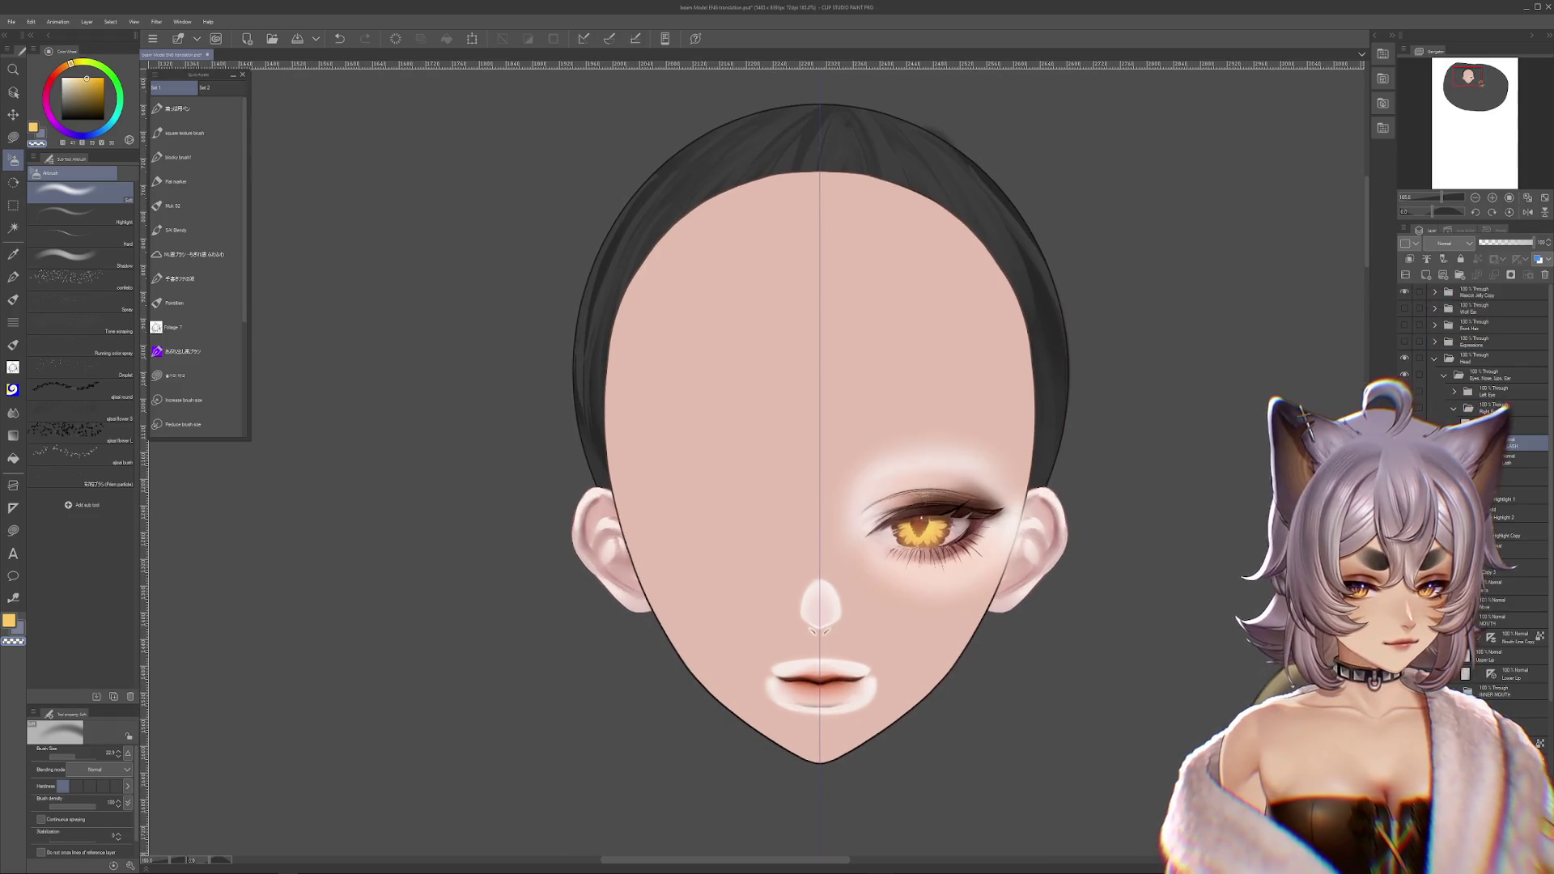
- Restore the brow above the right-hand eye and compare by toggling the Left Eye
key("ctrl+z")
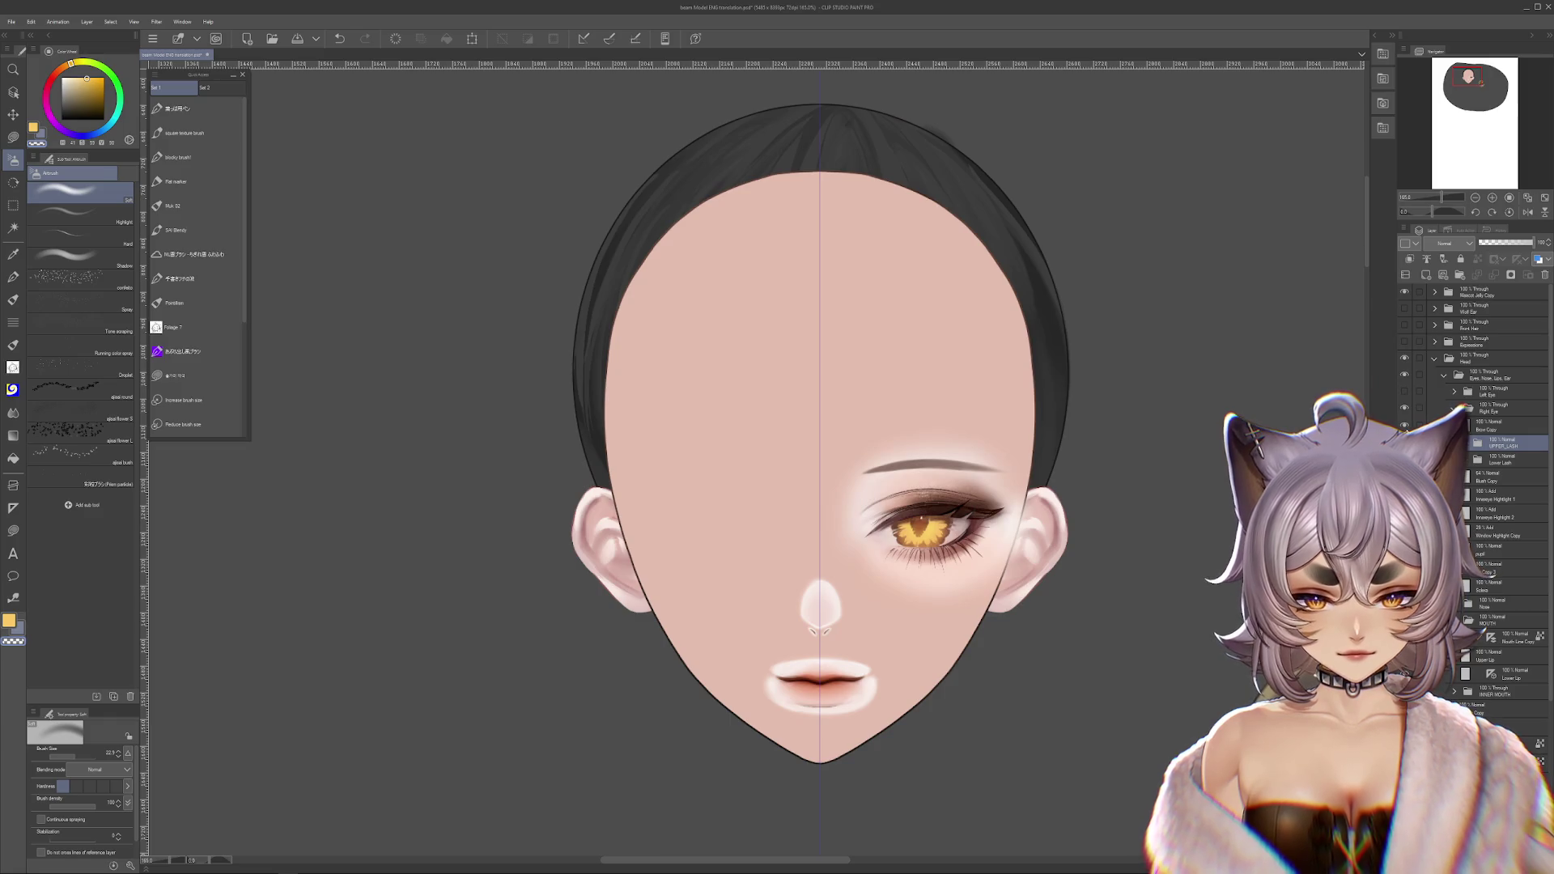
left_click(1408, 394)
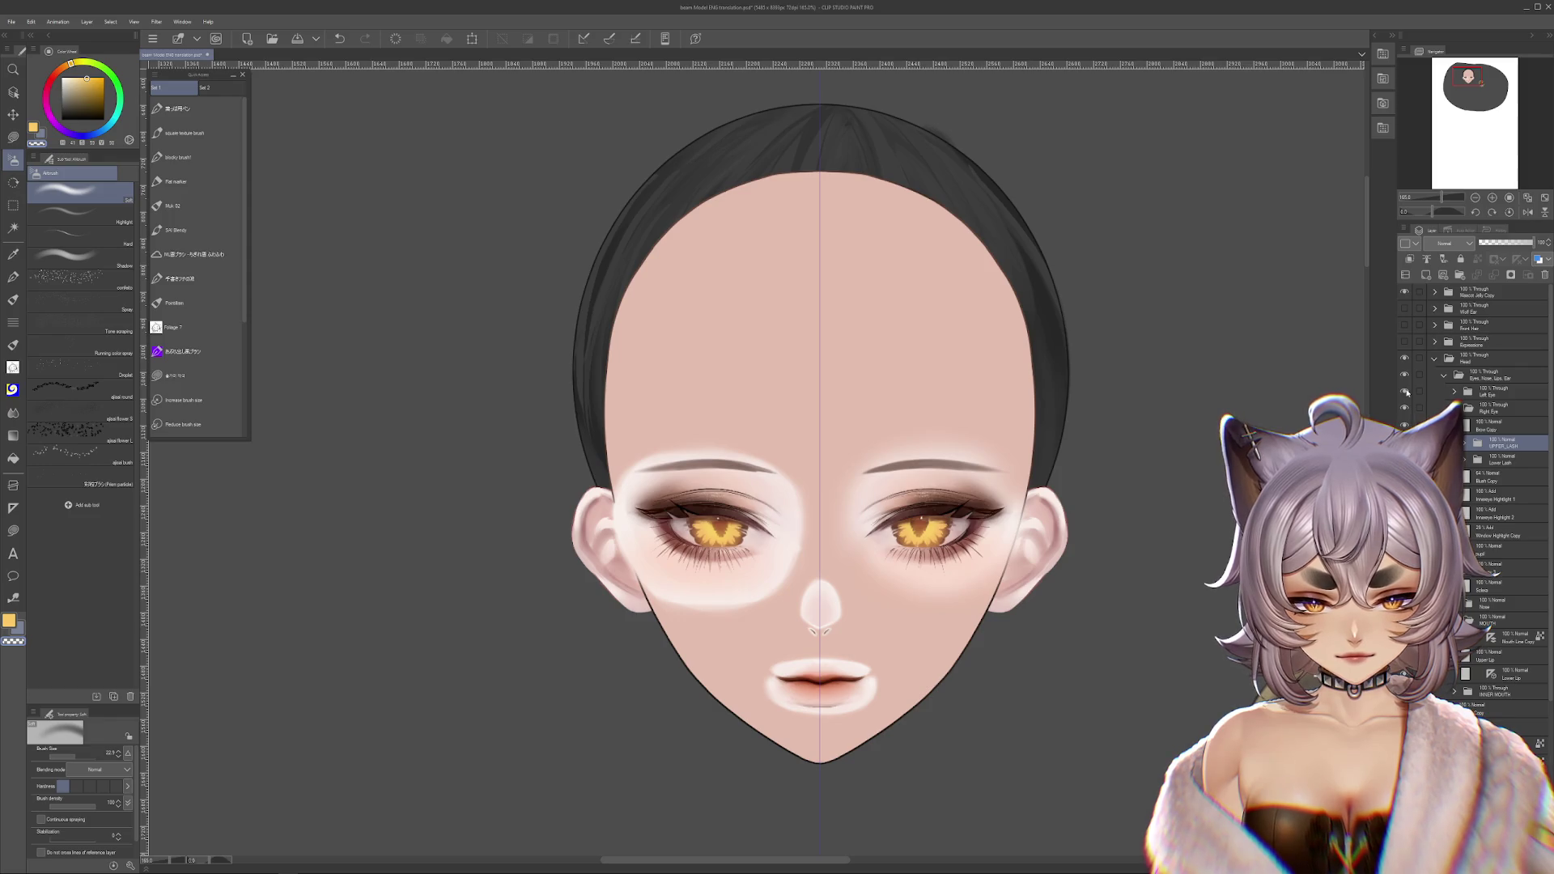
left_click(1405, 391)
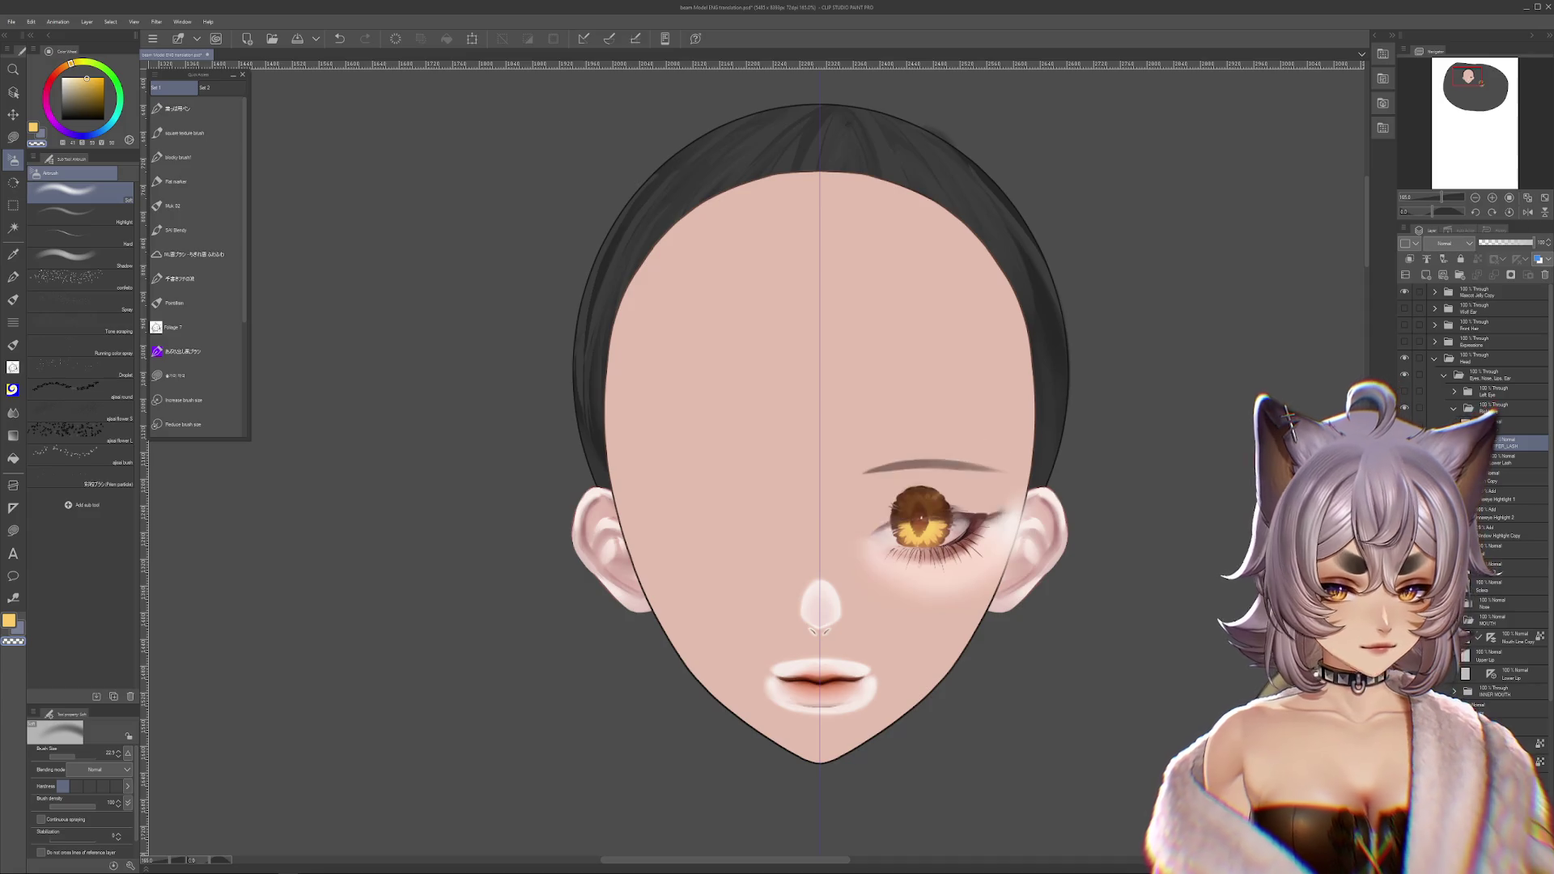
scroll(909, 515, "up", 4)
scroll(908, 515, "up", 3)
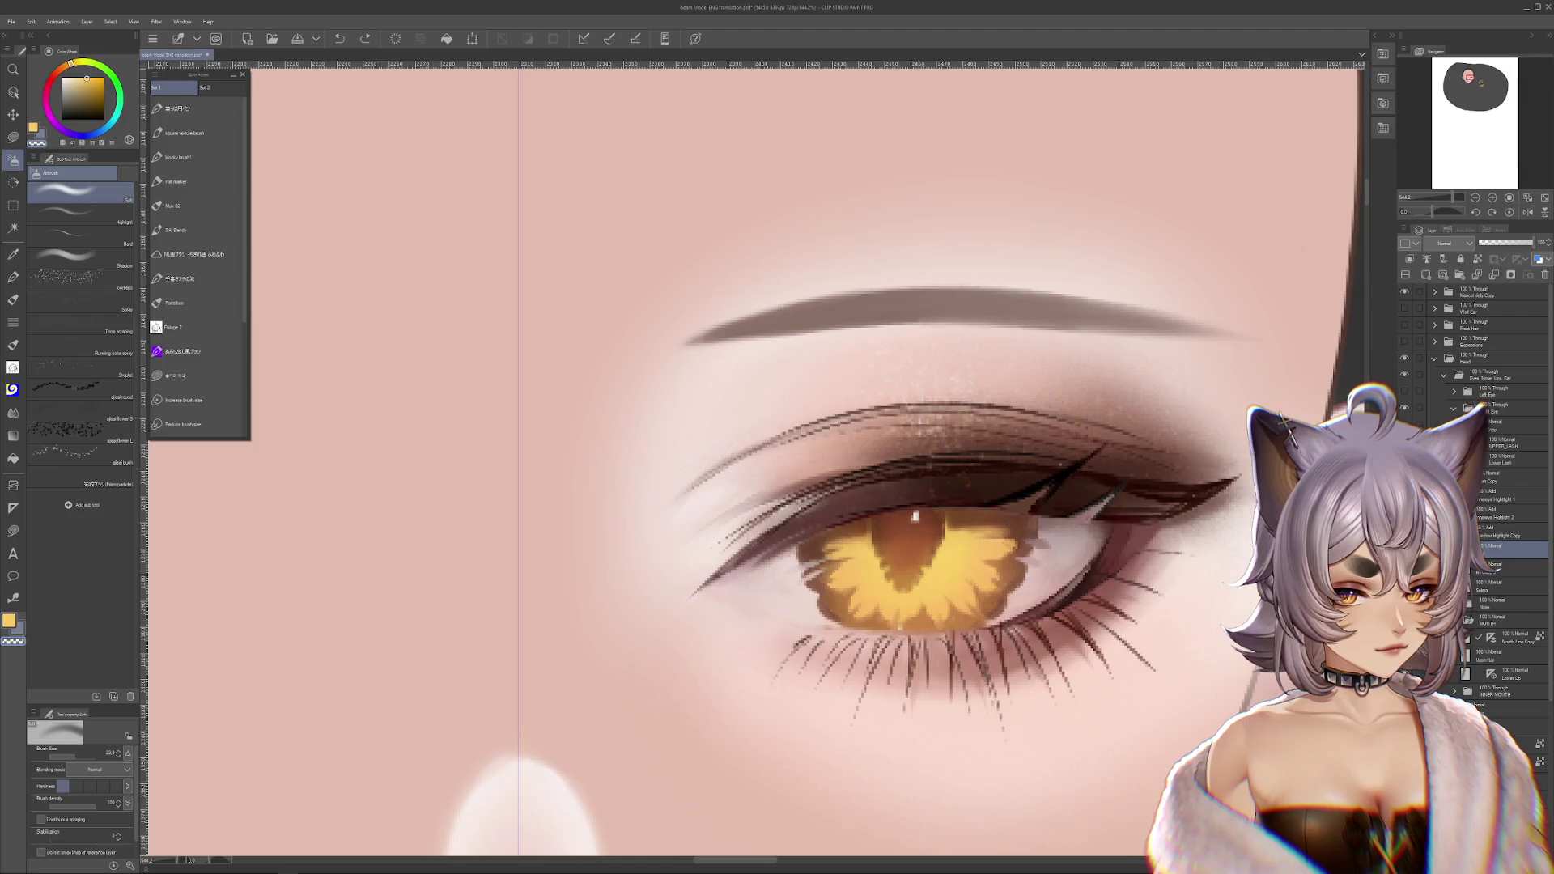
- Raise Window Highlight Copy opacity to about 42% and briefly transform Eye Highlight 2
left_click(1474, 531)
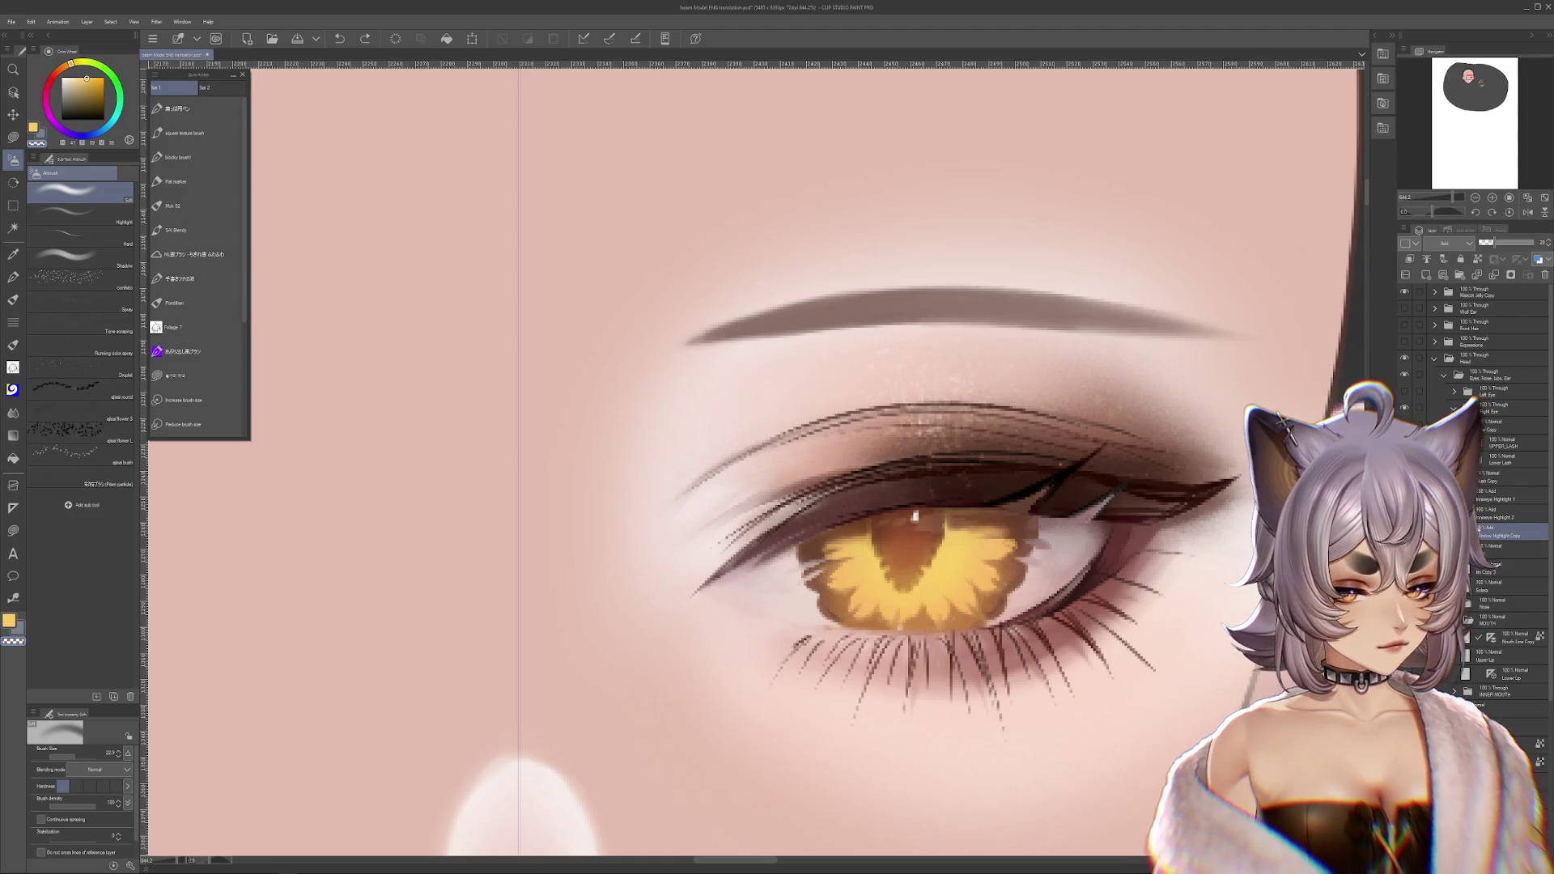
left_click(1503, 245)
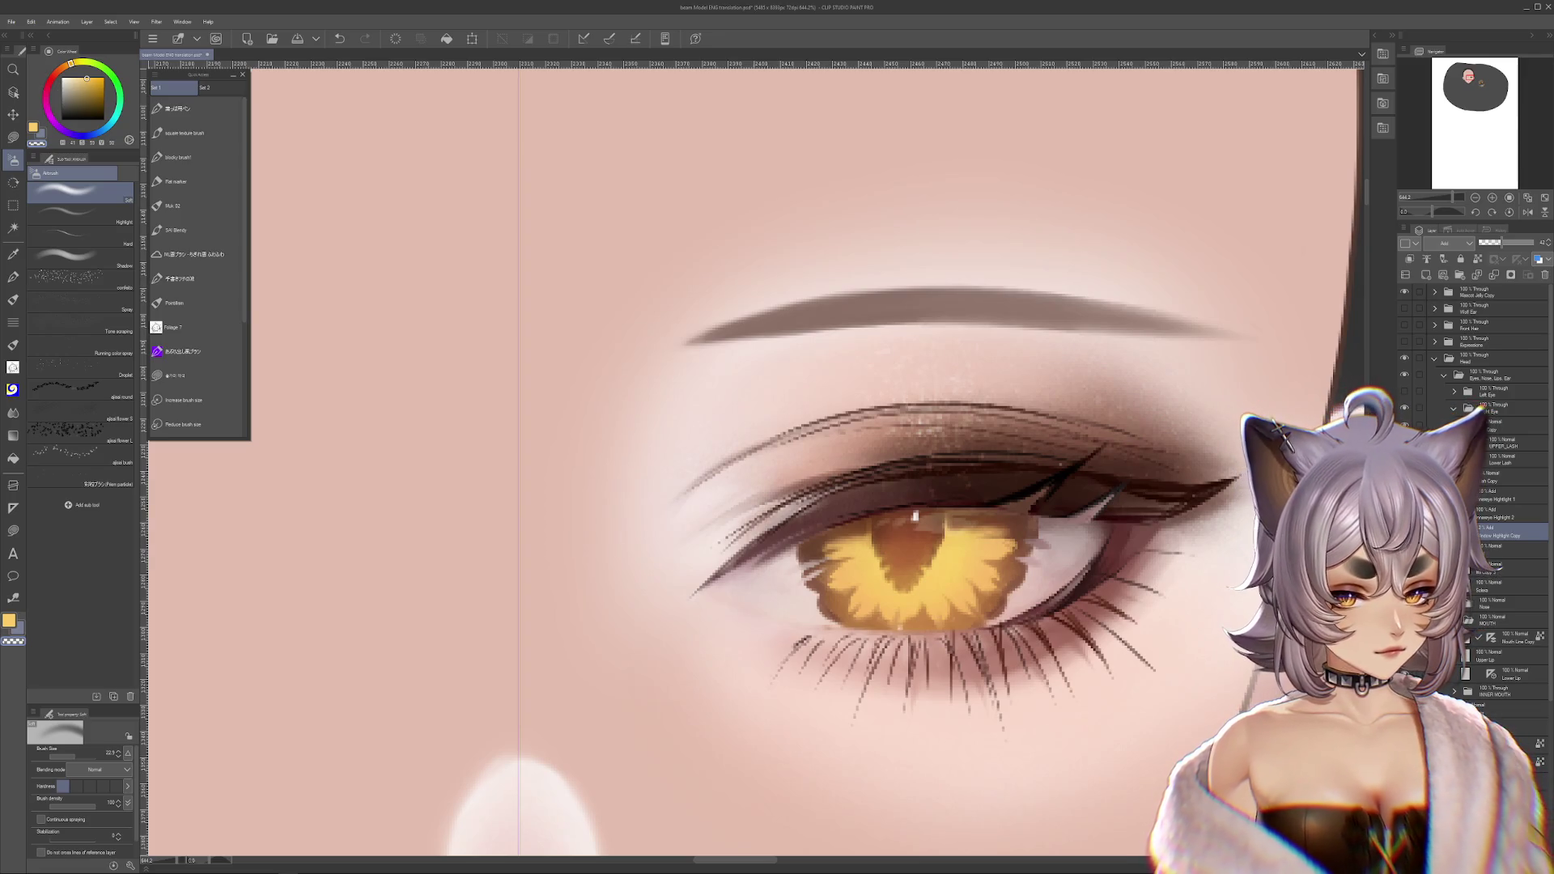
left_click(1510, 515)
key("ctrl+t")
key("Return")
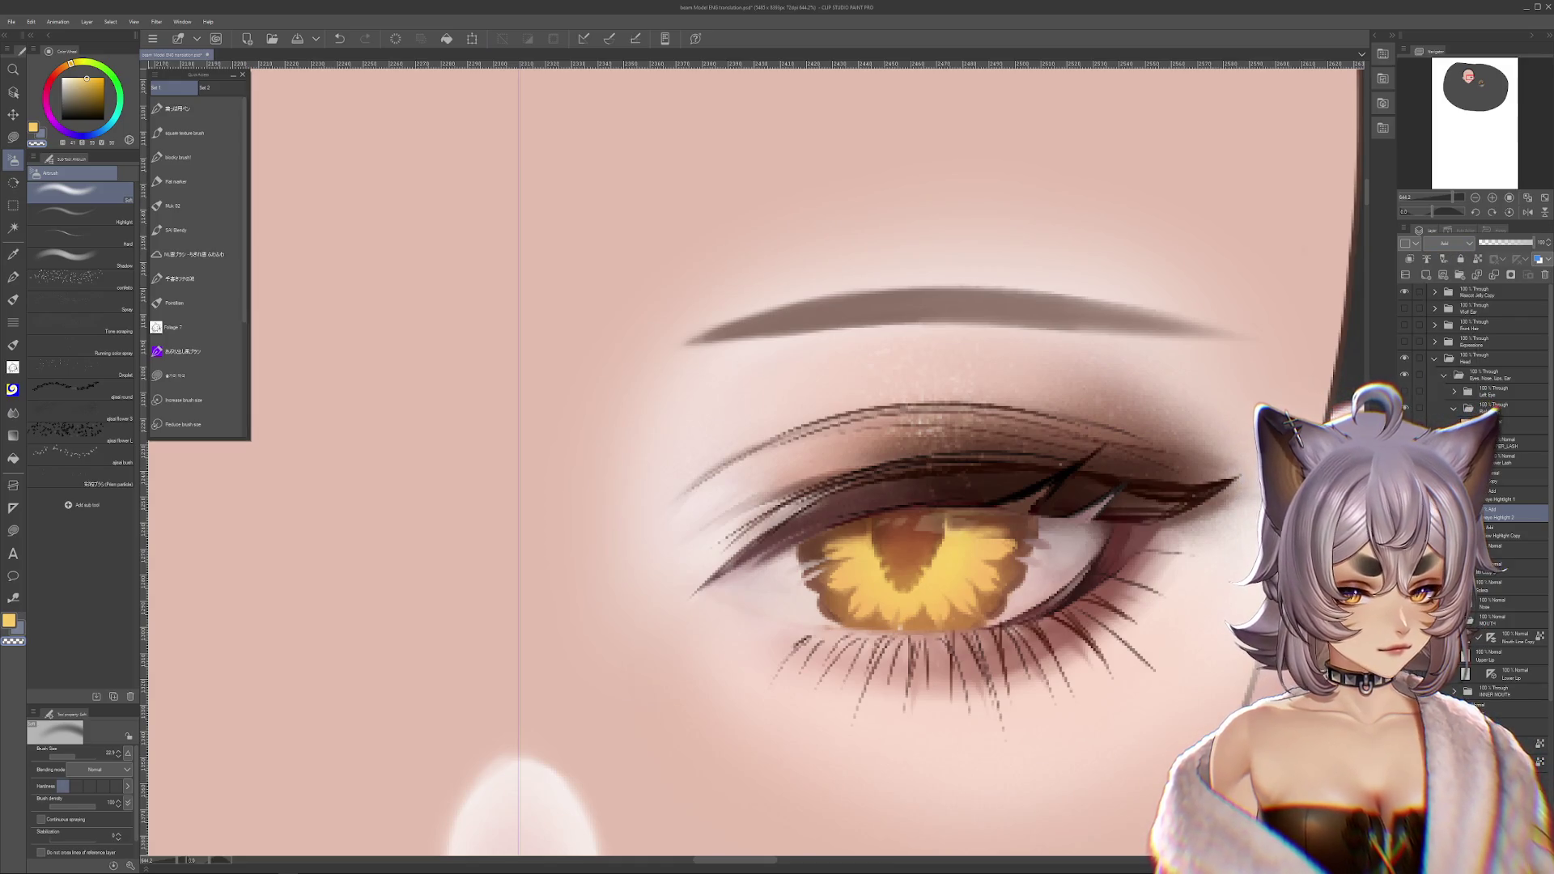
- Zoom out and add a new layer above Innereye Highlight 1
key("ctrl+minus")
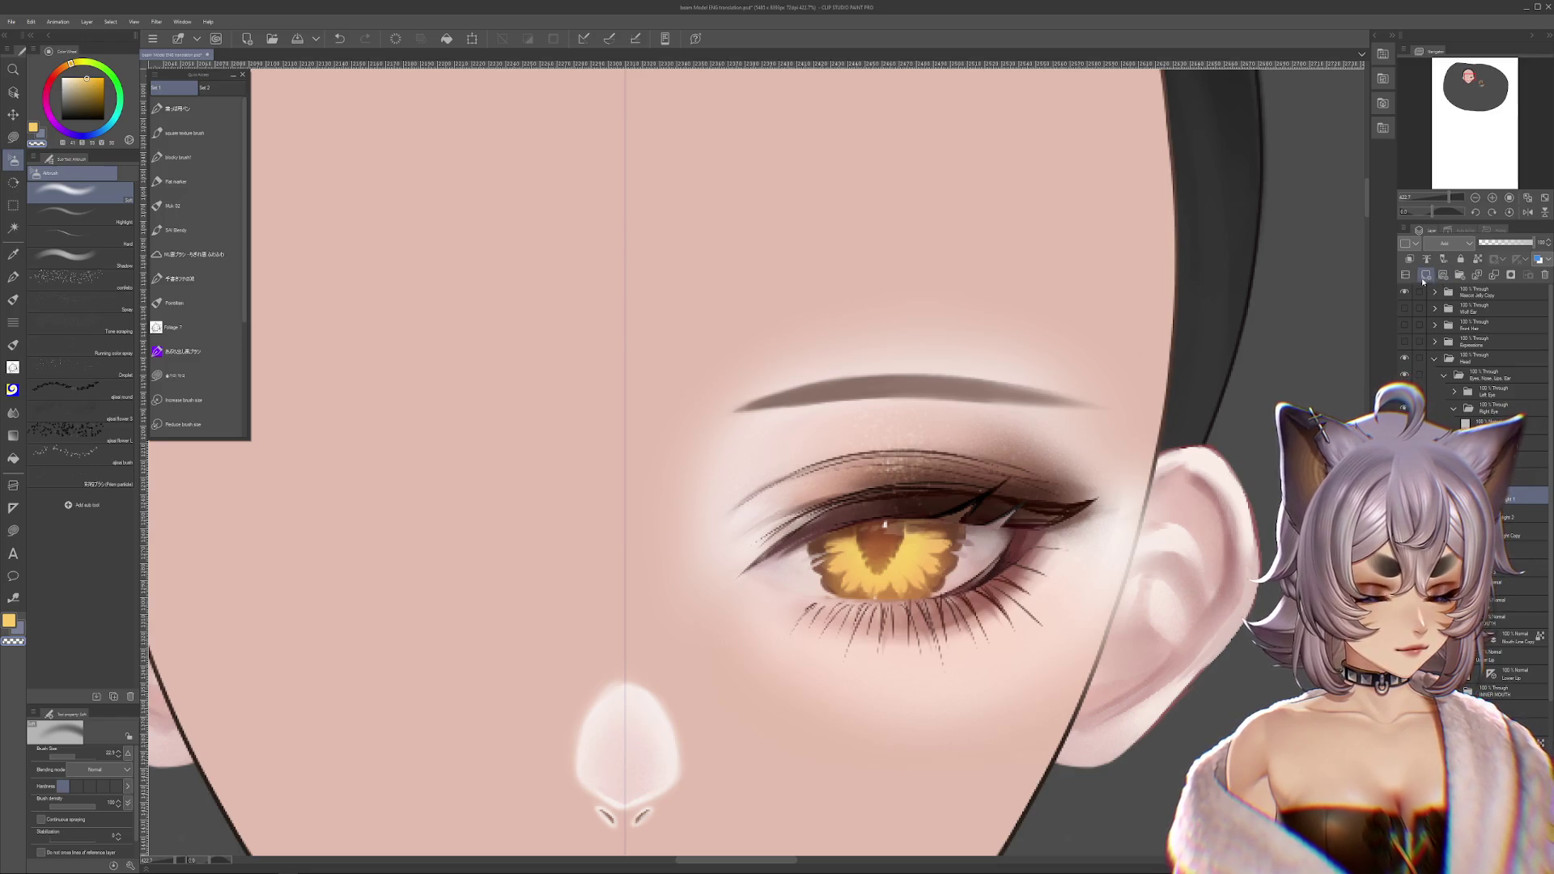
left_click(1426, 275)
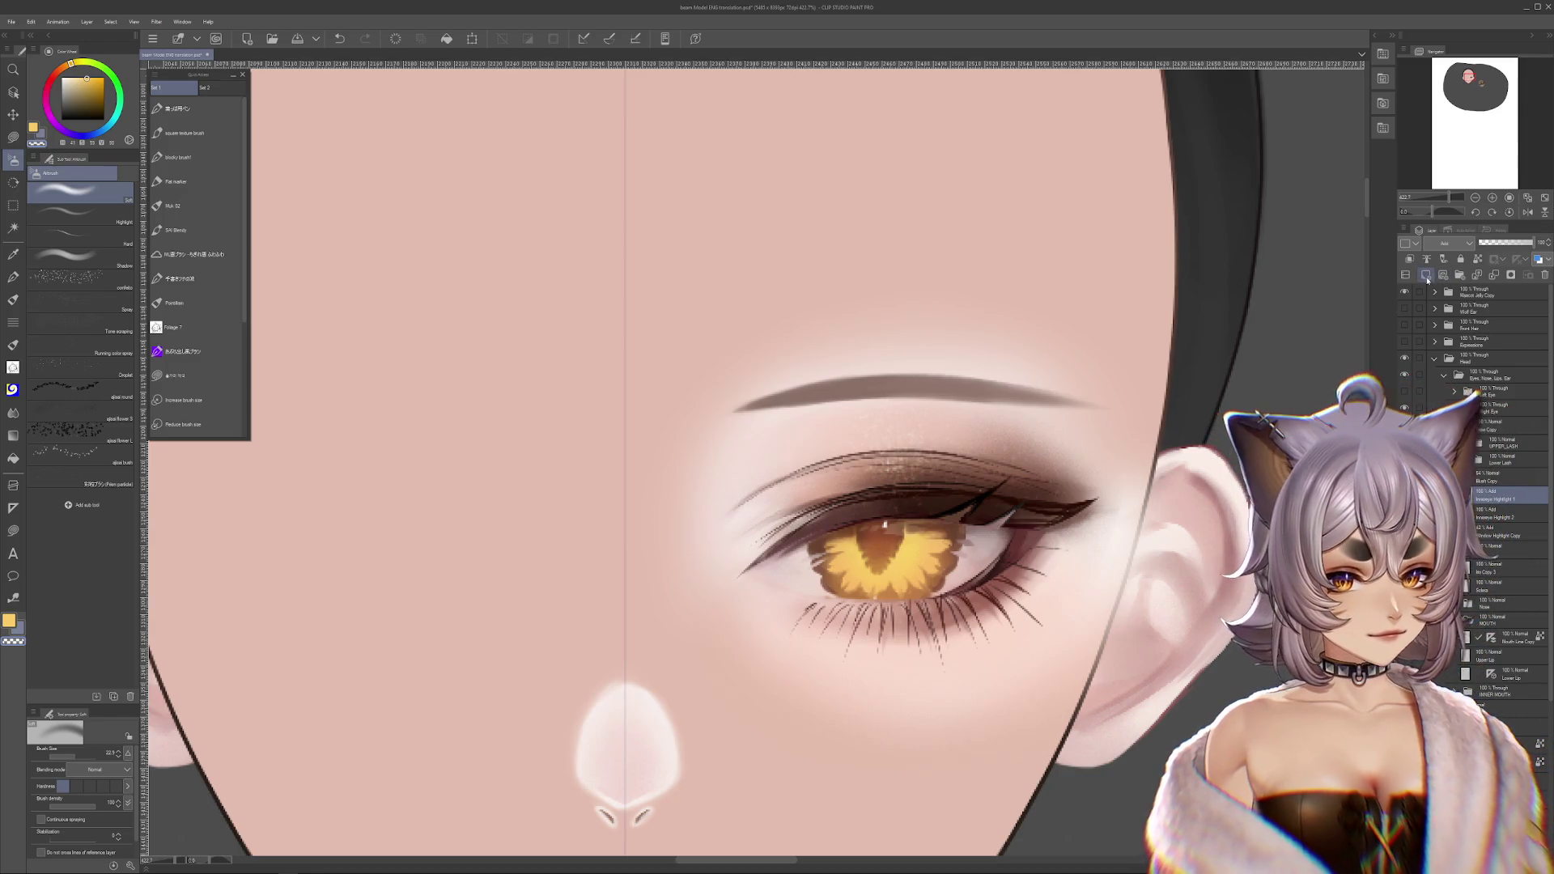
key("ctrl+plus")
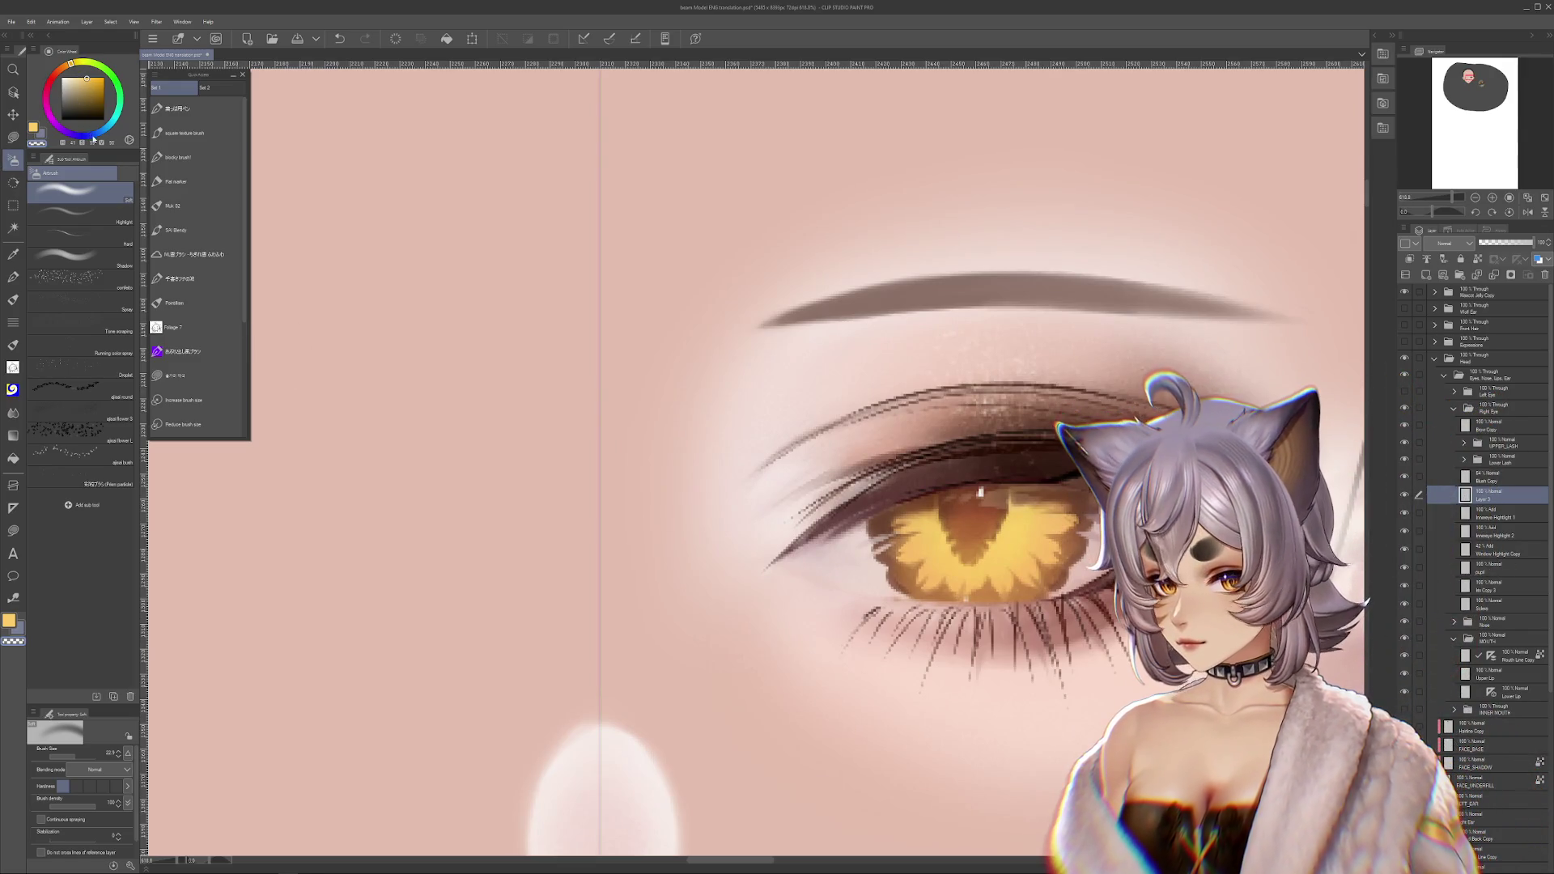
- Switch the paint colour to blue and choose the flat marker brush
left_click(93, 136)
scroll(292, 154, "right", 5)
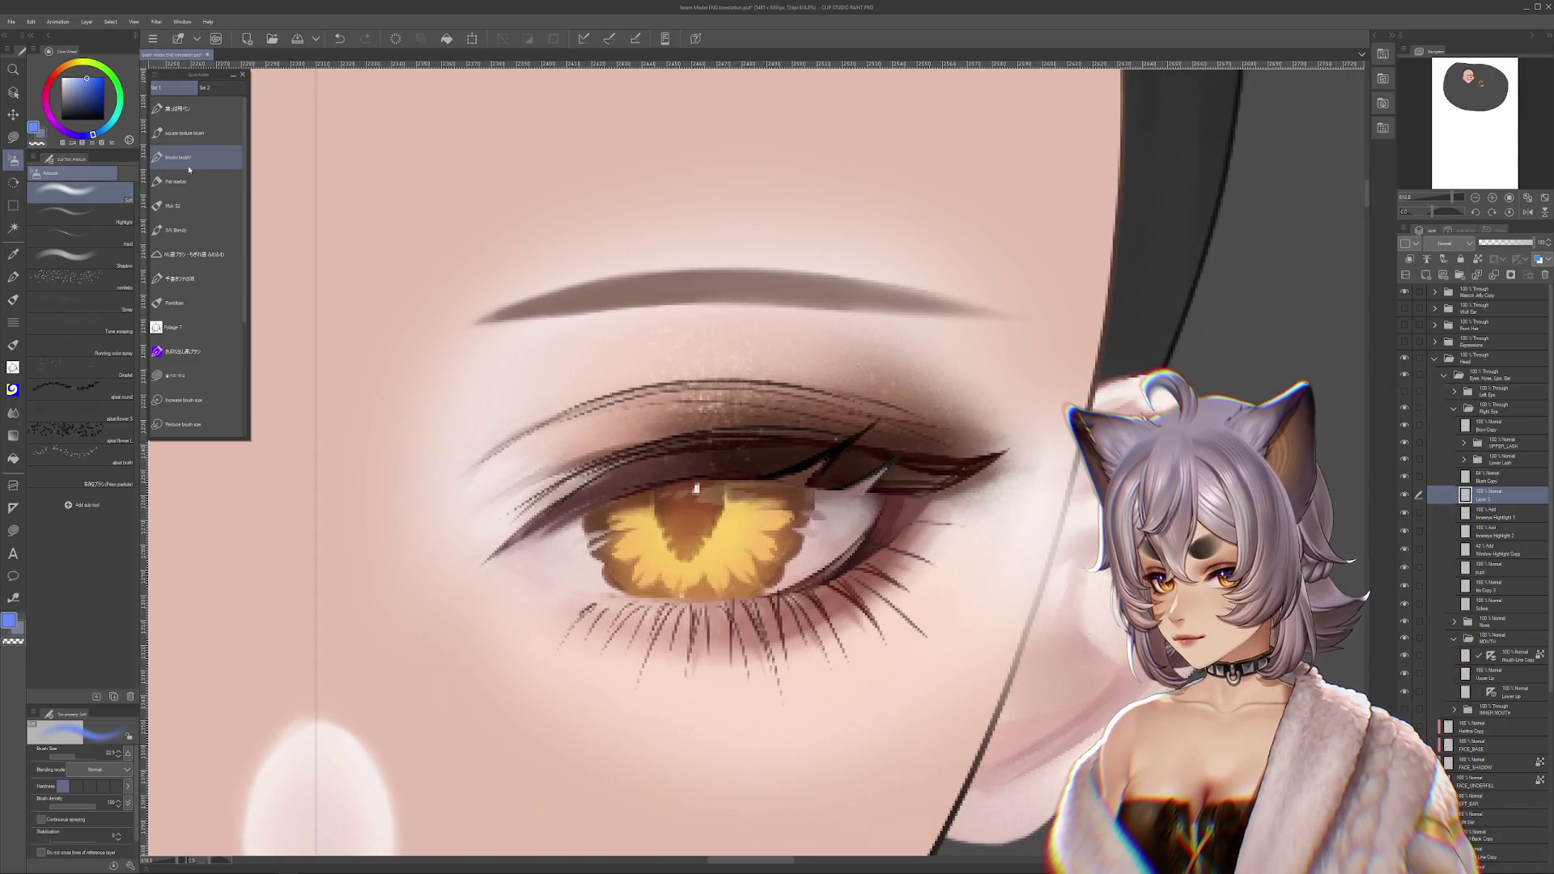
left_click(198, 183)
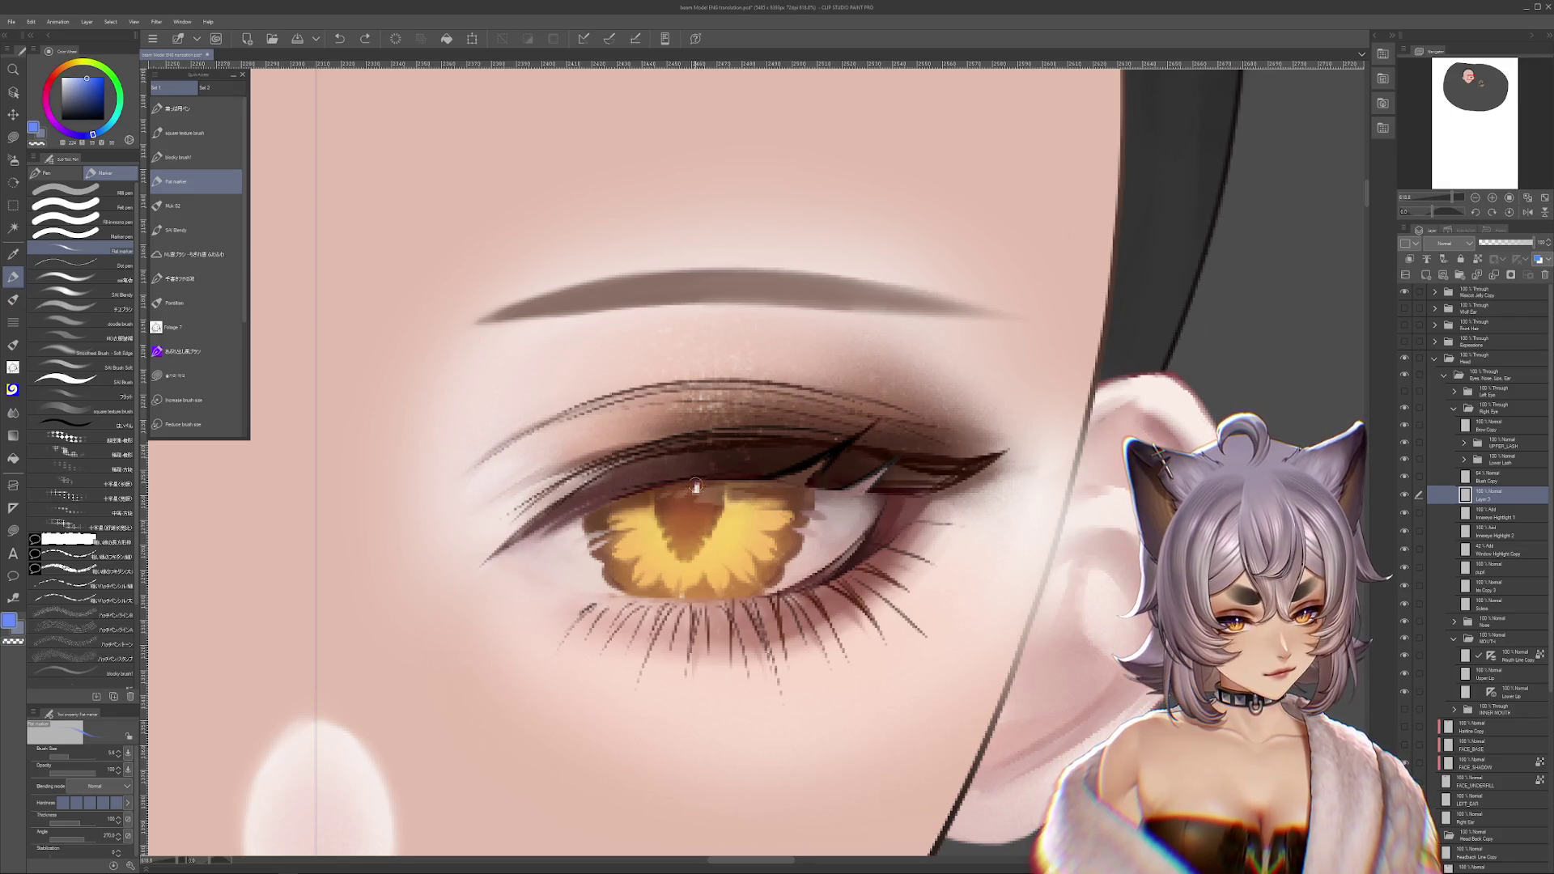
- Move Layer 3 below Inneye Highlight 1 in the Layer panel
left_click_drag(866, 537, 955, 602)
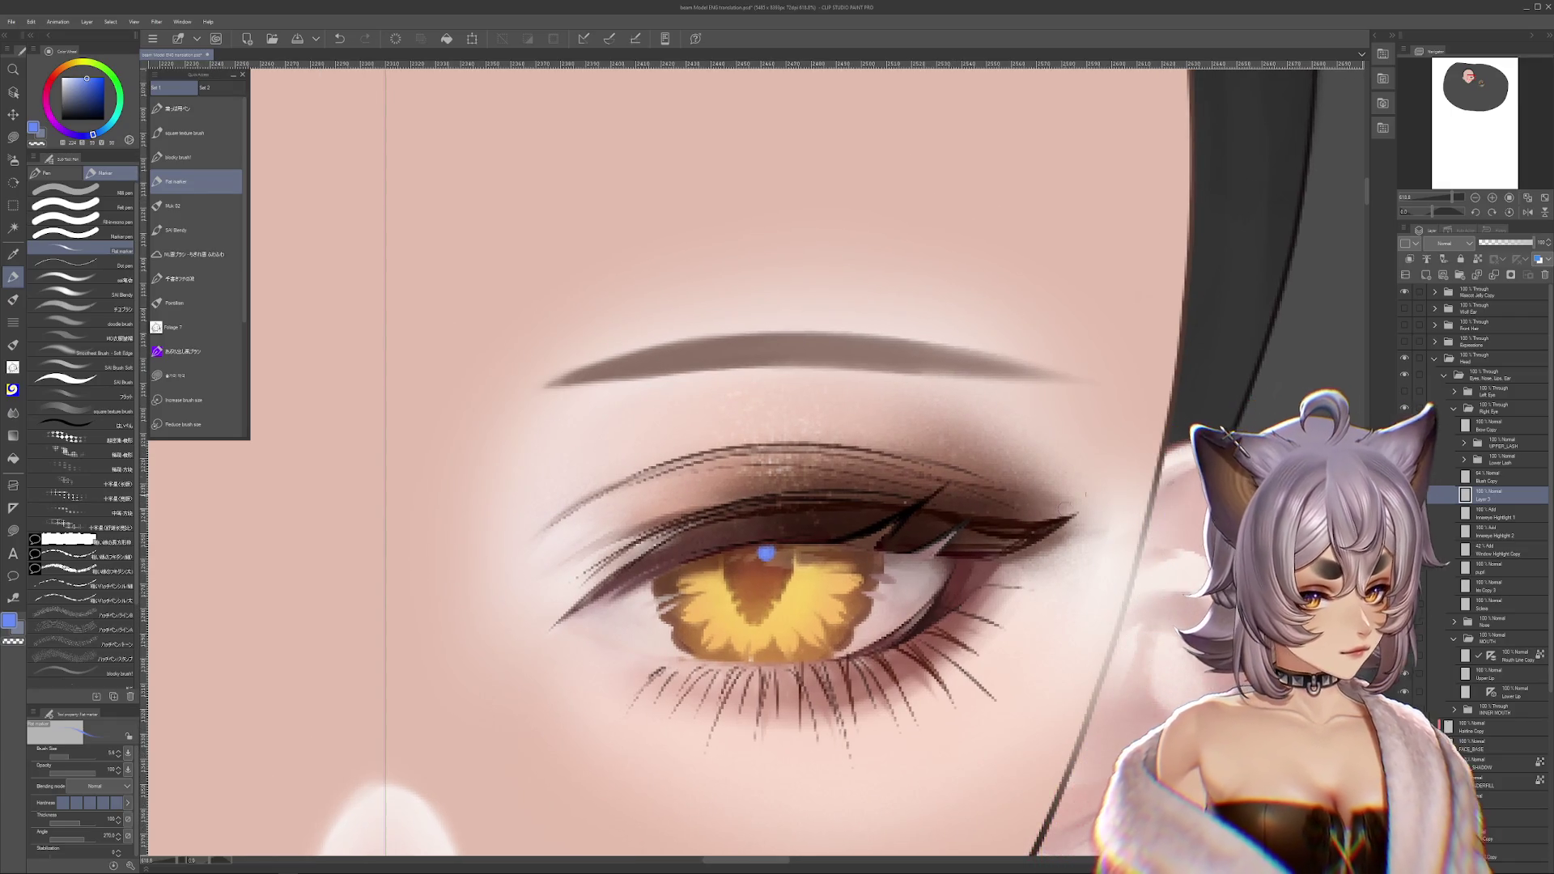
left_click_drag(1489, 495, 1498, 513)
scroll(816, 554, "down", 4)
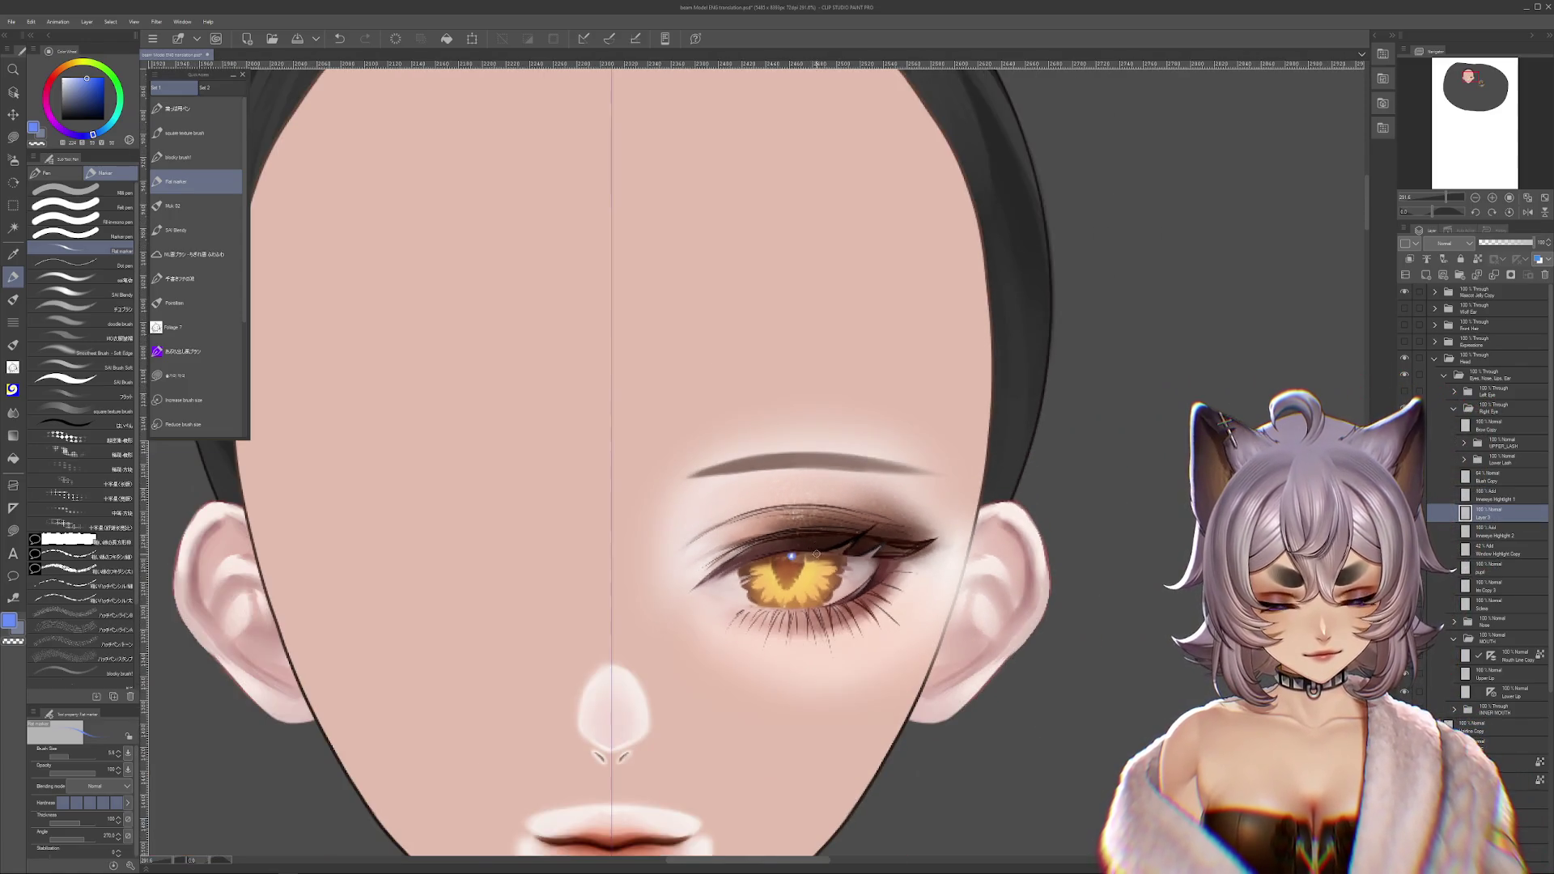
scroll(817, 554, "down", 2)
scroll(817, 553, "up", 5)
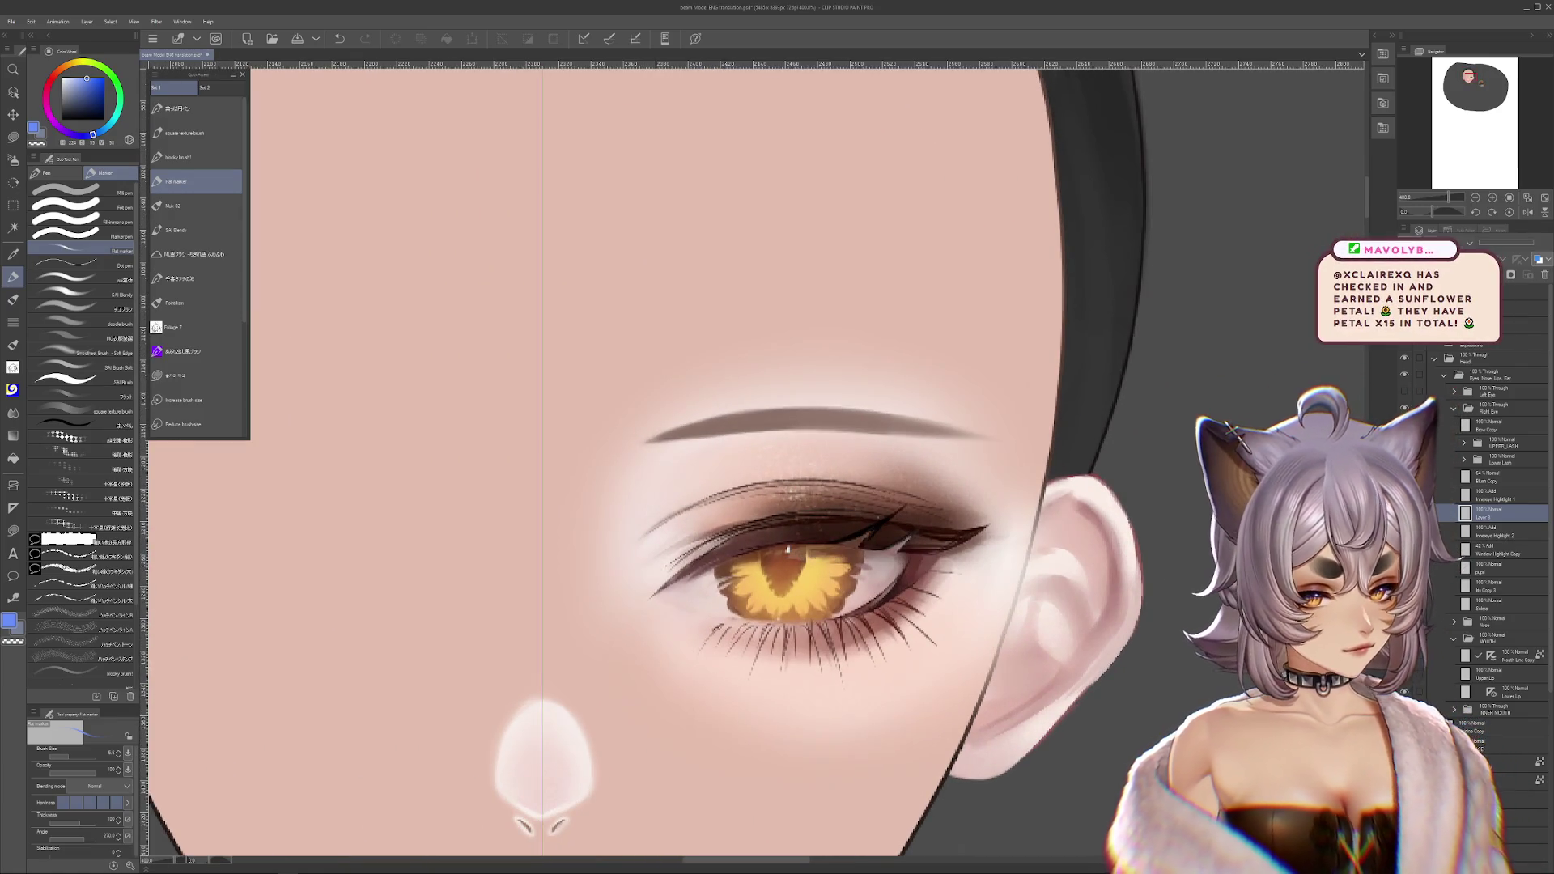
- Set up a small, half-opacity textured square brush in a darker blue
left_click(74, 755)
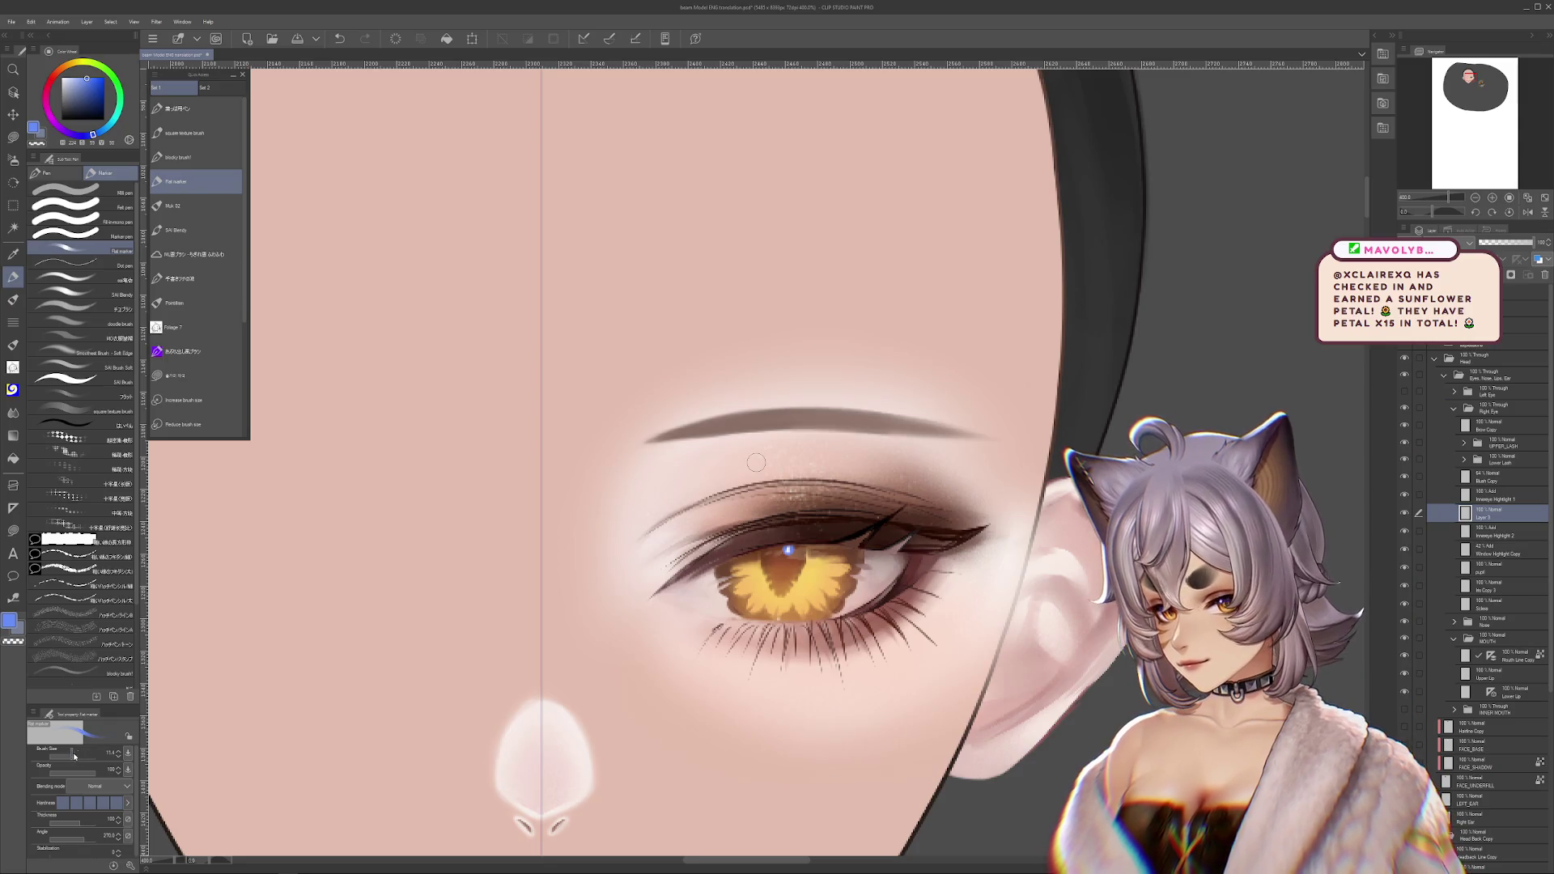
left_click(81, 410)
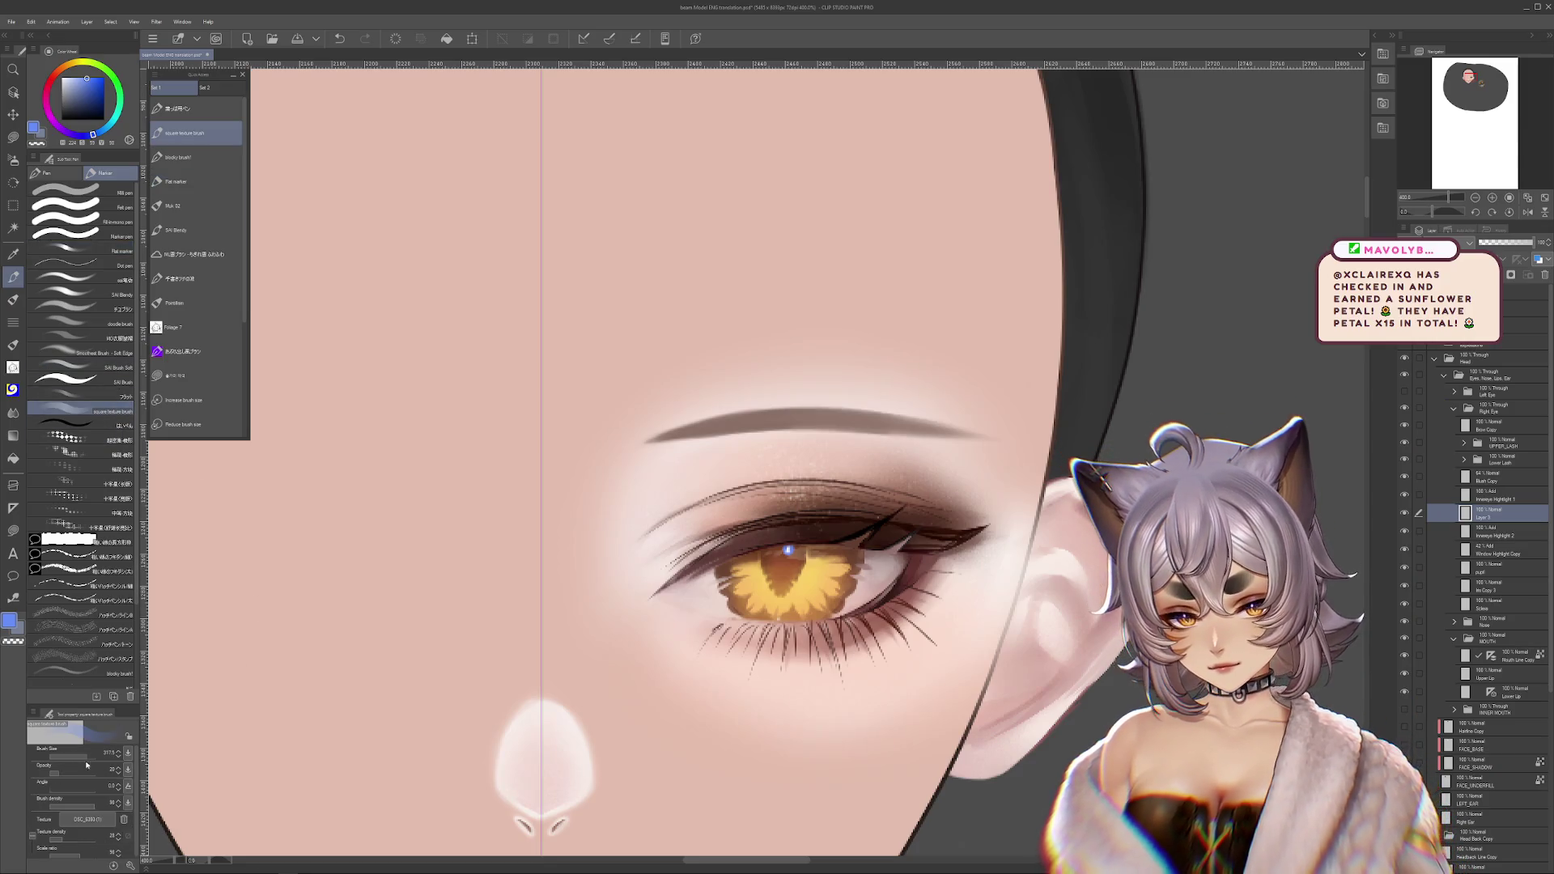
left_click(81, 411)
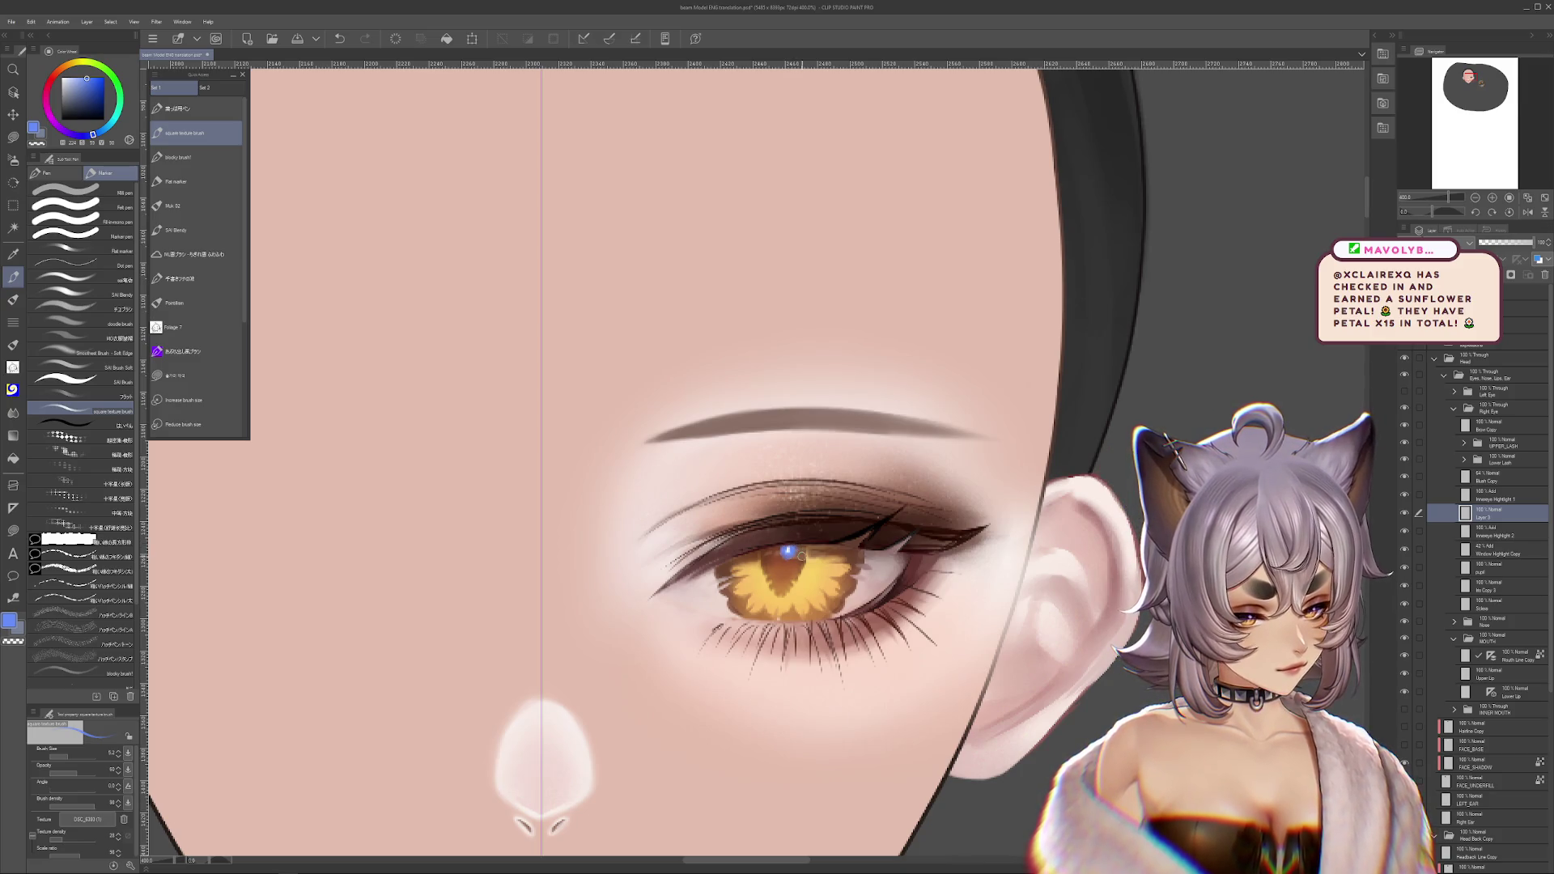
left_click(103, 96)
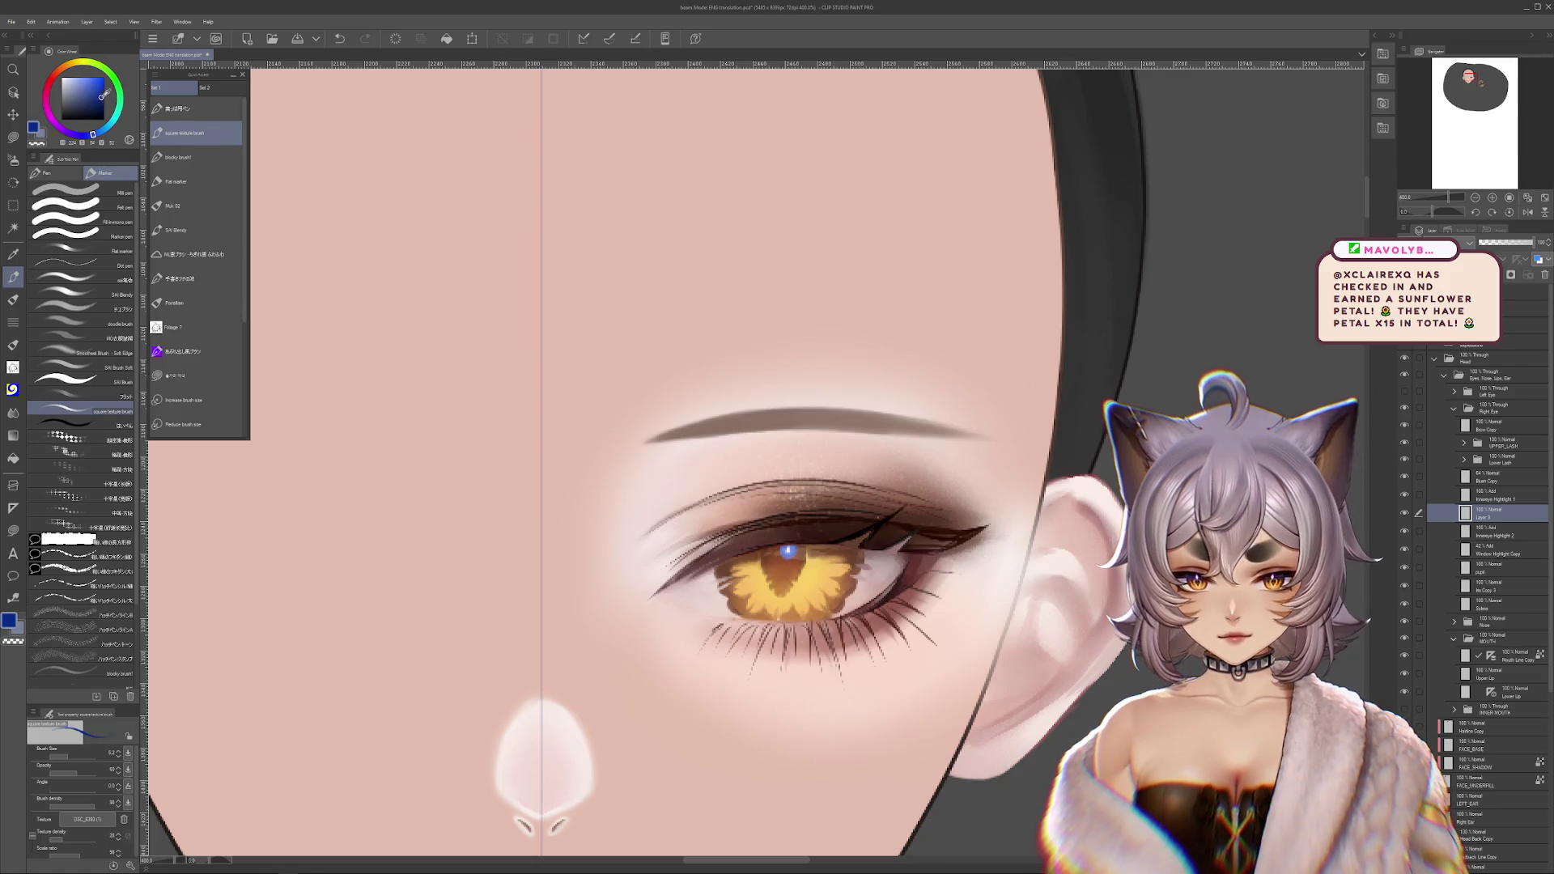
left_click(104, 88)
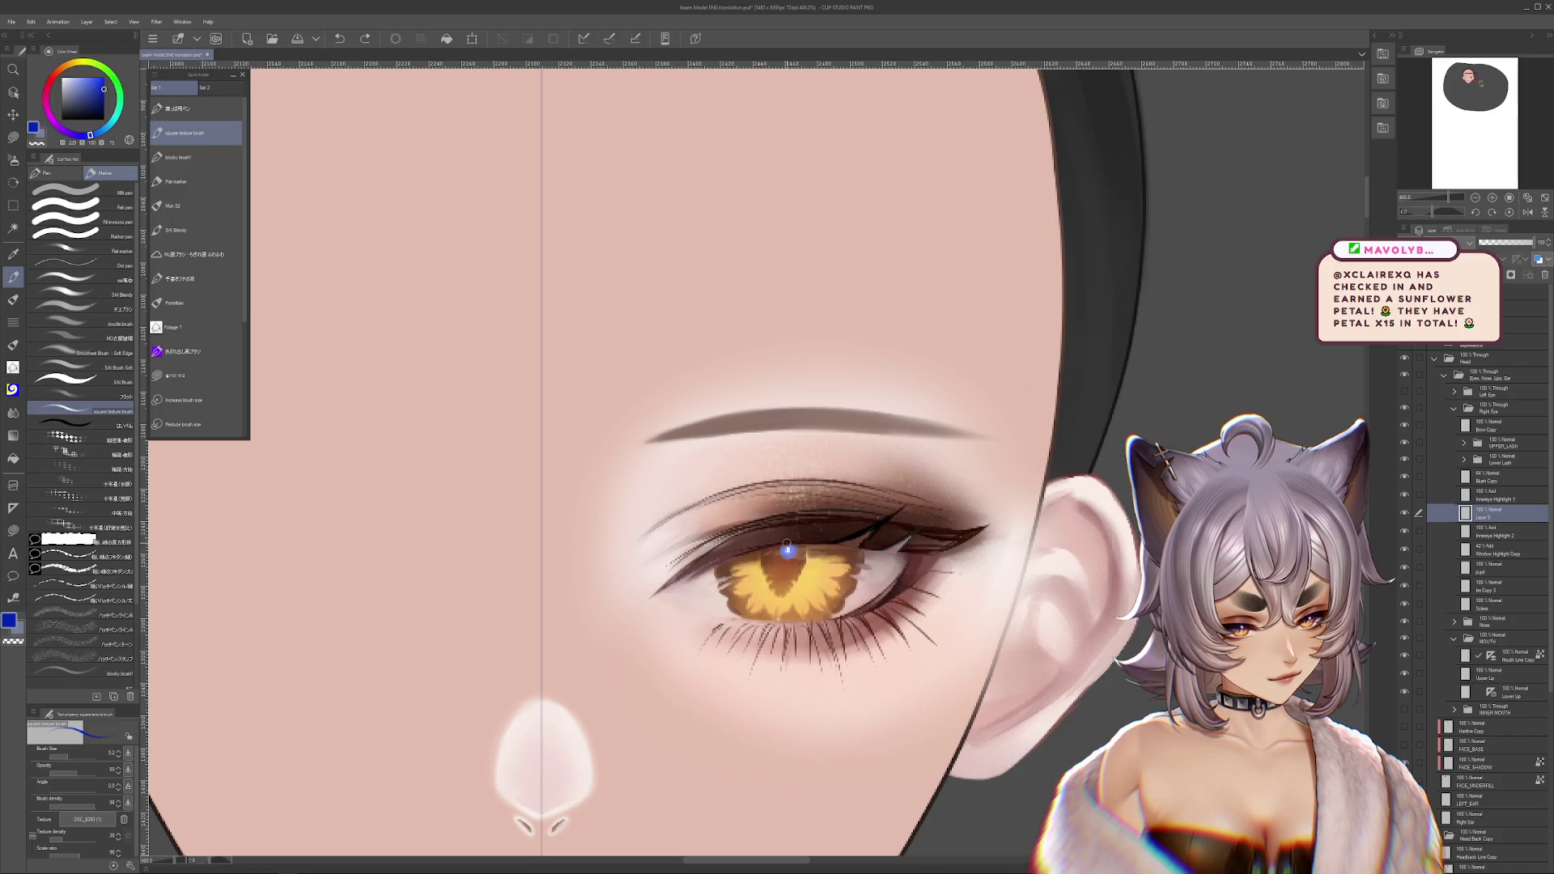
scroll(1053, 560, "down", 2)
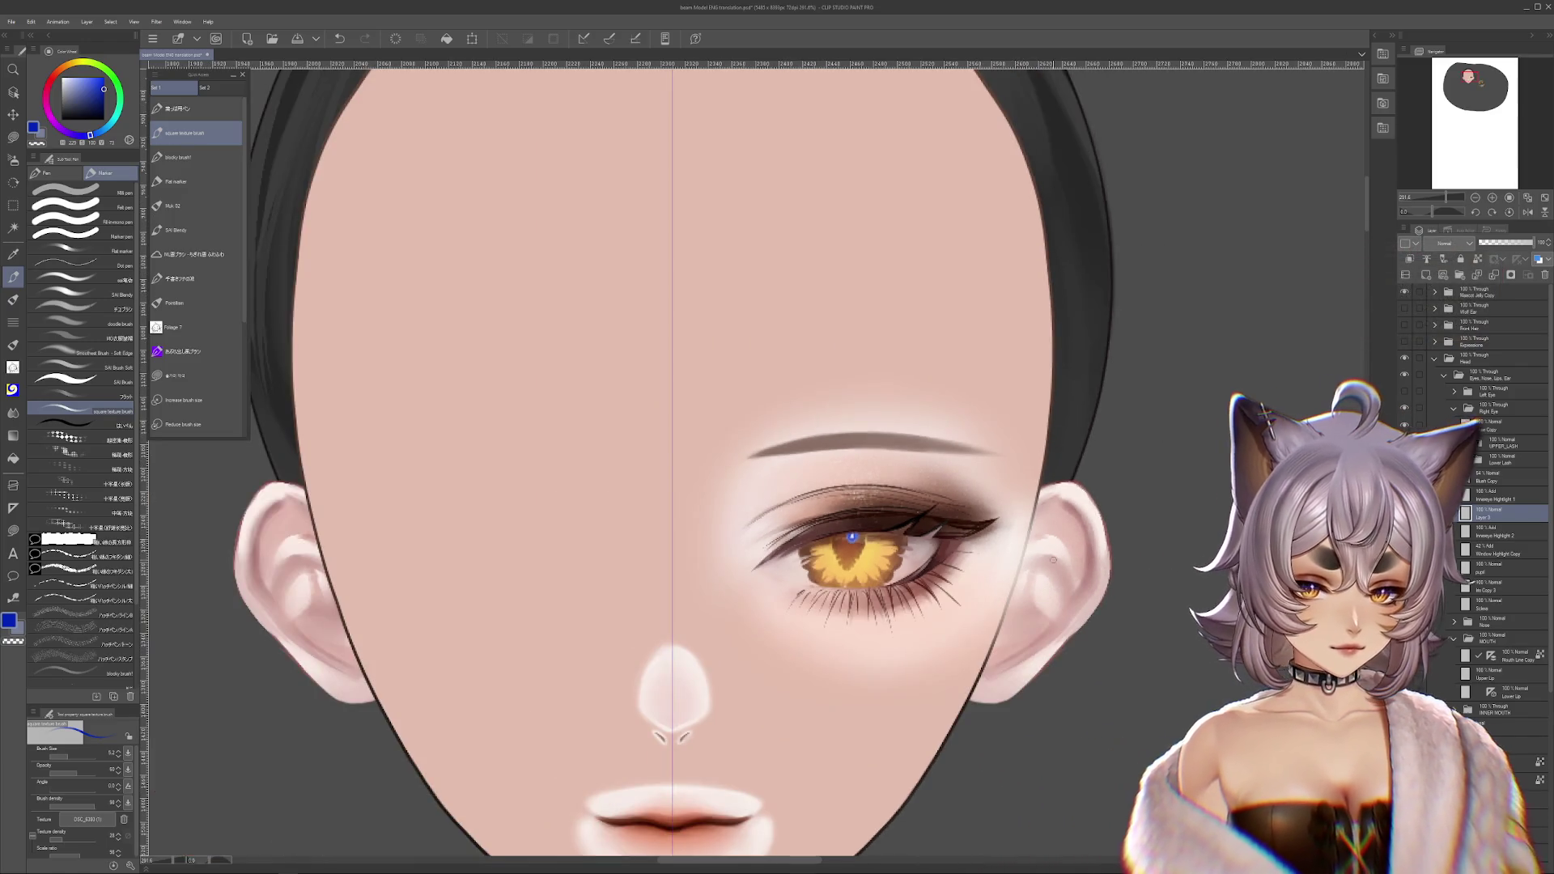
- Add a small dot at the top of the pupil
left_click(852, 536)
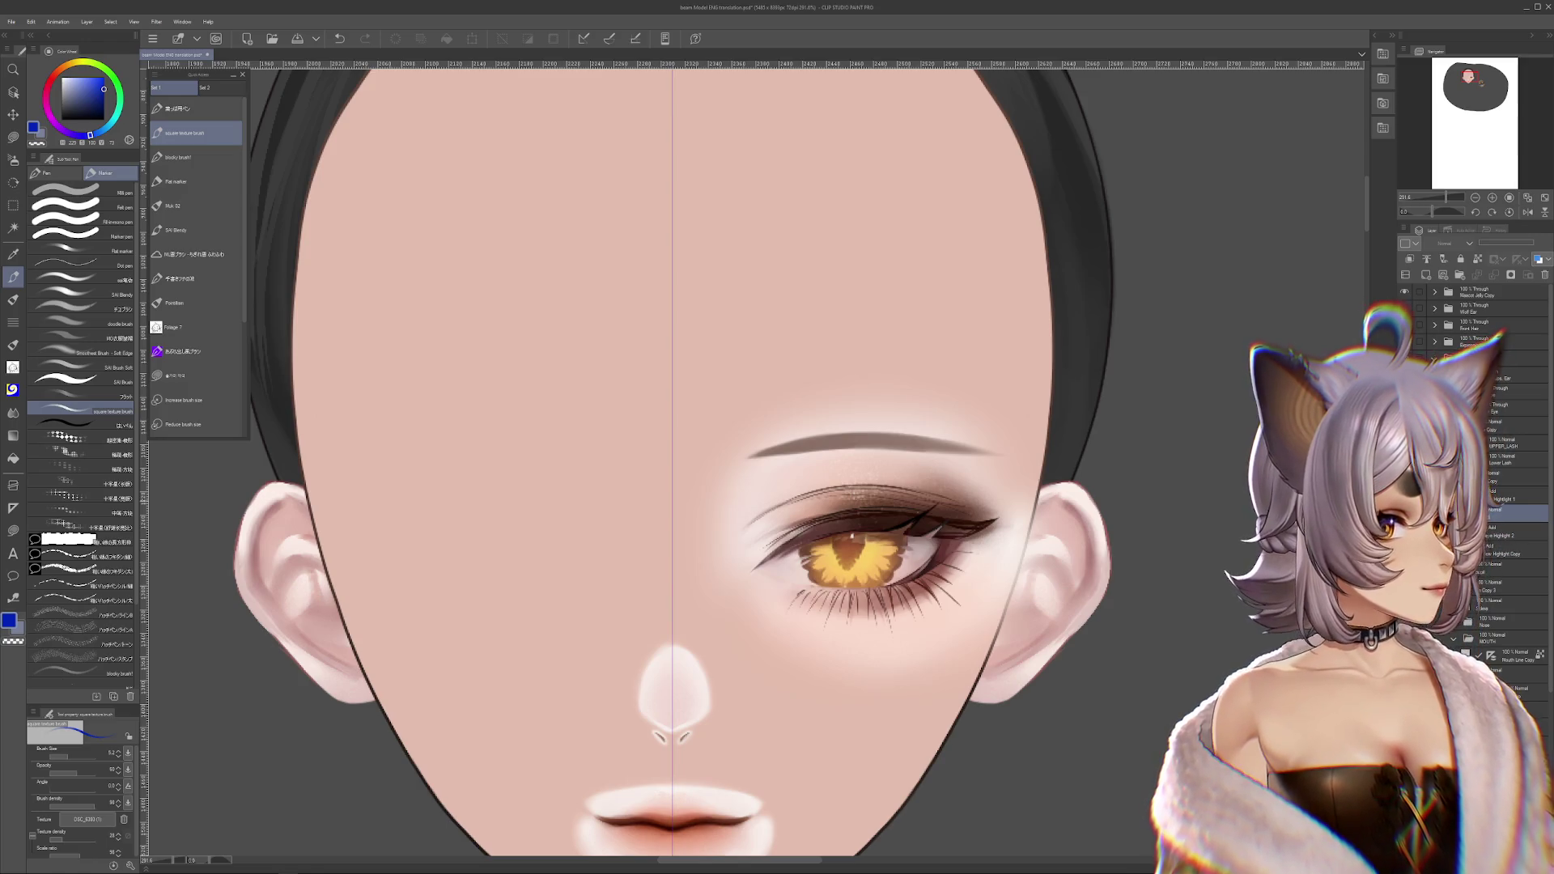
scroll(1214, 526, "down", 2)
scroll(1127, 572, "down", 2)
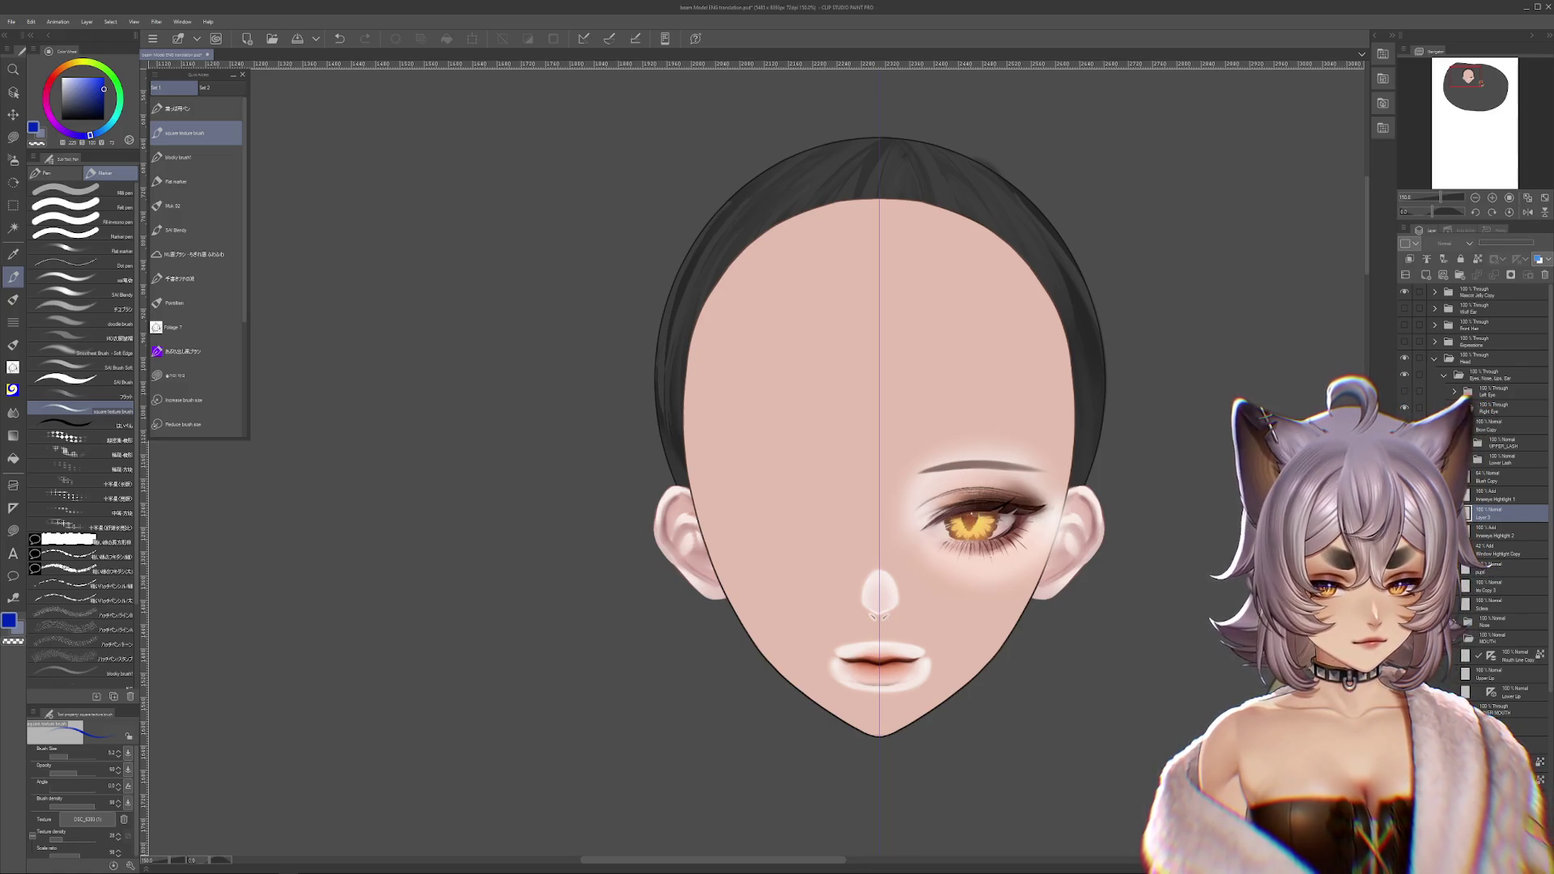
- Select Layer 3 and add a new Layer 4 above it
left_click(1505, 584)
scroll(1038, 544, "up", 5)
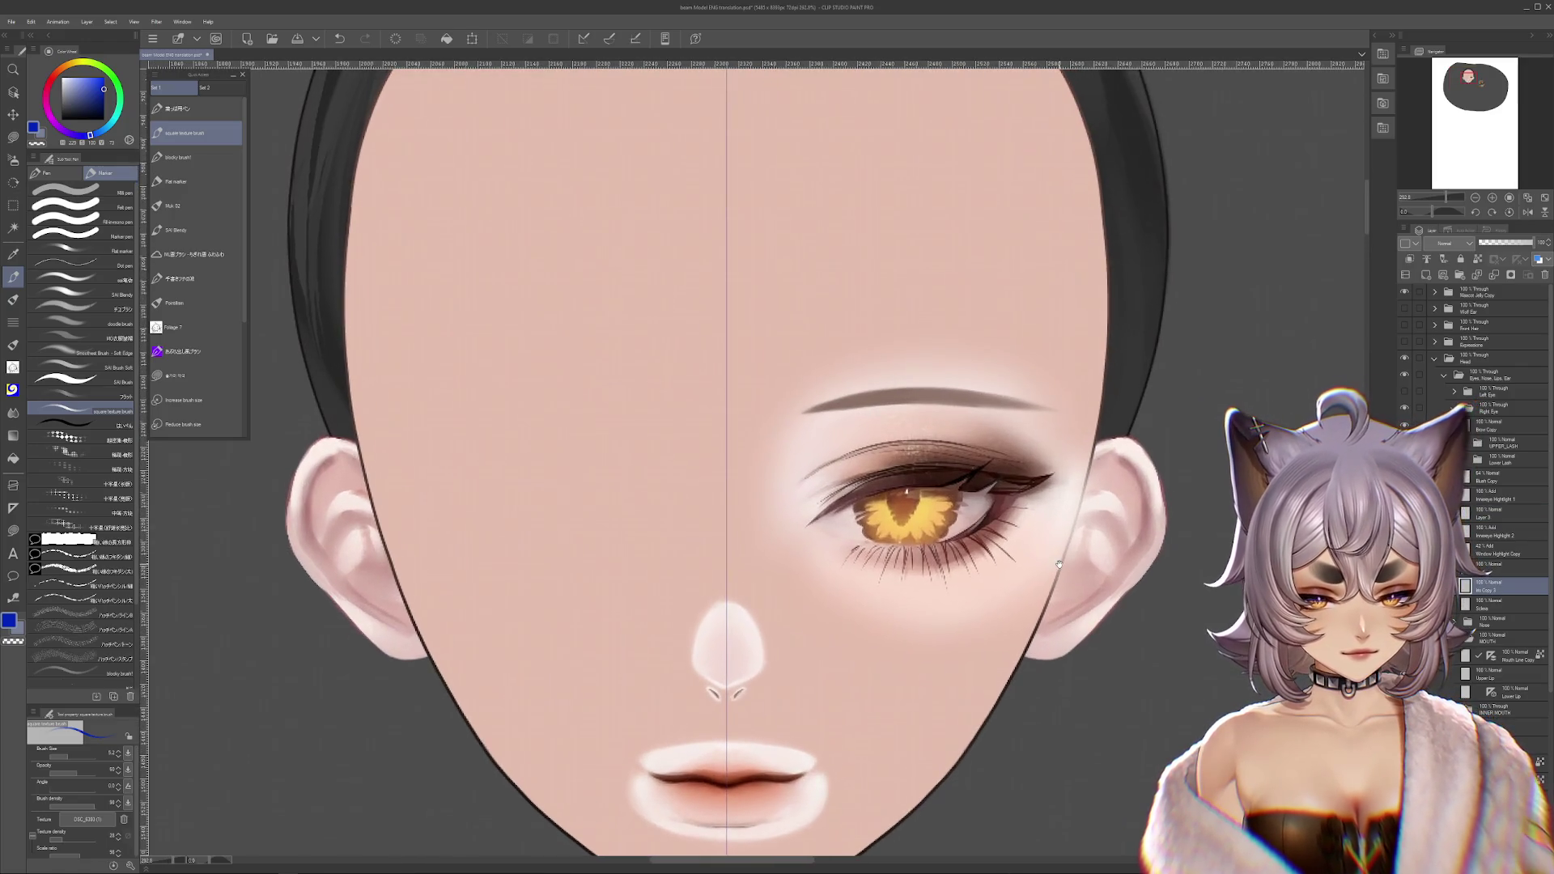
left_click_drag(1117, 546, 1148, 564)
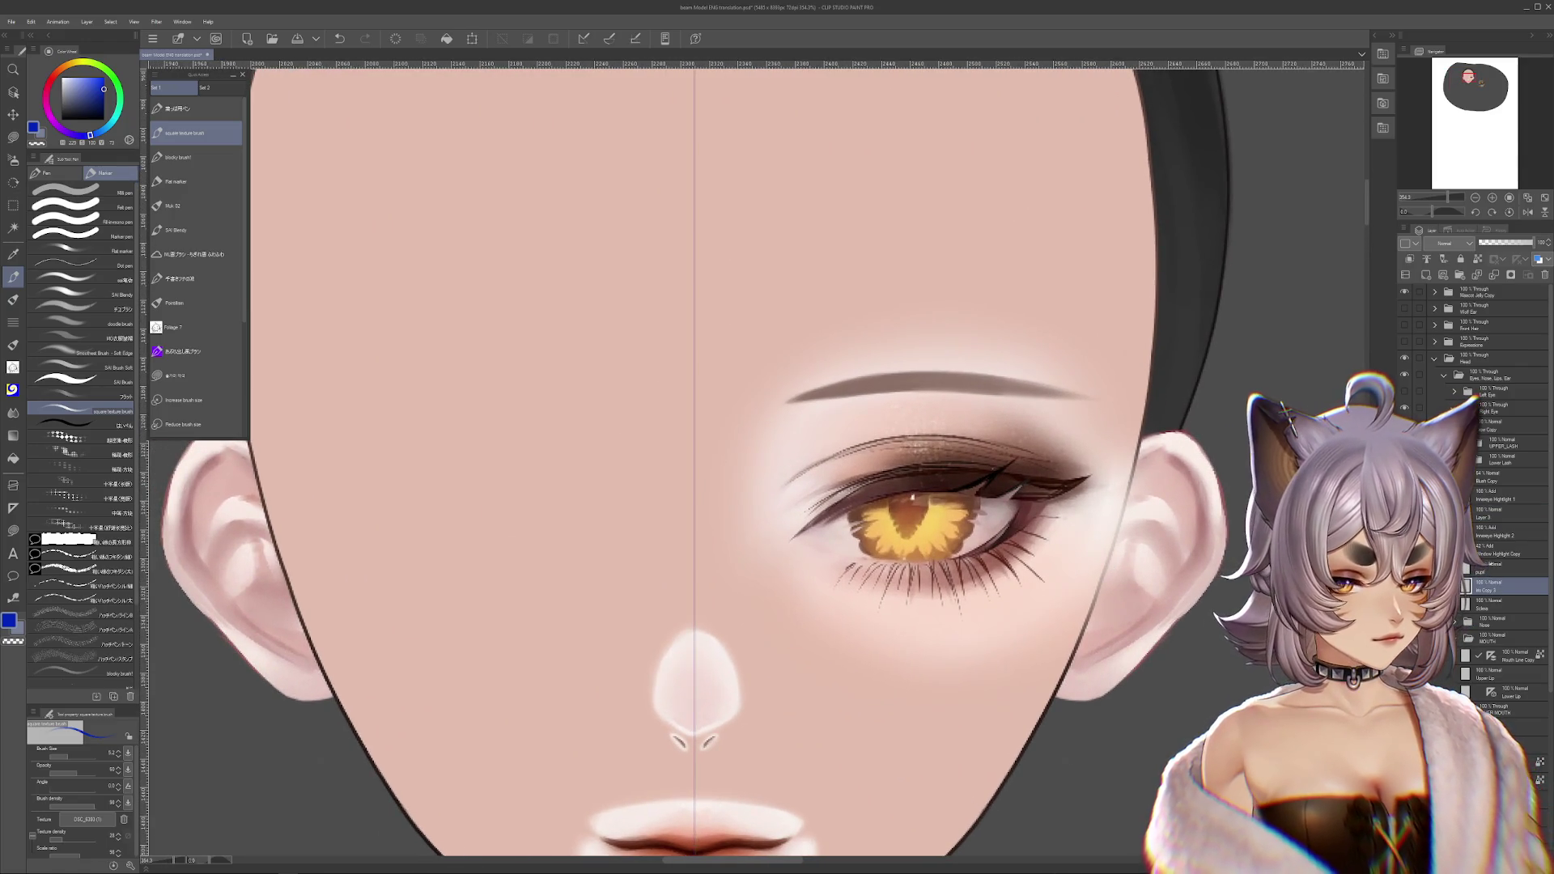
left_click(1488, 516)
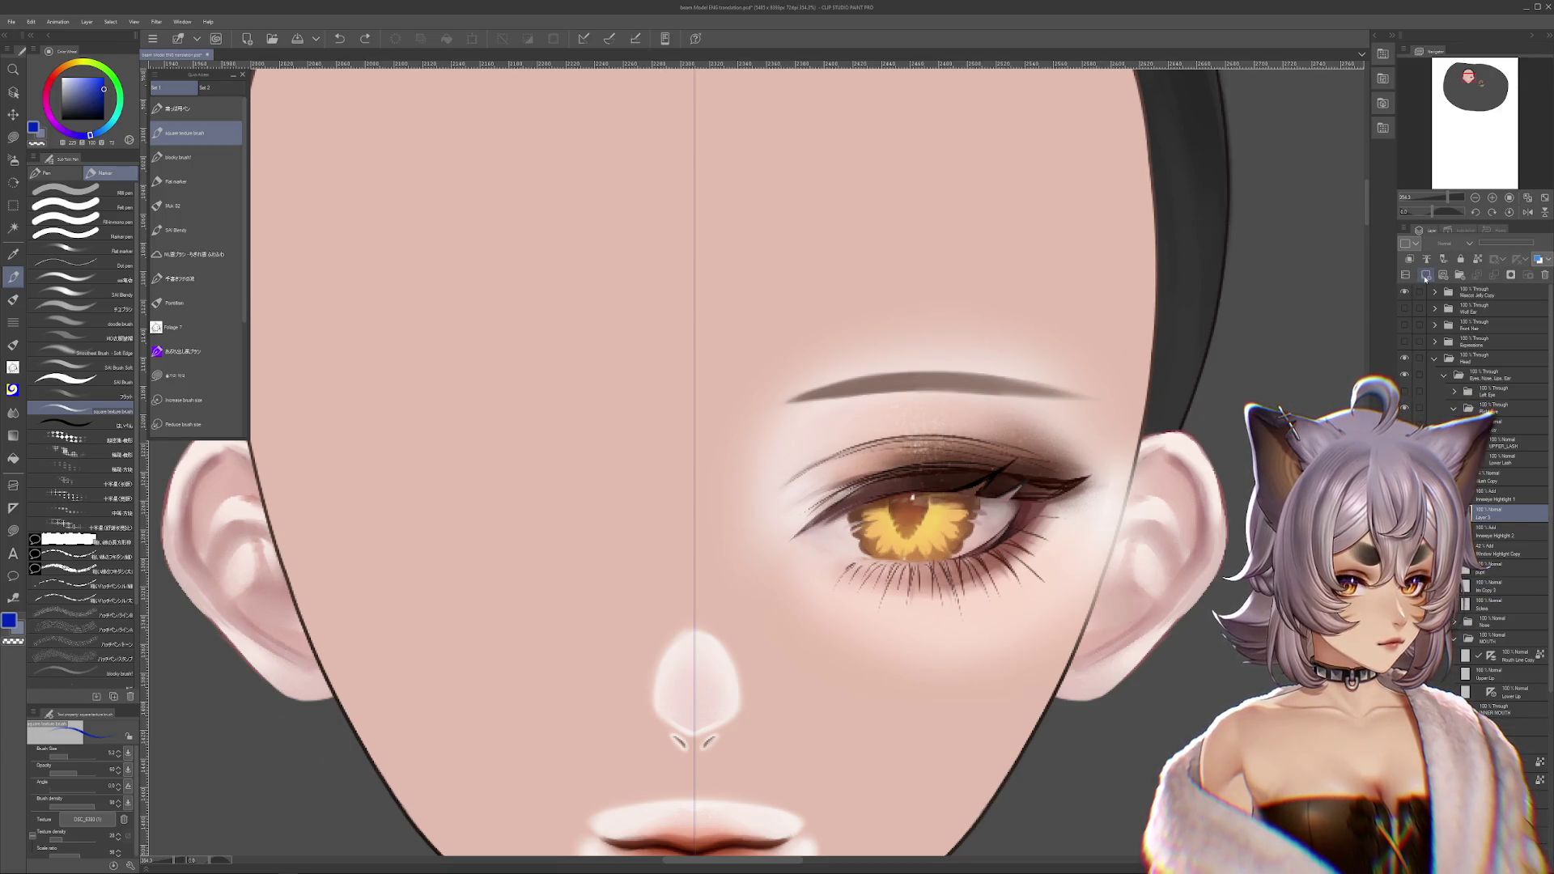
left_click(1426, 275)
scroll(485, 474, "up", 2)
- Fill a lasso selection over the lower iris with sampled yellow-orange on Layer 4 and resize it
key("m")
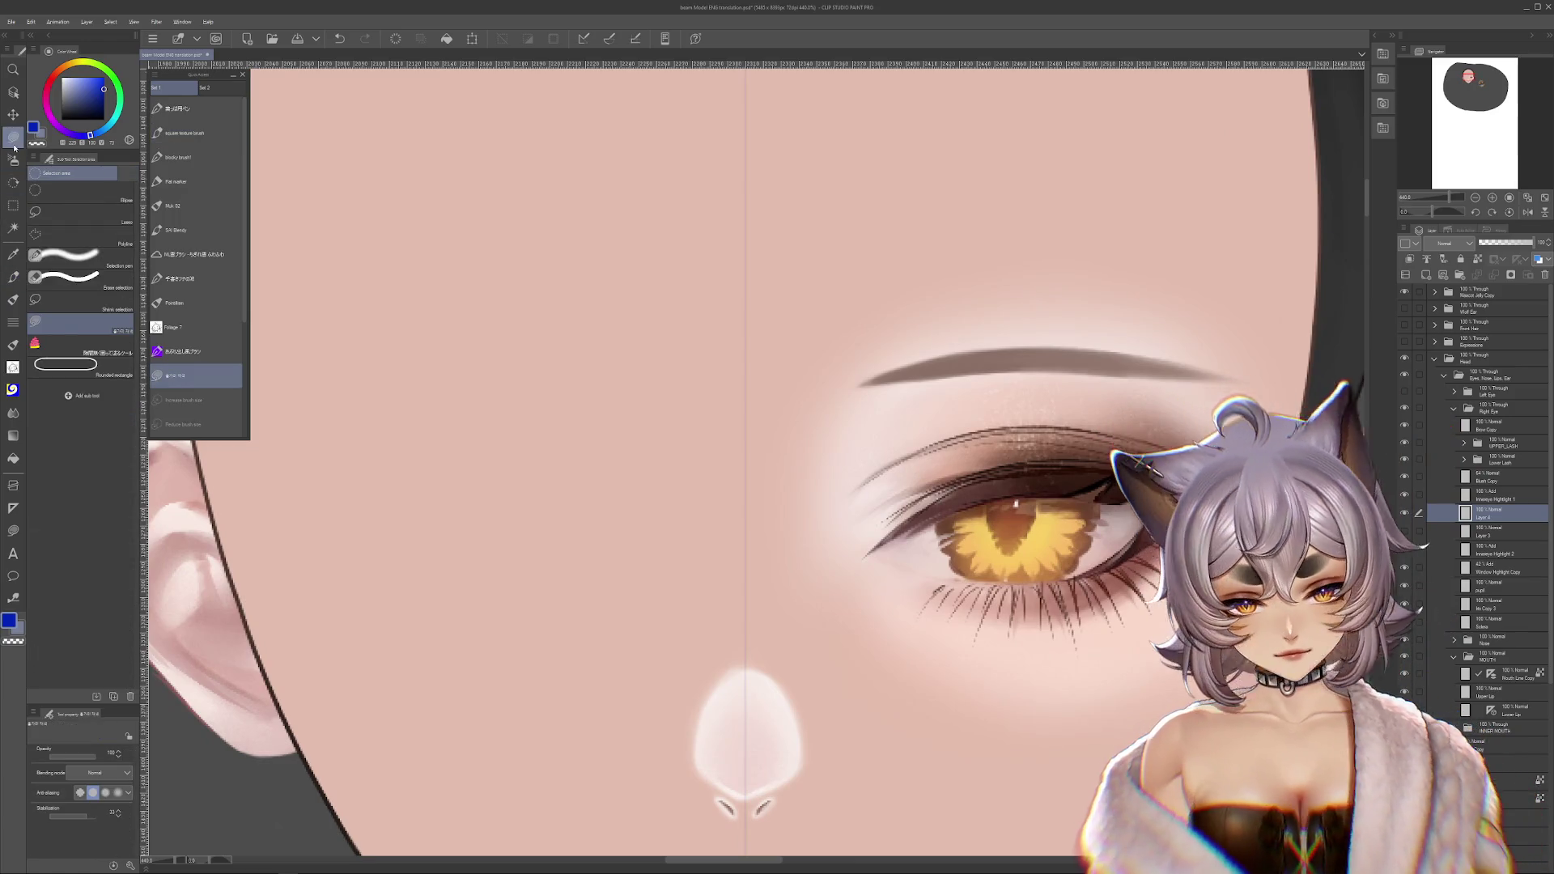
left_click(1036, 531, "alt")
left_click_drag(979, 558, 1022, 571)
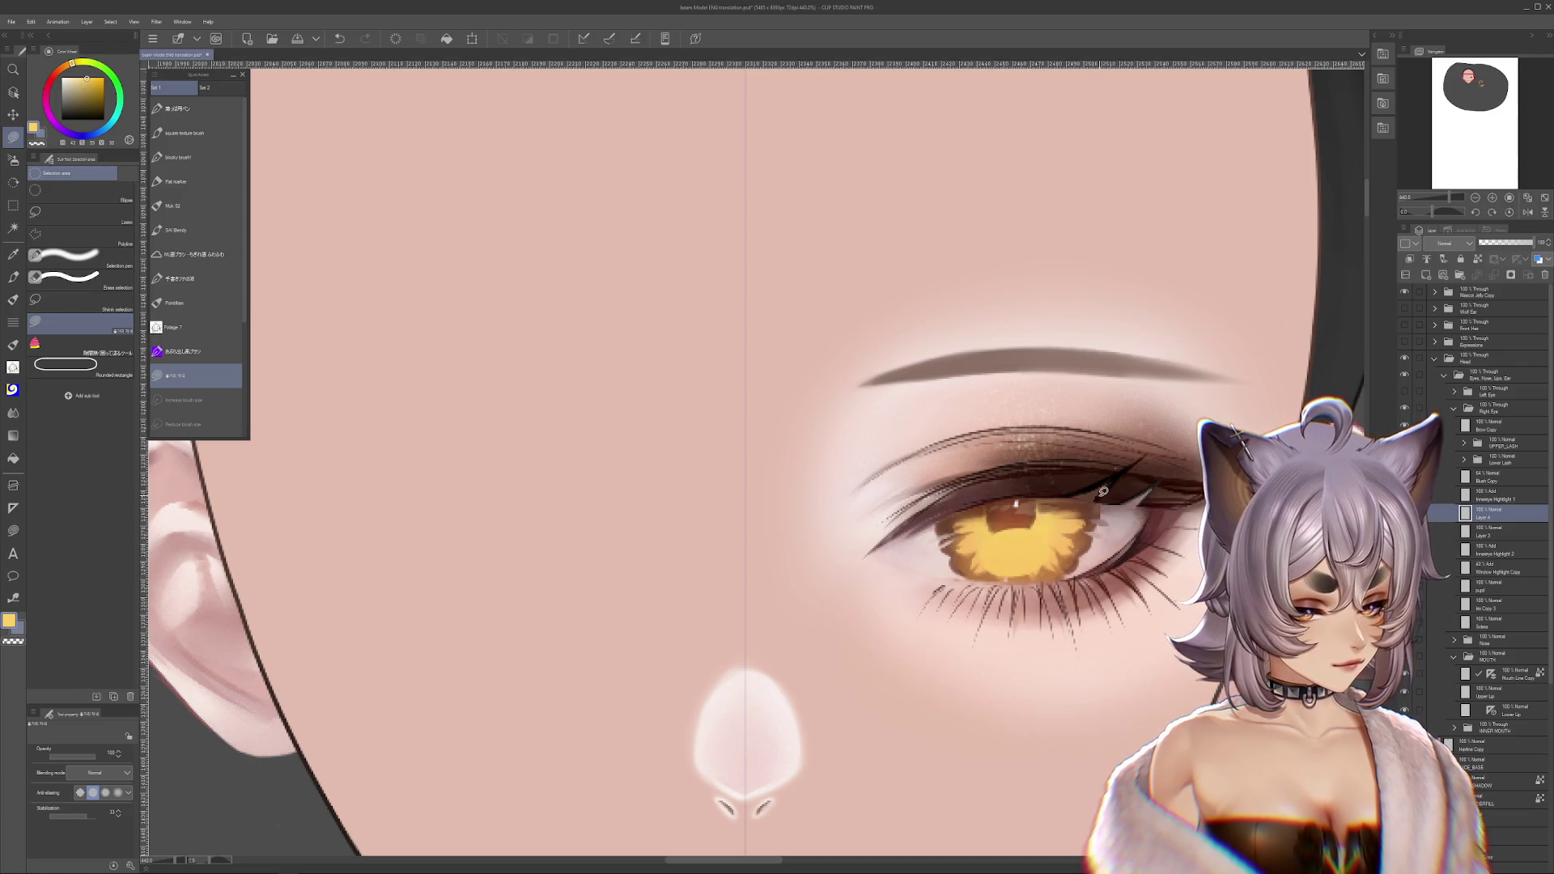
left_click(1492, 243)
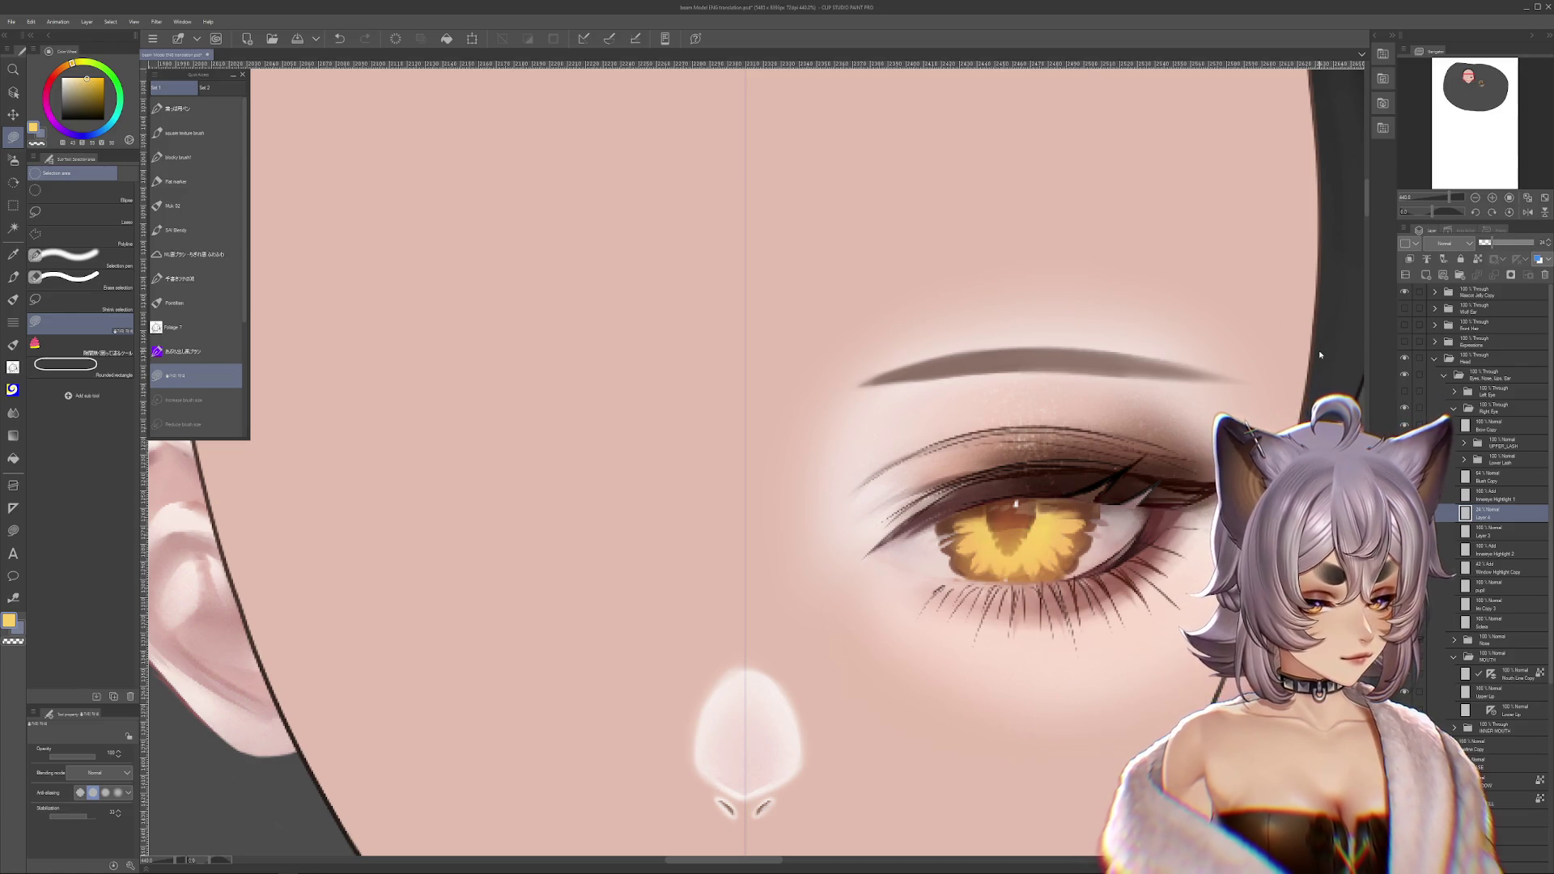
key("ctrl+t")
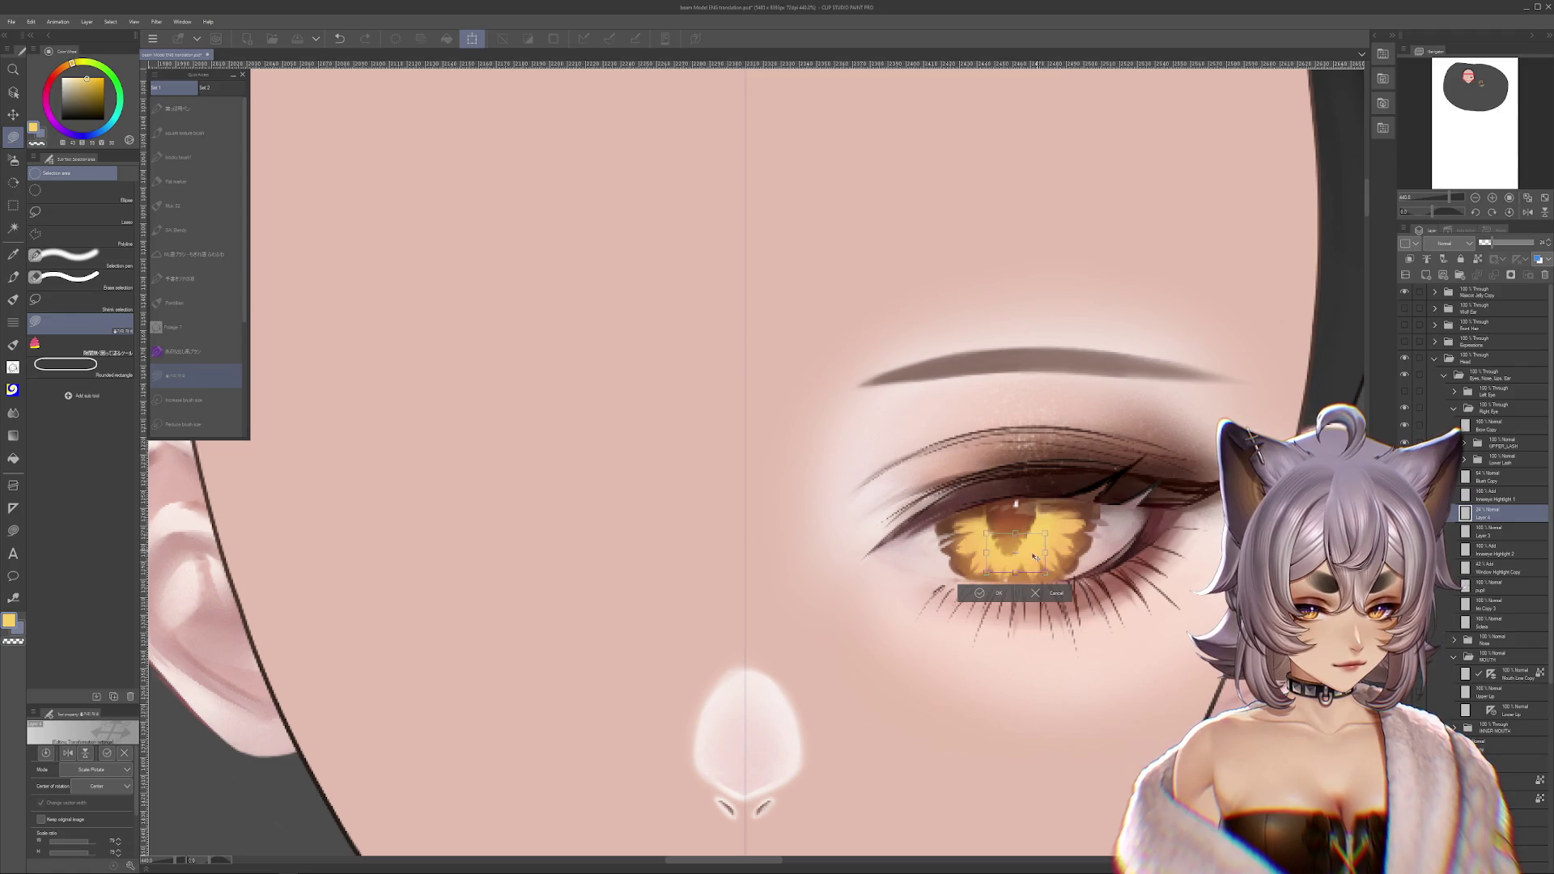
left_click(979, 592)
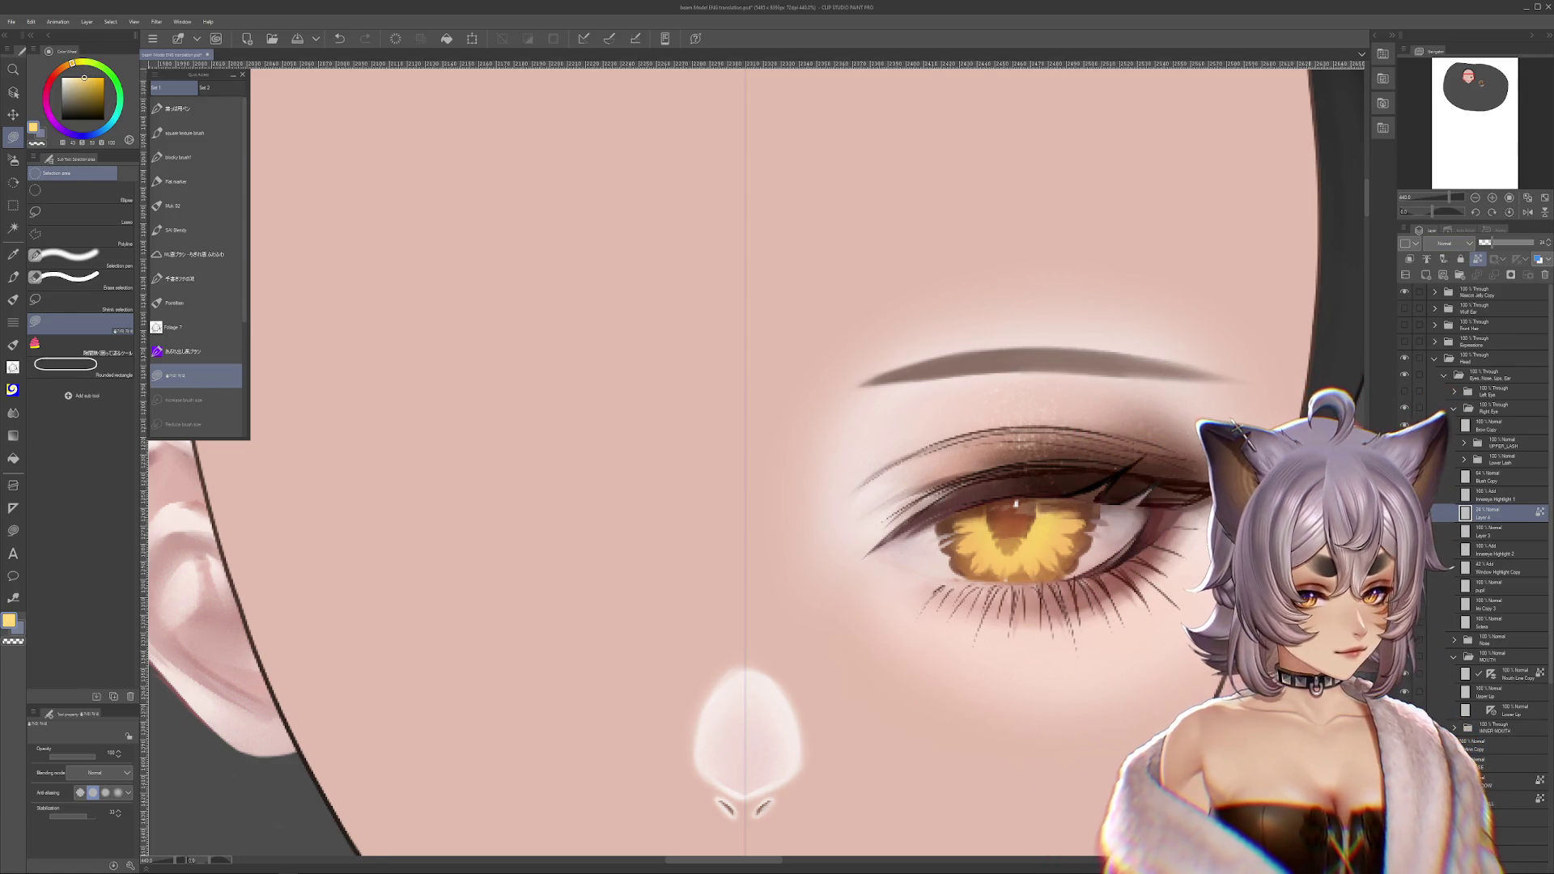
- Set Layer 4 to about 51% opacity and reshape the yellow fill over the iris
left_click_drag(1486, 242, 1536, 244)
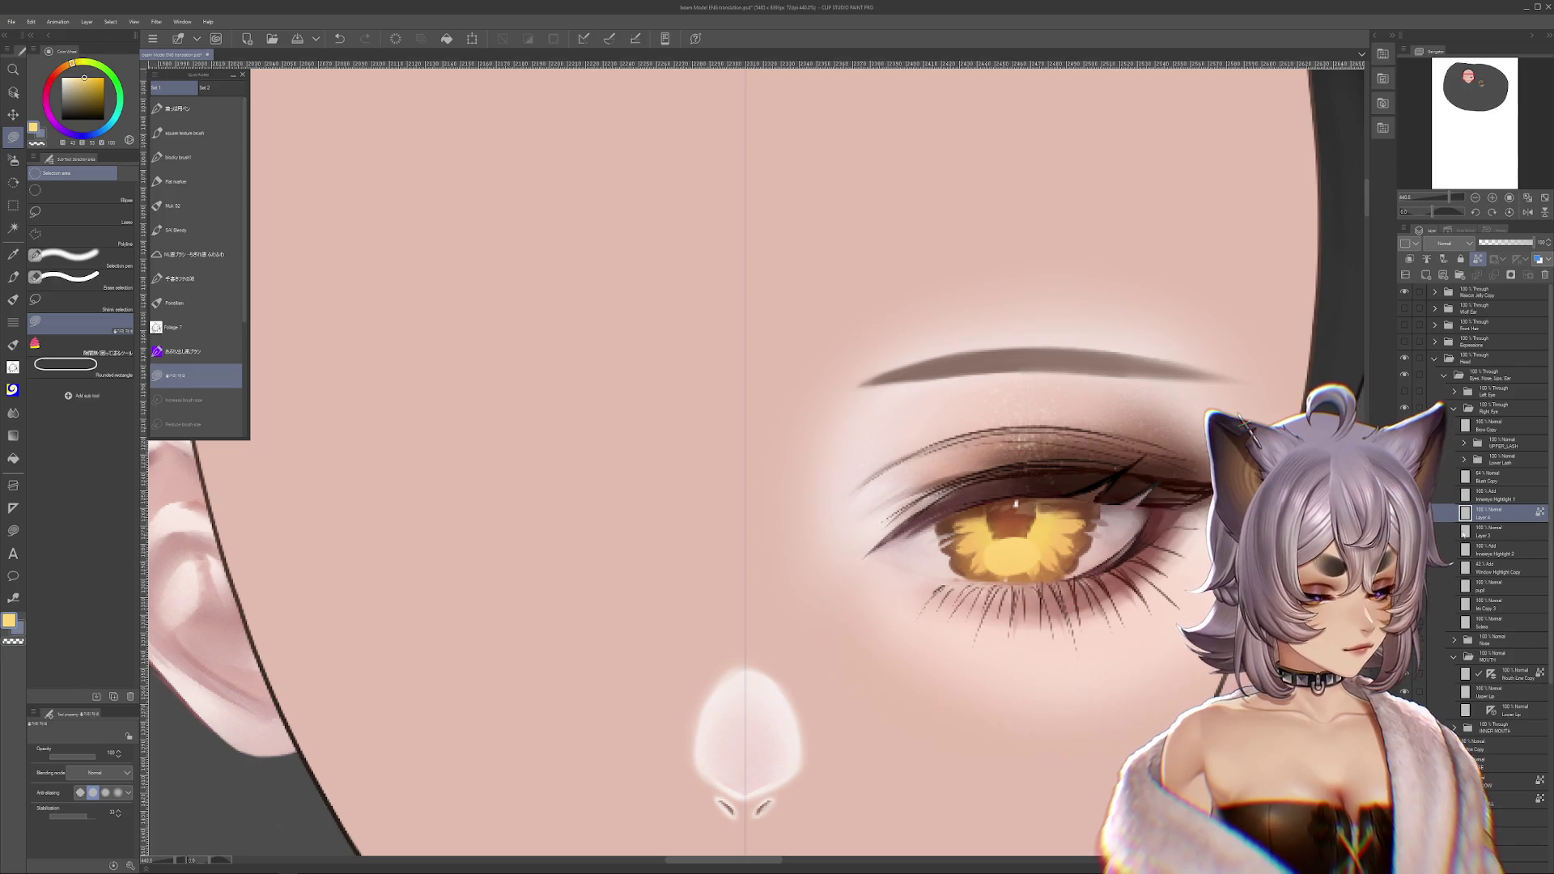
left_click(1508, 242)
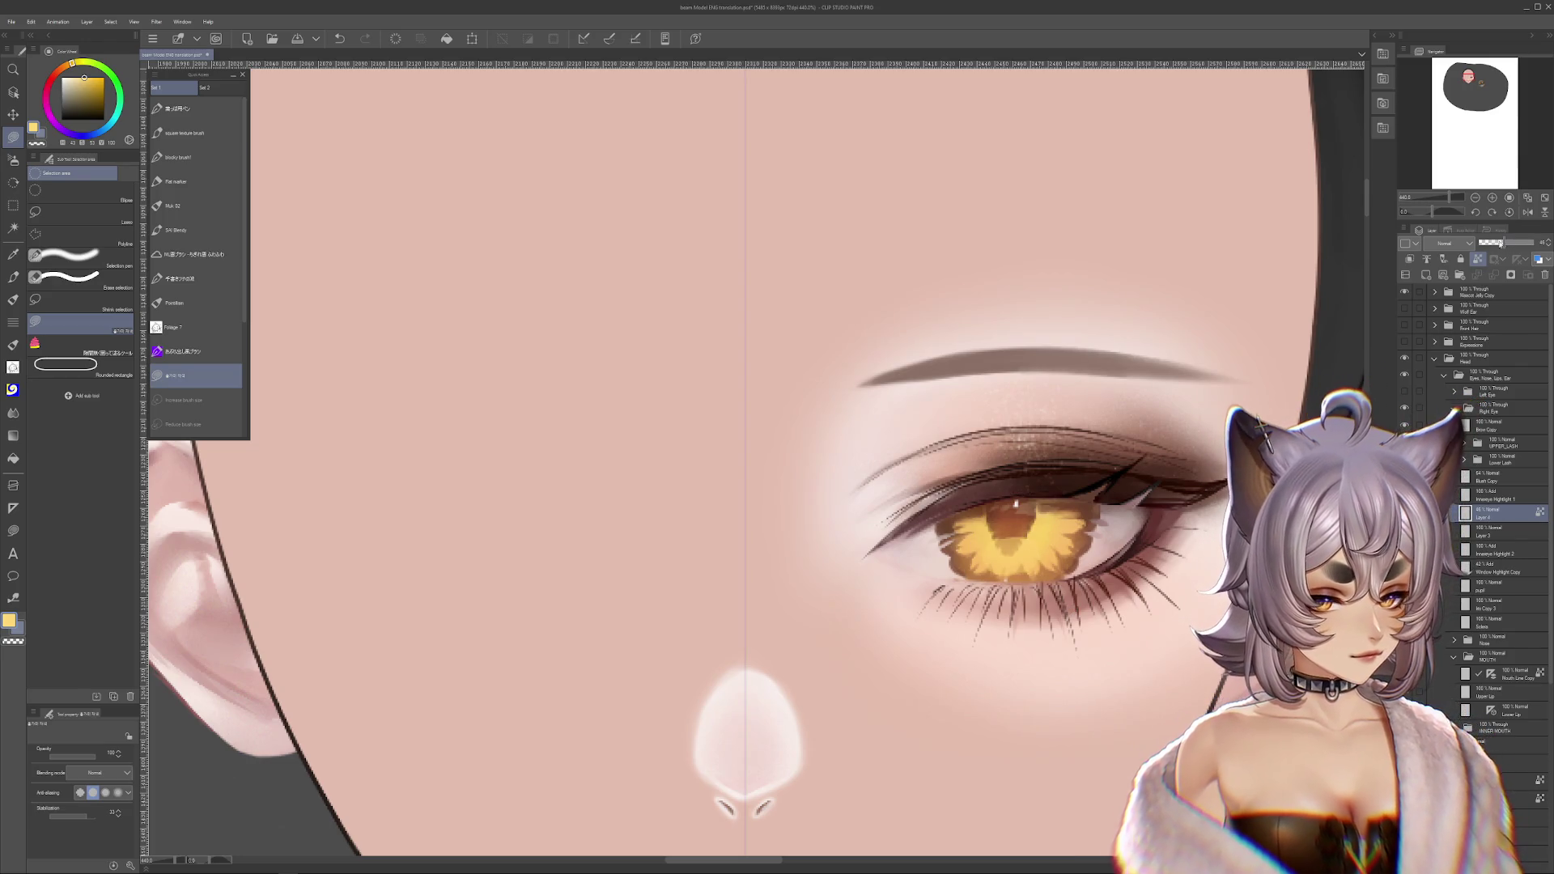
key("ctrl+t")
left_click_drag(838, 627, 847, 647)
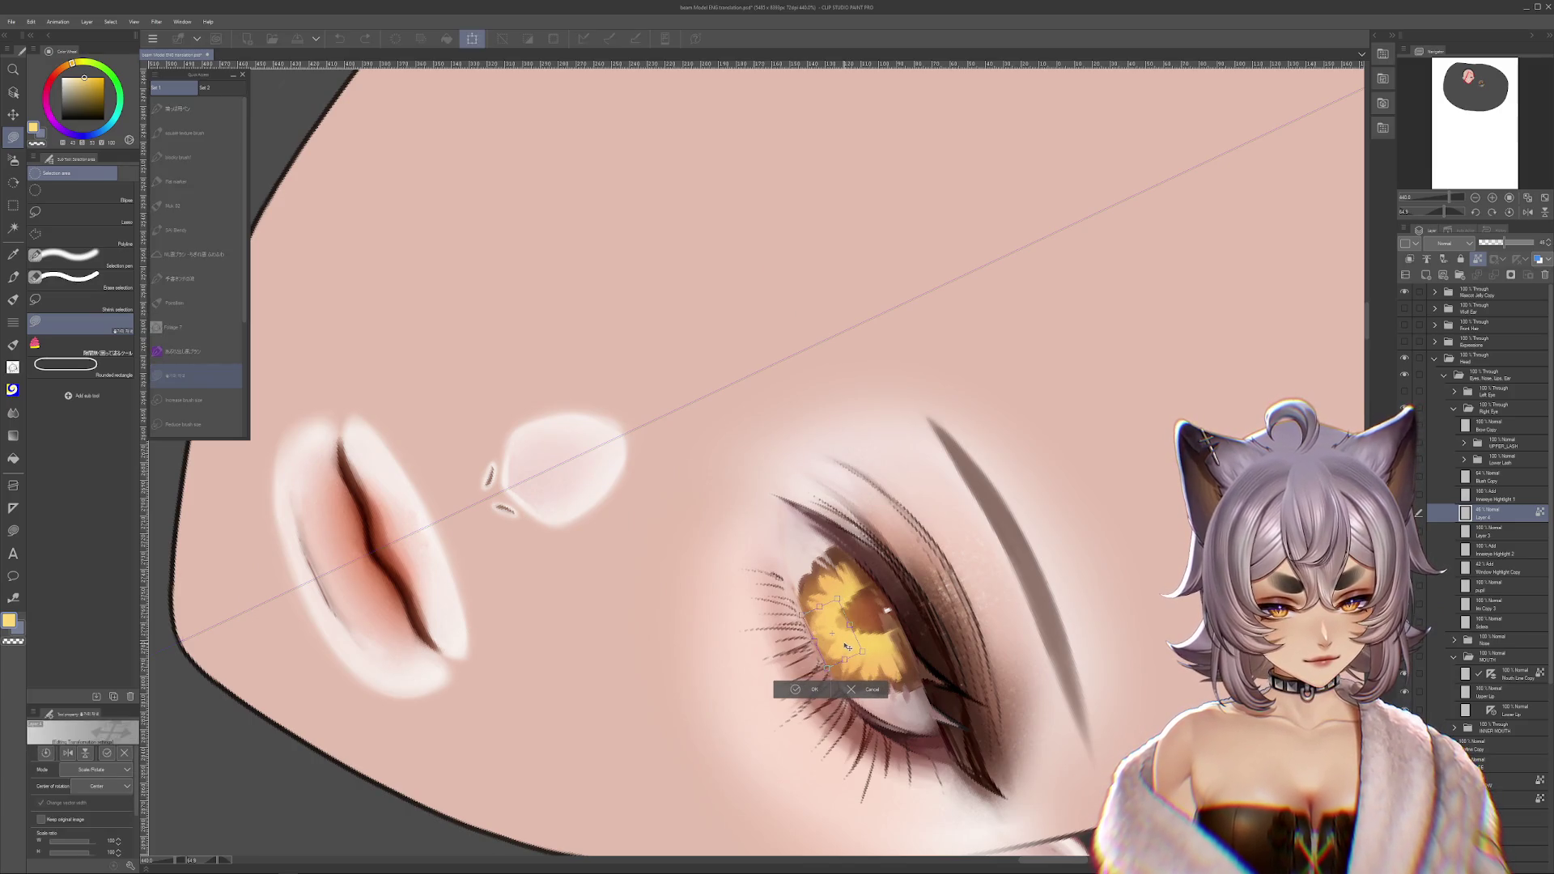
left_click(814, 692)
key("r")
mouse_move(1061, 548)
left_mouse_down()
mouse_move(931, 277)
mouse_move(952, 266)
left_mouse_up()
- Return to the selection tool, reset the canvas rotation to upright and recentre the eye
key("m")
scroll(971, 230, "down", 5)
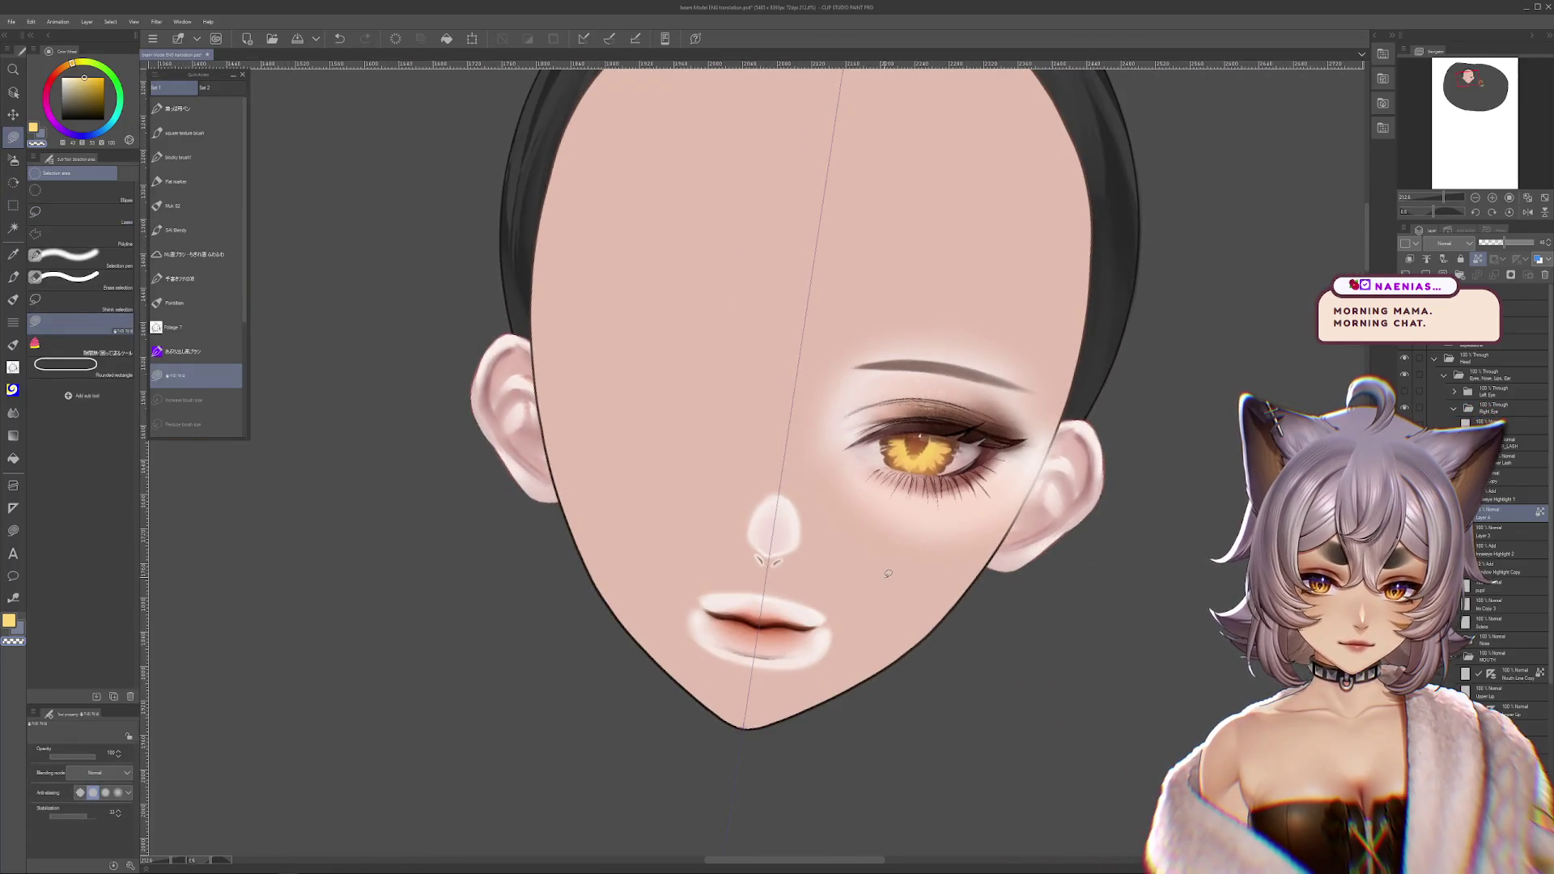
scroll(971, 230, "up", 5)
left_click(1509, 212)
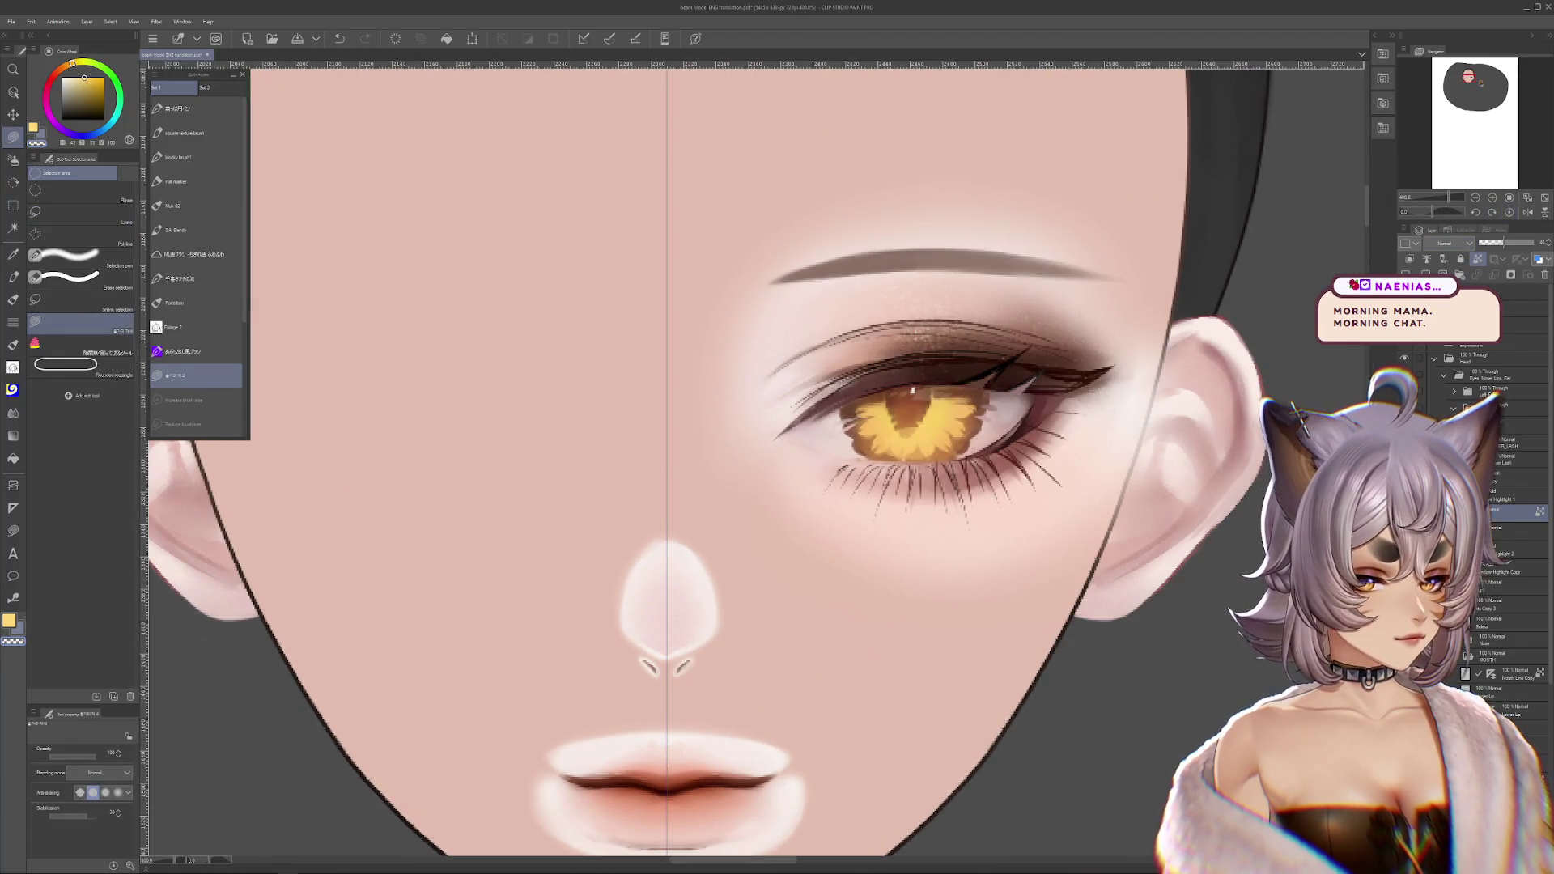
scroll(993, 518, "up", 1)
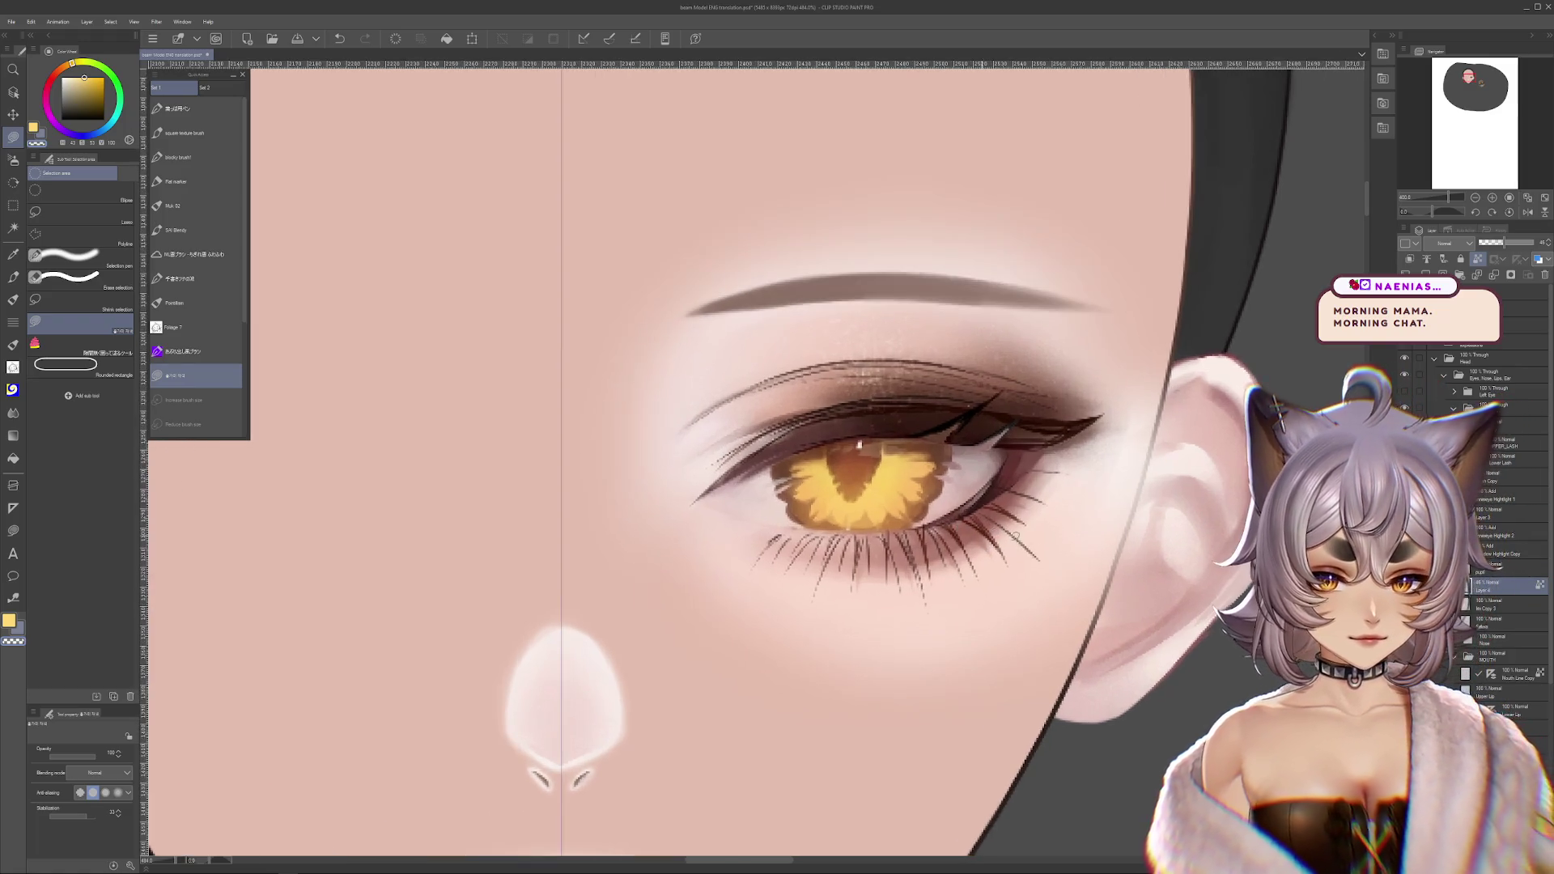
left_click_drag(213, 447, 302, 441)
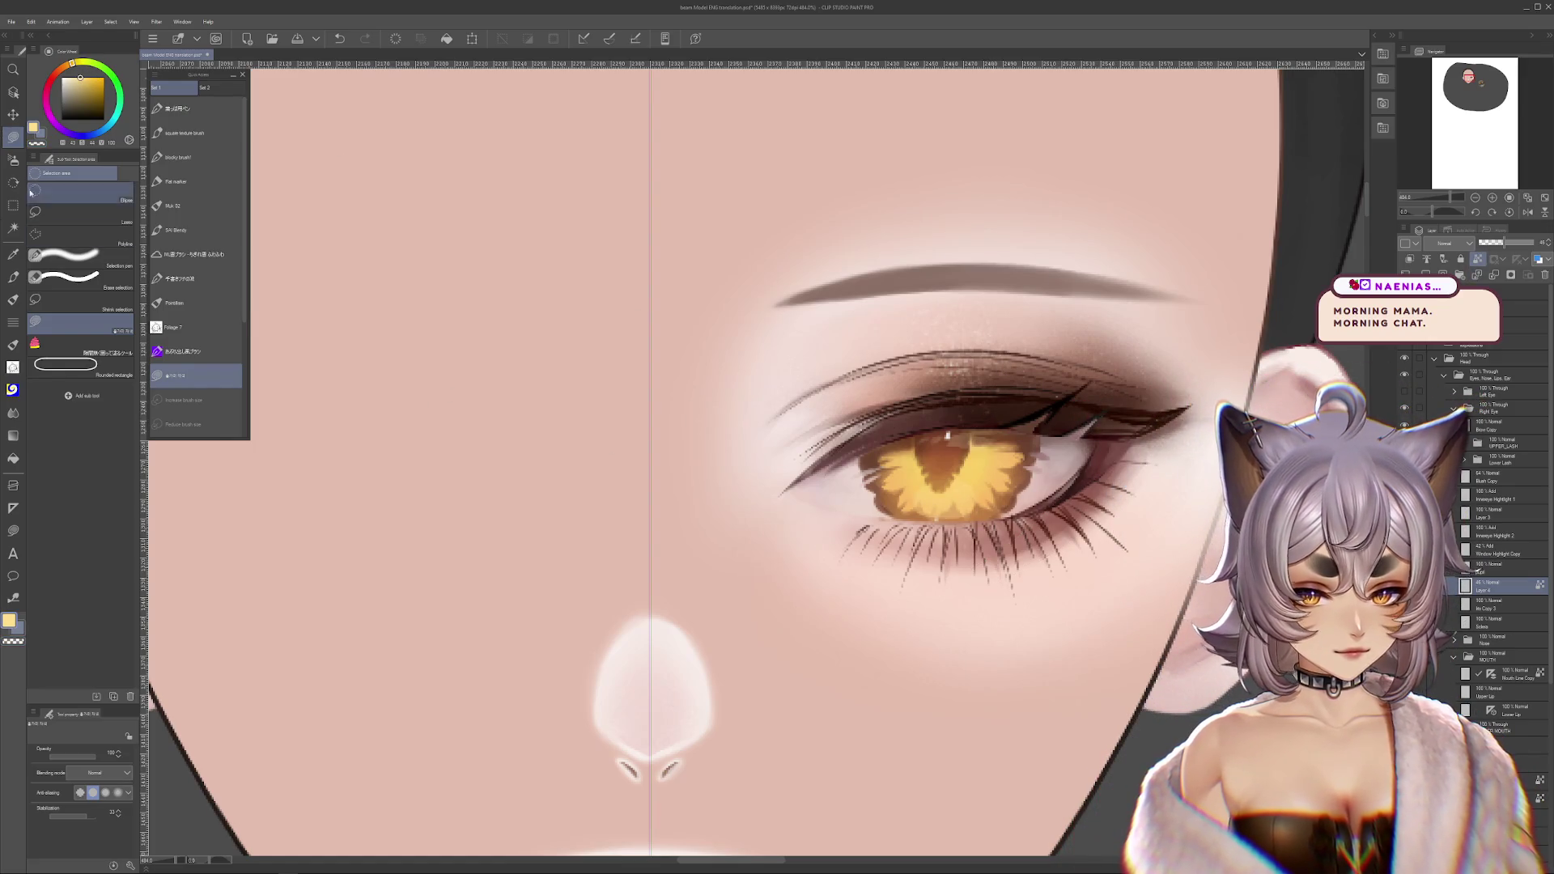
- Switch to the airbrush and reframe the view to show the lower lashes and whole head
left_click(13, 162)
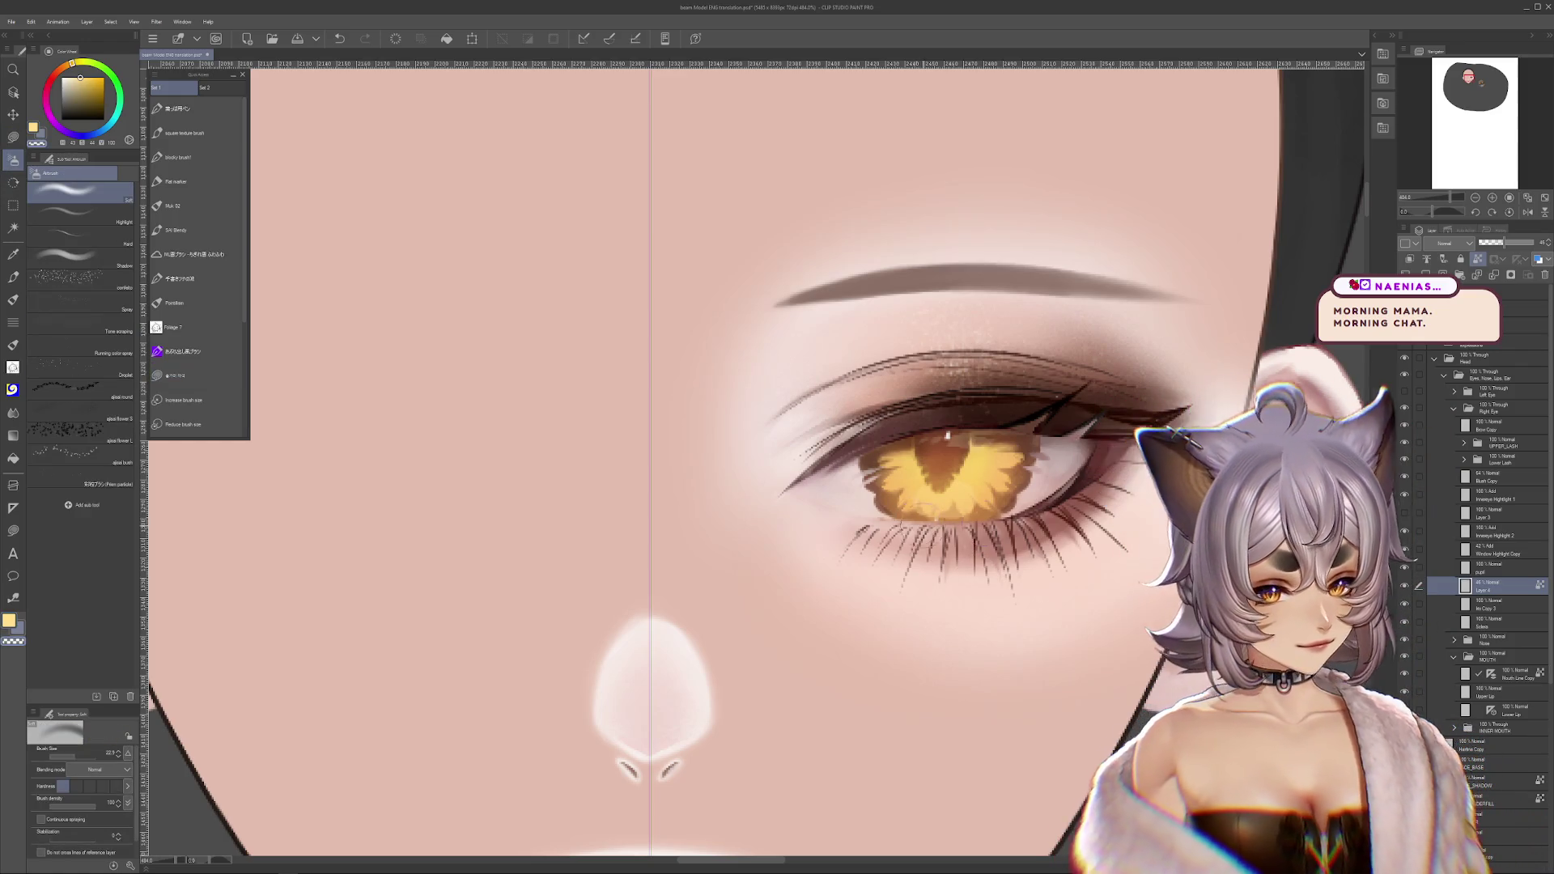
scroll(729, 445, "down", 5)
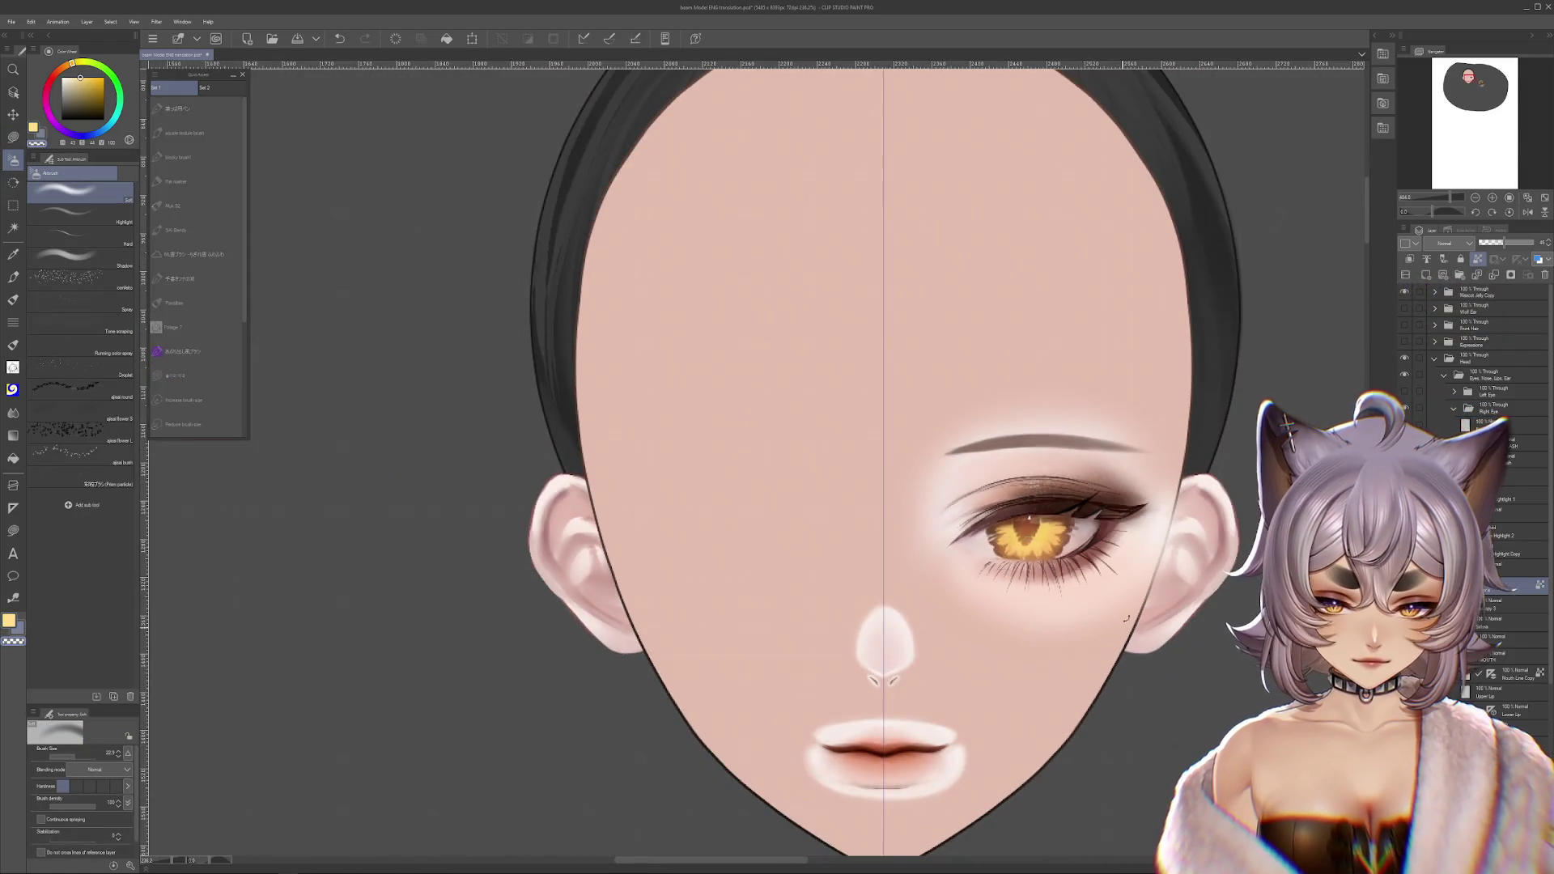
scroll(728, 445, "up", 4)
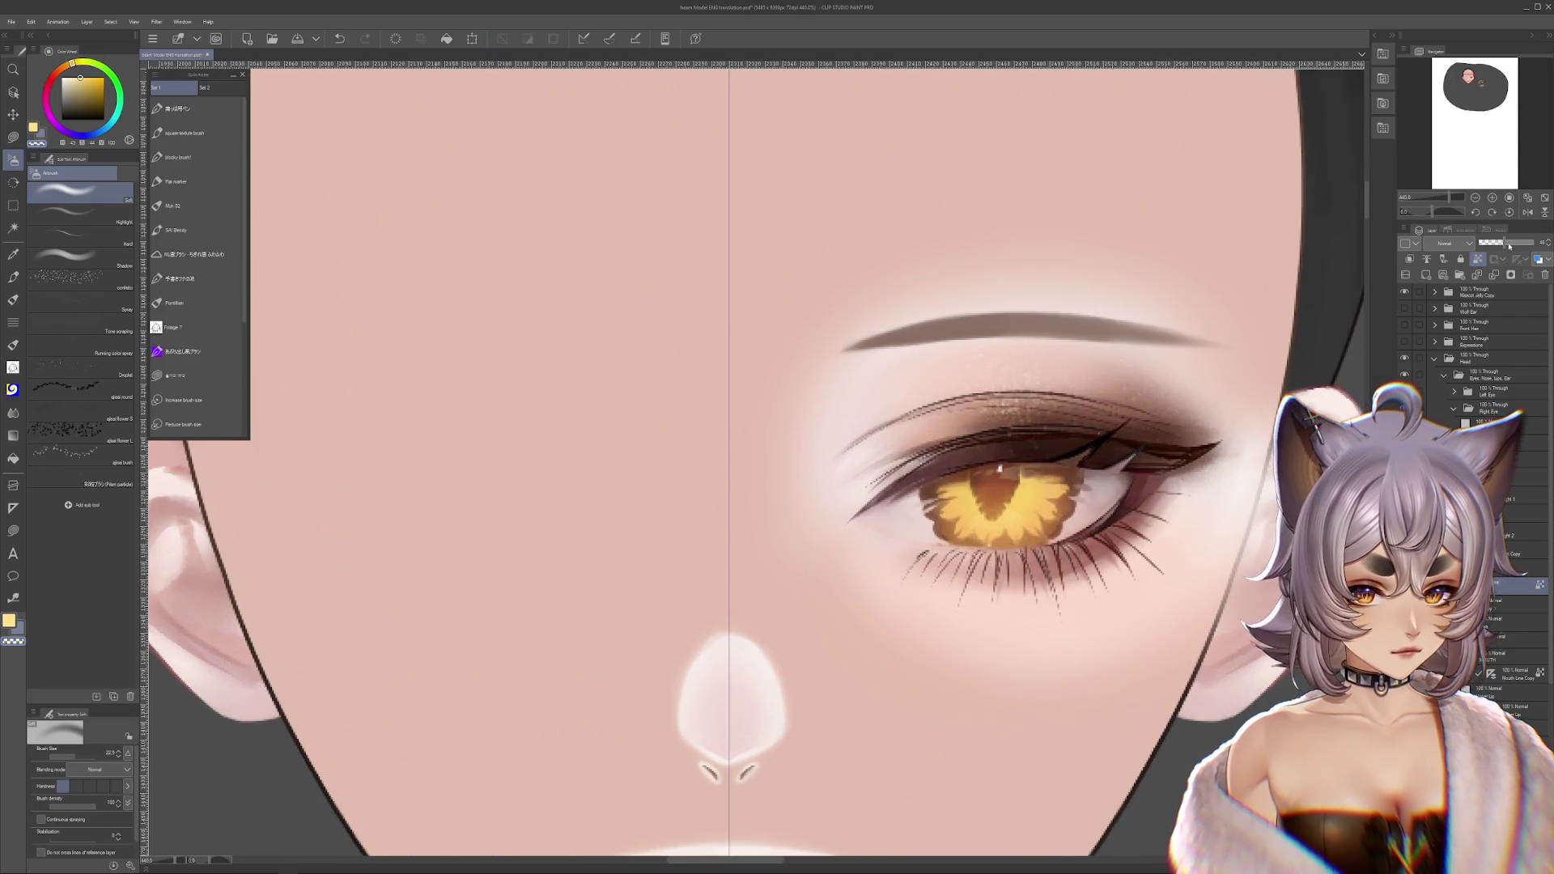
scroll(1098, 483, "up", 1)
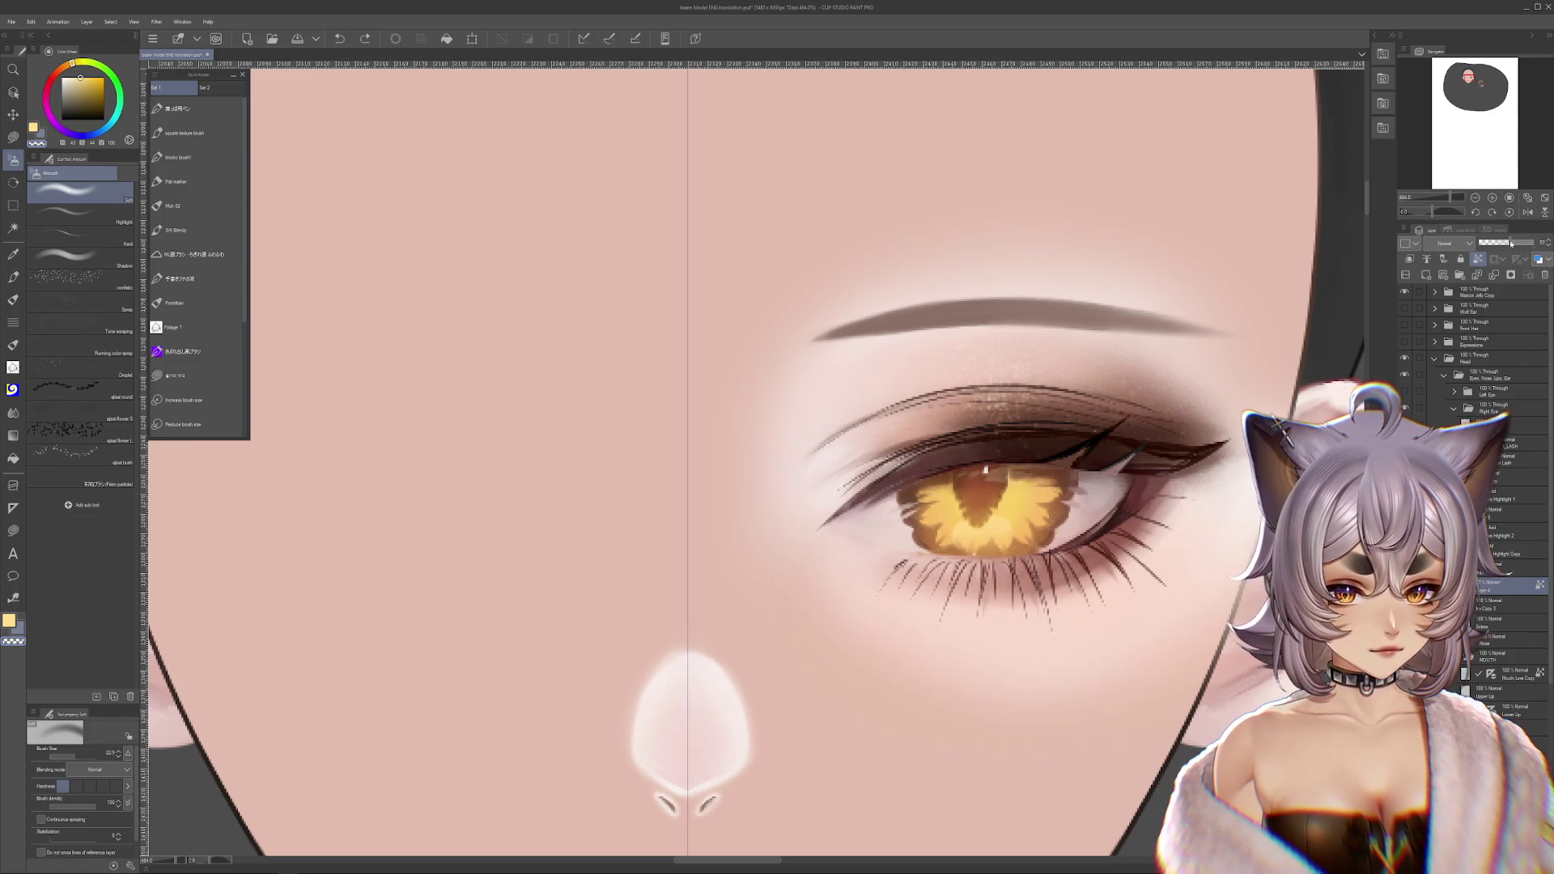
scroll(1176, 407, "down", 5)
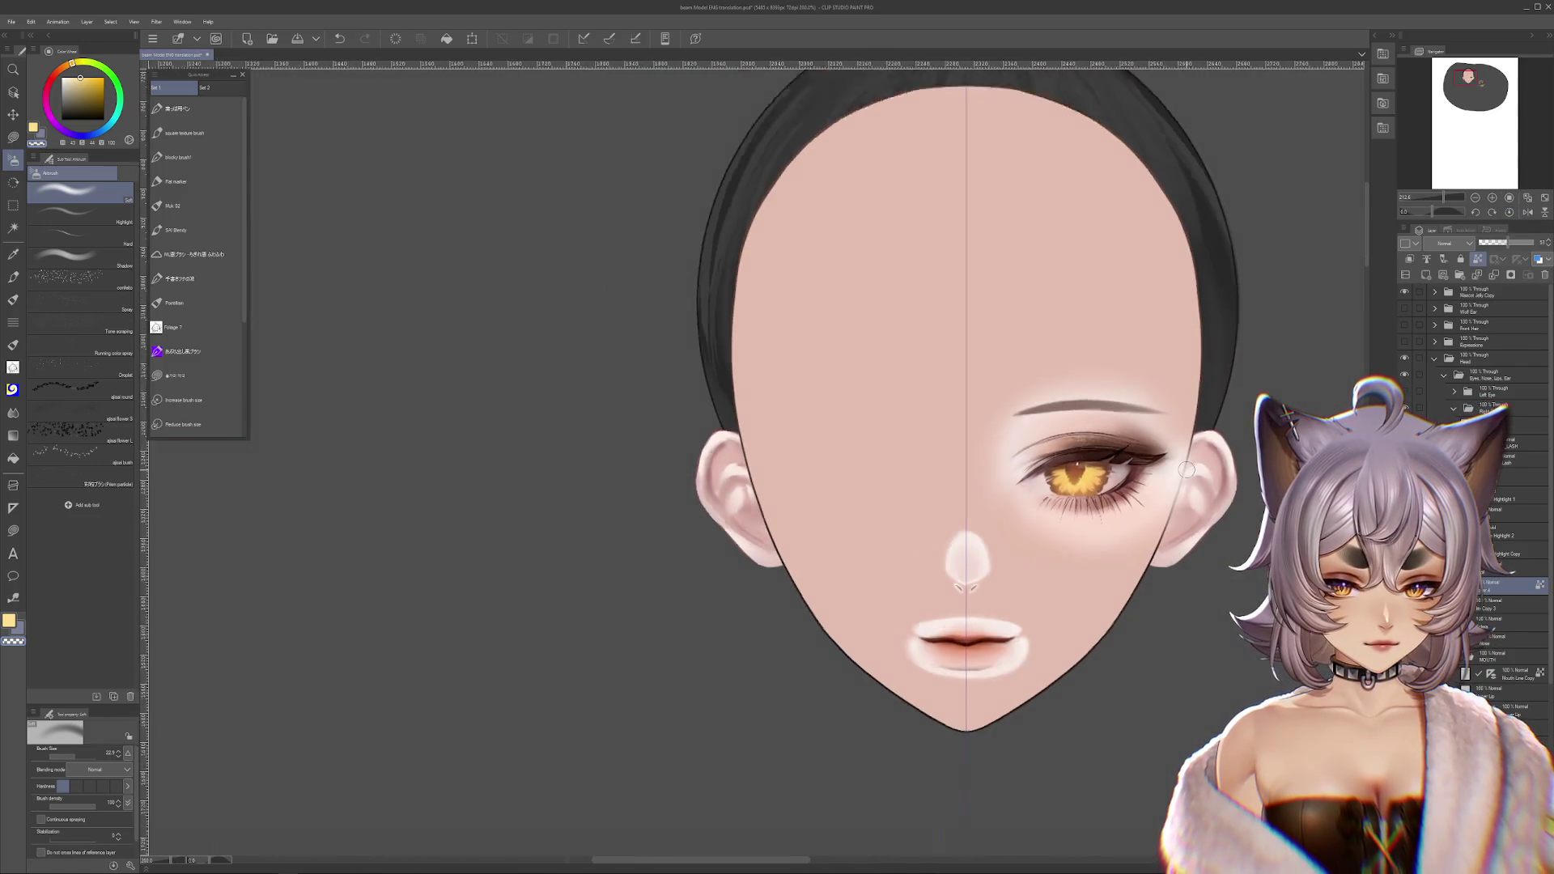
scroll(1261, 489, "up", 4)
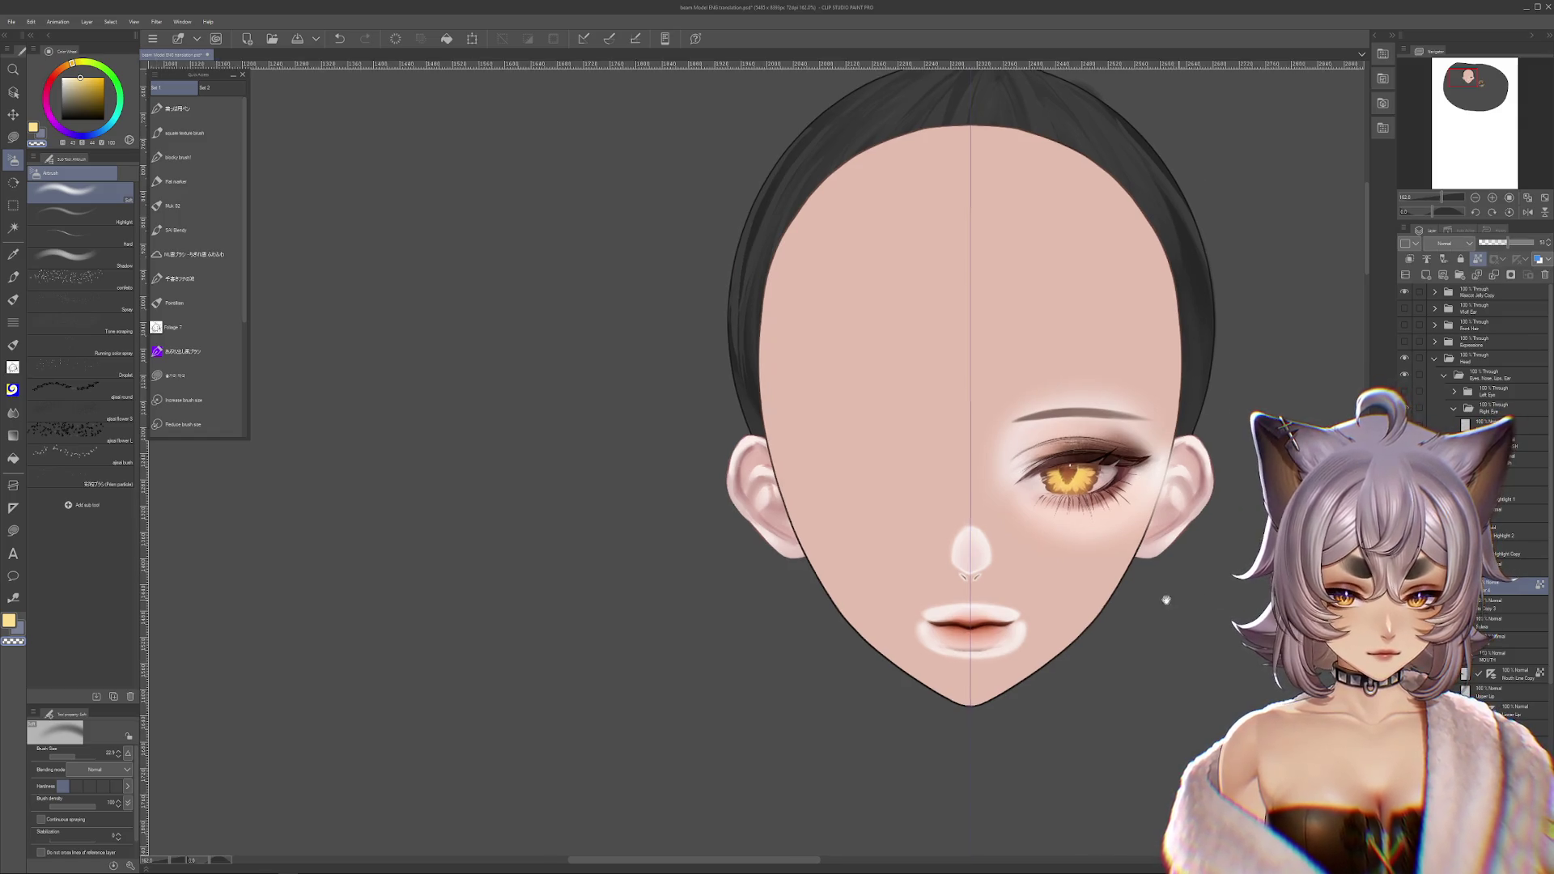
scroll(963, 513, "up", 1)
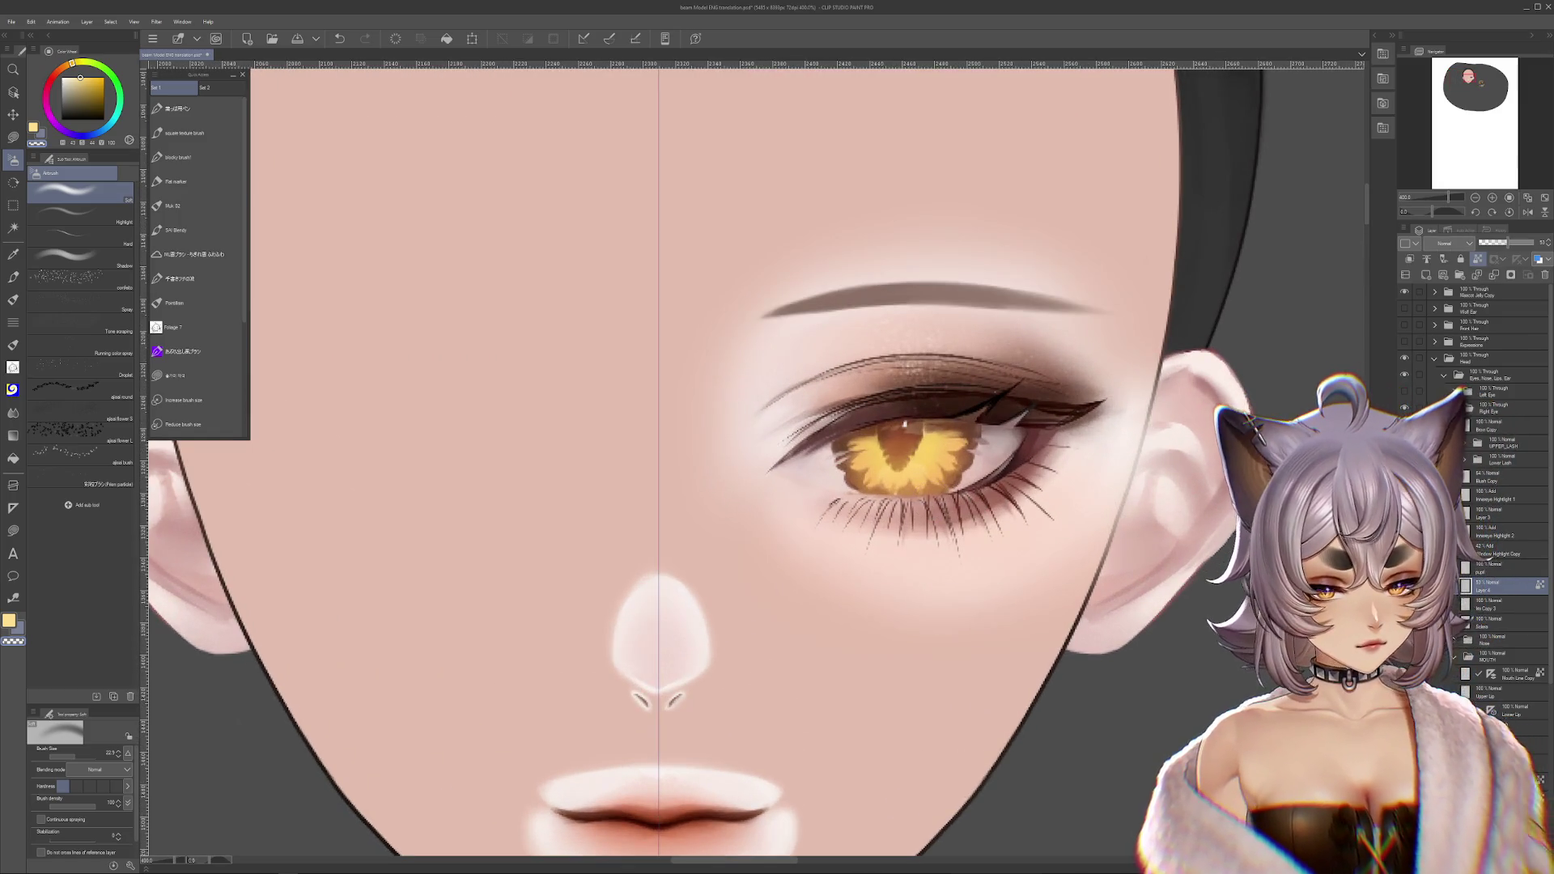
left_click_drag(1087, 500, 1124, 561)
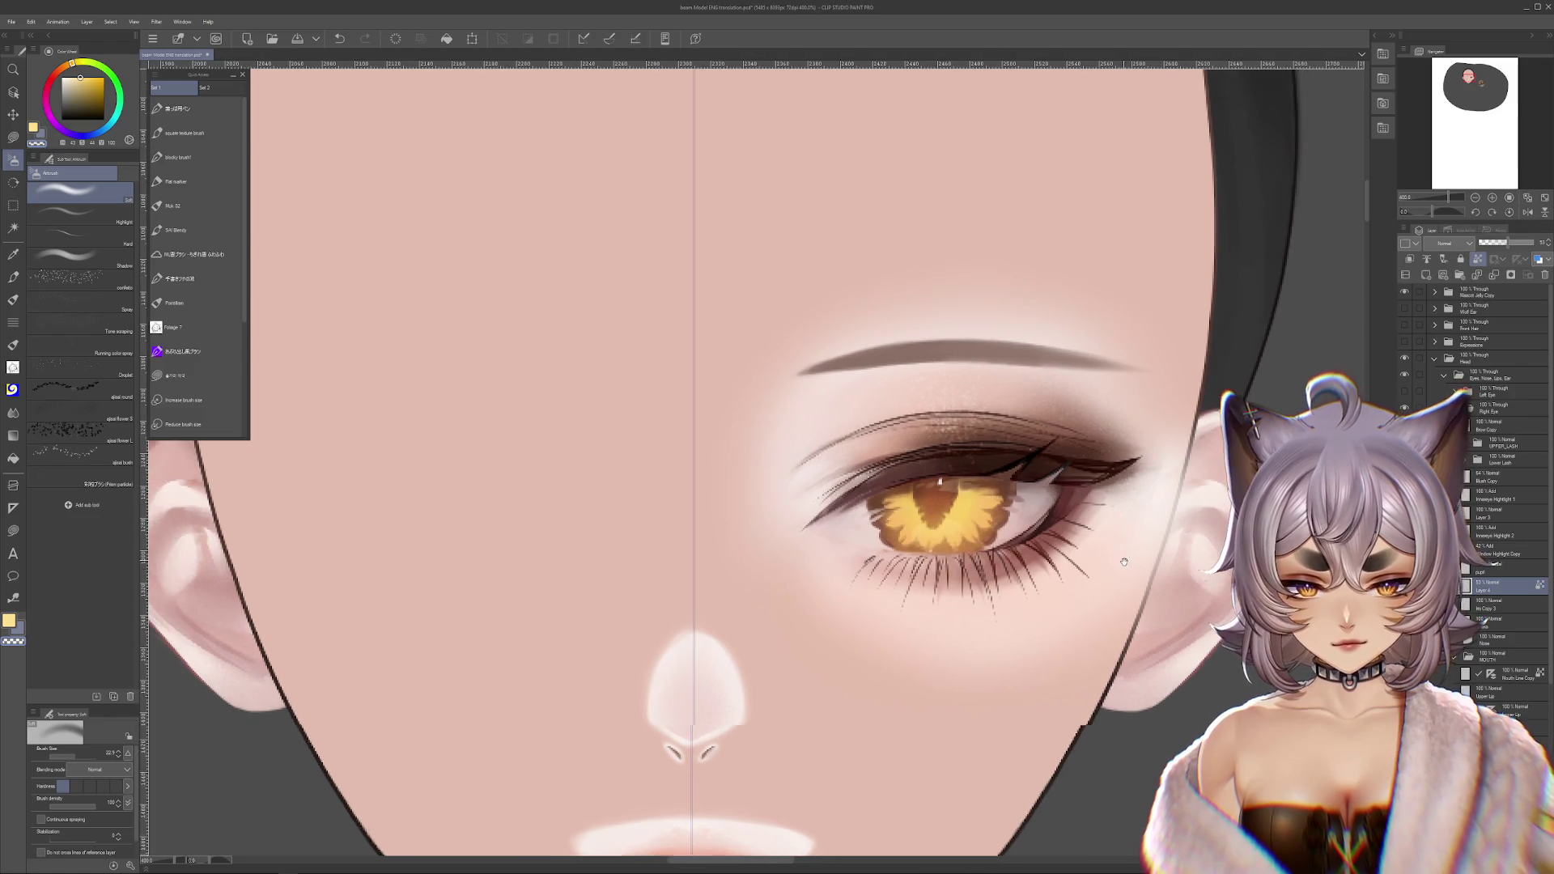
scroll(1129, 558, "down", 6)
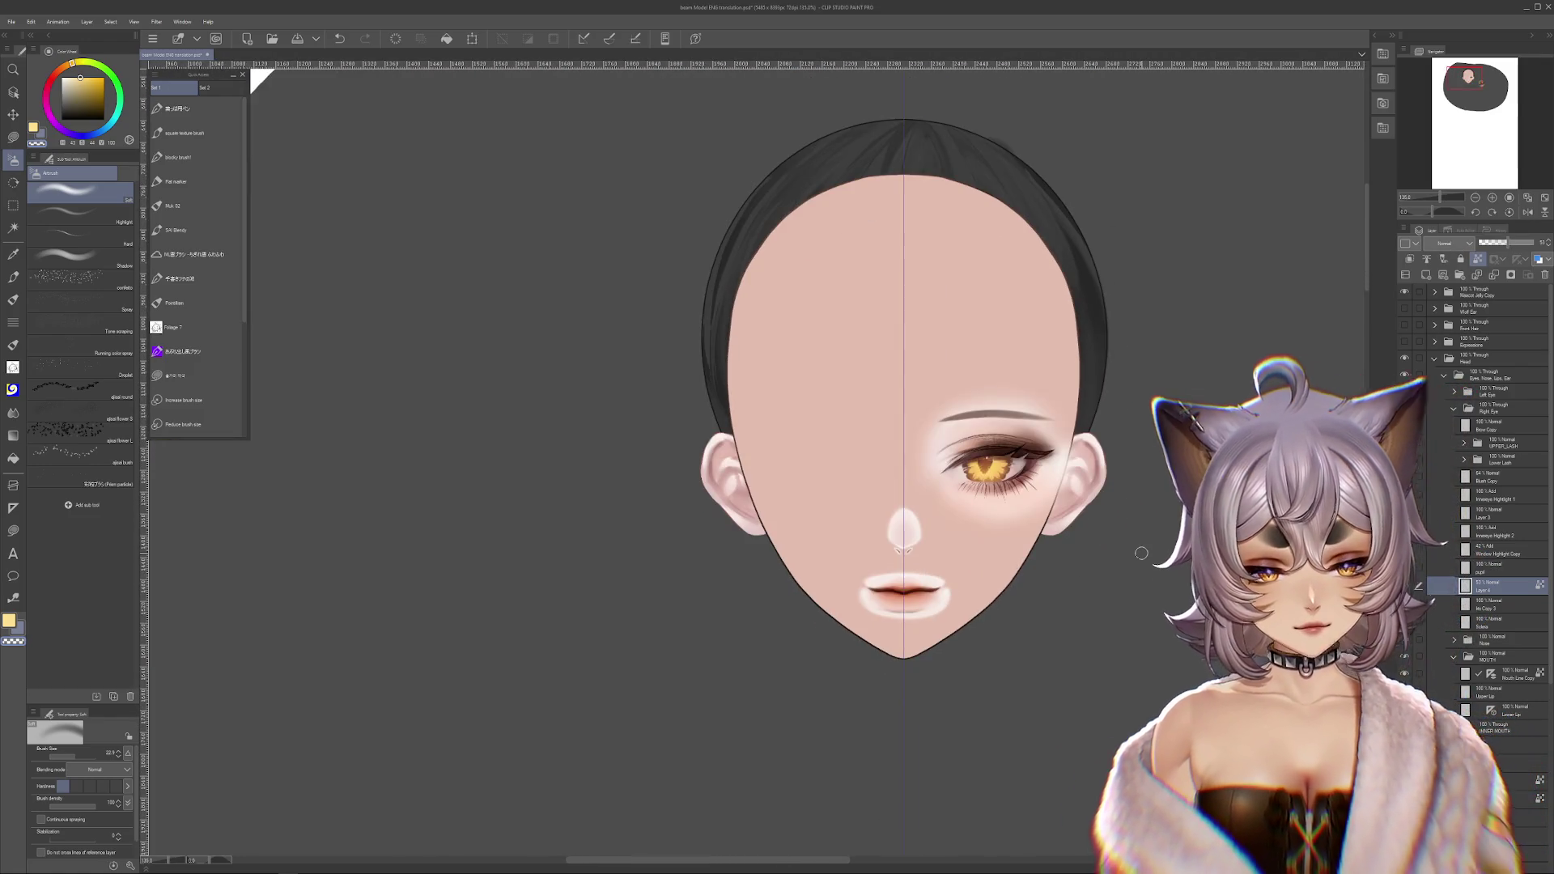
mouse_move(1139, 547)
left_mouse_down()
mouse_move(1148, 566)
mouse_move(1135, 530)
left_mouse_up()
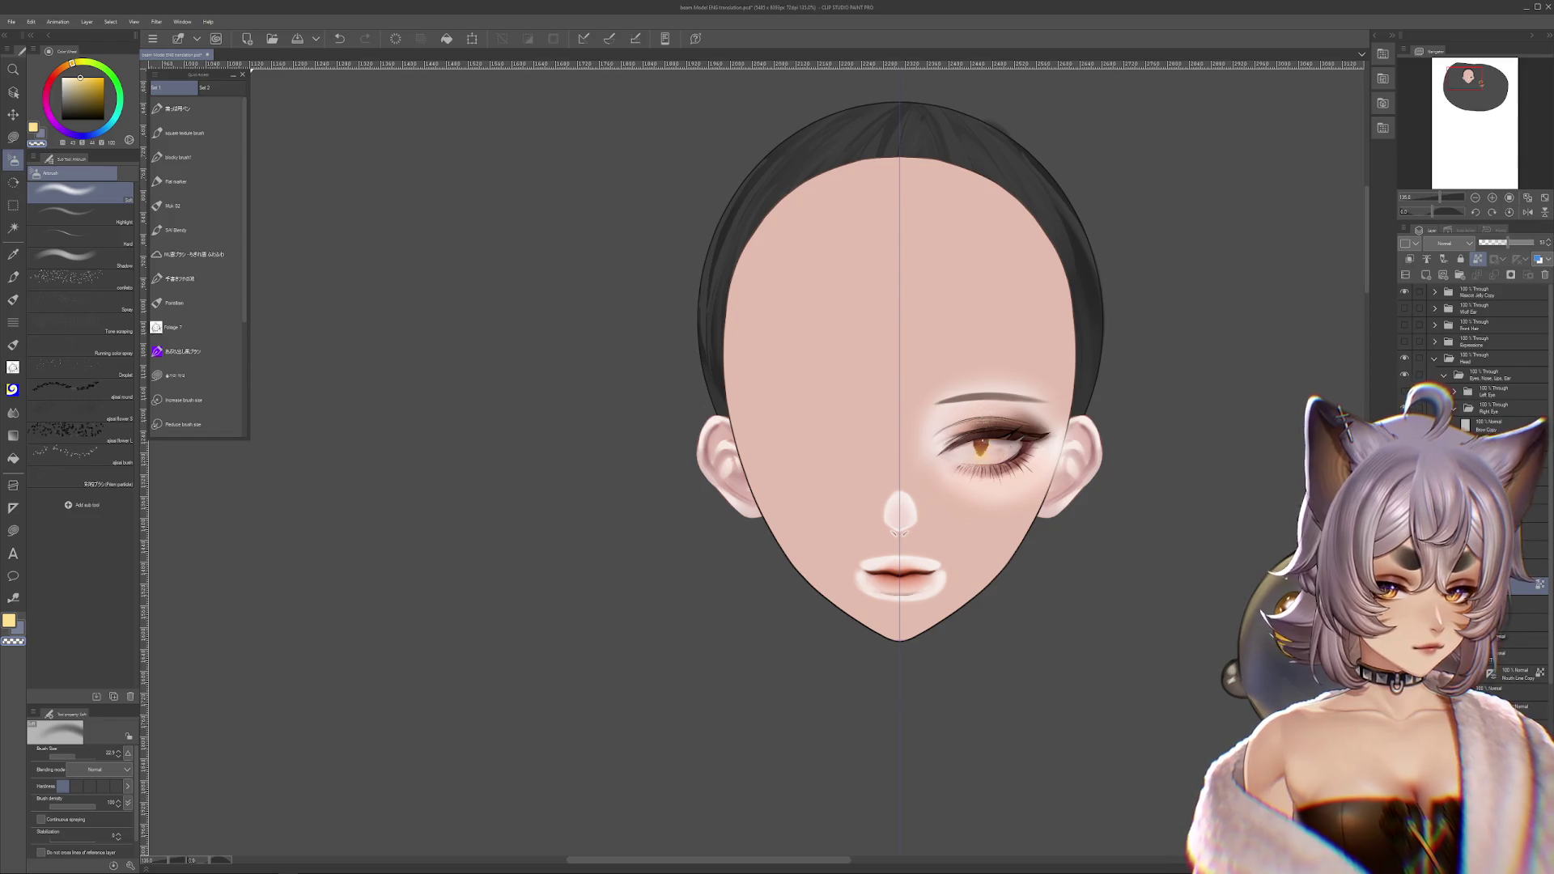
- Select the Nose layer, zoom in on the nose, and bring up the selection tools
left_click(1513, 637)
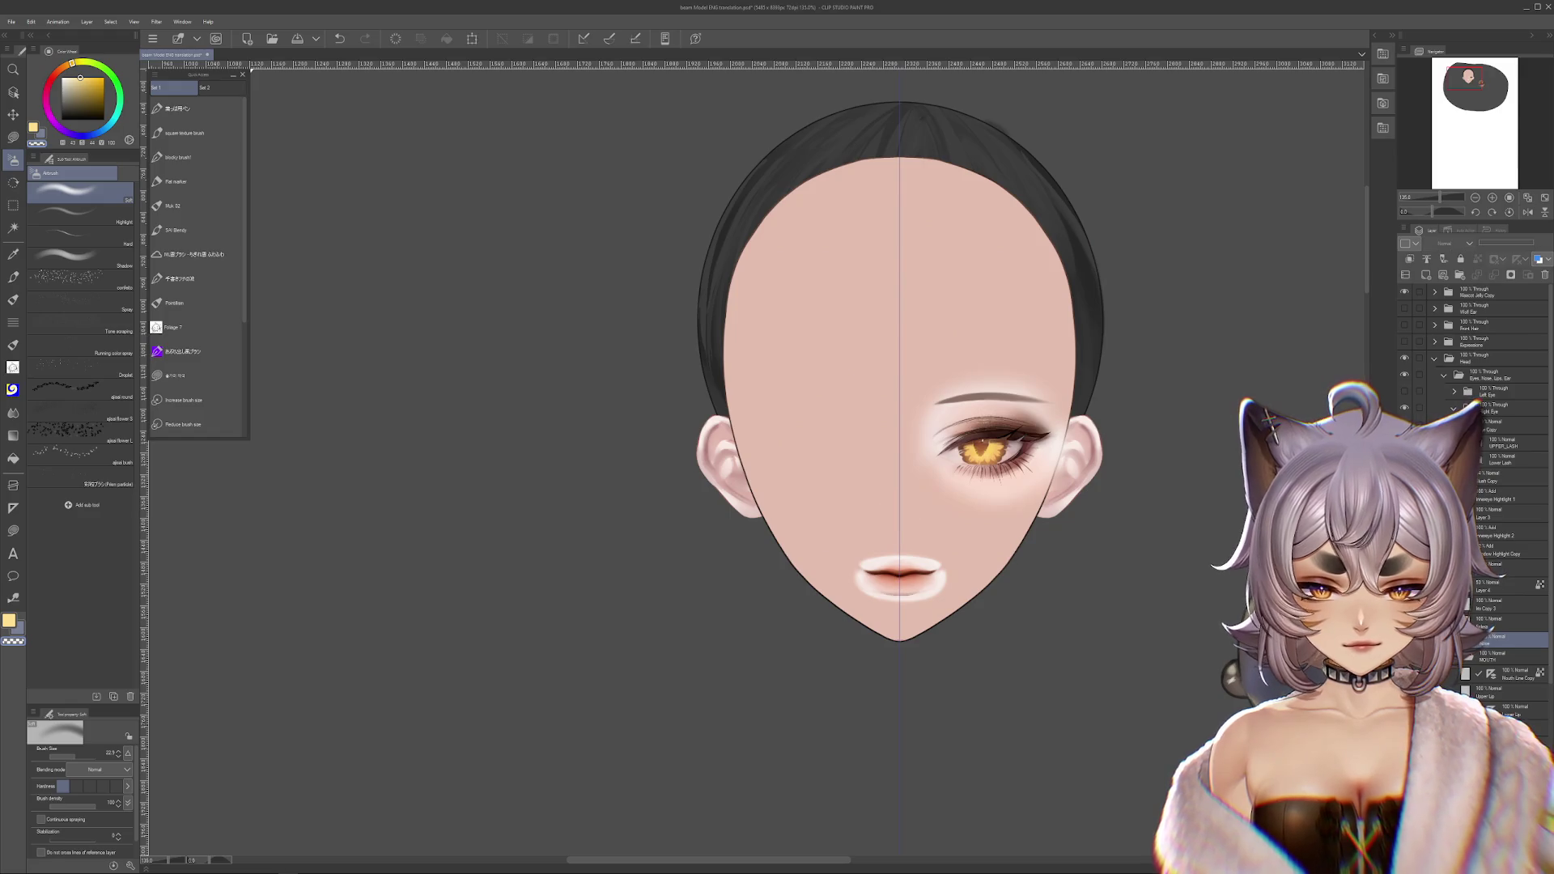
scroll(991, 599, "up", 4)
scroll(998, 562, "up", 3)
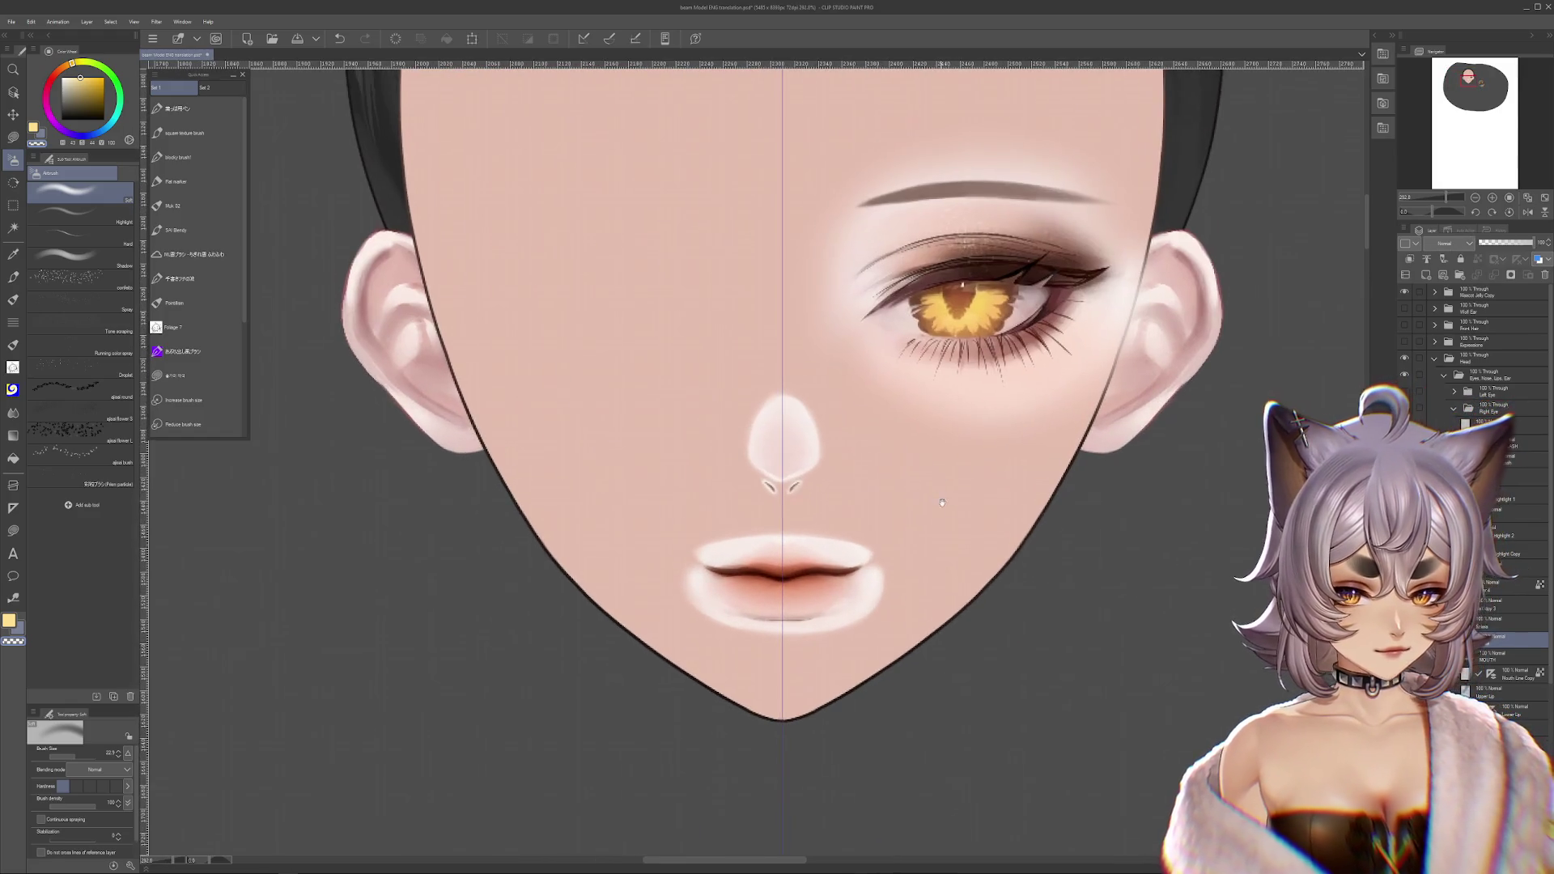
left_click(13, 137)
scroll(756, 424, "up", 2)
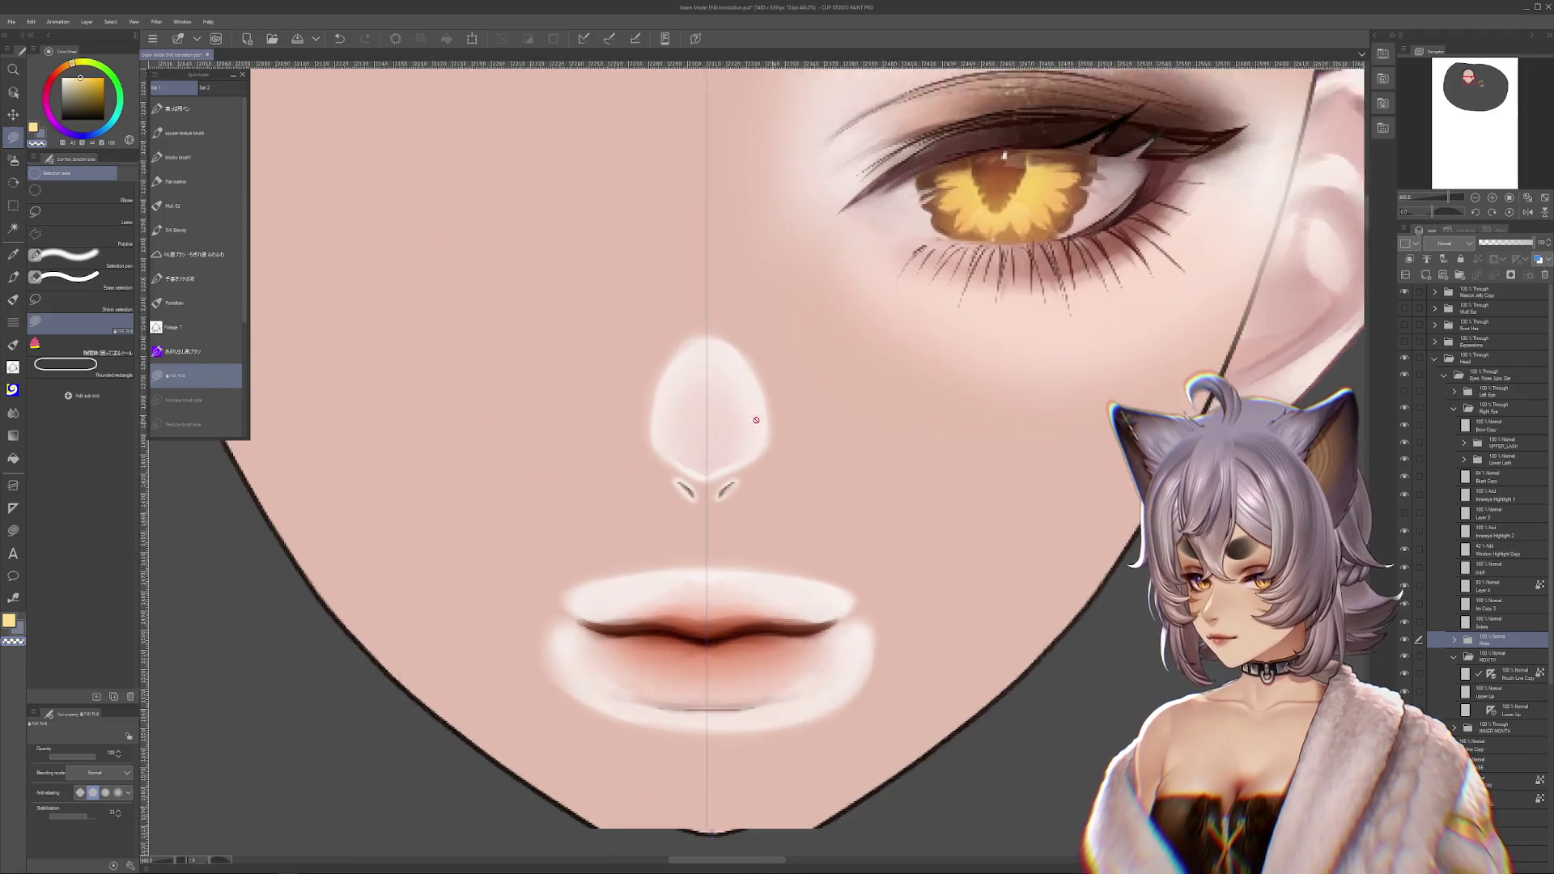
- Lasso the nostril, copy and paste it onto a new Nose Copy layer, then deselect
left_click(65, 213)
mouse_move(799, 498)
left_mouse_down()
mouse_move(892, 586)
mouse_move(858, 648)
mouse_move(842, 639)
mouse_move(848, 608)
mouse_move(867, 651)
mouse_move(834, 648)
mouse_move(842, 657)
mouse_move(802, 594)
mouse_move(850, 659)
left_mouse_up()
key("ctrl+c")
key("ctrl+v")
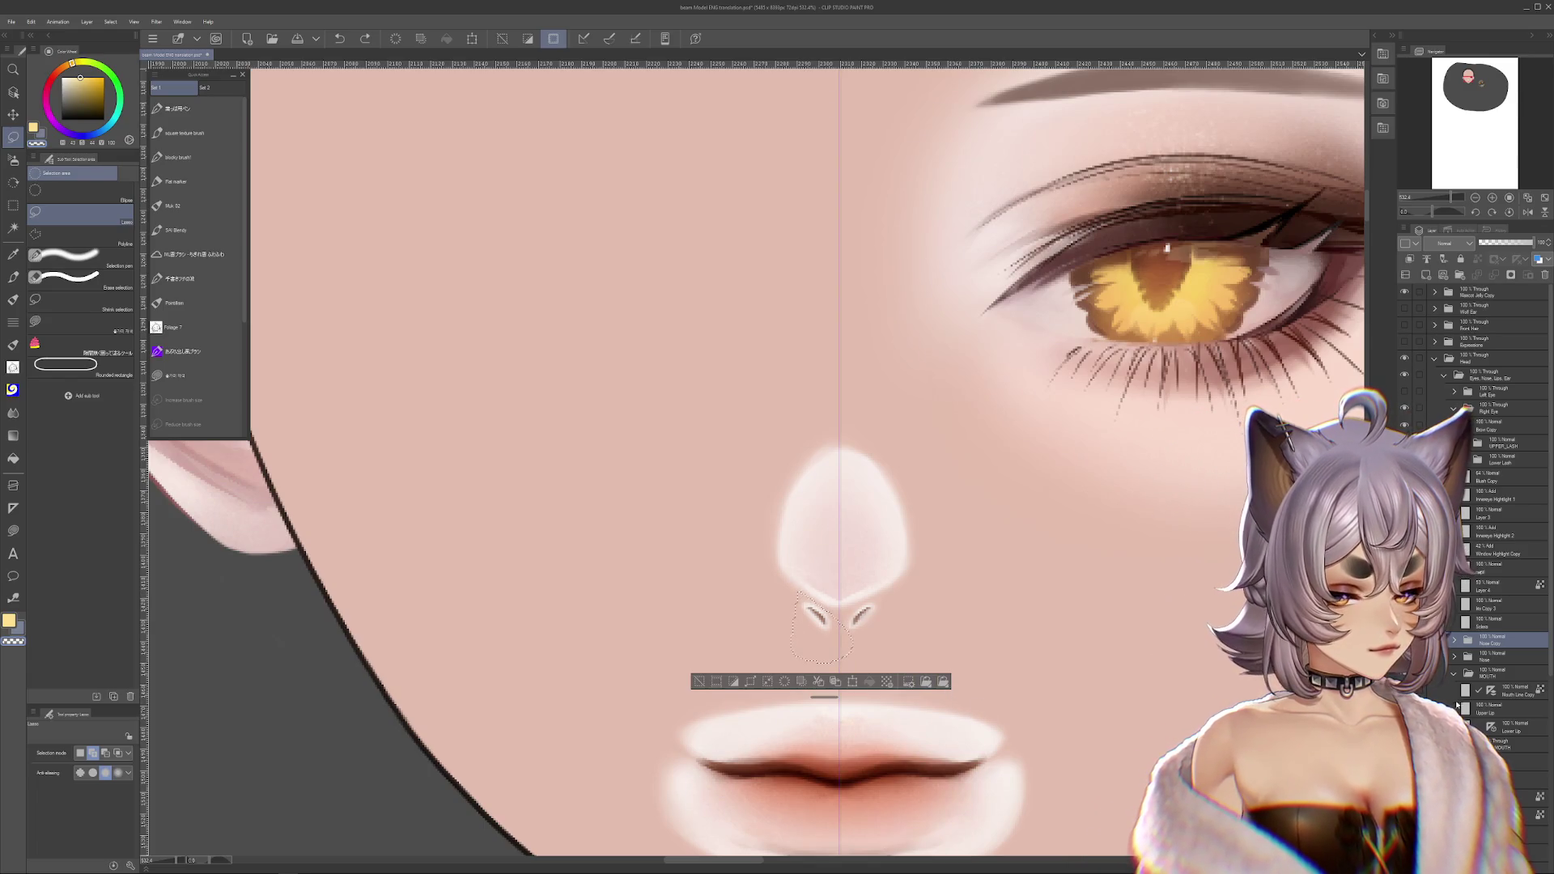
key("ctrl+d")
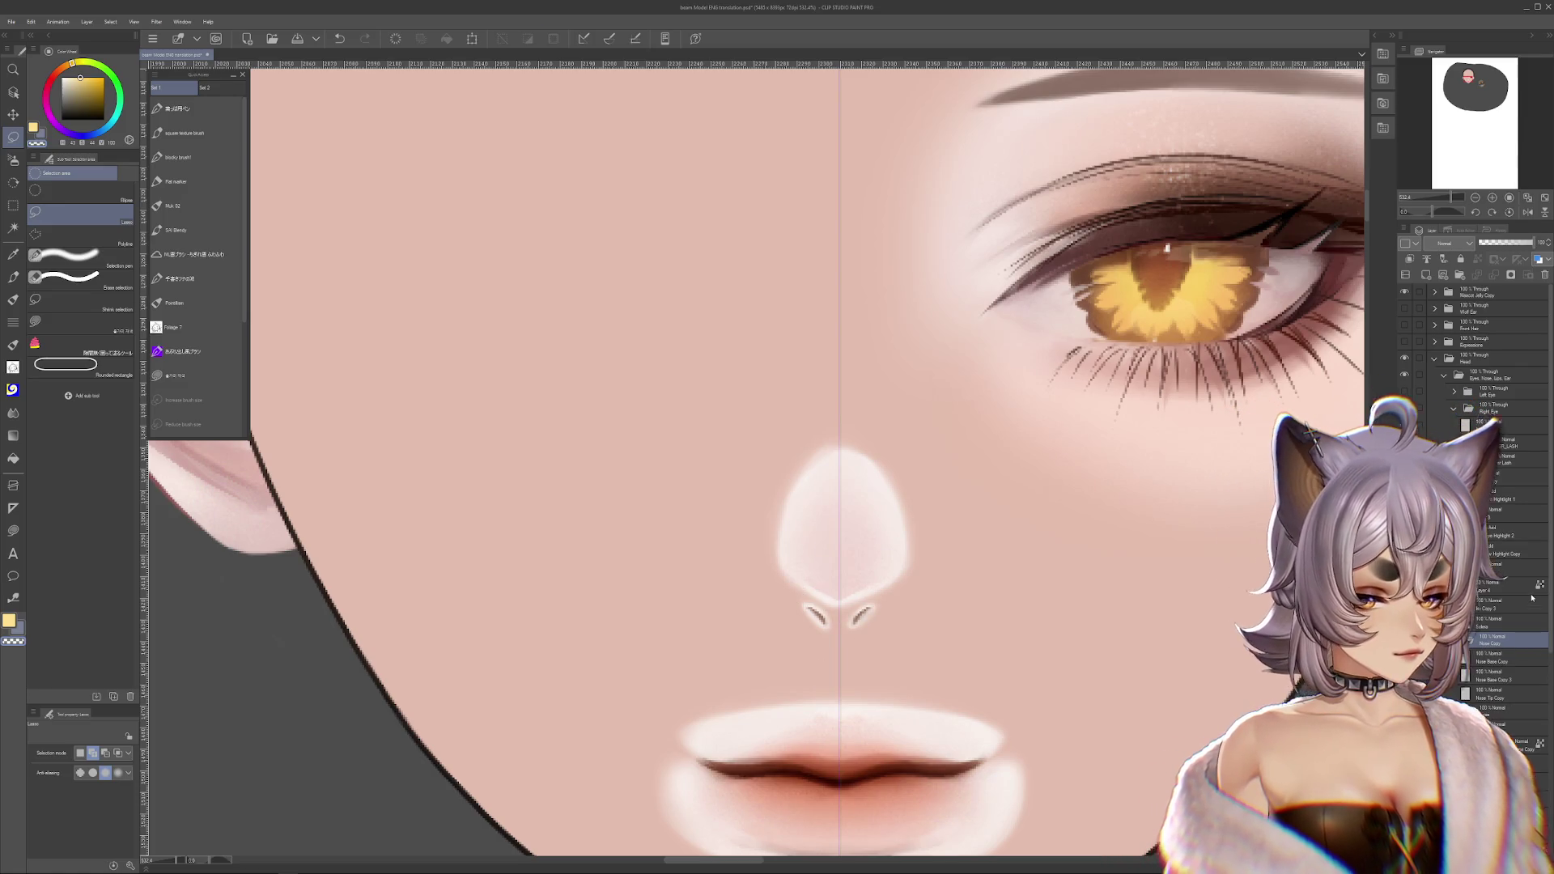
- Undo and redo the recent nostril and nose-tip edits to compare the versions
key("ctrl+z")
key("ctrl+y")
key("ctrl+z")
key("ctrl+y")
key("ctrl+y")
key("ctrl+y")
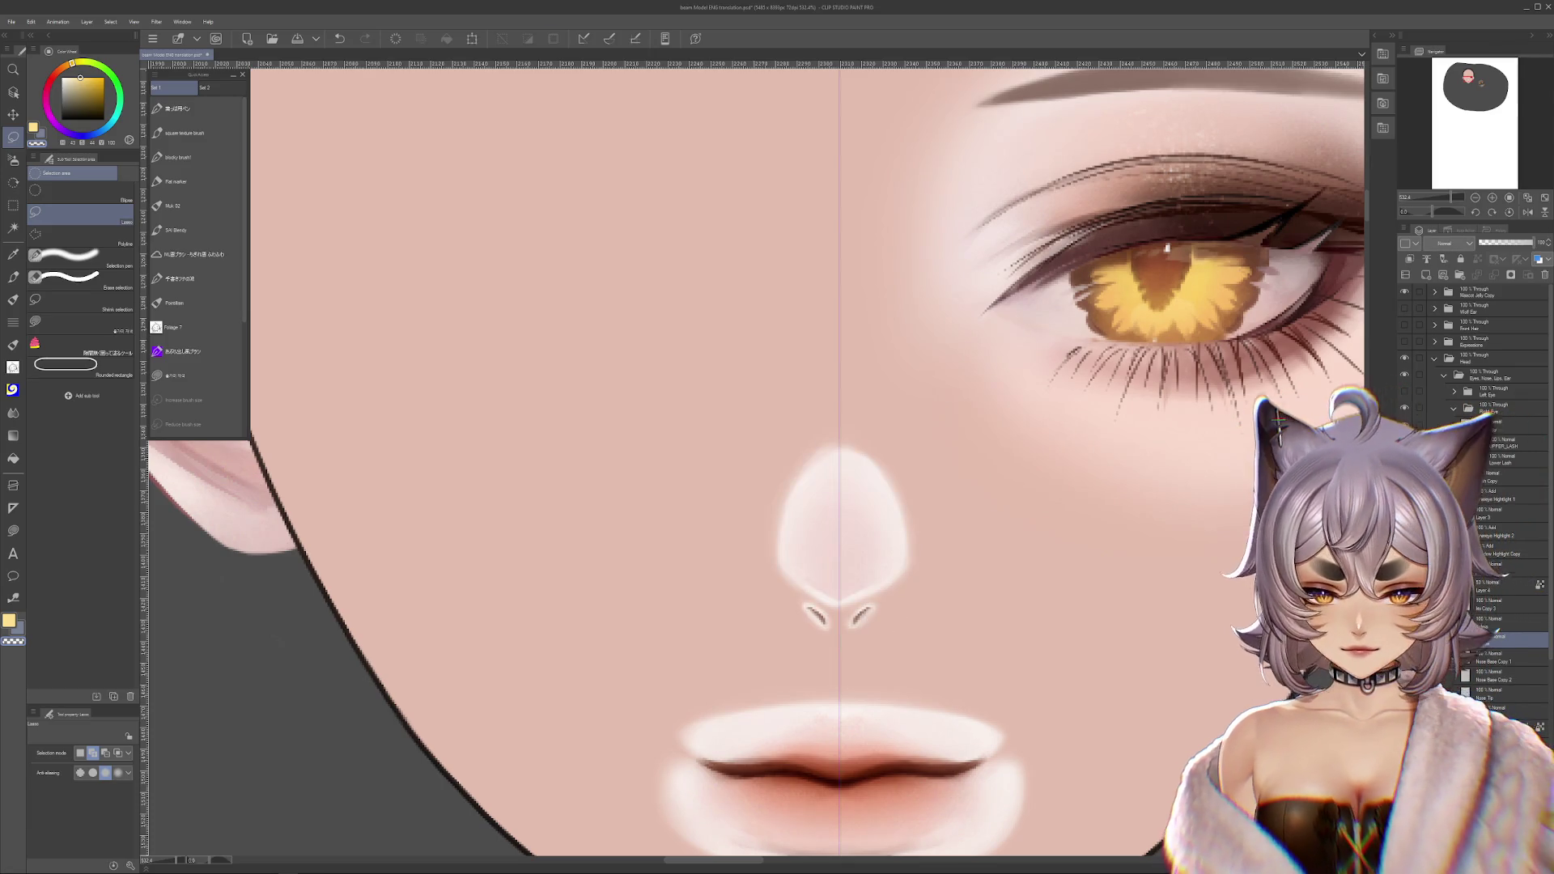
key("ctrl+z")
key("ctrl+y")
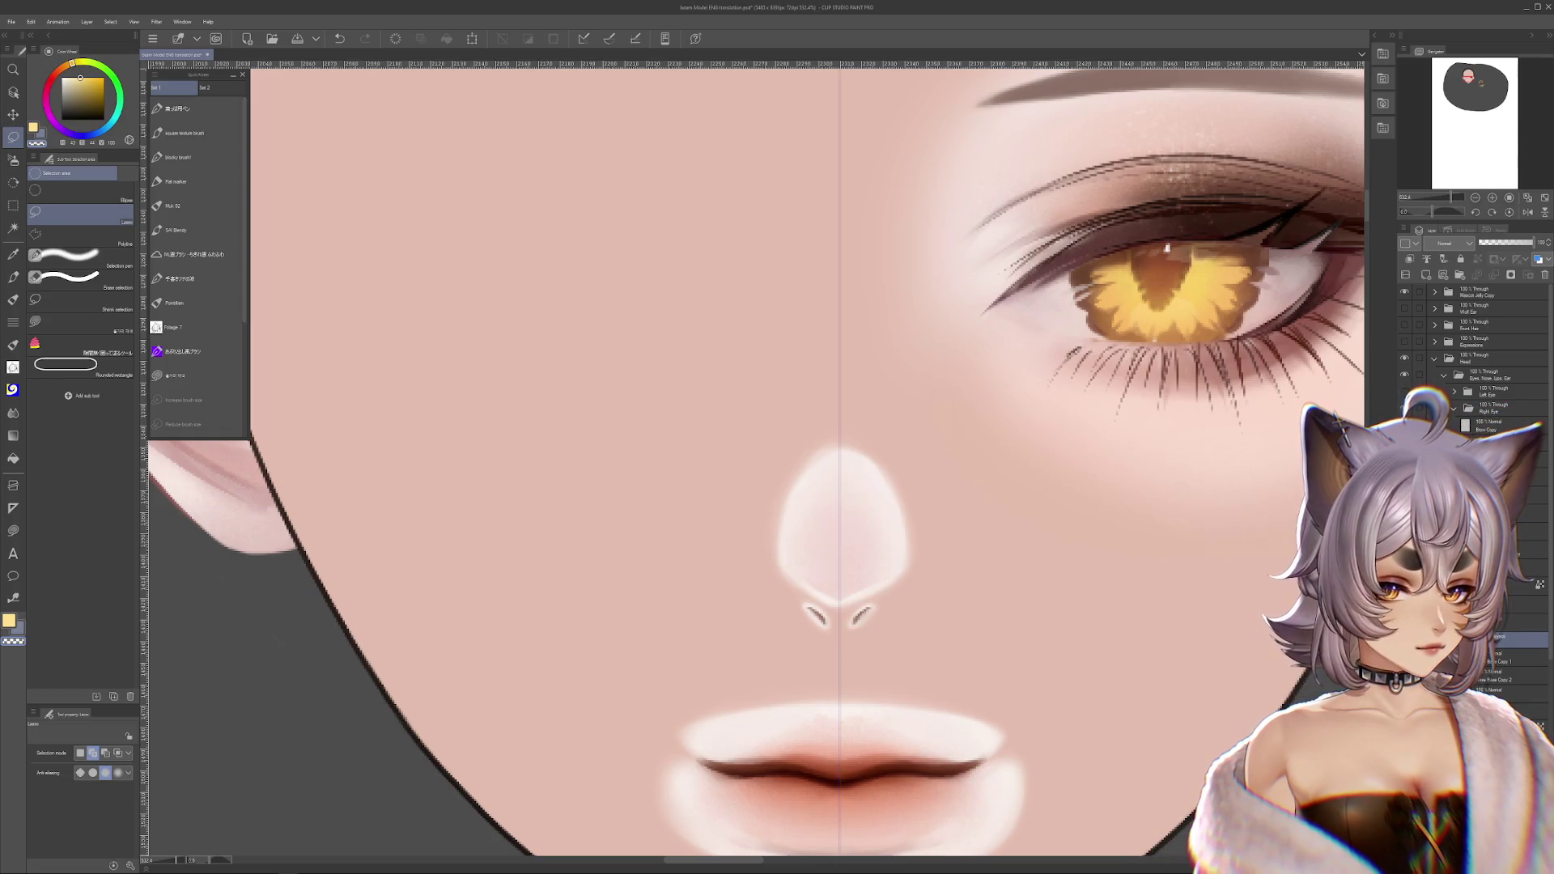
scroll(1167, 251, "down", 5)
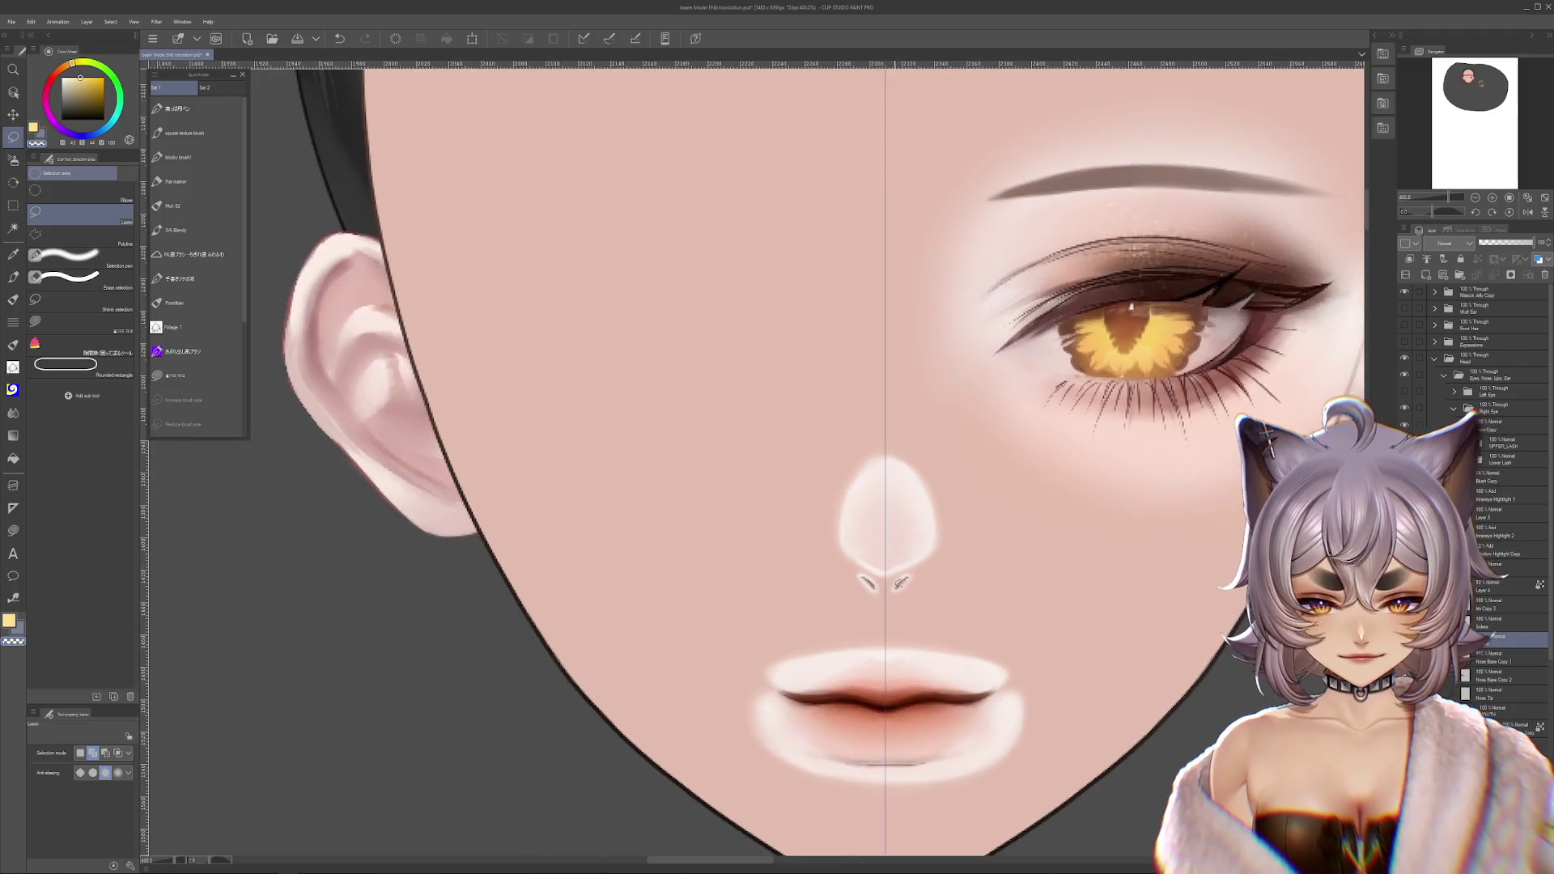
scroll(916, 476, "up", 5)
- Select the Nose Tip layer, deselect, and undo to restore the hidden left eye
left_click(916, 477, "ctrl")
key("ctrl+d")
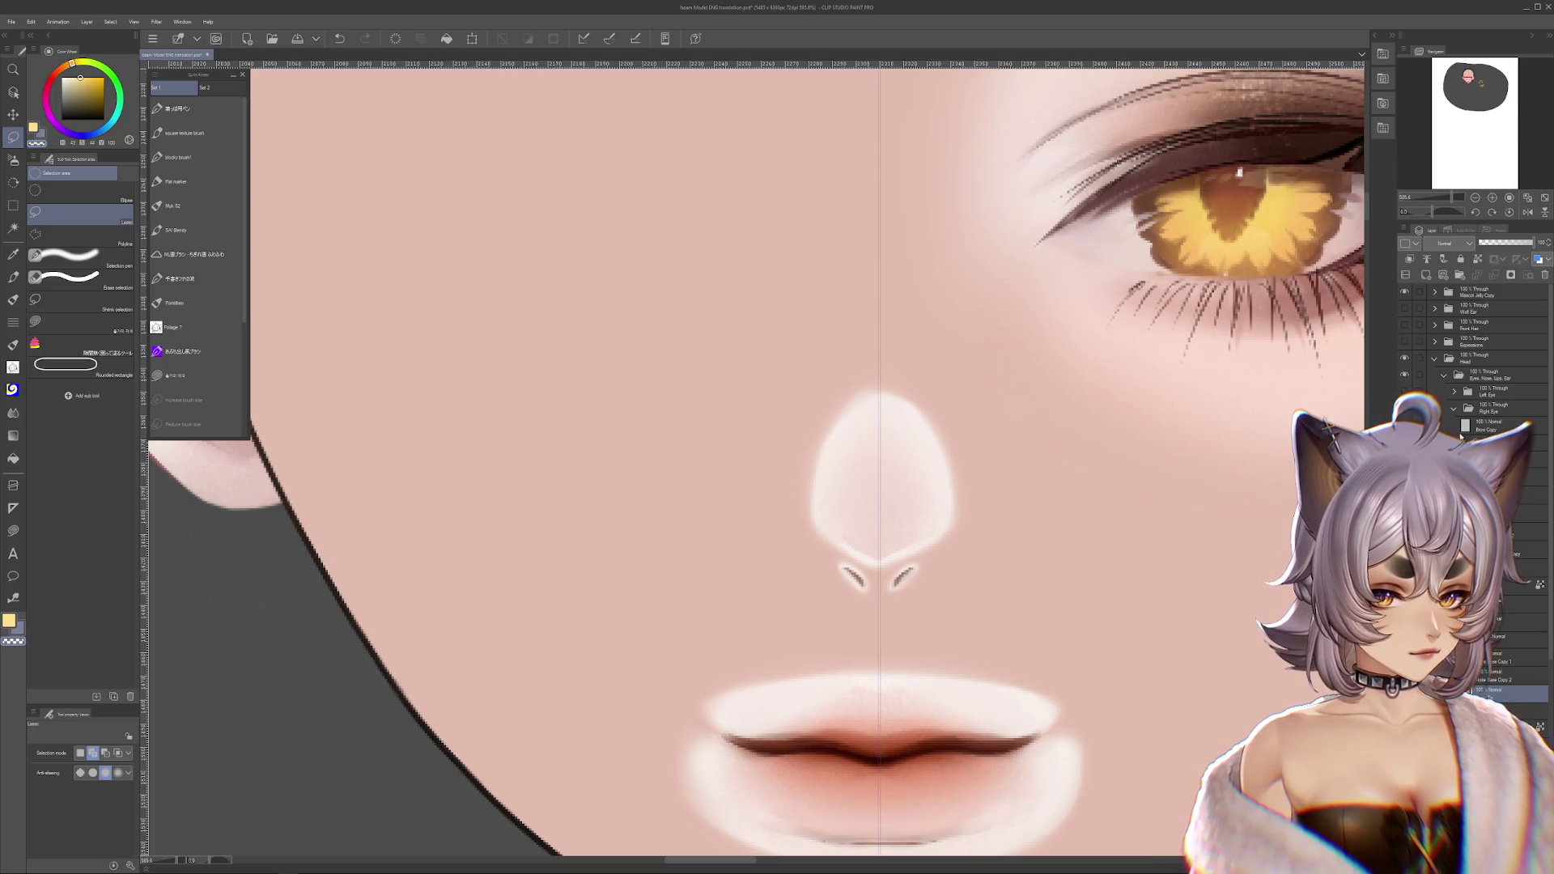
scroll(1270, 503, "down", 4)
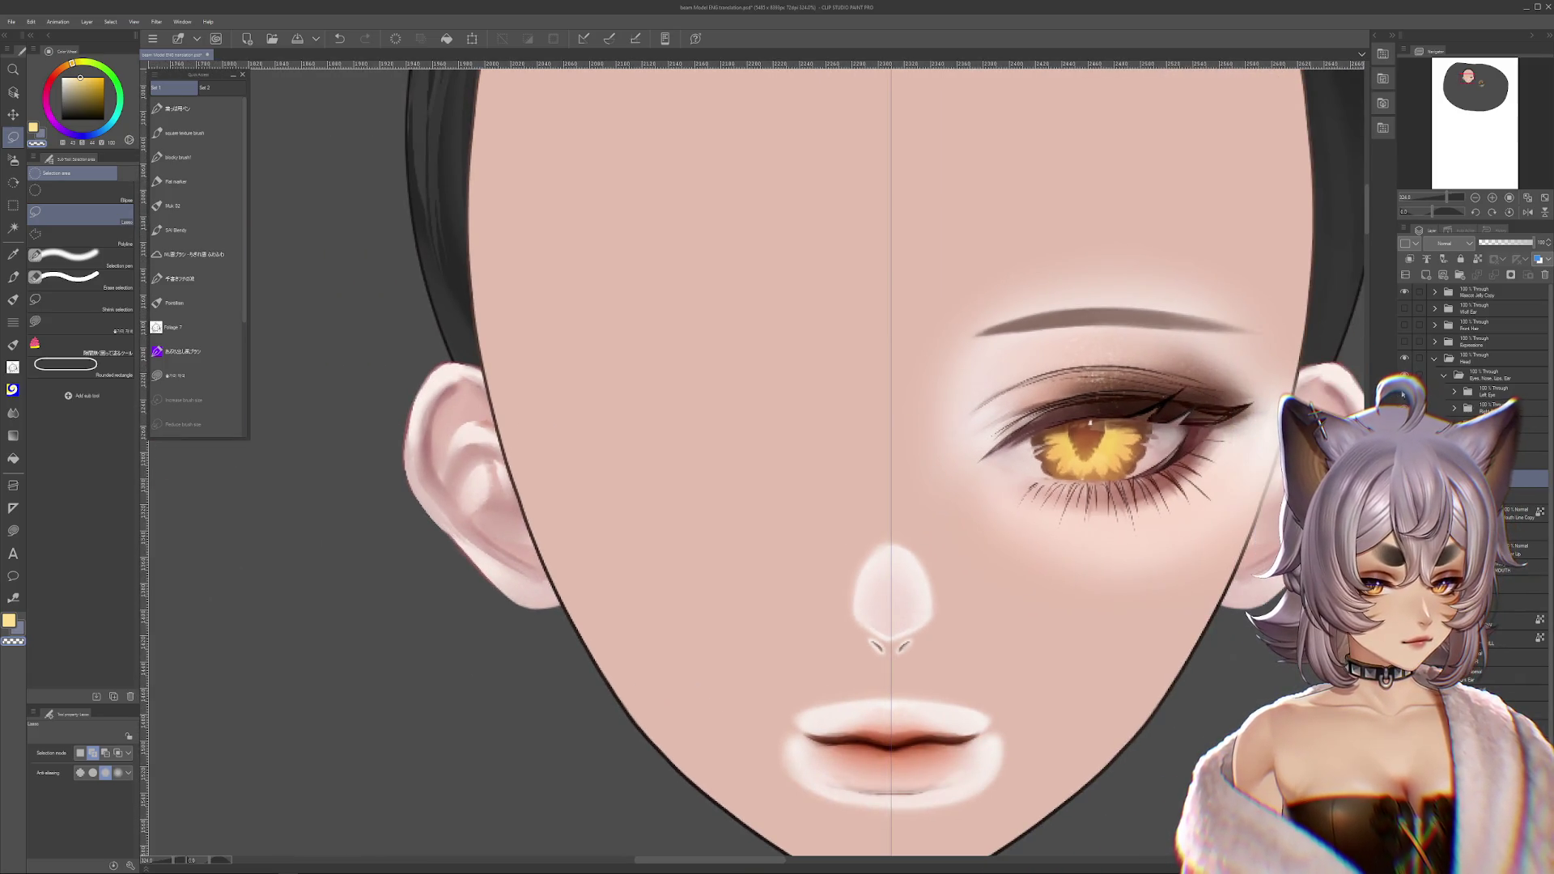
key("ctrl+z")
key("ctrl+minus")
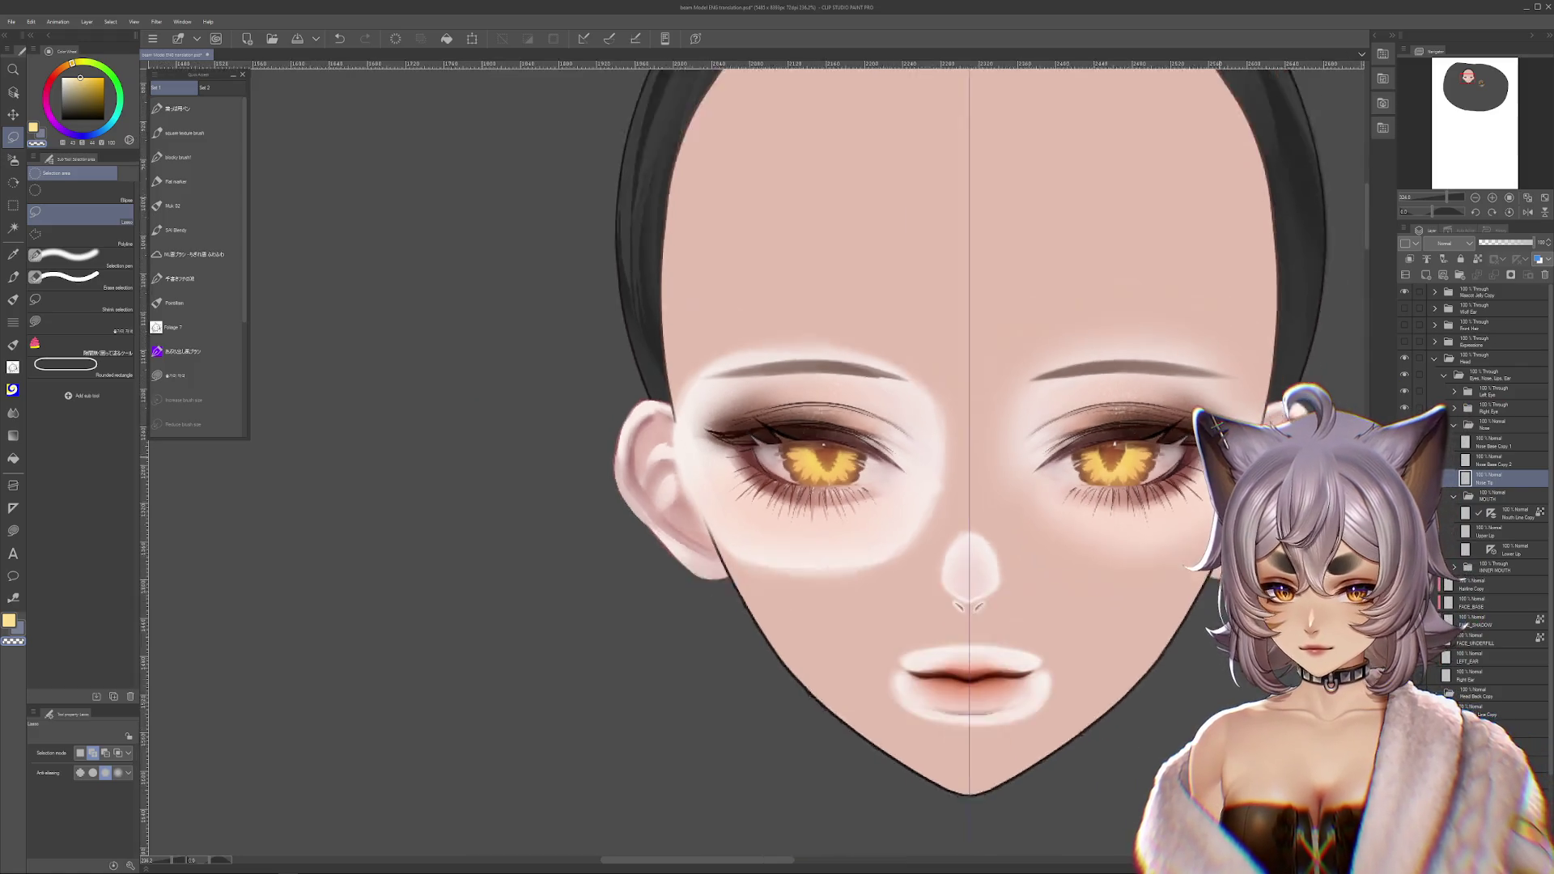
- Fade the original Left Eye layer to 25% opacity in the Eyes, Nose, Lips, Ear folder
scroll(1160, 522, "down", 1)
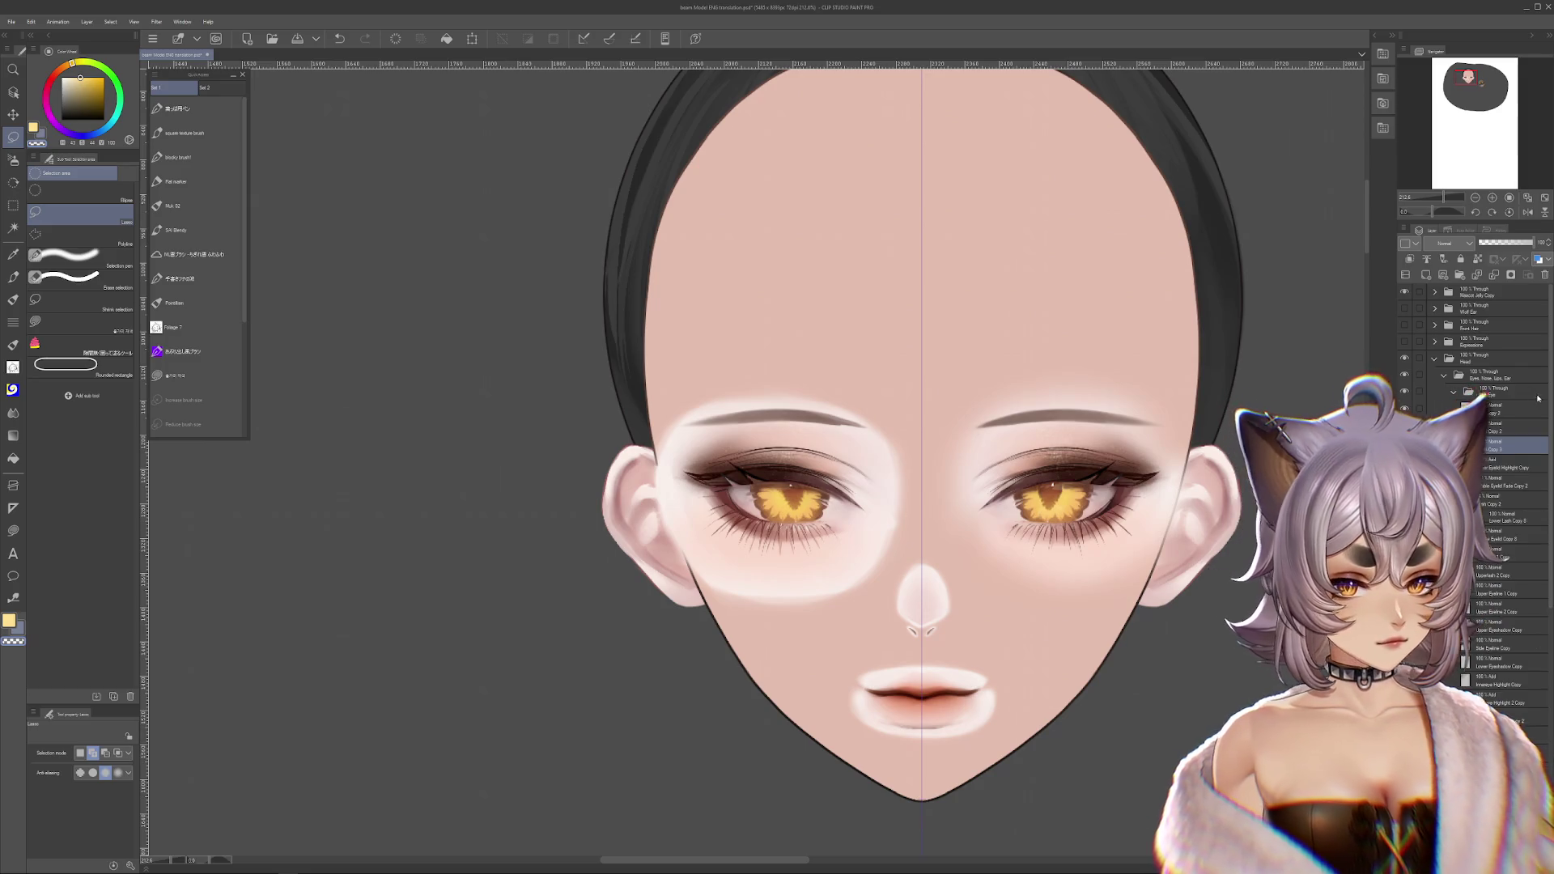
left_click(1485, 376)
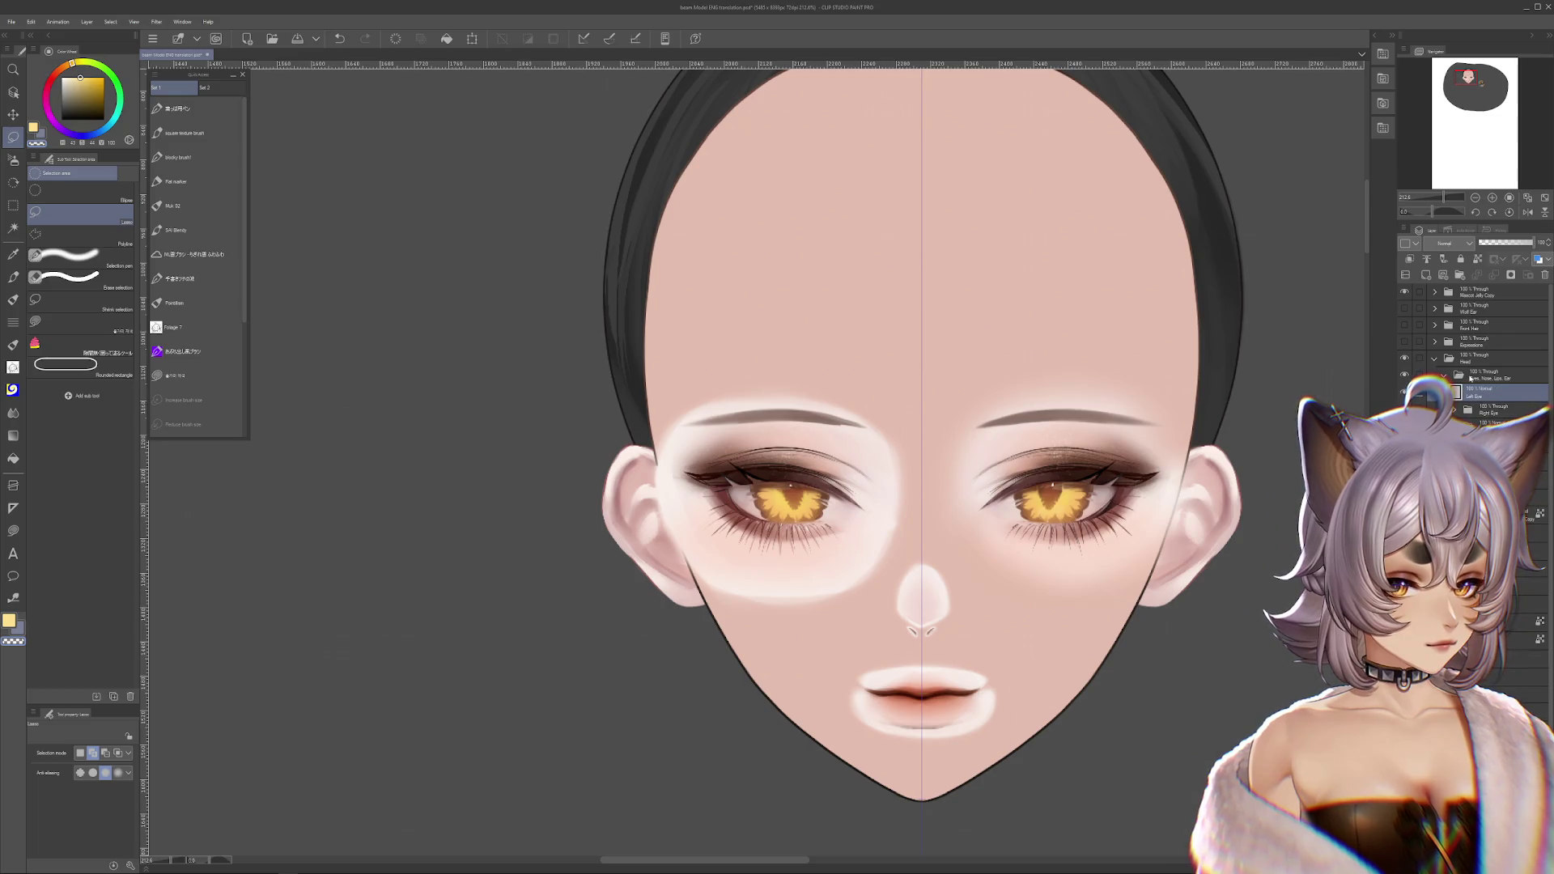
left_click(1493, 242)
left_click(1475, 378)
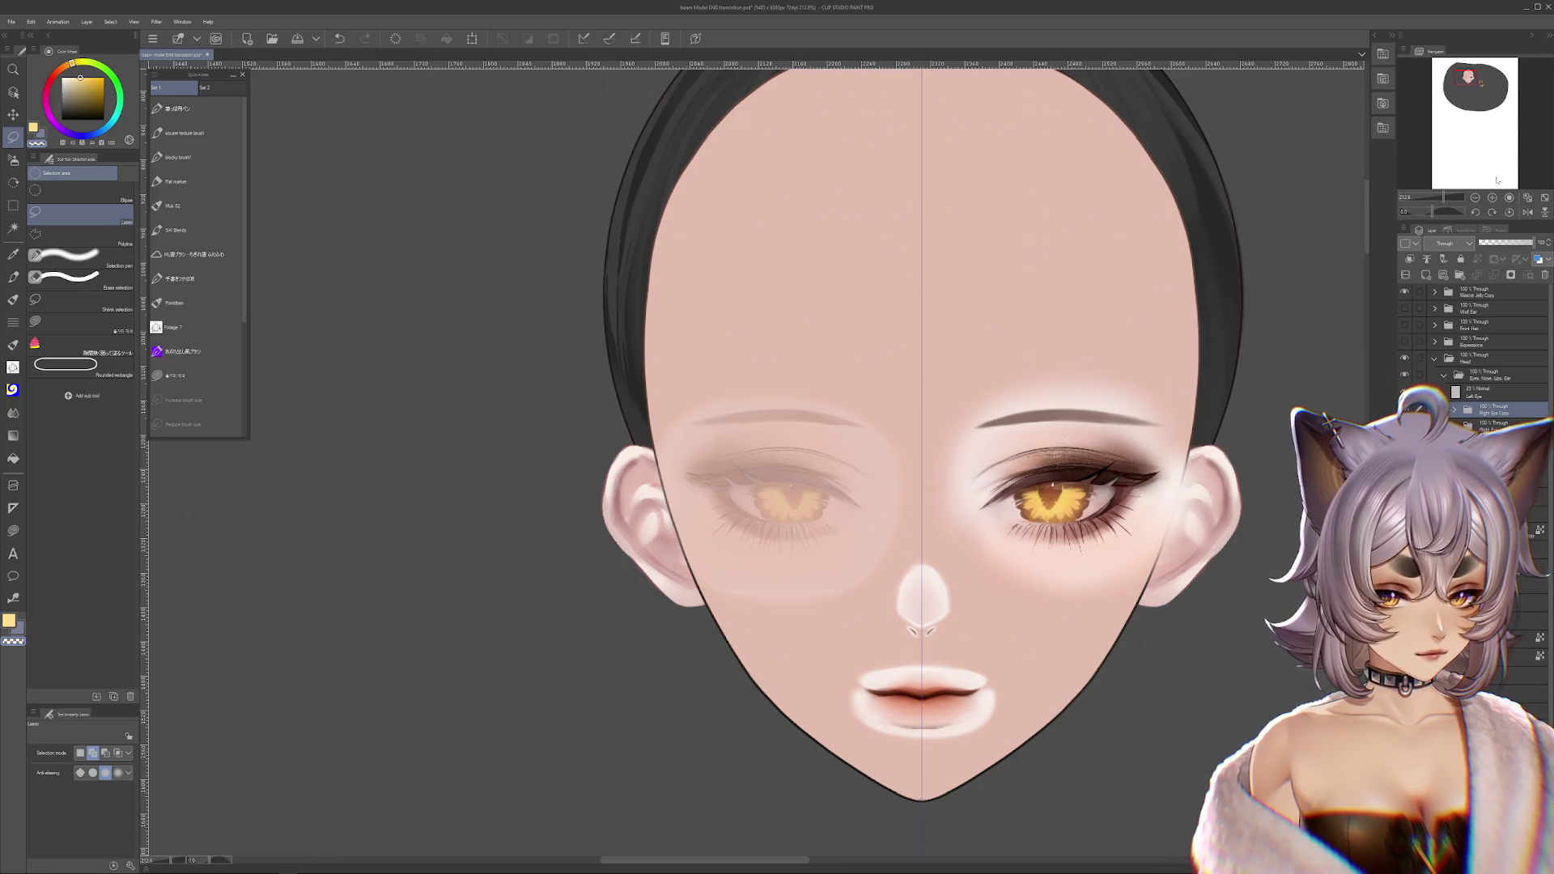
- Flip the copied right eye horizontally and place it over the faded left eye
key("ctrl+t")
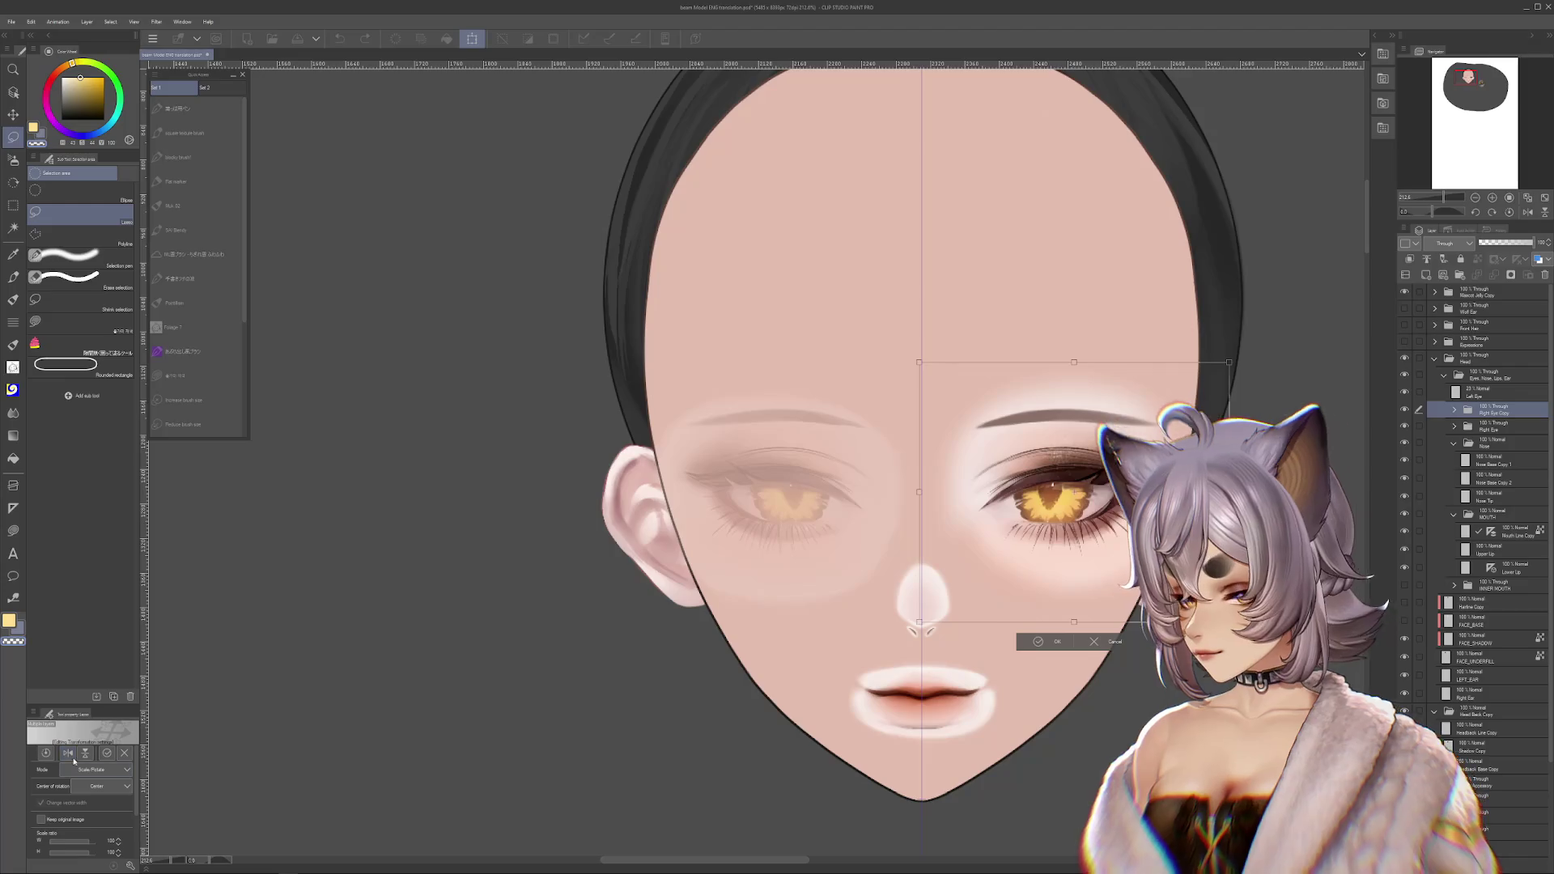
left_click_drag(1078, 553, 773, 552)
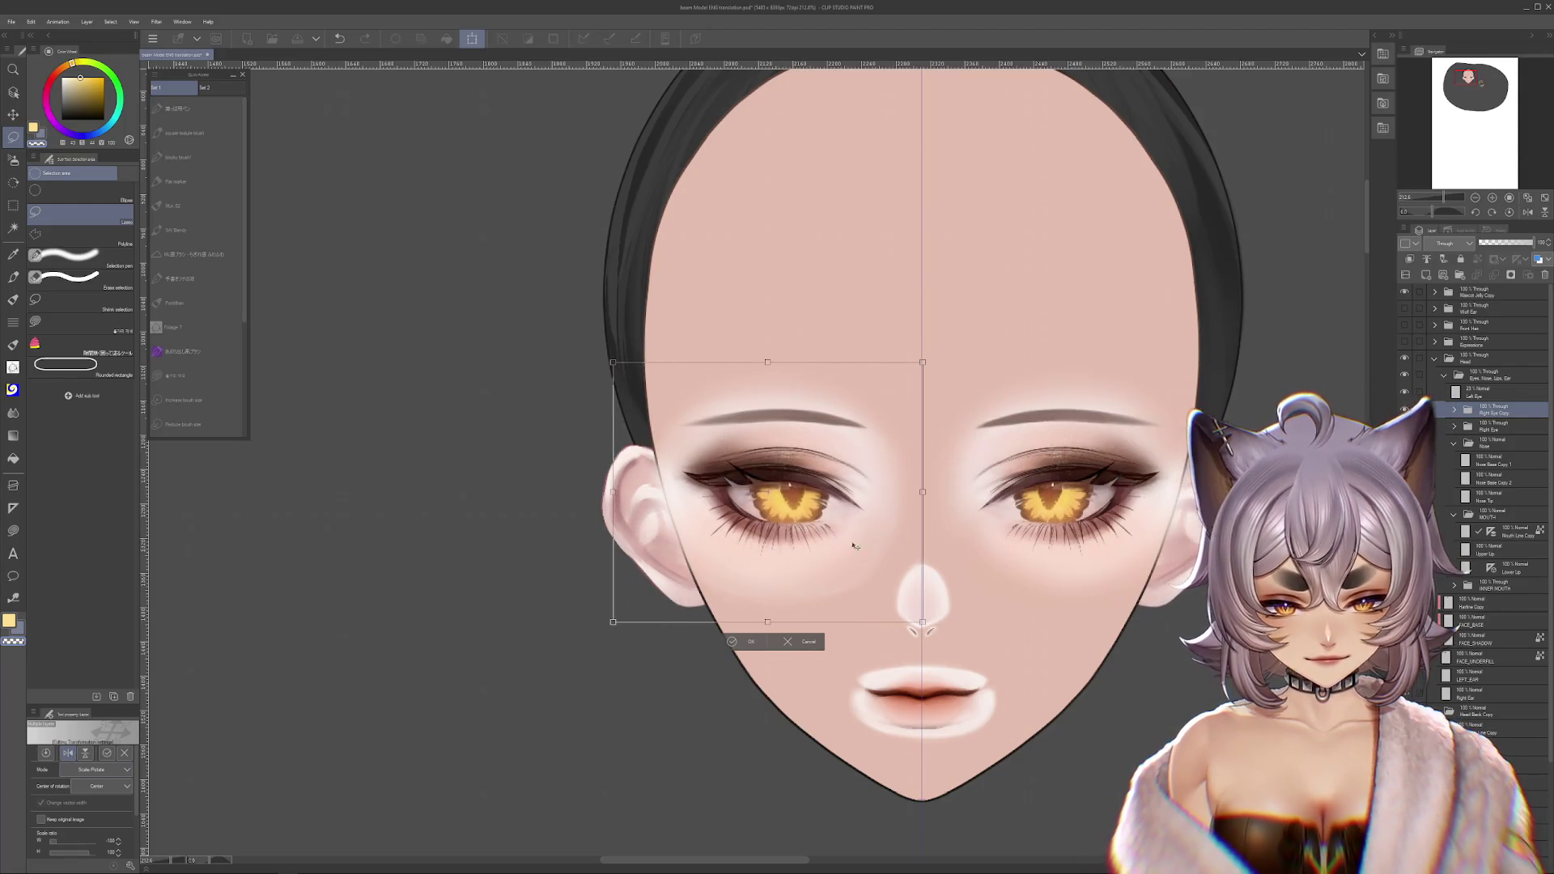
left_click(733, 642)
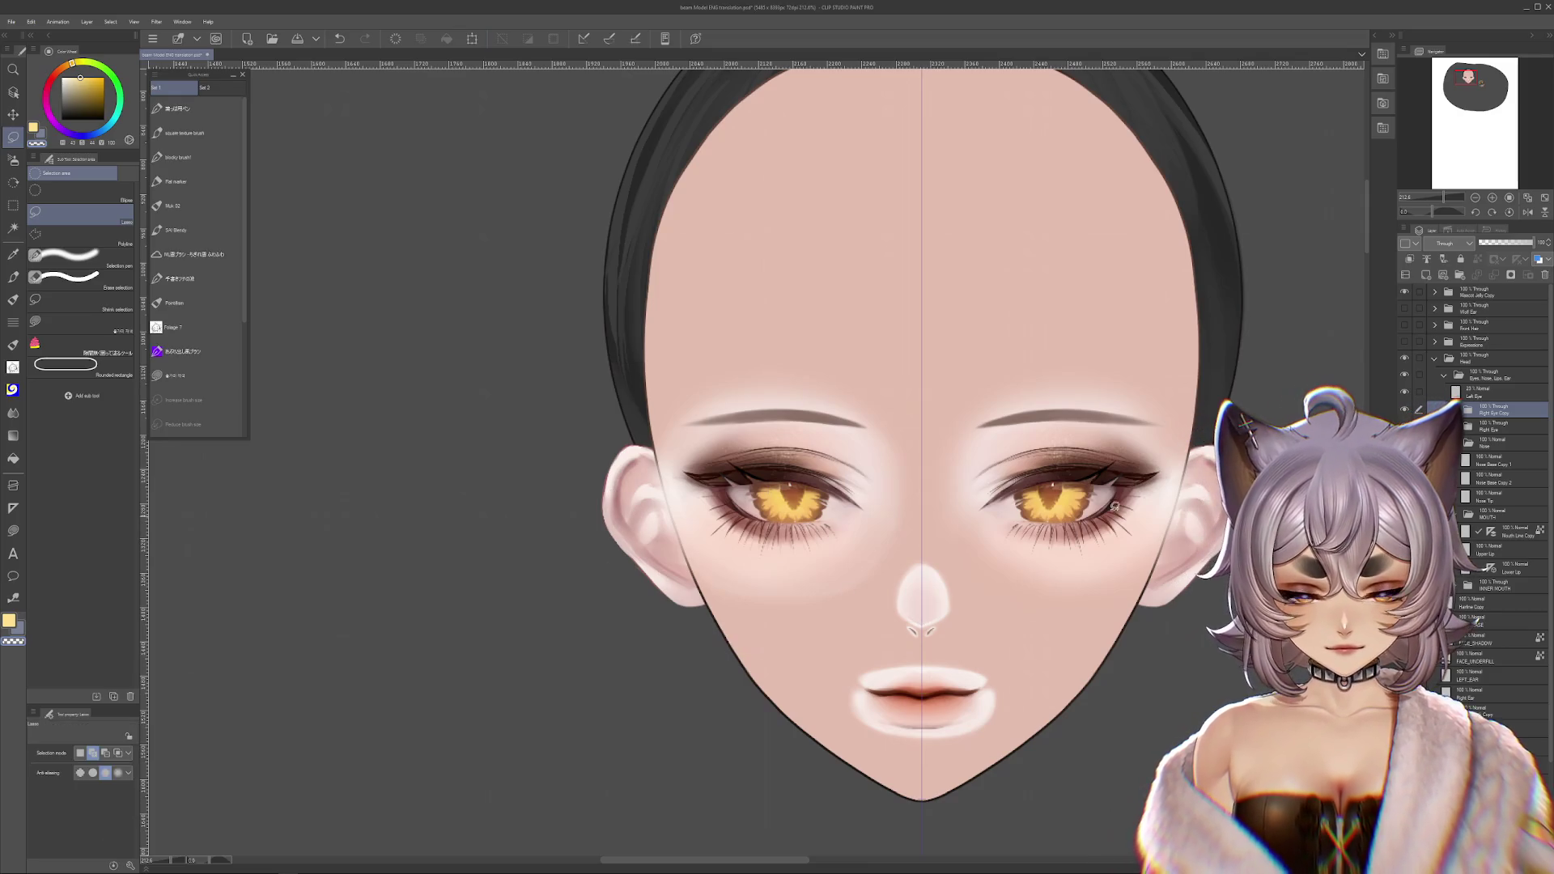
- Toggle the flipped eye's visibility to compare, then re-confirm its placement
left_click(1404, 410)
left_click(1404, 411)
left_click(1404, 410)
left_click(1404, 410)
left_click(1404, 410)
left_click(1405, 410)
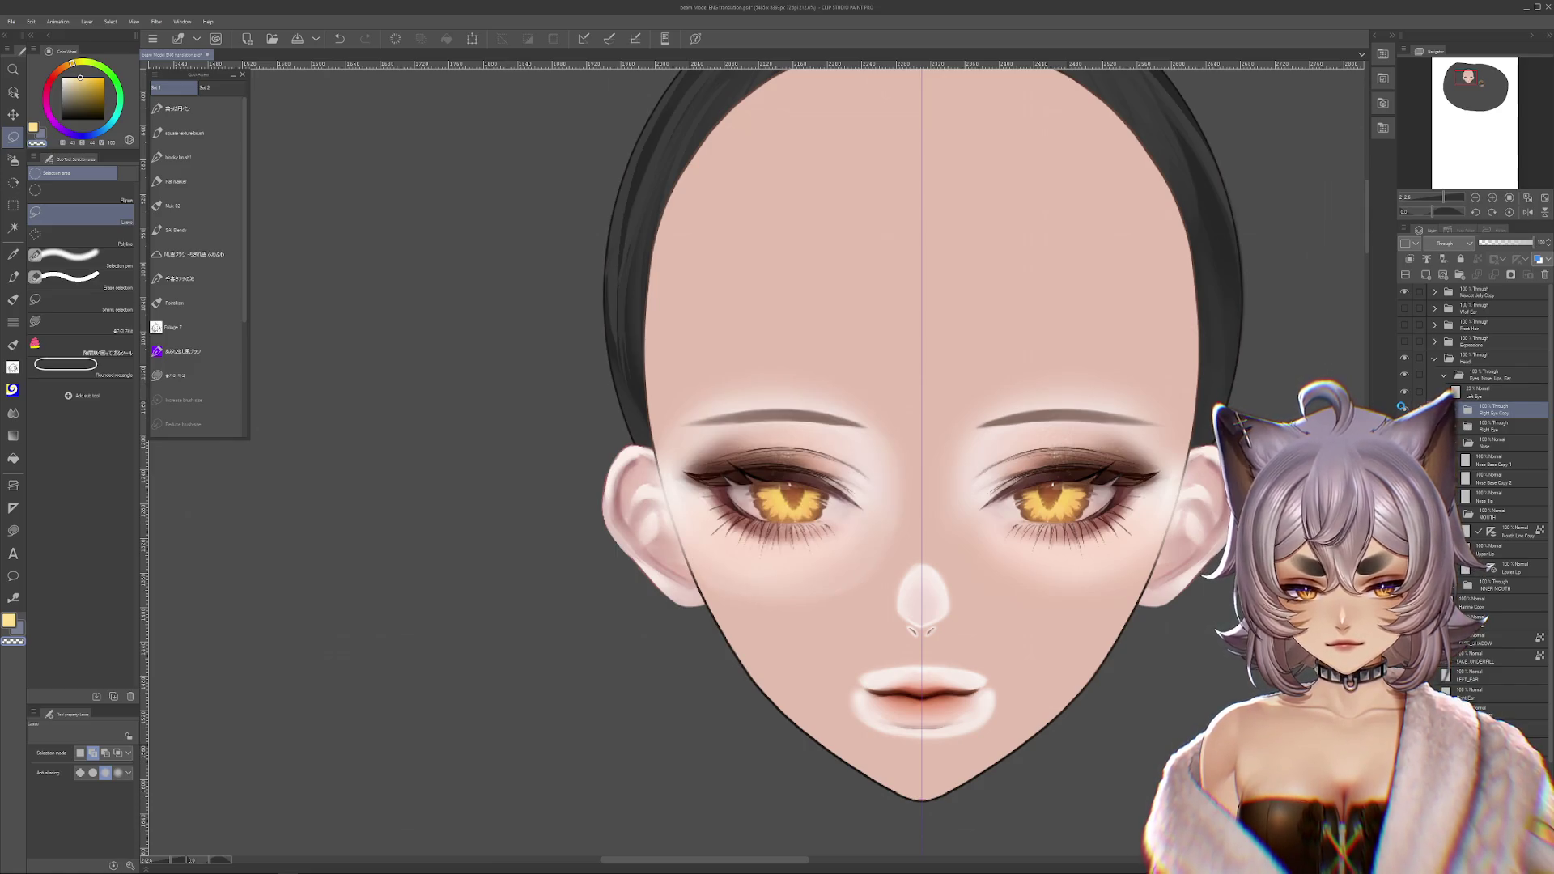
left_click(1405, 410)
left_click(1405, 411)
left_click(1405, 410)
left_click(1404, 410)
left_click(1405, 410)
left_click(1405, 411)
key("ctrl+t")
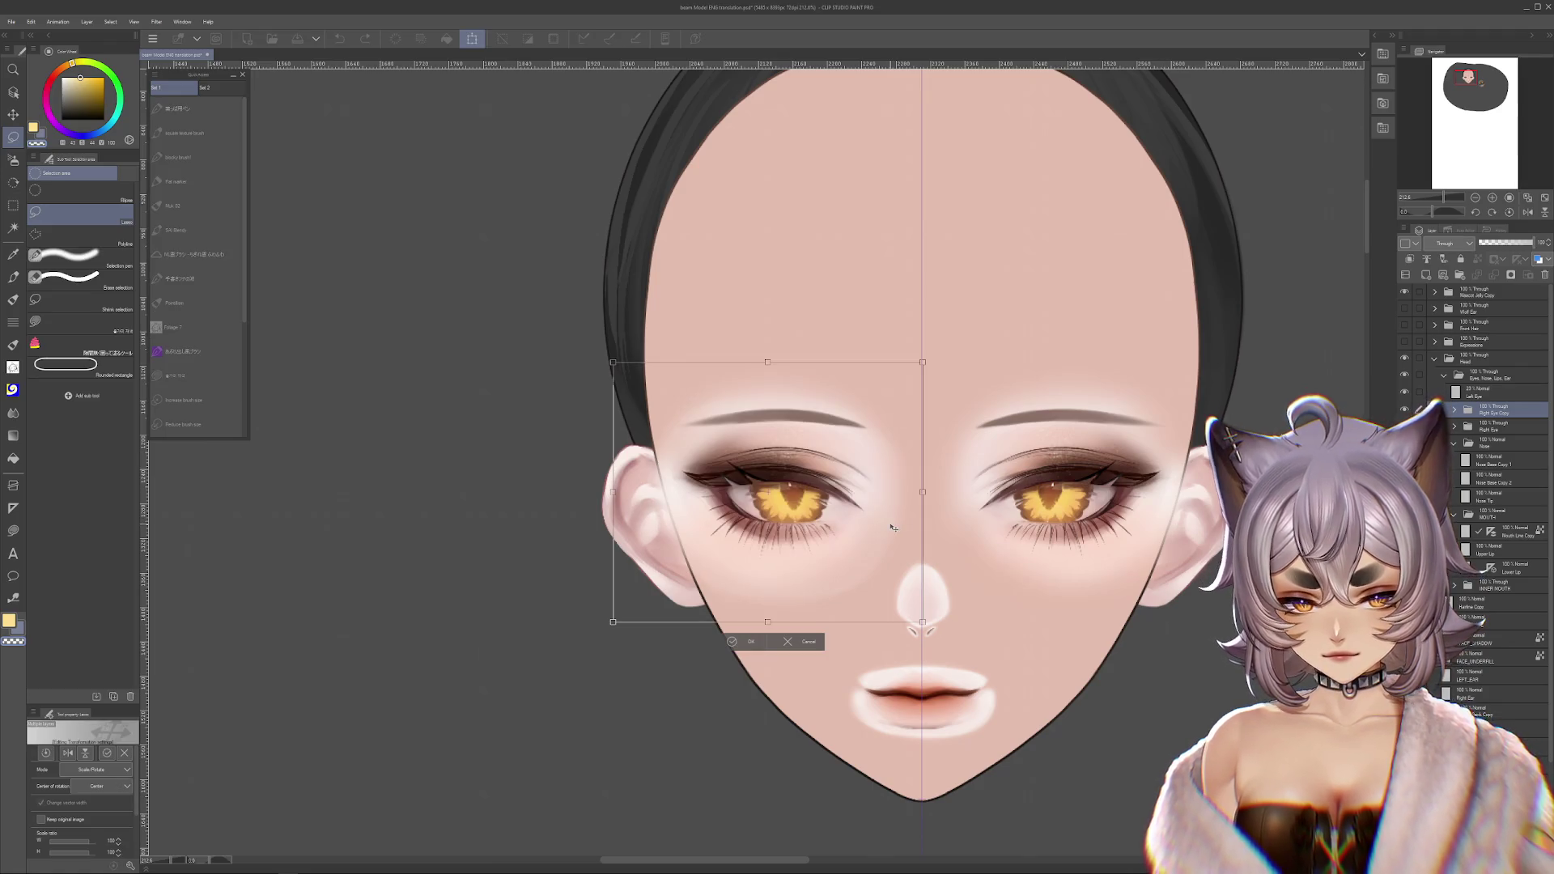
key("Return")
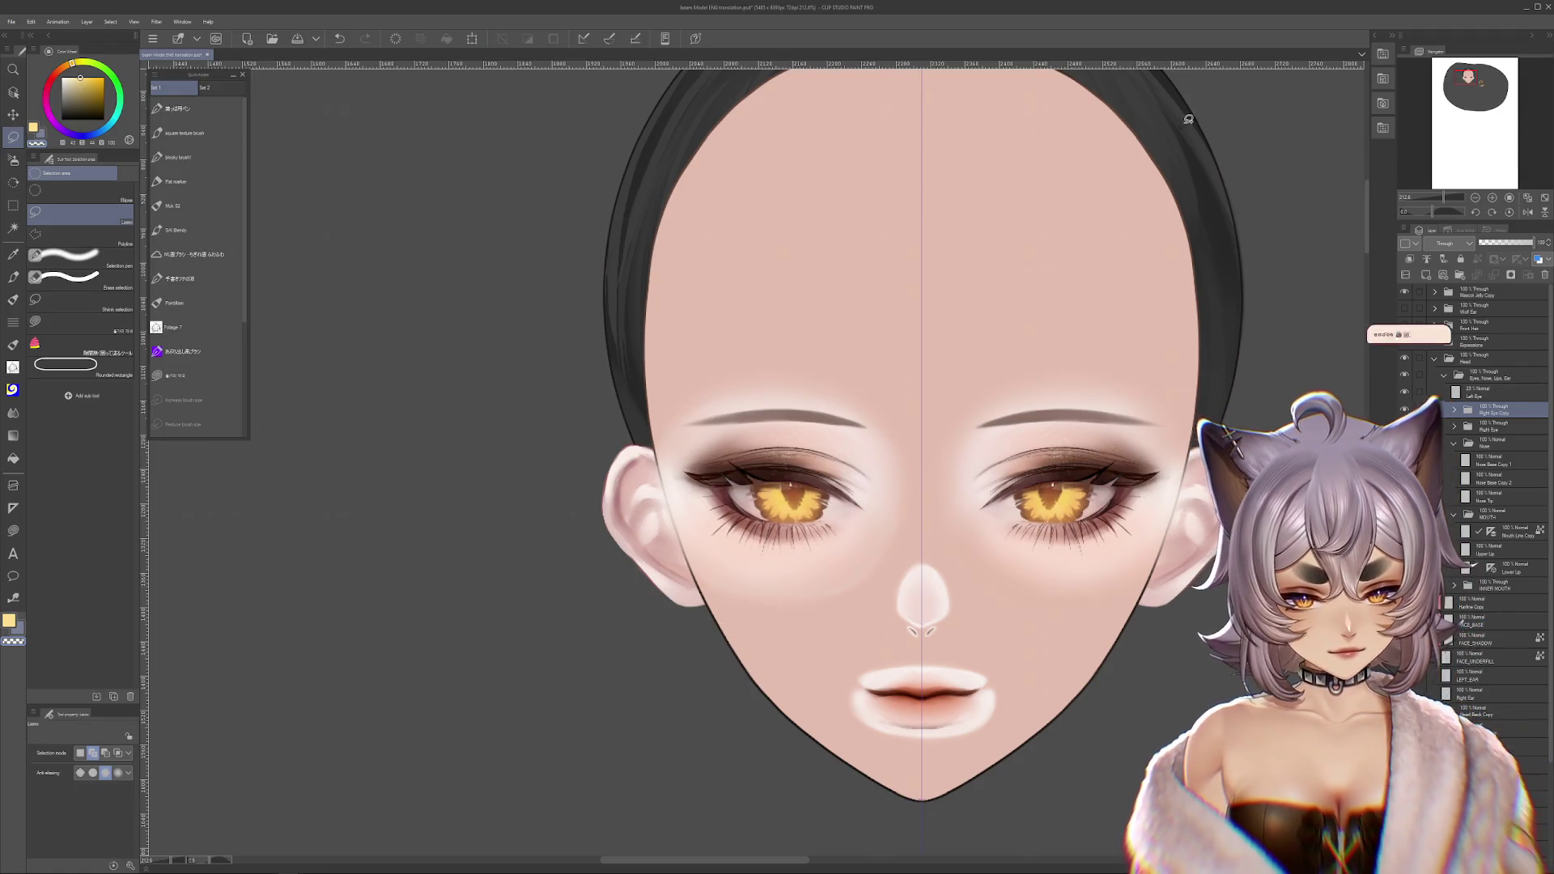
double_click(1404, 412)
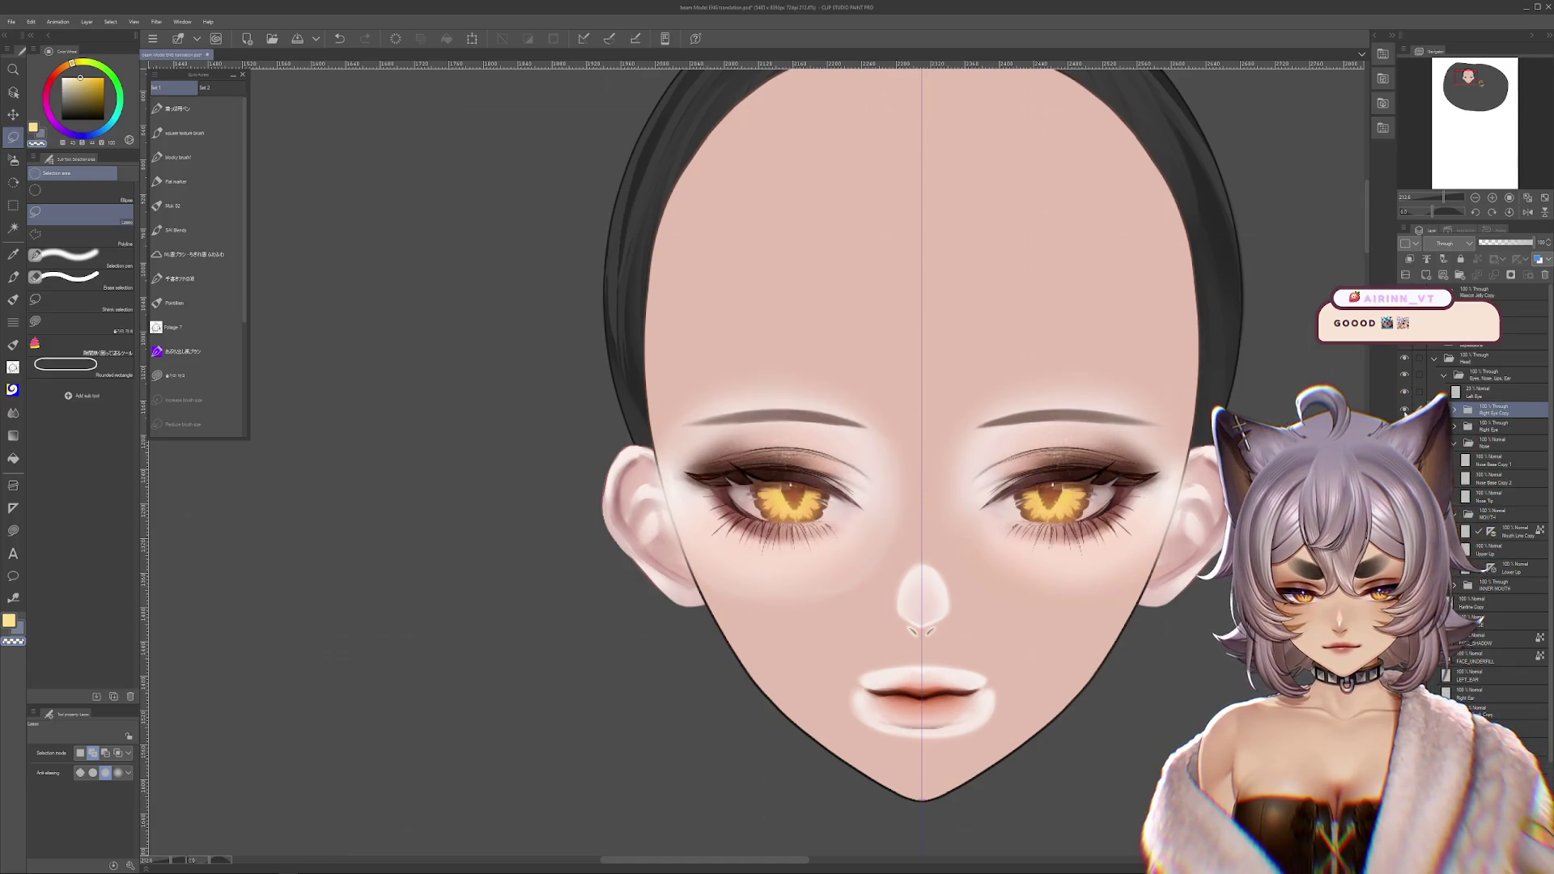
- Compare the right eye on and off, show the remaining face layers, zoom out, and save with Ctrl+S
left_click(1404, 392)
left_click(1405, 392)
left_click(1505, 396)
scroll(1011, 462, "down", 4)
scroll(1066, 450, "up", 2)
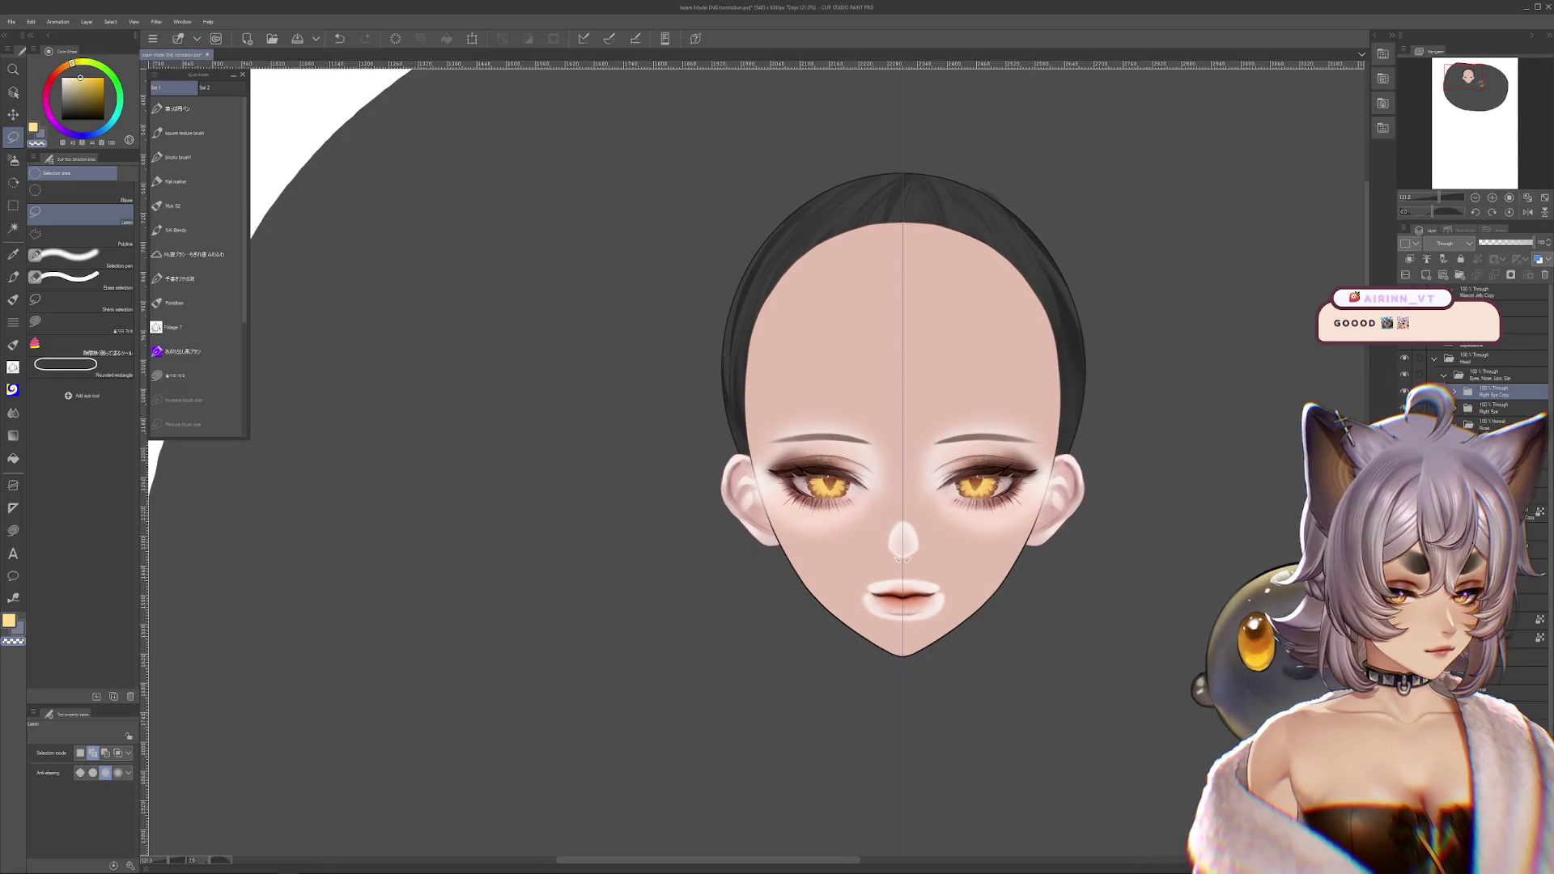
scroll(1108, 538, "up", 1)
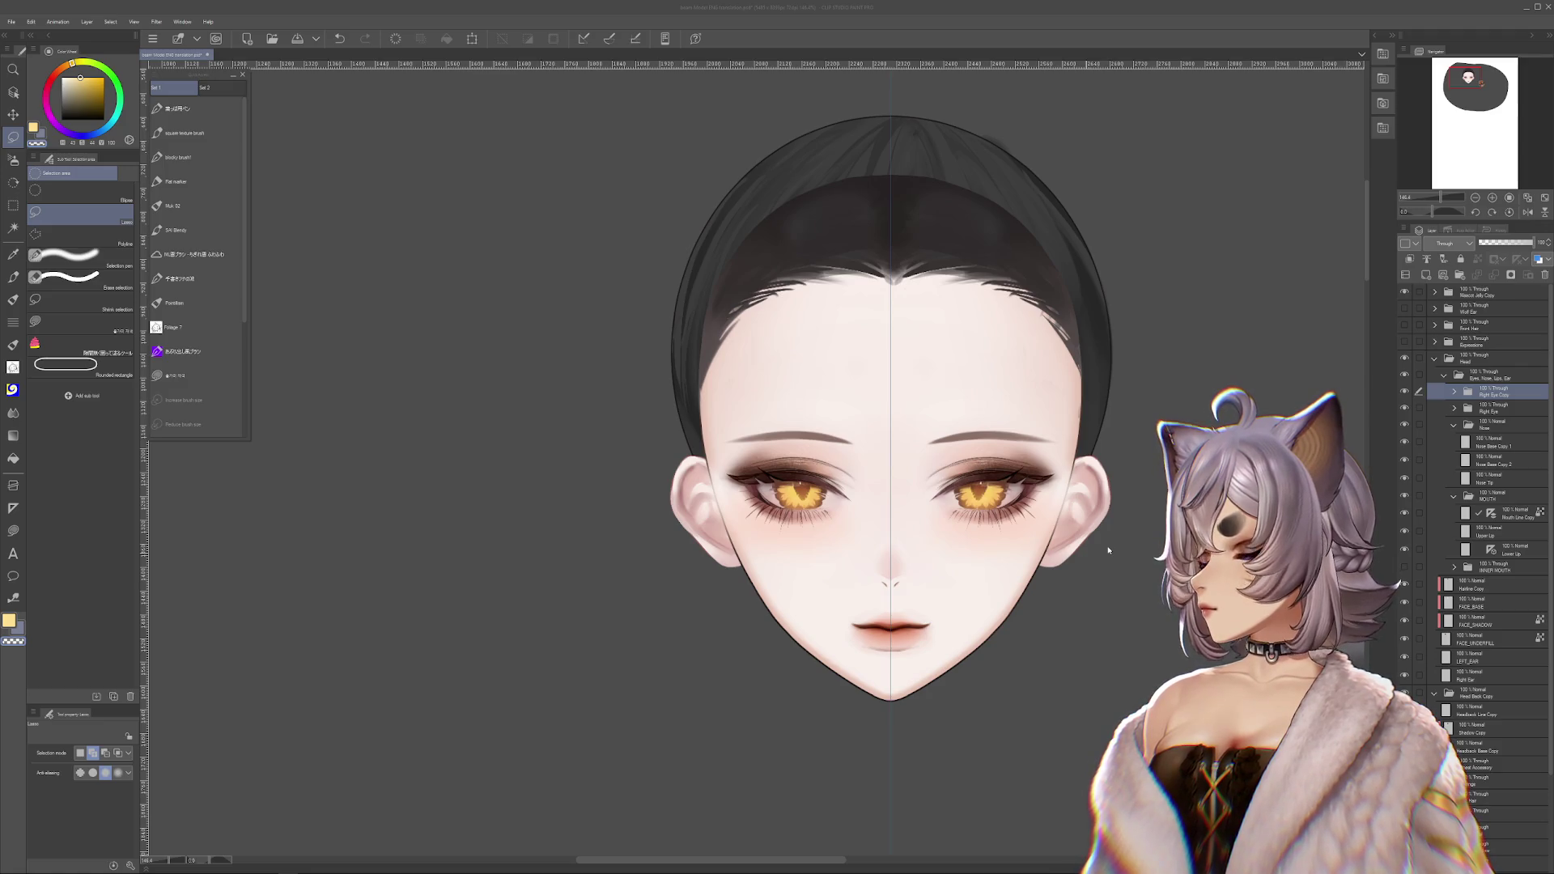
key("ctrl+s")
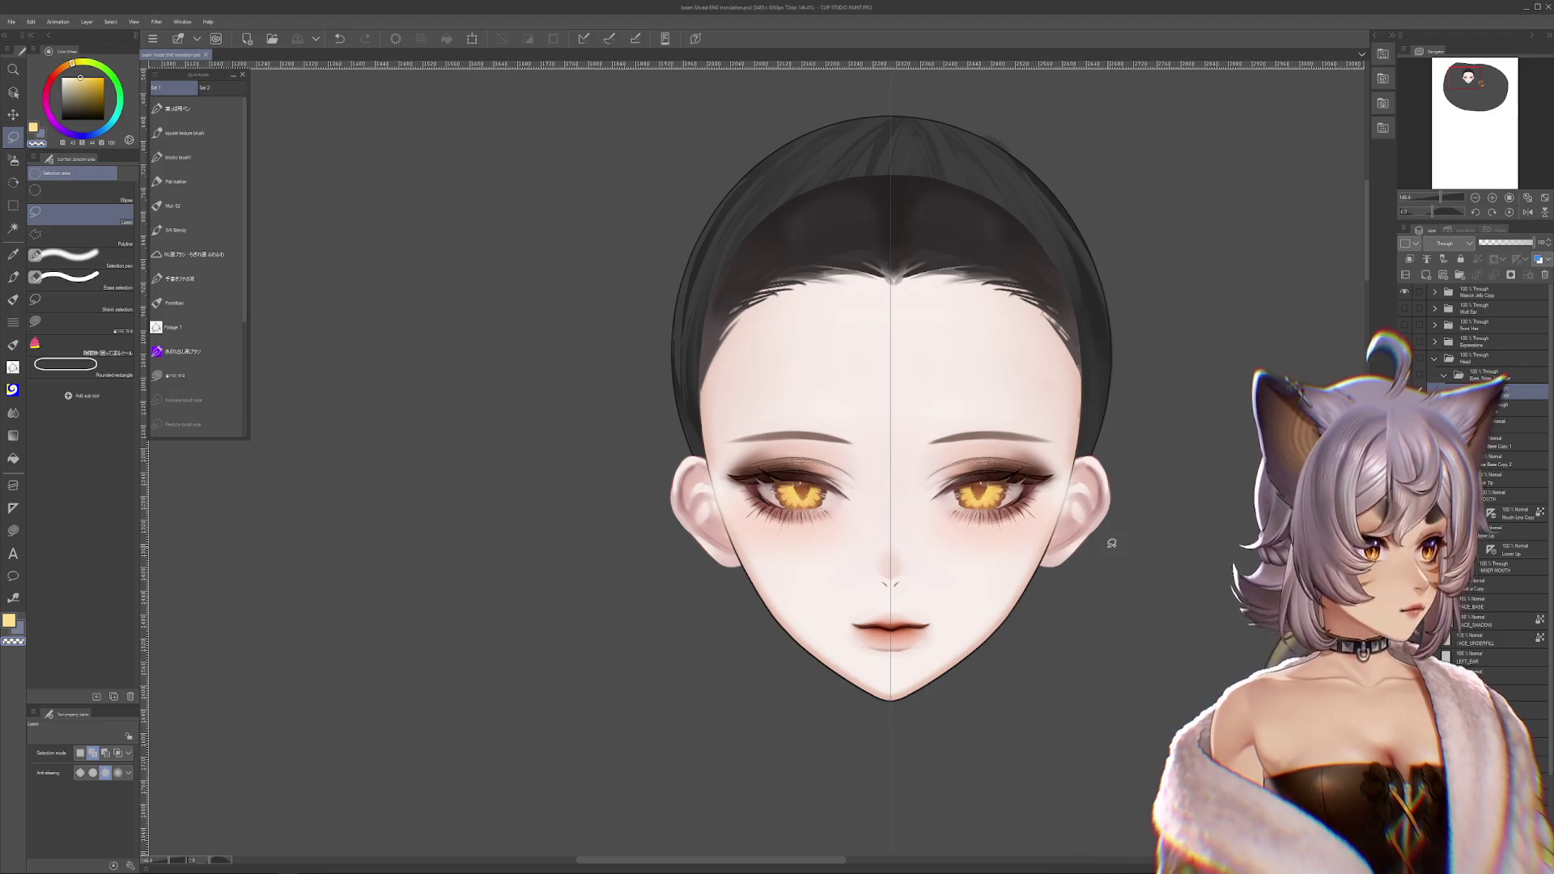
scroll(1113, 543, "up", 2)
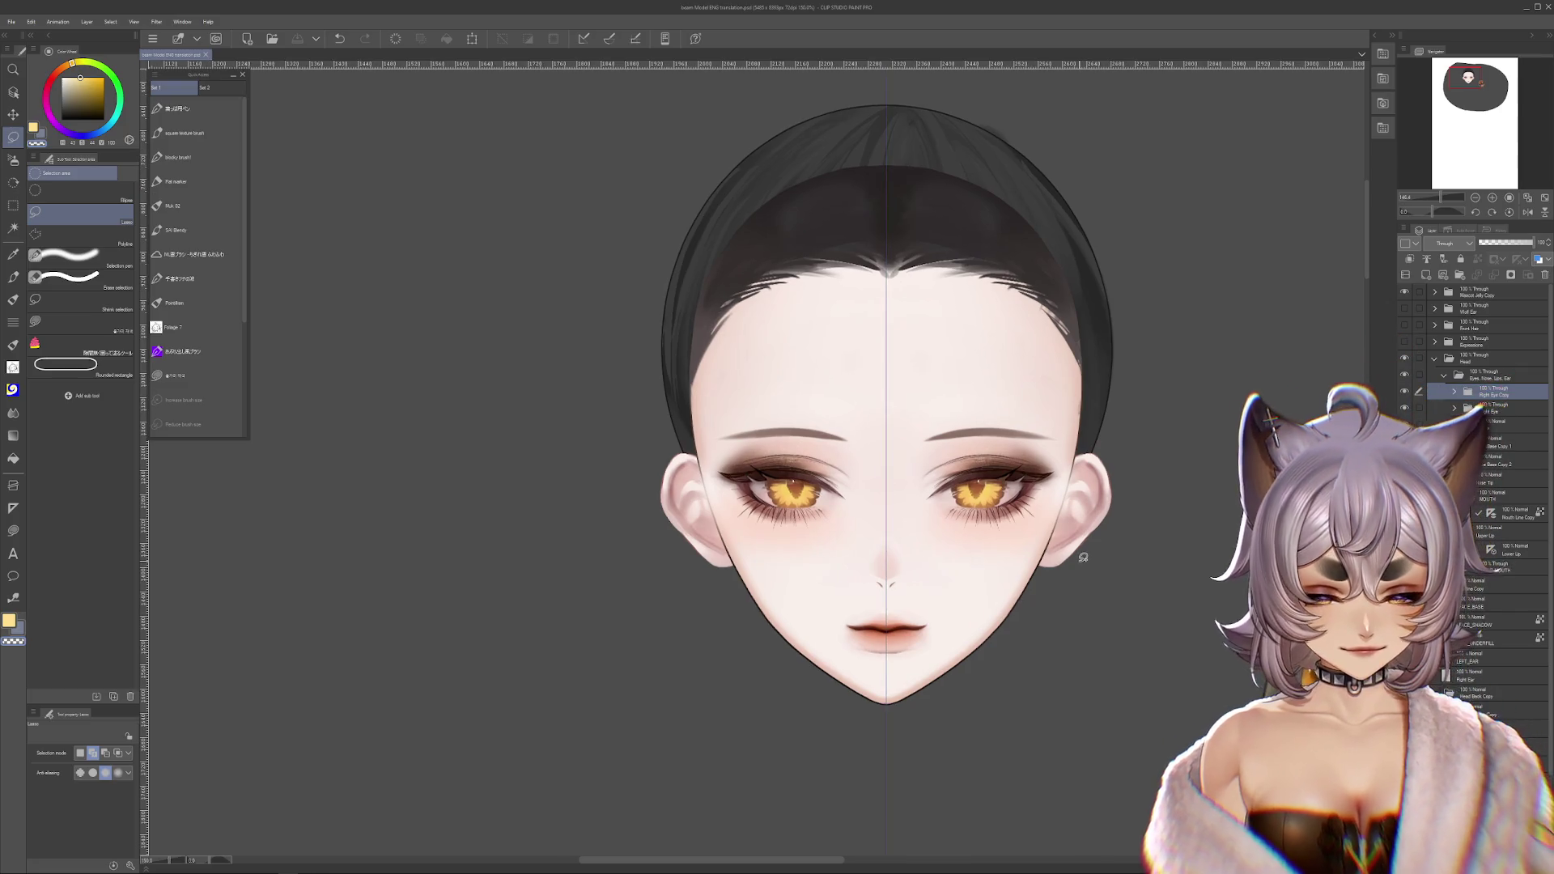
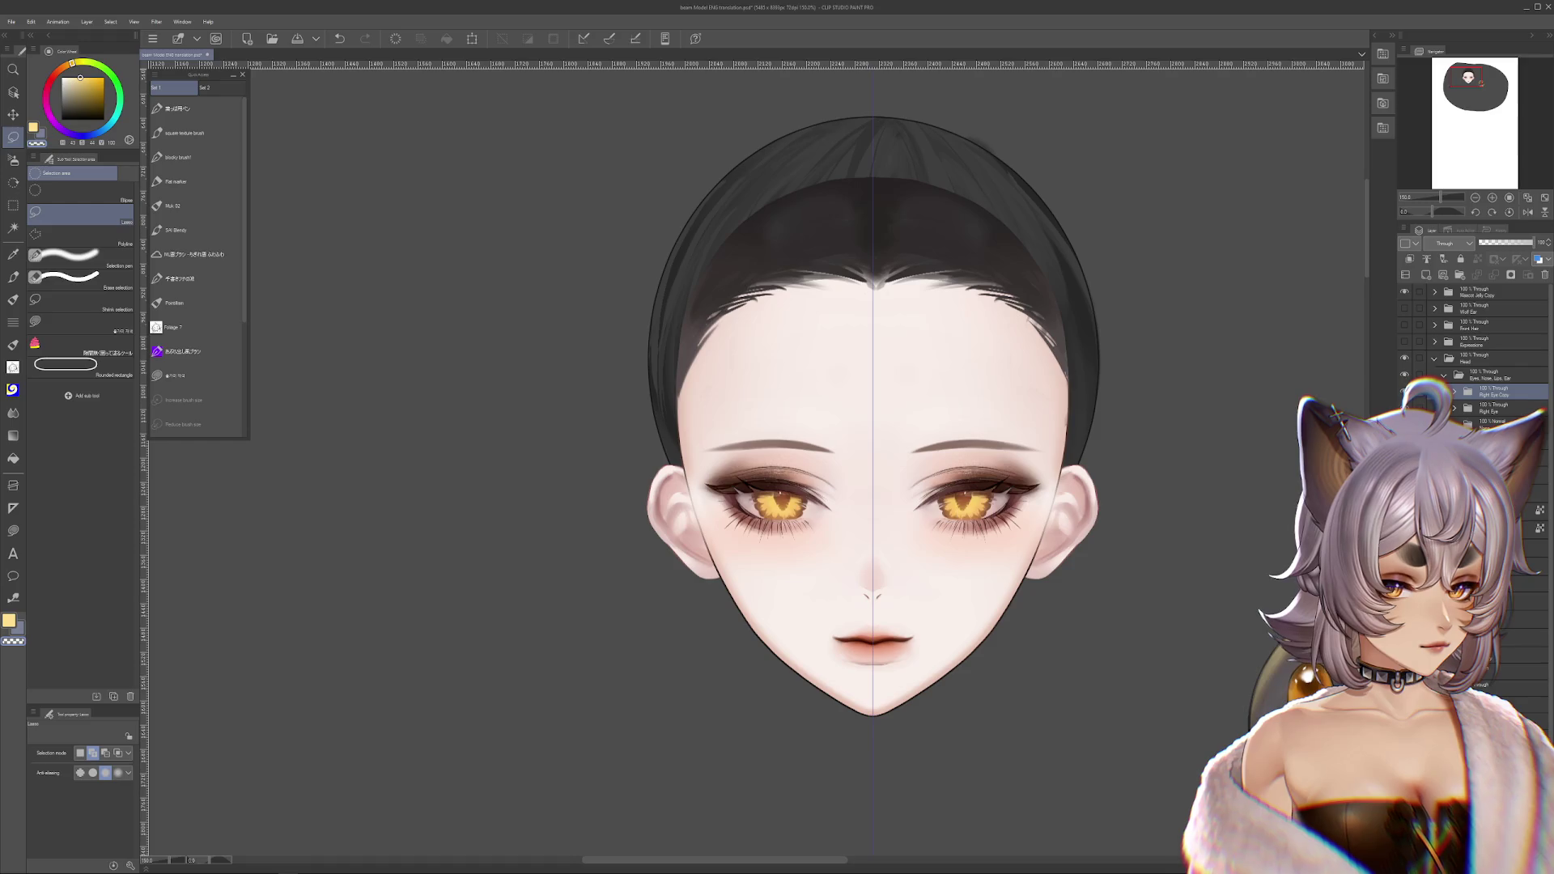
- Move the hair layer up so the hairline sits higher
key("ctrl+t")
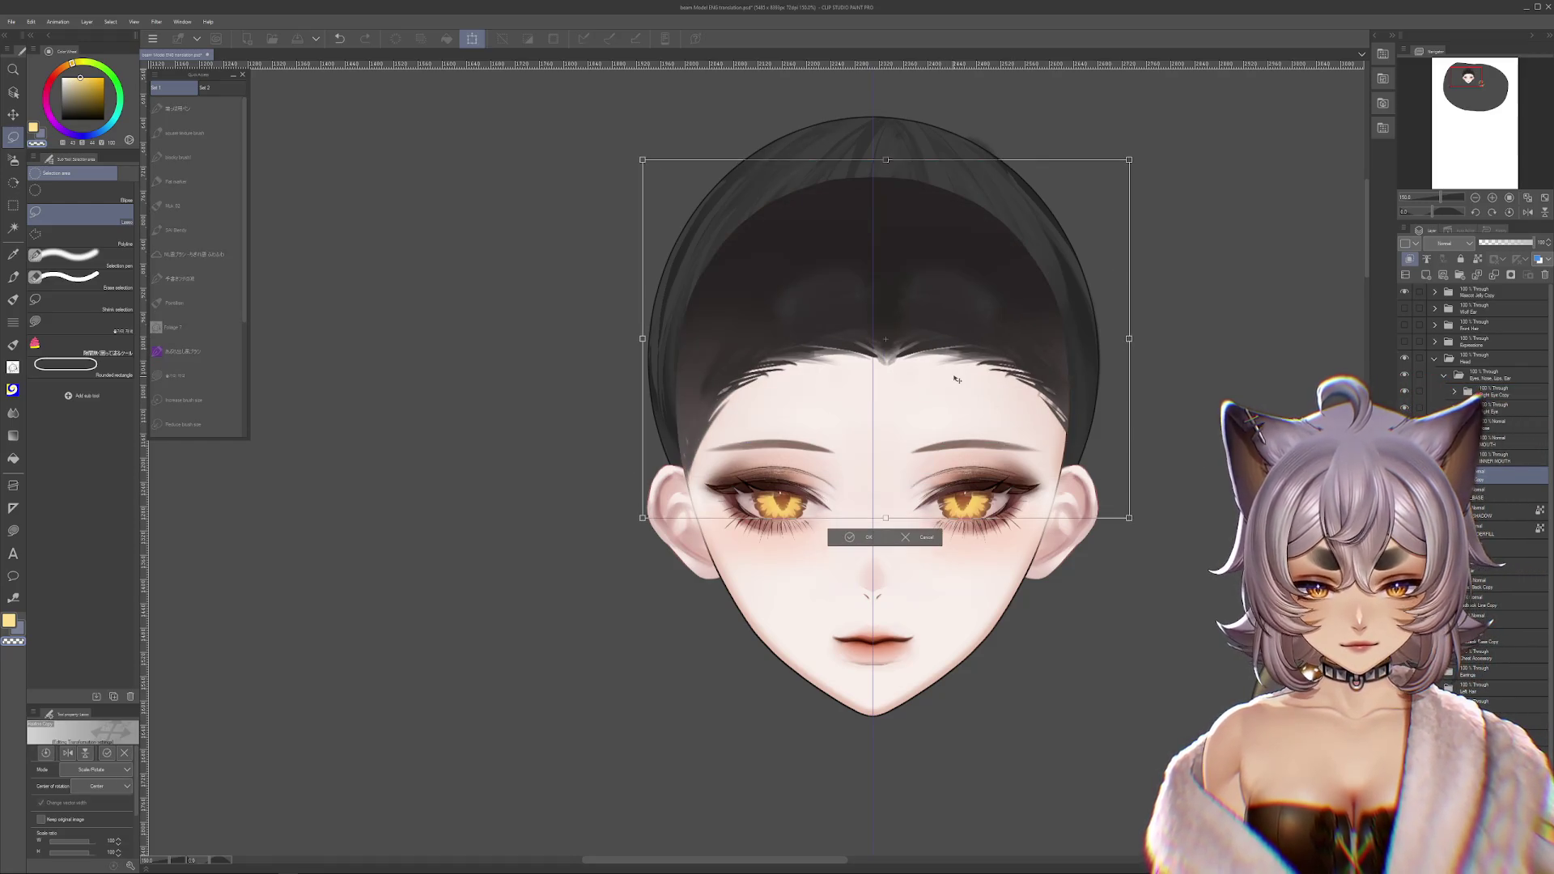
mouse_move(1082, 347)
left_mouse_down()
mouse_move(1052, 324)
mouse_move(1082, 346)
left_mouse_up()
key("Return")
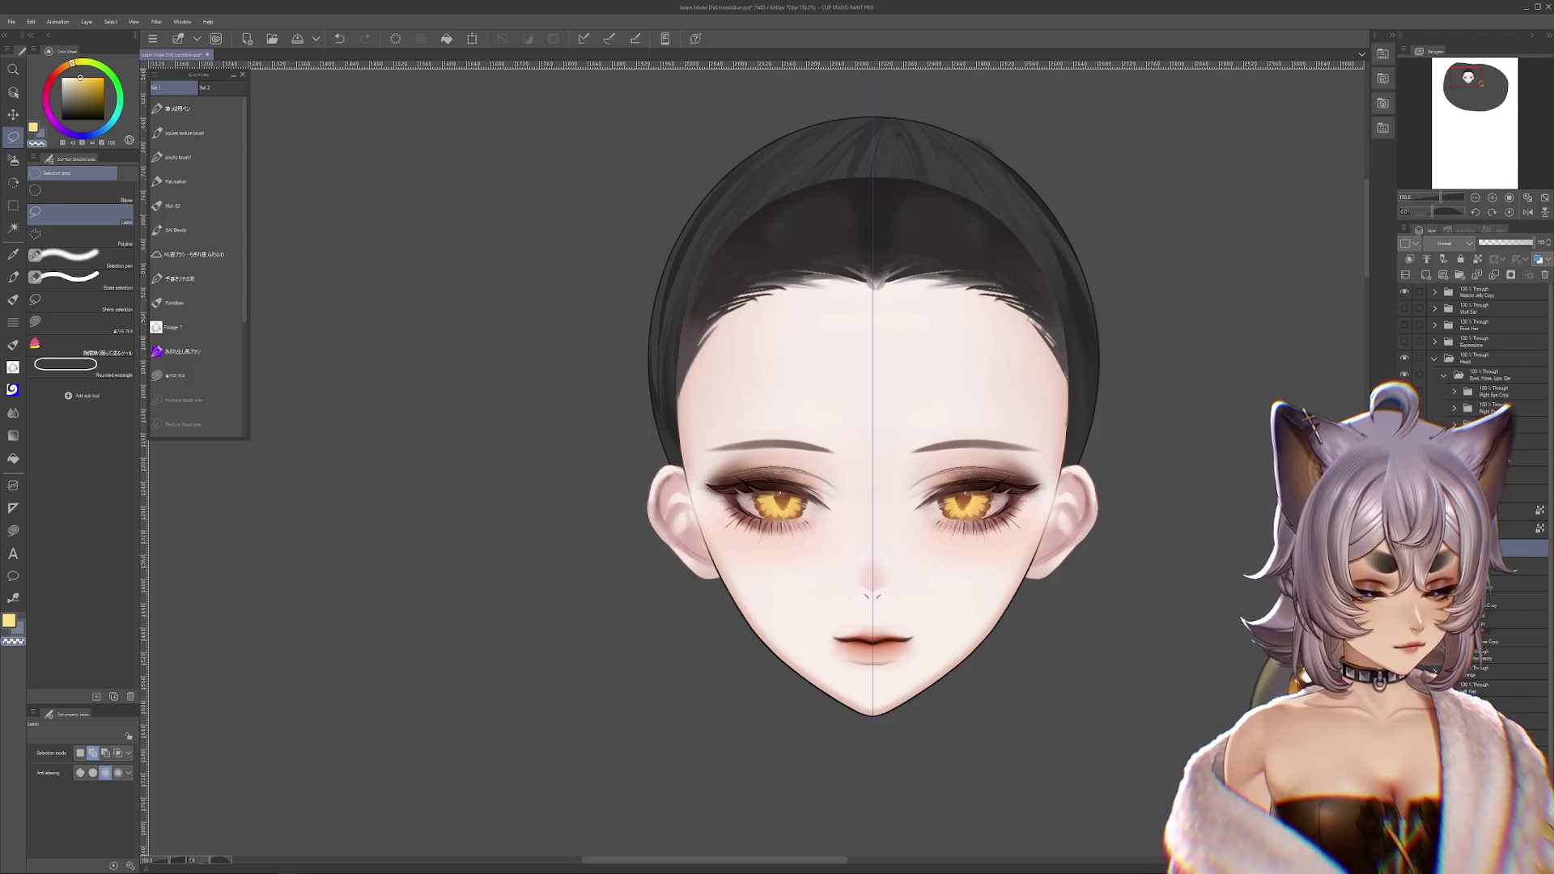
- Select the Upper Eyeshadow Copy 2 layer and another layer in the eye group
key("alt")
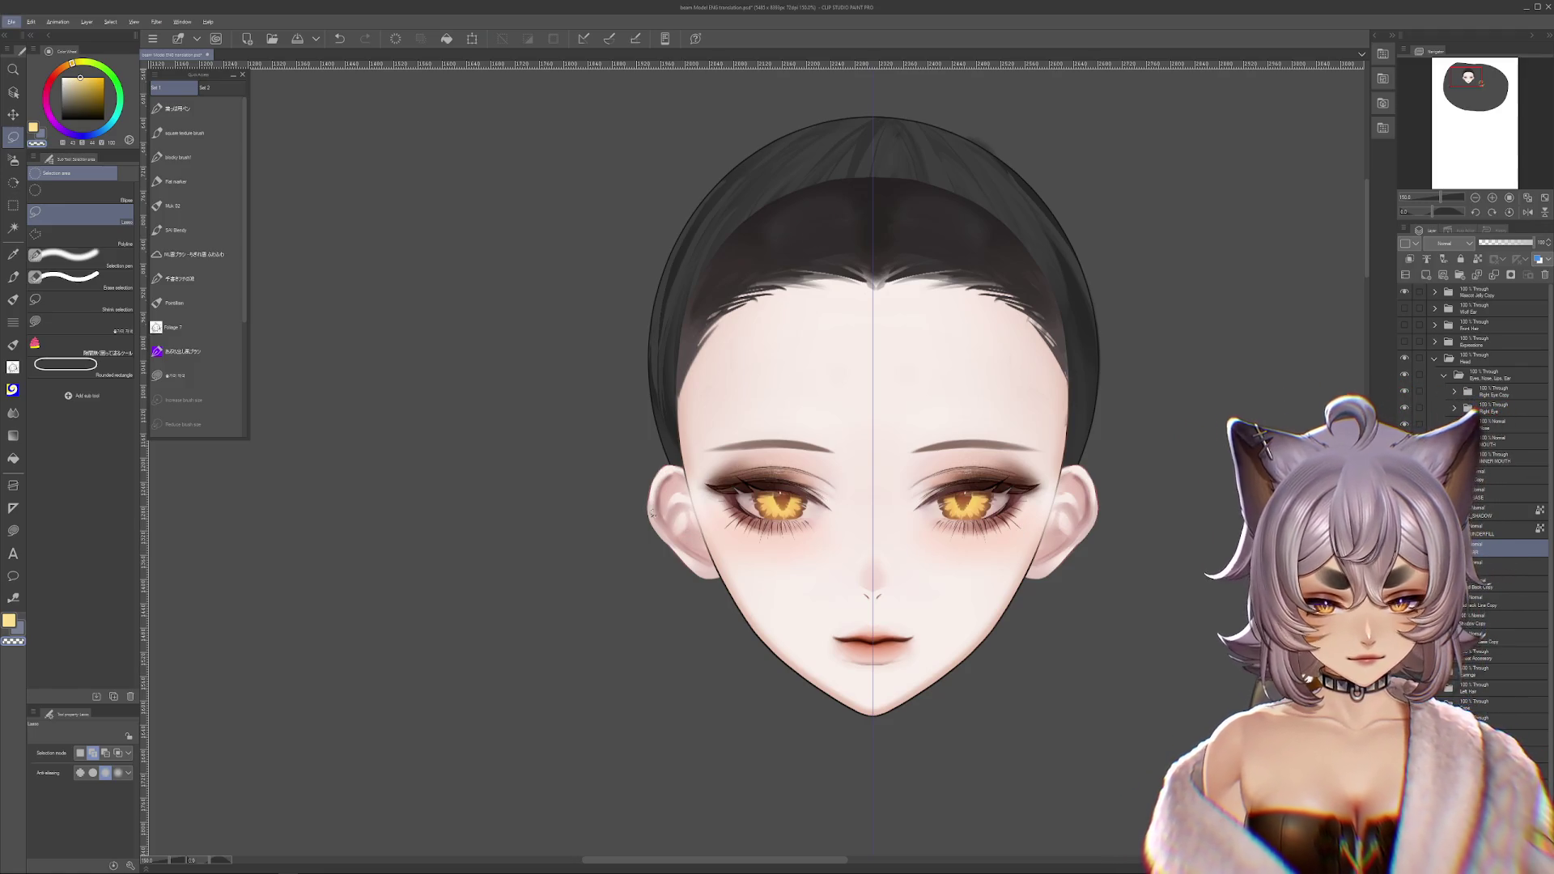
scroll(753, 558, "up", 2)
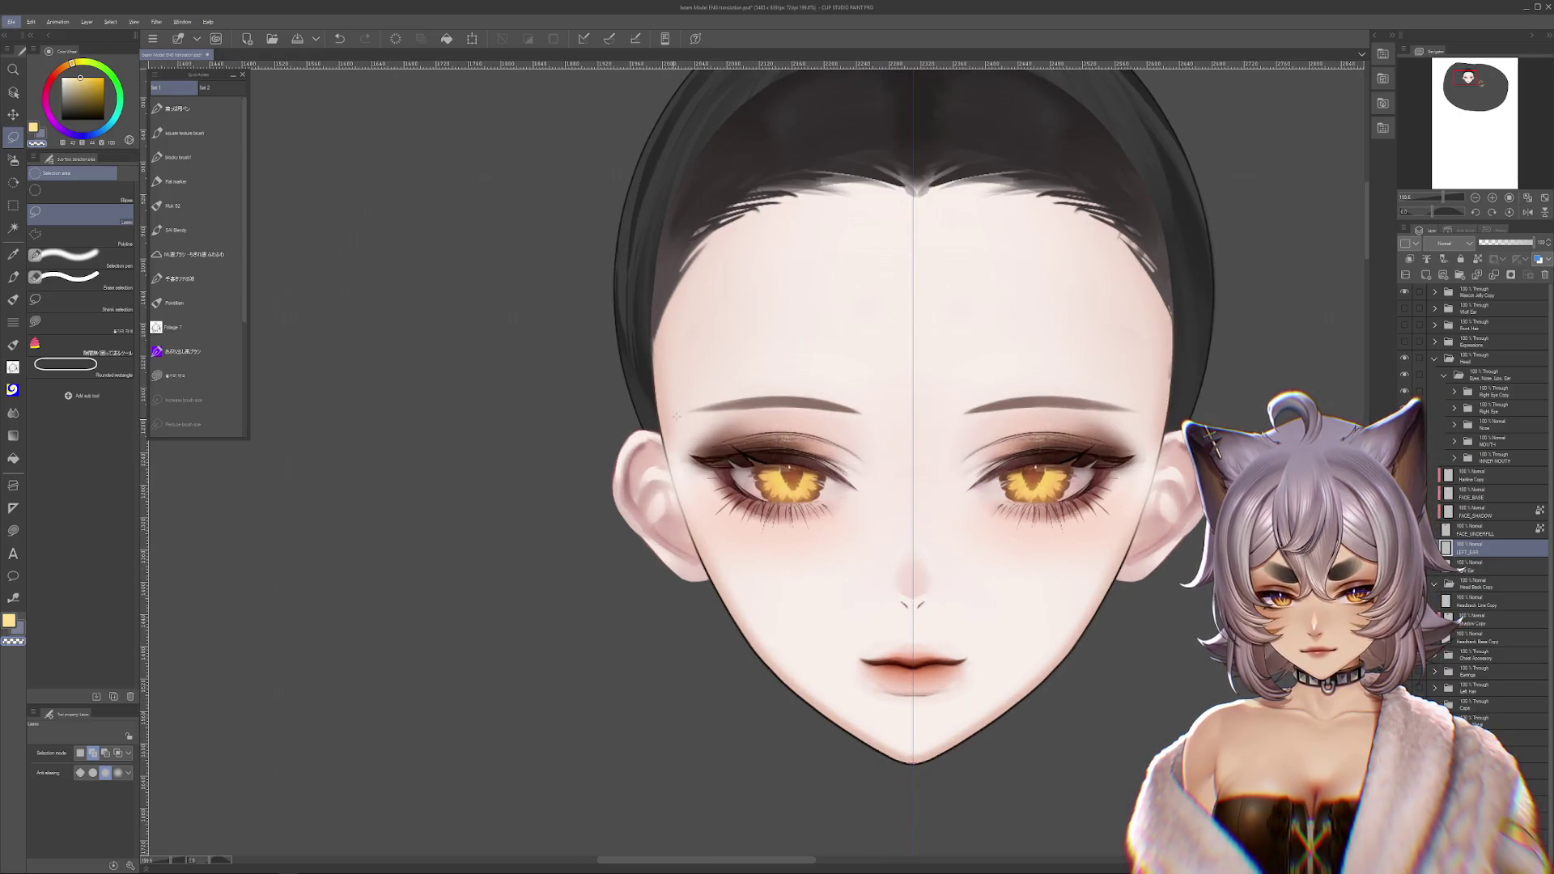
left_click(693, 429, "ctrl+shift")
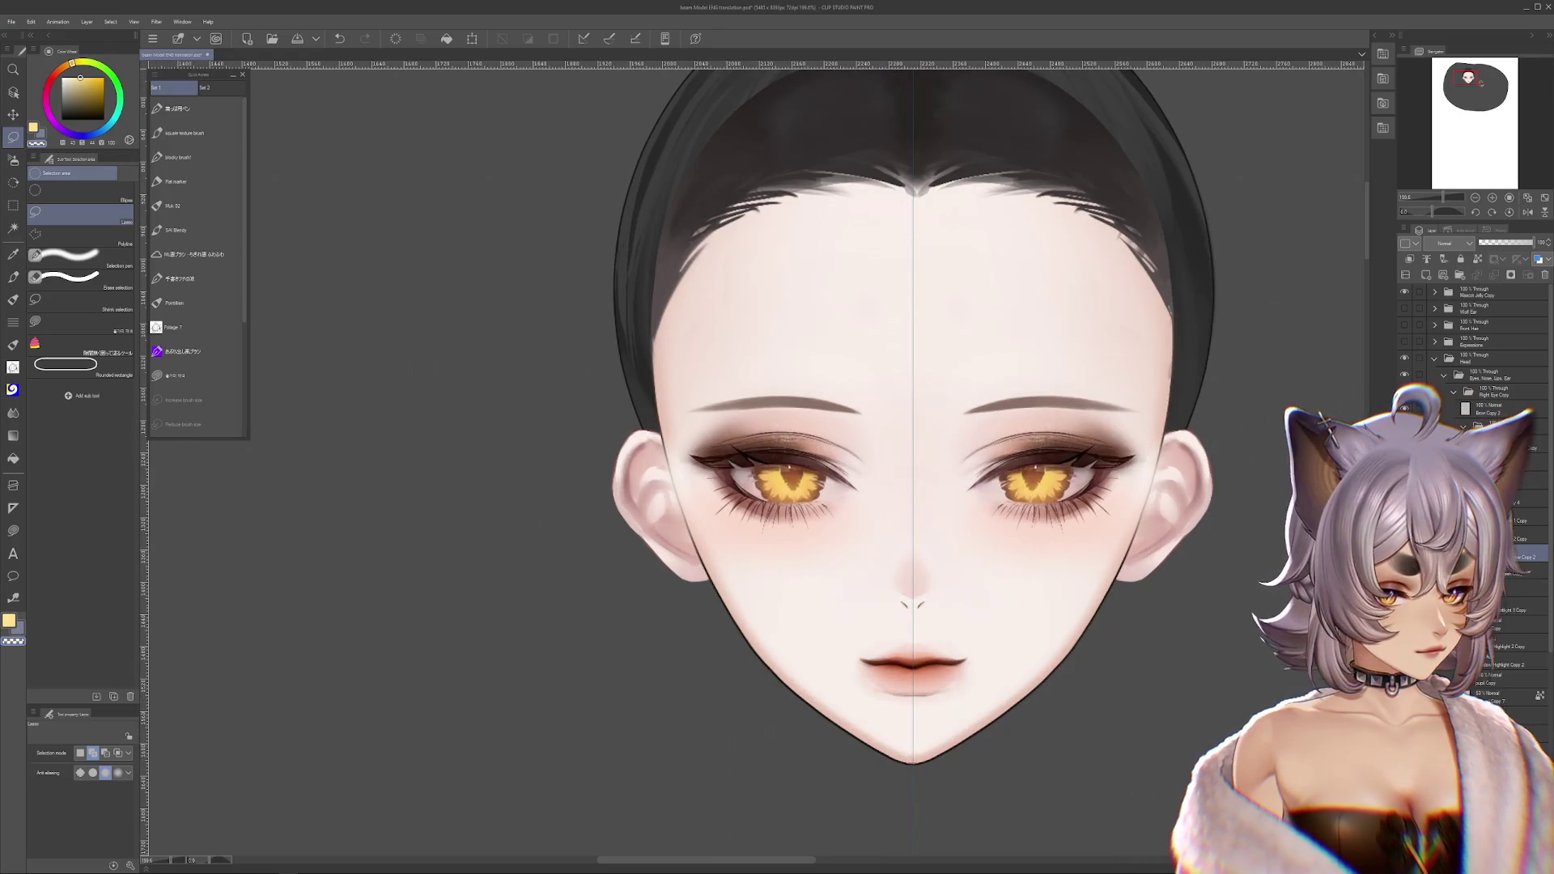
left_click(1521, 588)
- Compare the stronger left-eye blush via undo and redo, keep it, and clear the selection
key("ctrl+z")
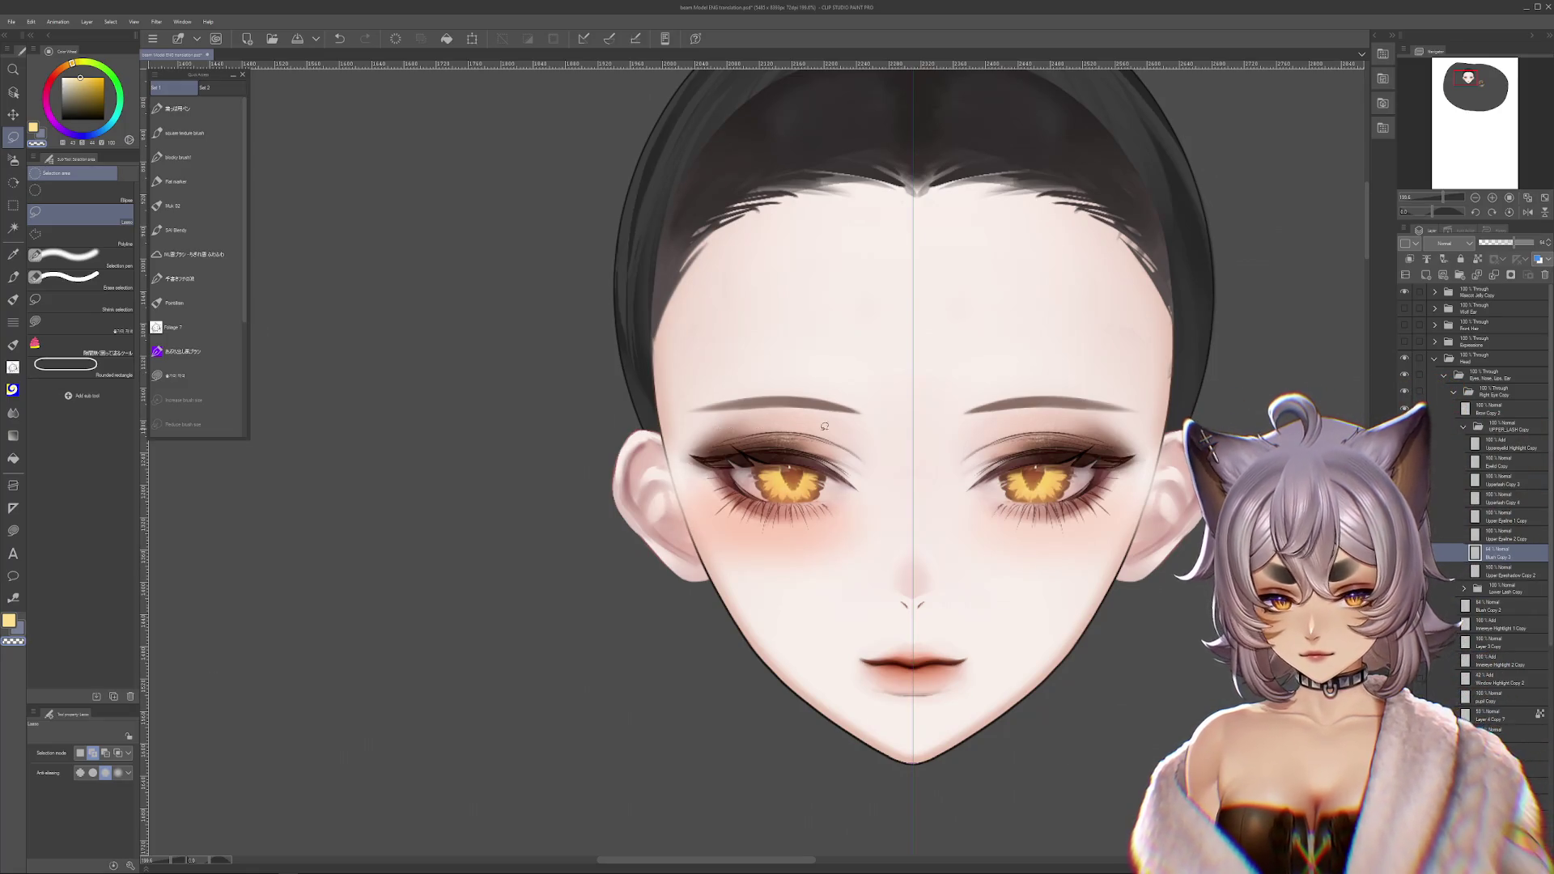
key("ctrl+z")
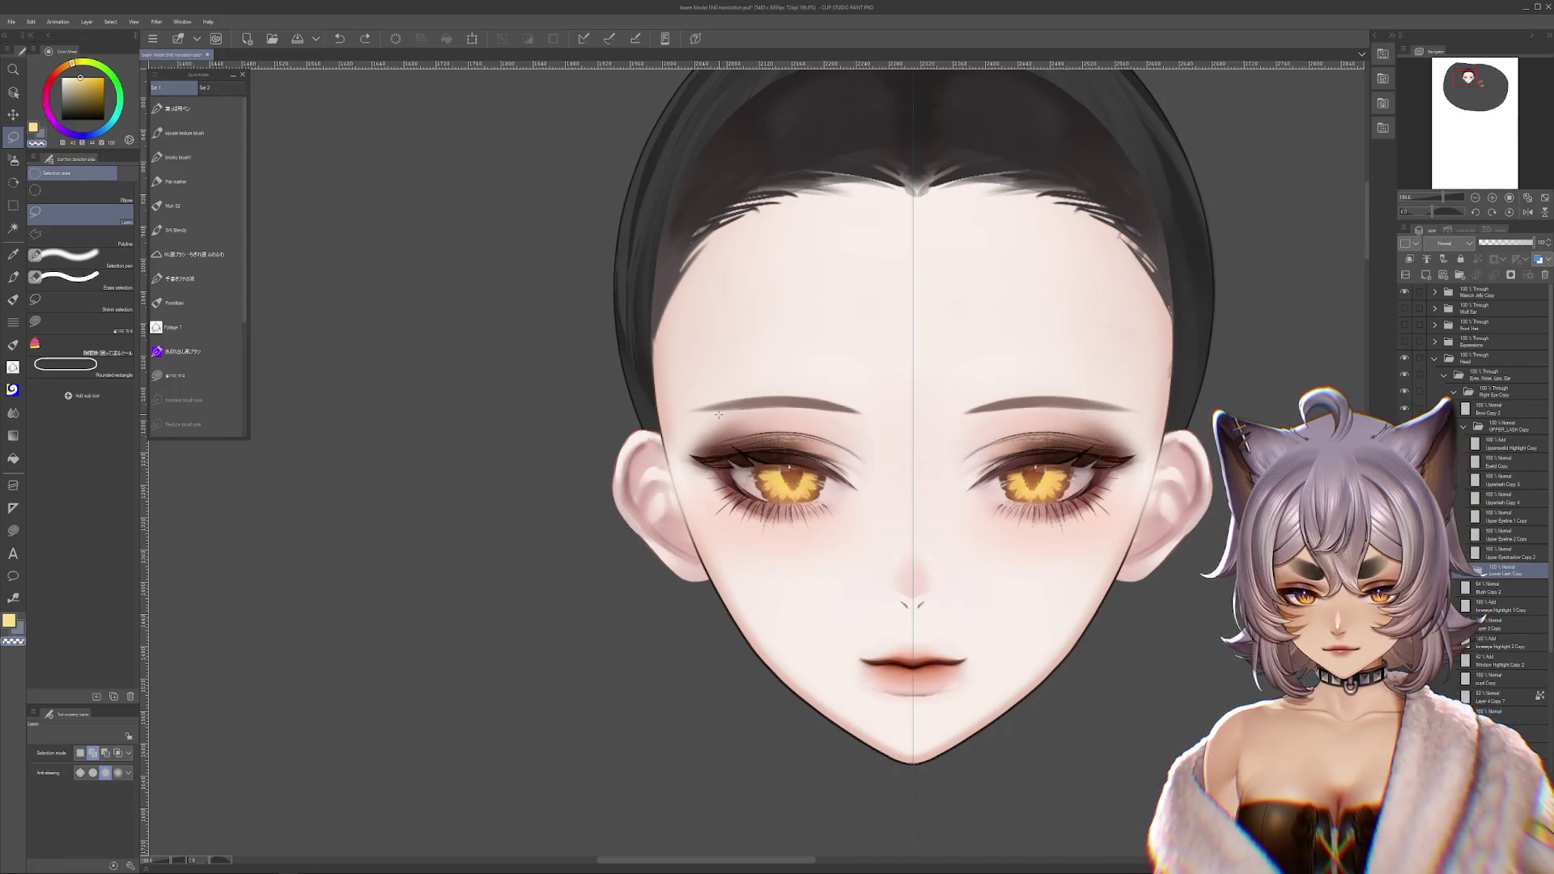
key("ctrl+y")
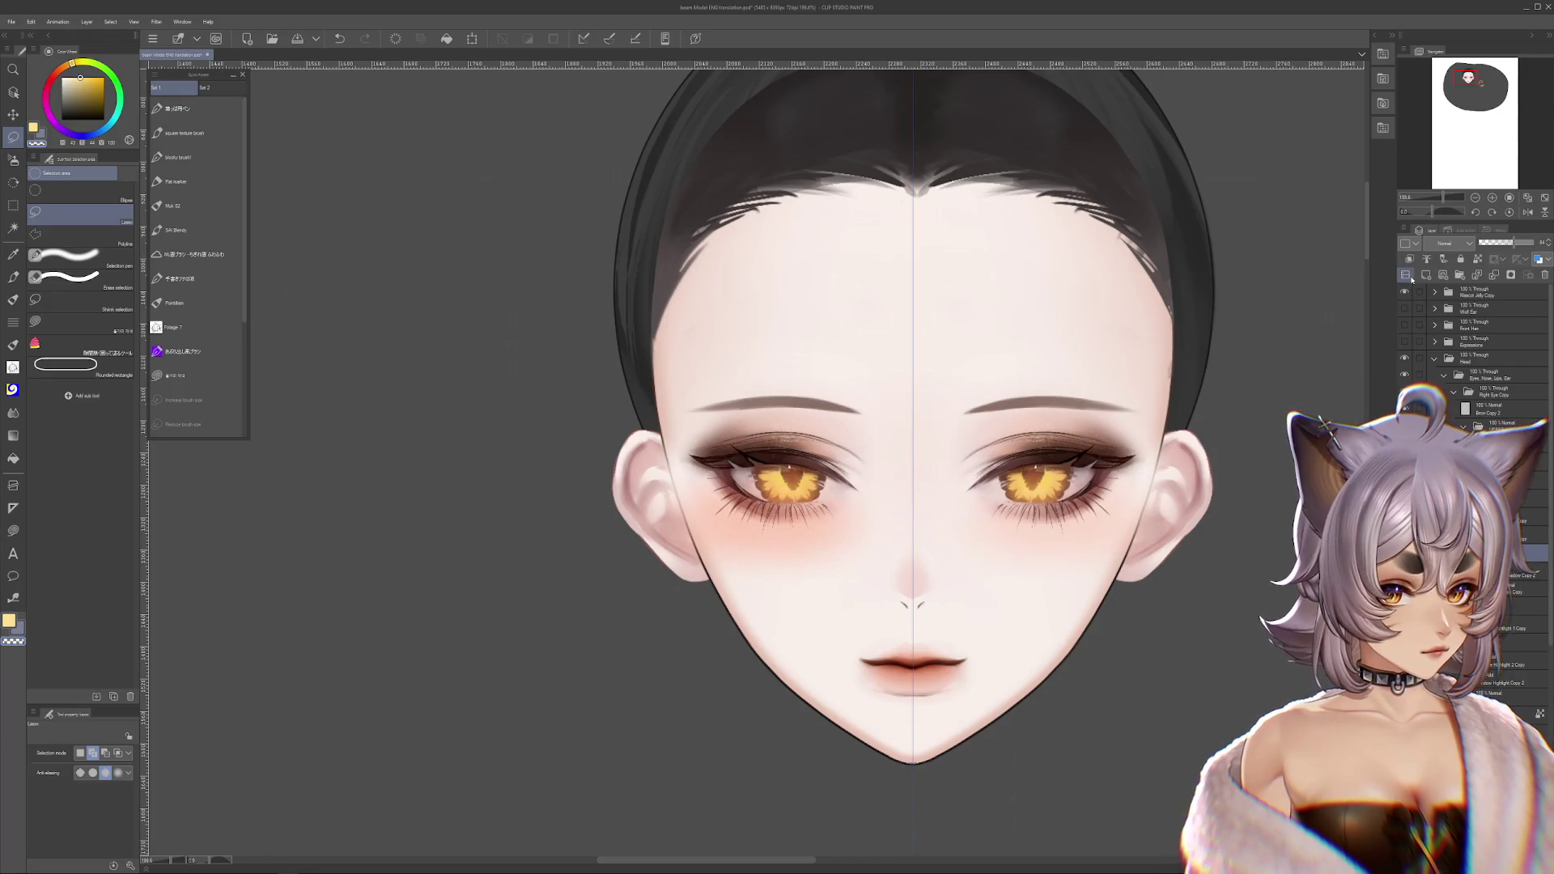
key("ctrl+y")
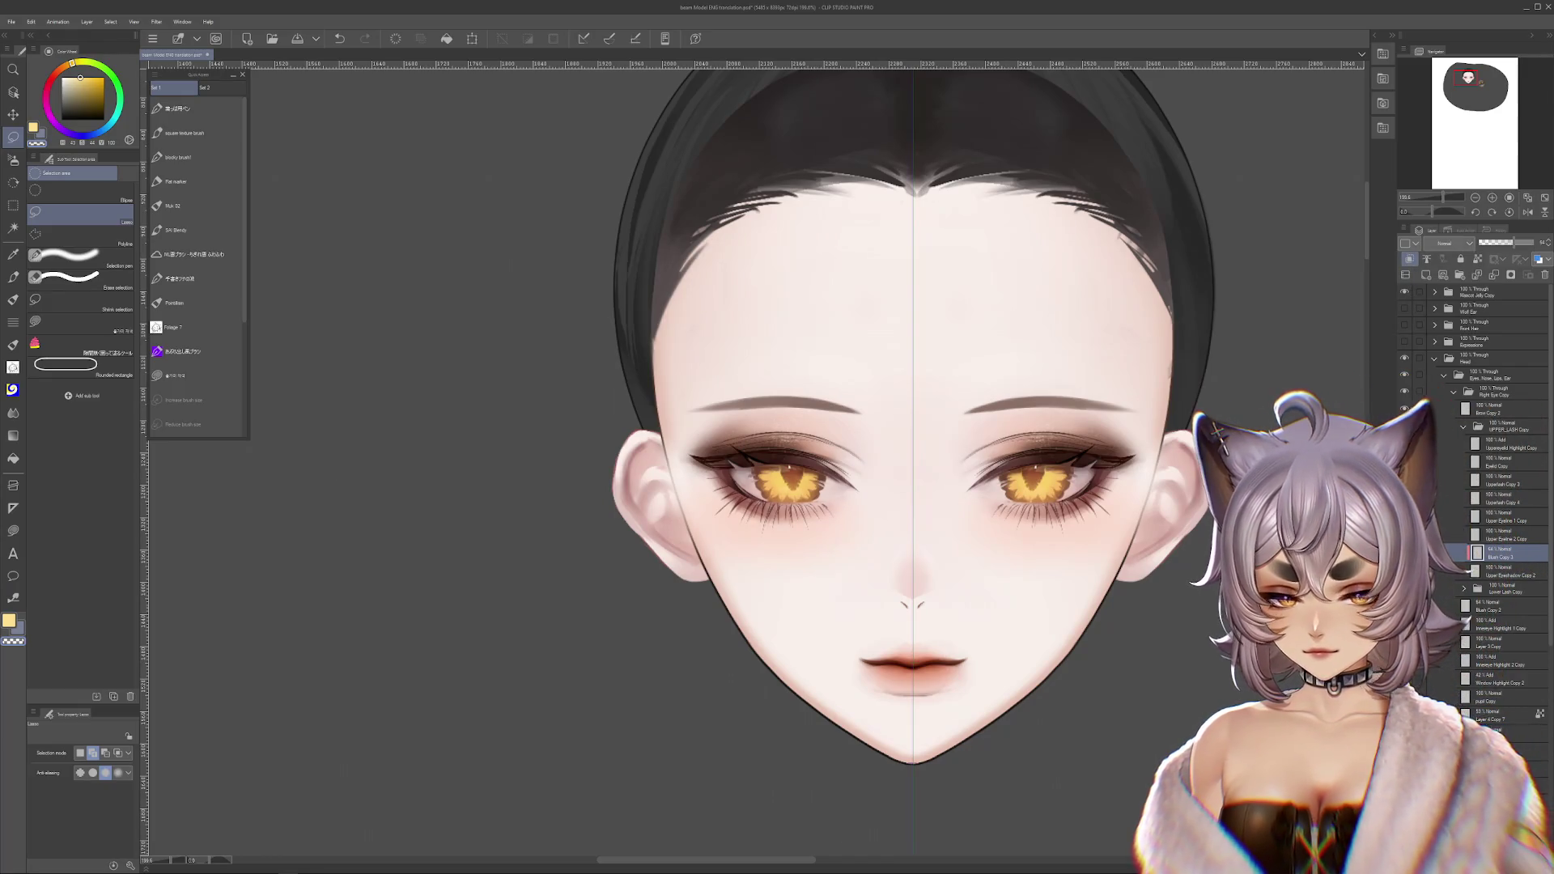
key("ctrl+z")
key("ctrl+y")
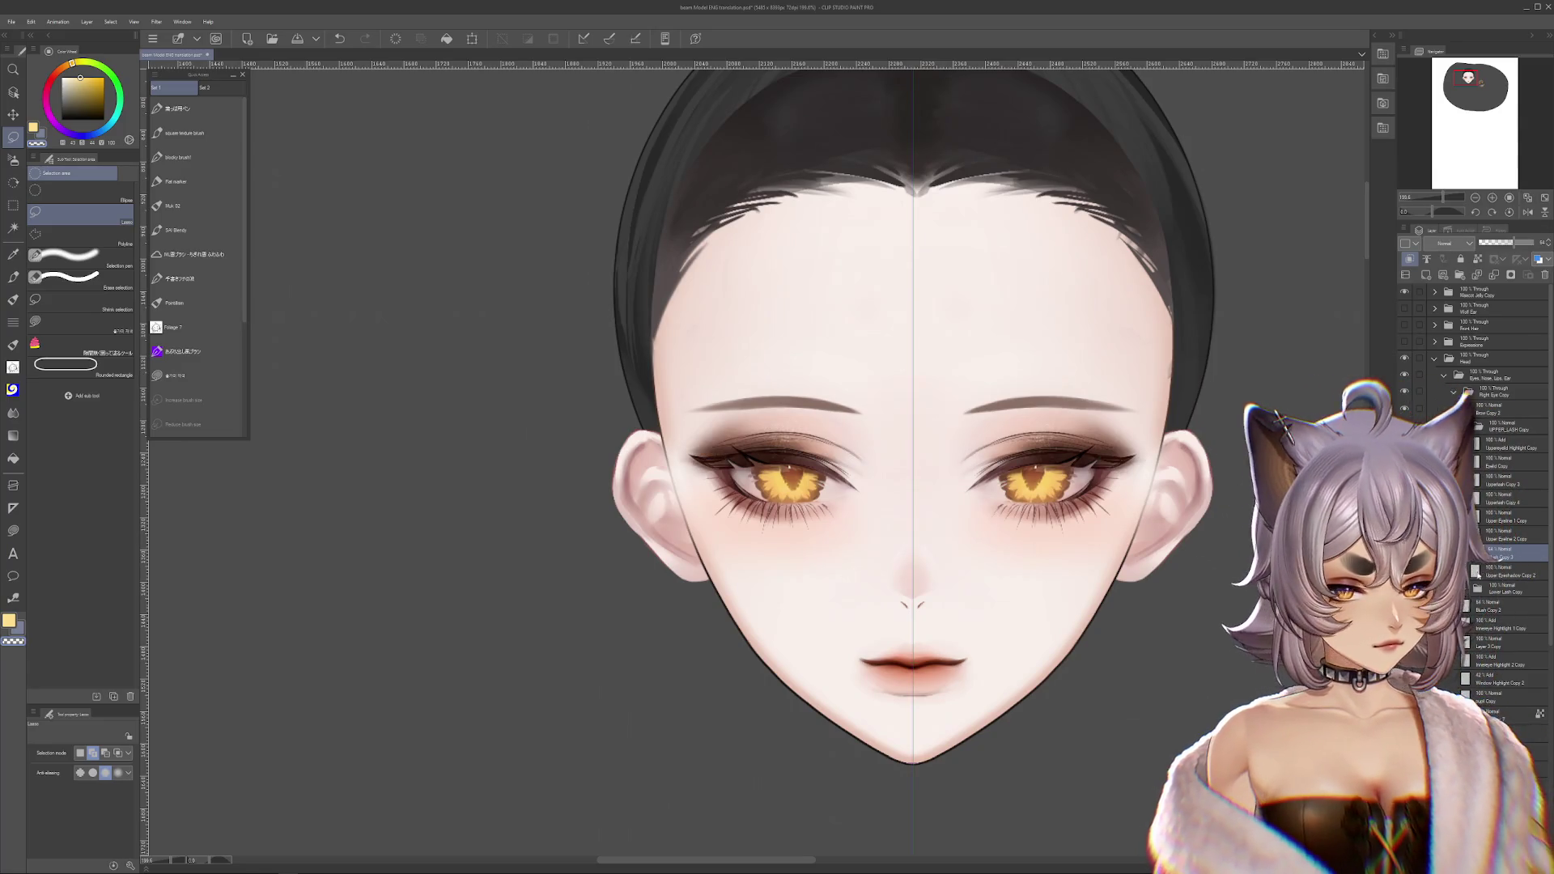
left_click_drag(680, 462, 676, 458)
key("ctrl+d")
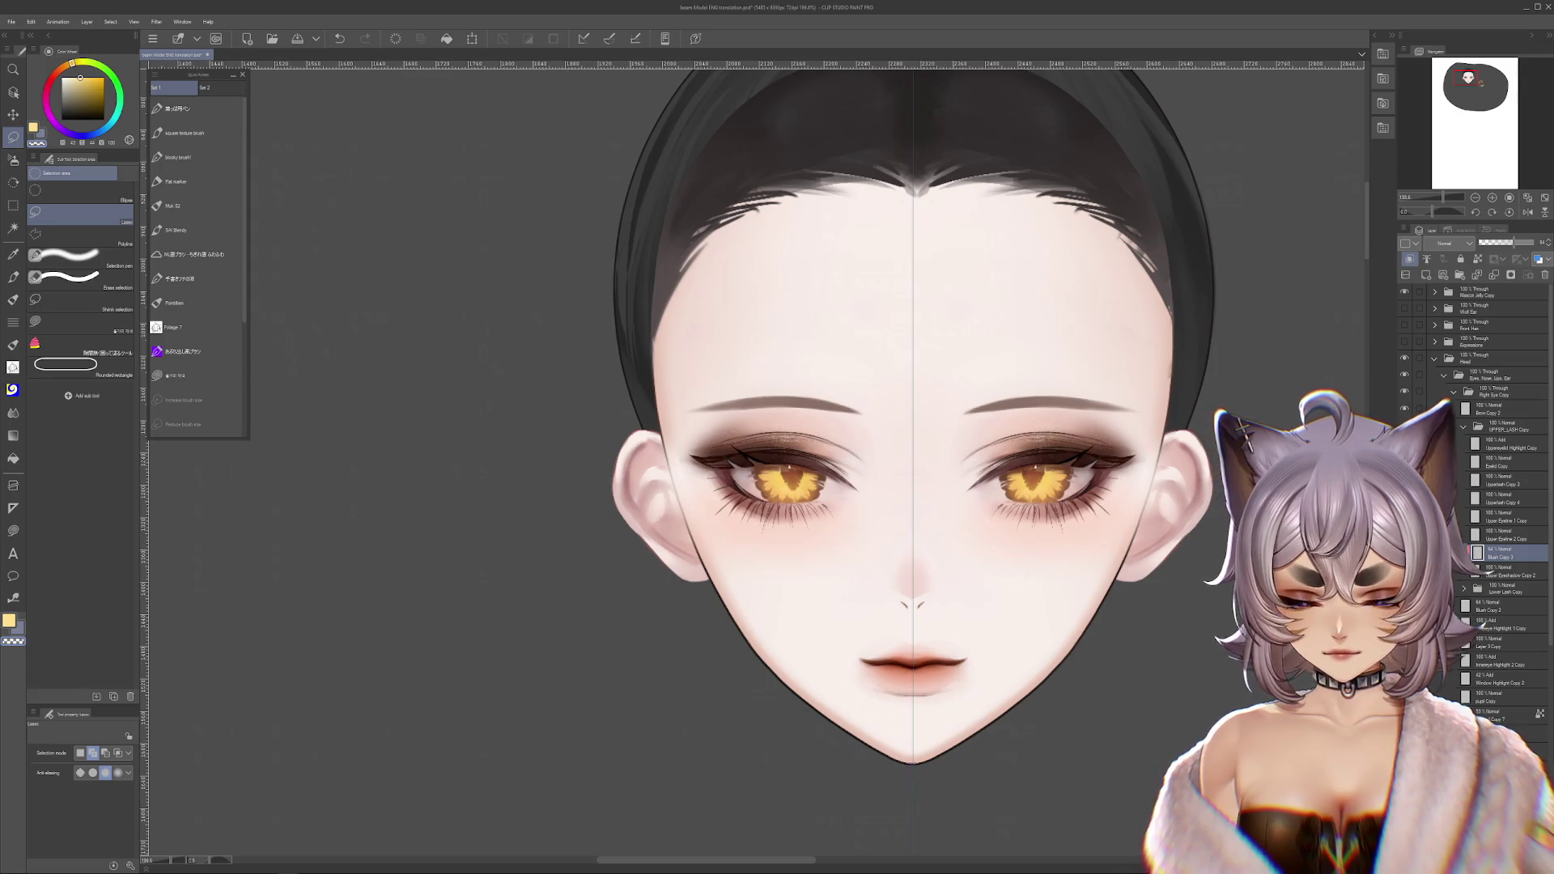
- Delete the extra Blush Copy 3 layer, select a lower lash layer, and switch to Airbrush
left_click(1545, 275)
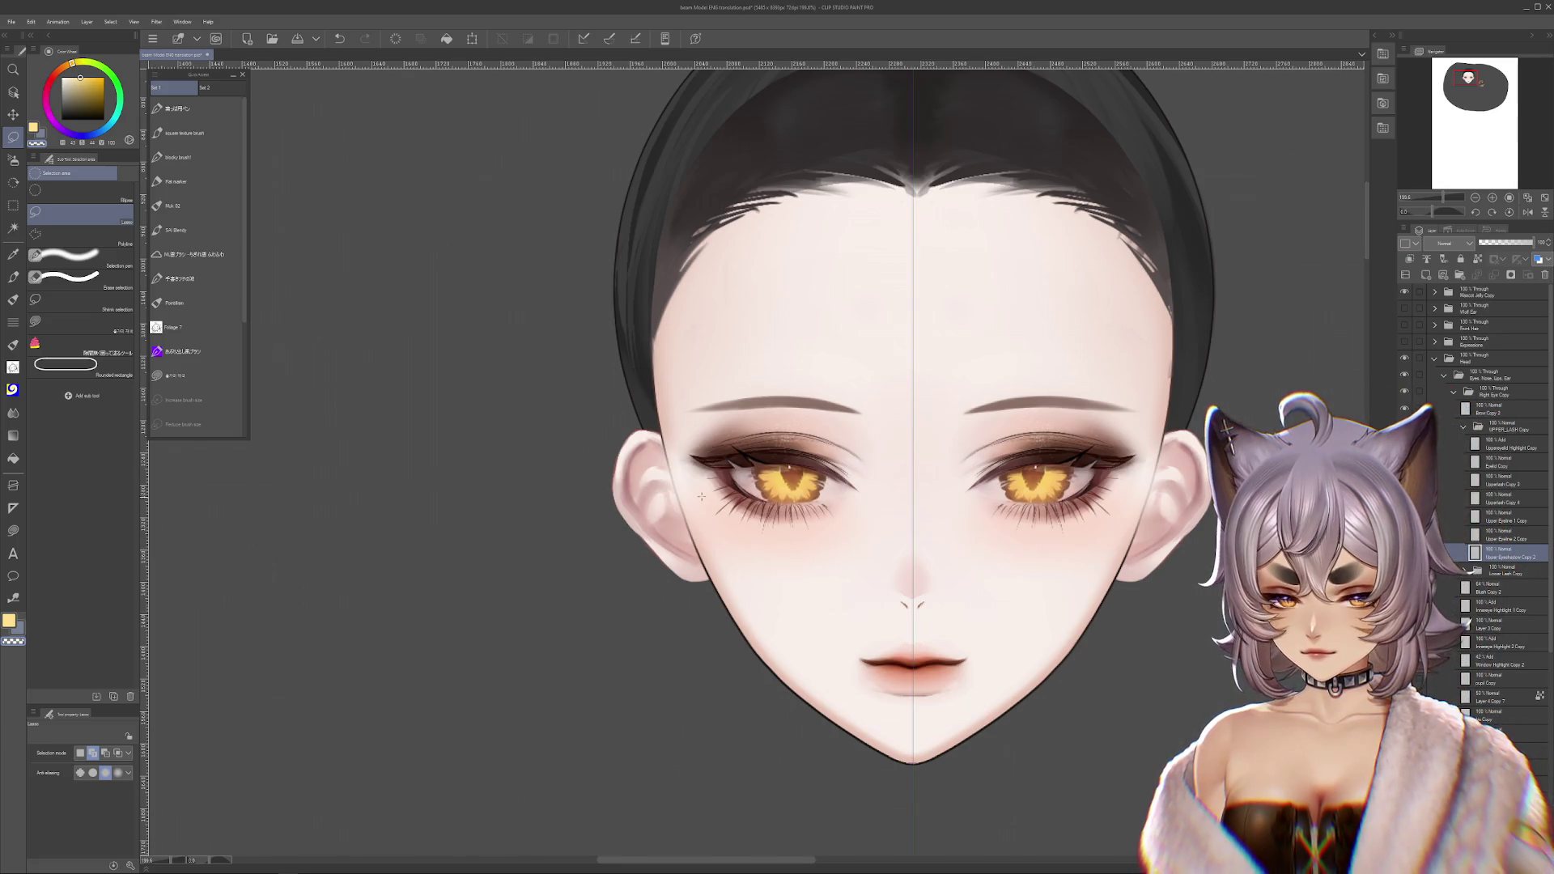
left_click(1464, 570)
scroll(1497, 485, "down", 5)
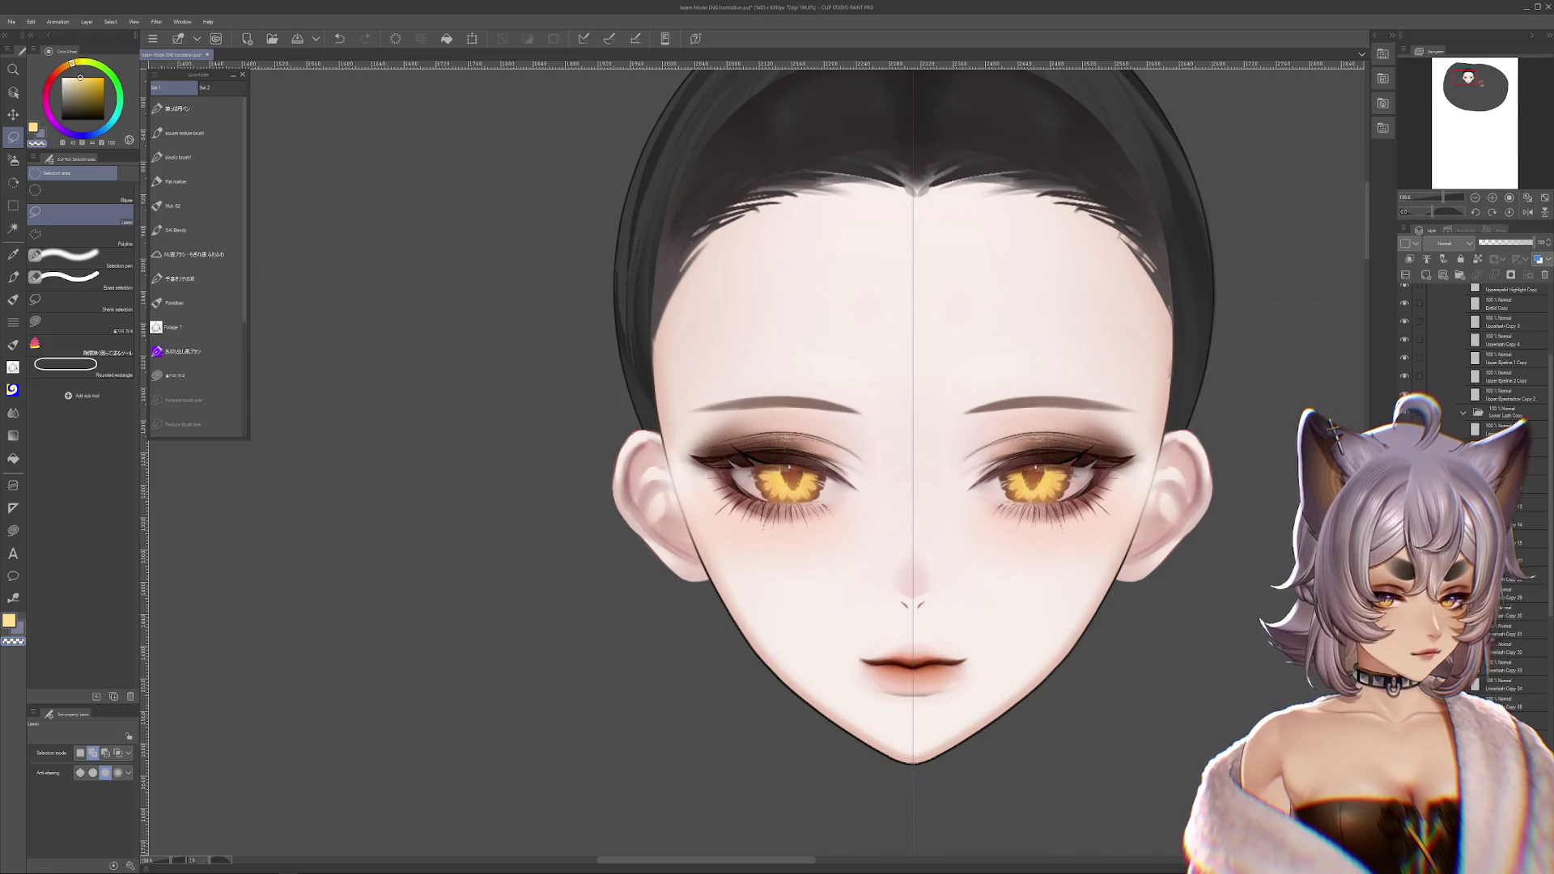
left_click(1475, 629)
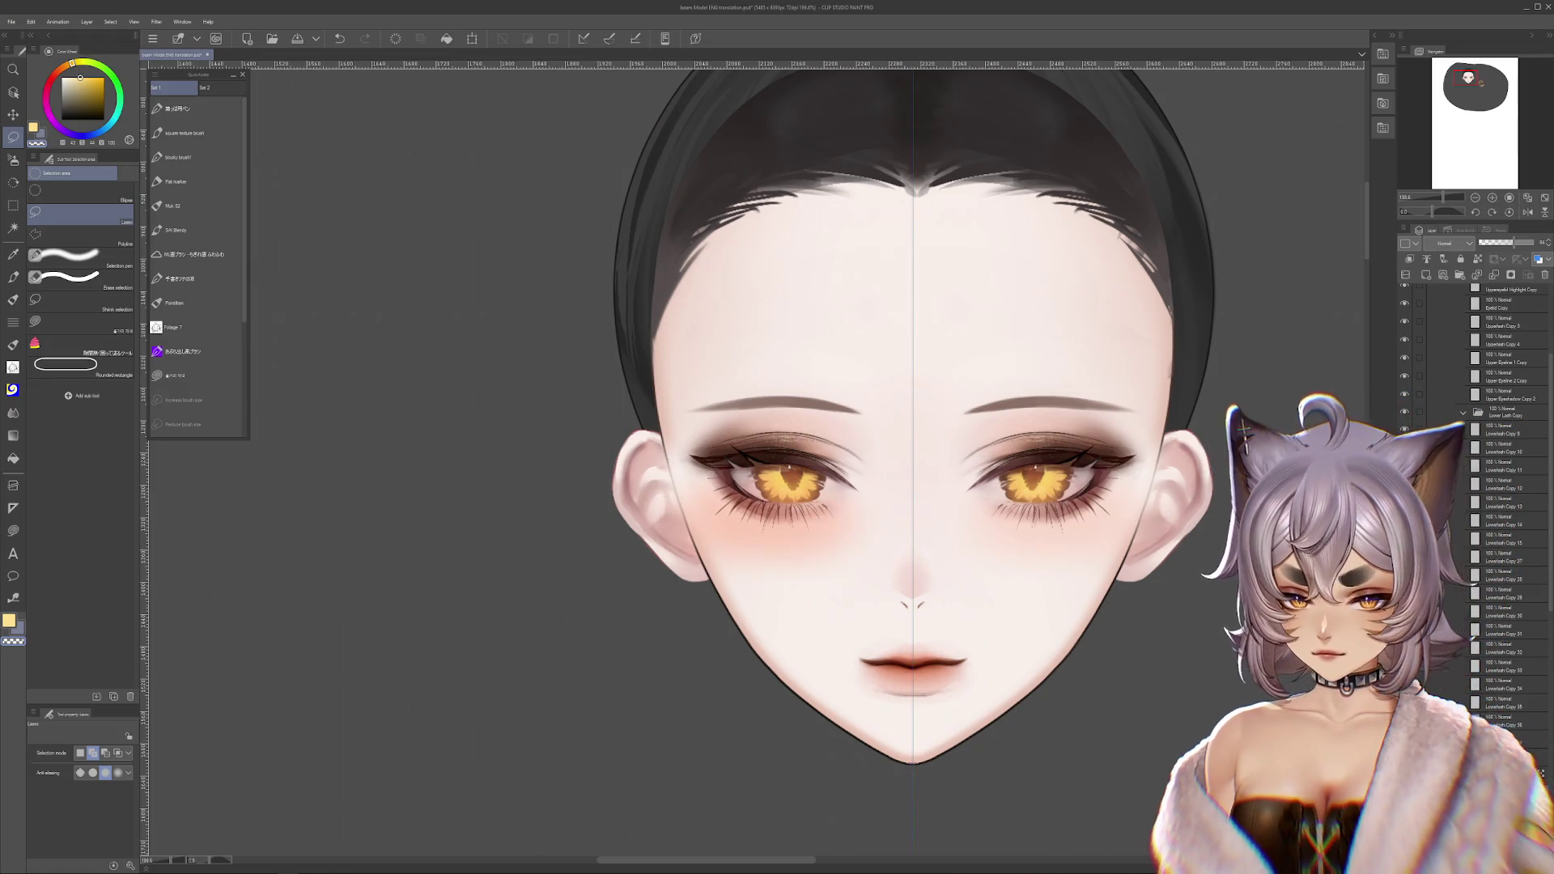
left_click(9, 165)
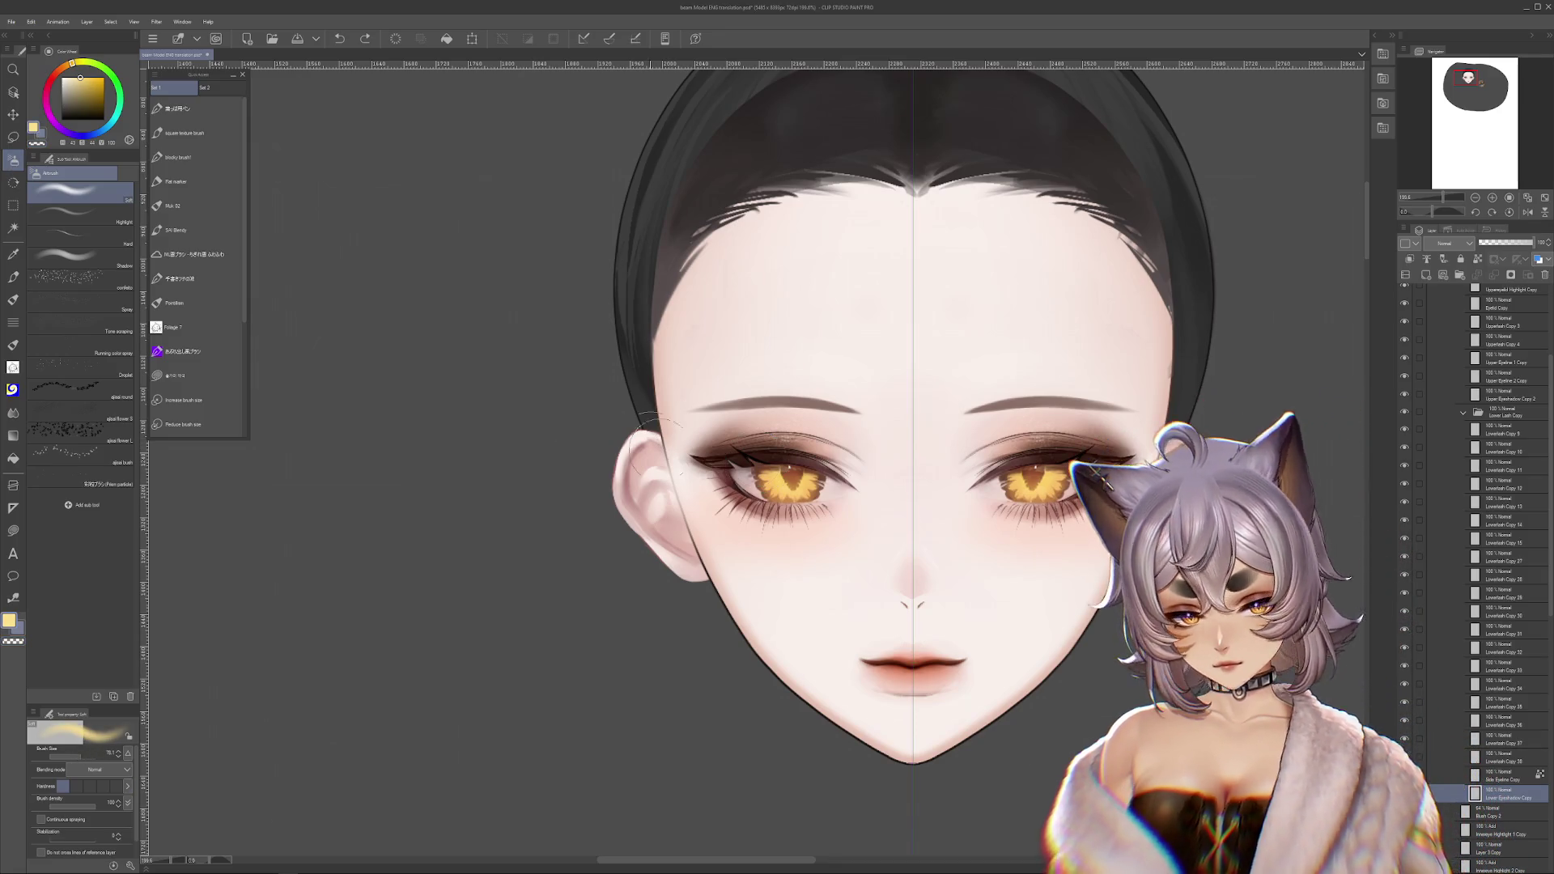
- Undo a stray airbrush stroke on the ear, switch to transparent colour and enlarge the brush
left_click_drag(651, 441, 659, 502)
key("ctrl+z")
key("c")
key("bracketright")
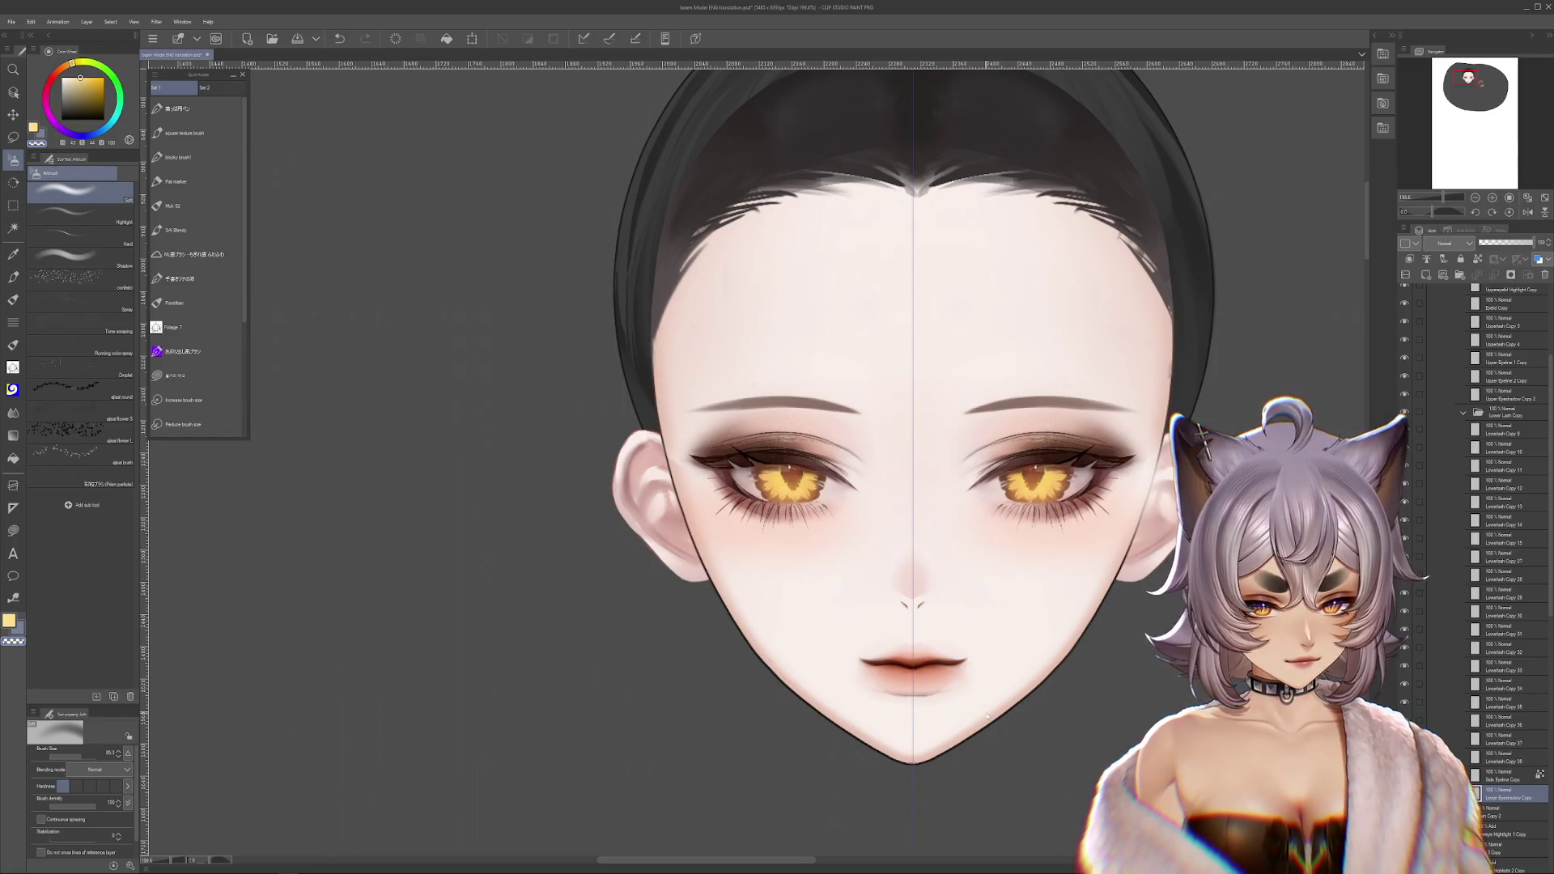
- Try moving the lower lash layer down onto the cheek, cancelling both transforms
left_click(1194, 387, "ctrl+shift")
key("c")
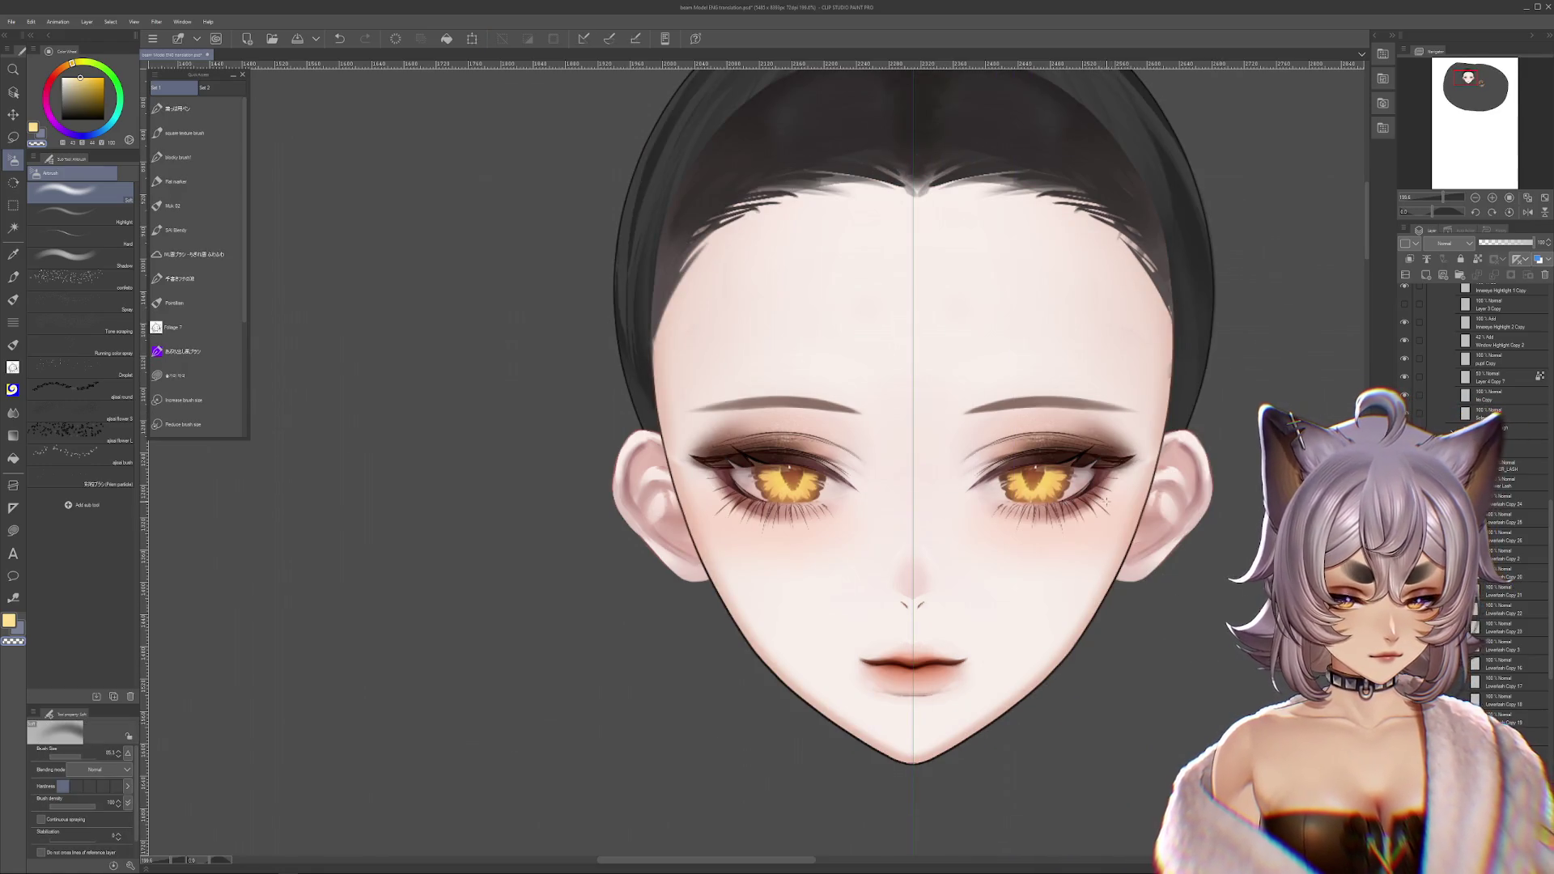
key("ctrl+t")
left_click_drag(1135, 556, 1220, 646)
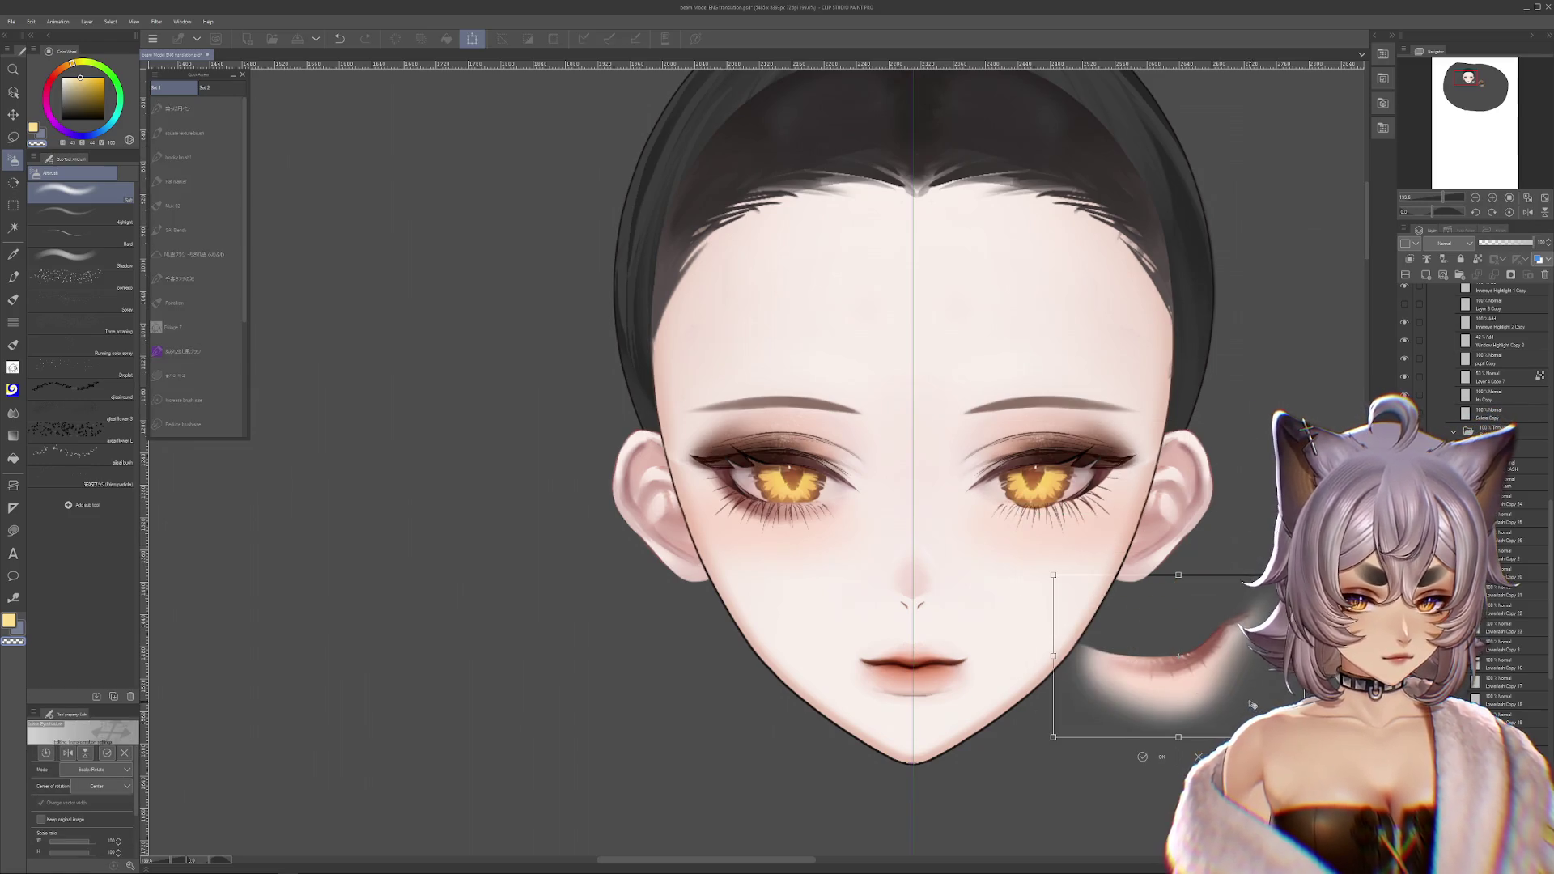
key("Escape")
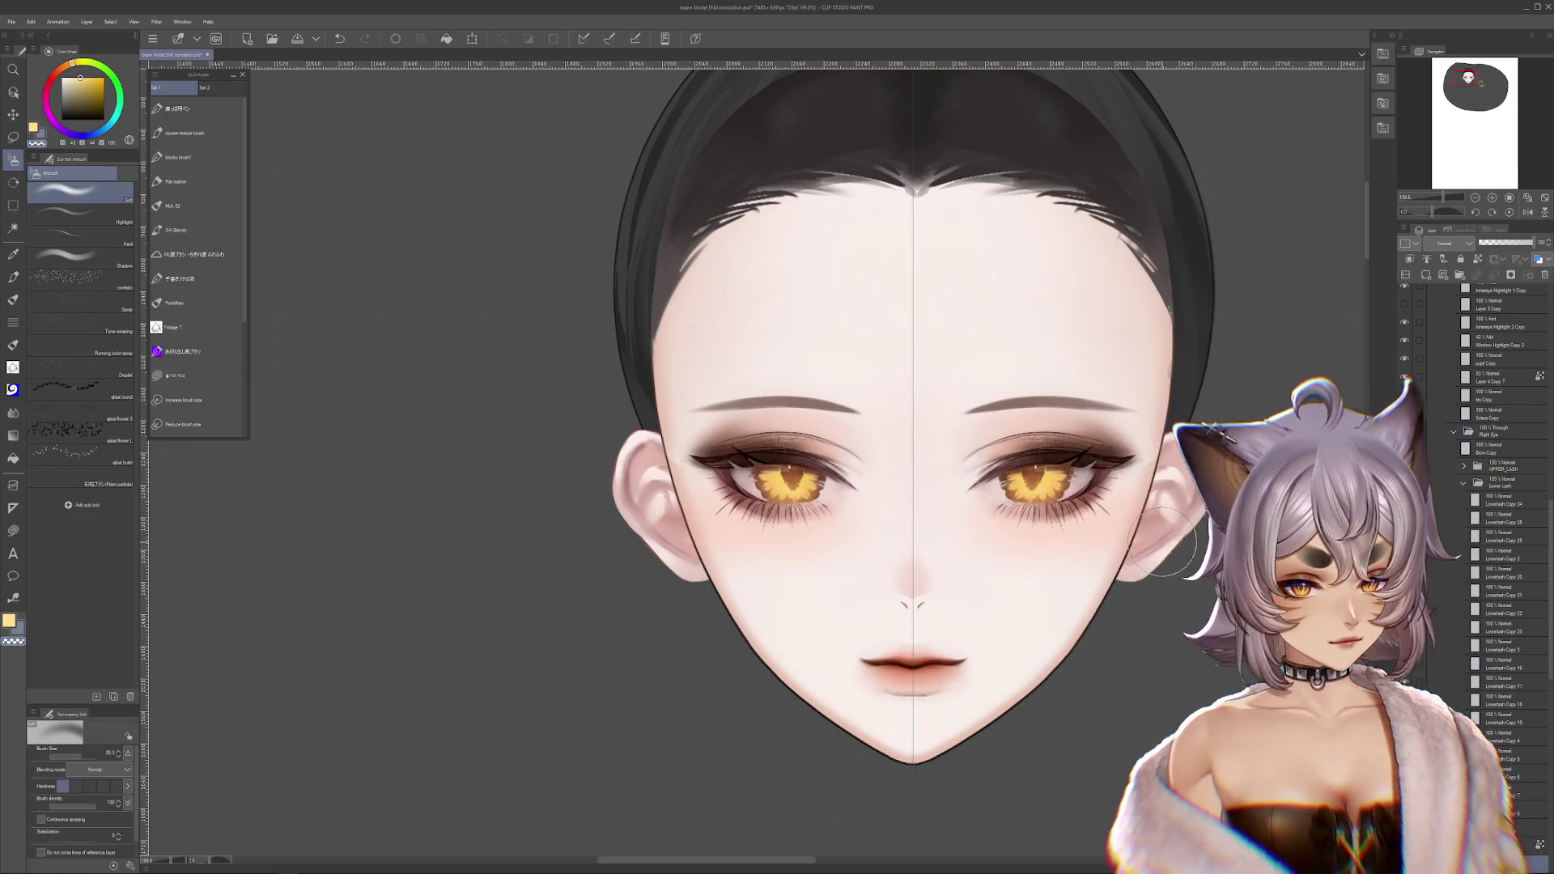
key("ctrl+t")
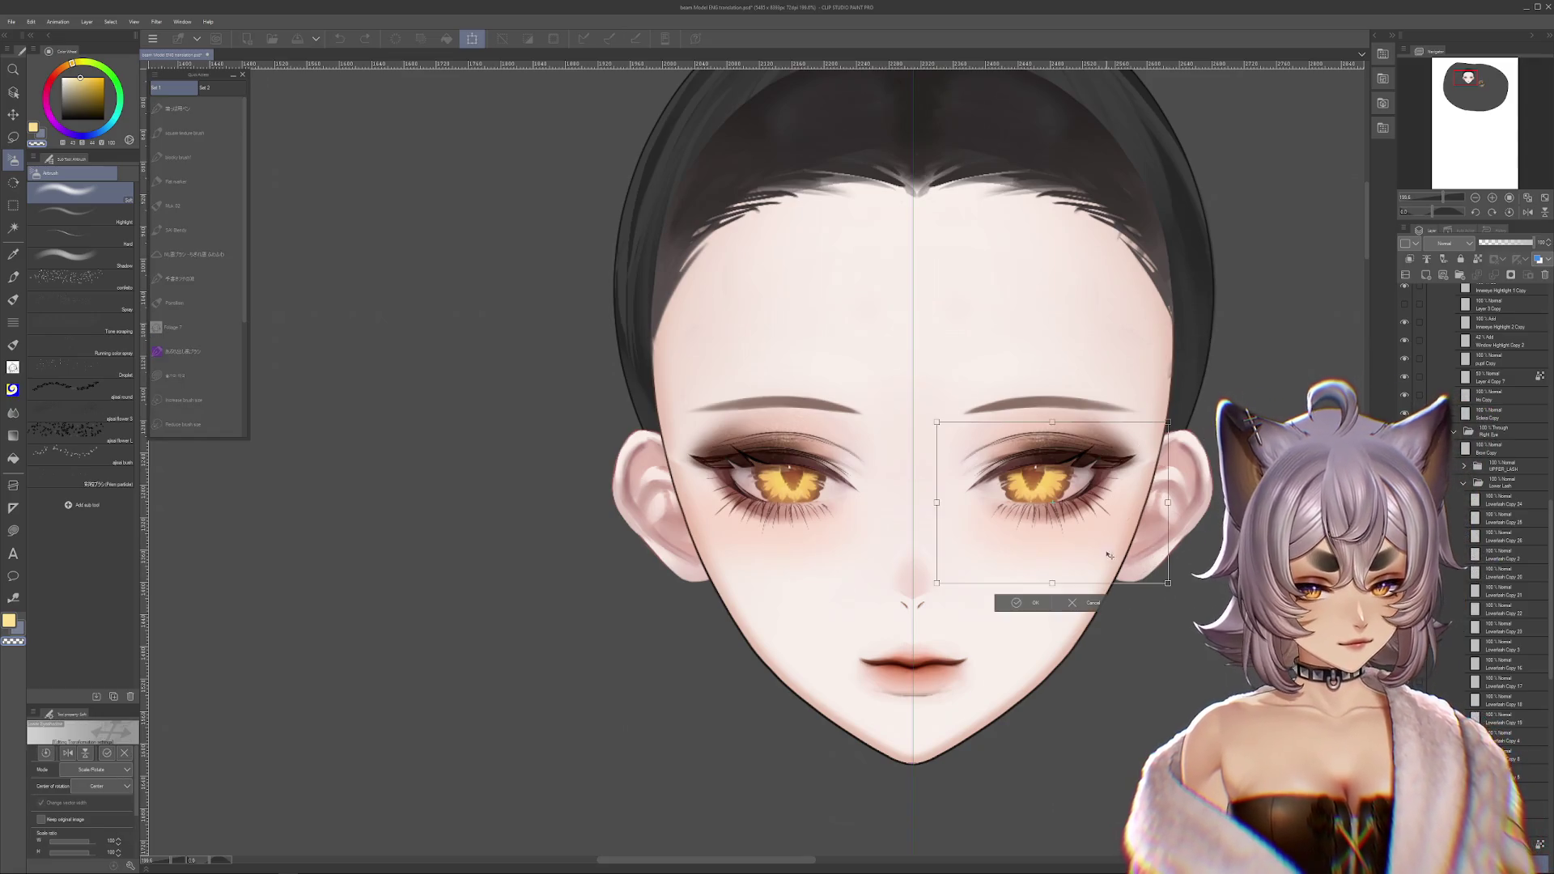
left_click_drag(1103, 557, 1241, 635)
key("Escape")
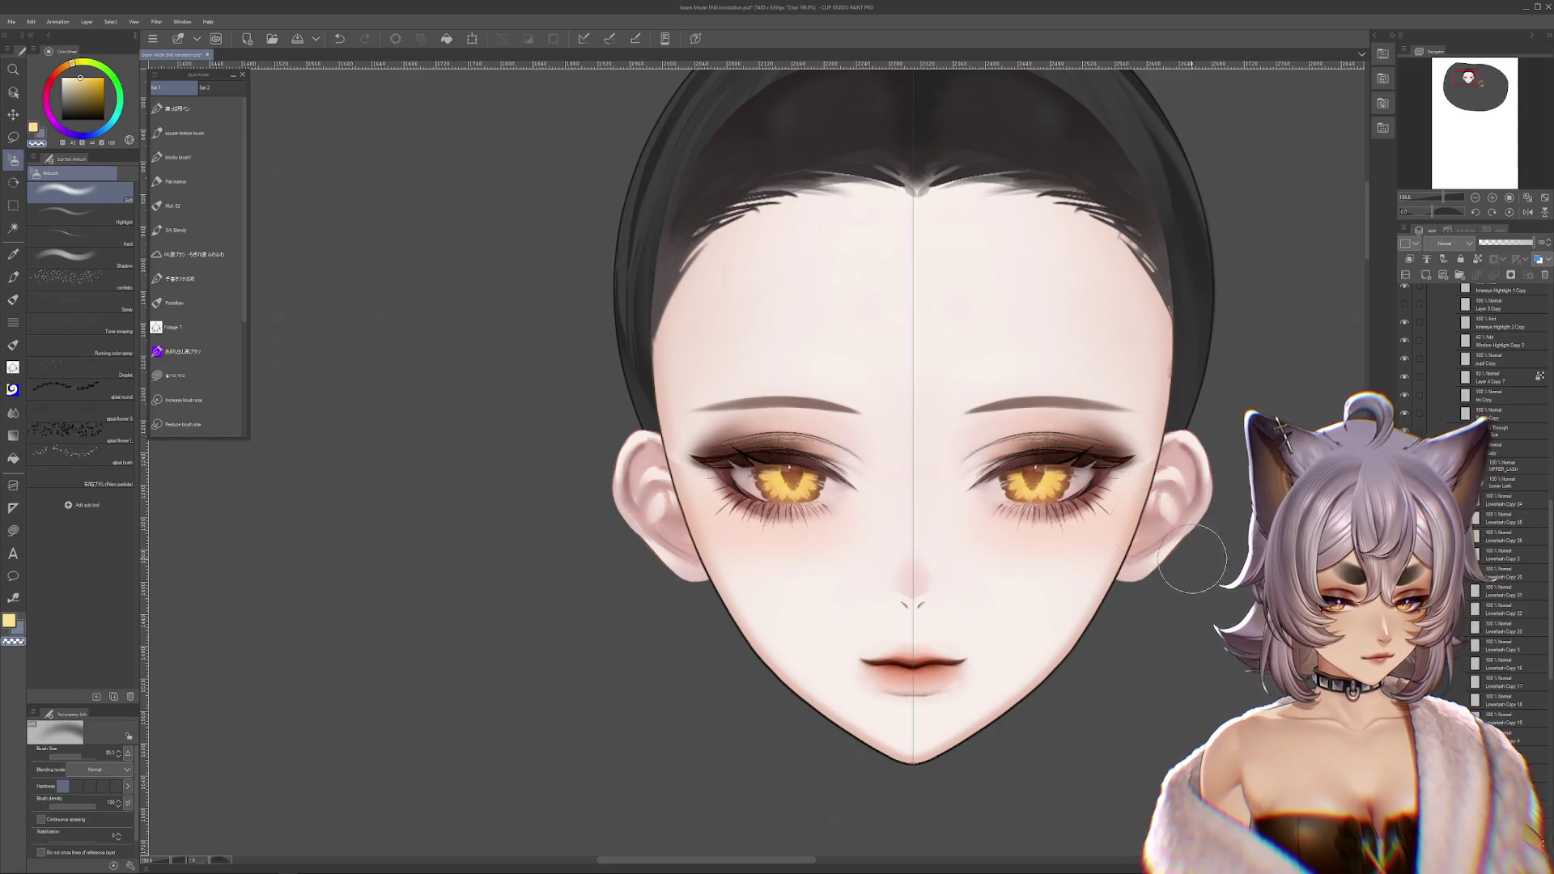
- Duplicate the lower eyeshadow and test moving the copy, undoing each move
key("ctrl+j")
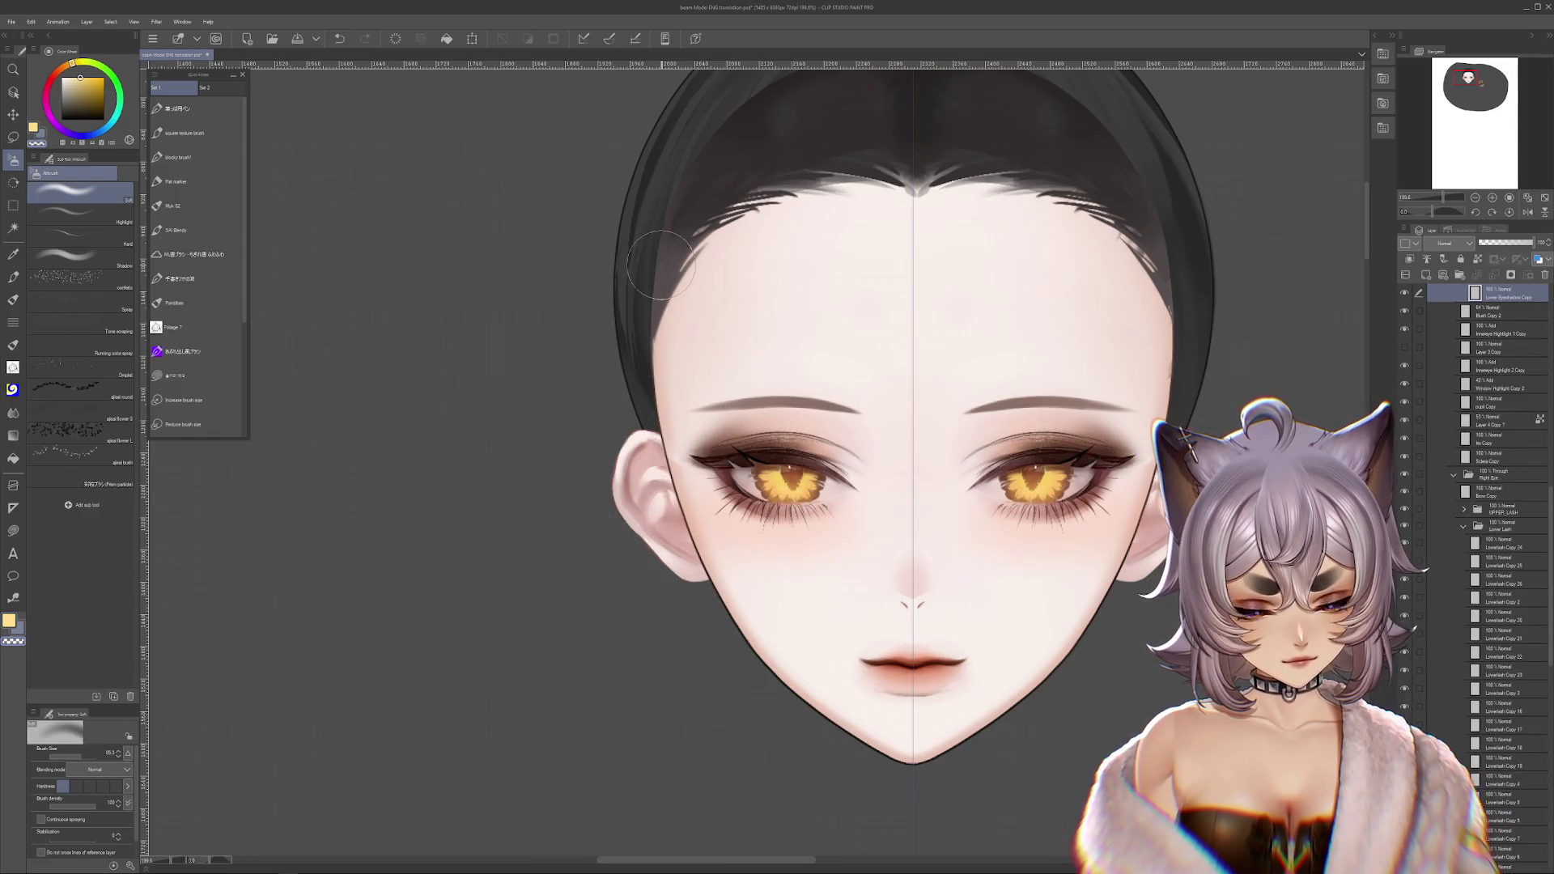
left_click_drag(742, 553, 666, 615)
key("ctrl+z")
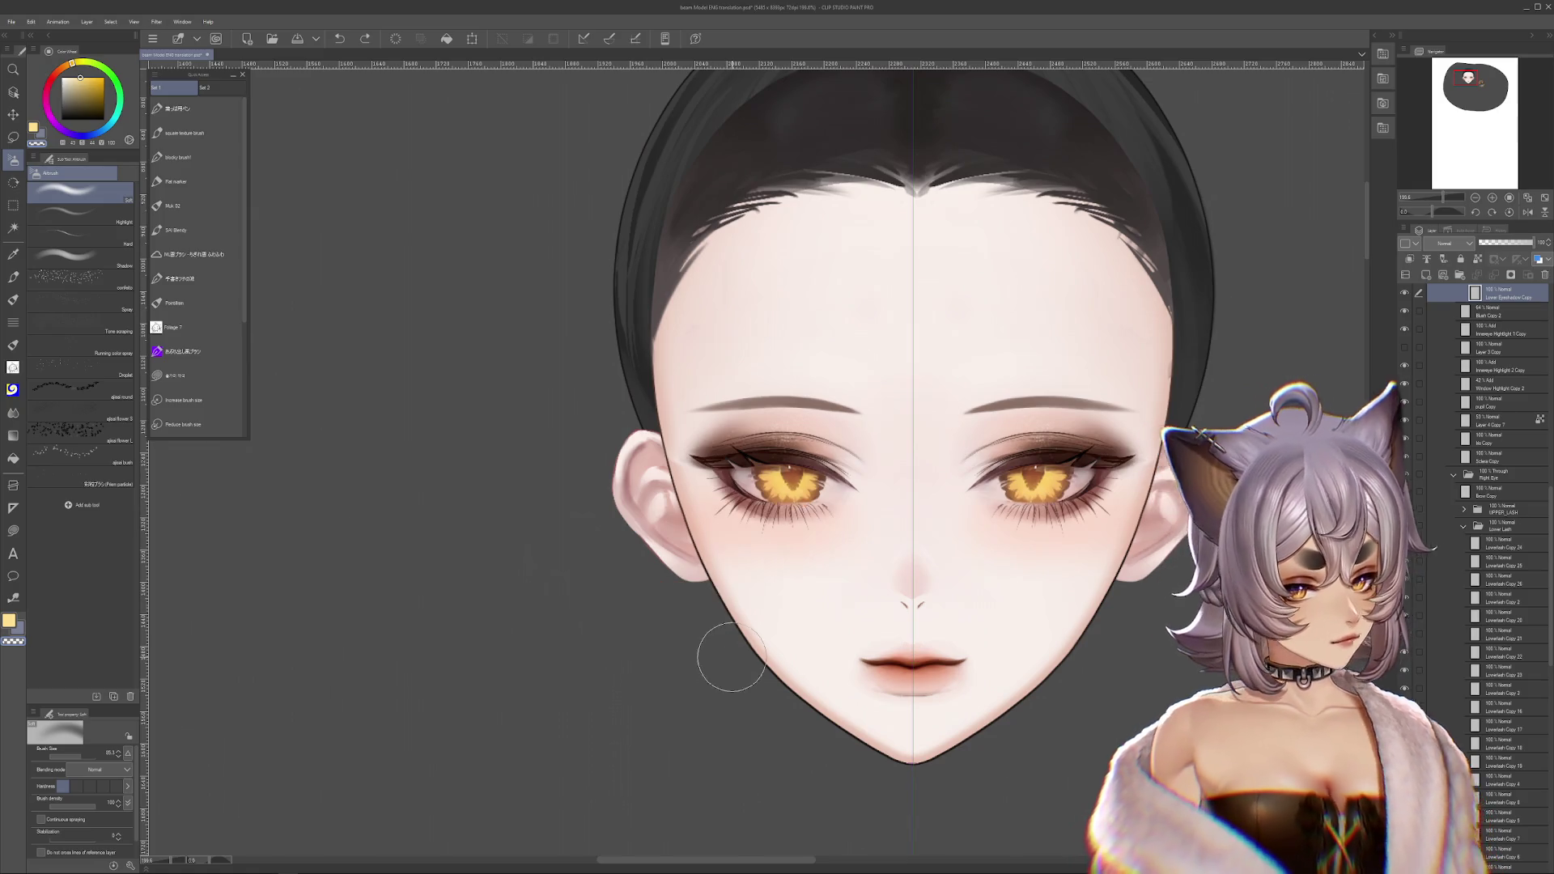
key("ctrl+j")
mouse_move(720, 454)
left_mouse_down()
mouse_move(705, 379)
mouse_move(817, 444)
left_mouse_up()
key("ctrl+z")
- Add a new top layer in Darken blend mode and sample the pale pink skin colour
left_click(1443, 275)
left_click(1452, 243)
left_click(1449, 267)
left_click(1143, 394, "alt")
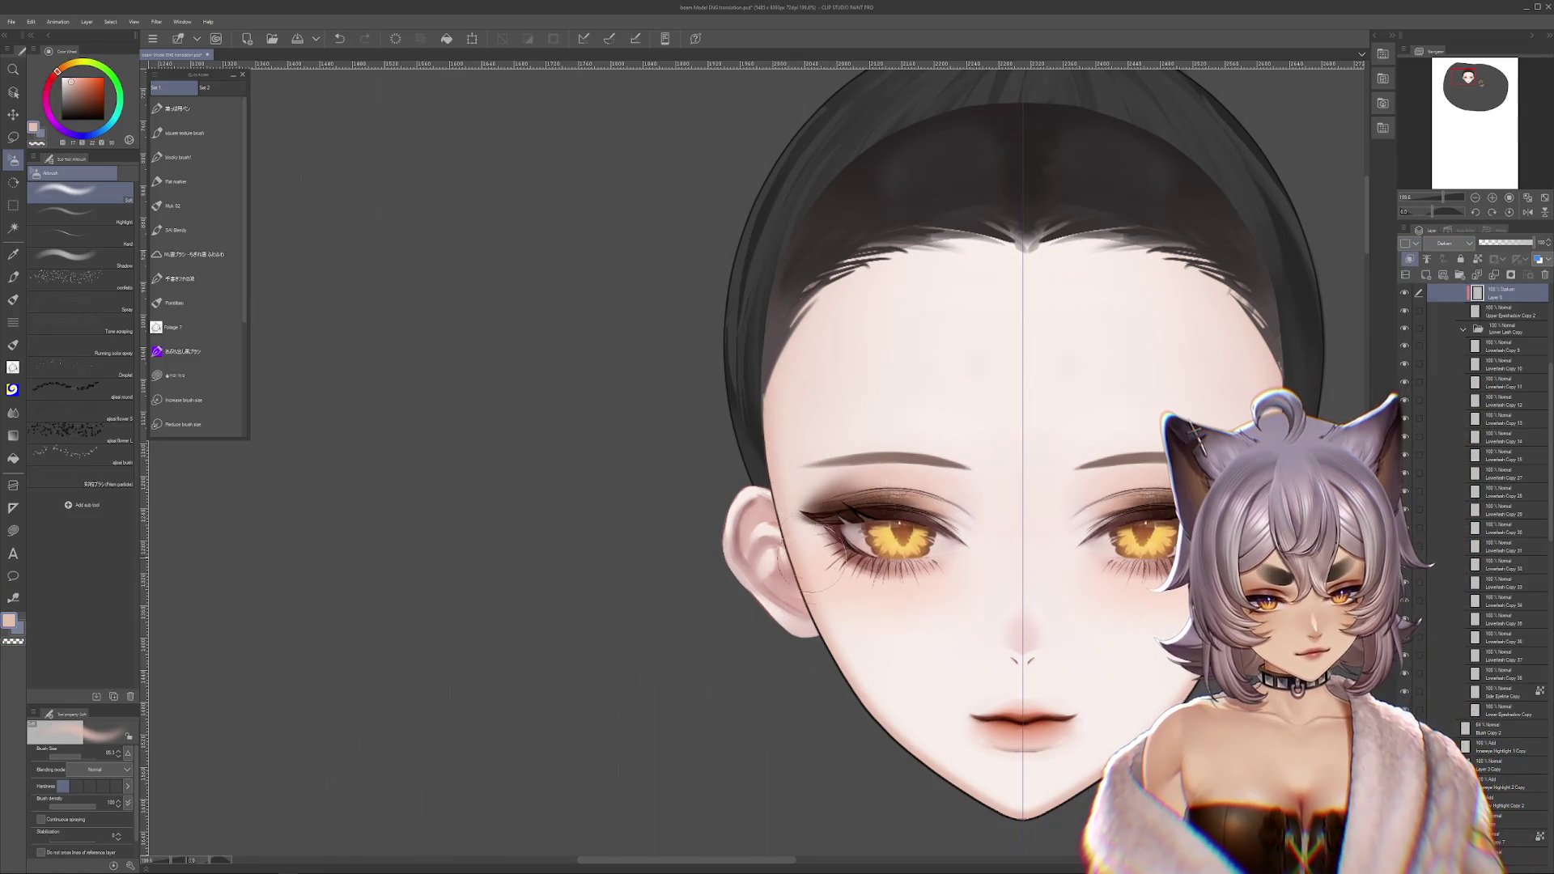
- Enlarge the brush to about 132 and sample a darker skin tone from the face
left_click_drag(729, 453, 777, 453)
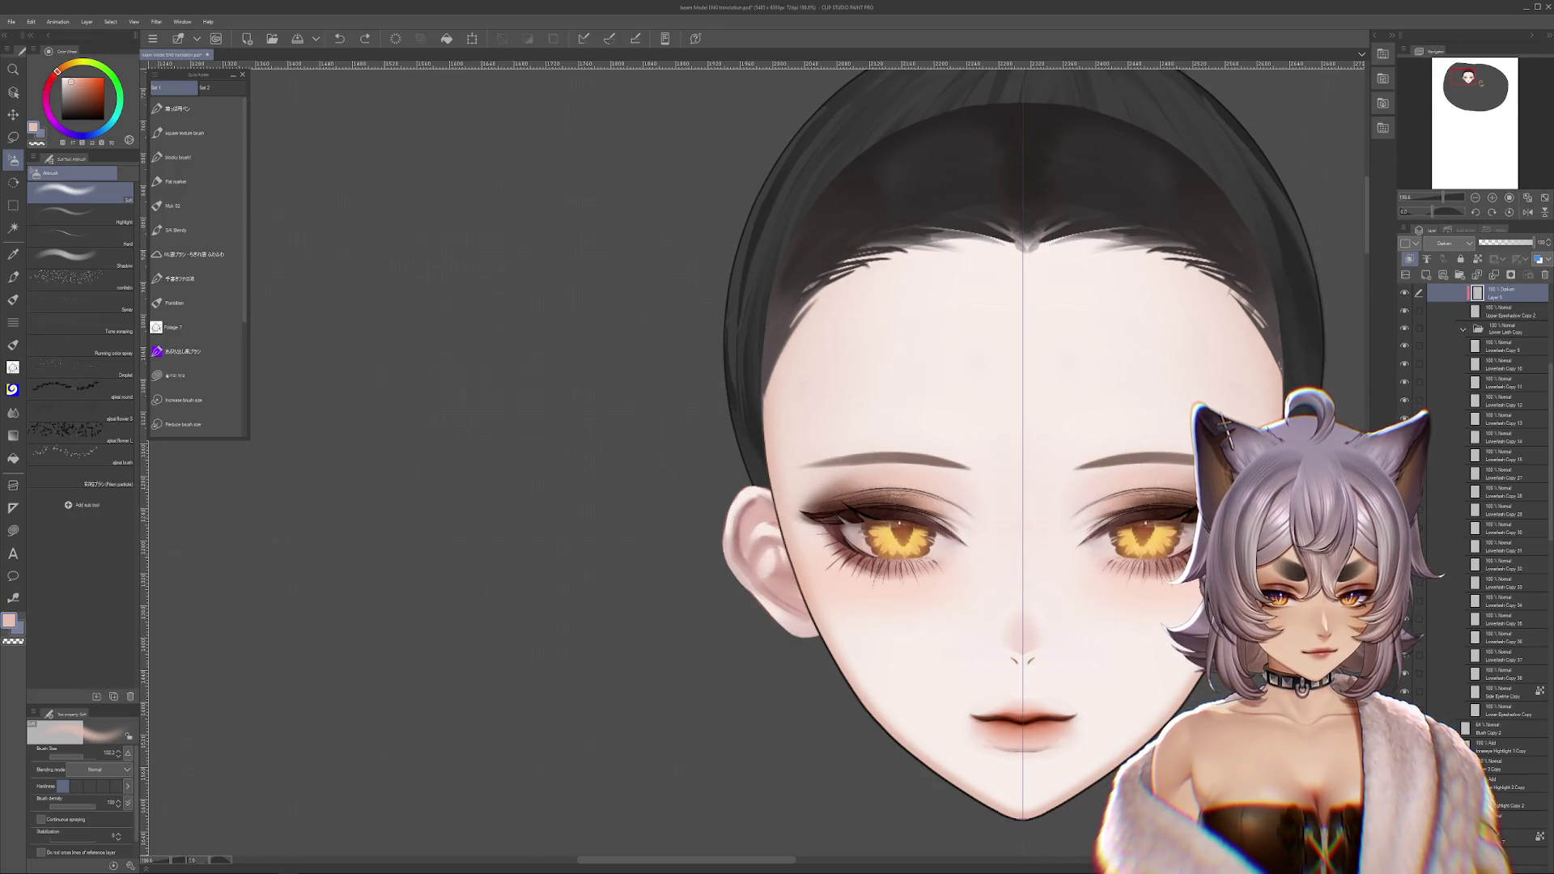
mouse_move(1149, 558)
left_mouse_down()
mouse_move(1036, 544)
mouse_move(1043, 557)
left_mouse_up()
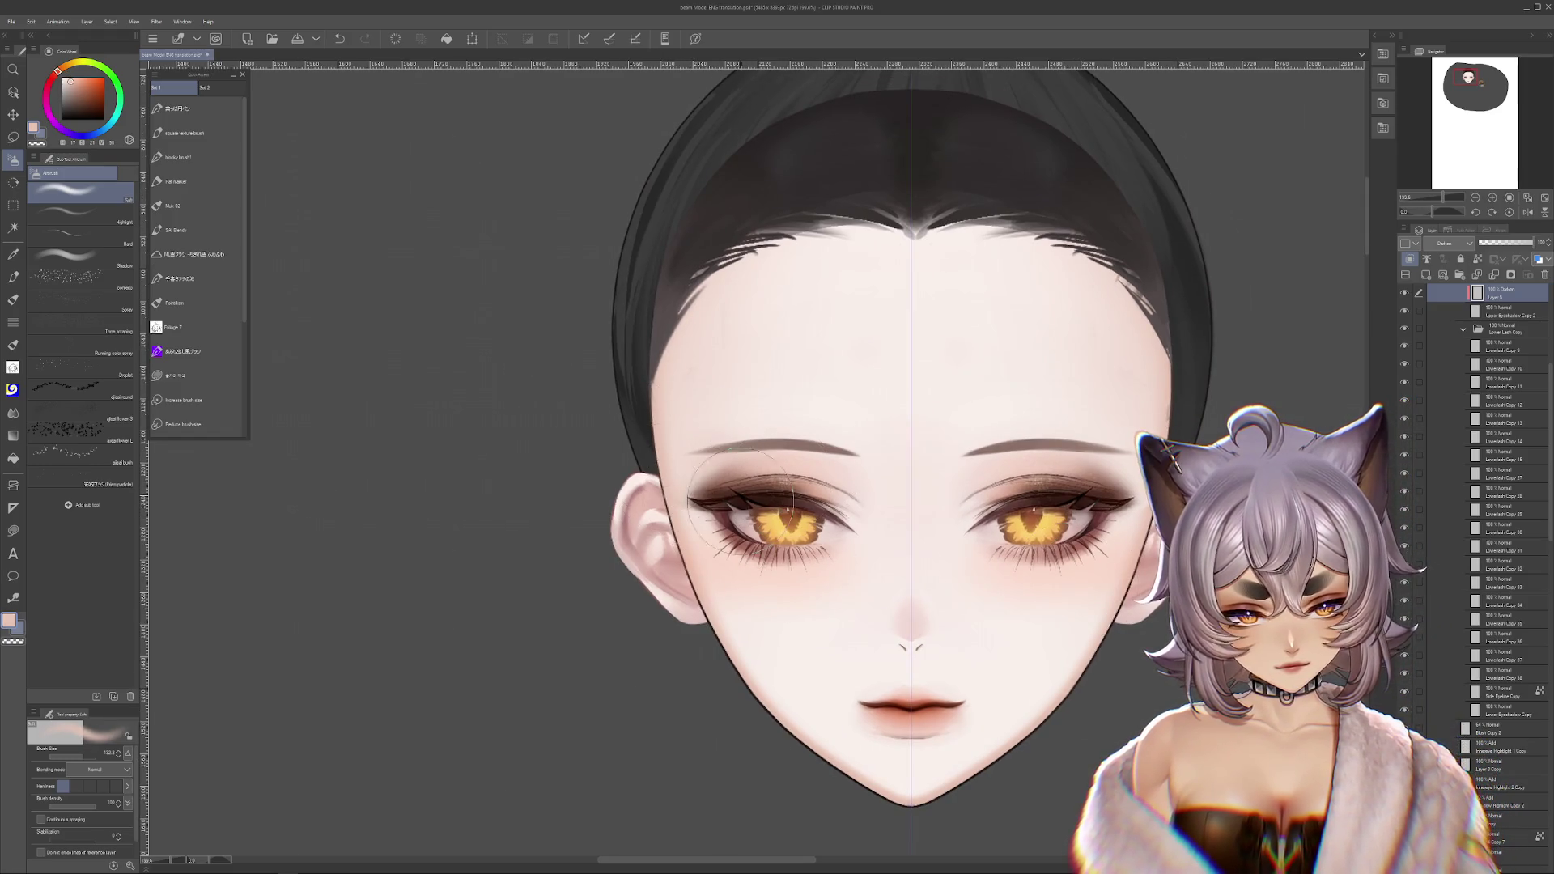
left_click(1418, 310)
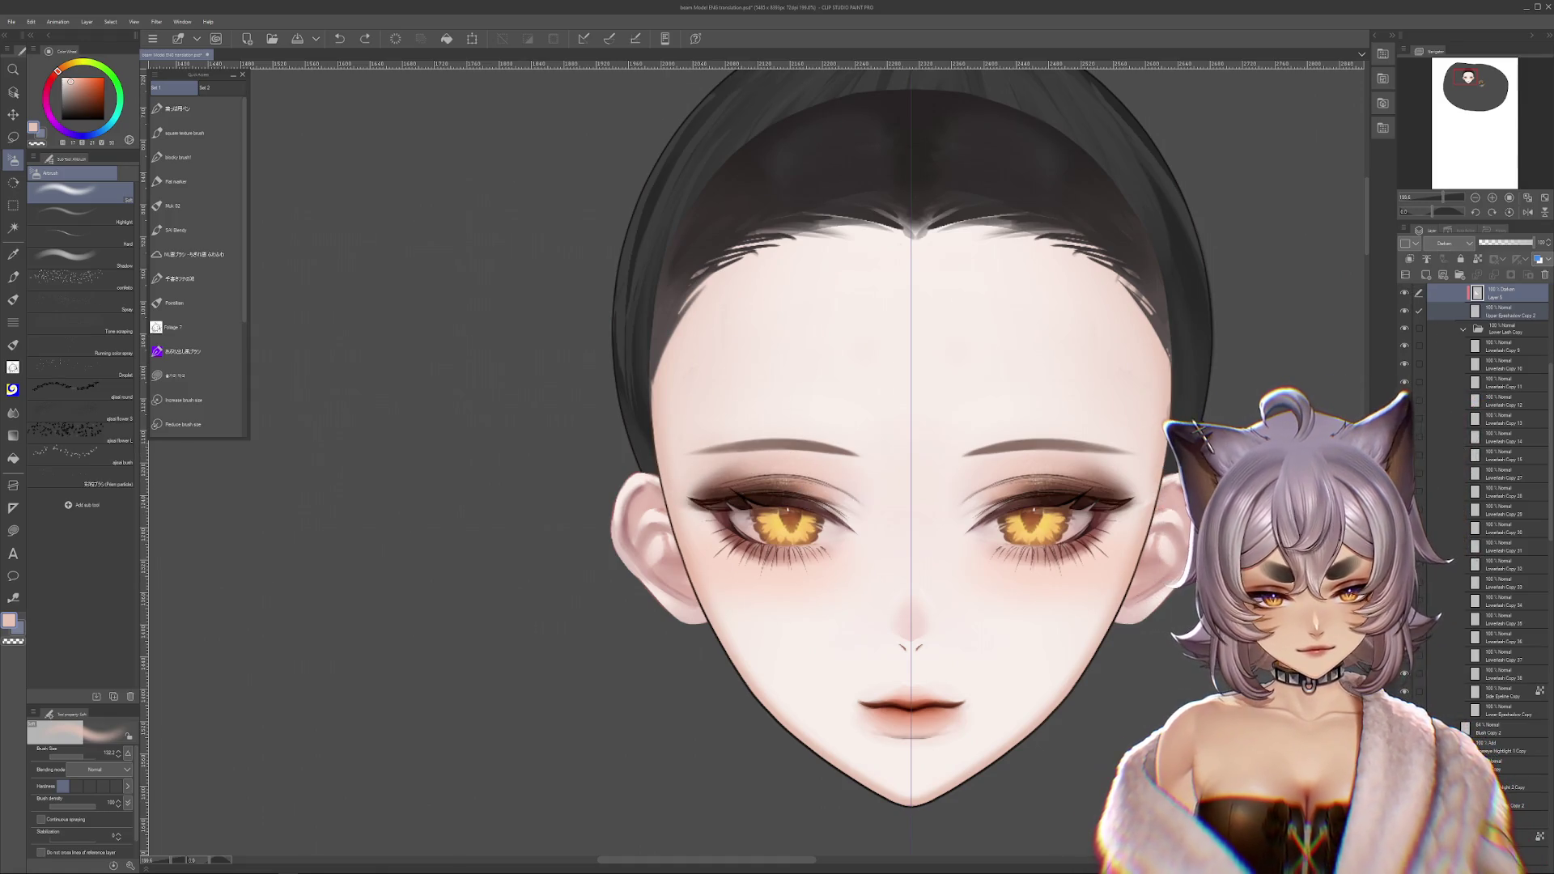
left_click(1428, 297)
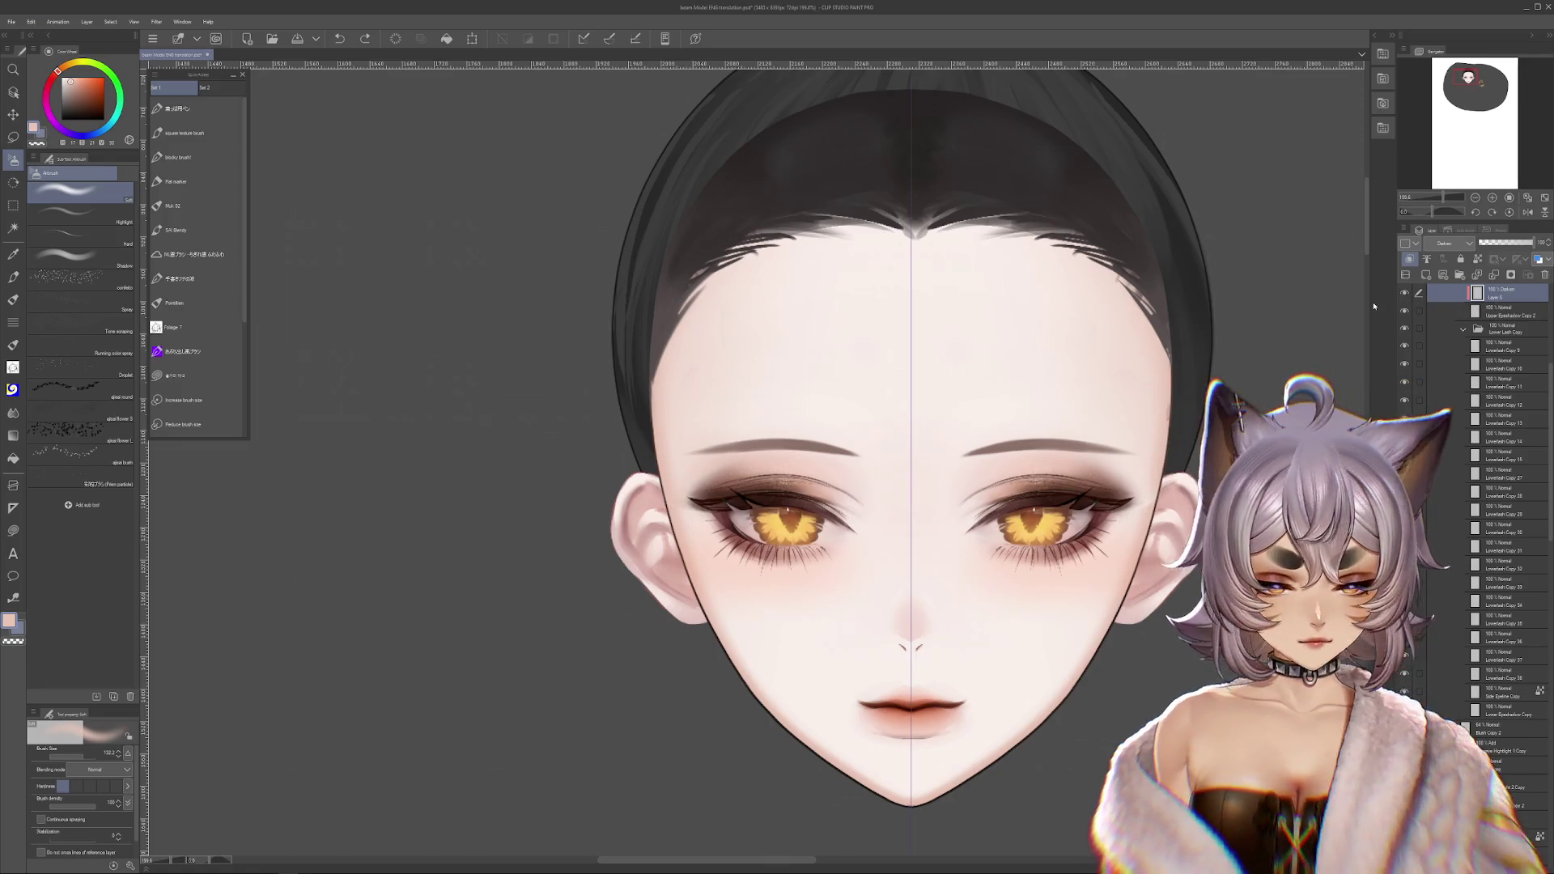
left_click(705, 437, "alt")
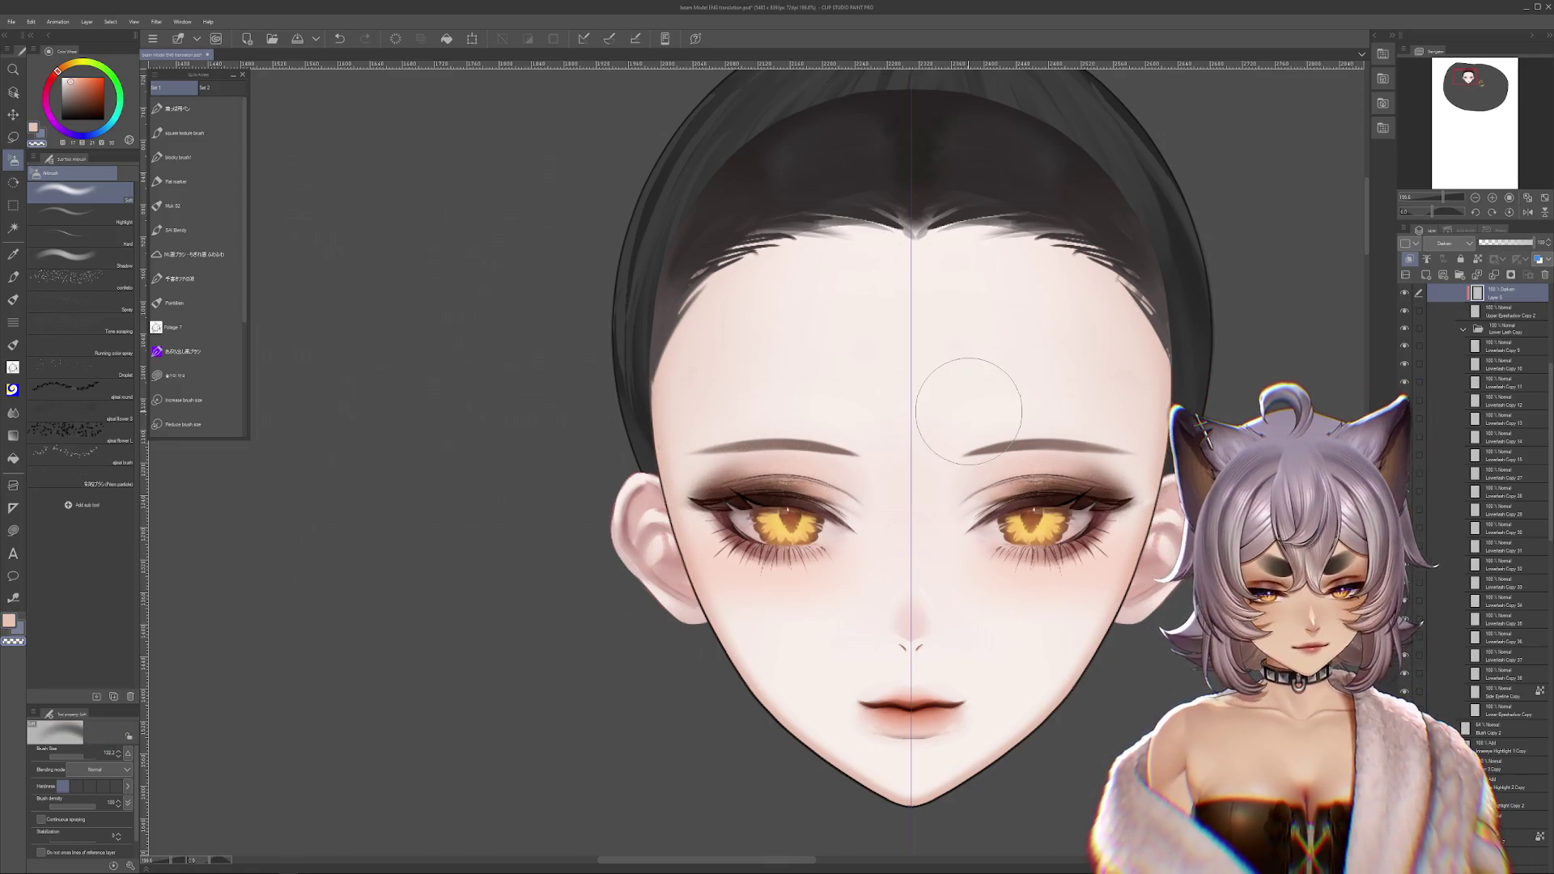
- Merge away the Darken layer above the eyeshadow, then test-move the eyeshadow and undo
key("ctrl+e")
mouse_move(798, 478)
left_mouse_down()
mouse_move(792, 362)
mouse_move(610, 396)
mouse_move(571, 386)
left_mouse_up()
key("ctrl+z")
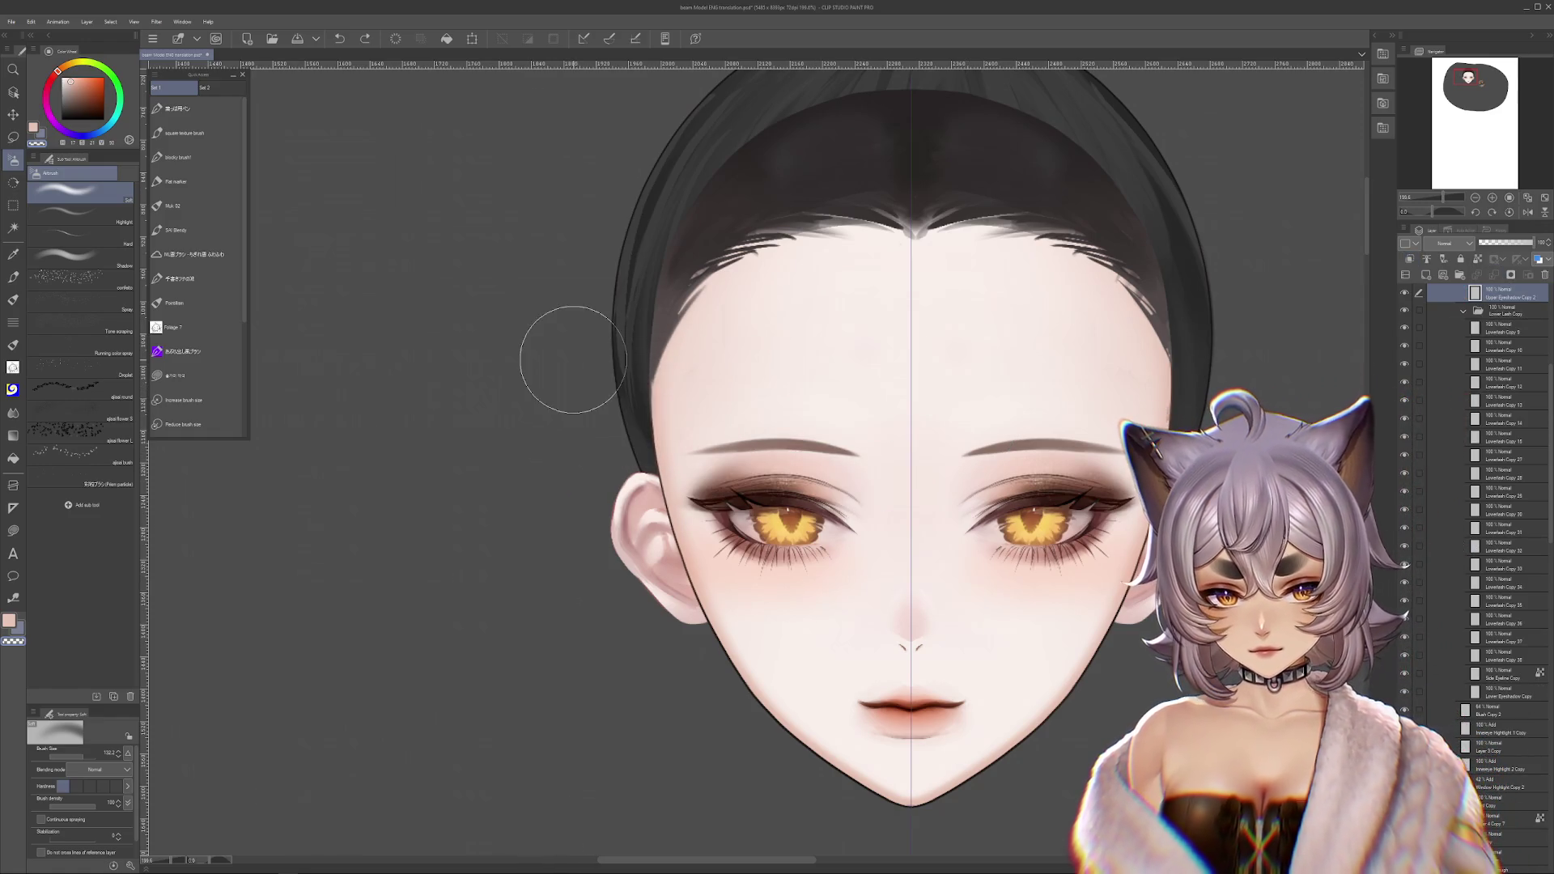
key("j")
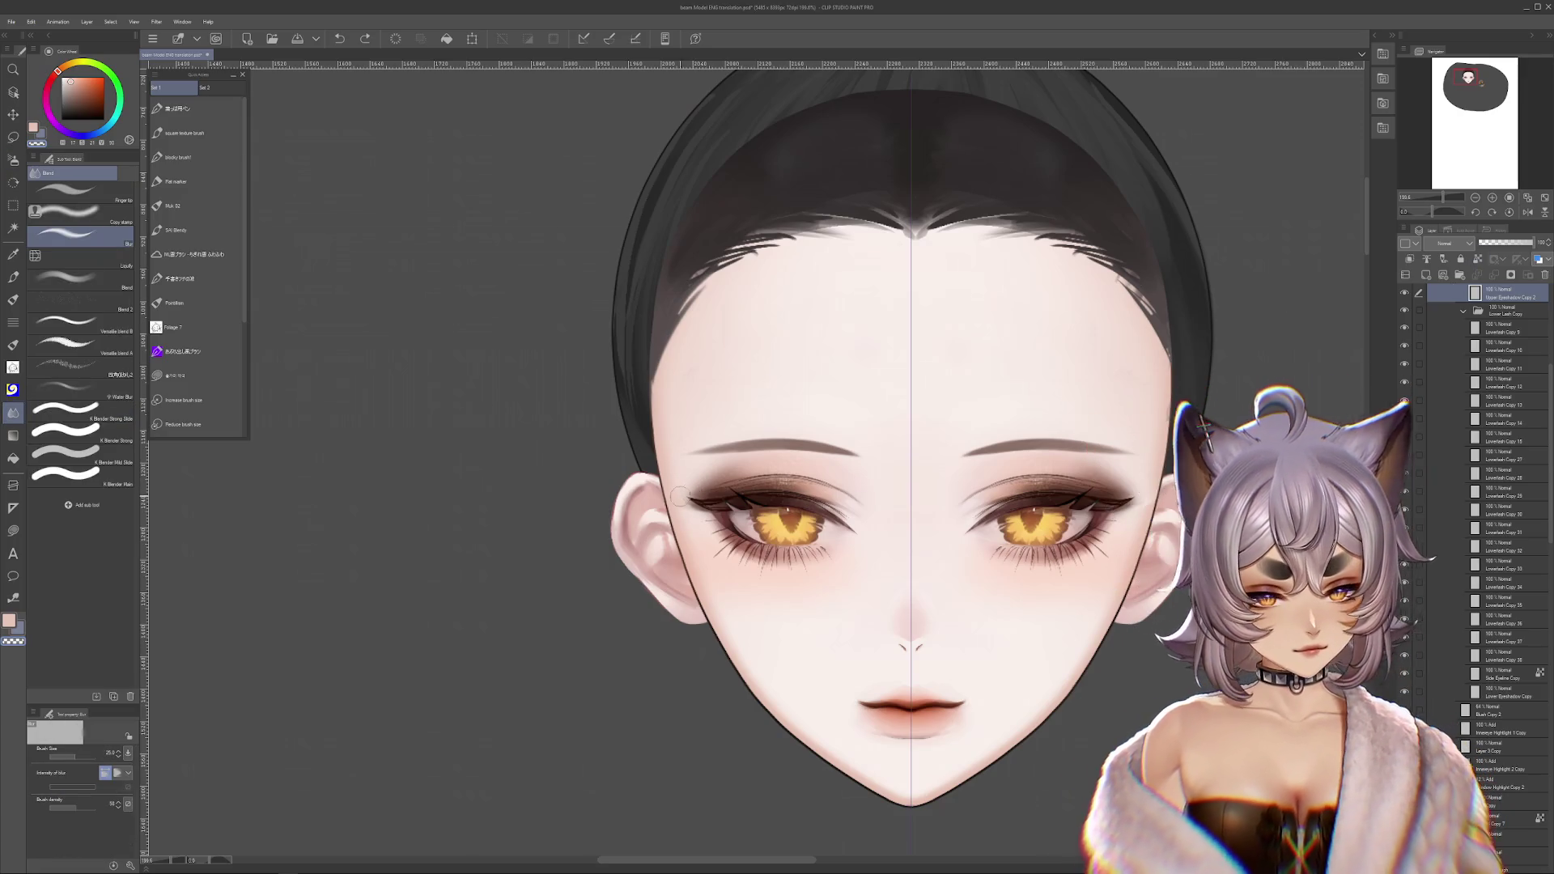
- Test moving the left and right upper eyeshadow, undoing every move
left_click_drag(749, 486, 548, 409)
key("ctrl+z")
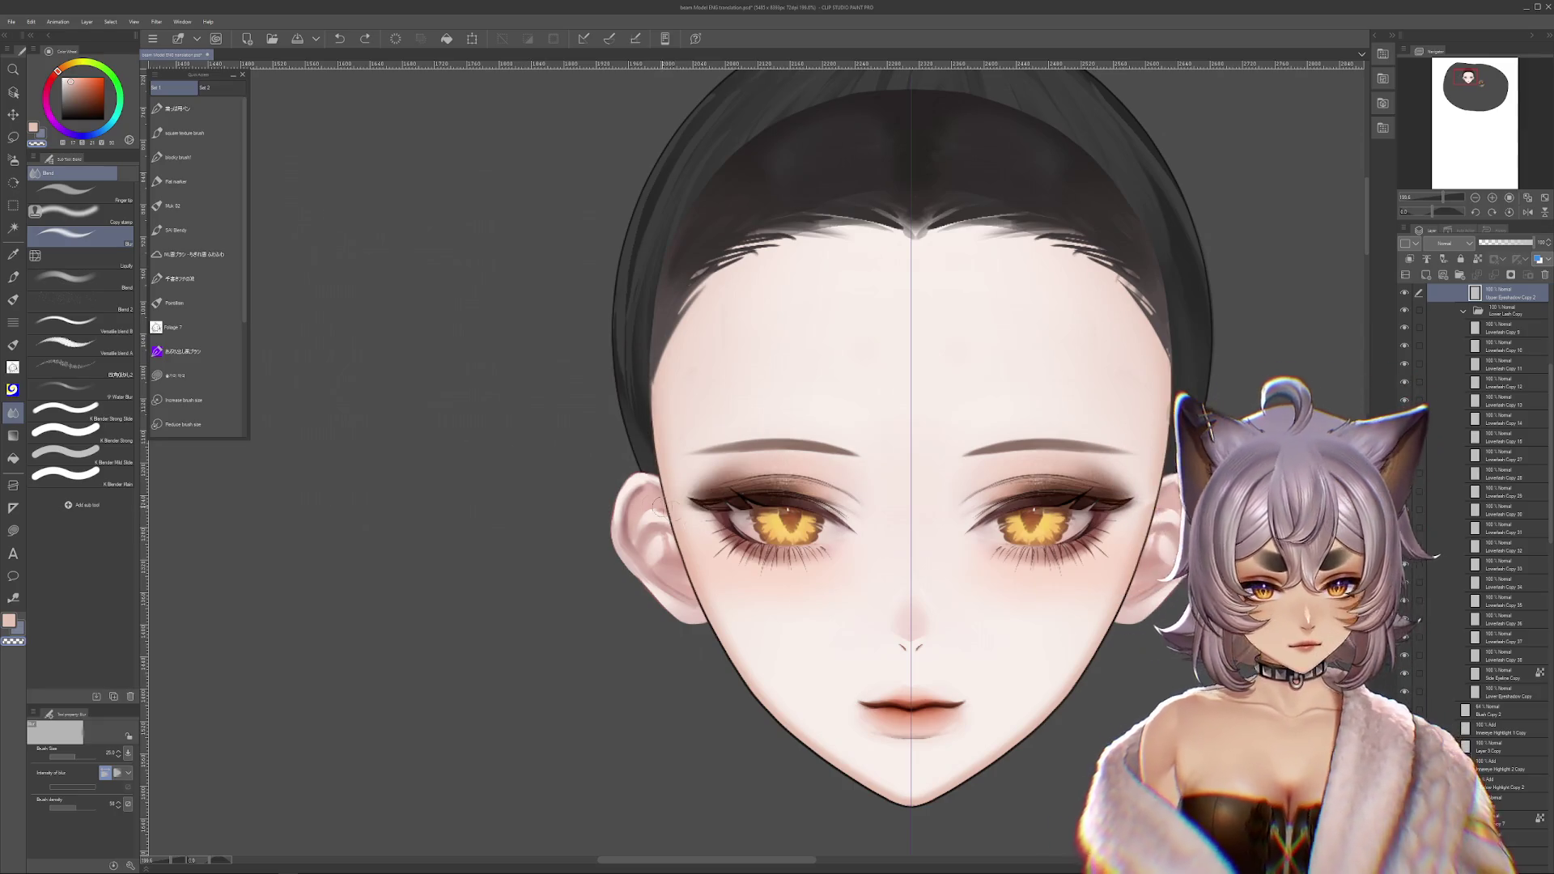
left_click_drag(742, 491, 615, 406)
key("ctrl+z")
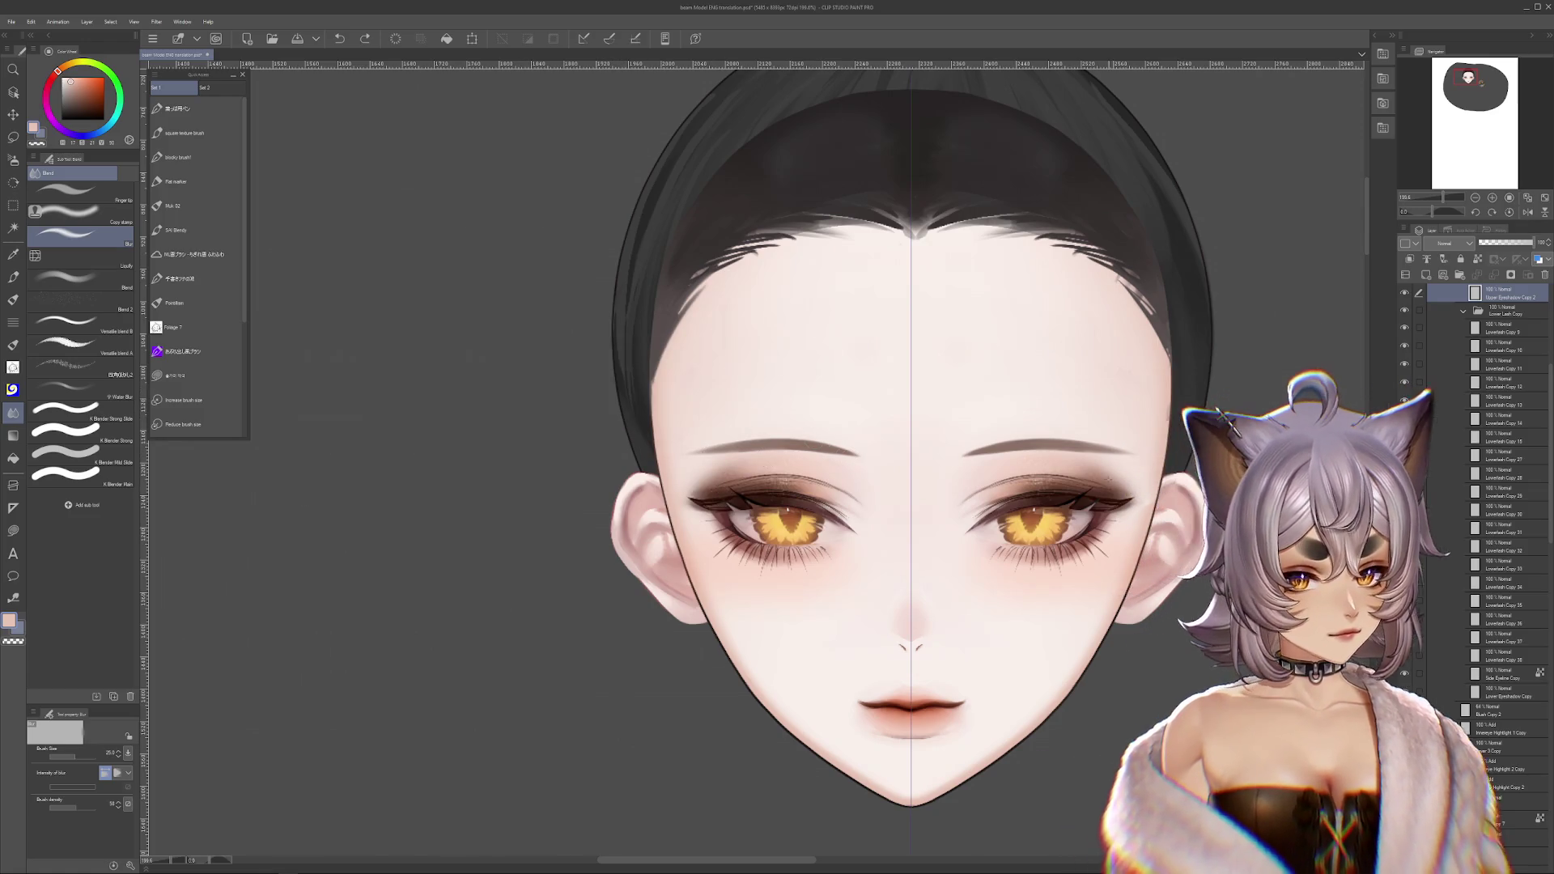
scroll(1497, 486, "down", 3)
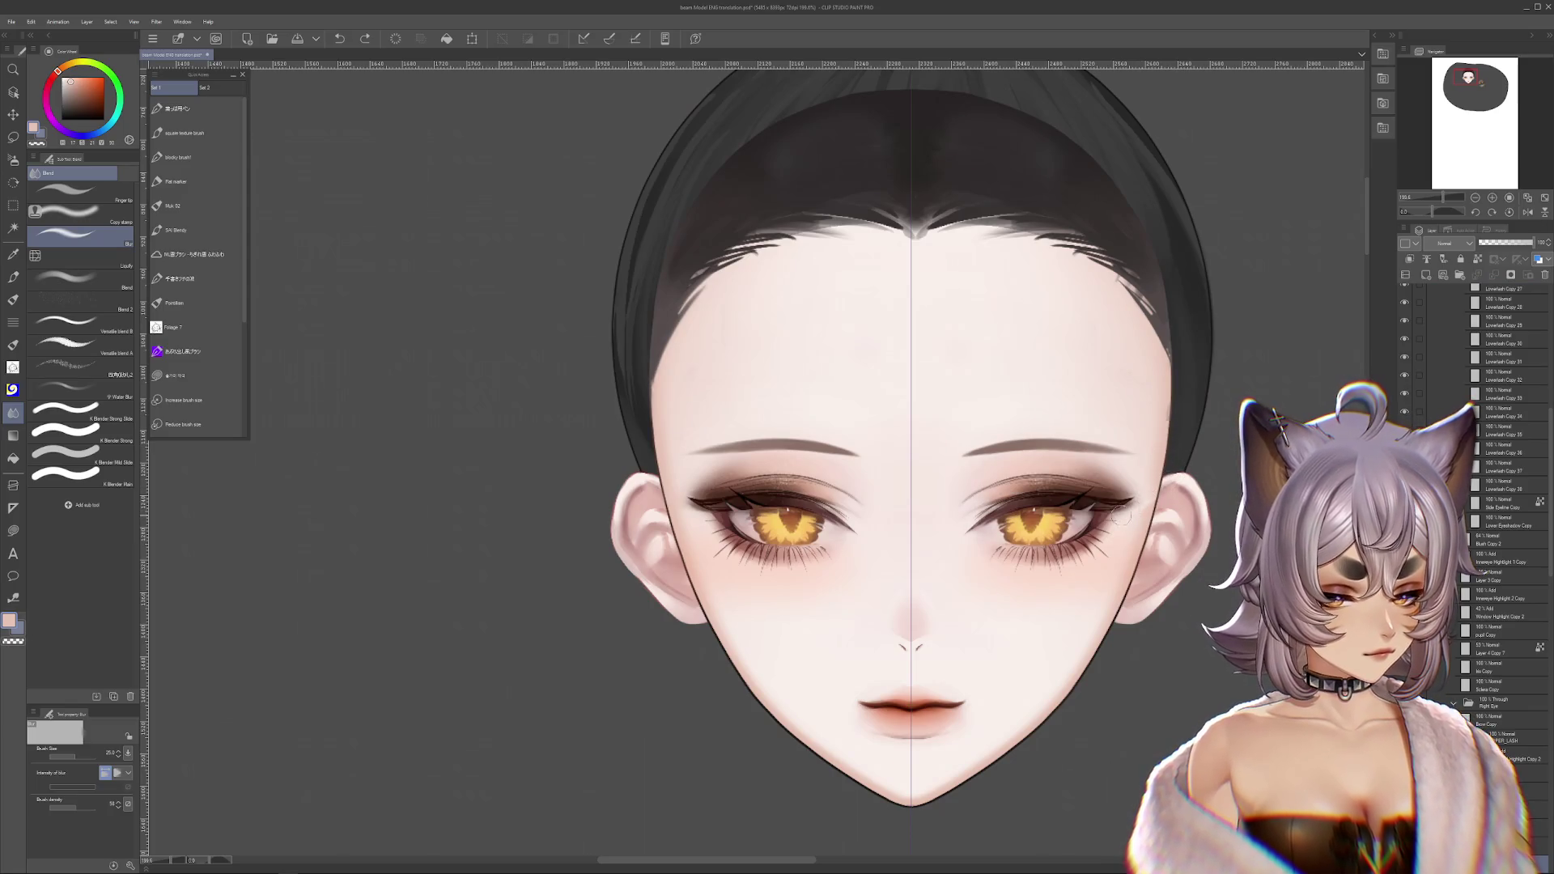
left_click_drag(1121, 516, 1259, 460)
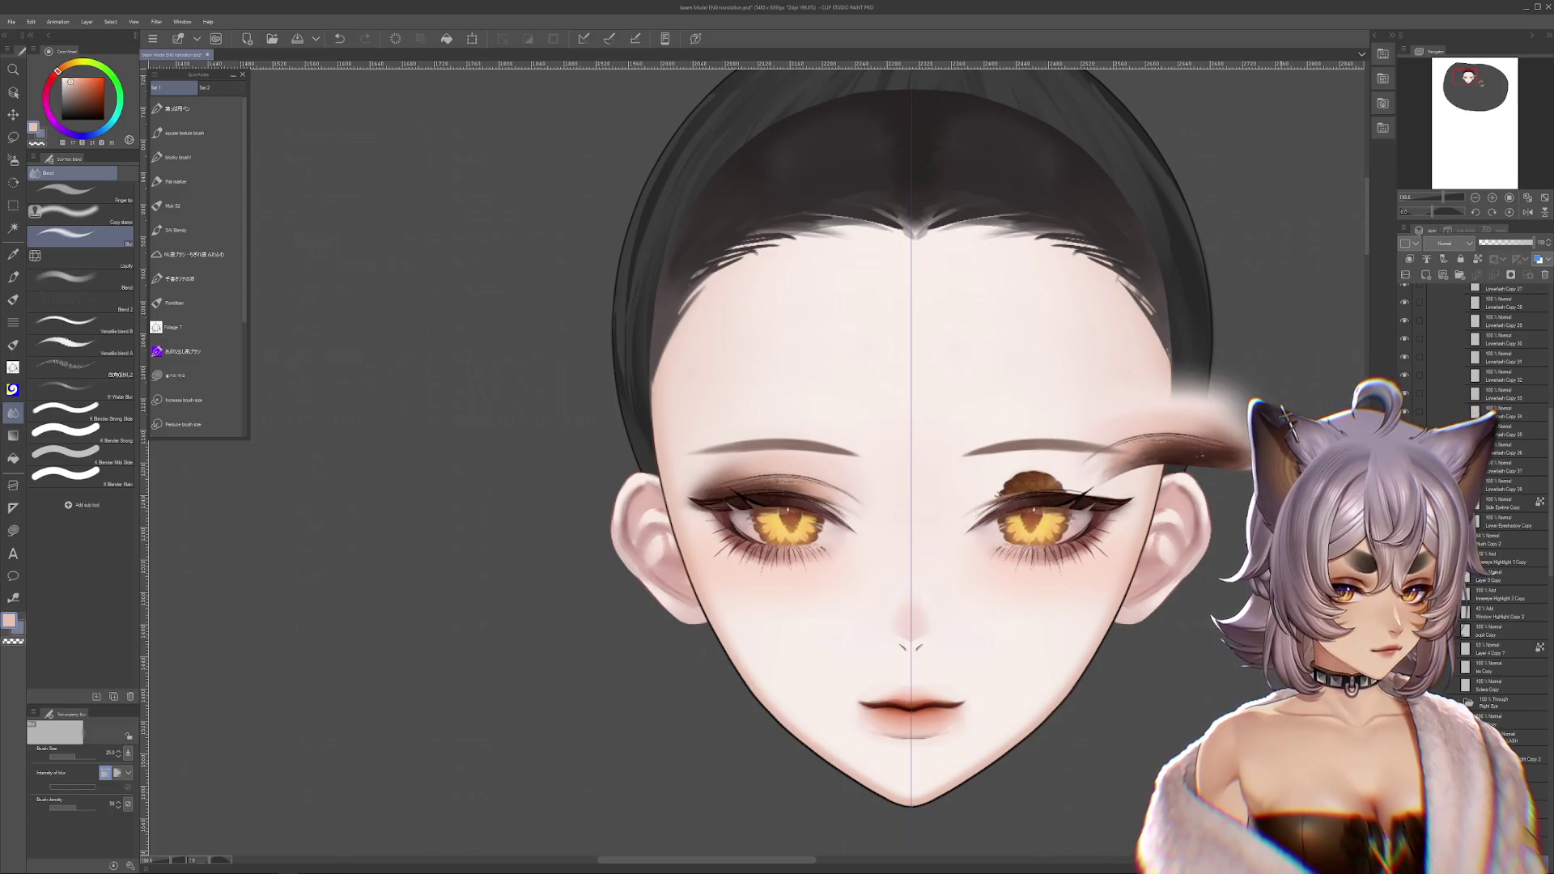
key("ctrl+z")
key("ctrl+y")
key("ctrl+z")
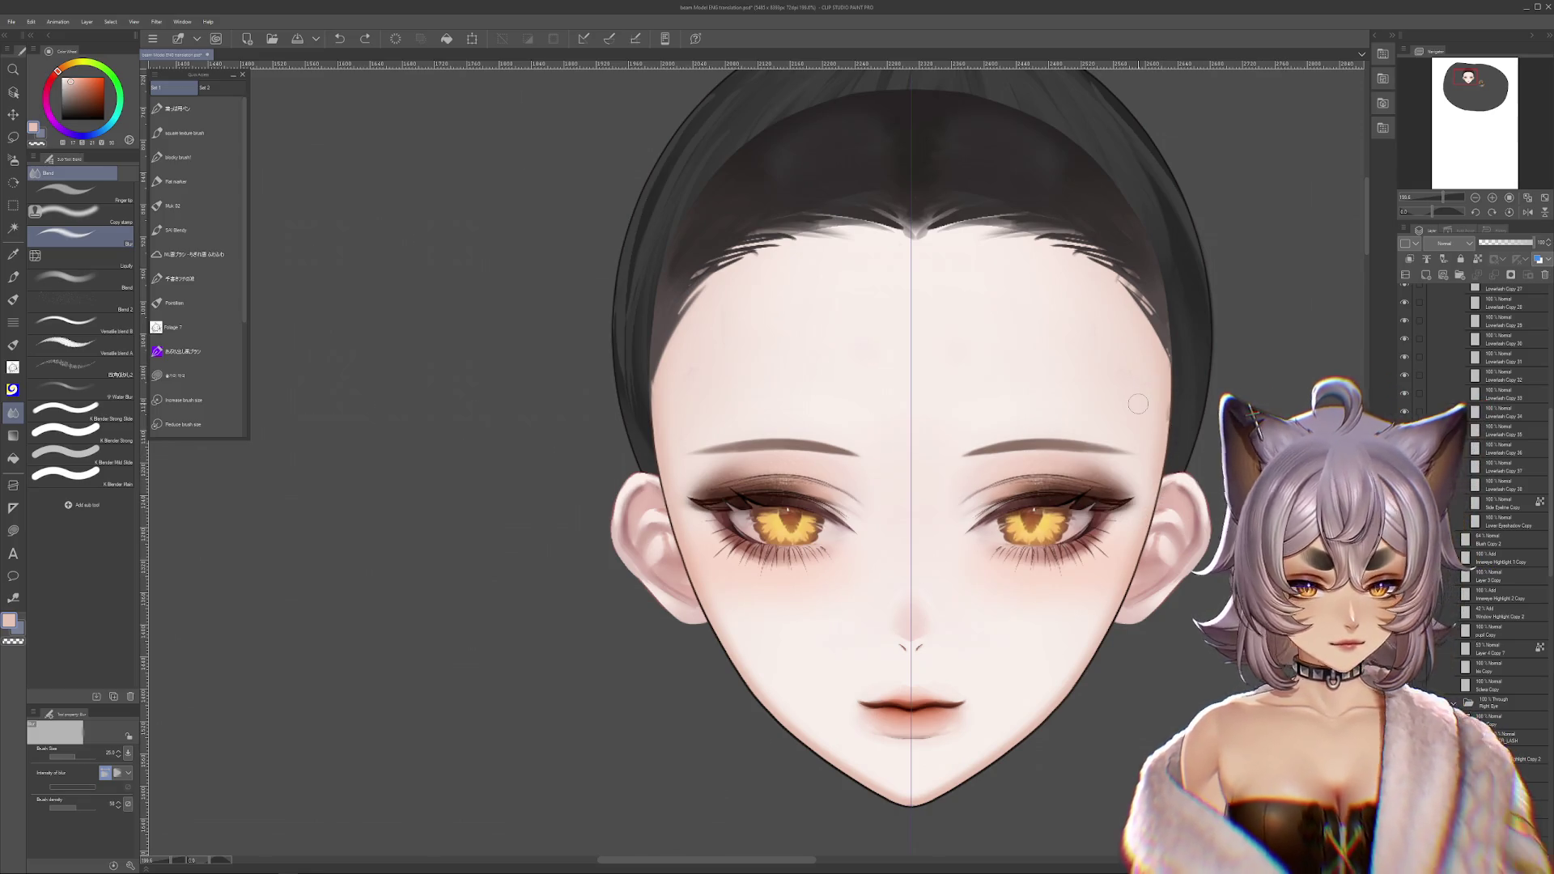
- Try dark brown airbrush over the left eye and pink blush on the forehead, undoing both
key("b")
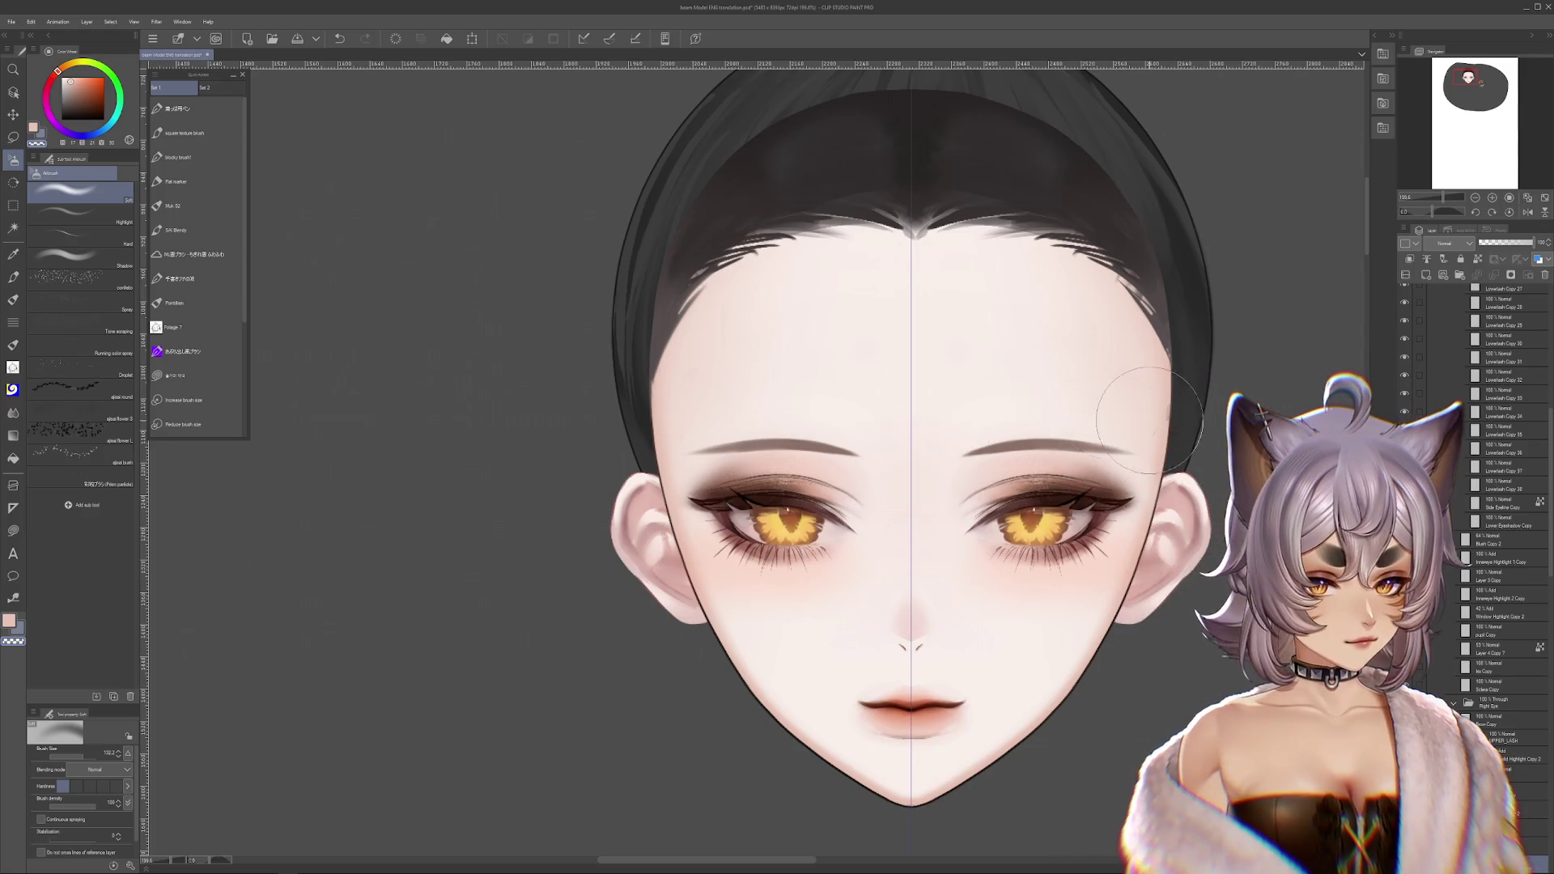
left_click(690, 461, "ctrl+shift")
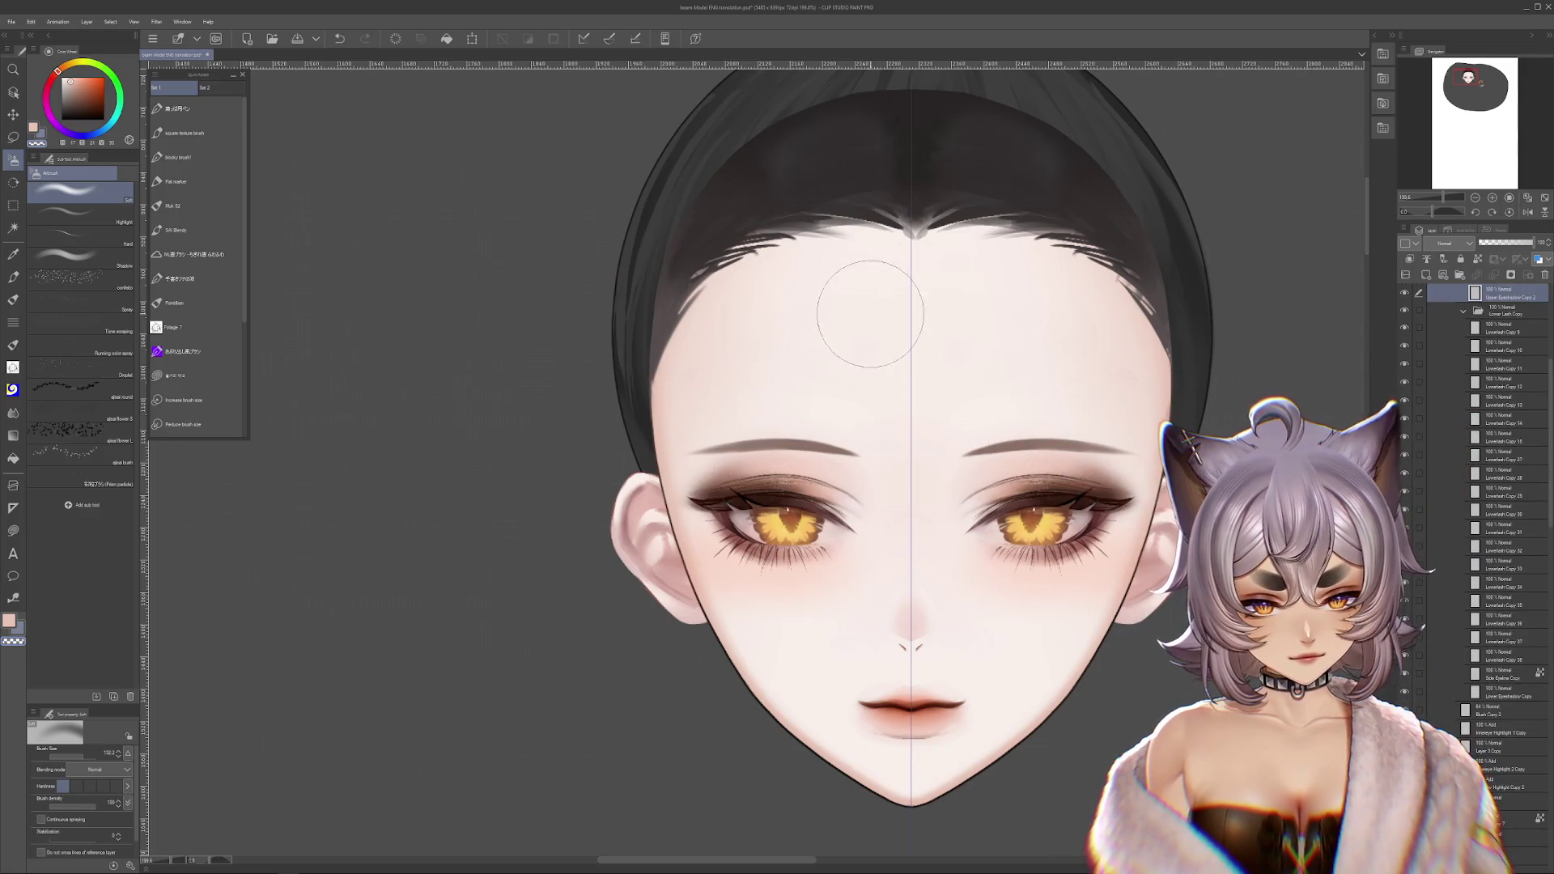
left_click_drag(704, 502, 818, 522)
key("ctrl+z")
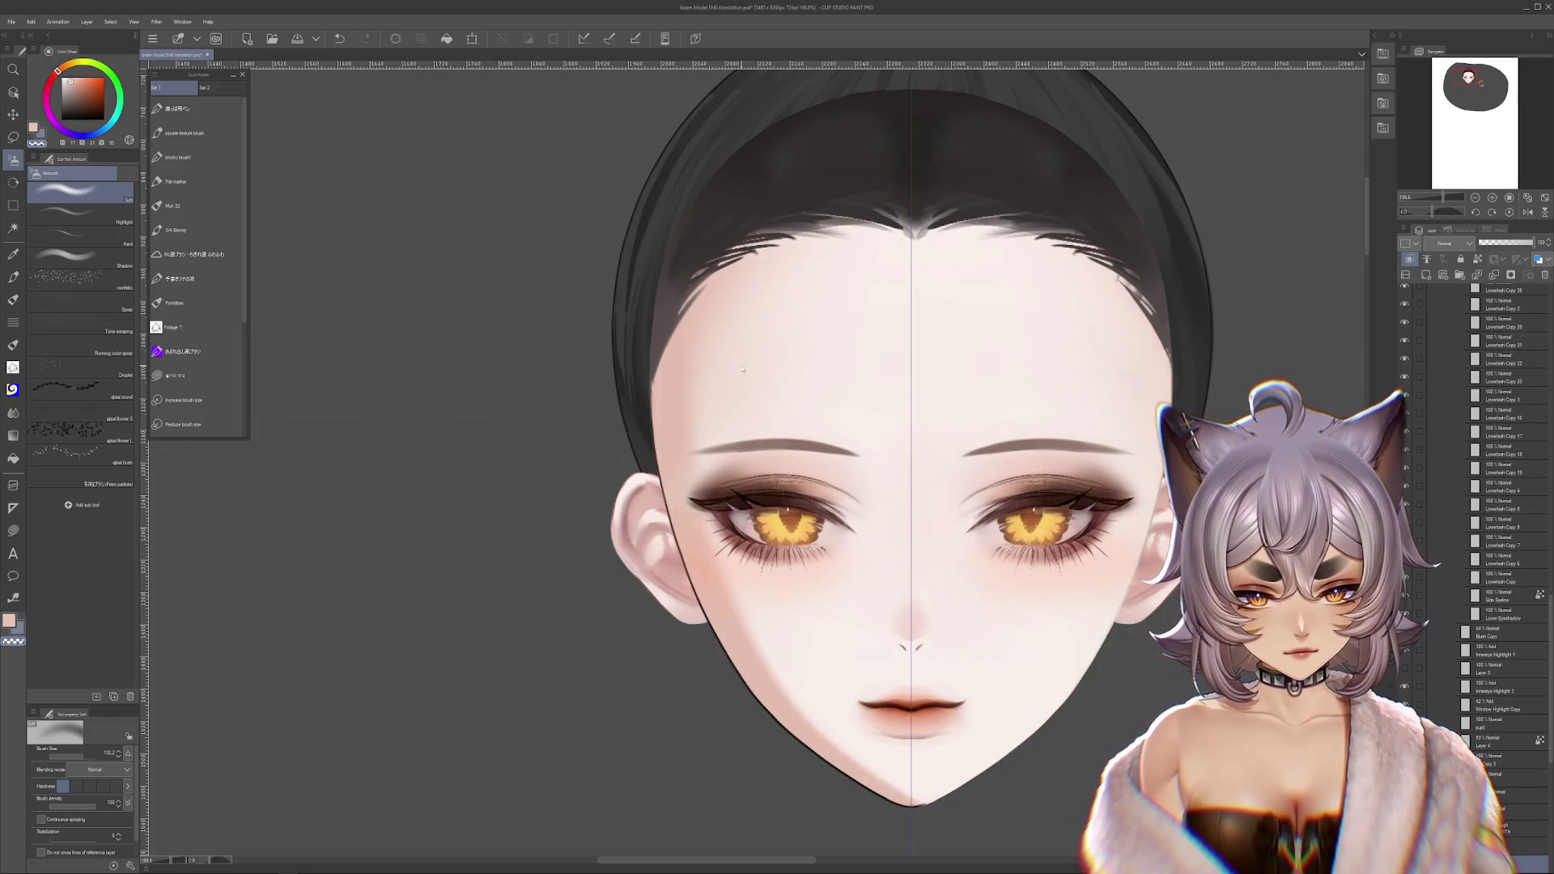
scroll(730, 375, "up", 3)
scroll(730, 375, "up", 1)
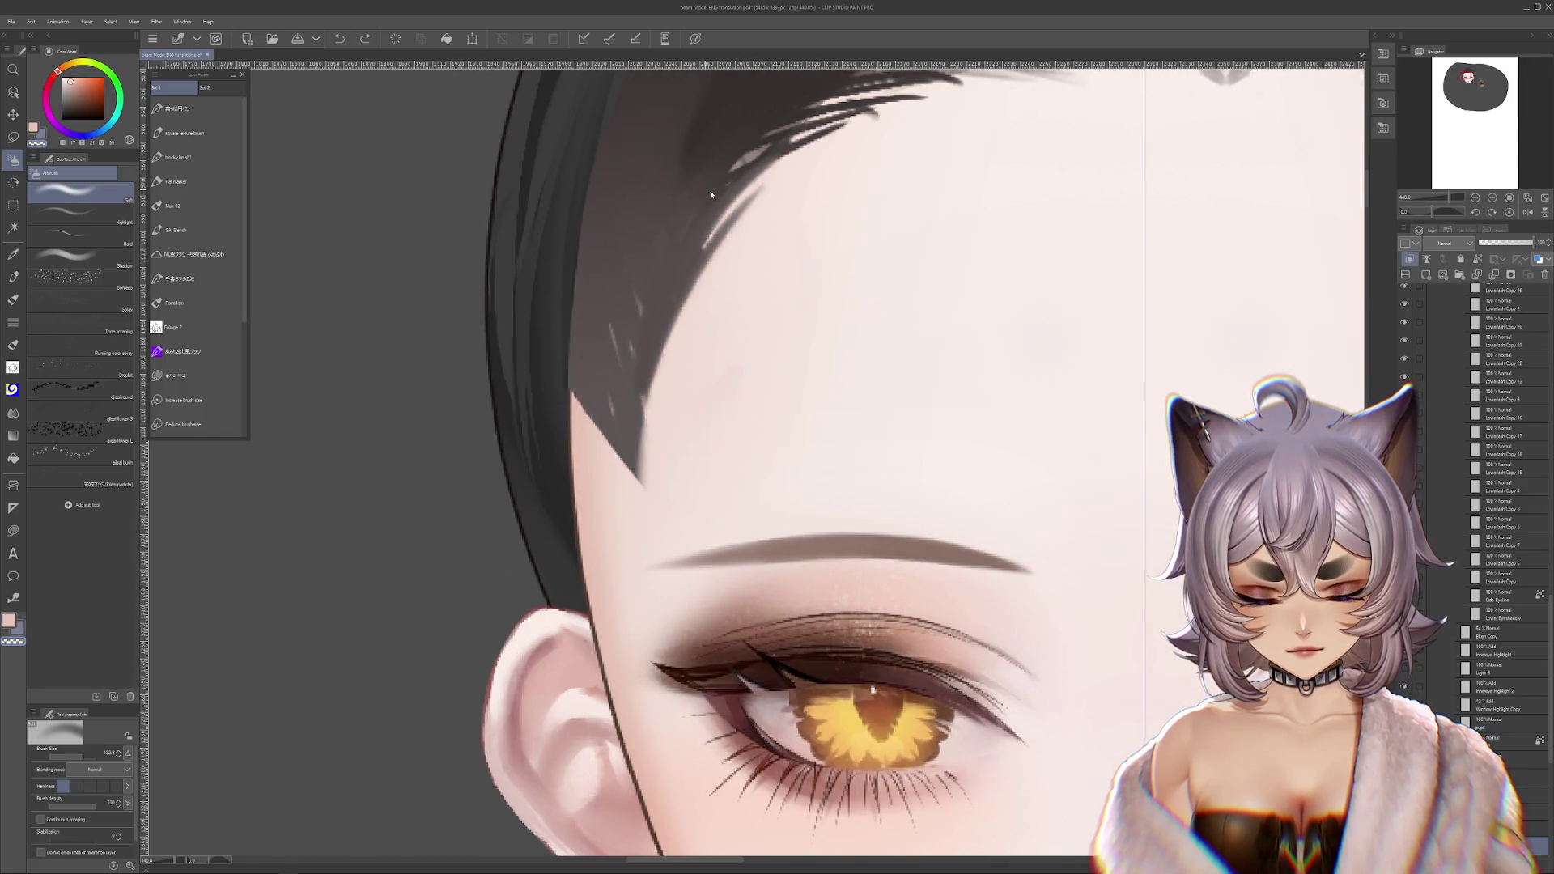
mouse_move(756, 374)
left_mouse_down()
mouse_move(745, 364)
mouse_move(793, 318)
left_mouse_up()
key("ctrl+z")
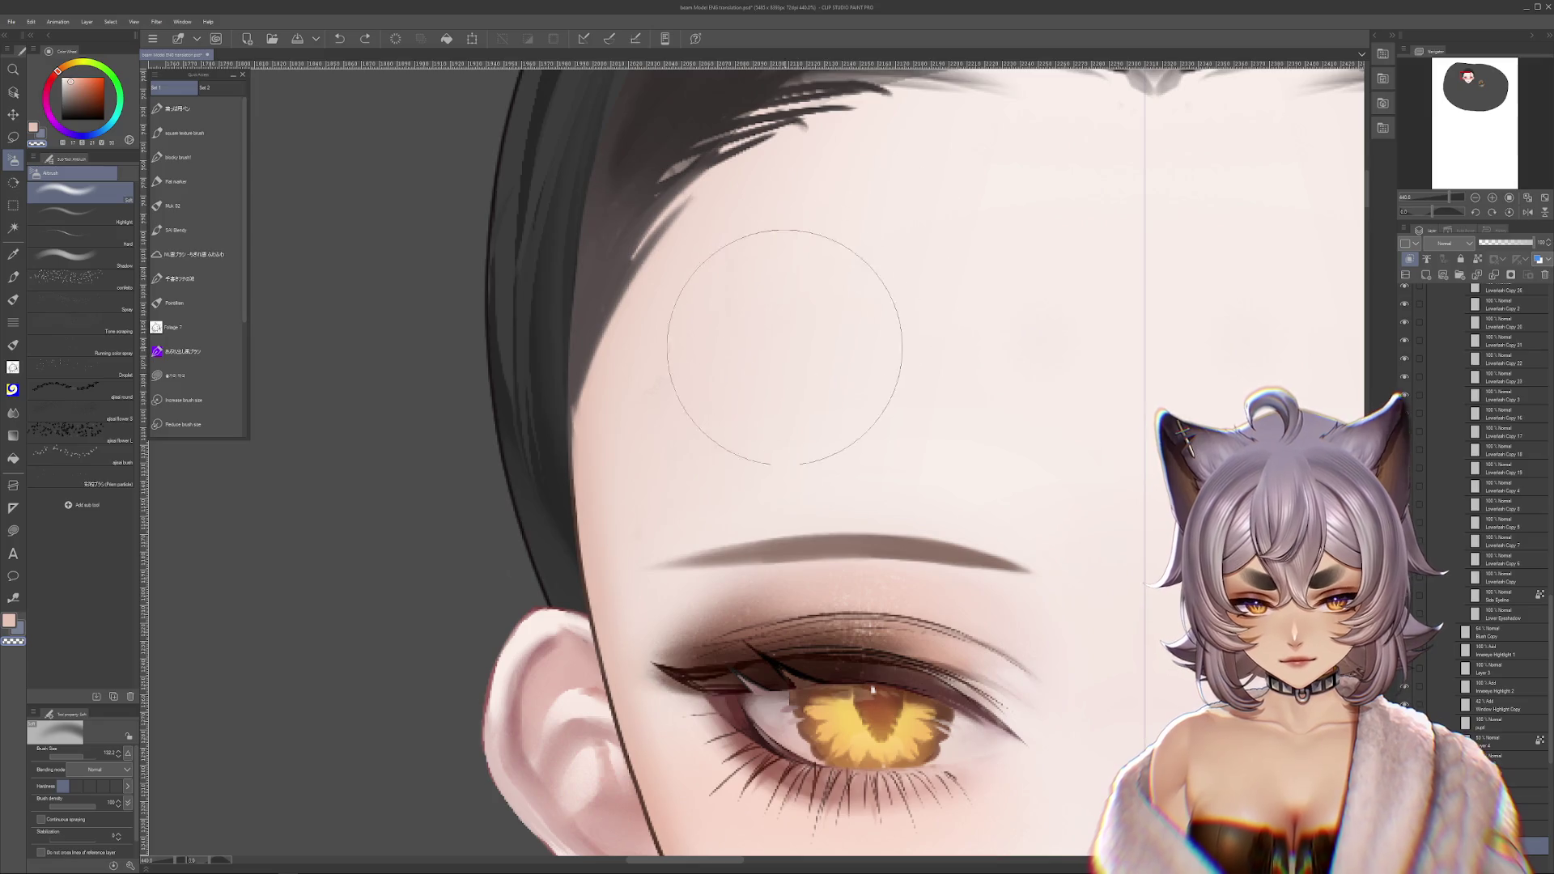
scroll(798, 364, "up", 2)
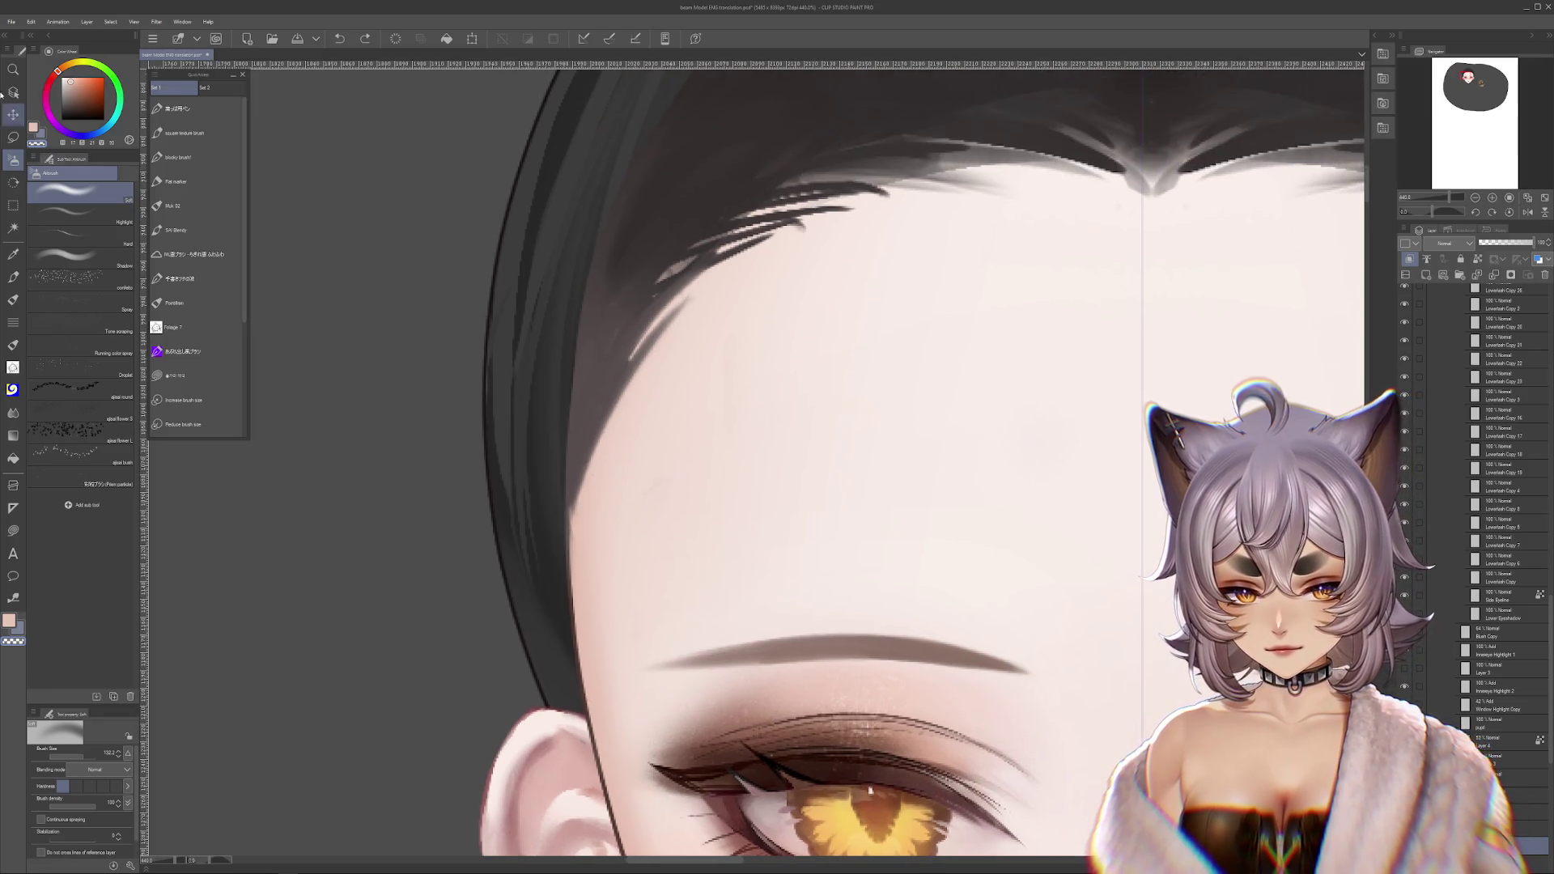
- Select the forehead and hairline area and begin a free transform on it
left_click(13, 136)
left_click(68, 325)
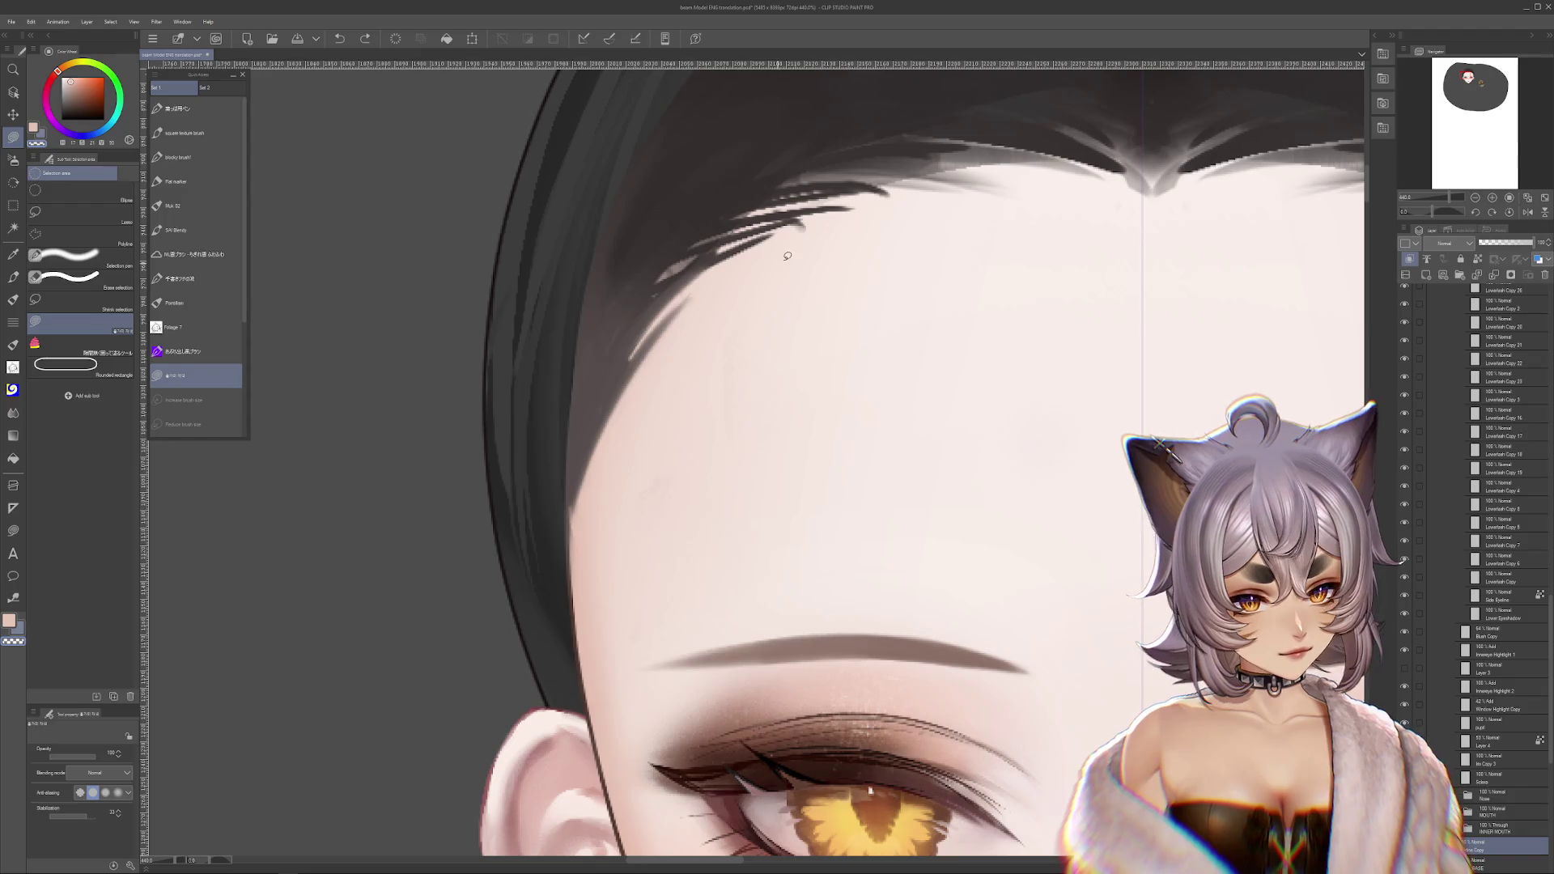
left_click_drag(902, 481, 586, 562)
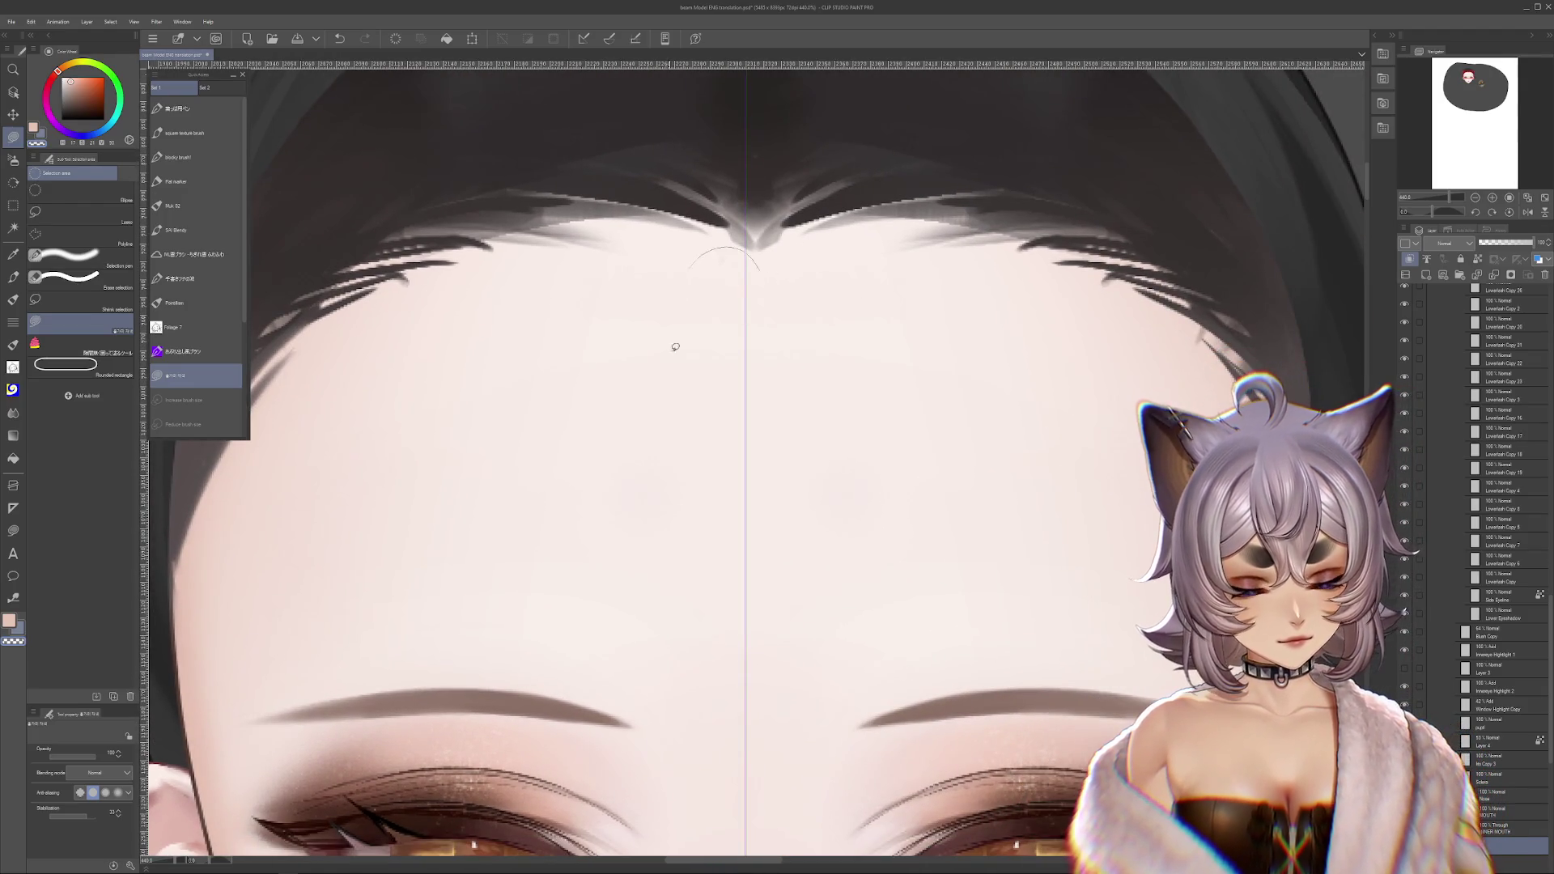
left_click_drag(1230, 421, 1079, 357)
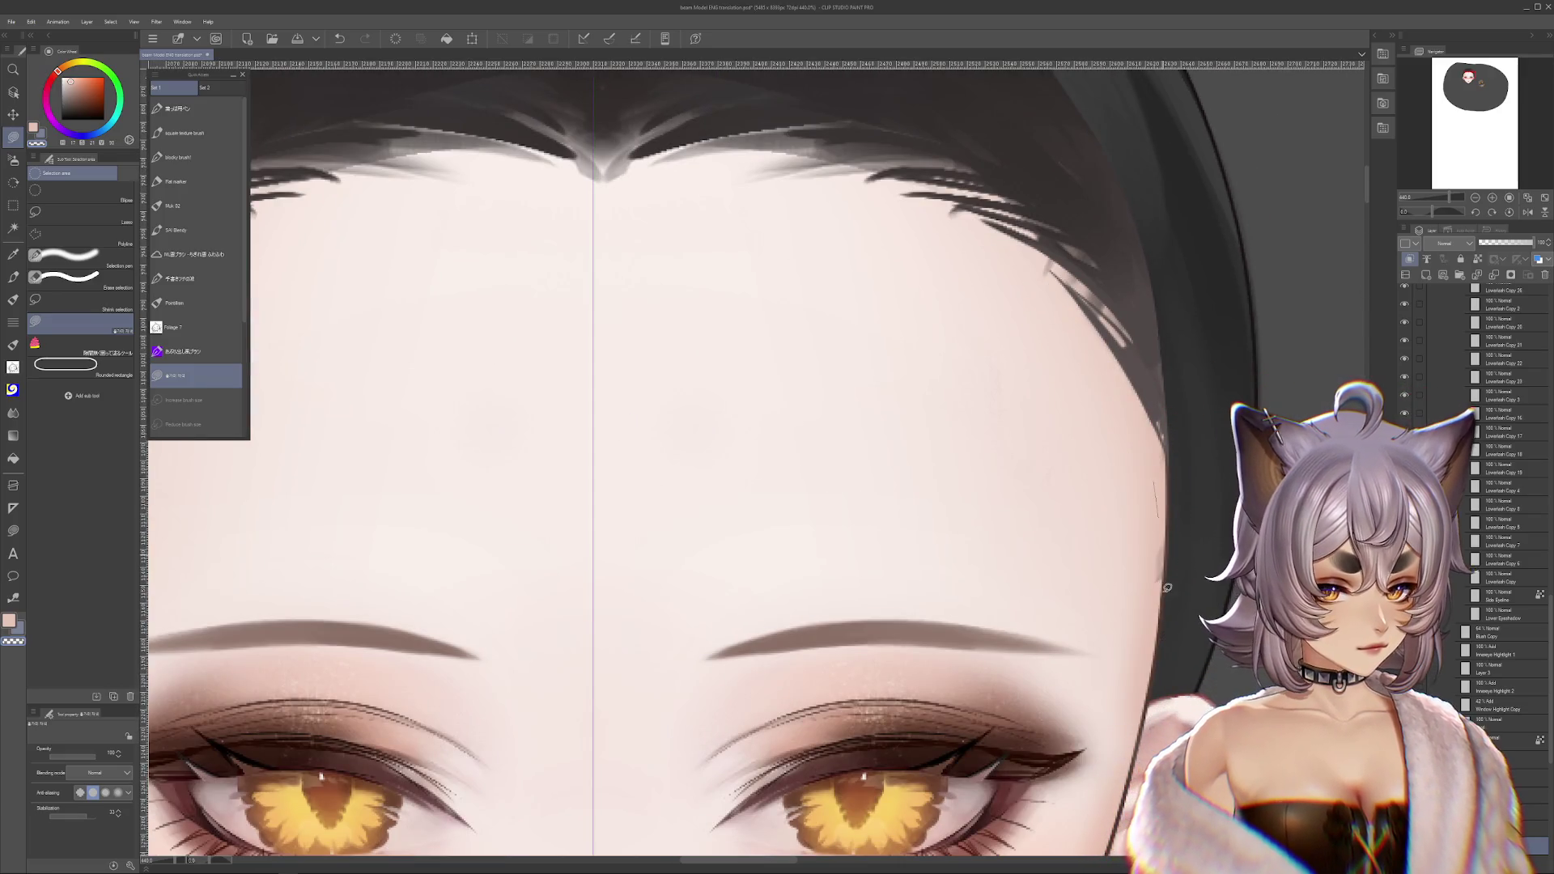
key("ctrl+t")
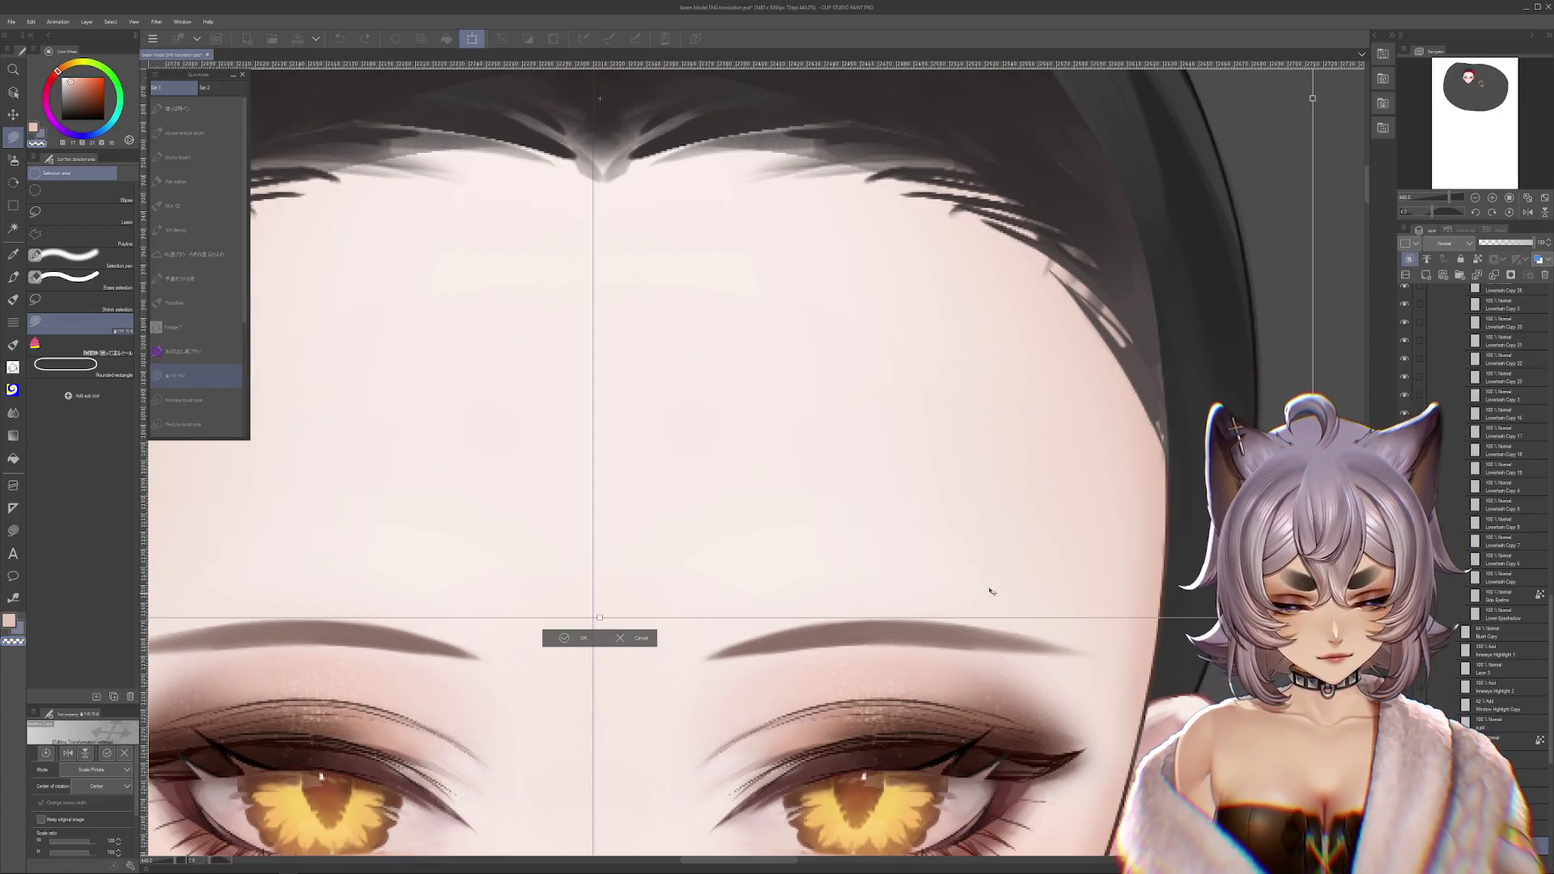
- Drag the transformed hair piece down onto the forehead, then cancel the transform
scroll(999, 582, "down", 3)
scroll(1002, 565, "down", 3)
mouse_move(1073, 375)
left_mouse_down()
mouse_move(937, 409)
mouse_move(944, 520)
mouse_move(1044, 445)
mouse_move(888, 543)
mouse_move(956, 620)
mouse_move(965, 607)
left_mouse_up()
key("Escape")
- Duplicate the lower eyeshadow and try repositioning the copy, then undo
scroll(828, 279, "down", 2)
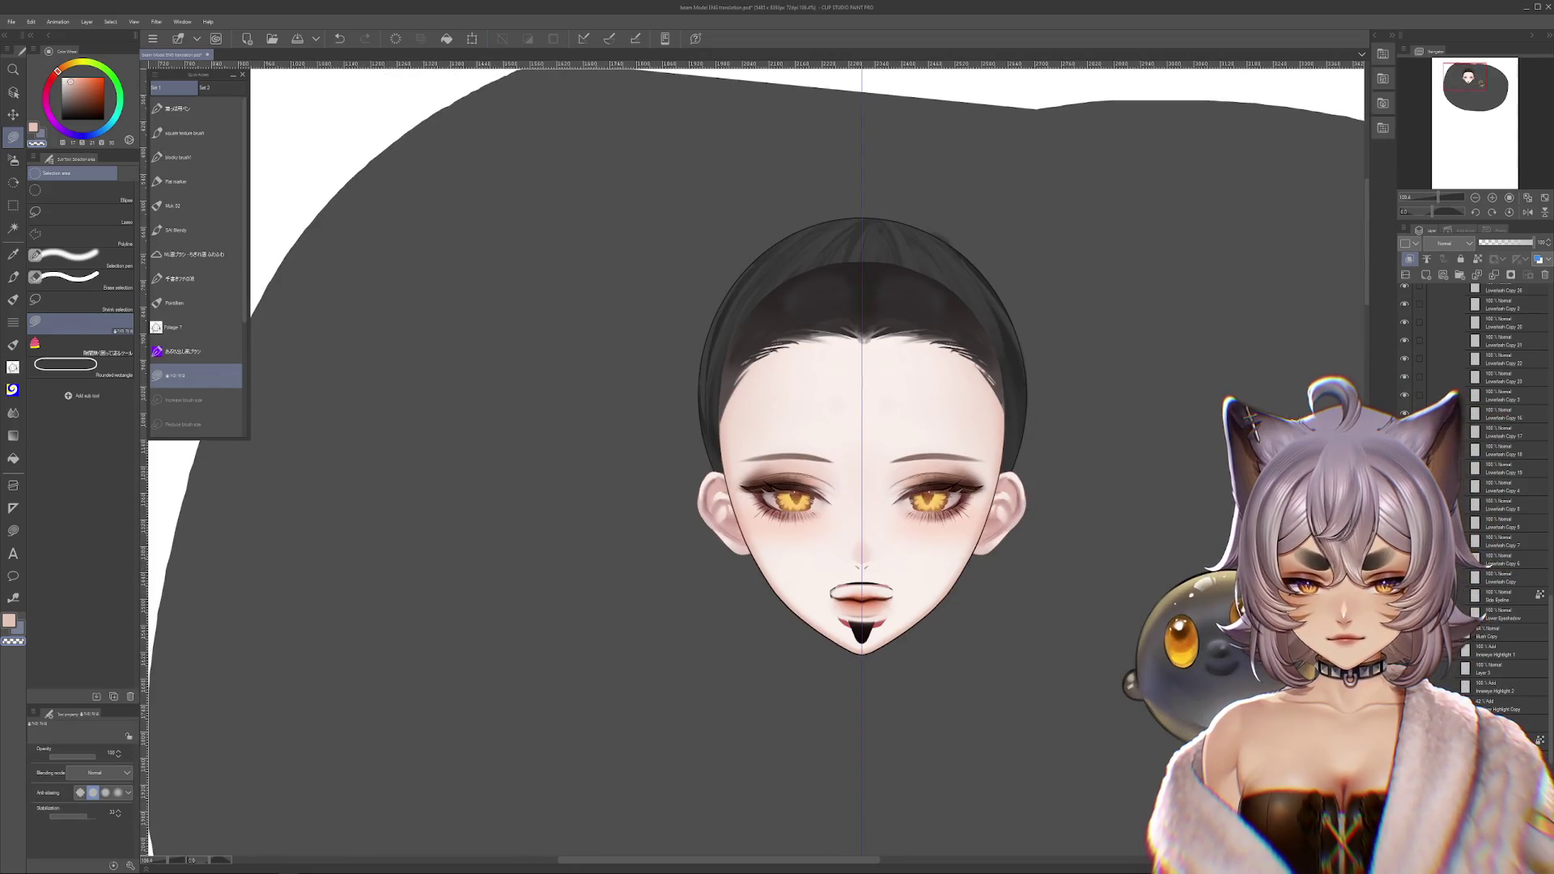
scroll(1486, 620, "down", 1)
scroll(799, 532, "up", 5)
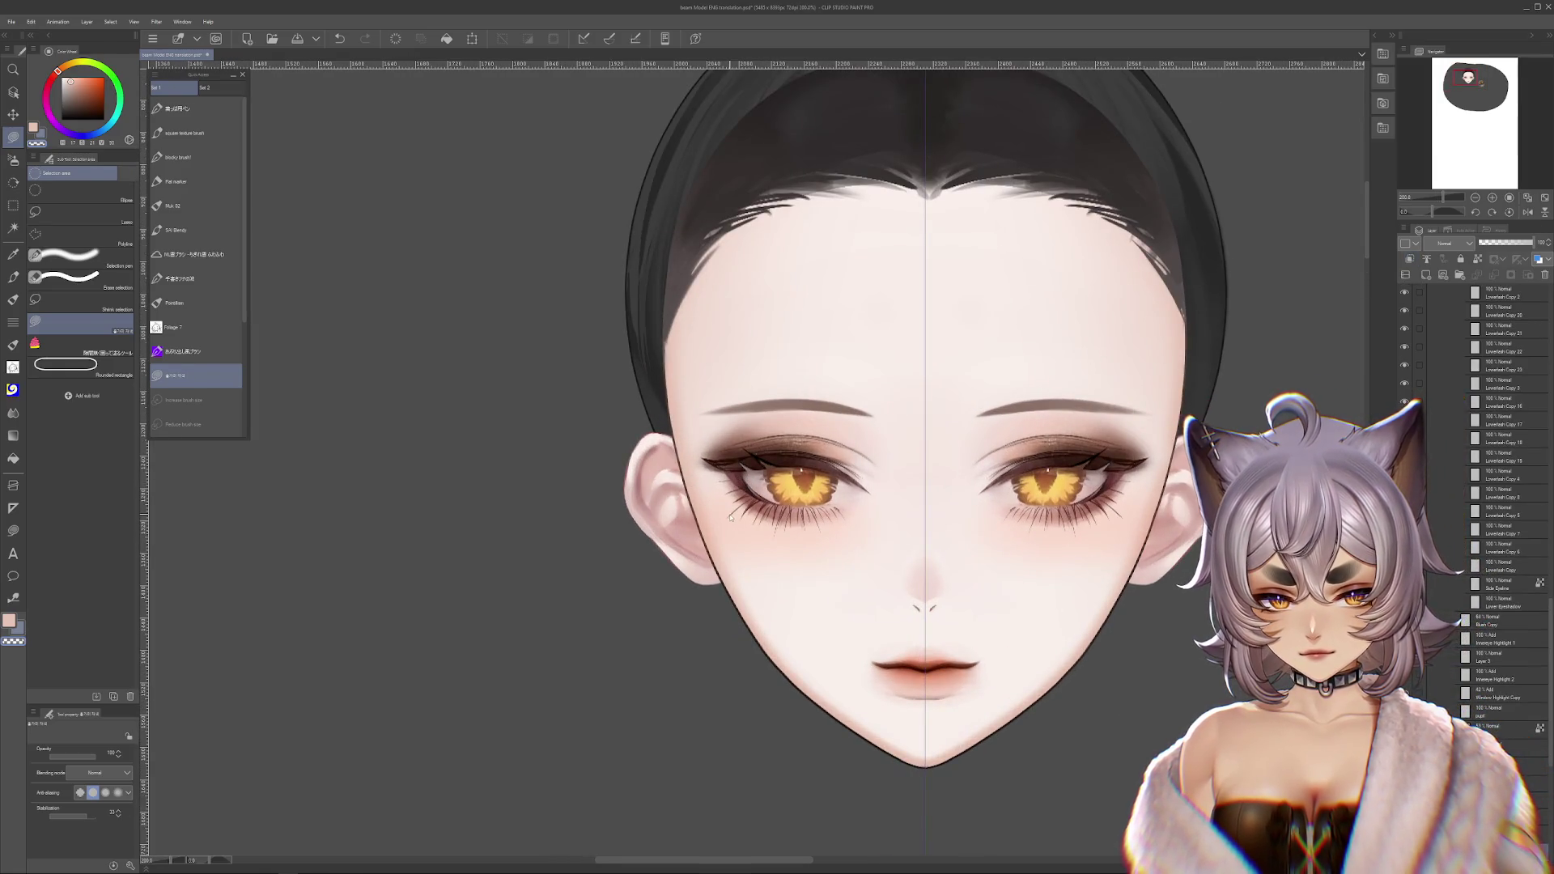
key("ctrl+j")
mouse_move(753, 551)
left_mouse_down()
mouse_move(919, 597)
mouse_move(753, 552)
mouse_move(1017, 571)
left_mouse_up()
key("ctrl+z")
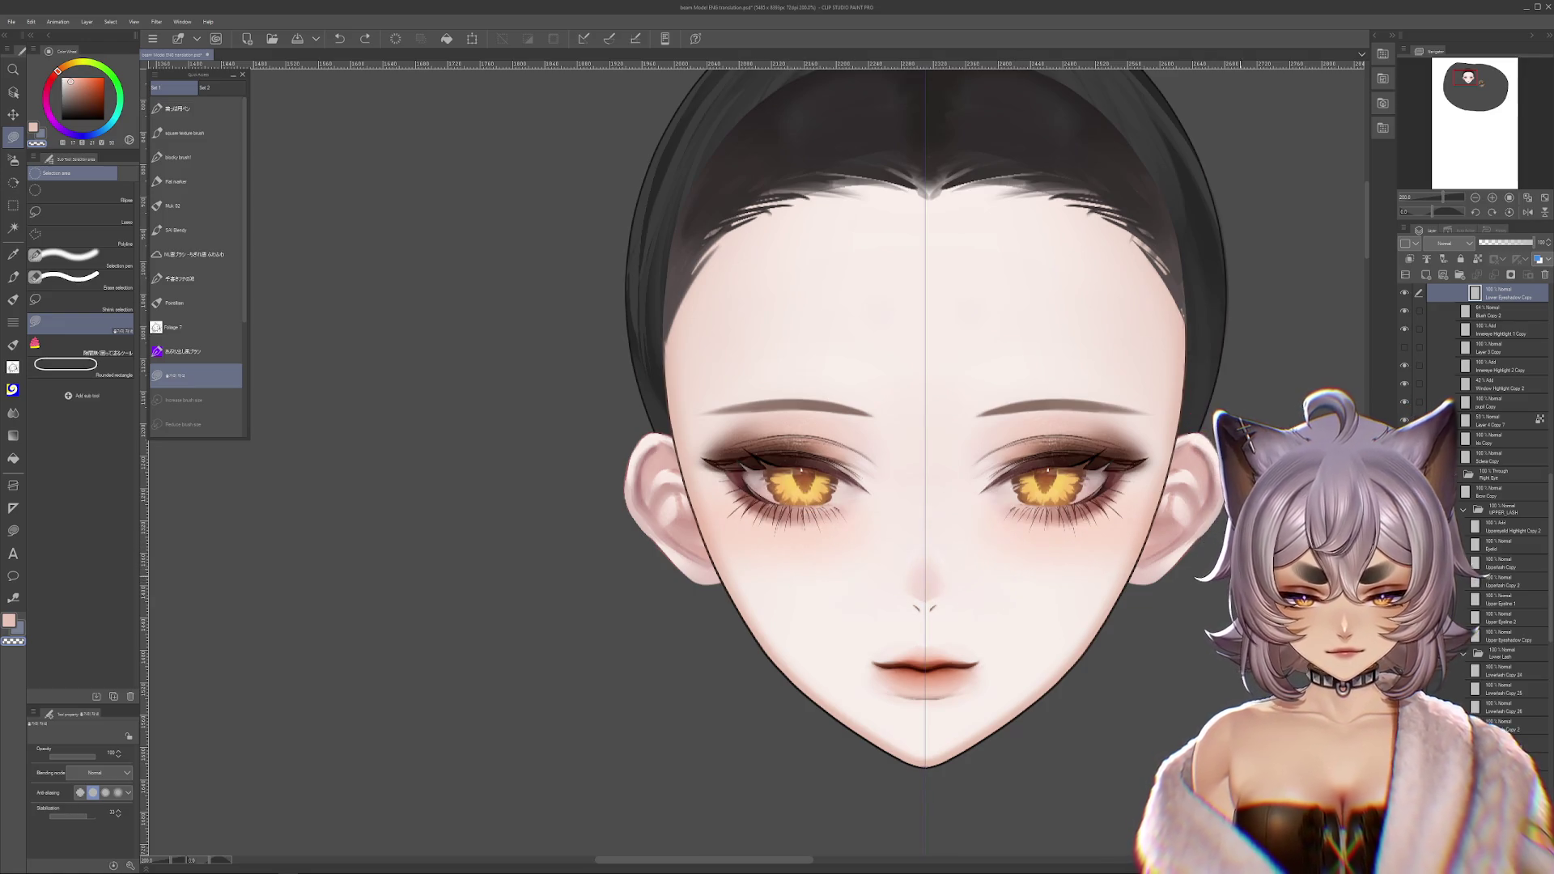
- Show and select Blush Copy 2, lower its opacity to about 60%, and start transforming it
scroll(1406, 350, "up", 2)
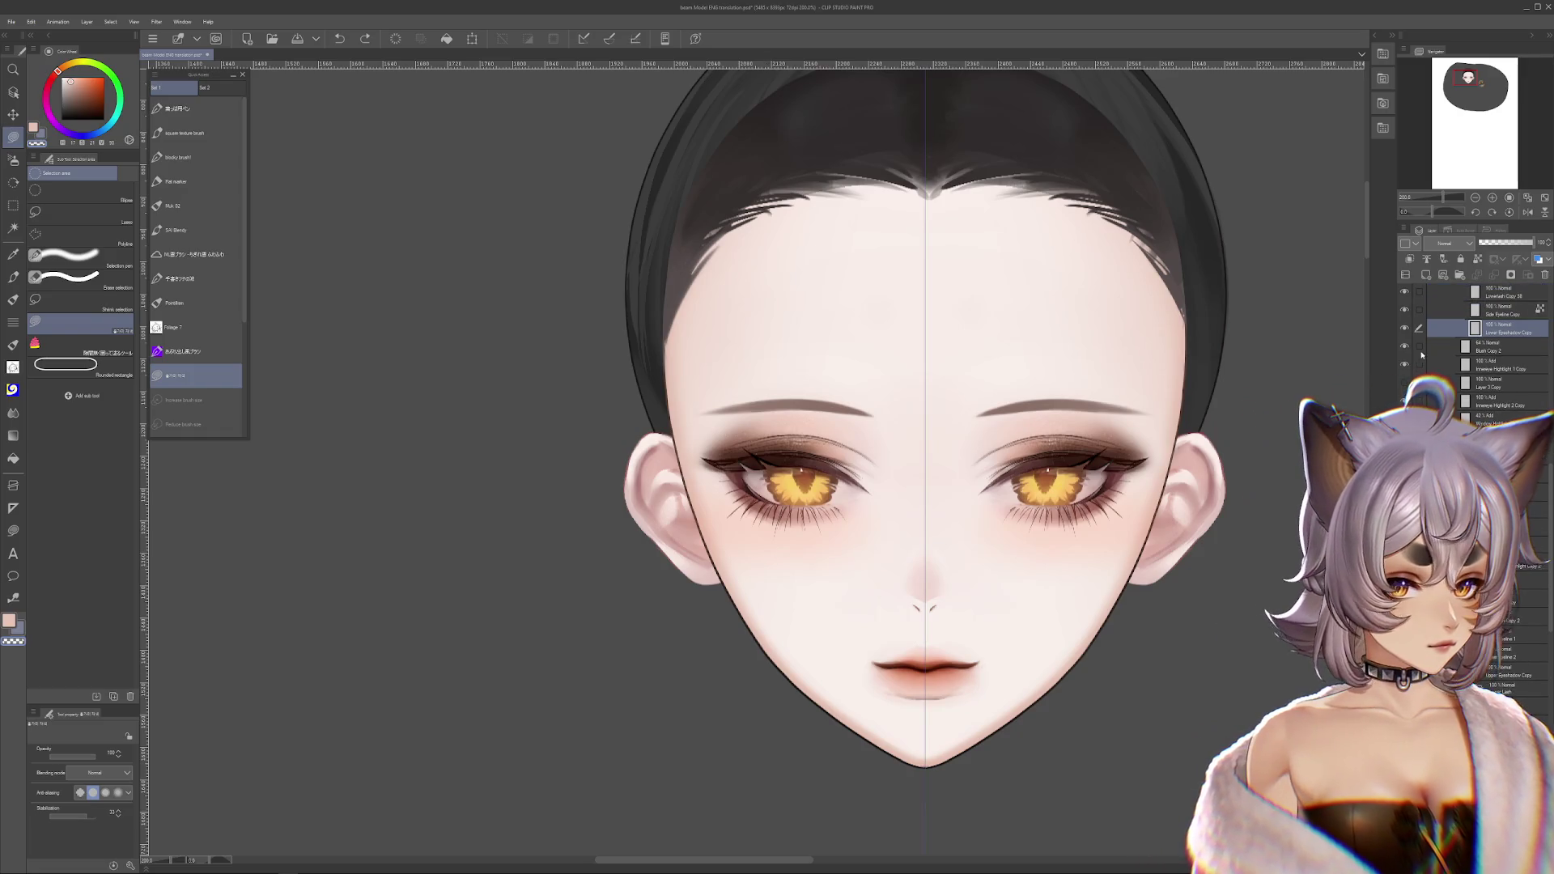
left_click(1406, 349)
left_click(1494, 348)
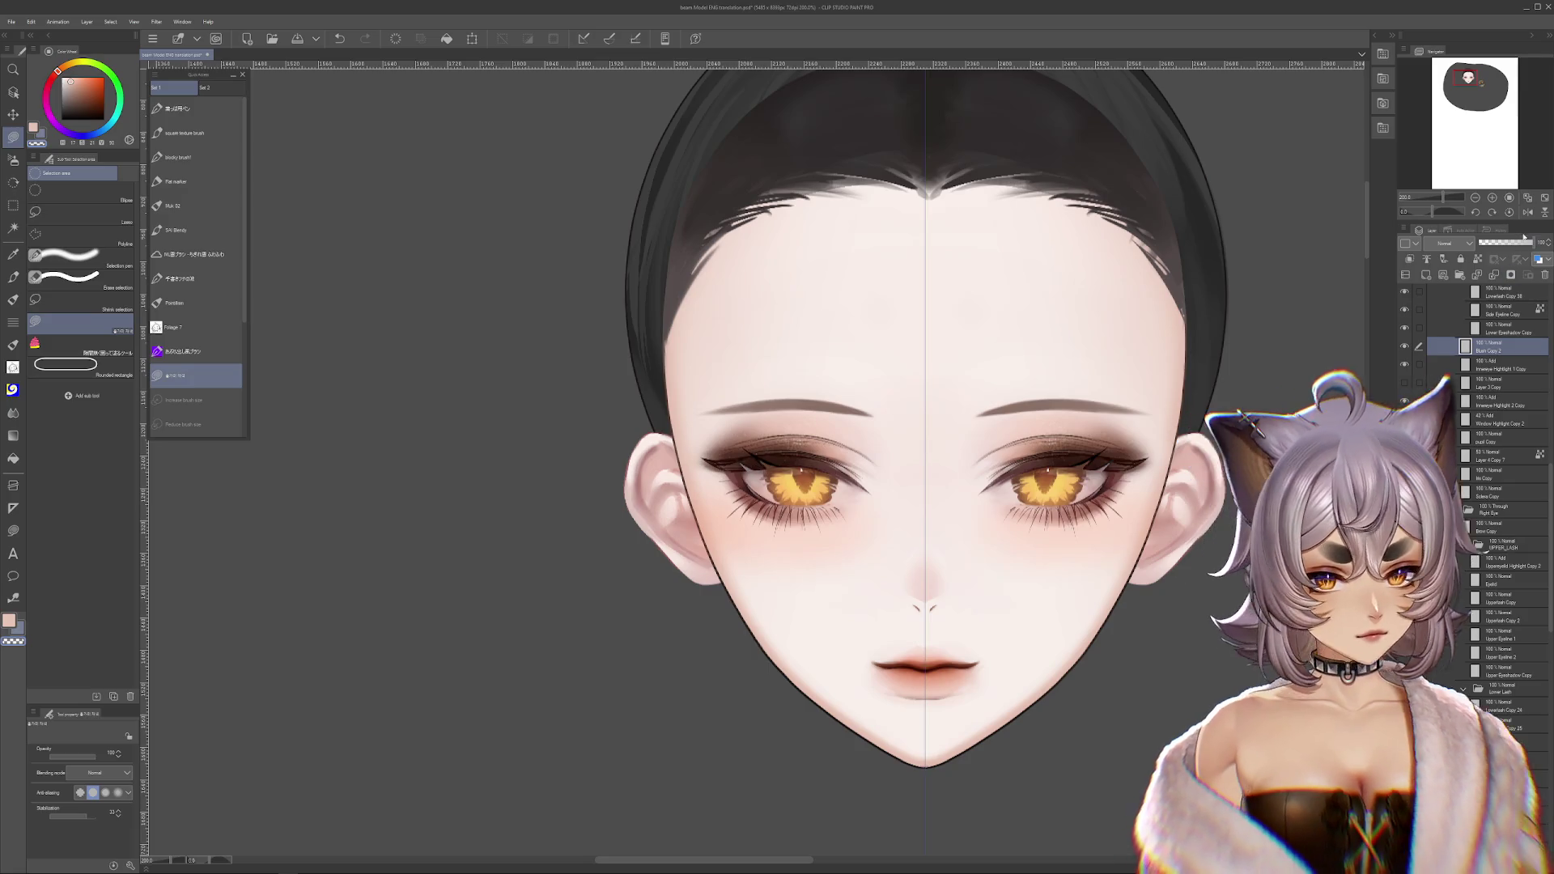
left_click_drag(1512, 242, 1510, 243)
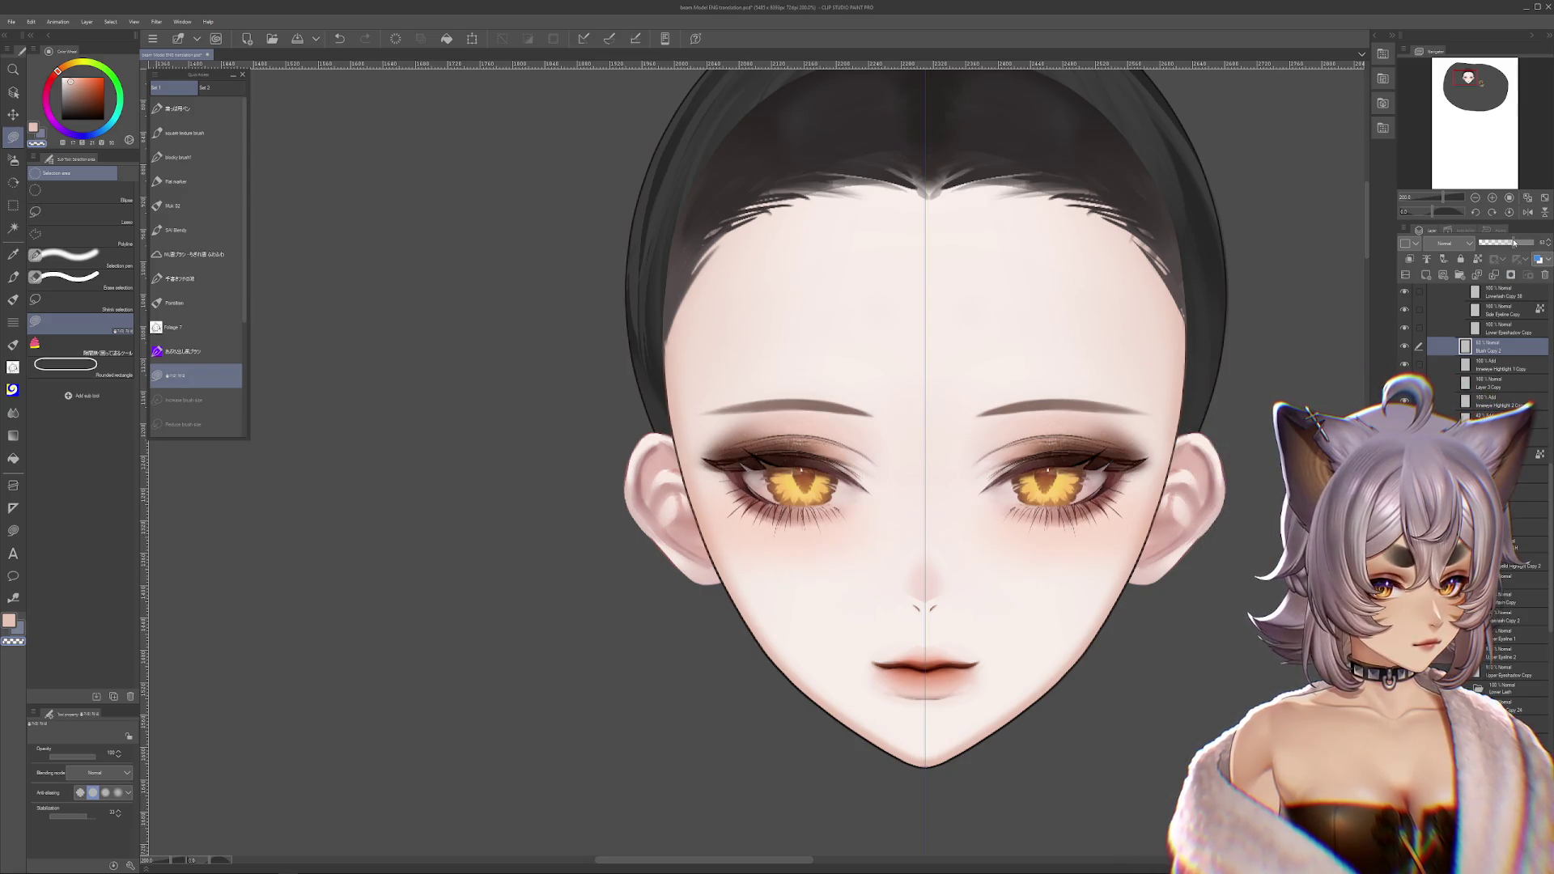
key("ctrl+t")
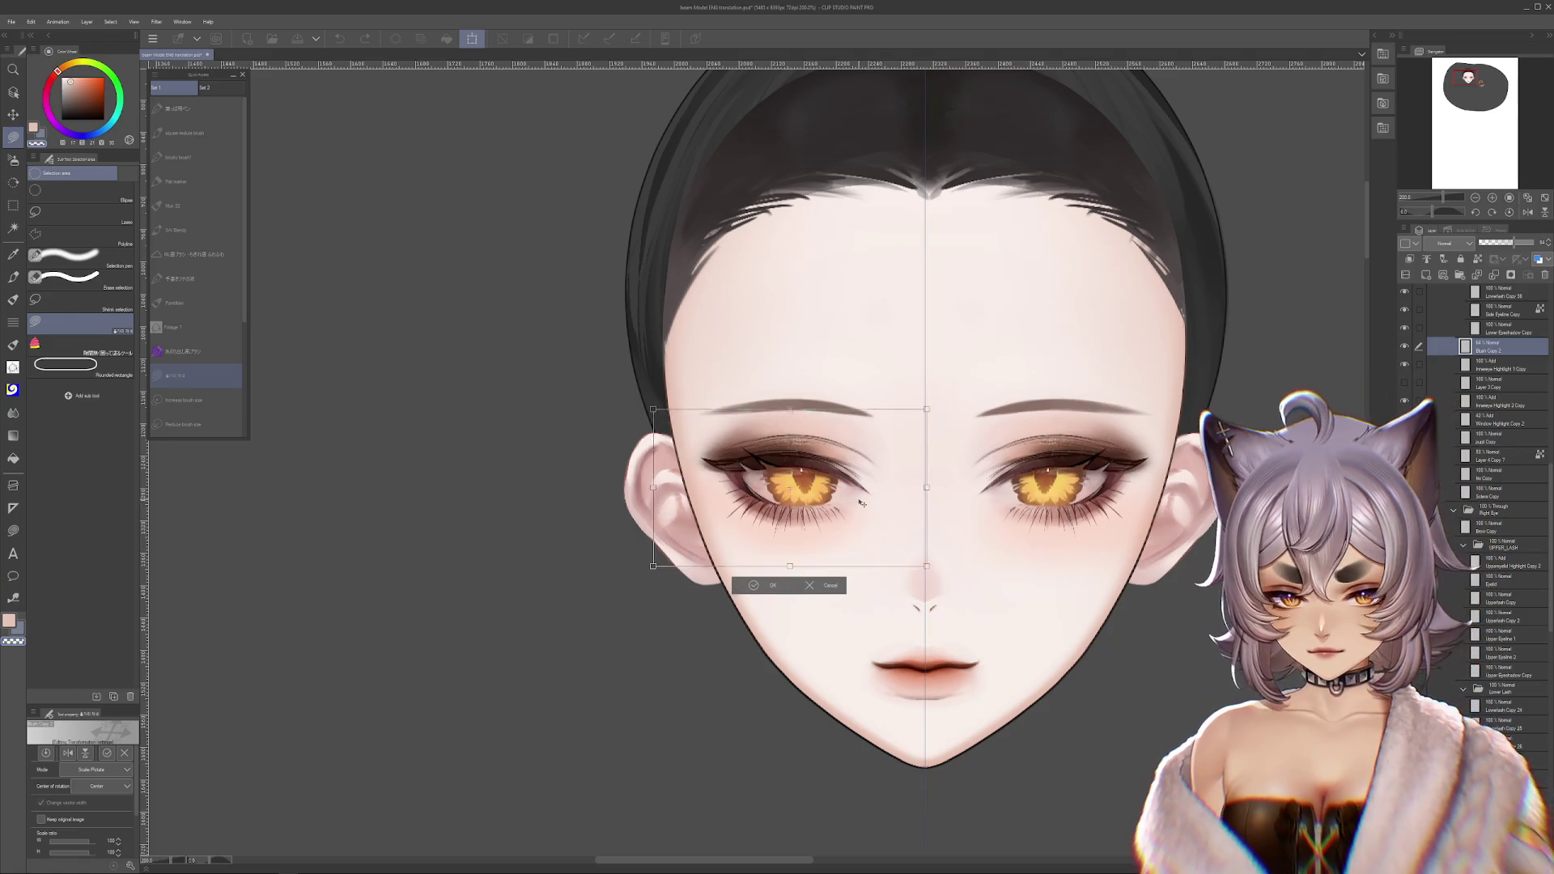
- Shift the left-eye blush slightly left and down and confirm
left_click_drag(860, 502, 827, 512)
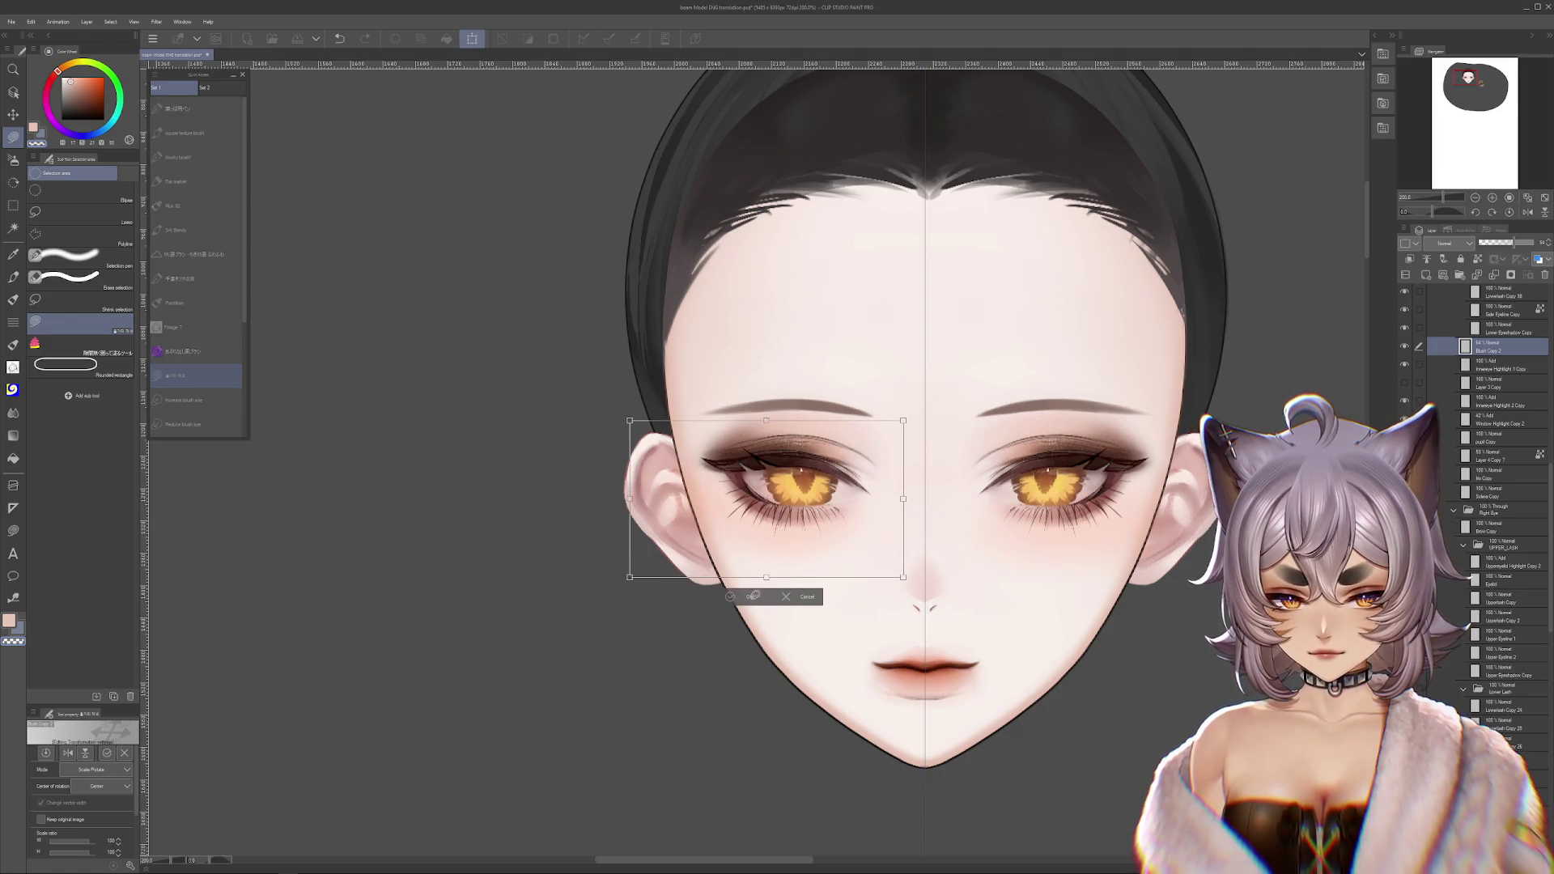
left_click(753, 597)
scroll(890, 501, "down", 3)
scroll(971, 494, "up", 3)
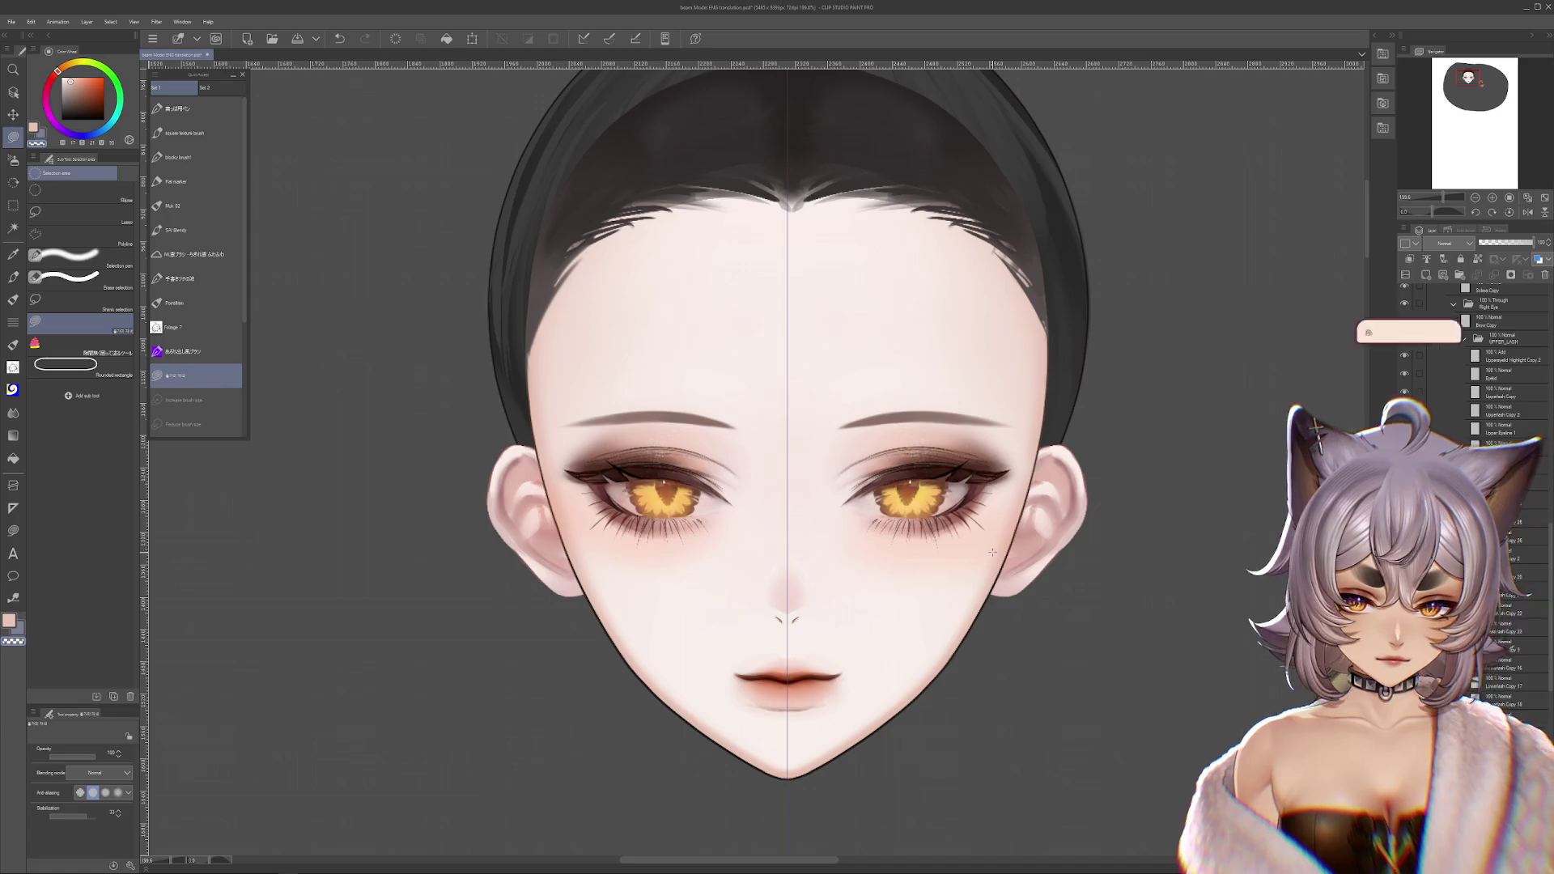
- Move the right-eye blush up and right, then drag the Blush Copy layer lower in the stack
key("alt+bracketleft")
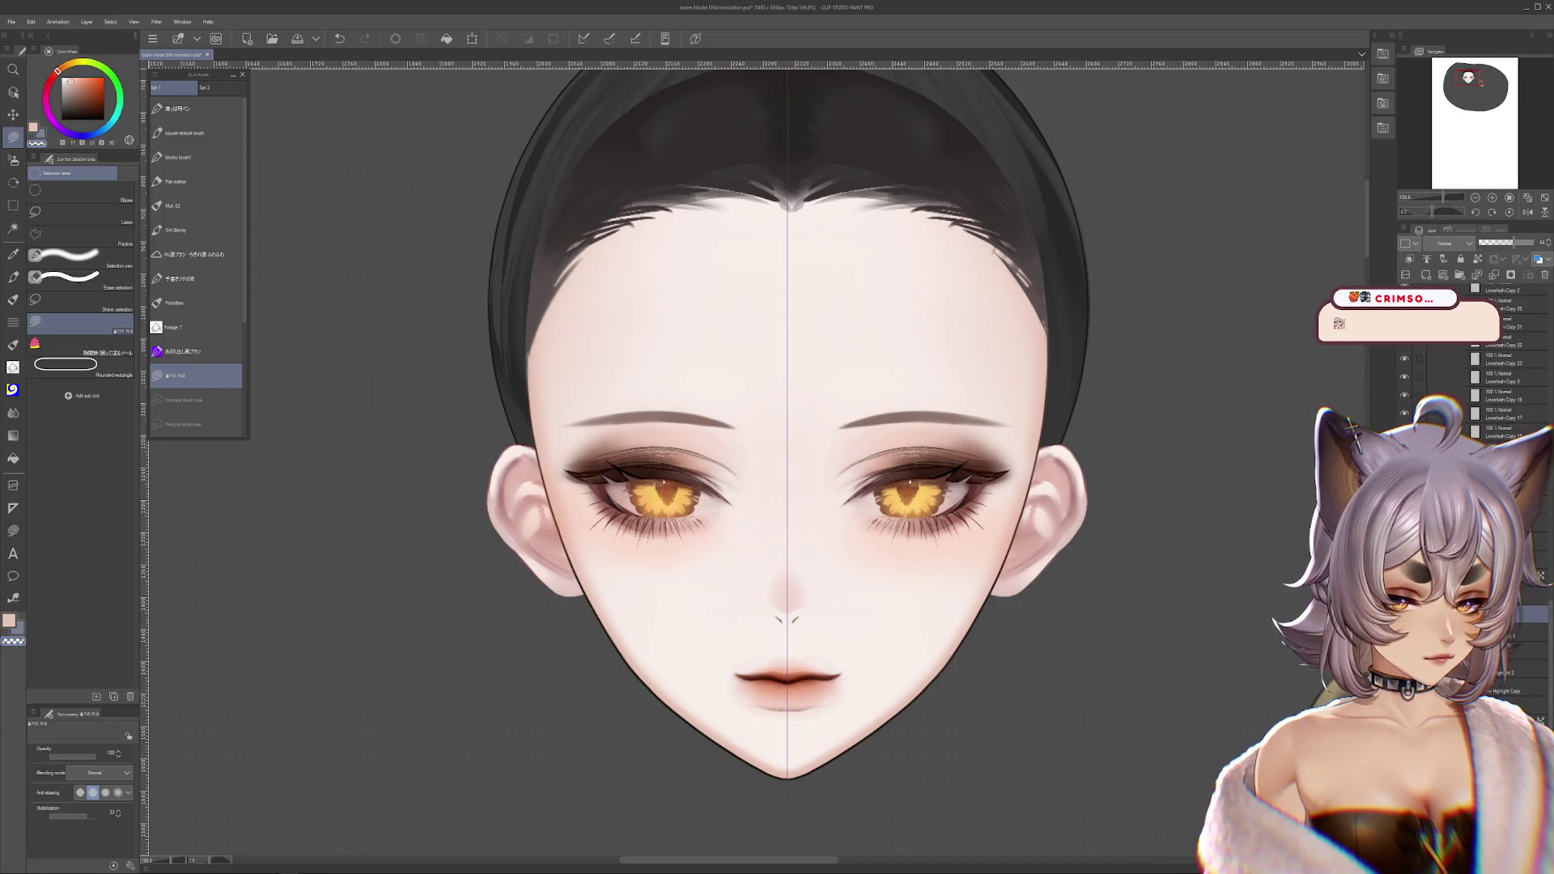
key("ctrl+t")
left_click_drag(986, 540, 1011, 506)
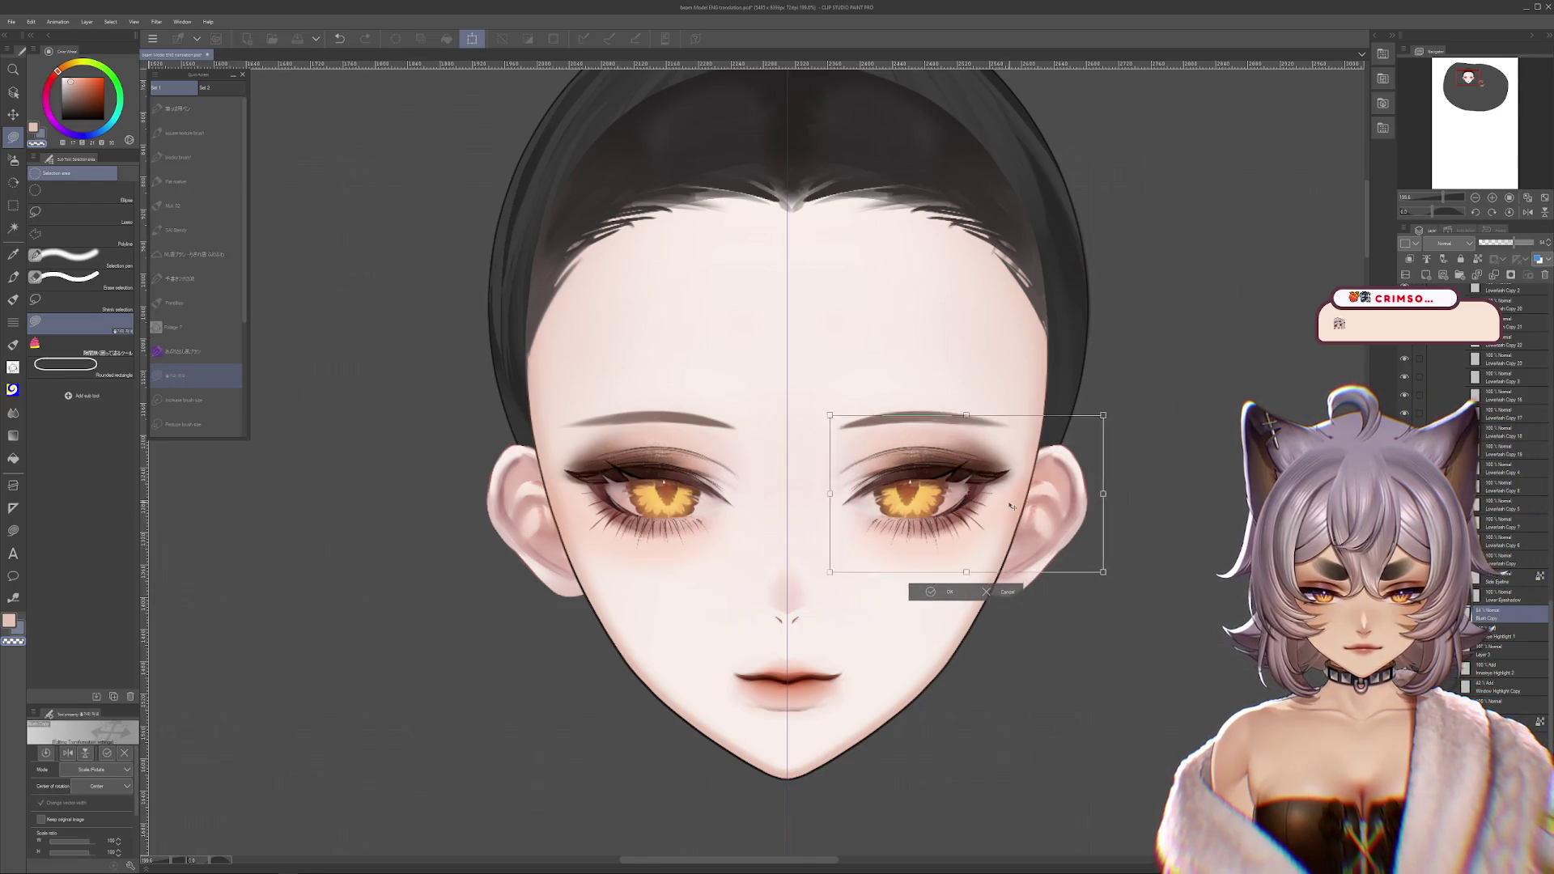
left_click(931, 593)
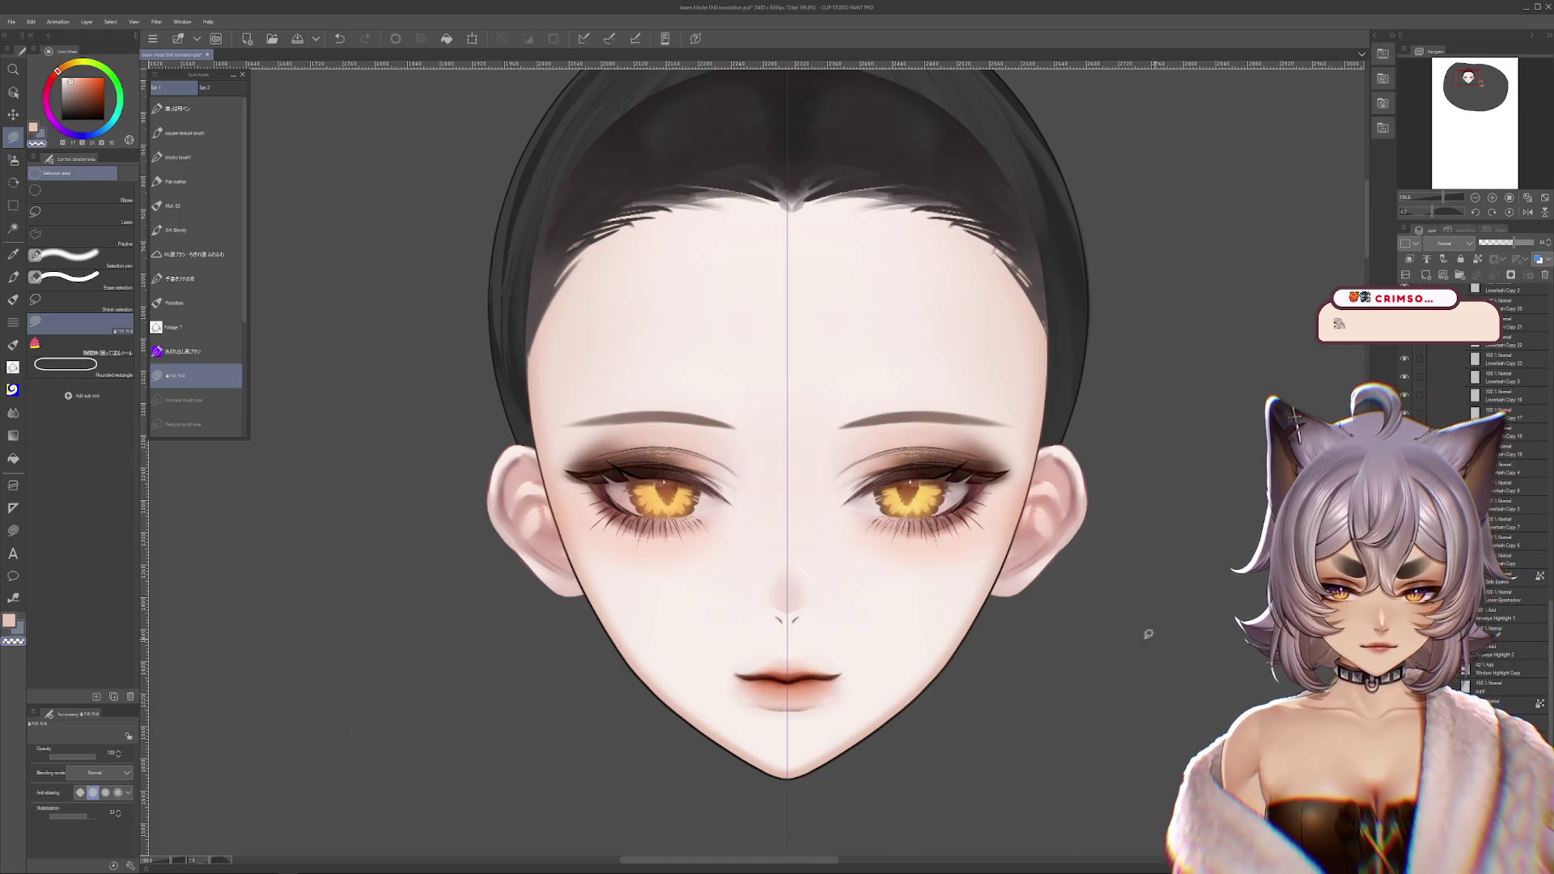
scroll(1518, 527, "up", 5)
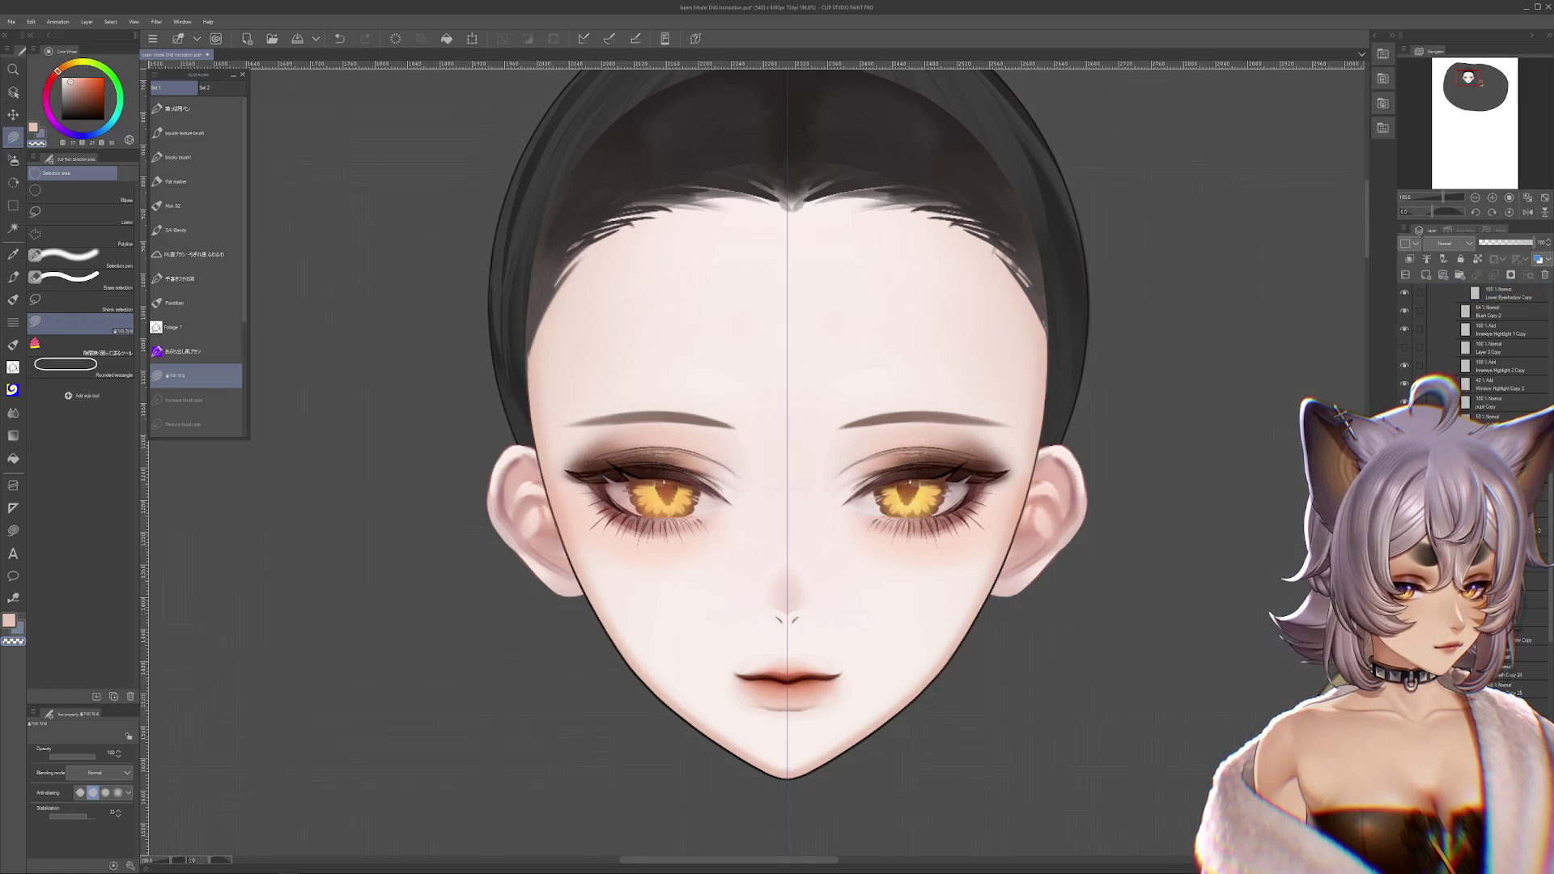
left_click_drag(1501, 319, 1536, 400)
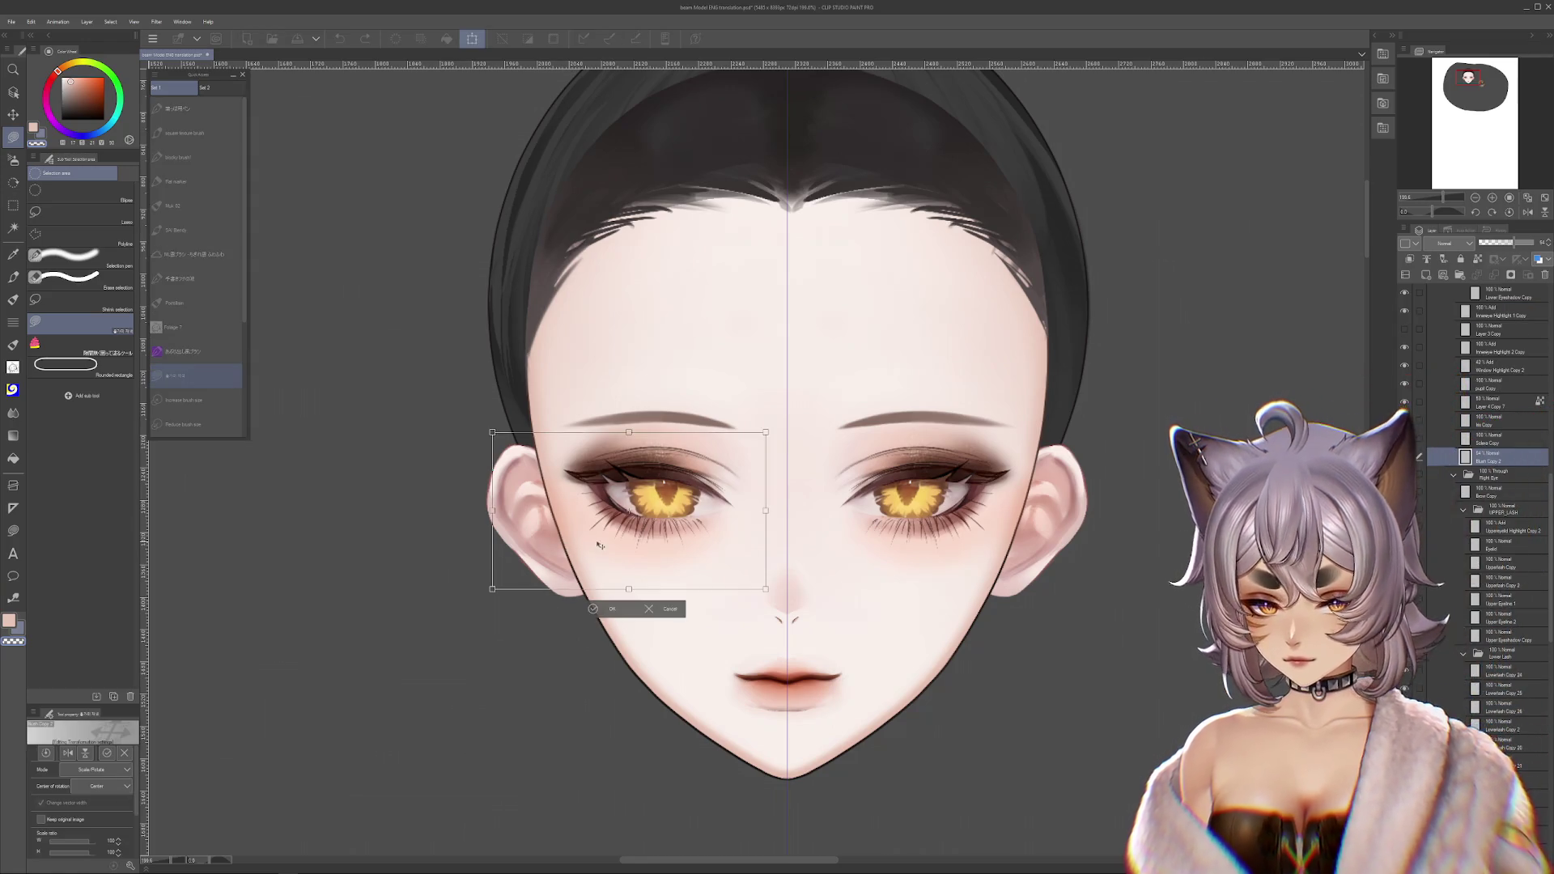
- Scale the left-eye blush to 125% and nudge it slightly upward
scroll(702, 536, "down", 5)
scroll(765, 544, "down", 2)
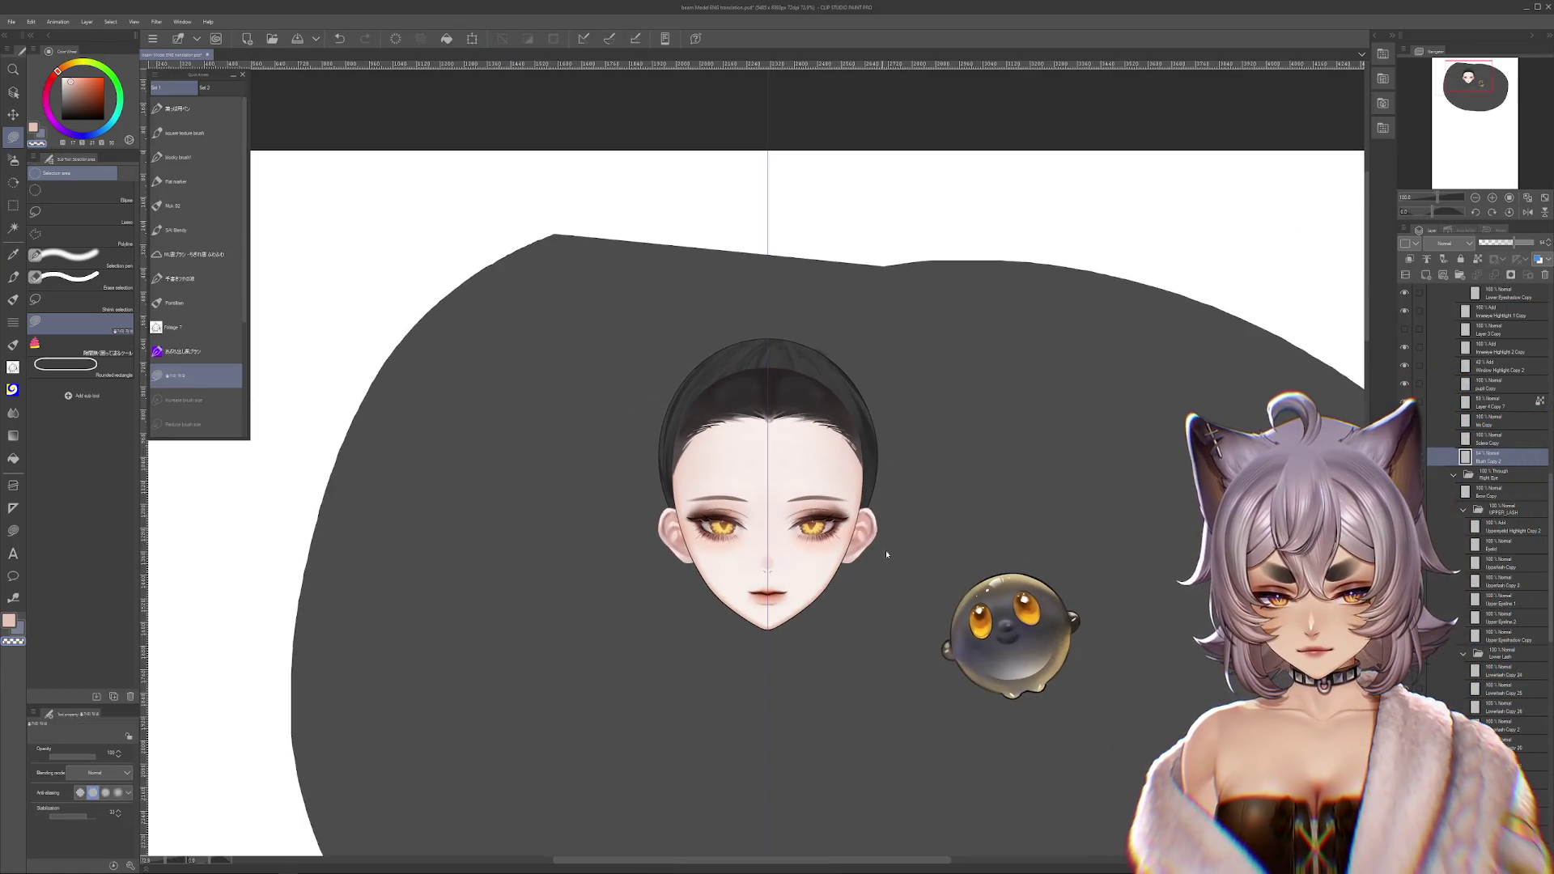
scroll(719, 546, "up", 2)
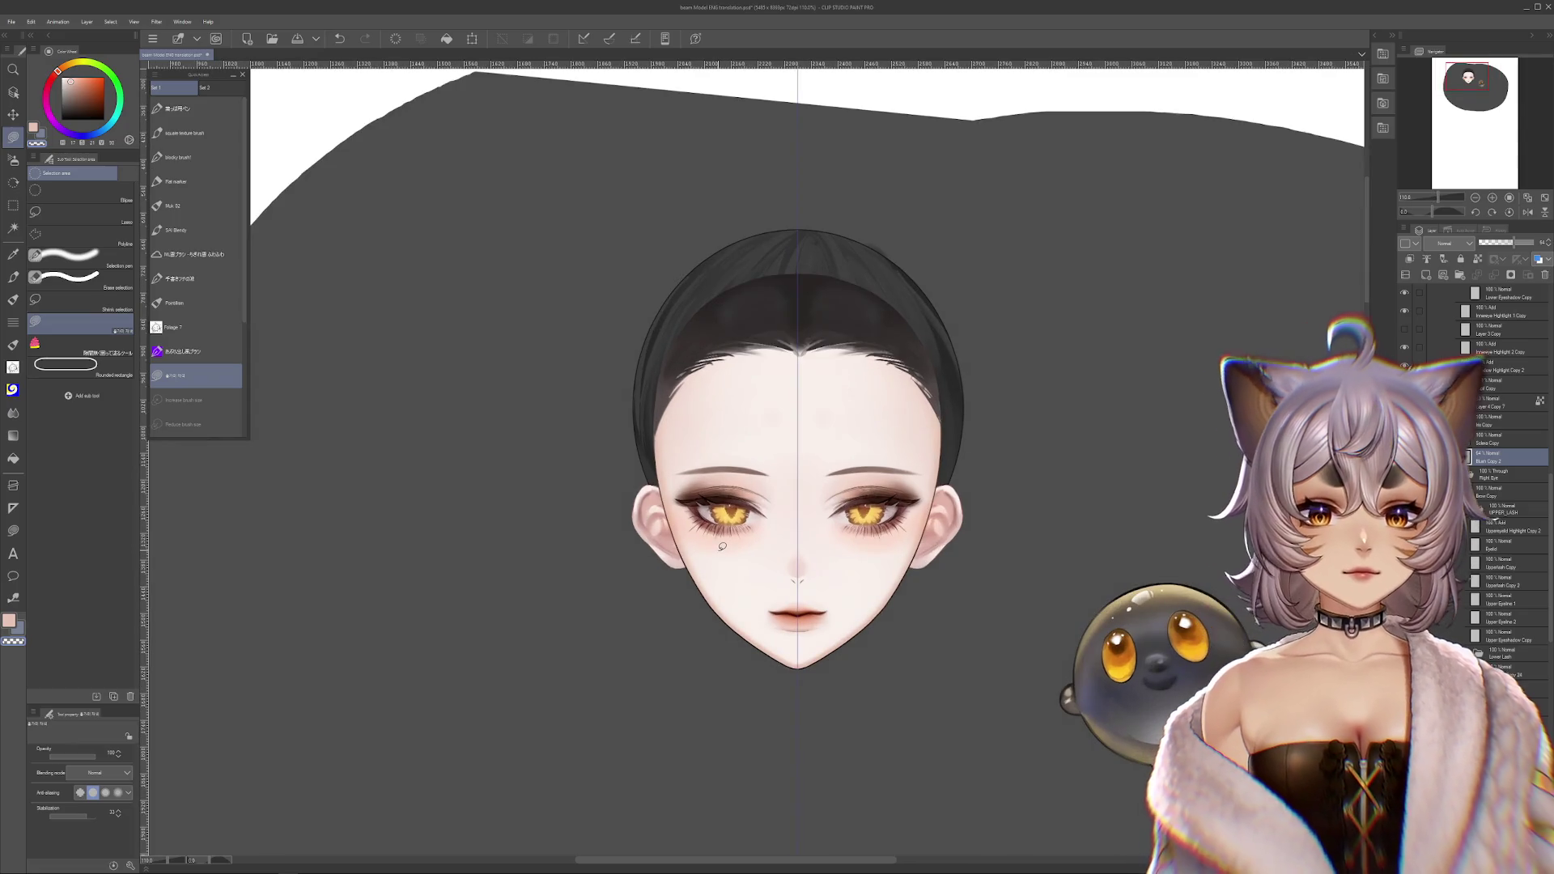
scroll(722, 546, "up", 4)
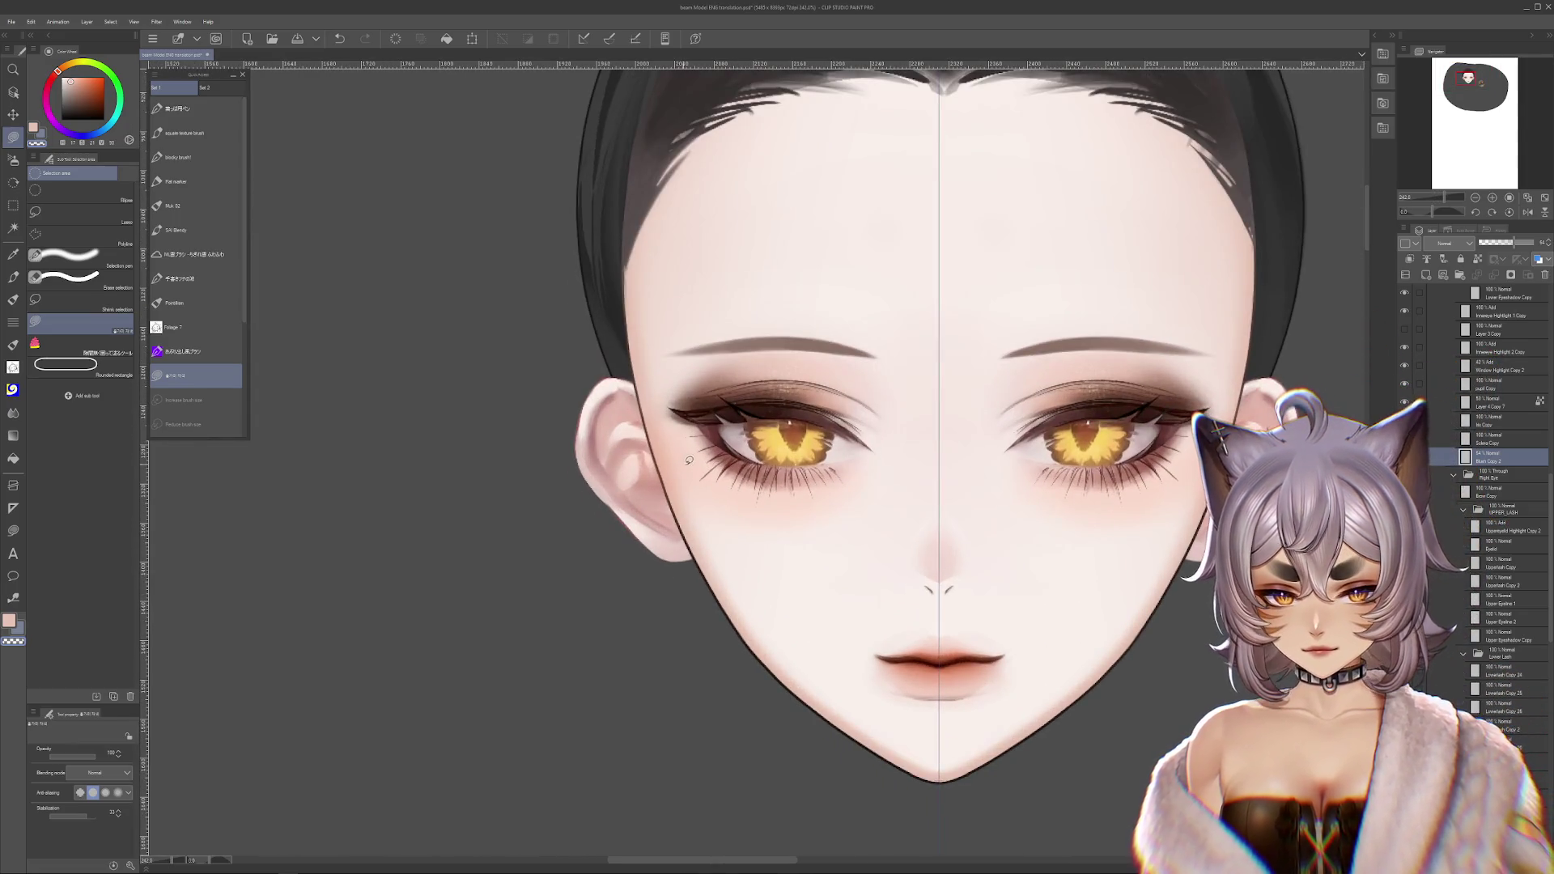
key("ctrl+t")
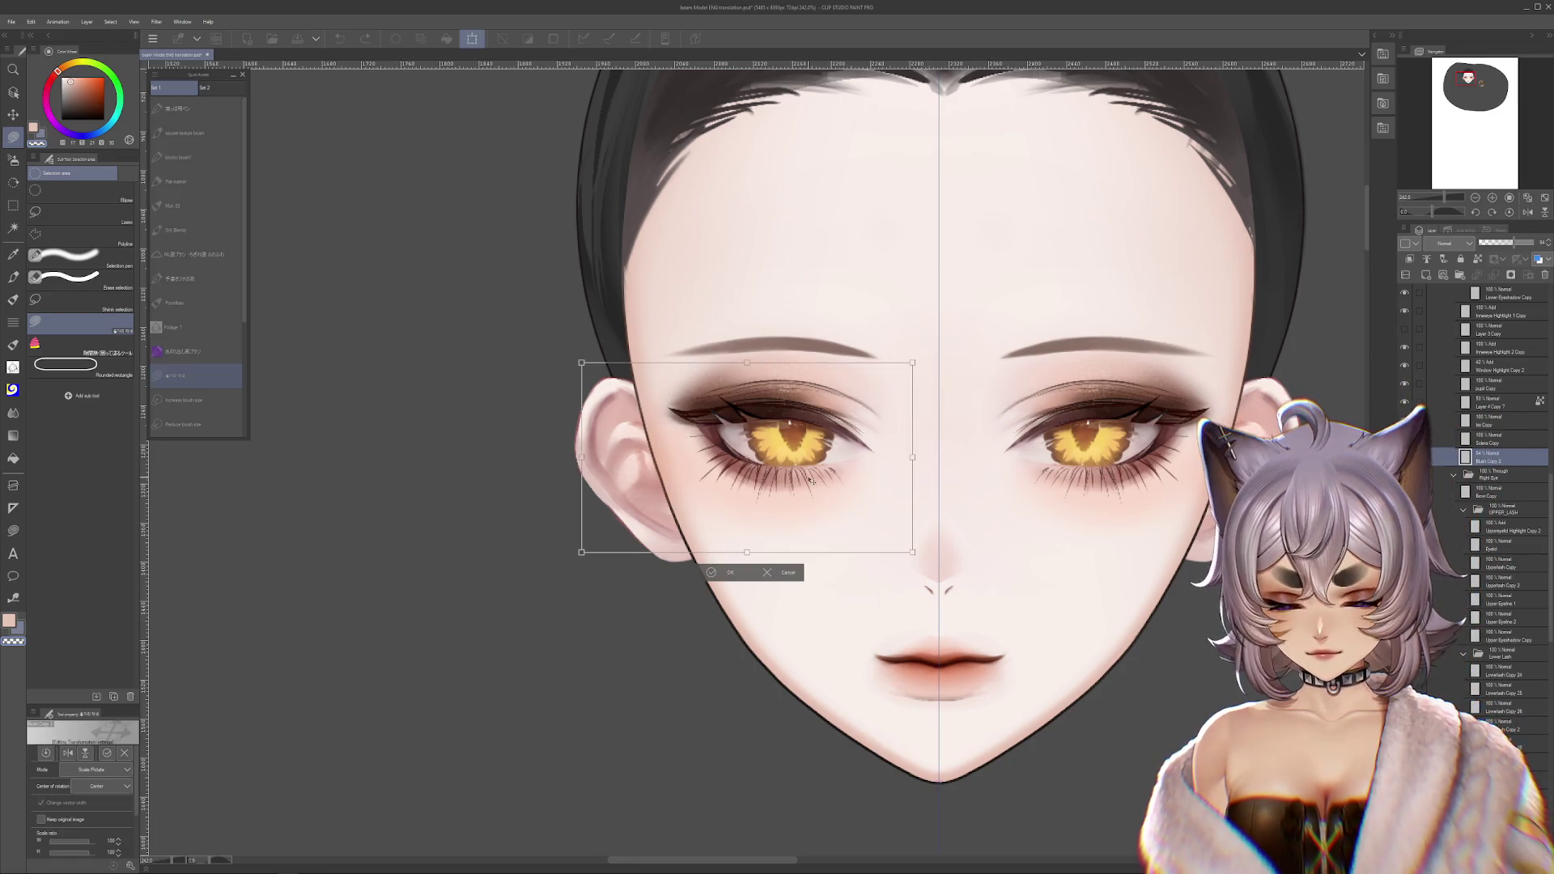
key("Escape")
key("ctrl+t")
key("Escape")
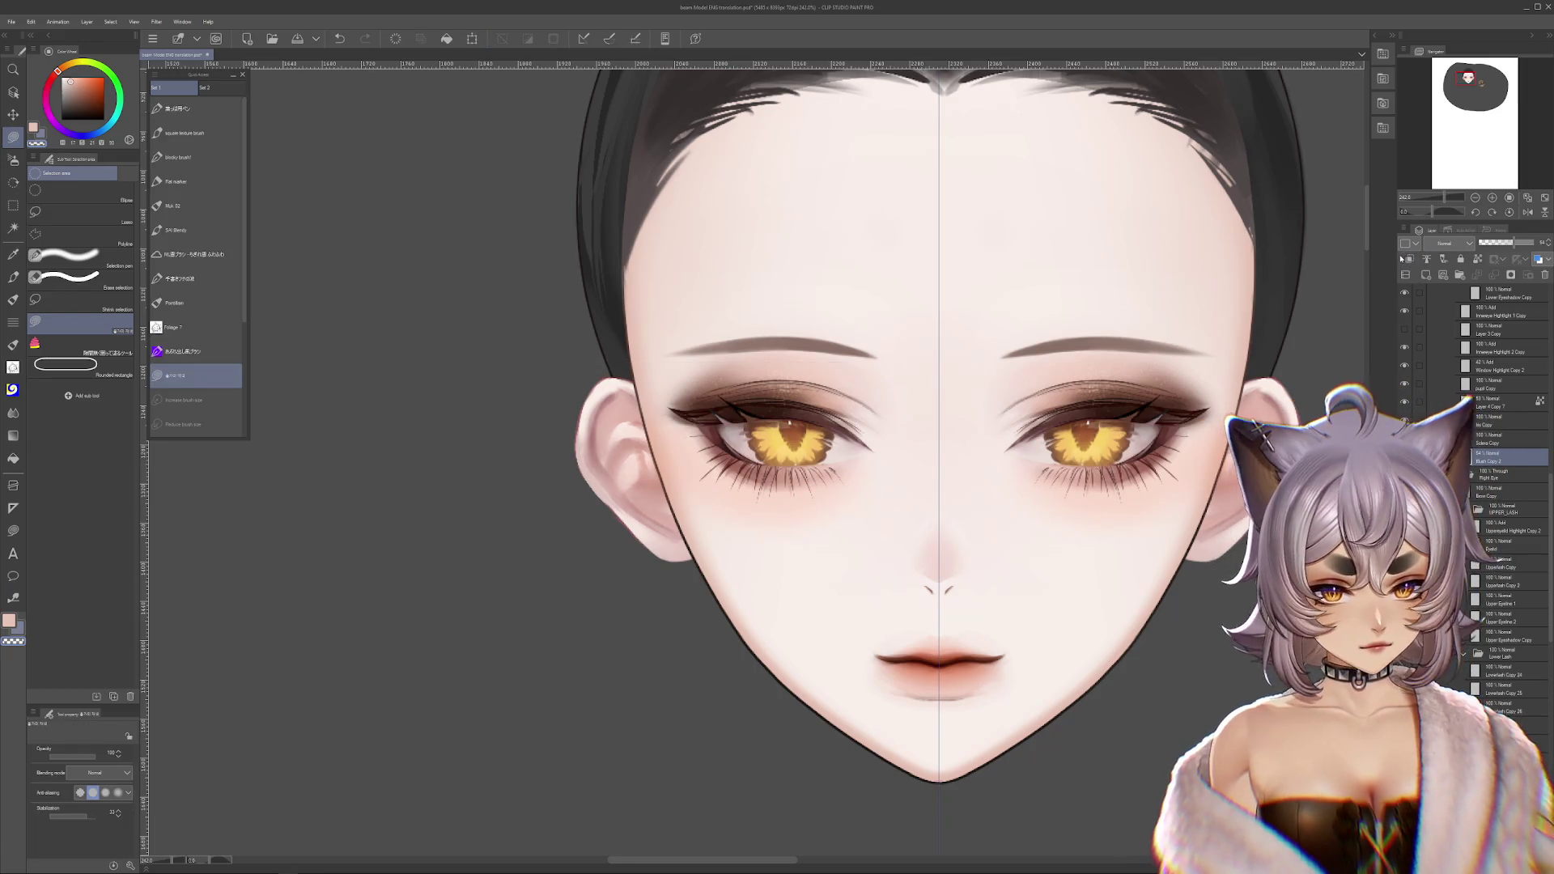
key("ctrl+t")
key("Escape")
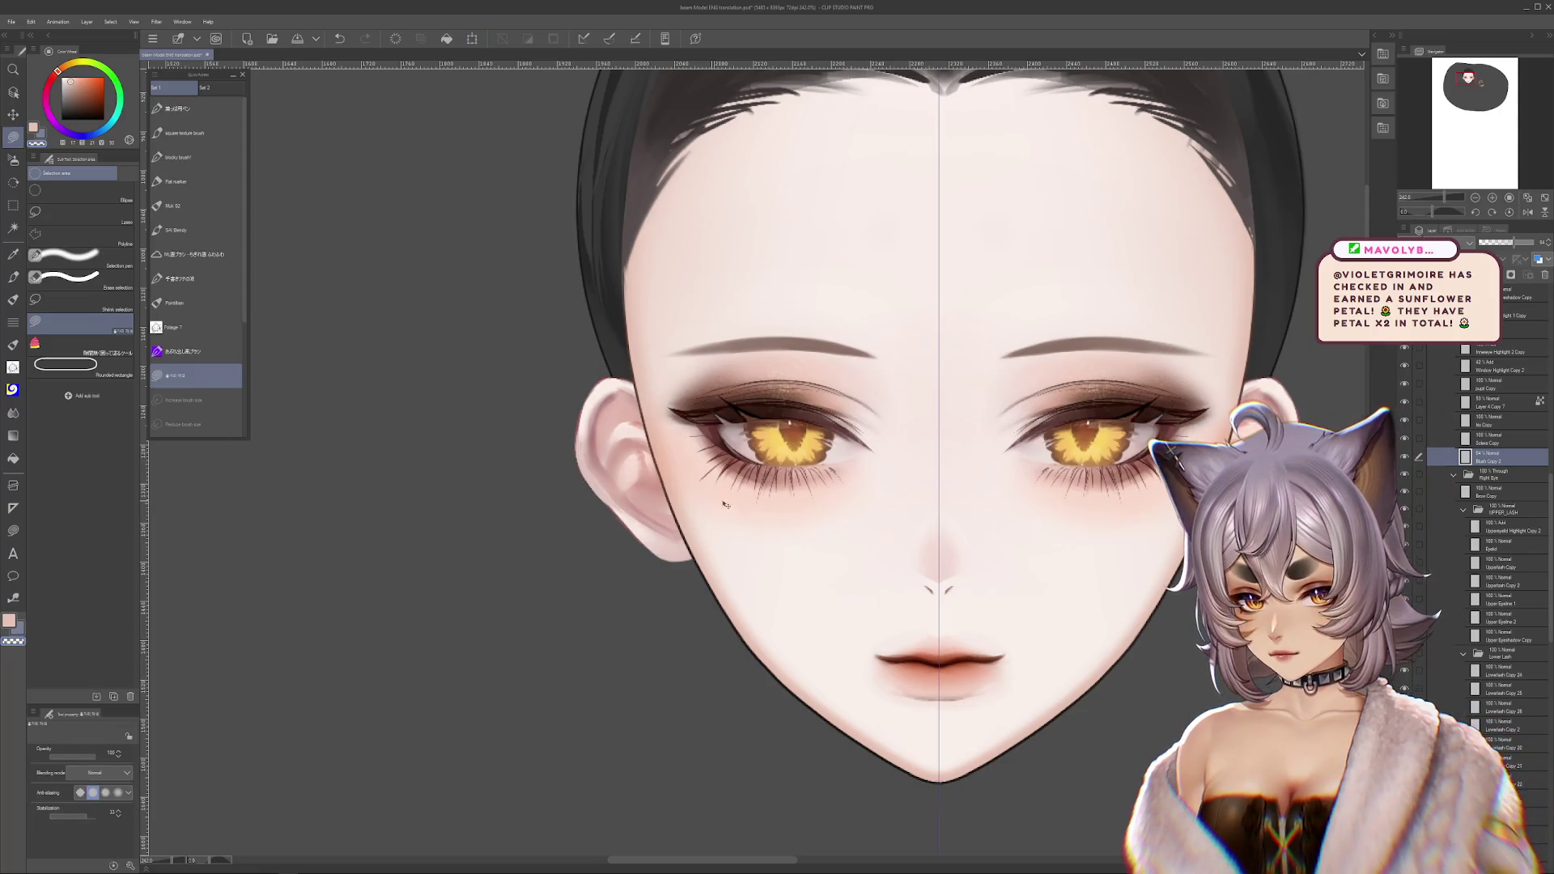
key("ctrl+t")
left_click_drag(906, 572, 951, 607)
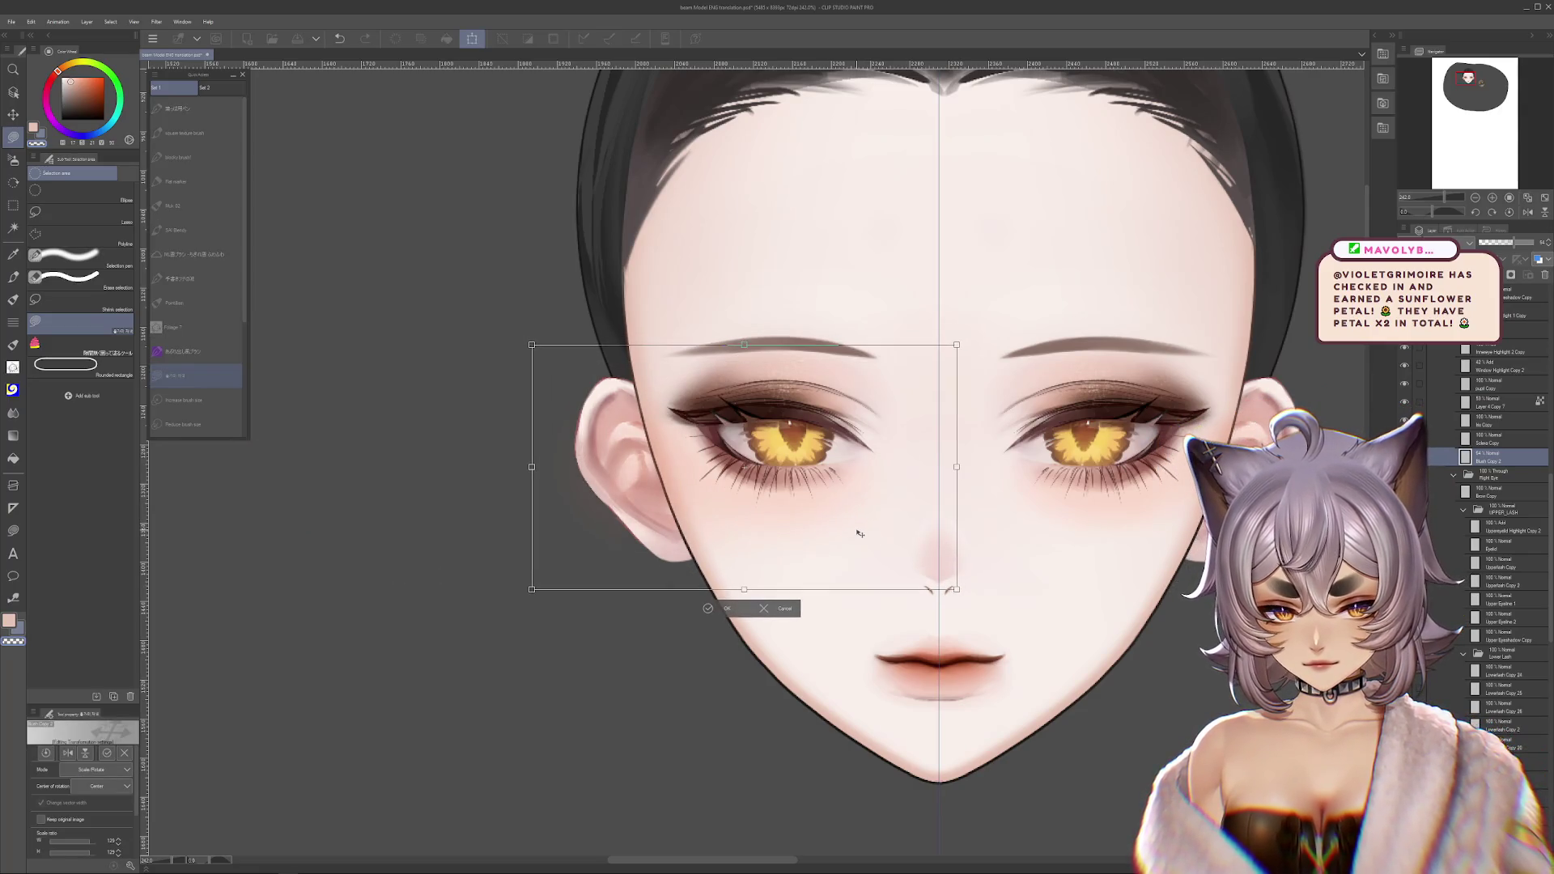
left_click_drag(862, 532, 860, 525)
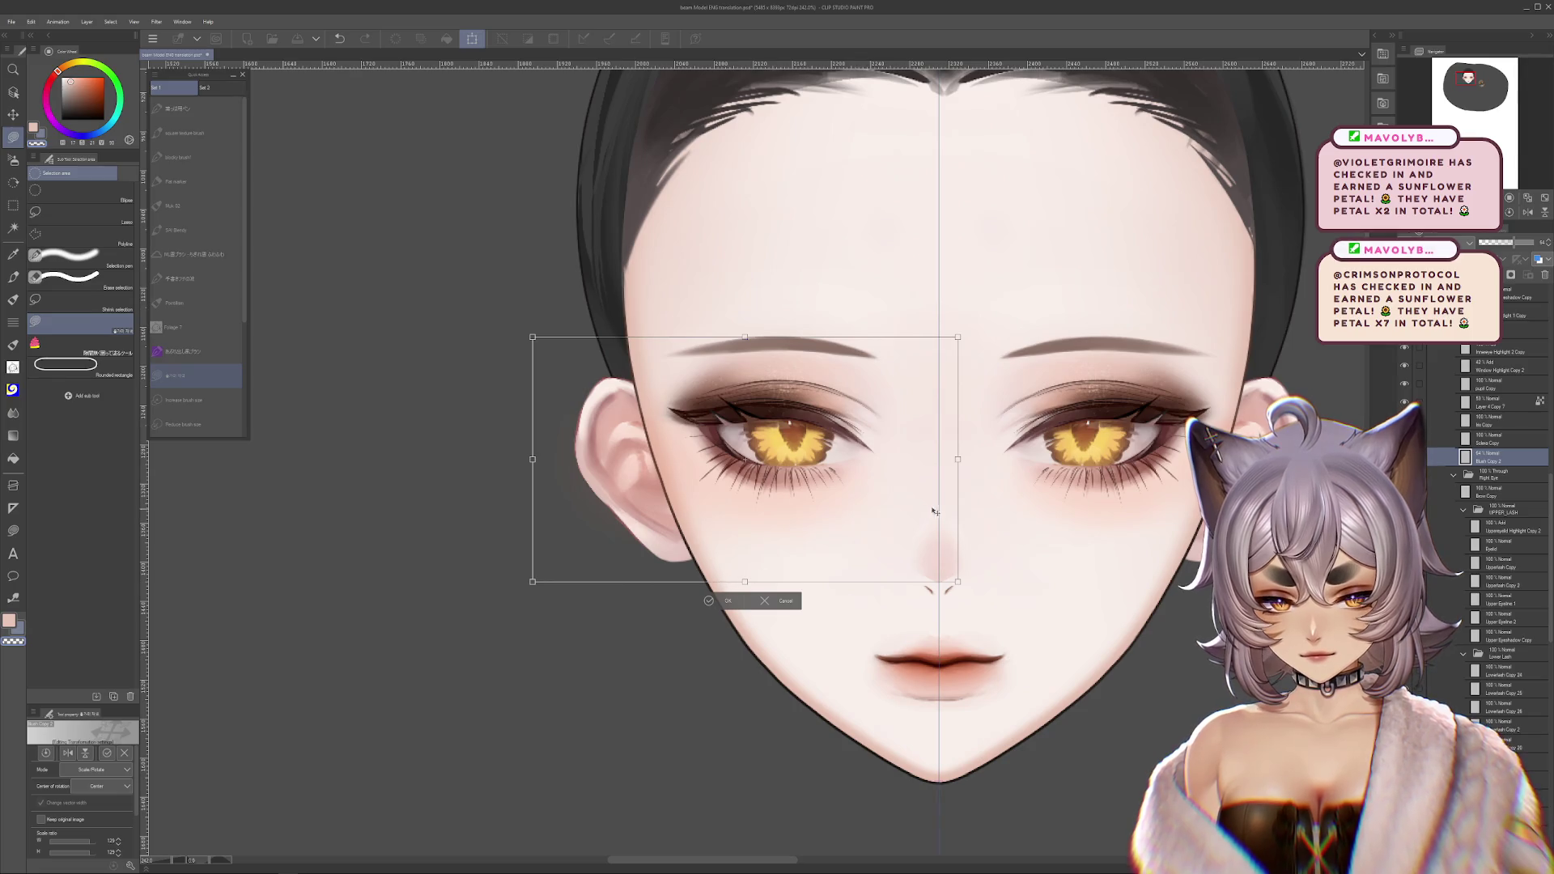
left_click(727, 600)
- Stretch the right-eye blush outward toward the lower left to widen it
scroll(809, 486, "down", 2)
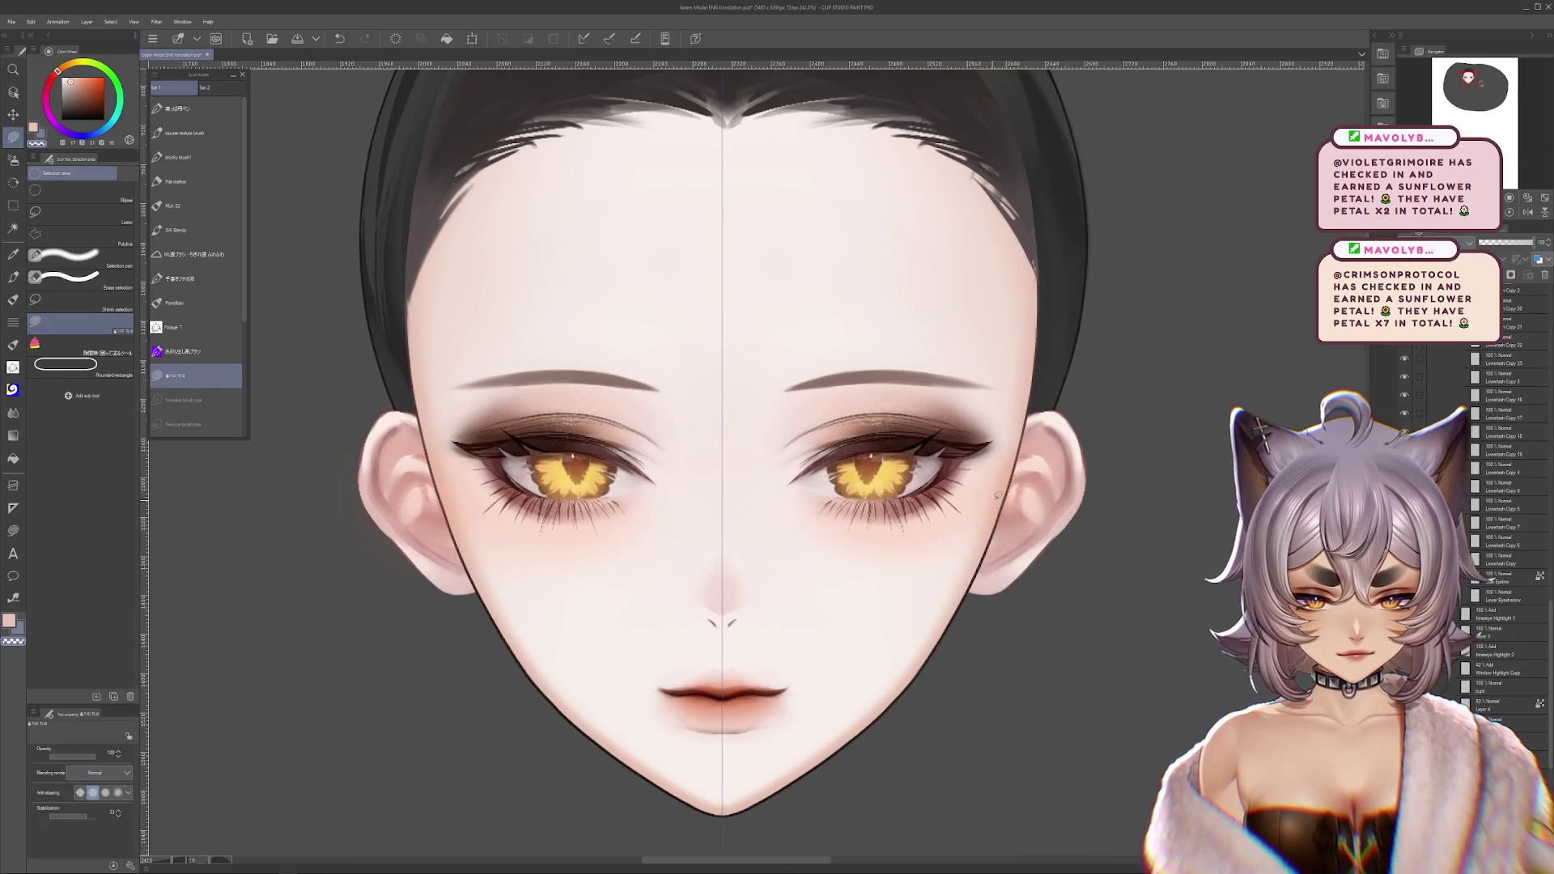
key("ctrl+t")
key("Return")
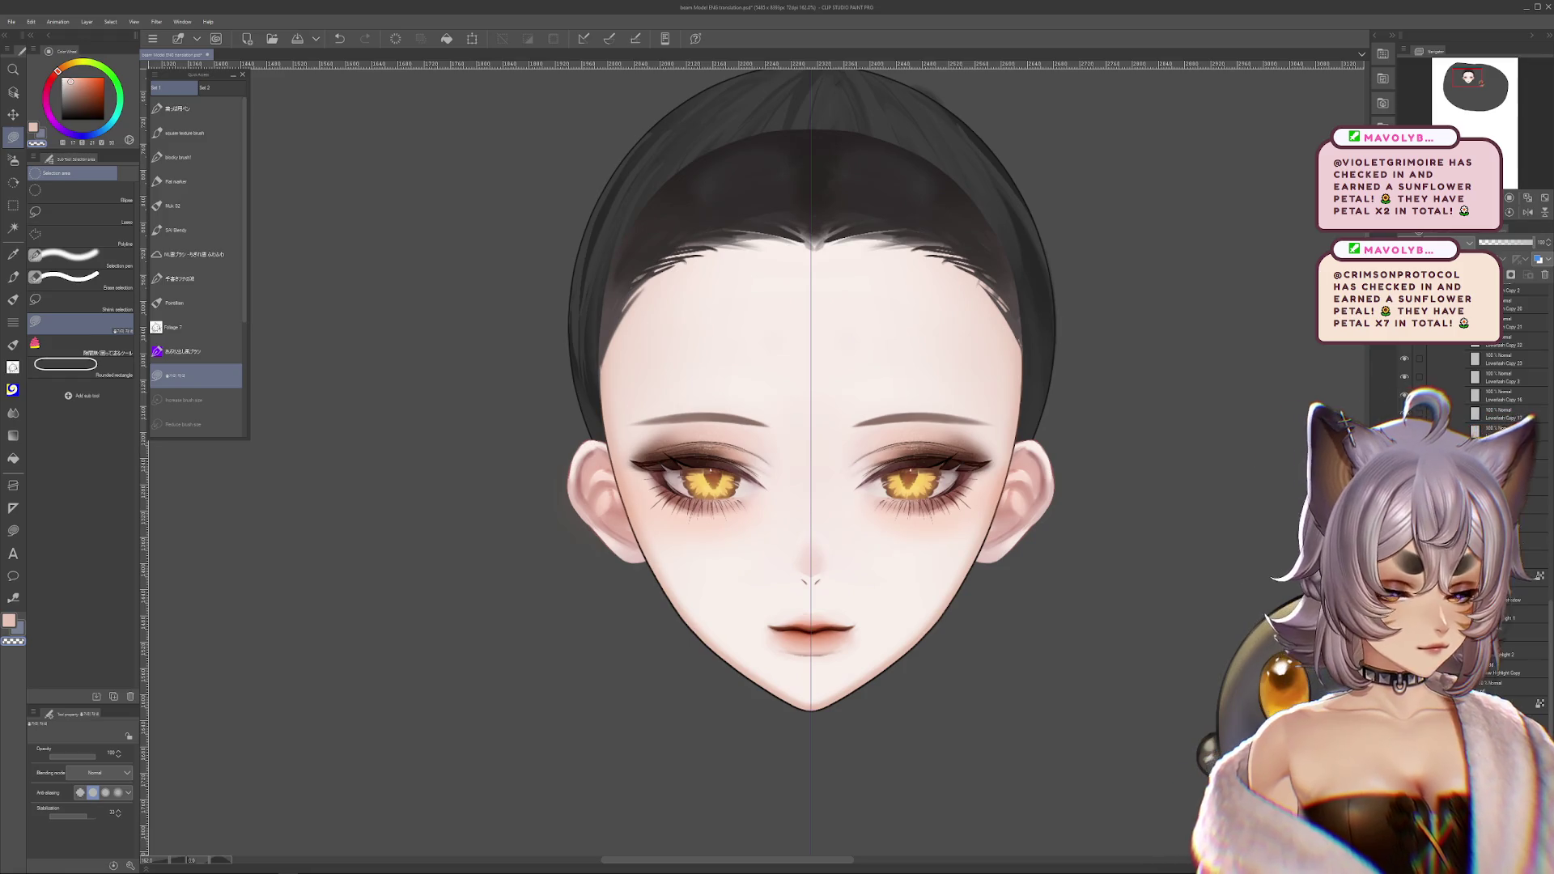
key("ctrl+t")
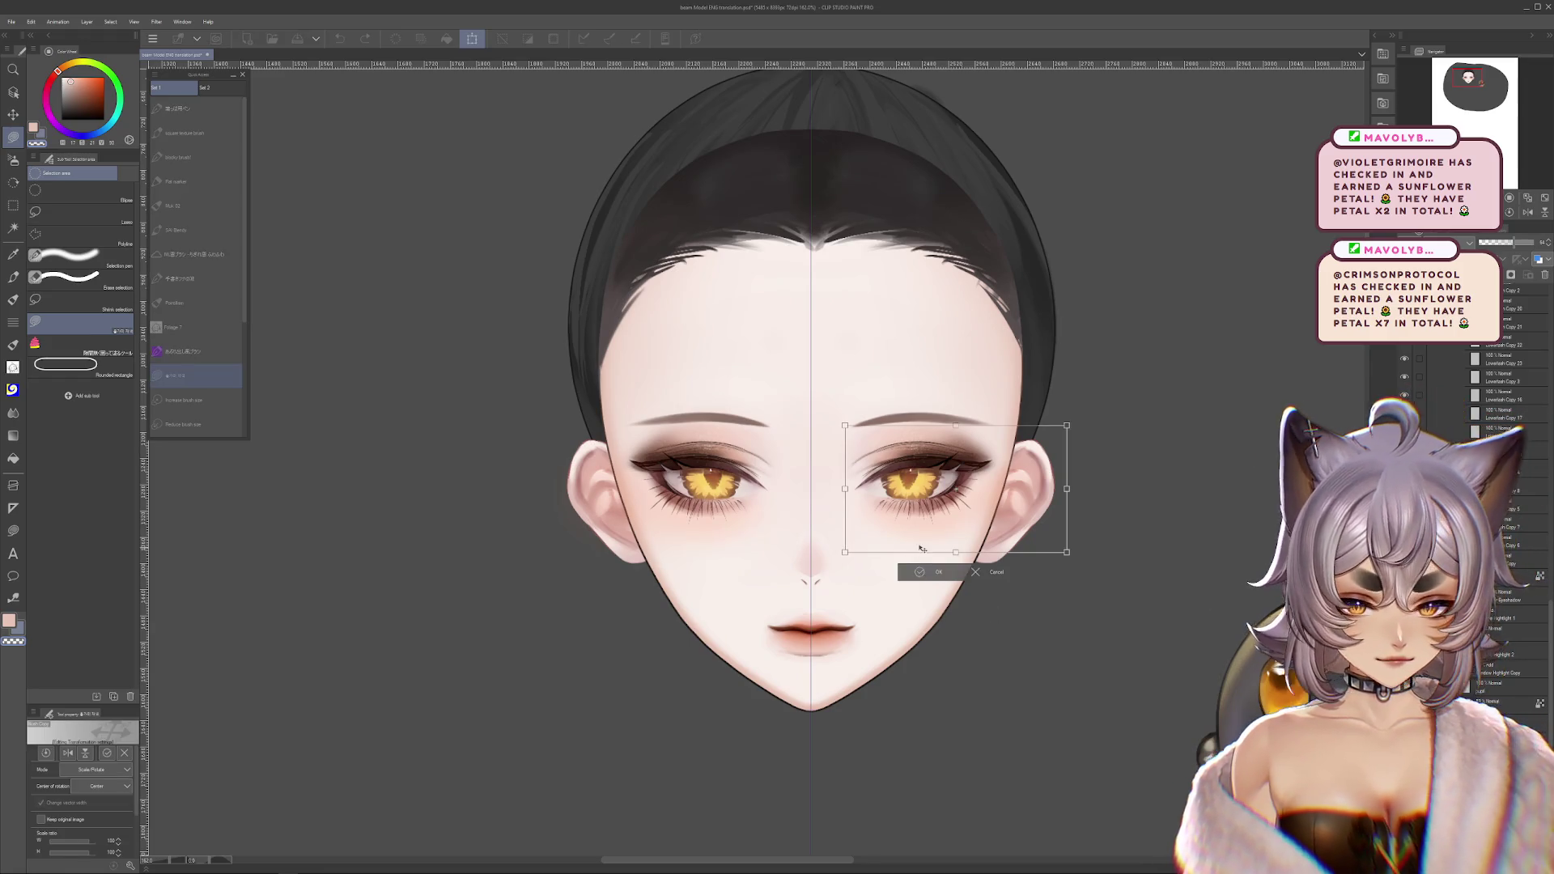
mouse_move(834, 566)
left_mouse_down()
mouse_move(771, 566)
mouse_move(800, 568)
left_mouse_up()
key("Return")
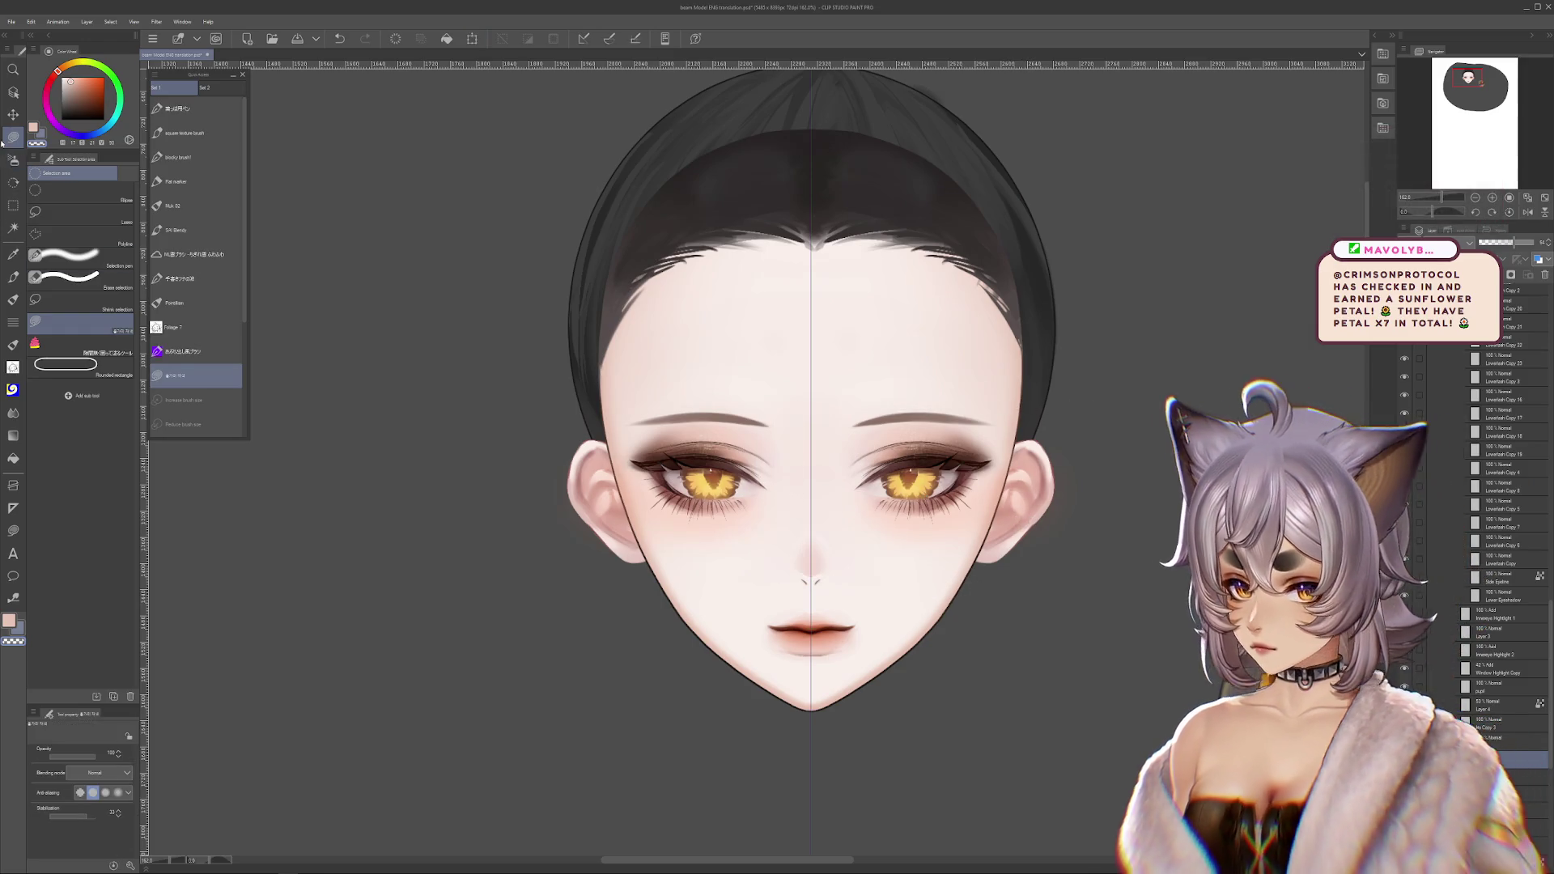
- Set the airbrush to about size 187 in light skin pink and choose a lower layer
key("b")
left_click(71, 753)
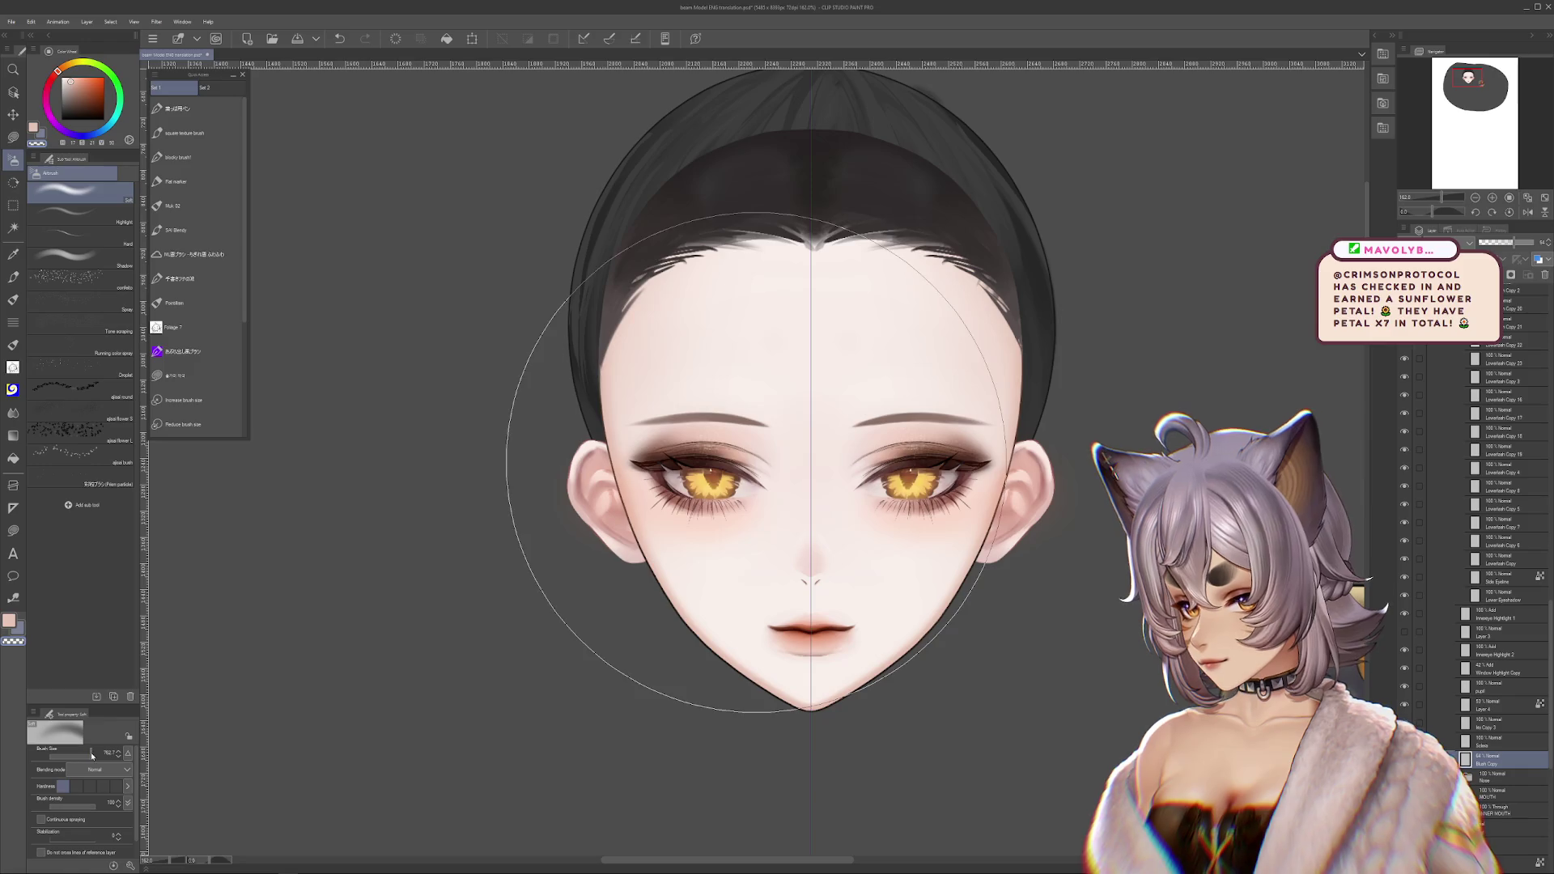
left_click(59, 755)
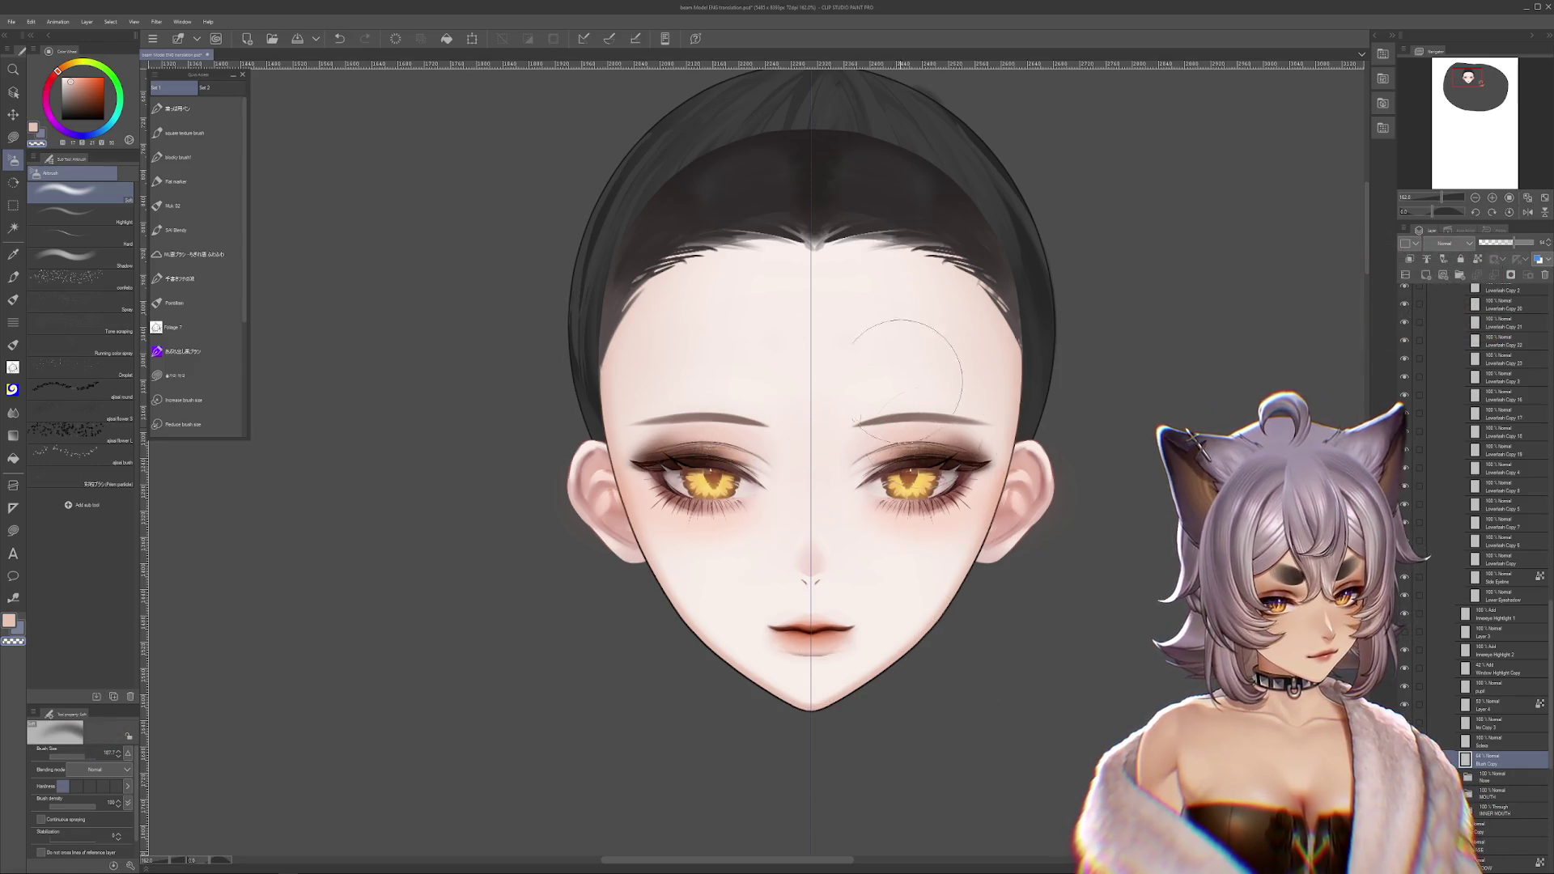
left_click(1001, 486, "alt")
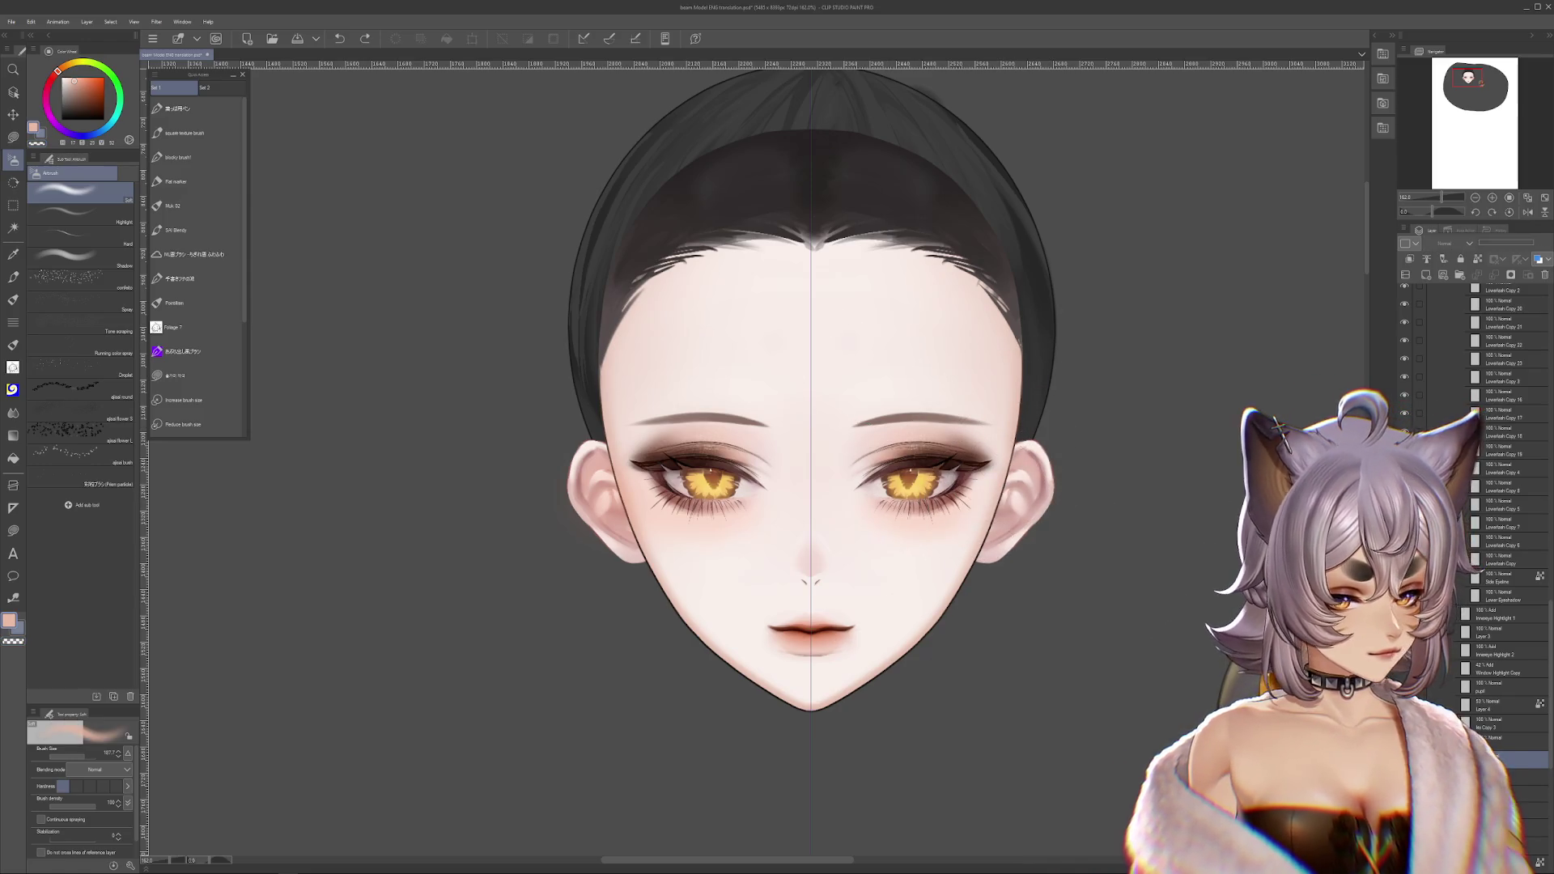
left_click(887, 335, "ctrl+shift")
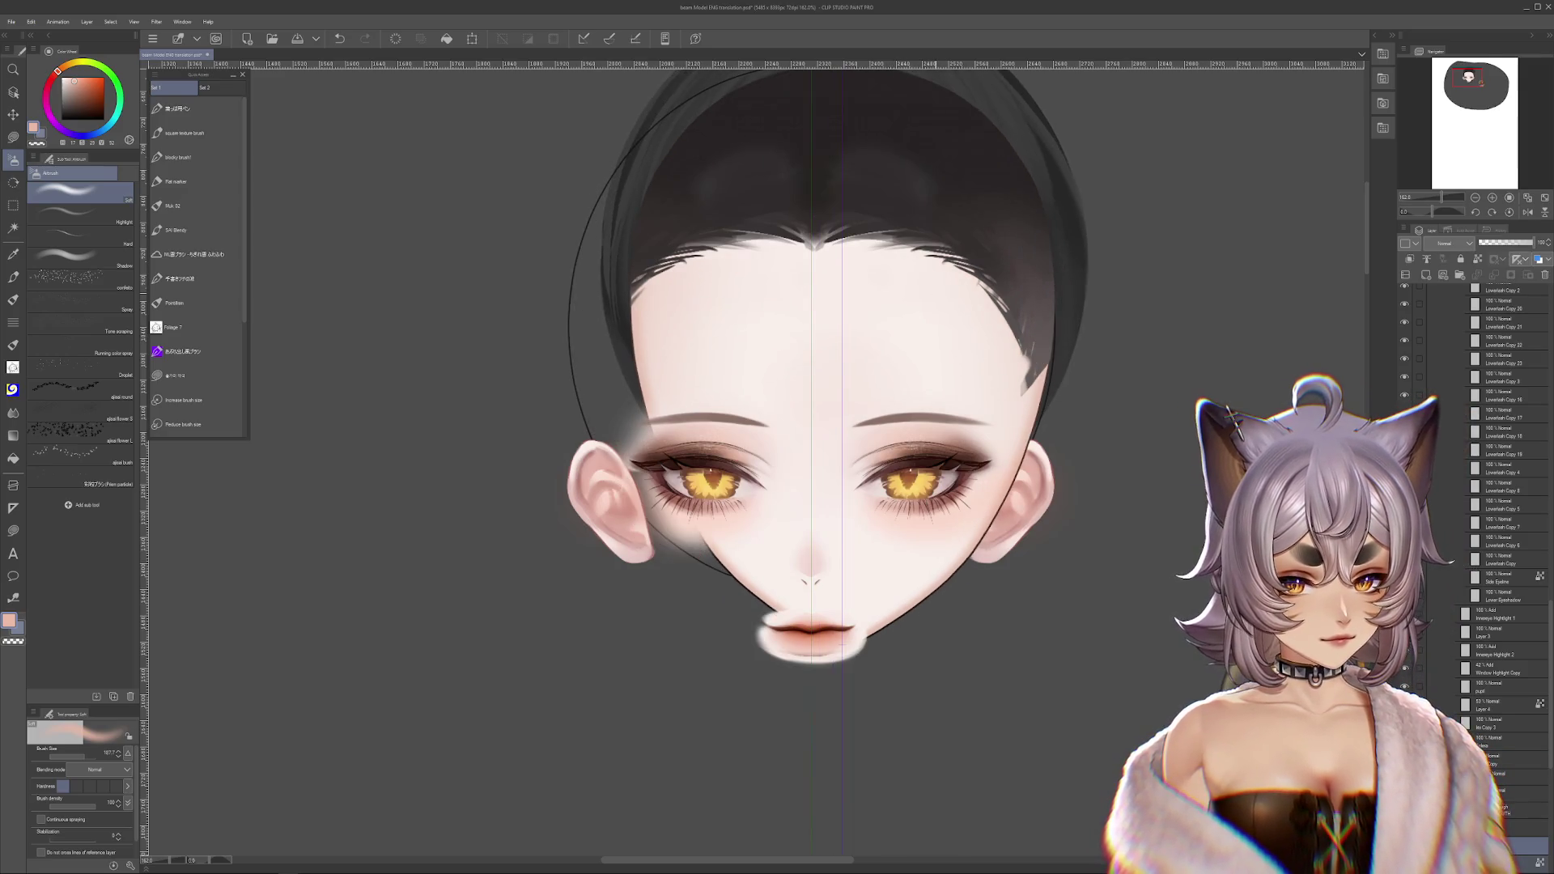